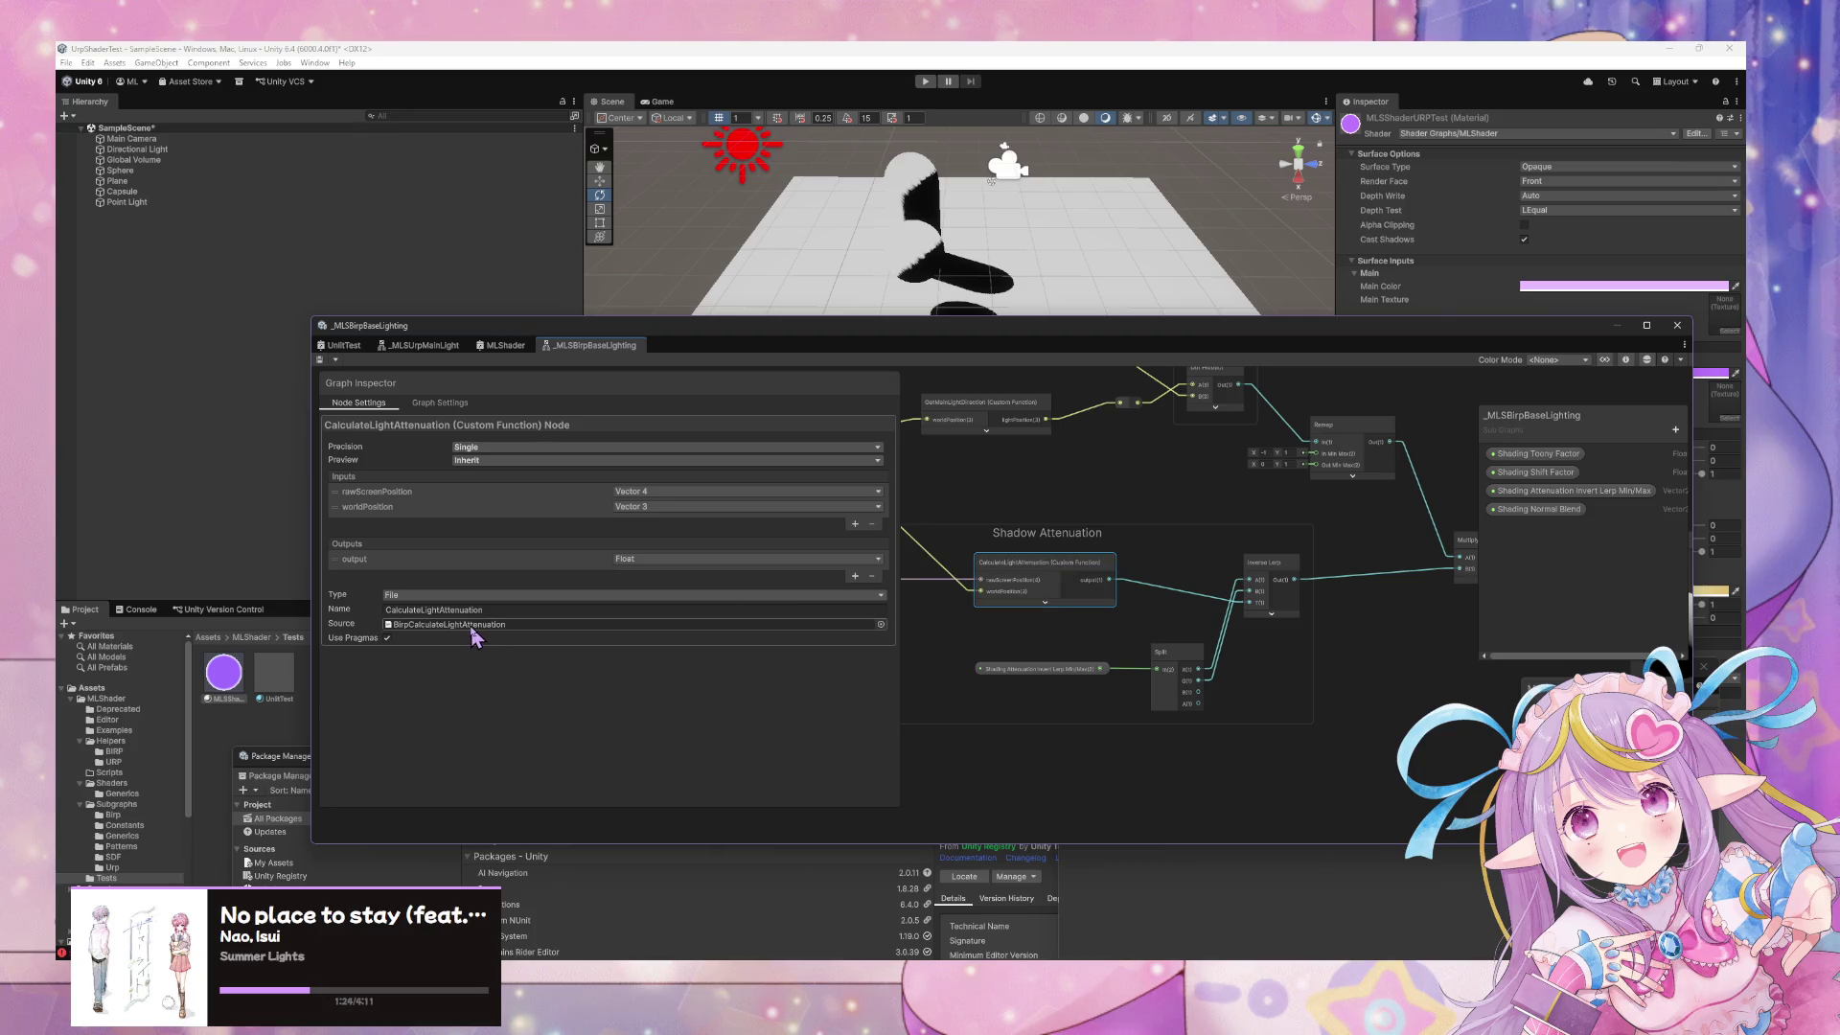
Inspect the GetMainLightDirection and Position nodes that feed the dotNL calculation
mouse_move(1039, 505)
left_mouse_down()
mouse_move(1150, 721)
mouse_move(1222, 666)
mouse_move(1134, 657)
mouse_move(1163, 607)
mouse_move(1337, 676)
mouse_move(1205, 533)
left_mouse_up()
left_click(1155, 625)
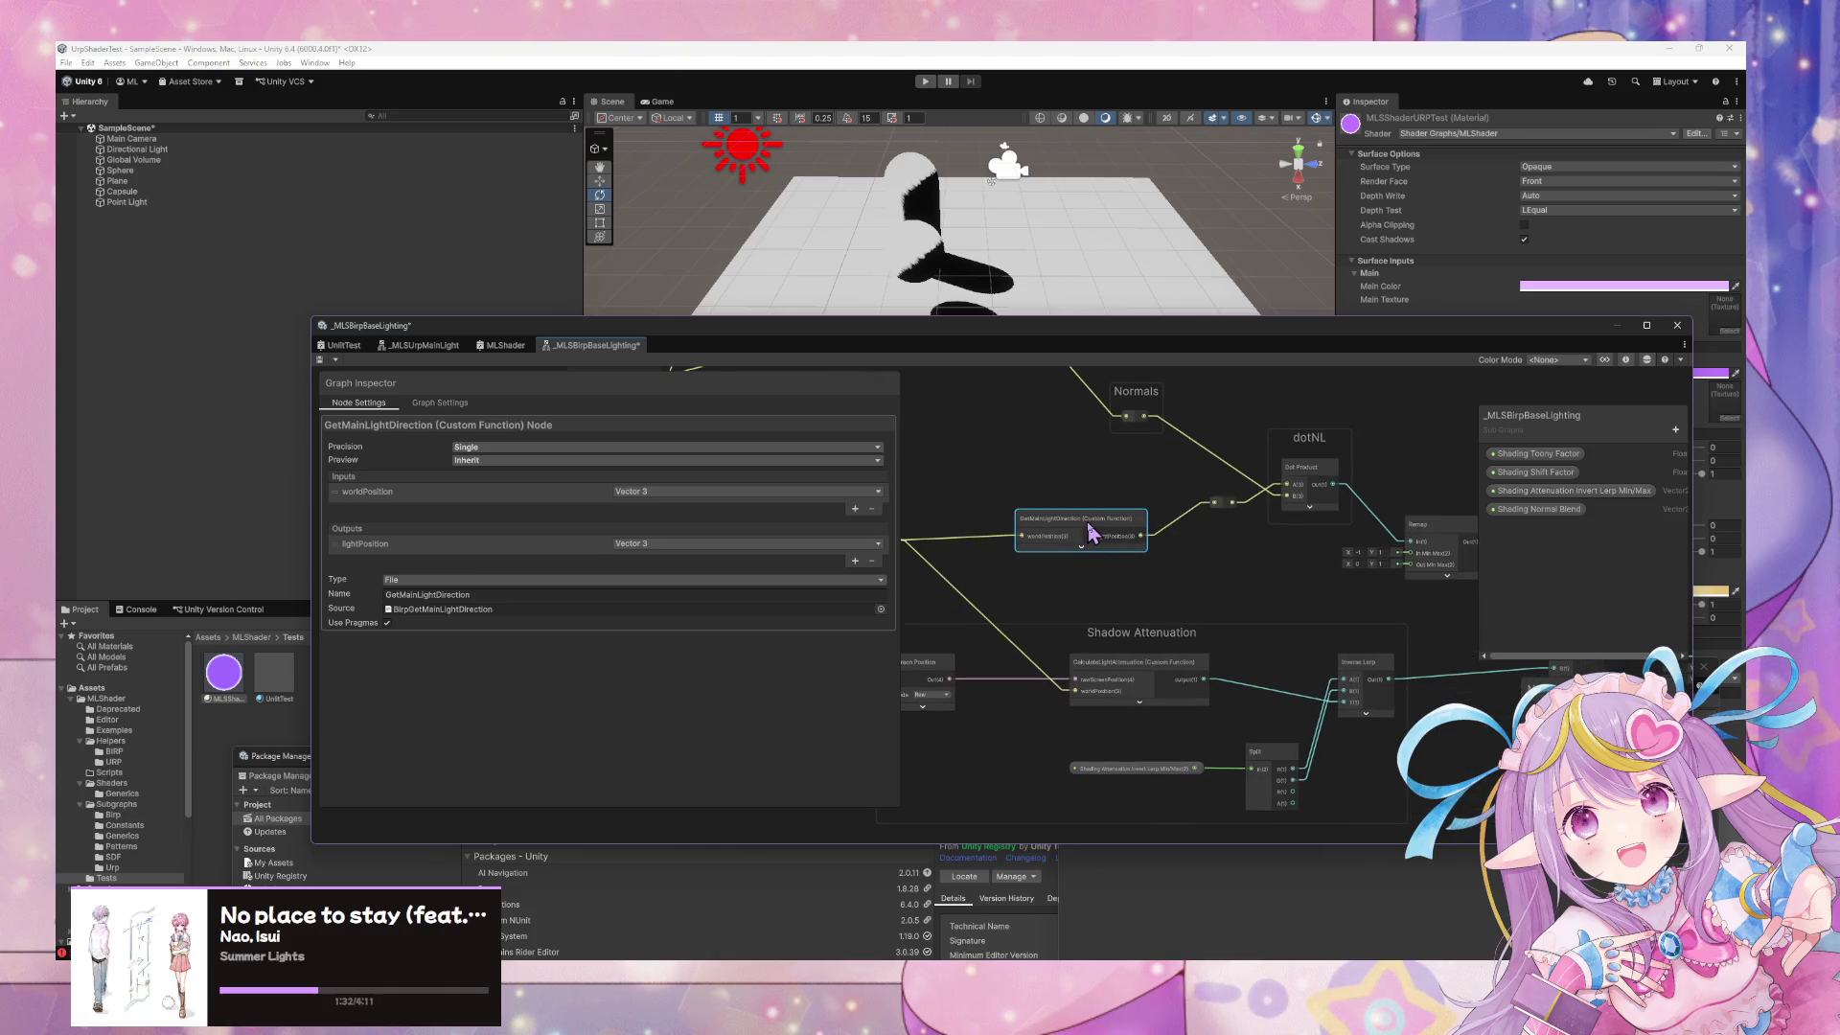
mouse_move(1077, 526)
left_mouse_down()
mouse_move(1092, 572)
mouse_move(1072, 584)
mouse_move(1145, 578)
left_mouse_up()
left_click(970, 623)
mouse_move(1077, 649)
left_mouse_down()
mouse_move(1080, 592)
mouse_move(997, 600)
mouse_move(847, 495)
mouse_move(1234, 615)
left_mouse_up()
left_click(1105, 492)
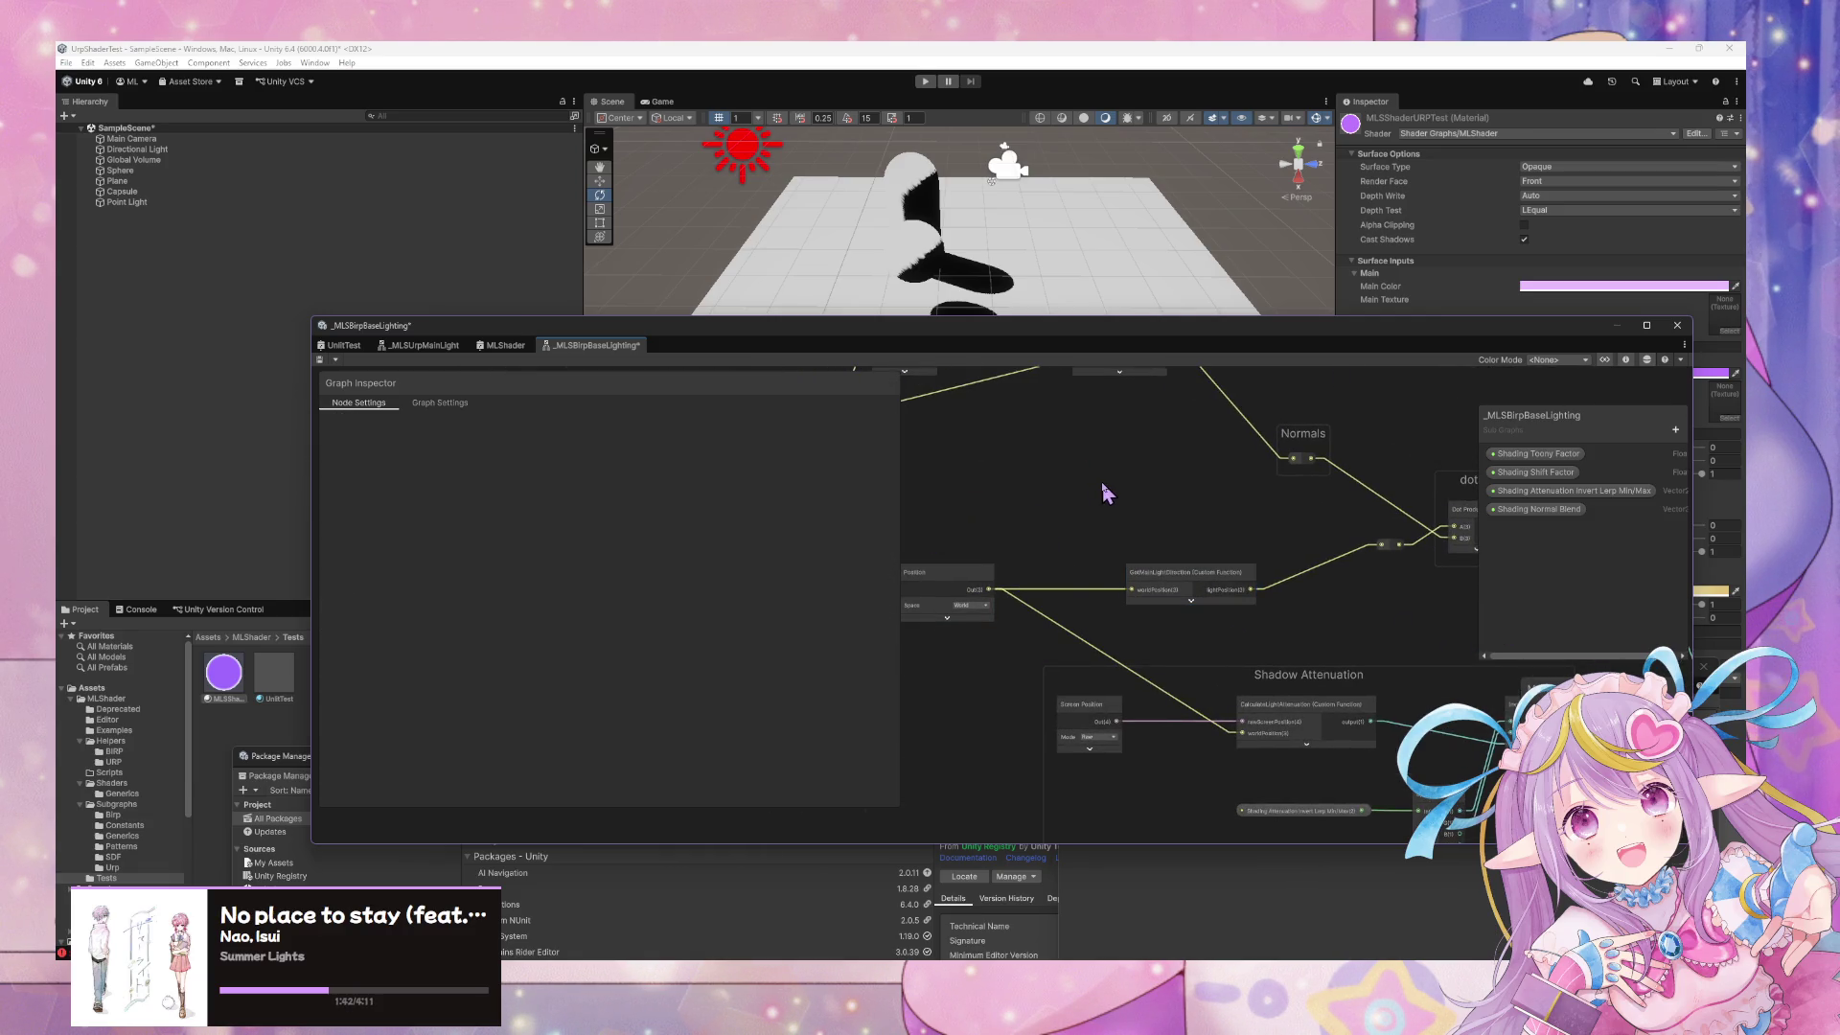
Add an MLS Pipe Line Check node, removing a stray Is Front Face, and open its subgraph
key("space")
type("if")
key("Down")
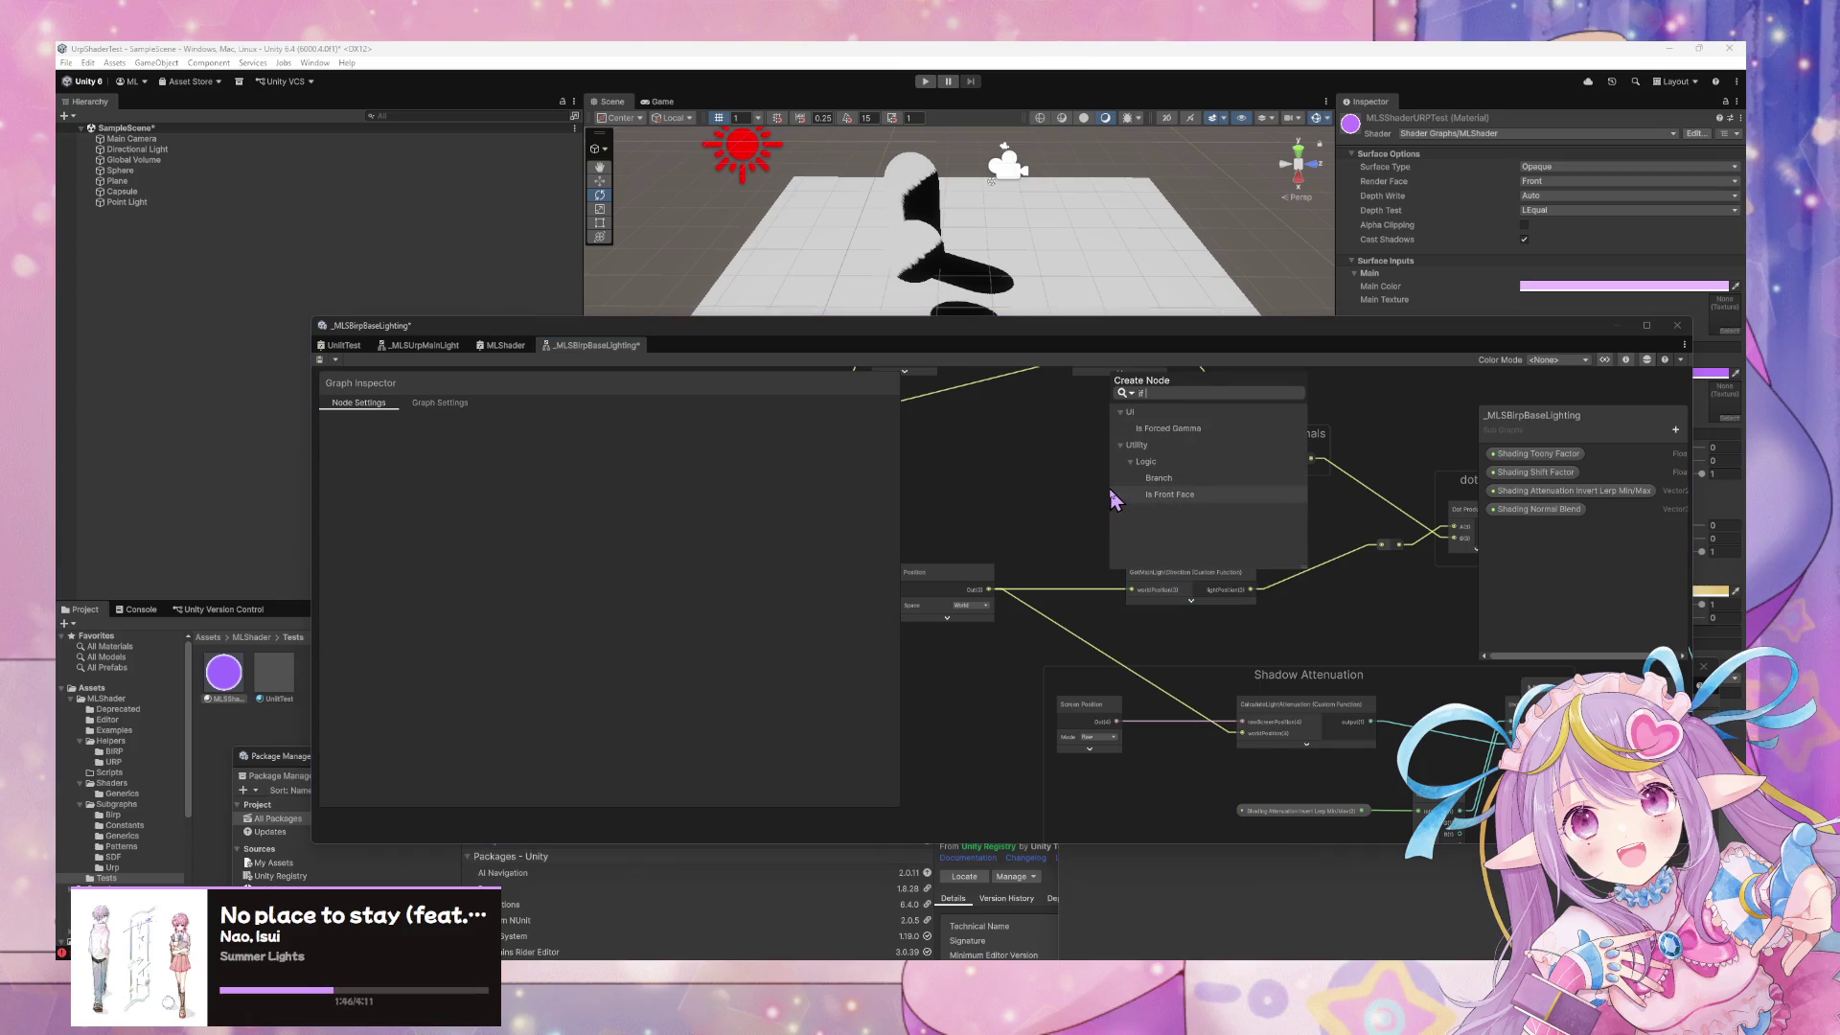
key("Return")
key("Delete")
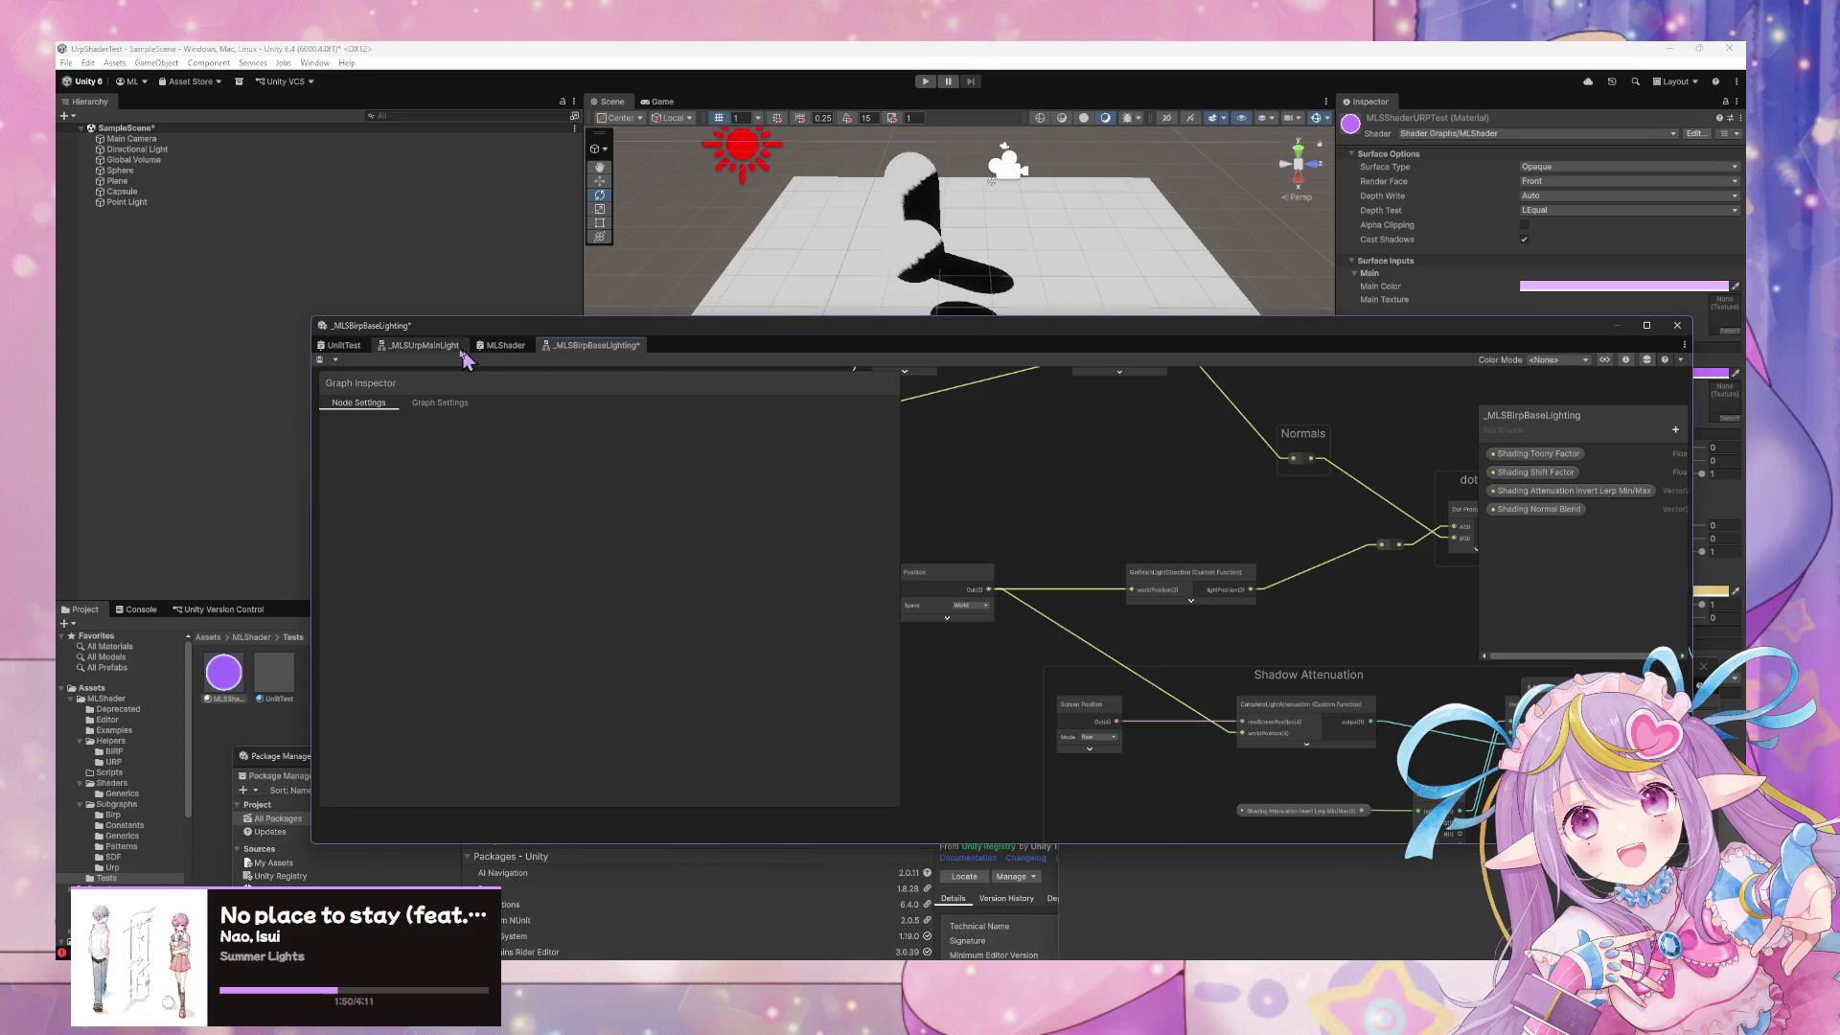
key("space")
type("pipe")
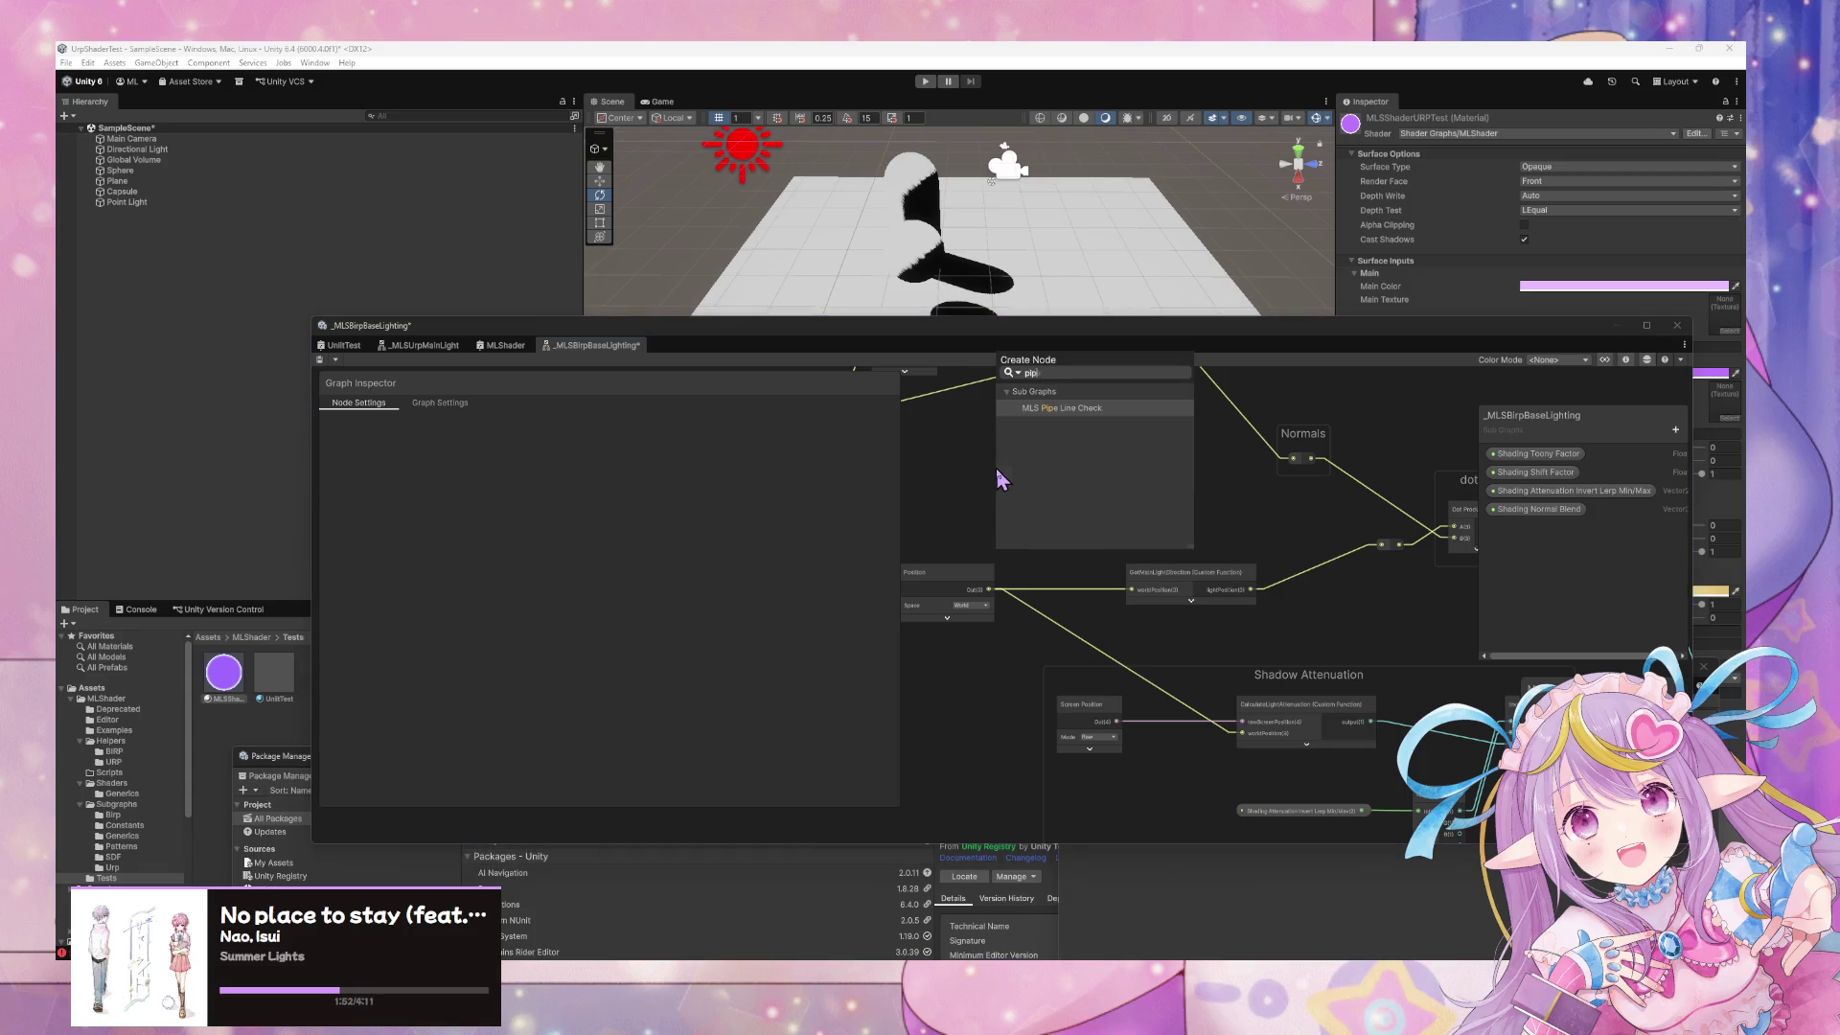
key("Return")
left_click(1043, 500)
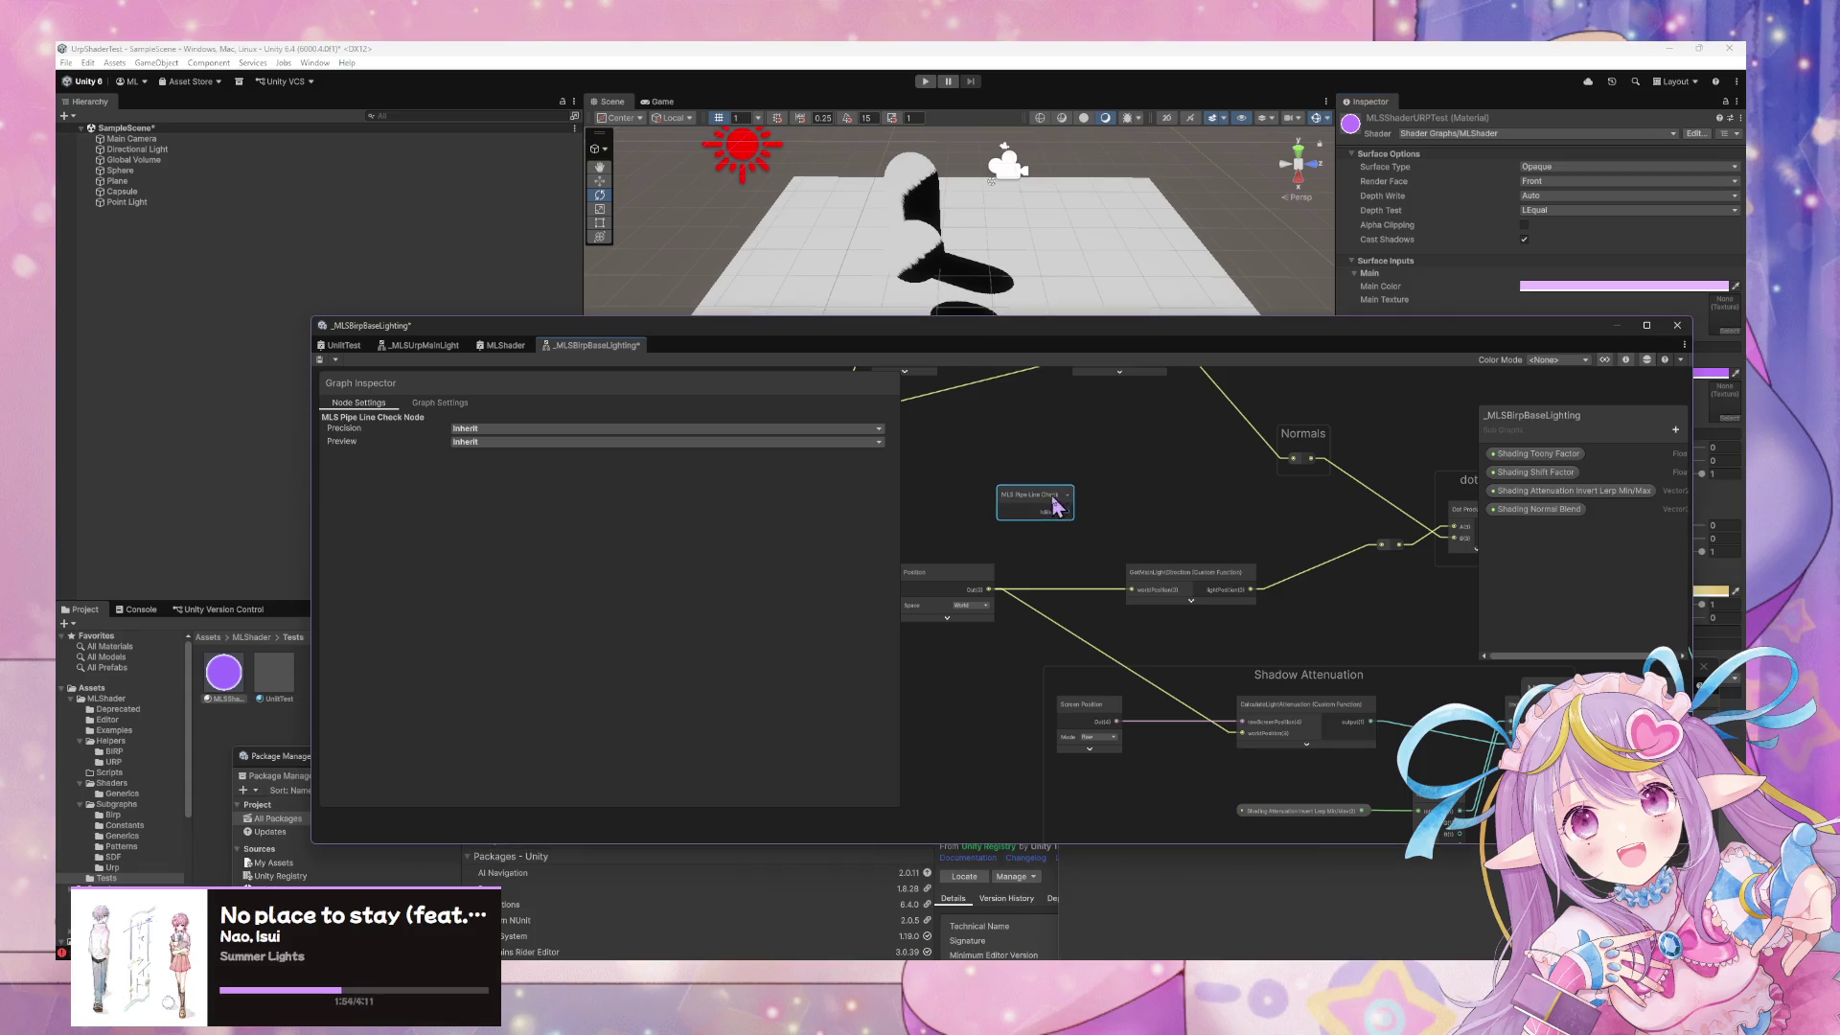
double_click(1043, 501)
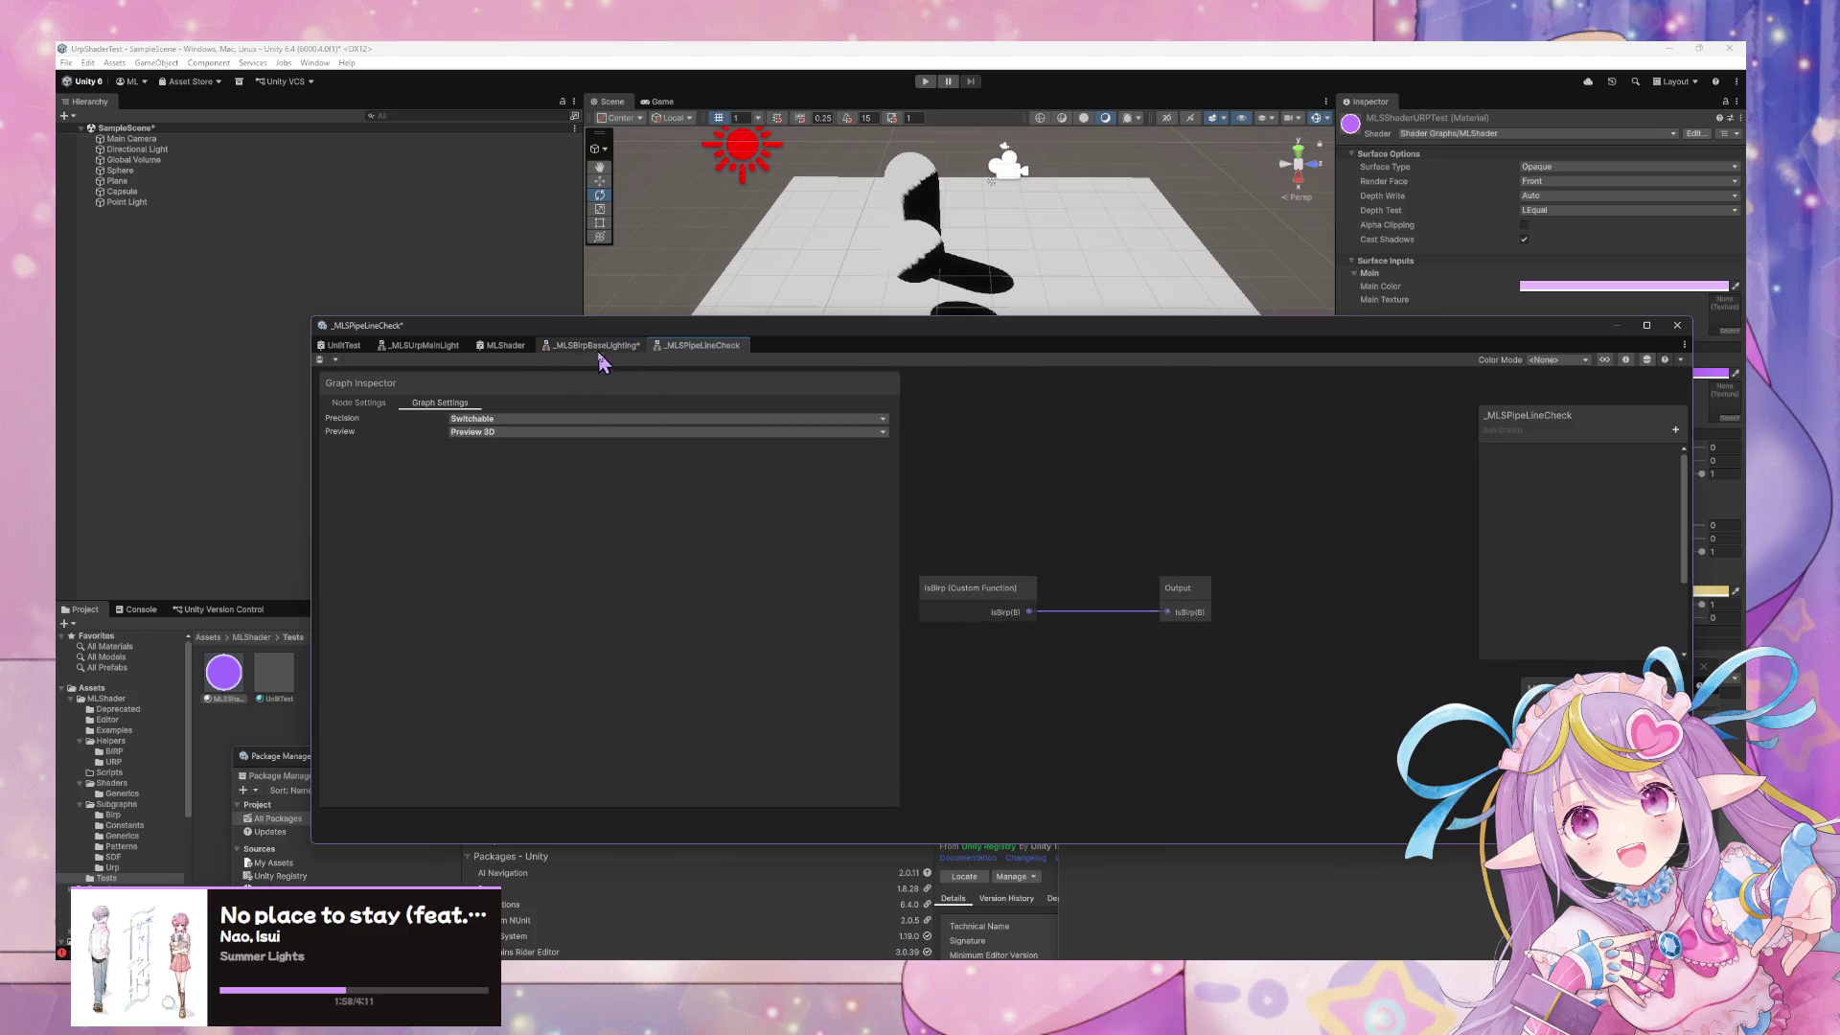
Switch the Graph Inspector between node settings and graph-wide settings
left_click(363, 404)
left_click(450, 405)
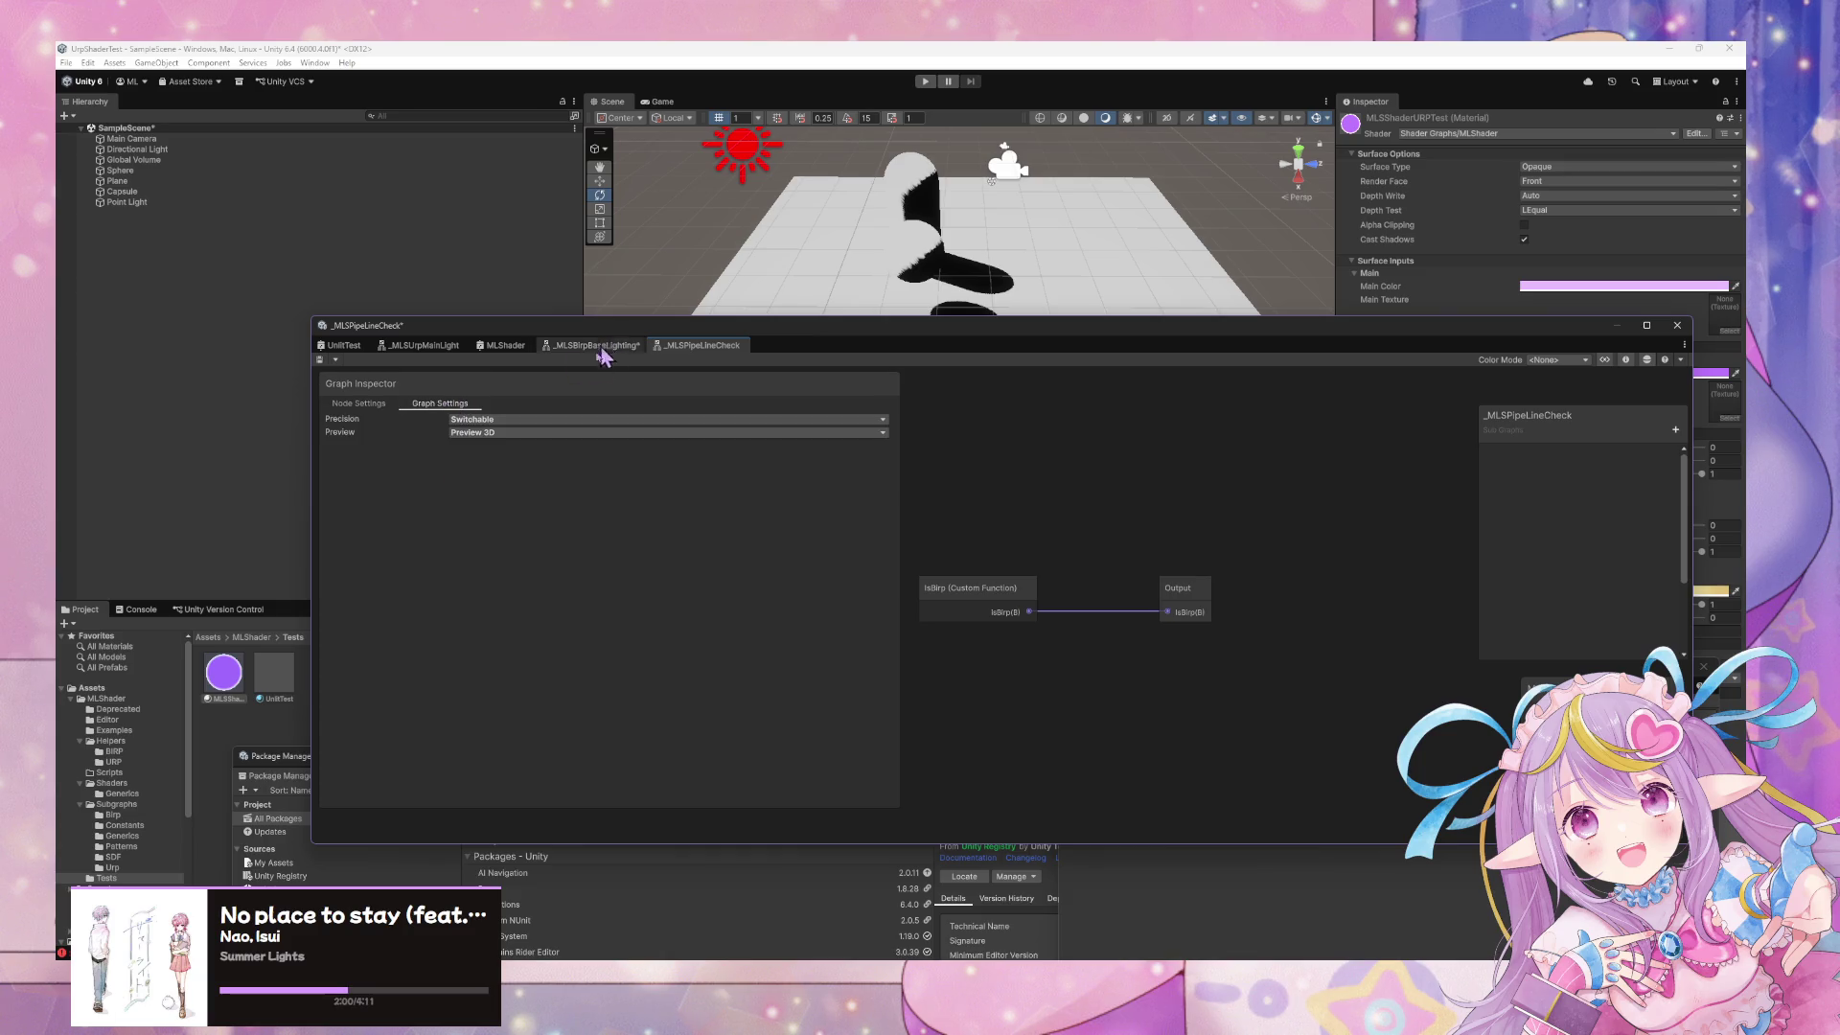
left_click(362, 404)
left_click(427, 403)
Locate the IsBirp custom function's PipelineCheck source file, then go back to the base lighting graph
left_click(977, 589)
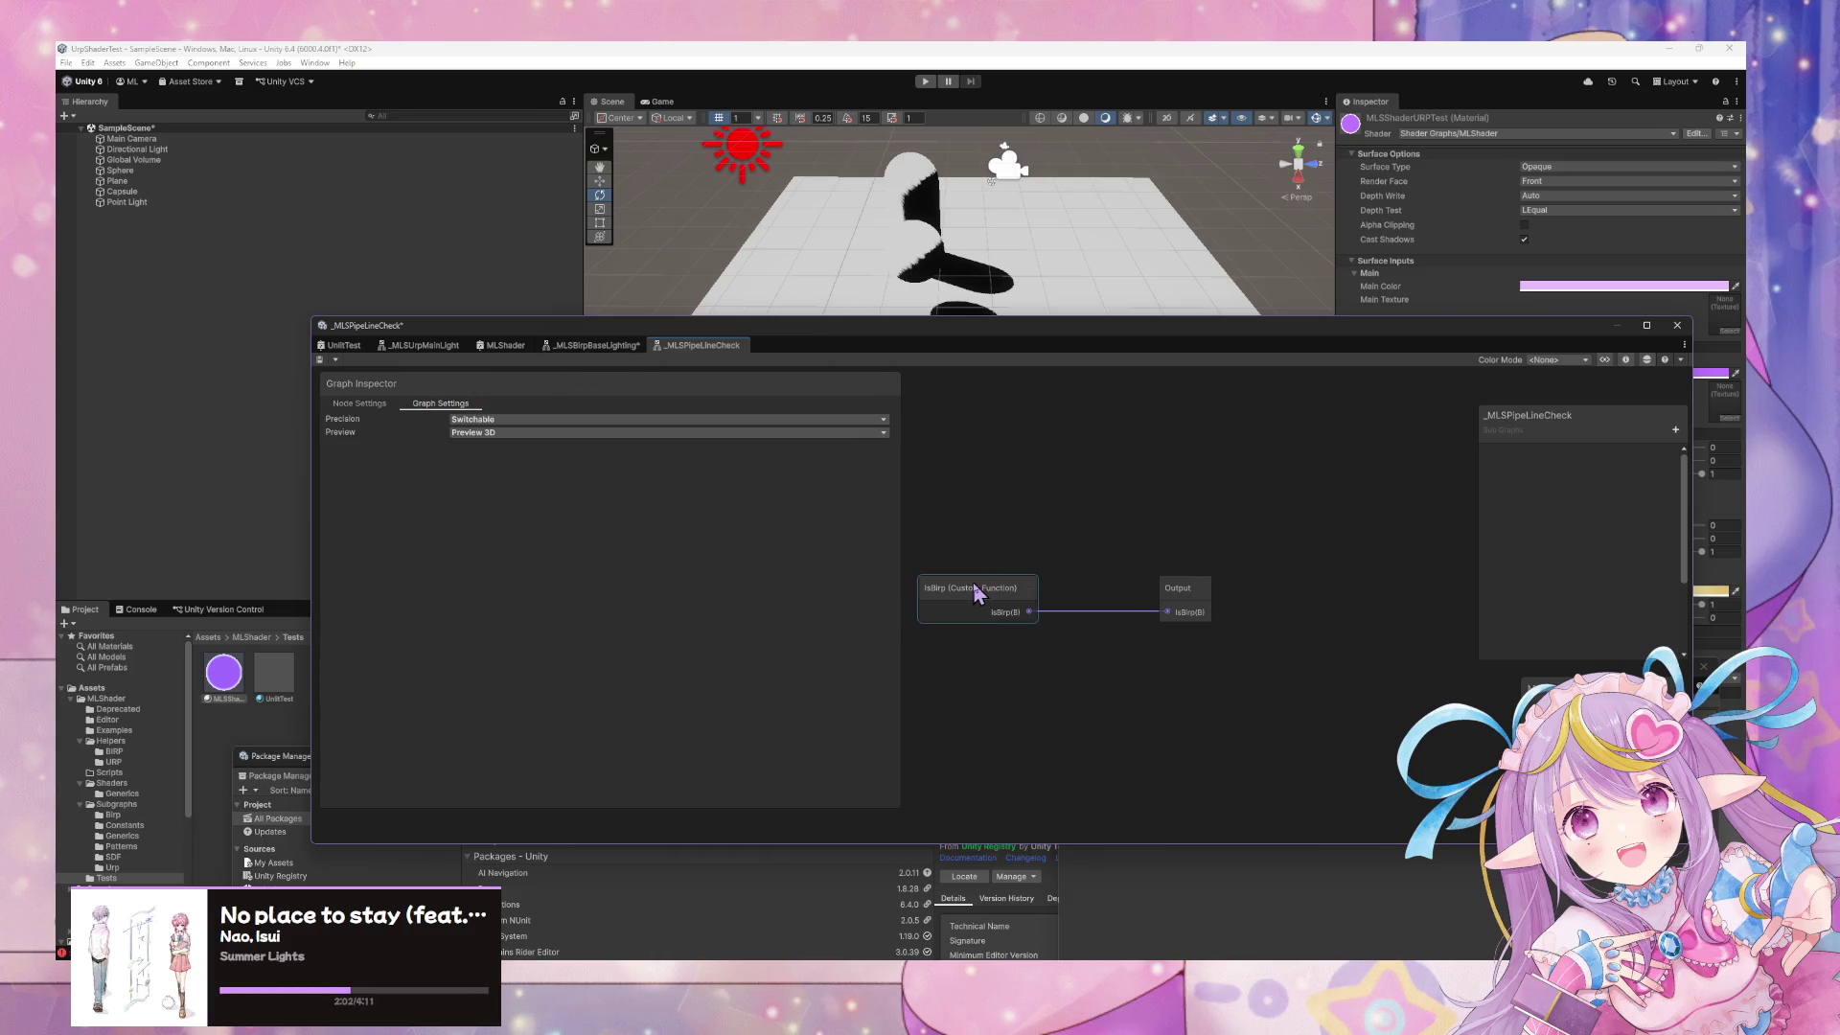
left_click(422, 610)
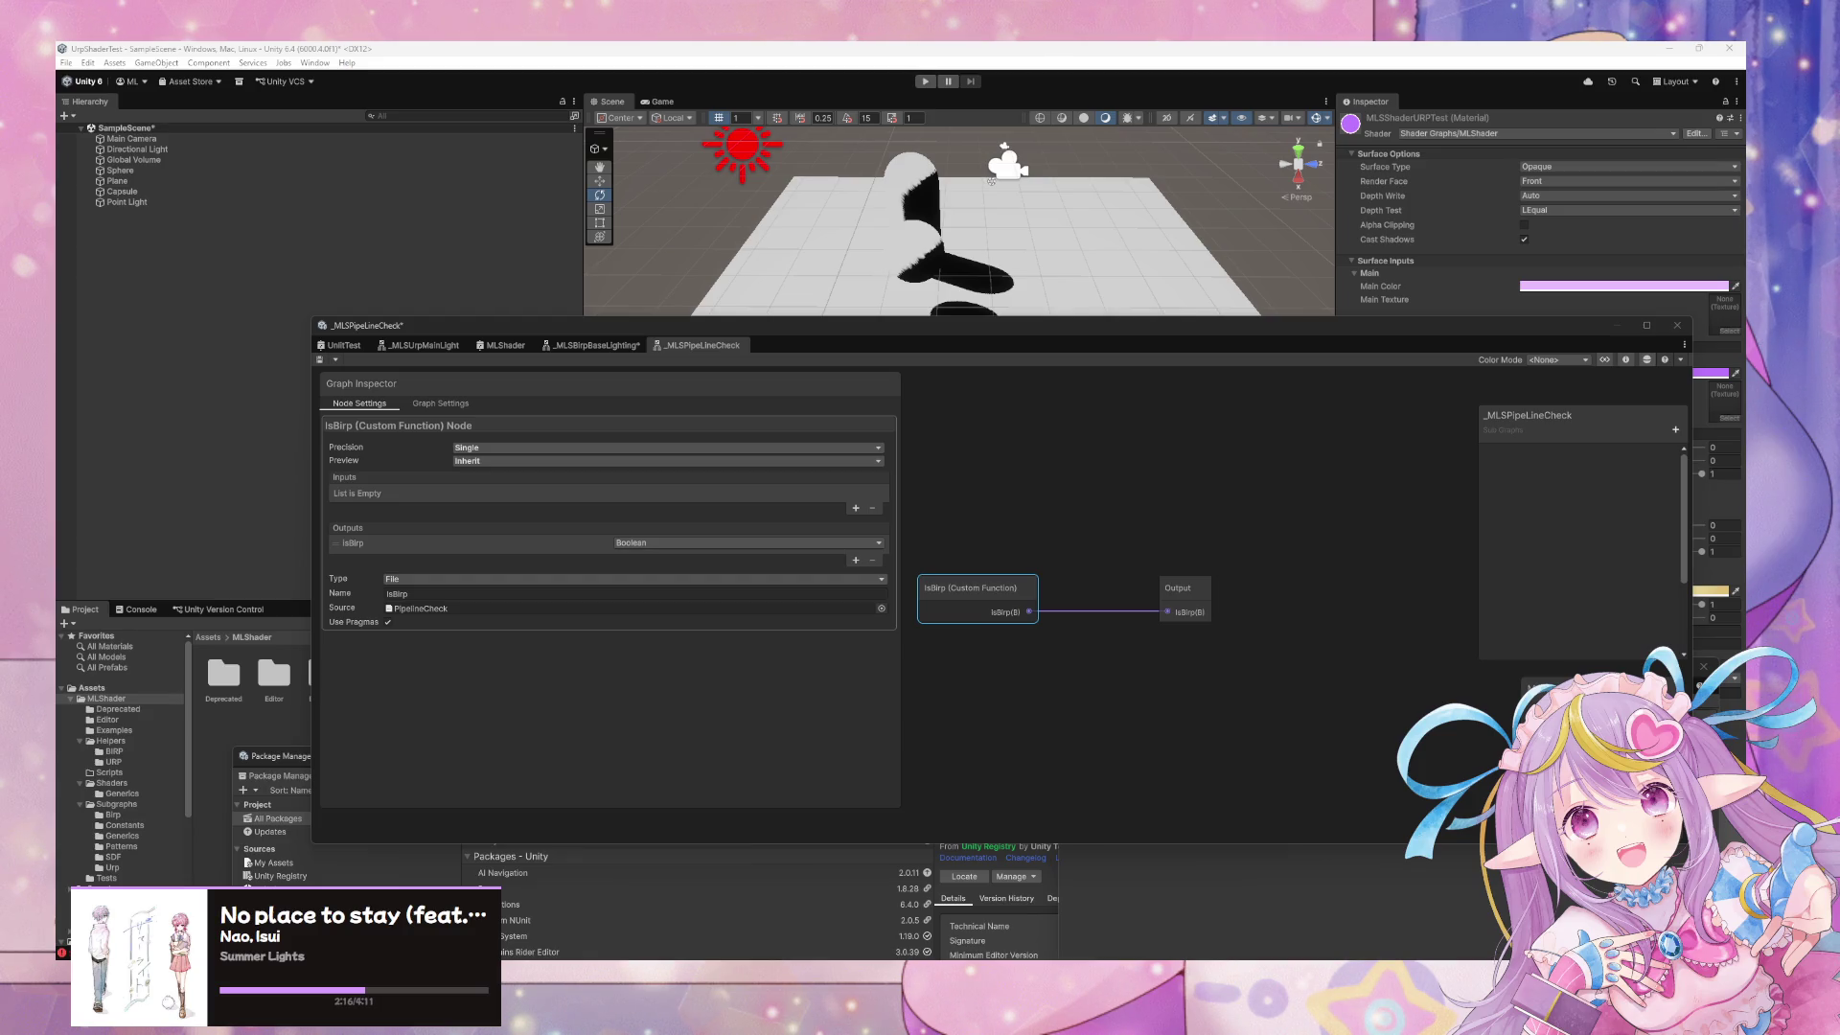
left_click(575, 347)
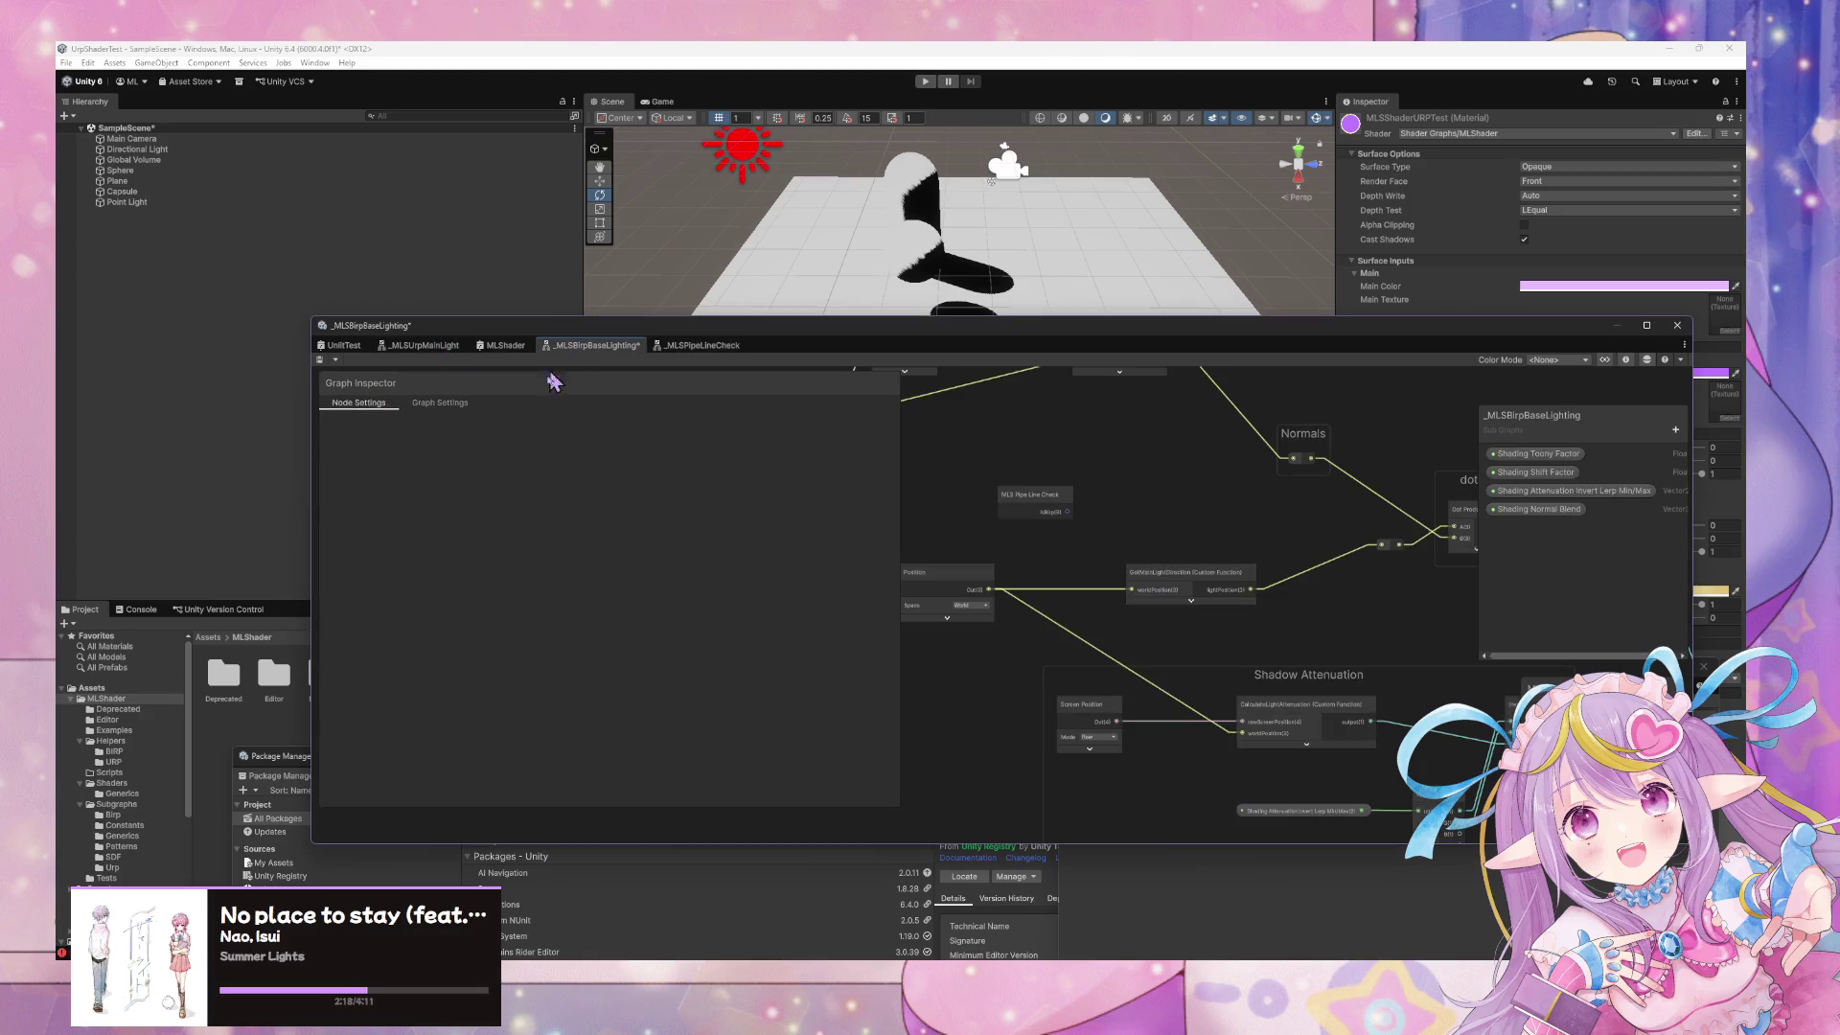
left_click(397, 347)
left_click(502, 352)
left_click(432, 350)
left_click(342, 350)
left_click(398, 350)
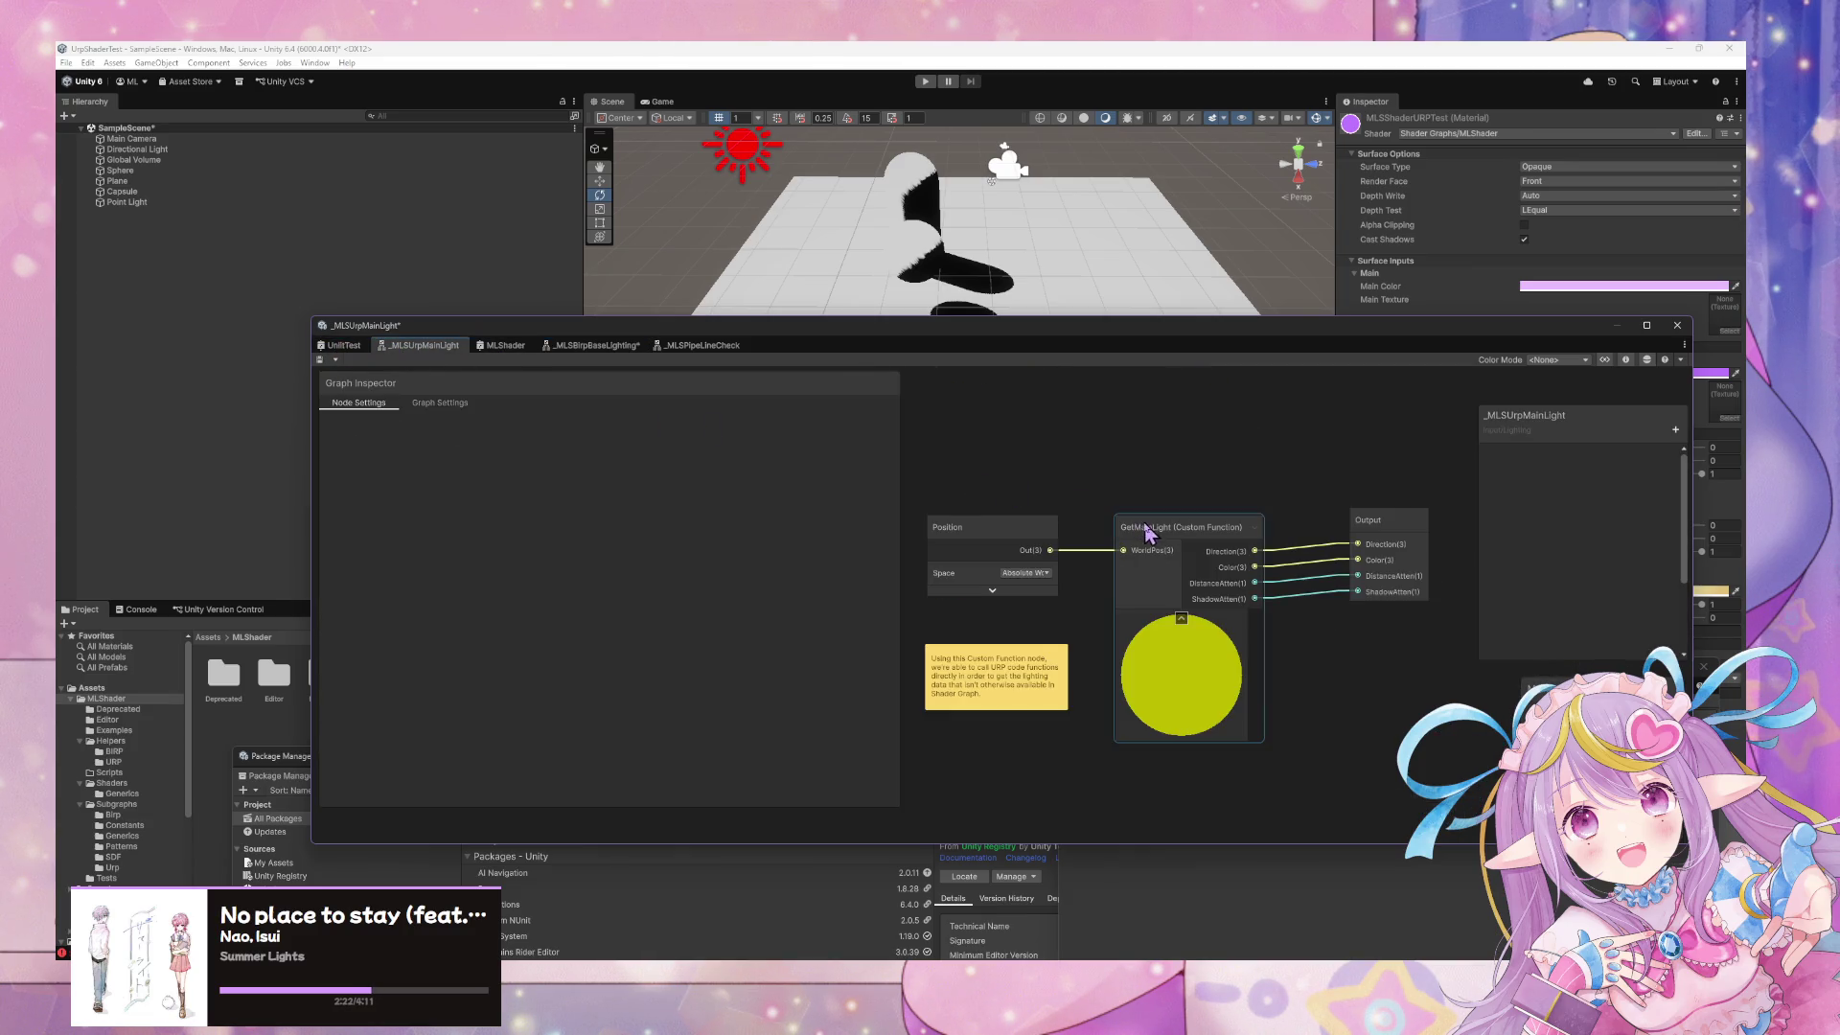
left_click(1140, 548)
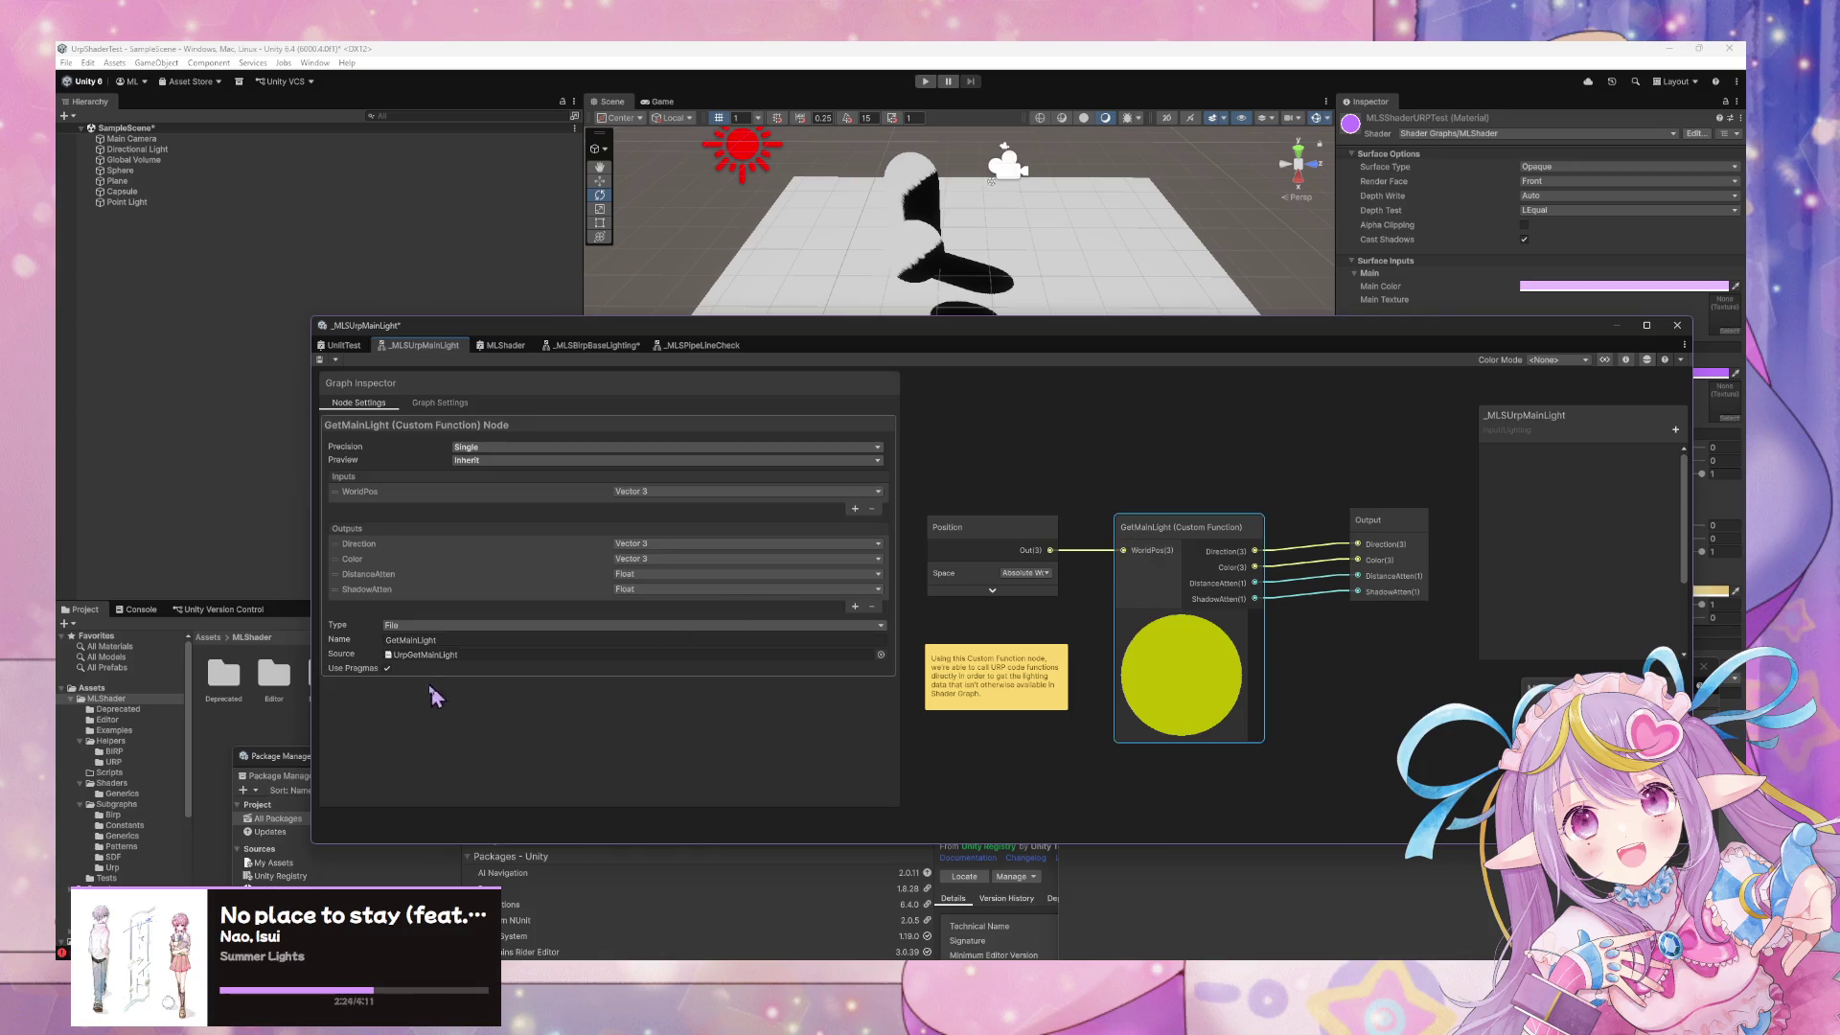
left_click(427, 656)
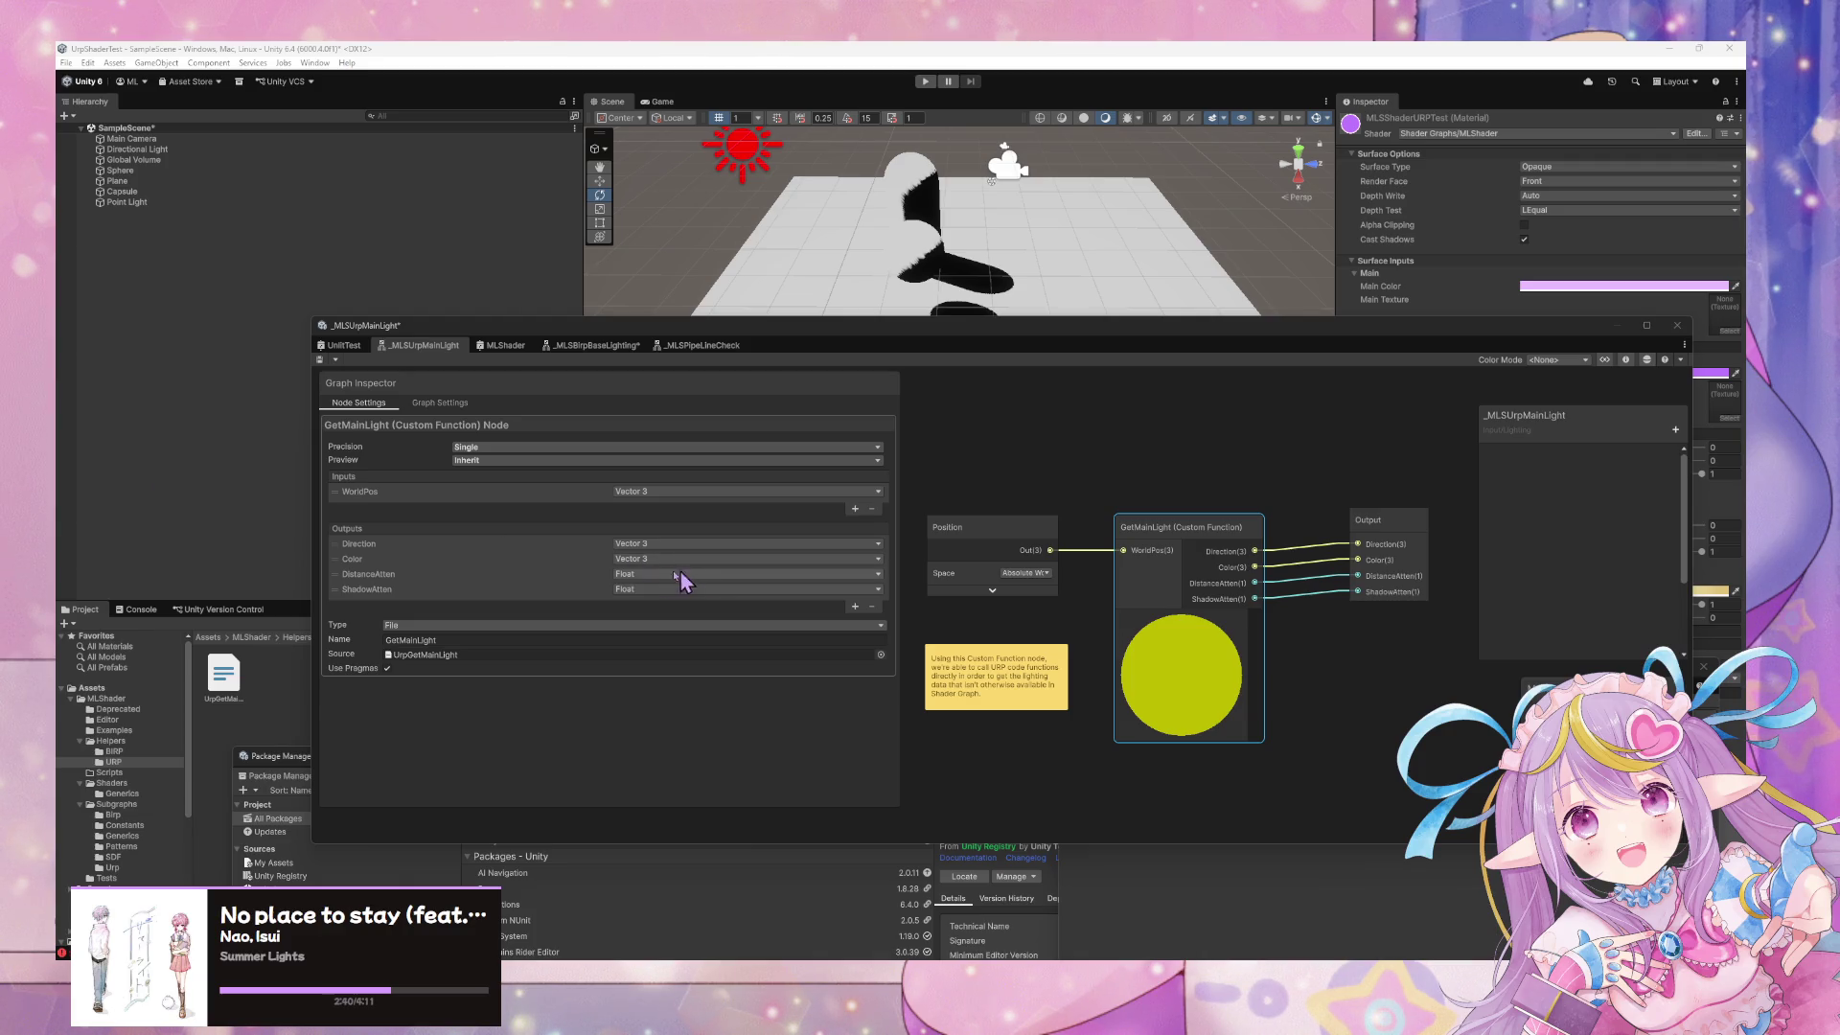
left_click(345, 346)
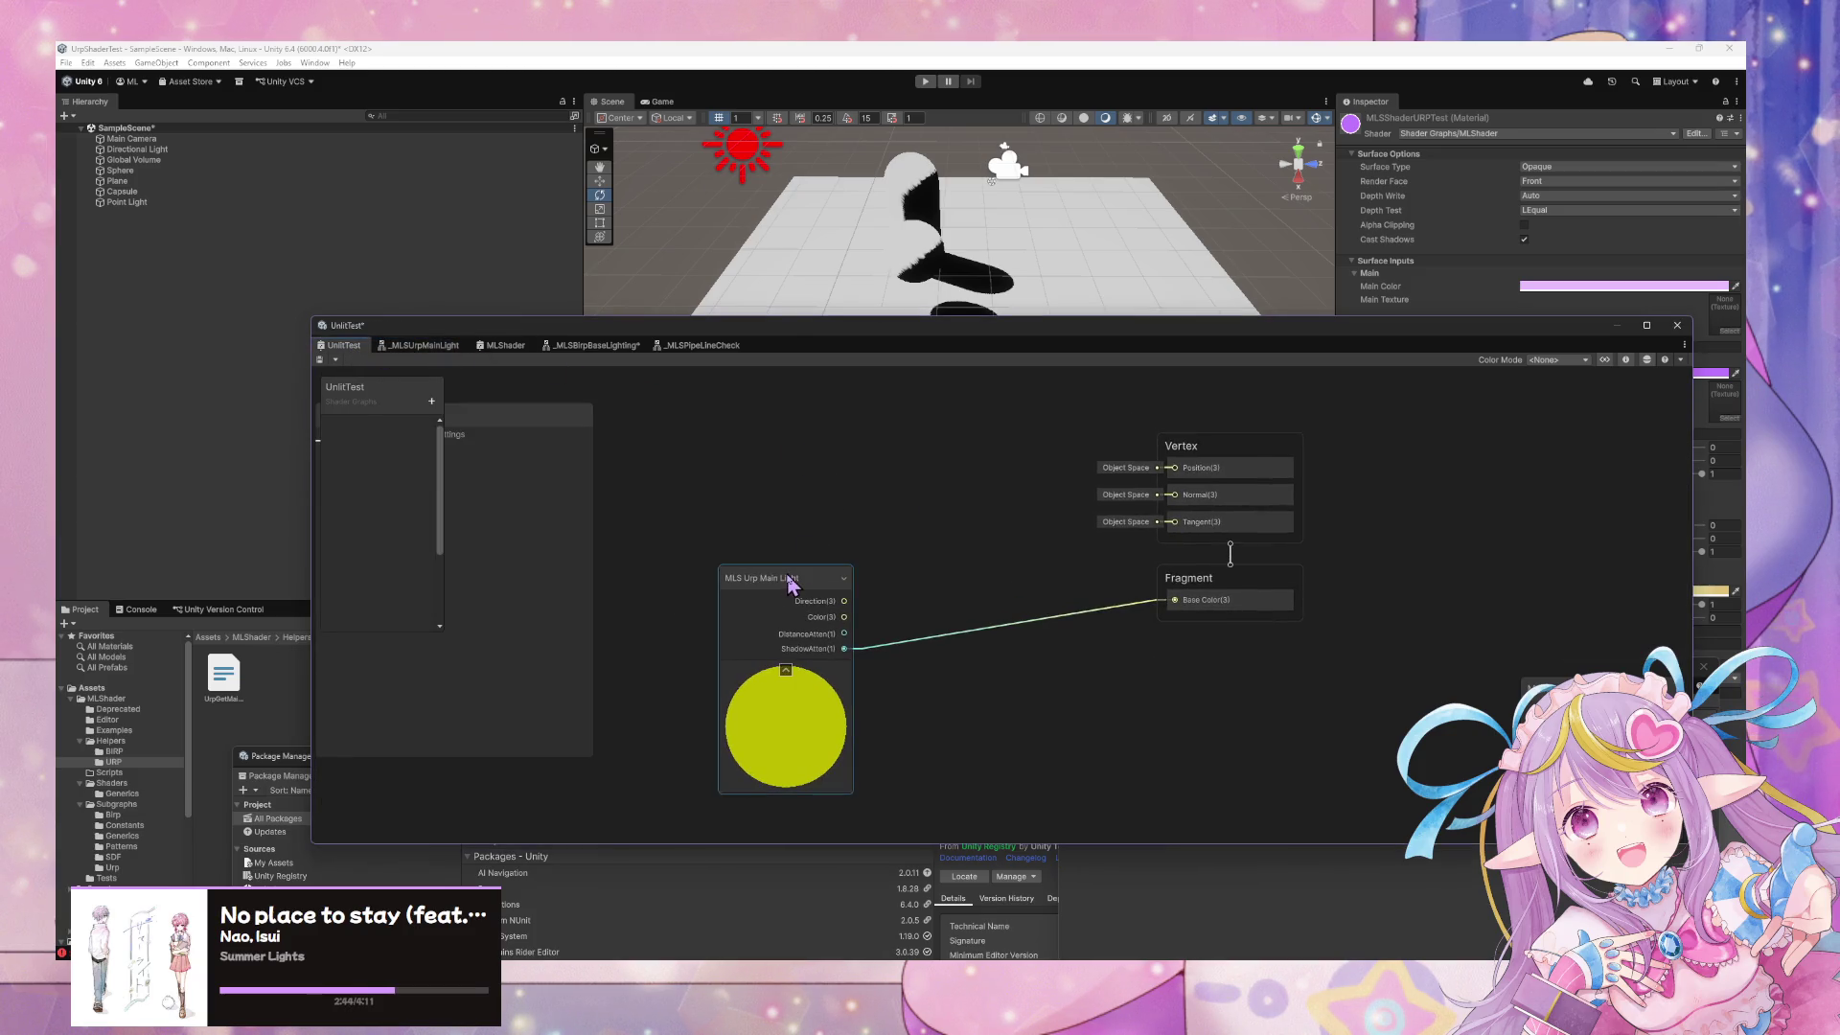
left_click(450, 346)
left_click(583, 347)
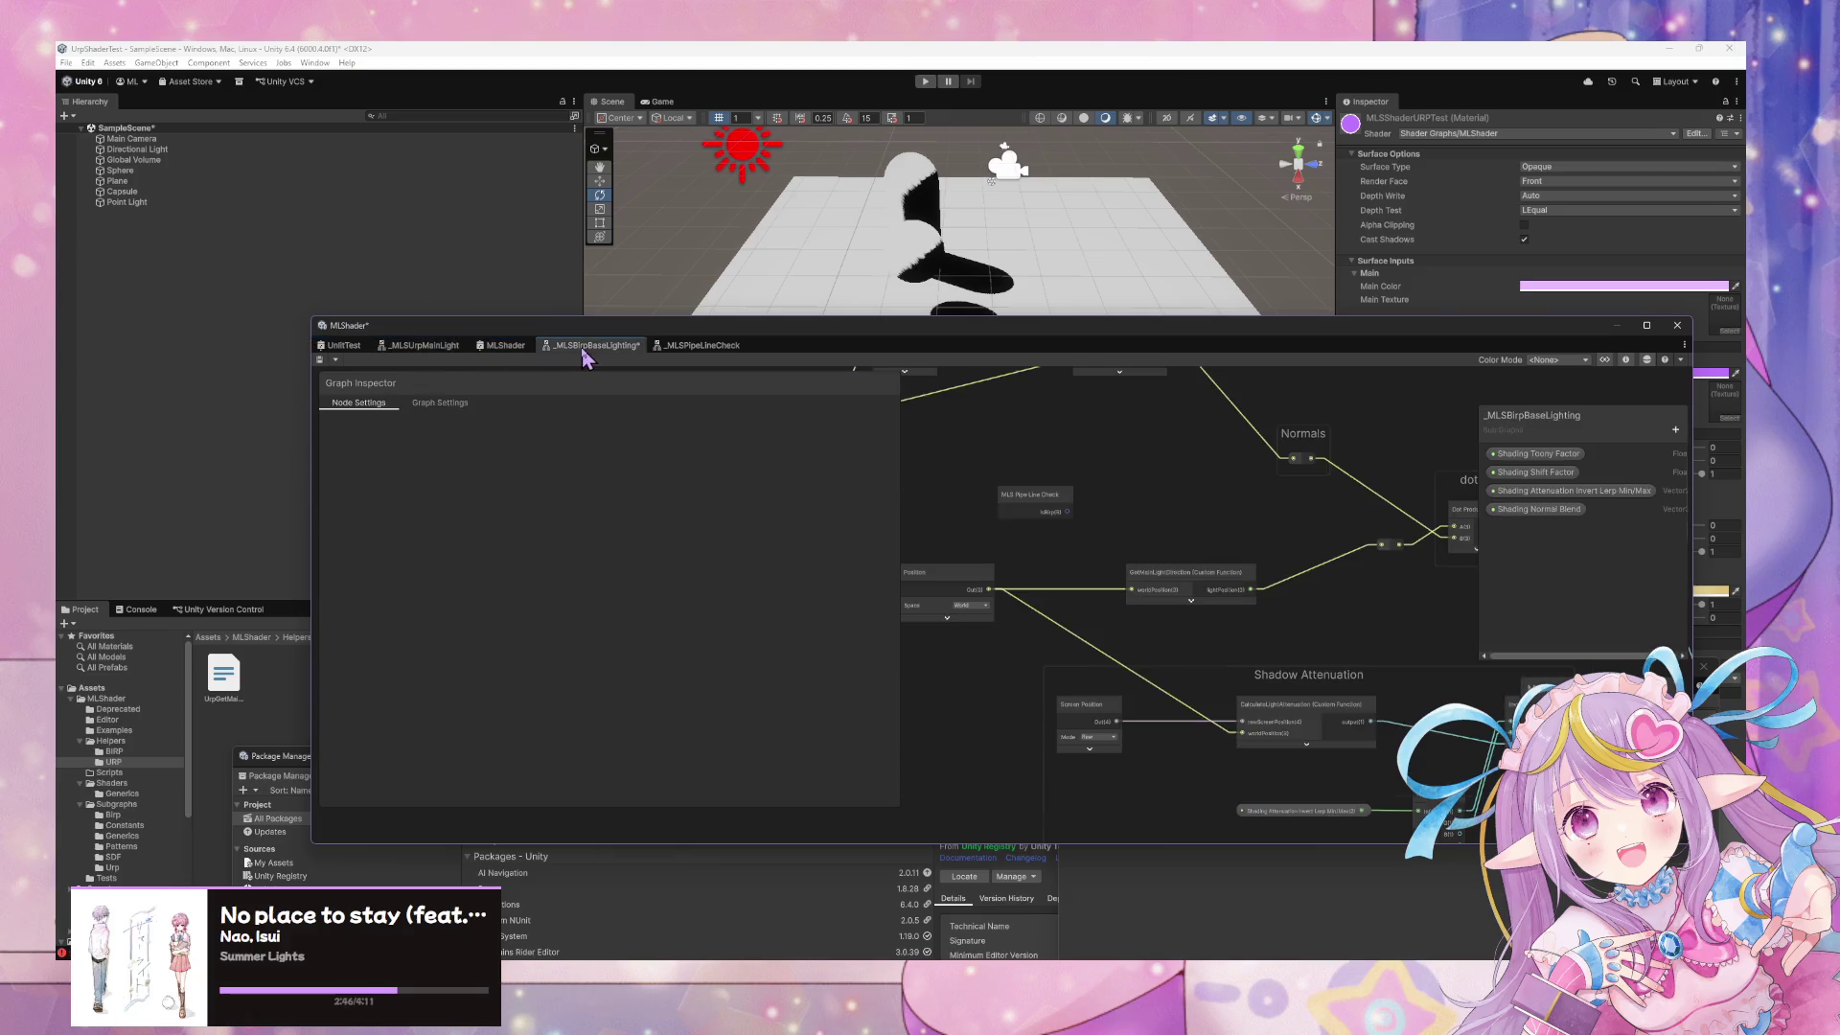
Move the MLS Pipe Line Check node further to the right
left_click(978, 559)
mouse_move(977, 559)
left_mouse_down()
mouse_move(1108, 544)
mouse_move(1059, 547)
mouse_move(1184, 565)
mouse_move(1216, 601)
left_mouse_up()
left_click(1246, 640)
left_click(1215, 601)
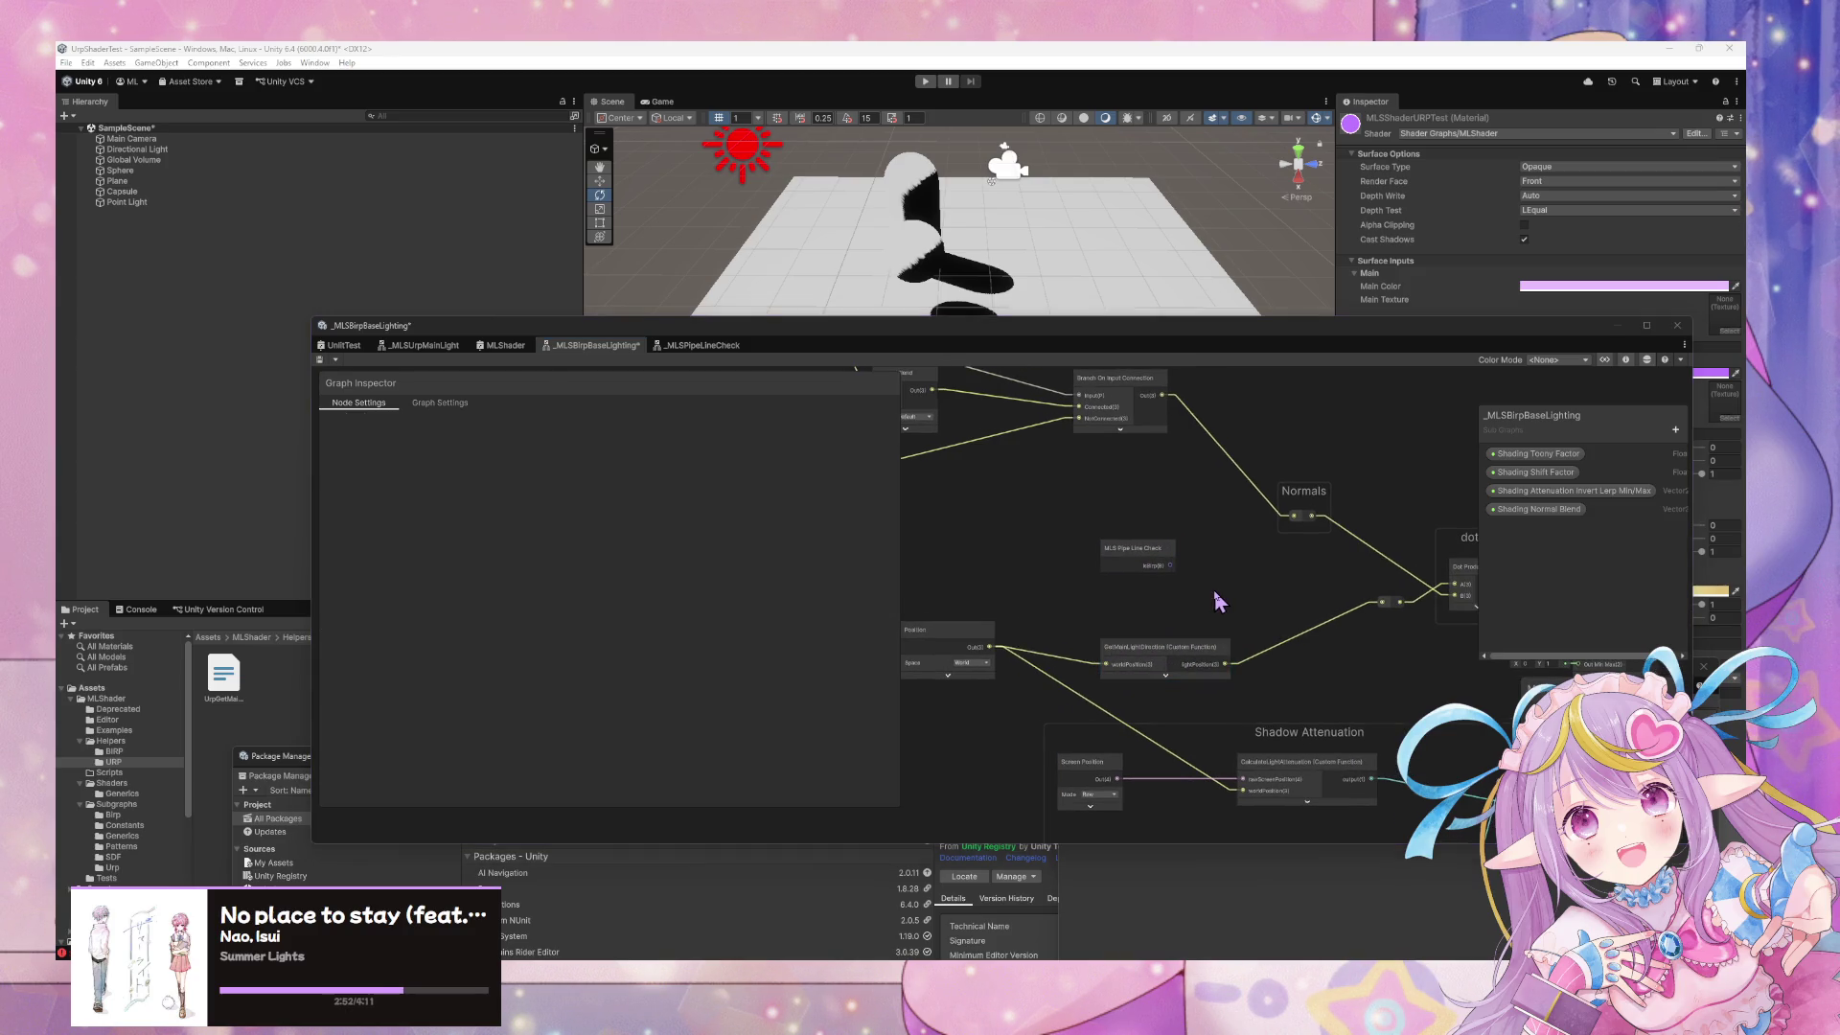
Add a Branch node and position it beside the GetMainLightDirection node
key("space")
type("if")
key("Down")
key("Up")
key("Return")
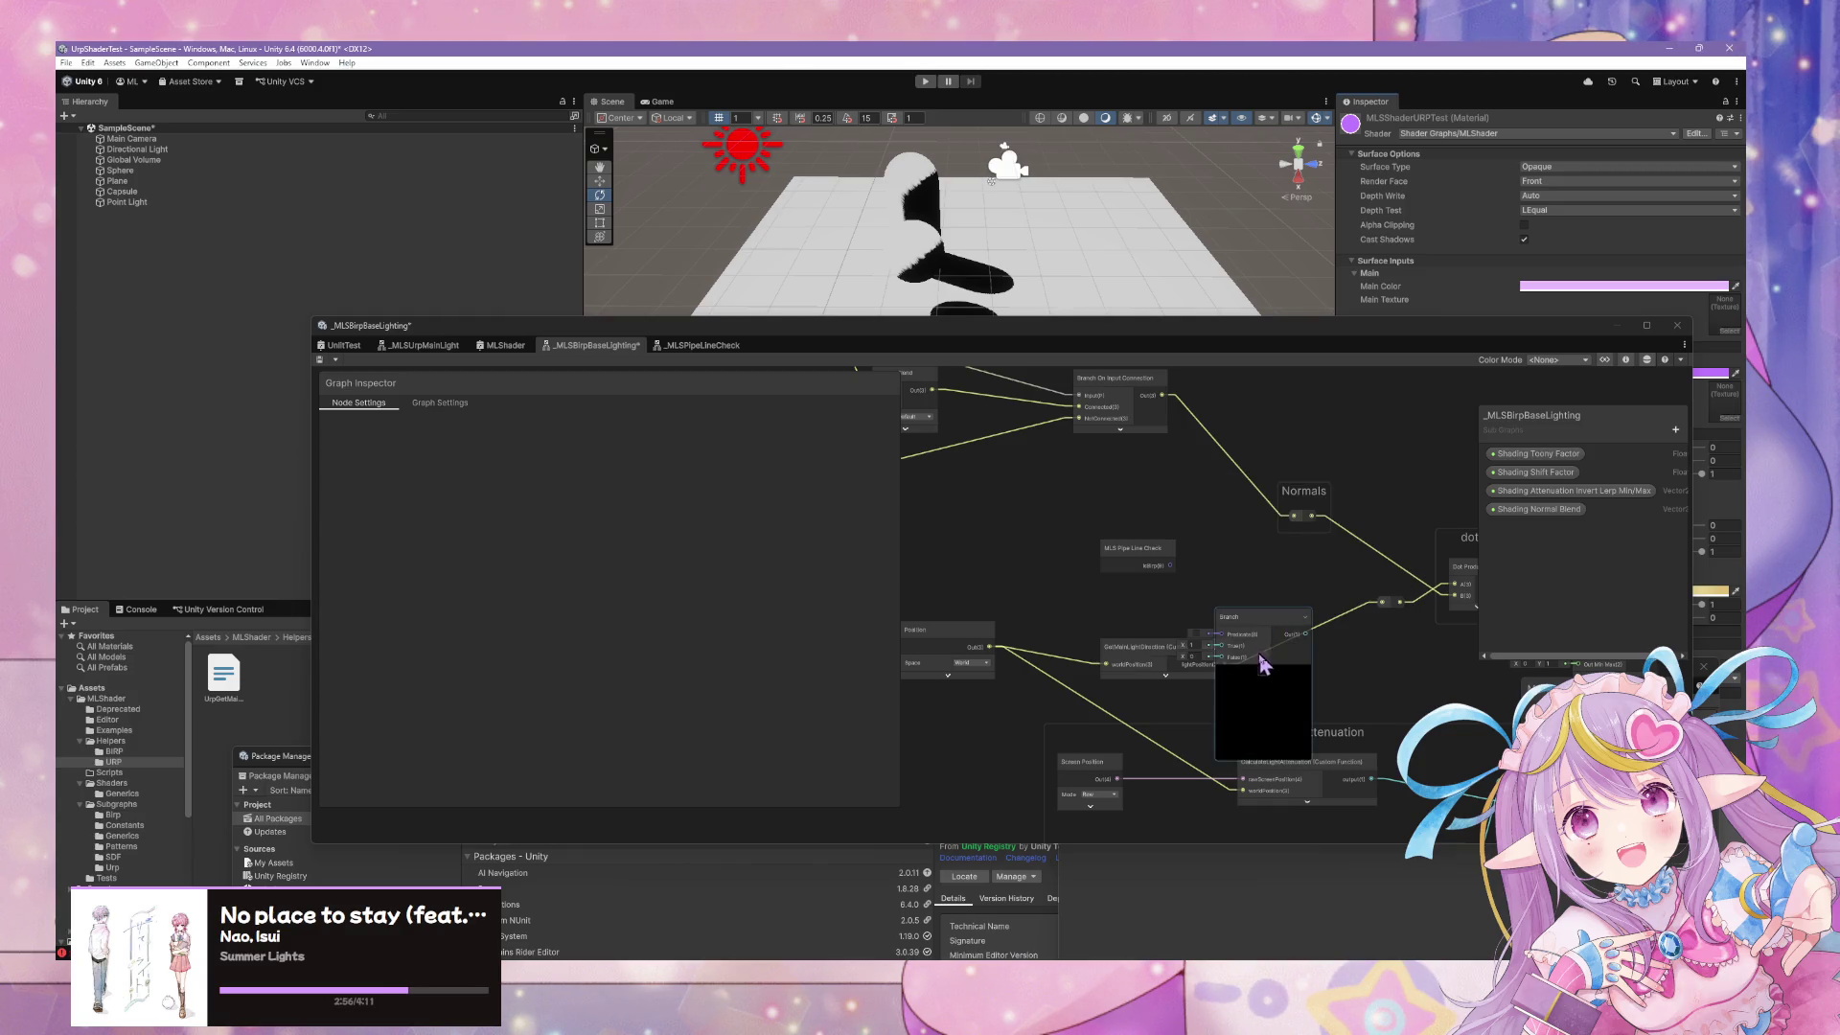
mouse_move(1263, 662)
left_mouse_down()
mouse_move(1283, 619)
mouse_move(1220, 662)
mouse_move(1239, 602)
mouse_move(1195, 579)
mouse_move(1232, 600)
mouse_move(1389, 616)
mouse_move(1382, 602)
left_mouse_up()
left_click(1229, 655)
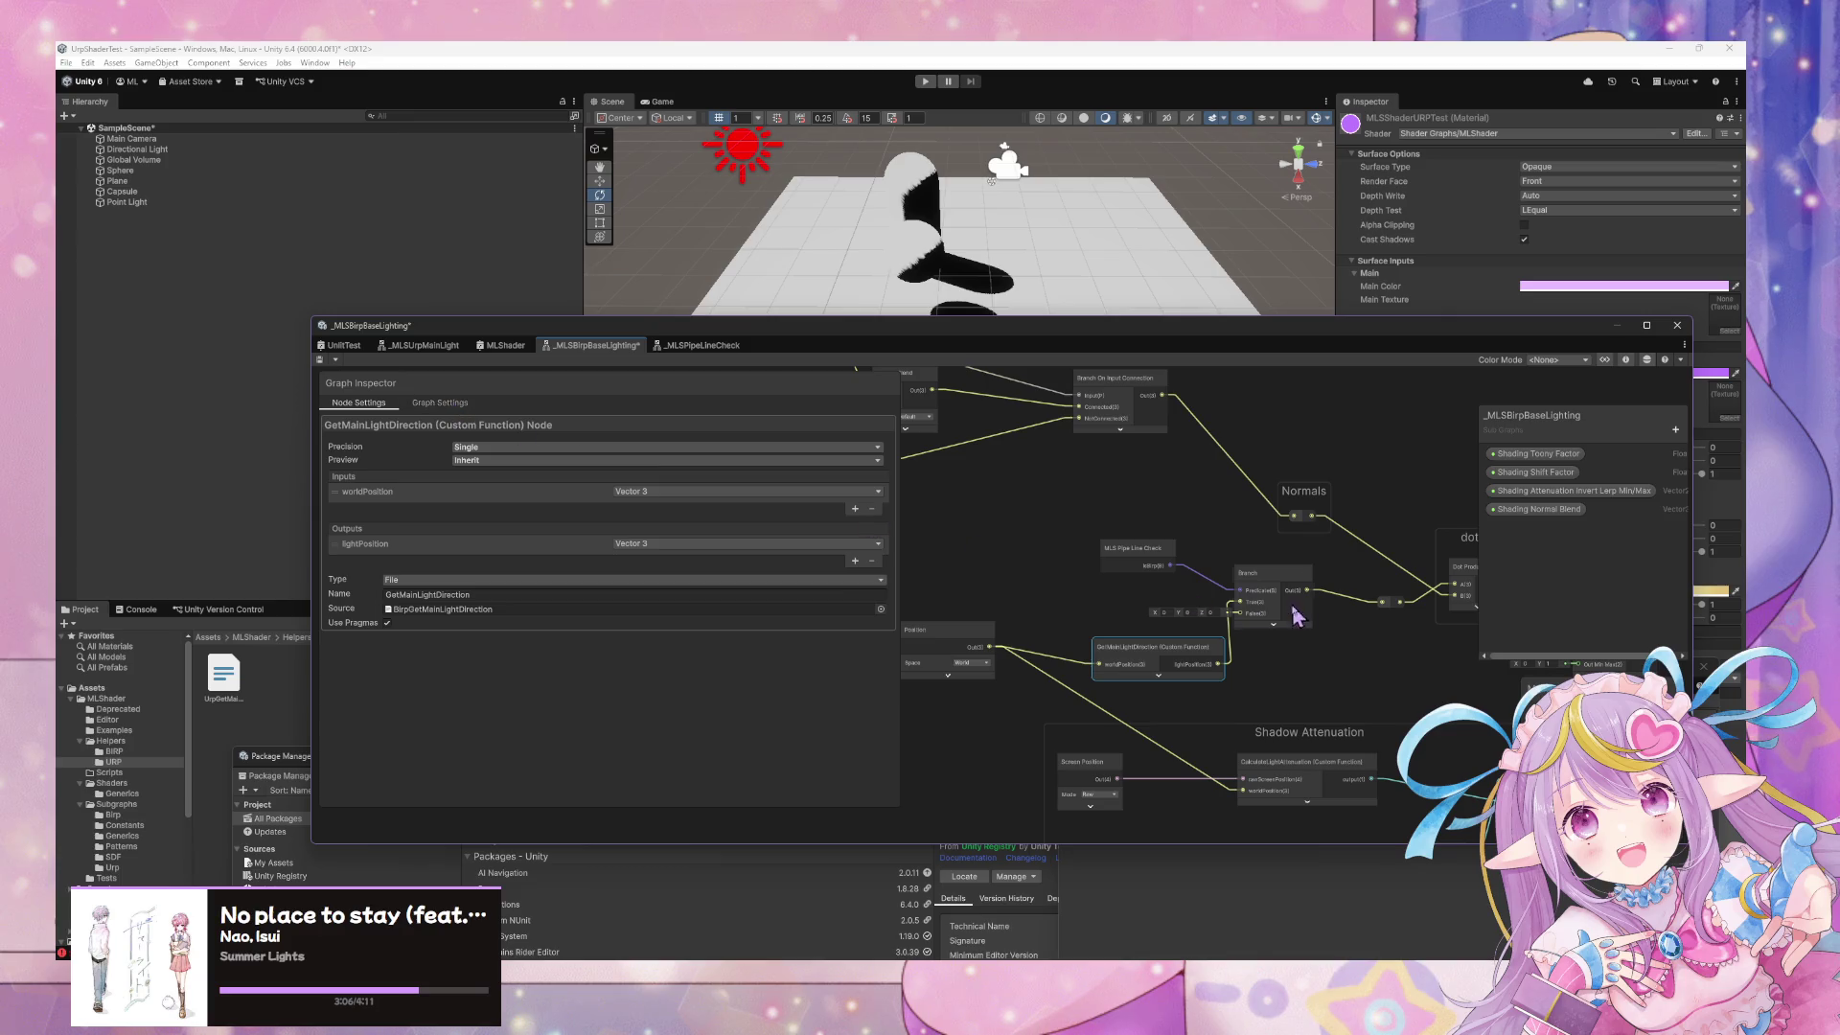
mouse_move(1205, 581)
left_mouse_down()
mouse_move(1190, 527)
mouse_move(1257, 530)
left_mouse_up()
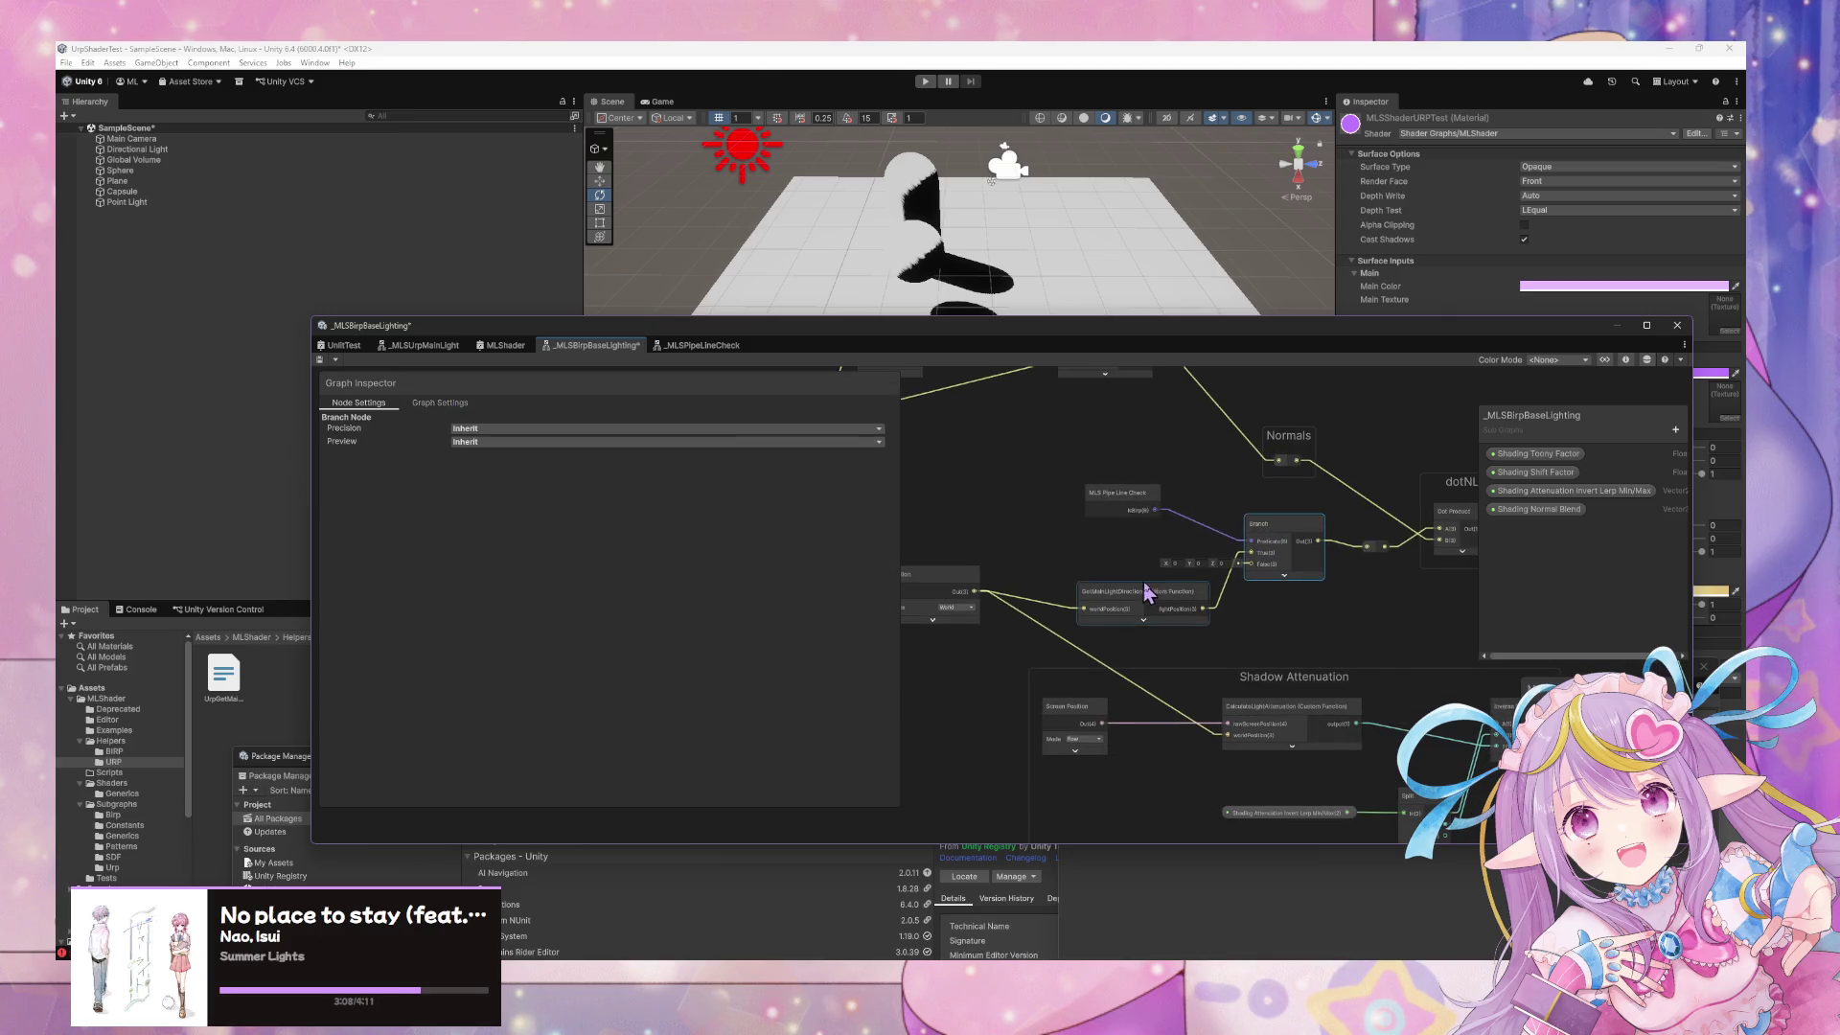
Search the node list for 'light' to find a main light node
left_click(1131, 592)
left_click(1075, 502)
key("space")
type("mni")
key("BackSpace")
key("BackSpace")
key("BackSpace")
type("_")
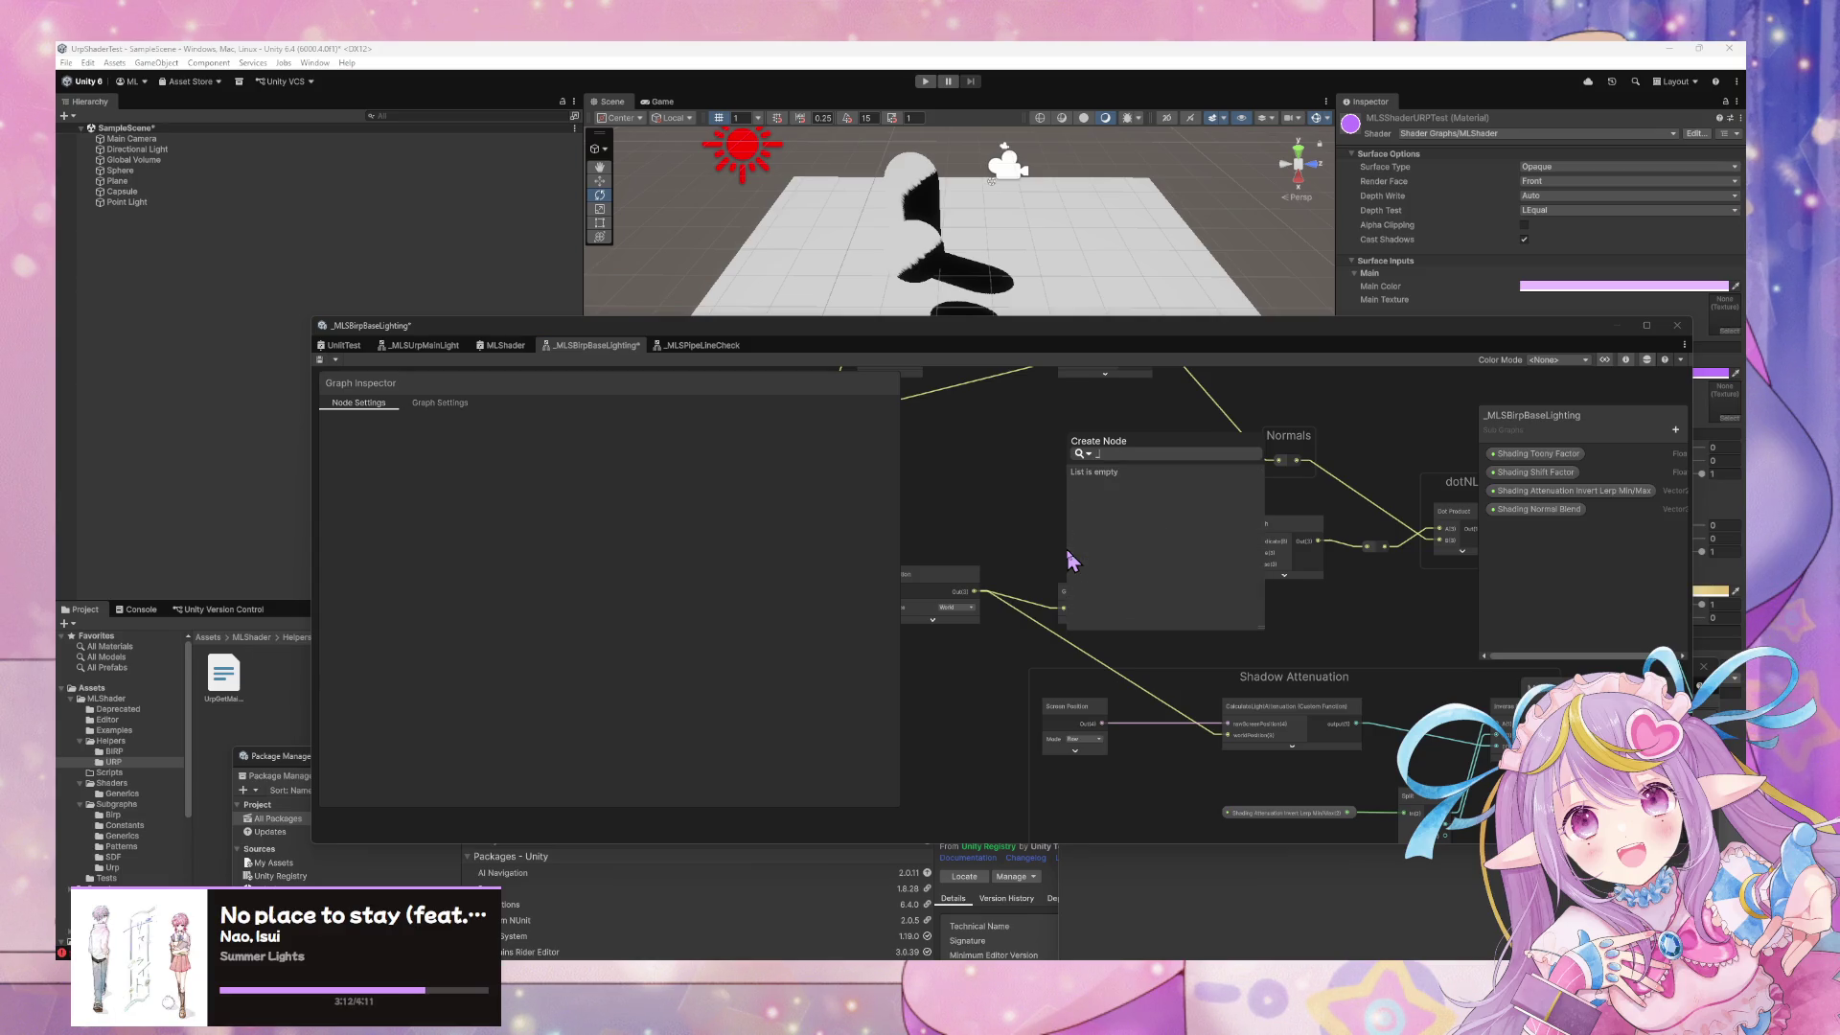
key("BackSpace")
key("BackSpace")
key("BackSpace")
type("light")
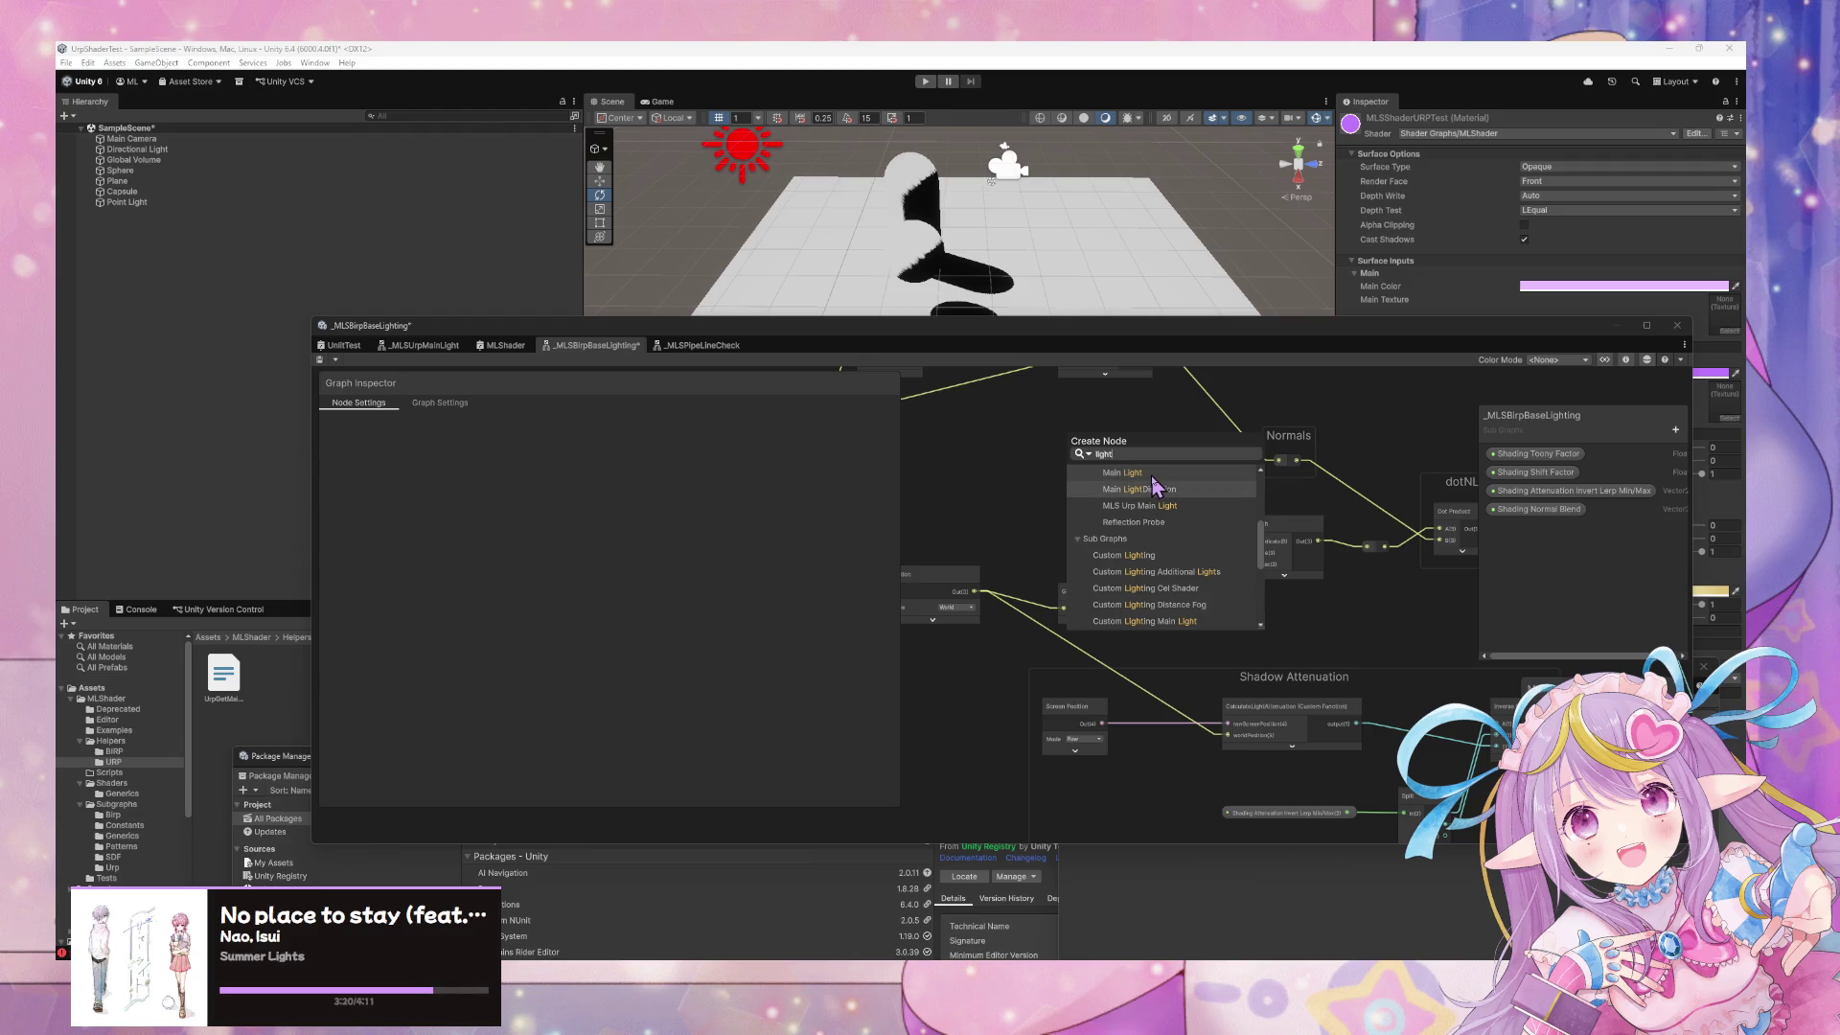
Add an MLS Urp Main Light node with collapsed preview and wire Direction to Branch True
left_click(1153, 478)
left_click(1114, 592)
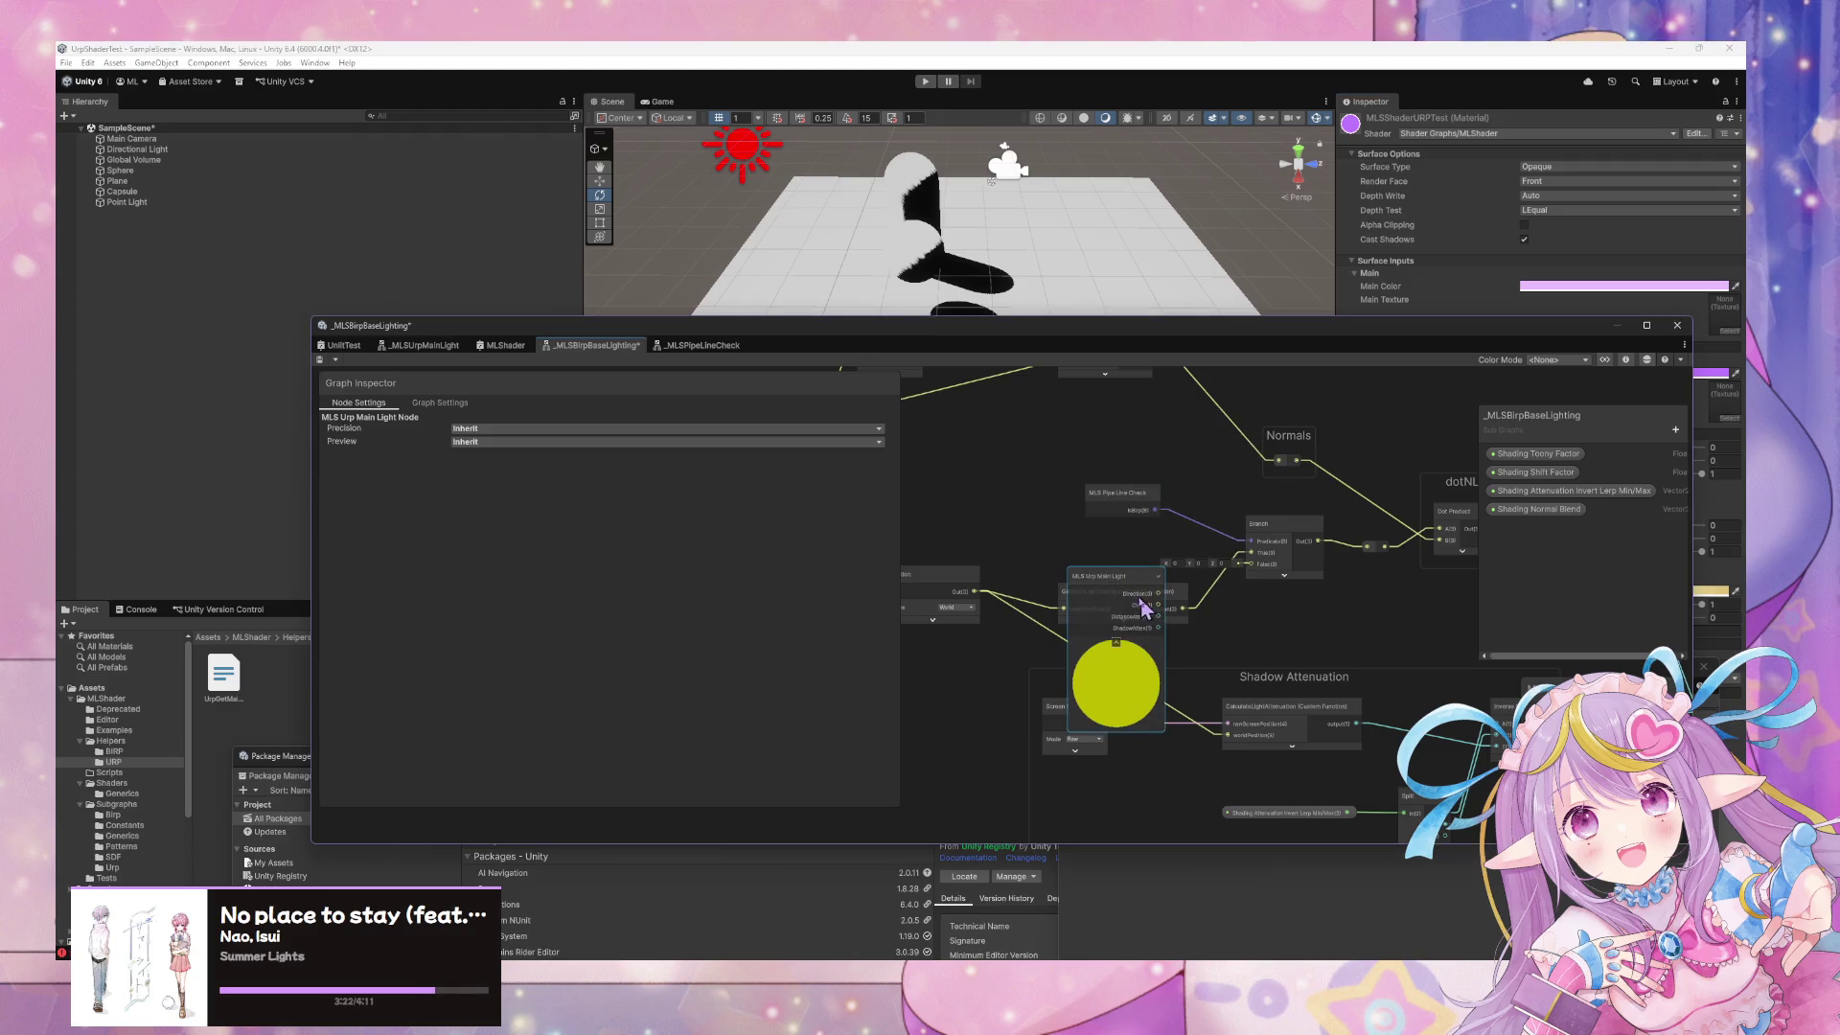
left_click(1118, 642)
left_click_drag(1107, 613, 1023, 528)
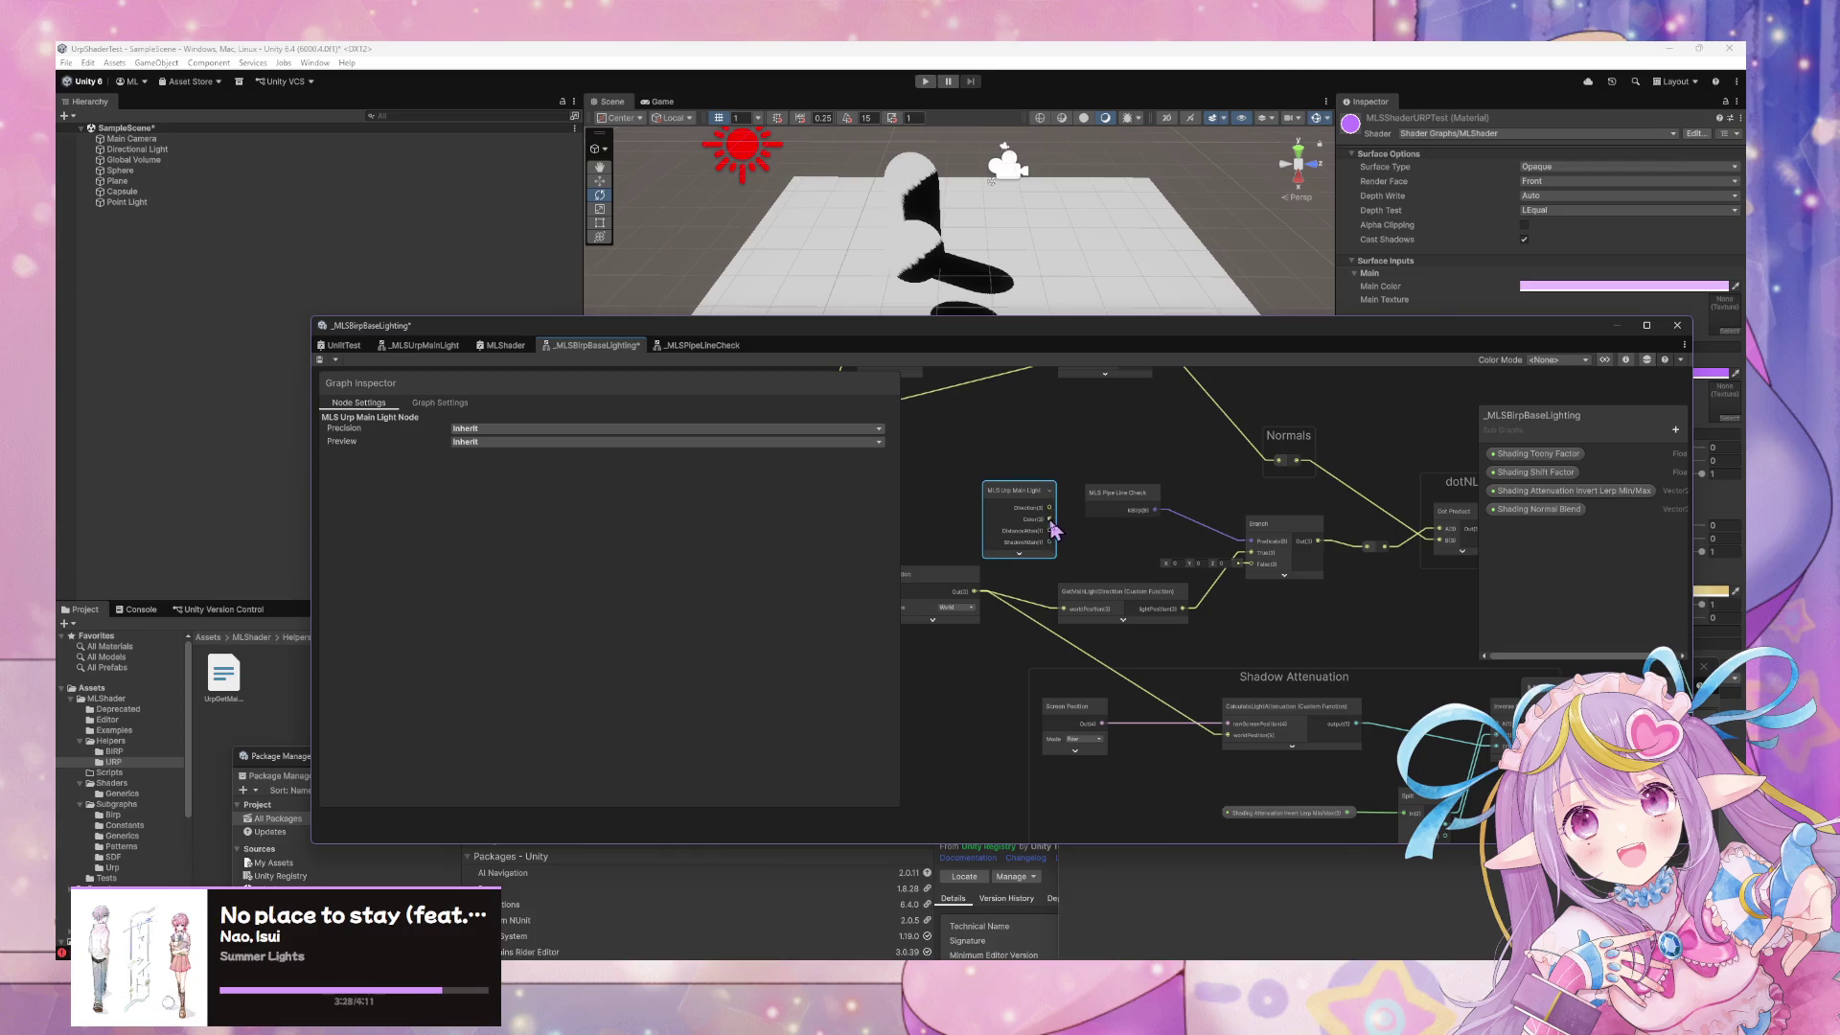
left_click_drag(1050, 508, 1250, 554)
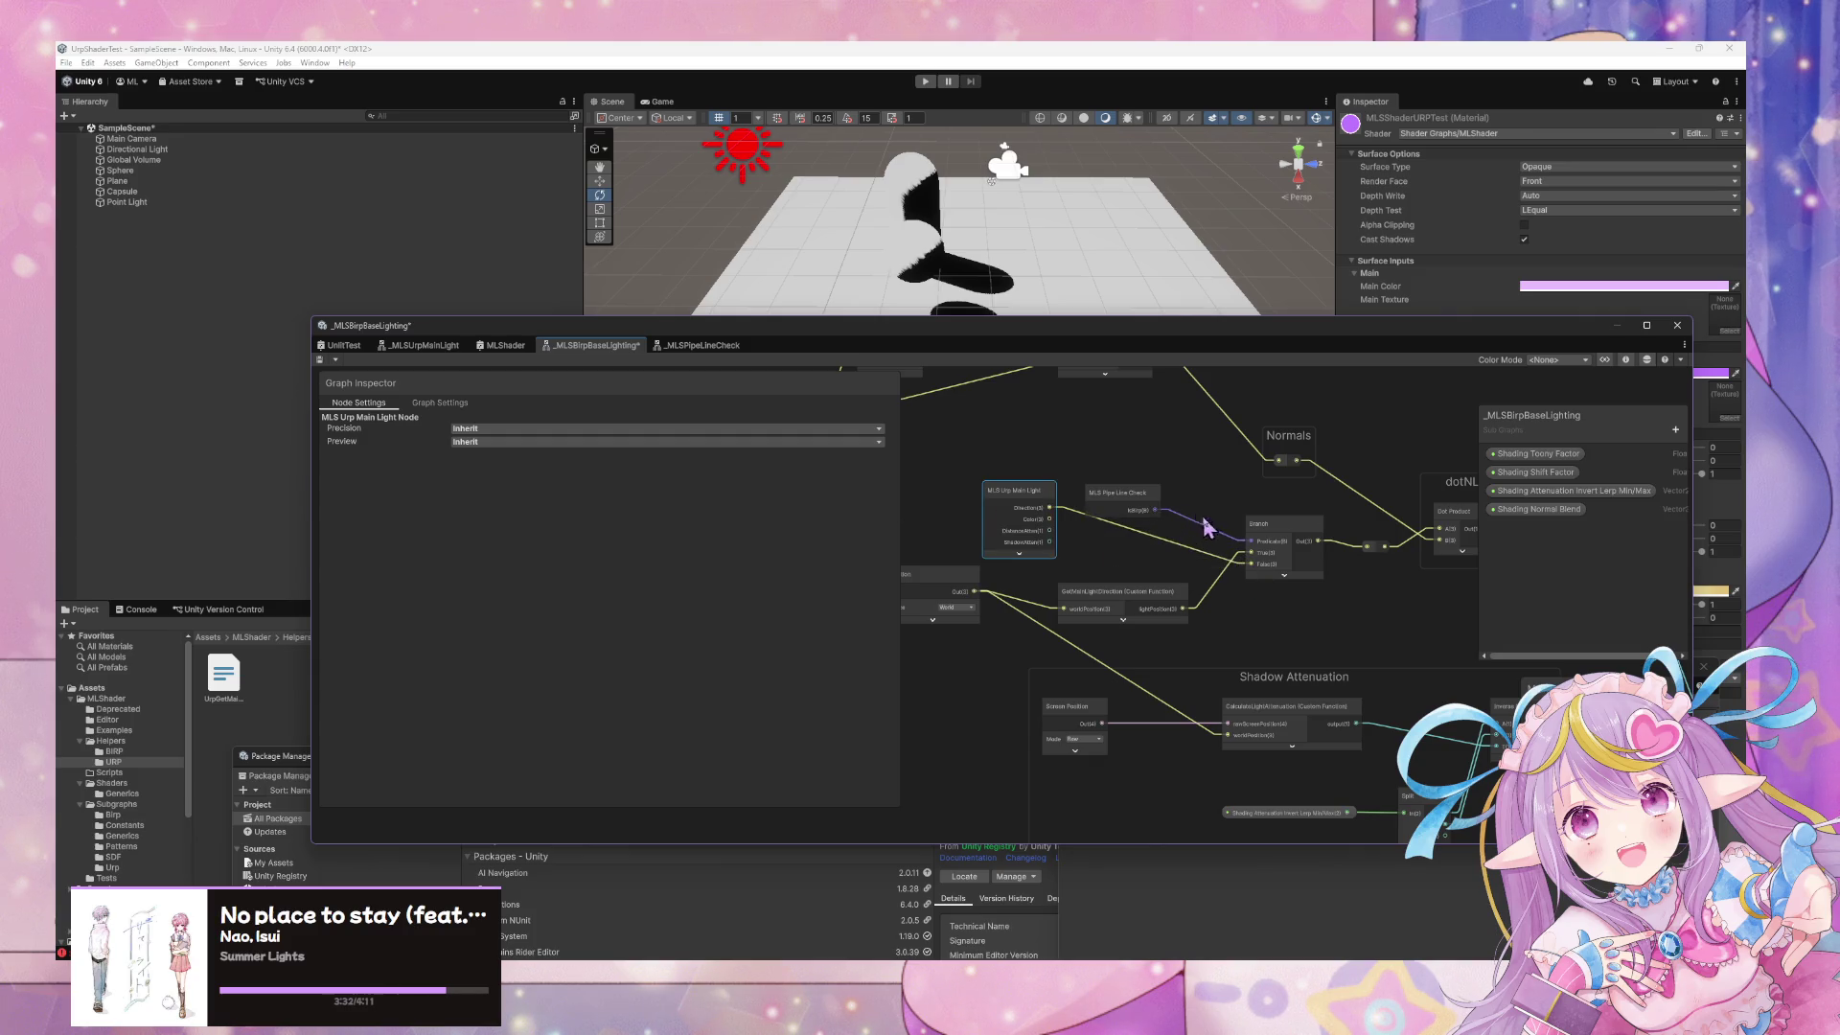
Move the MLS Pipe Line Check and MLS Urp Main Light nodes higher up
left_click(320, 359)
left_click_drag(1134, 493, 1120, 439)
left_click_drag(1051, 492, 985, 479)
mouse_move(1200, 624)
left_mouse_down()
mouse_move(1121, 509)
mouse_move(1159, 517)
mouse_move(1133, 547)
left_mouse_up()
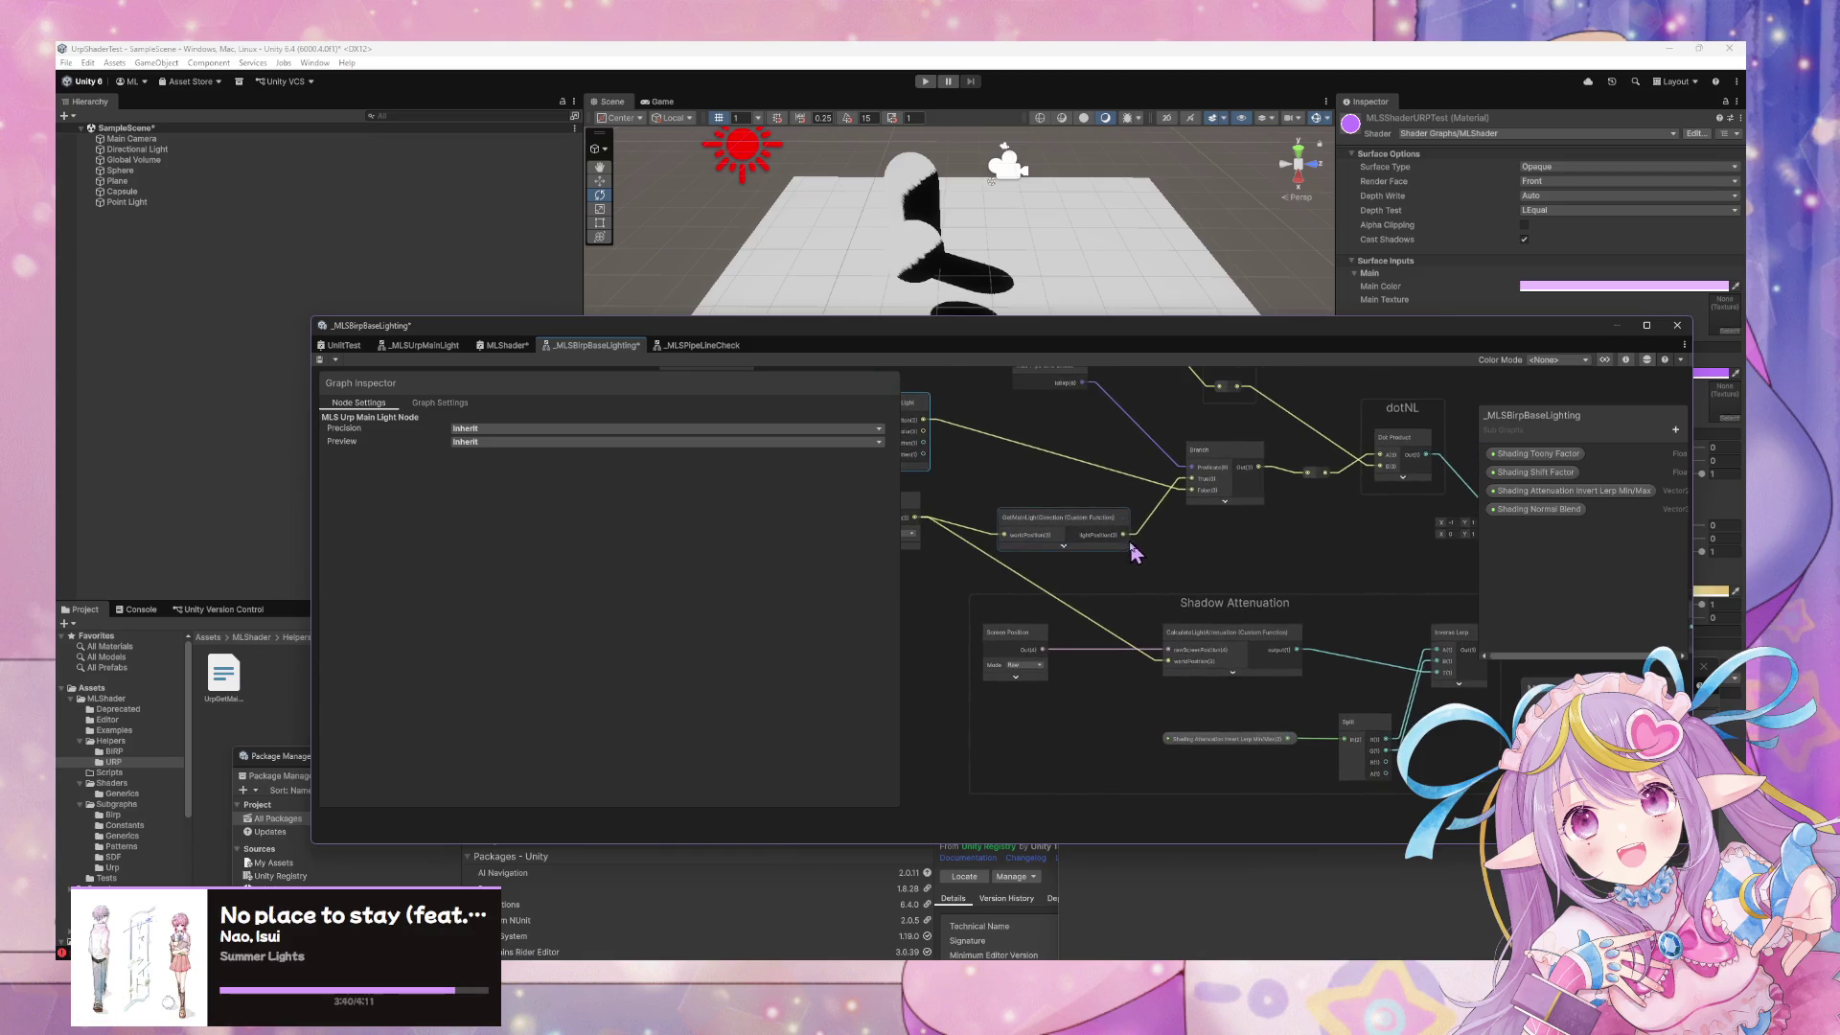
Move the MLS Urp Main Light node right, checking the Output and Screen Position nodes
left_click(1011, 417)
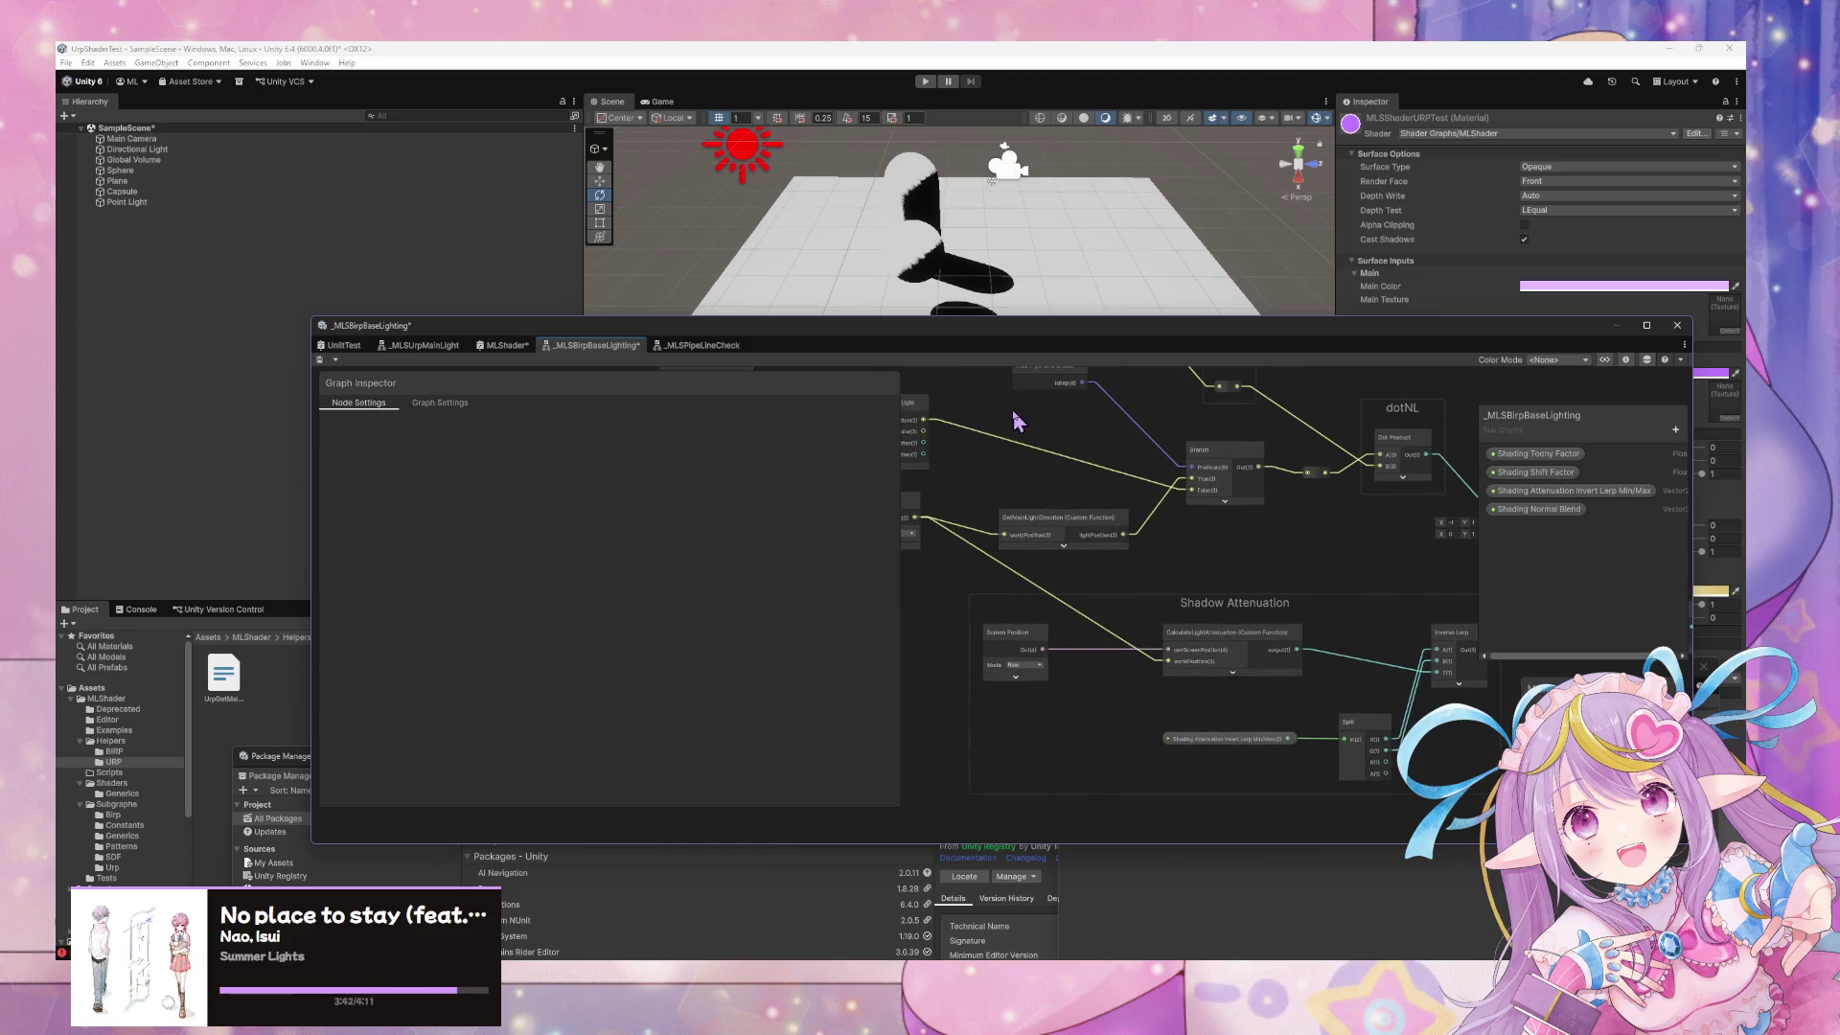
mouse_move(1044, 463)
left_mouse_down()
mouse_move(1076, 584)
mouse_move(1230, 625)
mouse_move(1183, 624)
left_mouse_up()
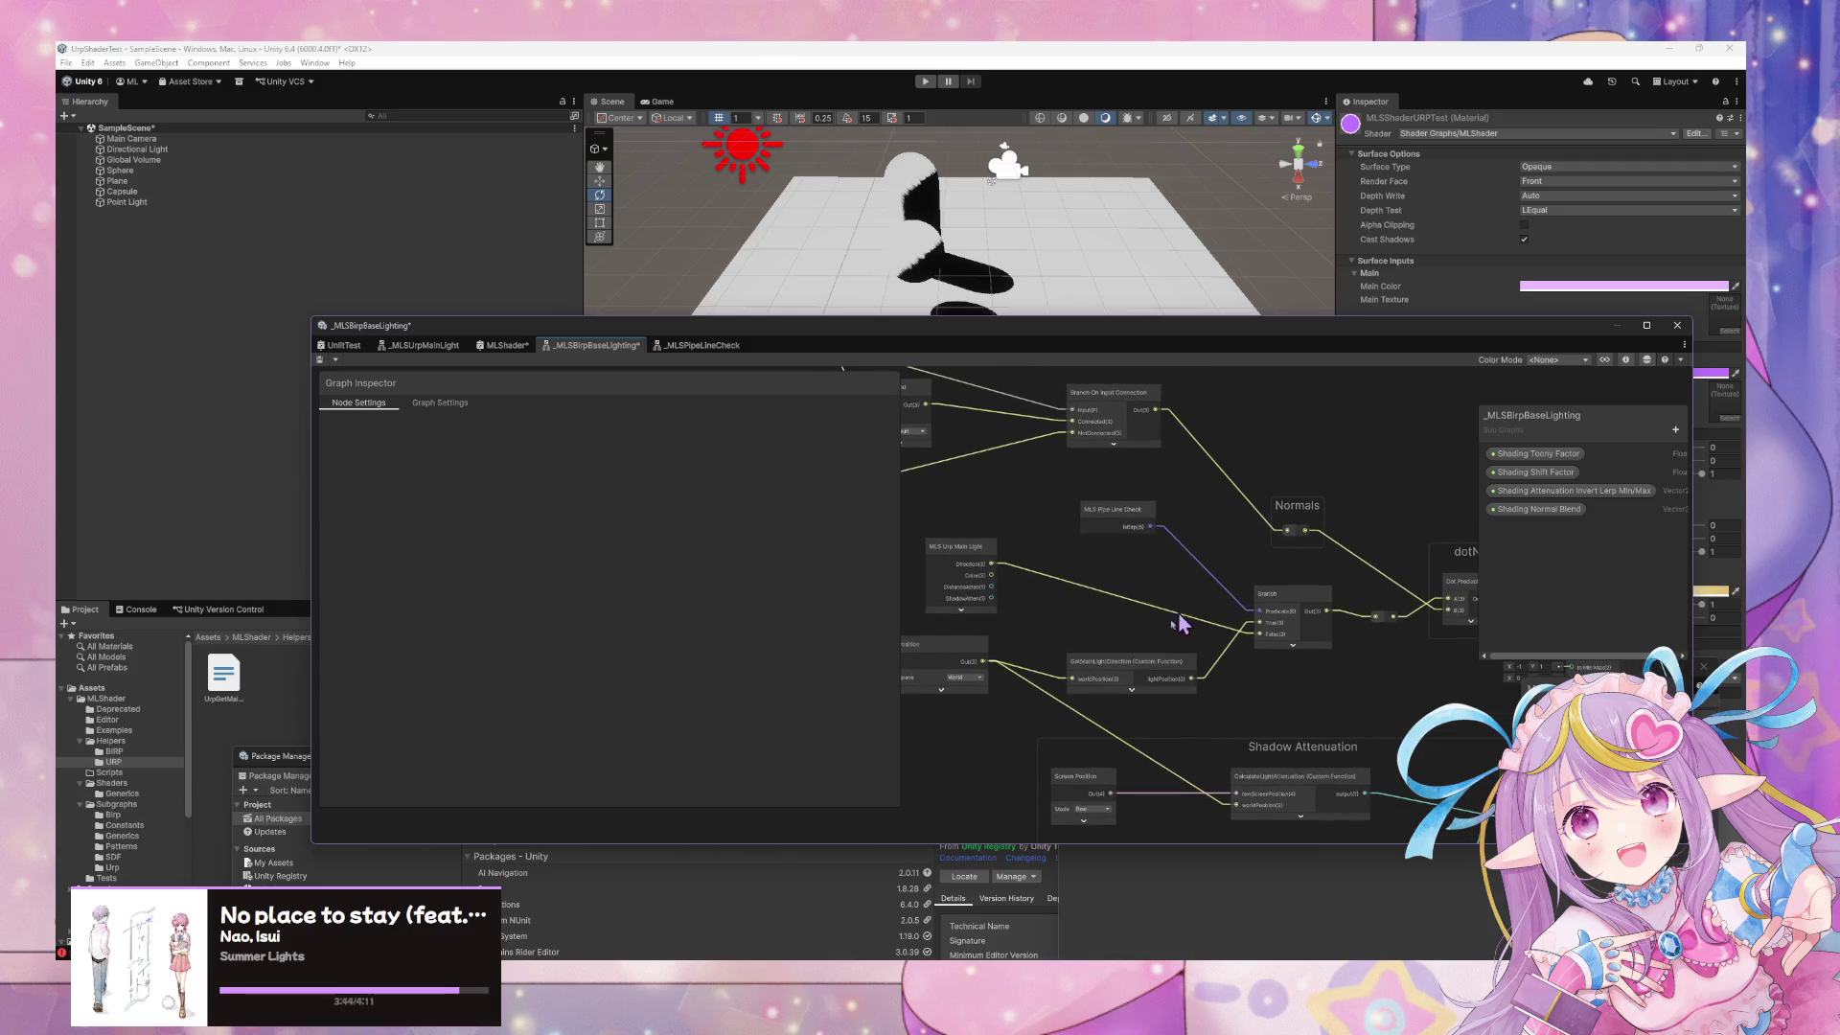
mouse_move(969, 560)
left_mouse_down()
mouse_move(1153, 594)
mouse_move(1064, 652)
mouse_move(1016, 754)
left_mouse_up()
scroll(1153, 594, "down", 4)
scroll(1078, 703, "up", 3)
mouse_move(1182, 665)
left_mouse_down()
mouse_move(970, 666)
mouse_move(1396, 645)
left_mouse_up()
scroll(1355, 657, "down", 2)
scroll(1349, 658, "up", 2)
mouse_move(1147, 649)
left_mouse_down()
mouse_move(1263, 632)
mouse_move(1148, 585)
mouse_move(1163, 604)
mouse_move(1338, 566)
left_mouse_up()
scroll(1263, 632, "up", 1)
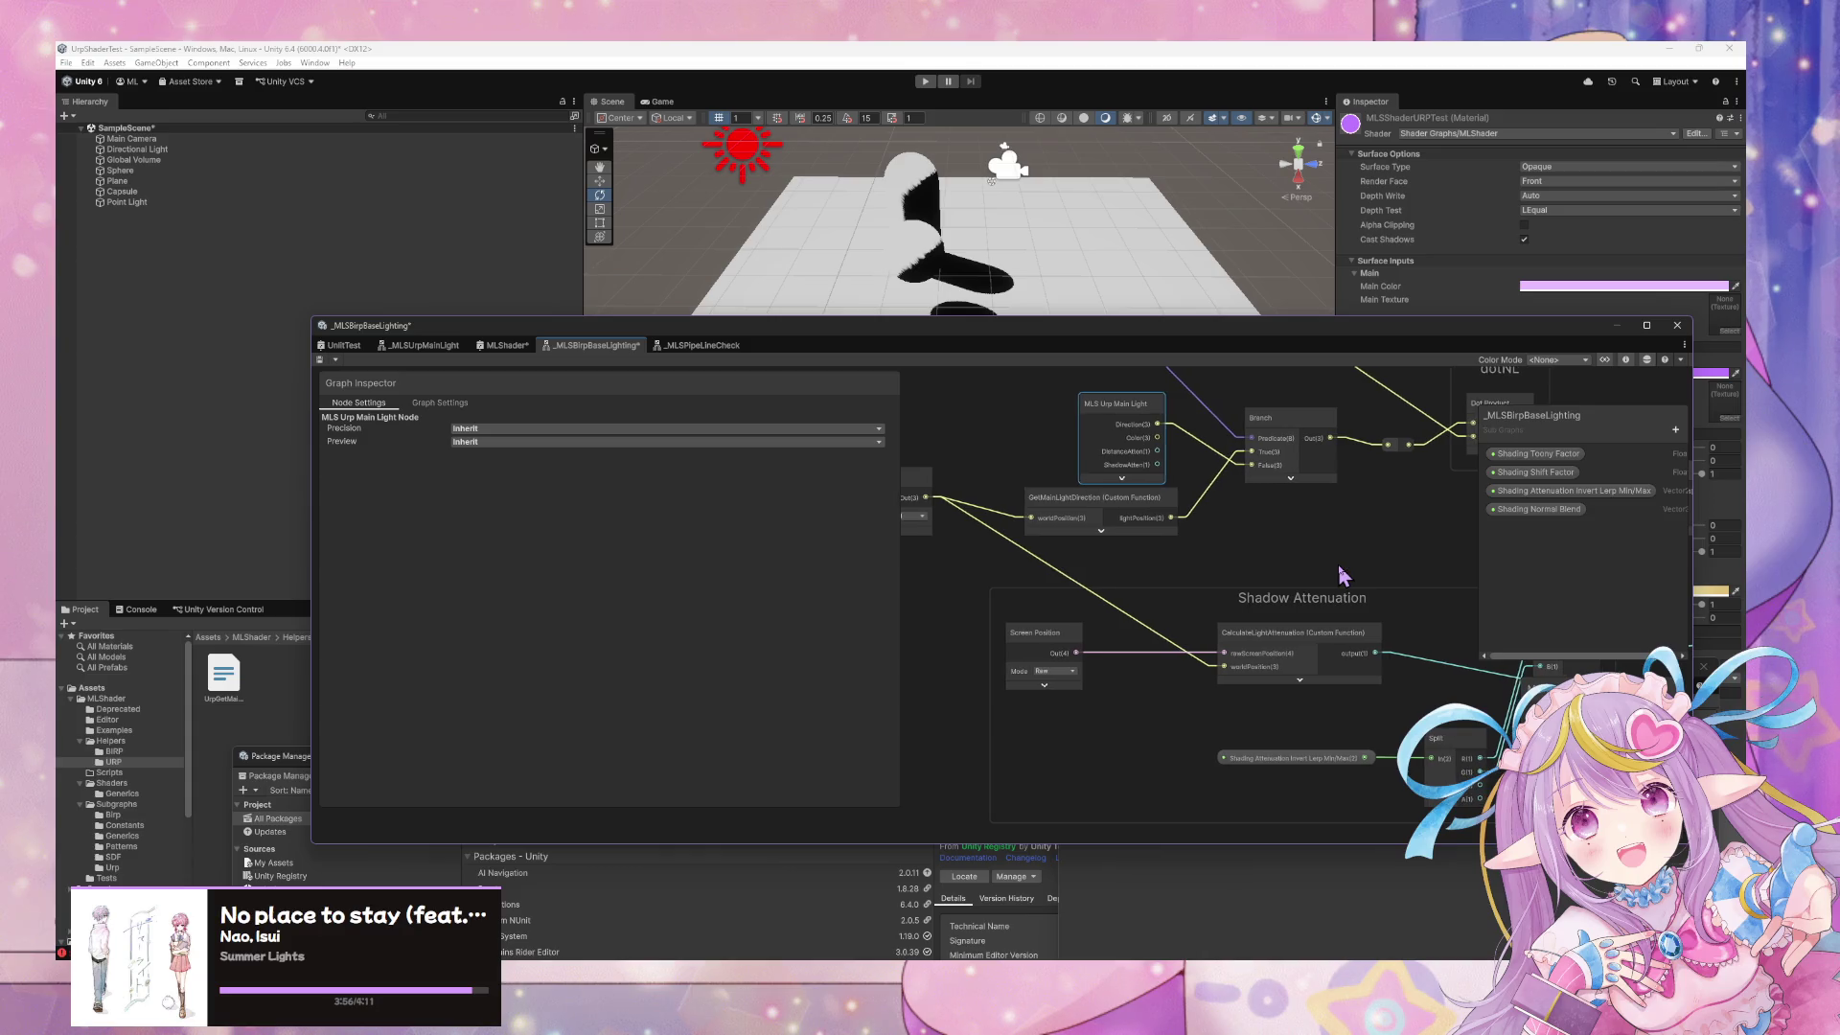
Shift CalculateLightAttenuation slightly left and save the _MLSBirpBaseLighting subgraph
left_click_drag(1311, 641, 1267, 644)
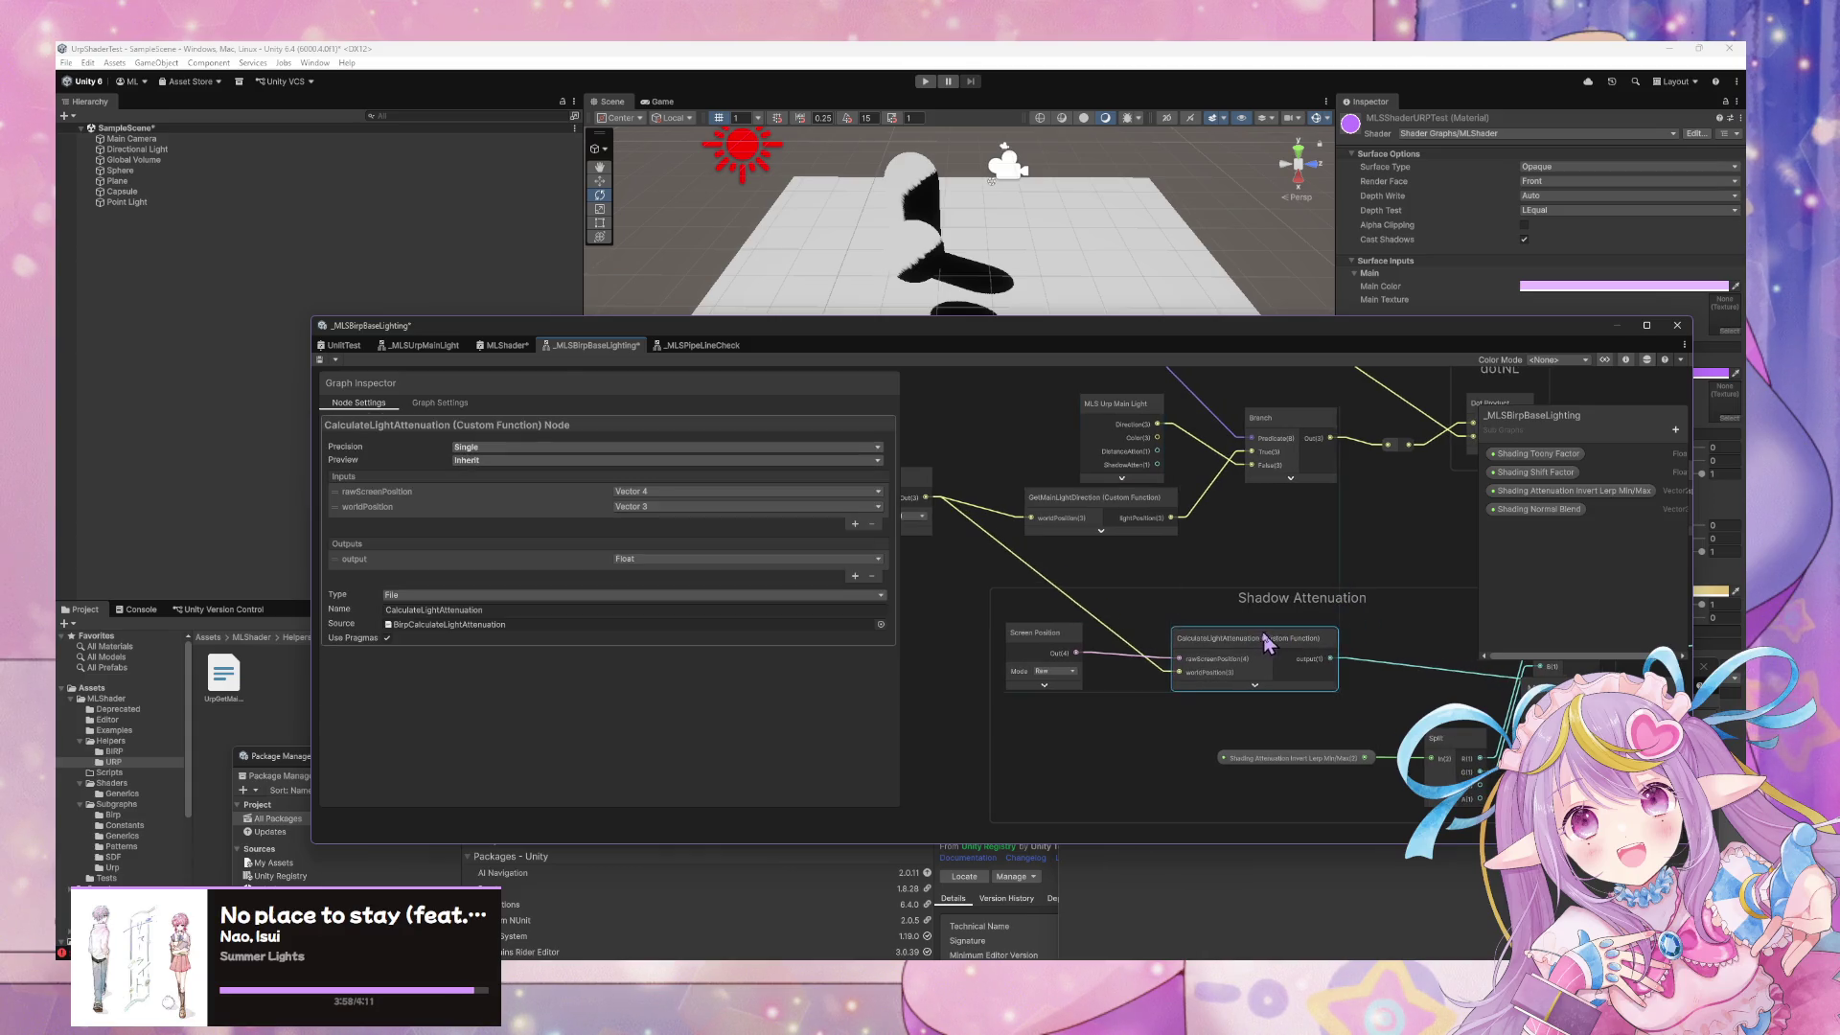
left_click_drag(1236, 539, 1152, 570)
left_click(1213, 465)
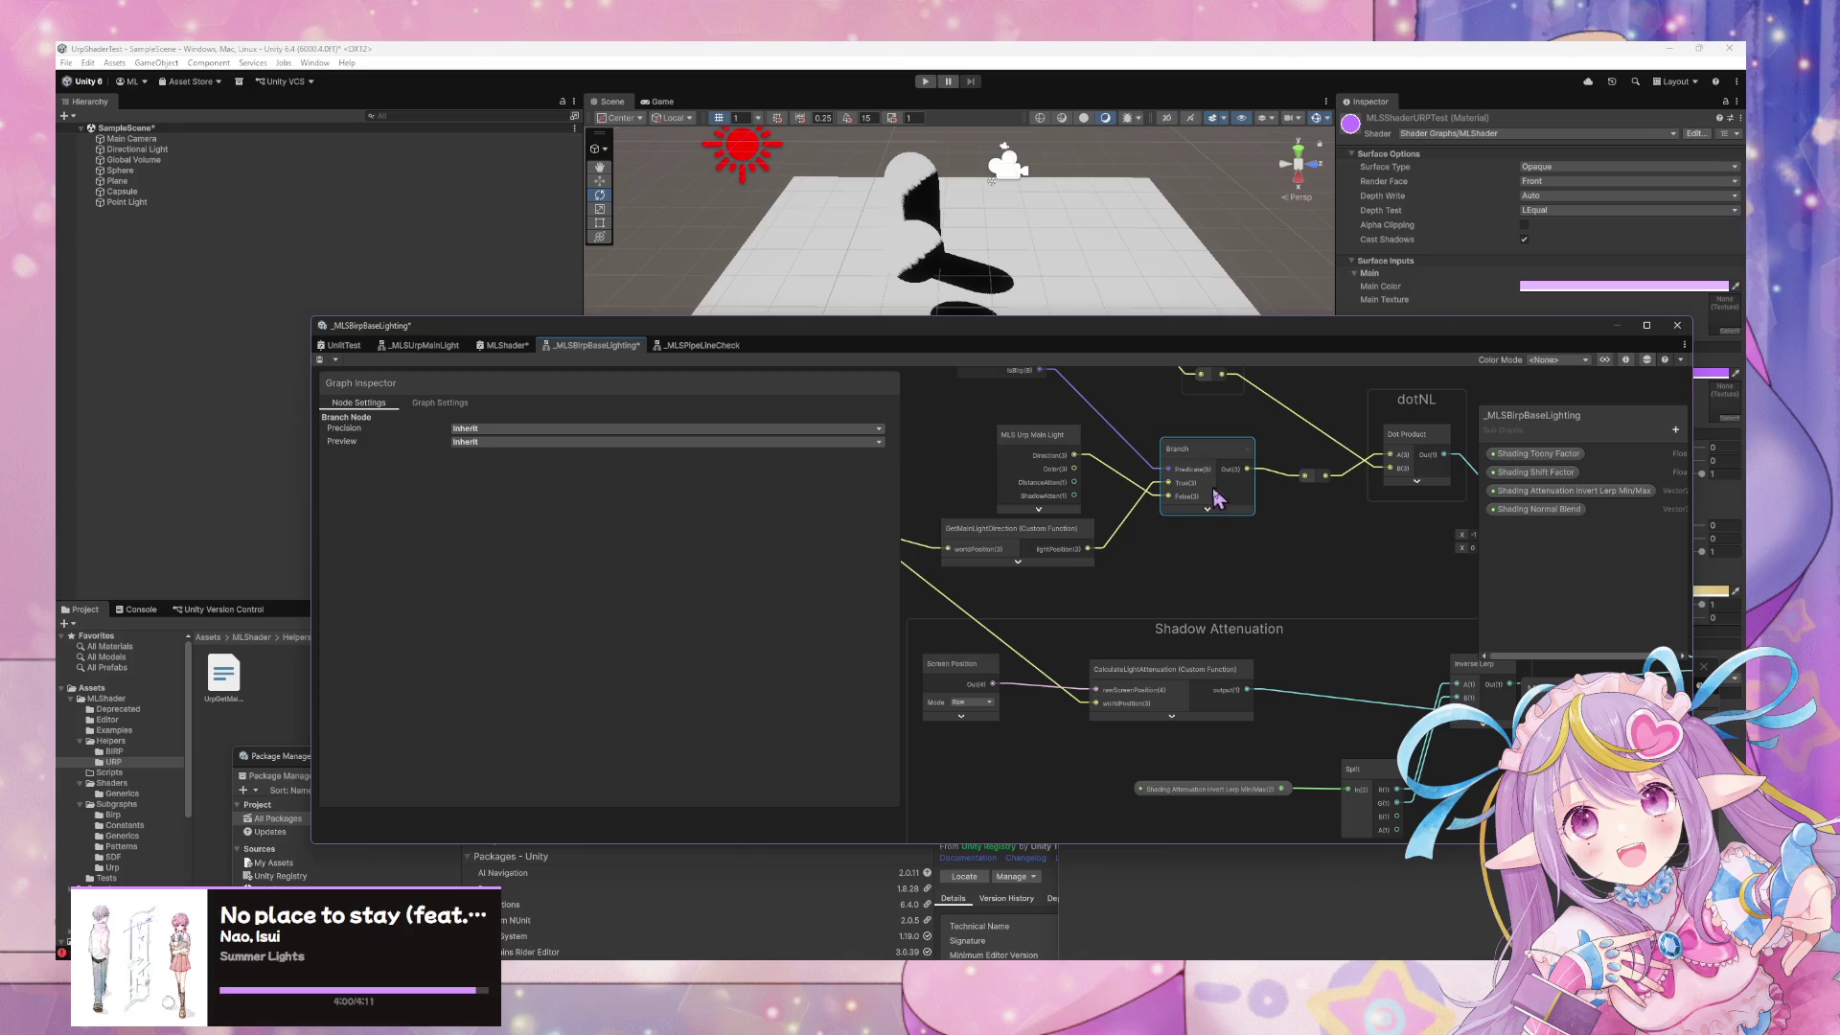
mouse_move(1102, 468)
left_mouse_down()
mouse_move(1102, 587)
mouse_move(1322, 636)
mouse_move(1069, 636)
mouse_move(1376, 624)
left_mouse_up()
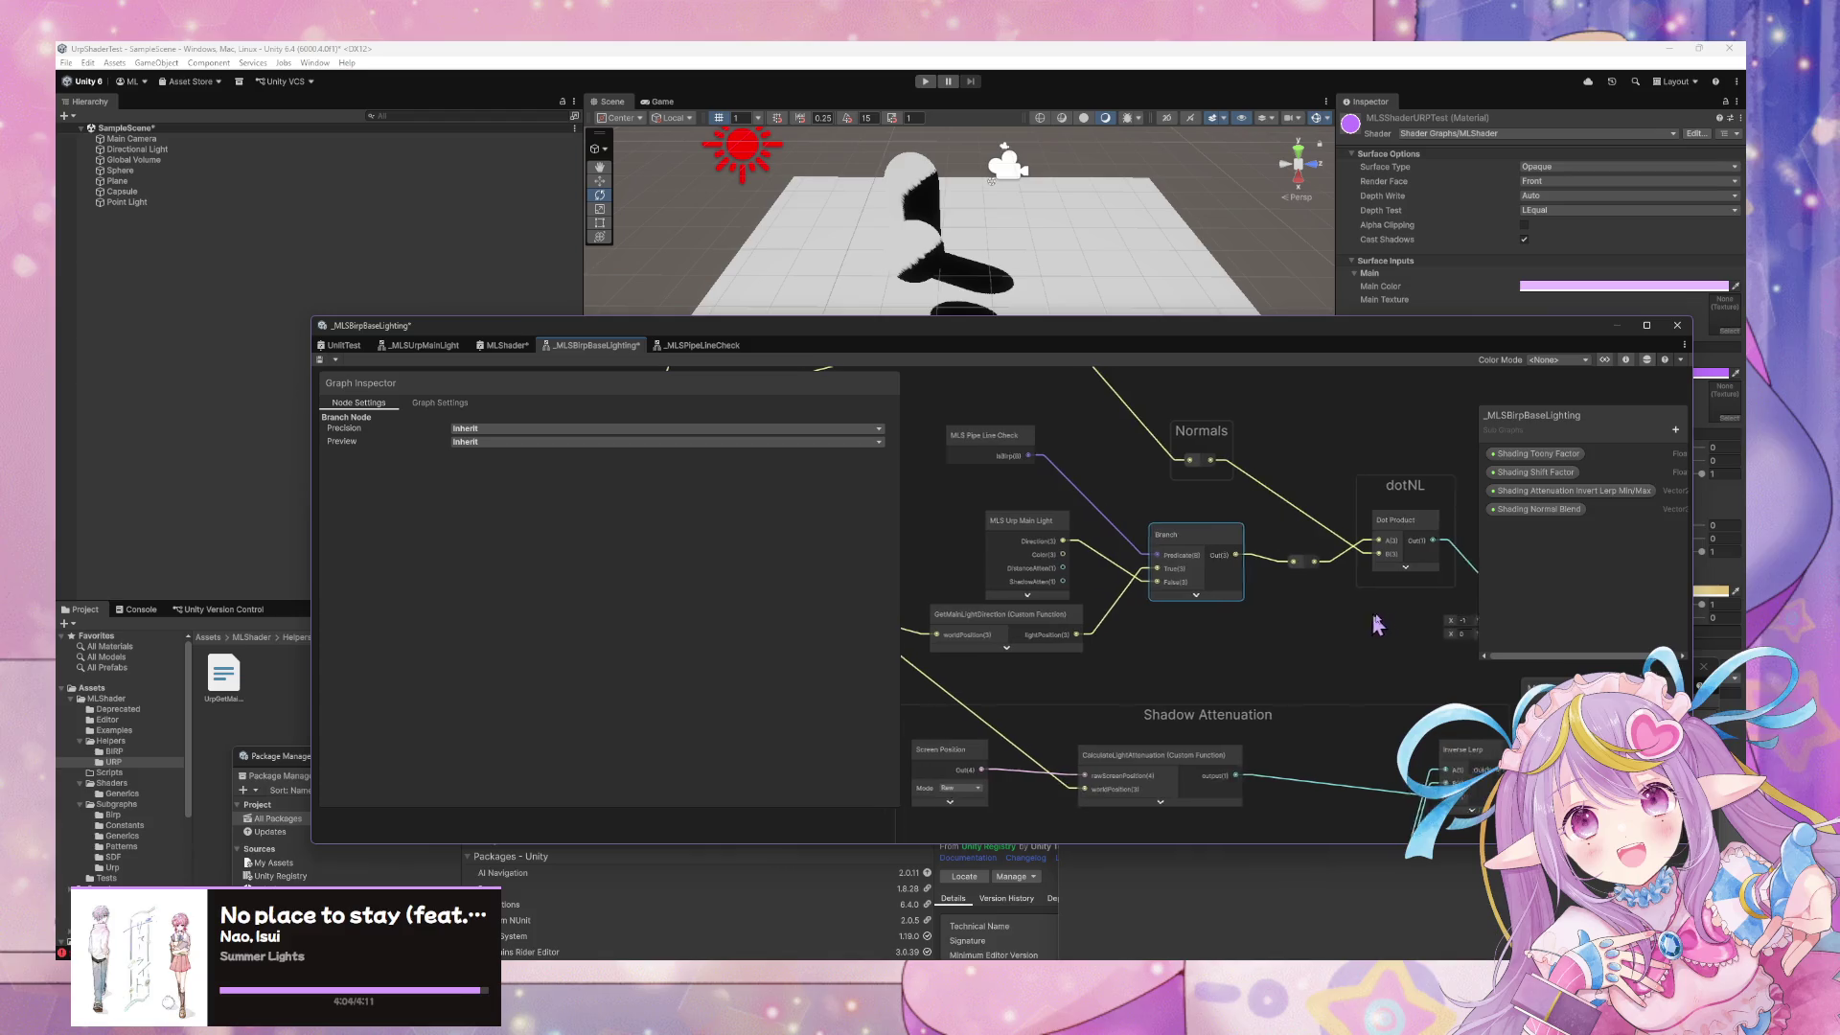
left_click(320, 362)
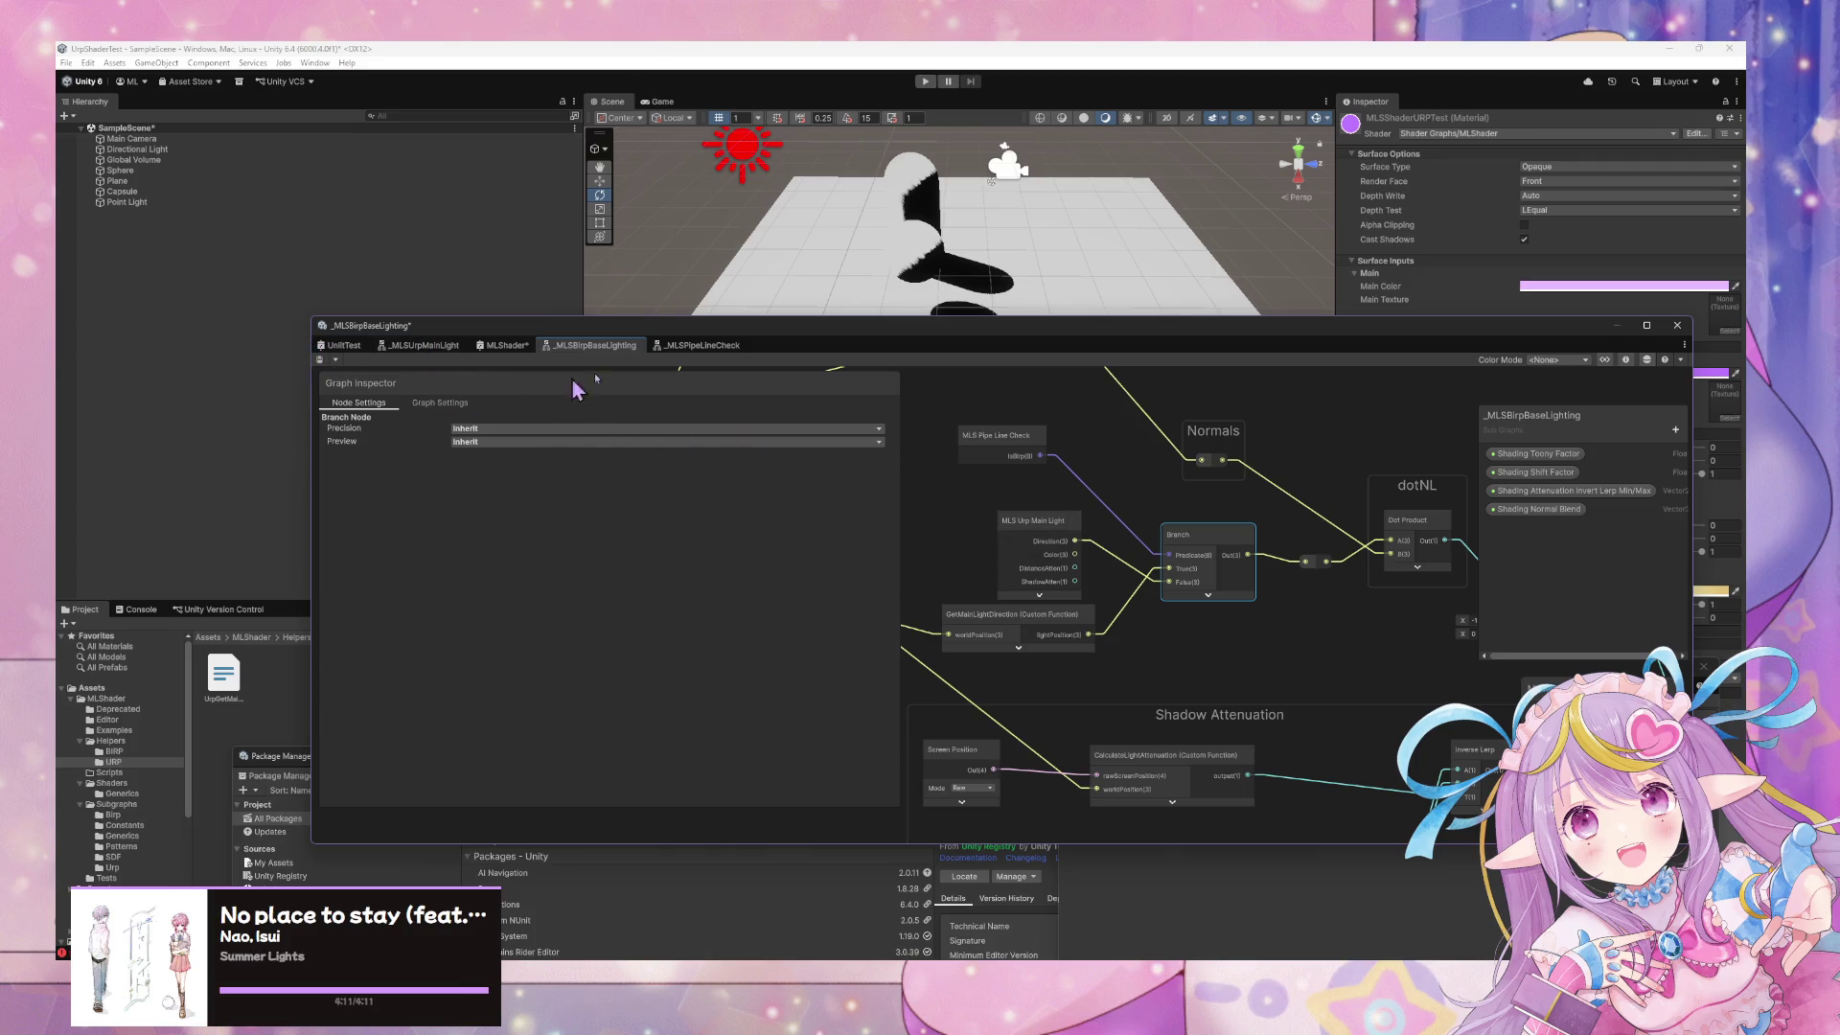
left_click(509, 349)
left_click_drag(1110, 615, 1075, 545)
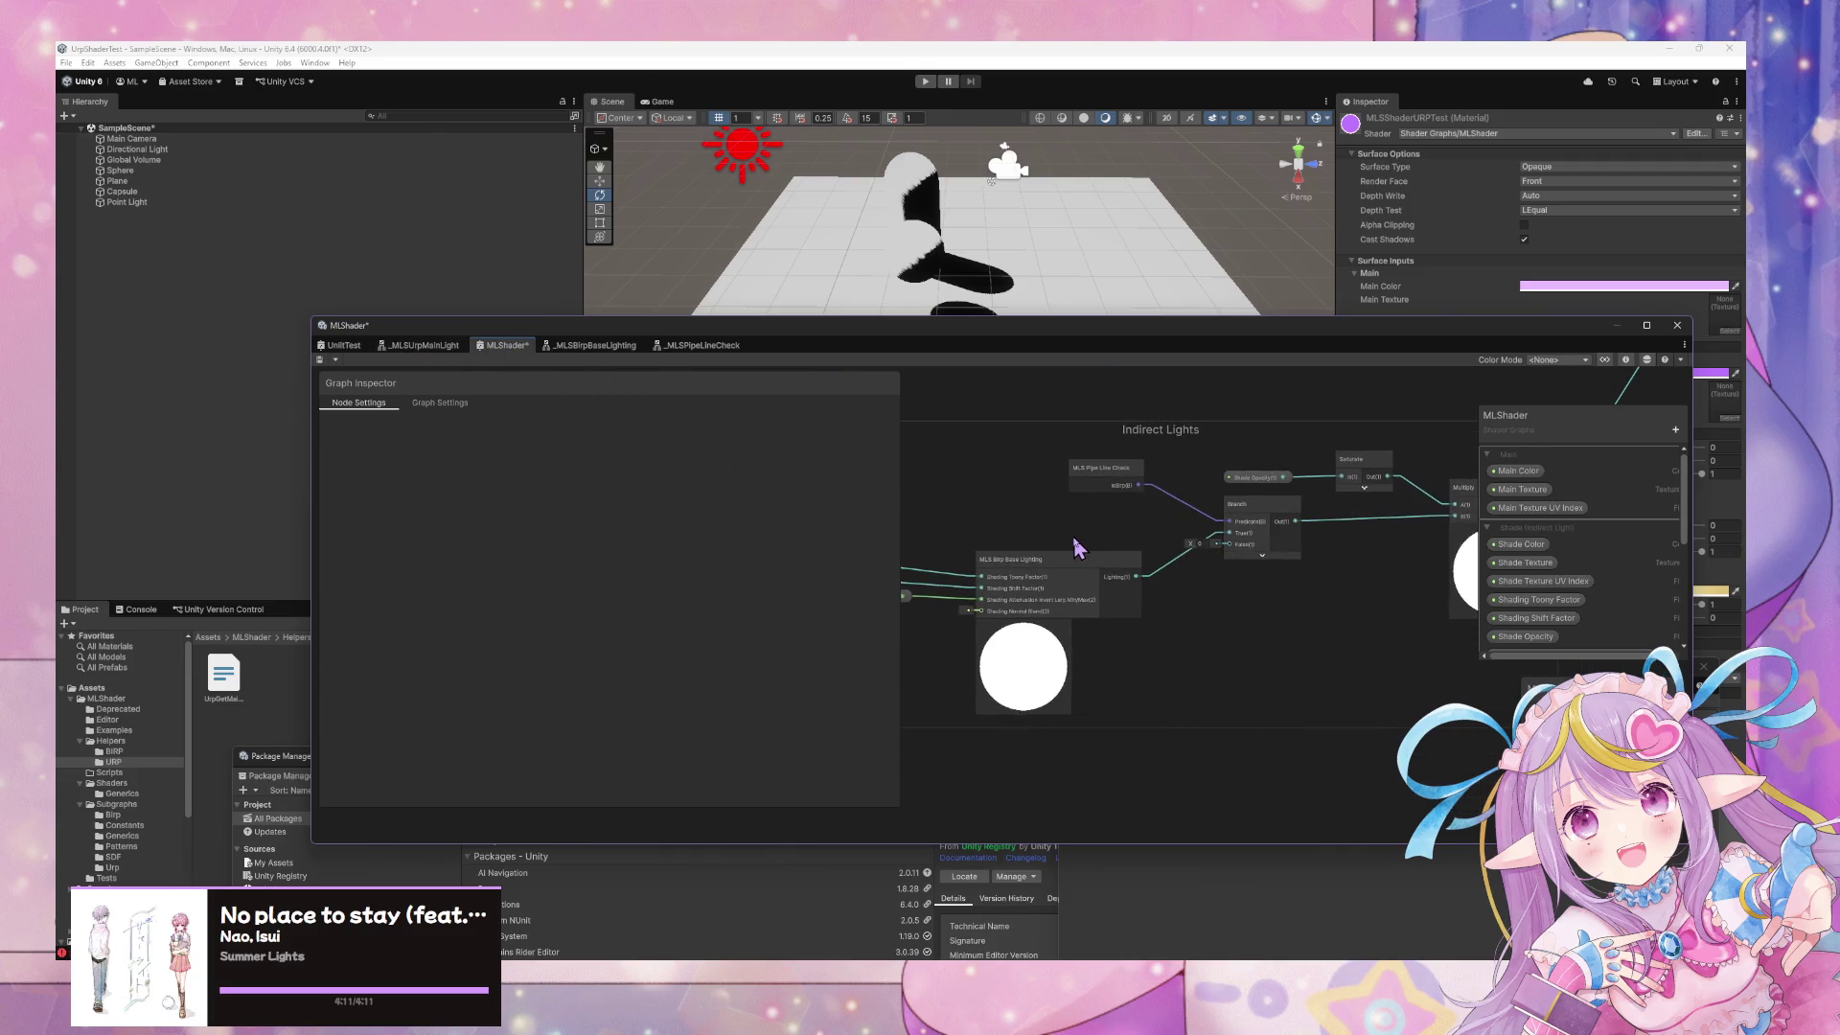
scroll(1075, 547, "up", 3)
left_click(1002, 578)
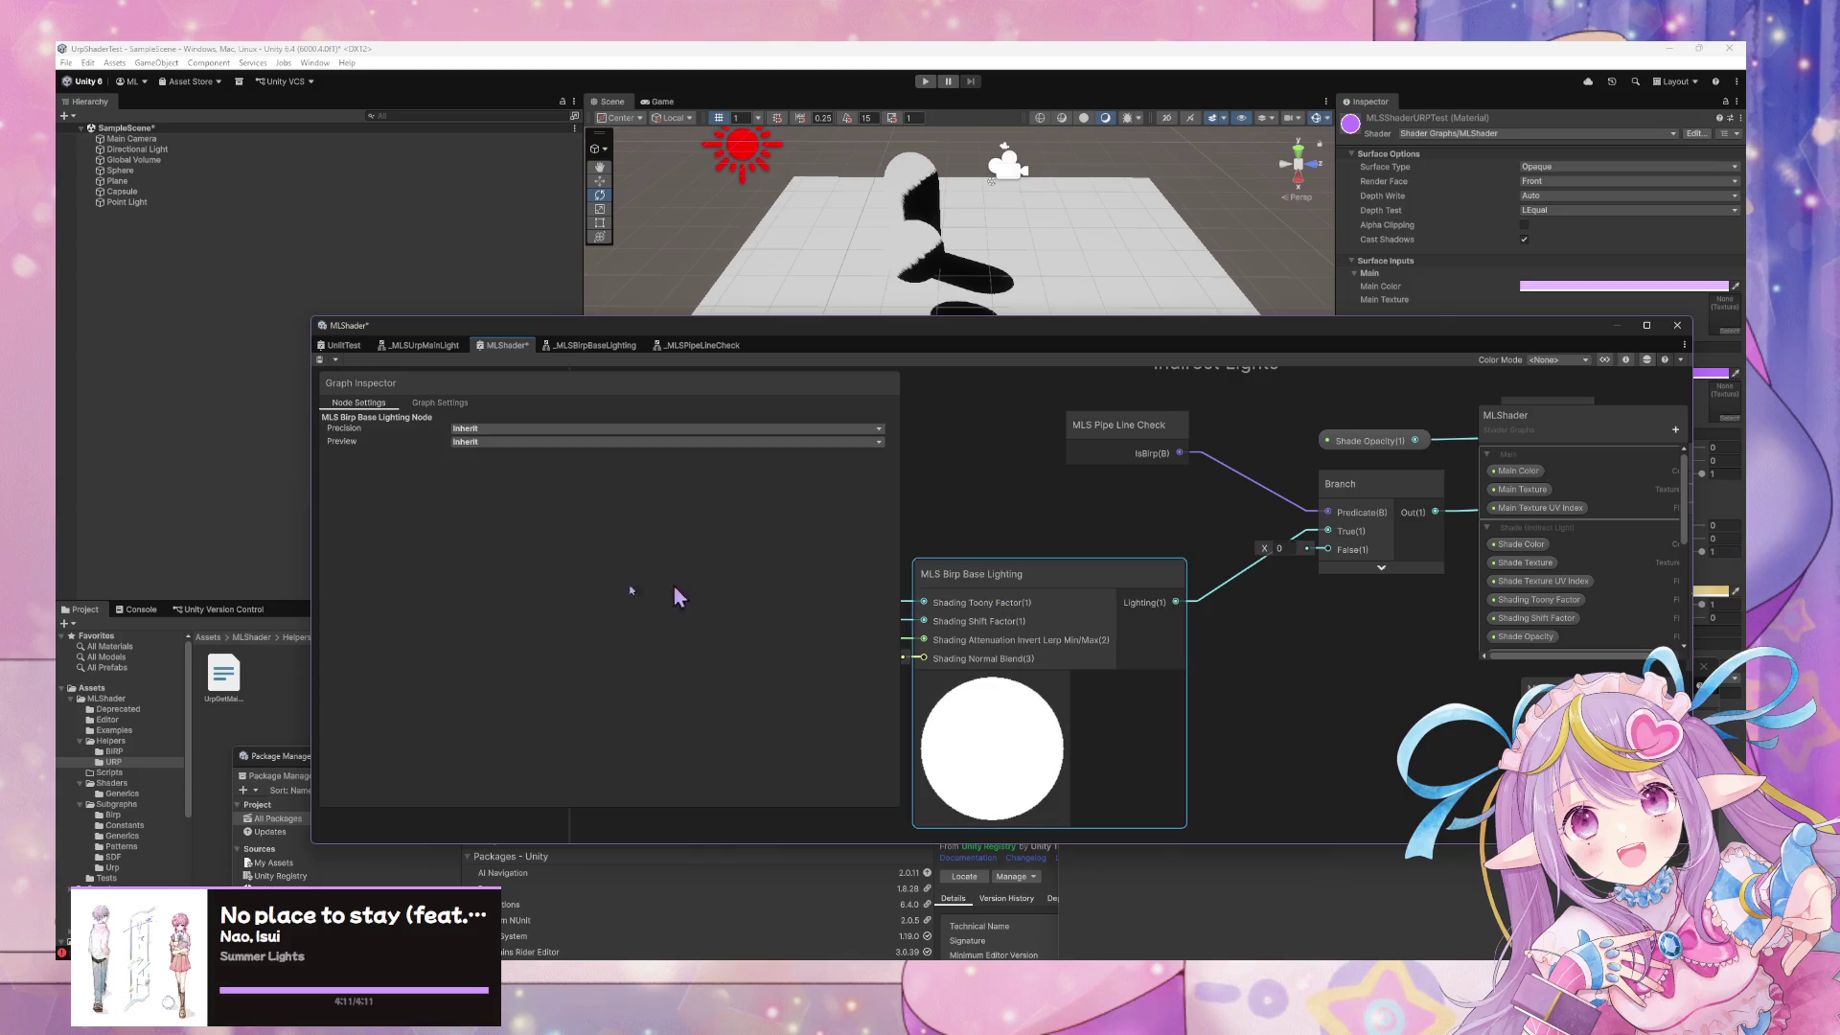
left_click(595, 347)
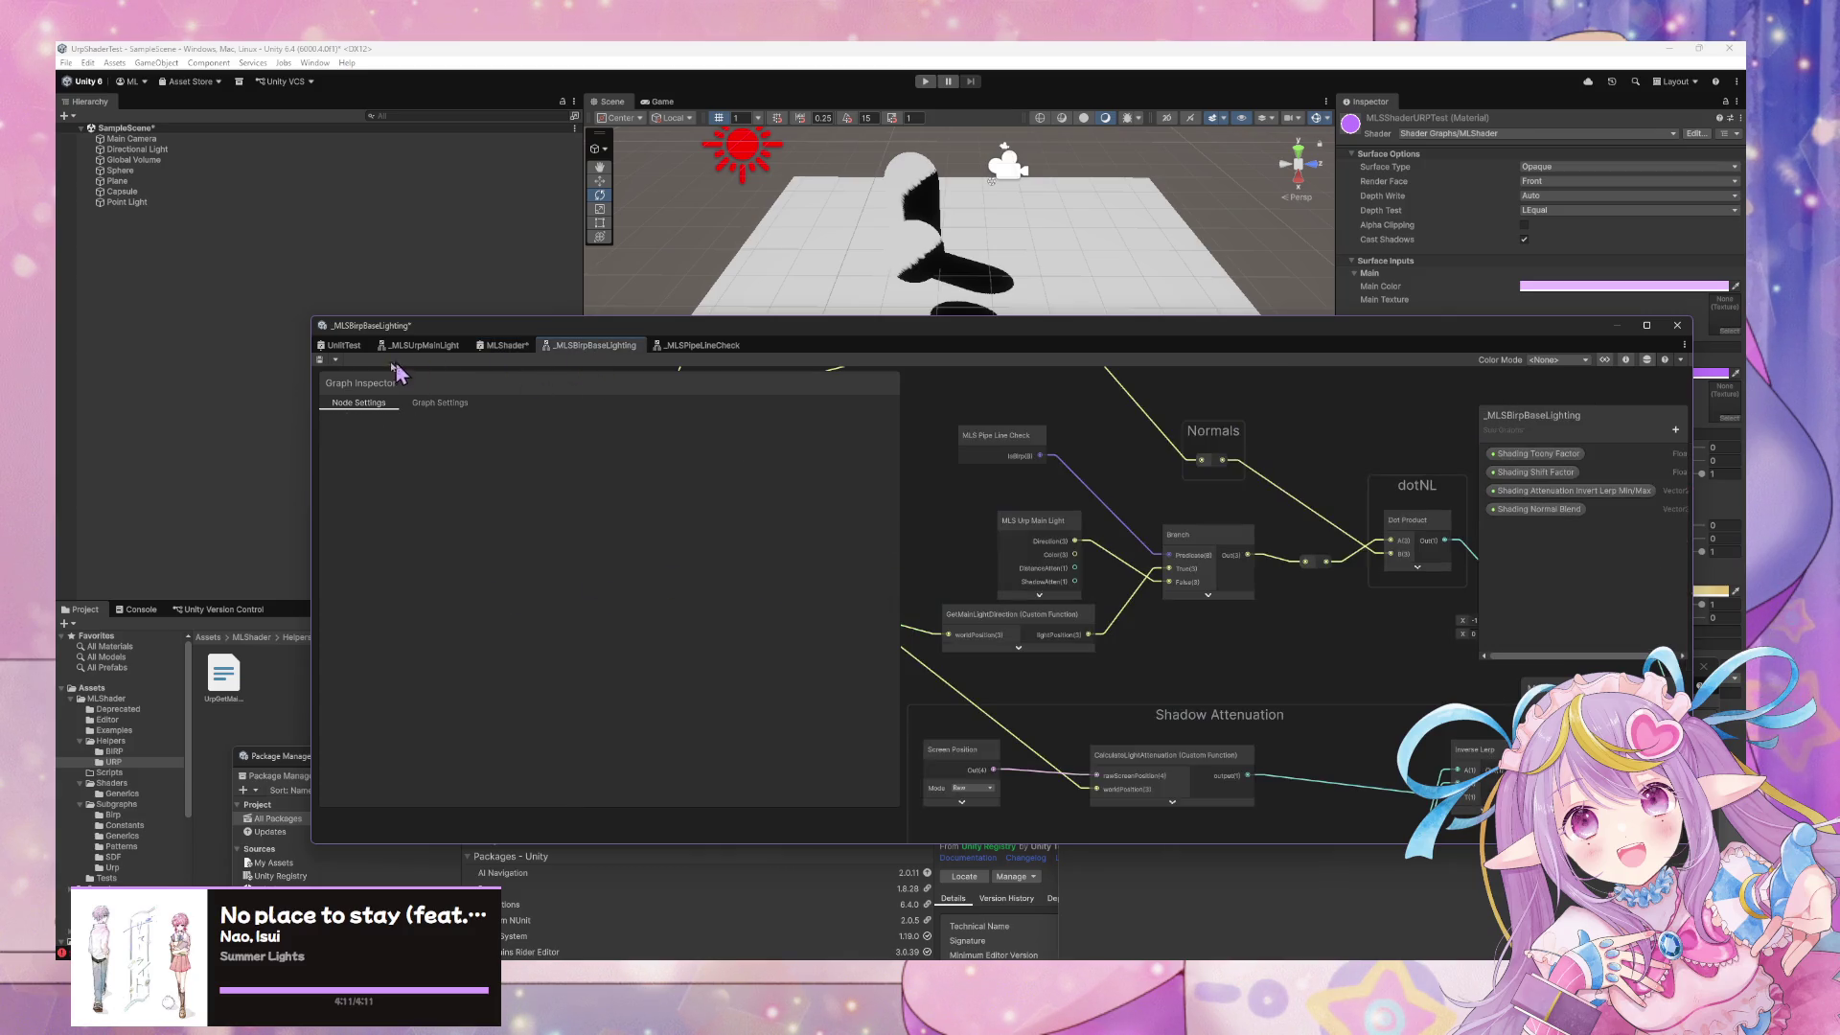
left_click(336, 359)
left_click(368, 367)
left_click(802, 500)
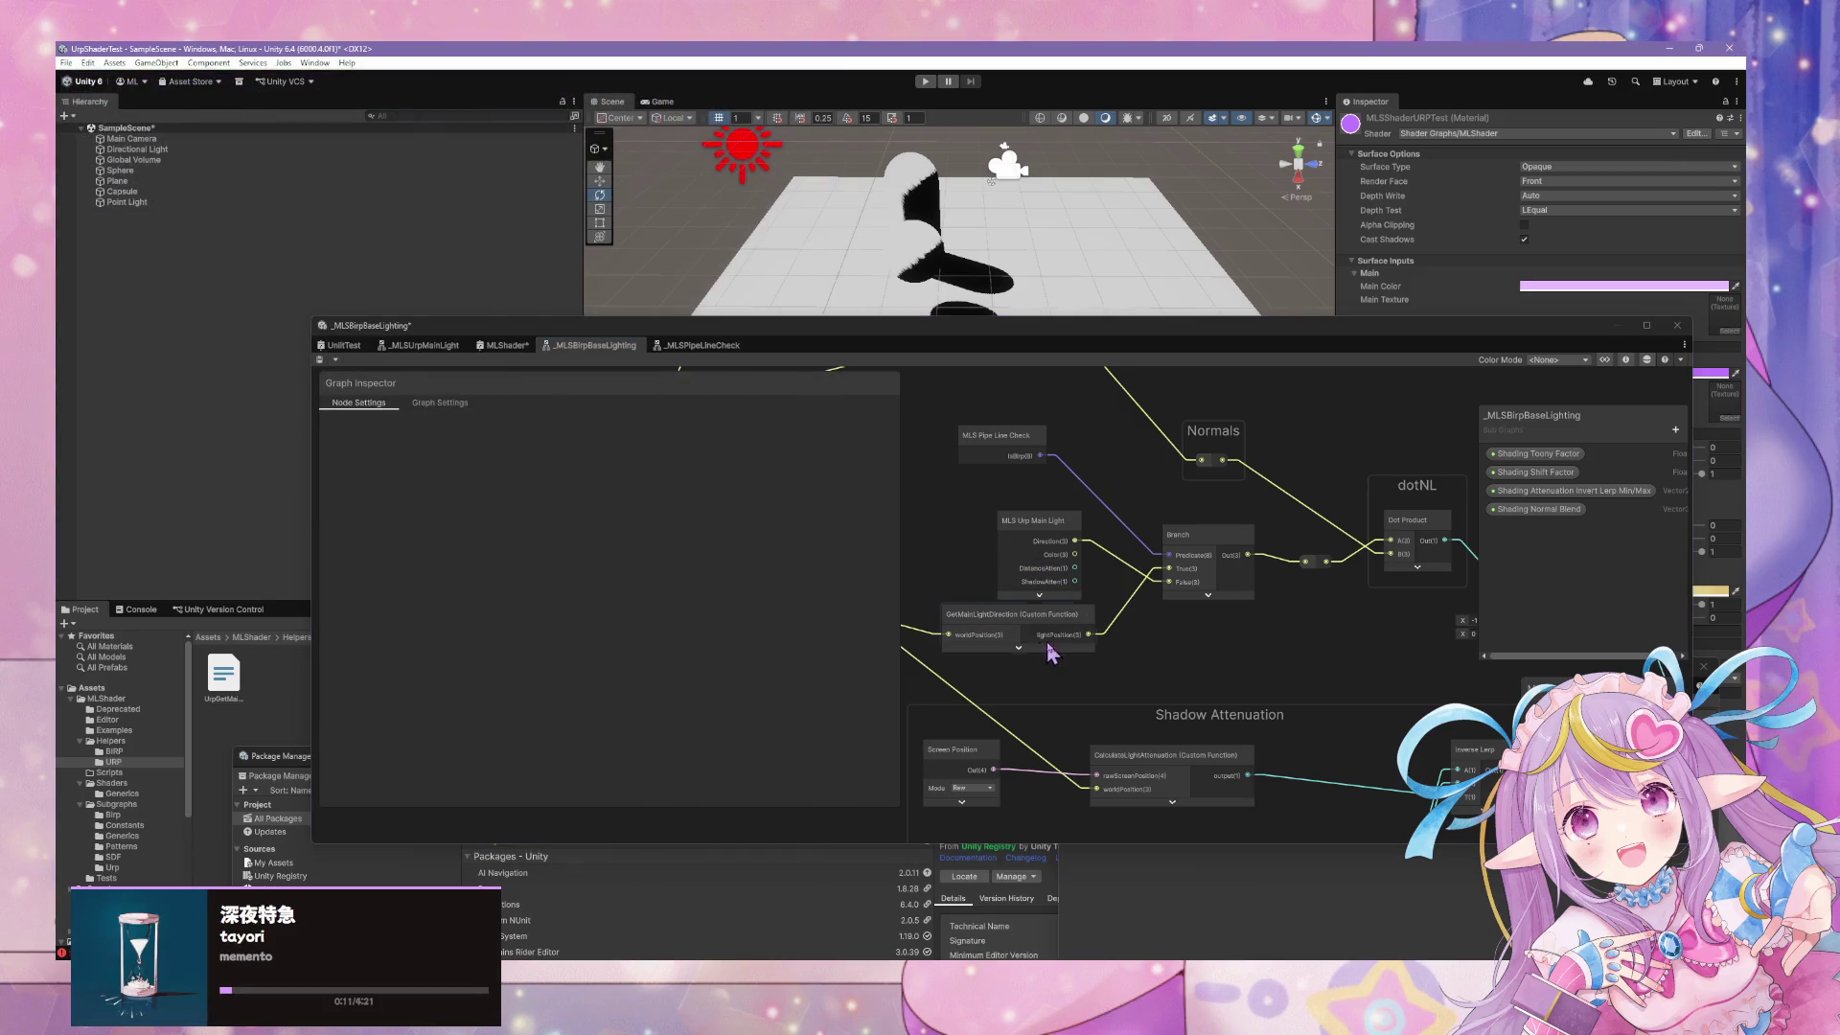
Wire GetMainLightDirection directly into dotNL and delete the Branch, main light and pipeline-check nodes
left_click_drag(1089, 634, 1305, 564)
left_click_drag(1188, 534, 1112, 506)
key("Delete")
key("Delete")
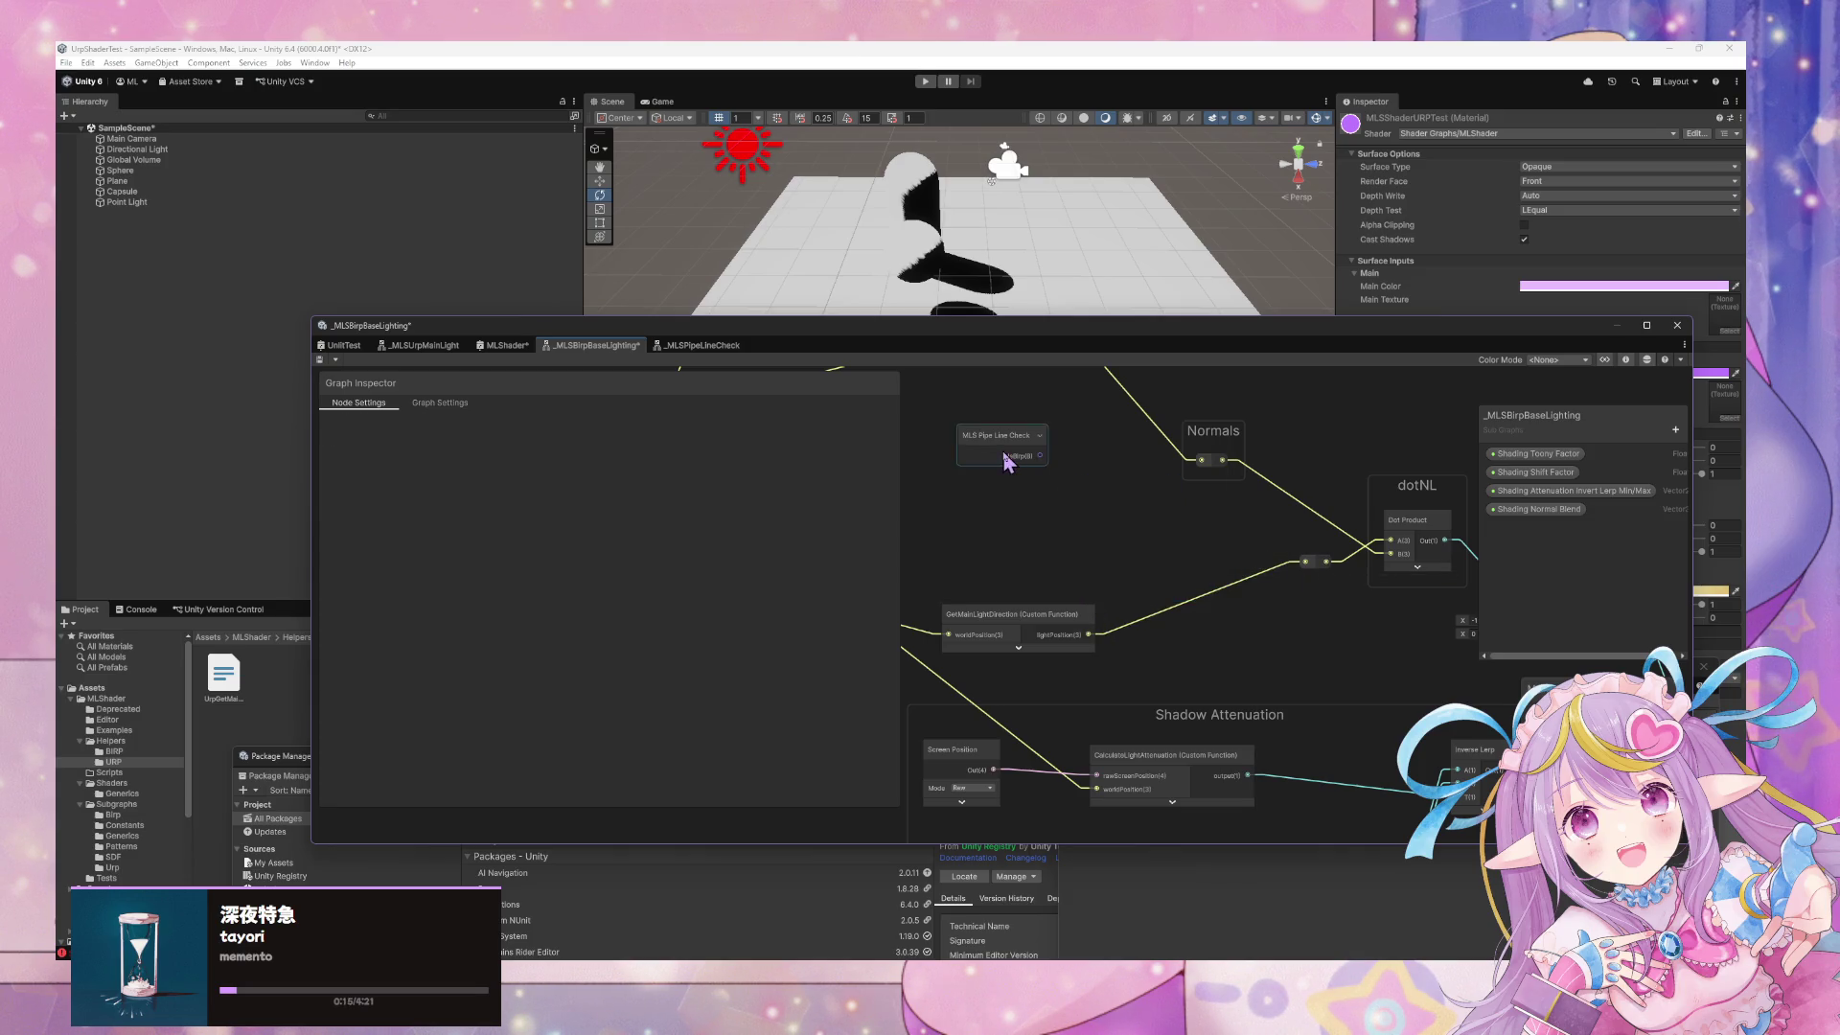
left_click(1006, 448)
key("Delete")
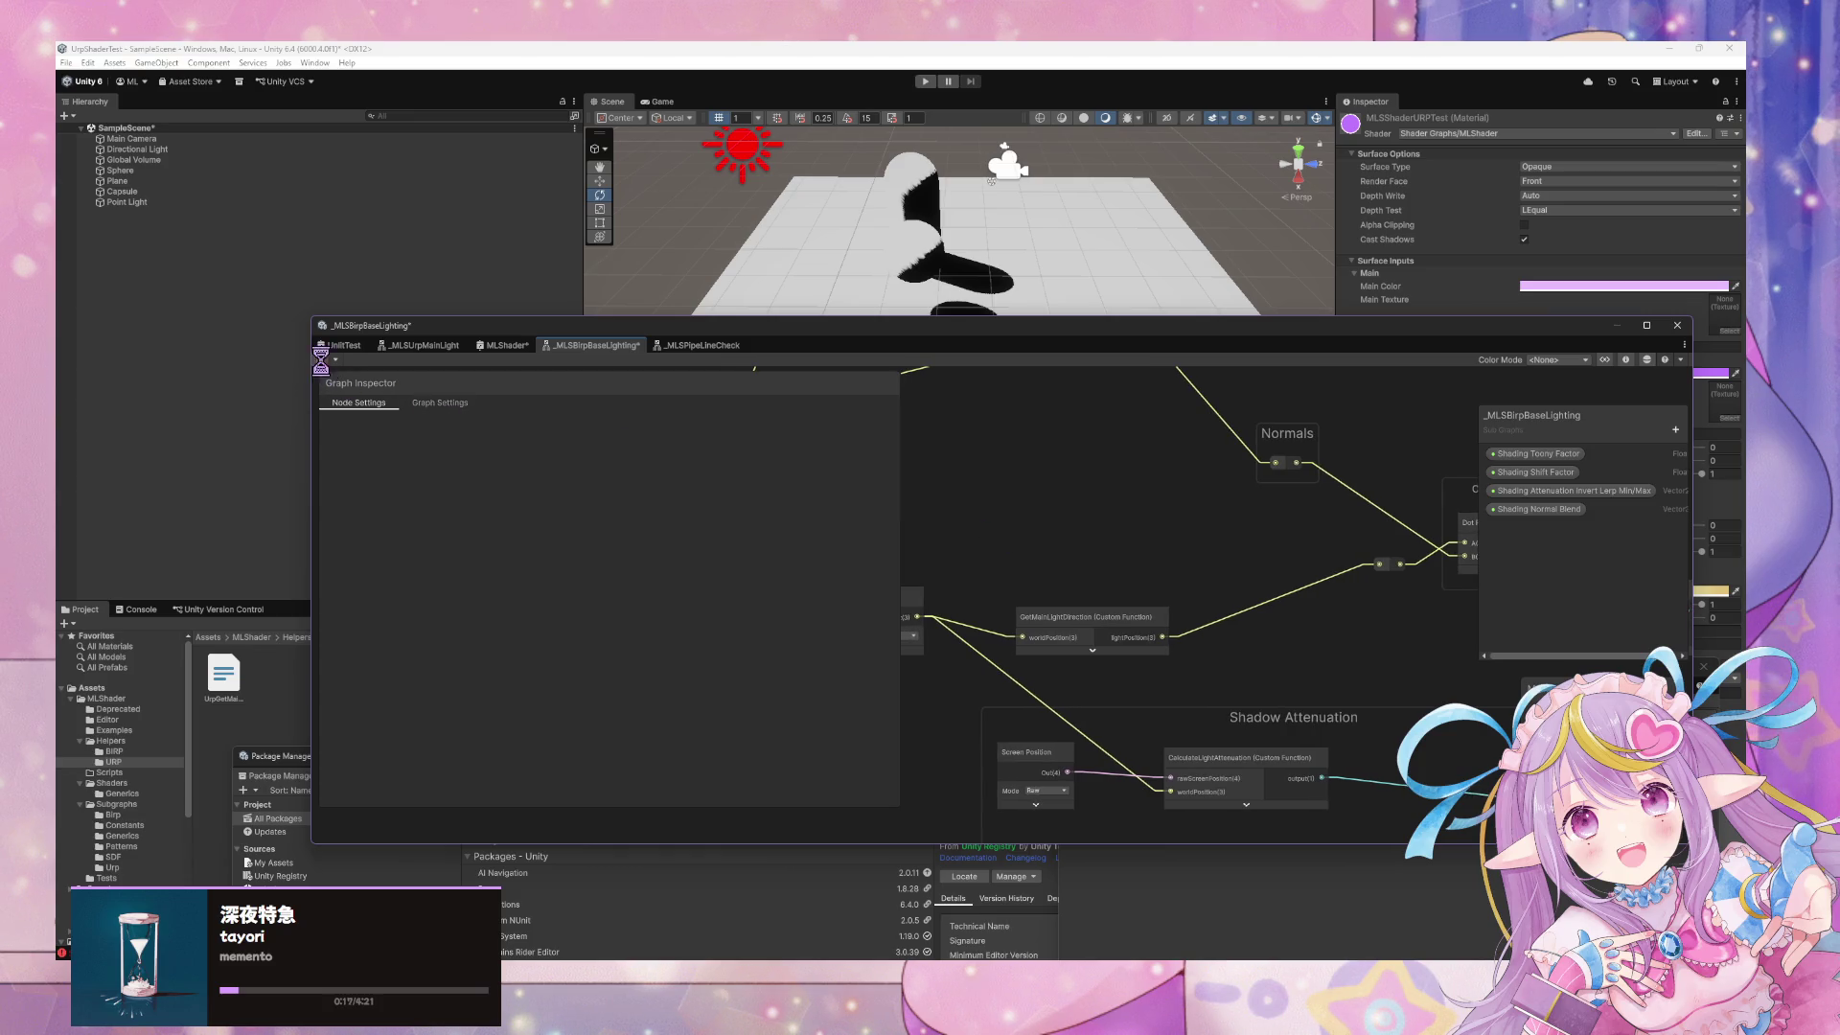
Save the subgraph, then choose Save As to make a copy
key("ctrl+s")
left_click(335, 368)
left_click(362, 376)
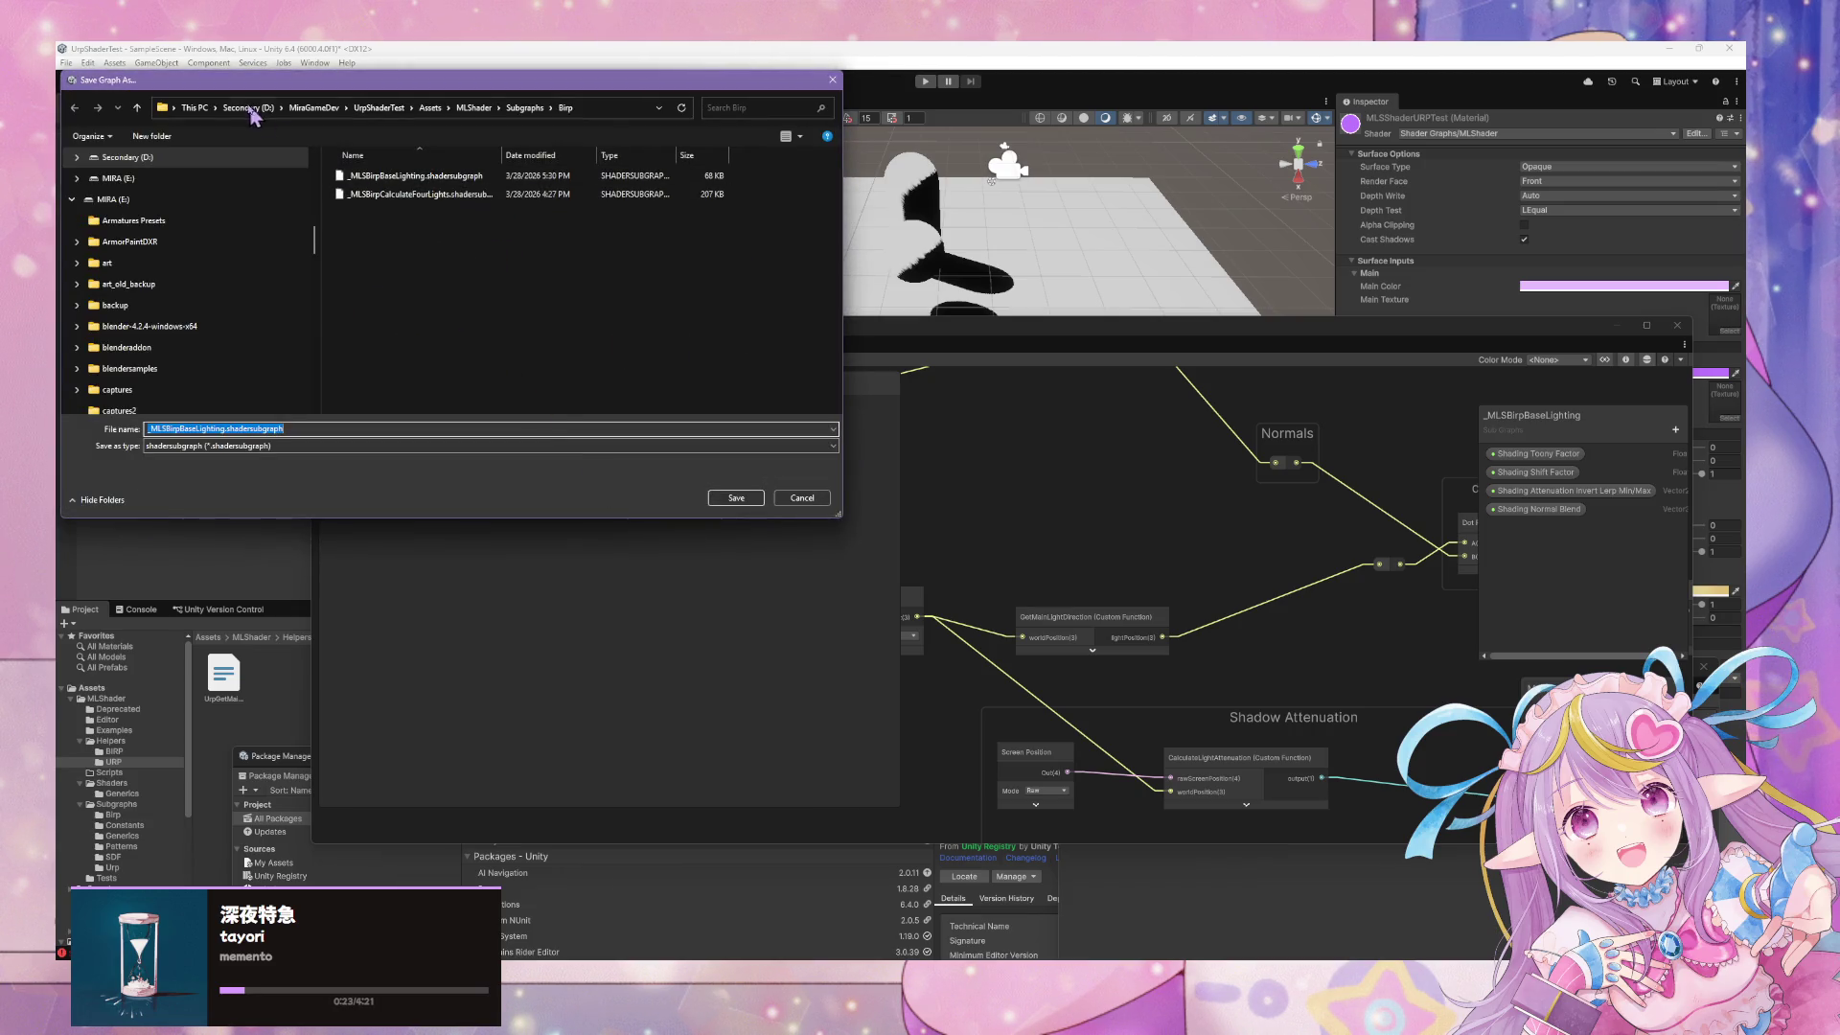
In the Subgraphs folder, enter _MLSIndirectLighting as the copy's file name
left_click(522, 108)
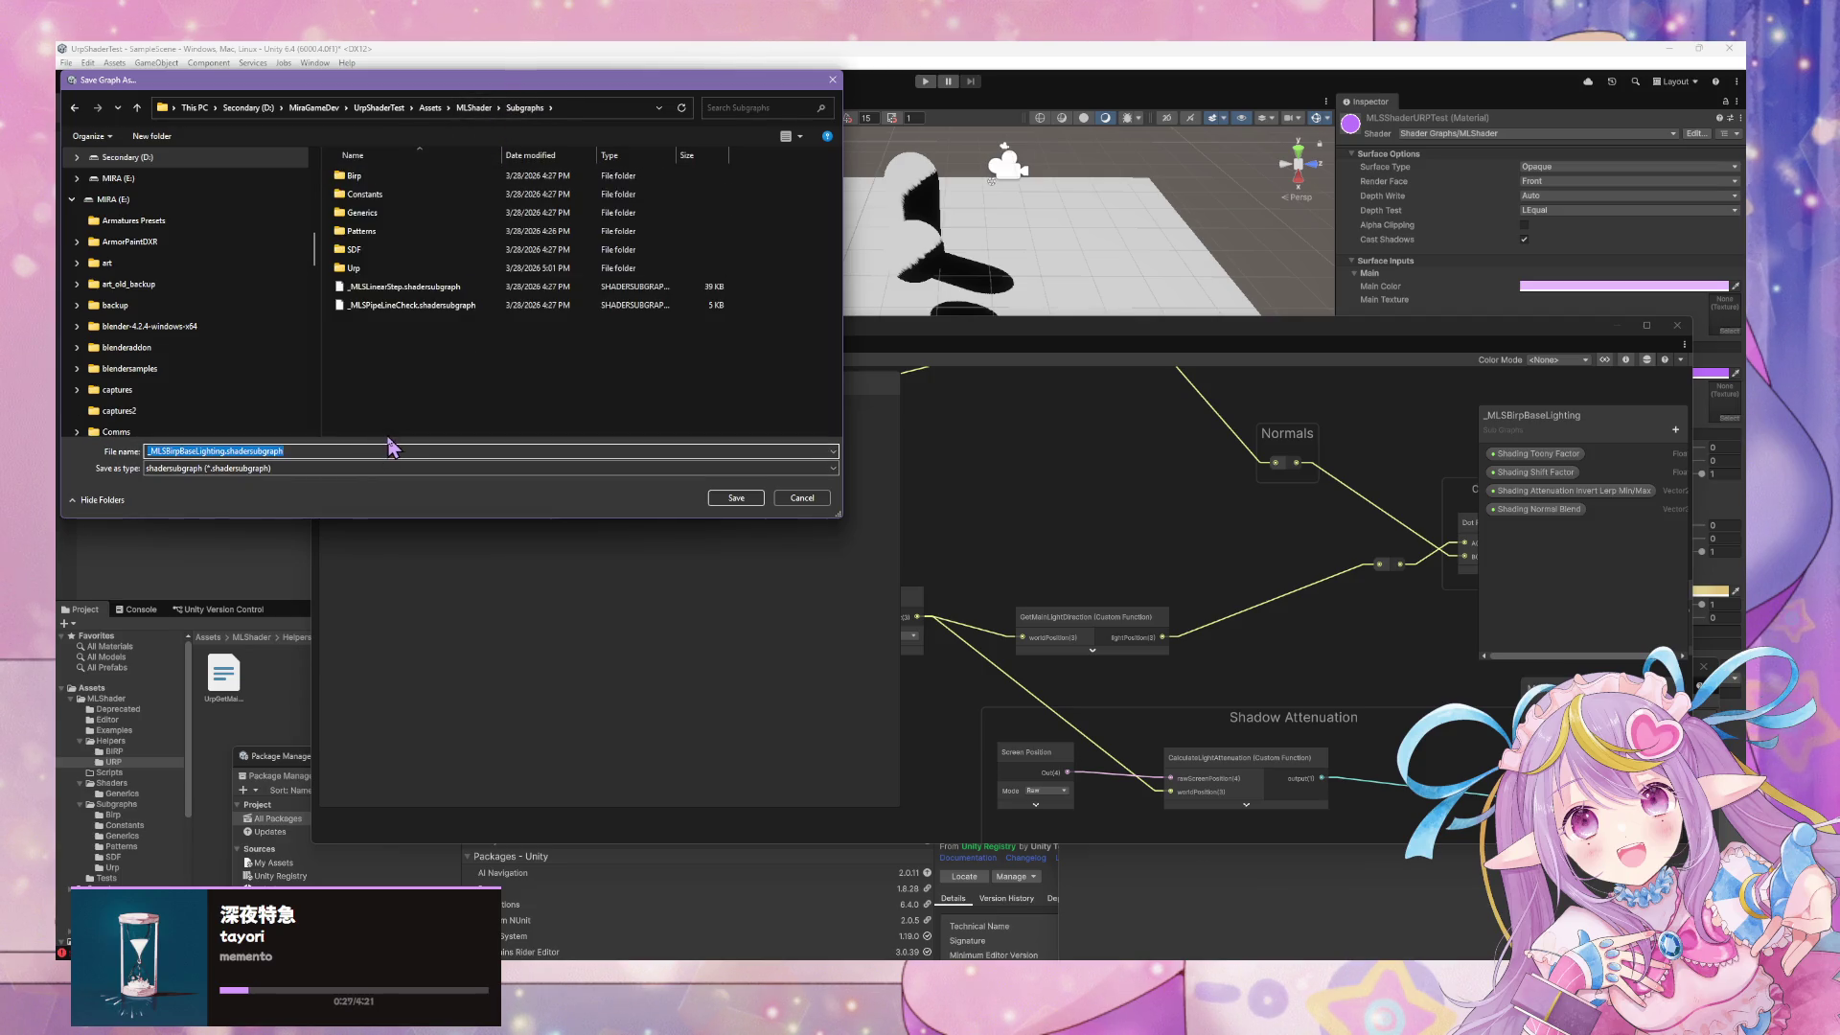
type("_MLS")
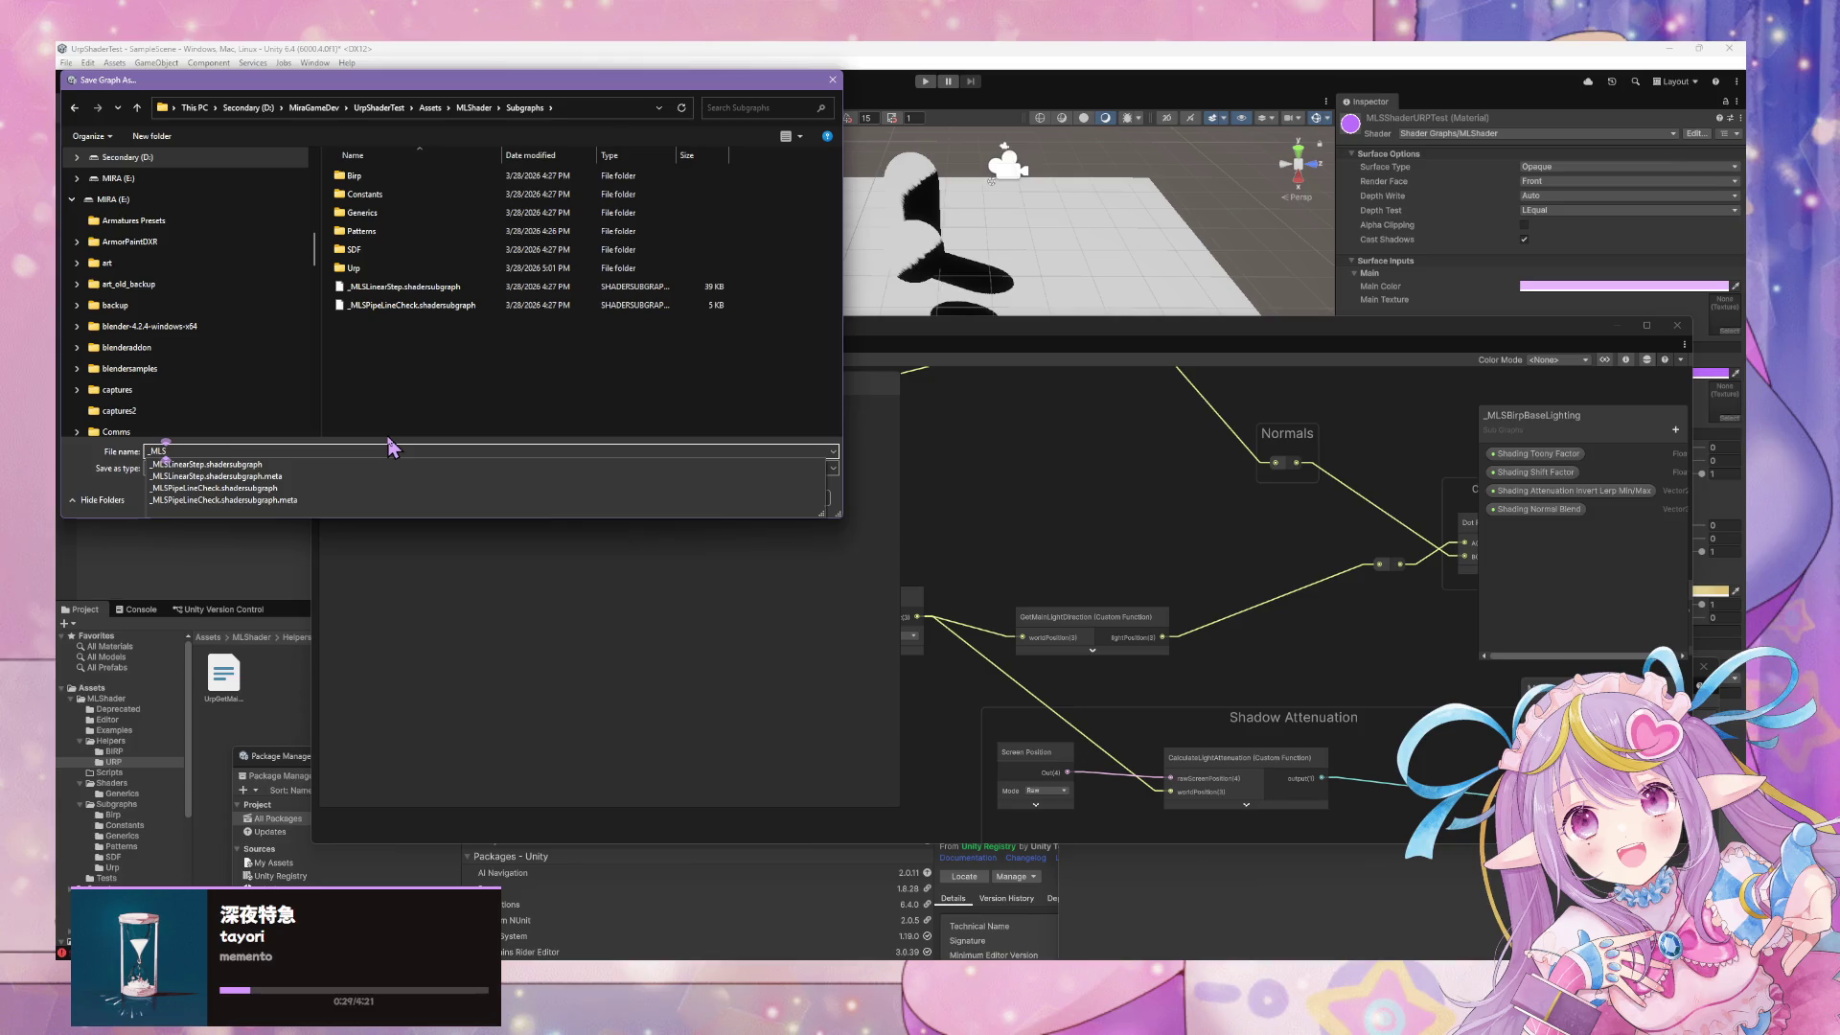
type("Dir")
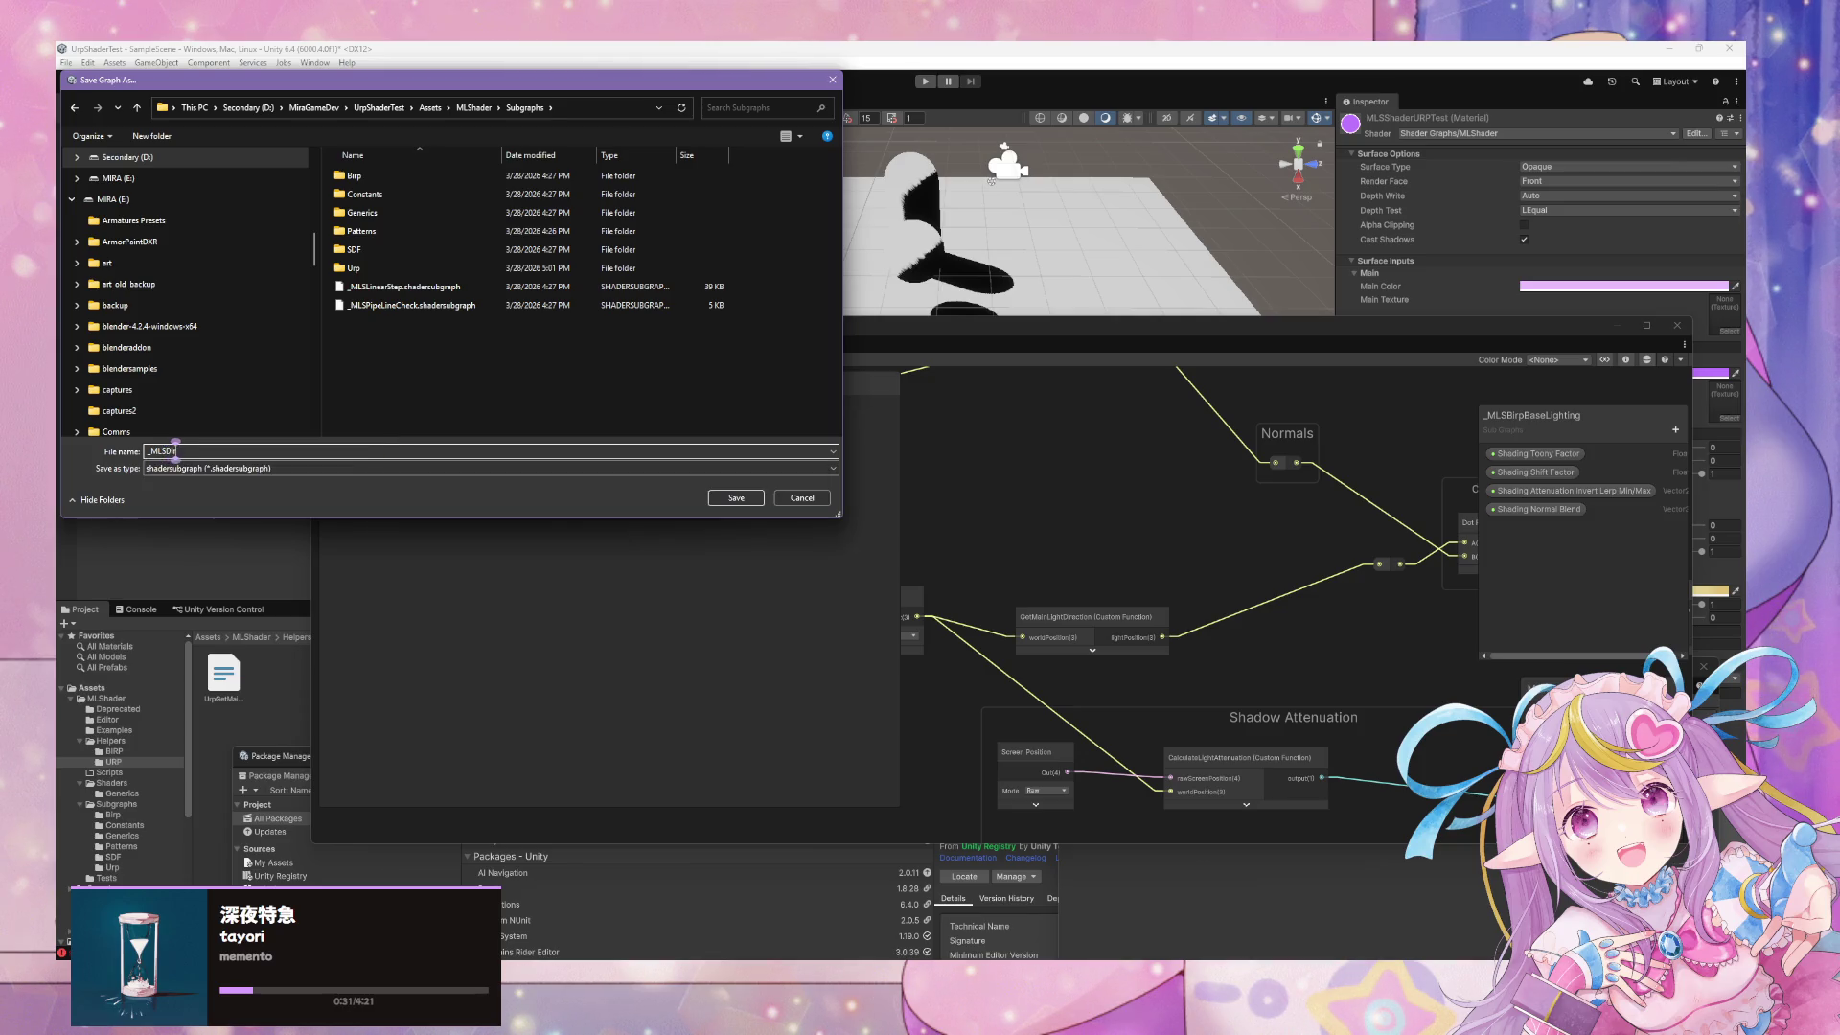
key("BackSpace")
key("BackSpace")
Save the _MLSIndirectLighting copy and open the Subgraphs/Birp folder in the Project panel
left_click(724, 501)
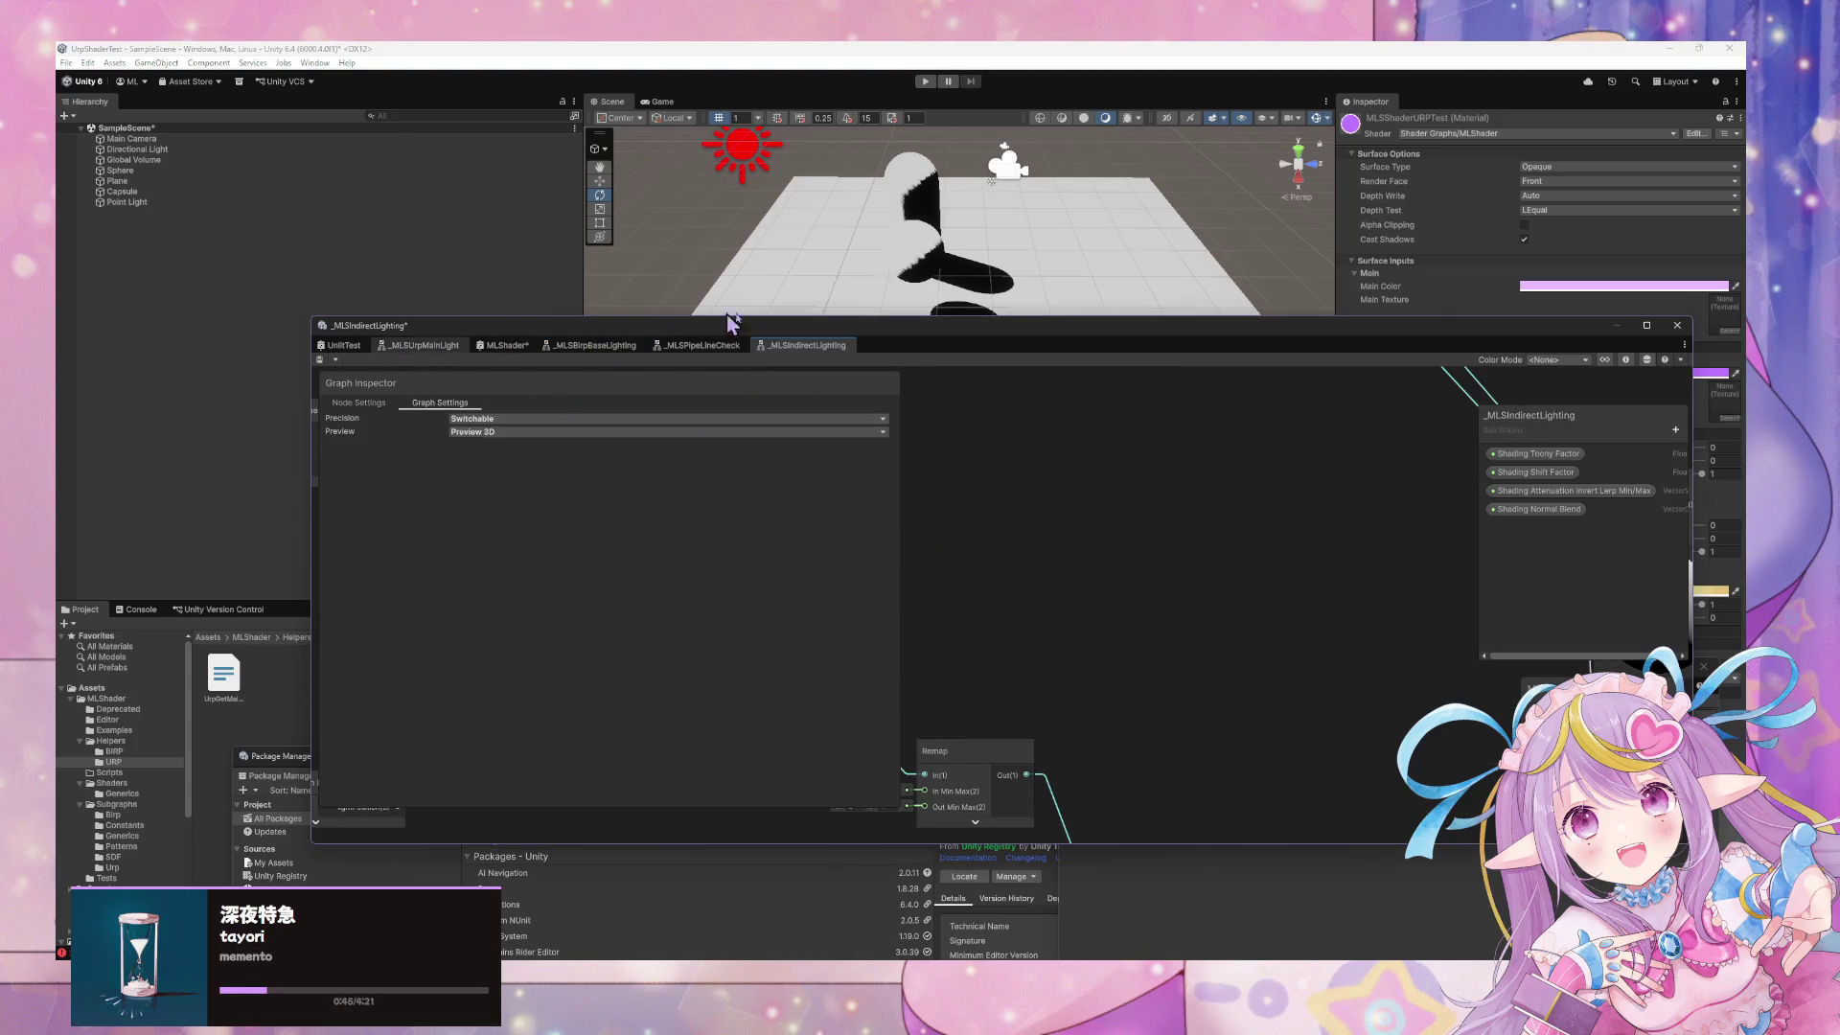
left_click(134, 753)
left_click_drag(590, 347, 829, 362)
left_click(127, 817)
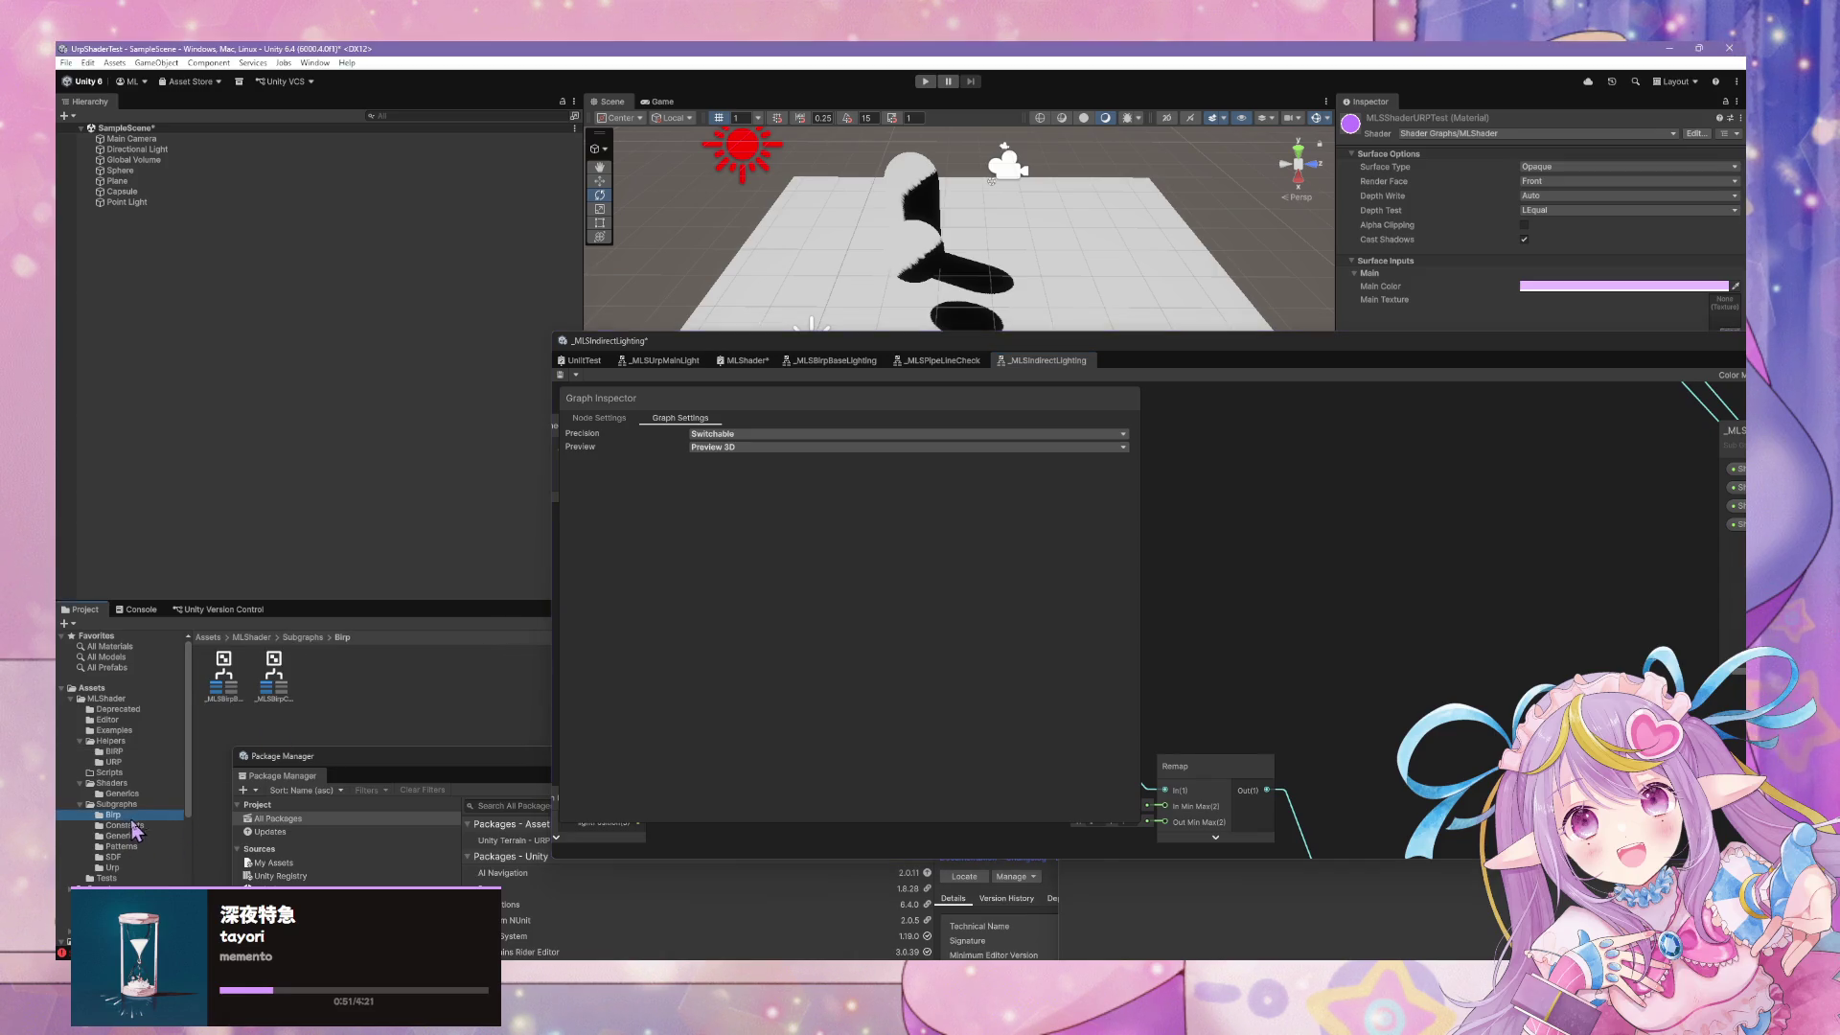
Move the _MLSBirpBaseLighting asset out of Subgraphs/Birp into the Deprecated folder
left_click(230, 699)
left_click(278, 700)
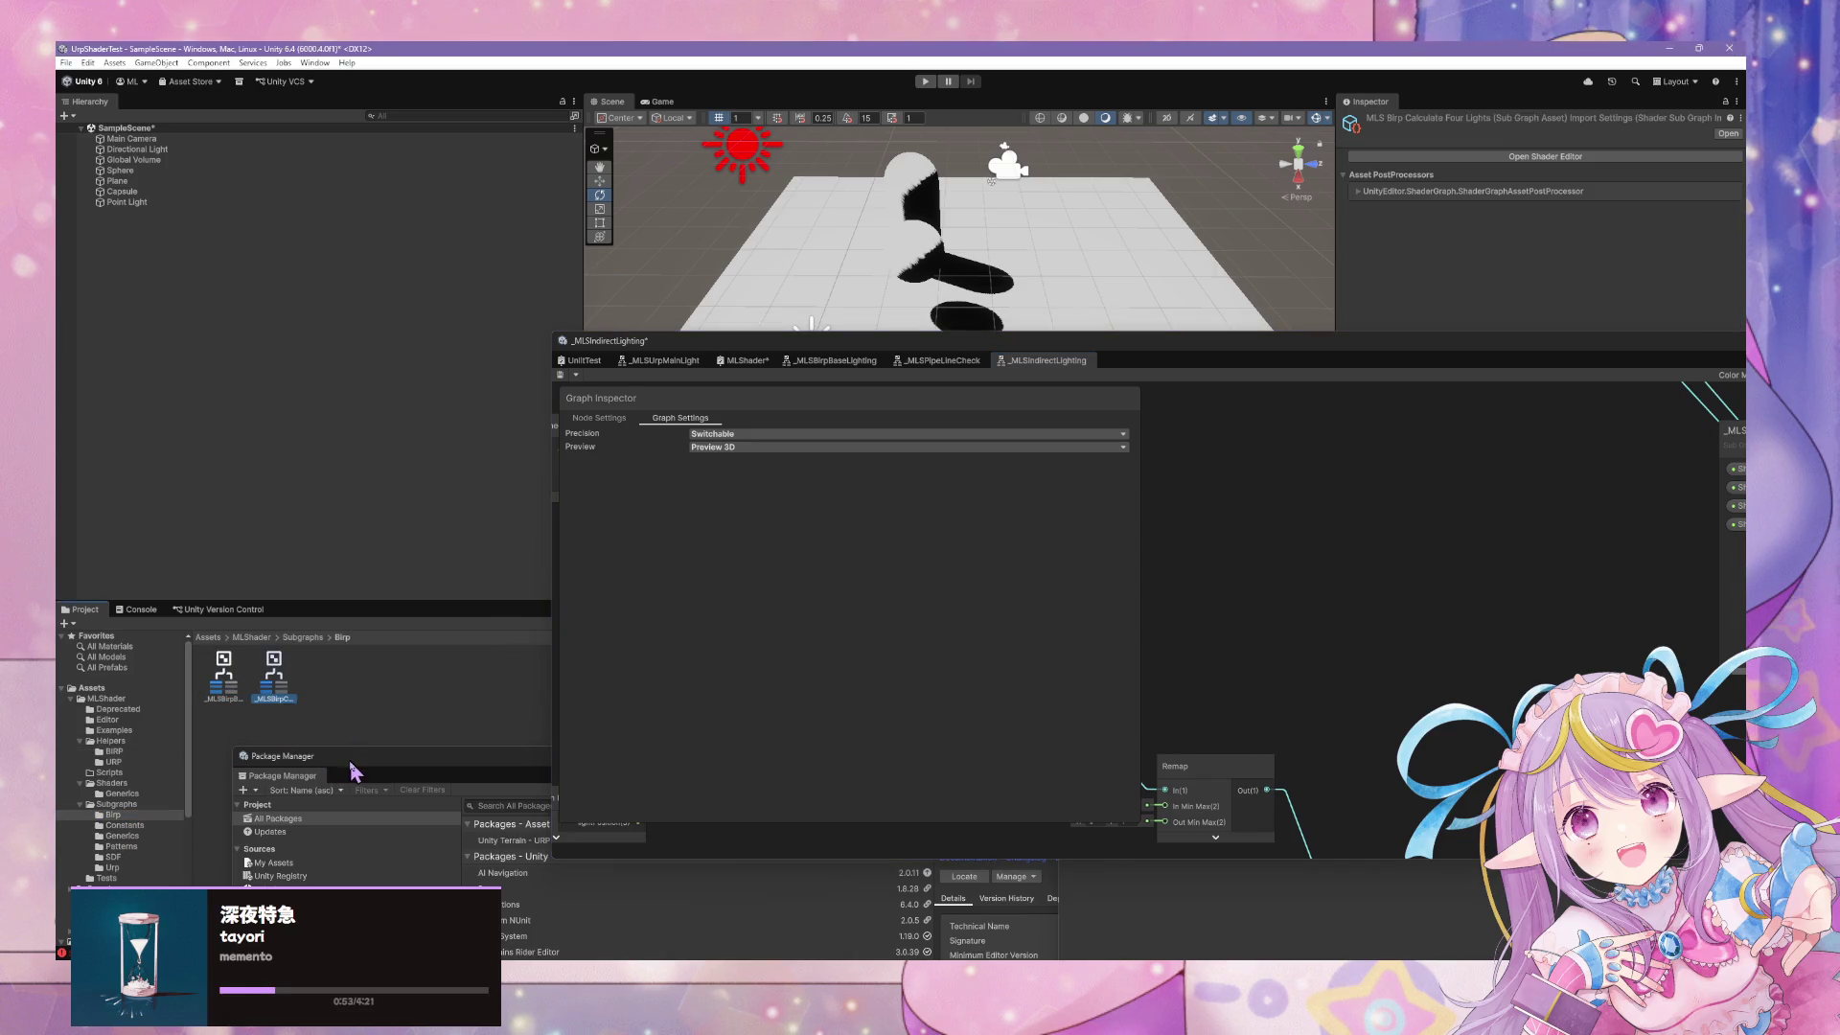
left_click_drag(354, 772, 691, 837)
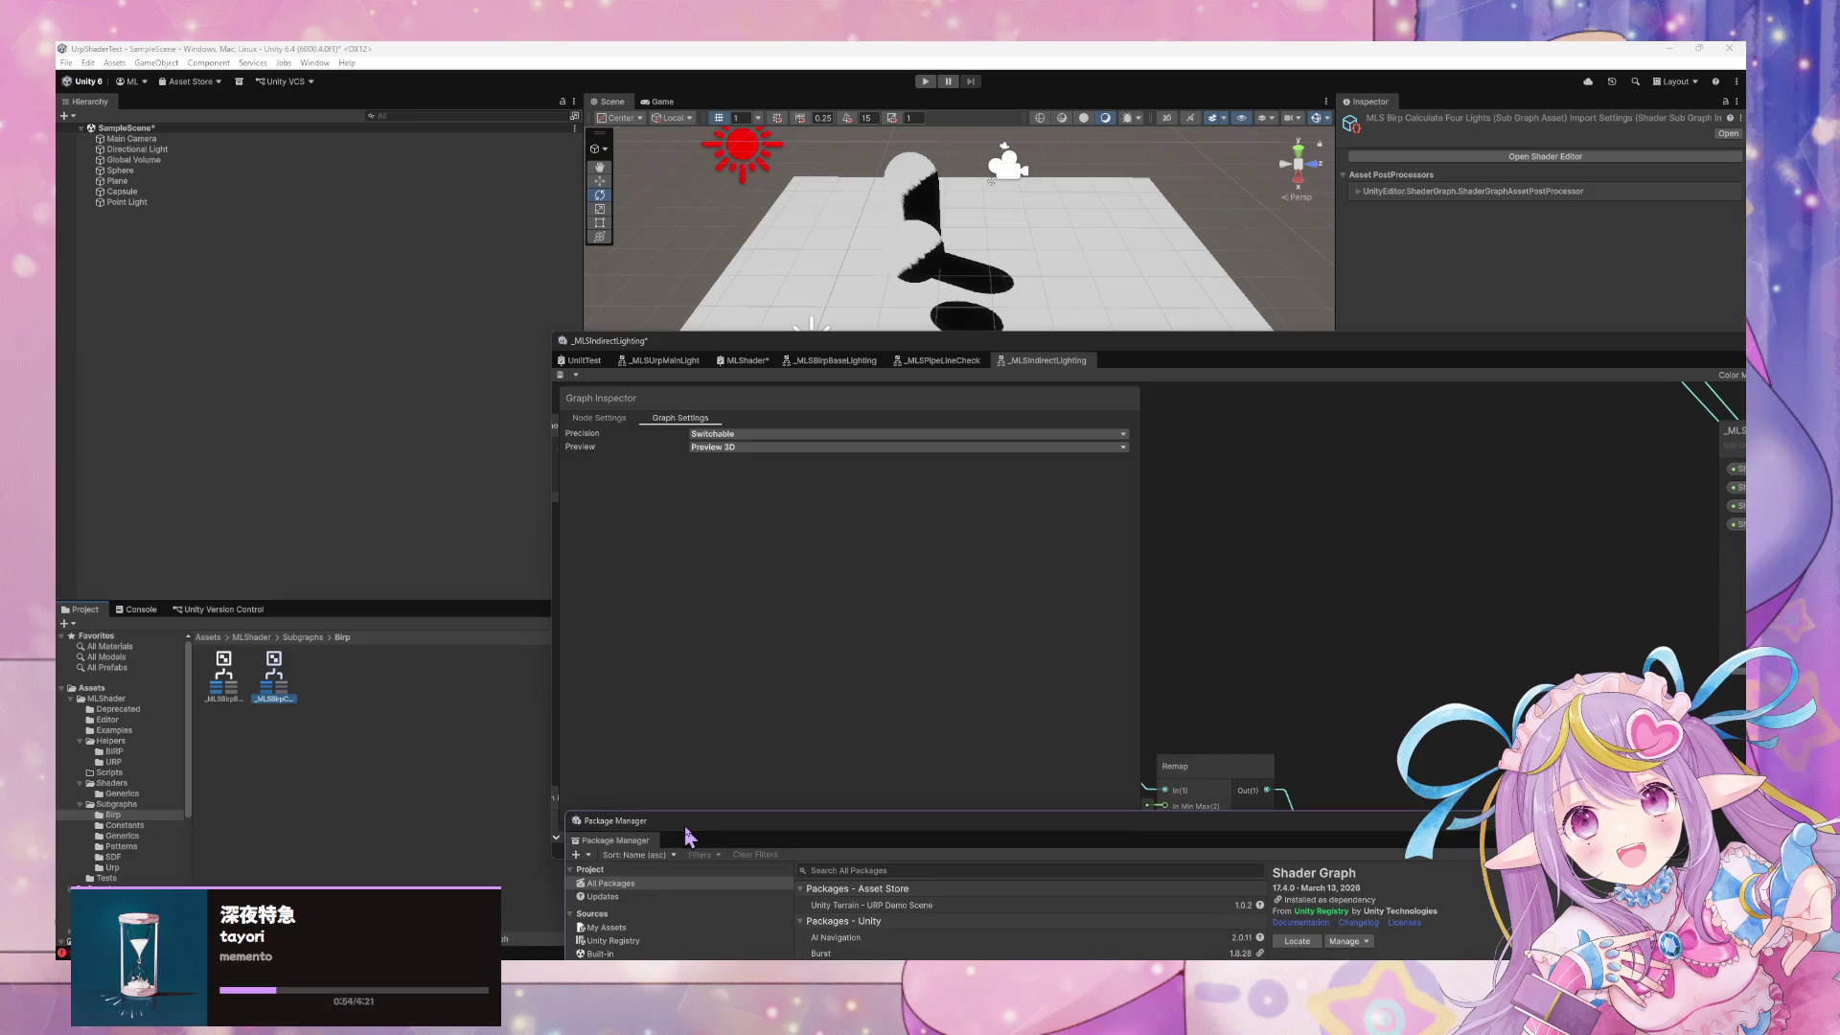
left_click(227, 698)
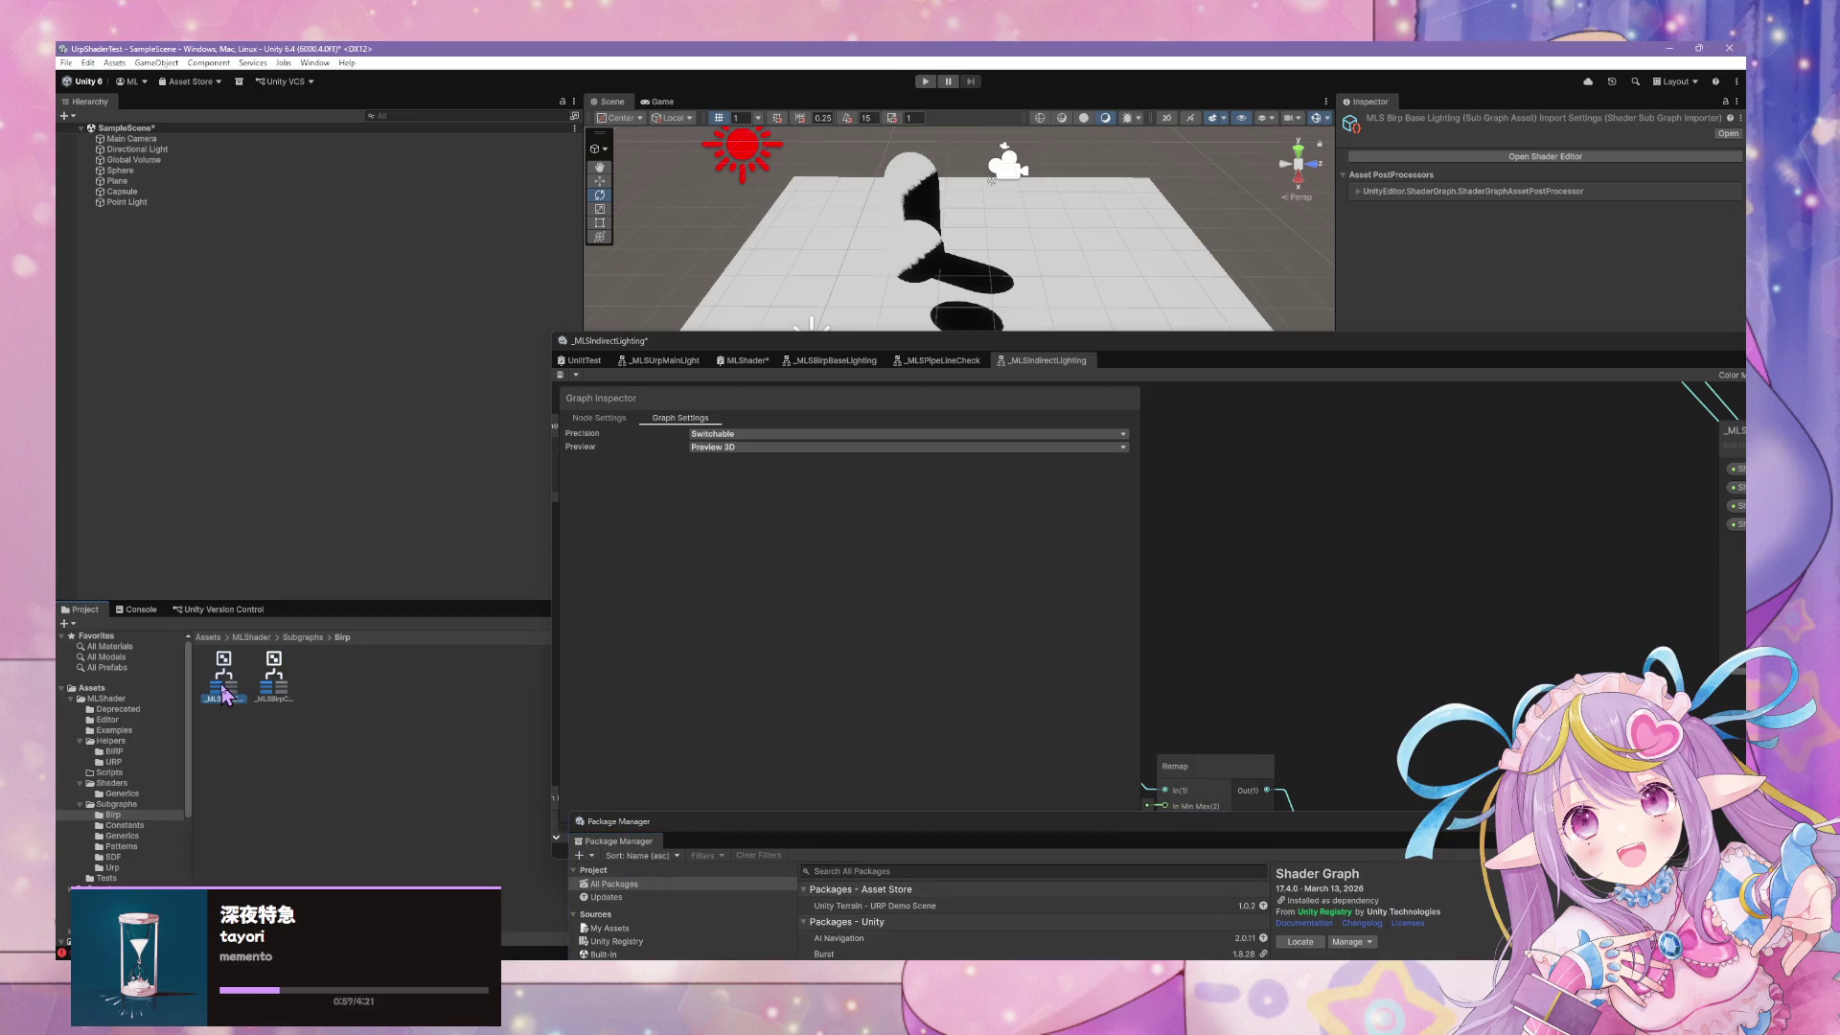
mouse_move(144, 707)
left_mouse_down()
mouse_move(127, 738)
mouse_move(165, 729)
left_mouse_up()
left_click(743, 361)
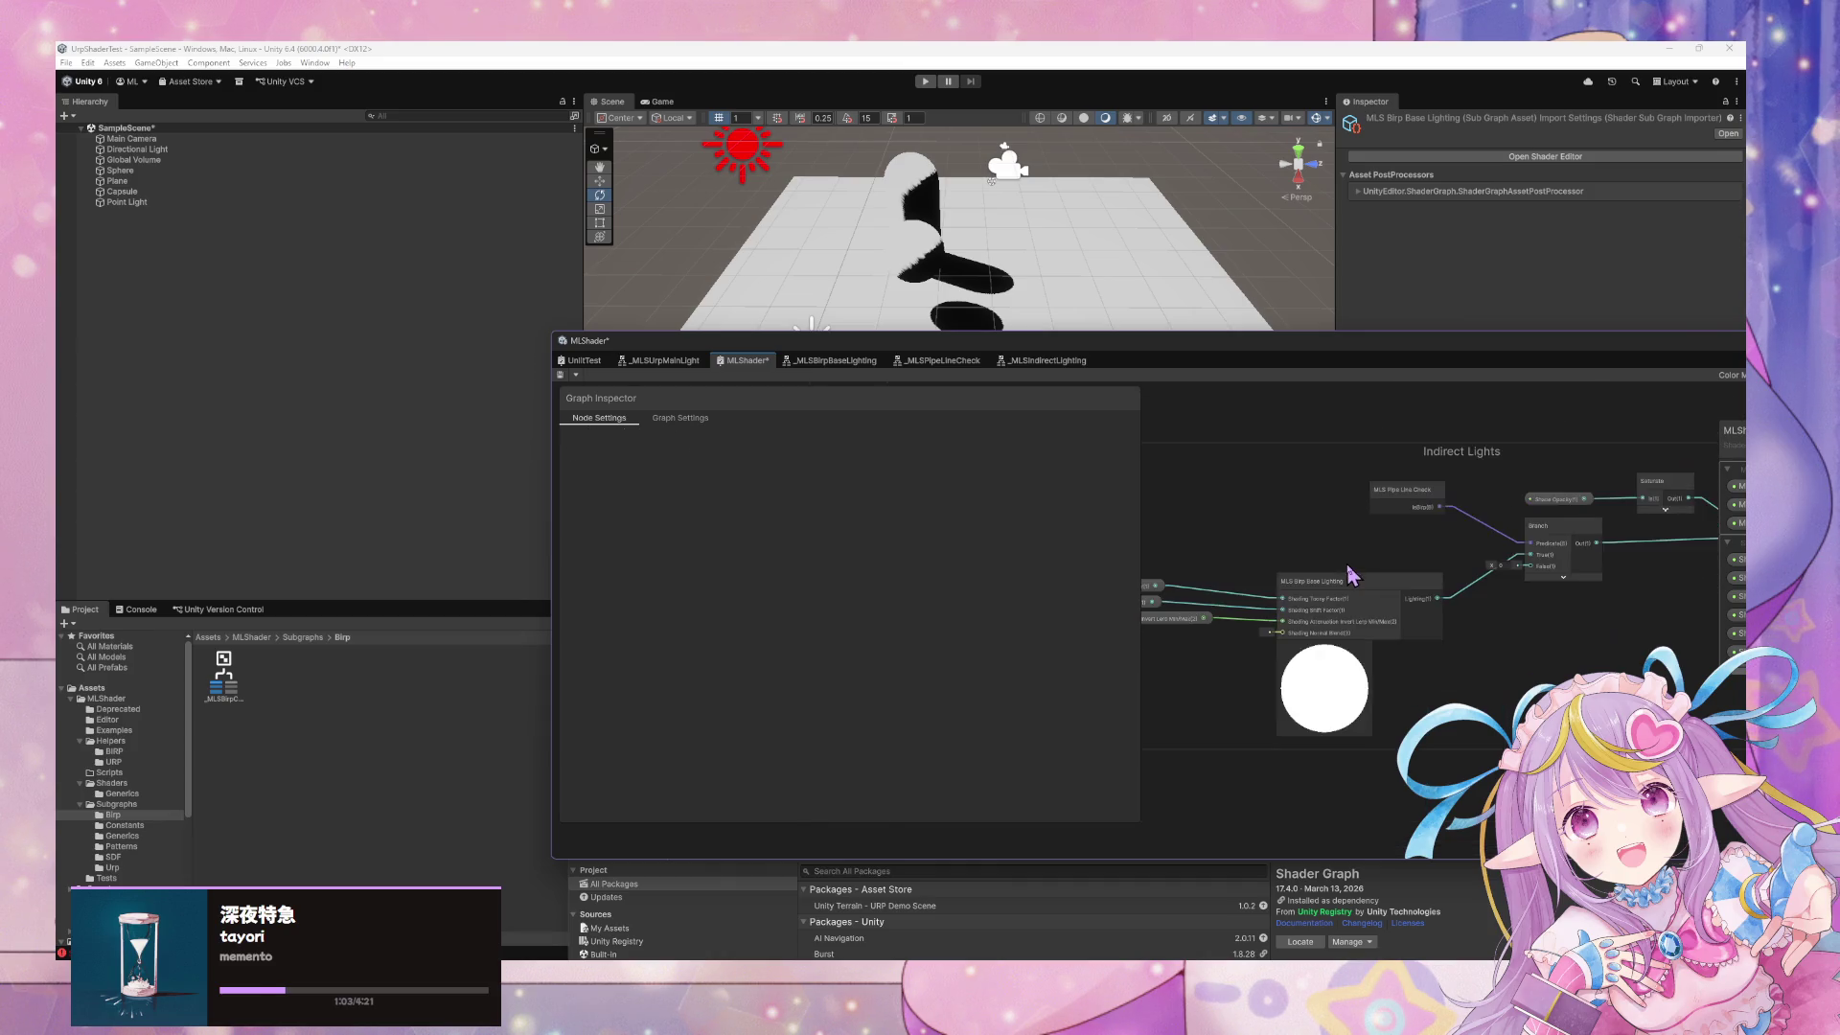
Add an MLS Indirect Lighting node to the MLShader graph via node search
left_click(1354, 589)
left_click(1337, 551)
key("space")
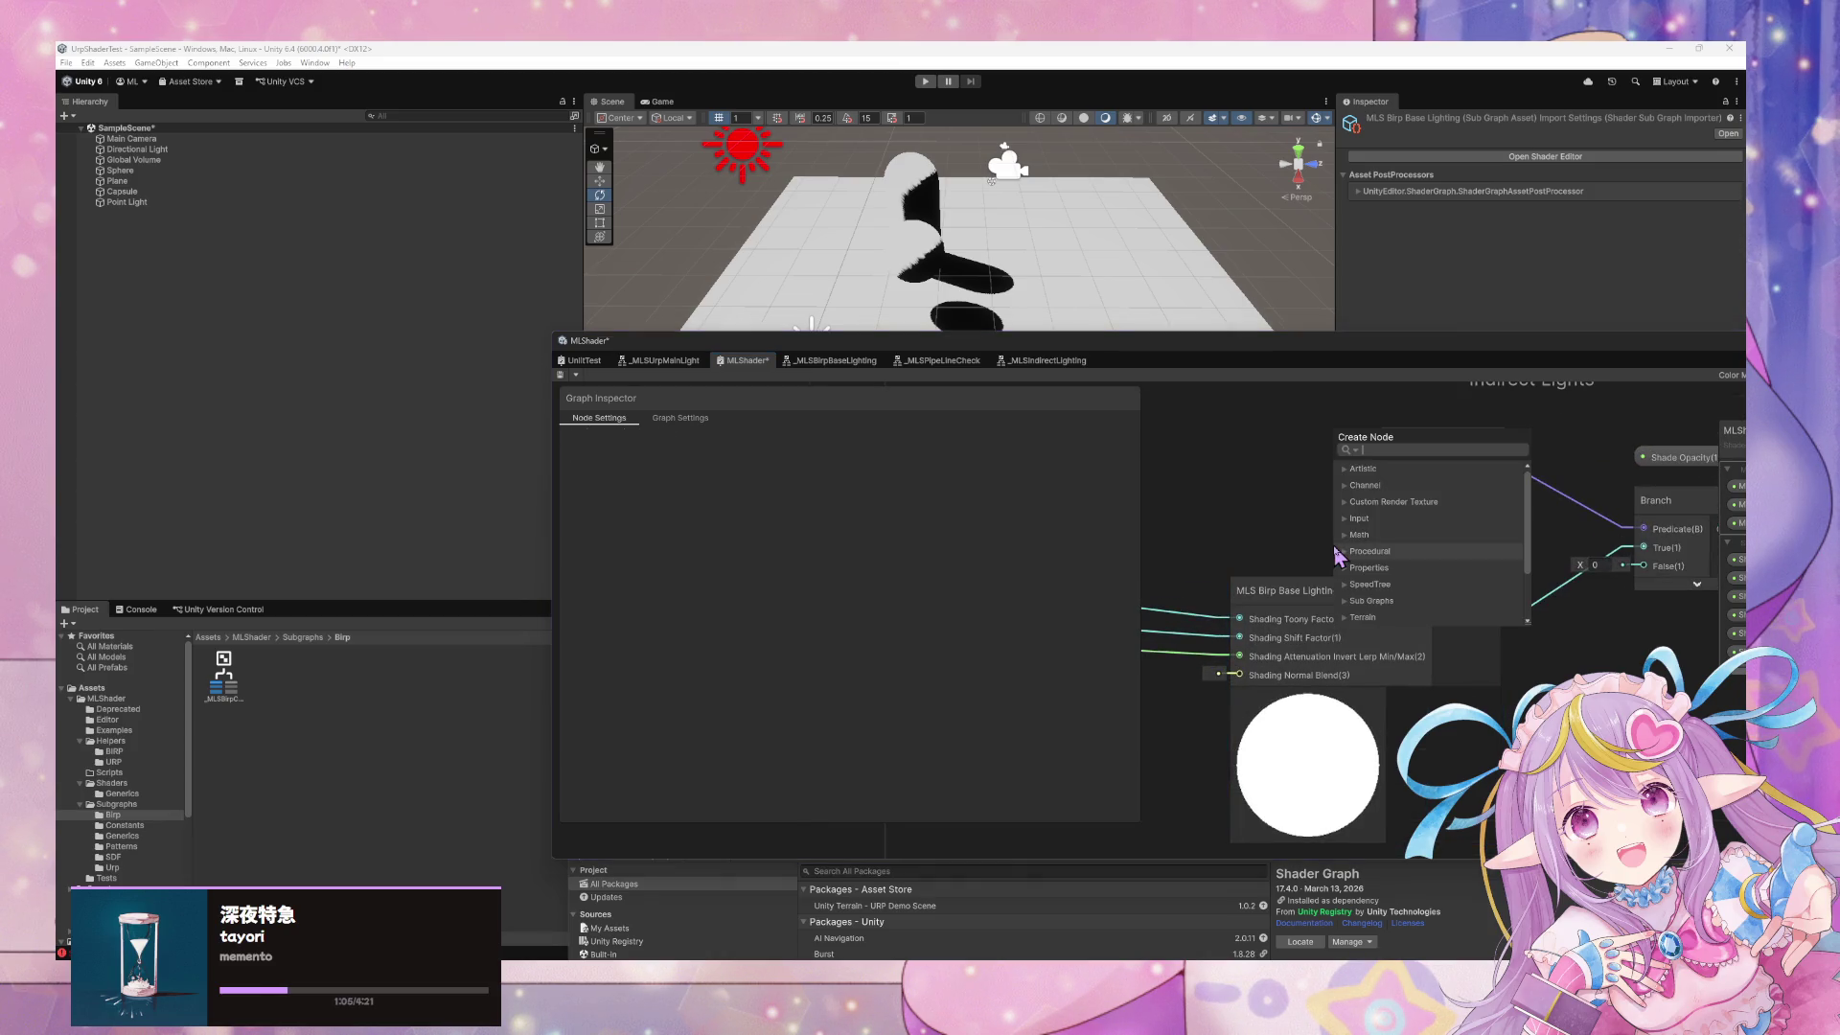
type("dire")
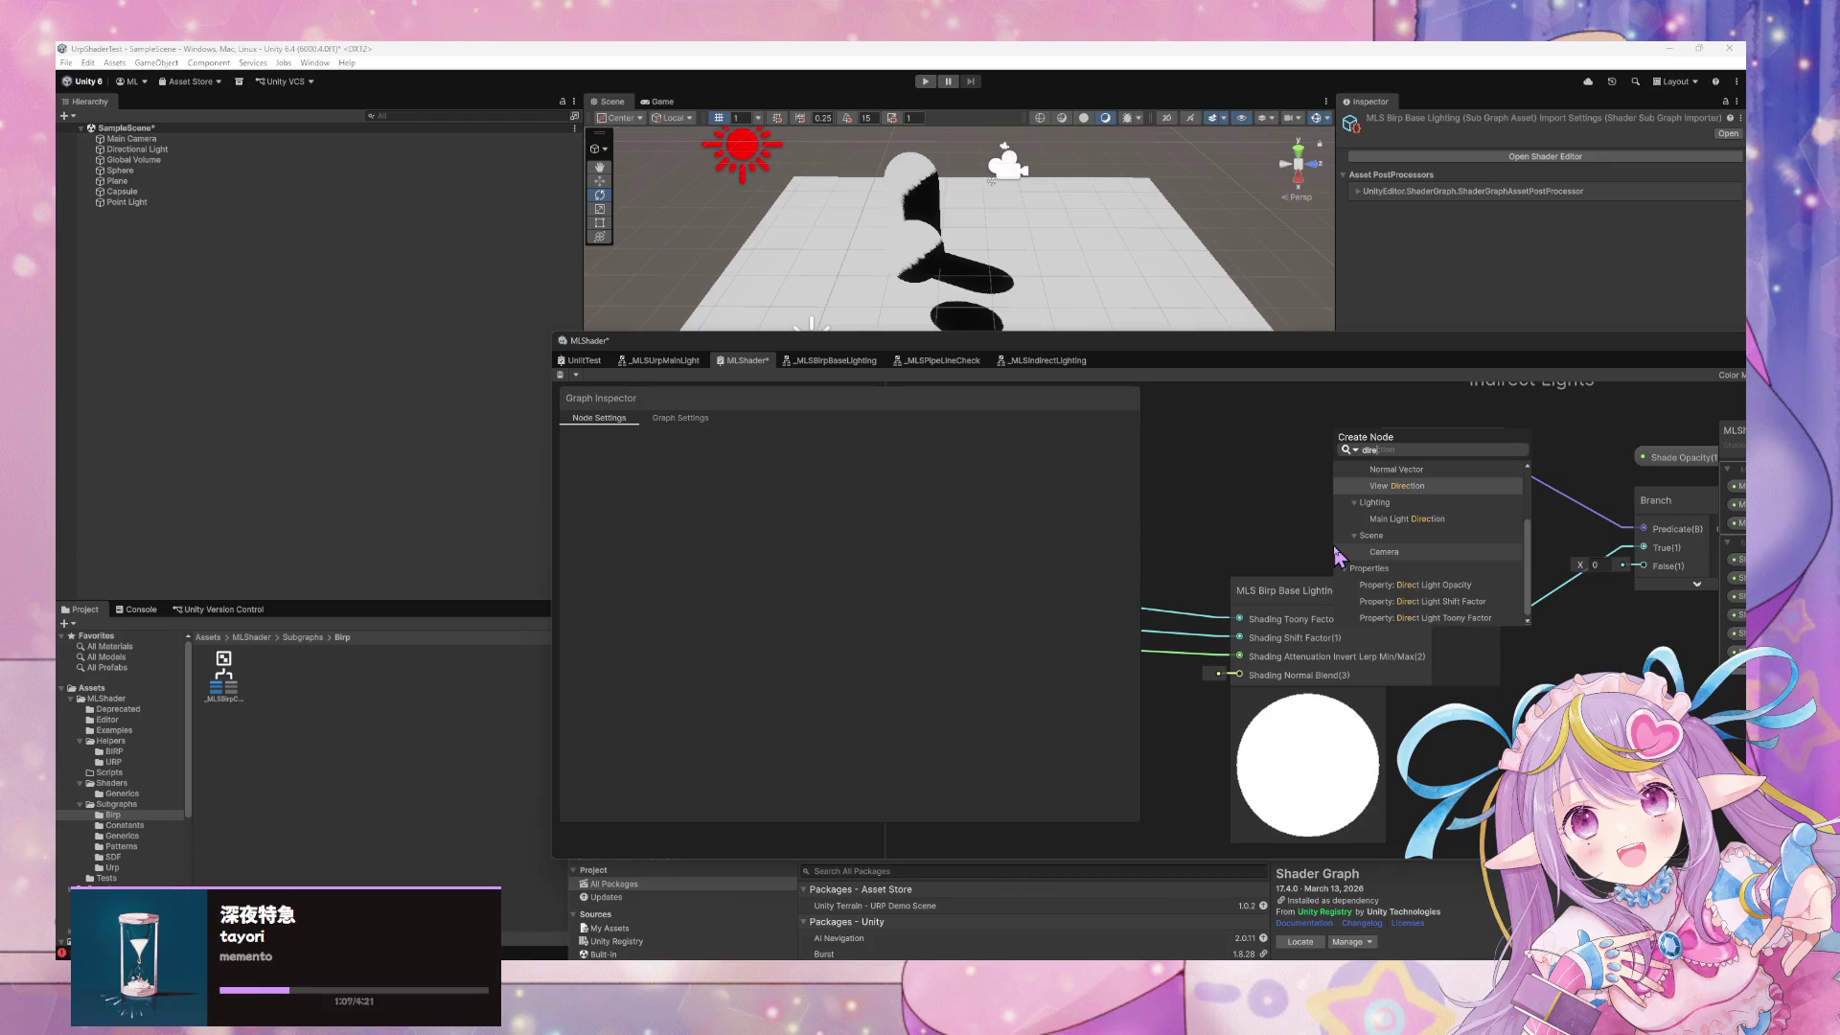
key("BackSpace")
key("BackSpace")
key("BackSpace")
type("indre")
key("BackSpace")
key("BackSpace")
key("BackSpace")
type("MLS")
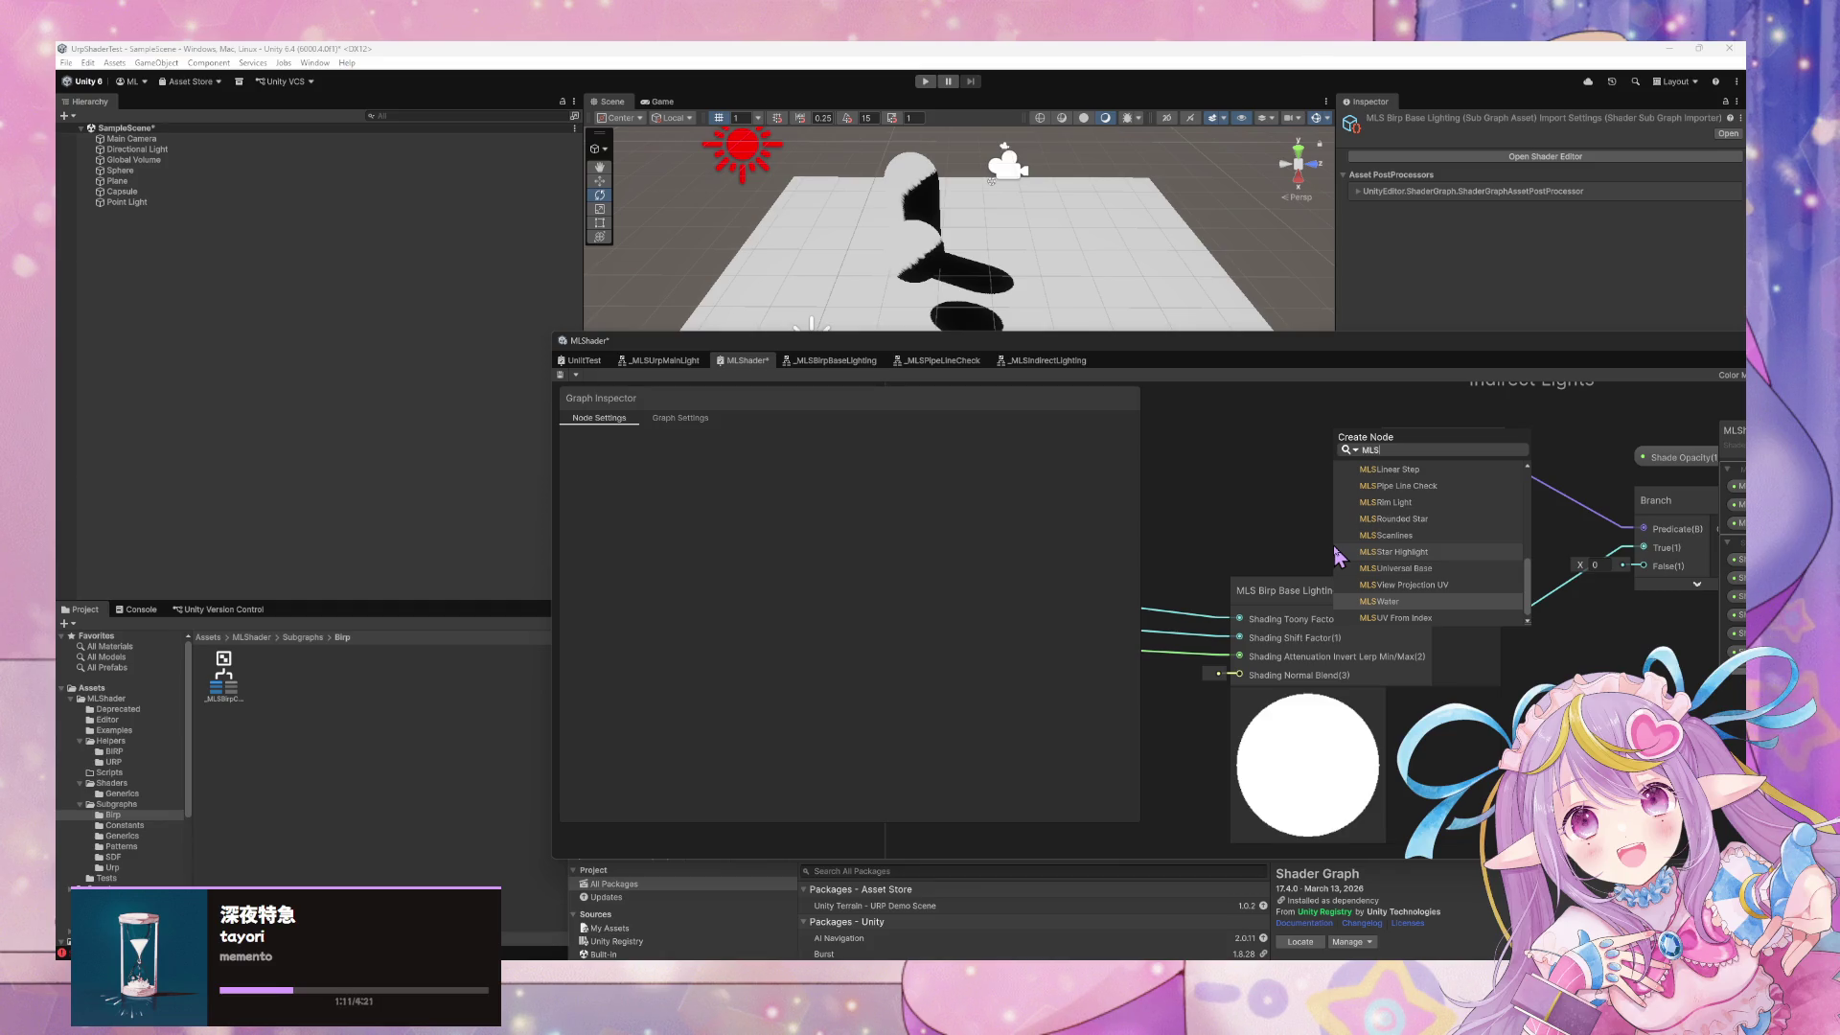
type("D")
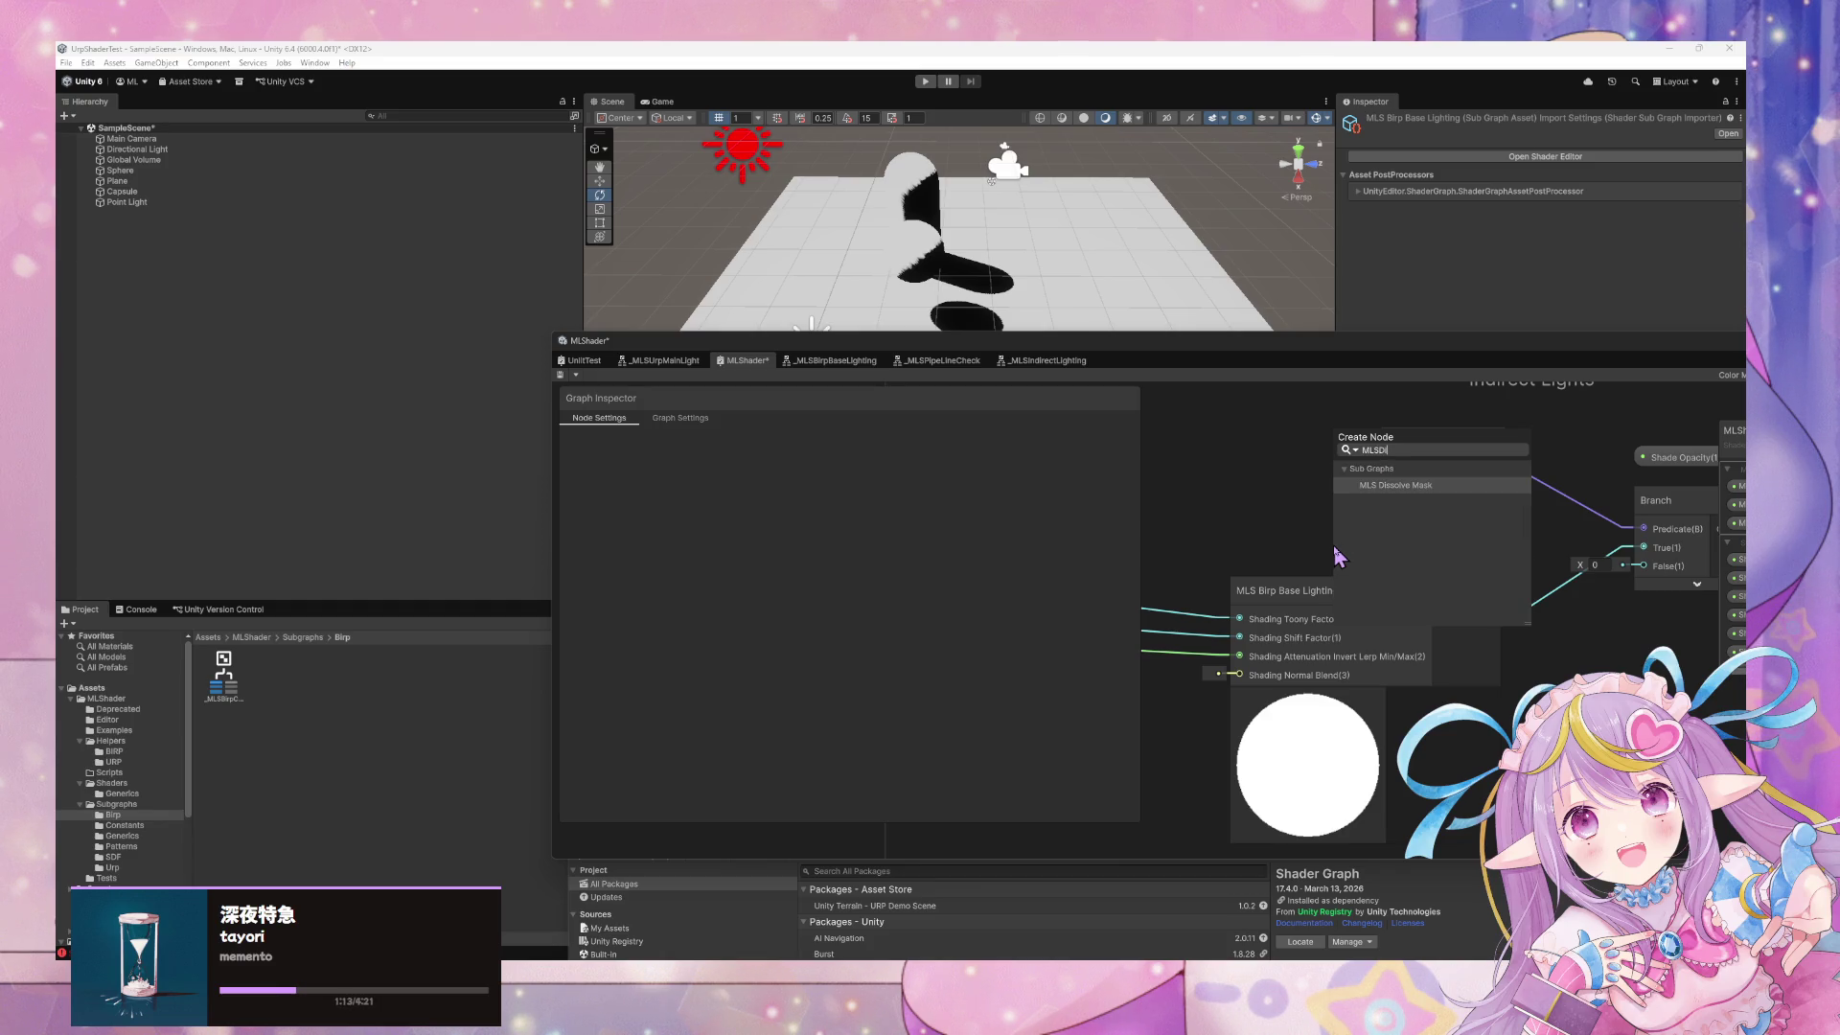
key("BackSpace")
type("Ind")
key("Return")
Place MLS Indirect Lighting above MLS Birp Base Lighting and undock the MLShader window
left_click_drag(1347, 579, 1195, 472)
left_click_drag(1442, 648, 1449, 747)
scroll(1481, 575, "down", 2)
left_click_drag(1479, 608, 1422, 691)
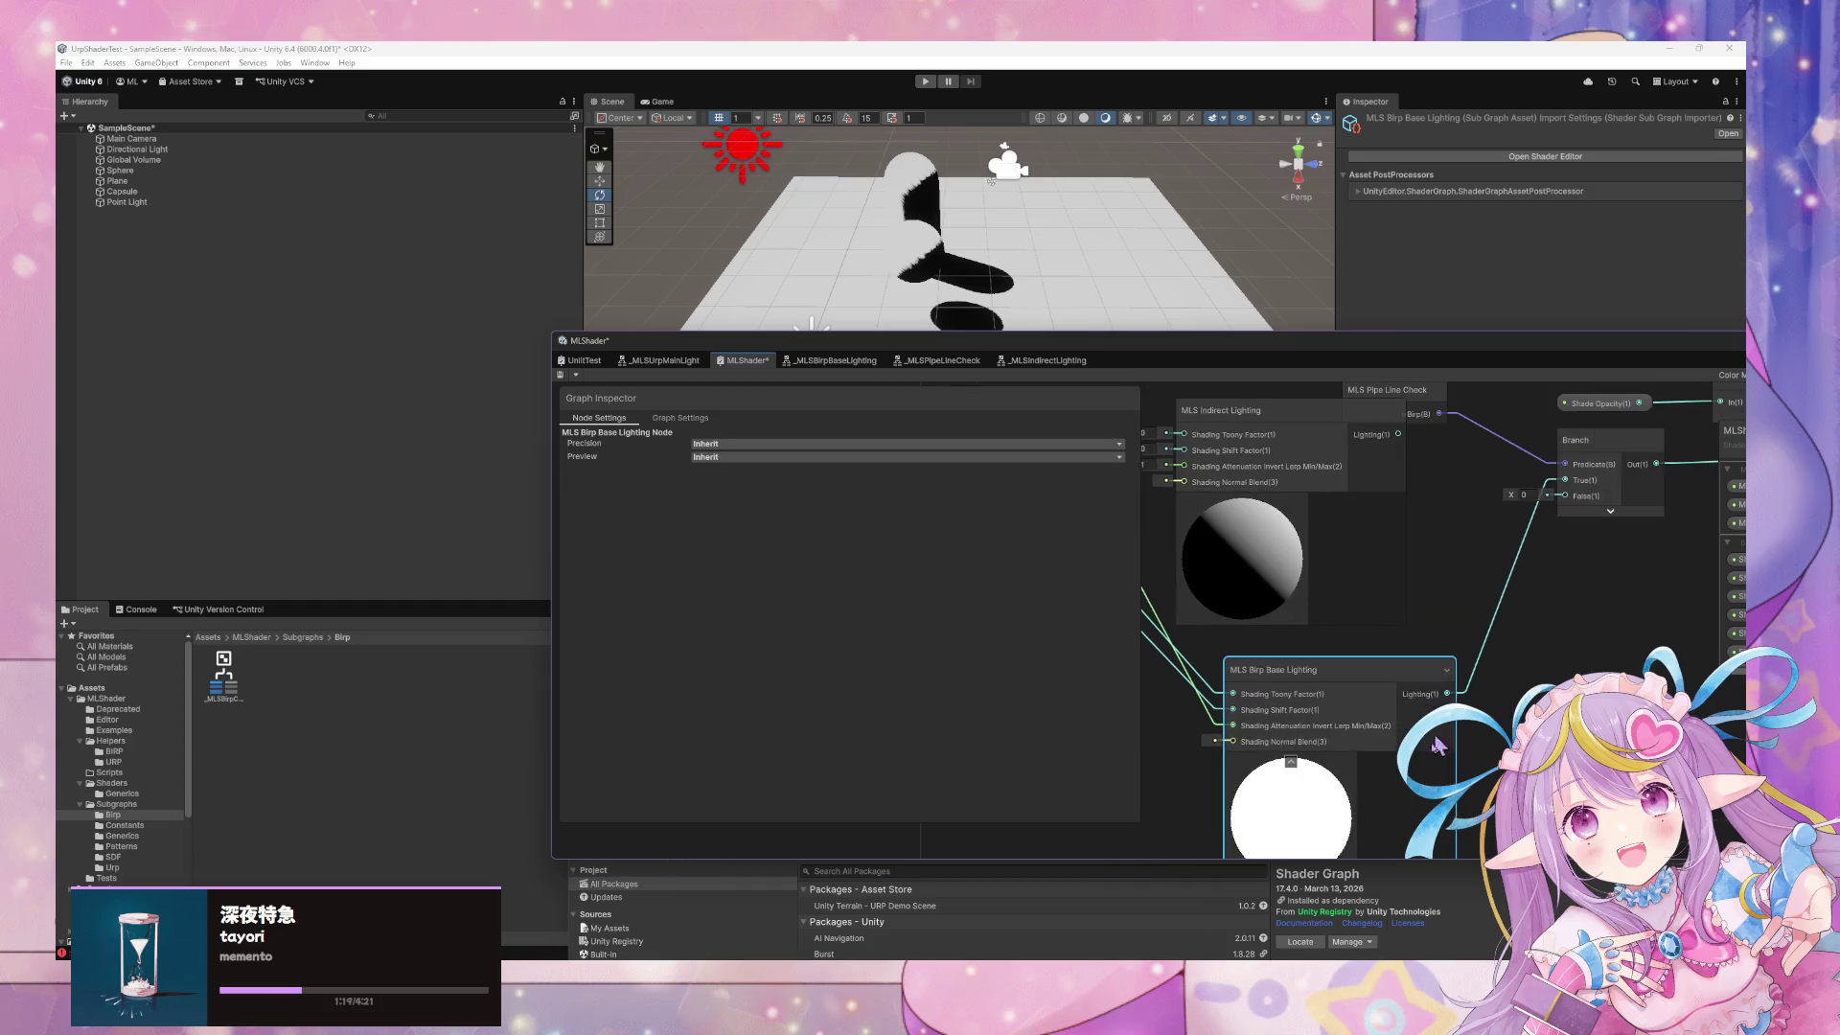
left_click_drag(1246, 359, 799, 295)
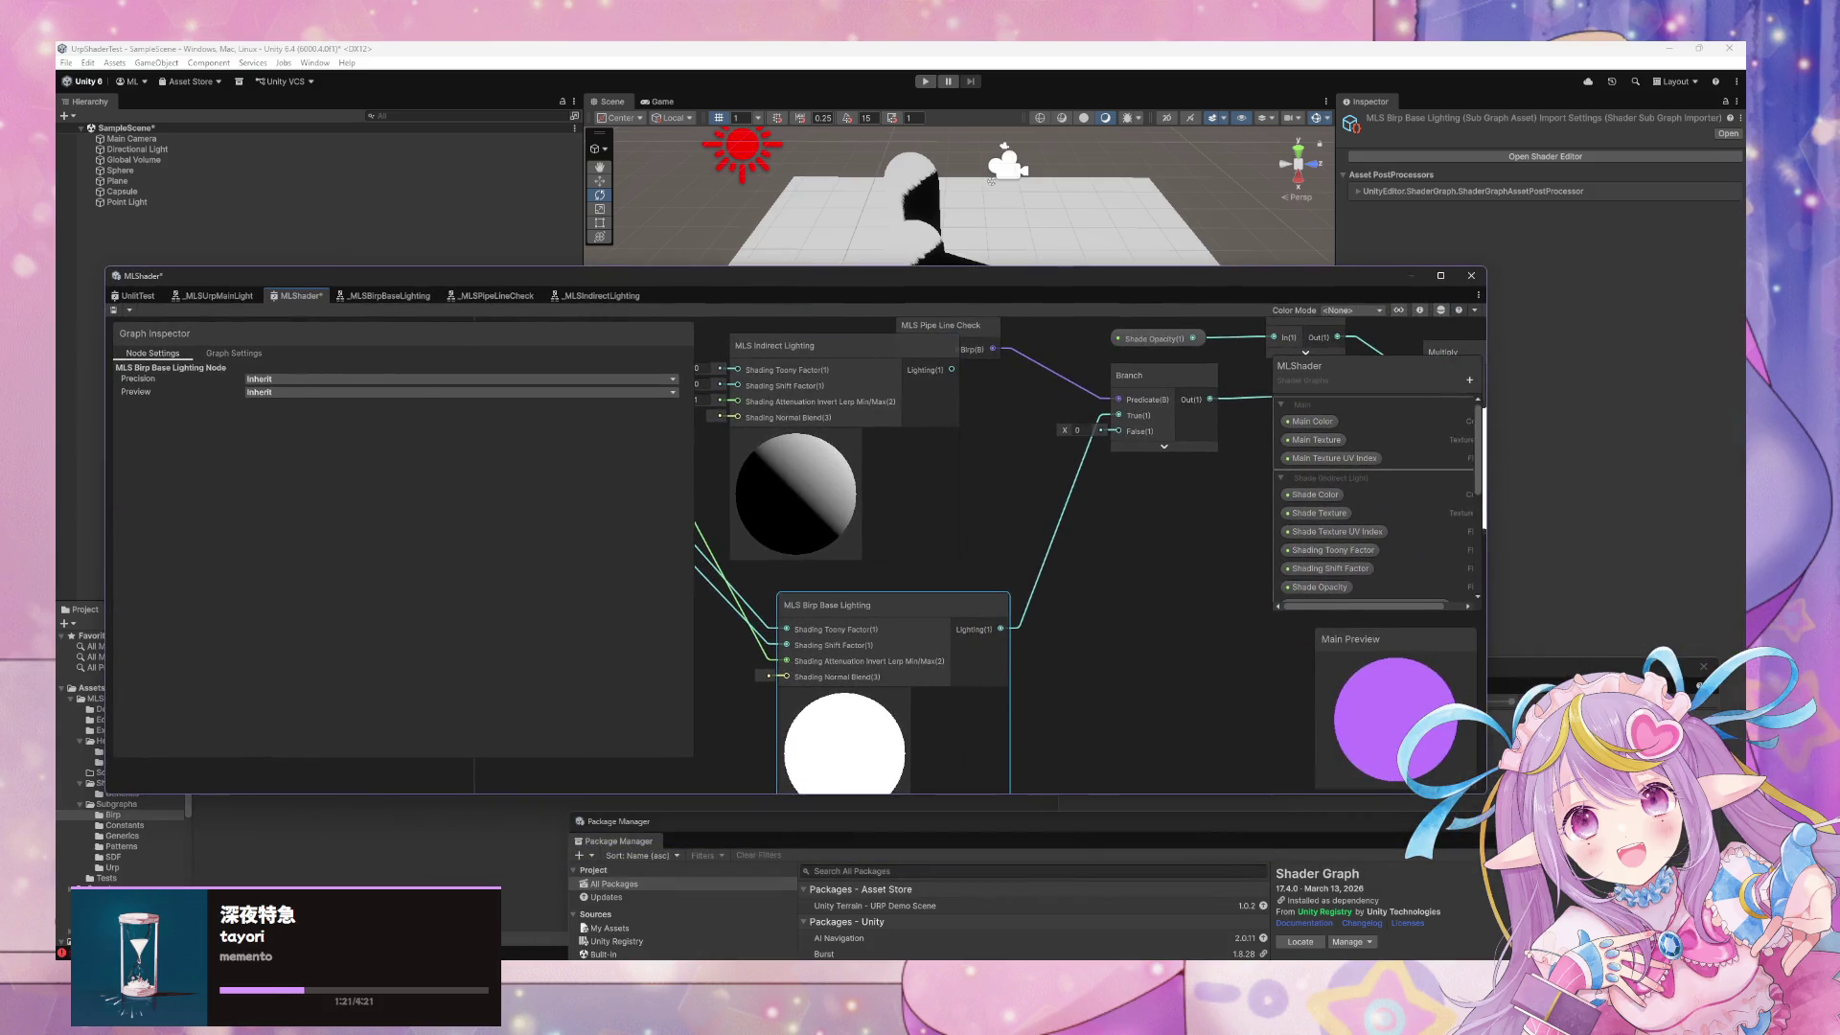
Wire the Shading Attenuation Invert Lerp Min/Max property into MLS Indirect Lighting
mouse_move(1485, 792)
left_mouse_down()
mouse_move(1596, 844)
mouse_move(1598, 879)
left_mouse_up()
mouse_move(1015, 498)
left_mouse_down()
mouse_move(1093, 502)
mouse_move(1047, 522)
left_mouse_up()
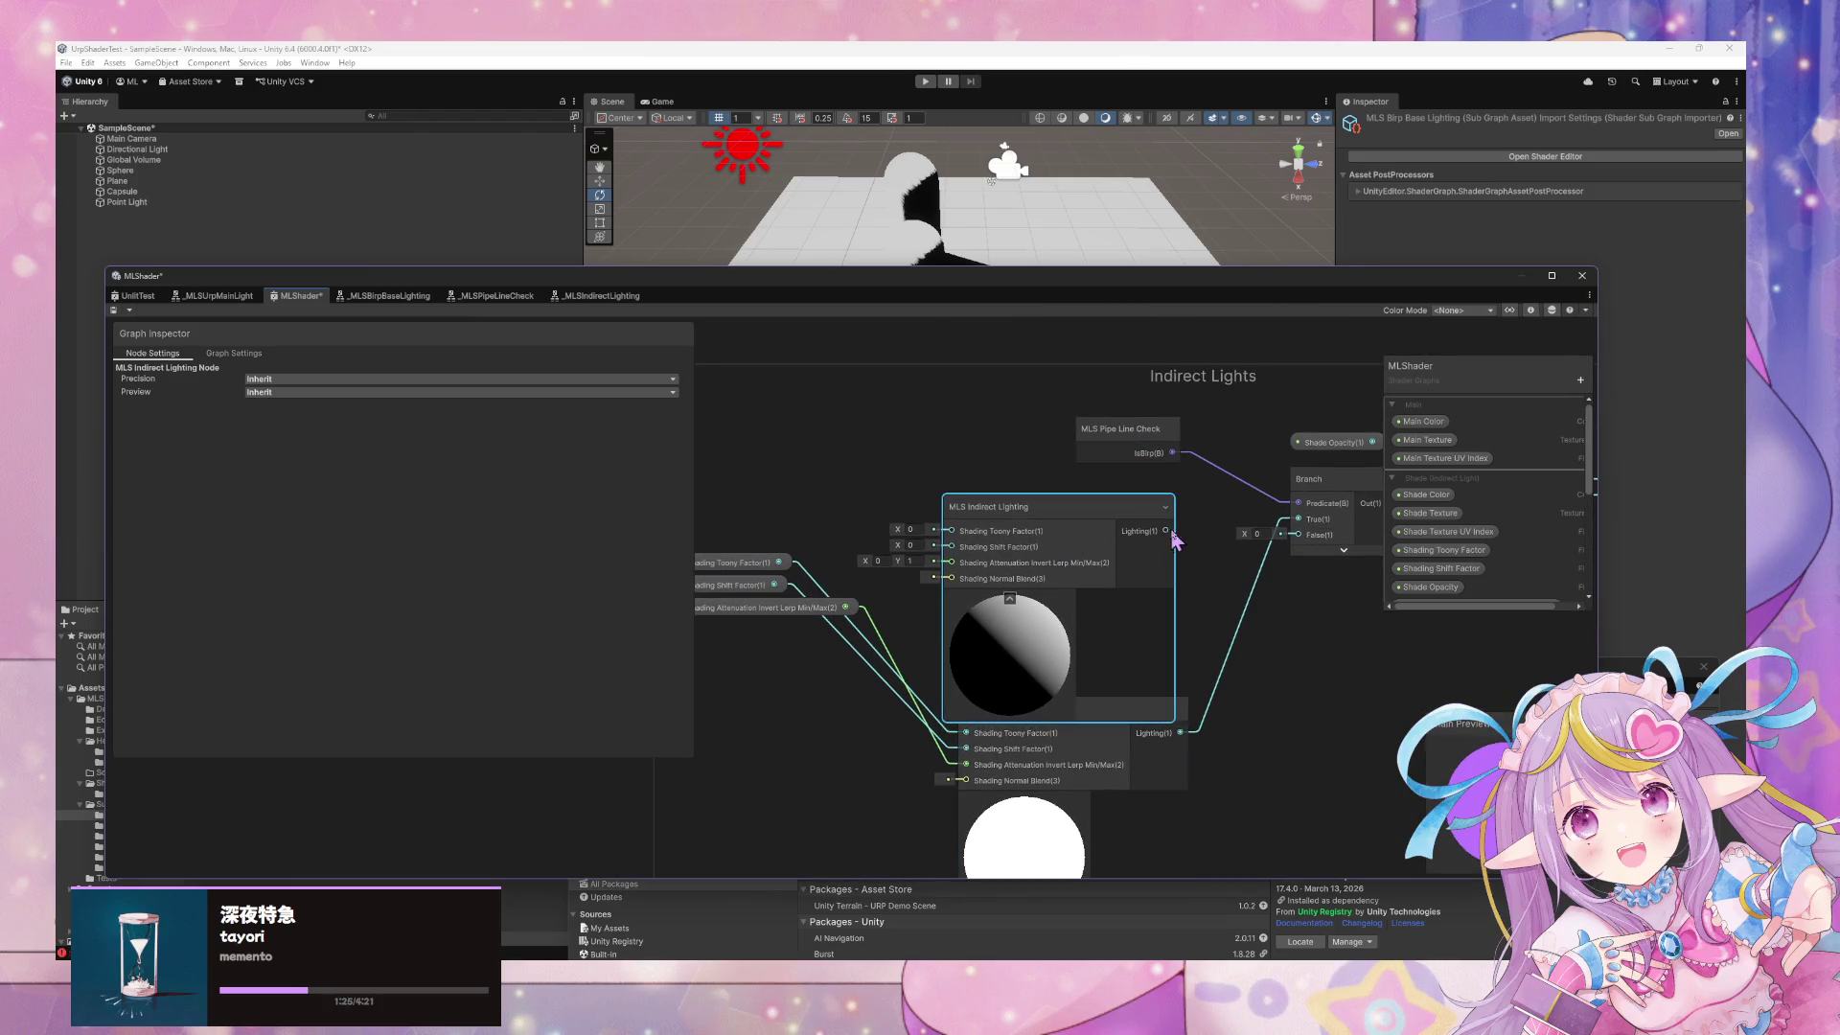
scroll(1175, 589, "up", 2)
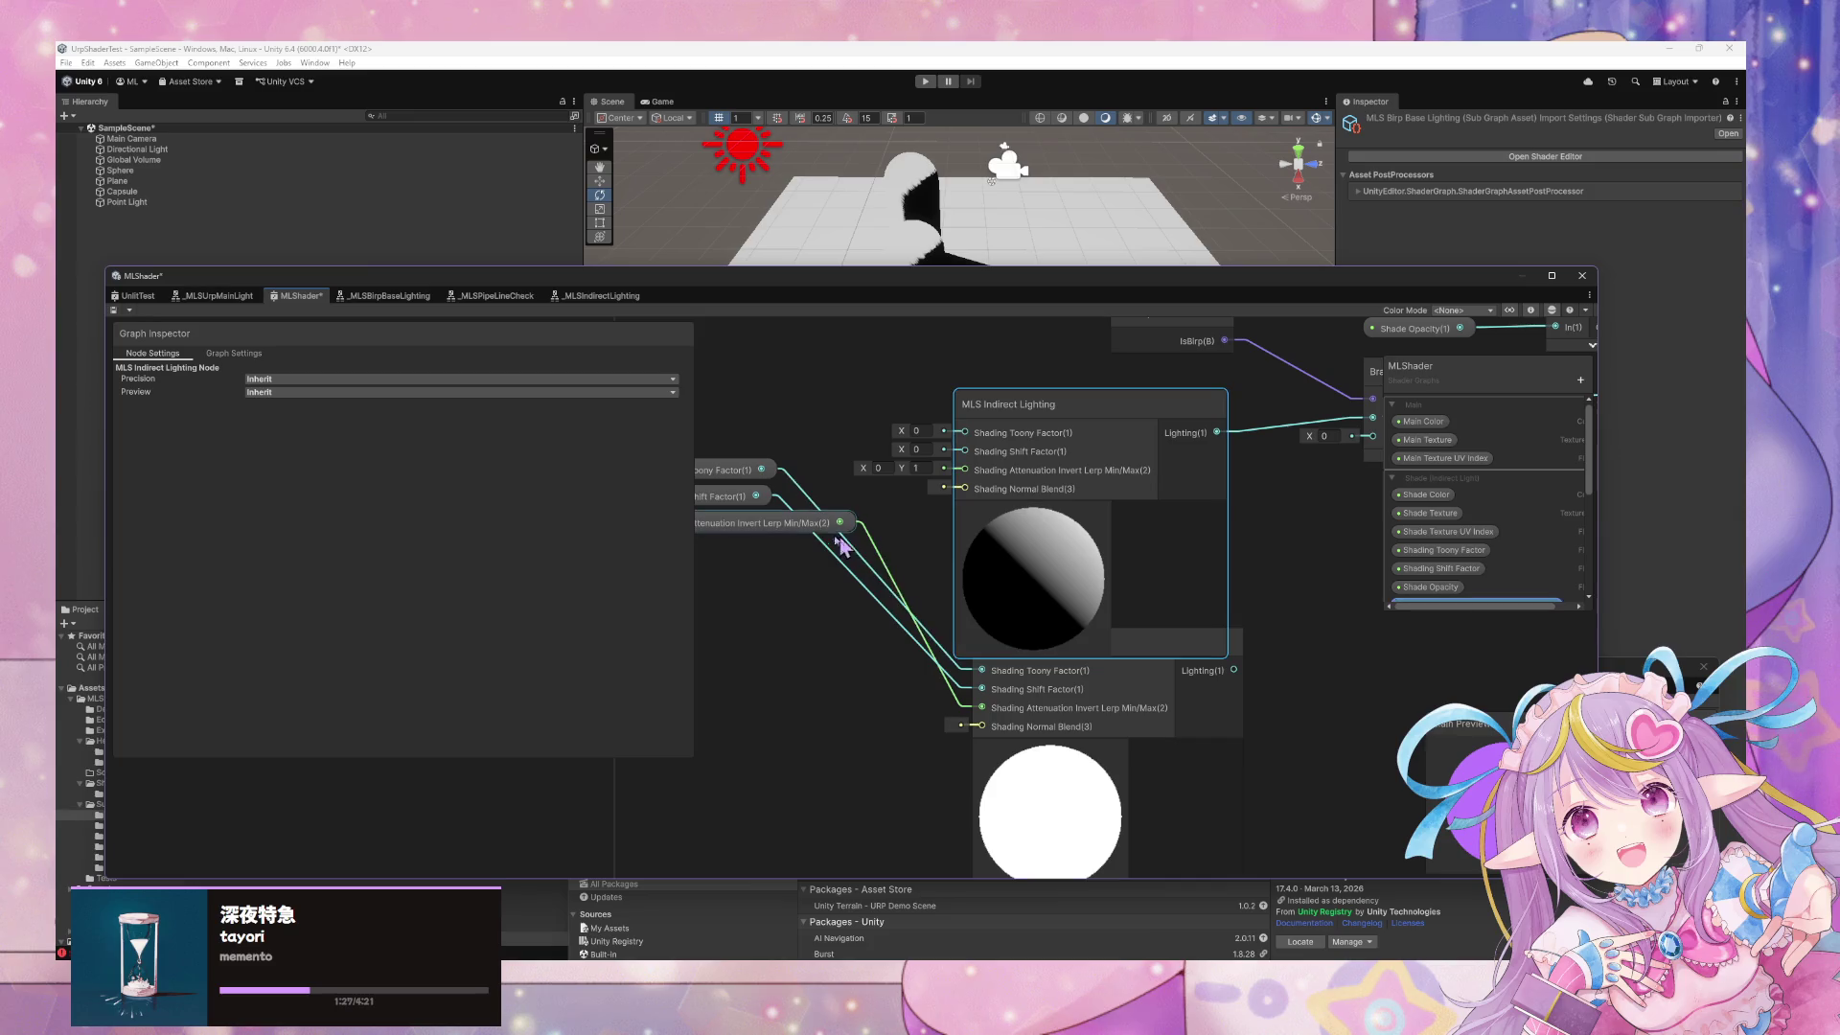
left_click(769, 548)
mouse_move(770, 548)
left_mouse_down()
mouse_move(767, 650)
mouse_move(965, 470)
mouse_move(757, 478)
mouse_move(962, 440)
left_mouse_up()
Delete the MLS Birp Base Lighting node, keeping MLS Indirect Lighting
left_click(1164, 637)
key("Delete")
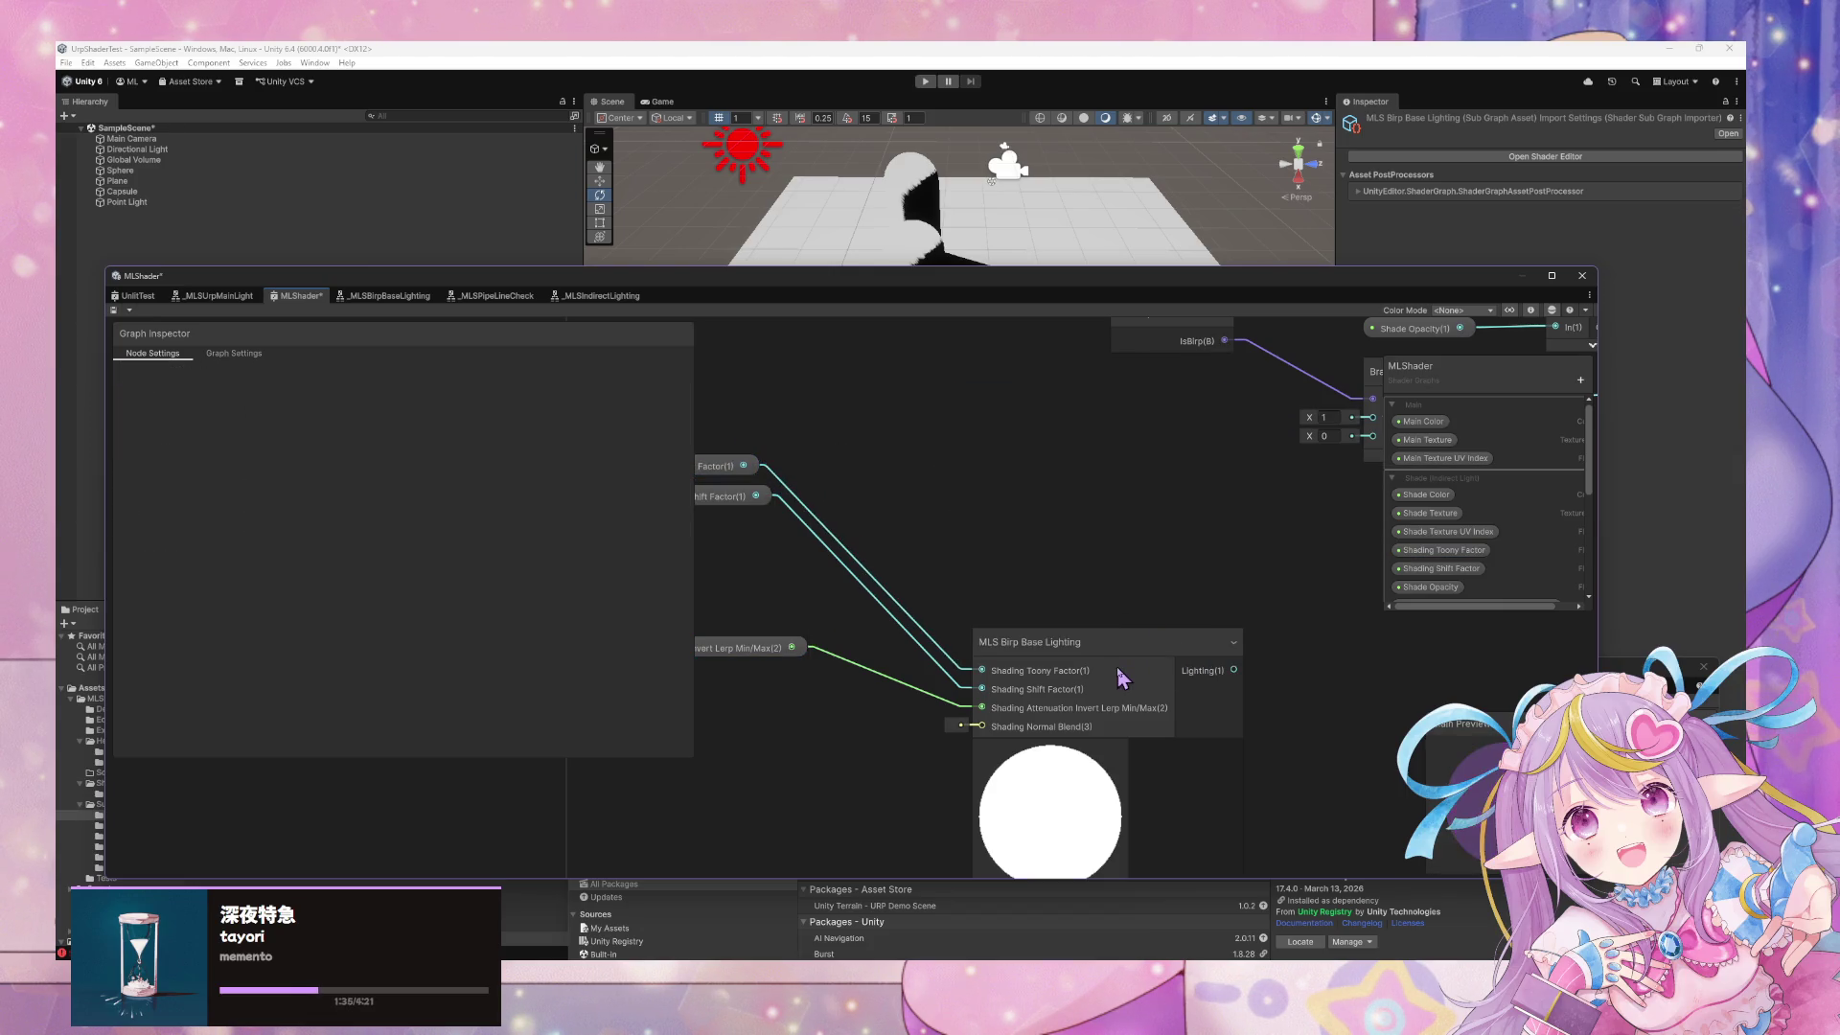
key("ctrl+z")
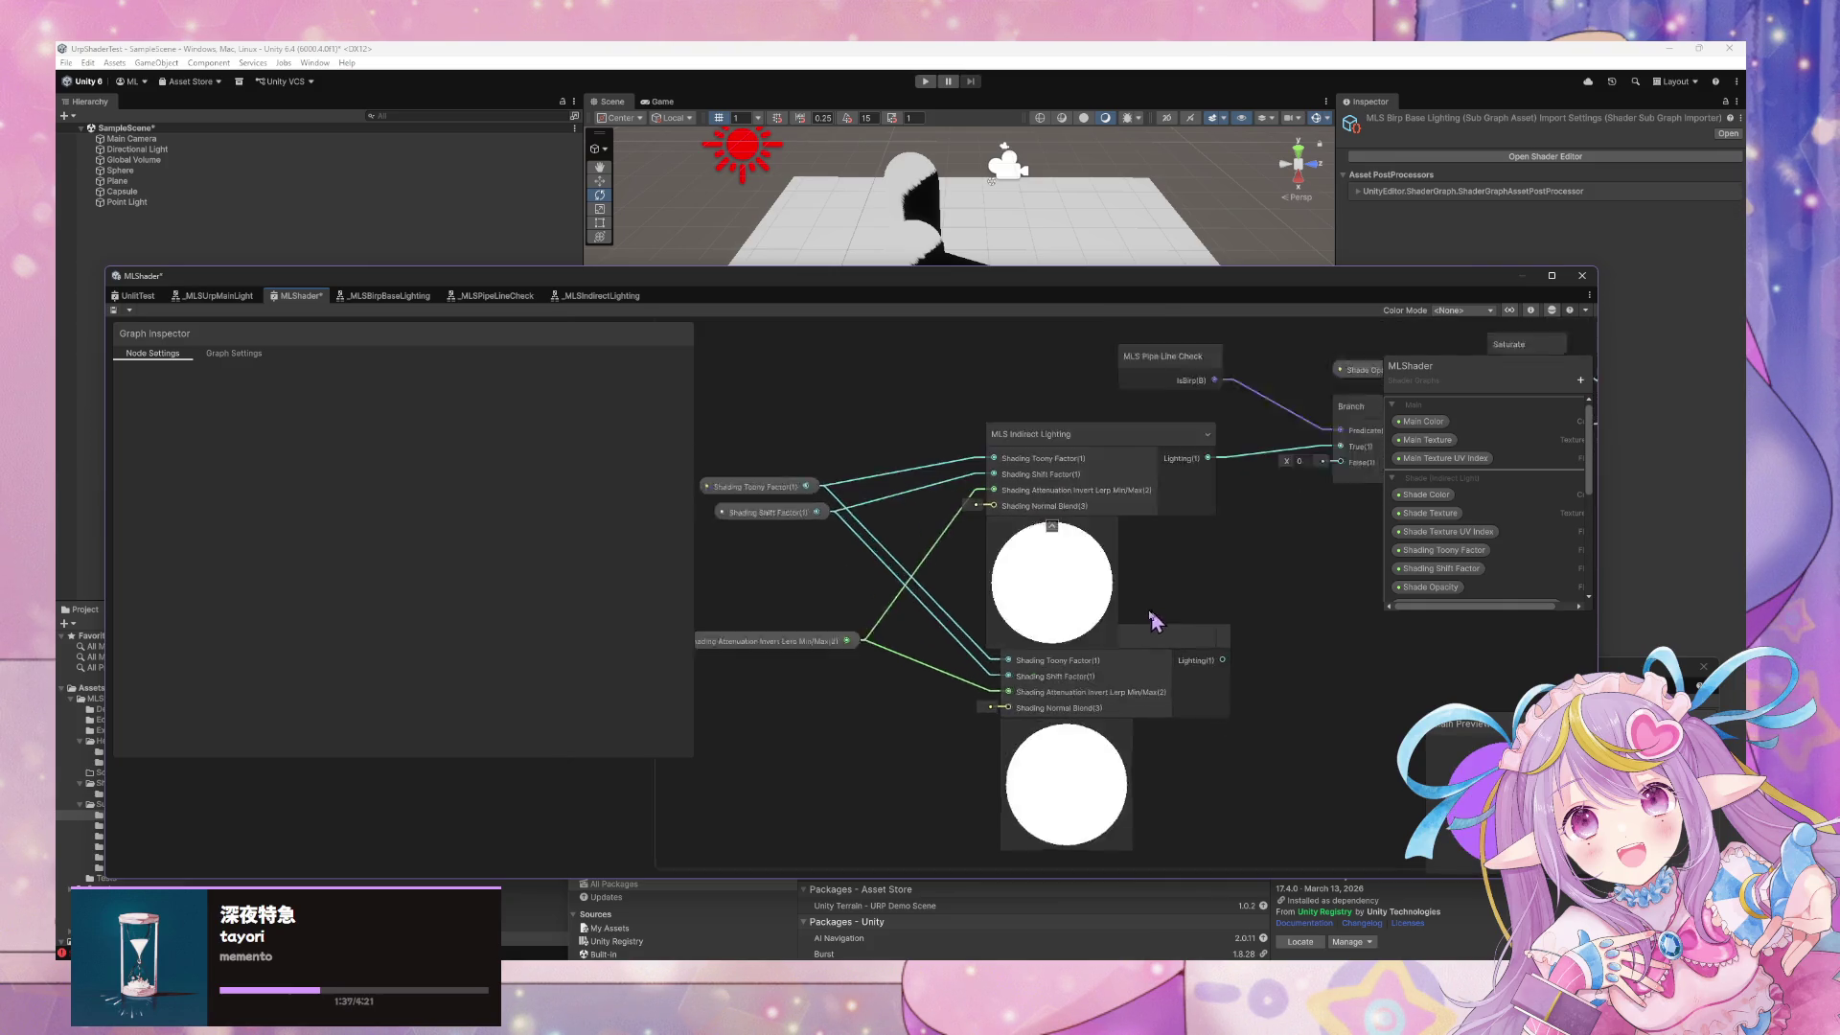
scroll(1158, 645, "up", 2)
left_click(1205, 670)
key("Delete")
left_click_drag(1208, 604, 1285, 659)
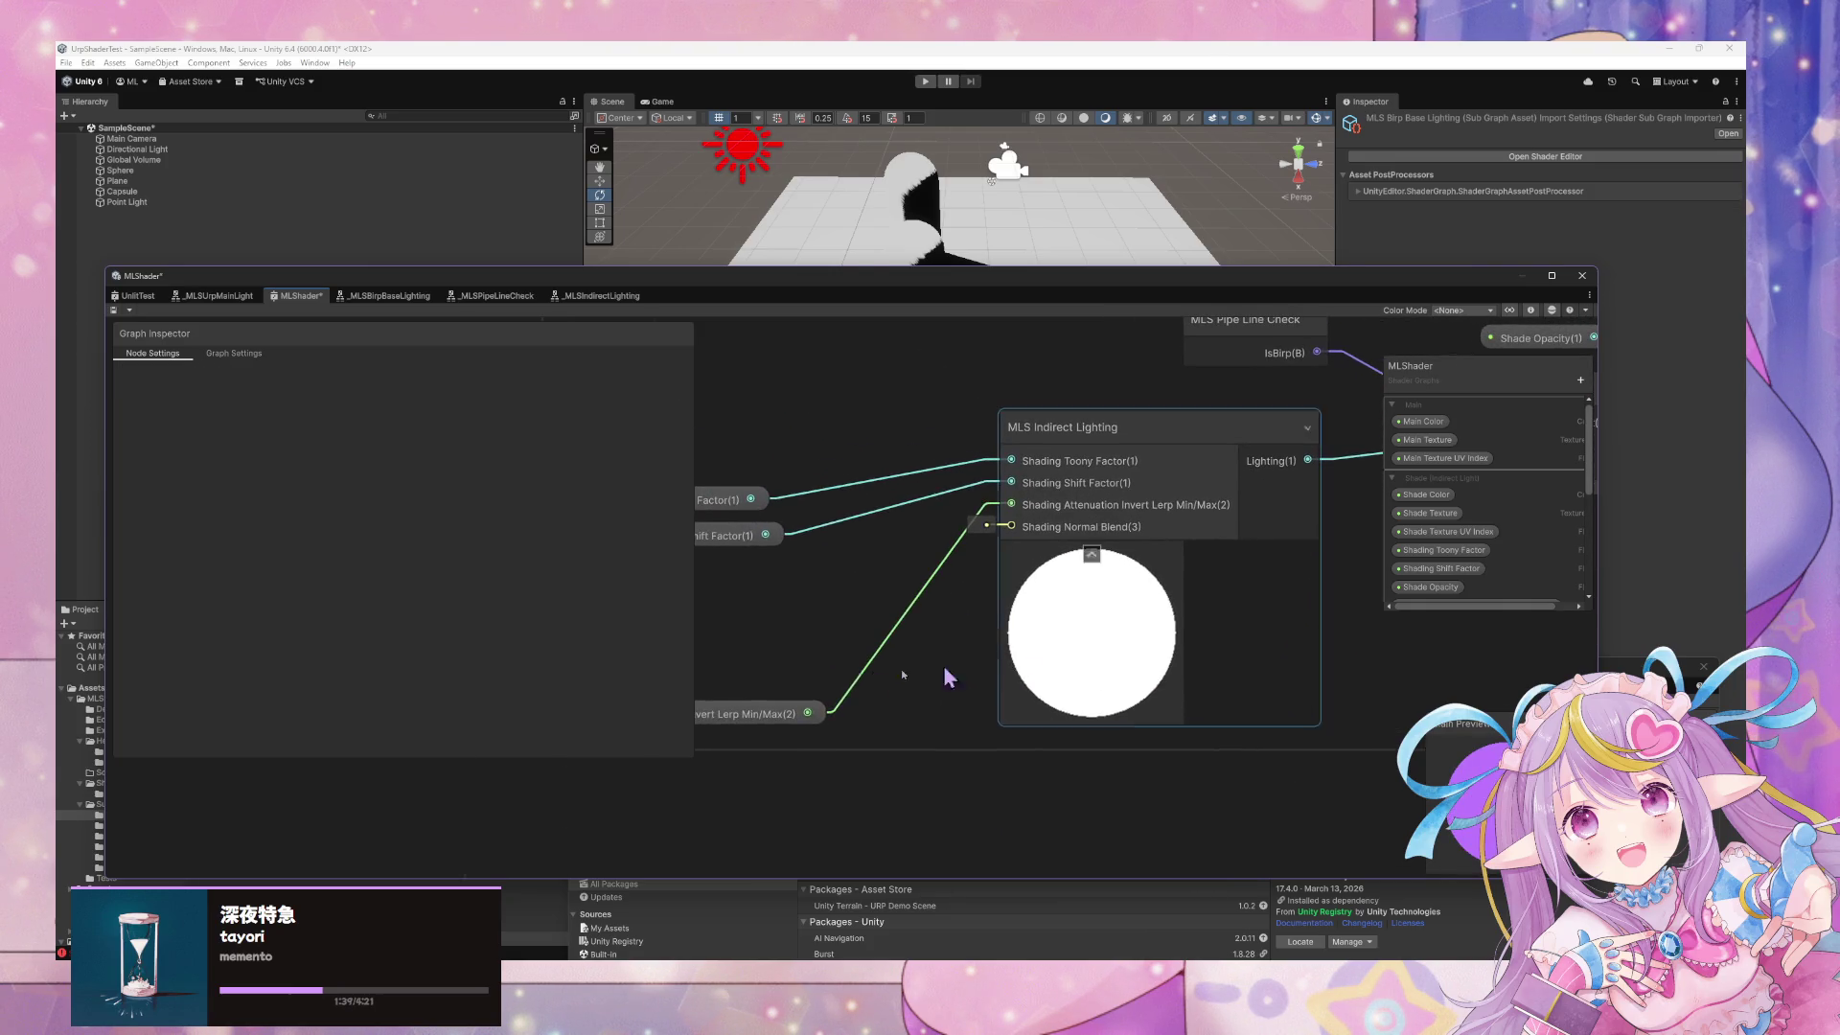
Move the attenuation property node up
left_click(776, 707)
left_click_drag(777, 707, 776, 575)
left_click_drag(1288, 498, 1042, 576)
scroll(1102, 580, "down", 3)
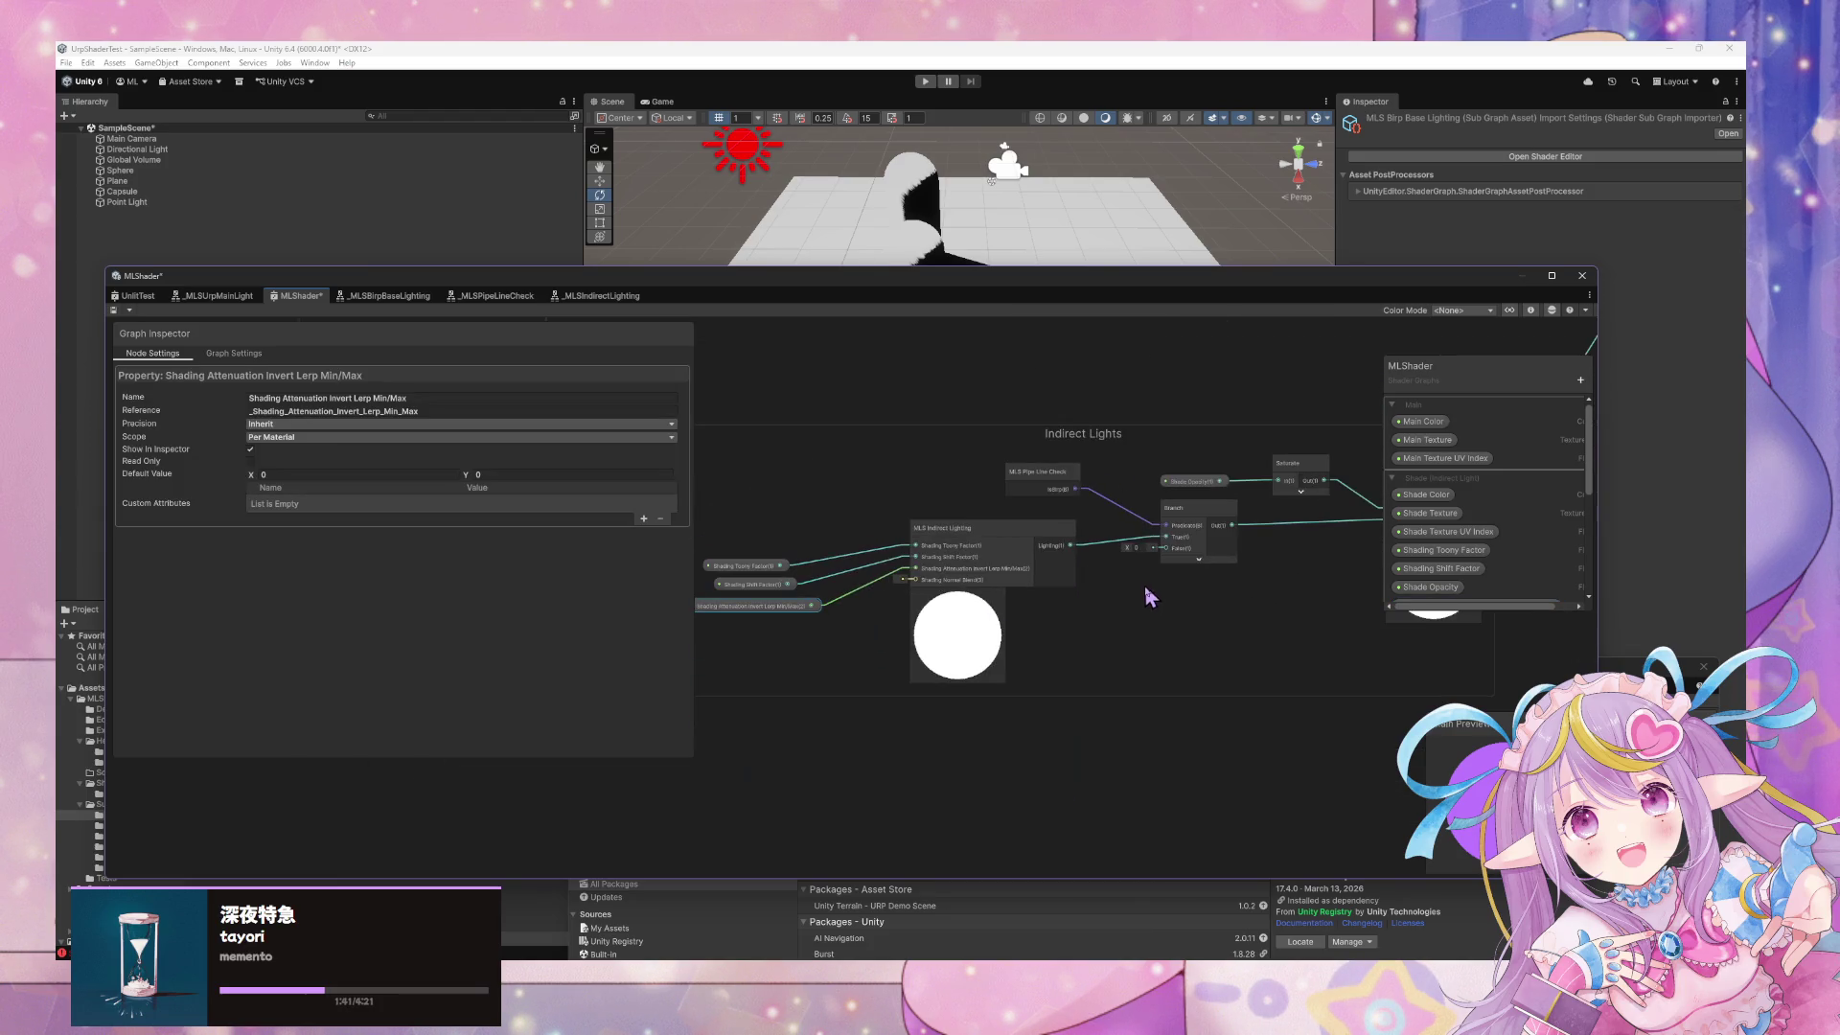
scroll(1112, 623, "up", 3)
scroll(1074, 640, "down", 2)
scroll(1055, 655, "down", 1)
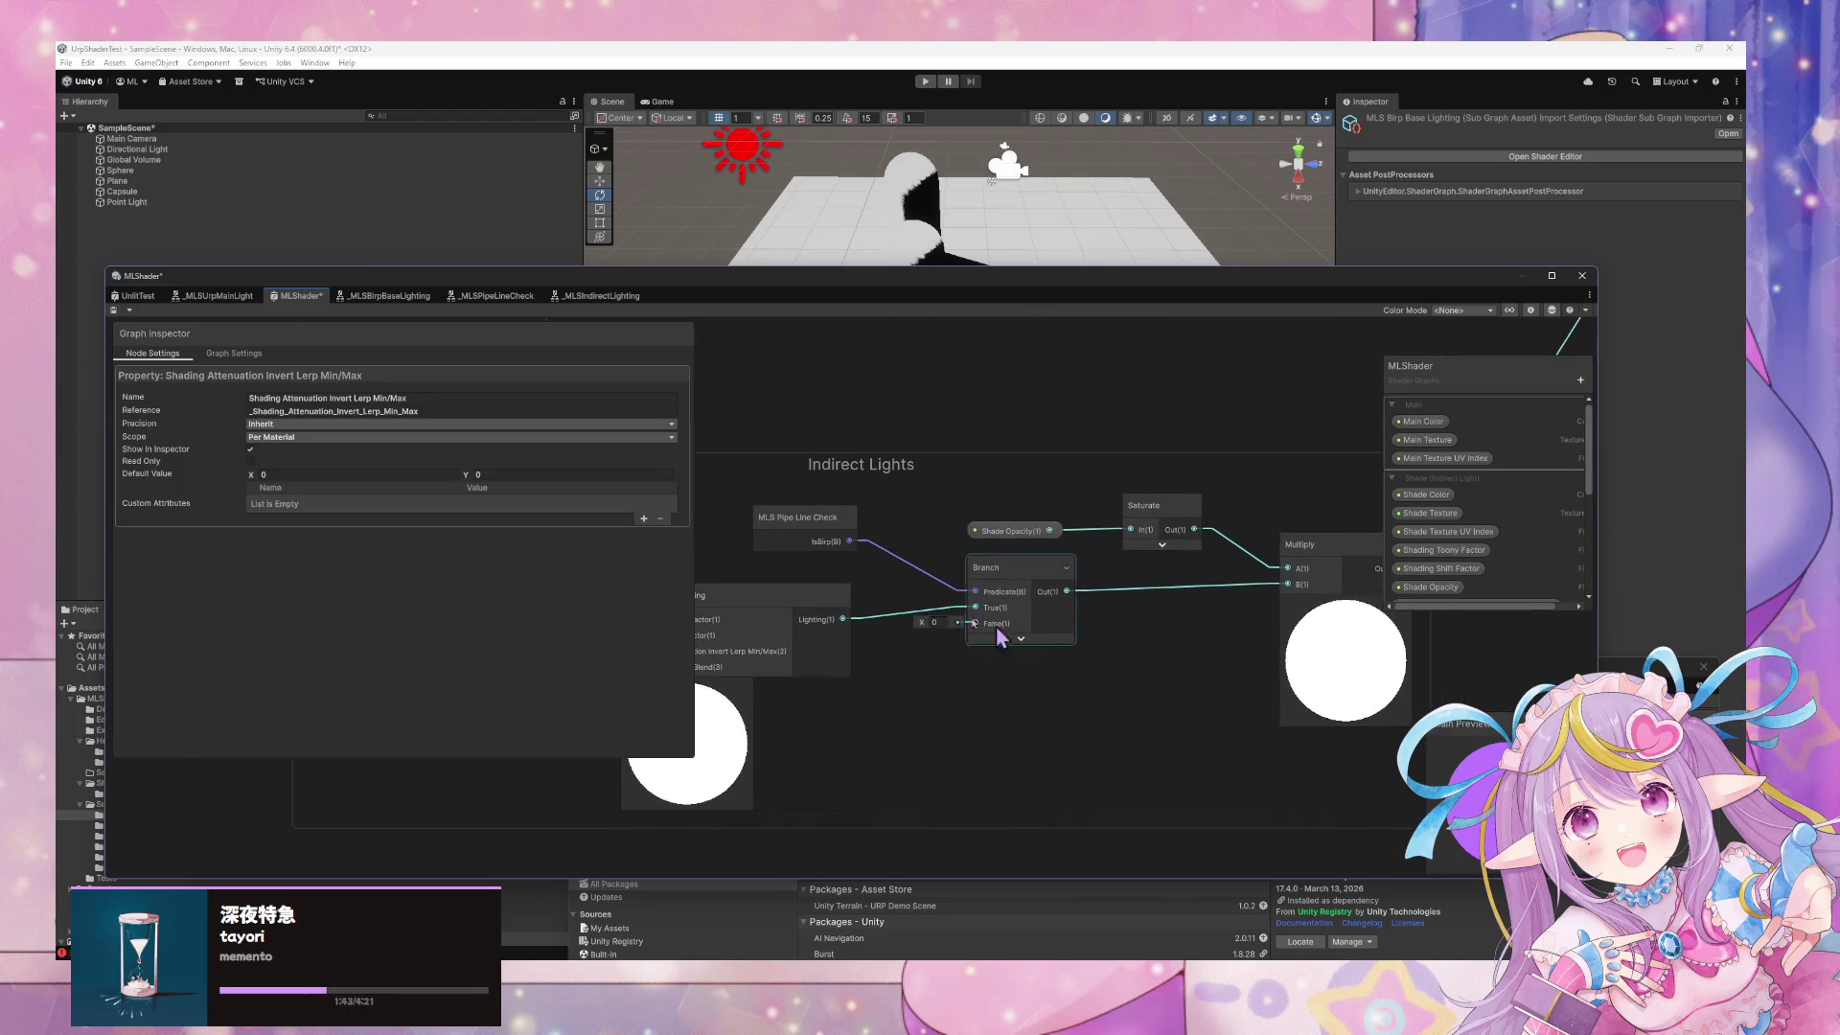
Delete the Branch and MLS Pipe Line Check nodes from MLShader
left_click(1021, 568)
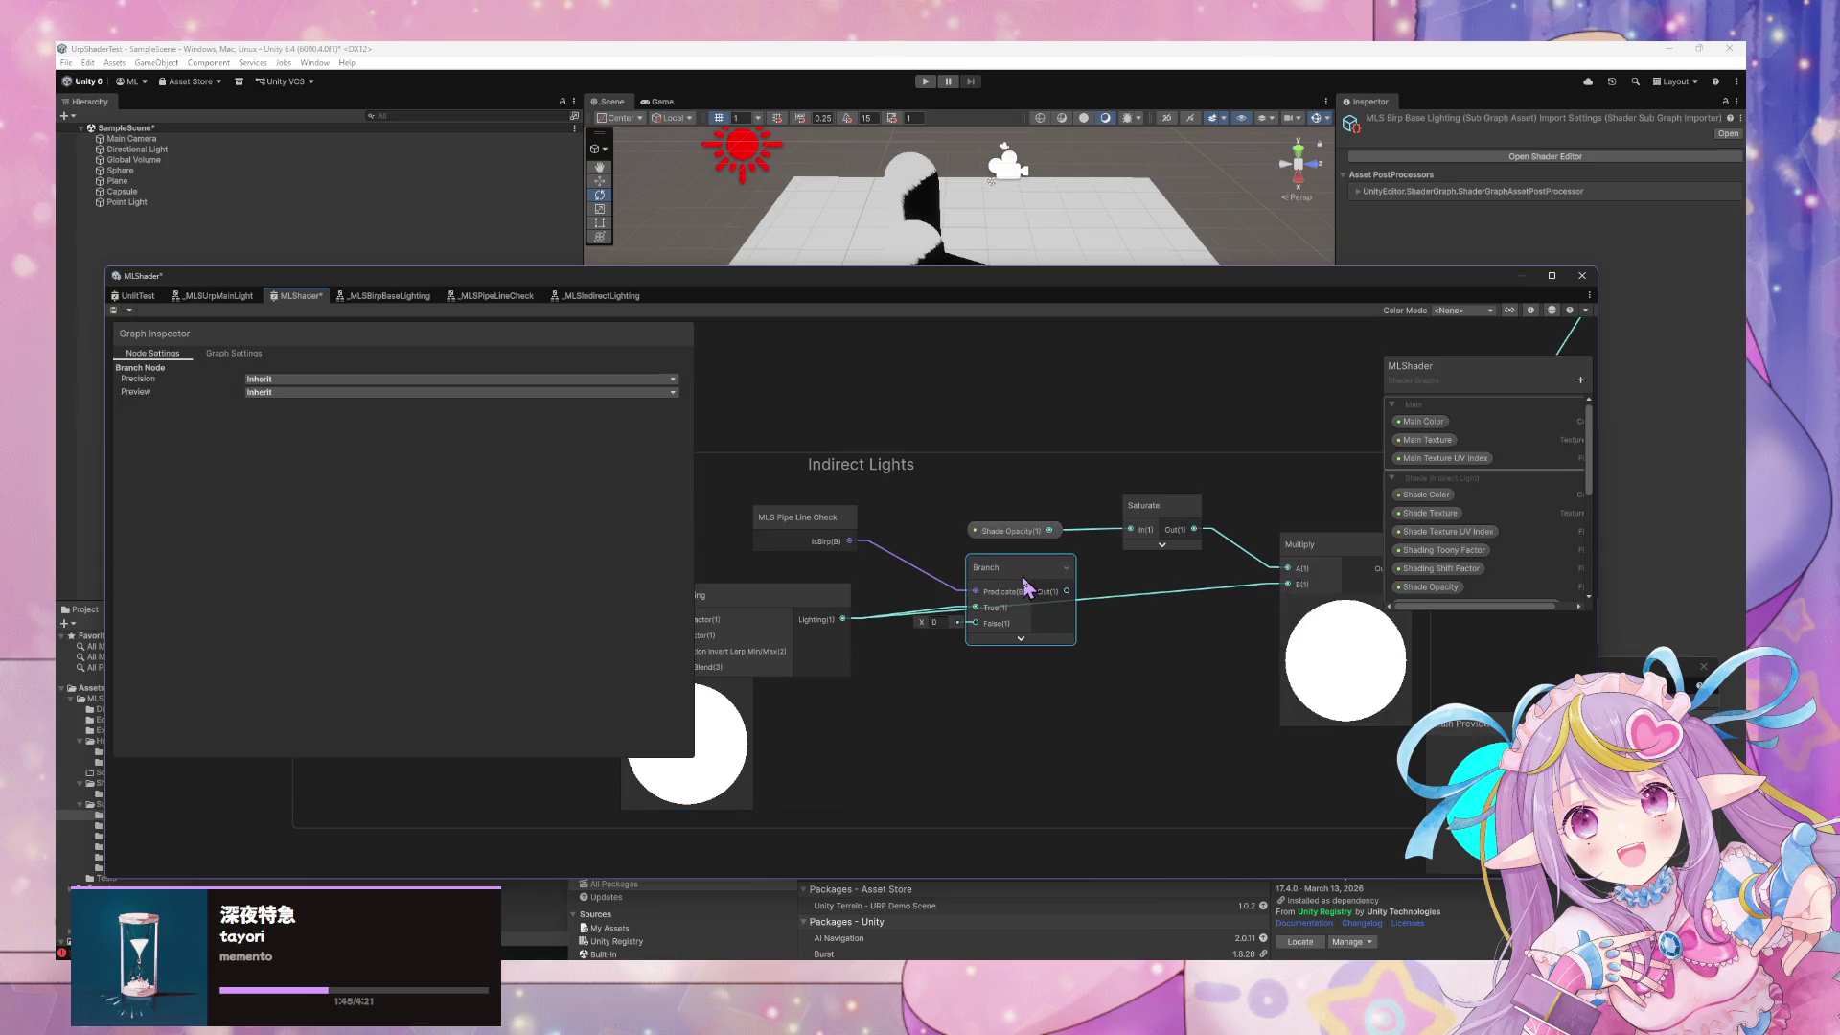
key("Delete")
left_click(814, 532)
key("Delete")
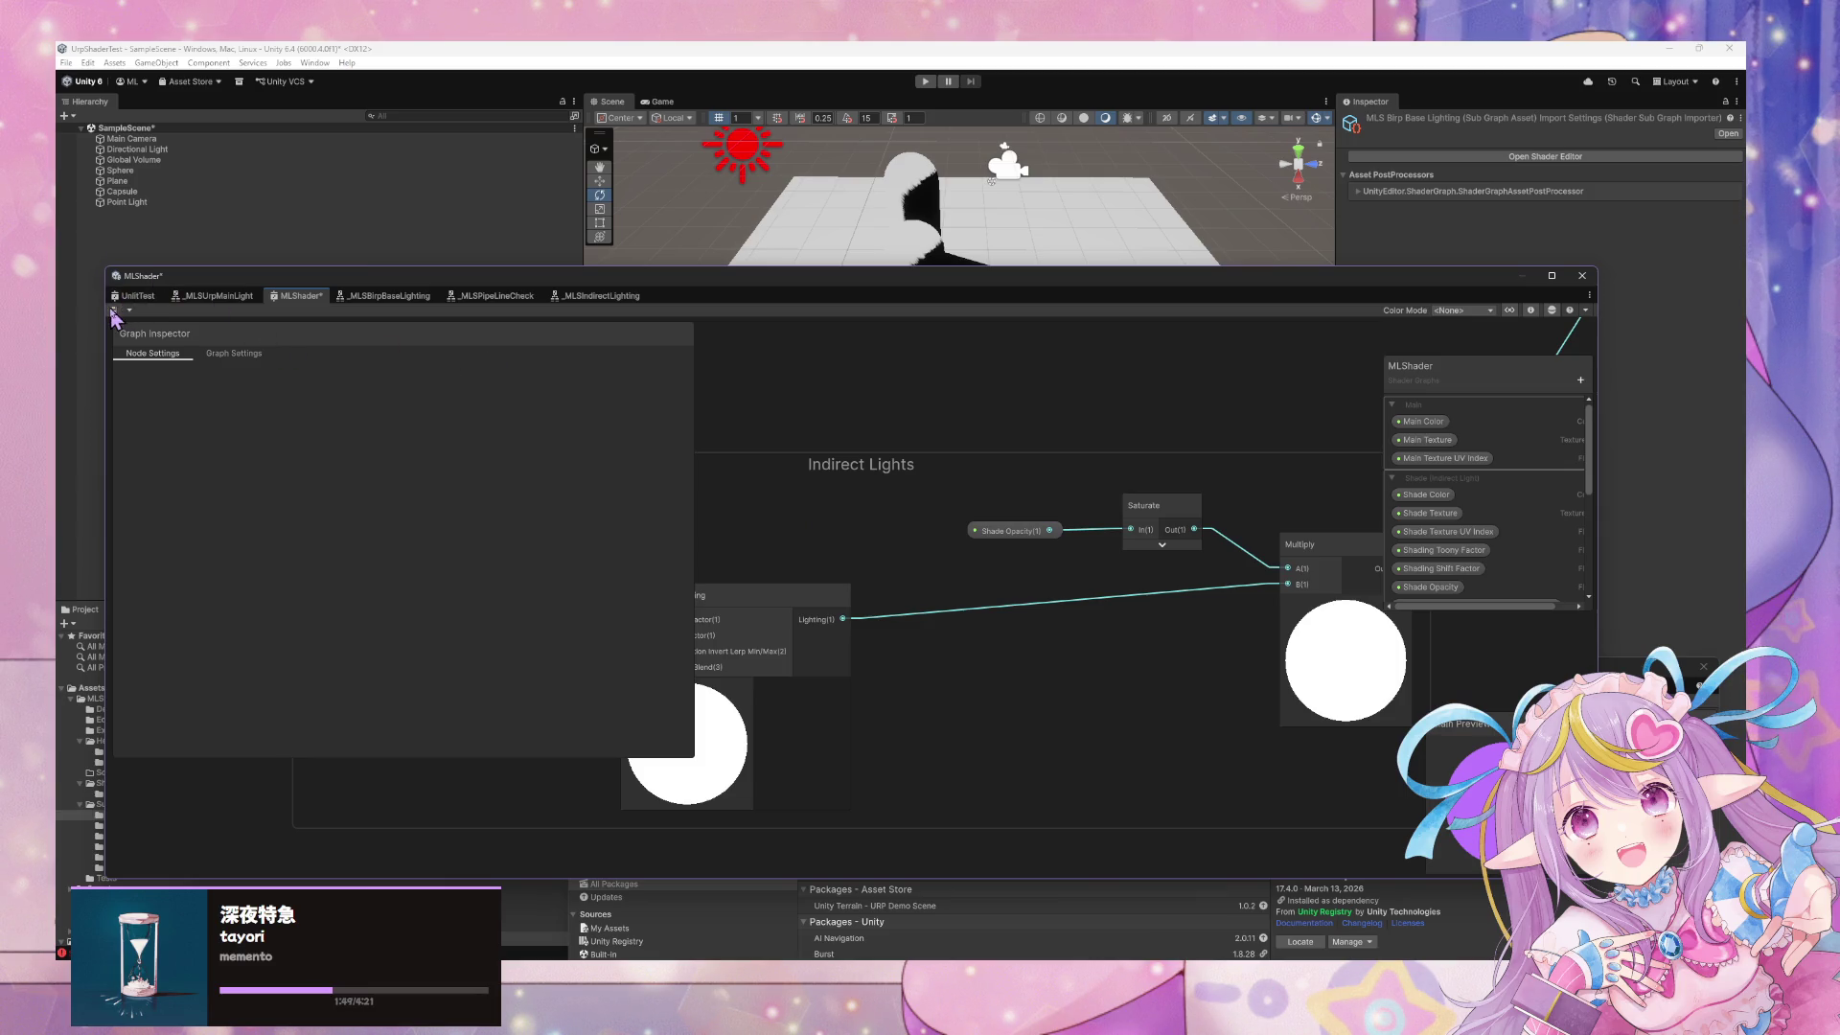
left_click(602, 296)
Add an MLS Pipe Line Check node from a 'pipe' search inside the Shadow Attenuation group
mouse_move(1035, 712)
left_mouse_down()
mouse_move(1246, 614)
mouse_move(958, 537)
mouse_move(1179, 642)
mouse_move(1162, 633)
mouse_move(1102, 762)
left_mouse_up()
scroll(1060, 551, "up", 1)
scroll(1036, 523, "down", 2)
scroll(1059, 511, "up", 1)
left_click(1083, 575)
key("space")
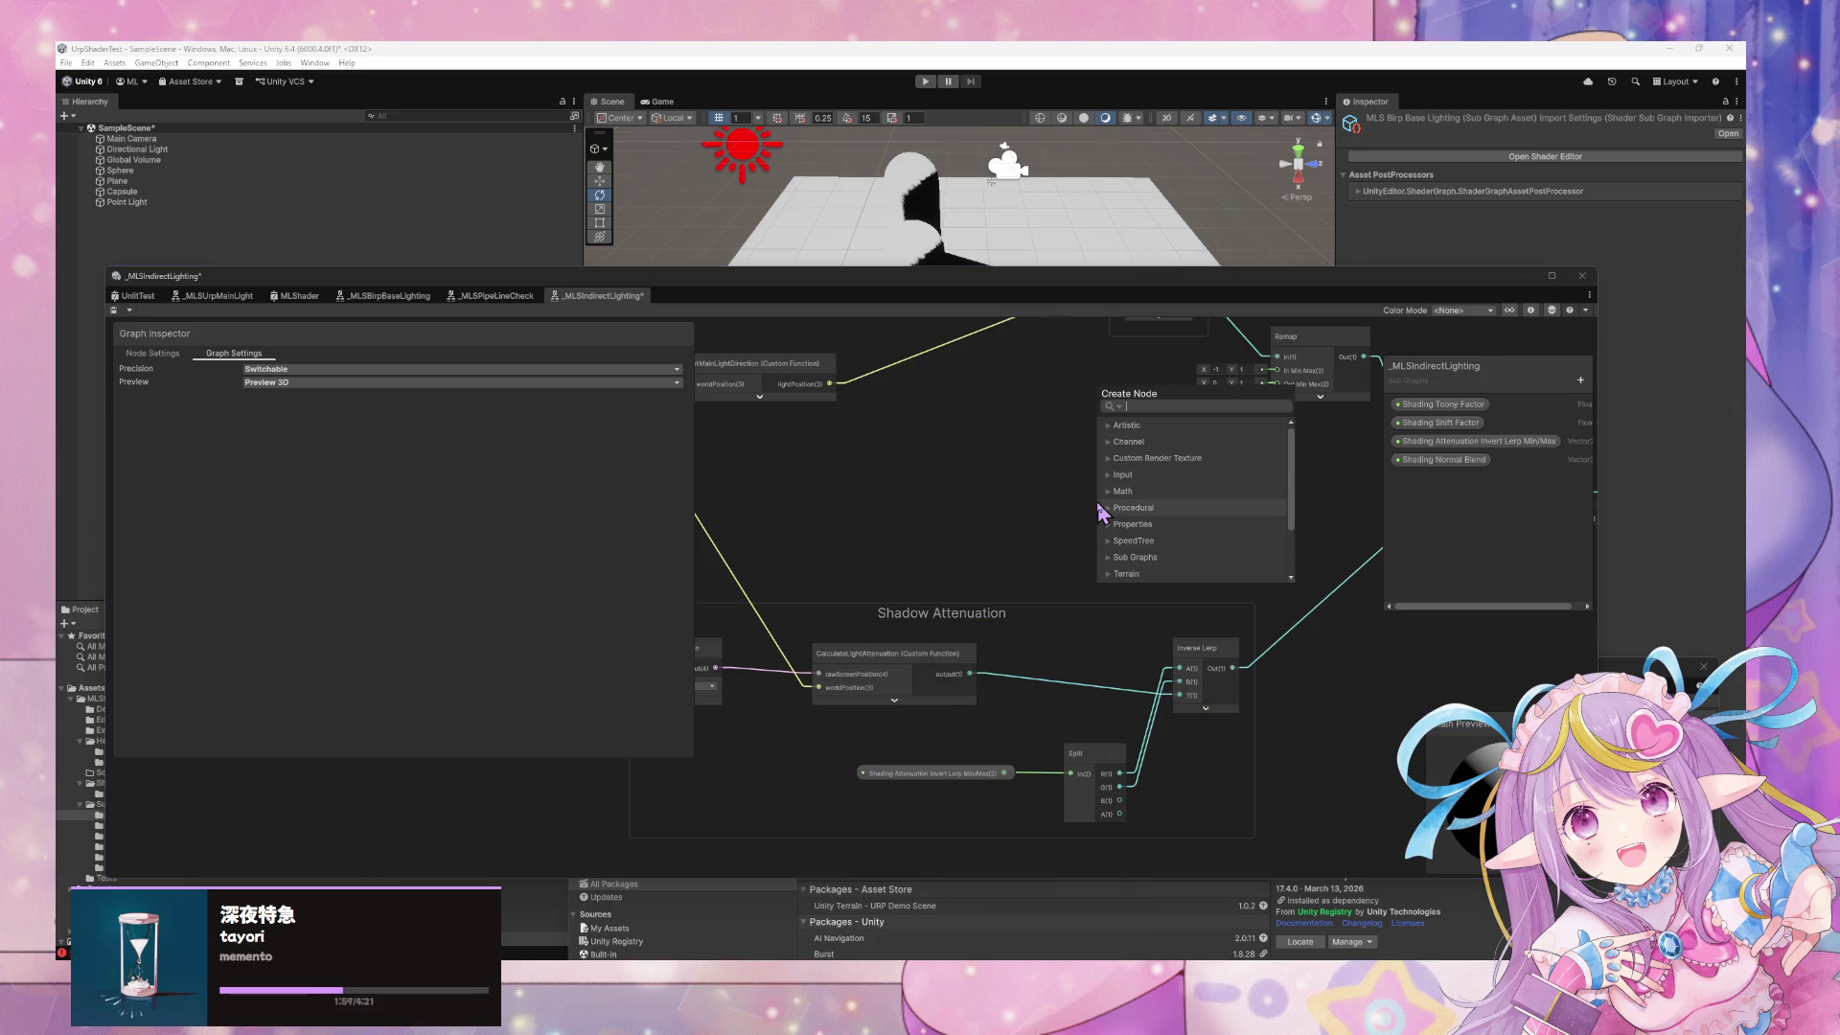
type("pipe")
key("Return")
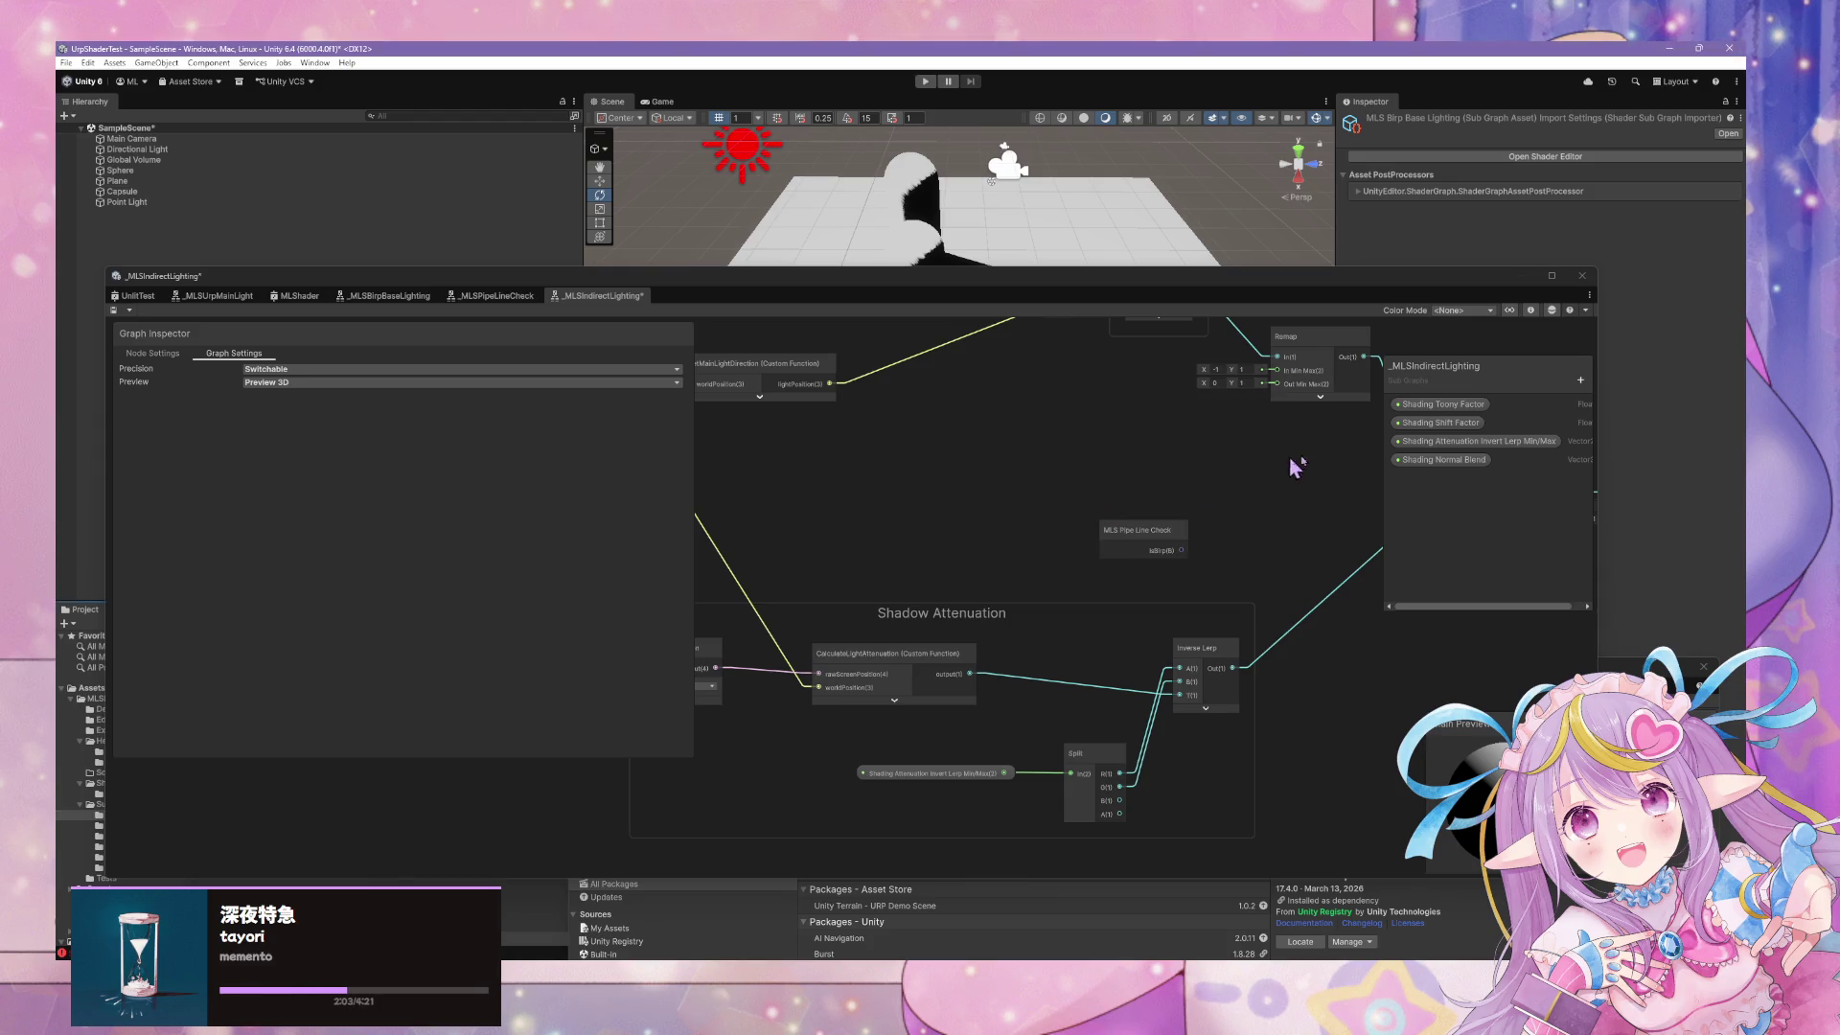
mouse_move(1162, 537)
left_mouse_down()
mouse_move(1112, 642)
mouse_move(926, 547)
left_mouse_up()
Add a Branch node, wiring isUrp to Predicate and CalculateLightAttenuation to True
left_click(1044, 546)
key("space")
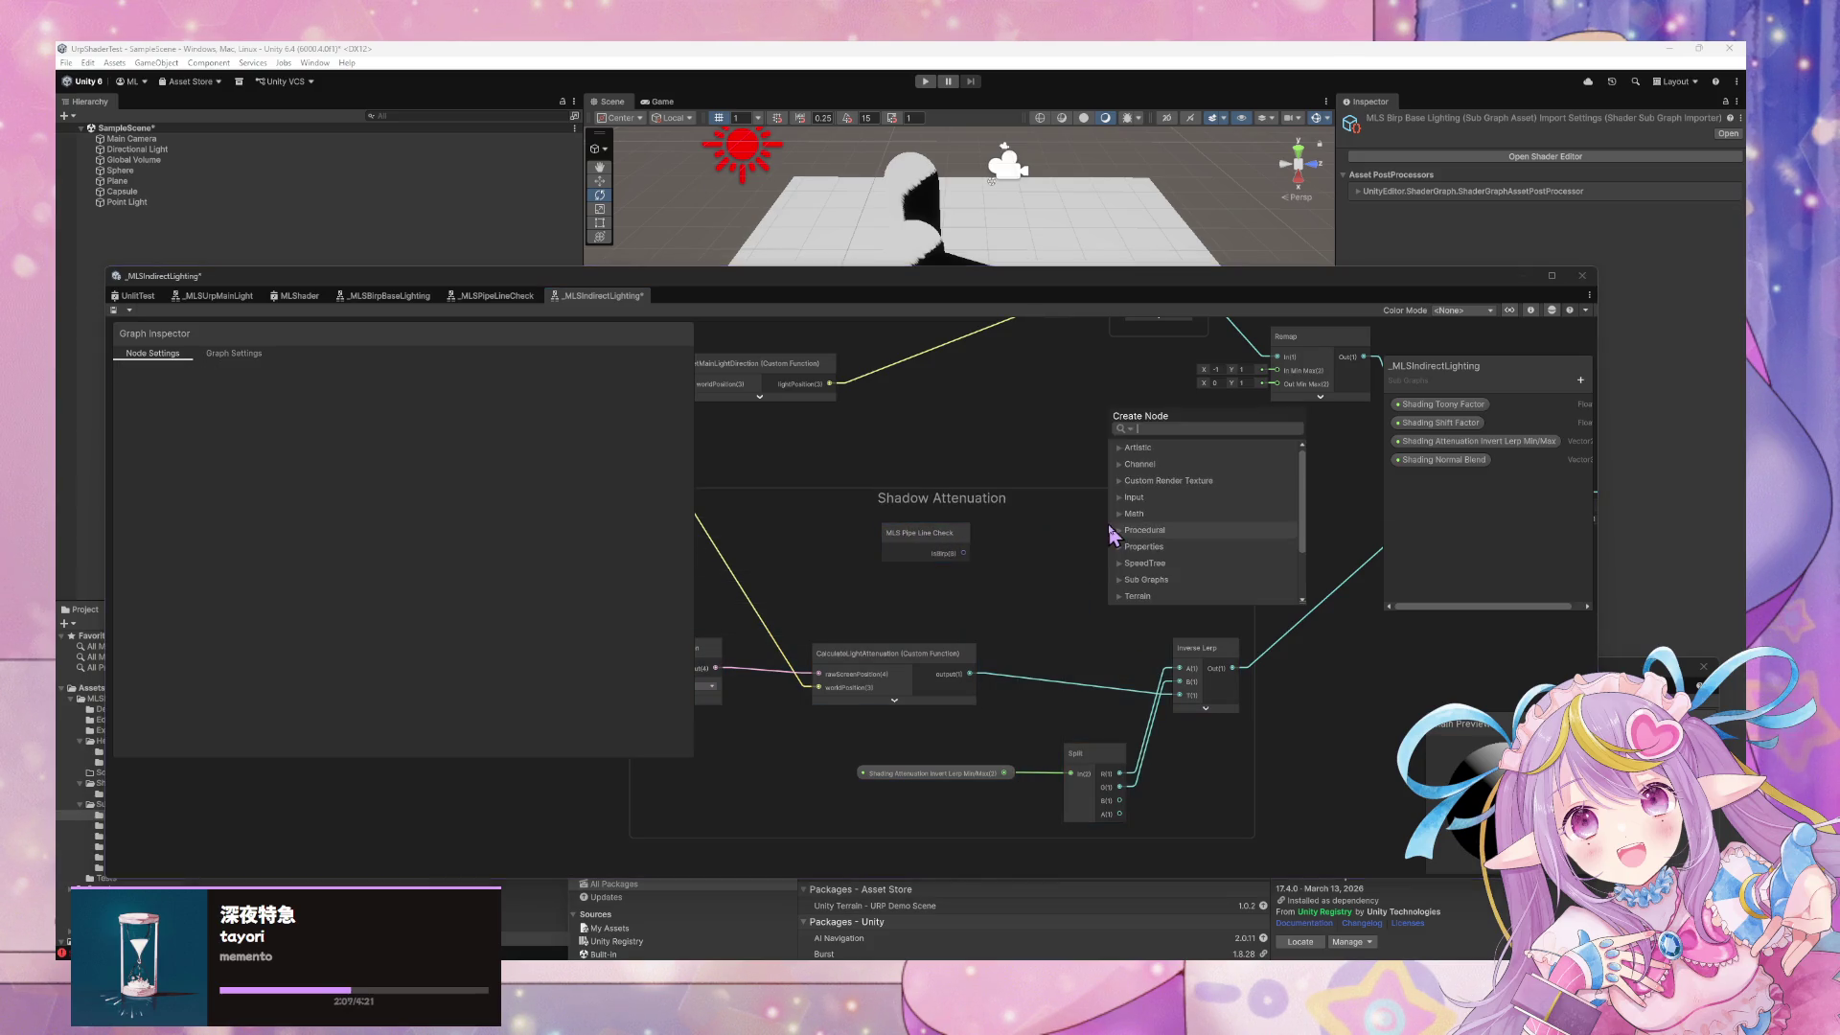
type("if")
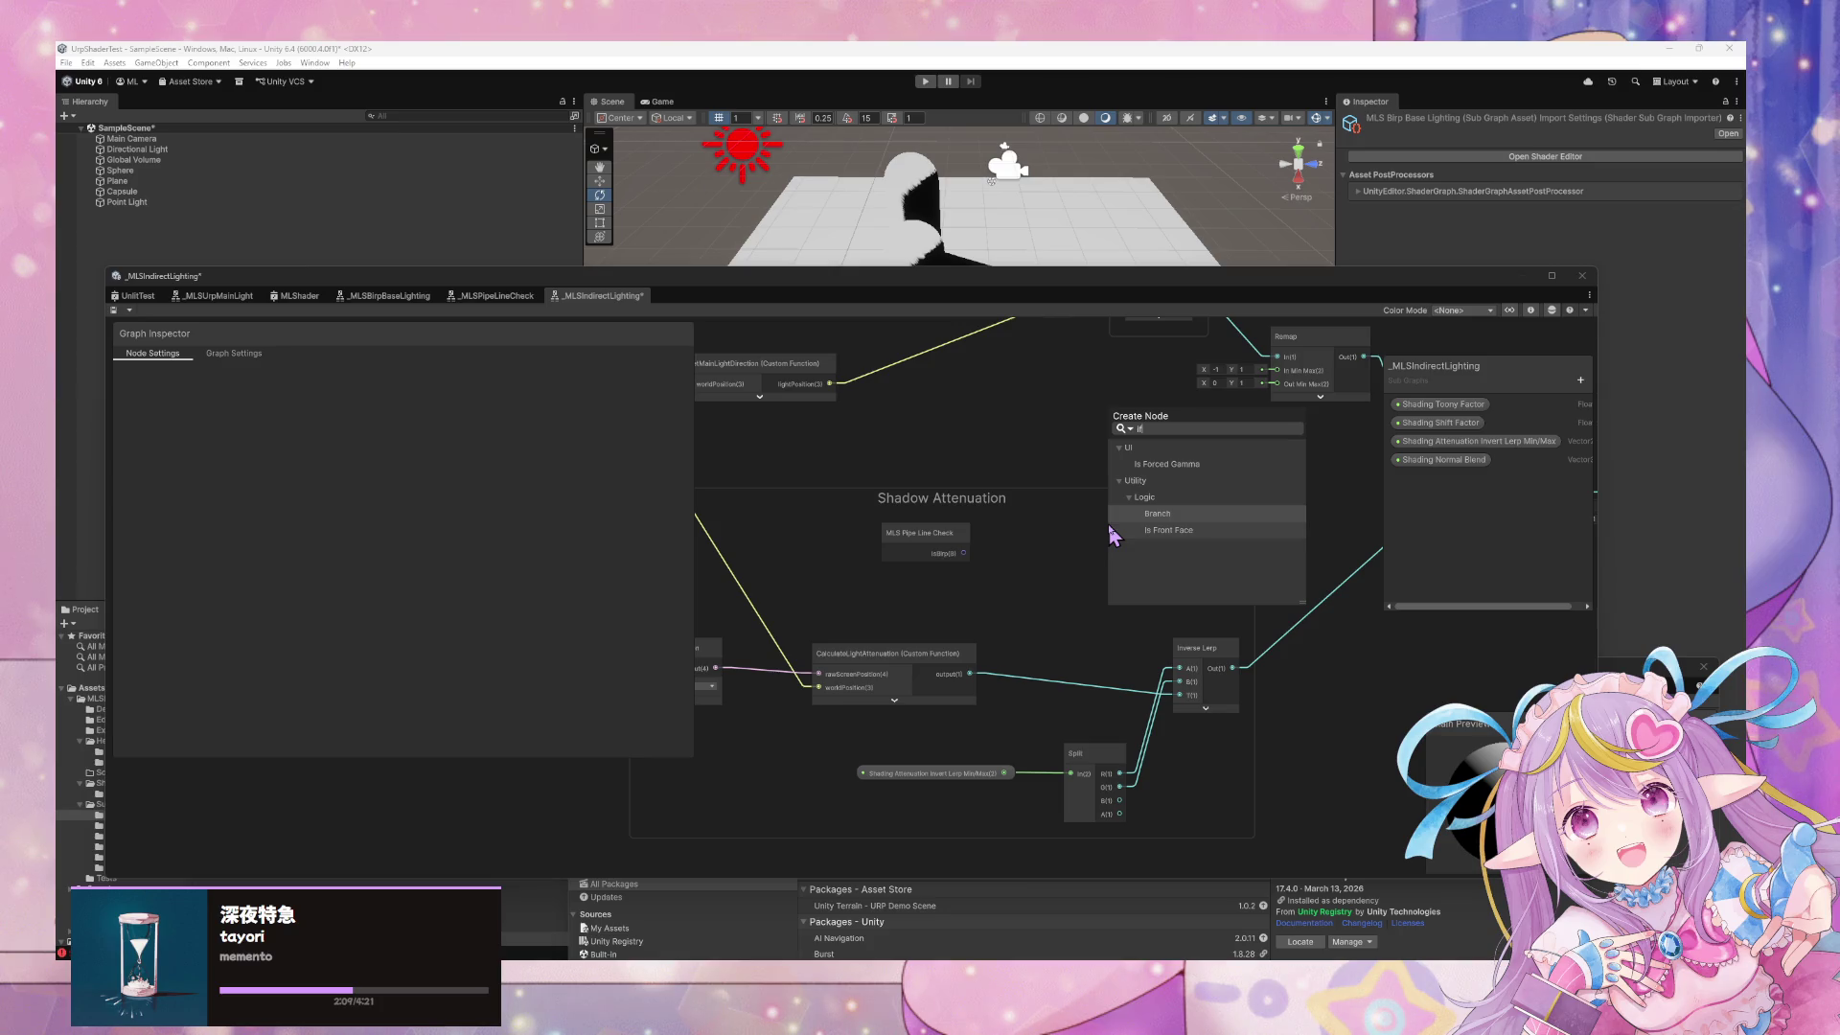
key("Return")
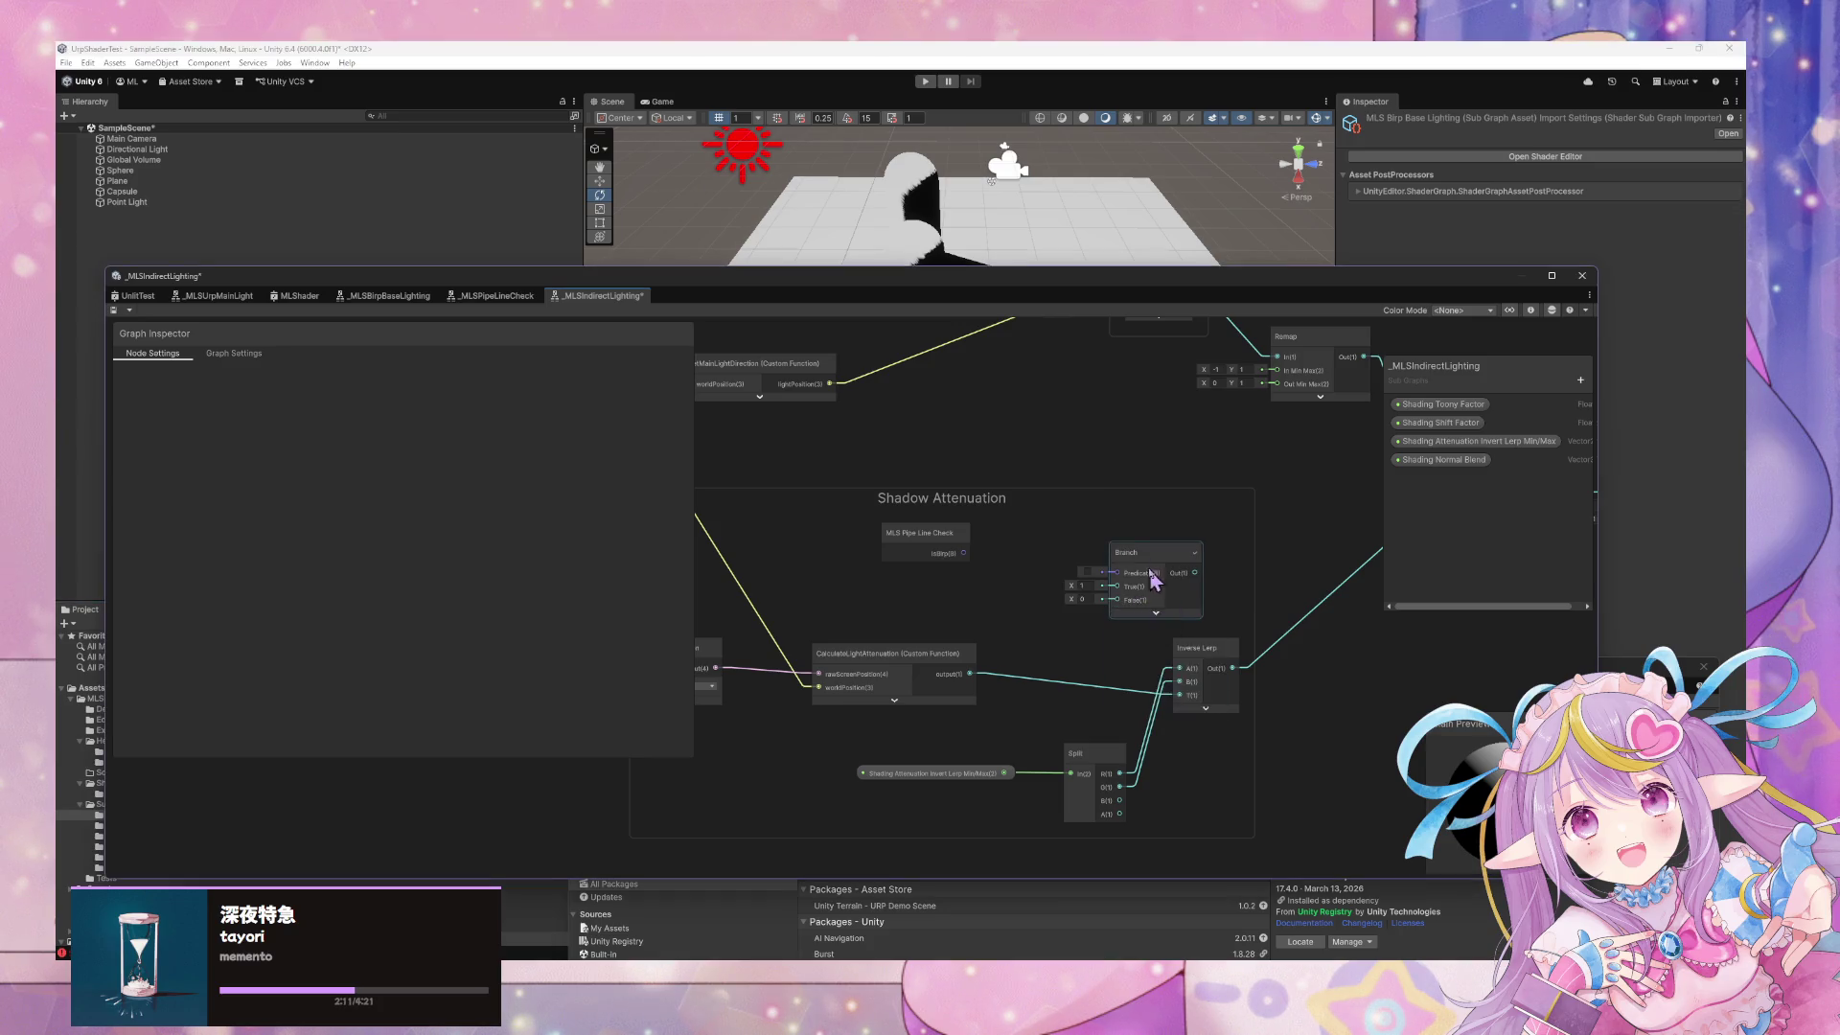
left_click_drag(1150, 575, 1102, 551)
left_click_drag(963, 553, 1070, 547)
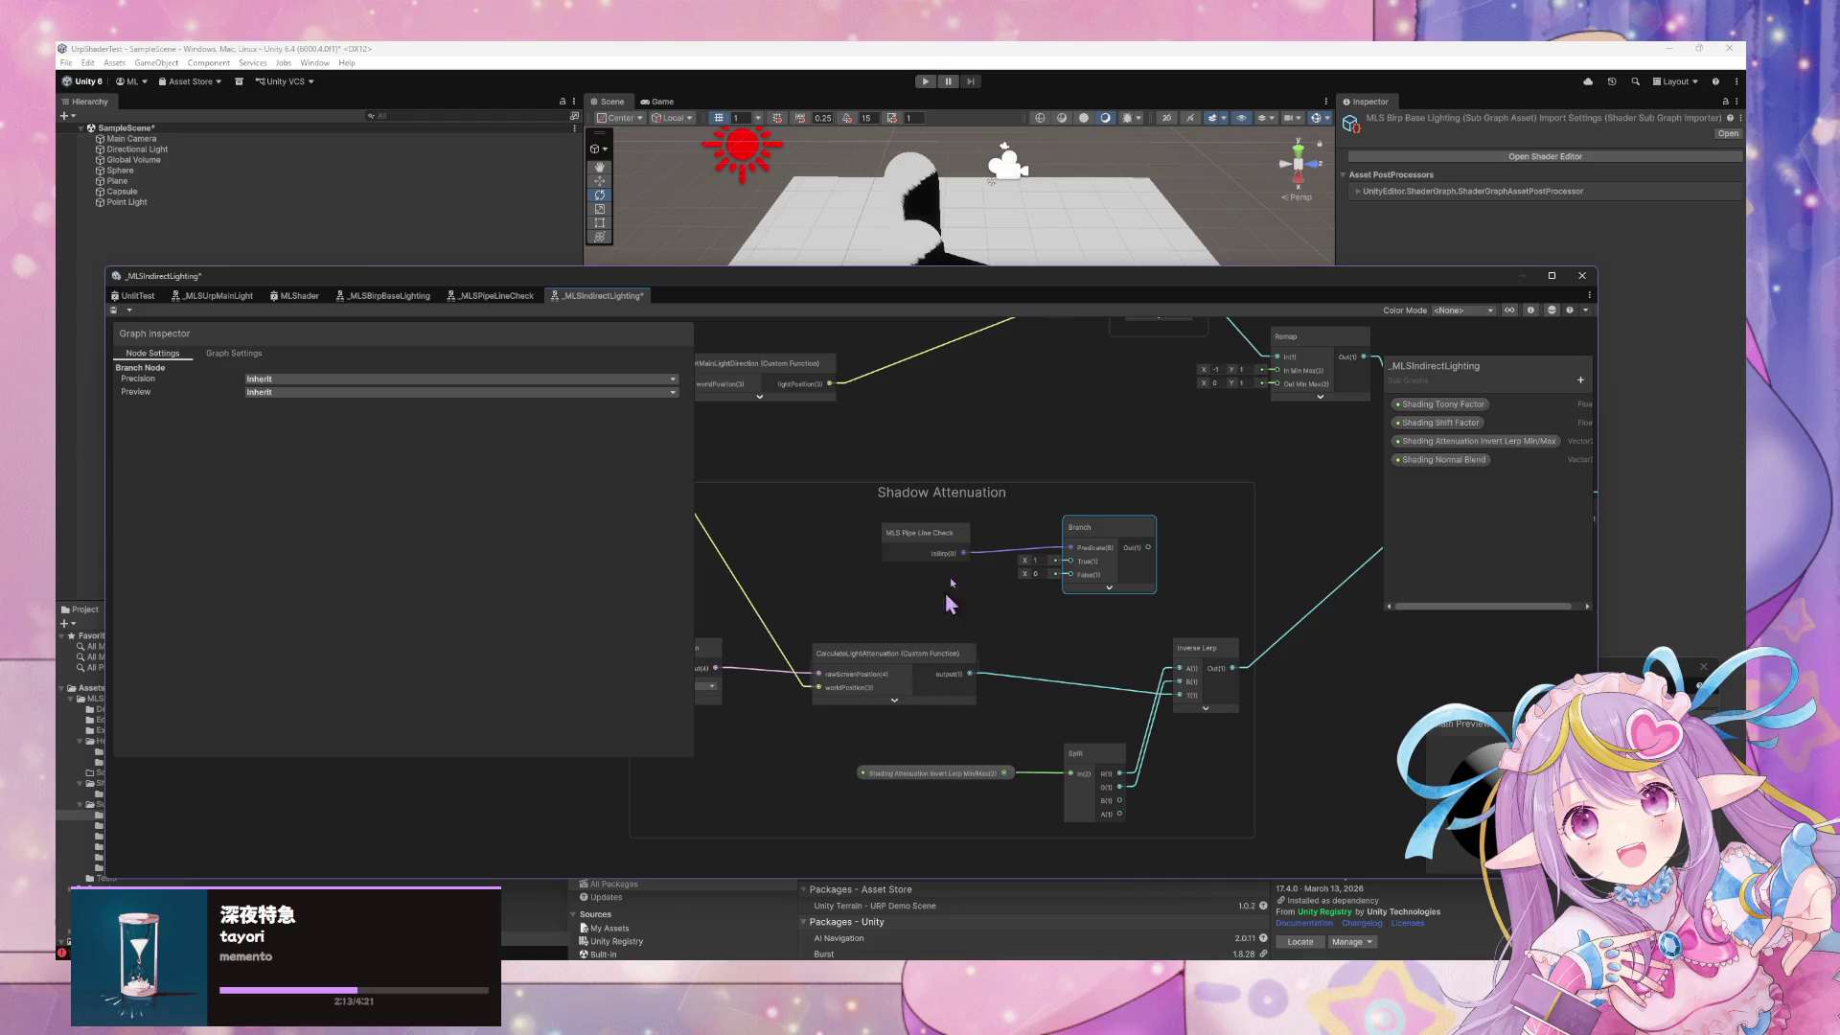
left_click_drag(924, 538, 918, 529)
mouse_move(970, 674)
left_mouse_down()
mouse_move(1070, 562)
mouse_move(1181, 696)
left_mouse_up()
mouse_move(937, 651)
left_mouse_down()
mouse_move(896, 651)
mouse_move(917, 673)
mouse_move(1055, 583)
left_mouse_up()
left_click(1009, 504)
Add an MLS Urp Main Light node from a 'main' search and collapse its preview
mouse_move(1015, 508)
left_mouse_down()
mouse_move(1037, 426)
mouse_move(1026, 486)
left_mouse_up()
key("space")
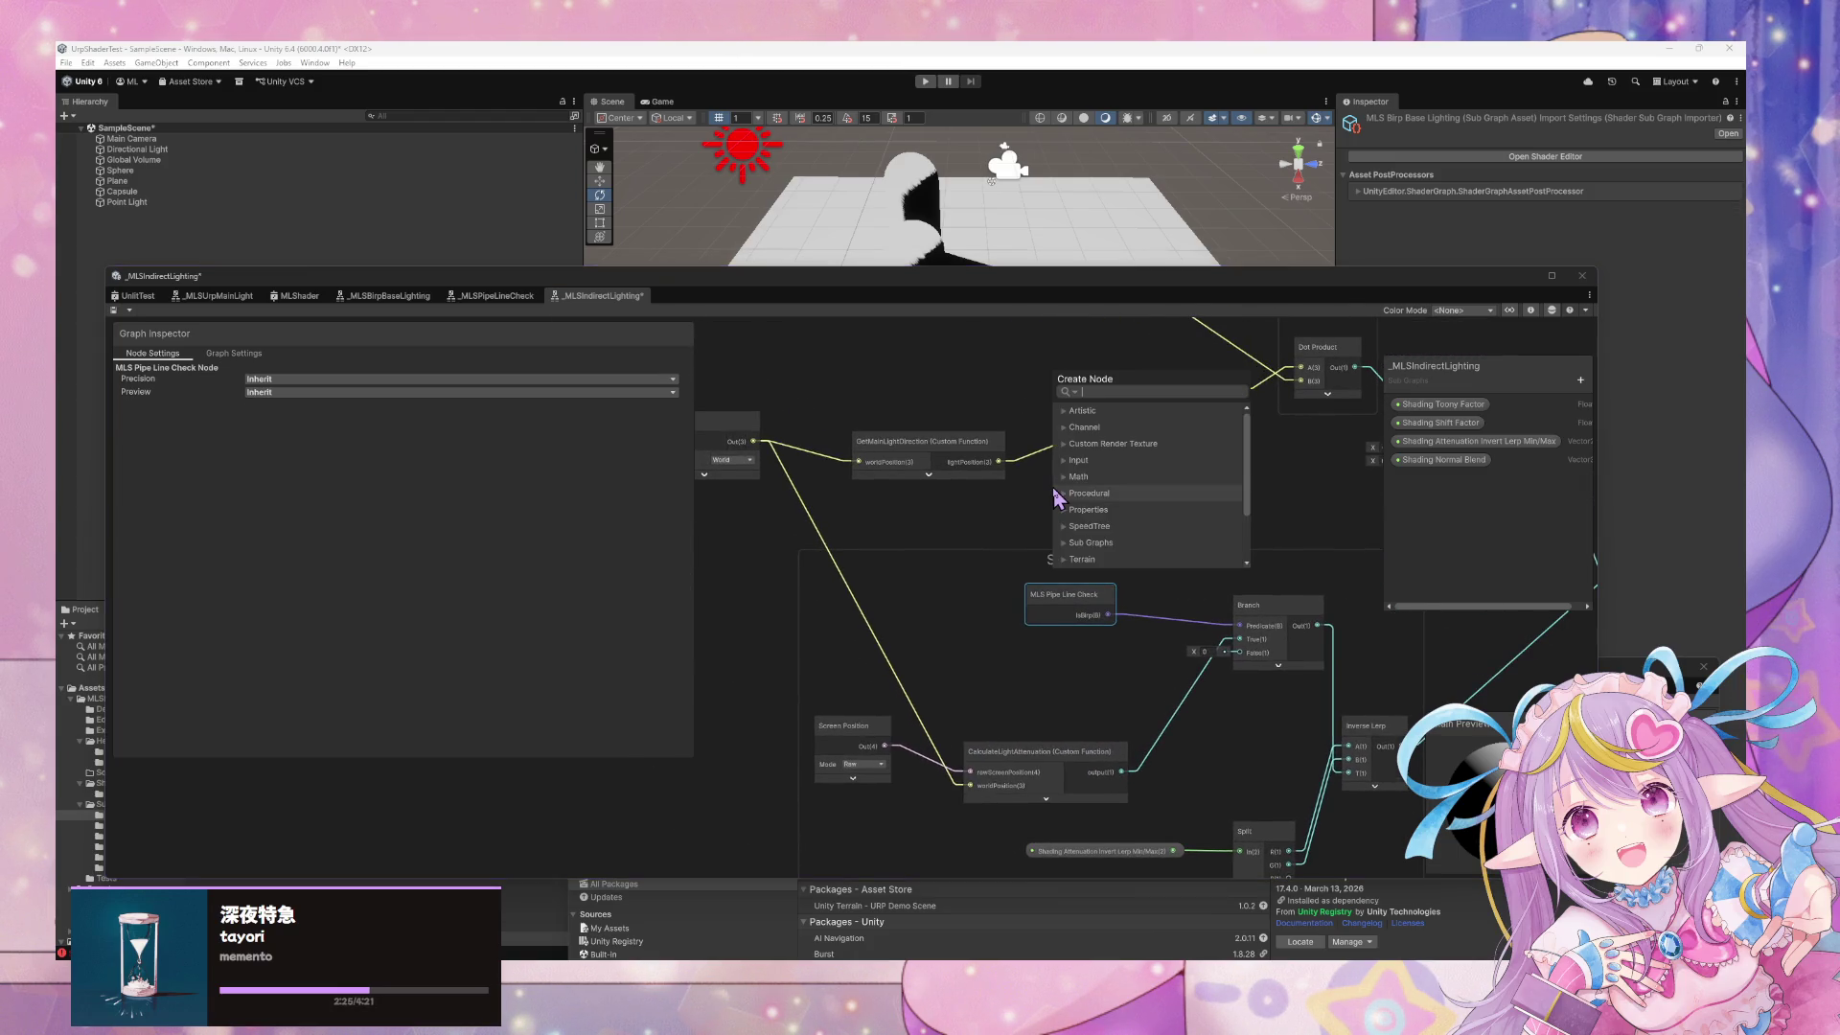
type("_ml")
key("BackSpace")
key("BackSpace")
key("BackSpace")
type("main")
key("Down")
key("Down")
key("Return")
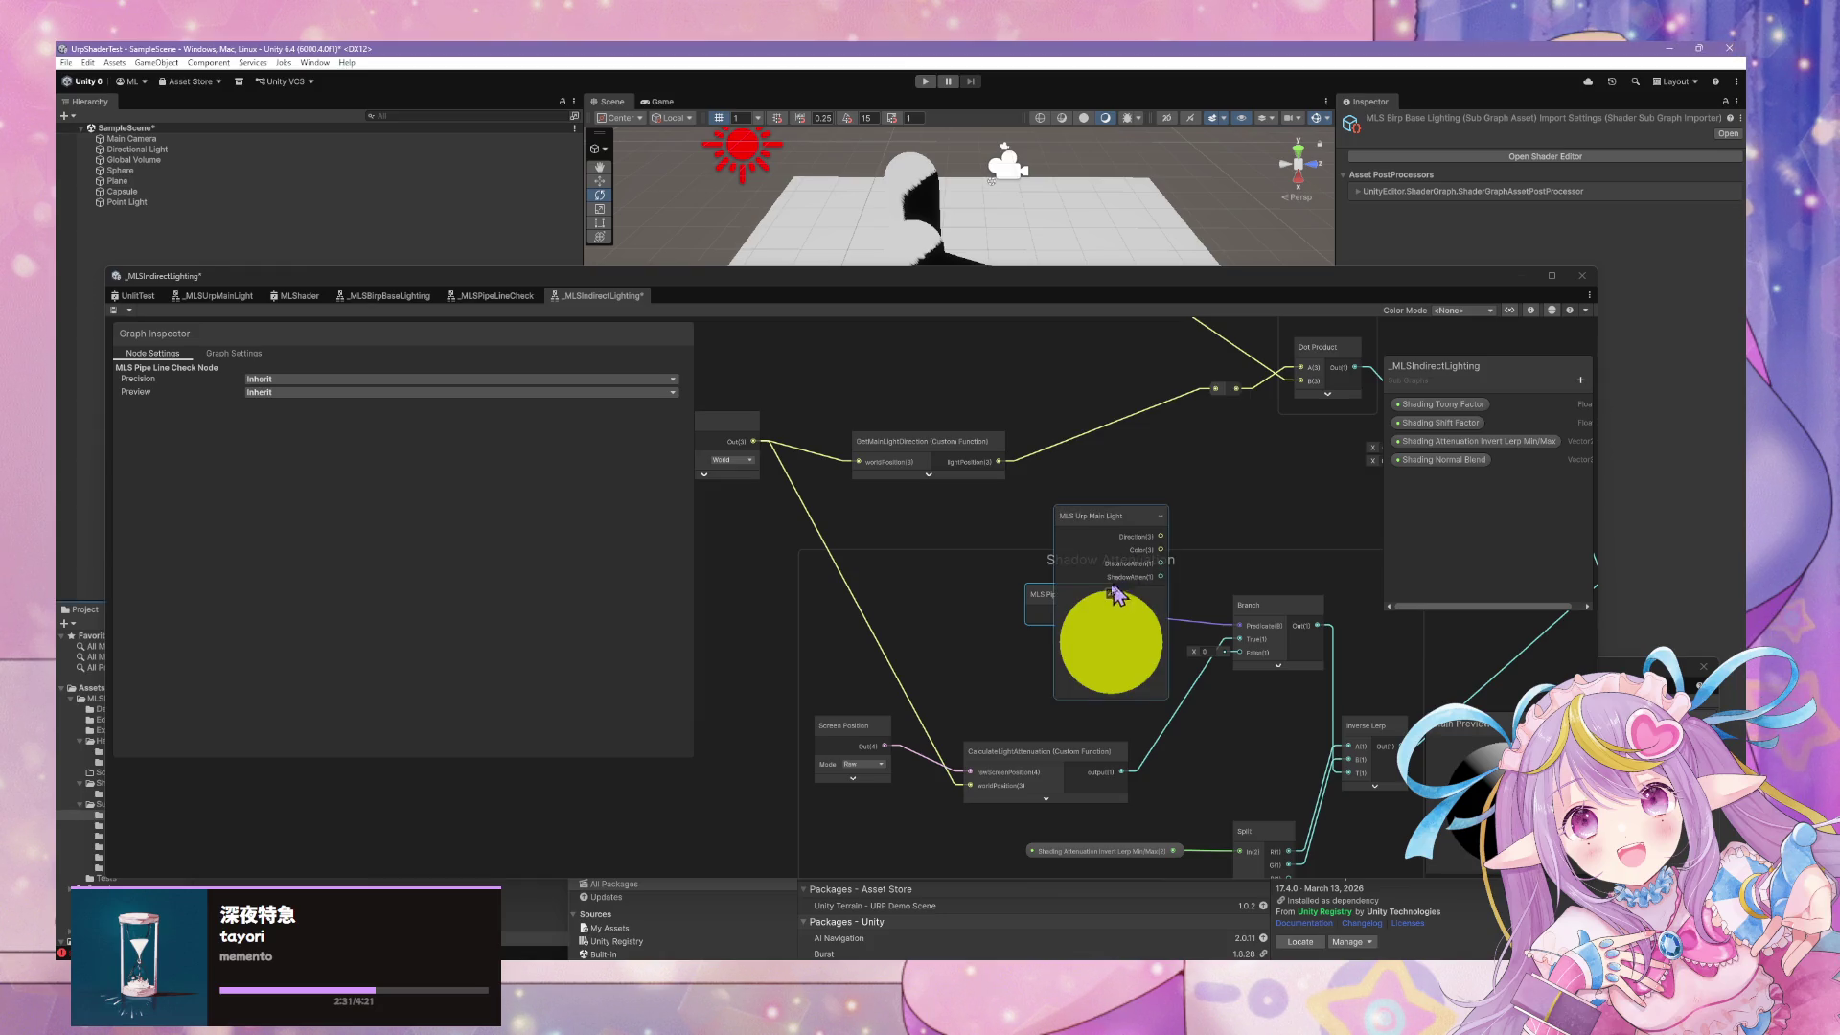
left_click(1109, 591)
left_click_drag(1109, 540, 1095, 489)
Wire its ShadowAtten output into the Branch False input and nudge GetMainLightDirection up
mouse_move(1180, 583)
left_mouse_down()
mouse_move(1040, 447)
mouse_move(1093, 485)
left_mouse_up()
left_click_drag(941, 396, 898, 431)
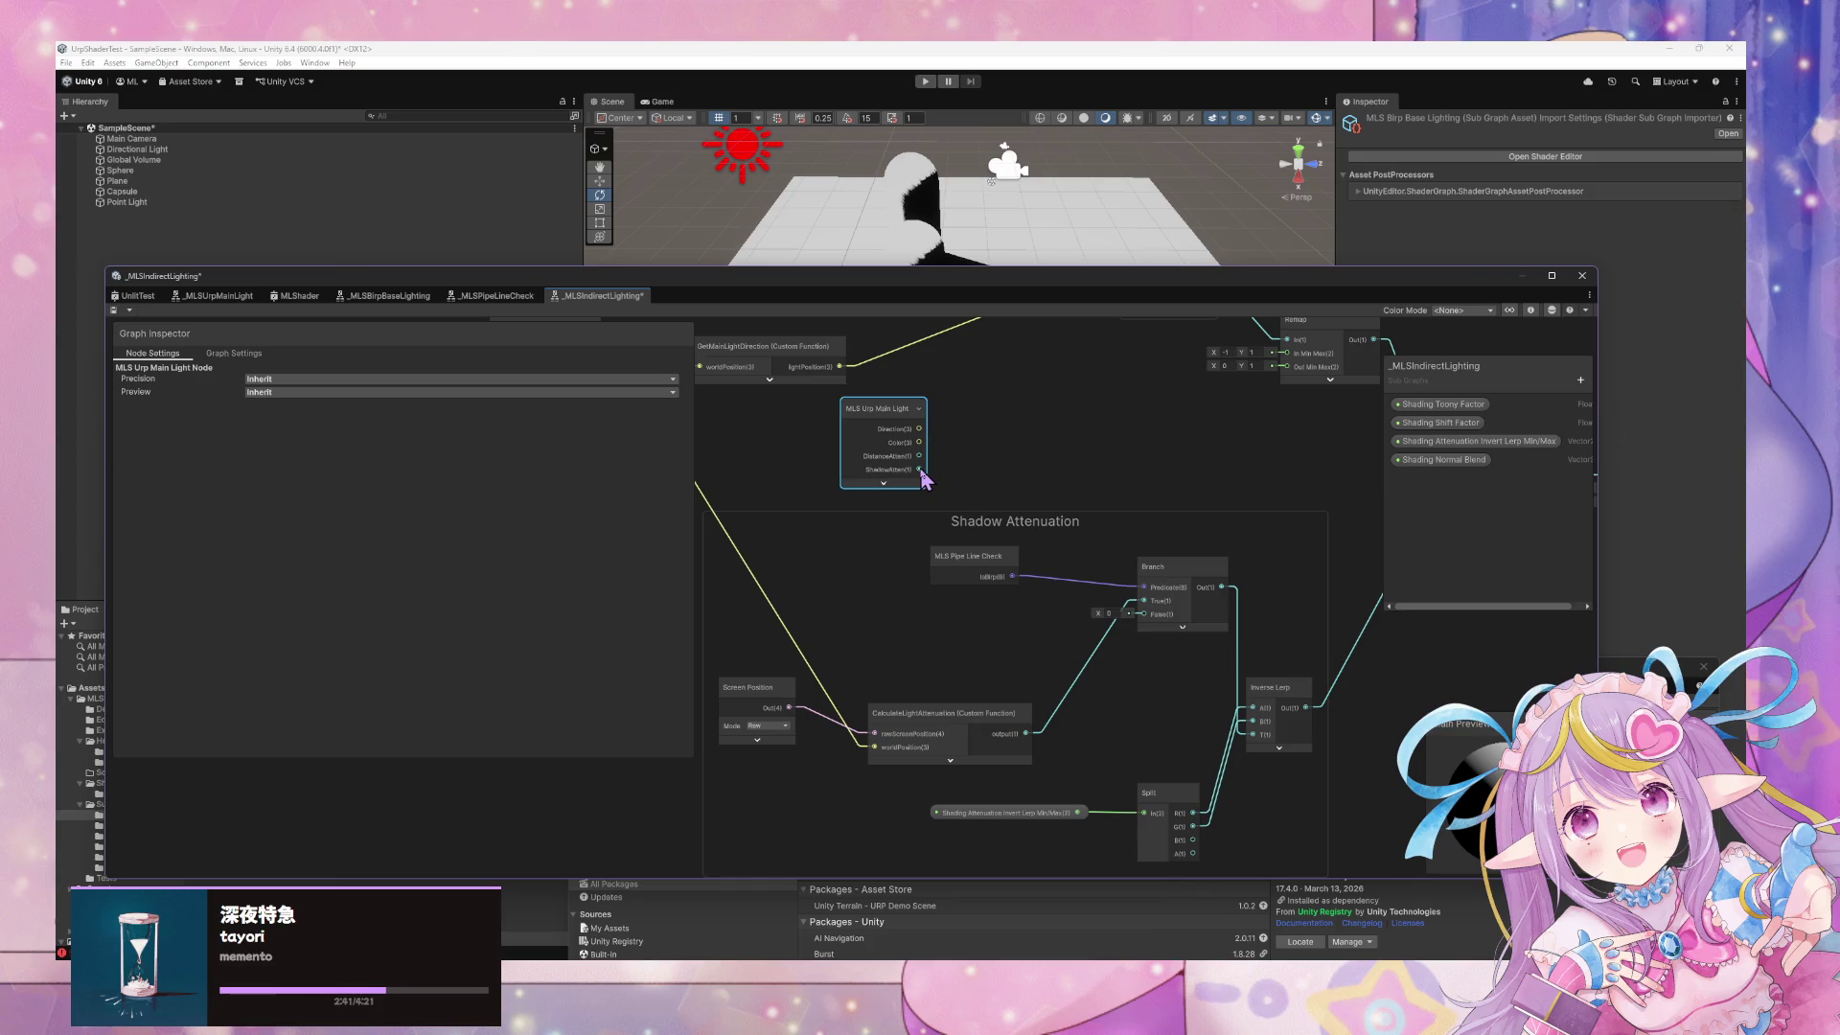
mouse_move(923, 471)
left_mouse_down()
mouse_move(1097, 625)
mouse_move(1138, 617)
left_mouse_up()
left_click_drag(891, 427, 891, 446)
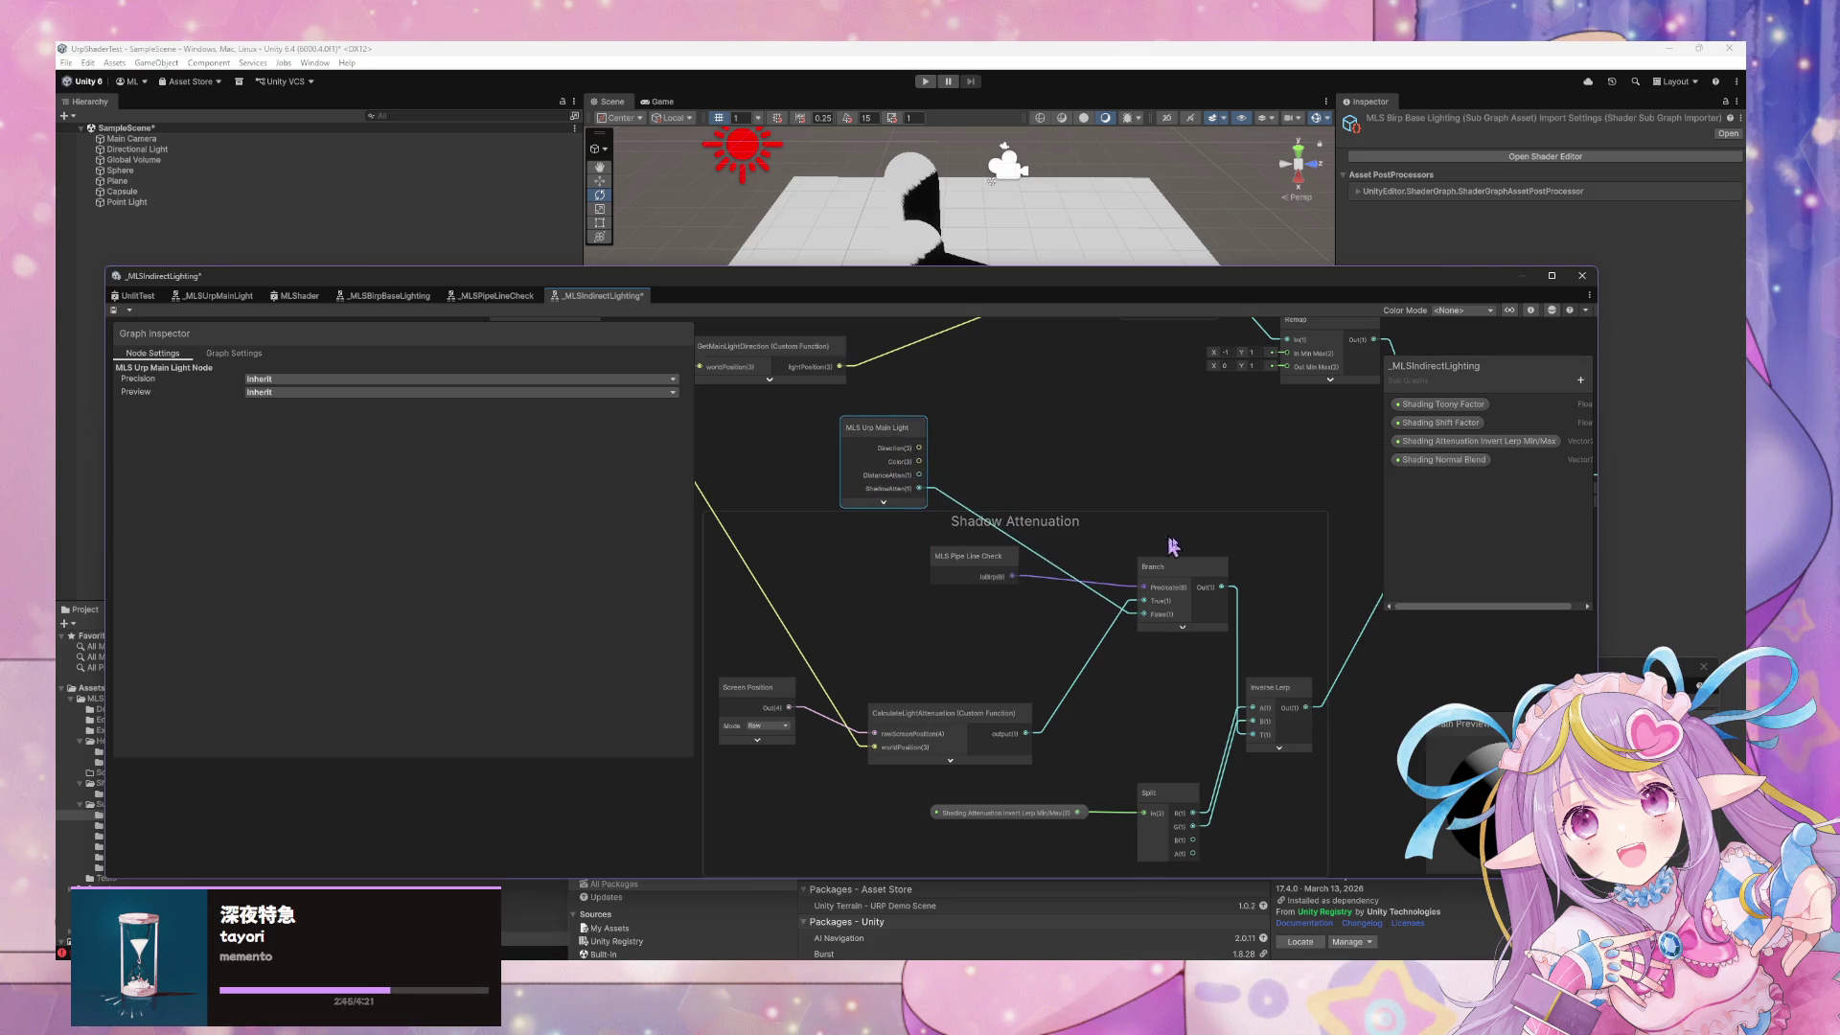
left_click_drag(1107, 513, 1154, 650)
left_click_drag(863, 489, 863, 441)
Duplicate the MLS Pipe Line Check node with Ctrl+D and place the copy near GetMainLightDirection
left_click(1031, 695)
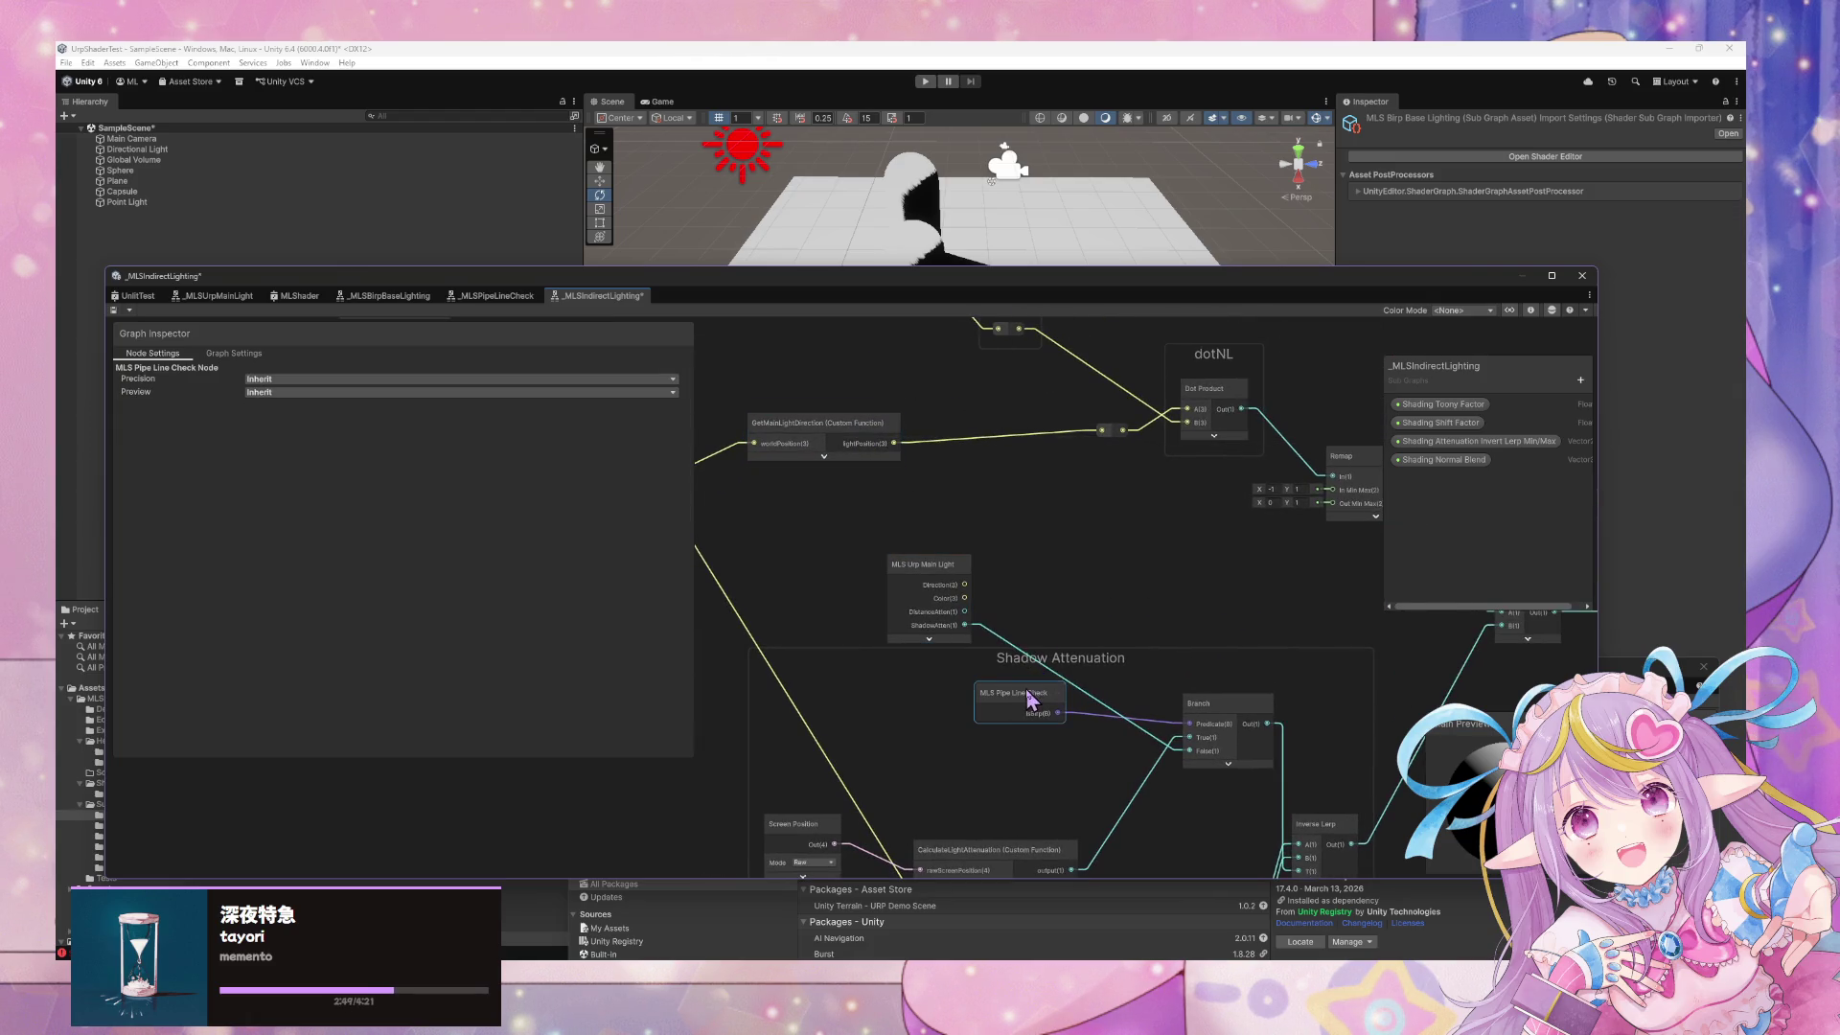
mouse_move(1035, 706)
left_mouse_down()
mouse_move(1087, 589)
mouse_move(1194, 578)
left_mouse_up()
left_click(915, 548)
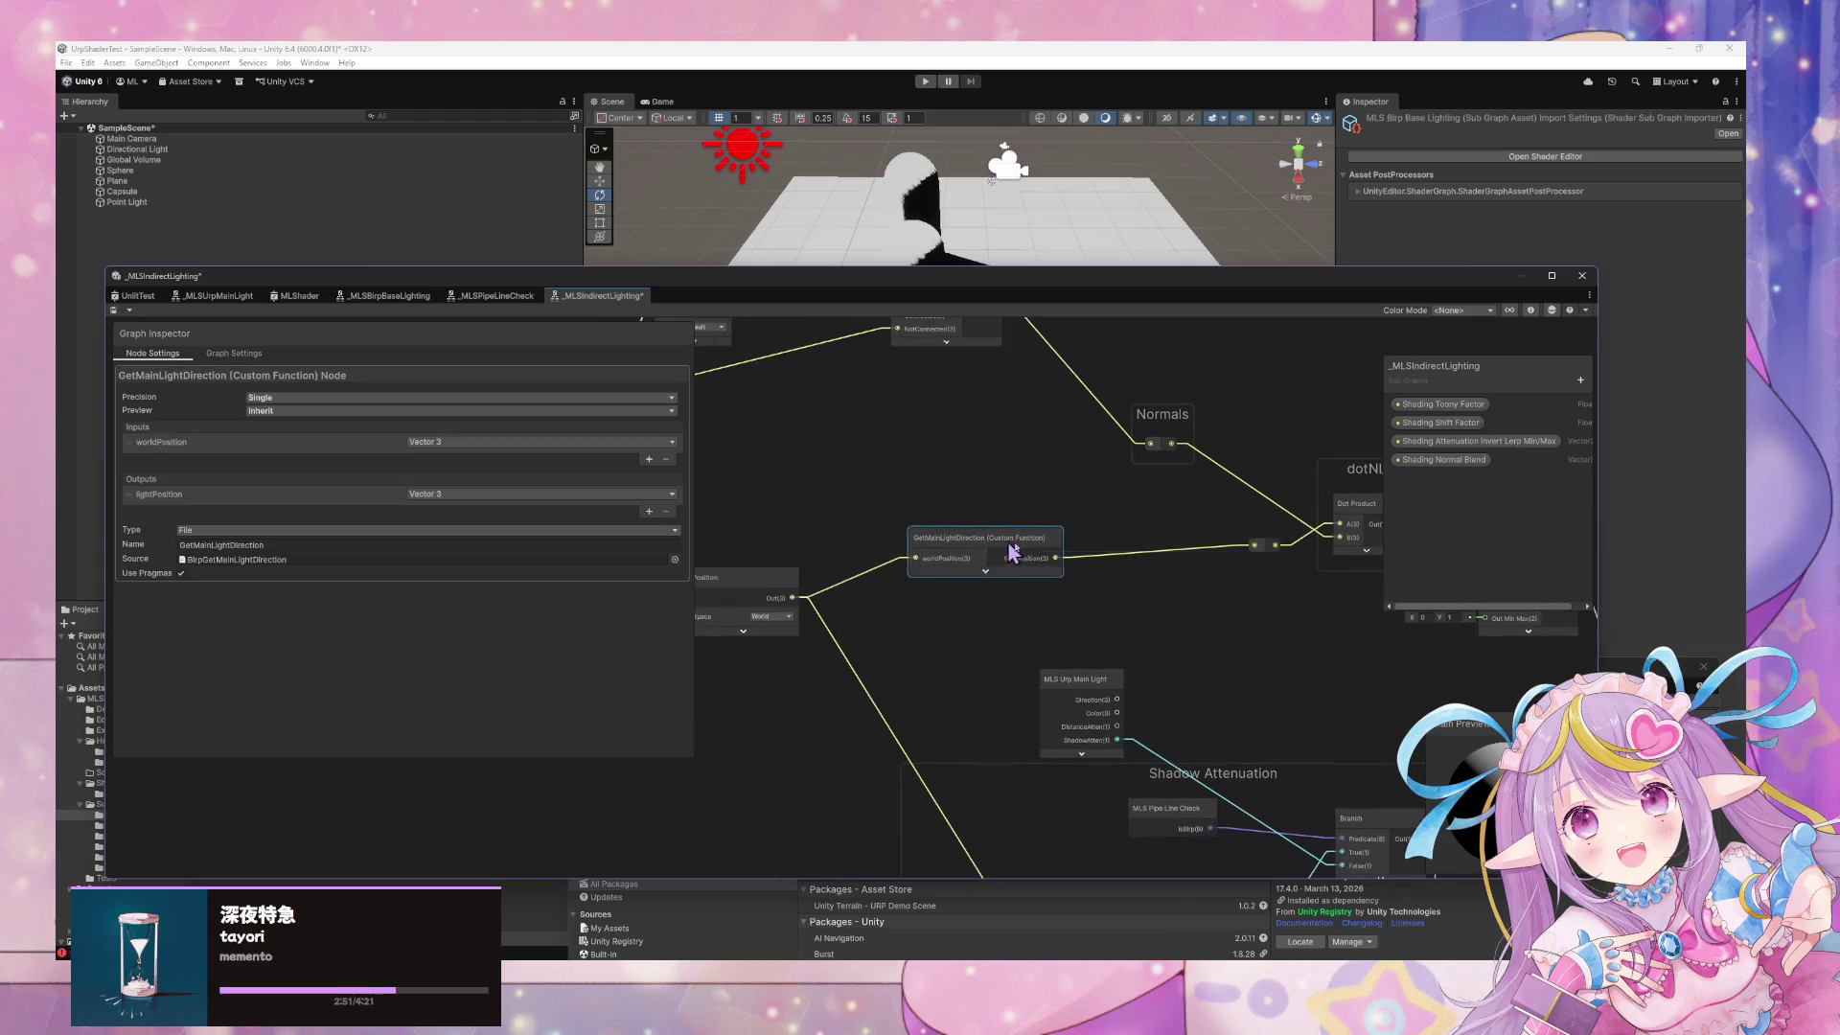
mouse_move(1196, 674)
left_mouse_down()
mouse_move(1044, 628)
mouse_move(1087, 782)
mouse_move(1101, 710)
mouse_move(1047, 709)
mouse_move(1076, 727)
left_mouse_up()
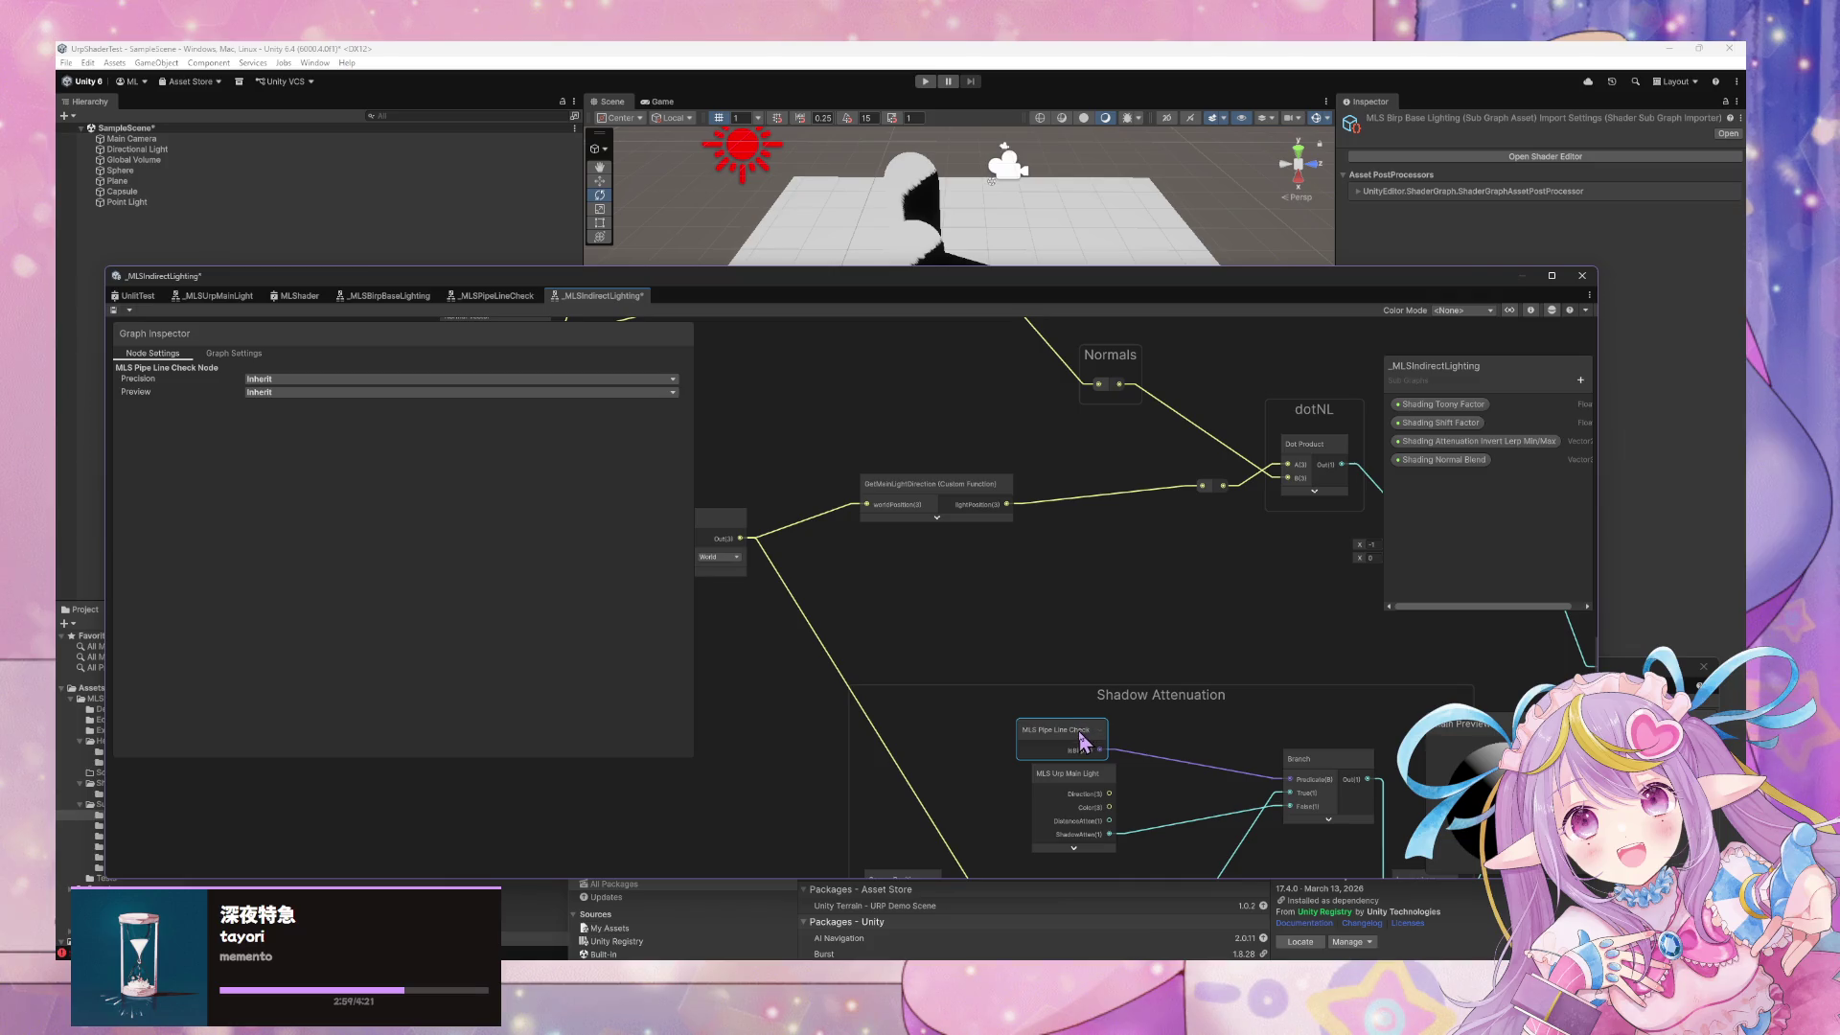
key("ctrl+d")
mouse_move(1232, 711)
left_mouse_down()
mouse_move(1007, 564)
mouse_move(974, 616)
mouse_move(926, 588)
left_mouse_up()
scroll(1182, 646, "down", 4)
left_click_drag(1067, 589, 1058, 570)
left_click(1115, 628)
left_click_drag(1114, 628, 1083, 558)
scroll(1140, 604, "up", 5)
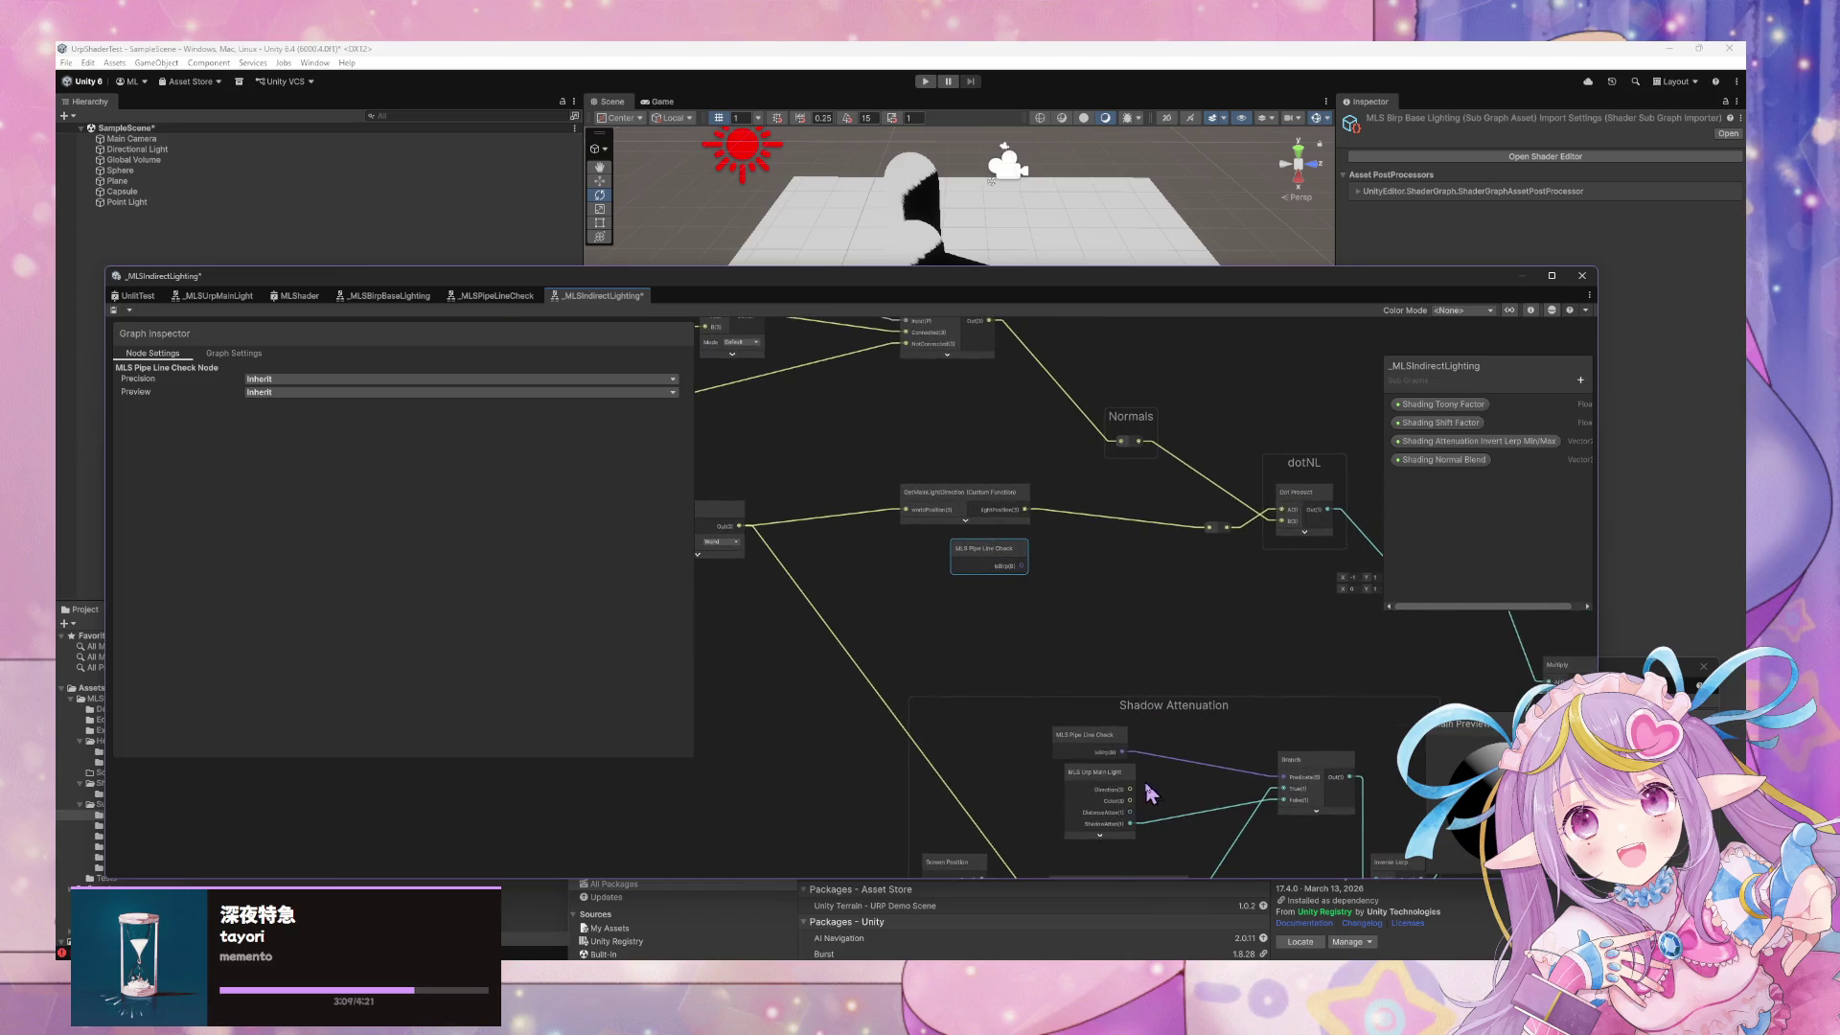
left_click(1123, 791)
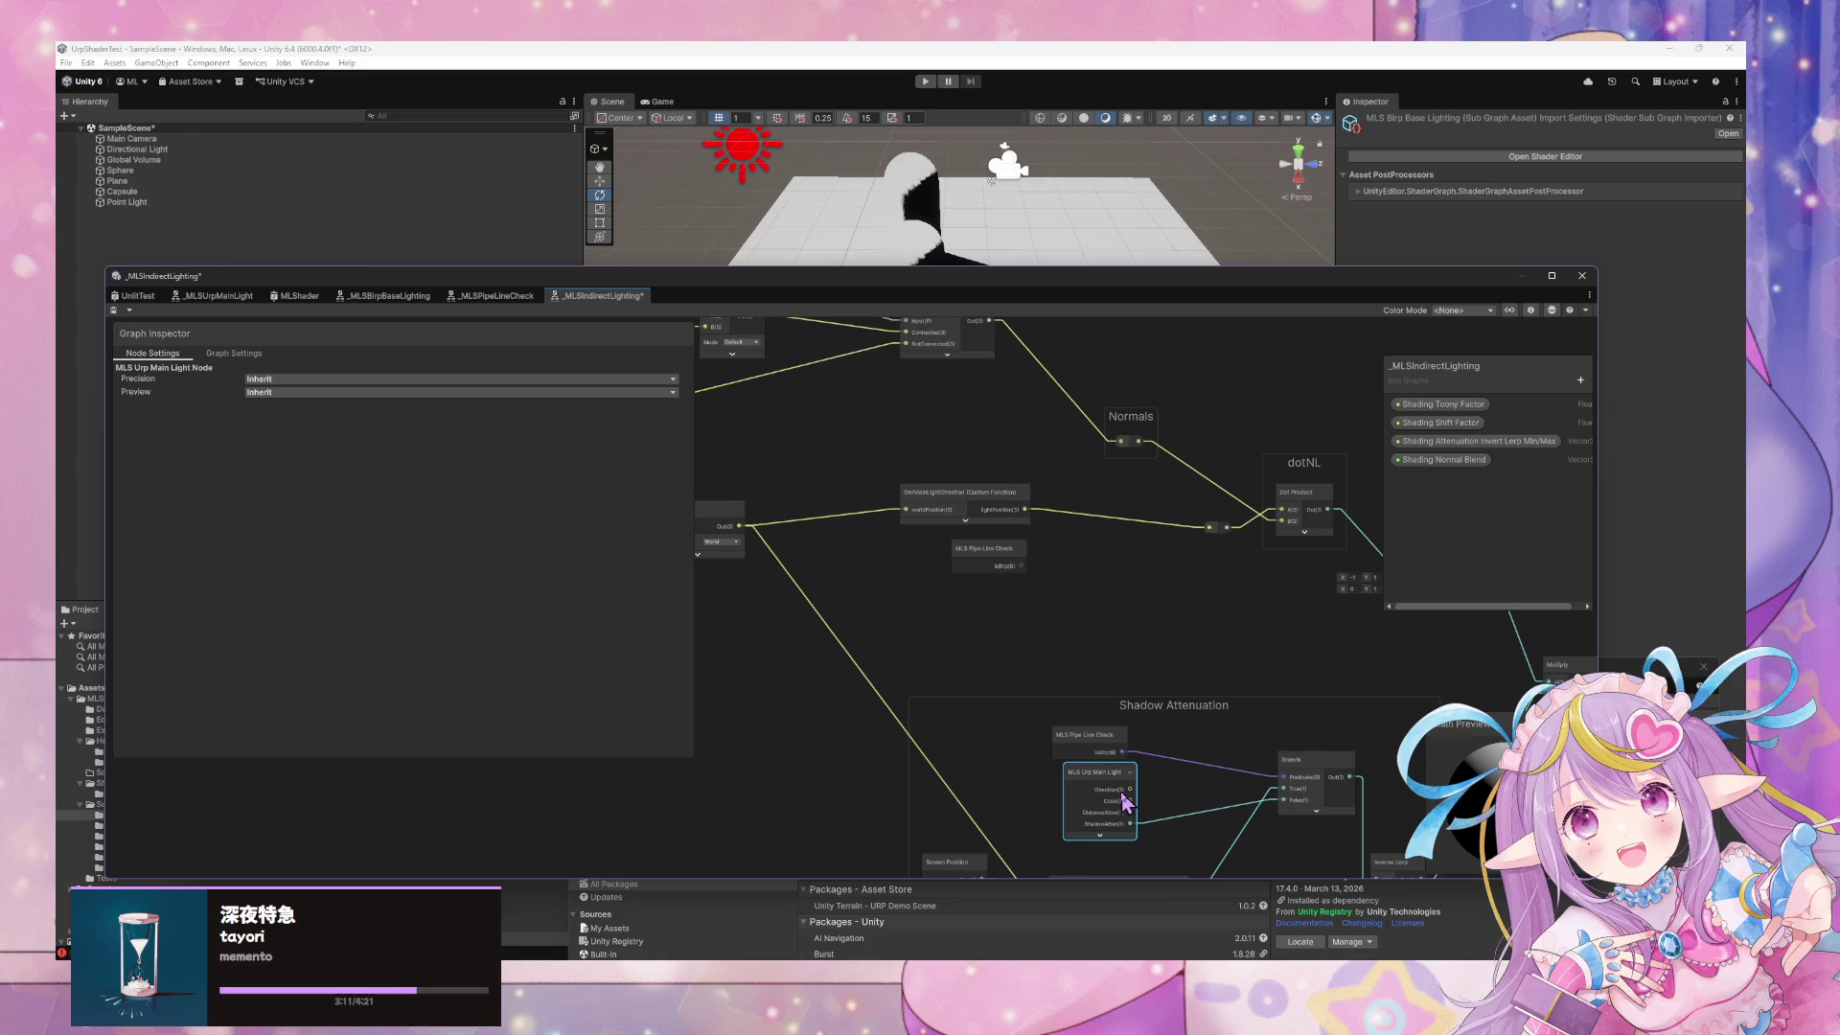
mouse_move(1167, 625)
left_mouse_down()
mouse_move(998, 617)
mouse_move(1067, 628)
mouse_move(1191, 699)
mouse_move(1154, 668)
left_mouse_up()
left_click_drag(967, 604, 1114, 654)
Add a reroute point on the dotNL-to-Remap wire and rearrange the dotNL group and Remap
left_click_drag(1193, 572, 1066, 548)
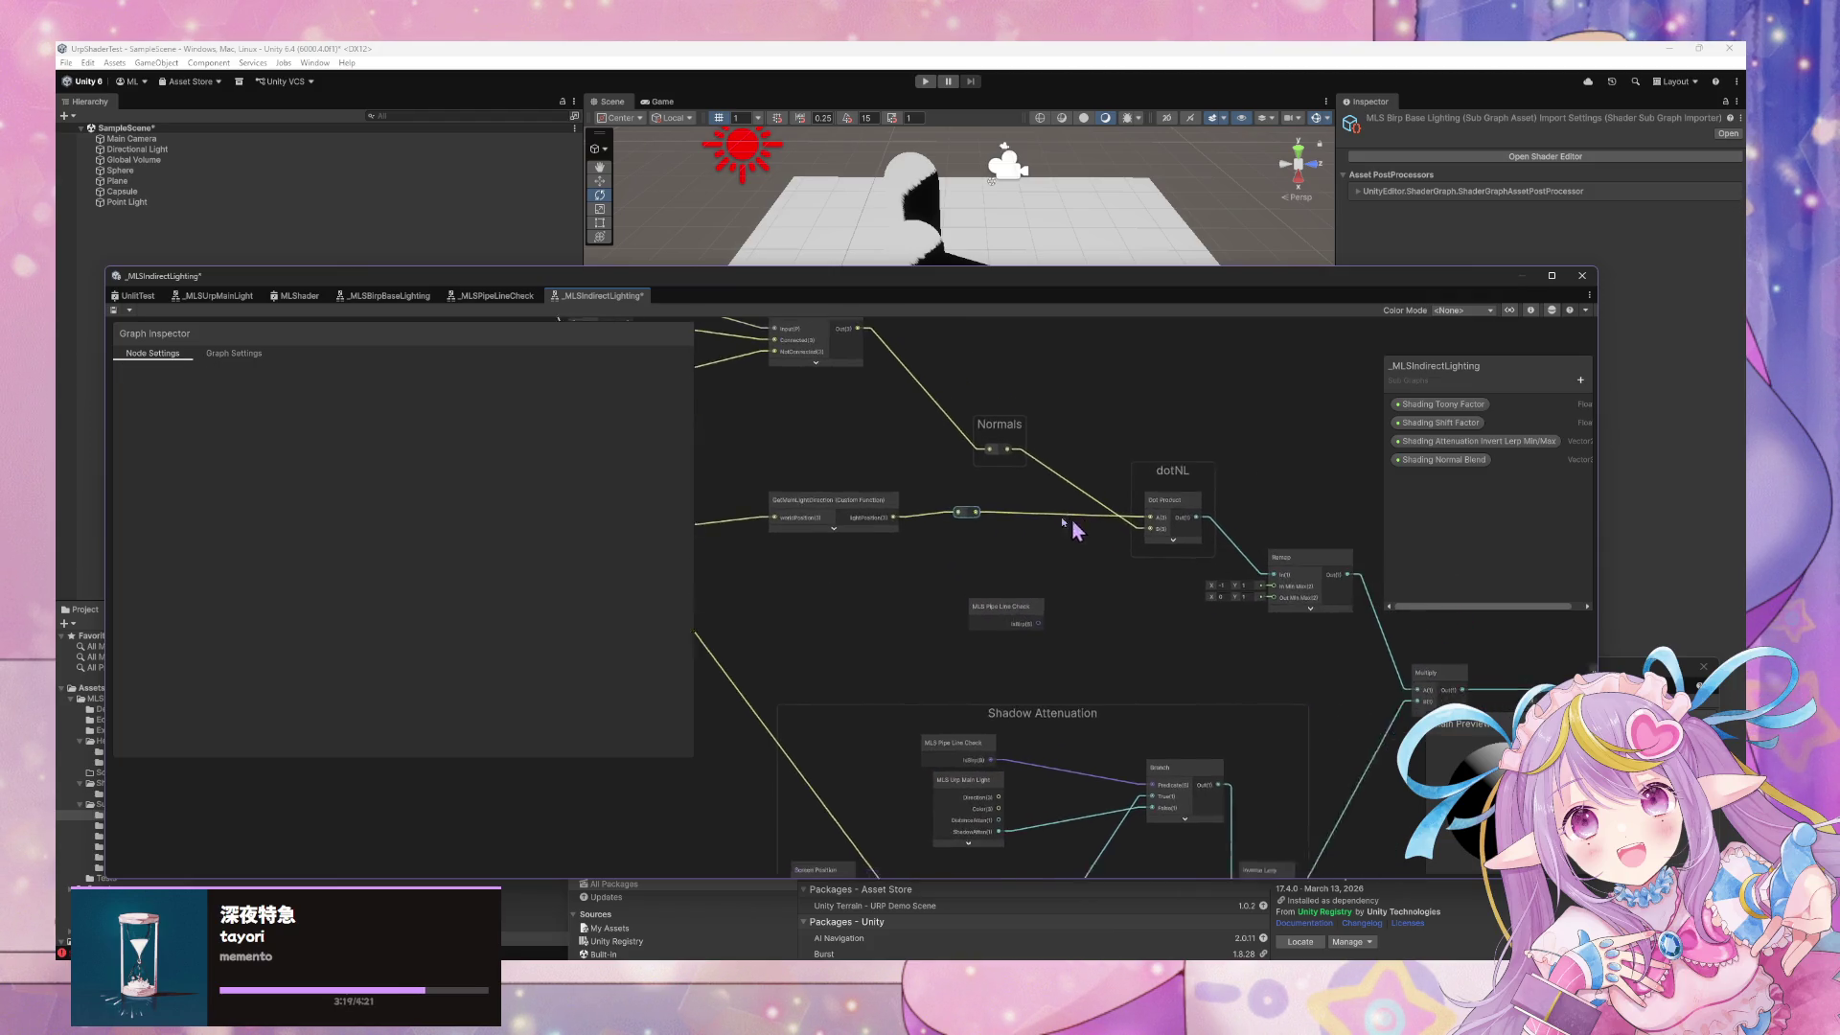
left_click(1158, 481)
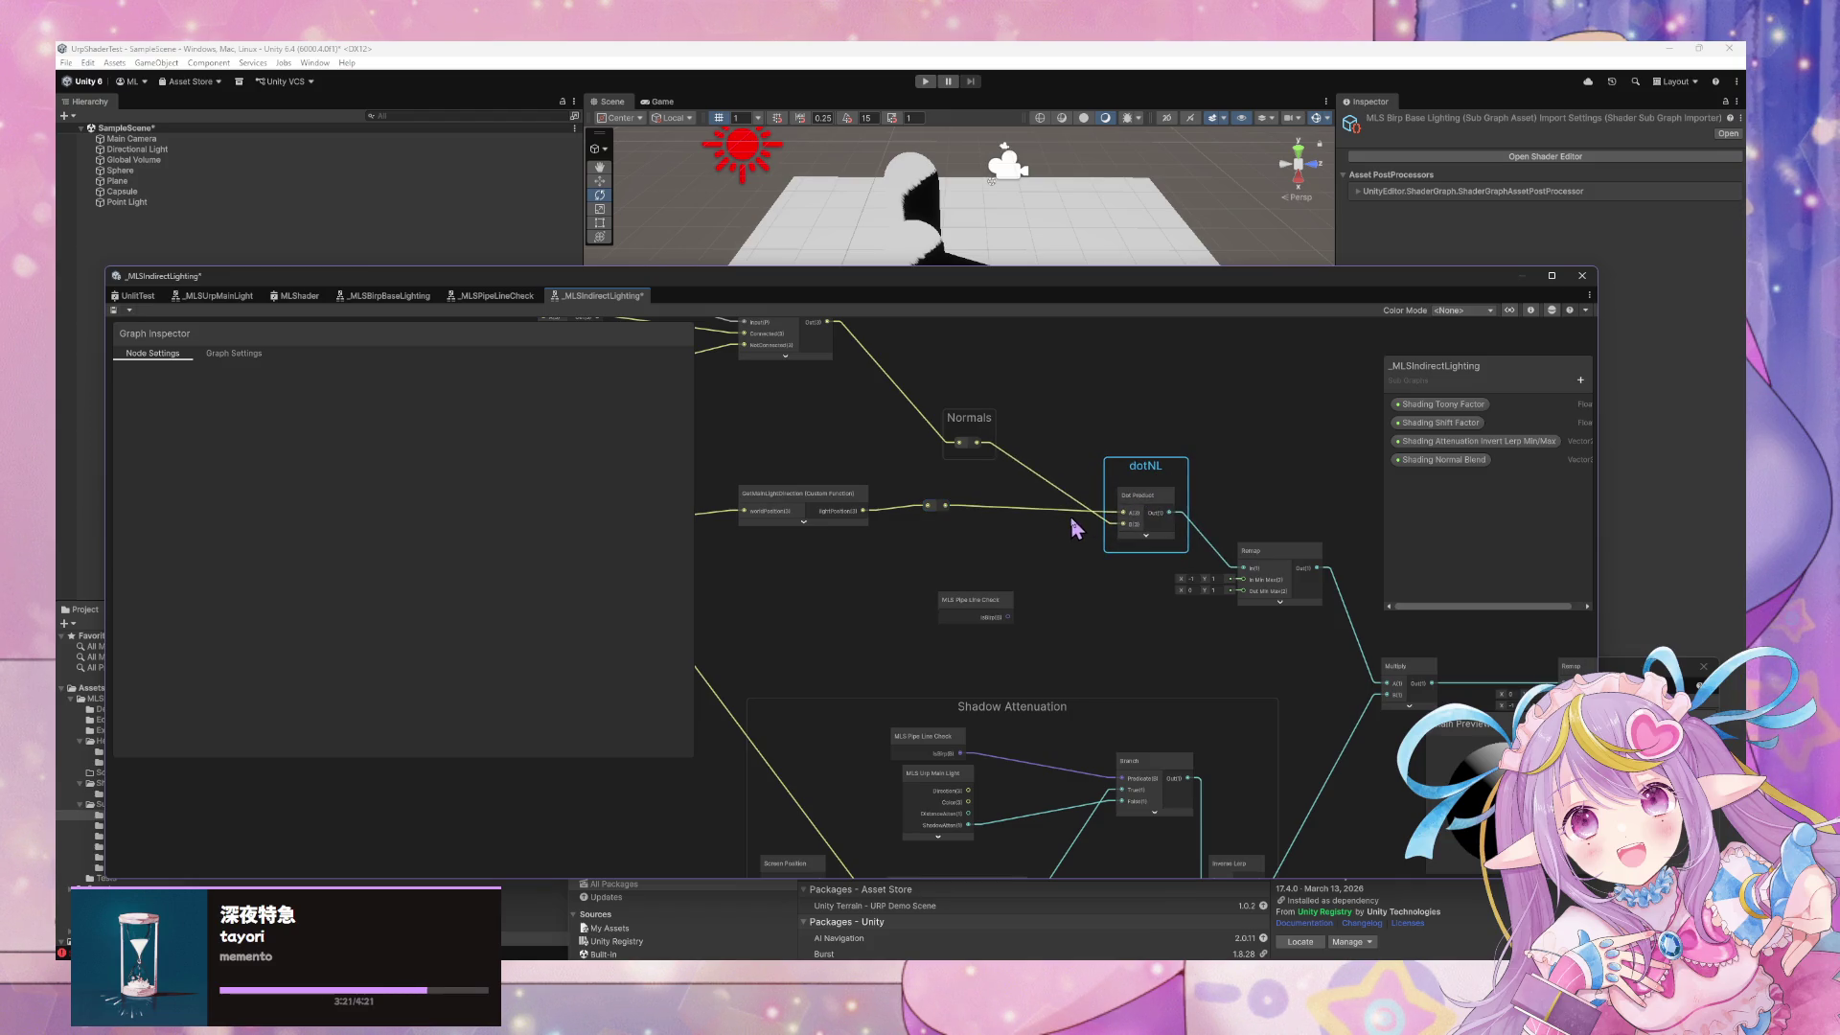
left_click_drag(1155, 482, 1073, 482)
double_click(1143, 531)
left_click_drag(1142, 536, 1148, 535)
left_click(1289, 573)
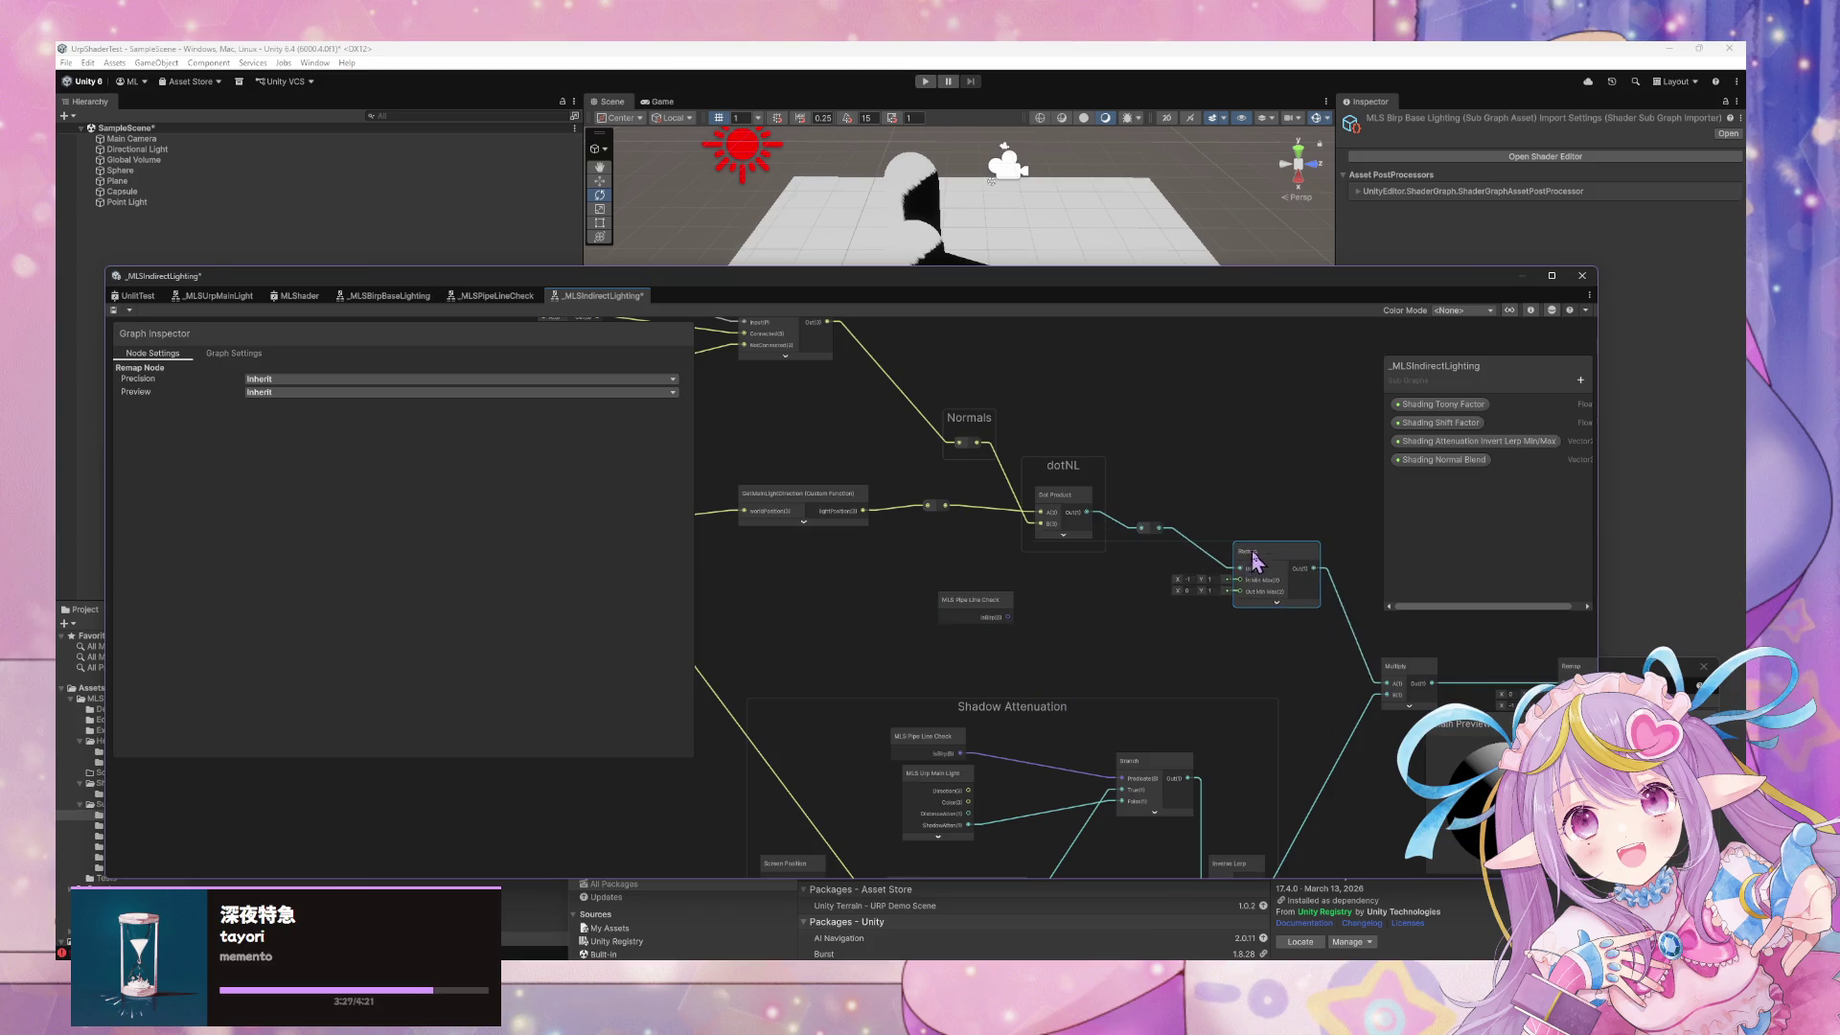
left_click_drag(1251, 621, 1276, 622)
mouse_move(1153, 522)
left_mouse_down()
mouse_move(1187, 533)
mouse_move(1192, 568)
left_mouse_up()
scroll(958, 566, "down", 4)
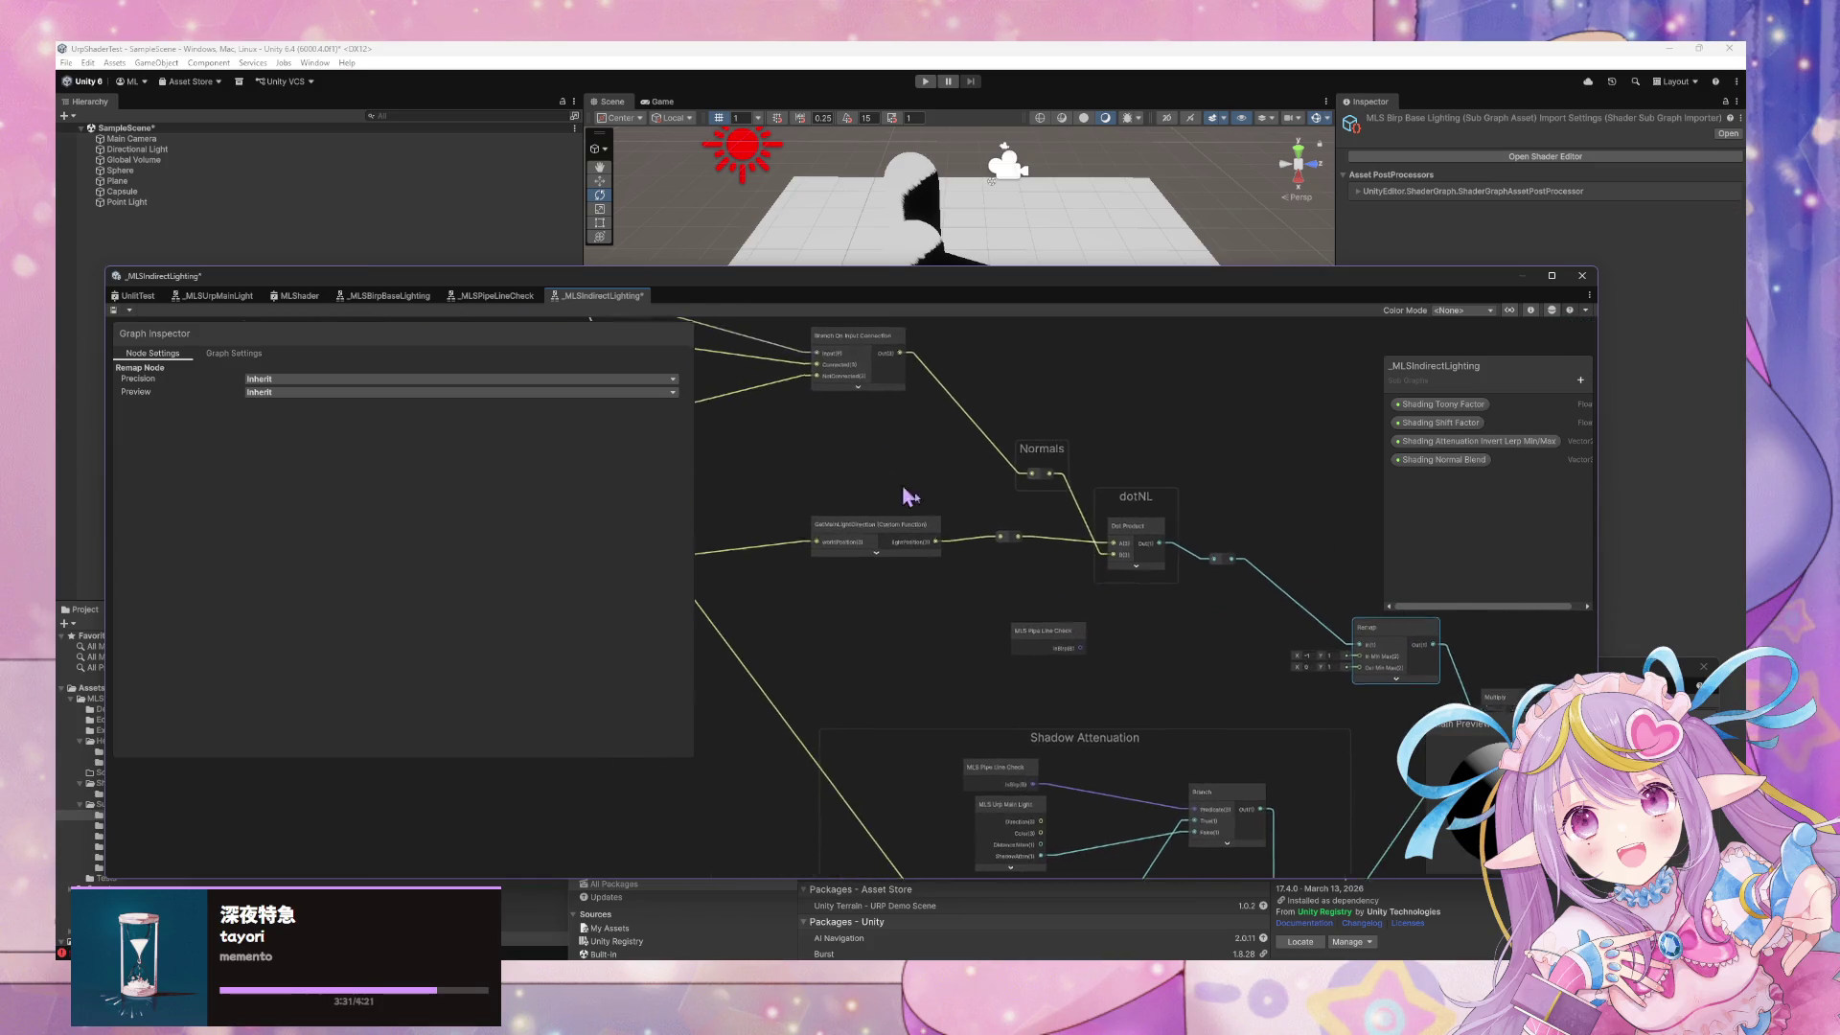
scroll(990, 522, "up", 3)
left_click(1154, 751)
scroll(1131, 633, "up", 3)
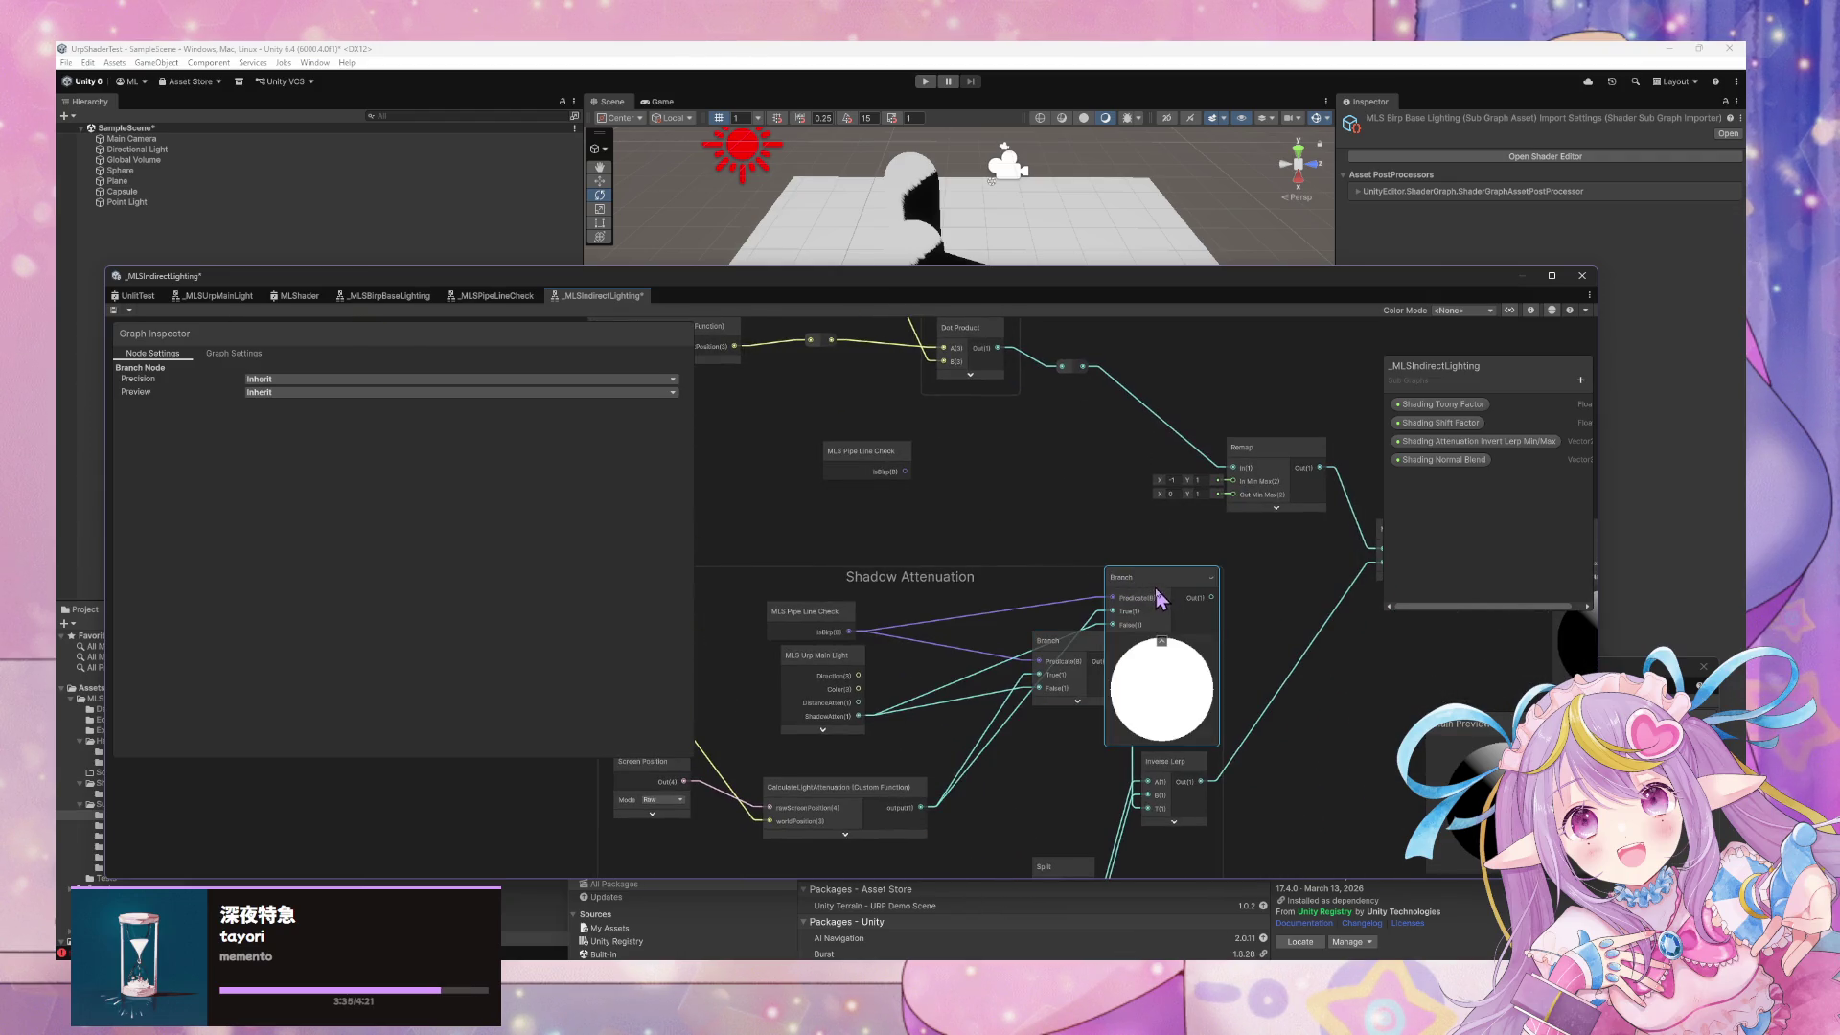
Add a Branch node from a 'branch' search beside dotNL
left_click(1060, 484)
left_click_drag(1060, 484, 1064, 571)
key("space")
type("branch")
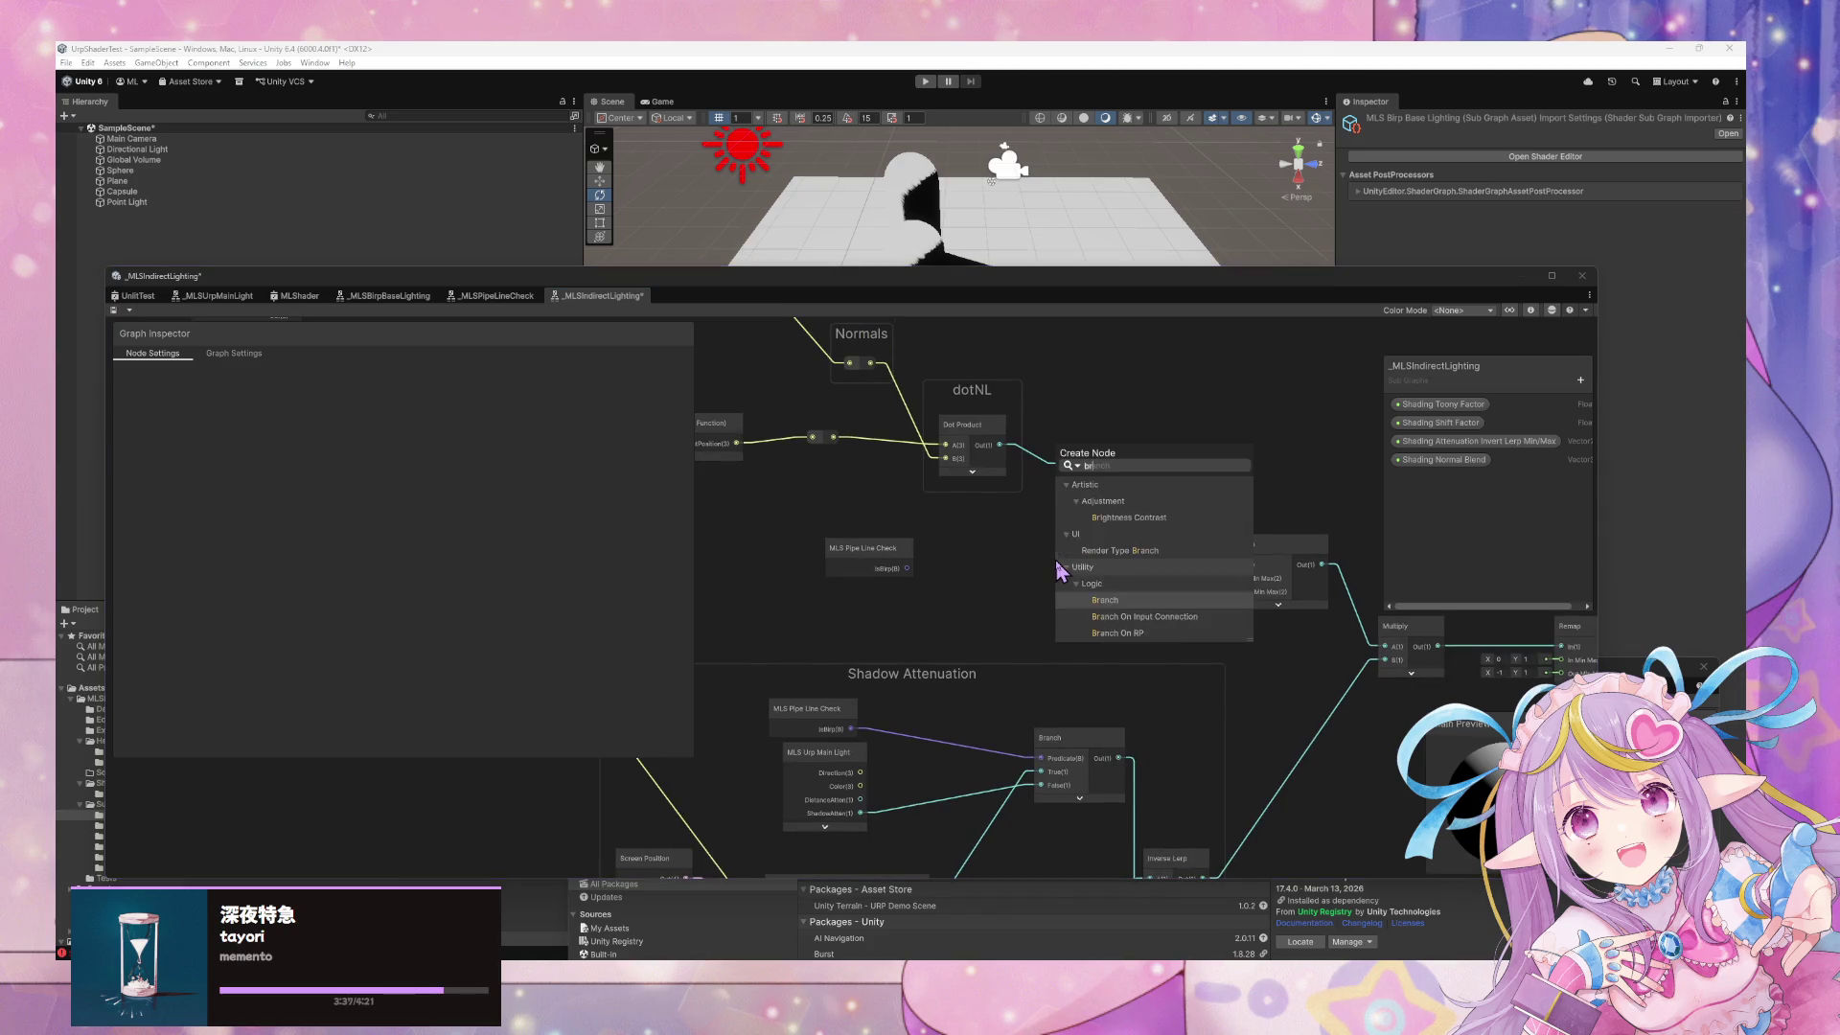
key("Return")
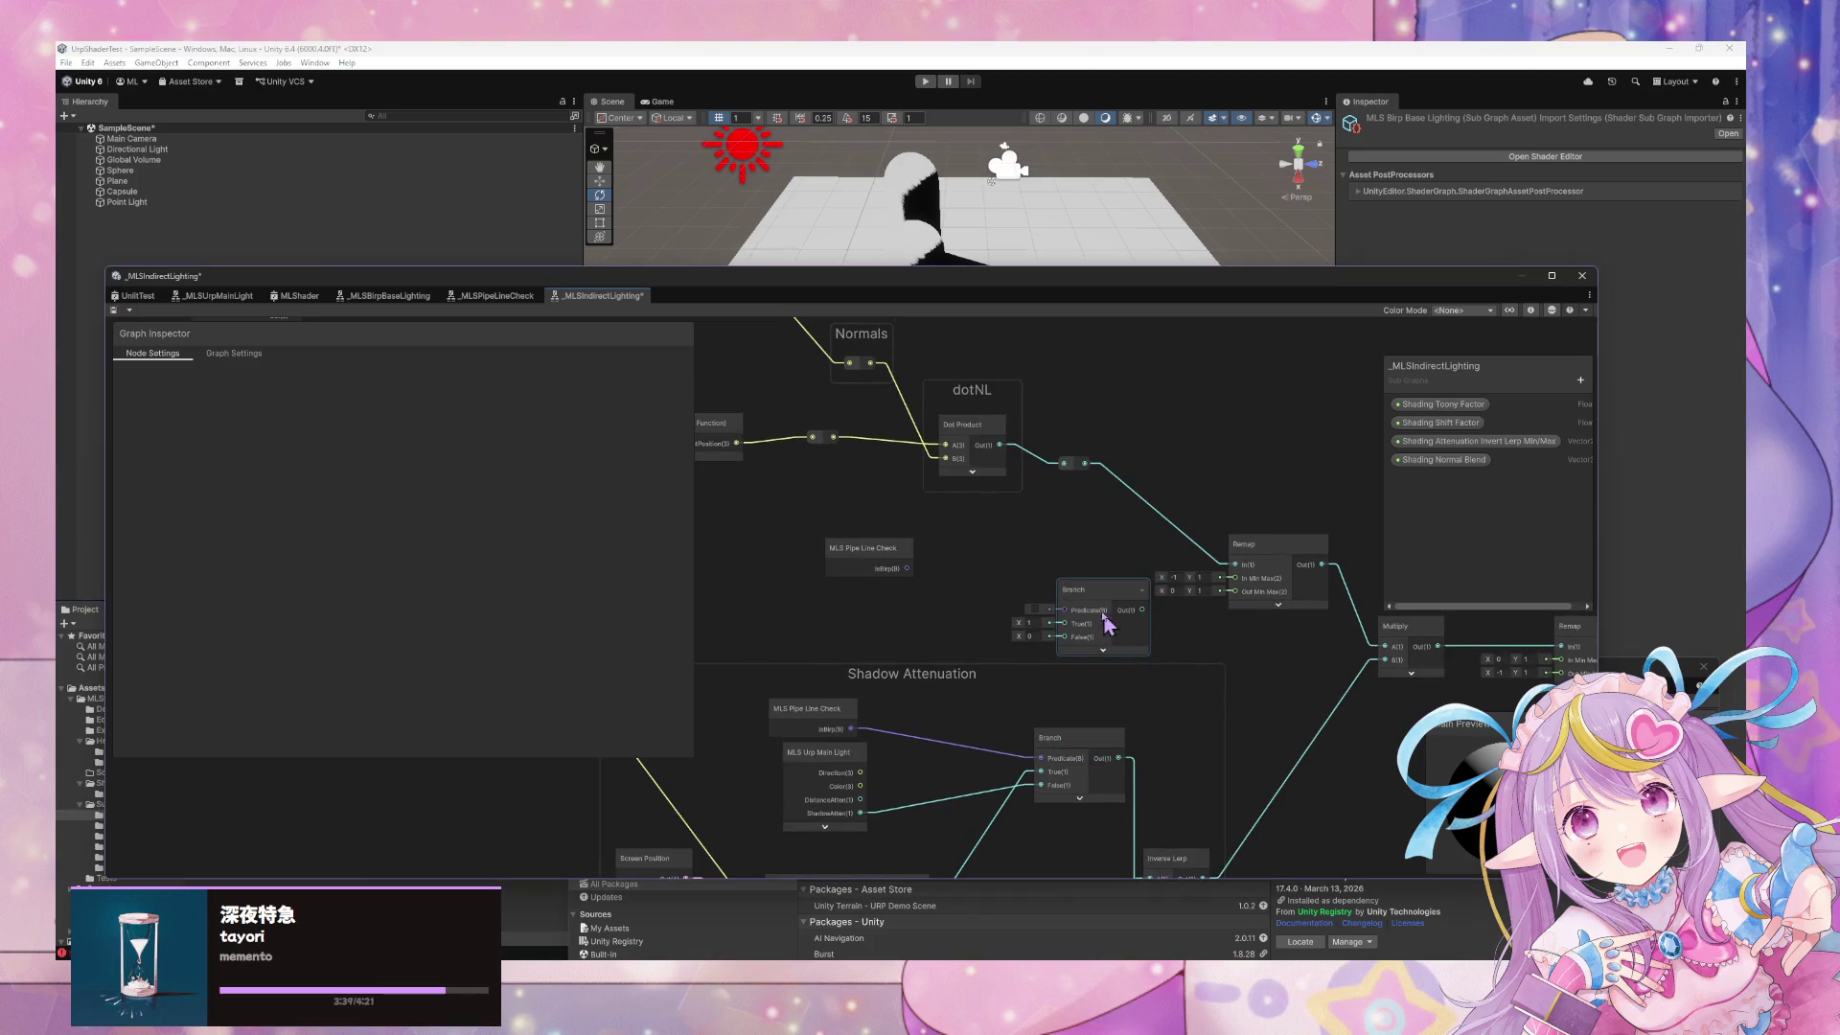
left_click_drag(1093, 626, 1070, 553)
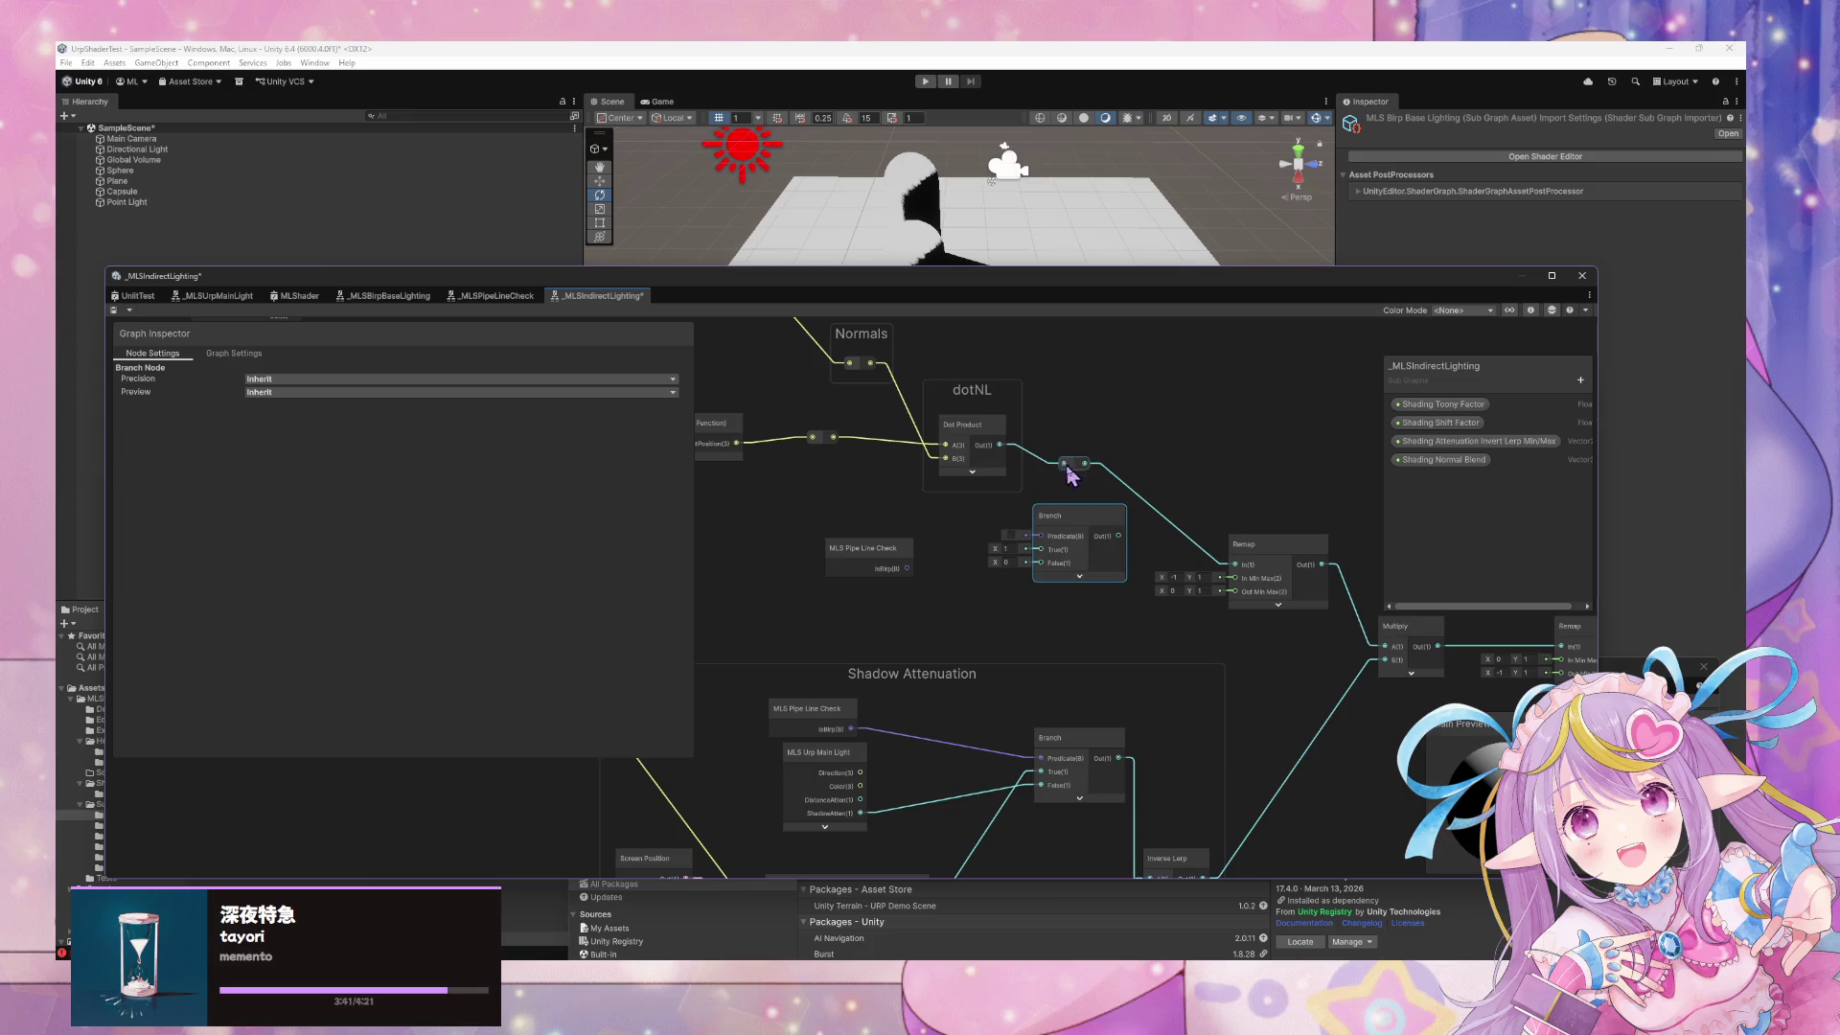
Ungroup MLS Urp Main Light from Shadow Attenuation and move it beside MLS Pipe Line Check
mouse_move(830, 780)
left_mouse_down()
mouse_move(755, 626)
mouse_move(808, 738)
mouse_move(796, 759)
left_mouse_up()
right_click(795, 759)
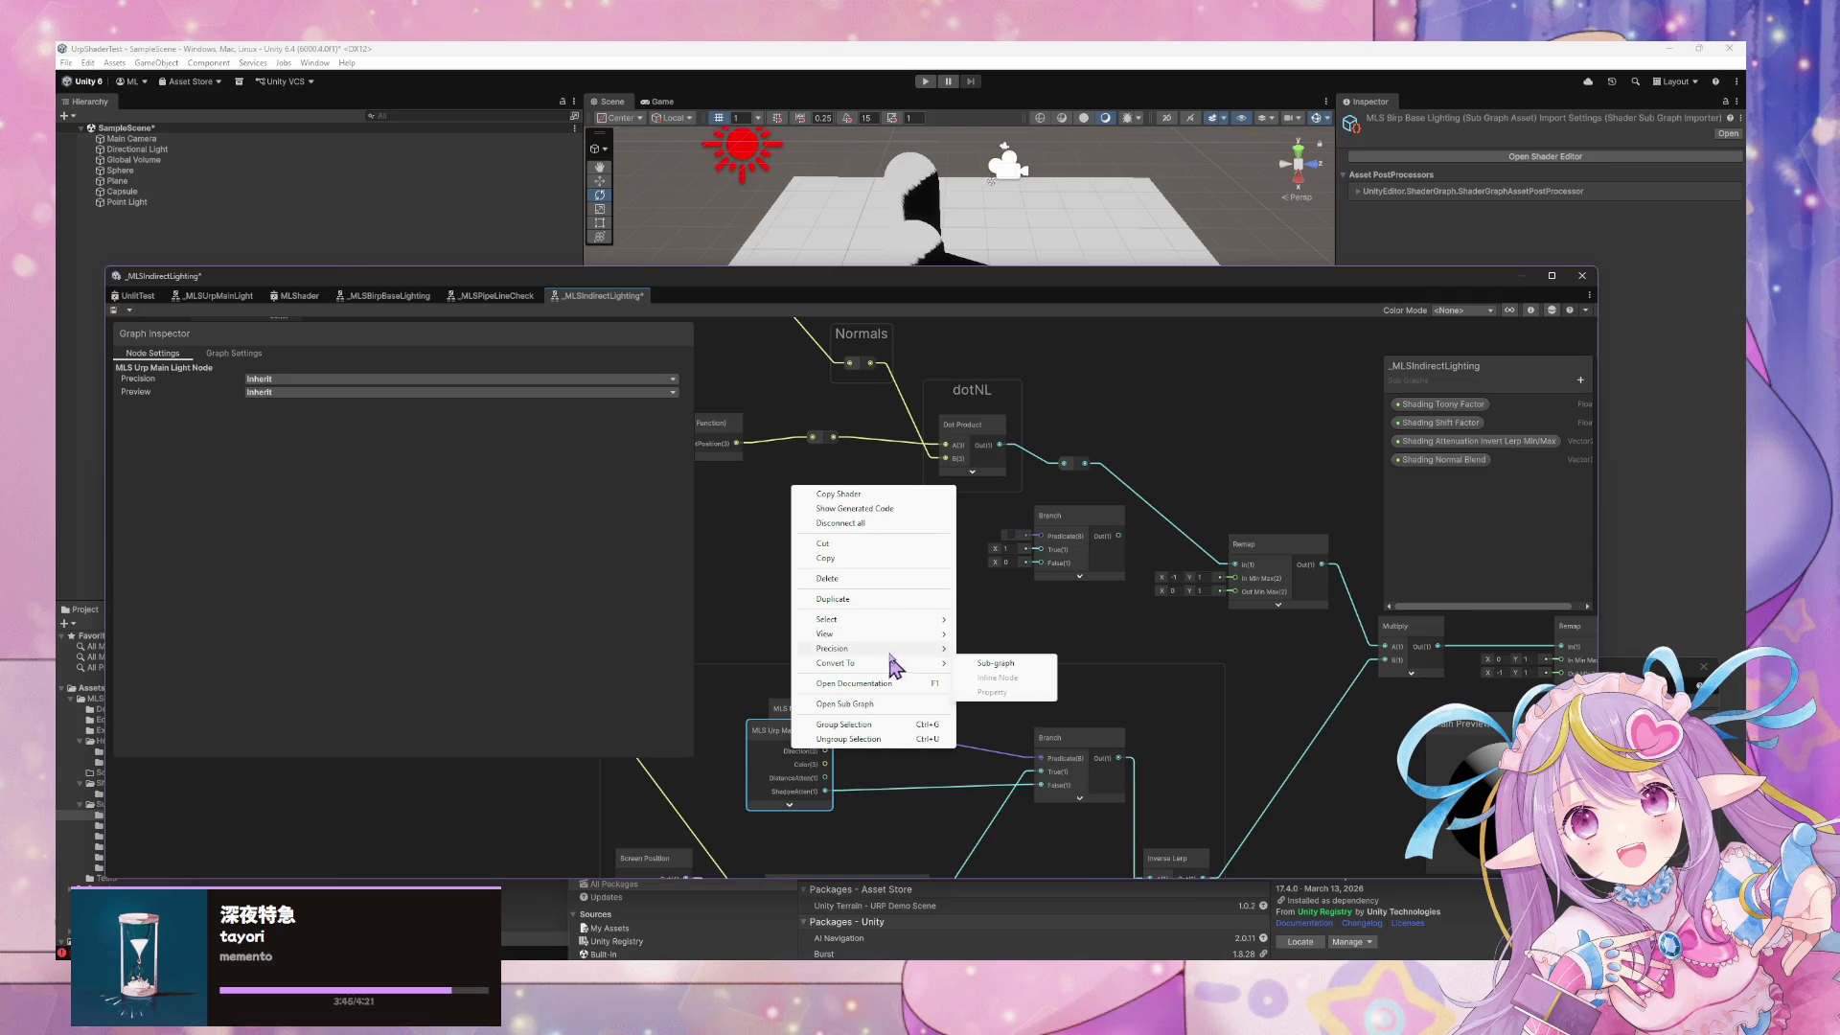
left_click(891, 739)
left_click_drag(800, 735, 750, 556)
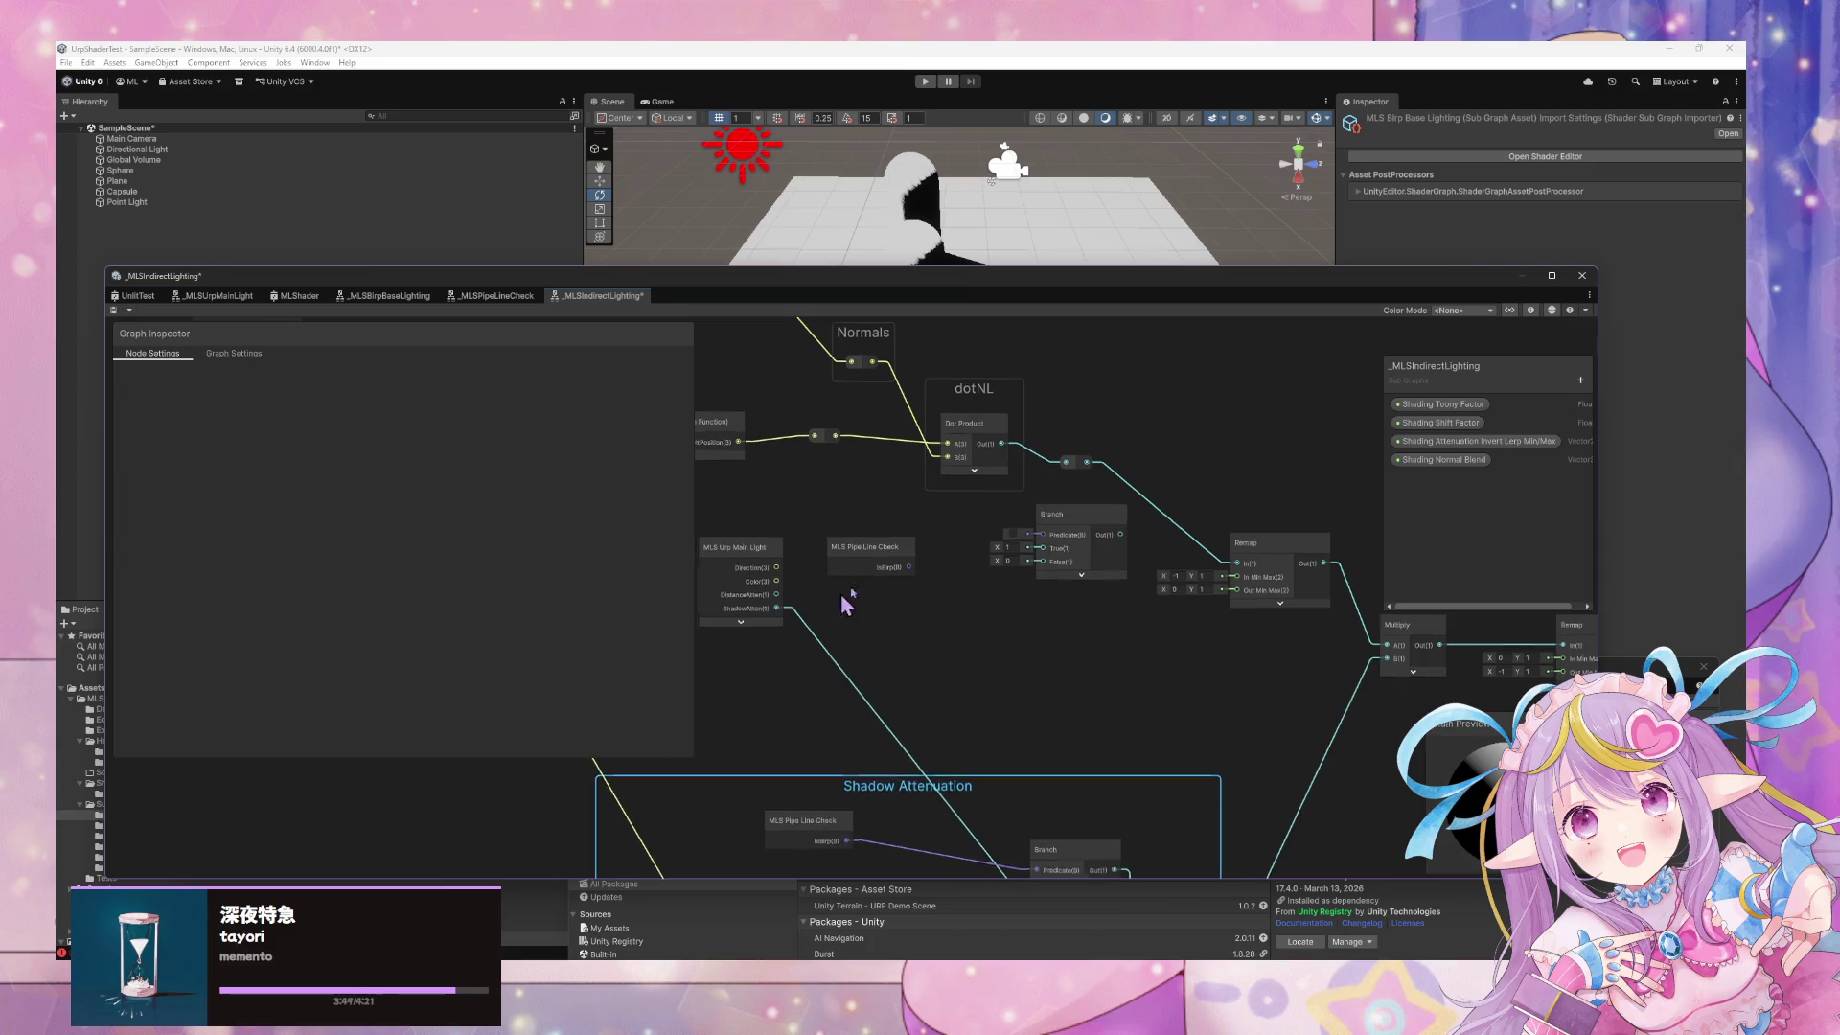
left_click_drag(843, 509, 818, 558)
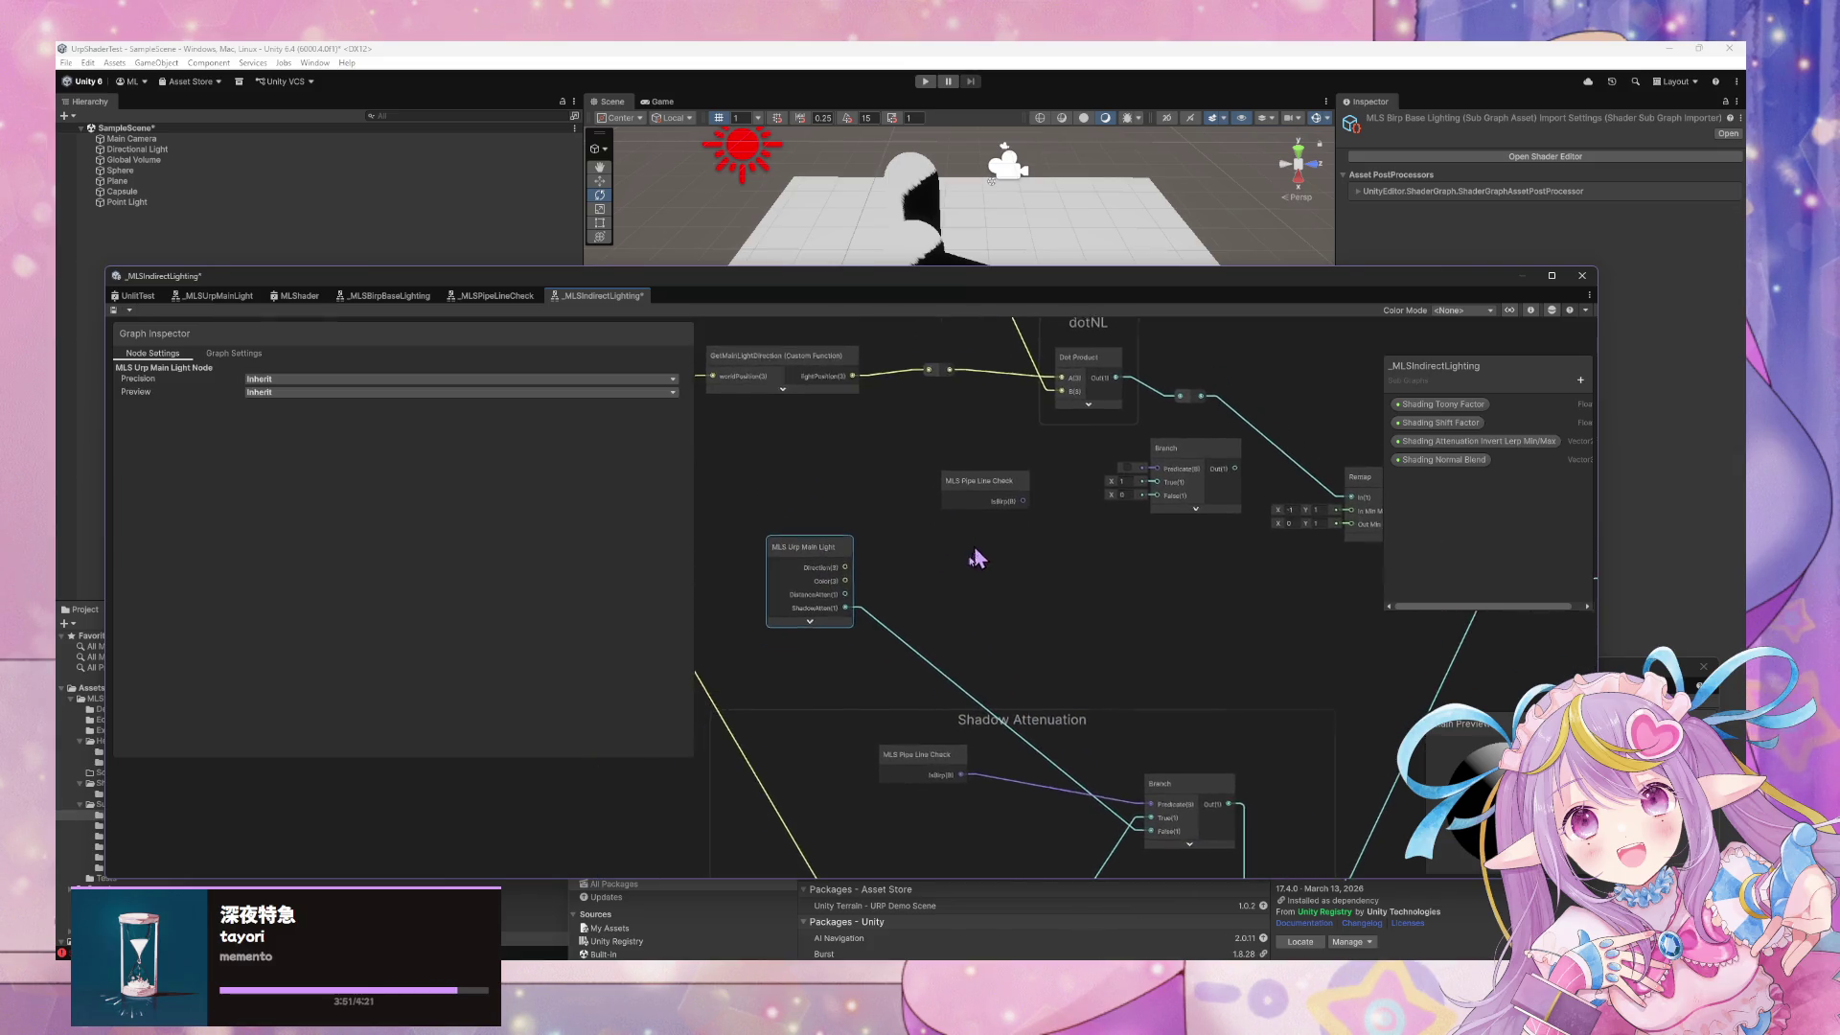
Ungroup MLS Pipe Line Check from Shadow Attenuation, keeping it beside MLS Urp Main Light
mouse_move(943, 566)
left_mouse_down()
mouse_move(830, 565)
mouse_move(920, 565)
left_mouse_up()
mouse_move(1117, 533)
left_mouse_down()
mouse_move(1095, 626)
mouse_move(1066, 567)
left_mouse_up()
mouse_move(825, 796)
left_mouse_down()
mouse_move(801, 799)
mouse_move(816, 803)
mouse_move(737, 665)
mouse_move(731, 686)
mouse_move(818, 607)
mouse_move(780, 559)
mouse_move(718, 542)
left_mouse_up()
right_click(816, 803)
left_click(901, 767)
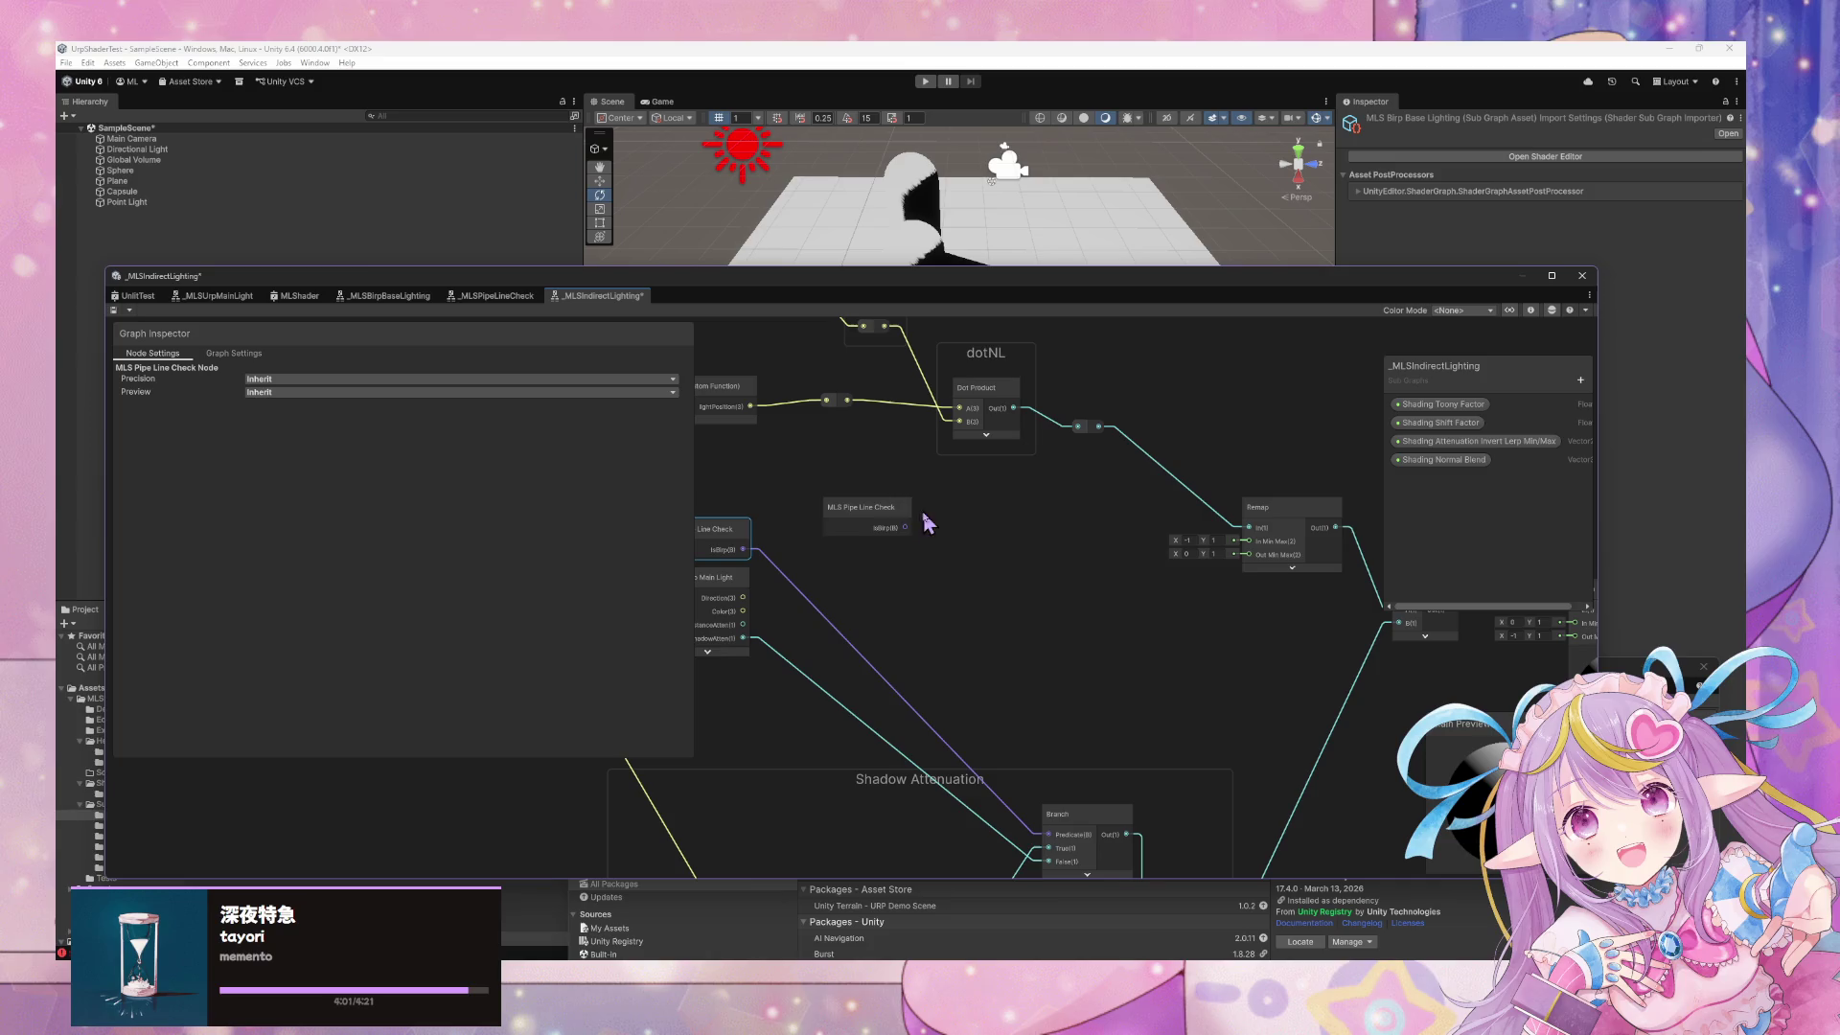
left_click(1078, 693)
mouse_move(1078, 693)
left_mouse_down()
mouse_move(1093, 690)
mouse_move(1090, 522)
left_mouse_up()
Add a Branch node just before the Remap and delete the unneeded reroute point
left_click(1164, 534)
left_click(1270, 615)
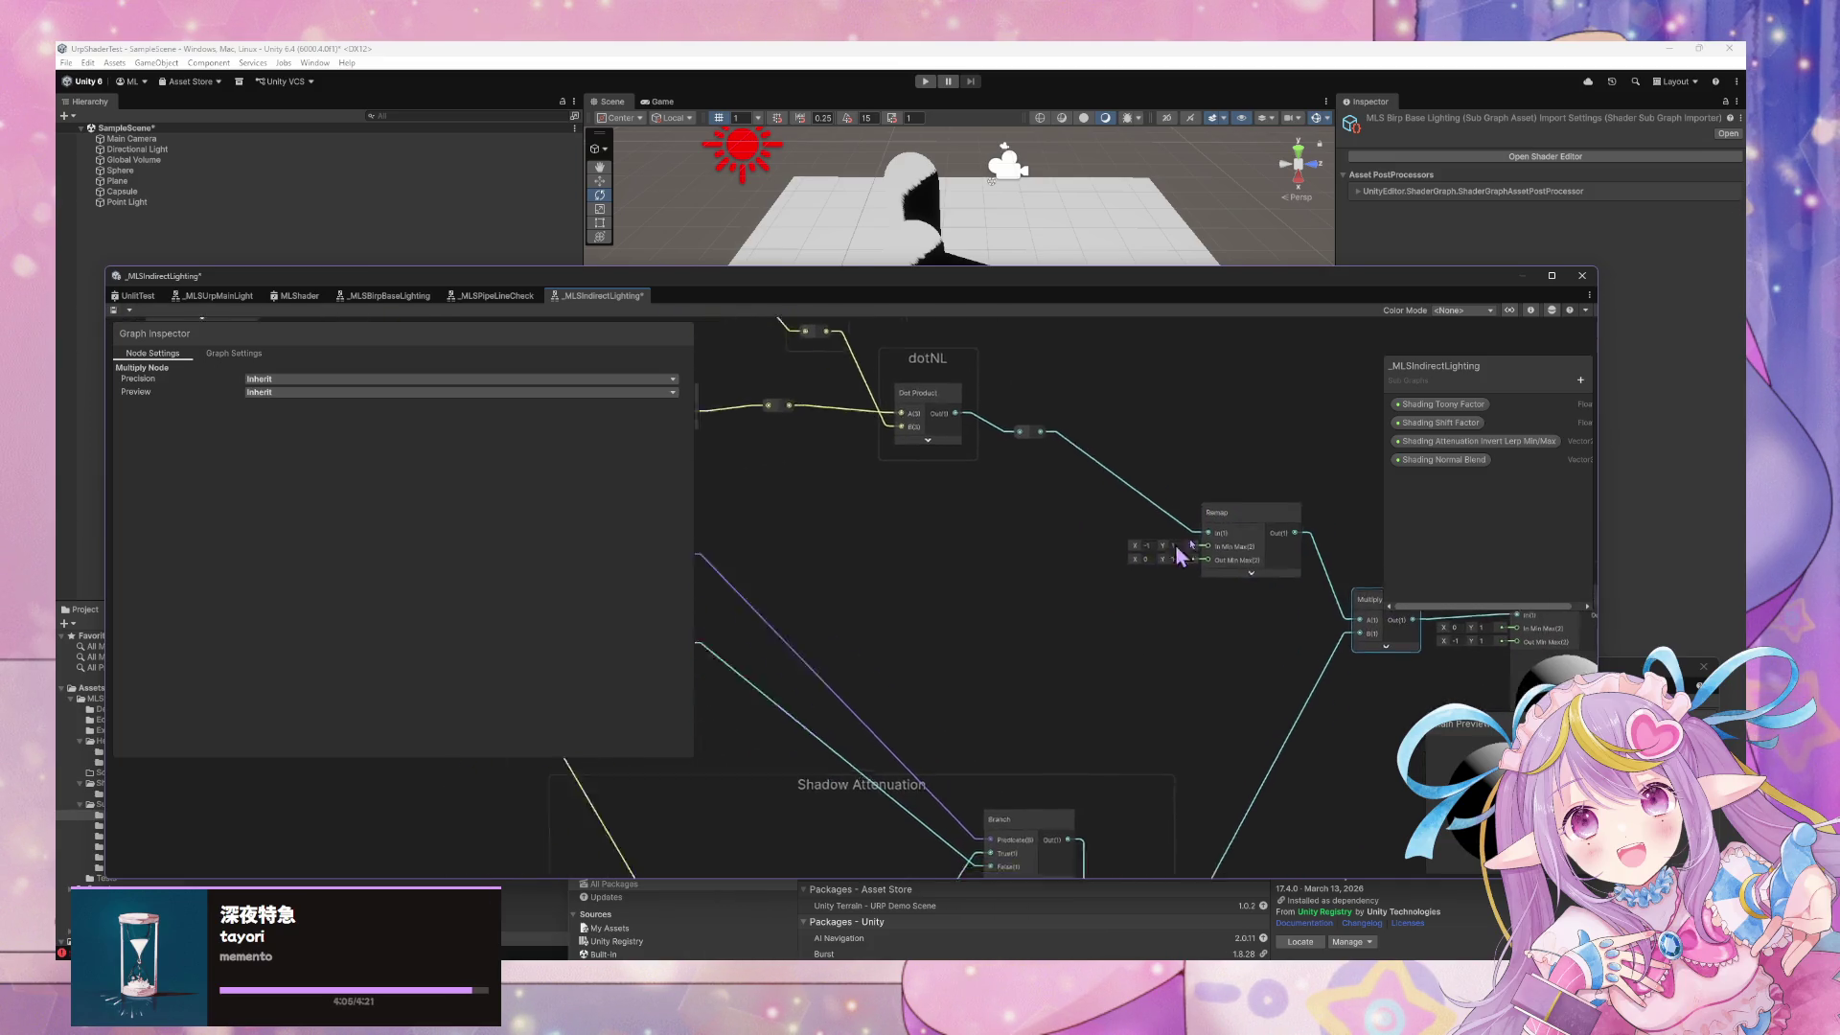
left_click(969, 509)
key("space")
type("ol")
key("BackSpace")
key("BackSpace")
type("branch")
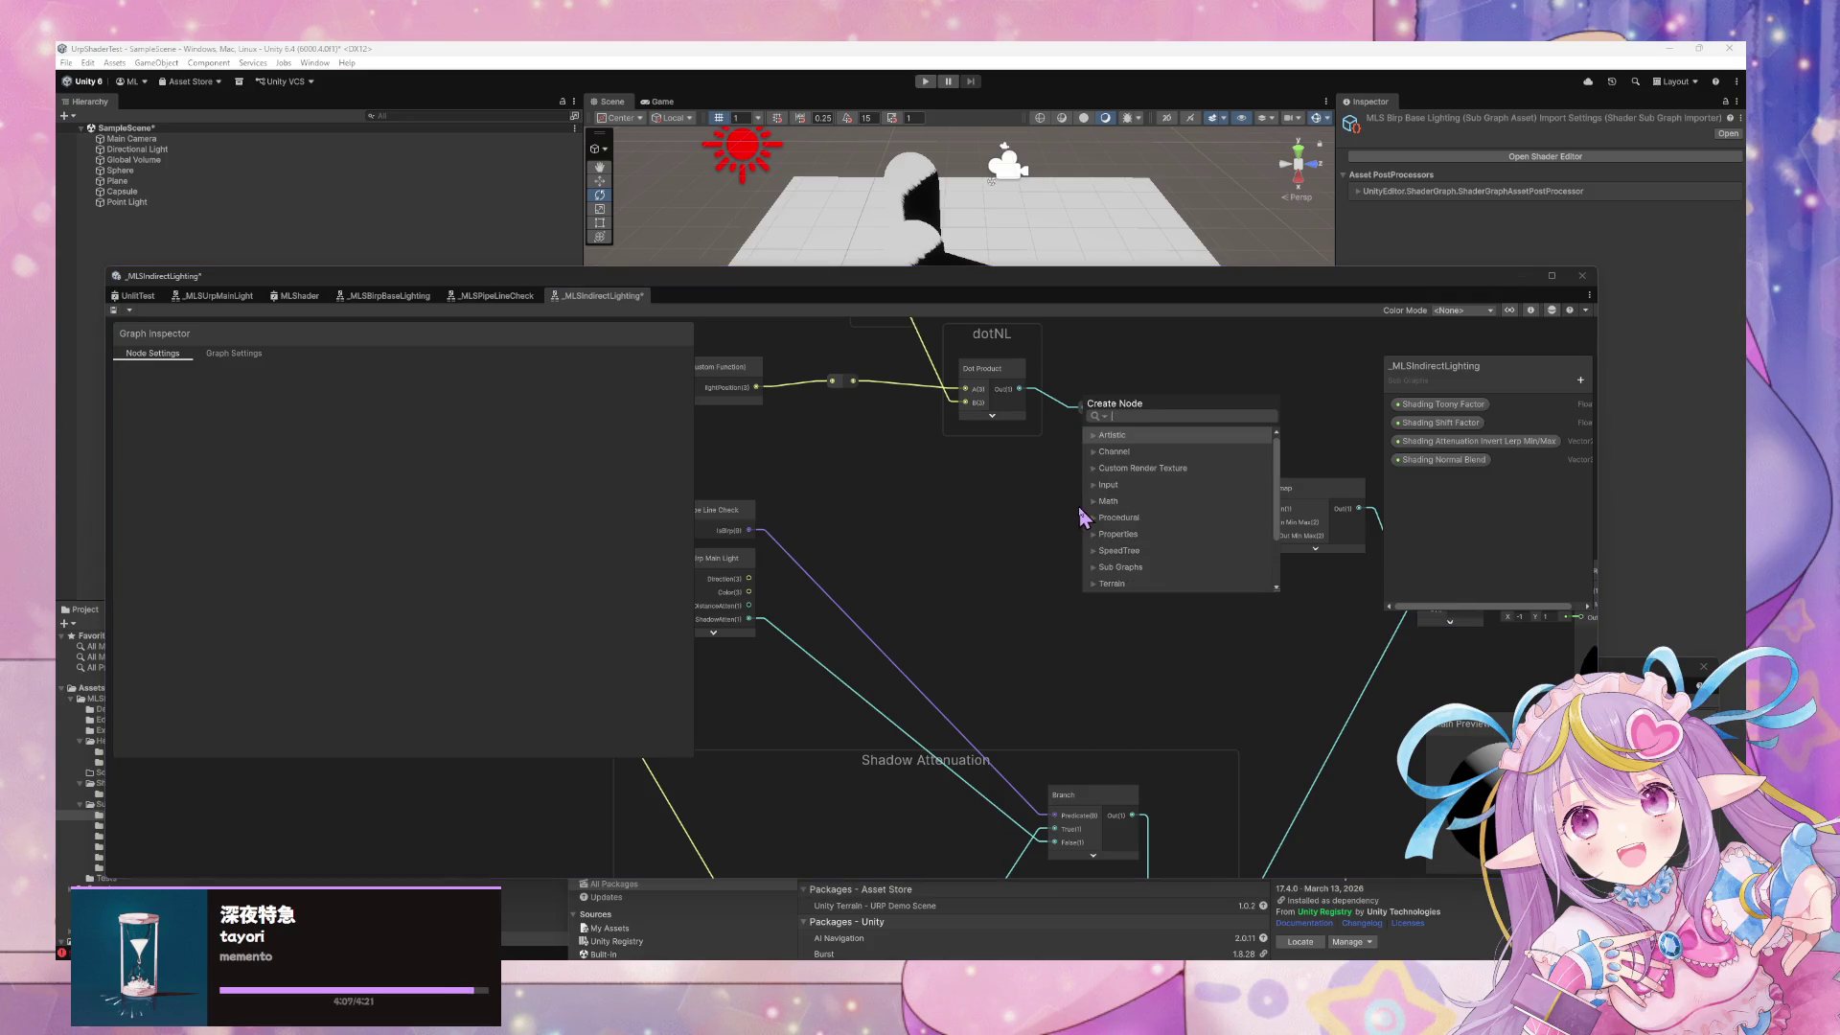
key("Return")
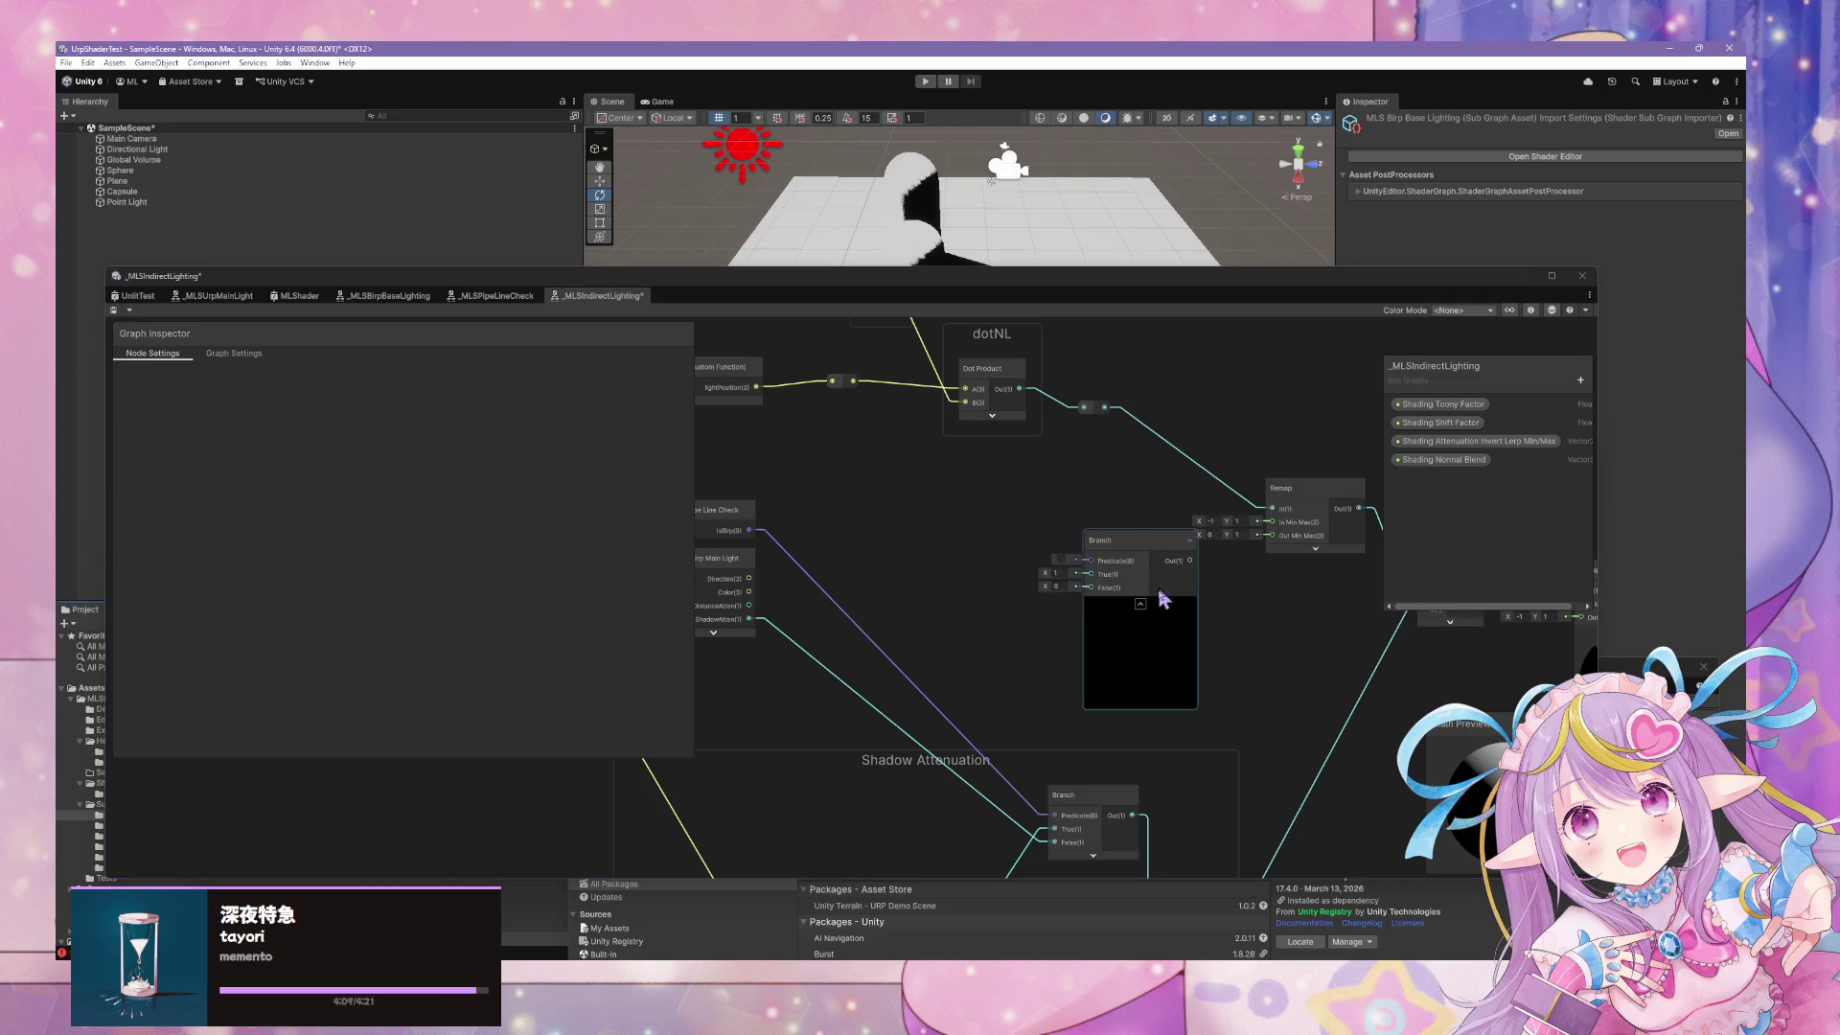
mouse_move(1131, 542)
left_mouse_down()
mouse_move(1103, 458)
mouse_move(1062, 493)
mouse_move(1131, 467)
mouse_move(1102, 415)
mouse_move(1218, 448)
left_mouse_up()
key("Delete")
Route isBirp through a new reroute into Predicate and the main light Direction into False
left_click(1145, 470)
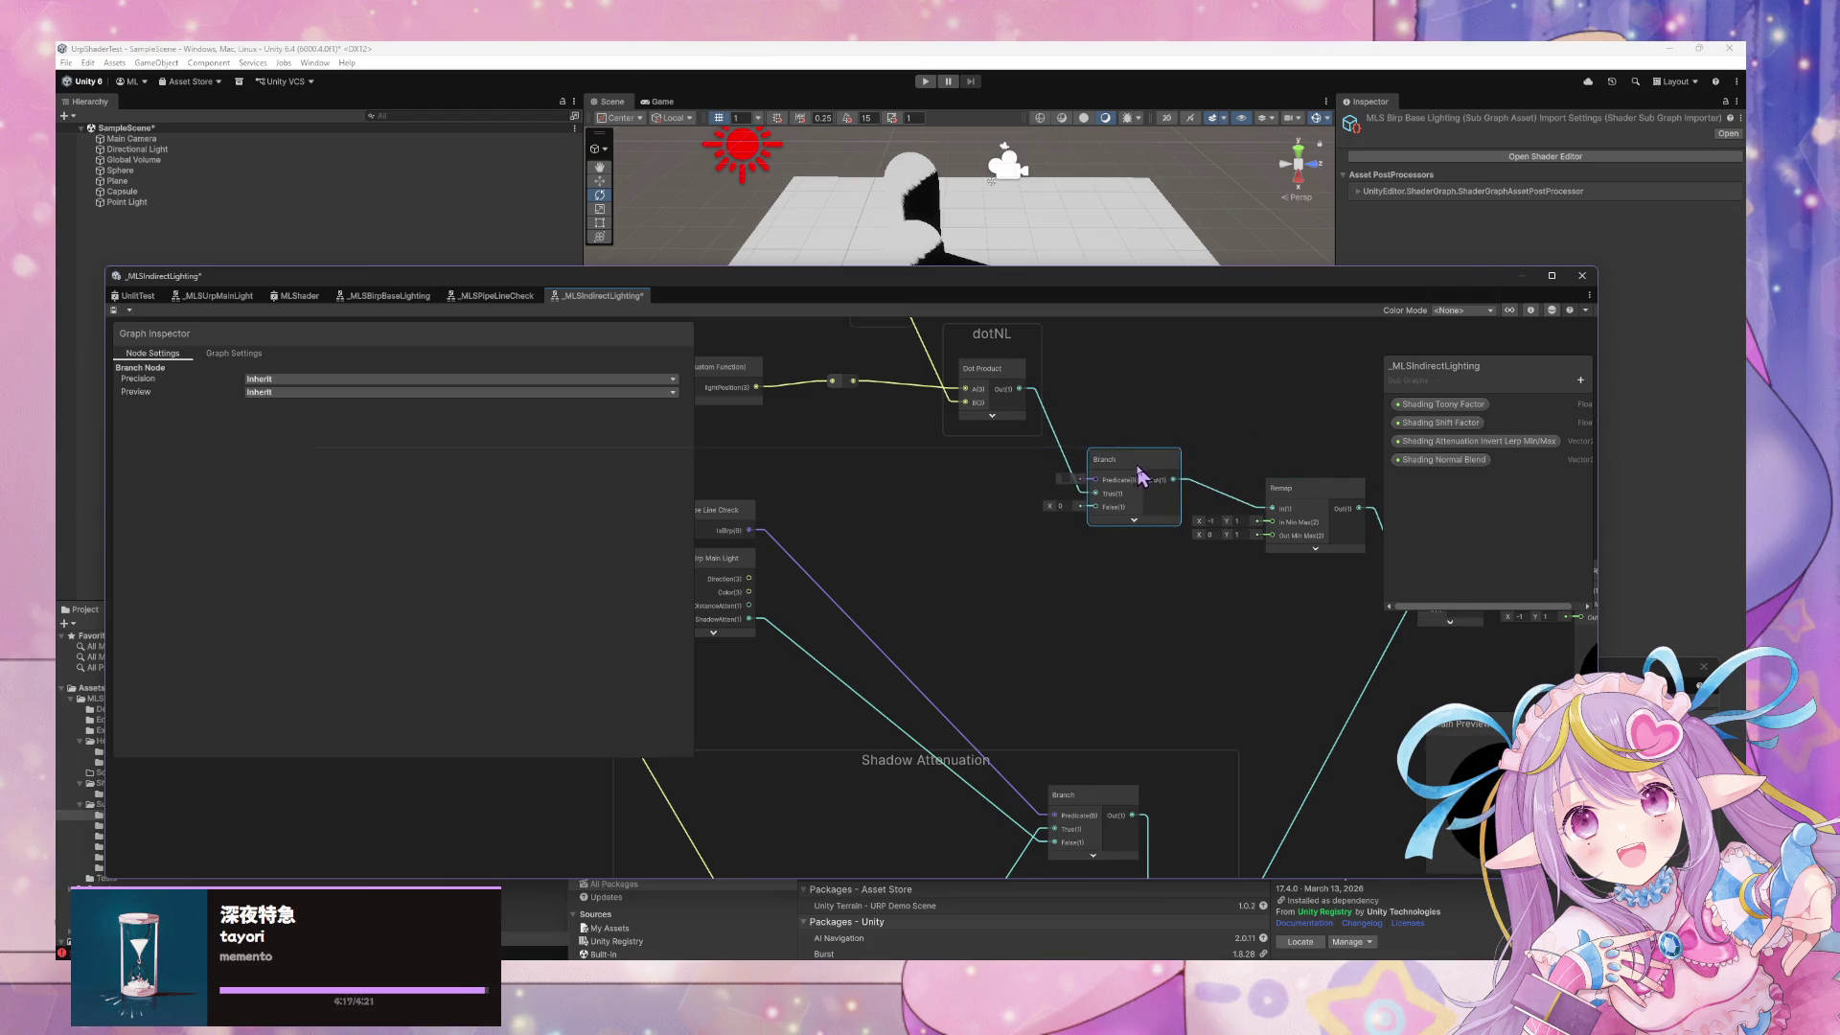
left_click(841, 537)
double_click(838, 538)
left_click_drag(855, 537, 1151, 469)
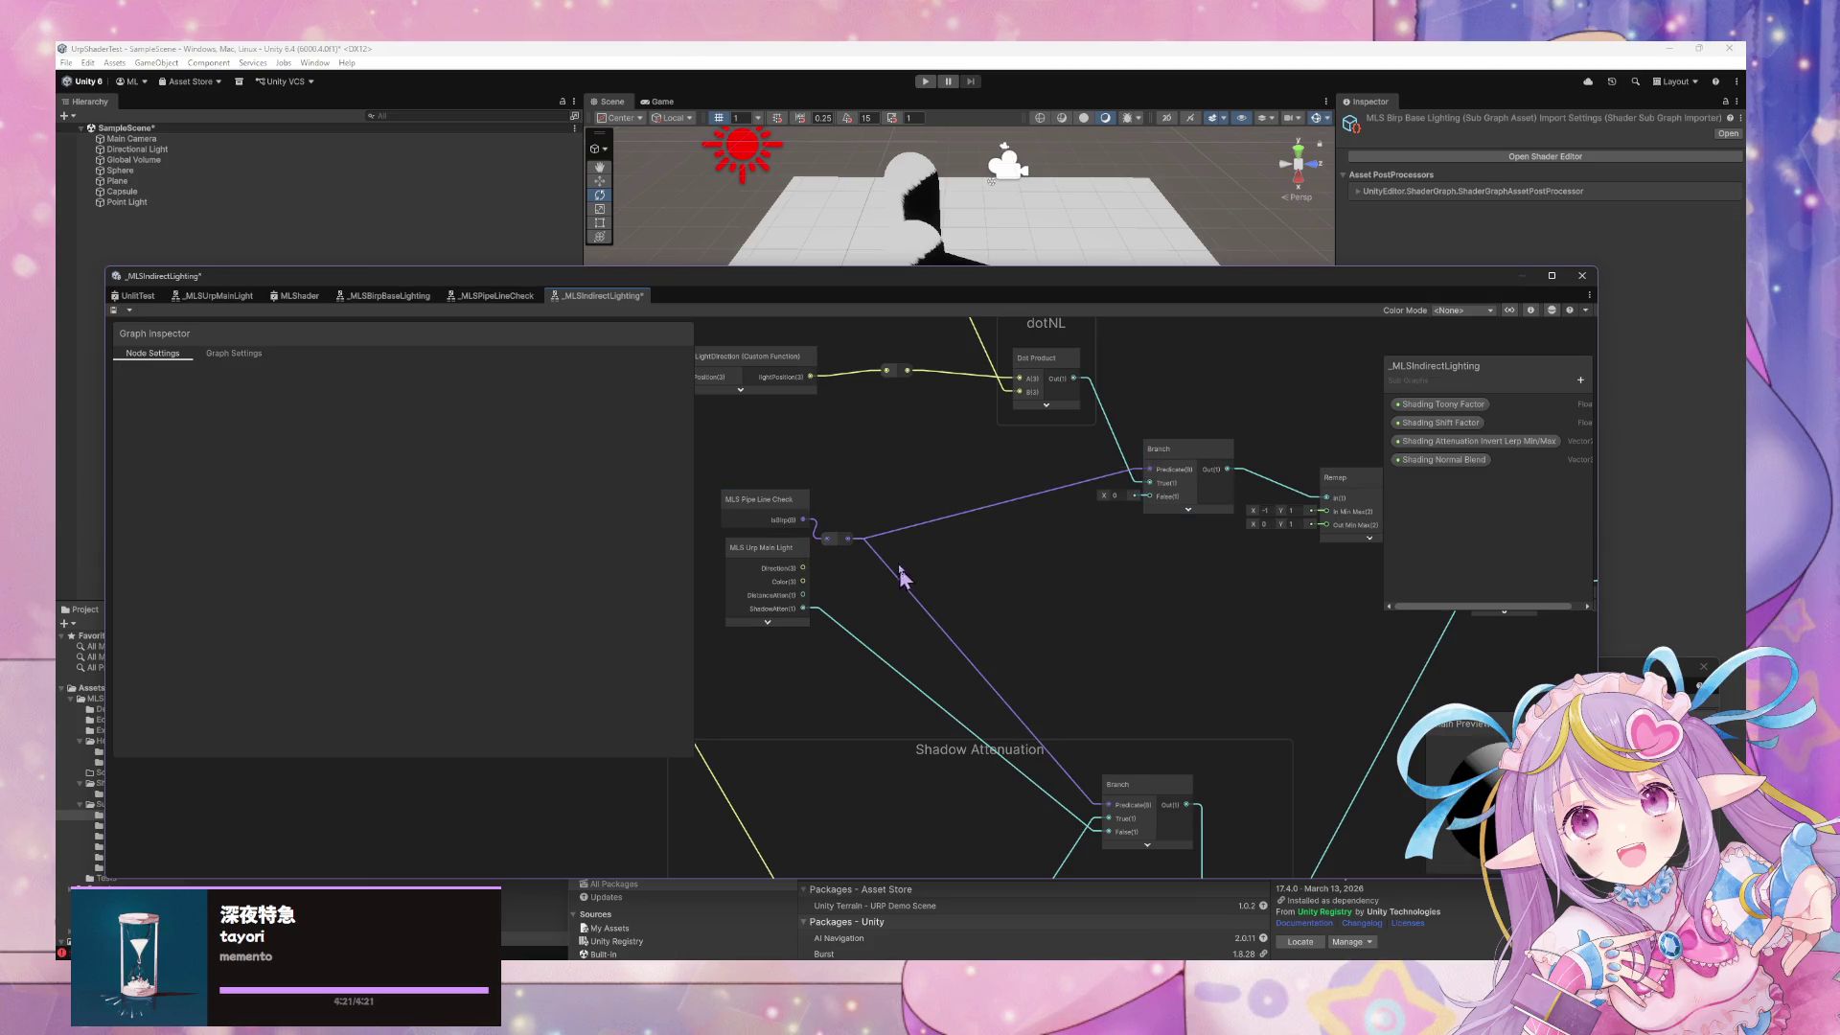
mouse_move(842, 538)
left_mouse_down()
mouse_move(905, 535)
mouse_move(890, 533)
left_mouse_up()
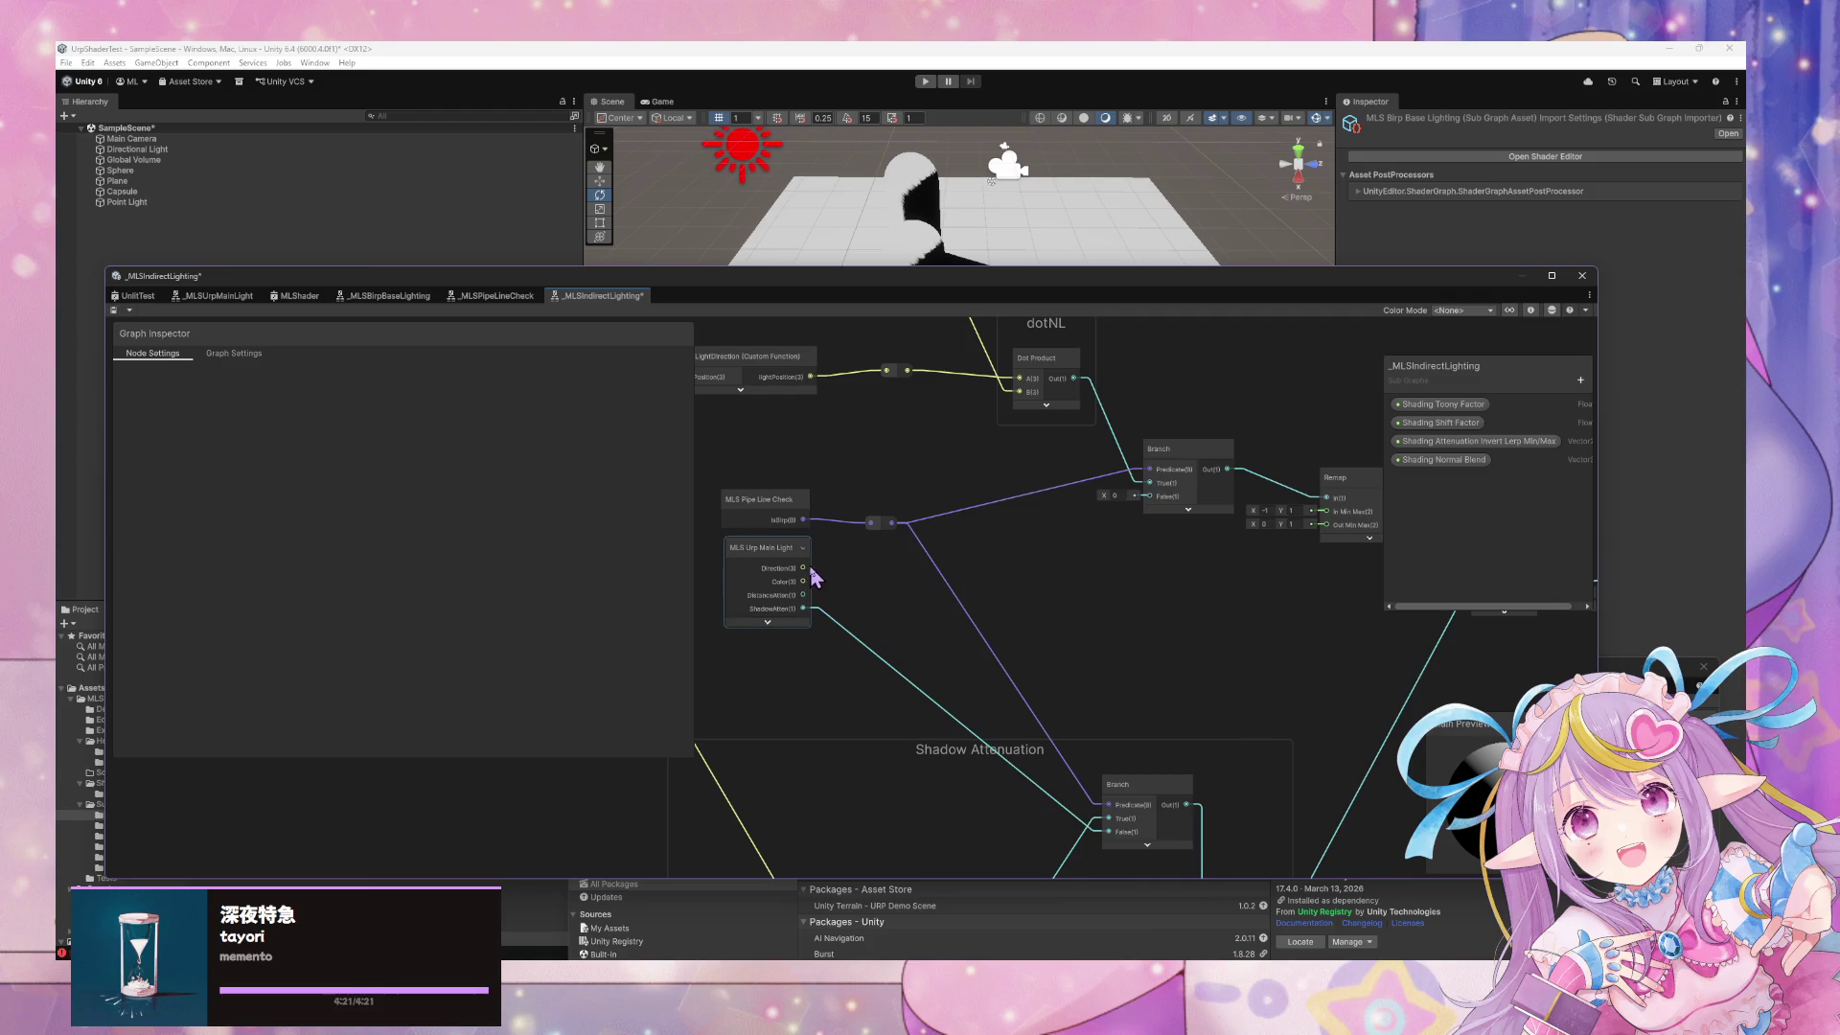
mouse_move(804, 568)
left_mouse_down()
mouse_move(937, 556)
mouse_move(1150, 496)
left_mouse_up()
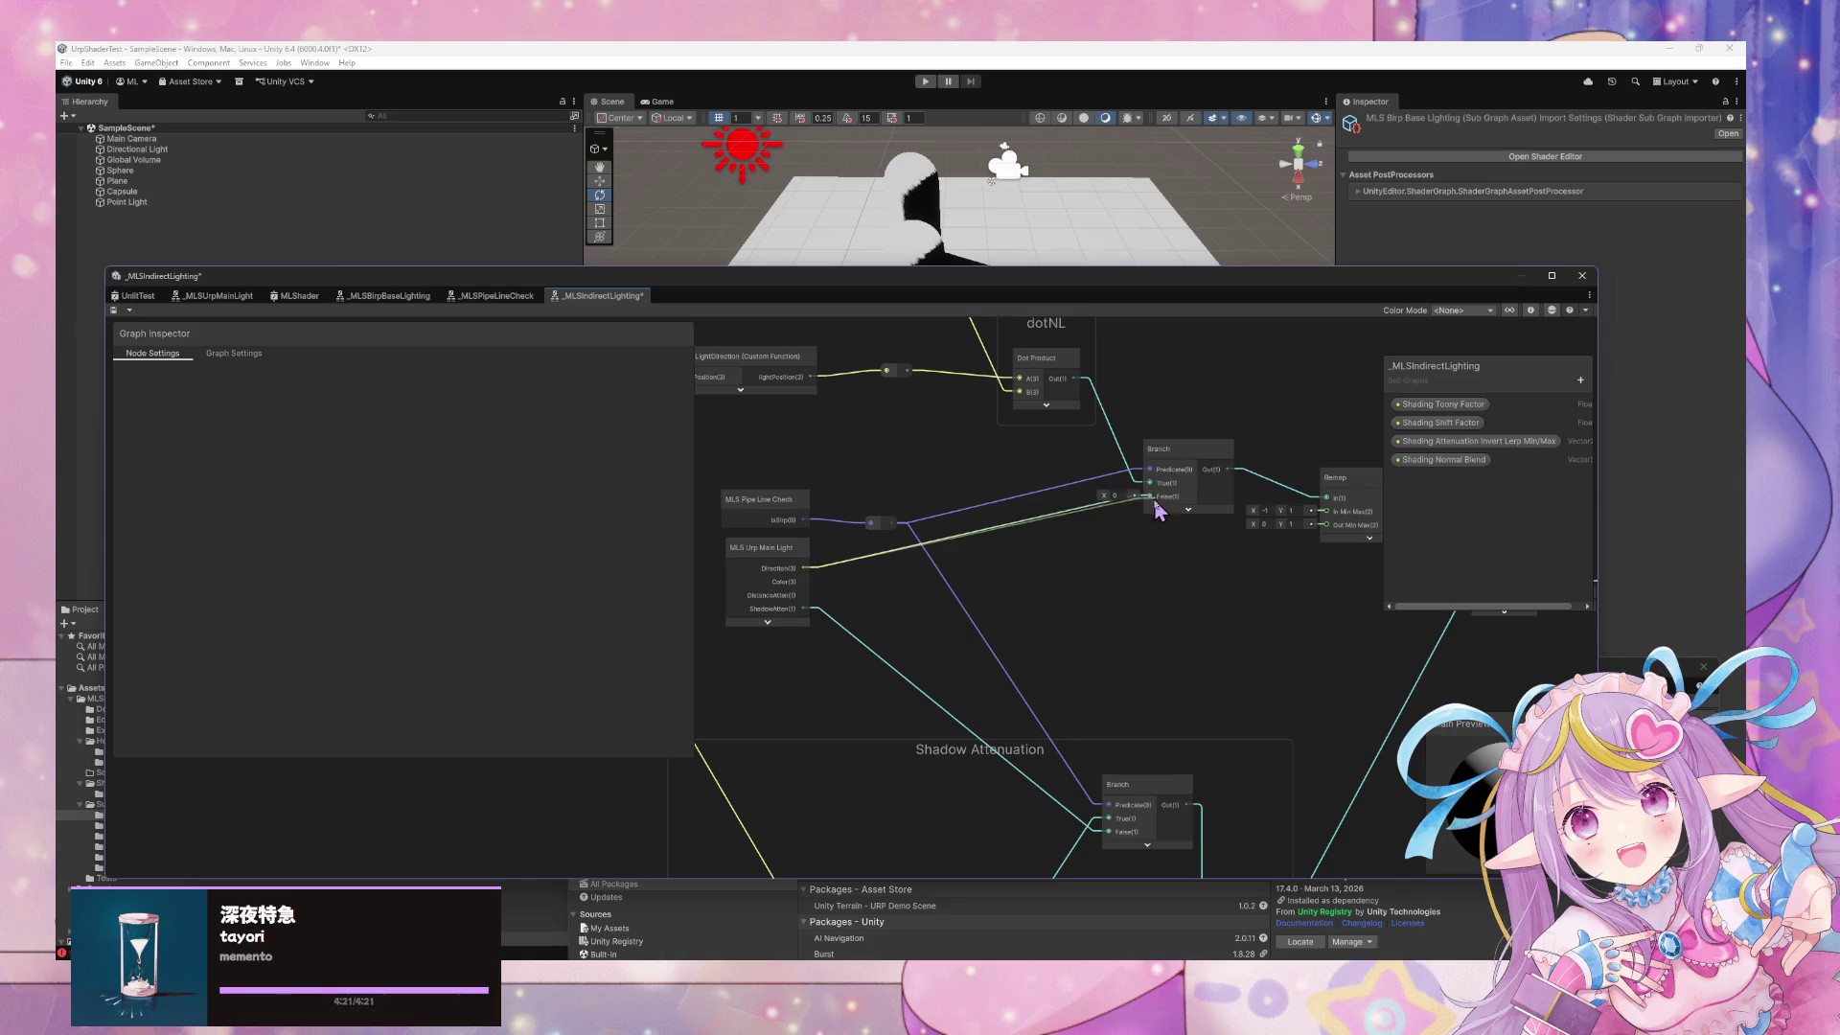
scroll(1039, 562, "down", 5)
scroll(1129, 582, "up", 6)
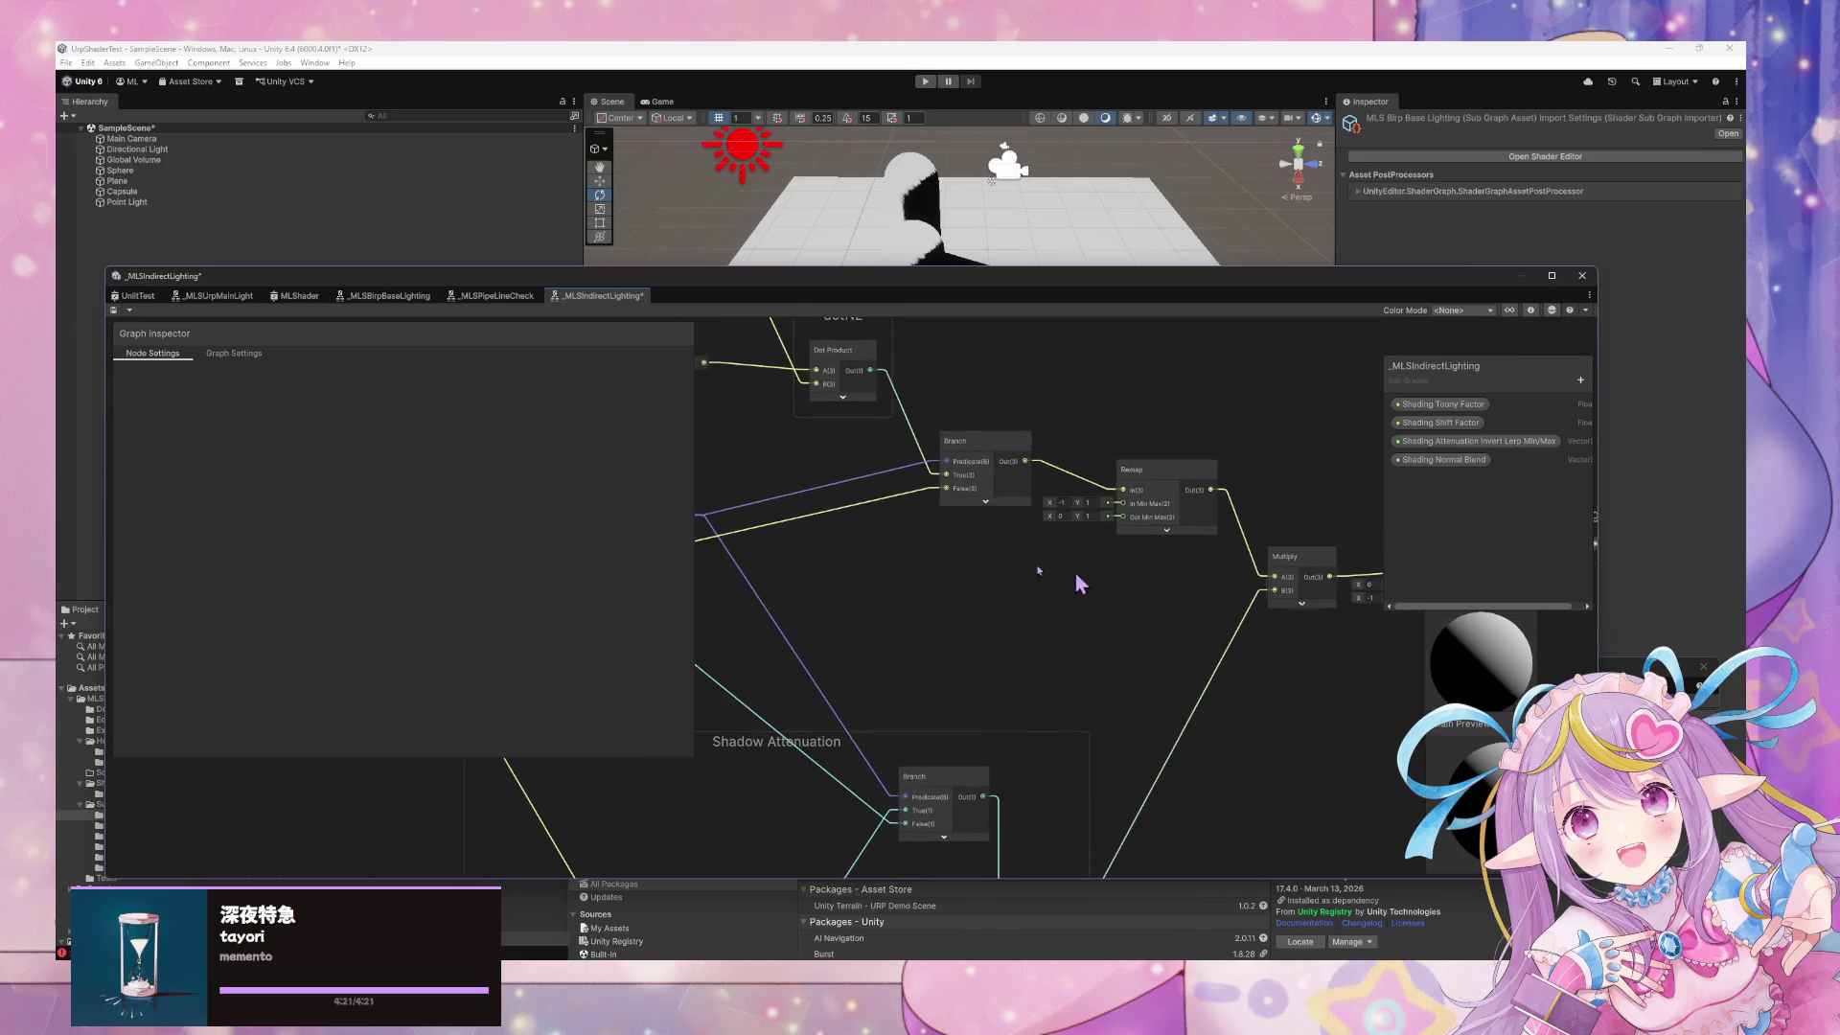
scroll(1092, 578, "down", 5)
scroll(1137, 584, "up", 2)
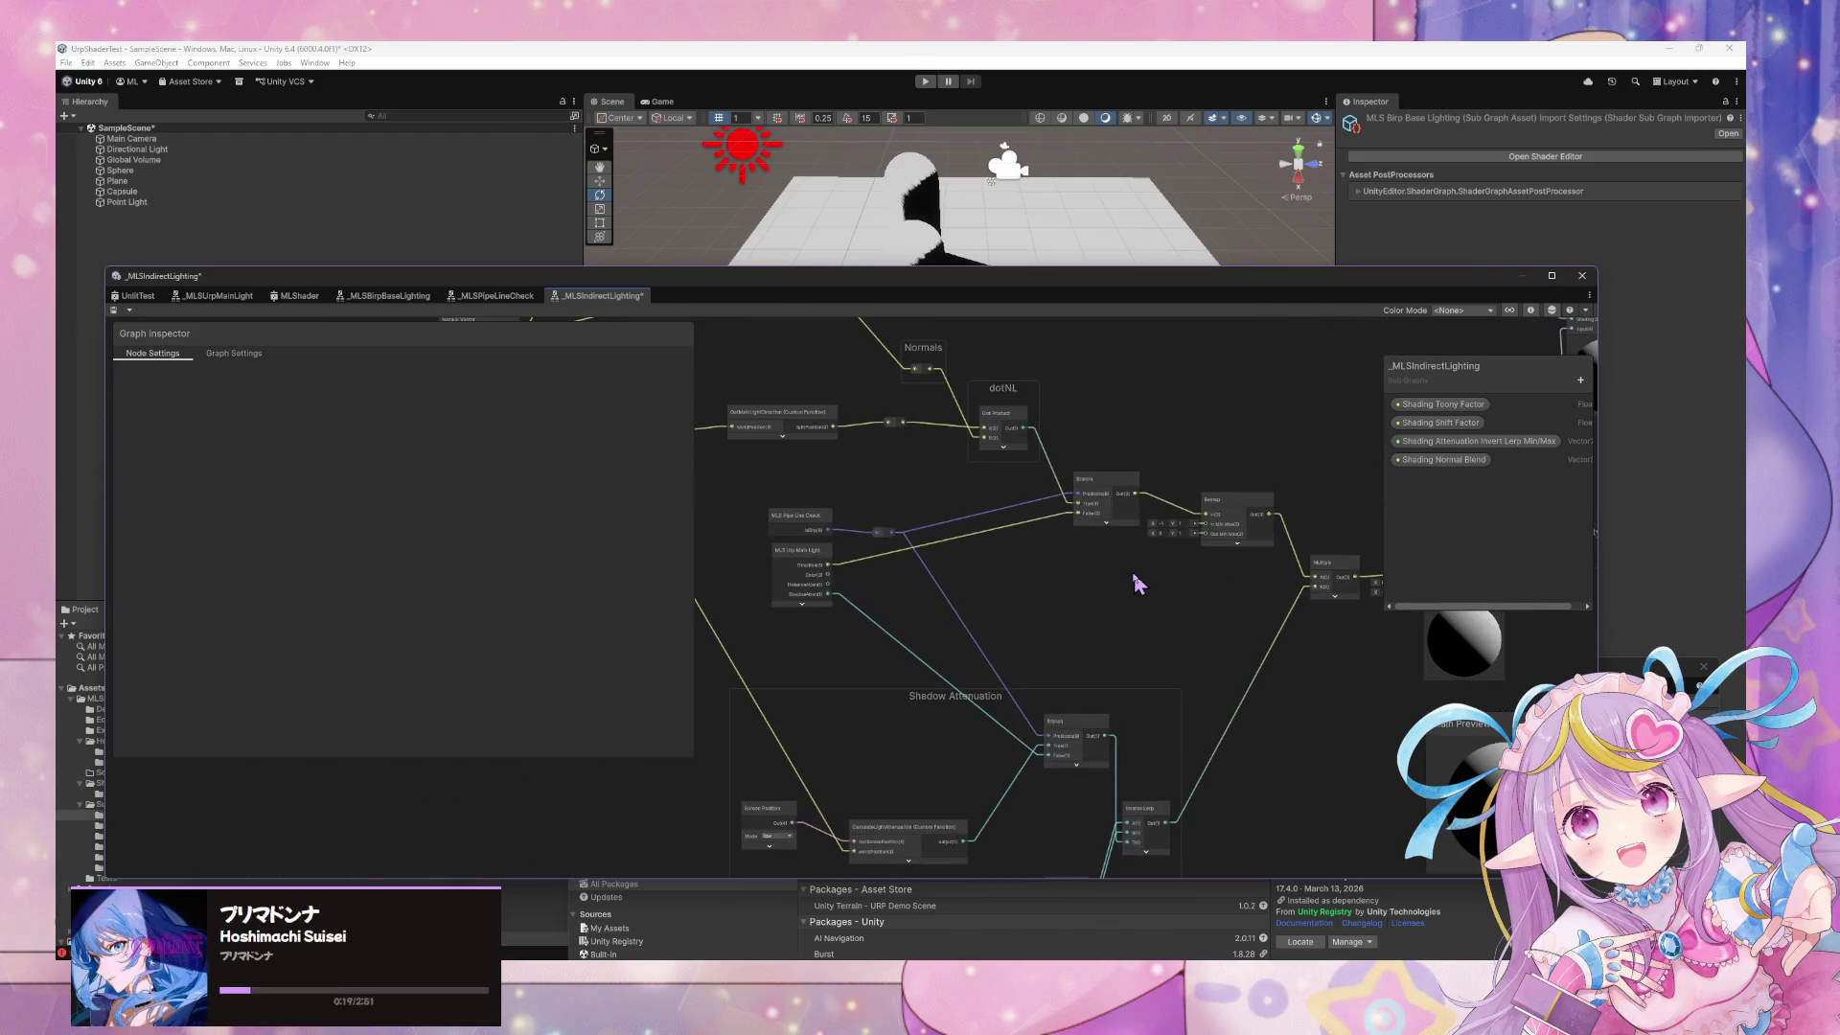
Save the indirect lighting subgraph and move the graph window aside to reveal the scene
left_click(113, 309)
mouse_move(874, 285)
left_mouse_down()
mouse_move(1220, 579)
mouse_move(1251, 576)
left_mouse_up()
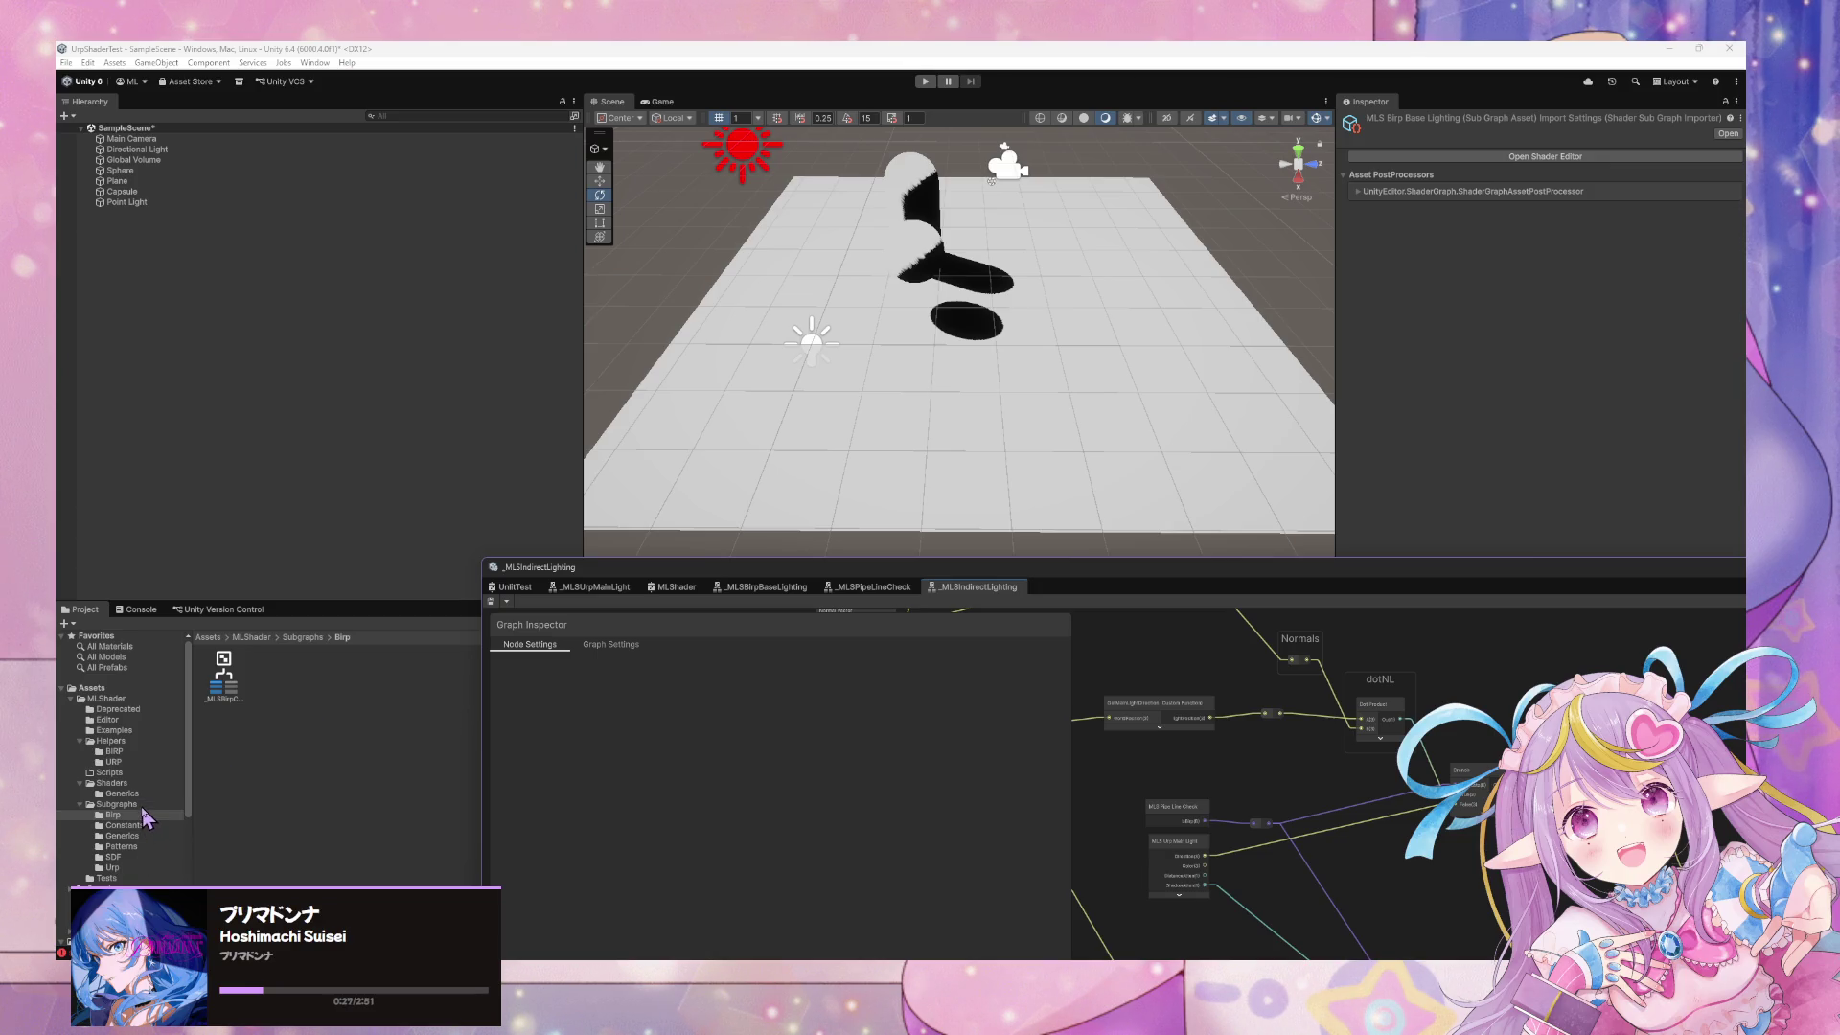
left_click(143, 733)
left_click(221, 689)
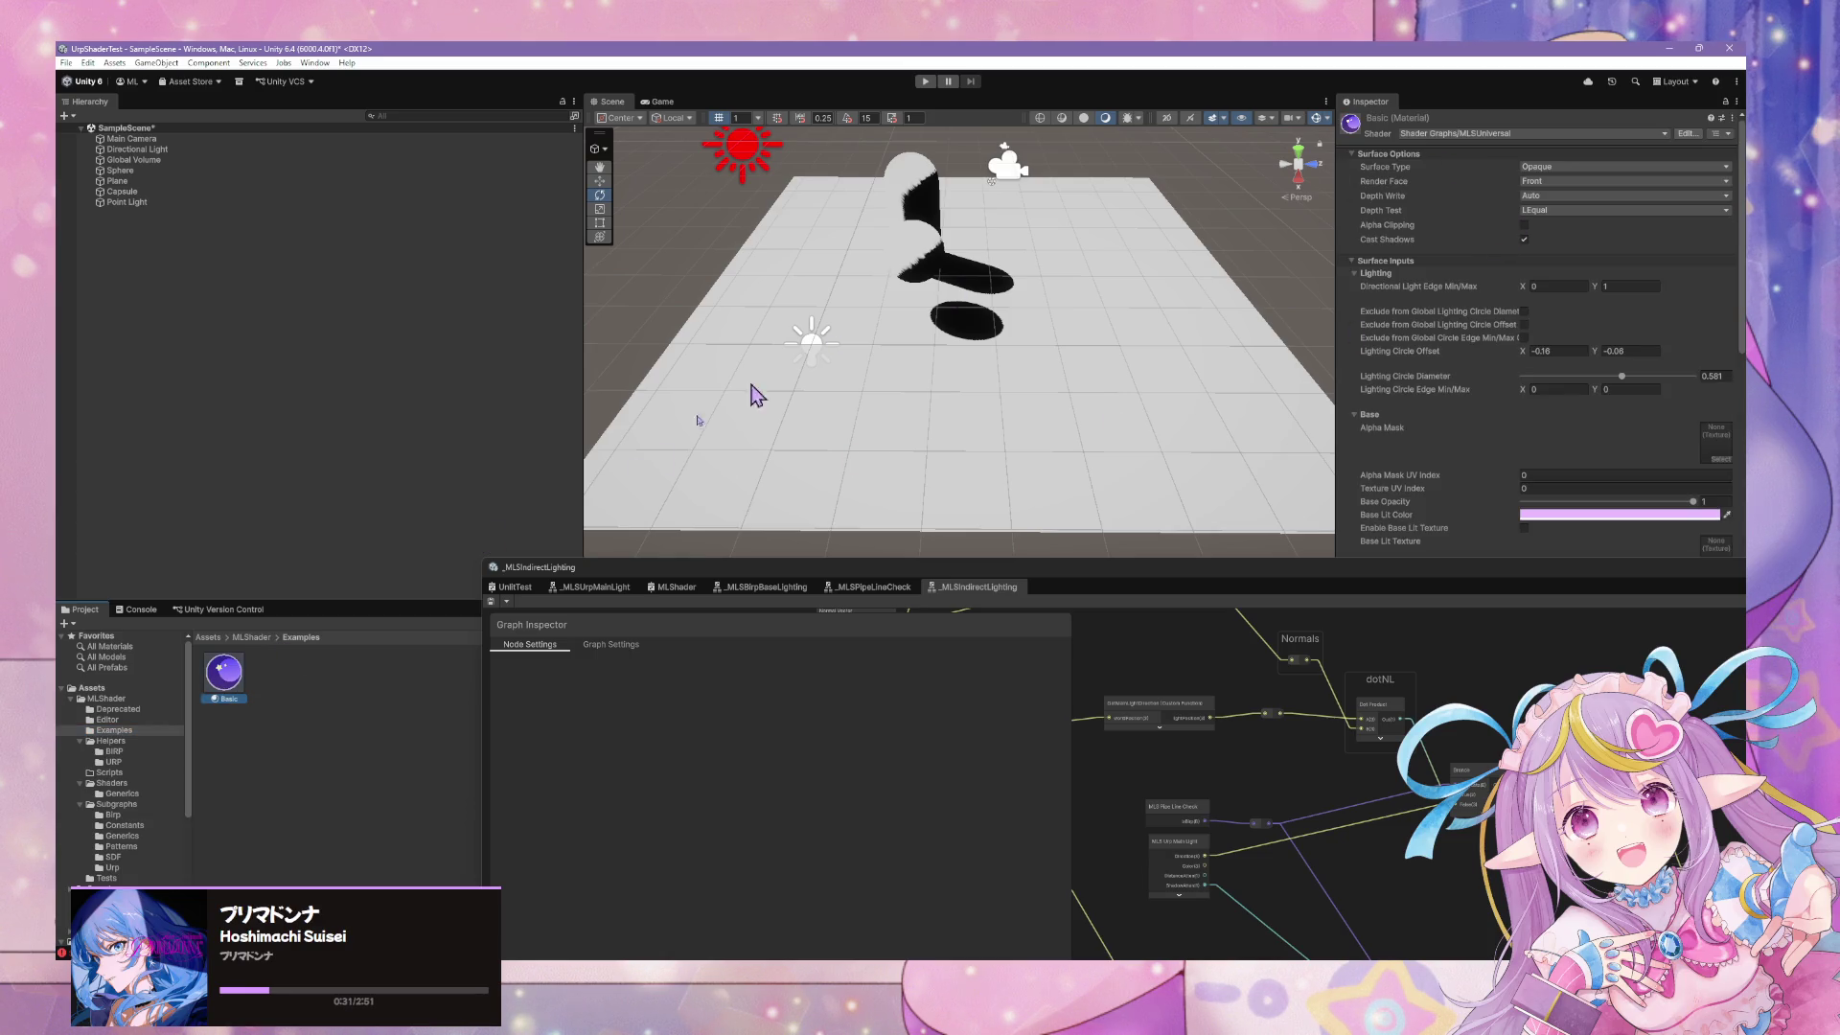
Apply the purple MLSShader test material from Assets/MLShader/Tests to the ground plane
left_click(115, 877)
left_click(237, 686)
mouse_move(237, 686)
left_mouse_down()
mouse_move(872, 341)
mouse_move(934, 234)
mouse_move(911, 201)
left_mouse_up()
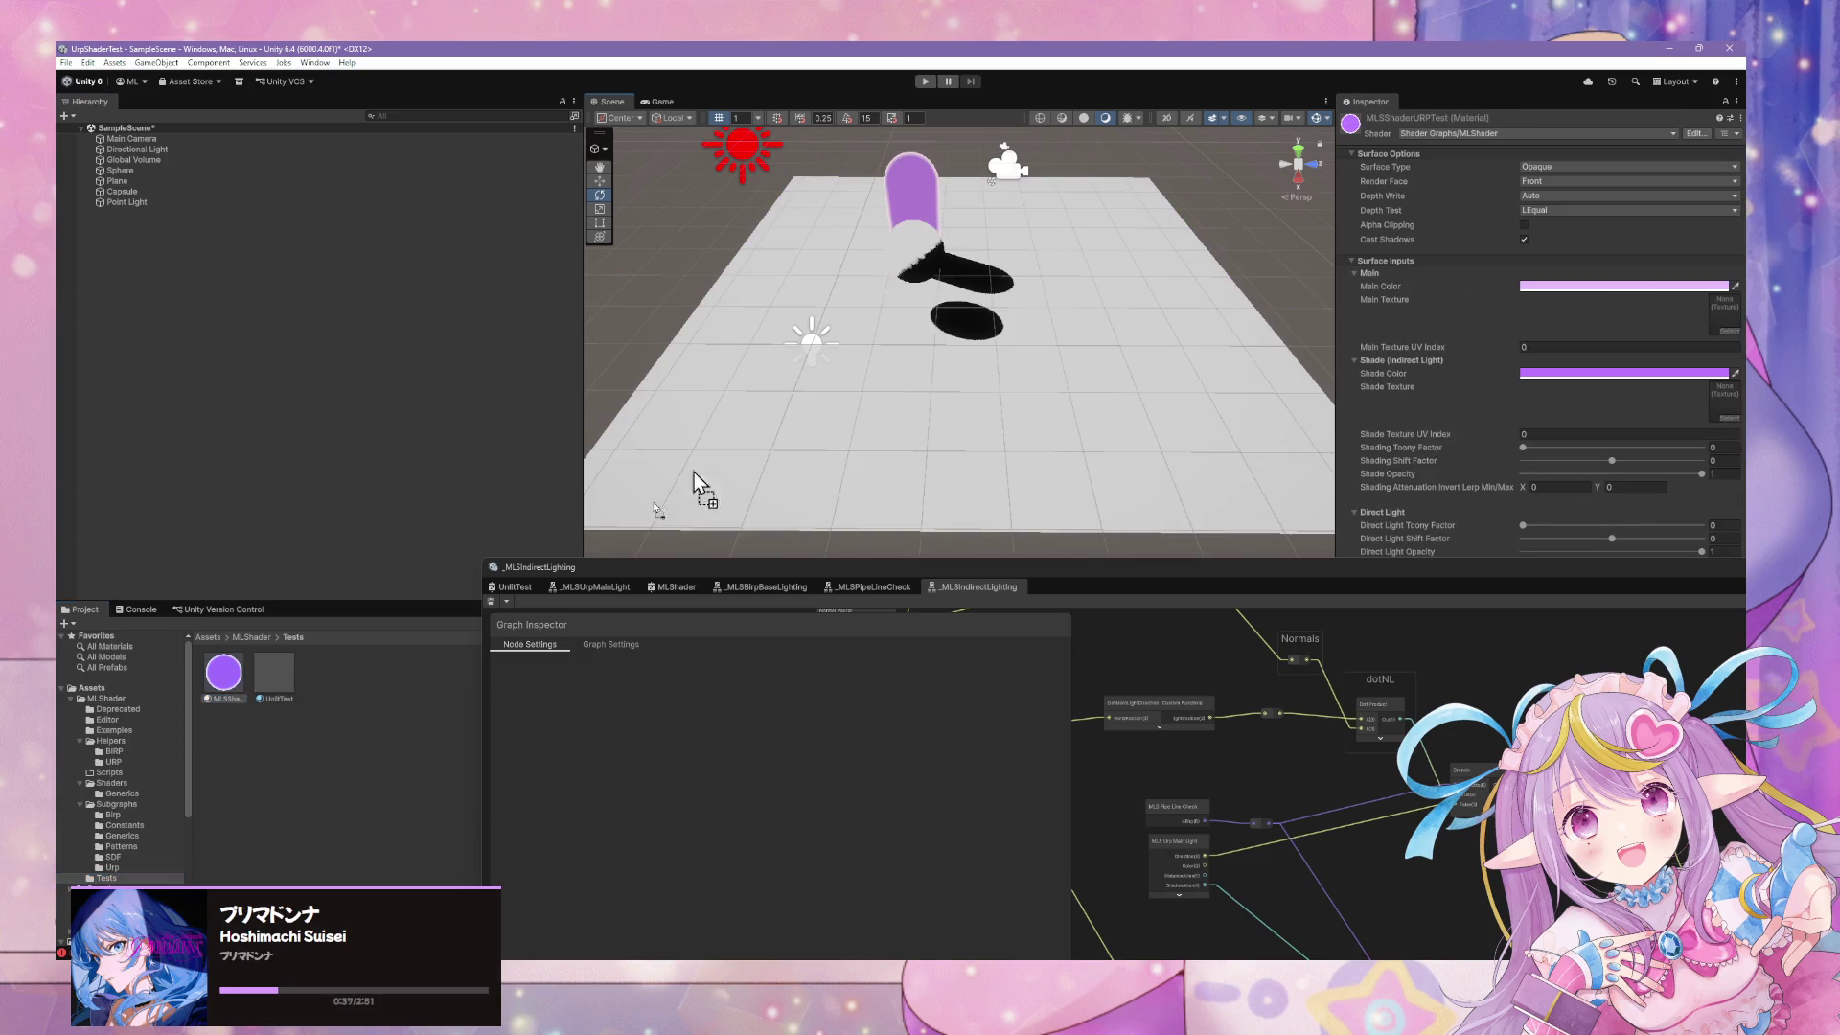
left_click_drag(220, 682, 905, 438)
mouse_move(304, 636)
left_mouse_down()
mouse_move(959, 278)
mouse_move(944, 217)
mouse_move(1223, 327)
mouse_move(979, 354)
left_mouse_up()
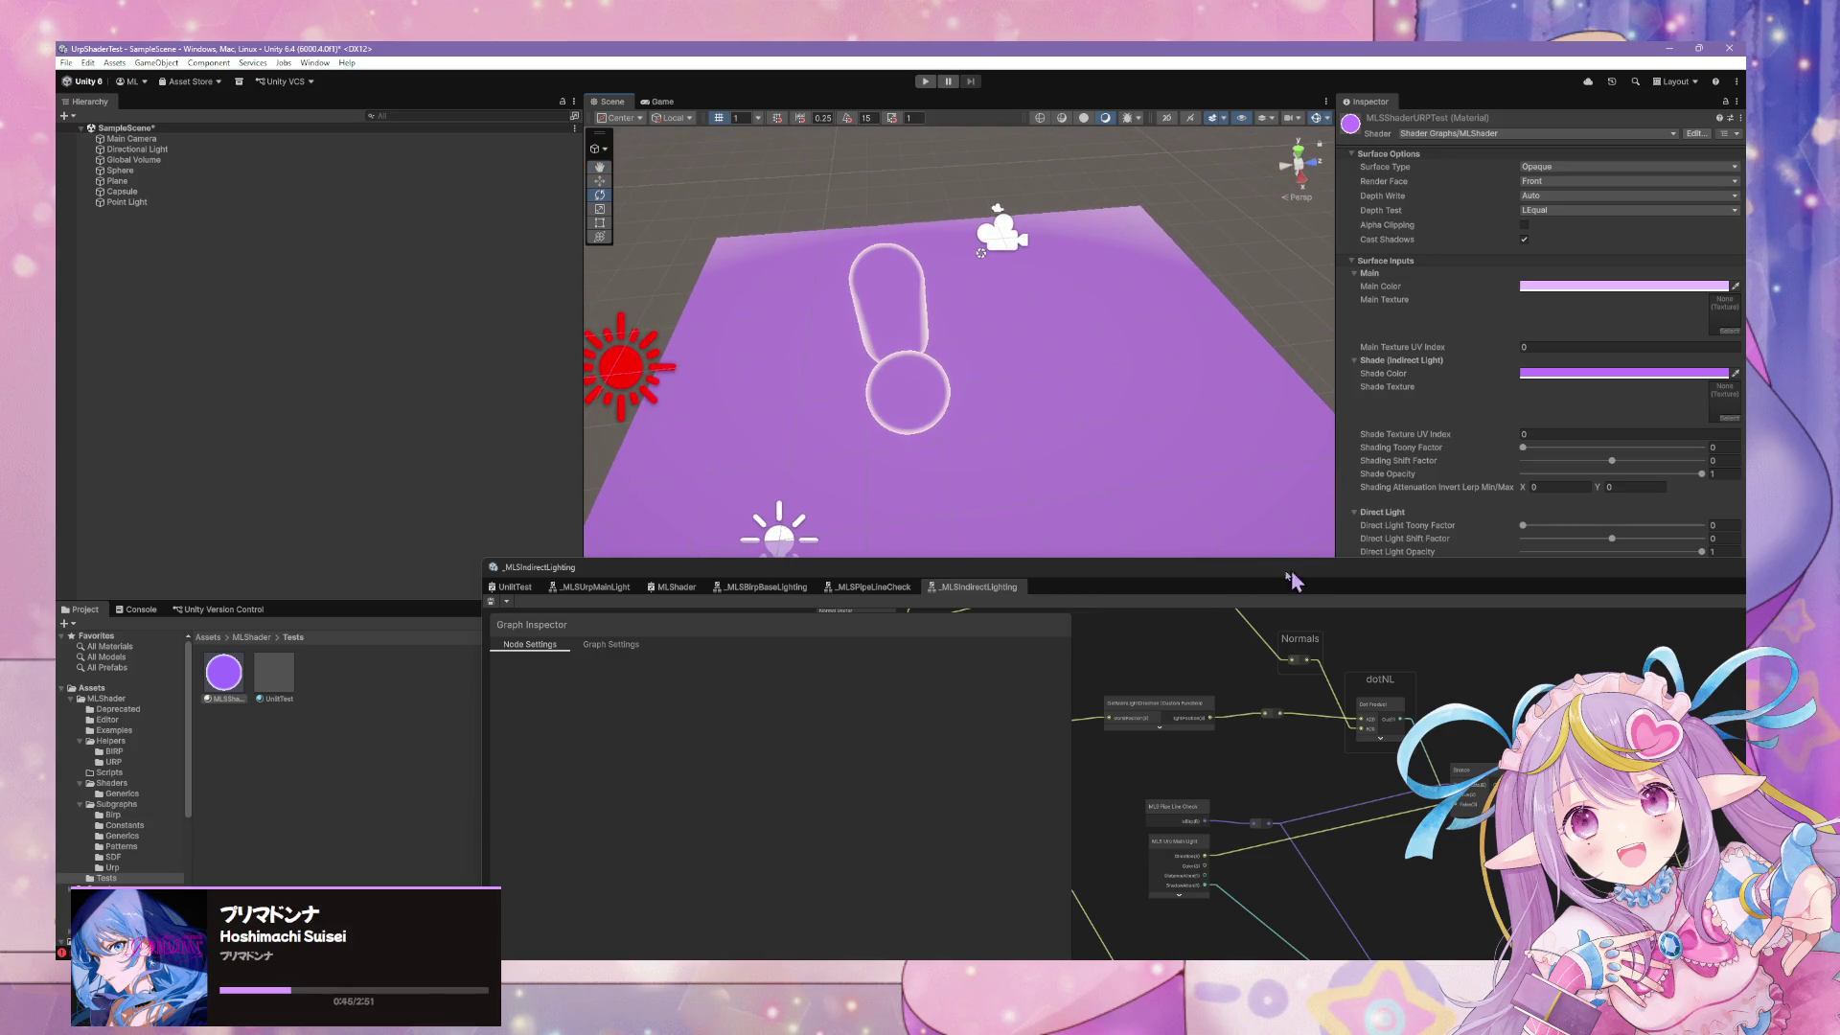
left_click(1128, 573)
mouse_move(1048, 578)
left_mouse_down()
mouse_move(947, 479)
mouse_move(934, 318)
left_mouse_up()
scroll(1155, 671, "up", 1)
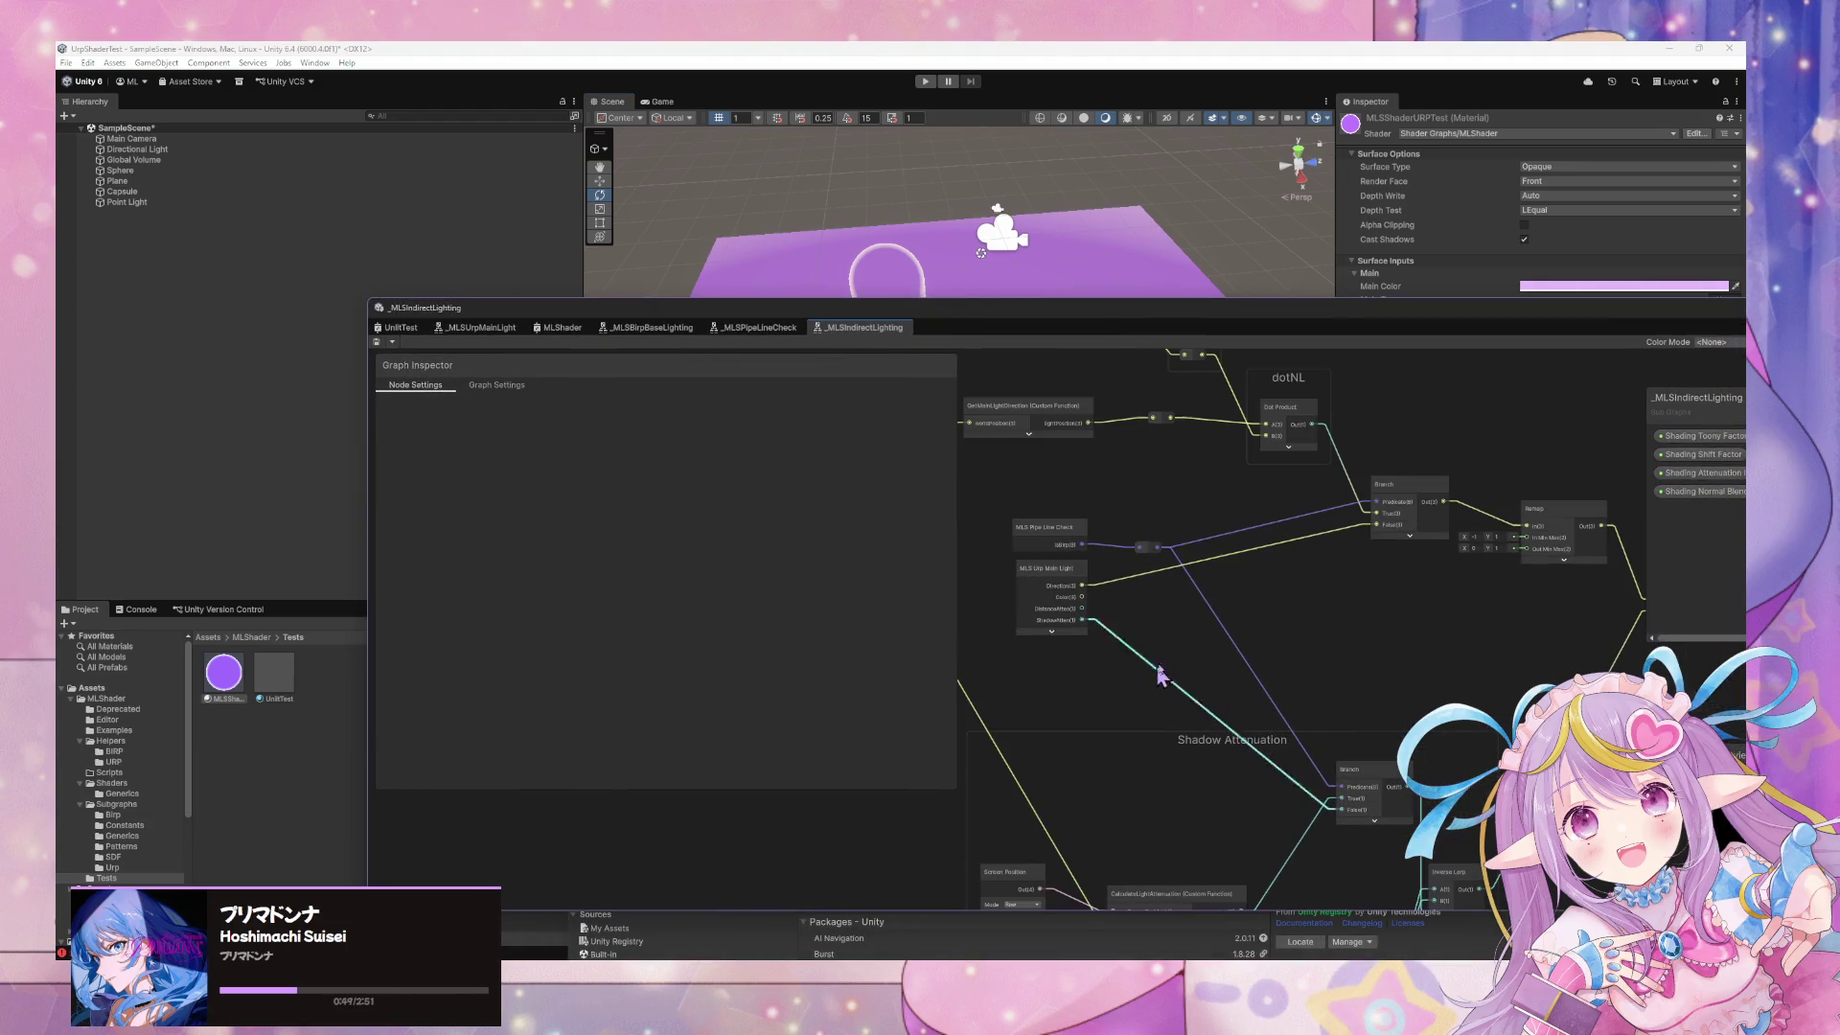
left_click(476, 328)
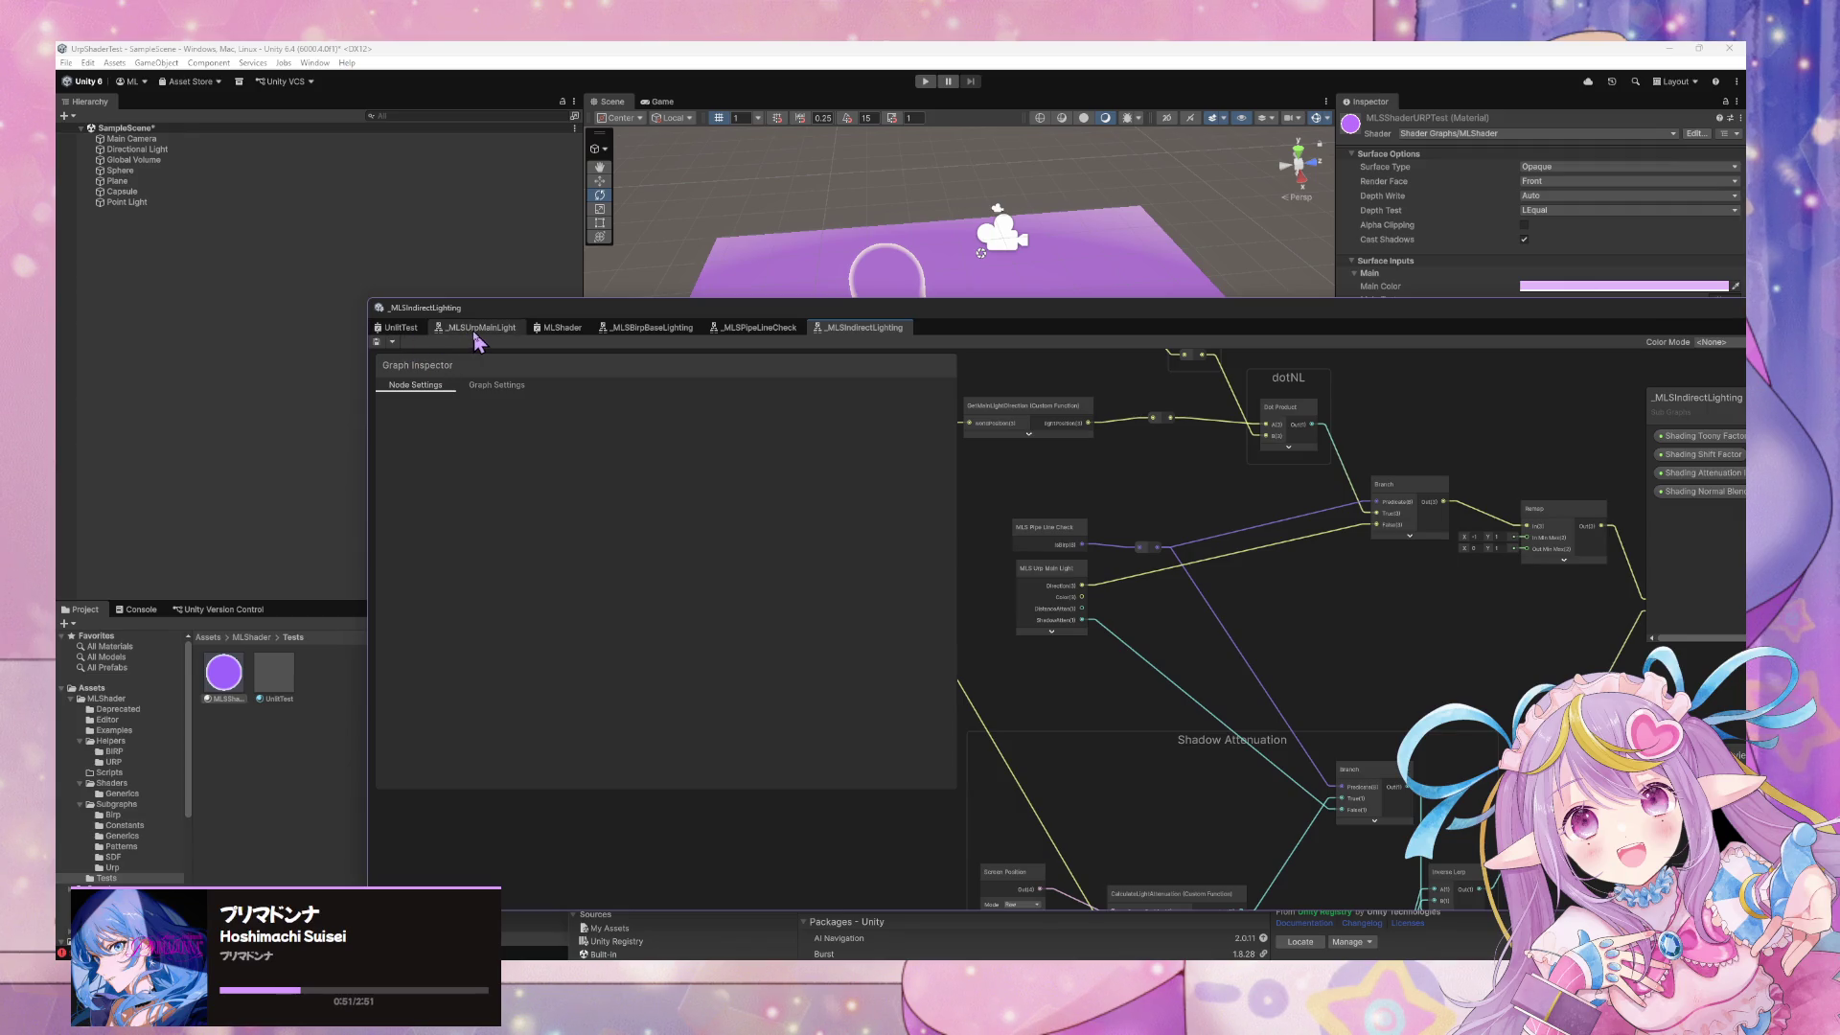
left_click(565, 328)
left_click_drag(1351, 635, 936, 566)
scroll(1138, 562, "down", 3)
mouse_move(1138, 562)
left_mouse_down()
mouse_move(1405, 595)
mouse_move(1393, 648)
mouse_move(1130, 637)
left_mouse_up()
scroll(1380, 642, "up", 3)
scroll(1124, 610, "down", 3)
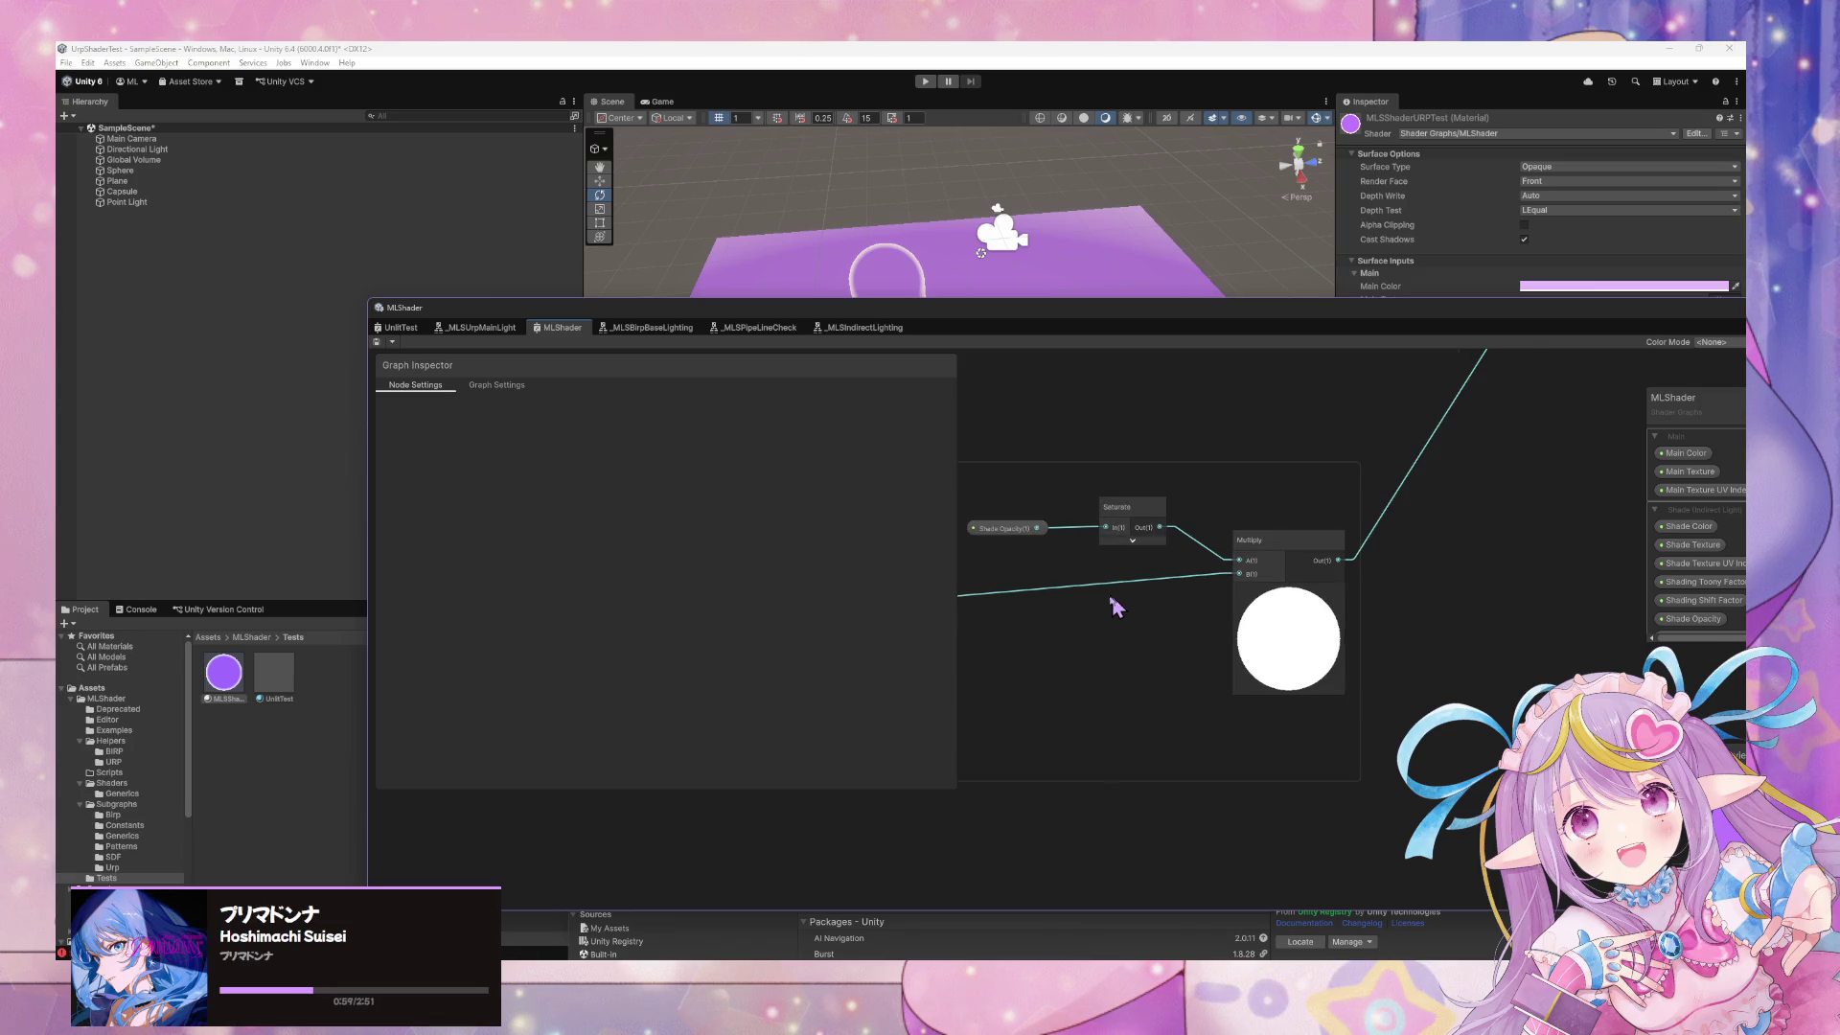
scroll(1120, 604, "up", 2)
left_click_drag(1163, 331, 629, 630)
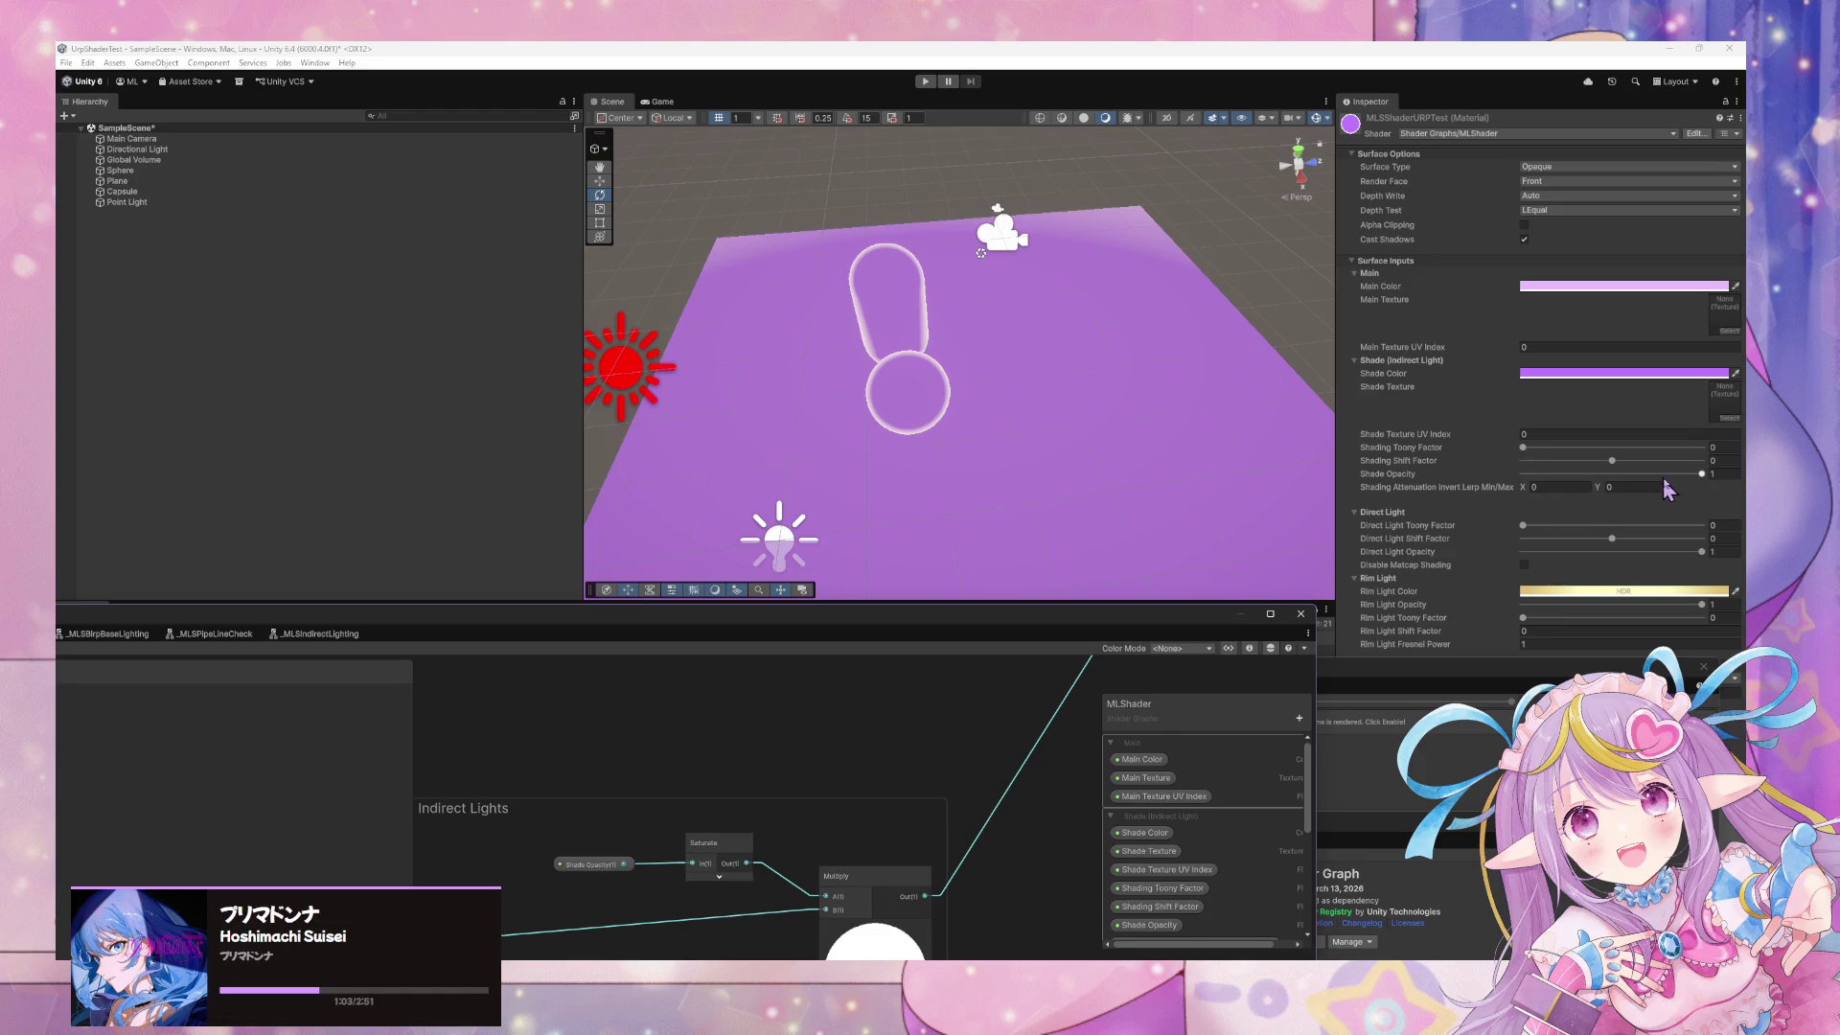
left_click(1702, 475)
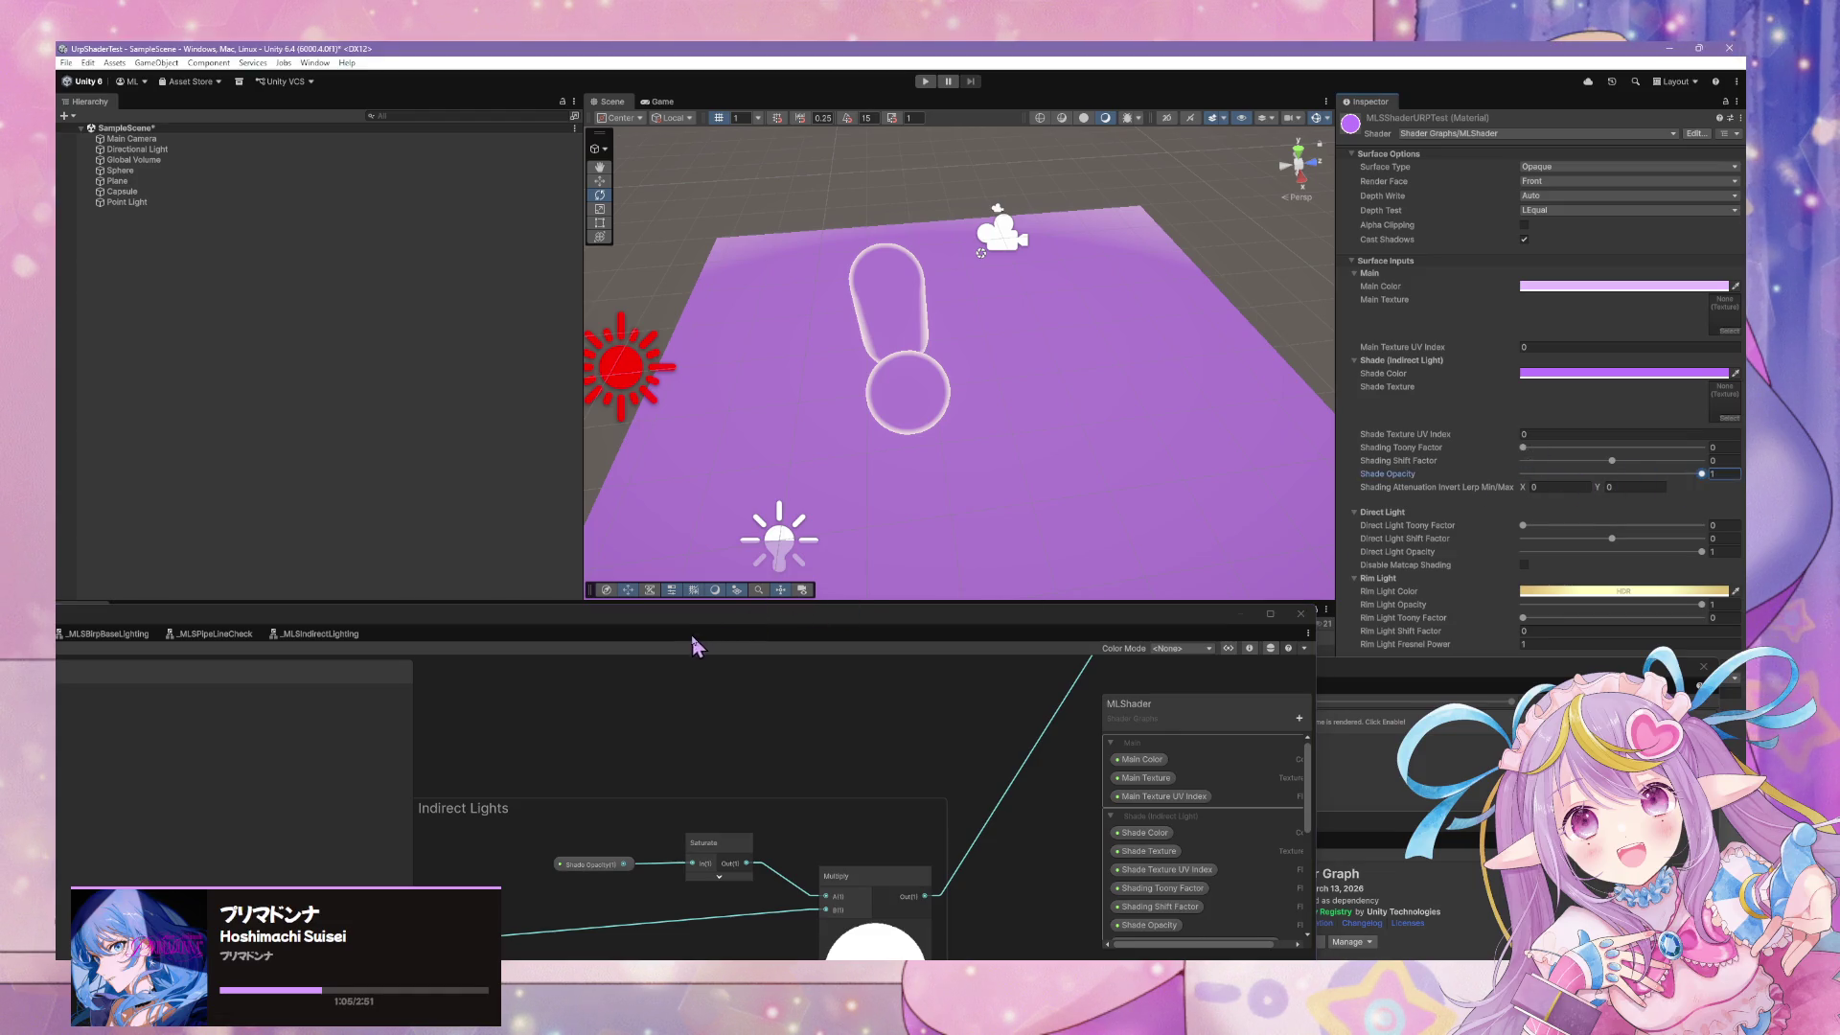
left_click(335, 512)
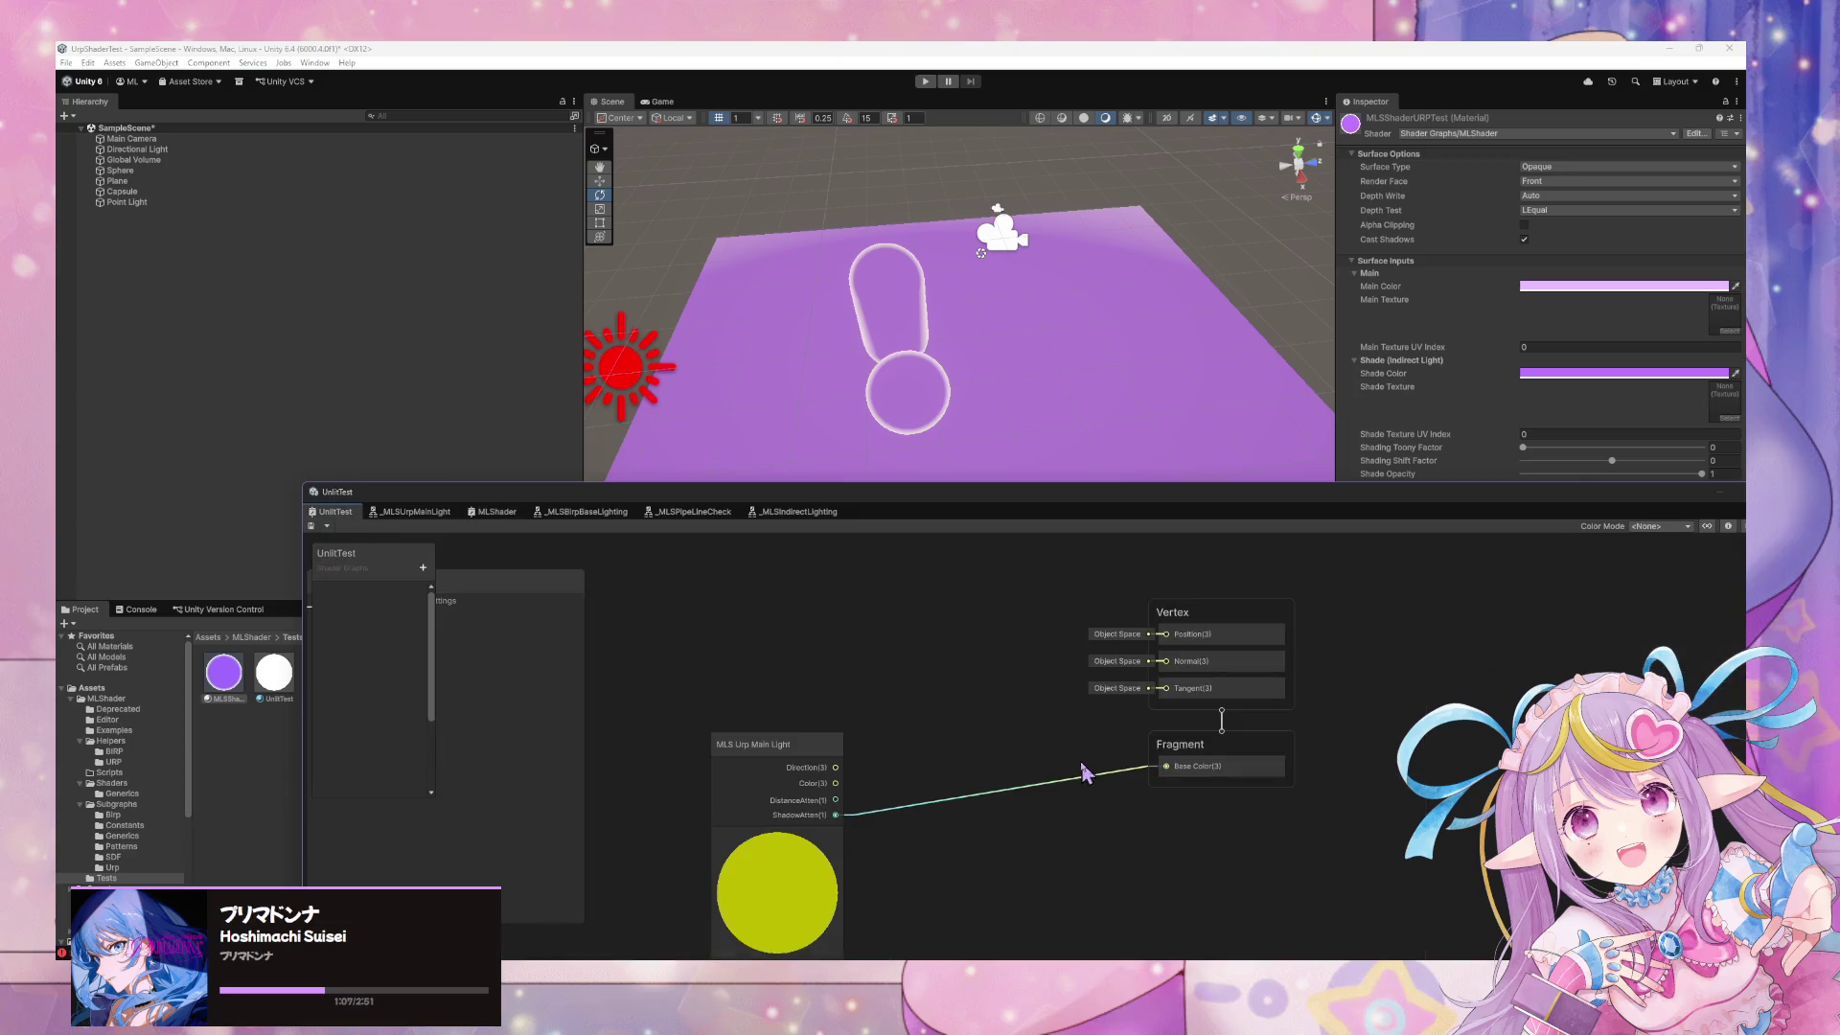
left_click(415, 512)
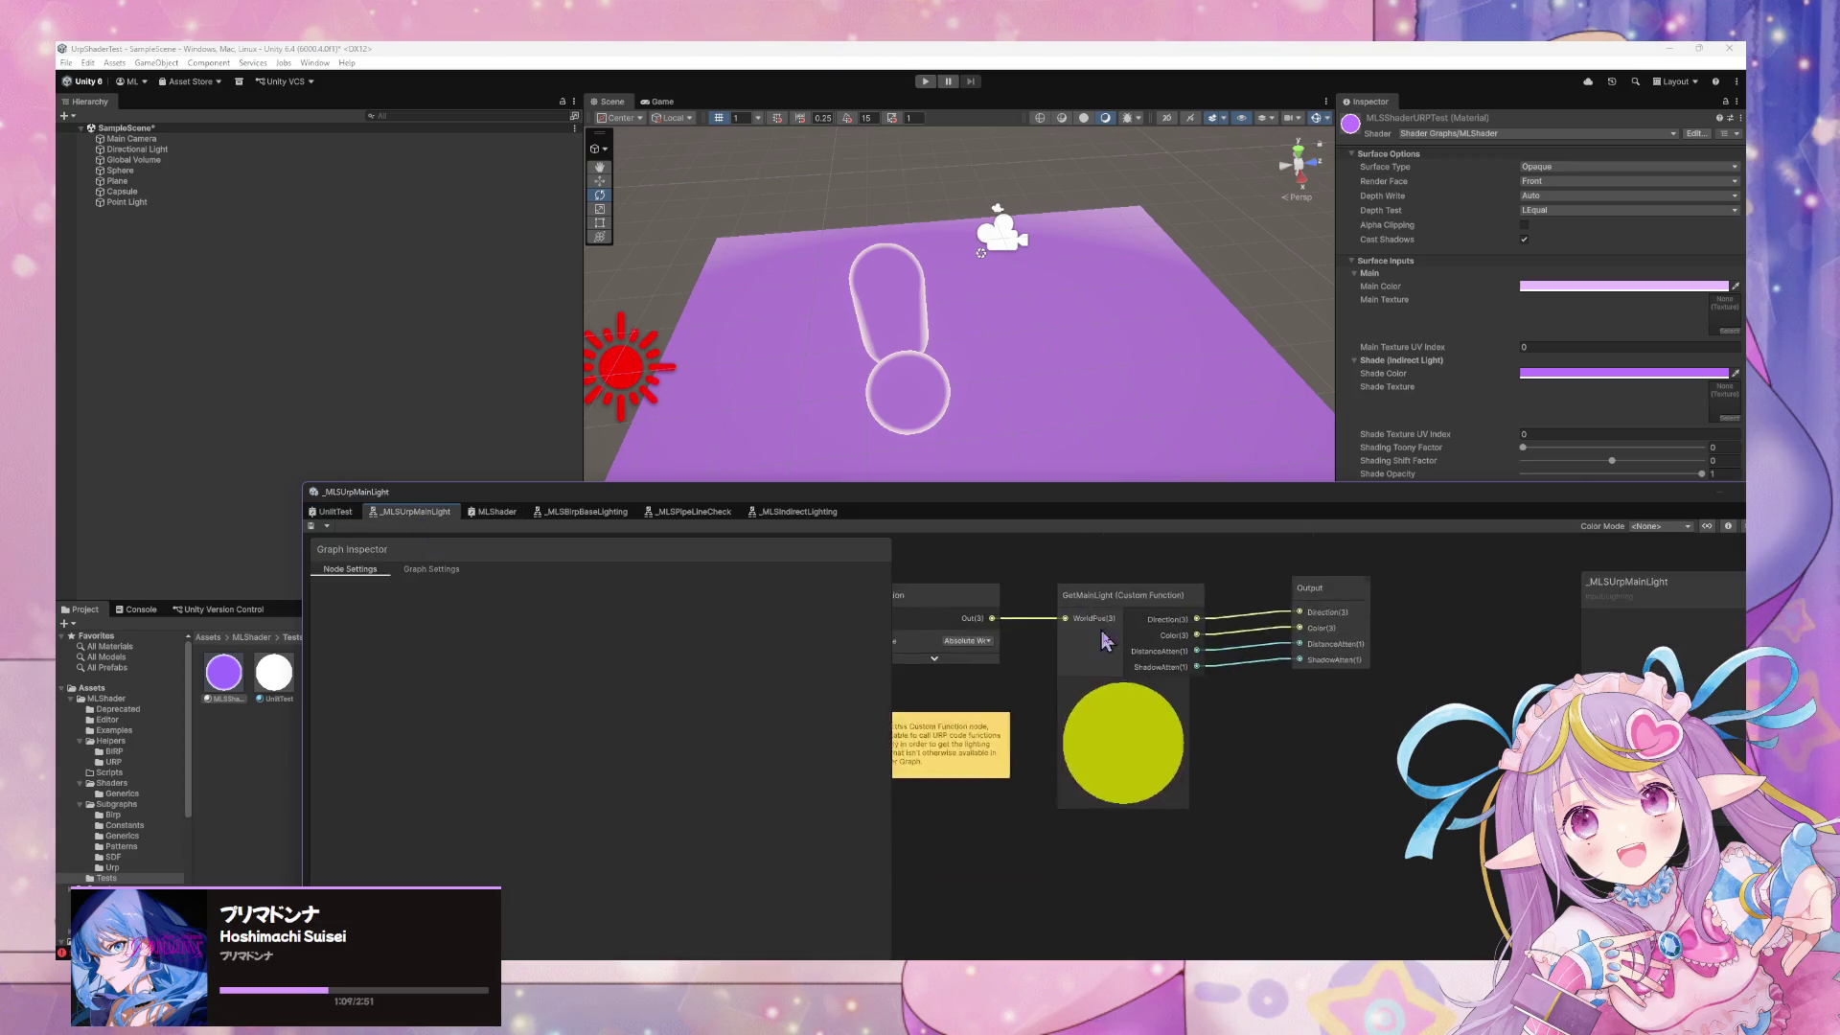
left_click(800, 511)
scroll(984, 716, "down", 2)
scroll(1304, 688, "up", 2)
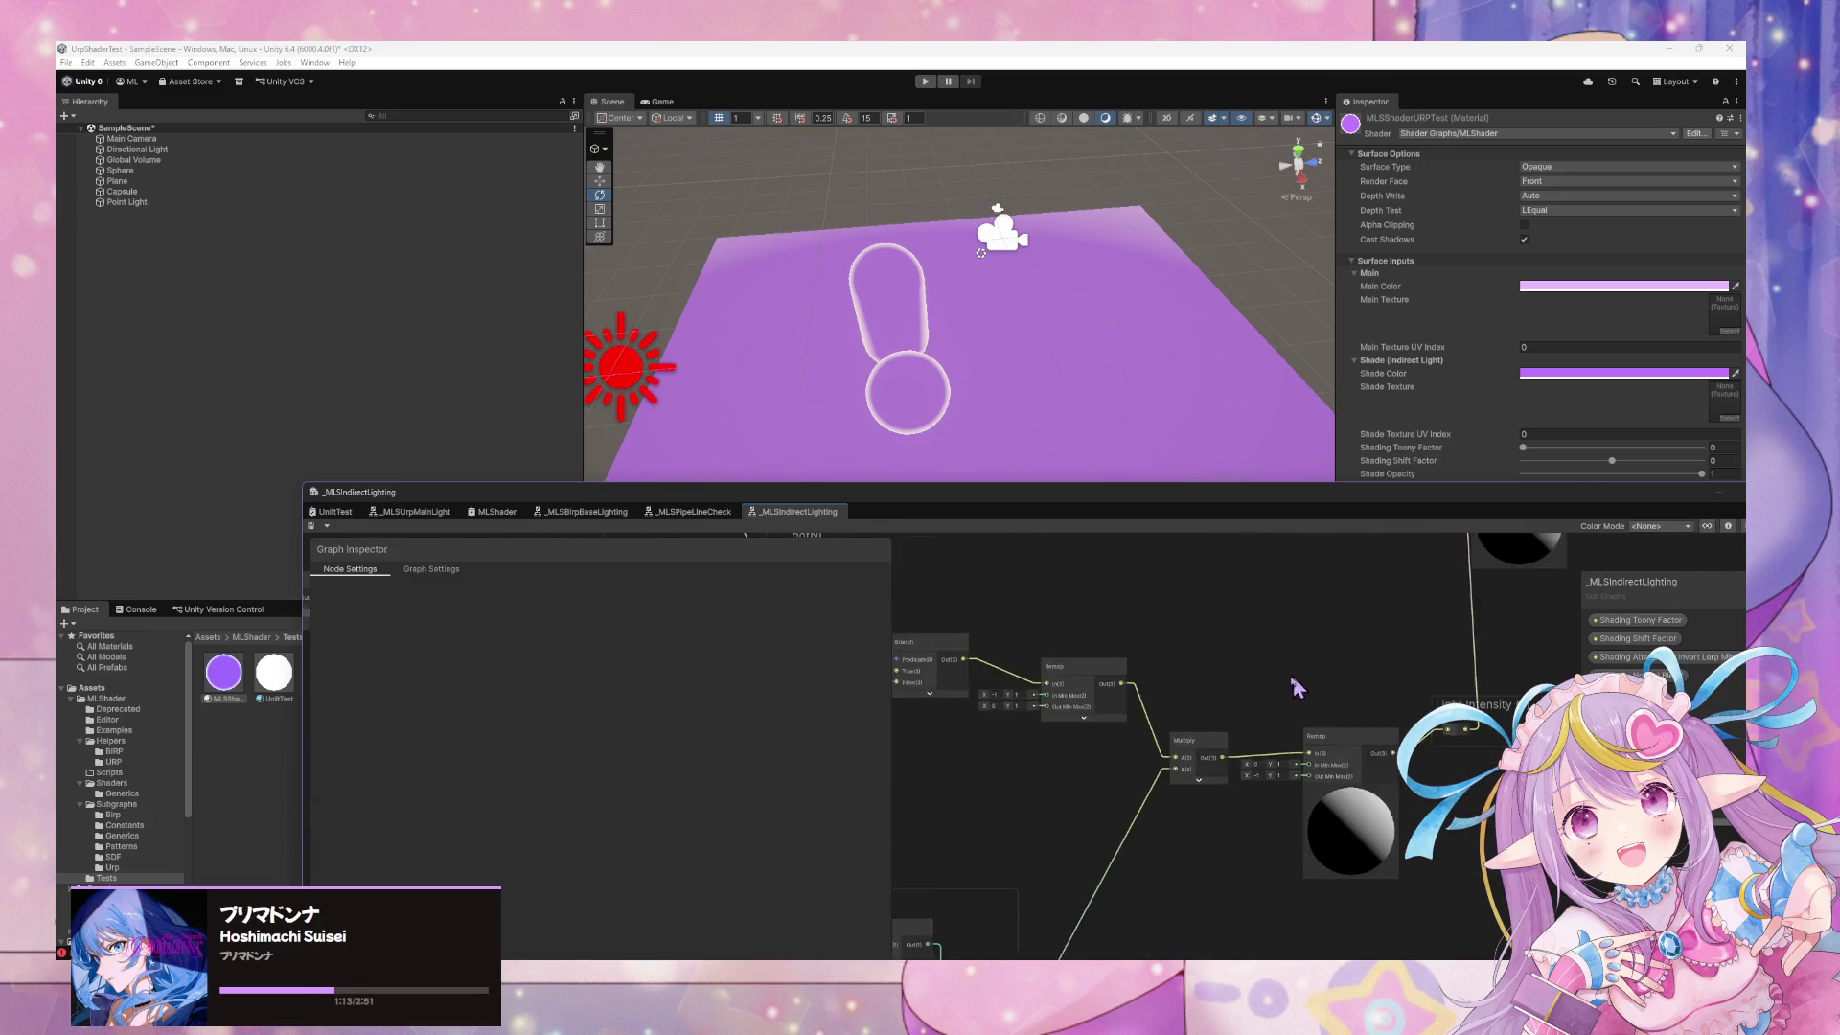
Wire the Dot Product output into the Branch and shift the Remap node up-left
scroll(1087, 838, "down", 3)
scroll(1199, 699, "up", 2)
scroll(1031, 707, "down", 2)
scroll(1284, 692, "up", 2)
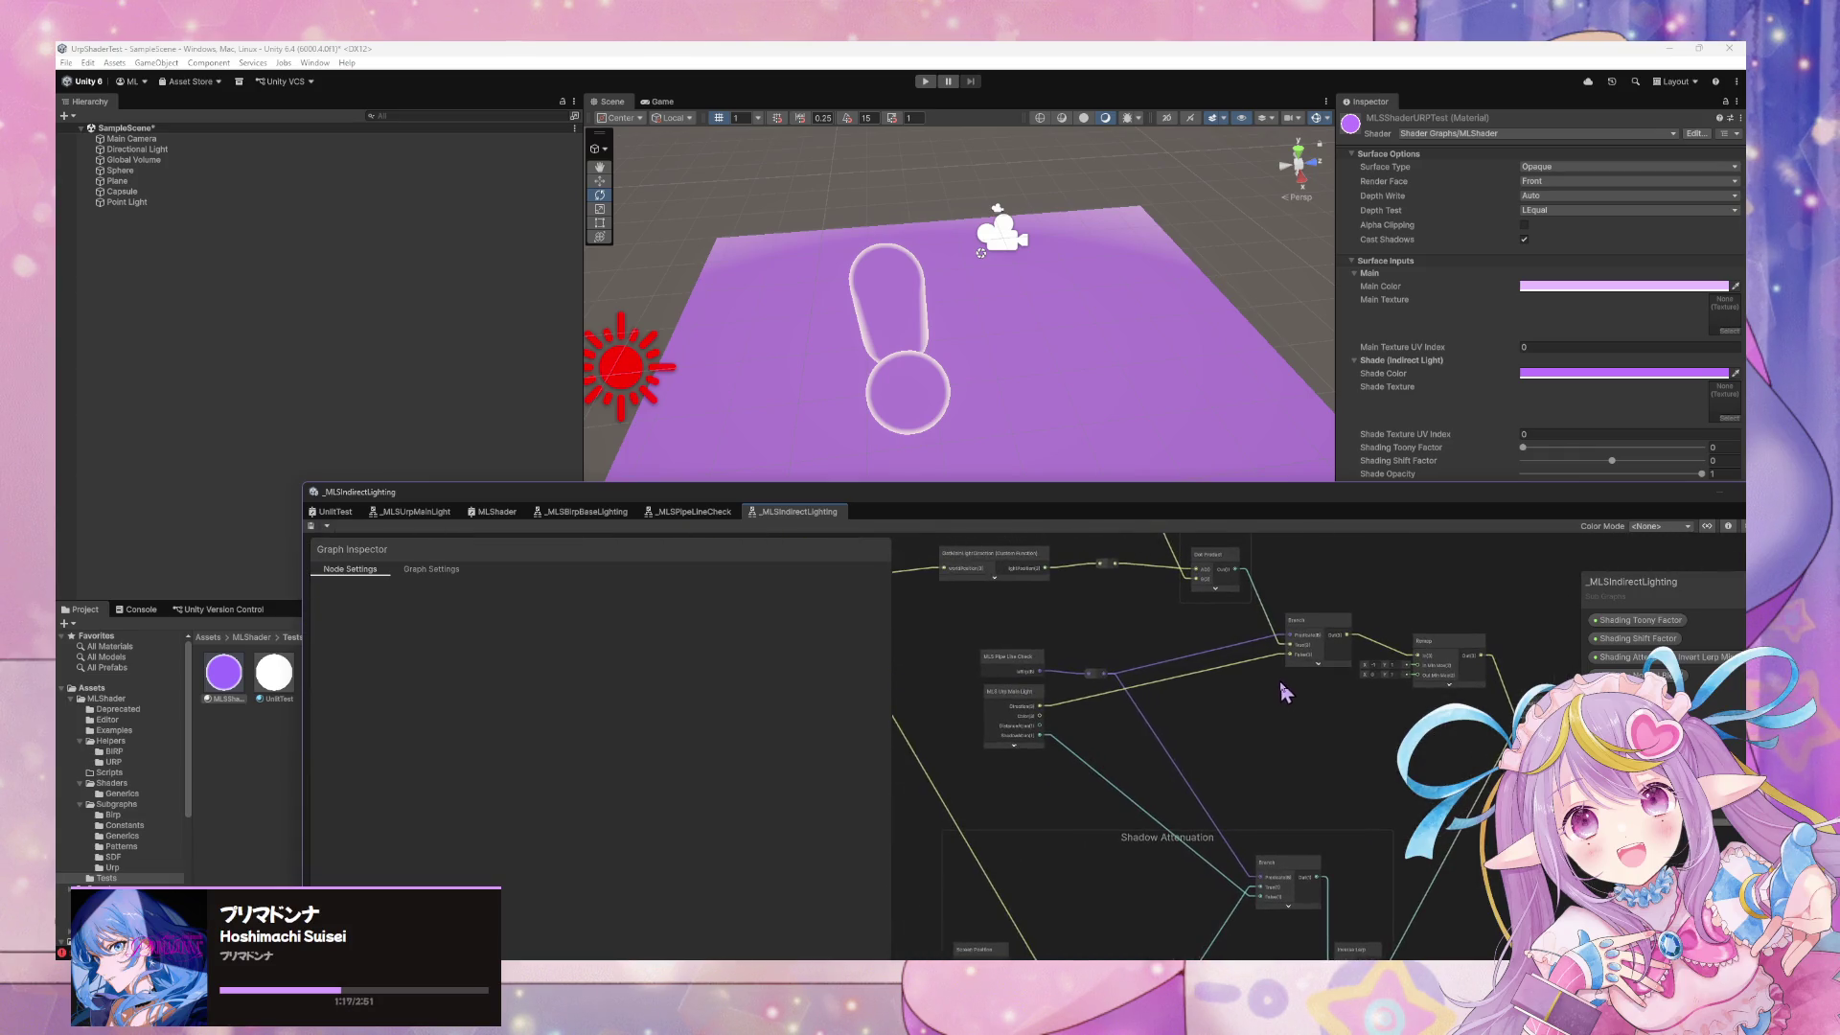
left_click_drag(1323, 710, 1187, 681)
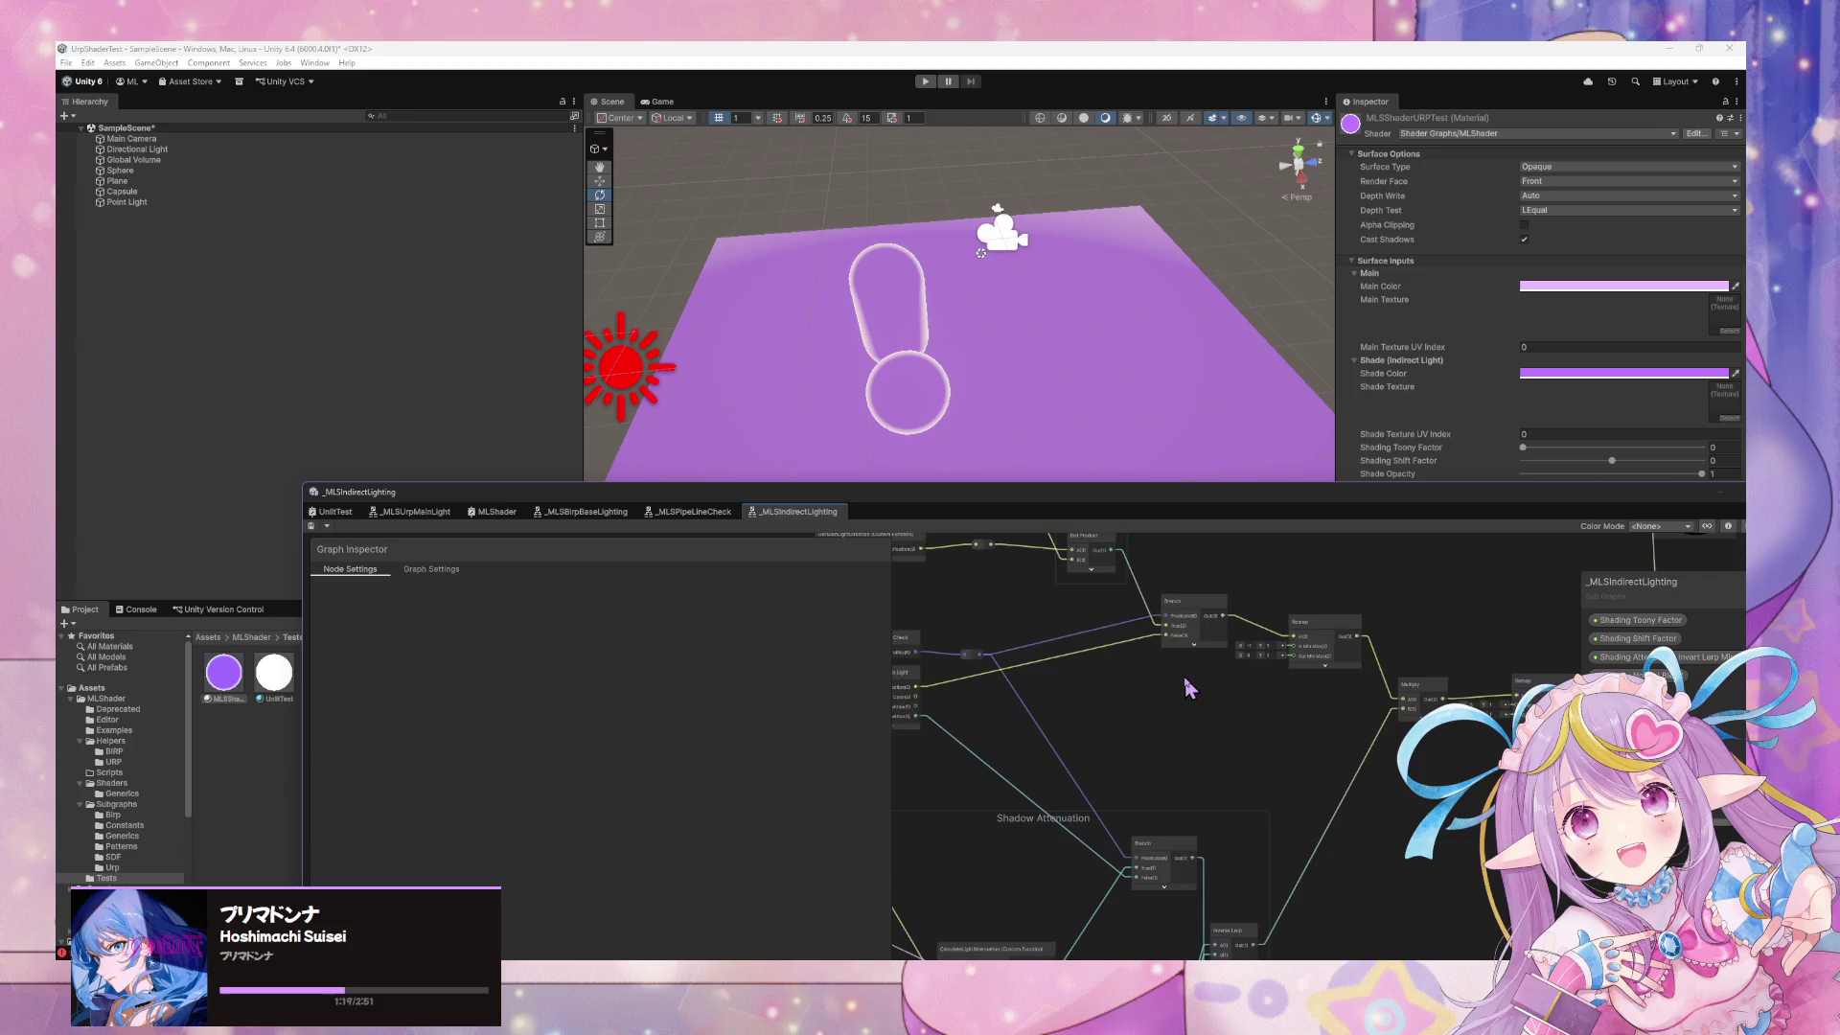
mouse_move(1115, 556)
left_mouse_down()
mouse_move(1179, 588)
mouse_move(1220, 649)
mouse_move(1209, 690)
mouse_move(1301, 736)
mouse_move(1265, 678)
mouse_move(1300, 682)
left_mouse_up()
left_click_drag(1236, 614, 1265, 666)
scroll(1274, 649, "down", 3)
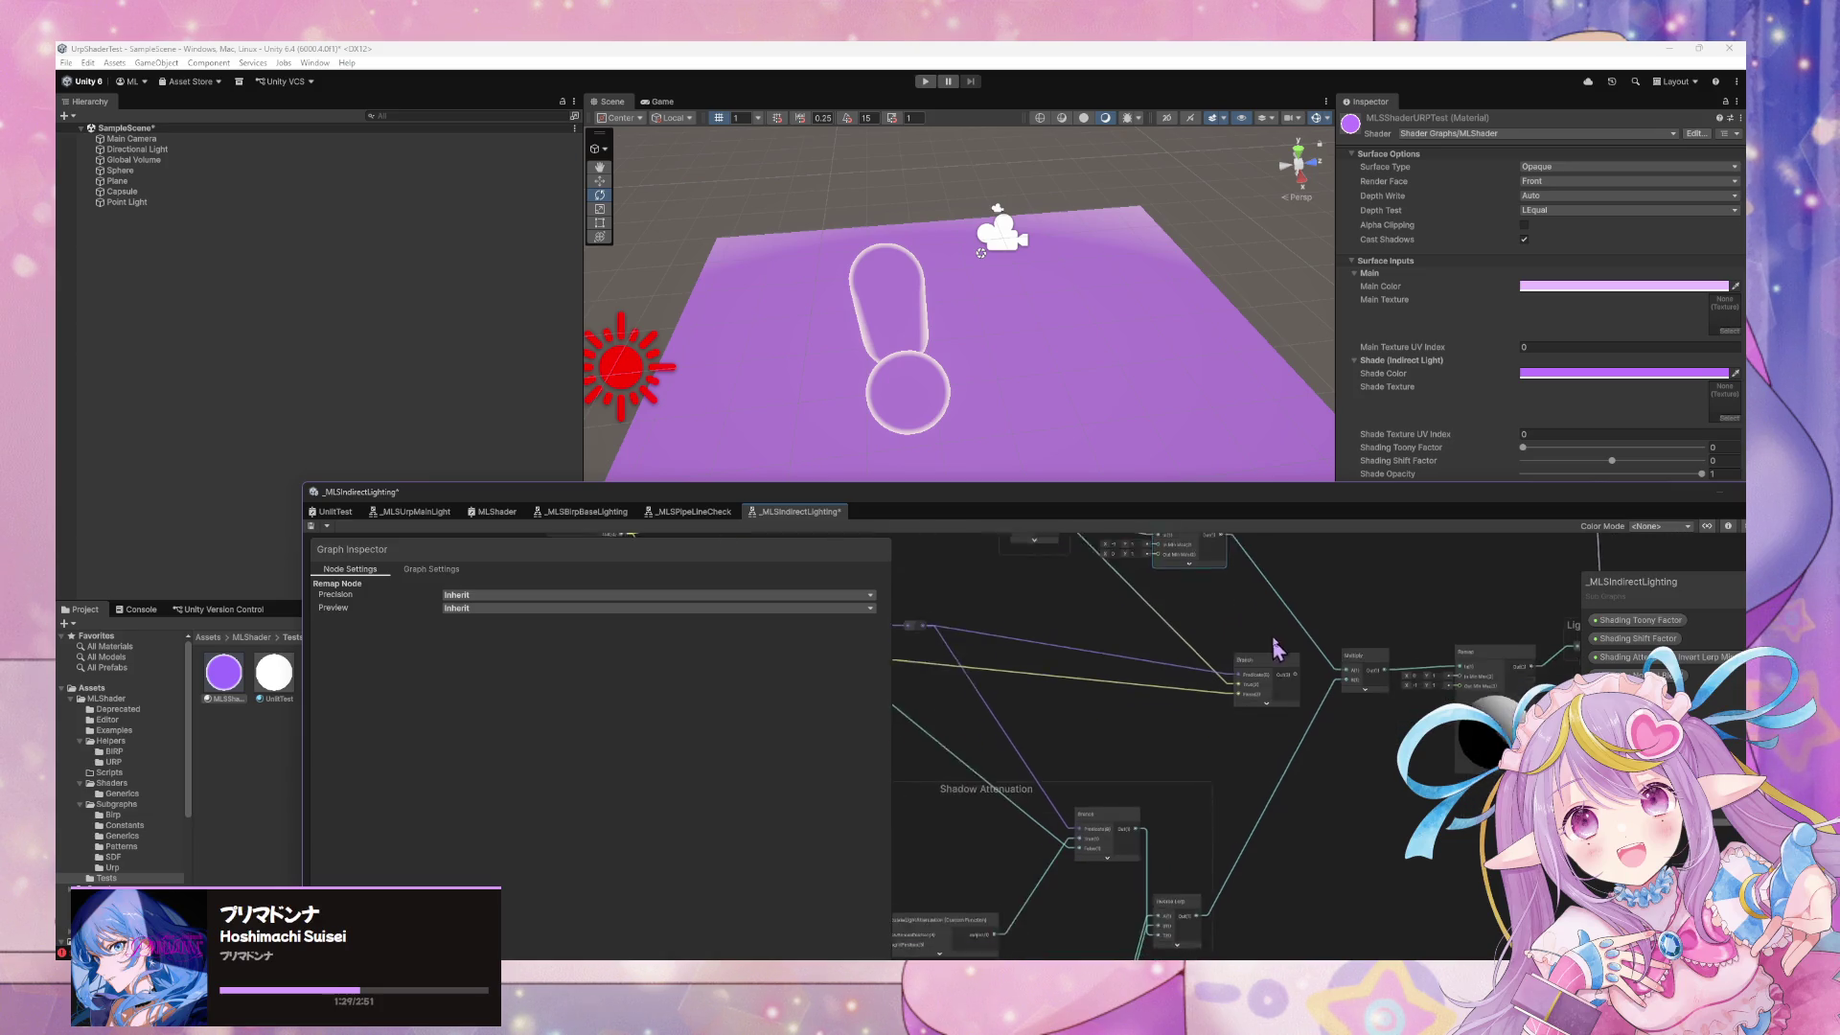
mouse_move(1224, 756)
left_mouse_down()
mouse_move(1339, 677)
mouse_move(1271, 834)
left_mouse_up()
Move the Branch in front of dotNL and feed GetMainLightDirection's lightPosition into True
left_click(1313, 755)
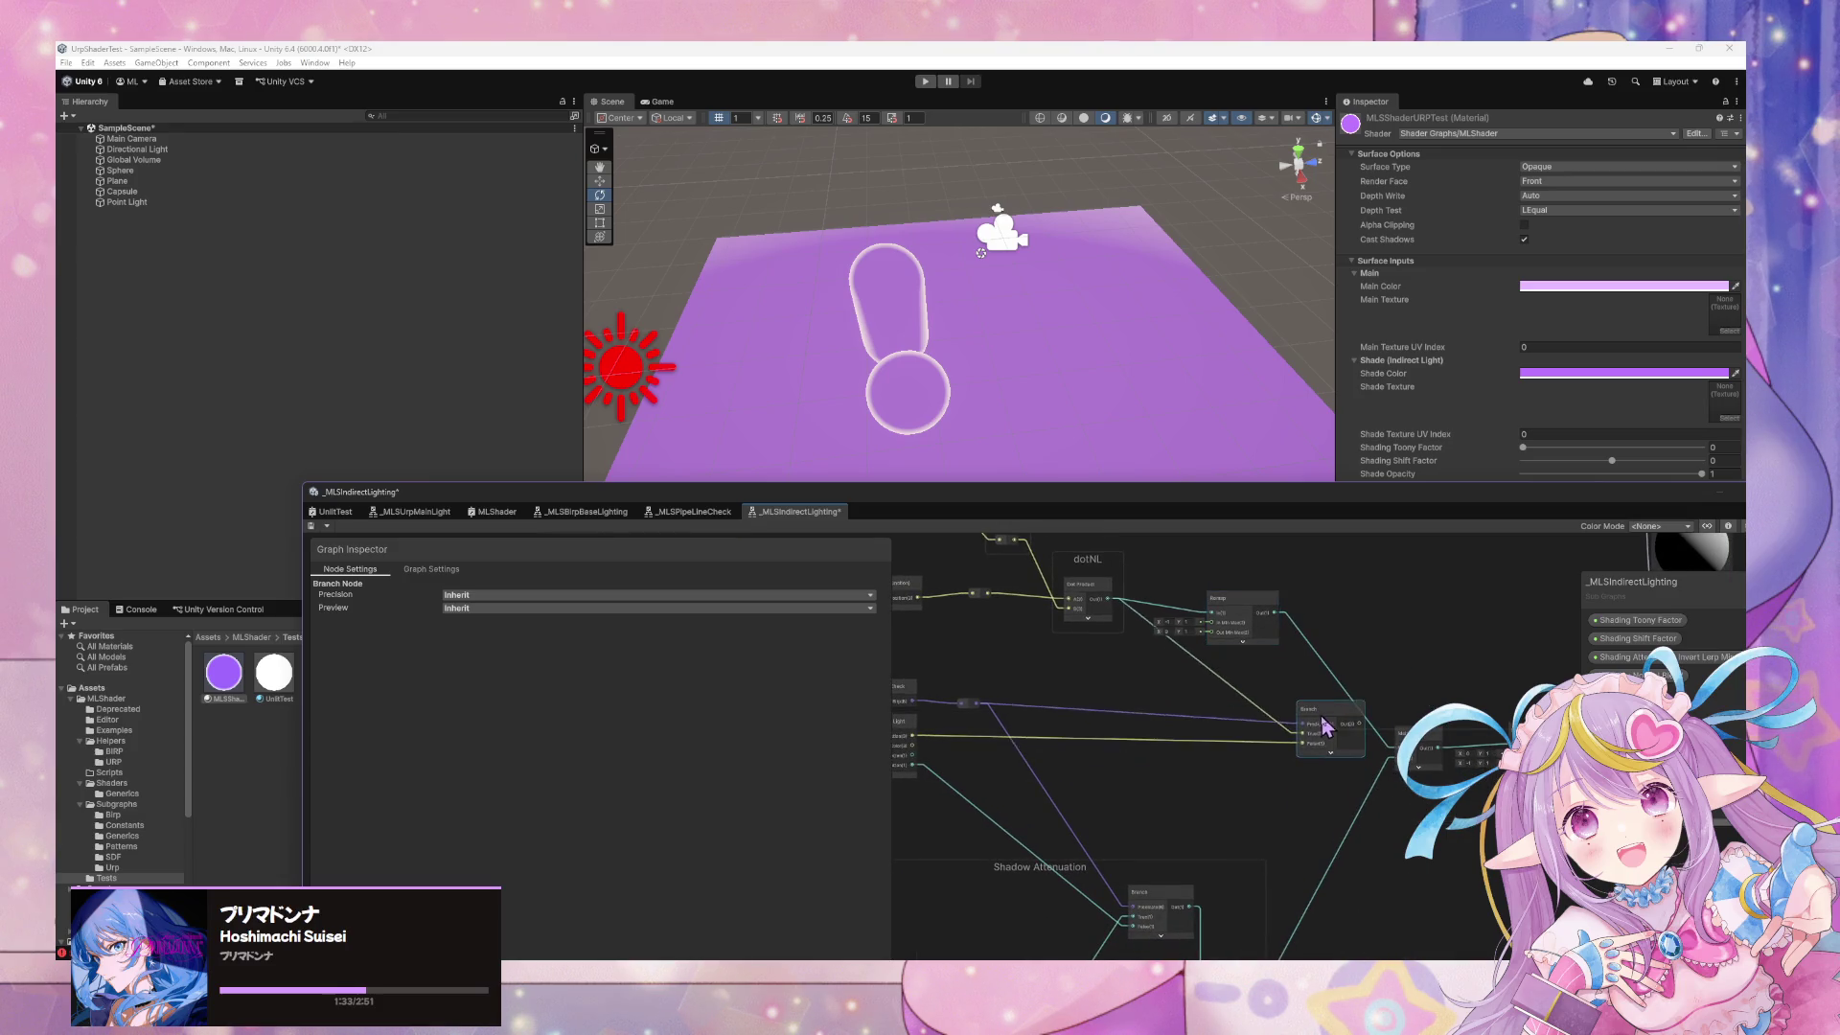
left_click_drag(1179, 751, 1317, 781)
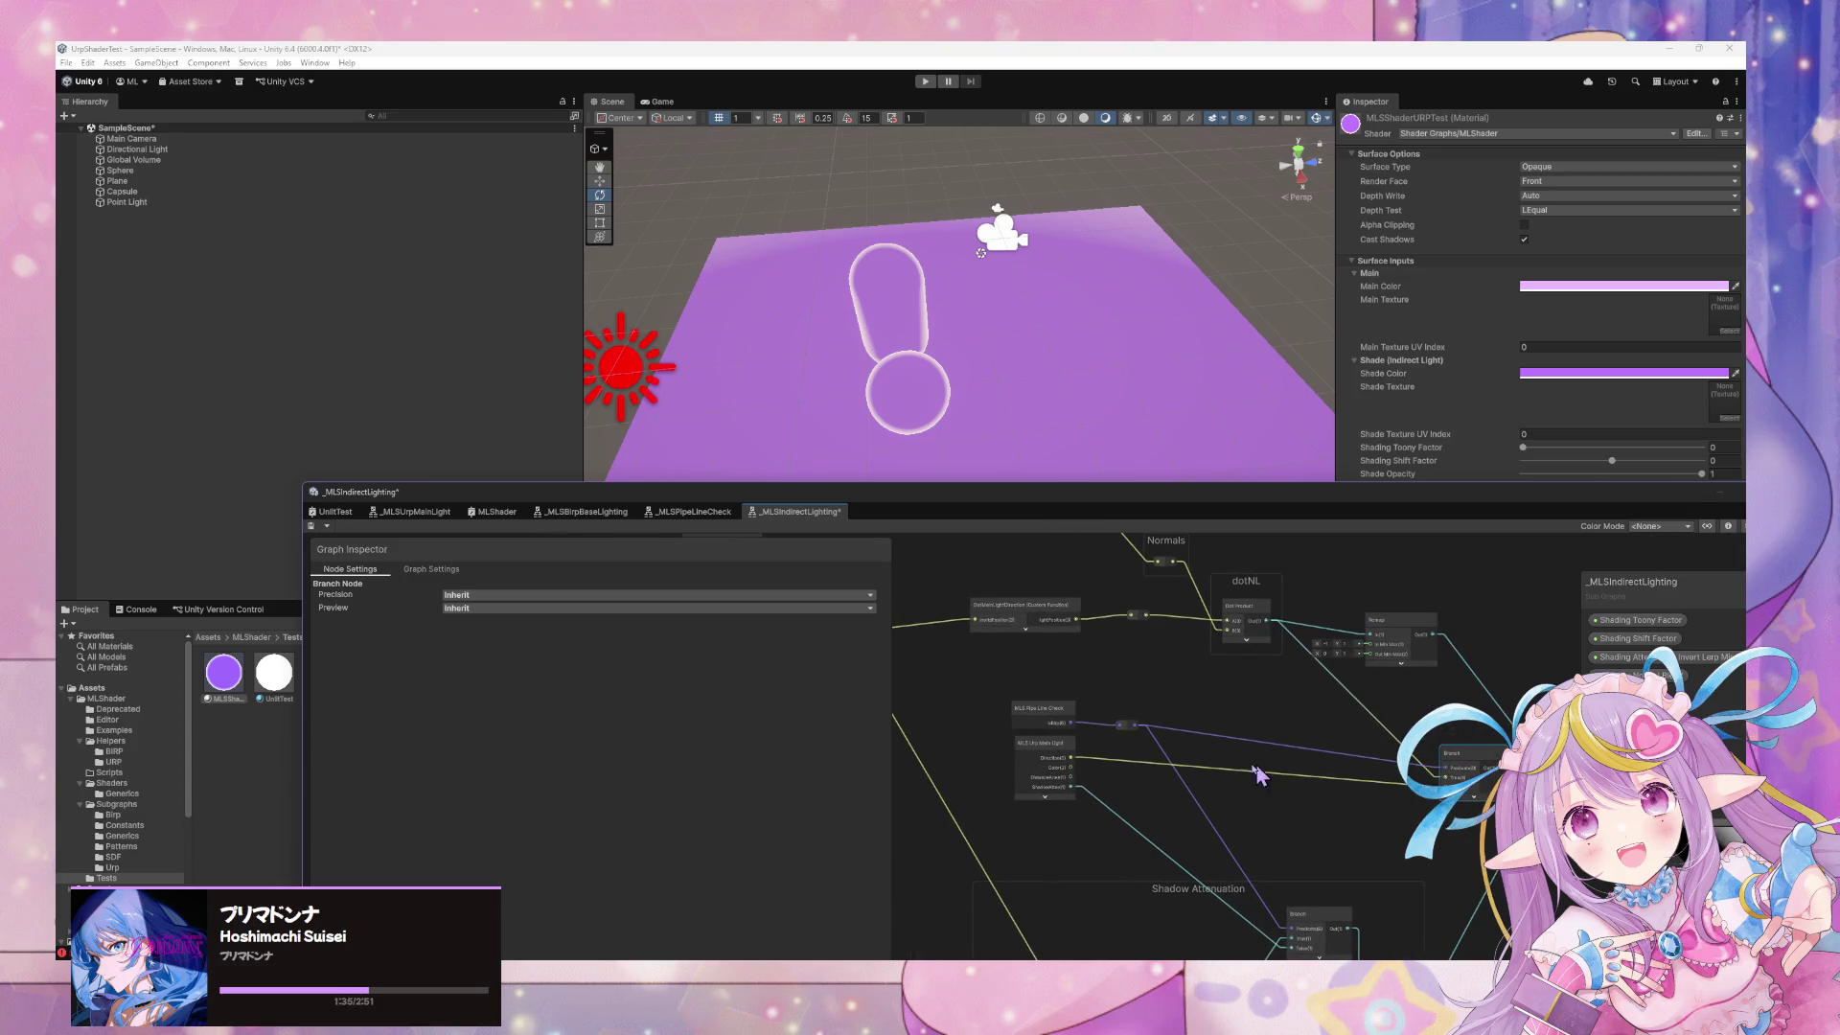
scroll(1146, 748, "up", 1)
left_click_drag(1110, 760, 1089, 778)
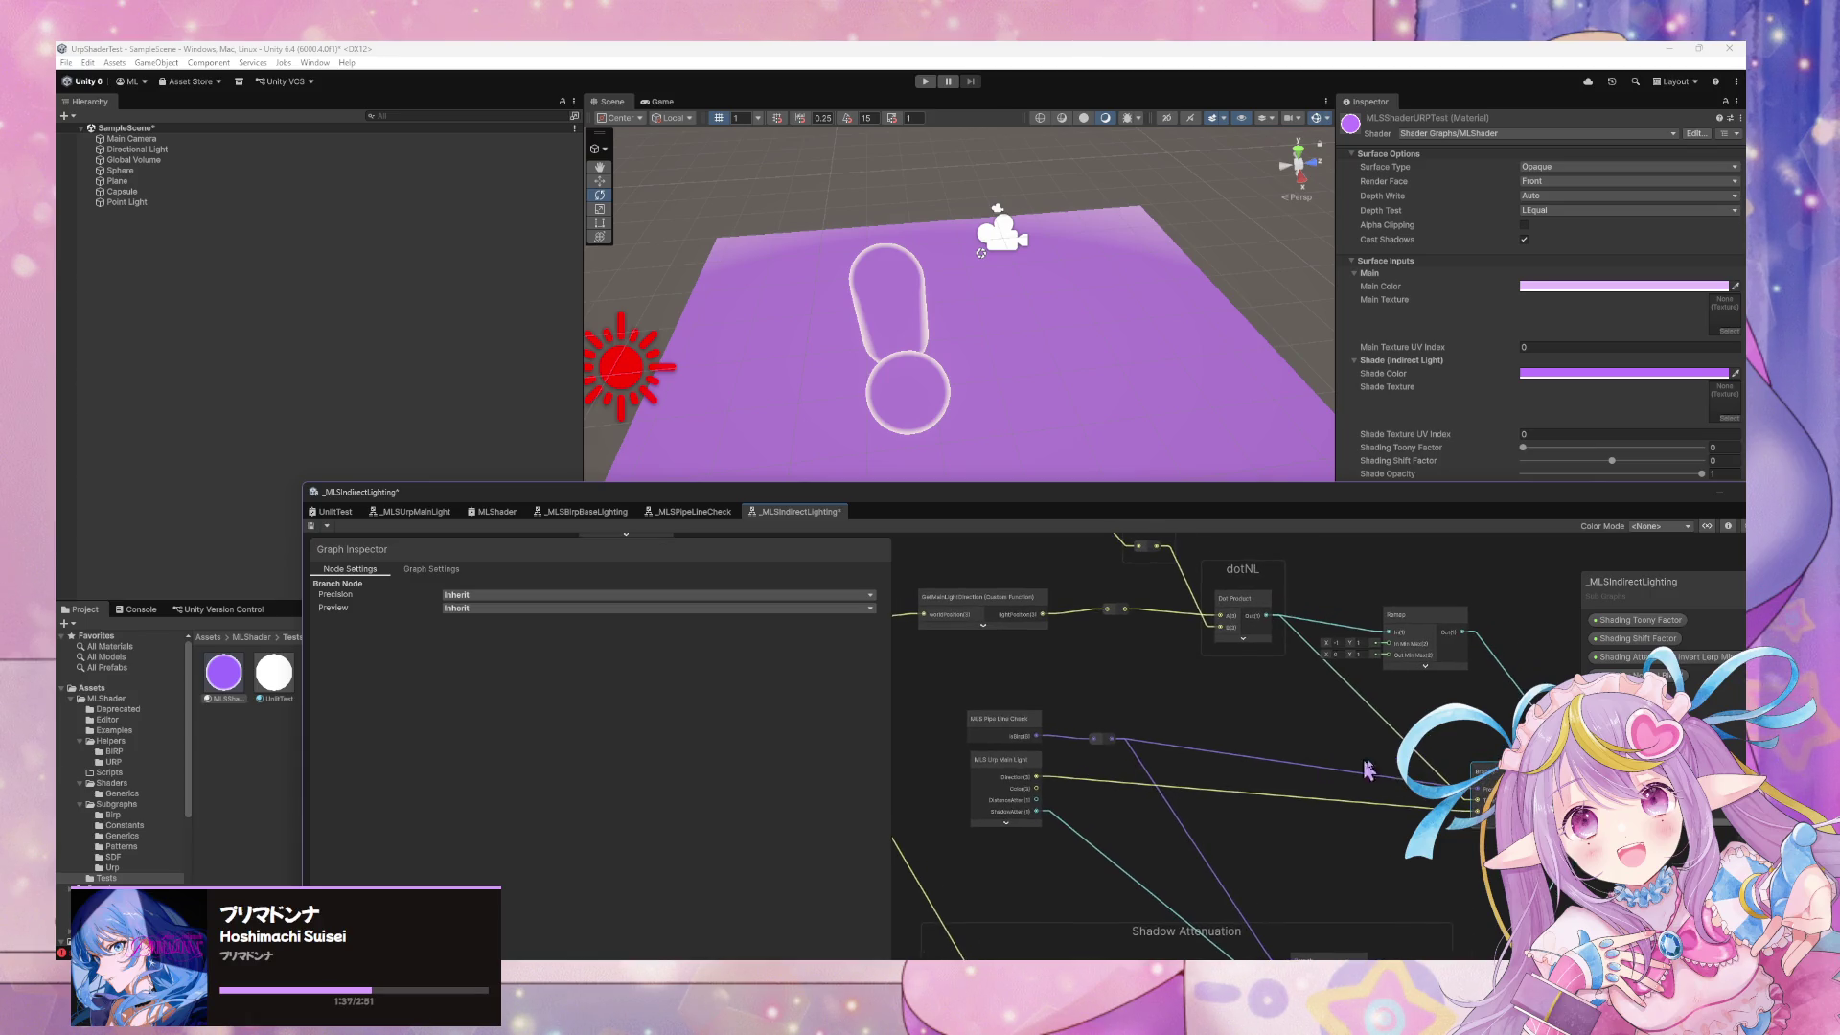
mouse_move(1503, 791)
left_mouse_down()
mouse_move(1278, 747)
mouse_move(1306, 757)
mouse_move(1352, 760)
mouse_move(1173, 687)
left_mouse_up()
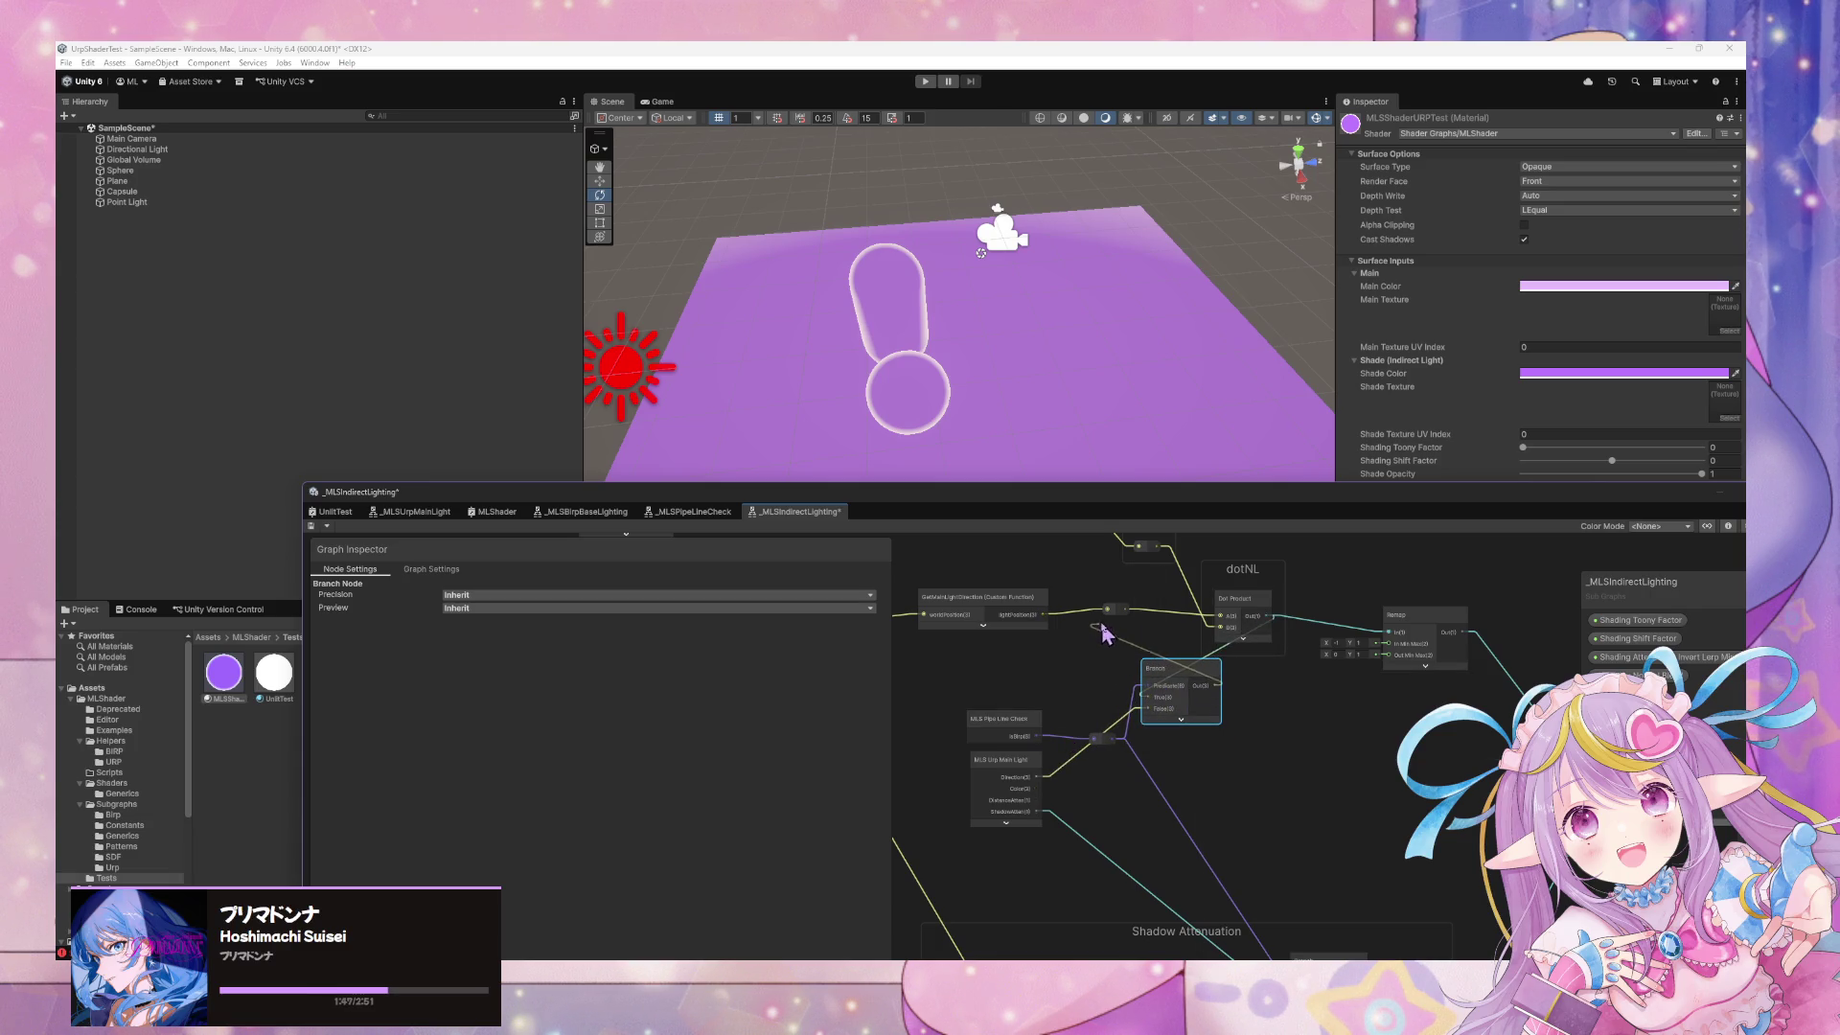
mouse_move(1160, 668)
left_mouse_down()
mouse_move(1098, 632)
mouse_move(1149, 677)
left_mouse_up()
mouse_move(997, 731)
left_mouse_down()
mouse_move(925, 711)
mouse_move(958, 770)
mouse_move(926, 775)
left_mouse_up()
left_click_drag(1103, 740, 1074, 835)
mouse_move(1179, 702)
left_mouse_down()
mouse_move(1112, 707)
mouse_move(1171, 715)
left_mouse_up()
mouse_move(1047, 614)
left_mouse_down()
mouse_move(1138, 726)
mouse_move(1155, 682)
mouse_move(1127, 667)
mouse_move(1198, 617)
mouse_move(1258, 618)
left_mouse_up()
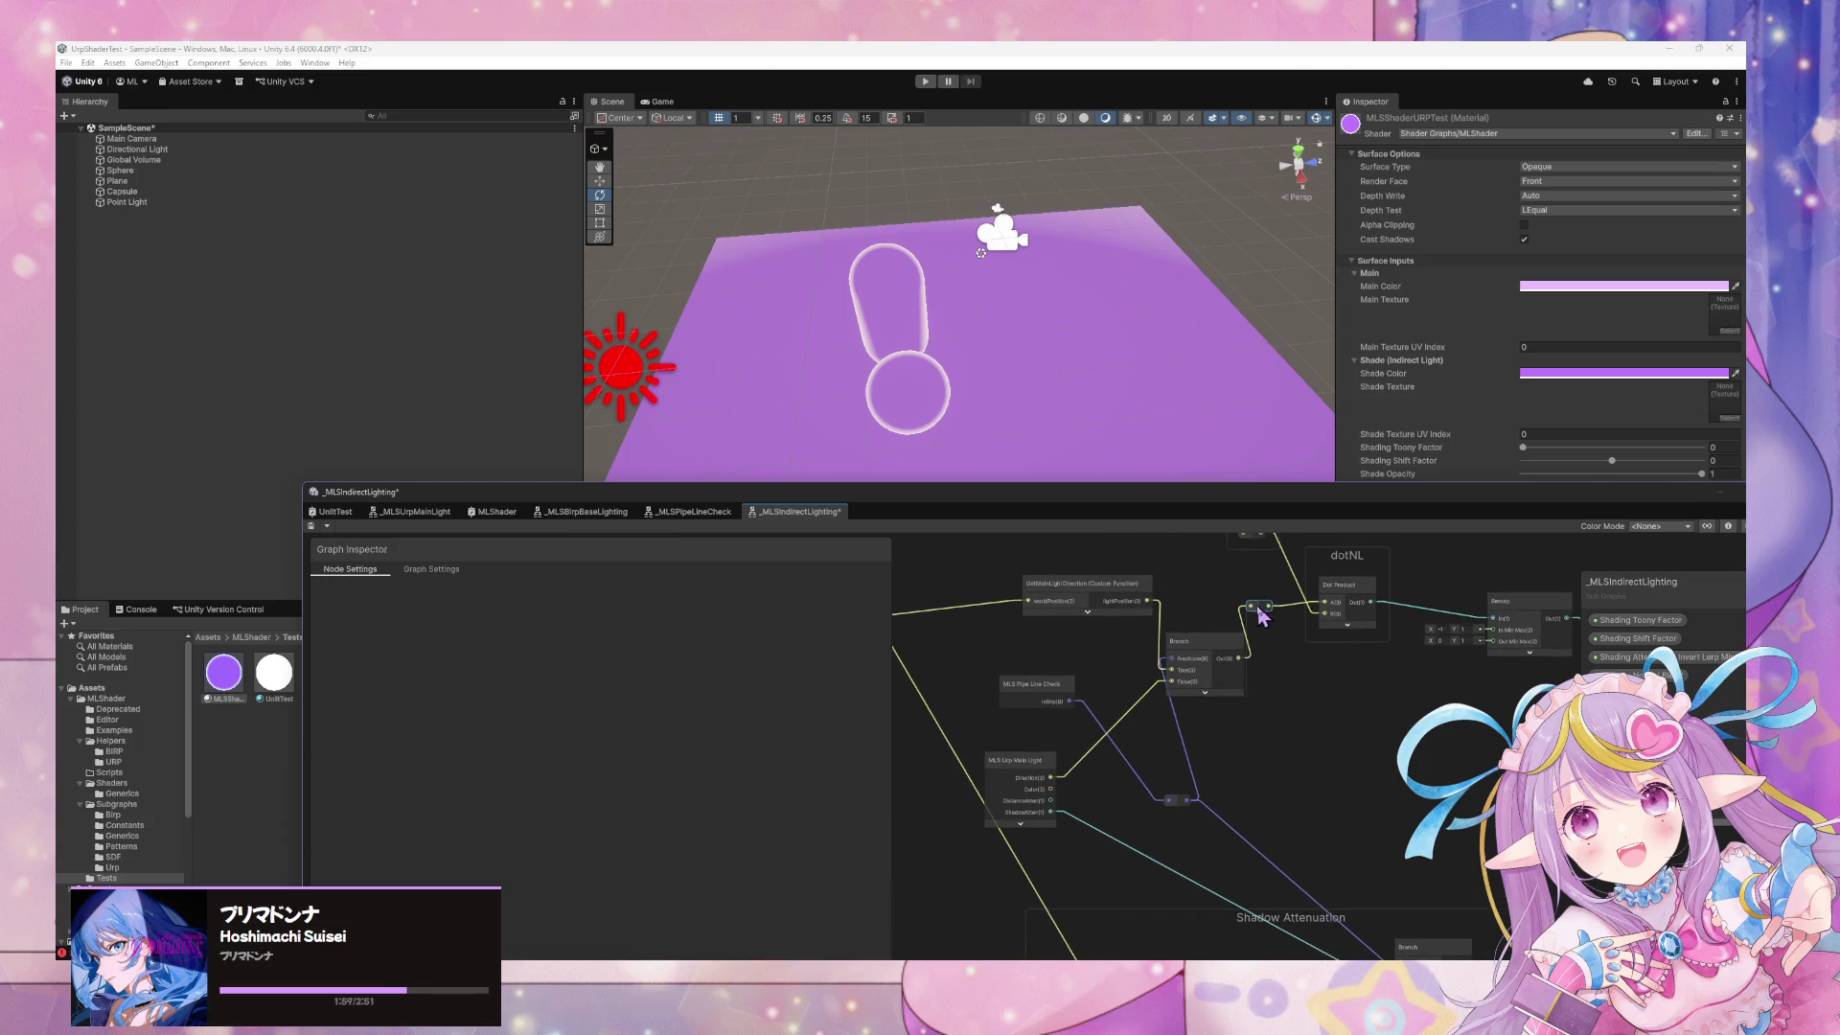
scroll(1249, 728, "down", 4)
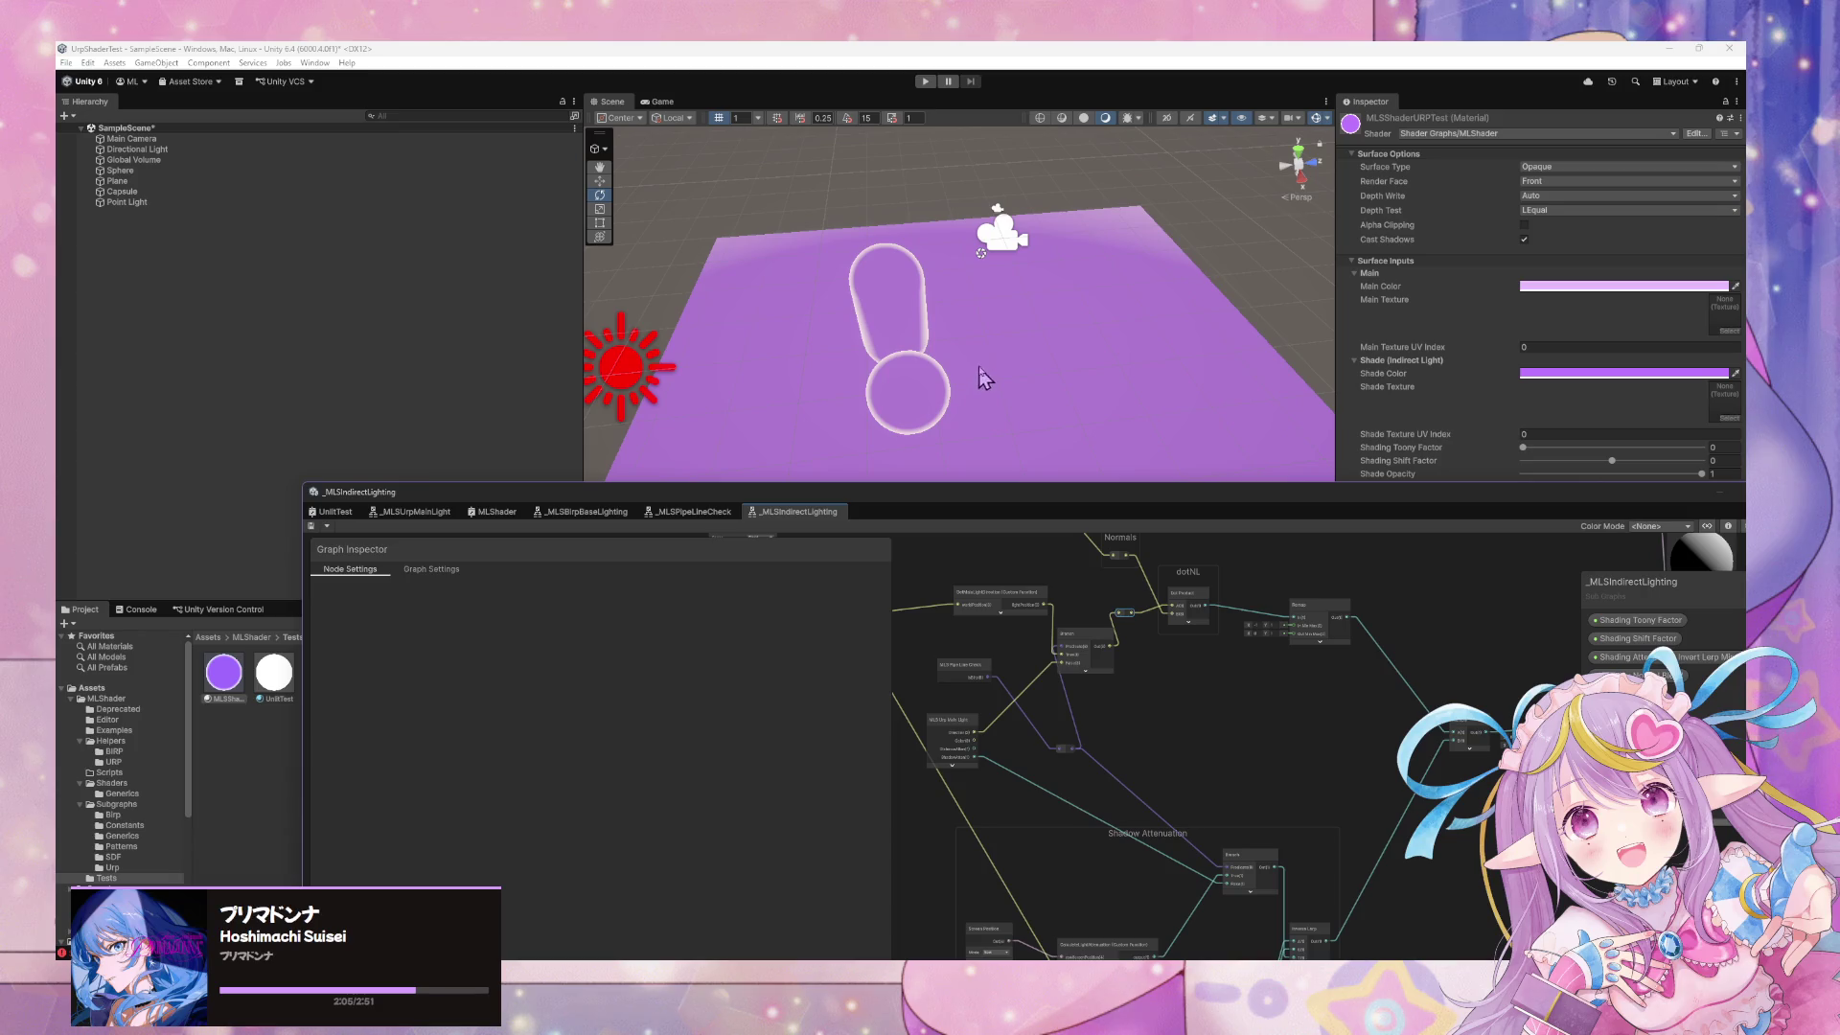
Add an MLS Indirect Lighting node to the UnlitTest graph and save it
left_click_drag(990, 373, 978, 390)
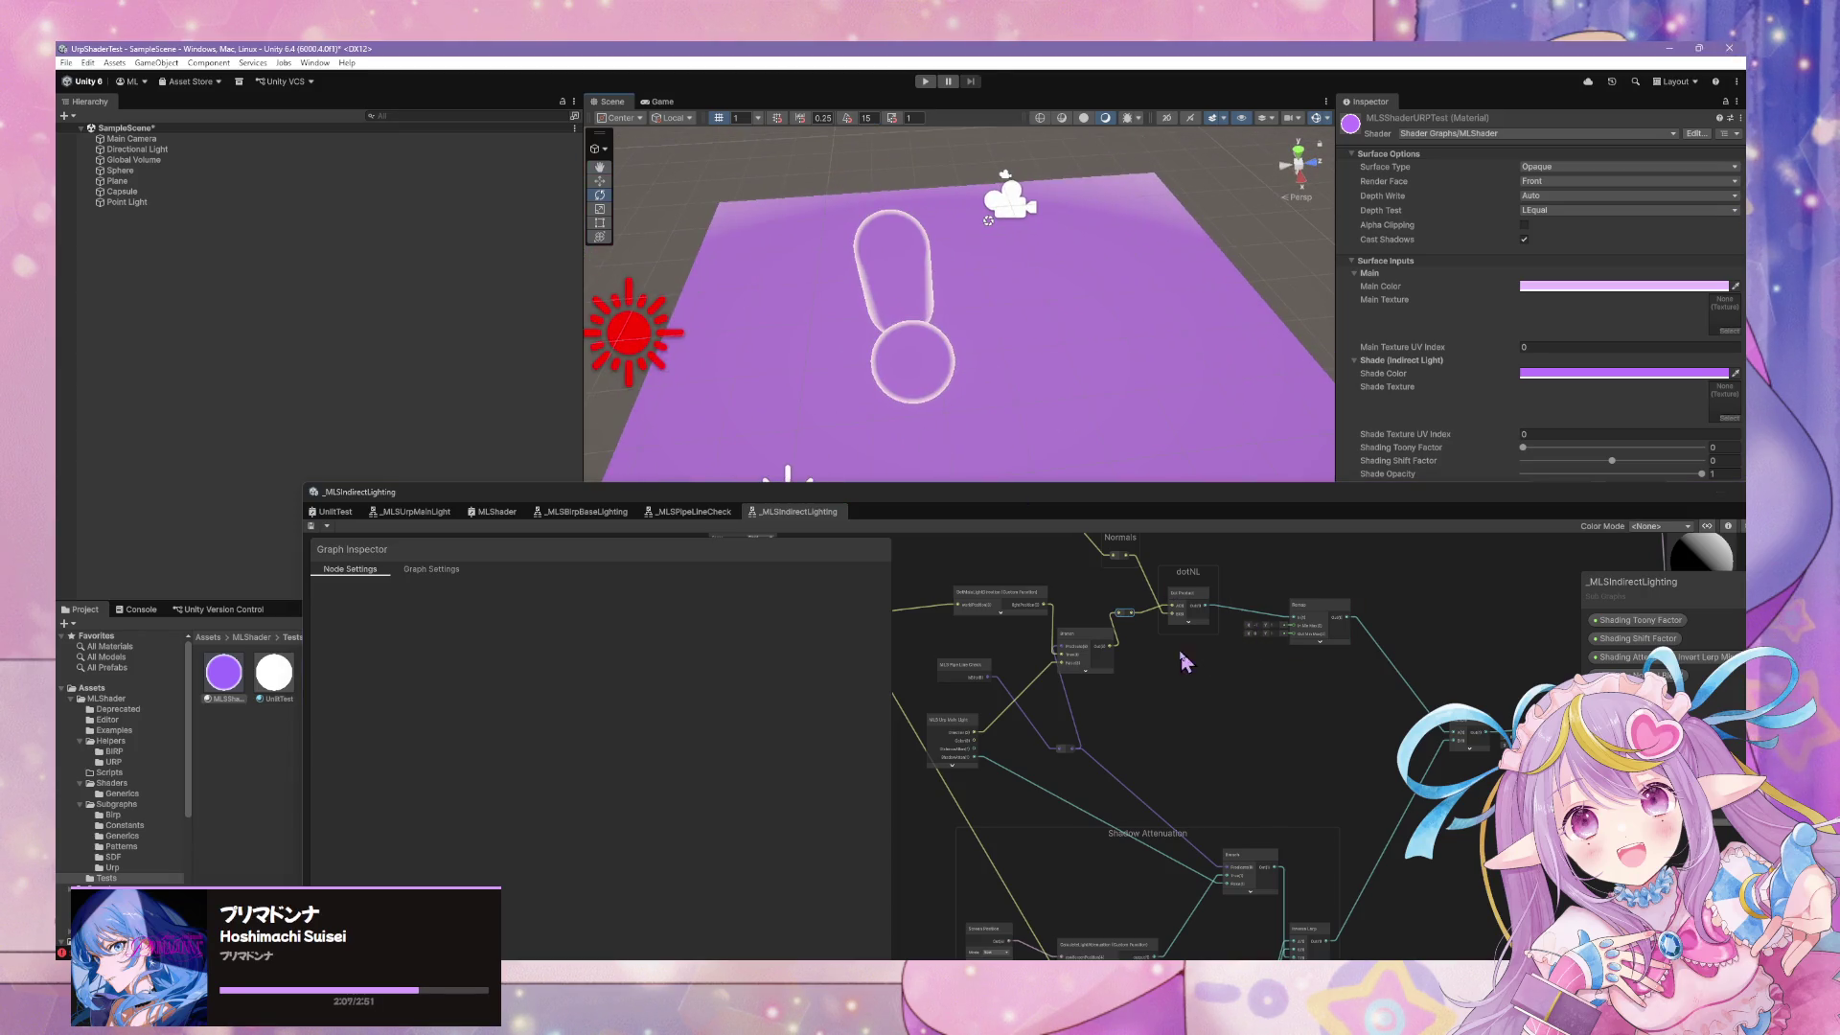
scroll(1188, 663, "up", 5)
scroll(1109, 663, "down", 5)
left_click(337, 512)
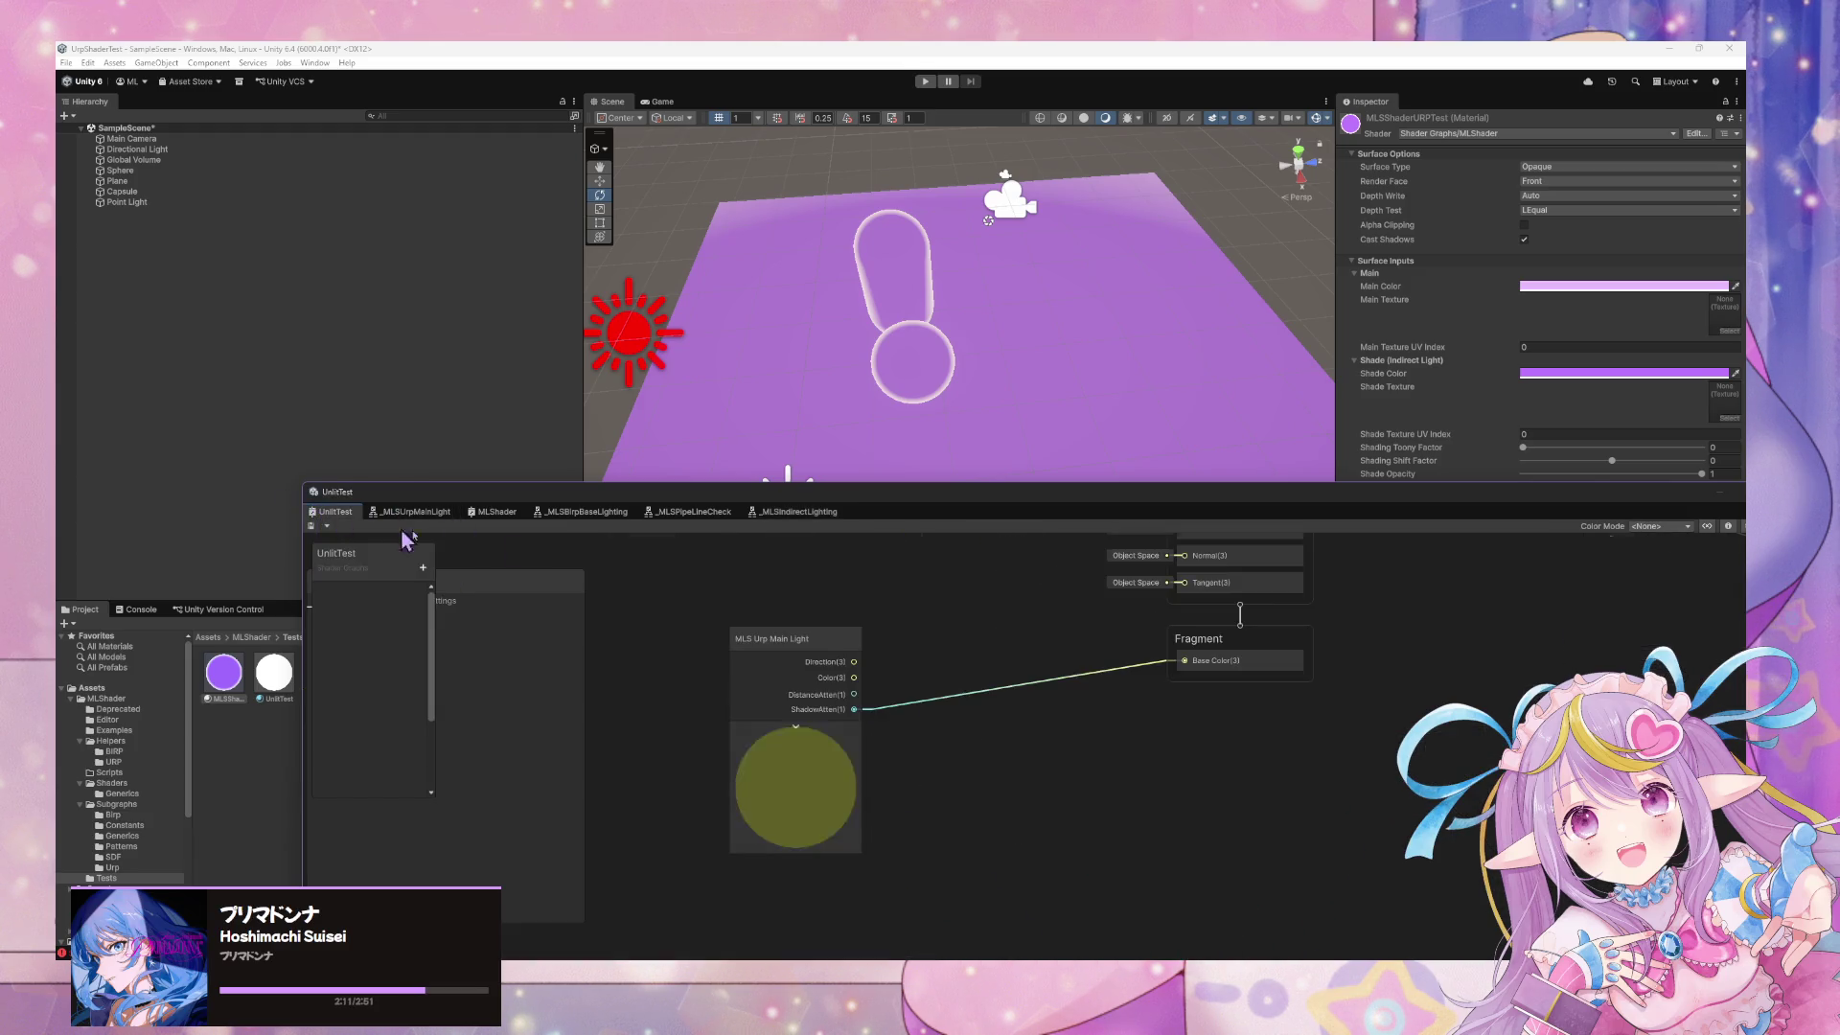
key("space")
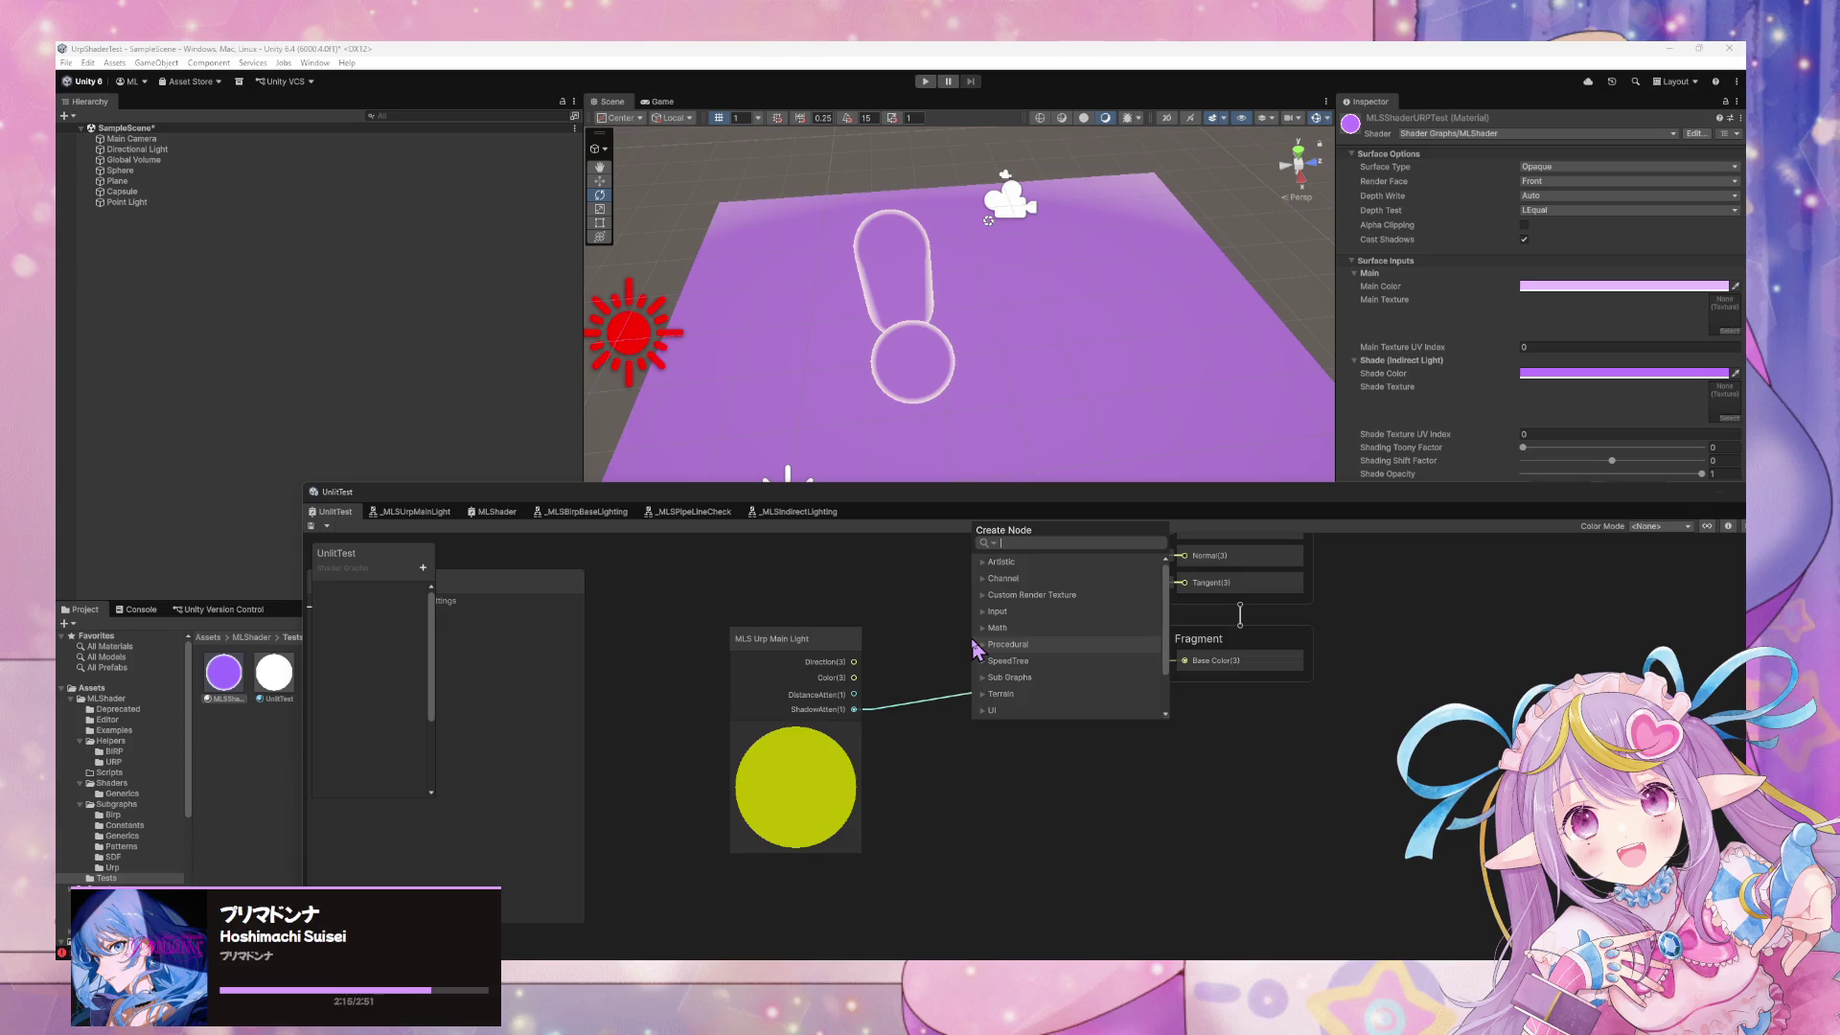
type("indire")
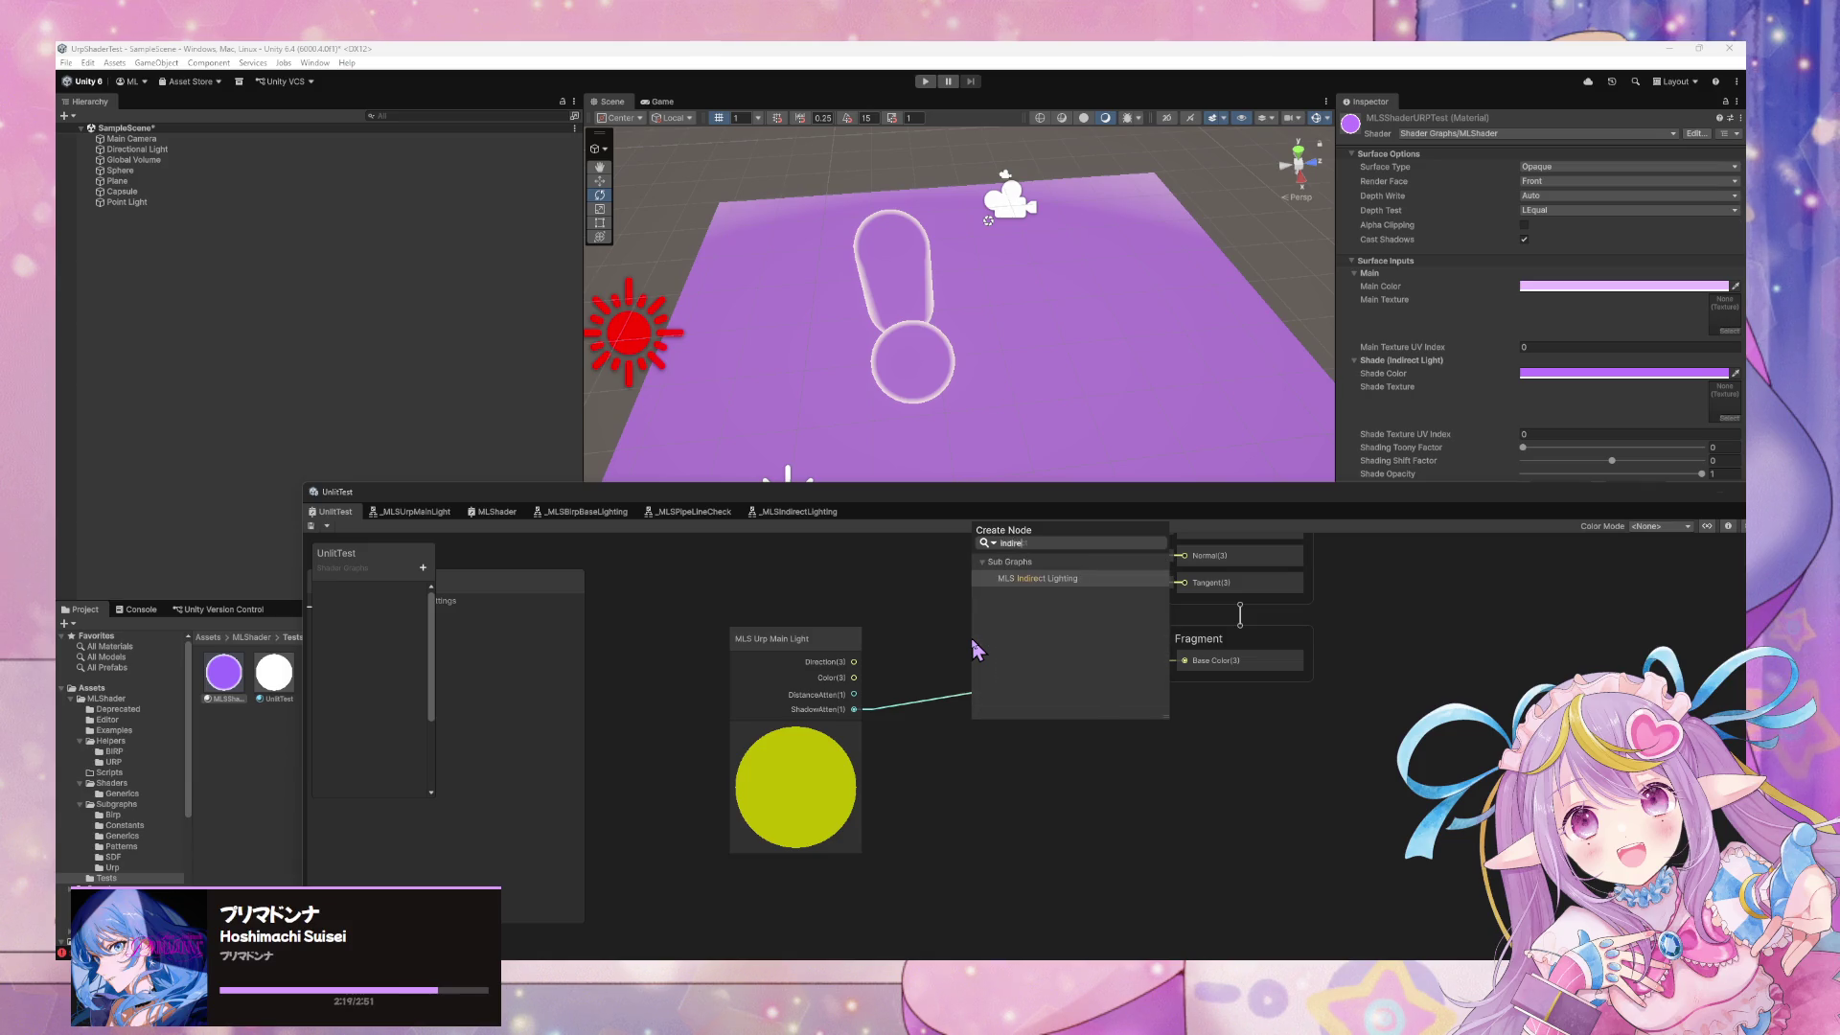
key("Return")
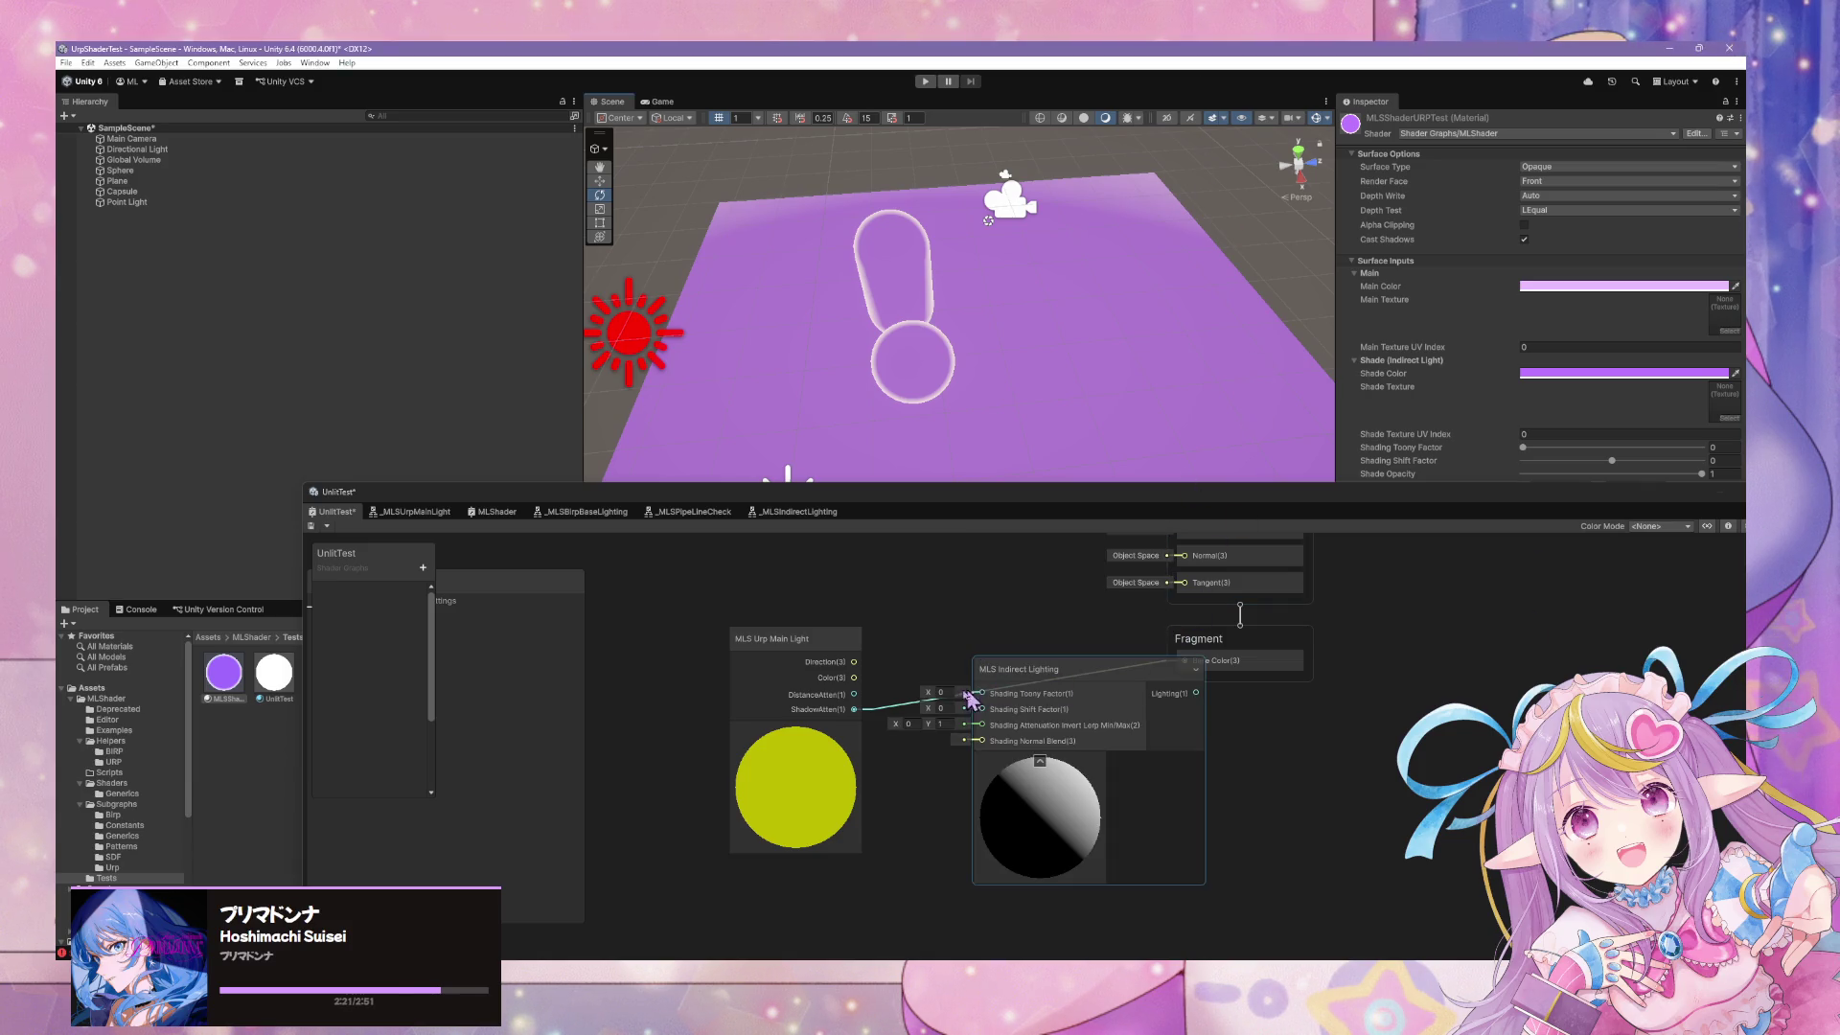
left_click_drag(1058, 692, 1110, 745)
left_click_drag(1186, 675, 1050, 757)
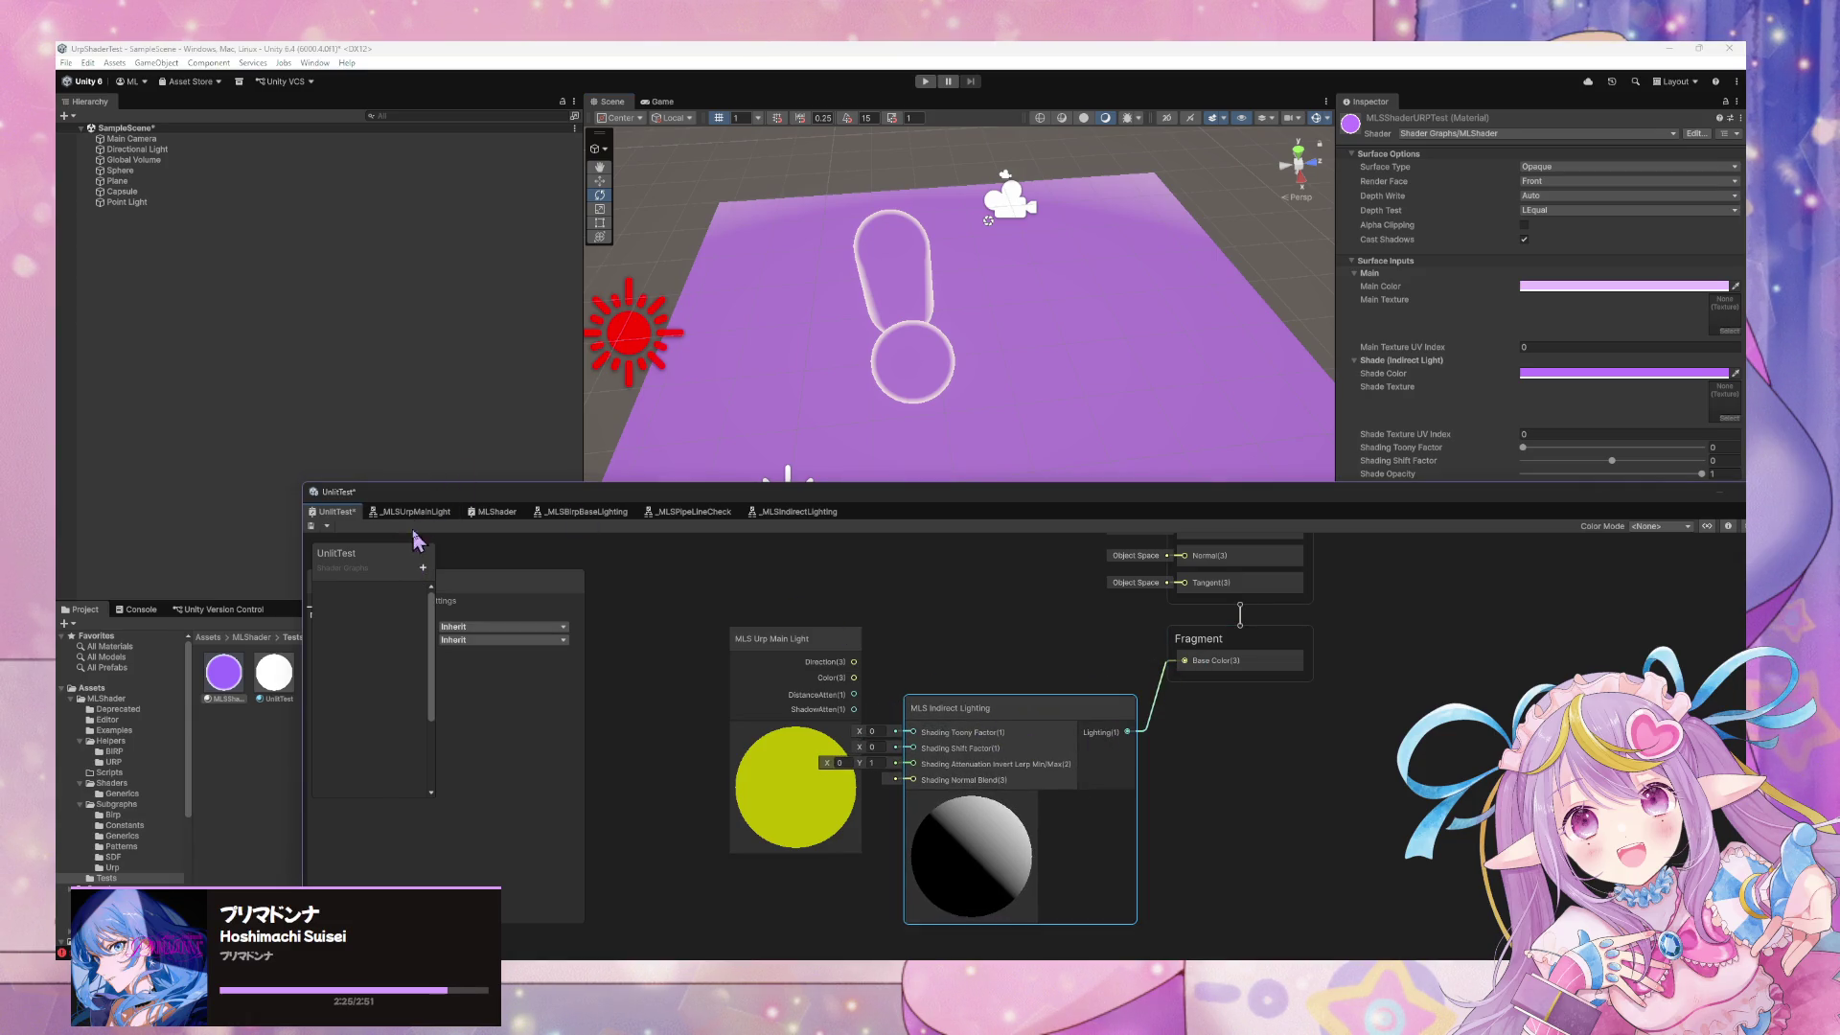
key("ctrl+s")
Apply the UnlitTest material to the capsule and sphere, then wire ShadowAtten into Base Color
mouse_move(490, 495)
left_mouse_down()
mouse_move(767, 523)
mouse_move(756, 543)
left_mouse_up()
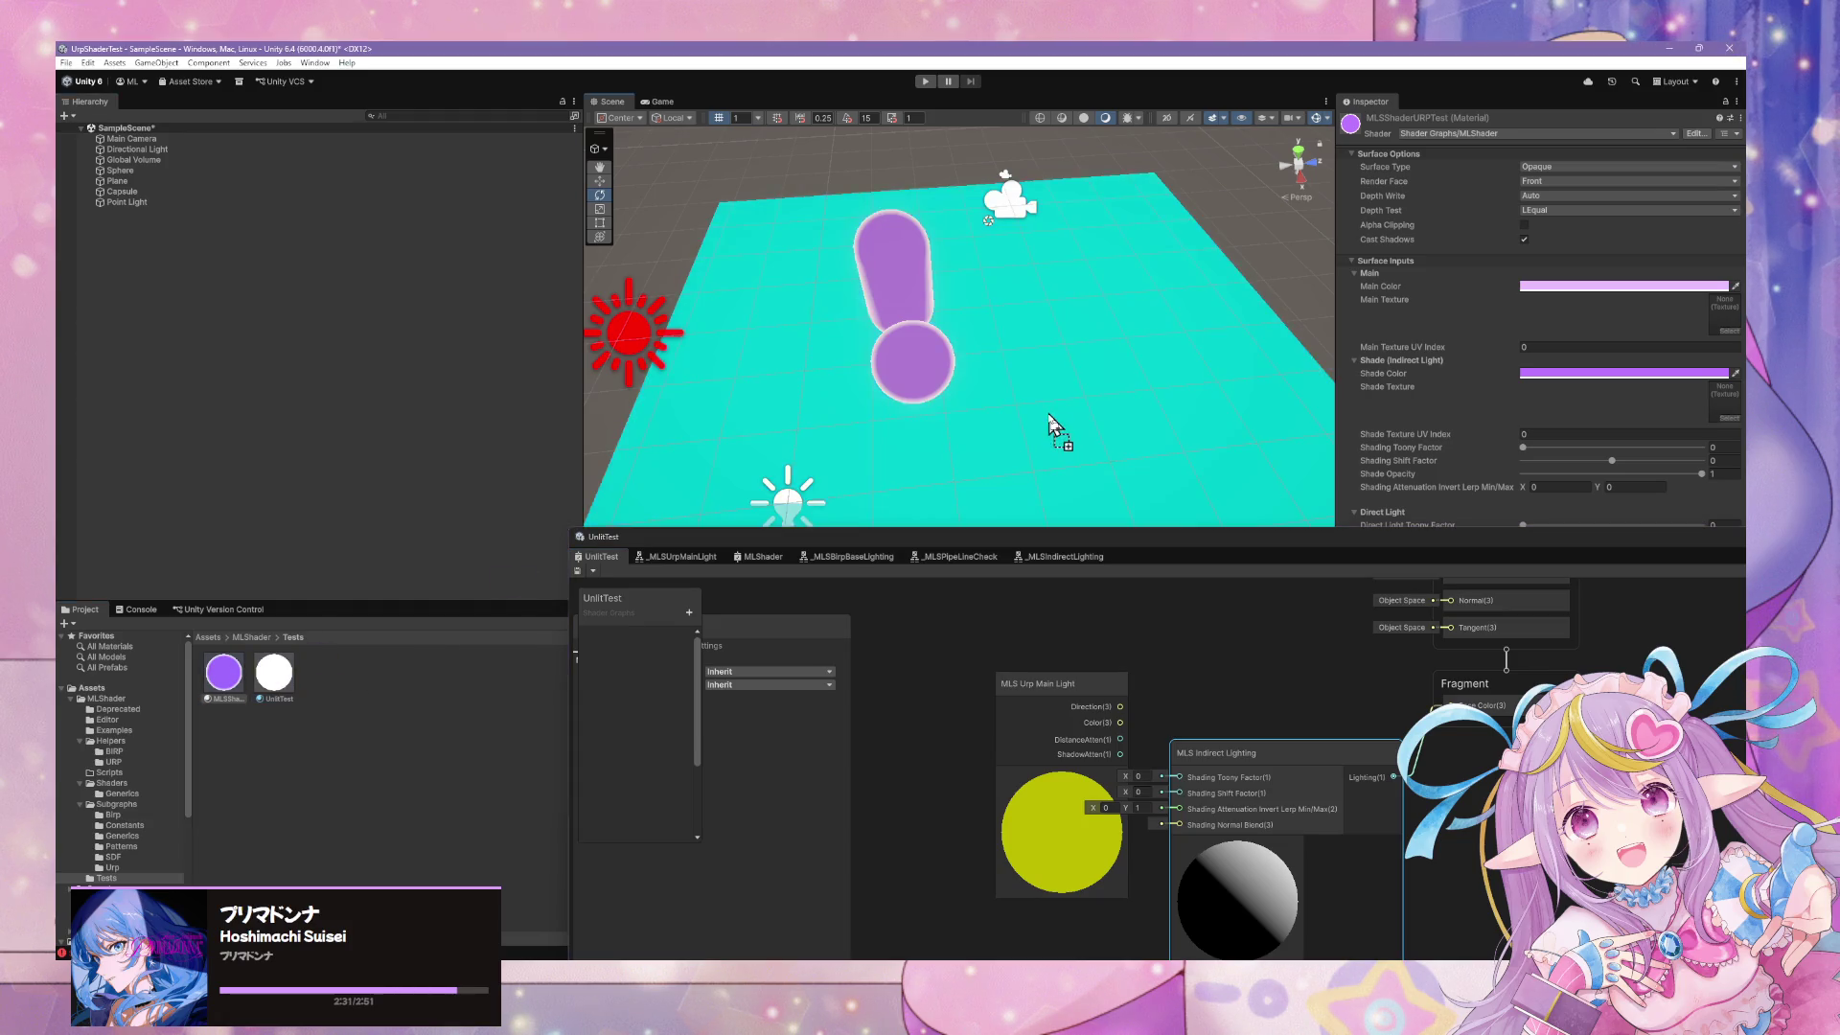
mouse_move(424, 546)
left_mouse_down()
mouse_move(895, 307)
mouse_move(937, 320)
left_mouse_up()
left_click_drag(425, 619, 912, 340)
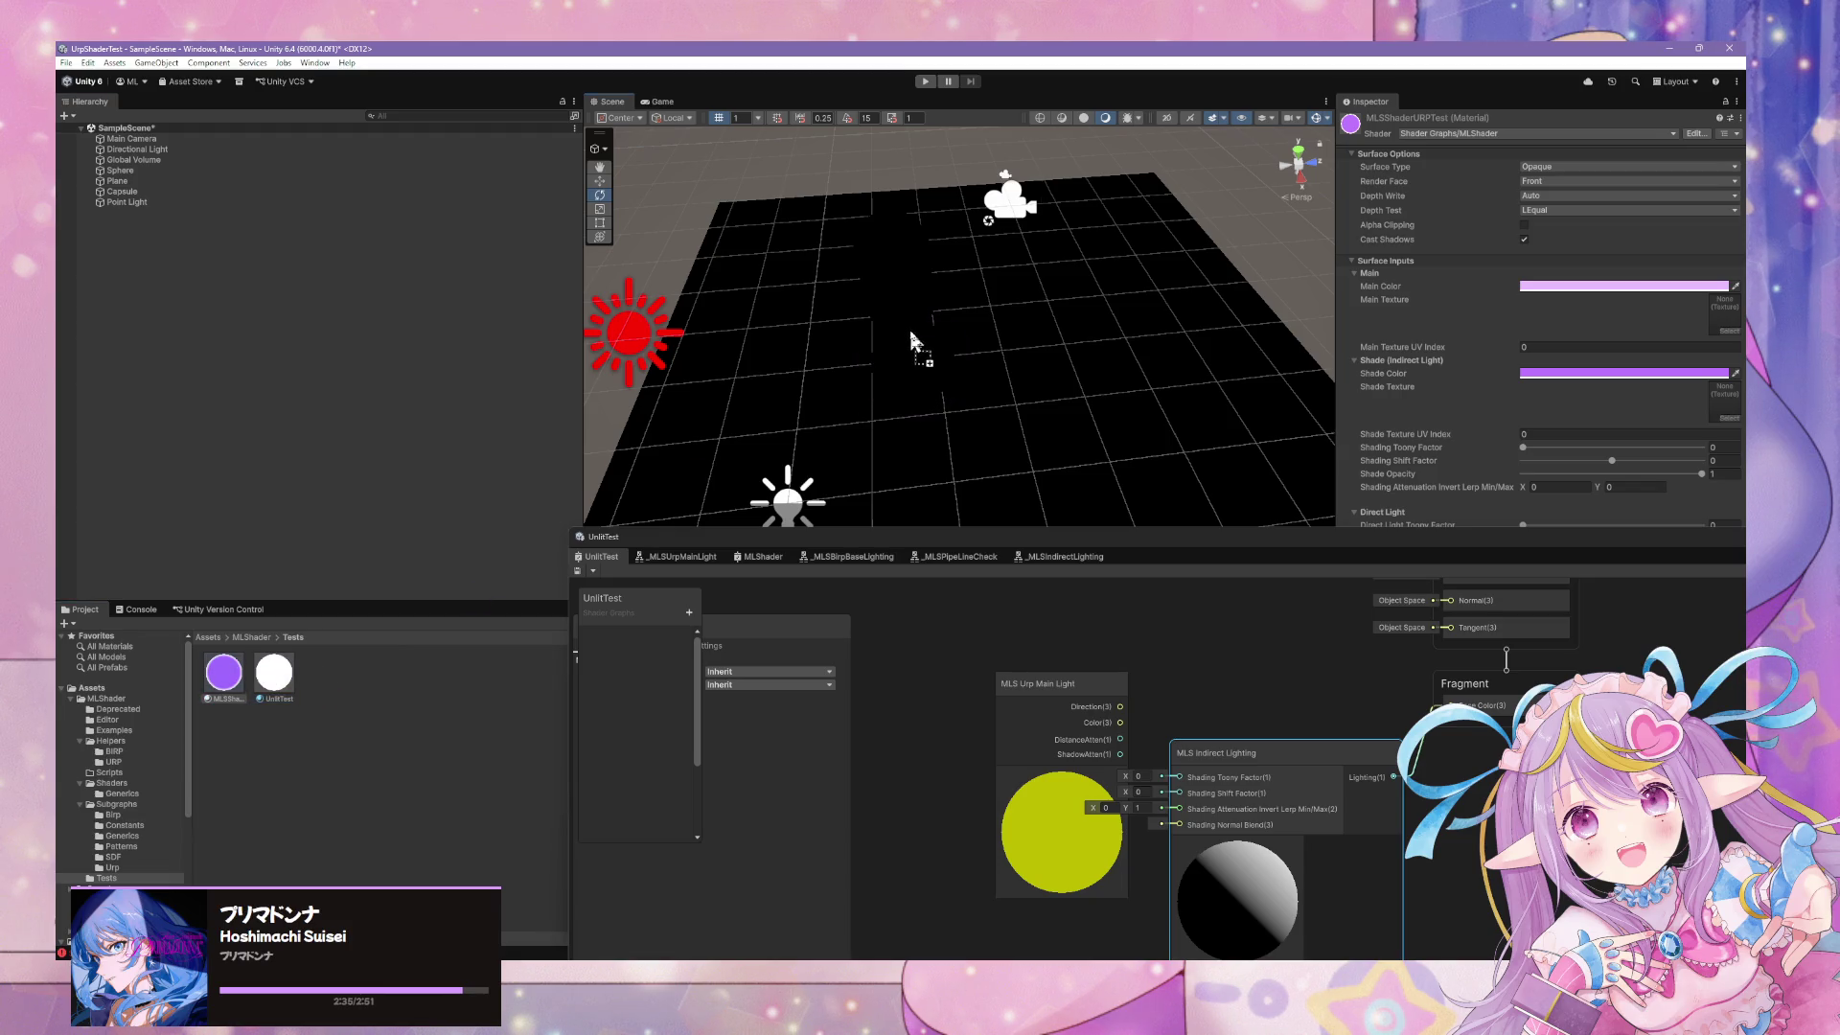
mouse_move(1200, 701)
left_mouse_down()
mouse_move(1104, 651)
mouse_move(1335, 637)
mouse_move(1174, 642)
left_mouse_up()
left_click(1022, 726)
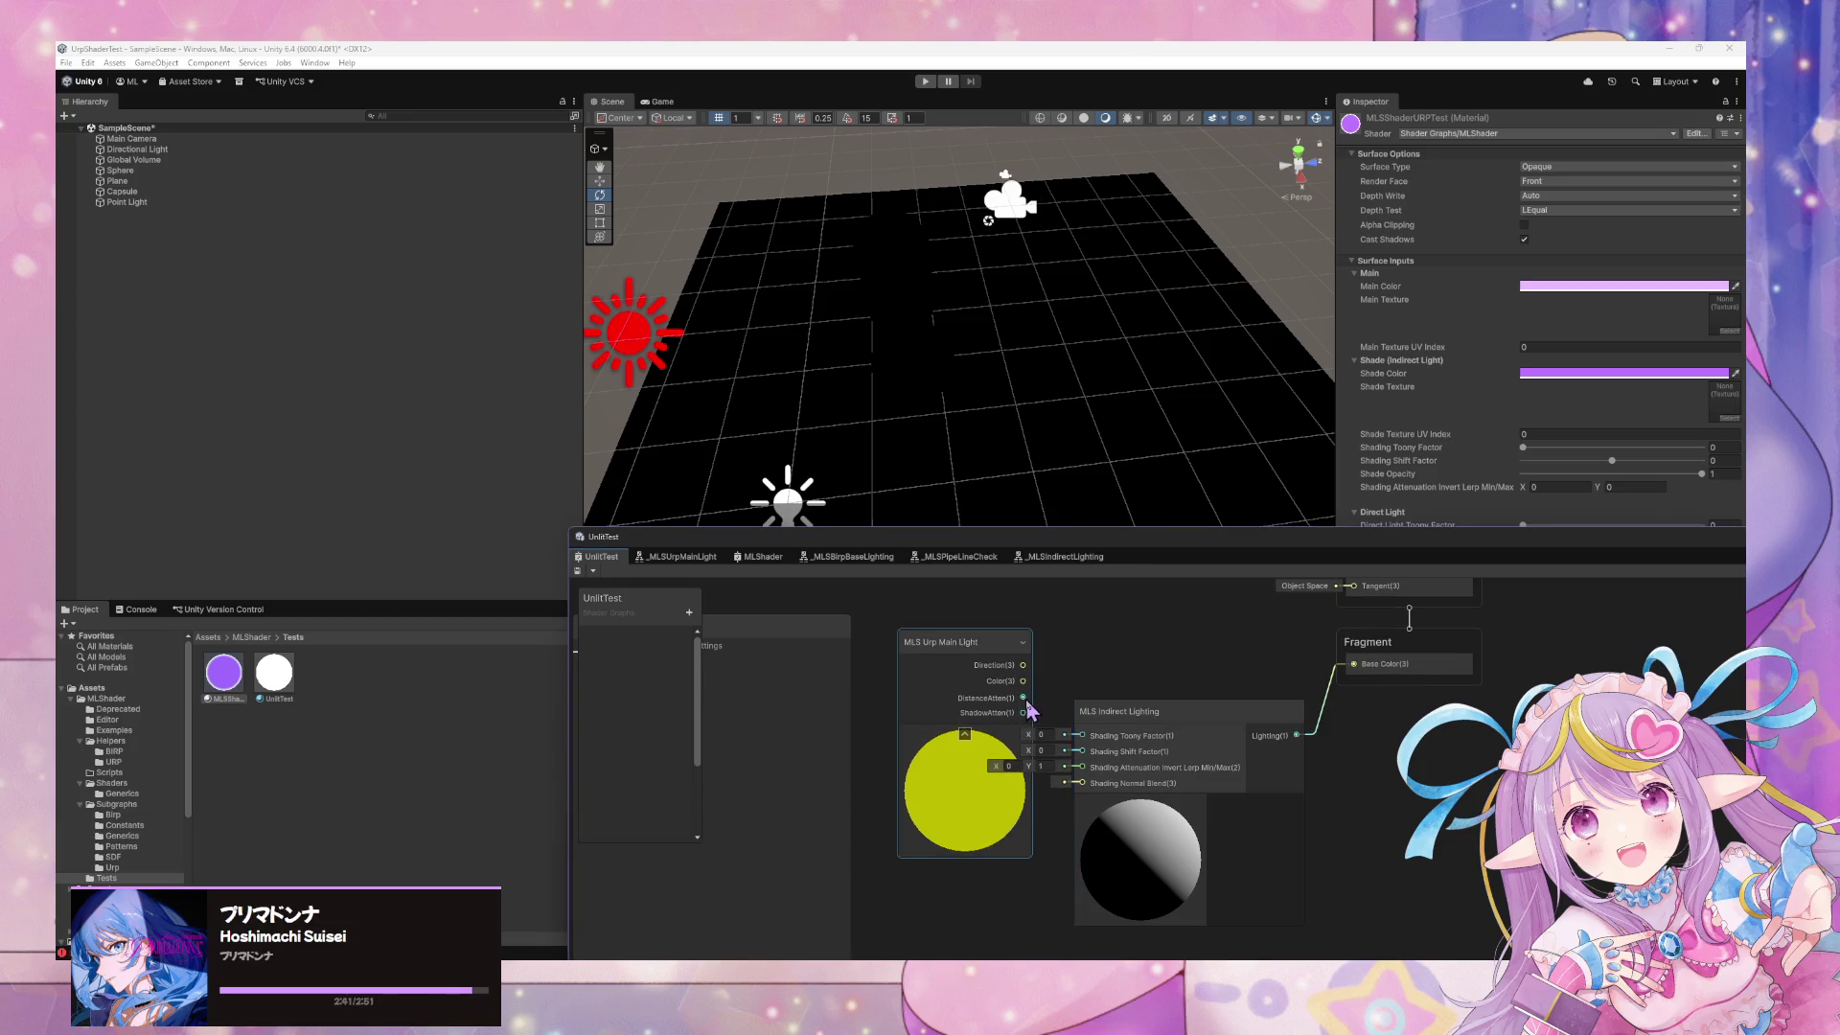
left_click_drag(1023, 712, 1374, 663)
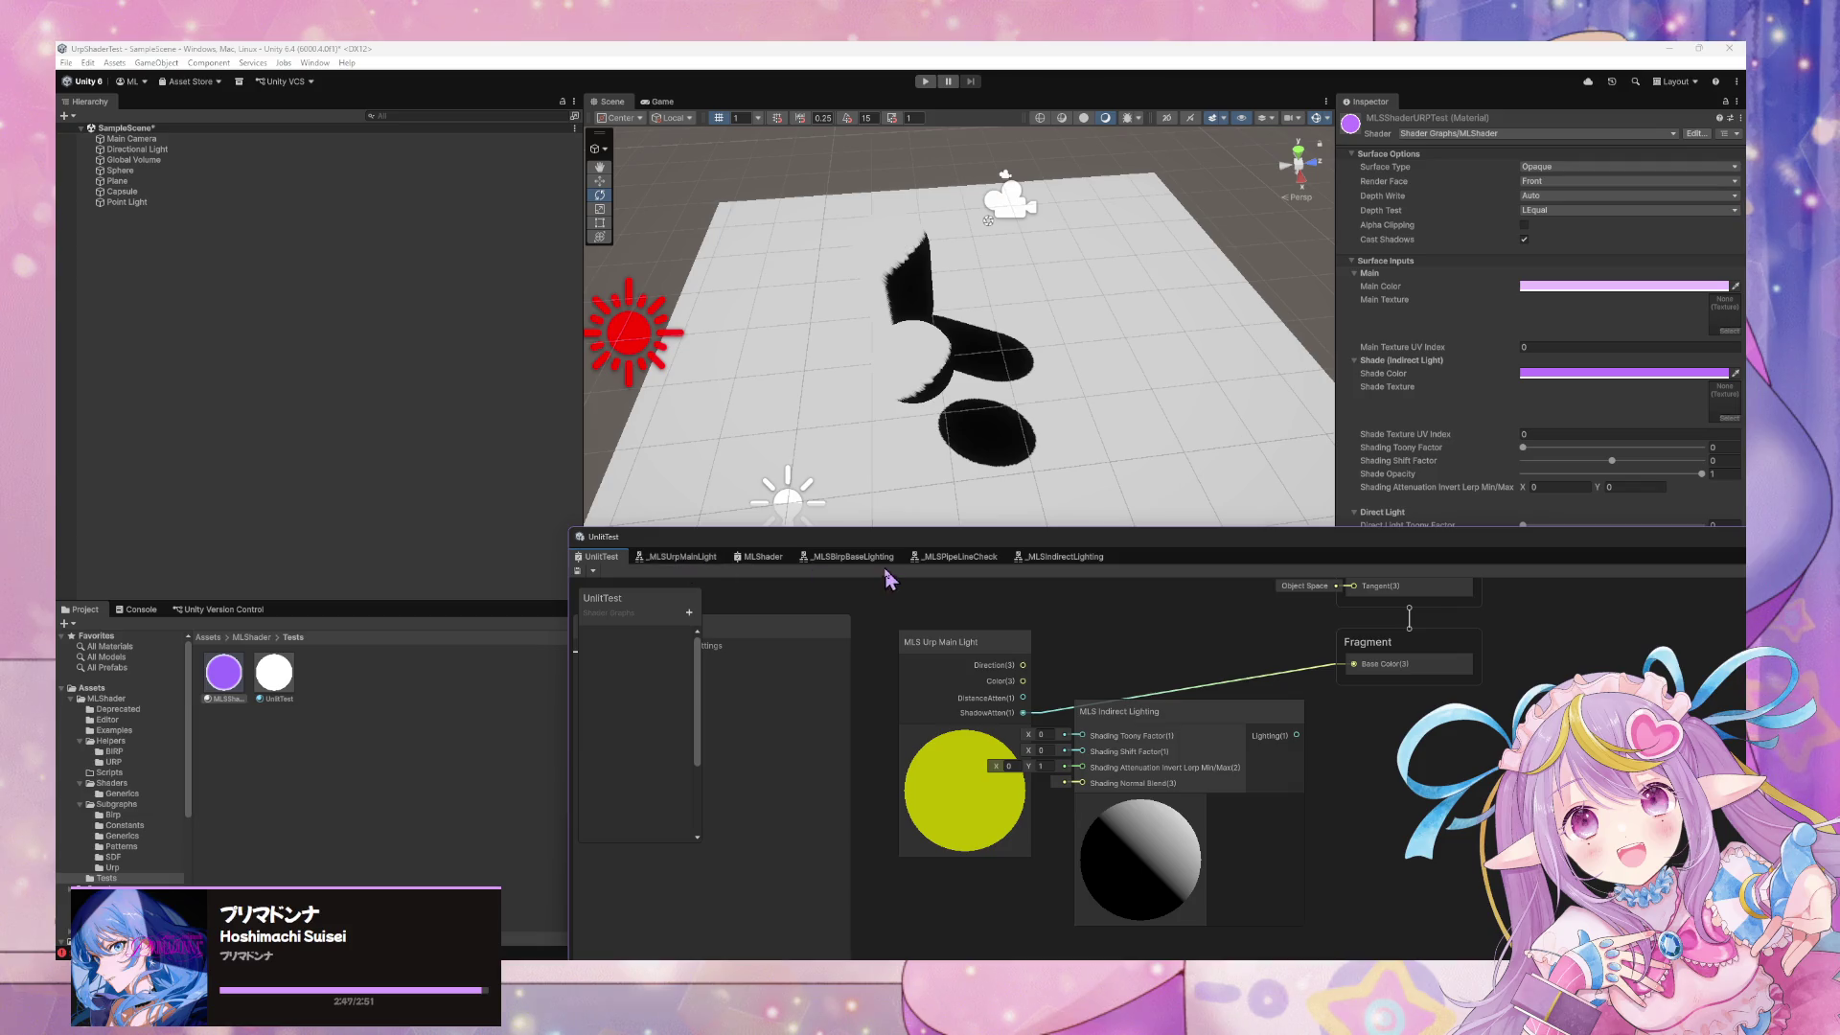
left_click(1061, 563)
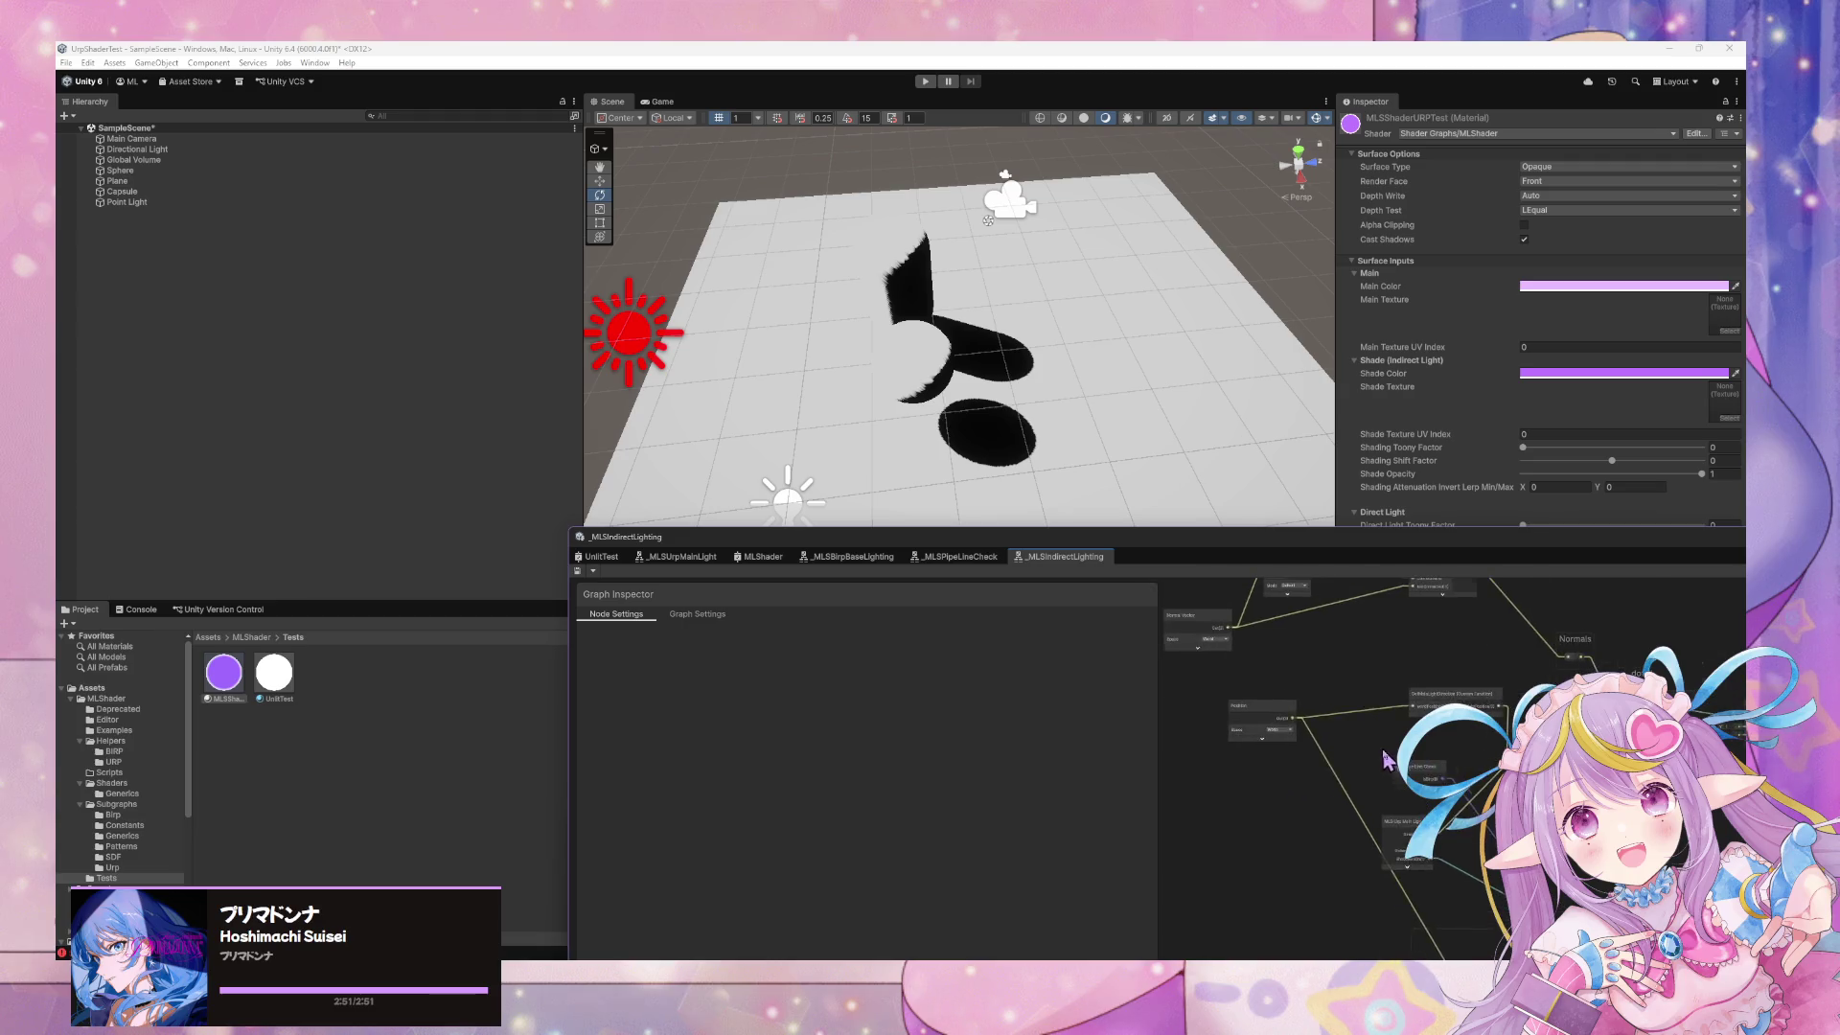
Adjust the Remap node and add a reroute point on Multiply's B wire
scroll(1342, 748, "up", 2)
mouse_move(1445, 763)
left_mouse_down()
mouse_move(1265, 709)
mouse_move(1323, 767)
mouse_move(1342, 671)
mouse_move(1321, 691)
left_mouse_up()
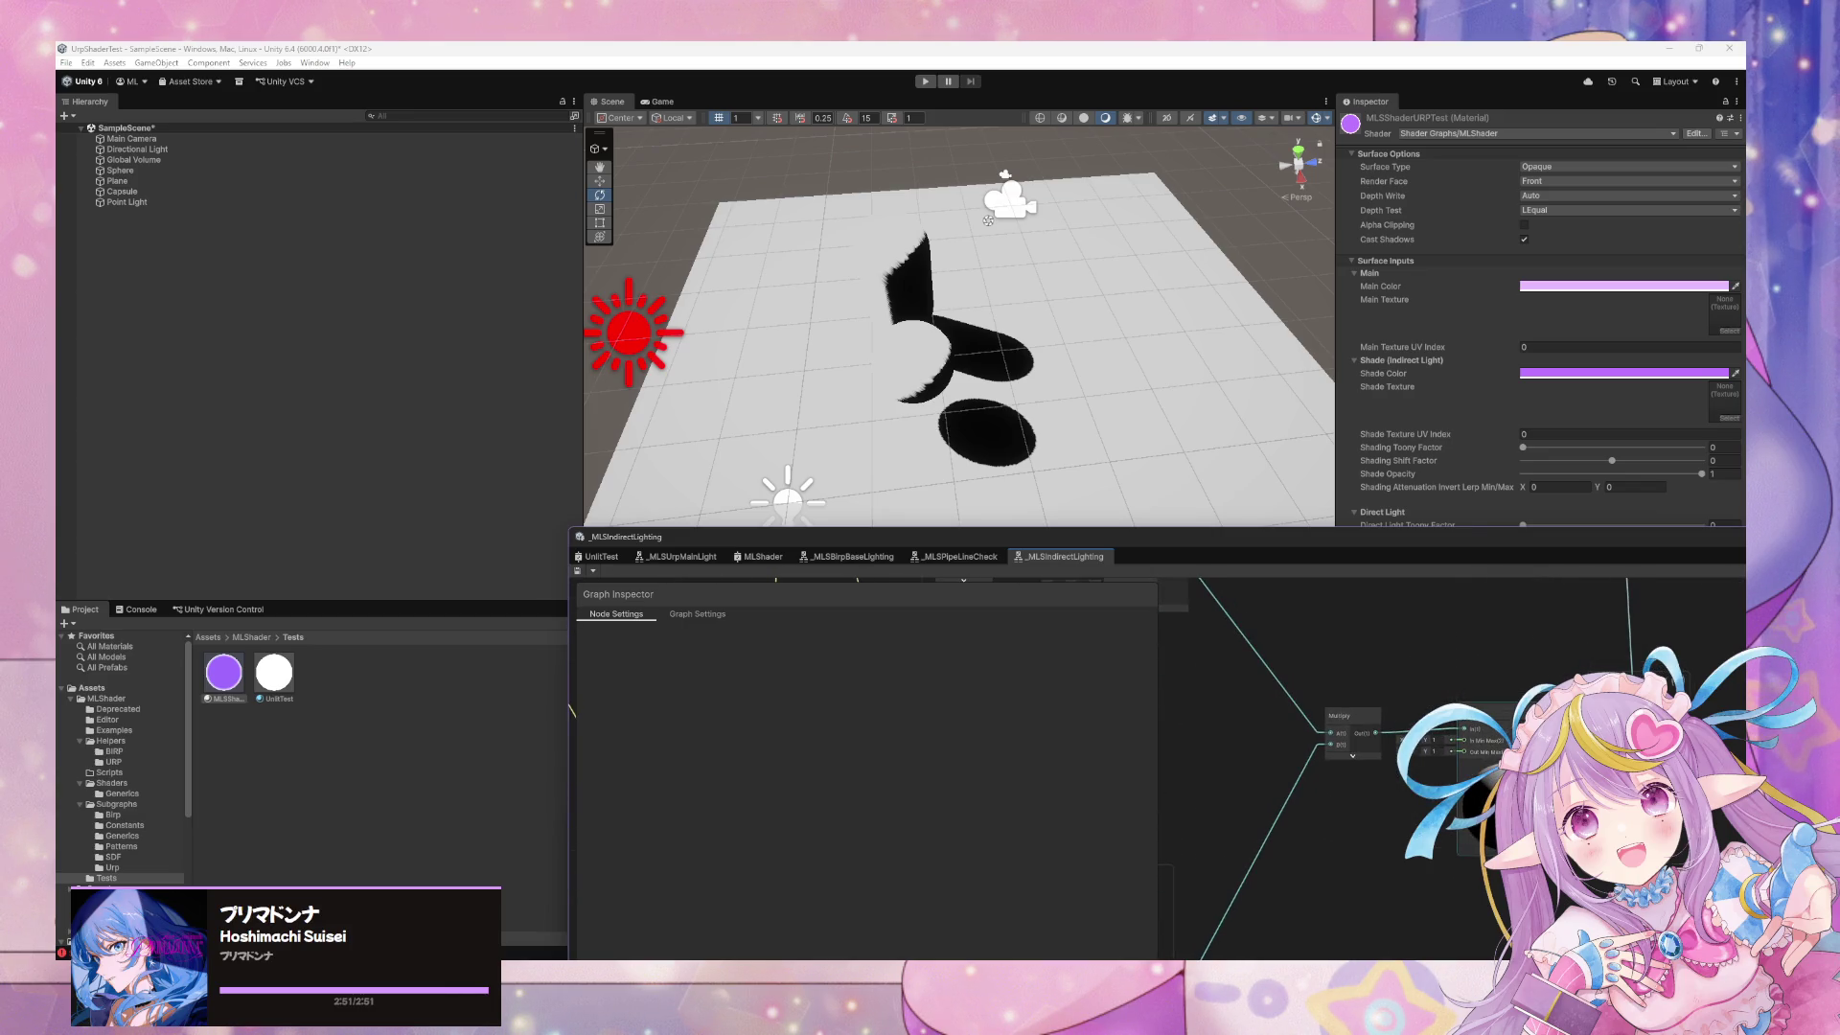
left_click(1480, 705)
mouse_move(1476, 709)
left_mouse_down()
mouse_move(1440, 686)
mouse_move(1387, 772)
mouse_move(1335, 739)
left_mouse_up()
left_click(1336, 739)
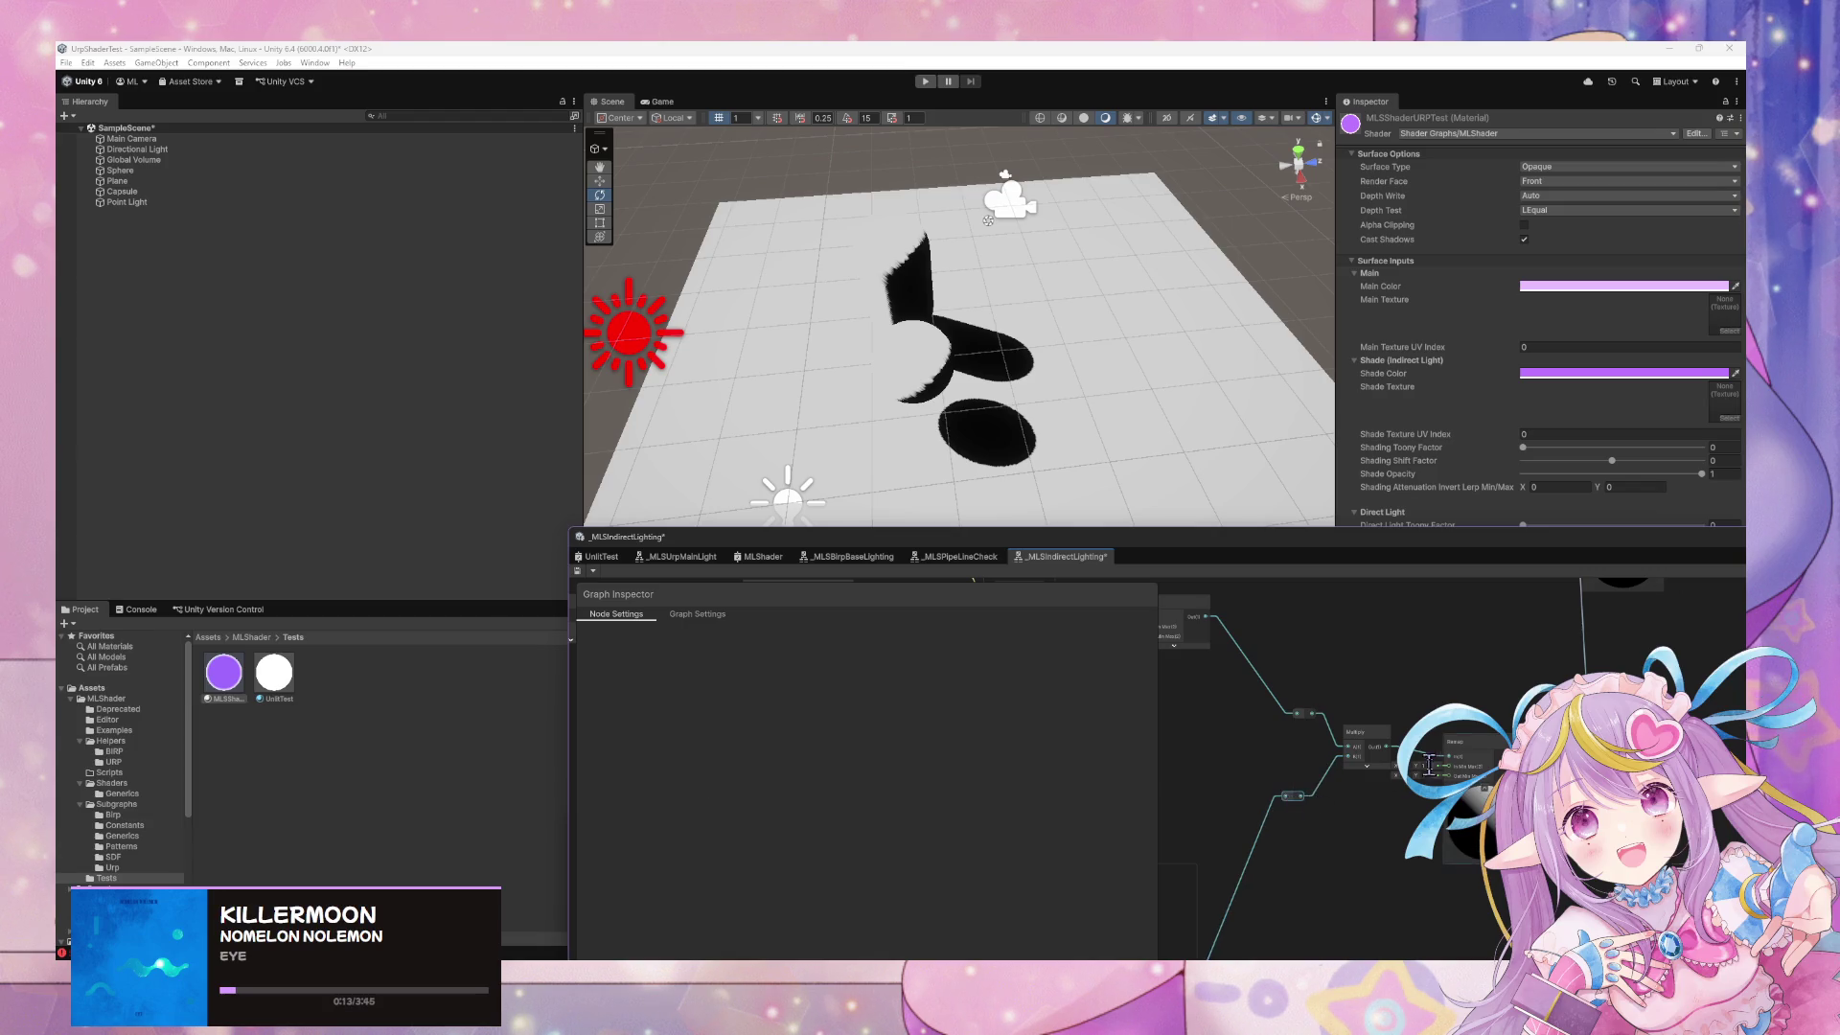
double_click(1315, 808)
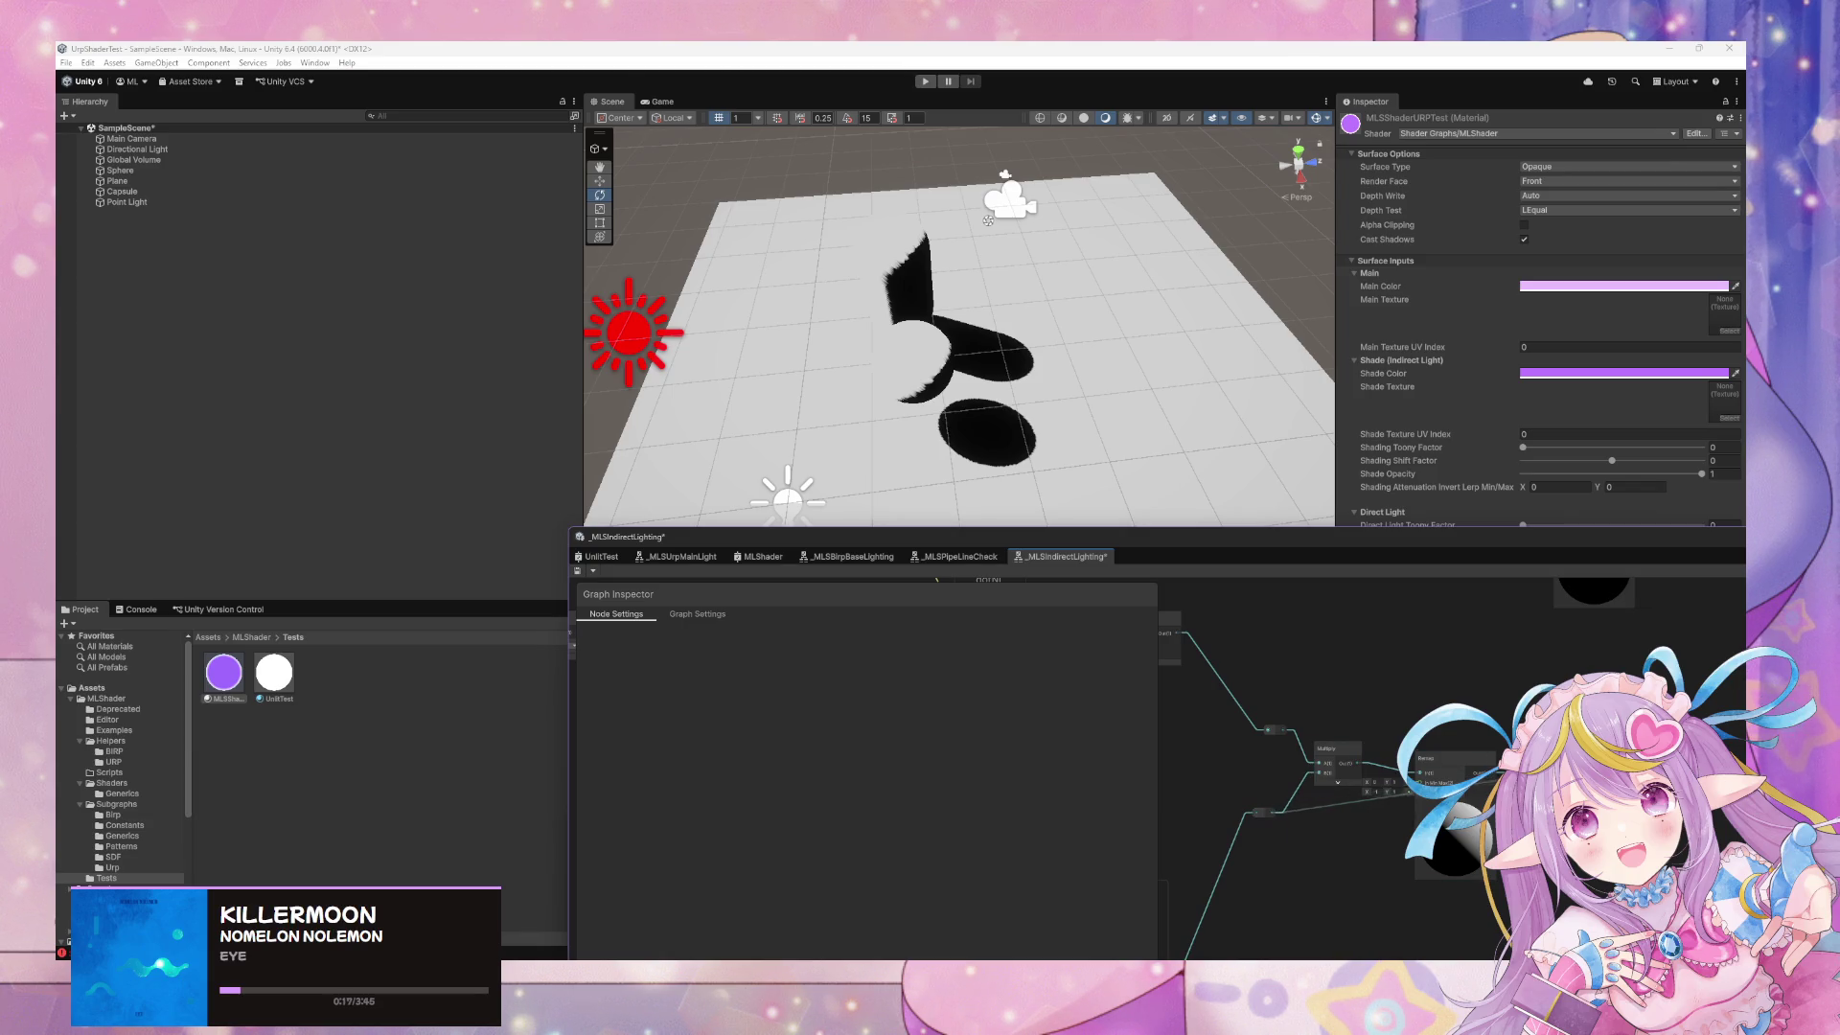
Connect Light Intensity to the MLS Linear Map input, save, and return to UnlitTest
left_click_drag(1448, 680, 1320, 784)
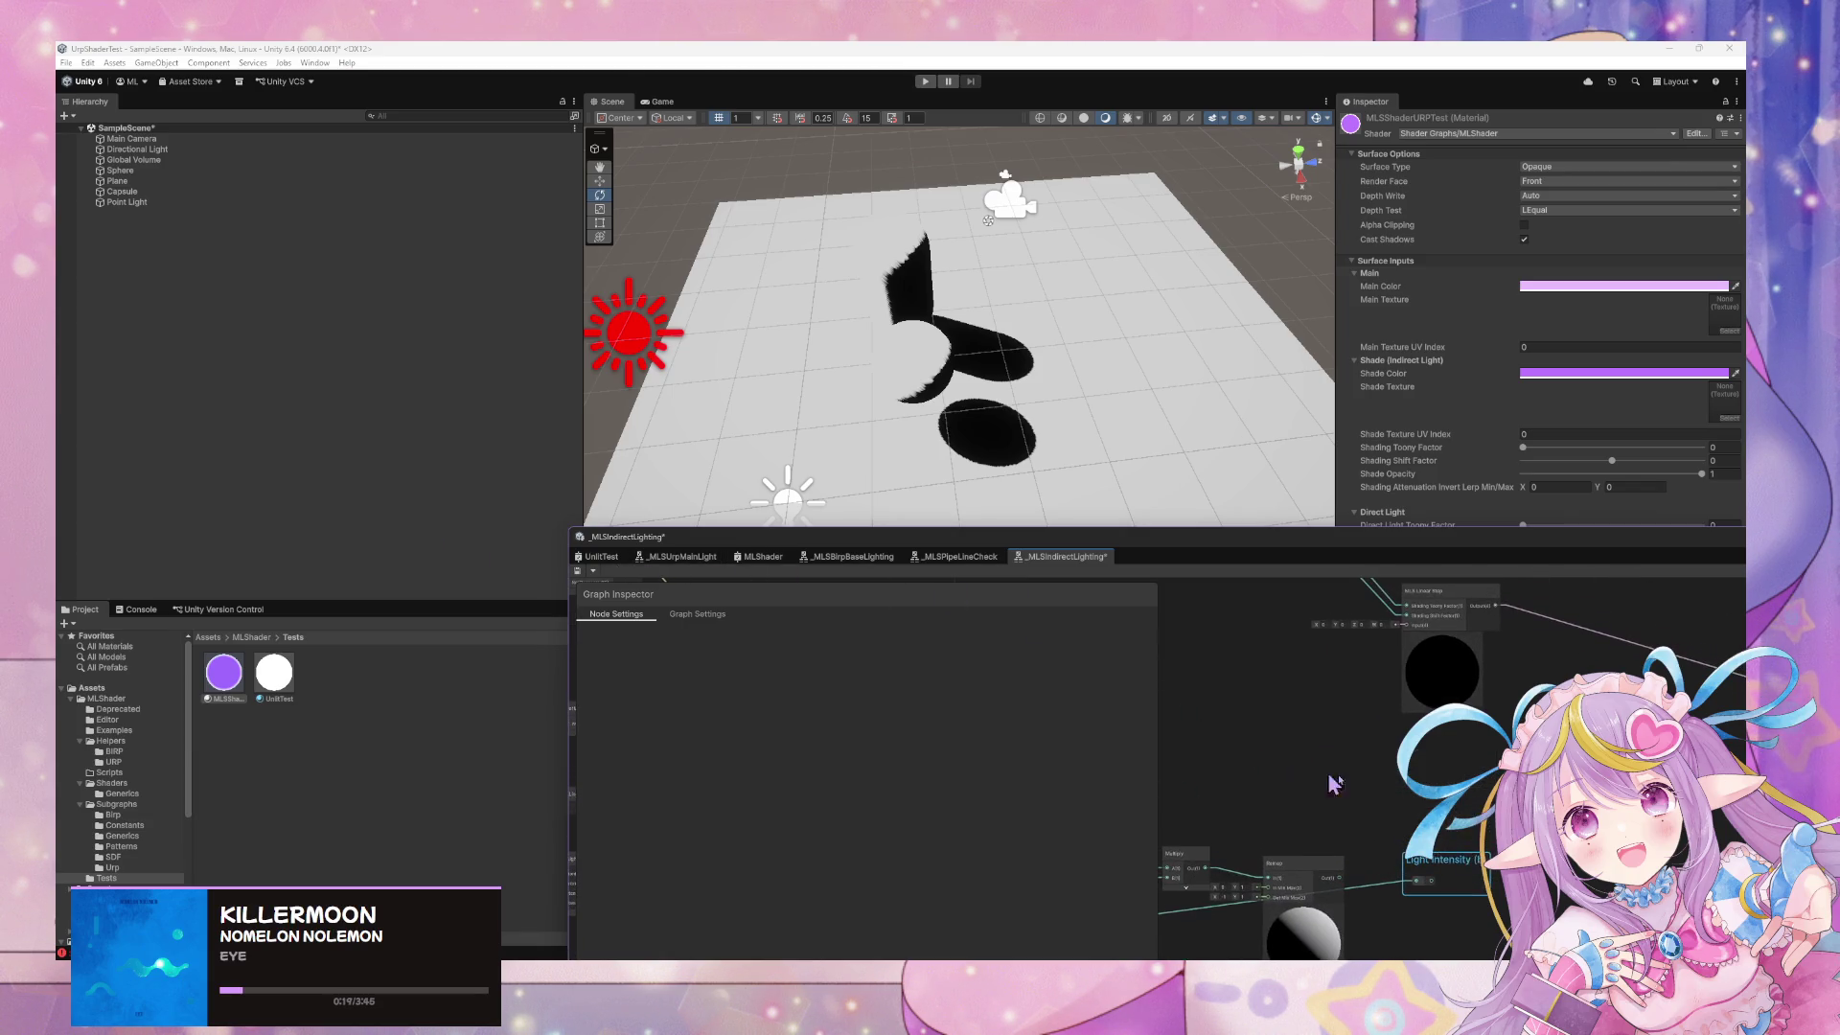
left_click_drag(1435, 889, 1405, 625)
left_click_drag(1350, 707, 1398, 683)
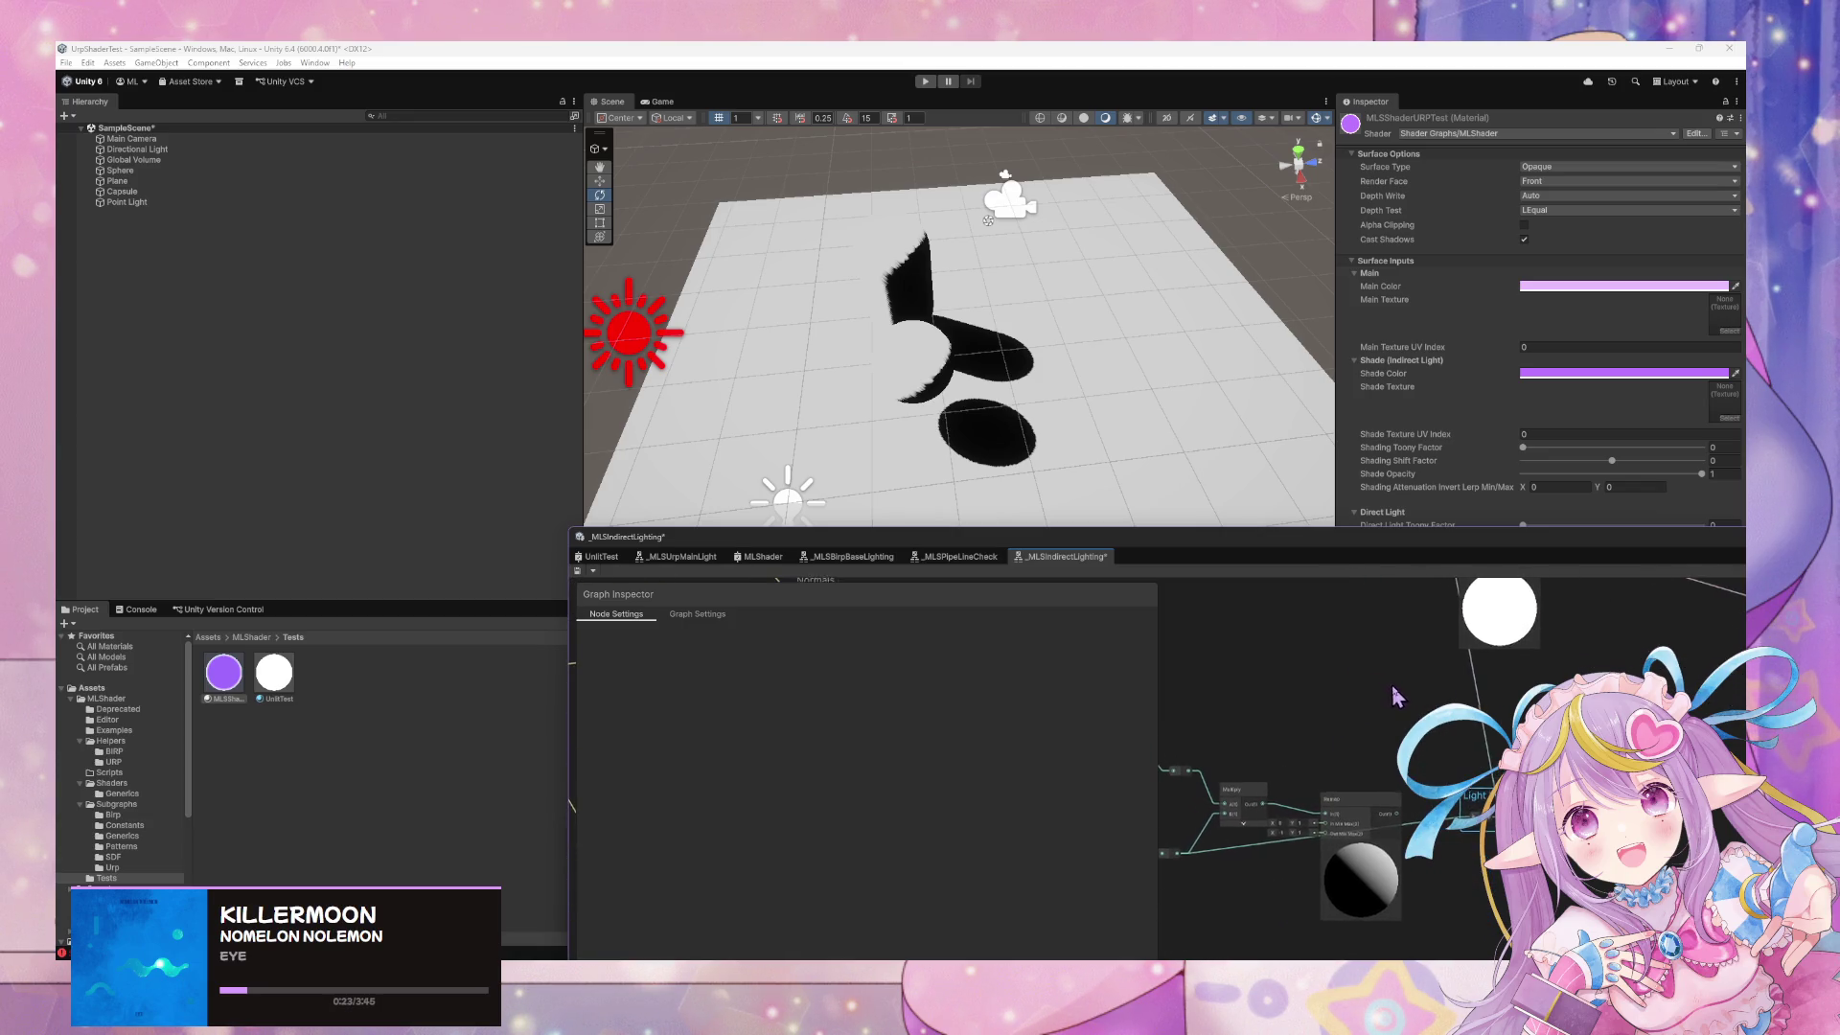
left_click(576, 570)
mouse_move(1339, 694)
left_mouse_down()
mouse_move(1326, 719)
mouse_move(1251, 710)
mouse_move(1370, 703)
mouse_move(1323, 762)
mouse_move(1426, 601)
mouse_move(1469, 598)
left_mouse_up()
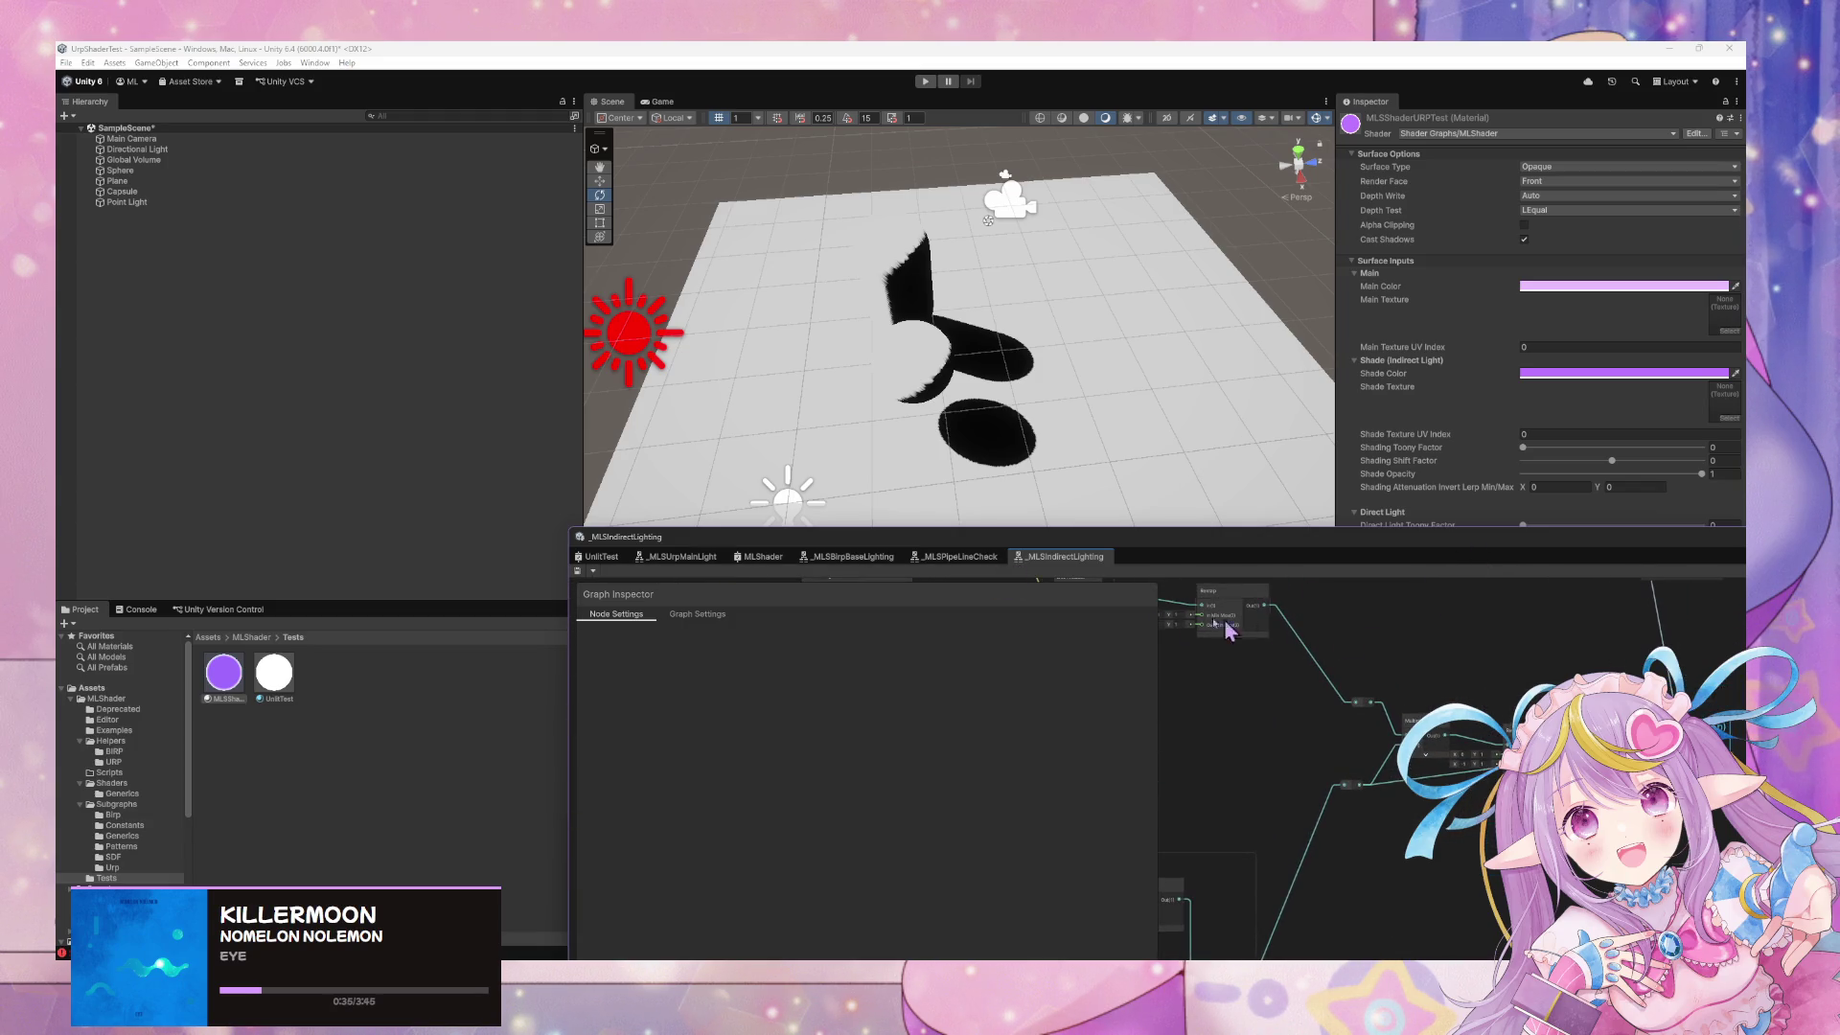
left_click(601, 556)
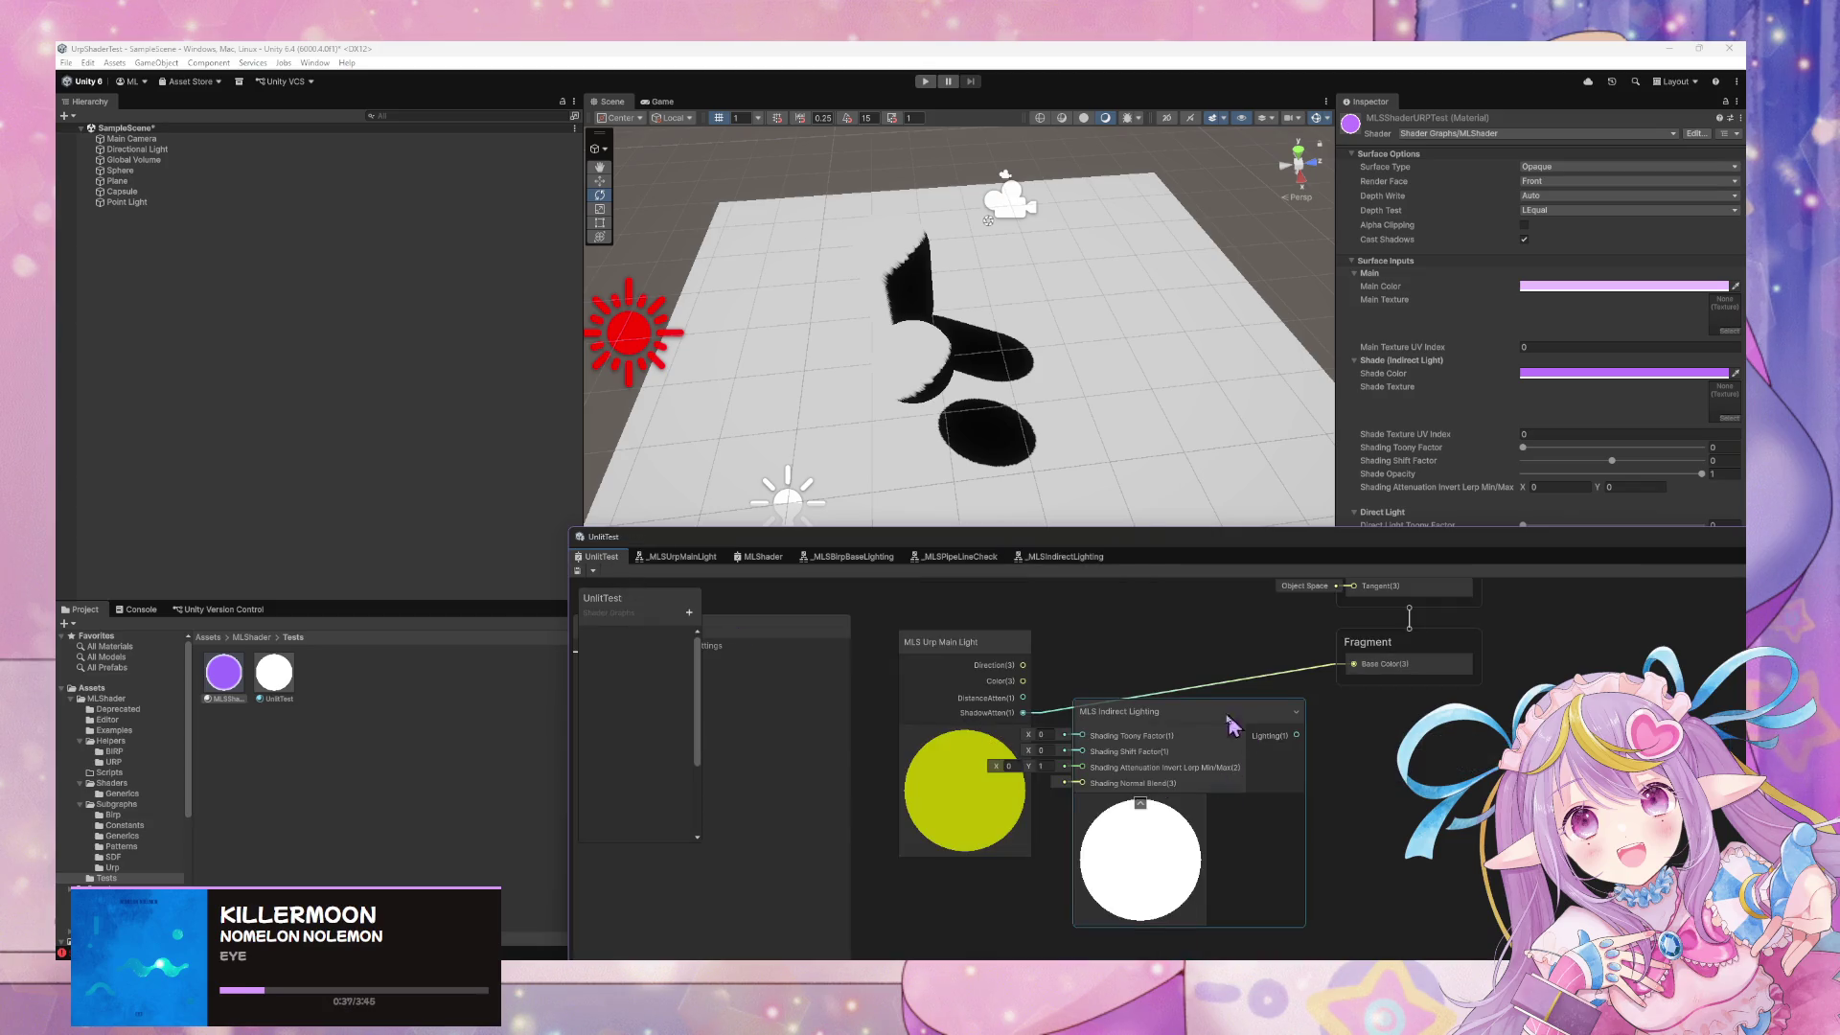
Wire MLS Indirect Lighting's Lighting output into Base Color and reposition the Main Light node
left_click_drag(1297, 735, 1353, 663)
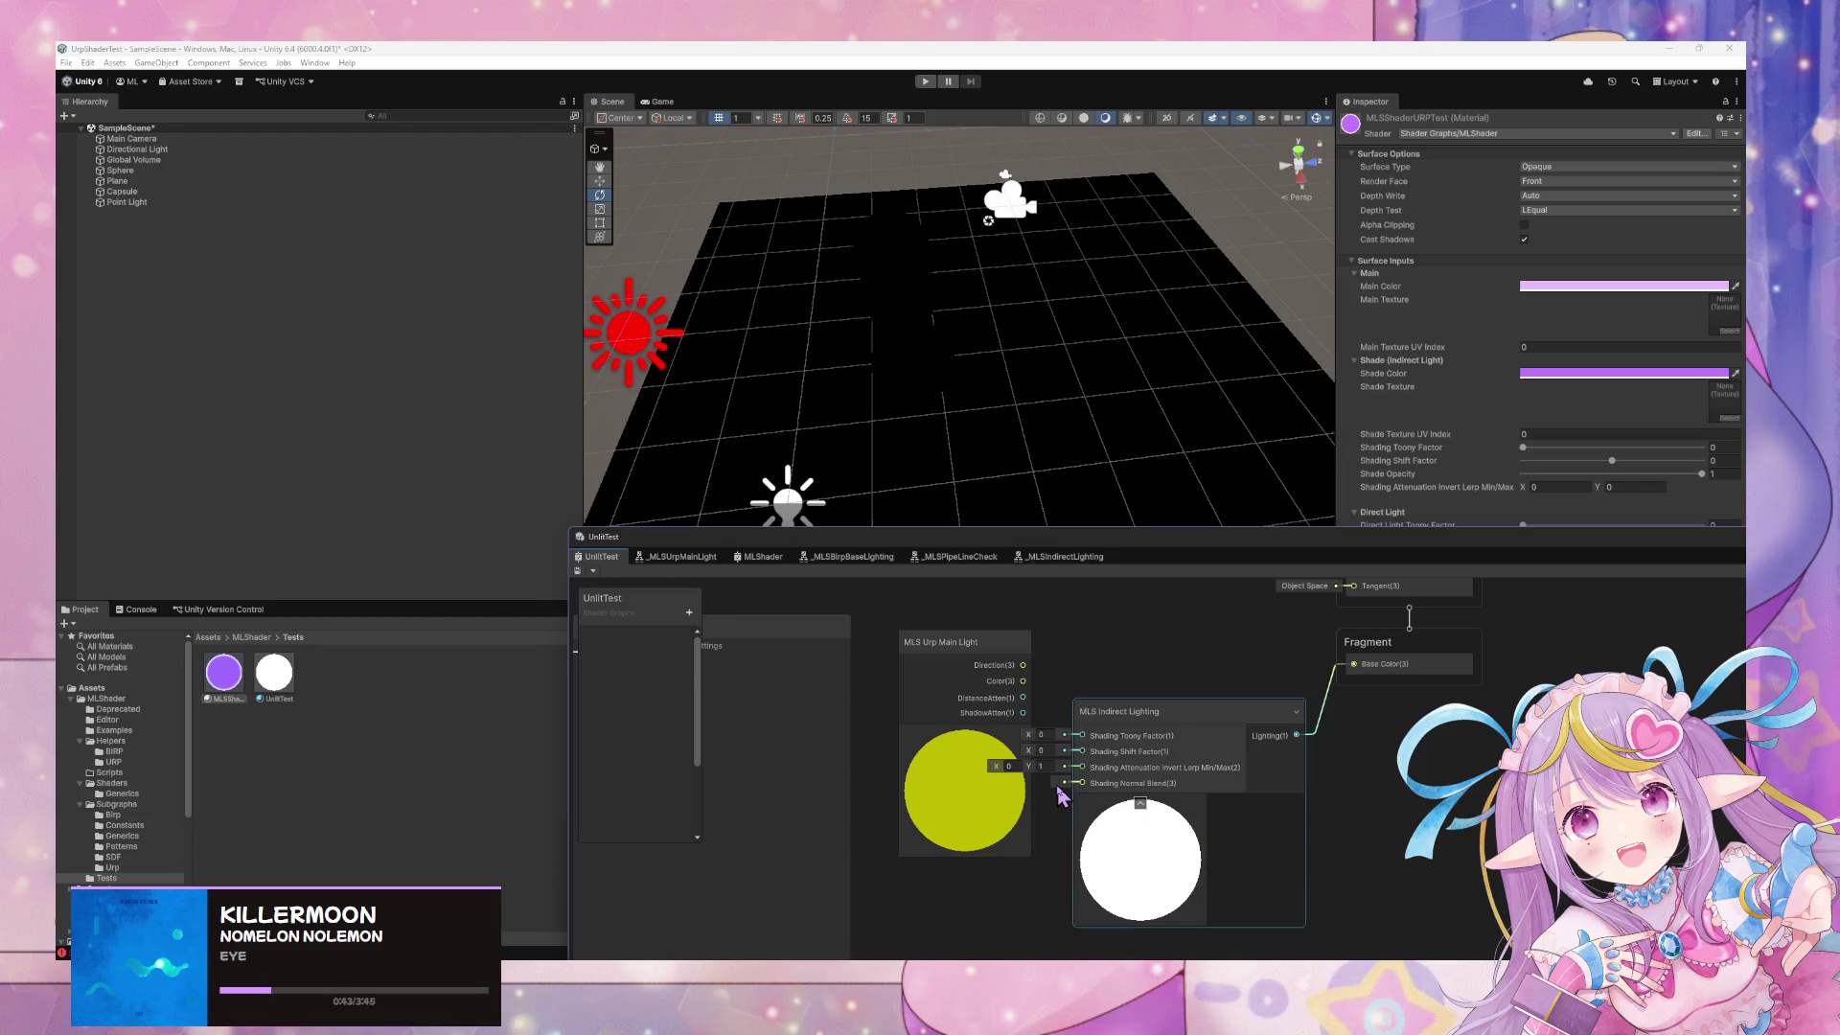
mouse_move(1028, 710)
left_mouse_down()
mouse_move(987, 688)
mouse_move(1048, 741)
left_mouse_up()
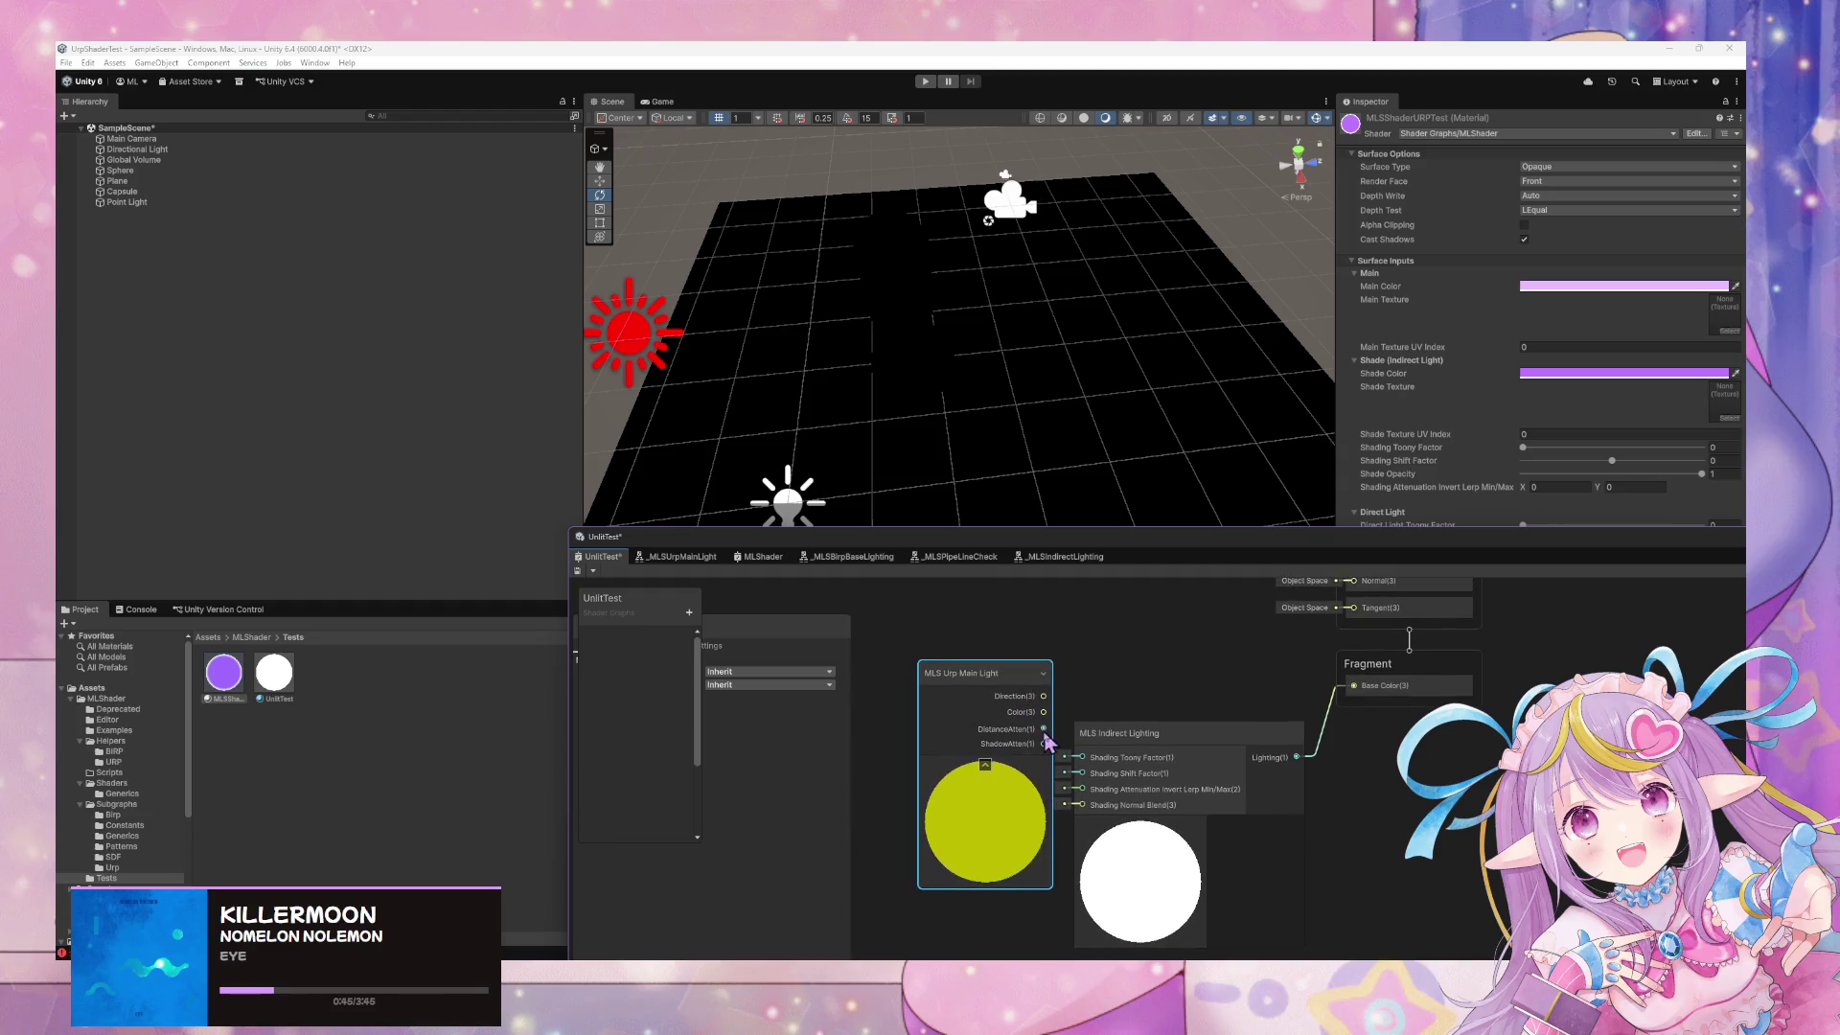
left_click(695, 565)
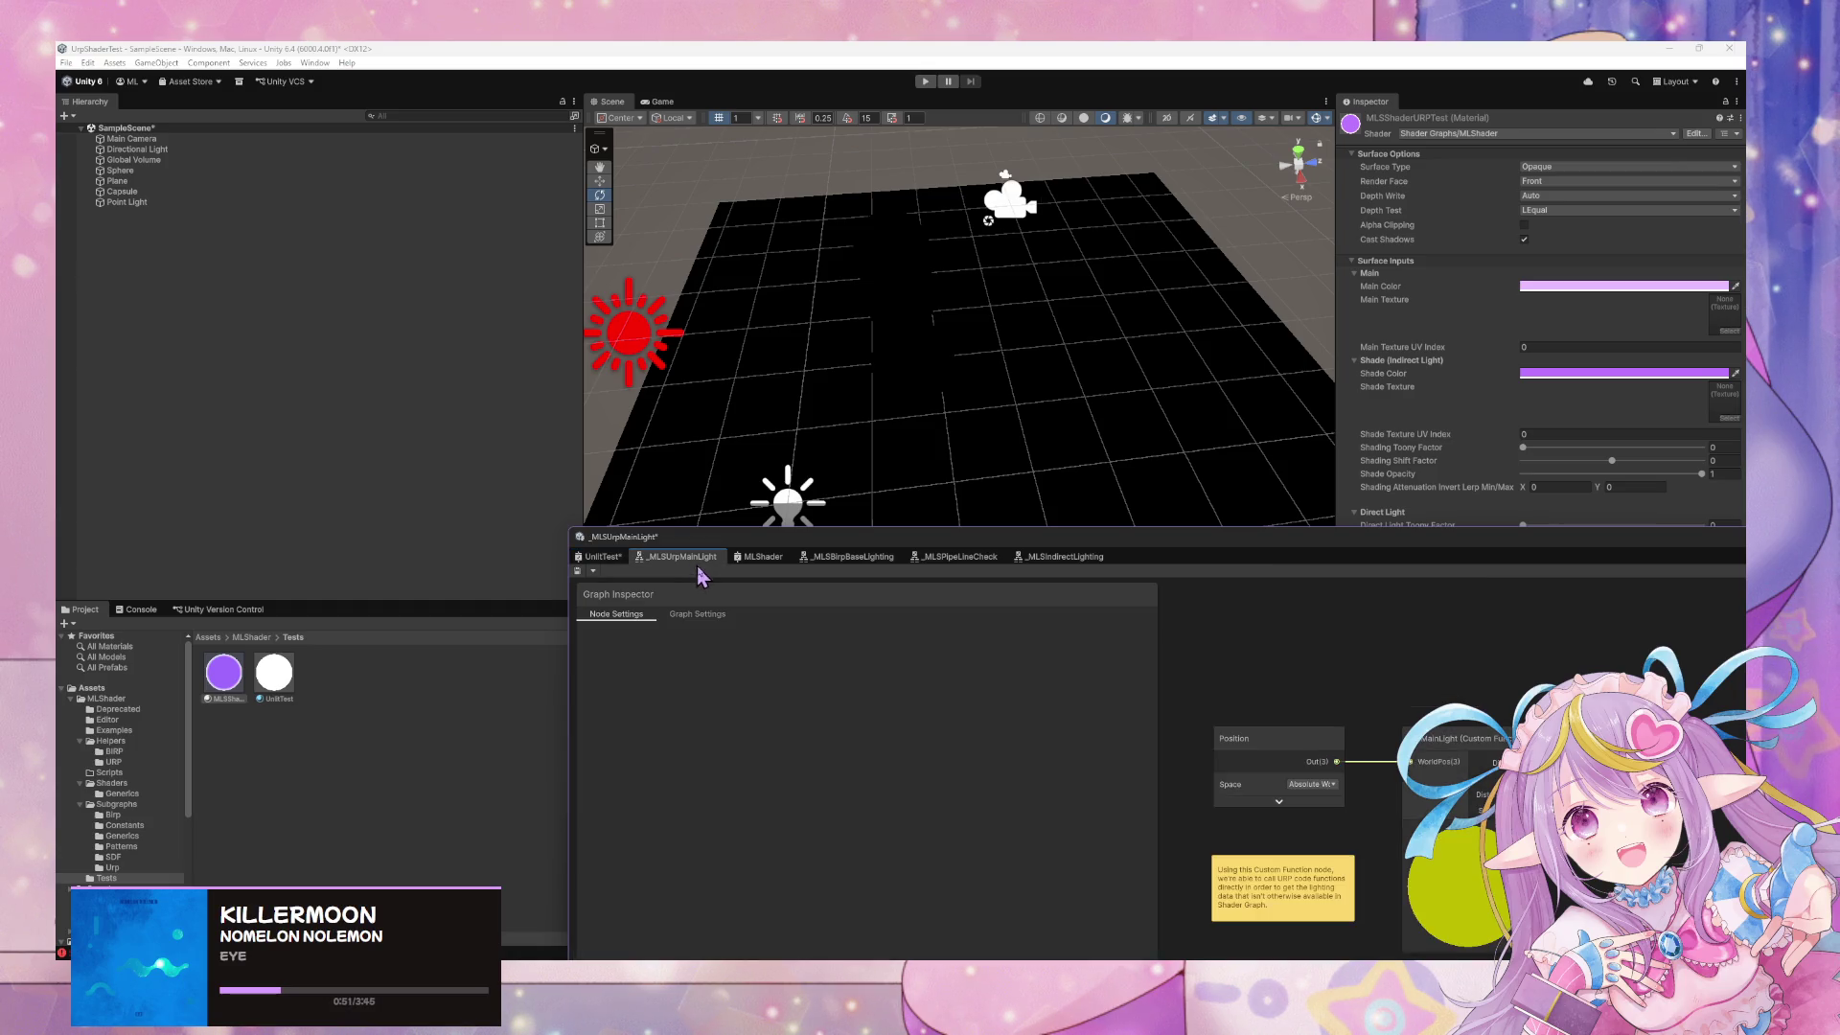
Inspect the Shadow Attenuation group in _MLSIndirectLighting and save the subgraph
left_click(1047, 564)
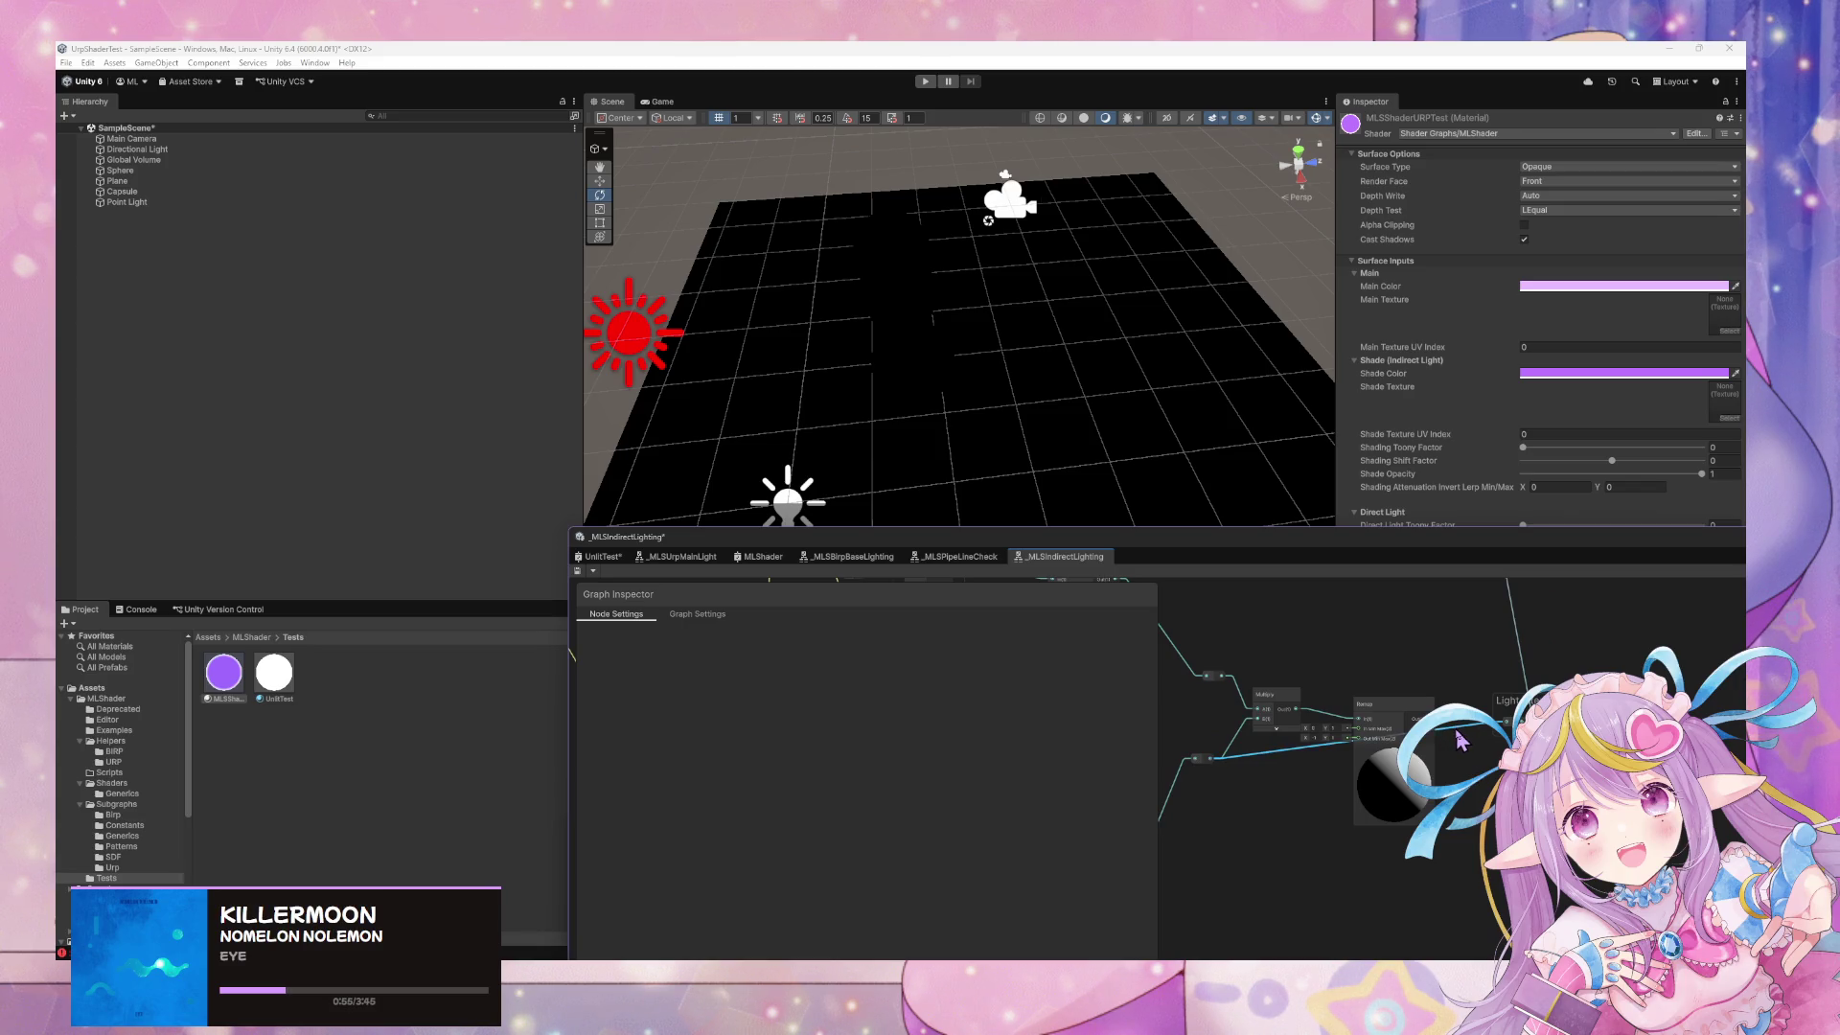
mouse_move(1284, 808)
left_mouse_down()
mouse_move(1419, 751)
mouse_move(1555, 635)
mouse_move(1601, 688)
mouse_move(1706, 709)
mouse_move(1697, 790)
mouse_move(1741, 778)
mouse_move(1663, 694)
left_mouse_up()
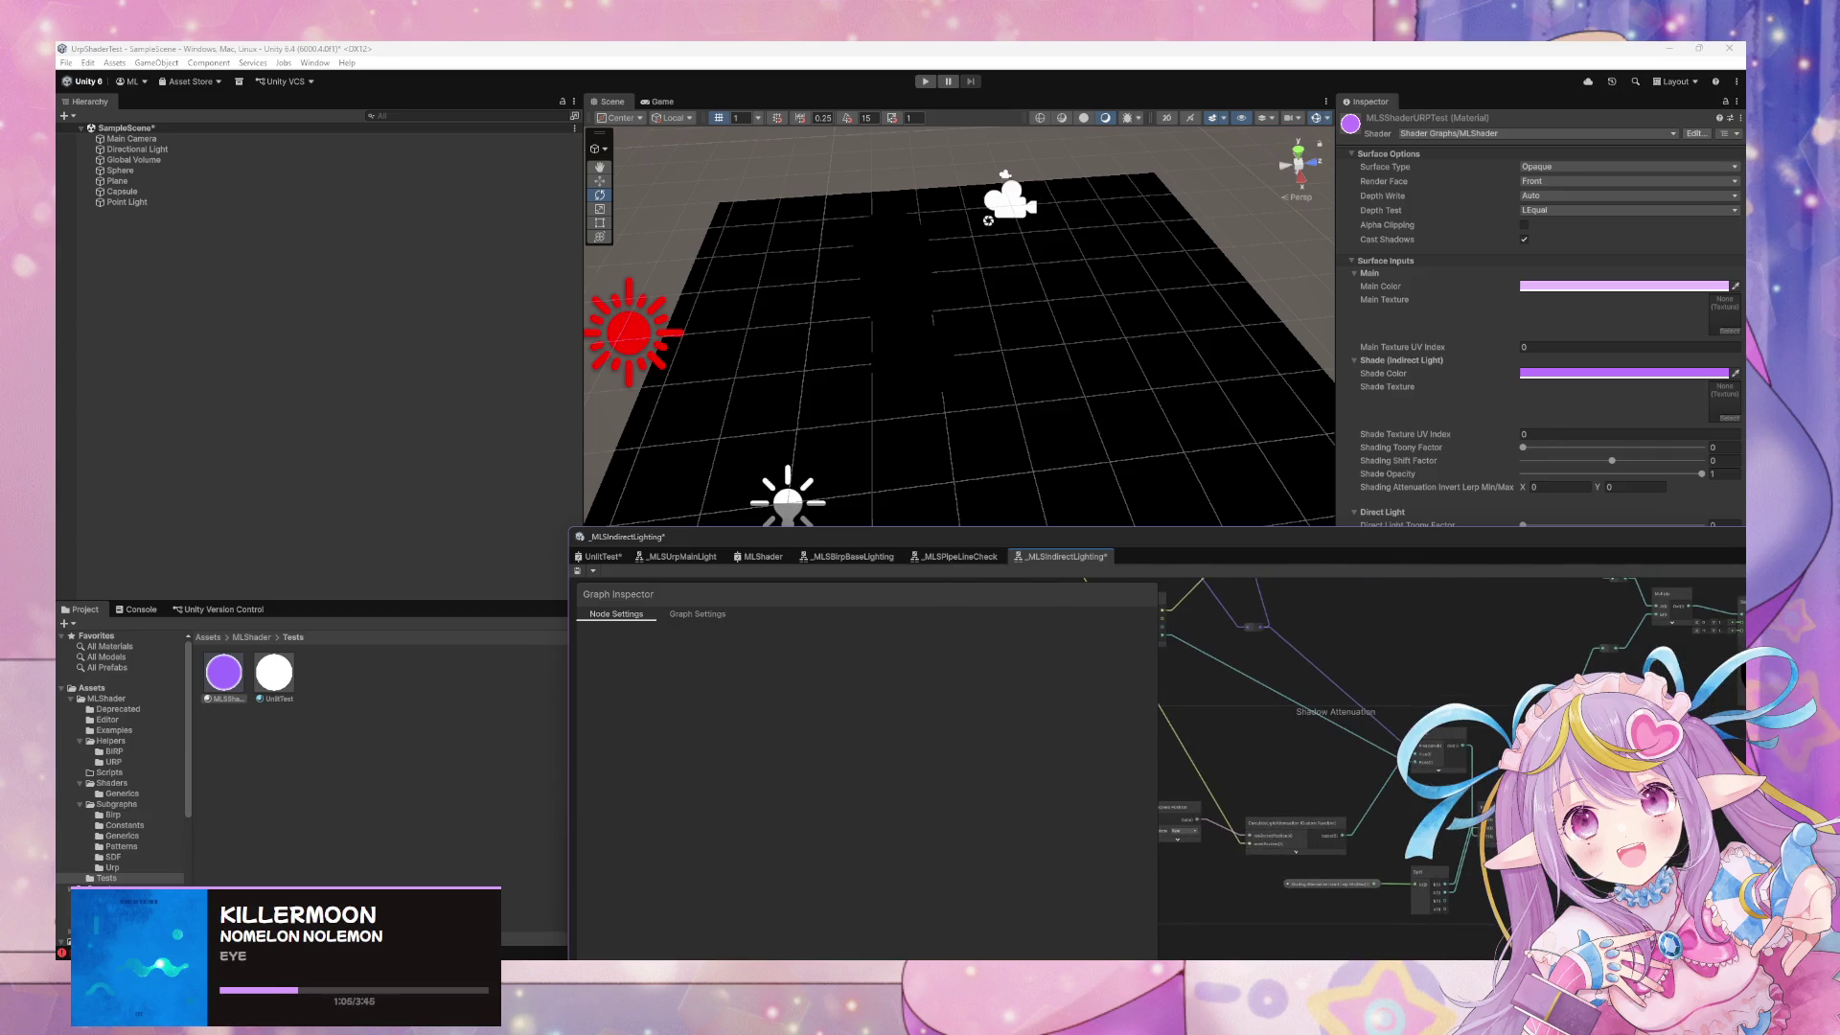
scroll(1384, 775, "up", 4)
mouse_move(1384, 775)
left_mouse_down()
mouse_move(1326, 747)
mouse_move(1292, 757)
mouse_move(1279, 805)
left_mouse_up()
scroll(1329, 747, "down", 4)
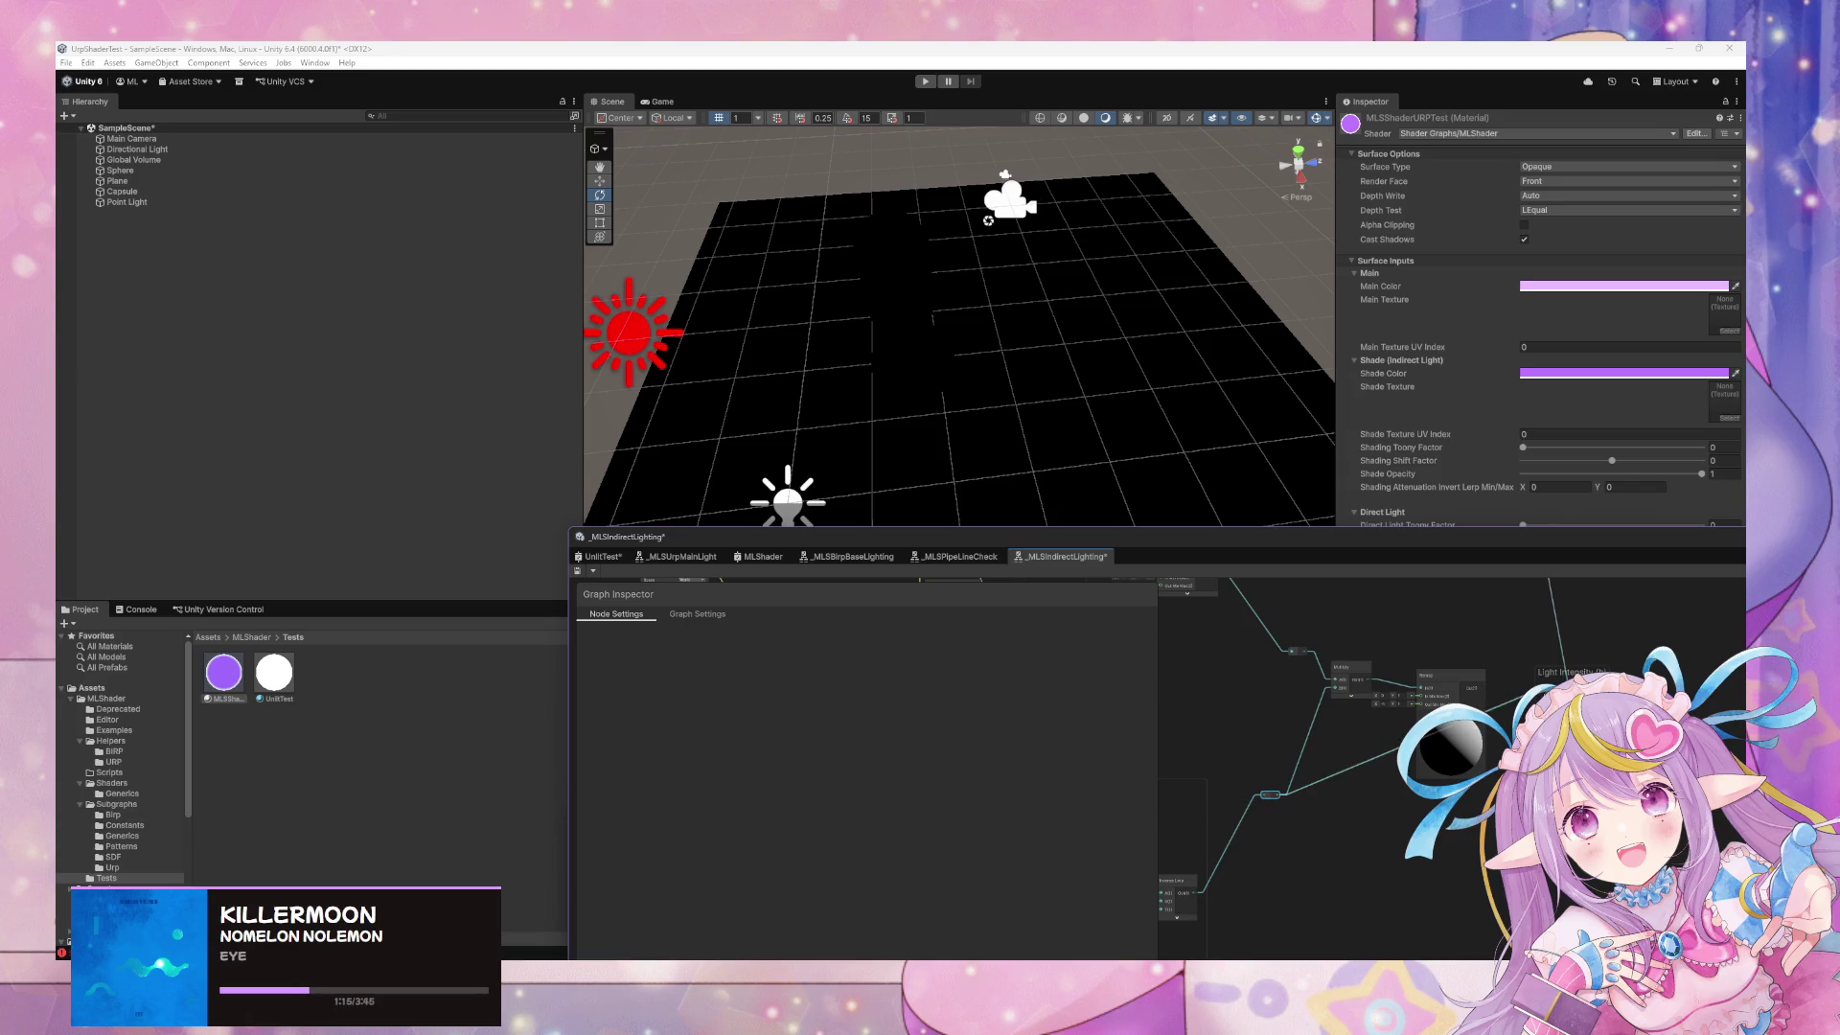
key("ctrl+s")
On UnlitTest's MLS Indirect Lighting node, edit the shading factors and set Min/Max Y to 1
left_click(599, 557)
left_click_drag(1099, 759, 1160, 767)
left_click(1115, 767)
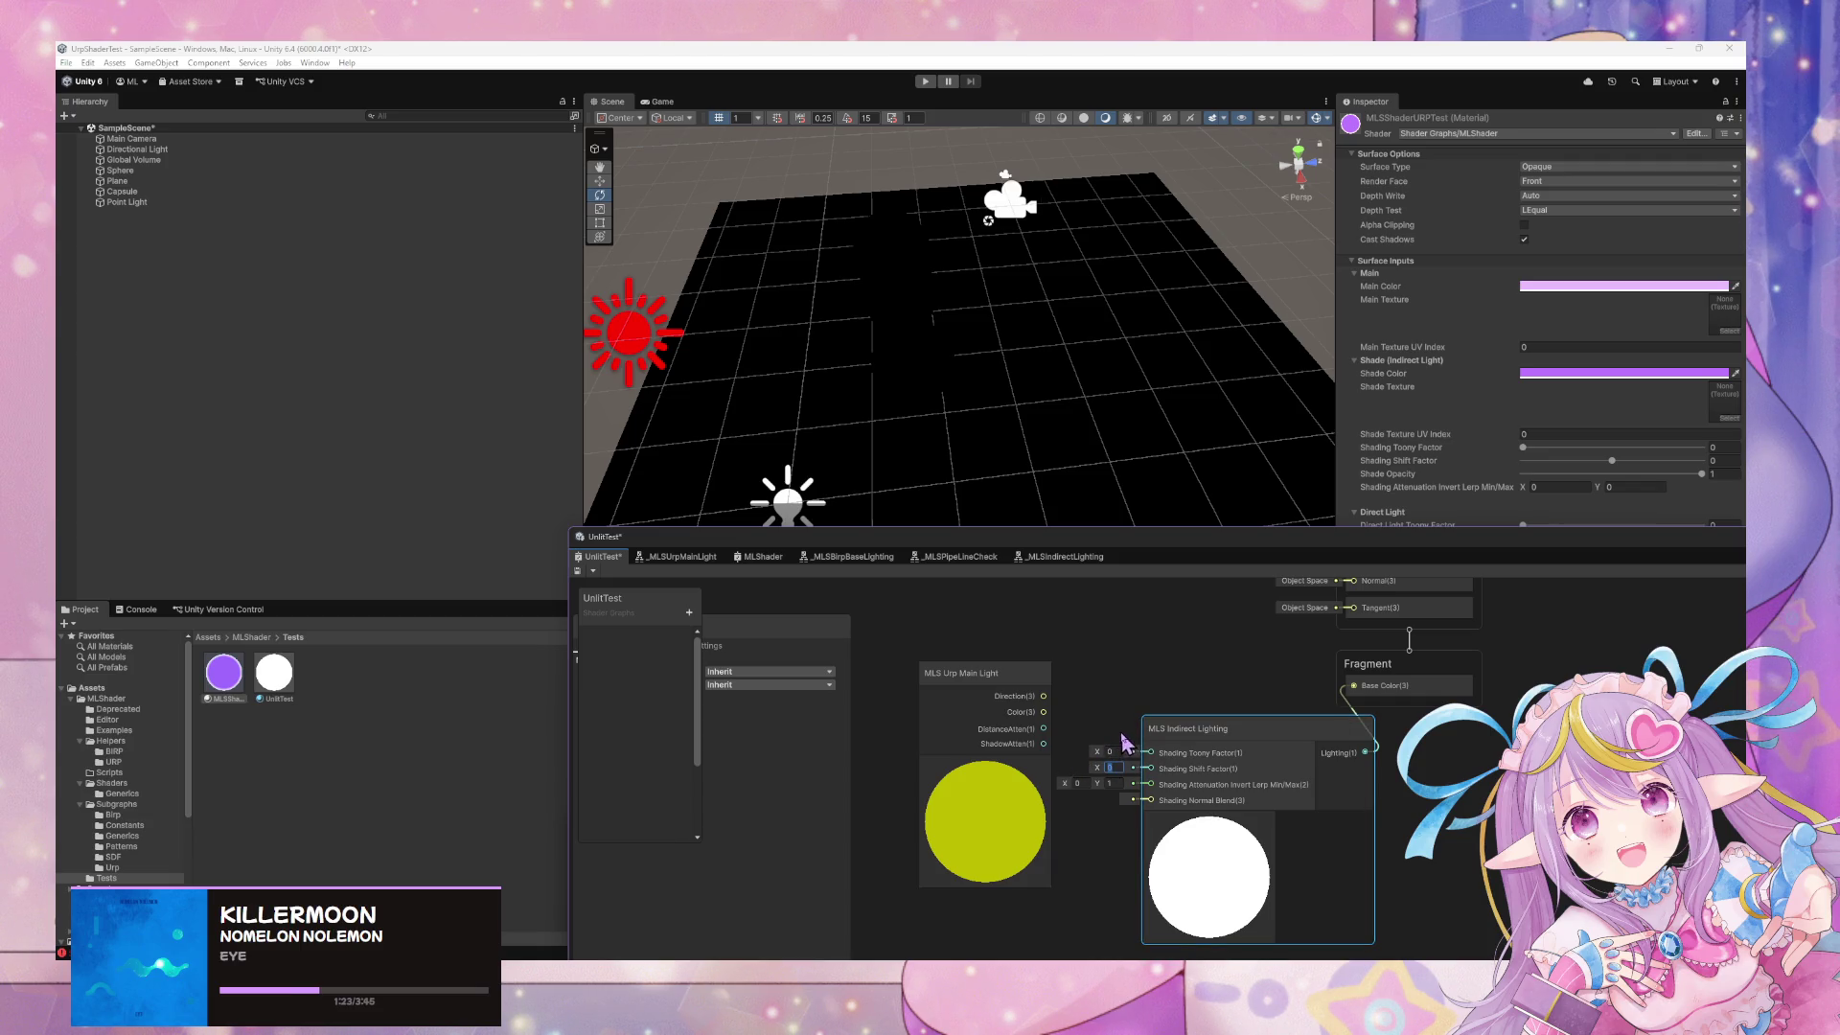
left_click(1121, 752)
key("ctrl+s")
left_click(1114, 783)
type("1")
Route MLS Urp Main Light's ShadowAtten back into Base Color
mouse_move(1041, 451)
left_mouse_down()
mouse_move(1024, 469)
mouse_move(1214, 398)
mouse_move(1063, 450)
left_mouse_up()
left_click_drag(1094, 748, 1353, 685)
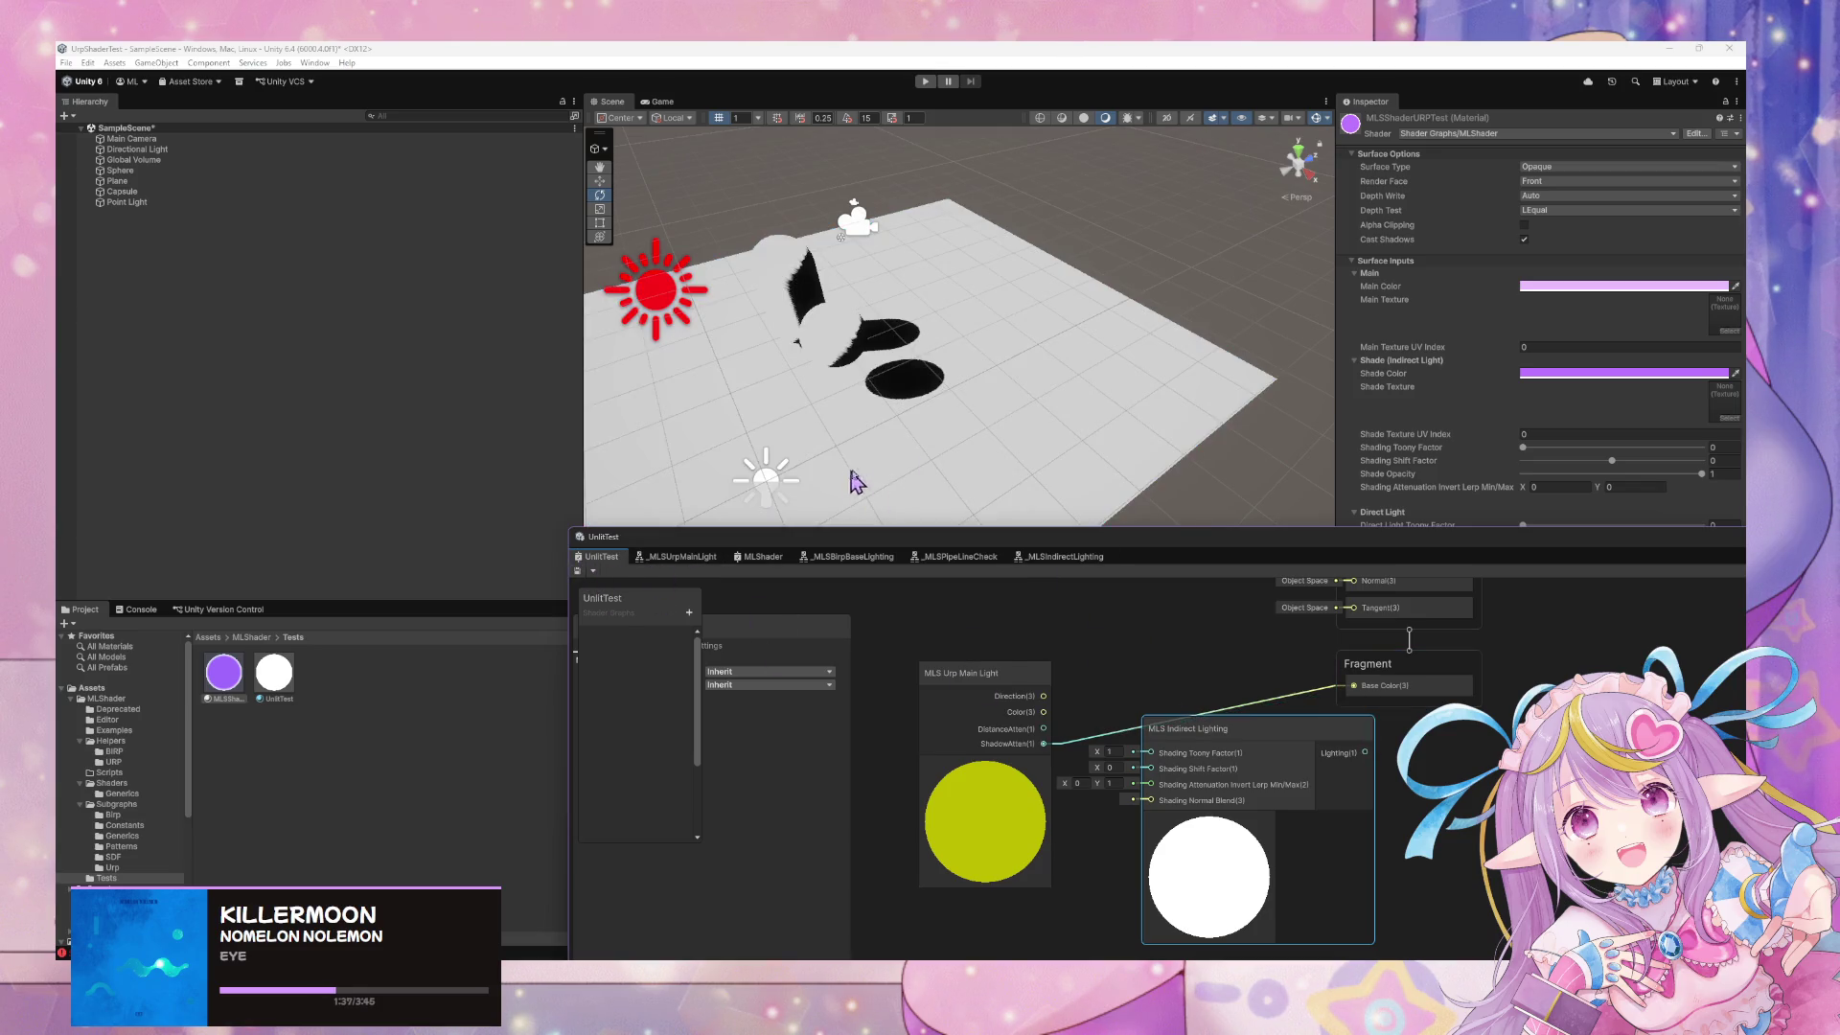
scroll(1020, 403, "up", 2)
left_click(1086, 556)
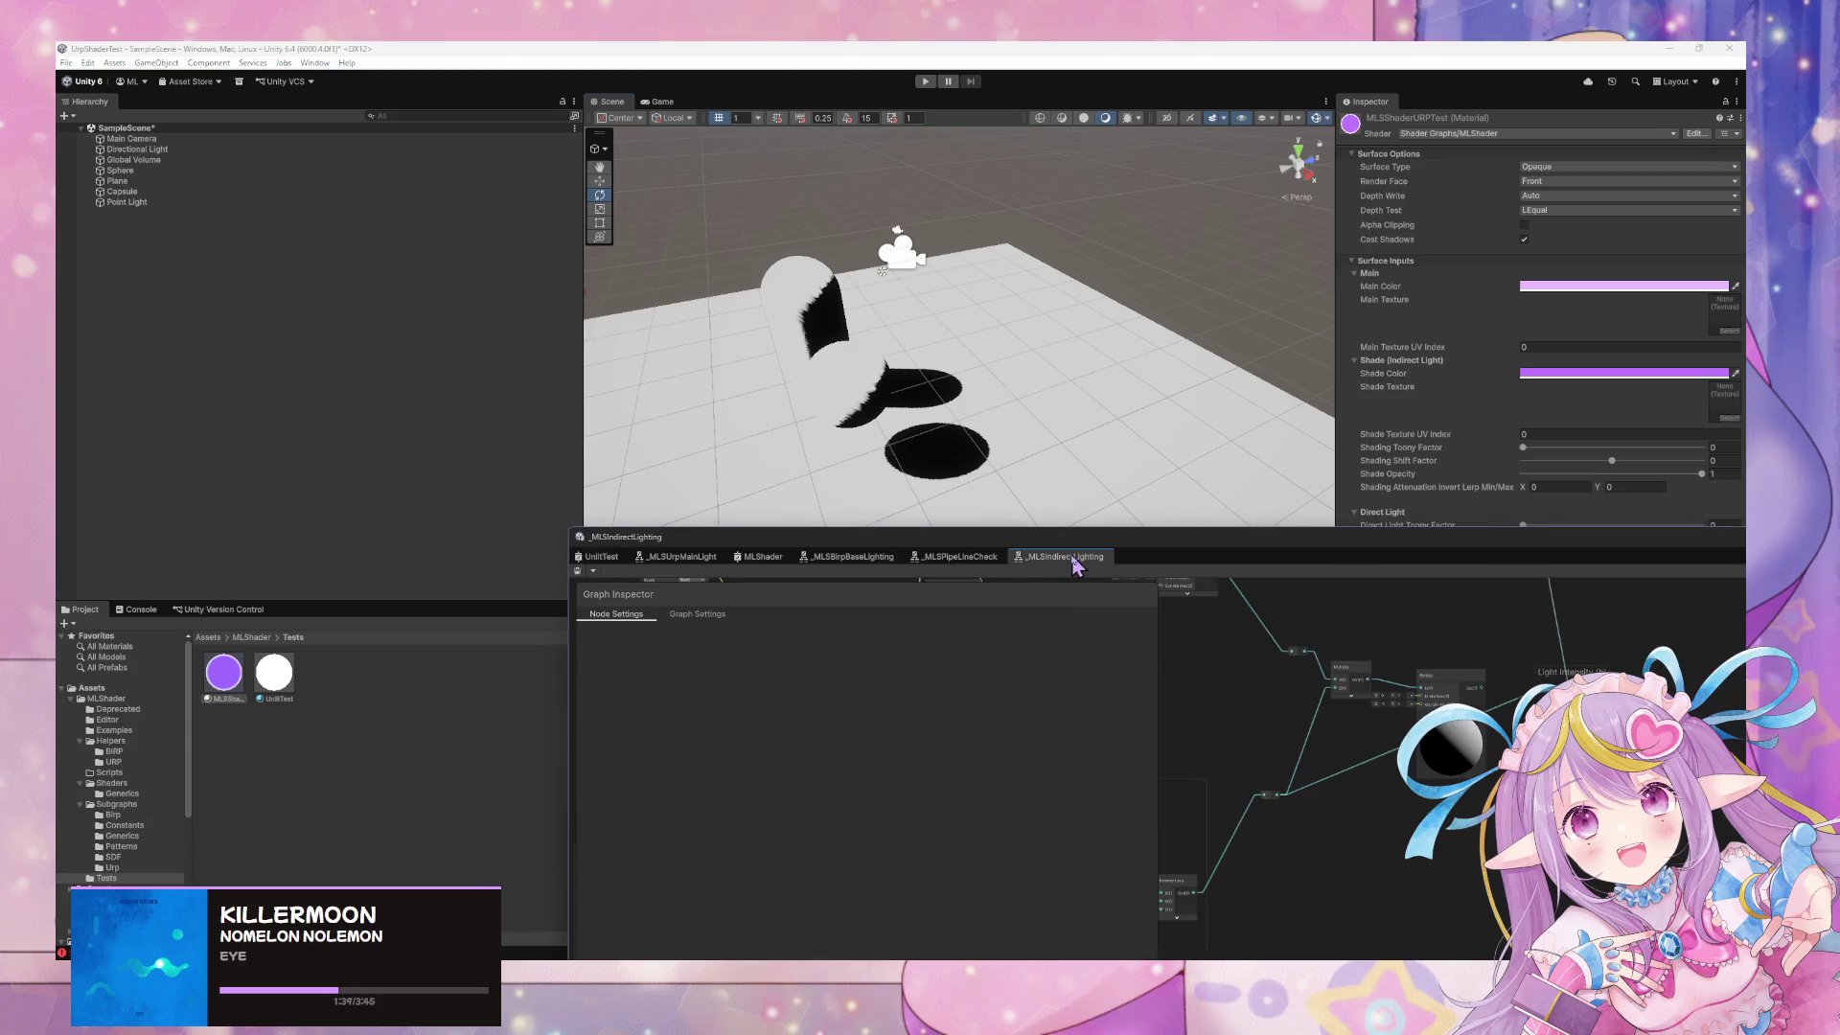
Rearrange the Remap, Multiply, reroute and Light Intensity nodes in _MLSIndirectLighting
mouse_move(1341, 690)
left_mouse_down()
mouse_move(1502, 627)
mouse_move(747, 329)
left_mouse_up()
scroll(957, 522, "down", 1)
scroll(1031, 649, "down", 2)
scroll(1072, 540, "up", 2)
left_click_drag(1105, 508, 1124, 465)
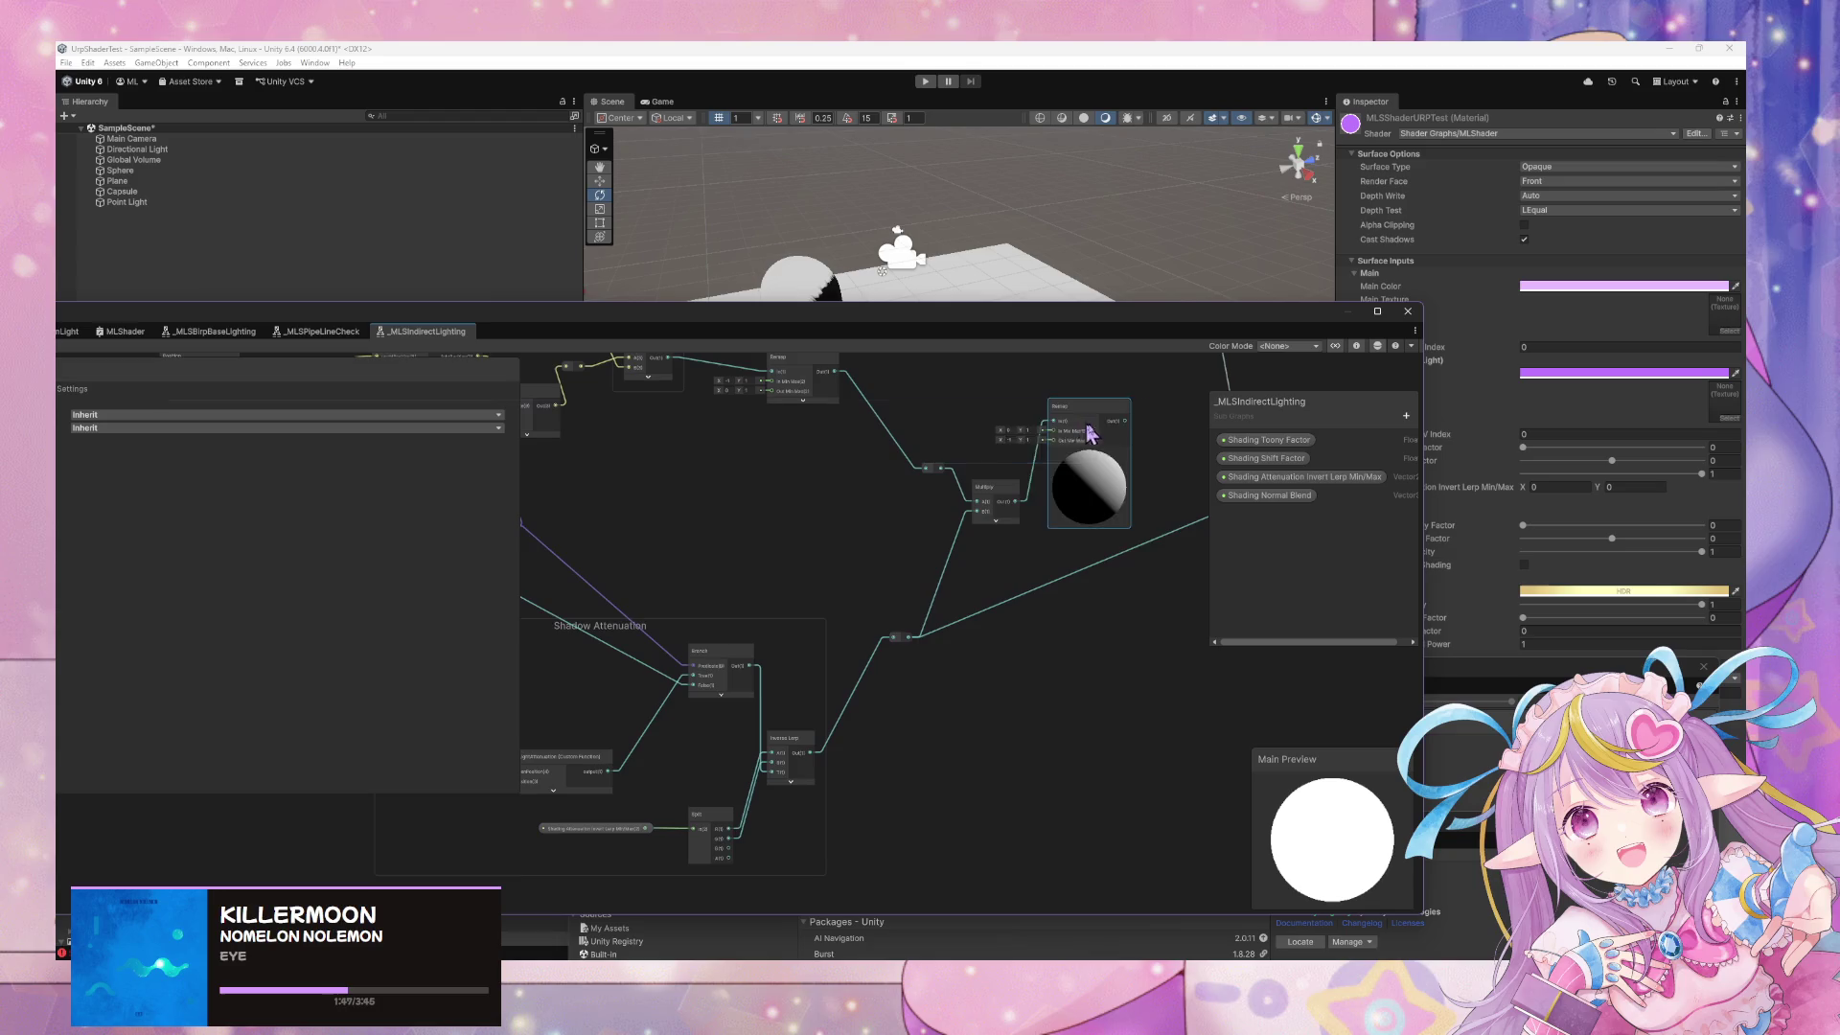
left_click(1002, 476)
left_click_drag(938, 470, 899, 452)
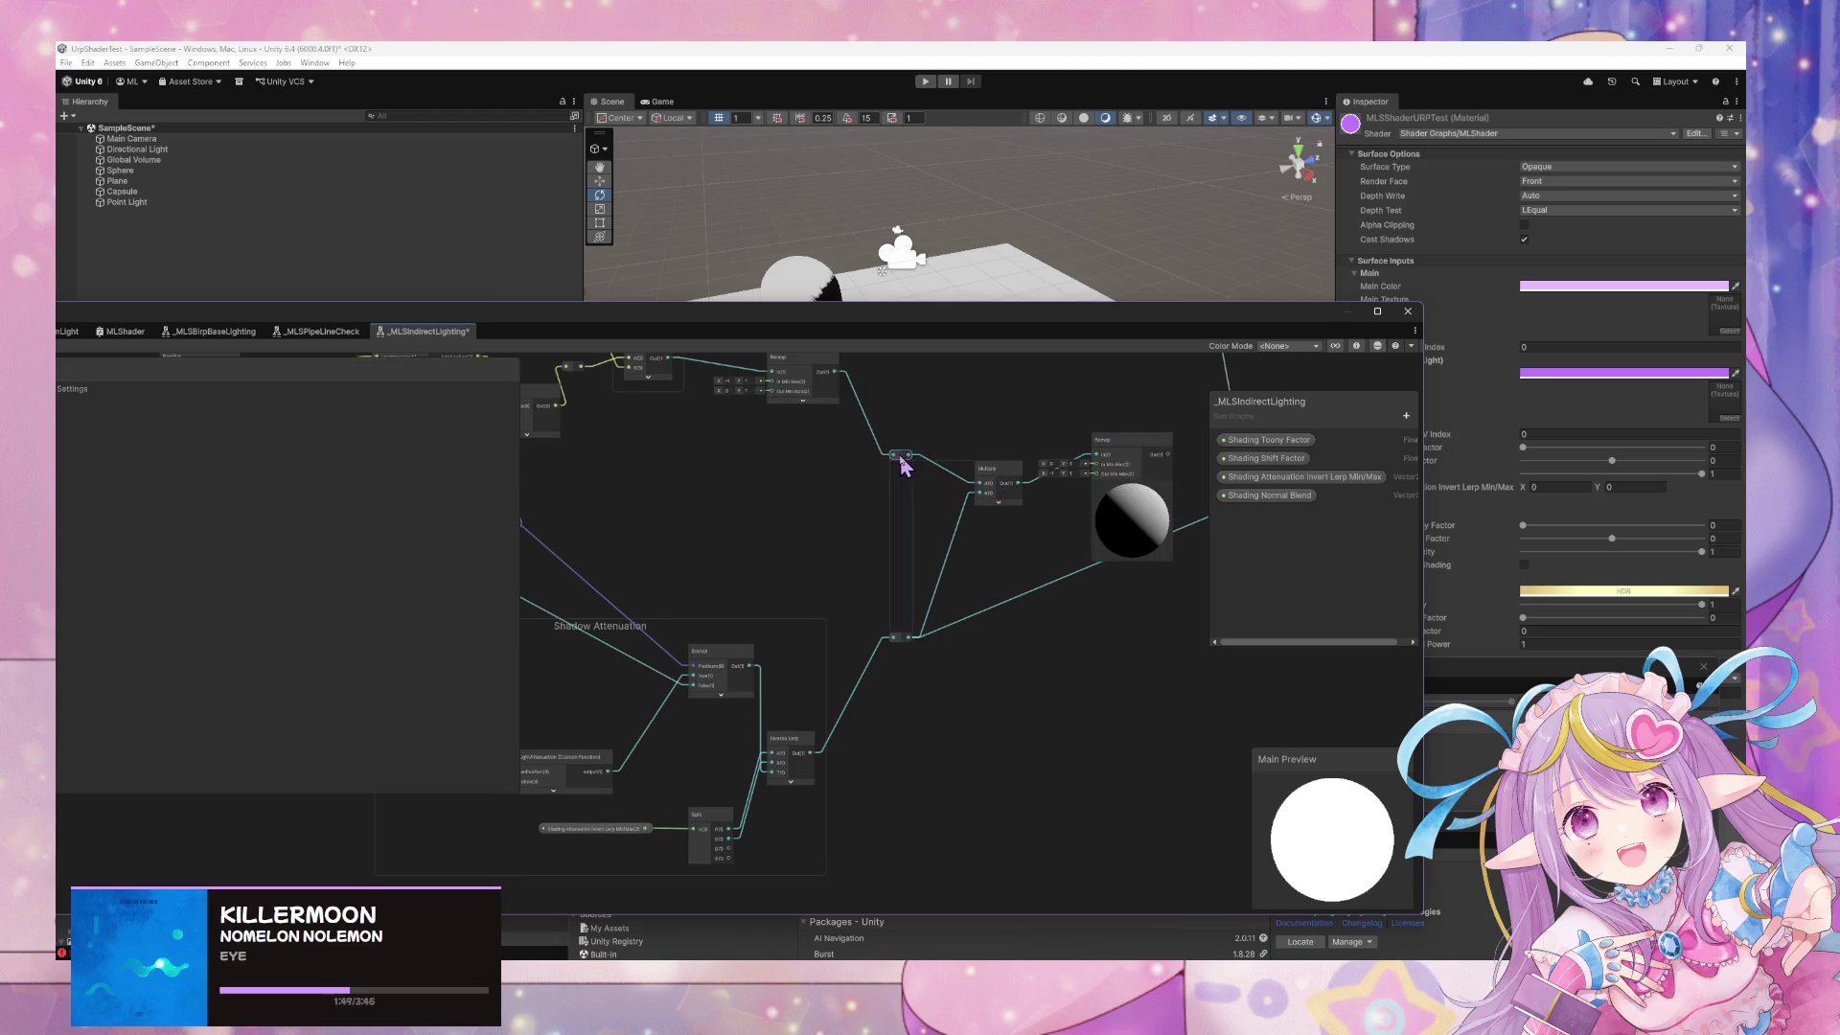
scroll(1134, 604, "up", 3)
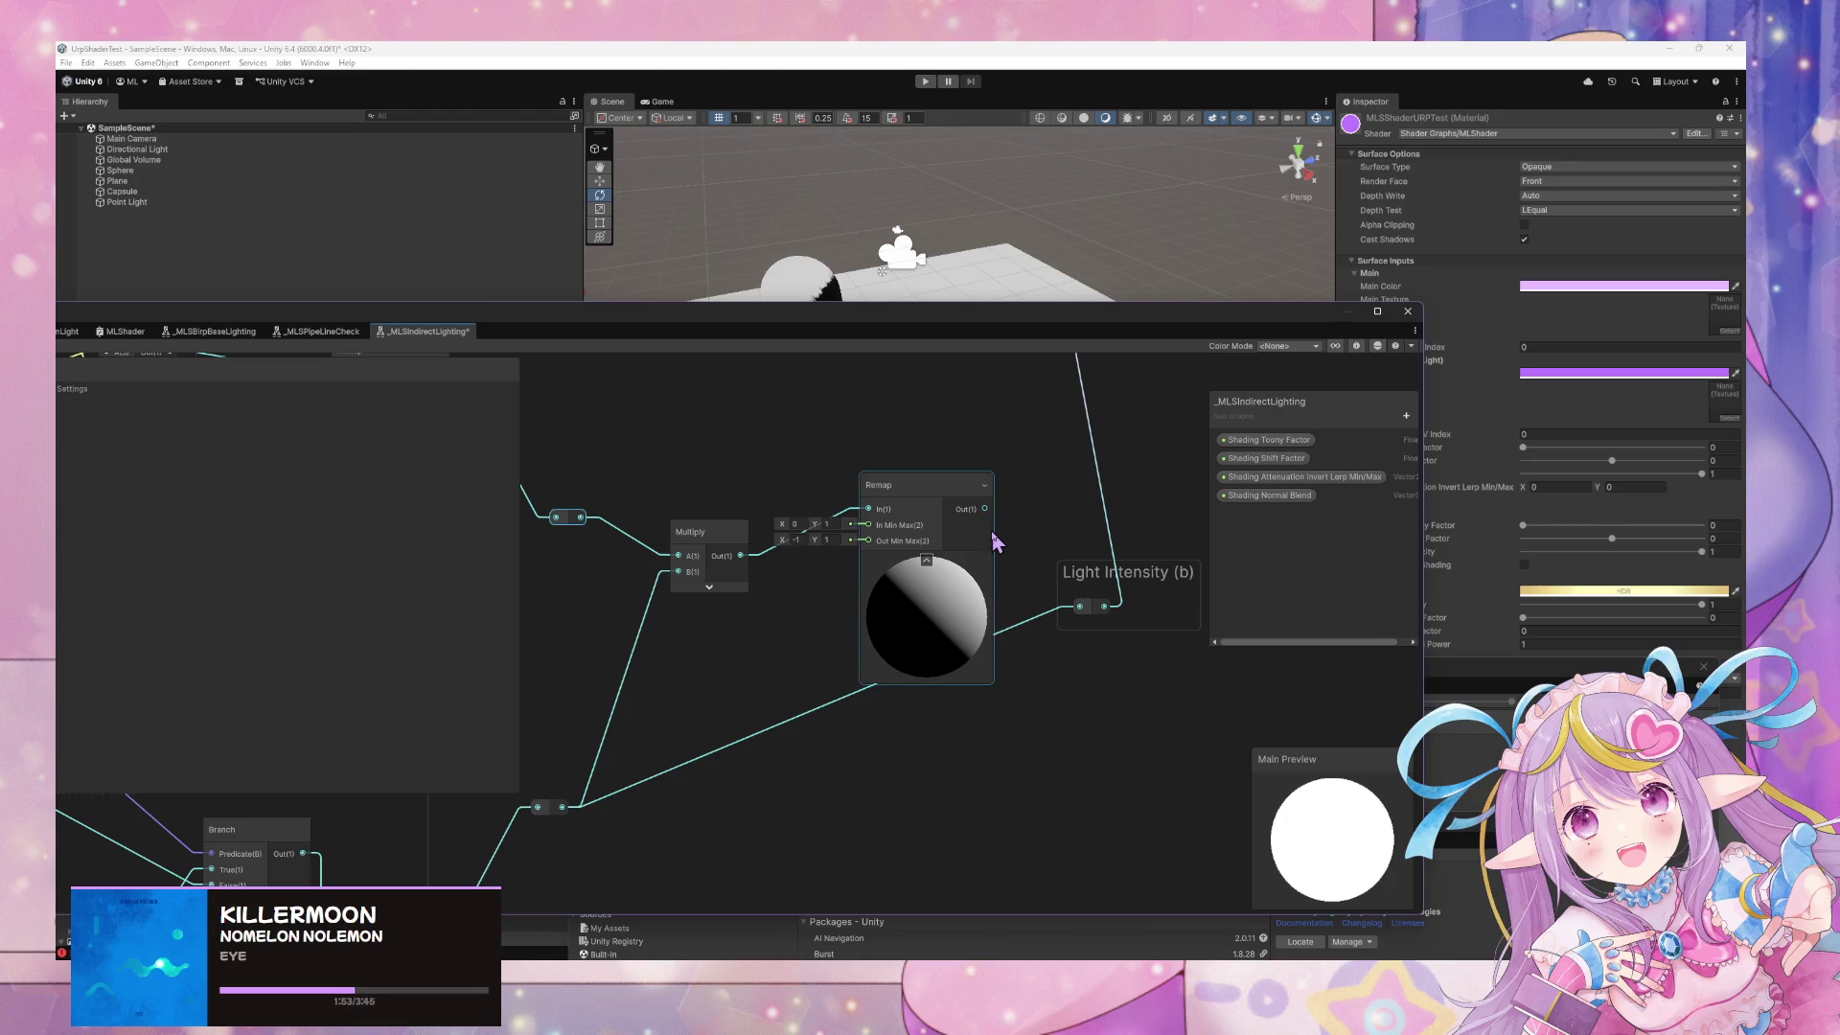
scroll(997, 544, "down", 3)
left_click_drag(821, 677, 1118, 624)
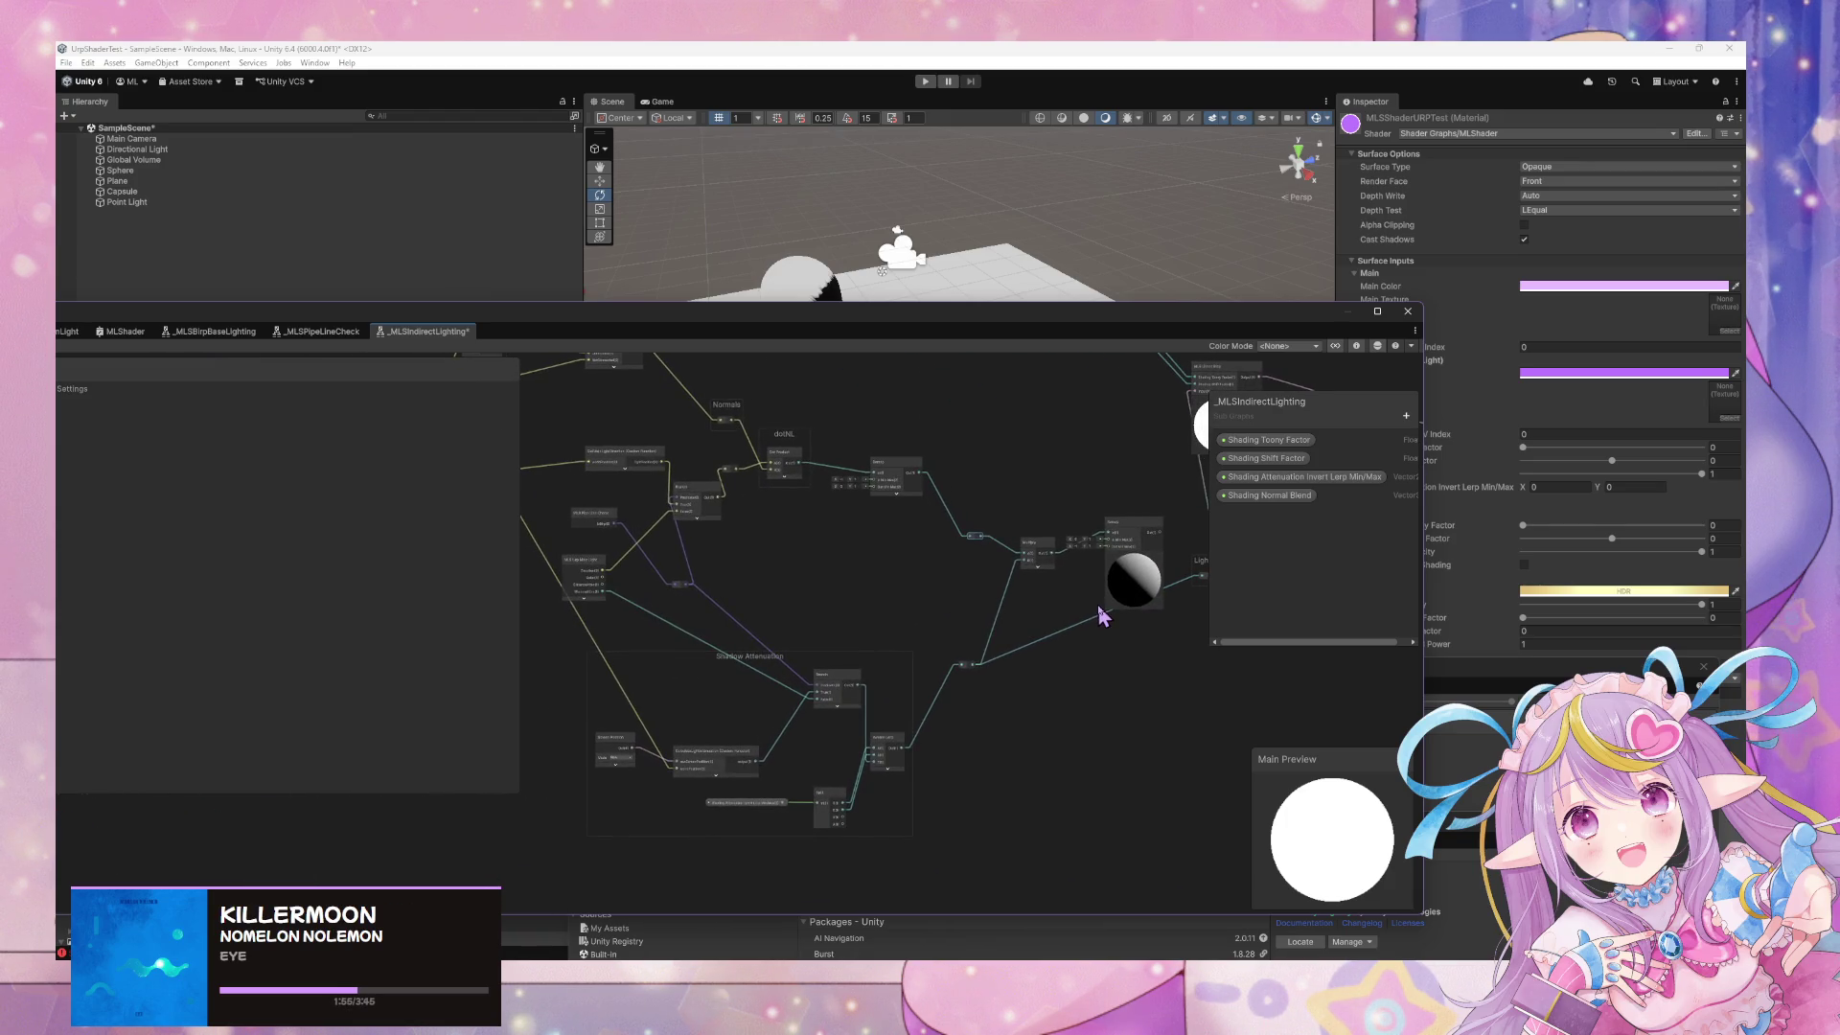
mouse_move(954, 699)
left_mouse_down()
mouse_move(1060, 624)
mouse_move(1175, 645)
mouse_move(941, 646)
left_mouse_up()
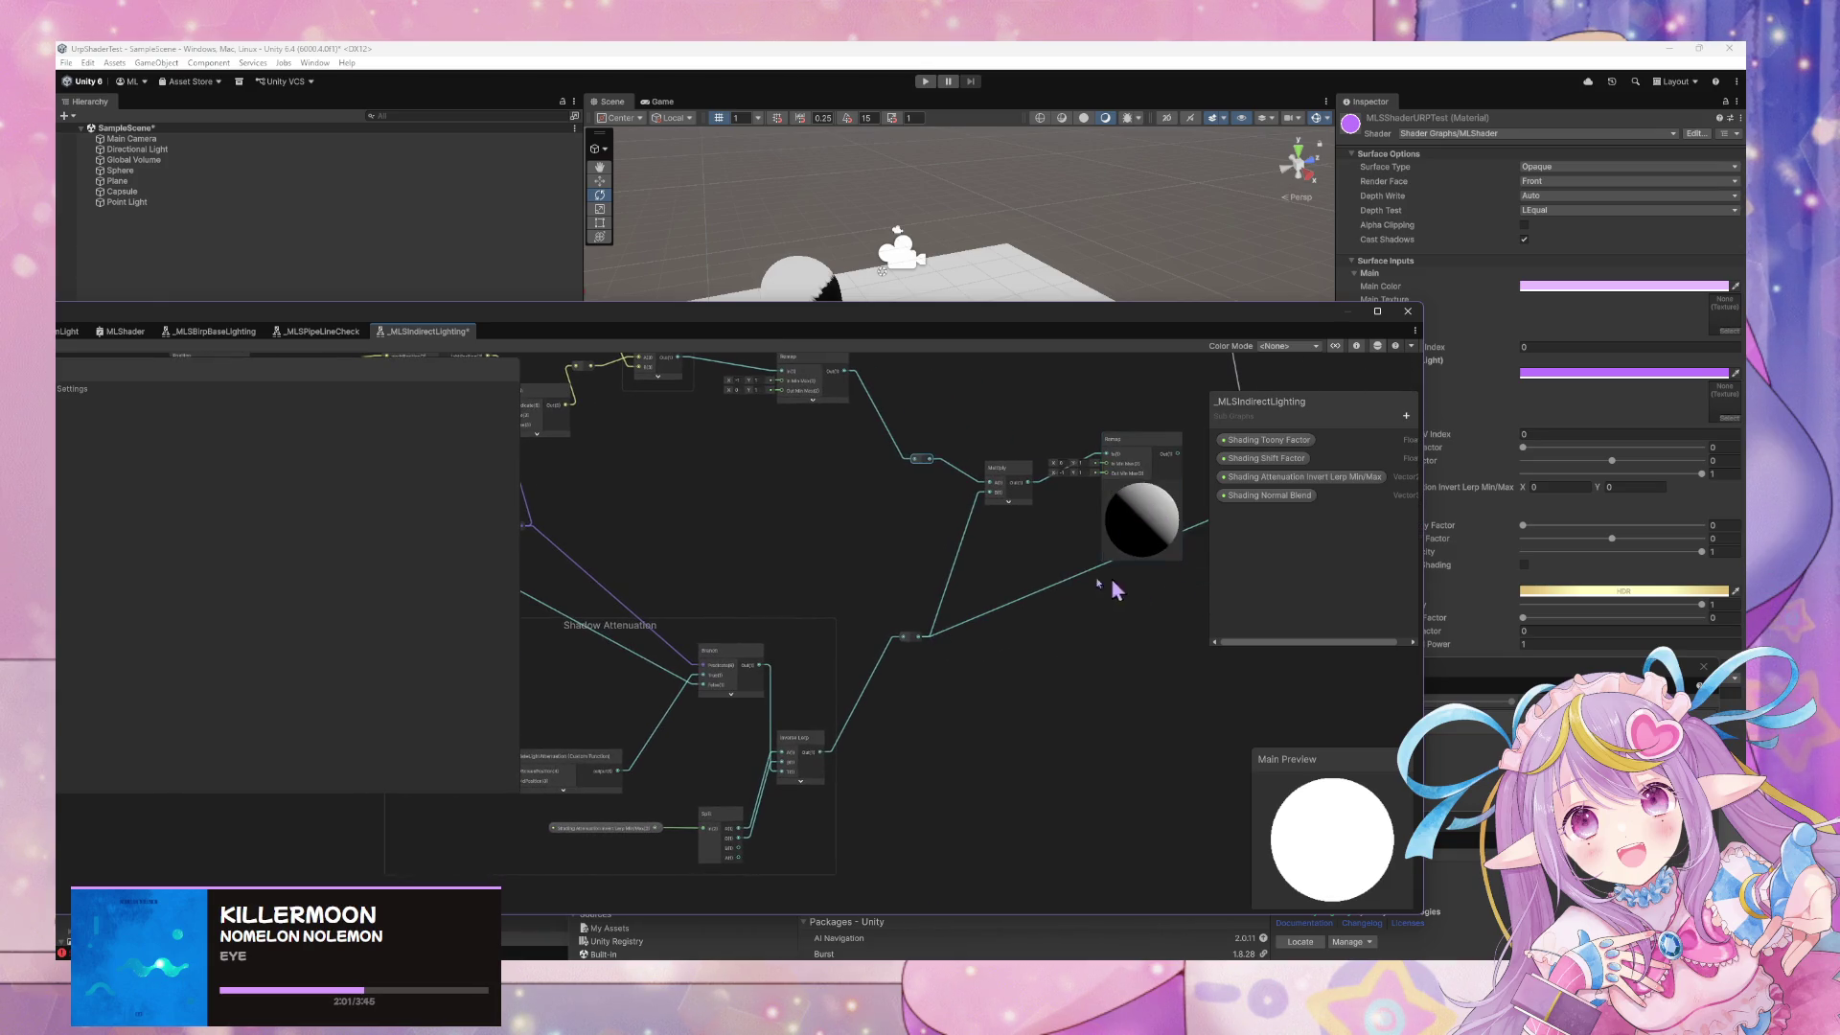
left_click_drag(1139, 592, 975, 587)
mouse_move(1089, 501)
left_mouse_down()
mouse_move(1082, 632)
mouse_move(970, 705)
left_mouse_up()
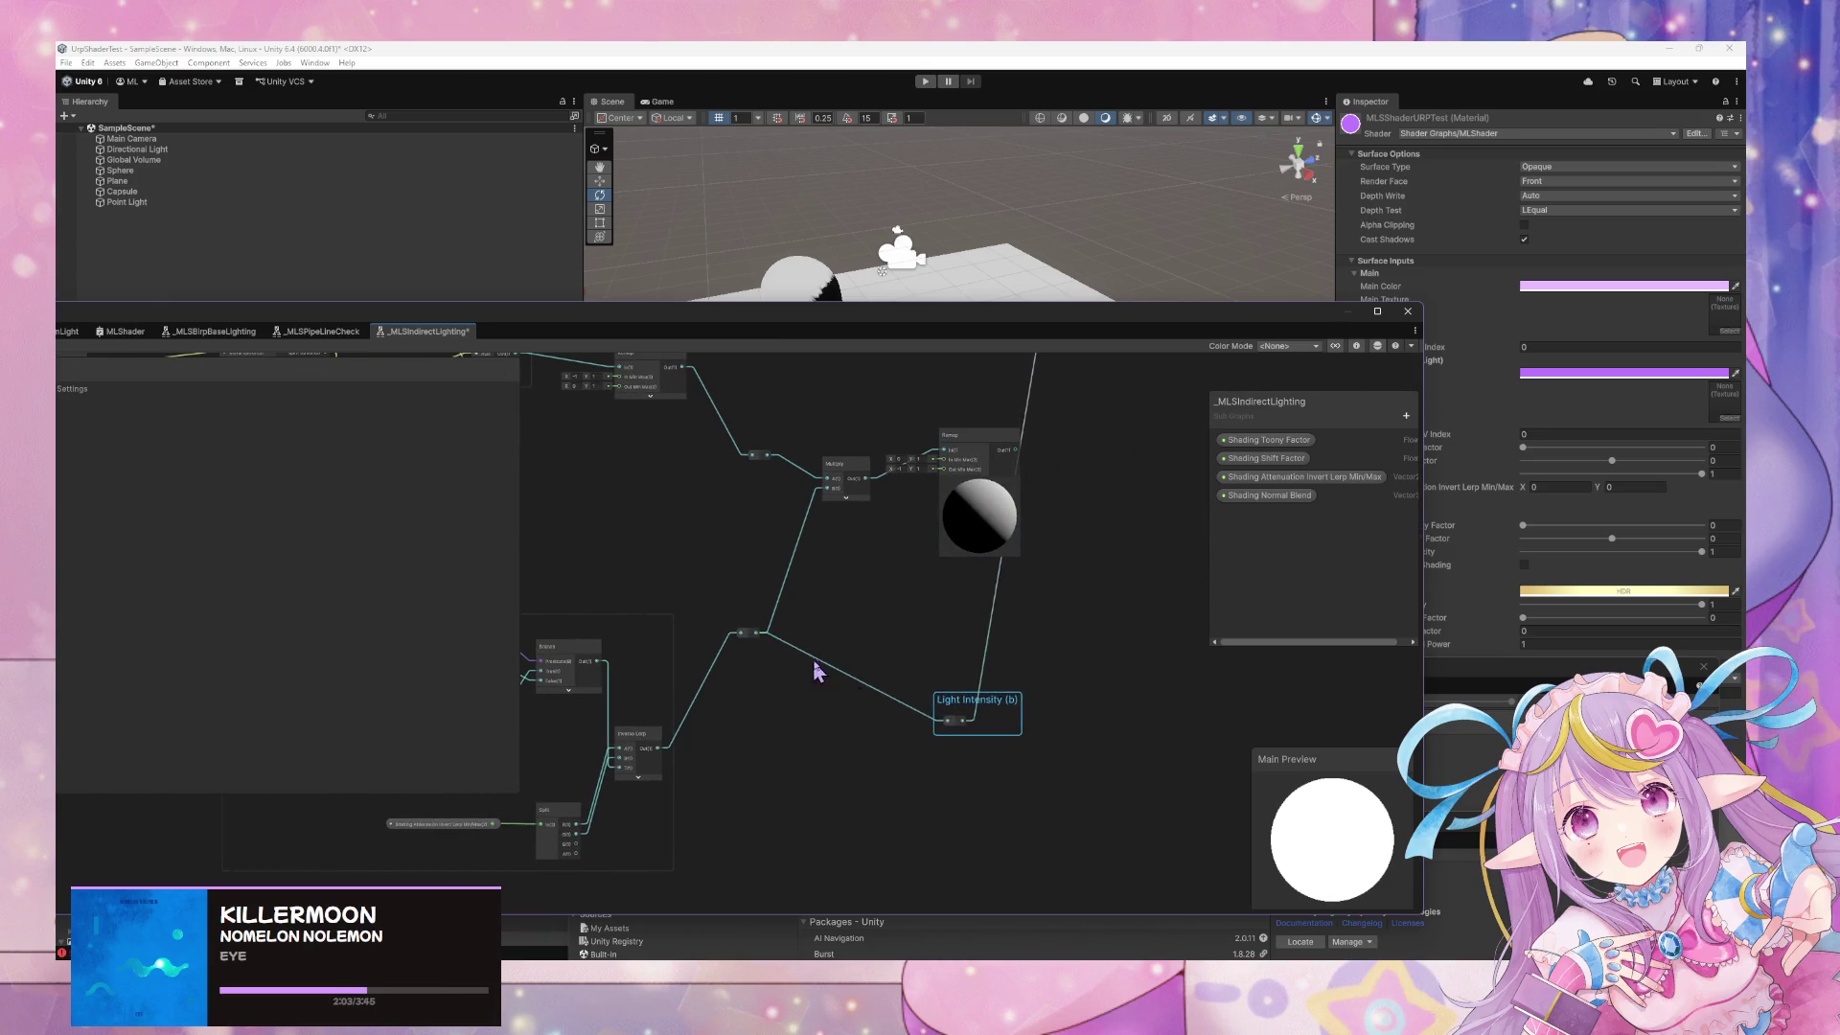
left_click_drag(810, 674, 821, 698)
mouse_move(977, 739)
left_mouse_down()
mouse_move(1185, 557)
mouse_move(1189, 602)
mouse_move(1052, 614)
left_mouse_up()
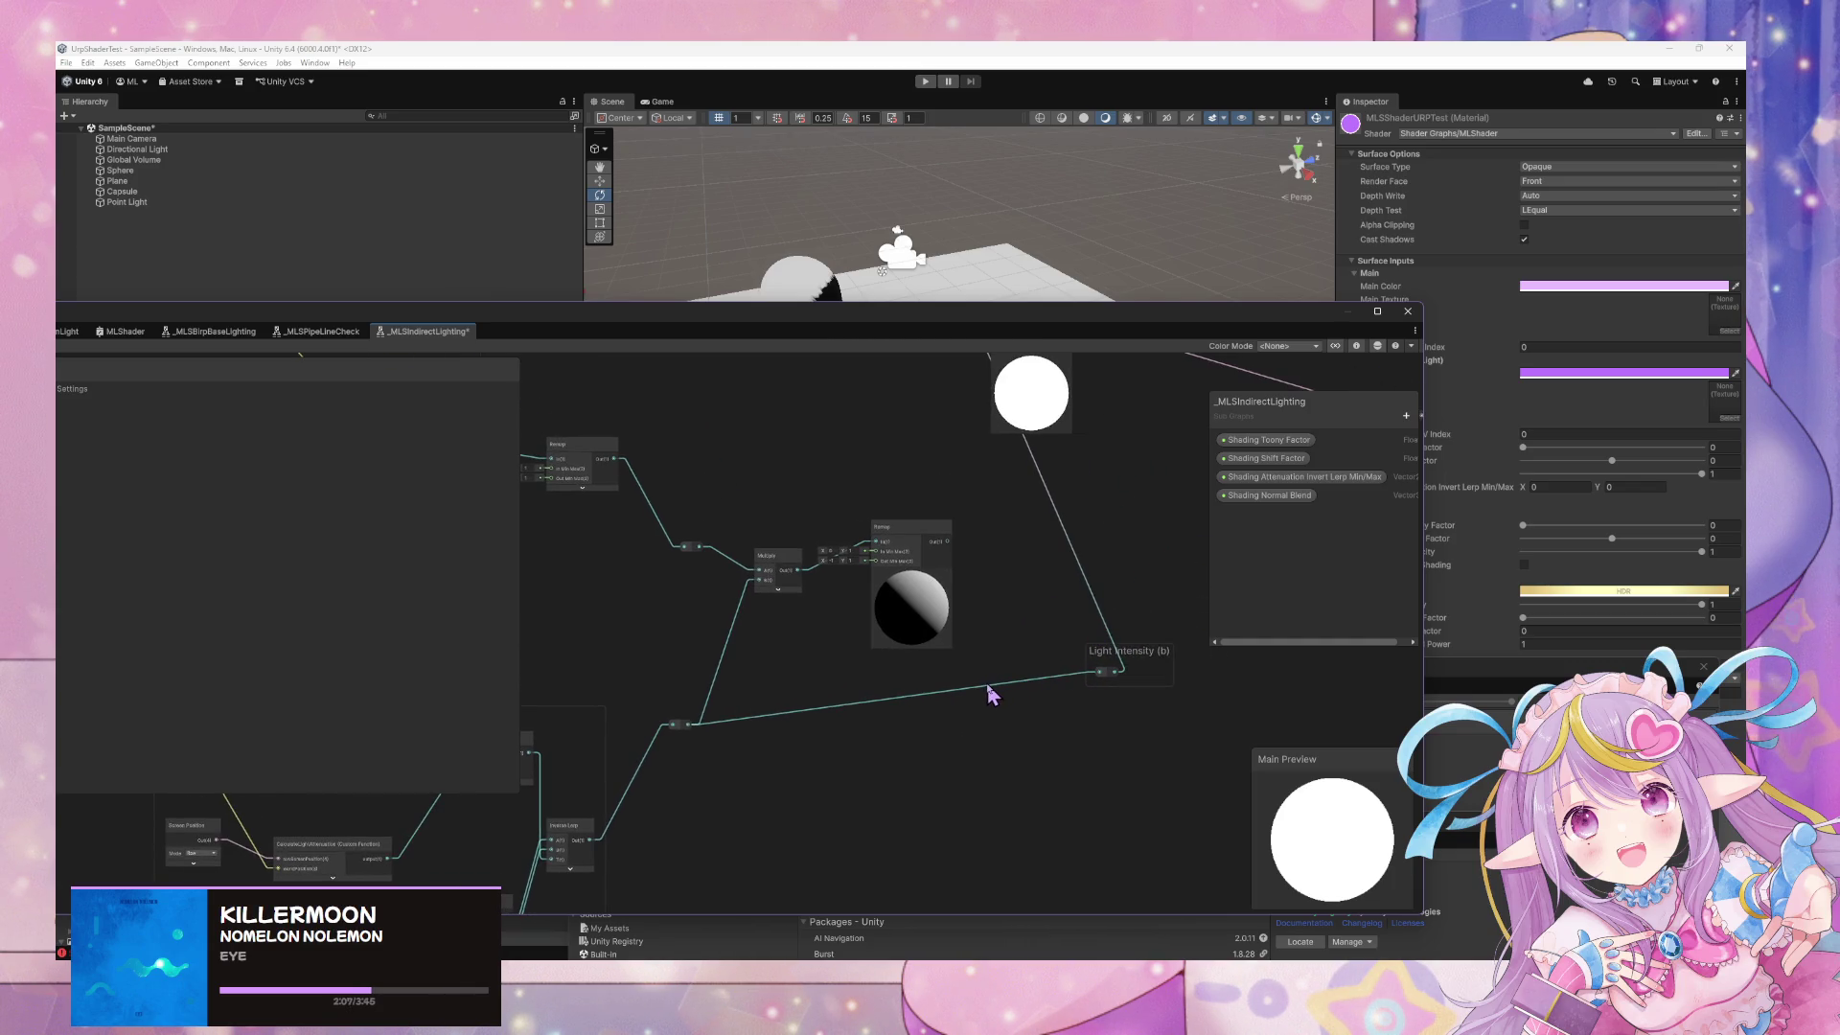
Replace Light Intensity's input wire with ShadowAtten via a new reroute point, then save
double_click(986, 699)
mouse_move(986, 699)
left_mouse_down()
mouse_move(918, 768)
mouse_move(1246, 655)
mouse_move(1232, 670)
mouse_move(1256, 677)
mouse_move(1224, 667)
mouse_move(1105, 702)
left_mouse_up()
key("Delete")
mouse_move(757, 654)
left_mouse_down()
mouse_move(978, 670)
mouse_move(786, 637)
left_mouse_up()
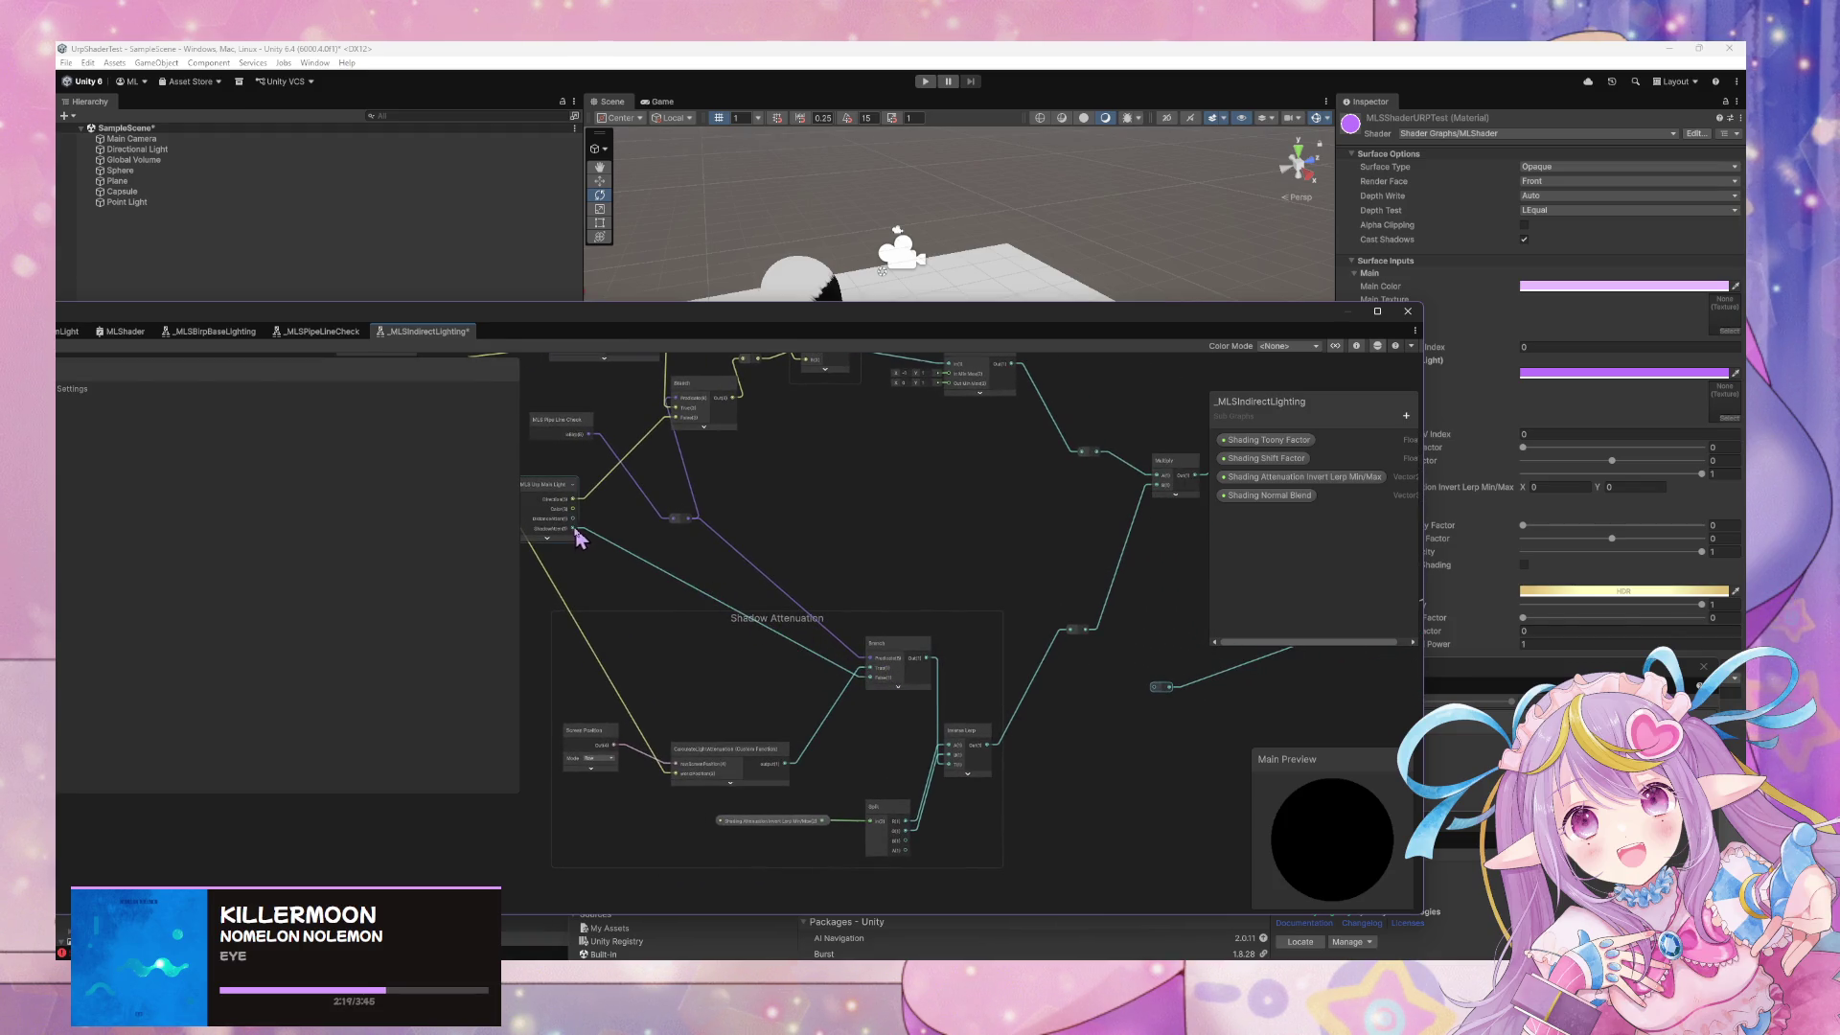
left_click_drag(574, 529, 1162, 686)
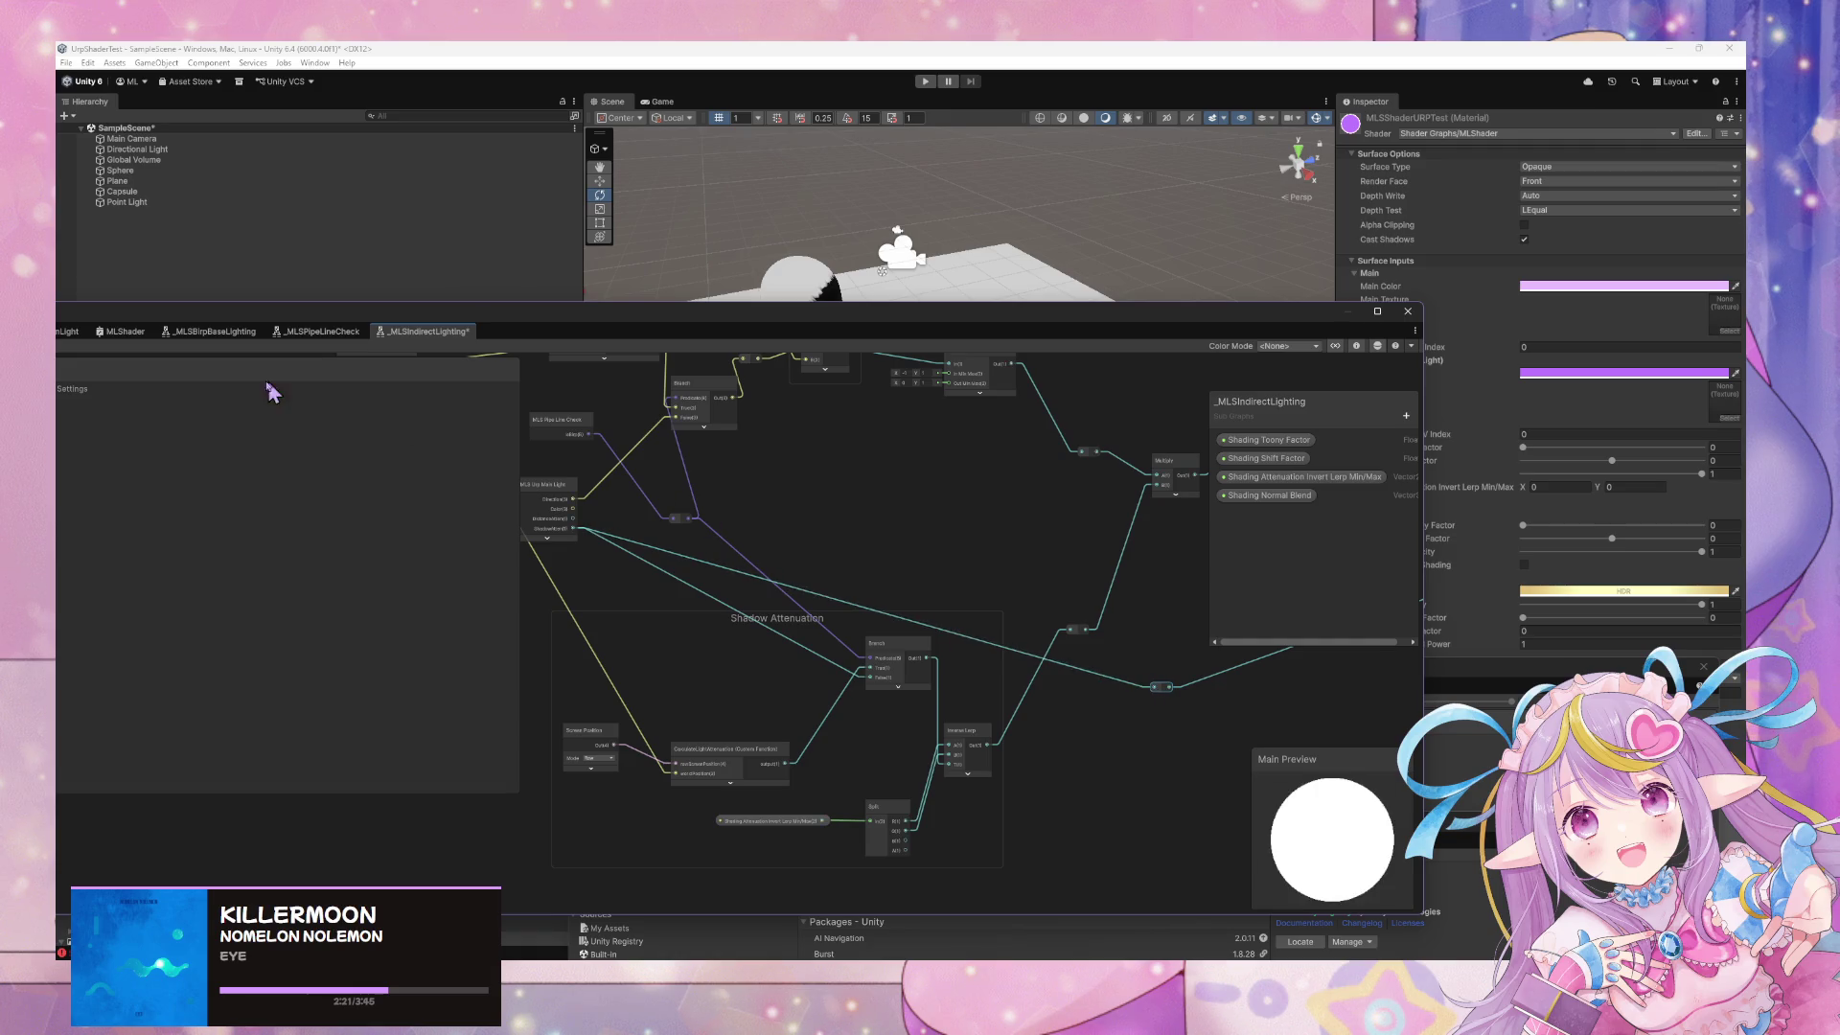
left_click_drag(471, 312, 746, 360)
left_click(217, 393)
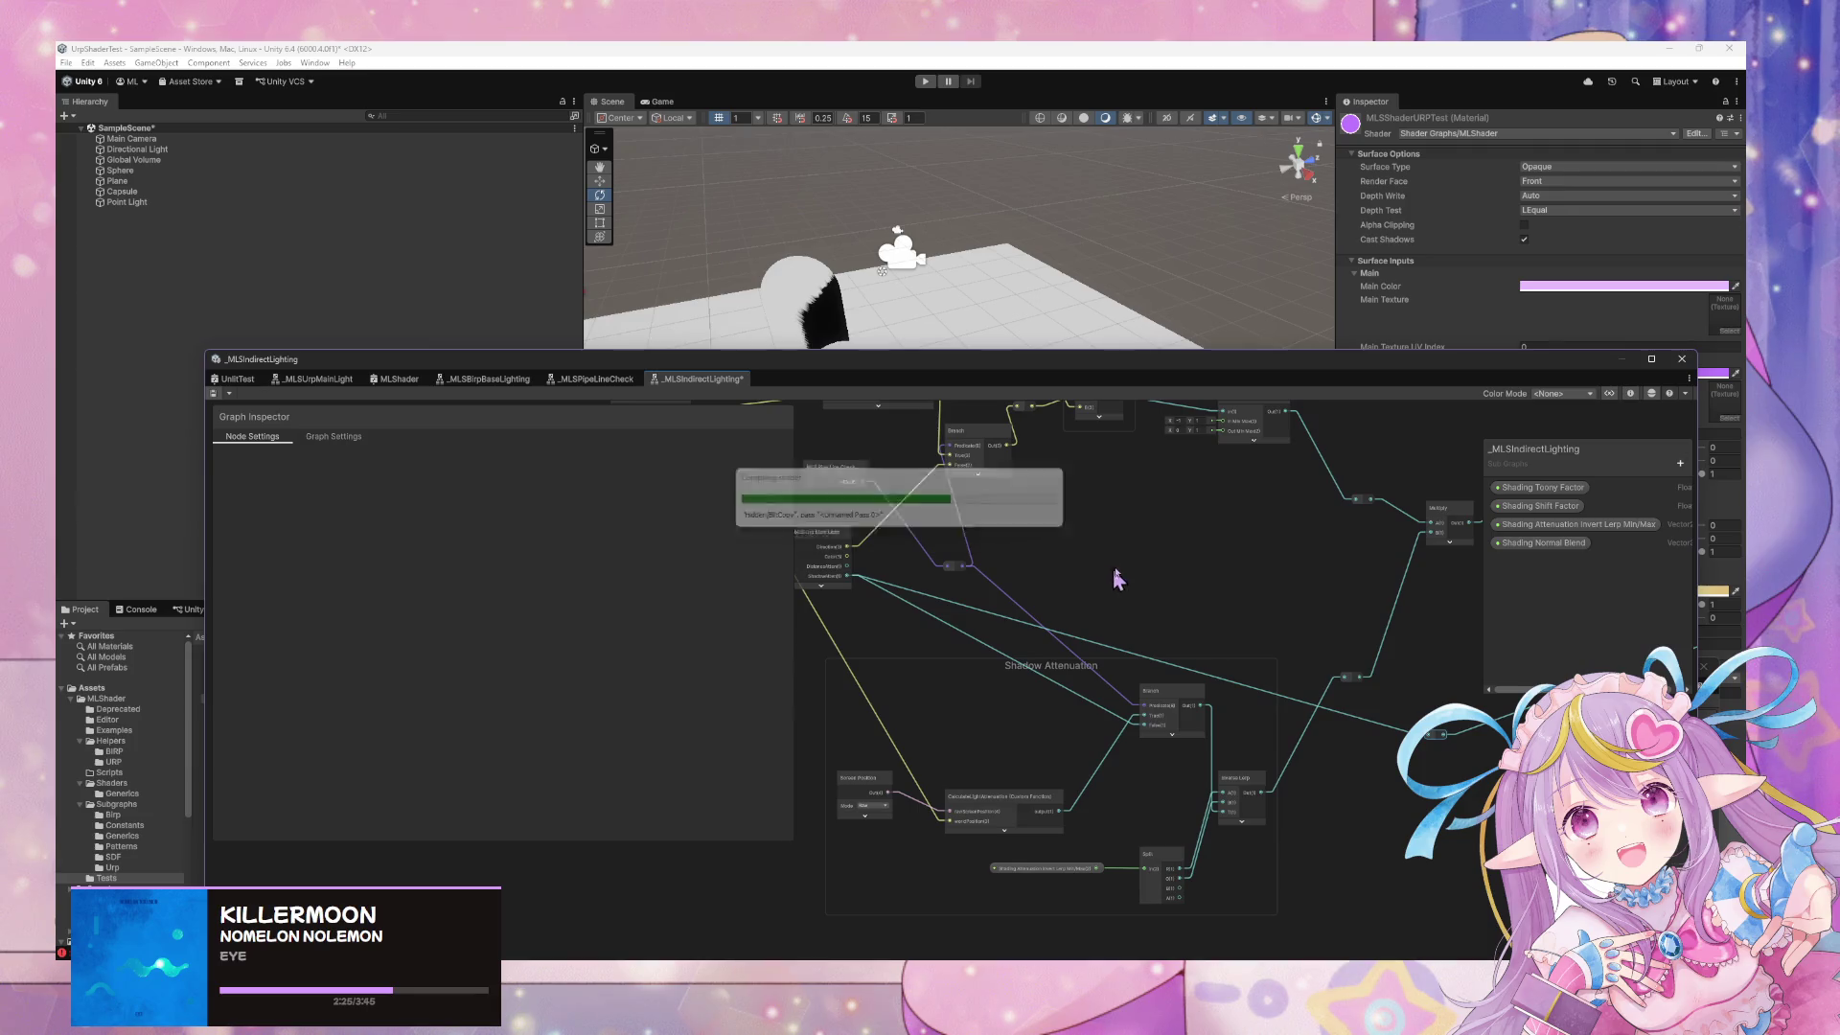
Move the Linear Step node right, delete the reroute point, and save the subgraph
mouse_move(1105, 365)
left_mouse_down()
mouse_move(952, 649)
mouse_move(961, 435)
mouse_move(803, 365)
mouse_move(750, 401)
left_mouse_up()
mouse_move(841, 562)
left_mouse_down()
mouse_move(977, 579)
mouse_move(818, 726)
mouse_move(820, 773)
left_mouse_up()
left_click_drag(834, 547, 920, 548)
mouse_move(768, 745)
left_mouse_down()
mouse_move(875, 579)
mouse_move(1066, 523)
mouse_move(857, 754)
left_mouse_up()
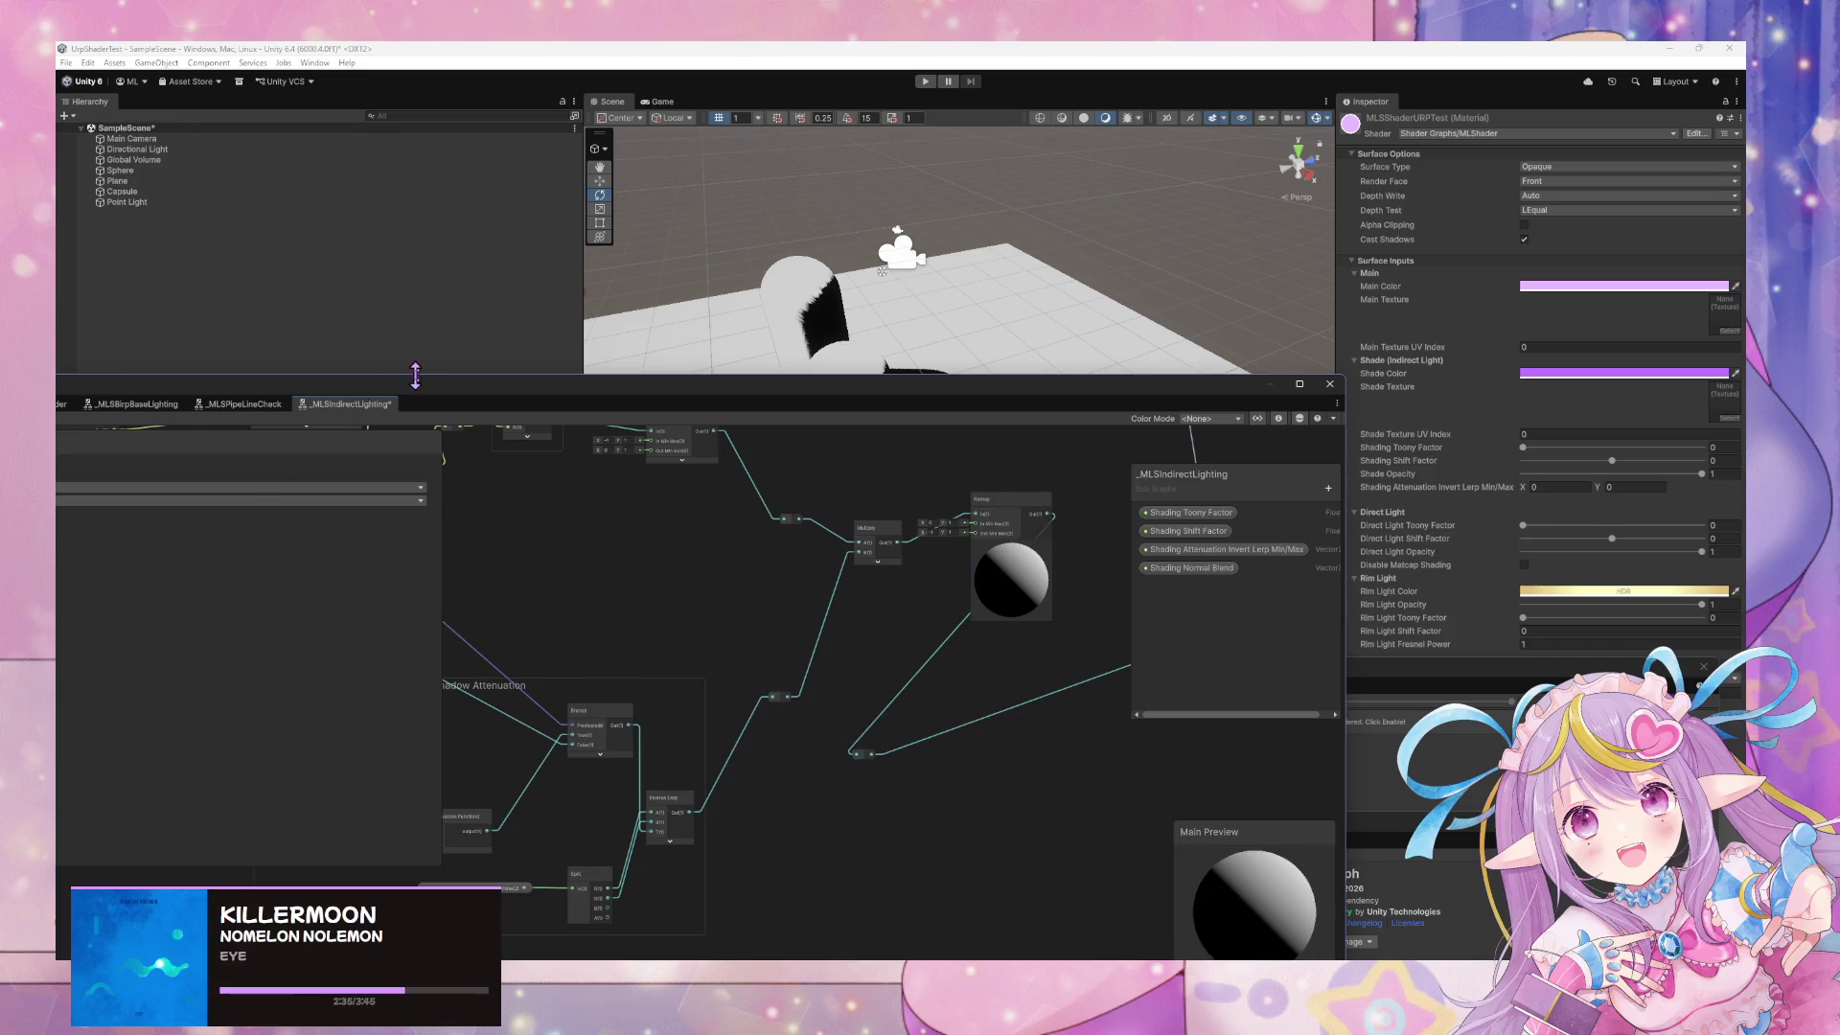
left_click_drag(399, 376, 400, 424)
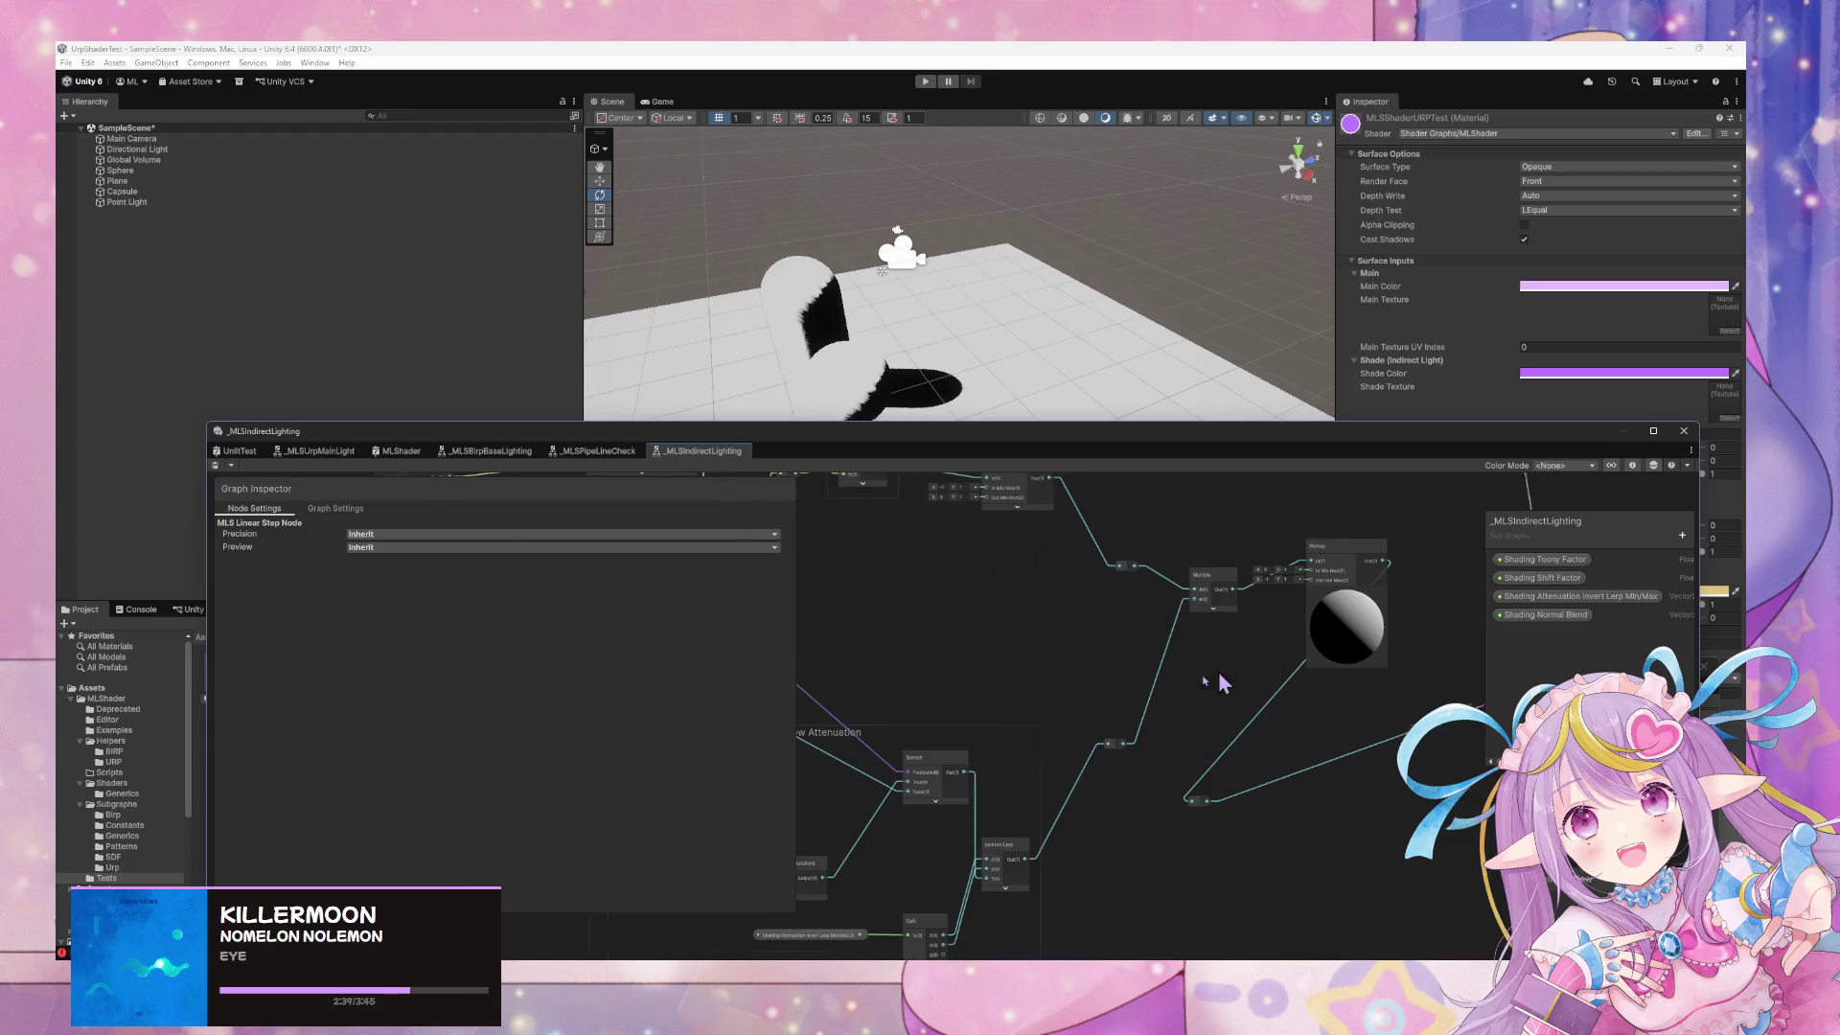
left_click_drag(1227, 670, 1070, 770)
left_click(907, 874)
key("Delete")
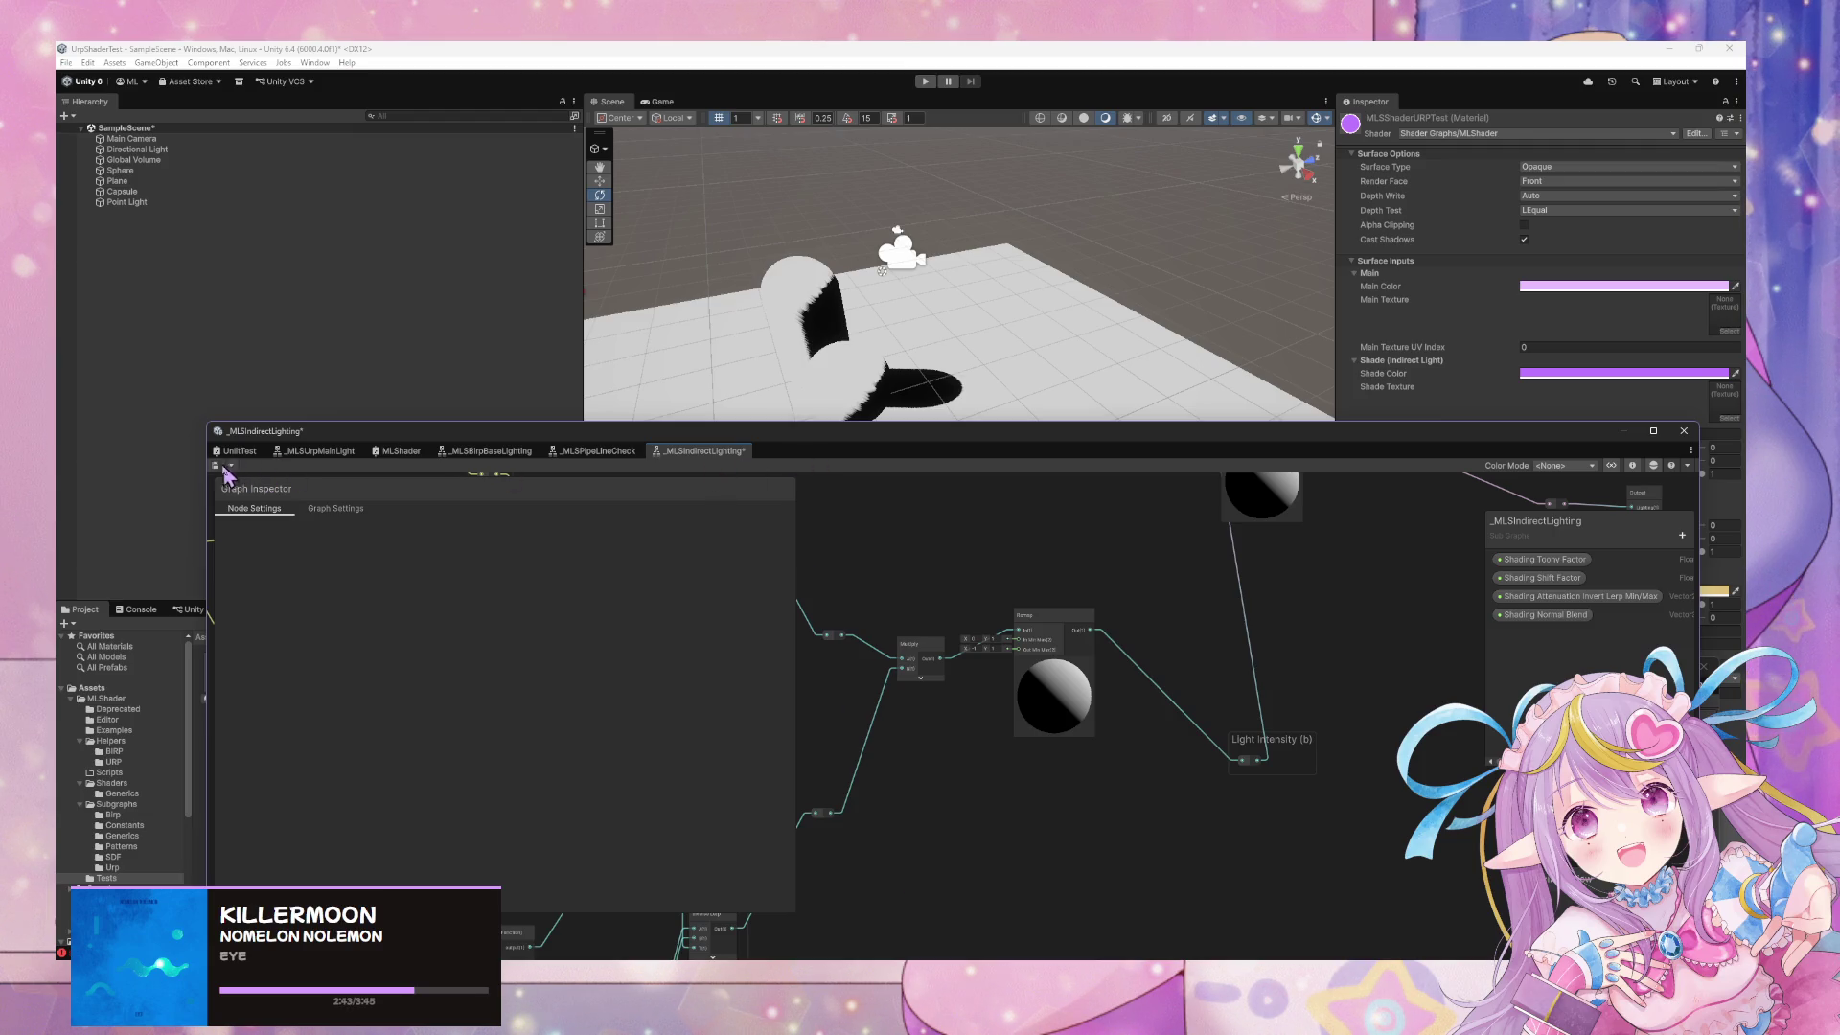
left_click(235, 452)
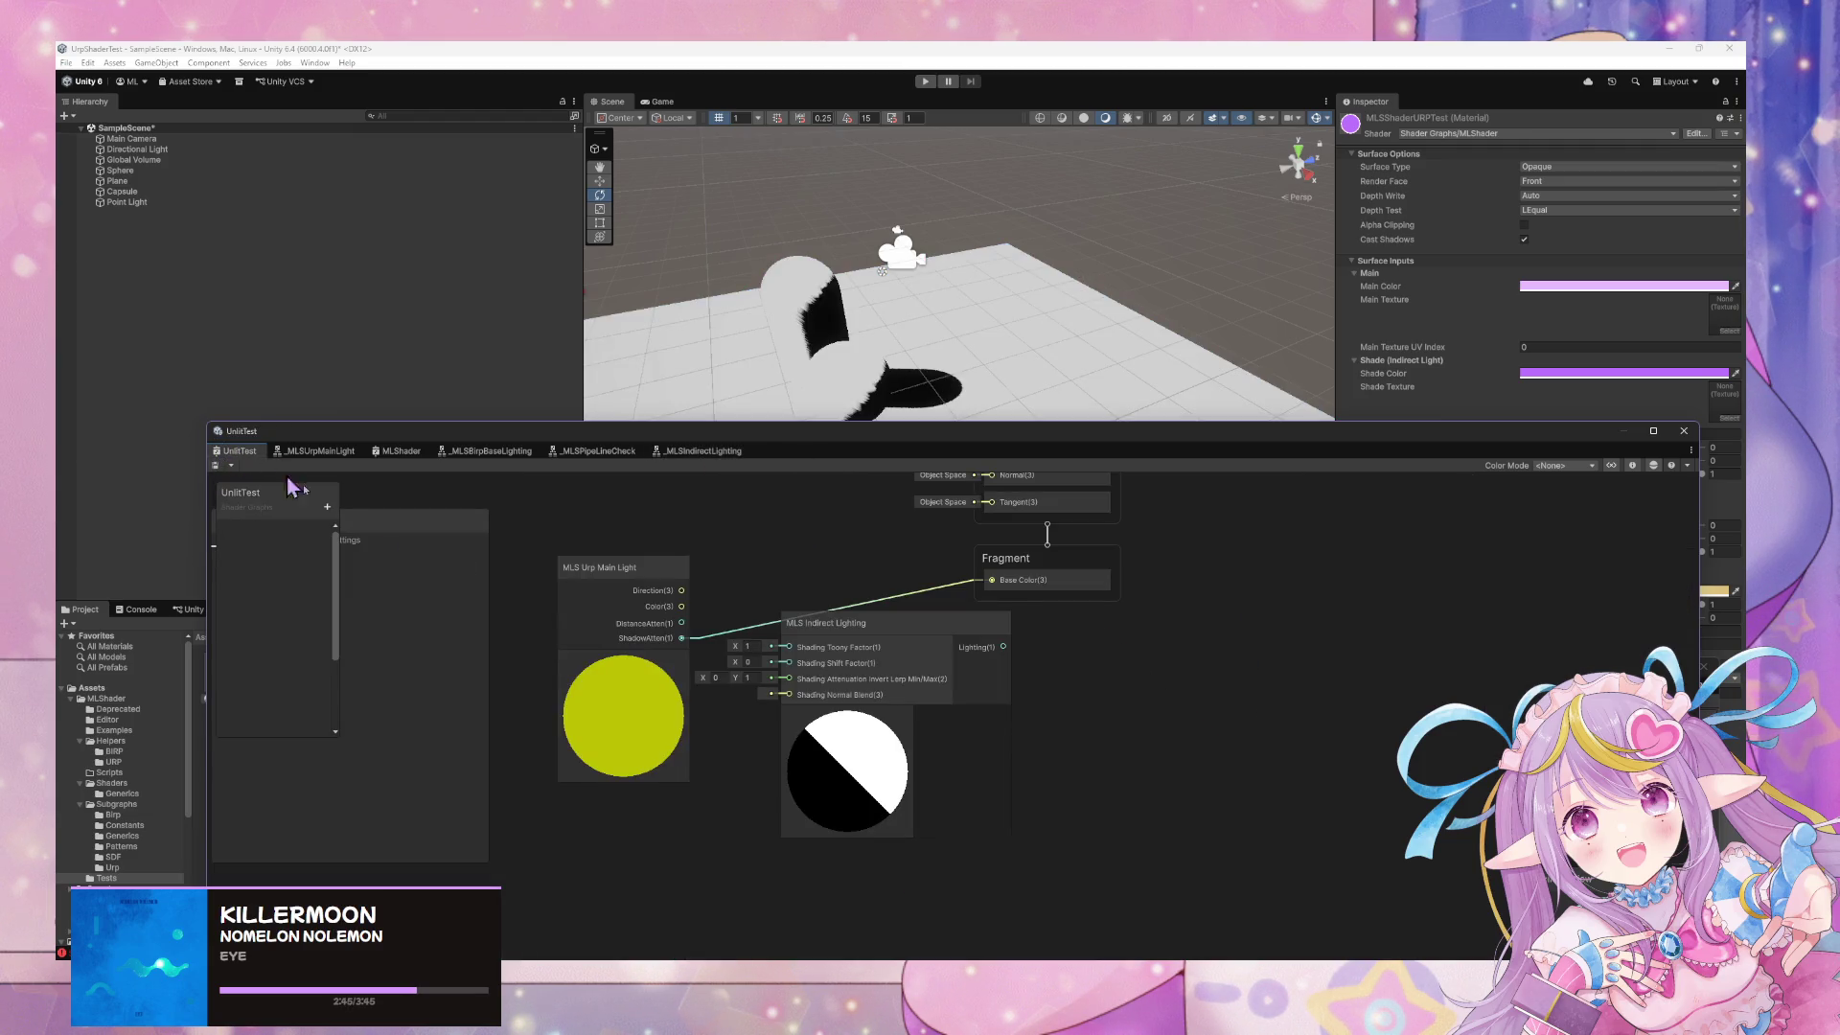
Set UnlitTest's Shading Toony Factor to 0 and save the graph
left_click_drag(997, 596, 995, 587)
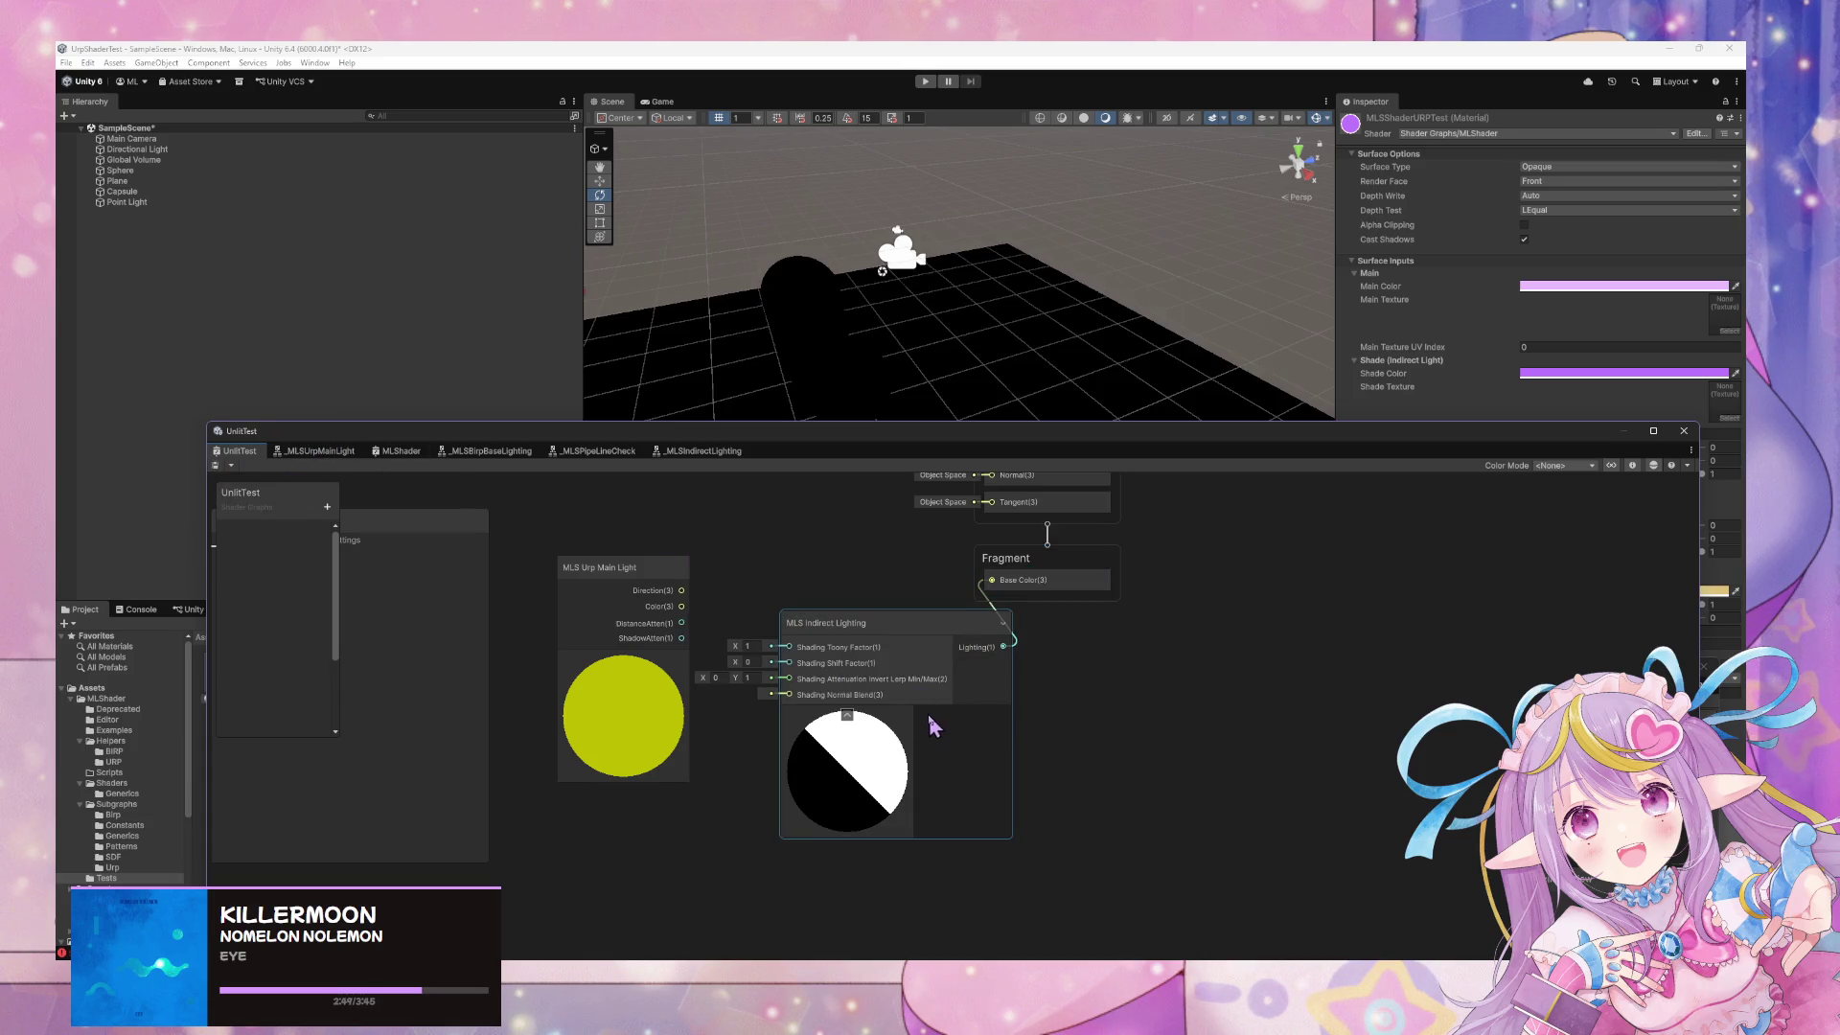
left_click(748, 646)
type("0")
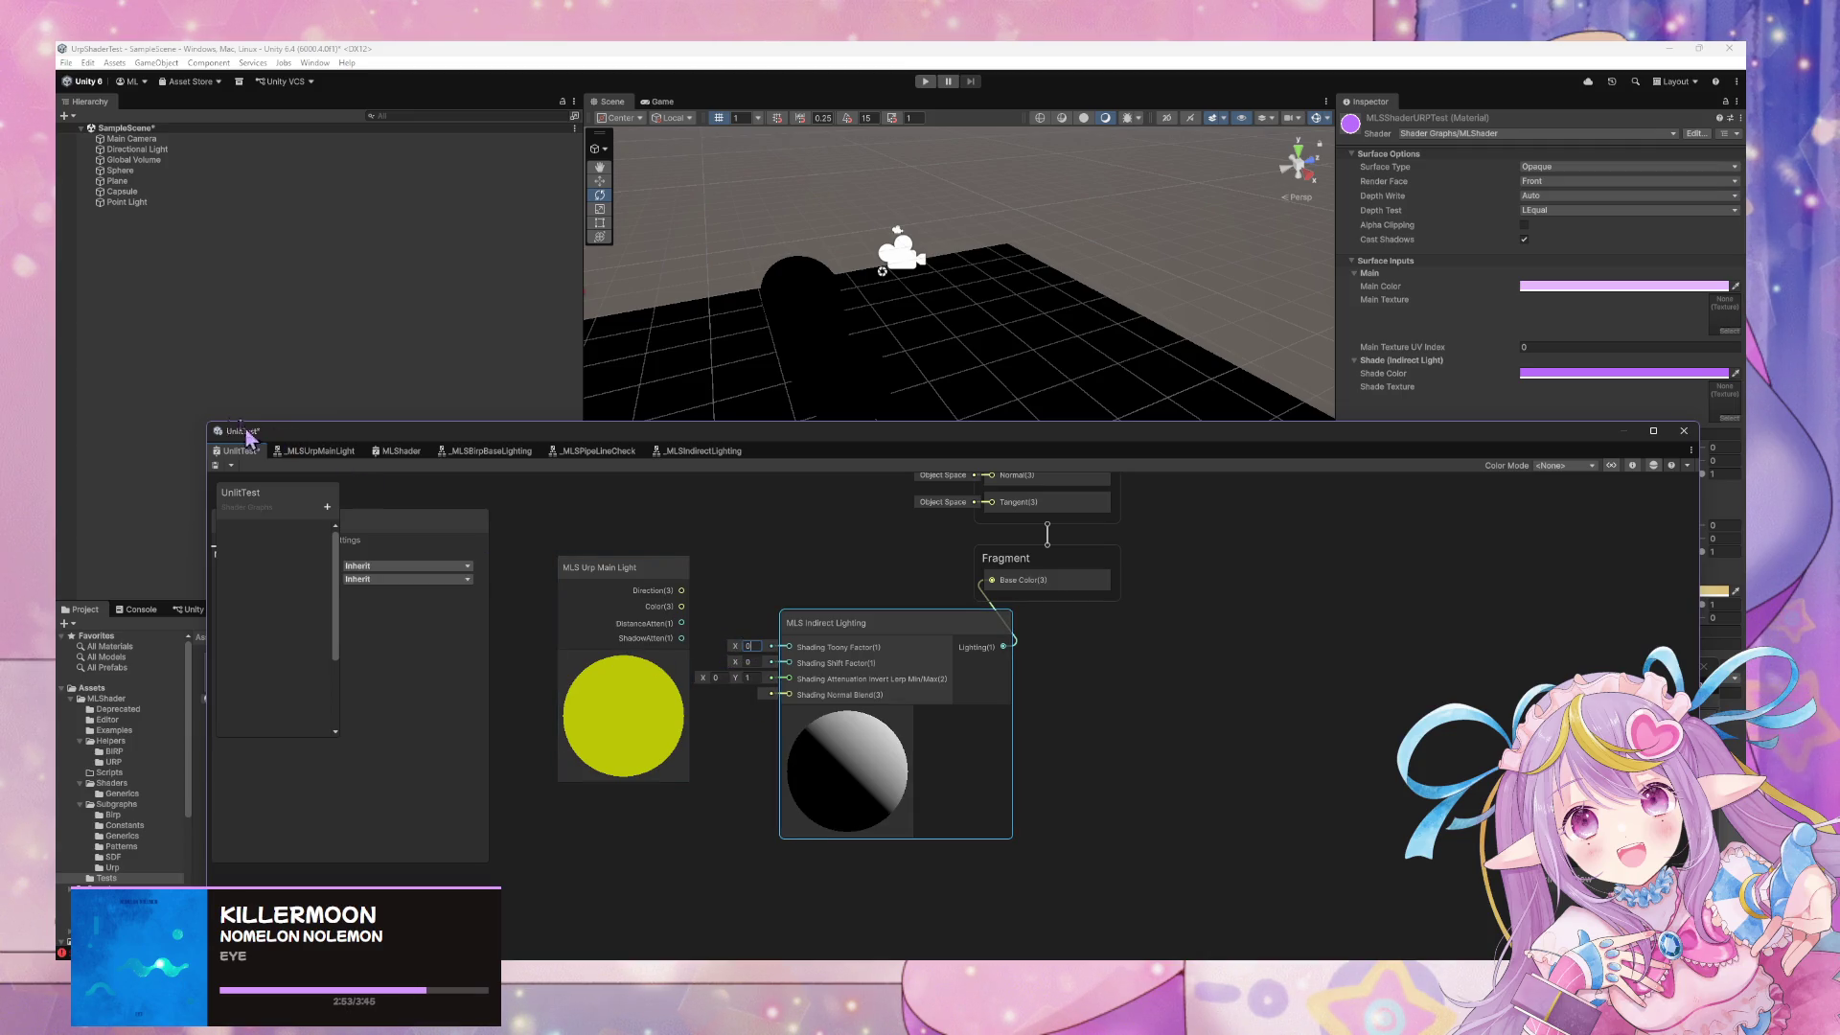
left_click(216, 467)
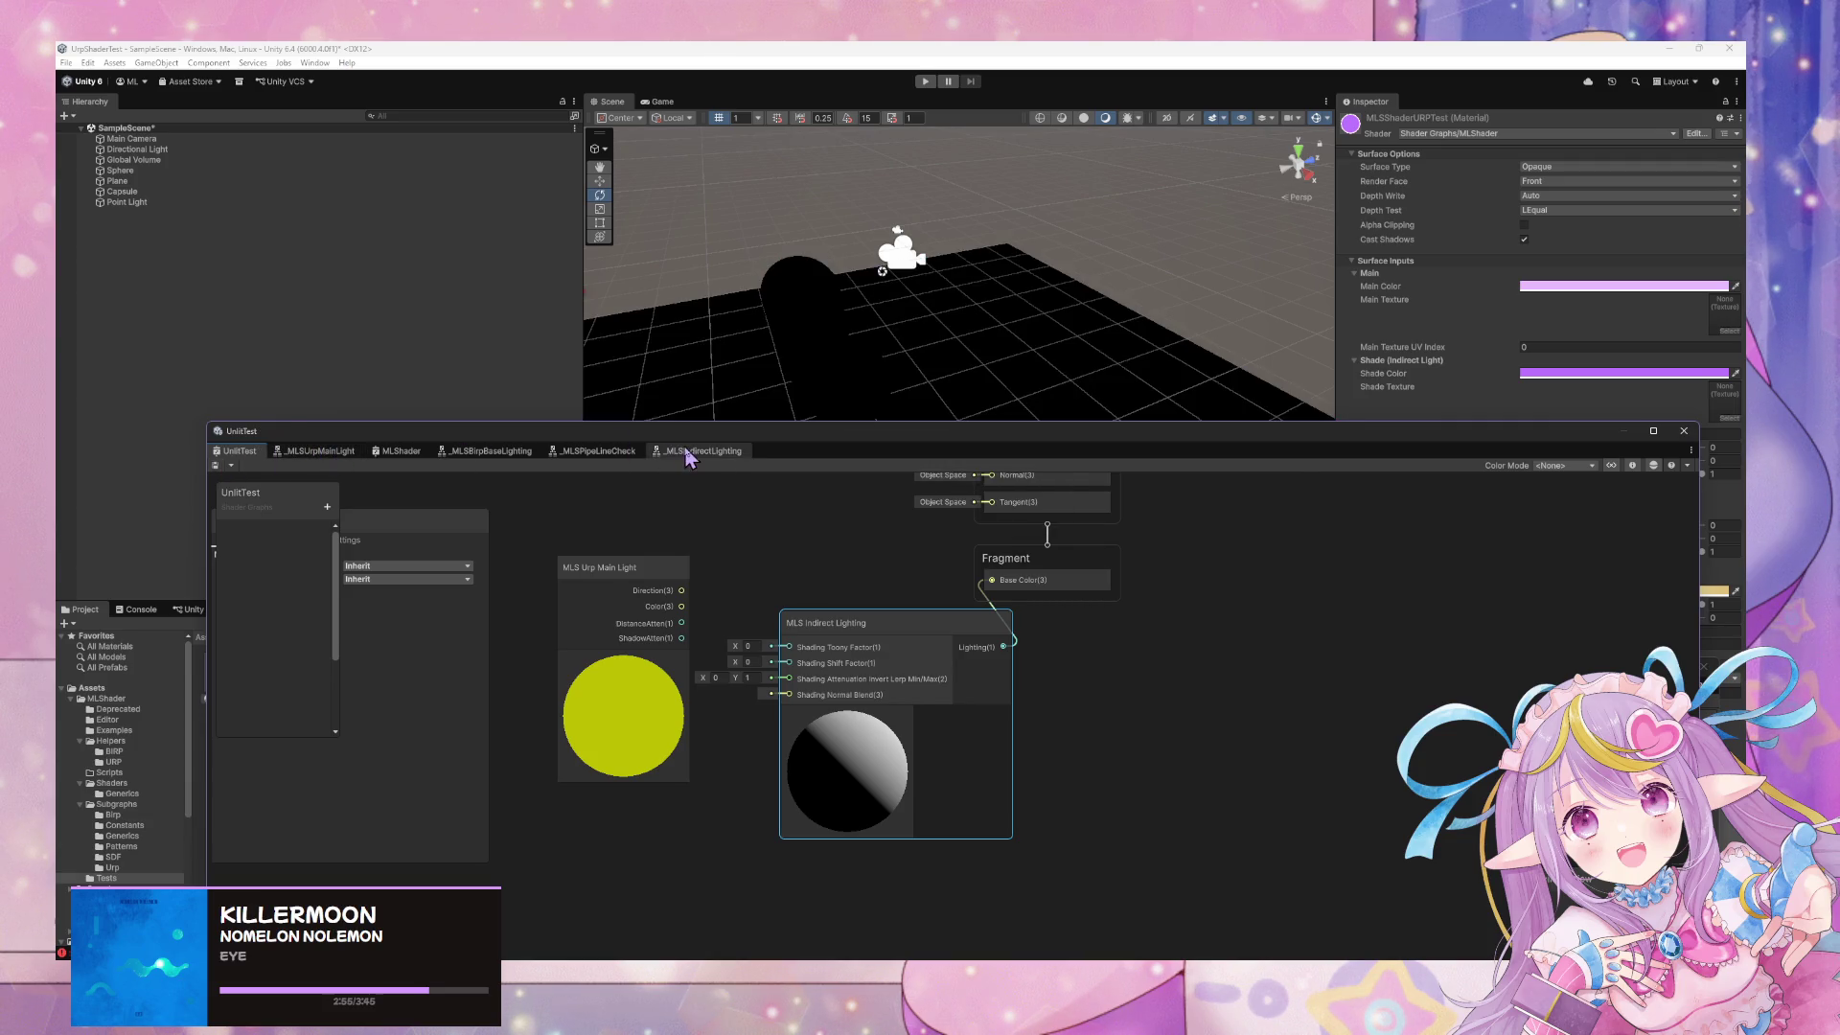
In _MLSIndirectLighting, move the Light Intensity node down and left
left_click(698, 452)
mouse_move(1158, 743)
left_mouse_down()
mouse_move(957, 850)
mouse_move(1015, 776)
left_mouse_up()
mouse_move(1173, 643)
left_mouse_down()
mouse_move(1499, 591)
mouse_move(1457, 585)
left_mouse_up()
left_click_drag(1364, 711, 1253, 743)
scroll(1175, 702, "down", 3)
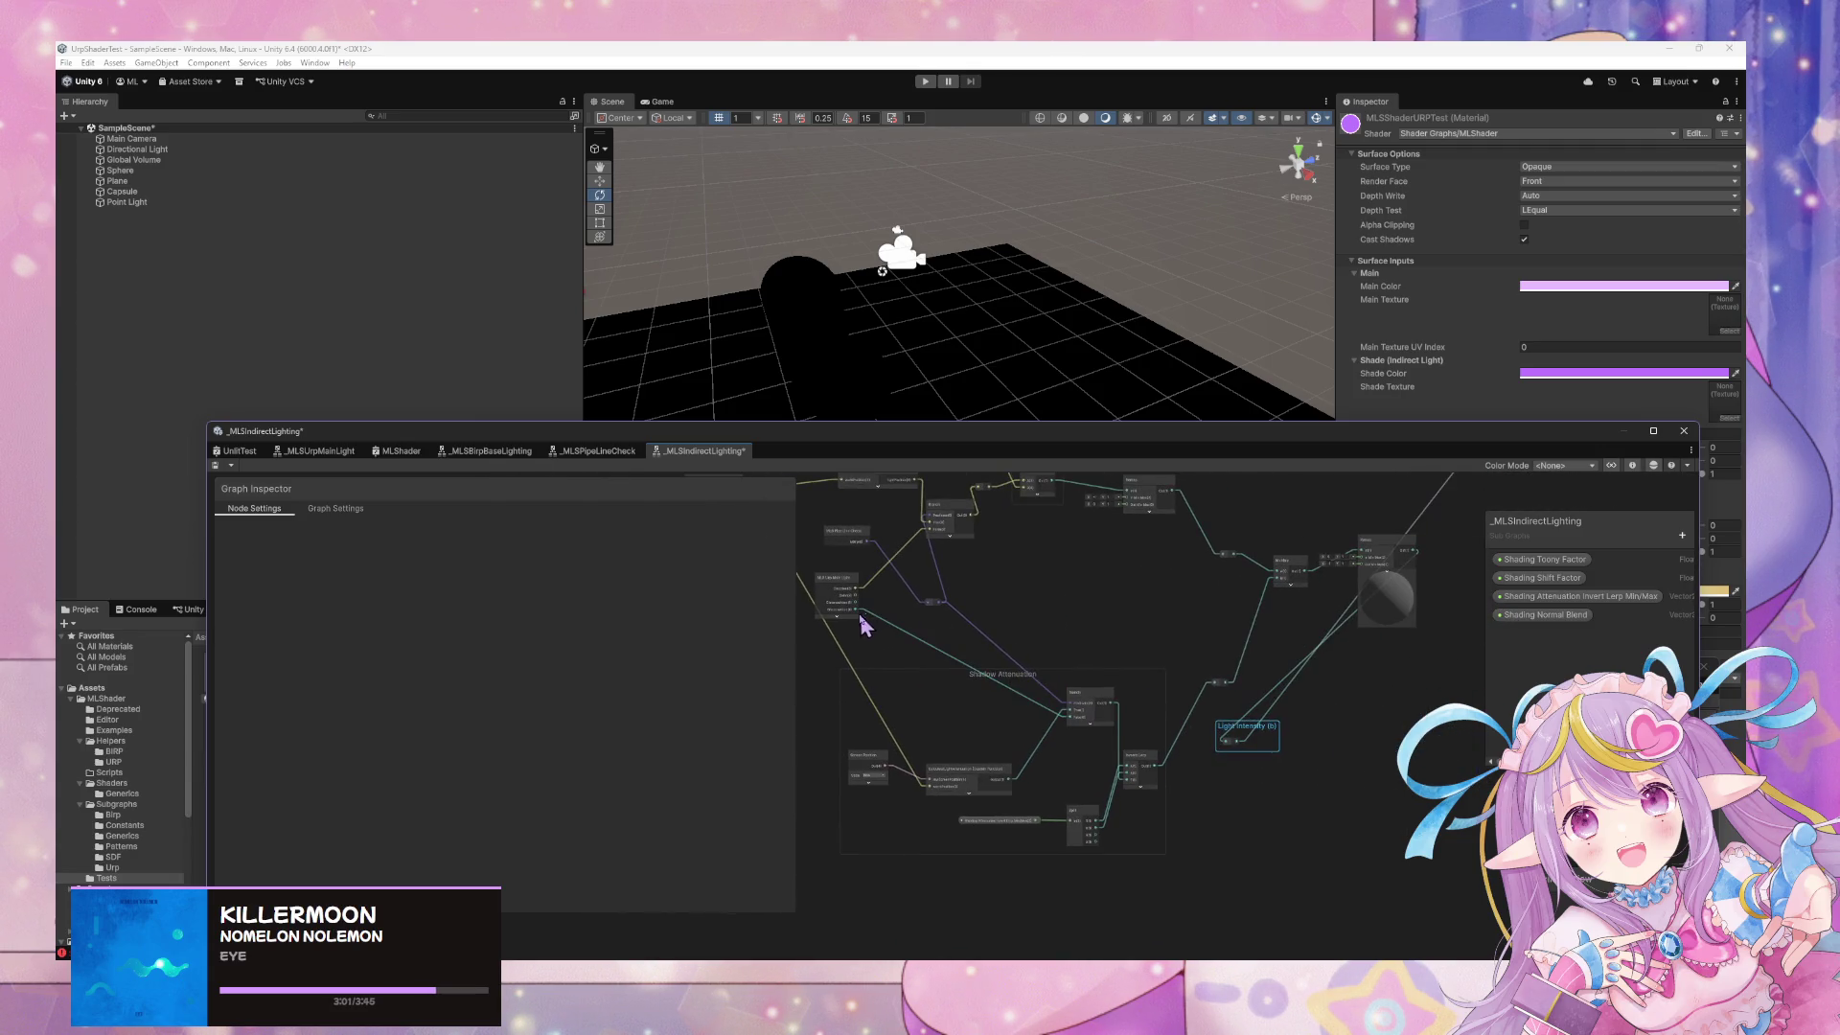
Wire a node output into Light Intensity, move it right, and save the subgraph
left_click_drag(855, 613, 1227, 743)
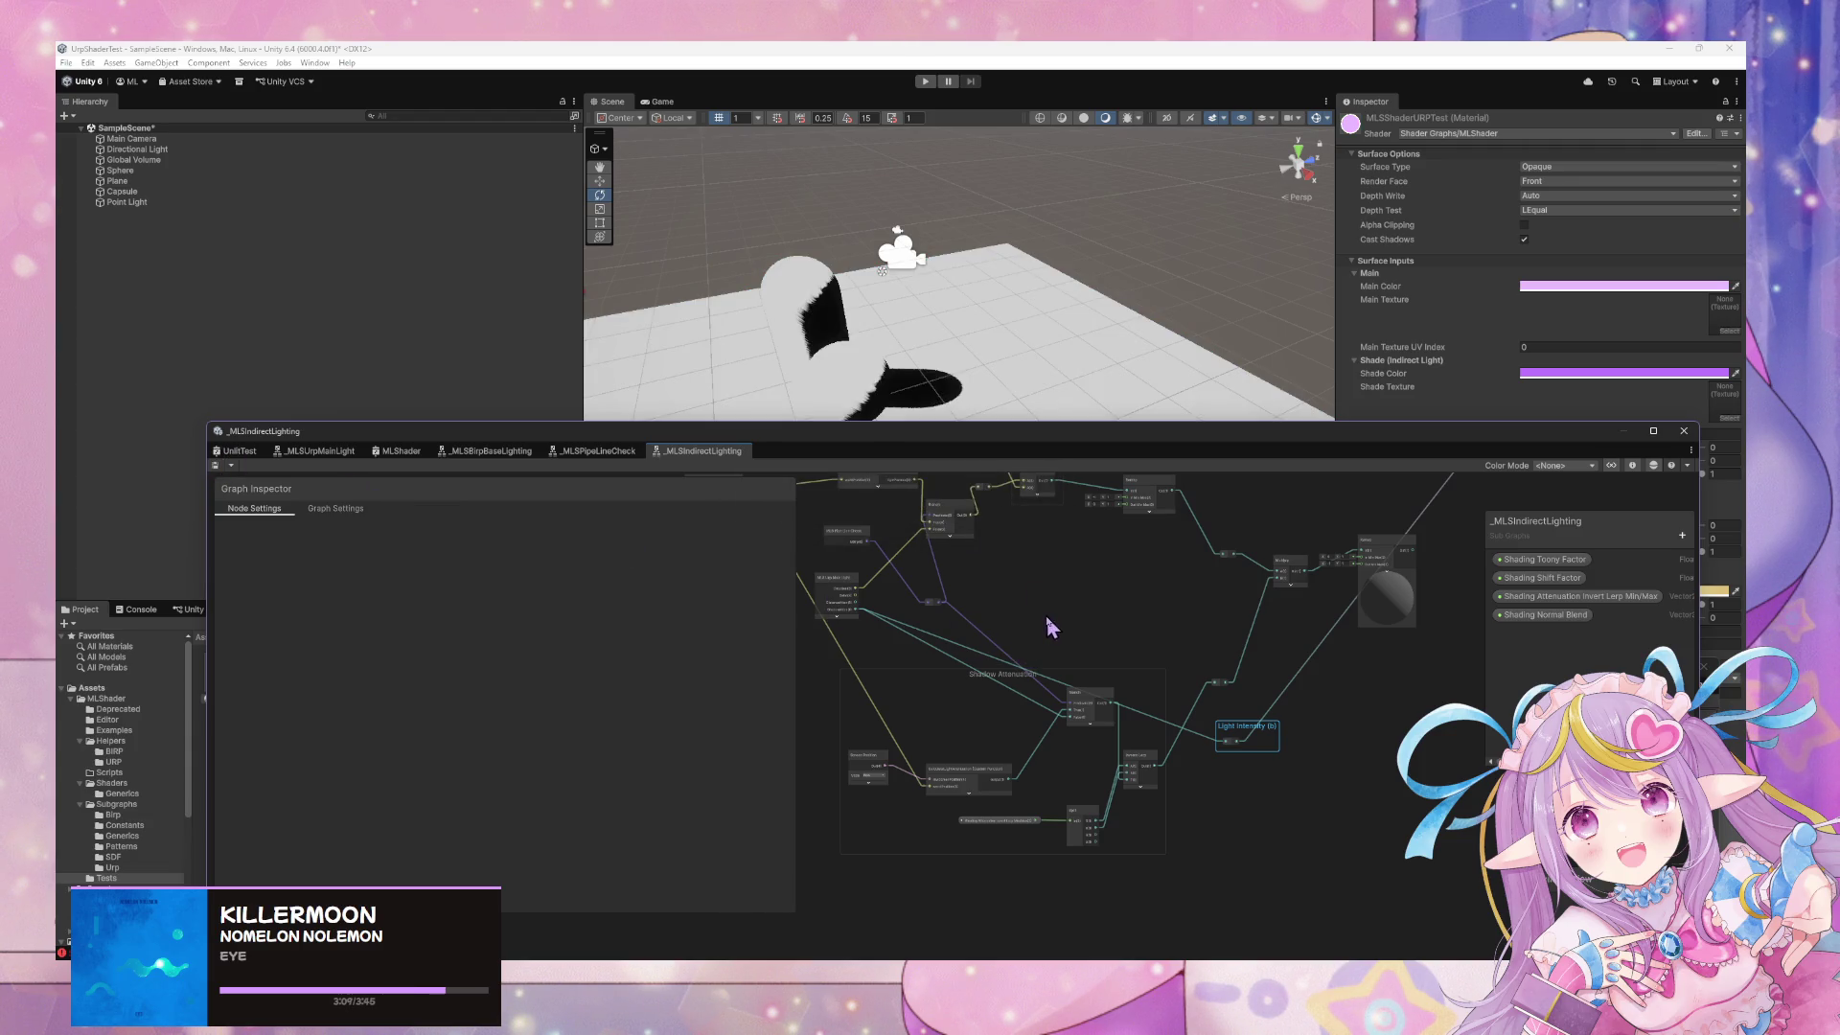
scroll(1140, 656, "up", 1)
left_click_drag(1265, 726, 1338, 725)
scroll(1054, 710, "up", 2)
left_click_drag(1124, 640, 1382, 725)
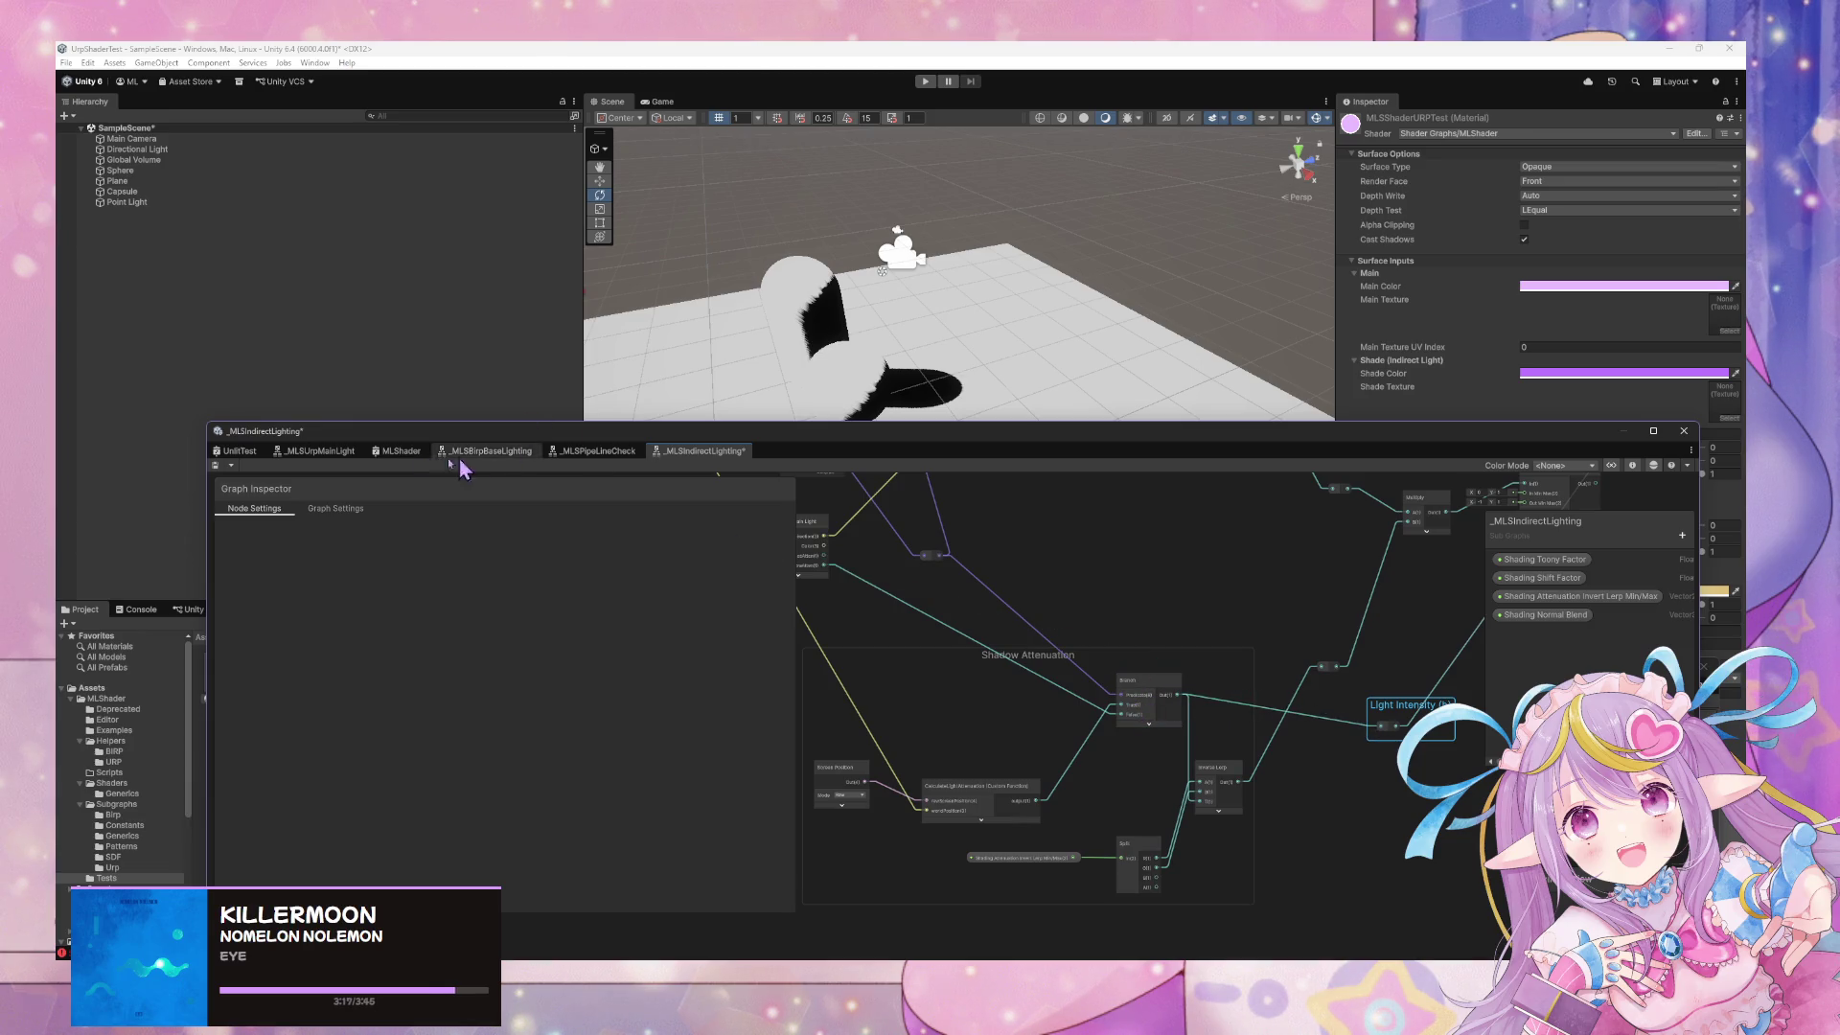
left_click(215, 465)
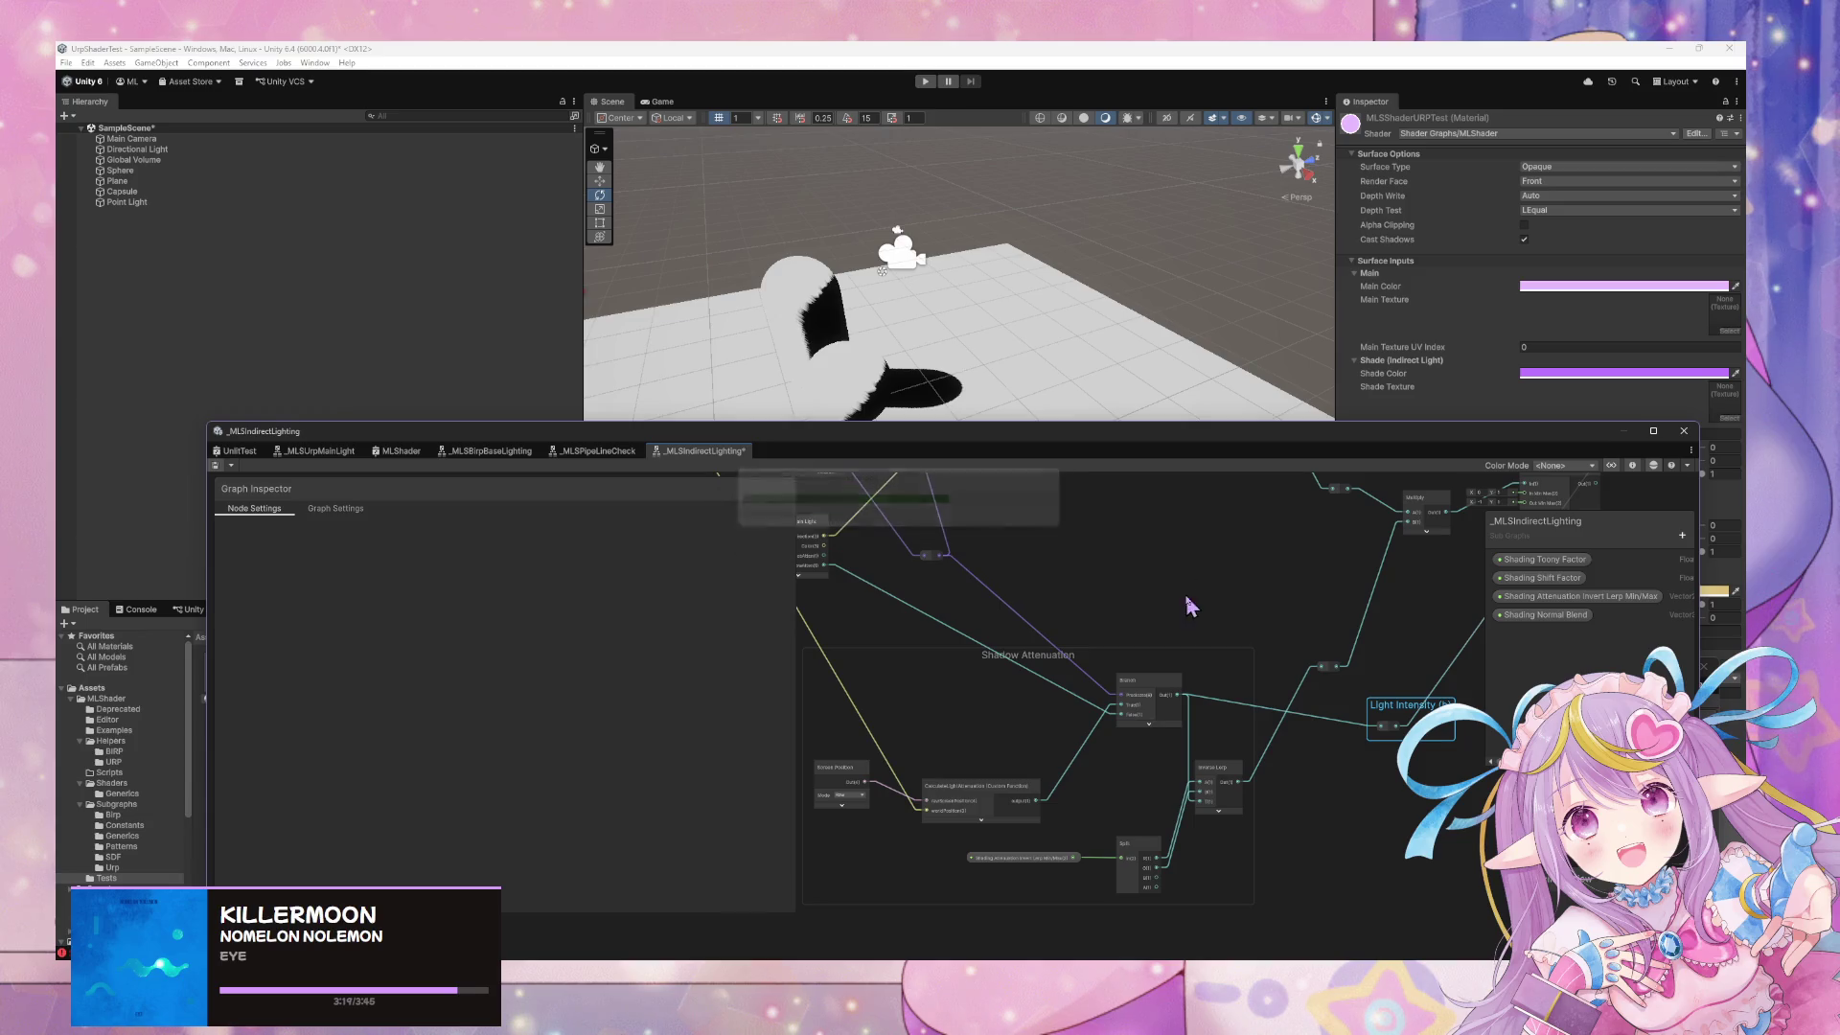
Select the MLS Pipe Line Check node and open the _MLSPipeLineCheck subgraph
left_click_drag(997, 513, 1147, 637)
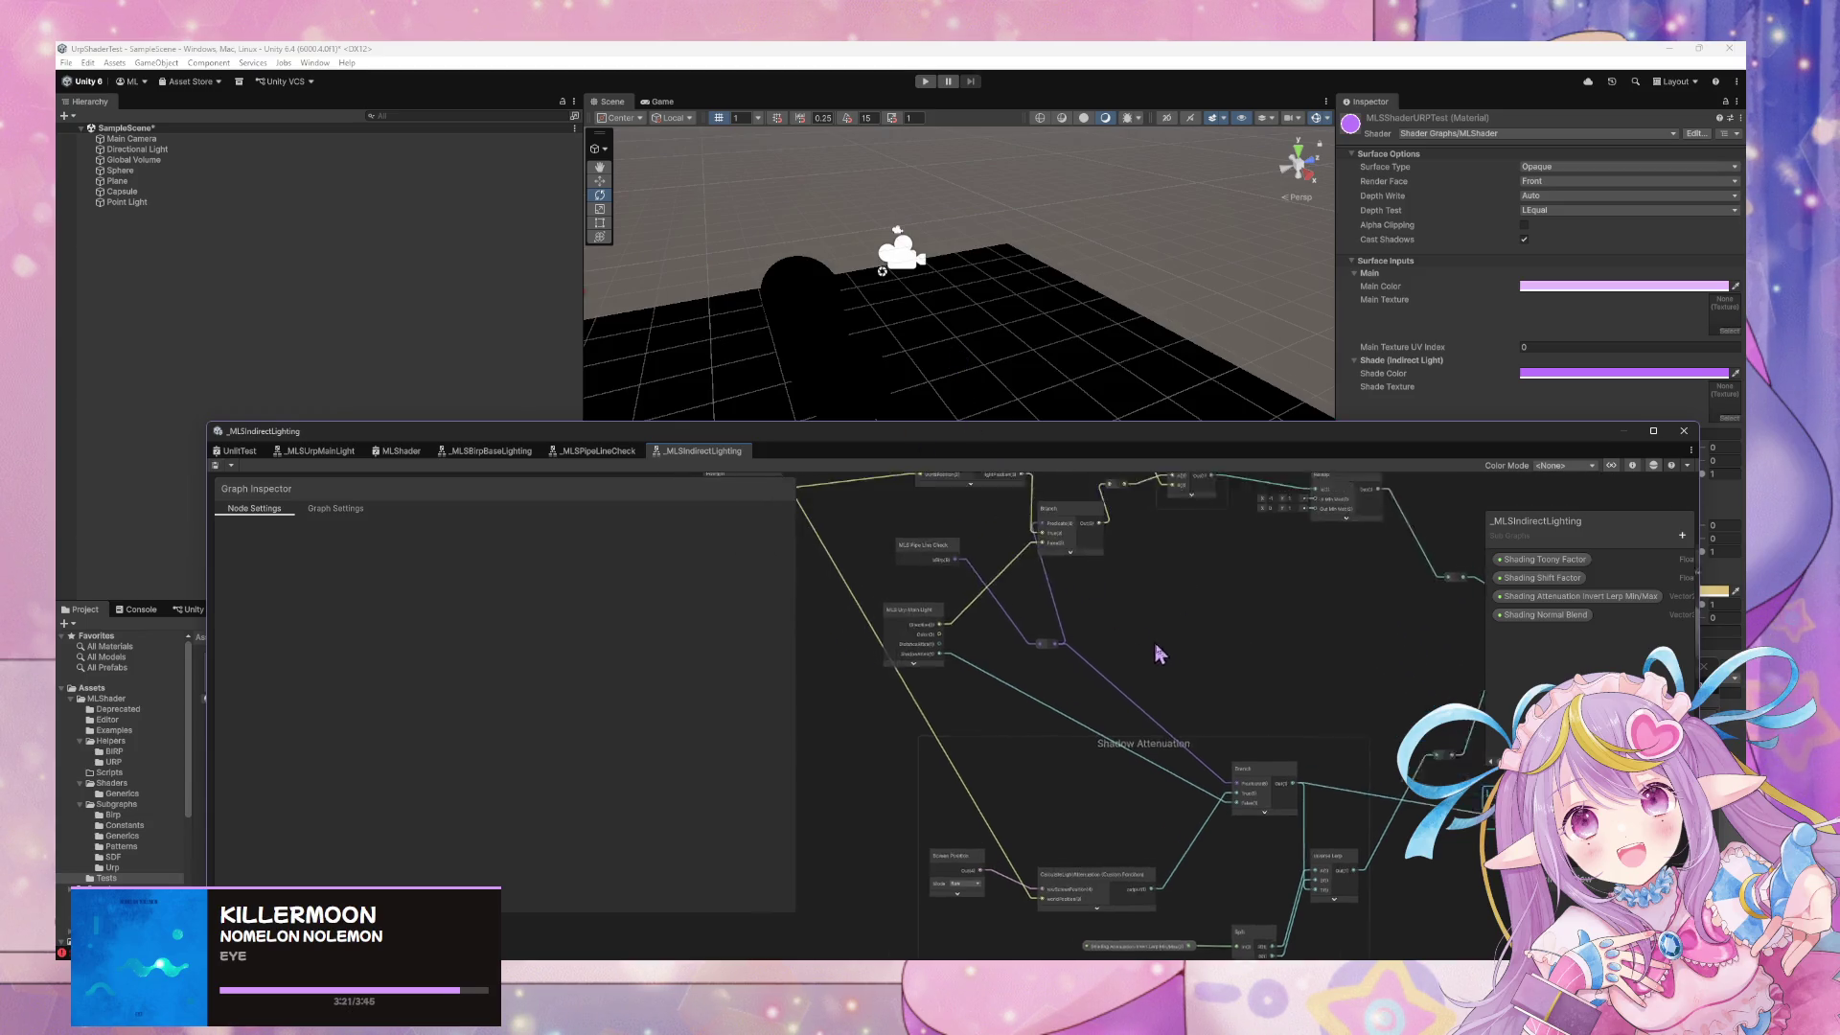
left_click(961, 591)
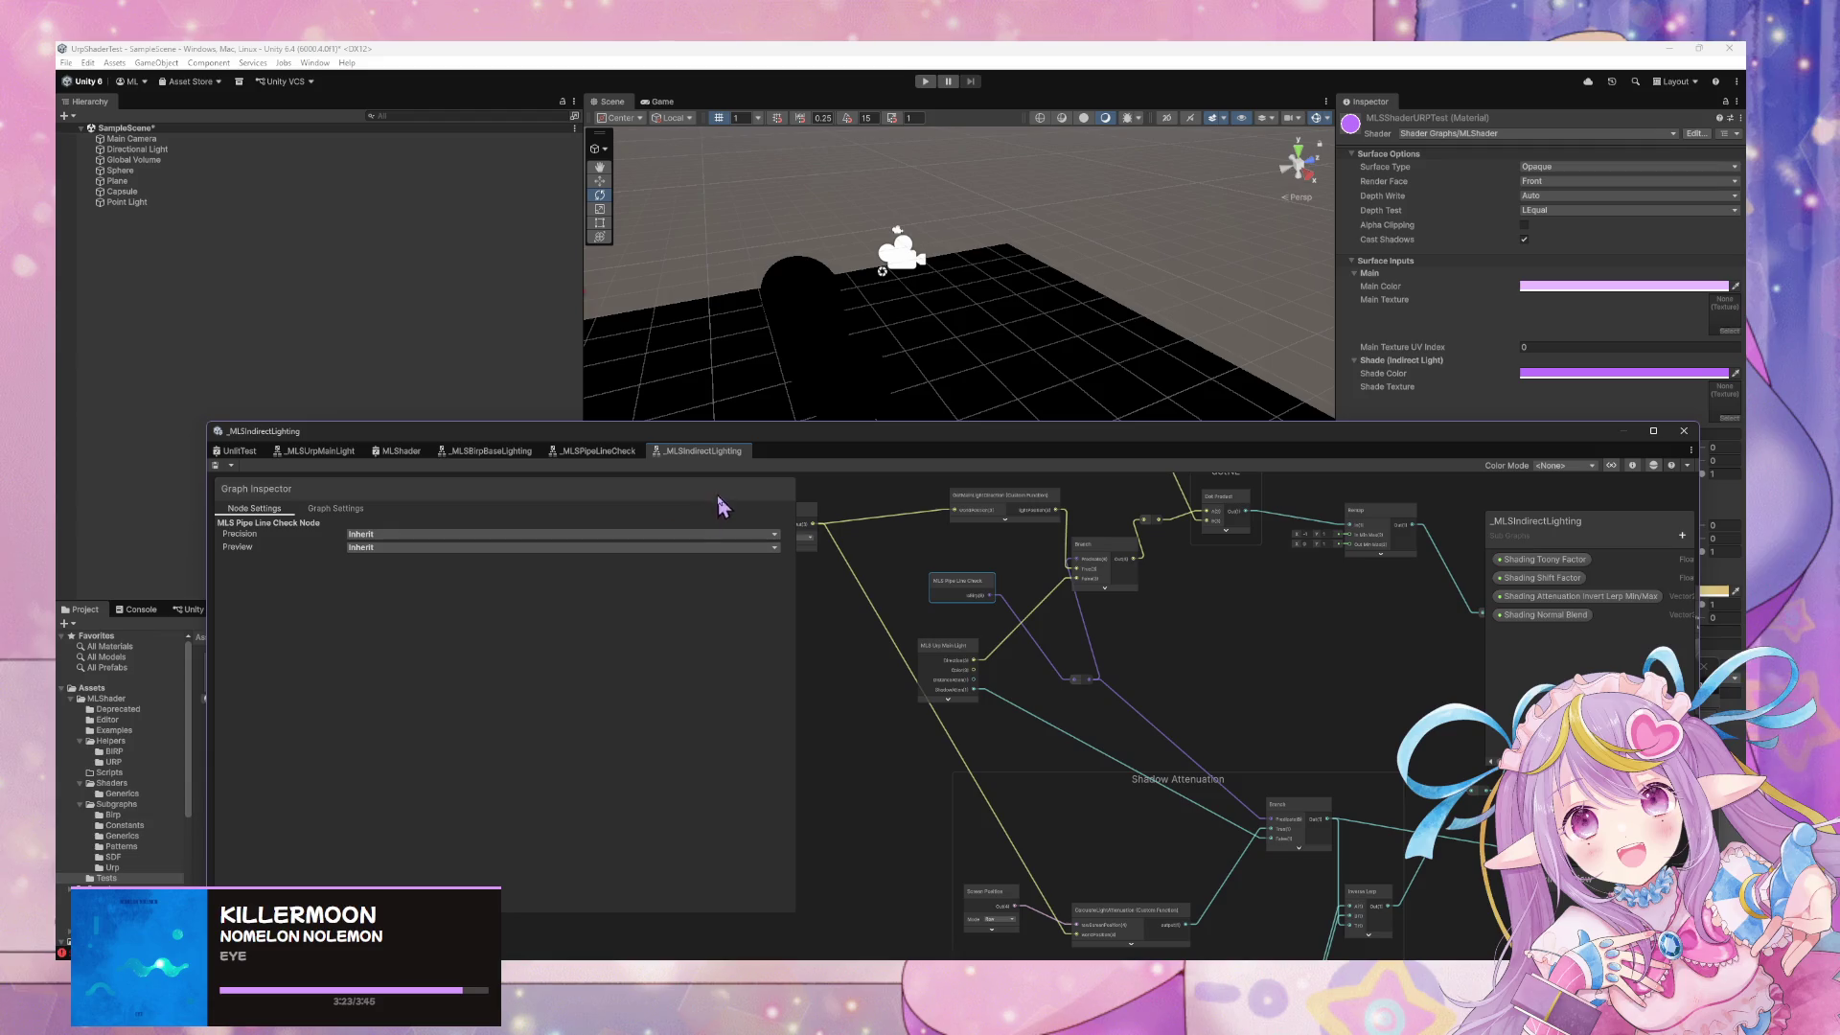
left_click(632, 462)
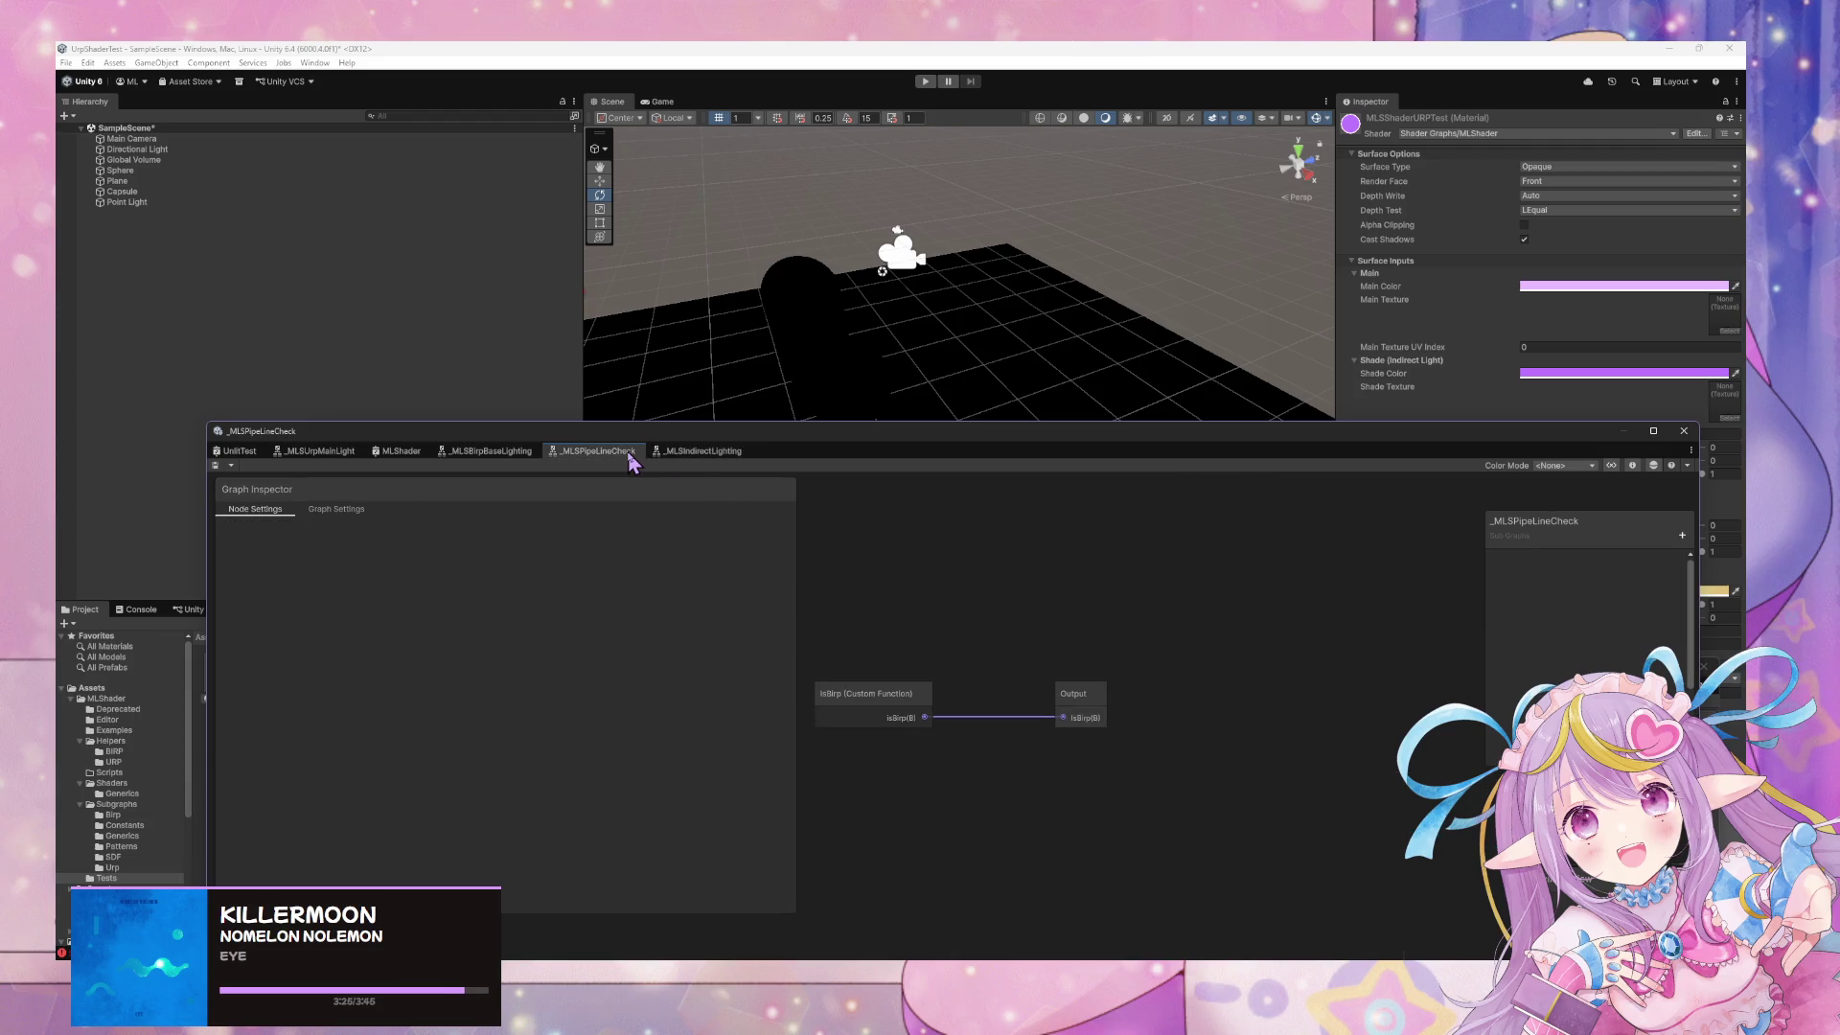
Select the IsBirp custom function node and locate its PipelineCheck source file
left_click(897, 717)
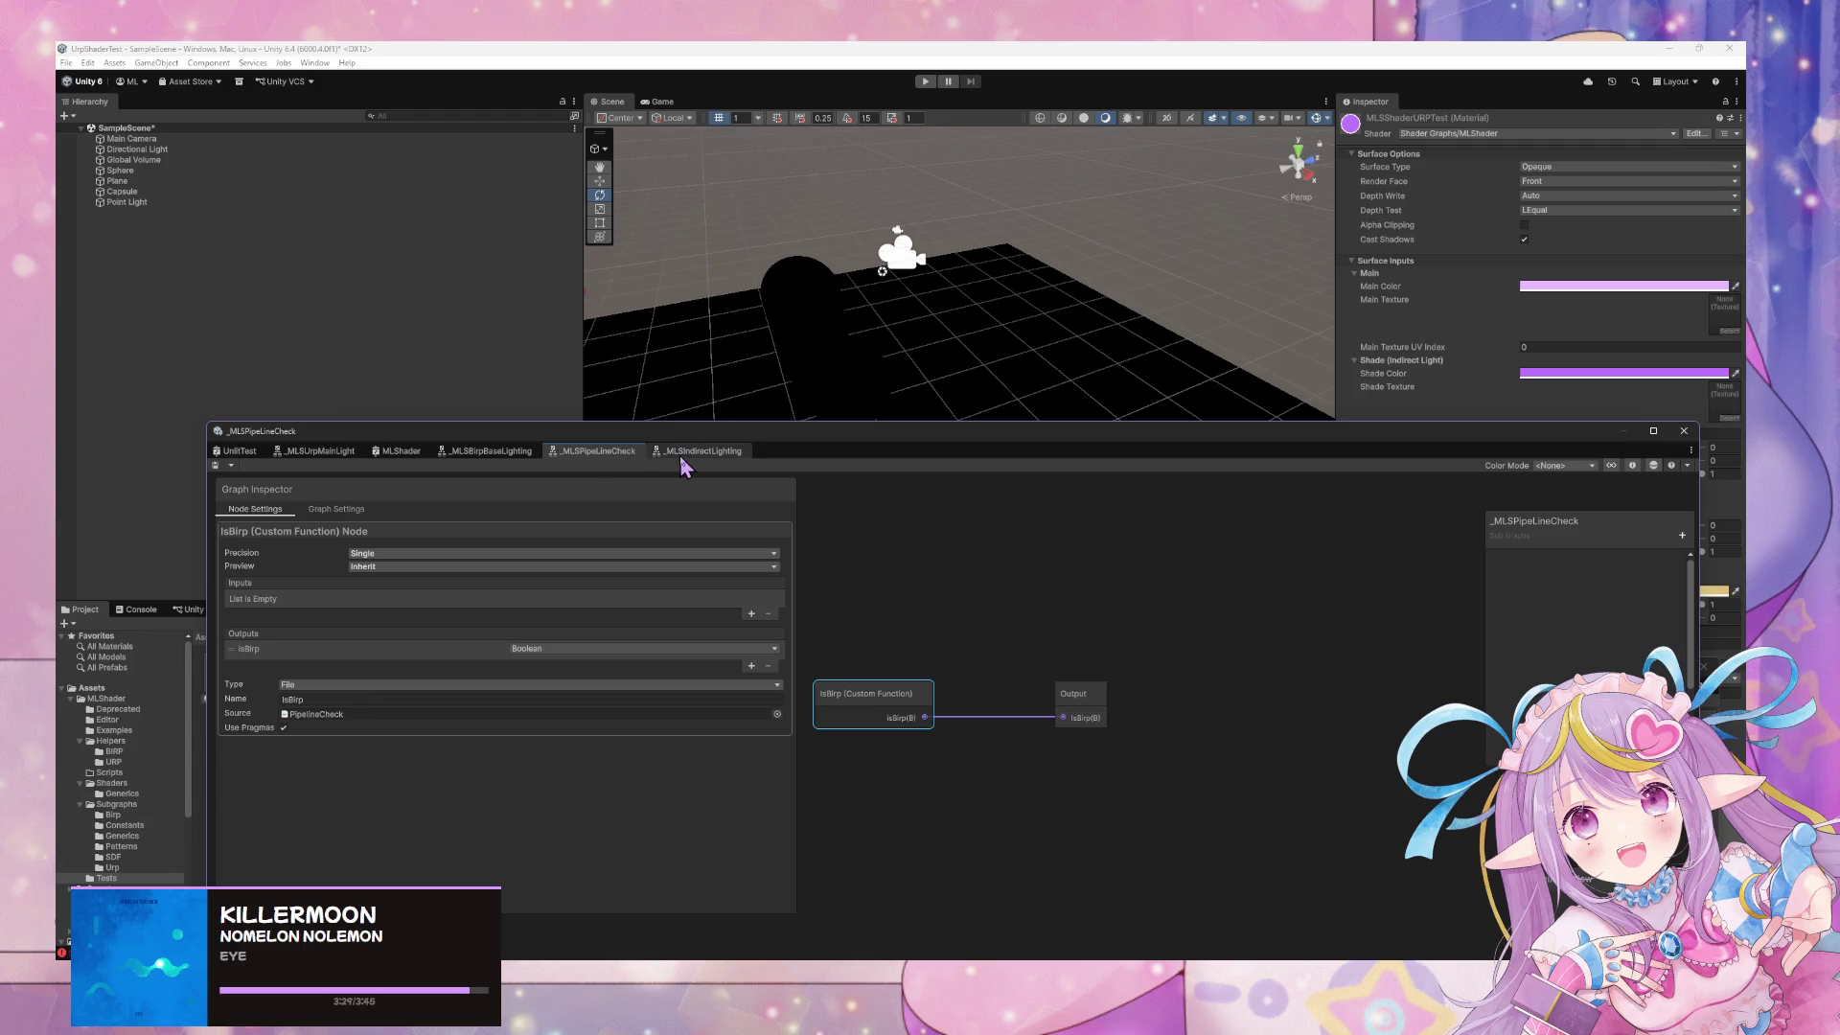
left_click(316, 714)
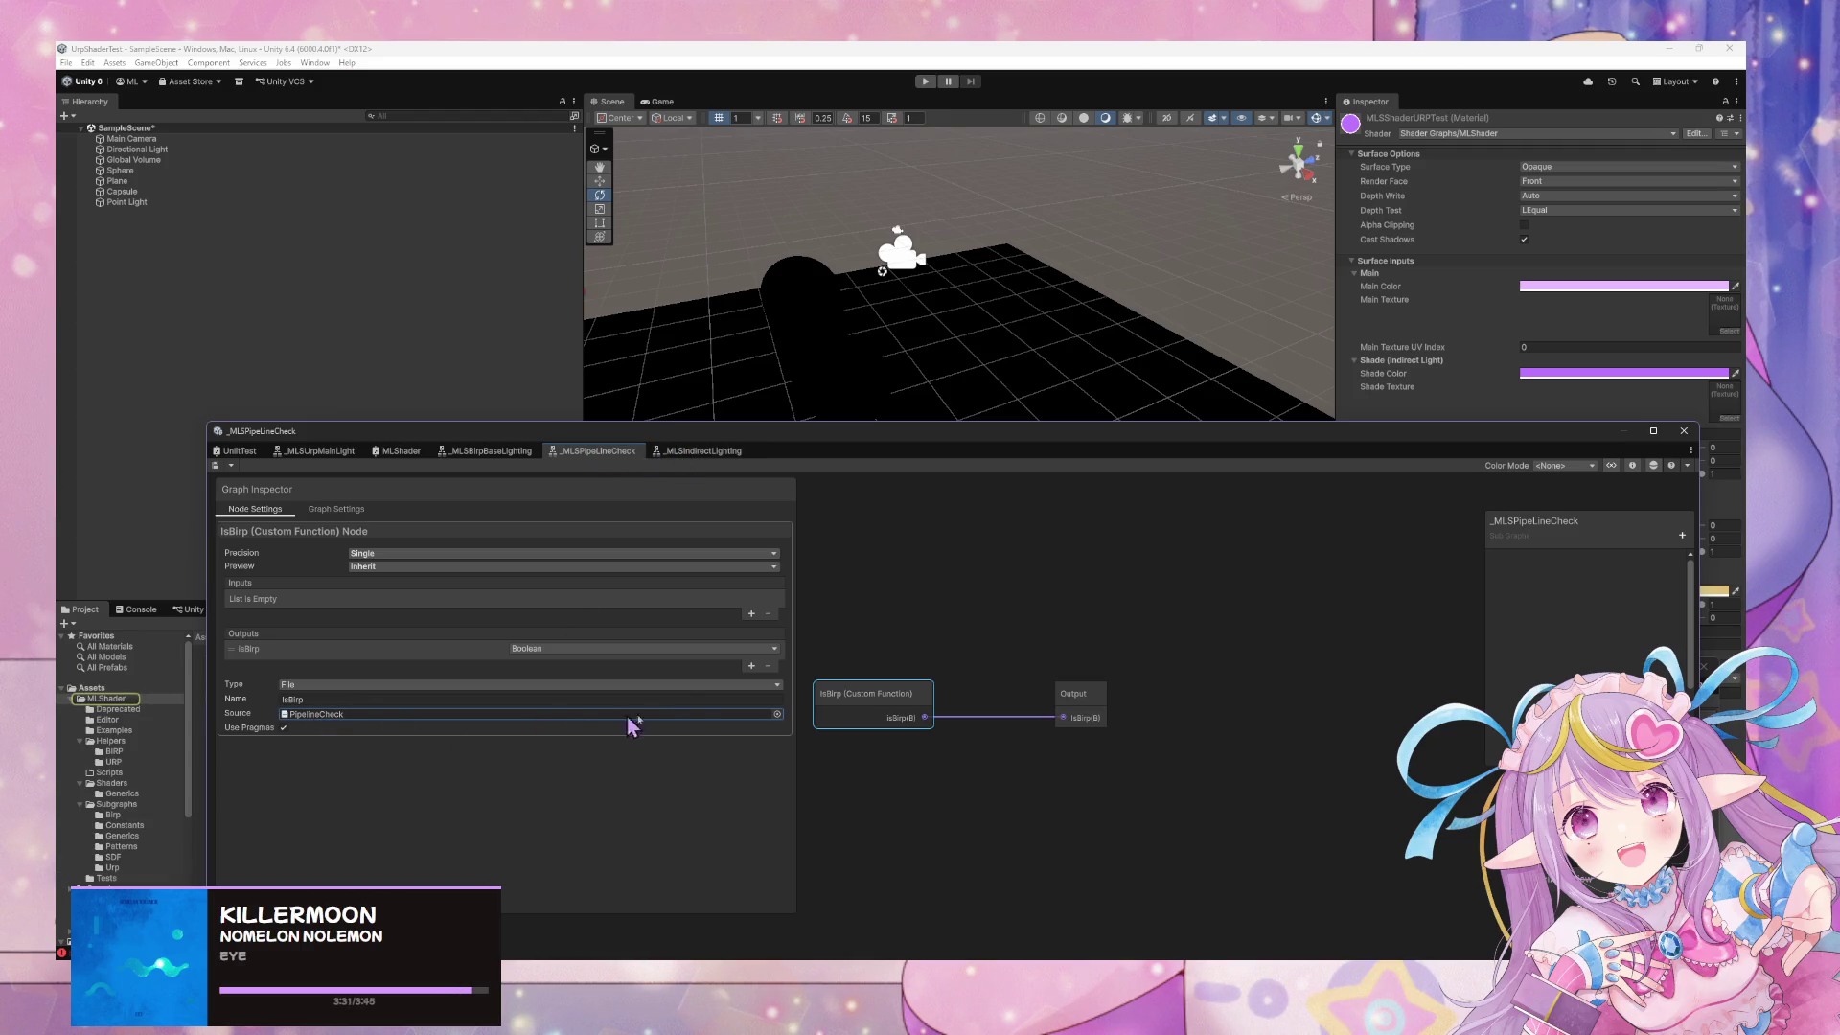
left_click(325, 714)
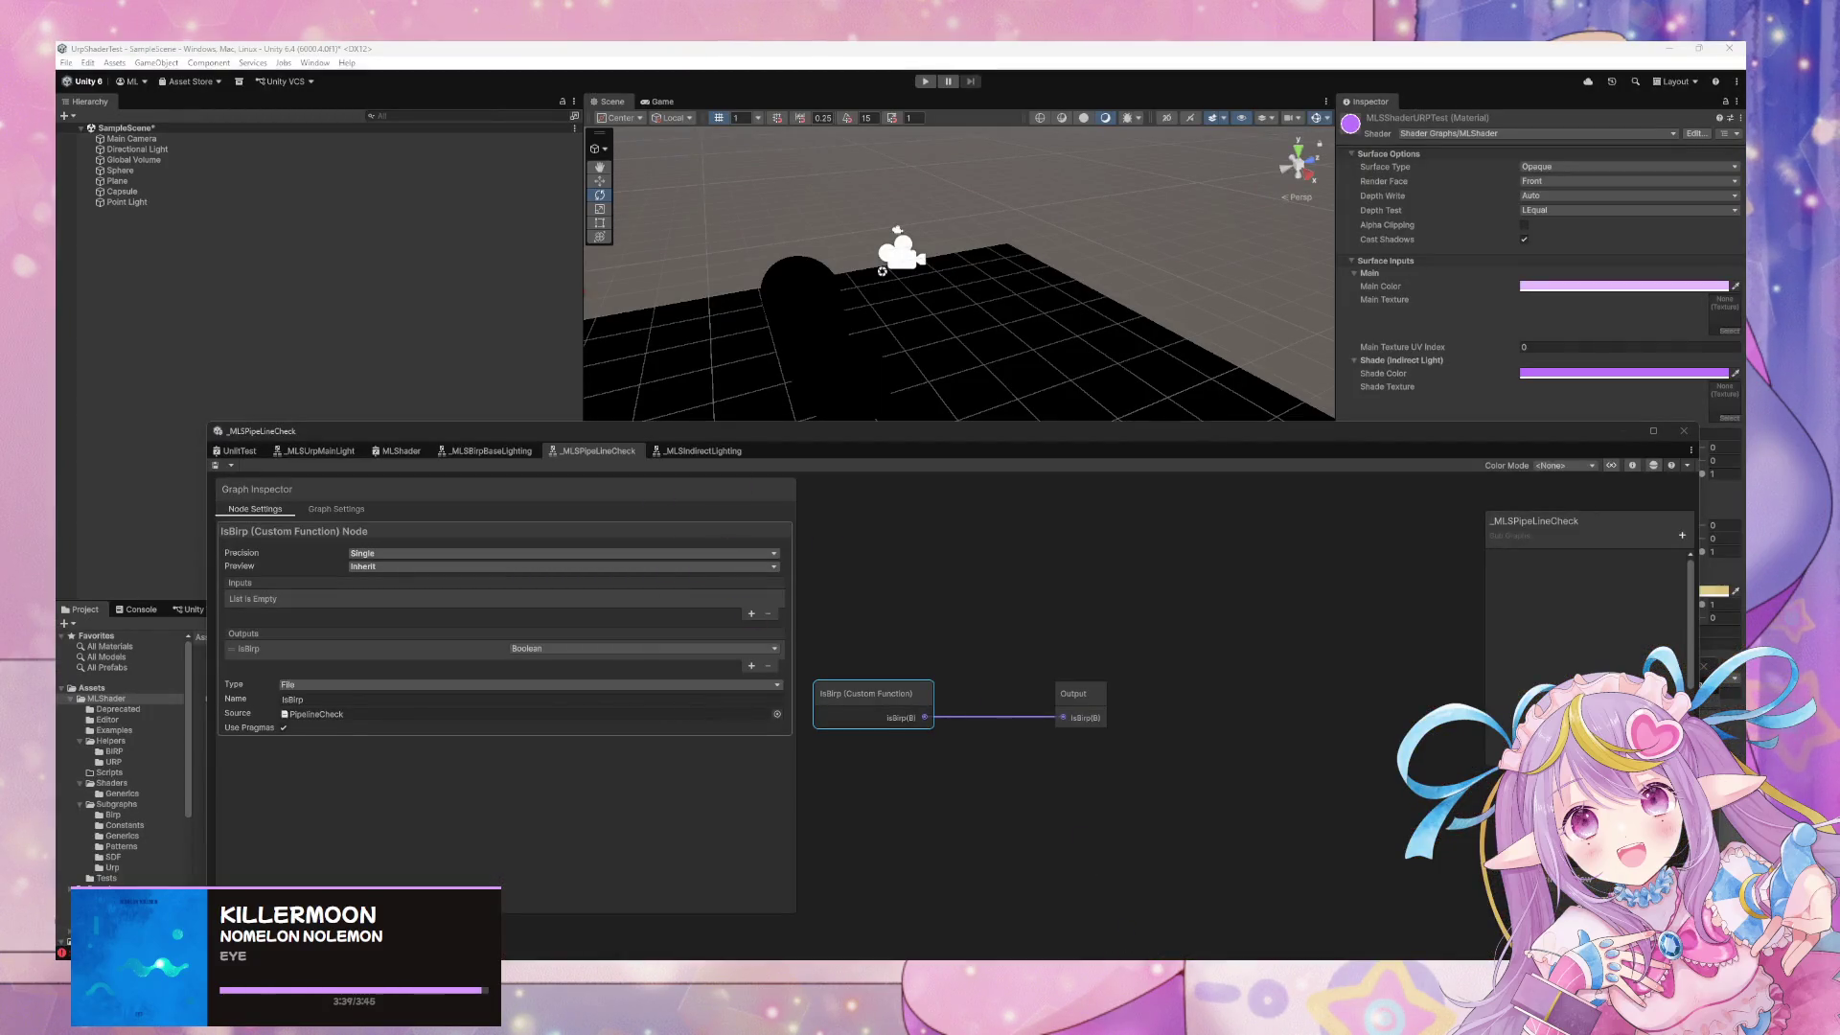
mouse_move(1005, 957)
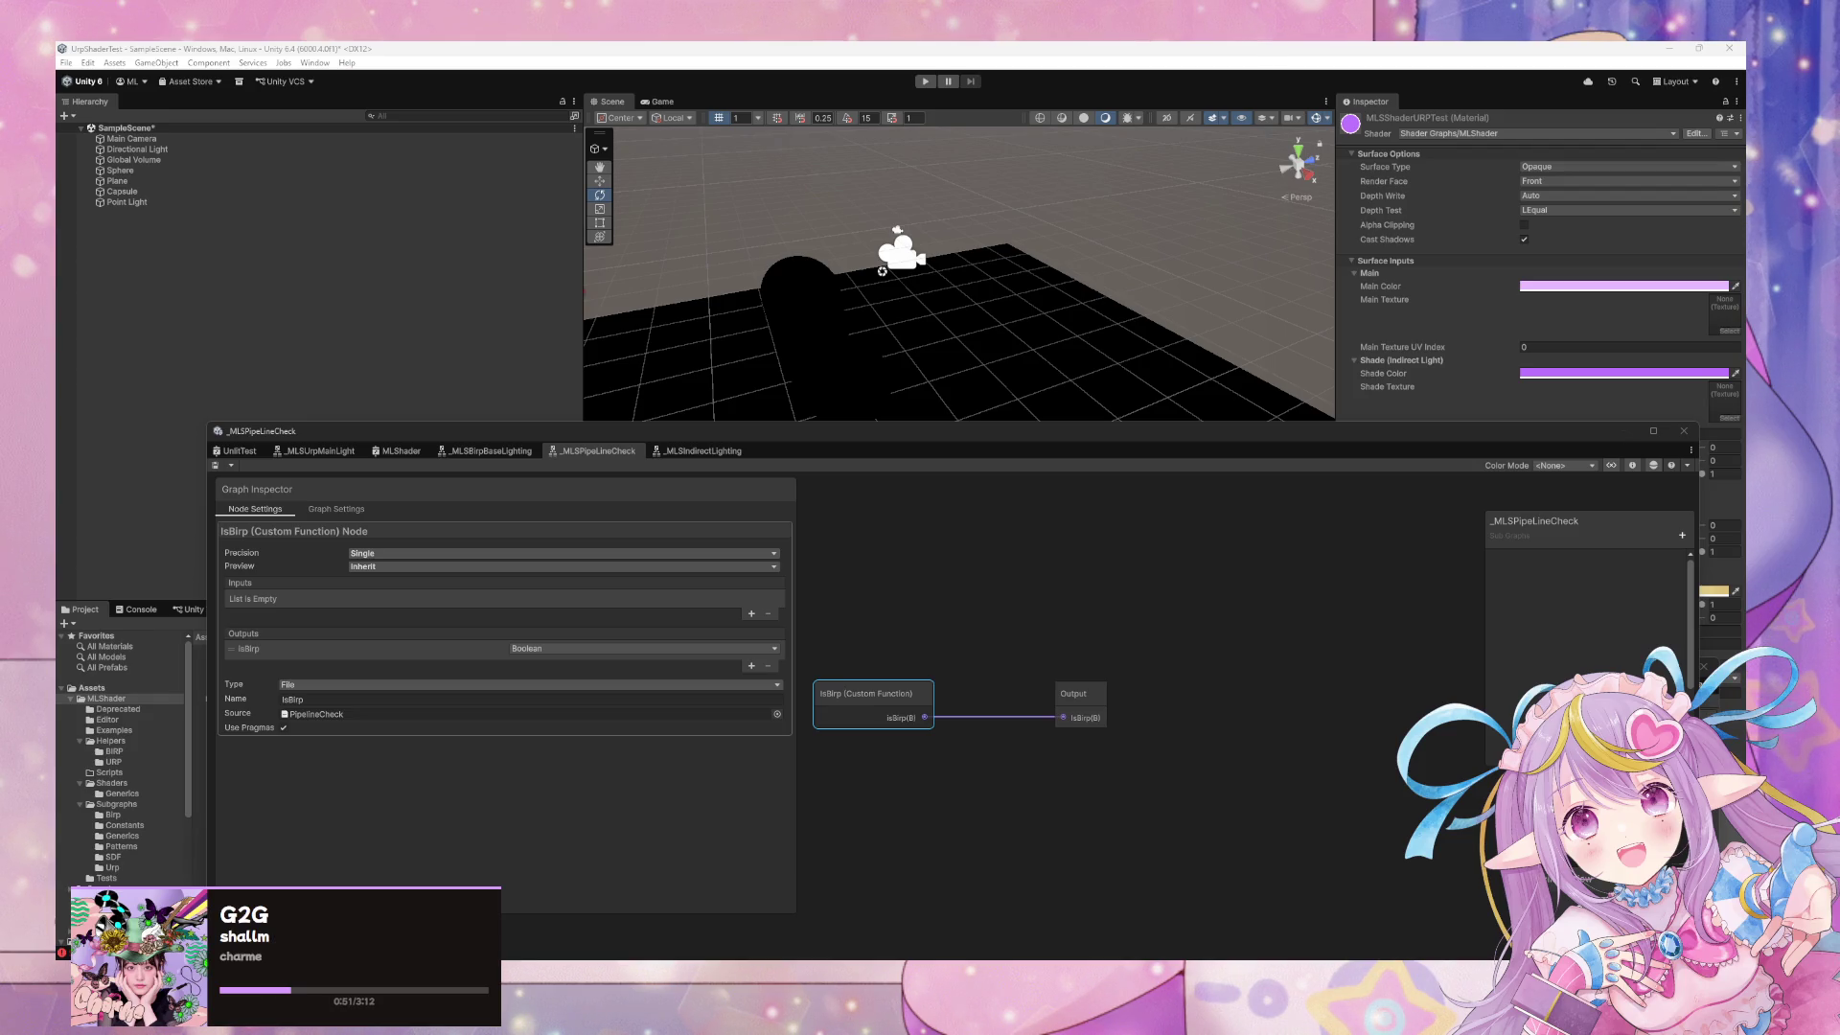
Open the UnlitTest graph and arrange the MLS Main Light and Indirect Lighting nodes
left_click(969, 343)
left_click_drag(974, 350, 911, 349)
left_click(240, 451)
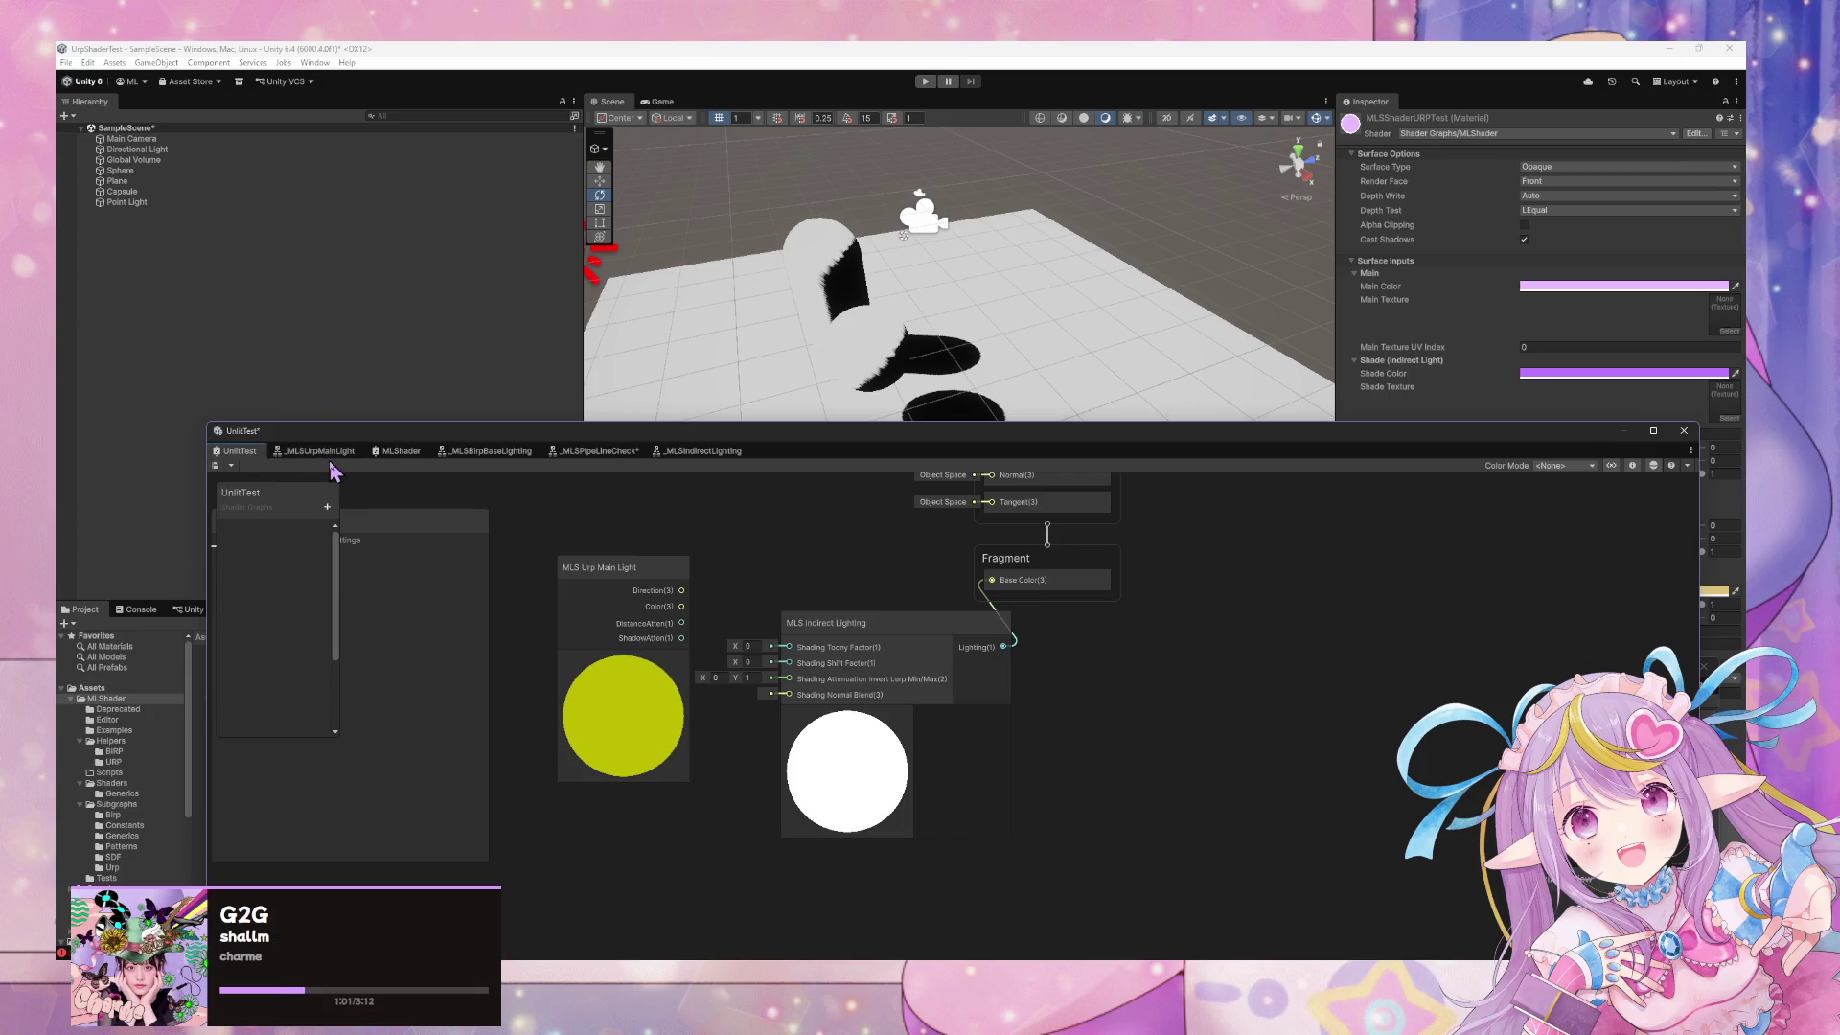
left_click(1091, 398)
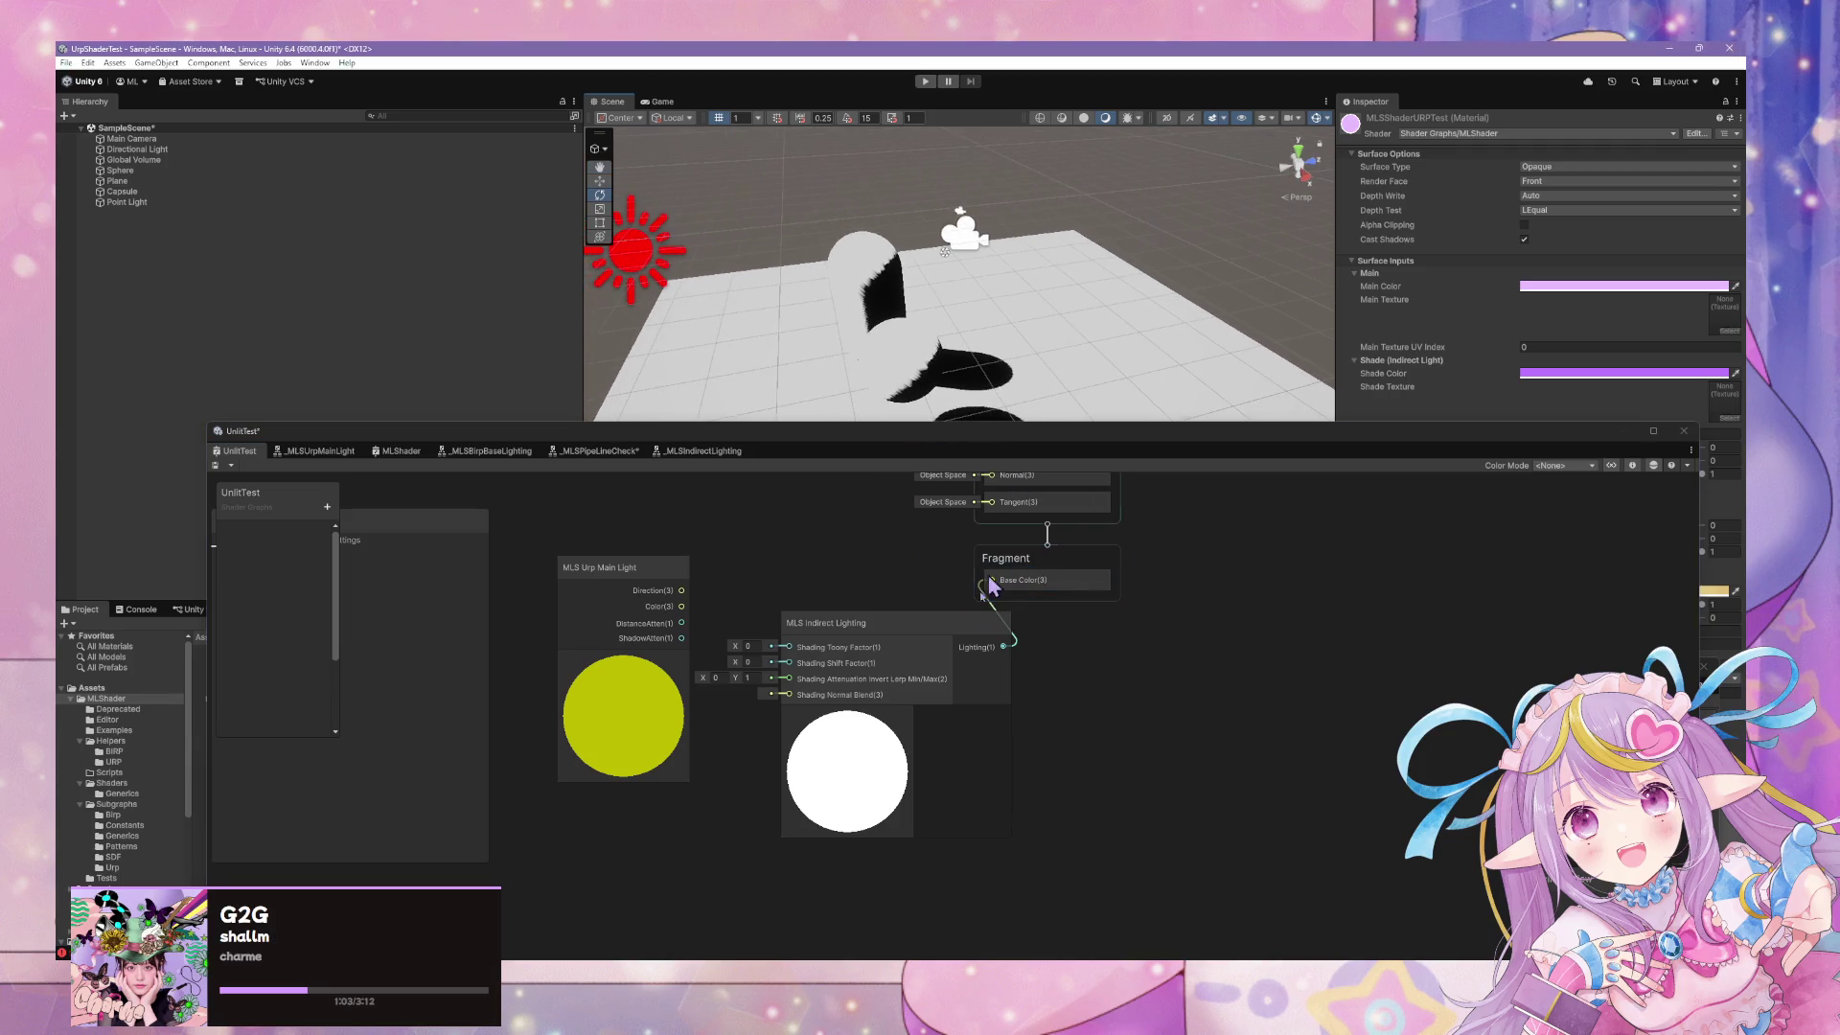
left_click(940, 632)
left_click_drag(773, 546, 882, 587)
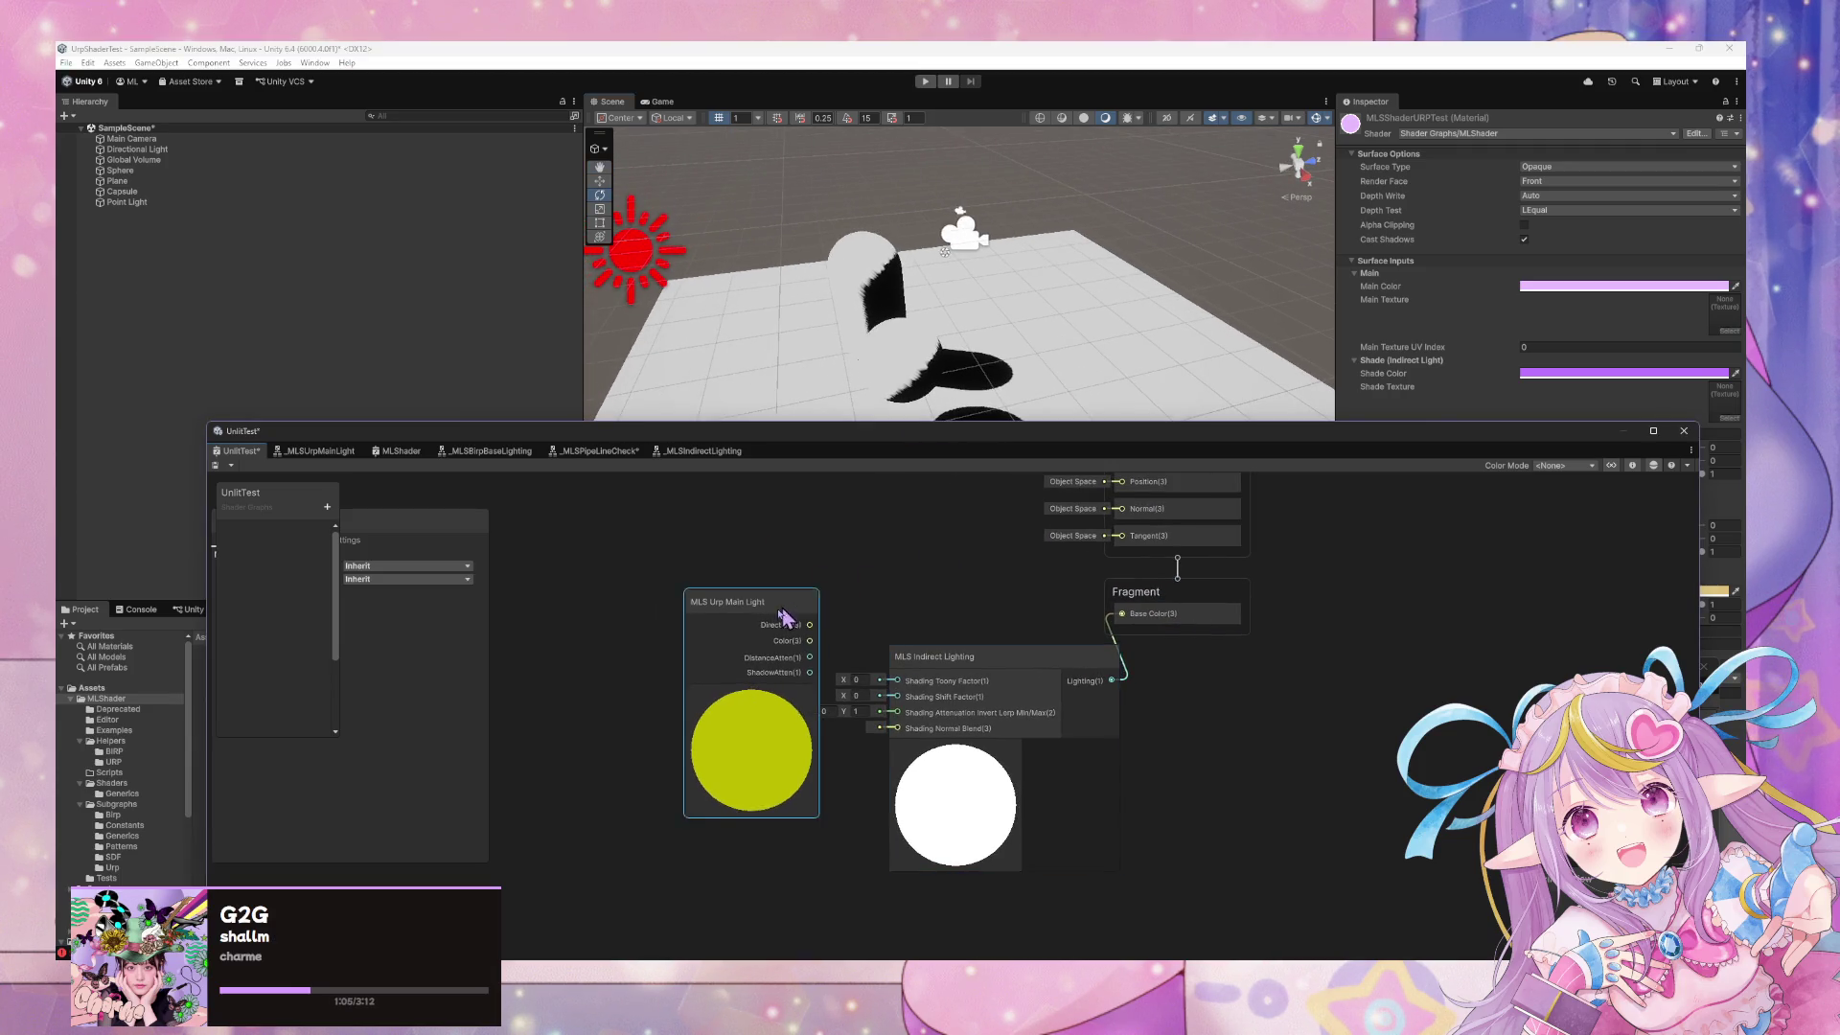
left_click_drag(753, 601, 702, 629)
mouse_move(962, 655)
left_mouse_down()
mouse_move(888, 633)
mouse_move(936, 580)
left_mouse_up()
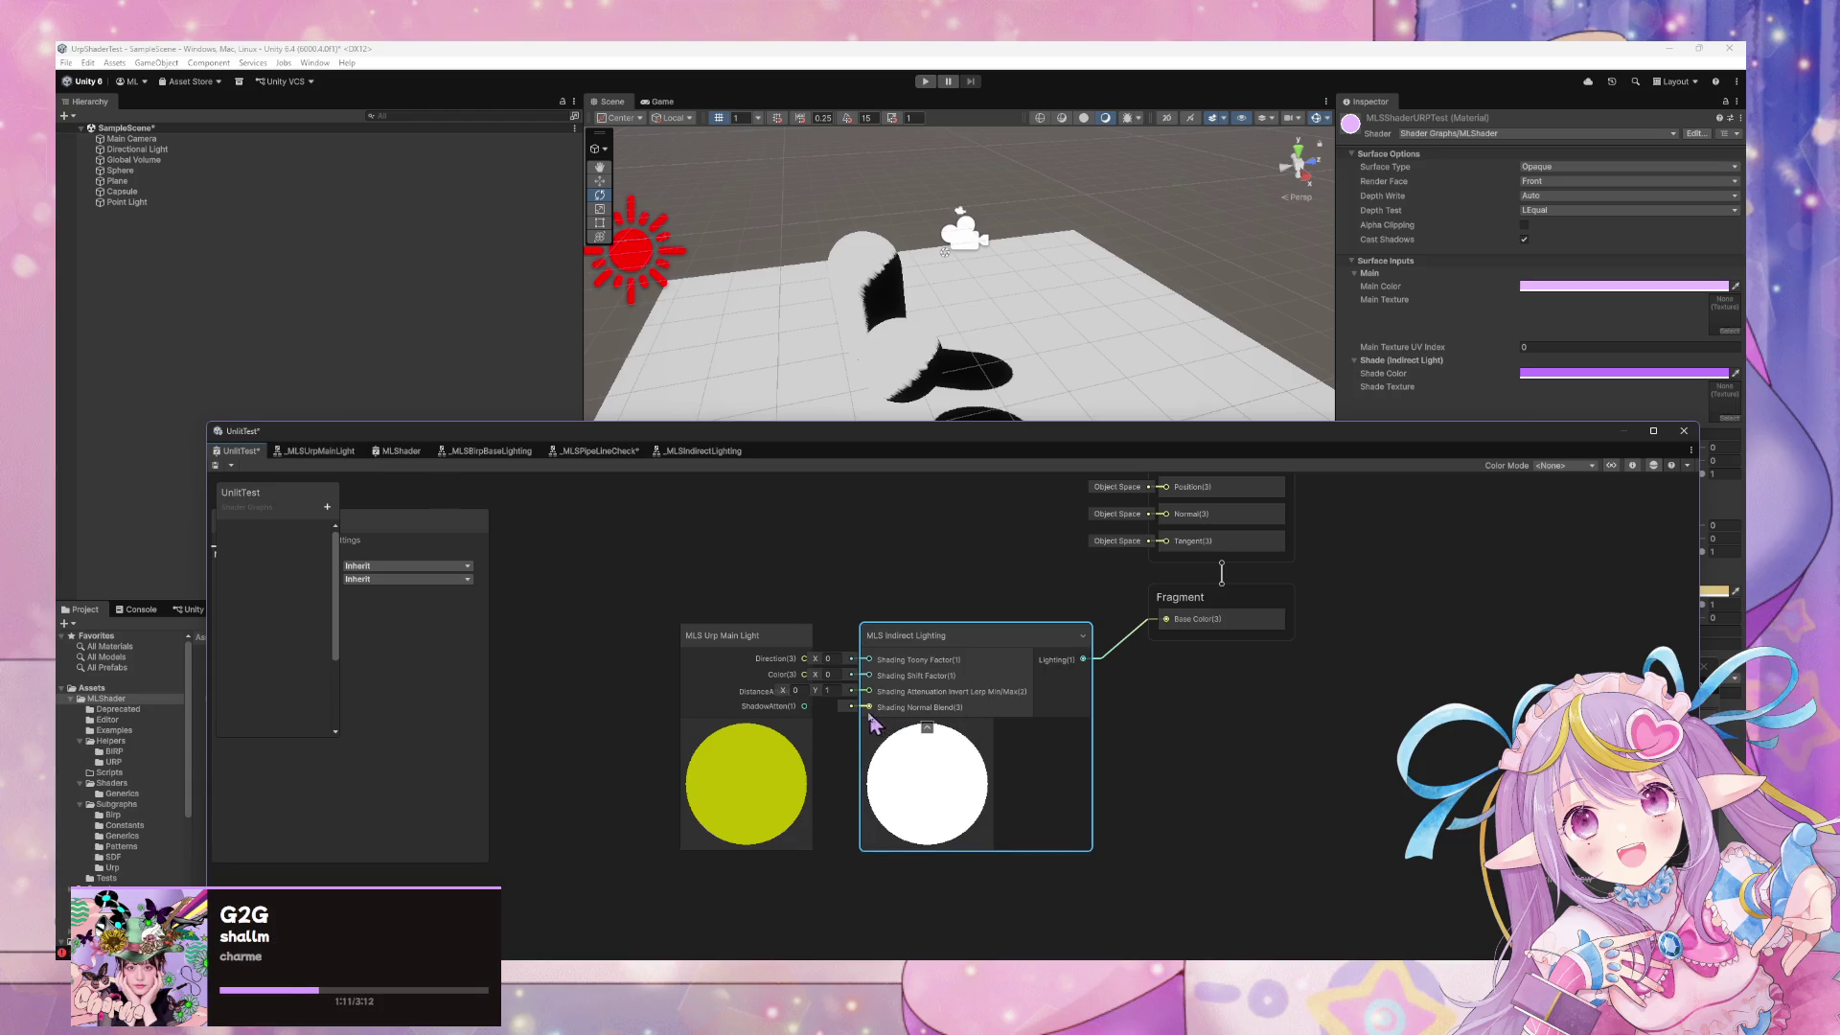
Set the main light's Direction X to 1 and save the graph
left_click(828, 658)
type("1")
key("Return")
key("ctrl+s")
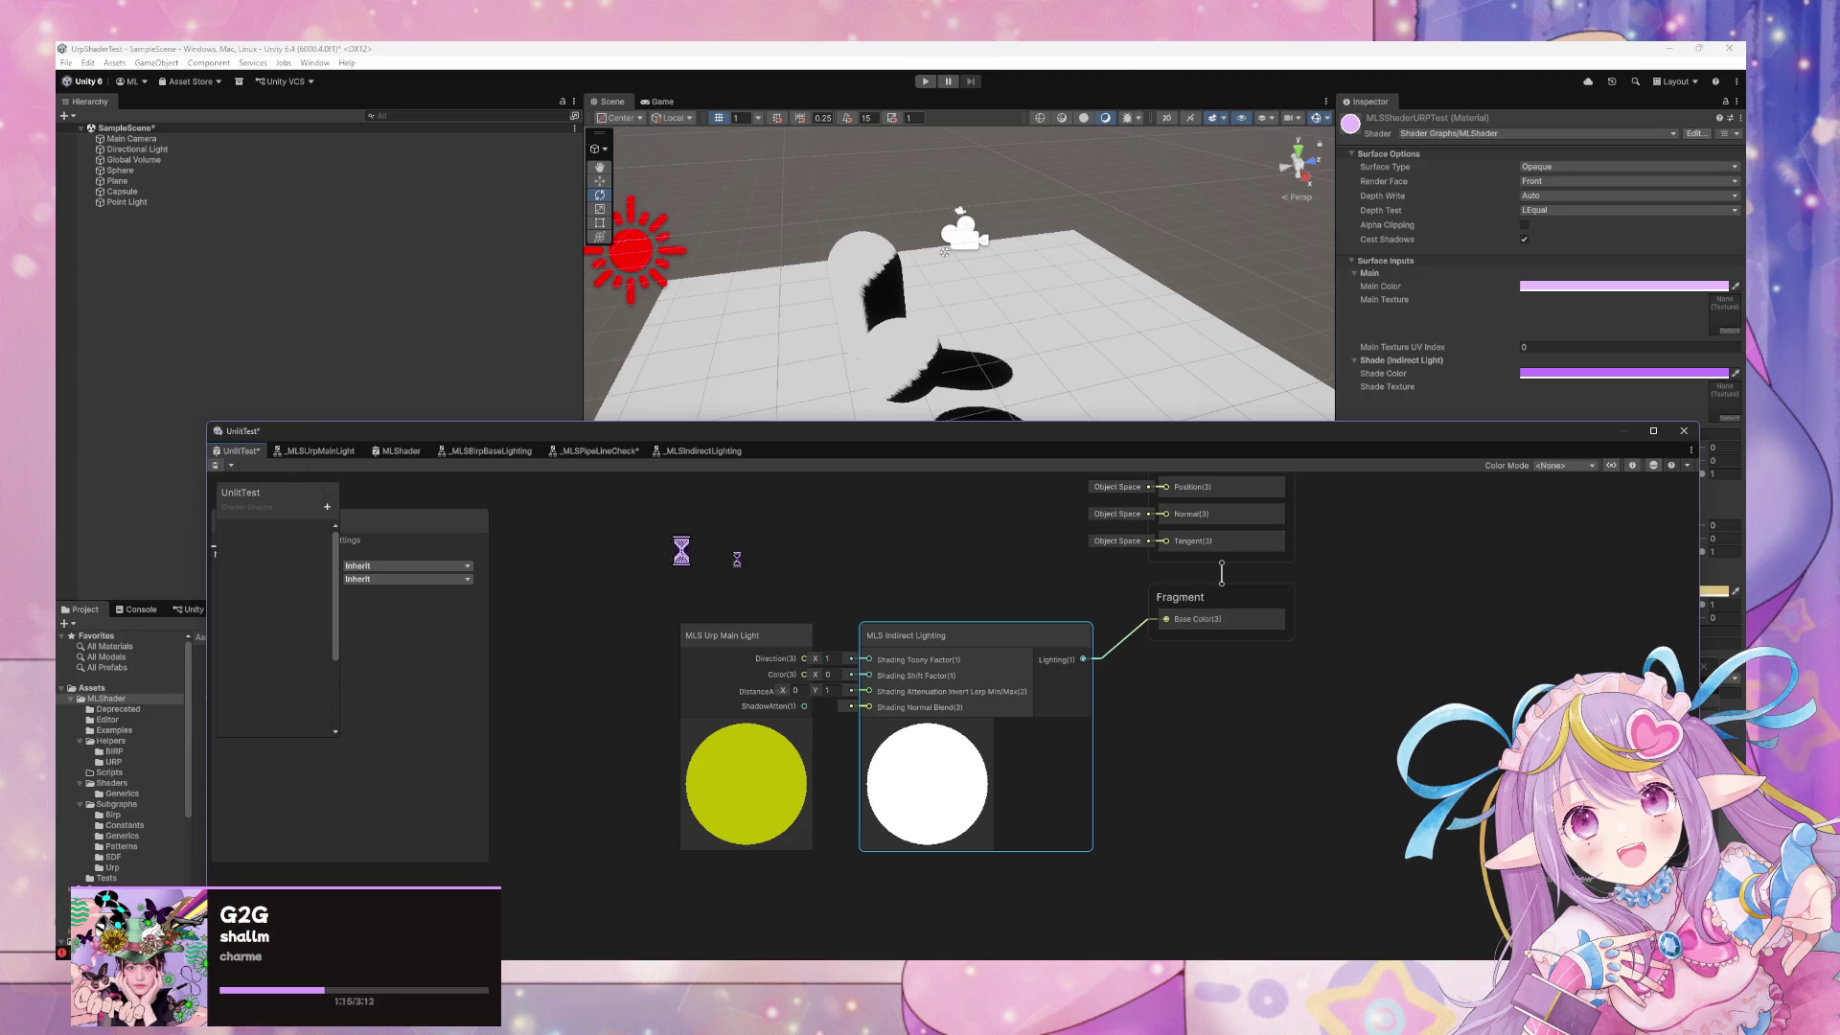
mouse_move(1138, 345)
left_mouse_down()
mouse_move(895, 327)
mouse_move(1027, 349)
mouse_move(1044, 349)
mouse_move(706, 296)
mouse_move(959, 340)
left_mouse_up()
Give the Directional Light custom shadow bias, depth 0 and normal 0.4, with High soft-shadow quality
left_click(183, 150)
left_click_drag(1411, 443, 1096, 542)
left_click(1587, 483)
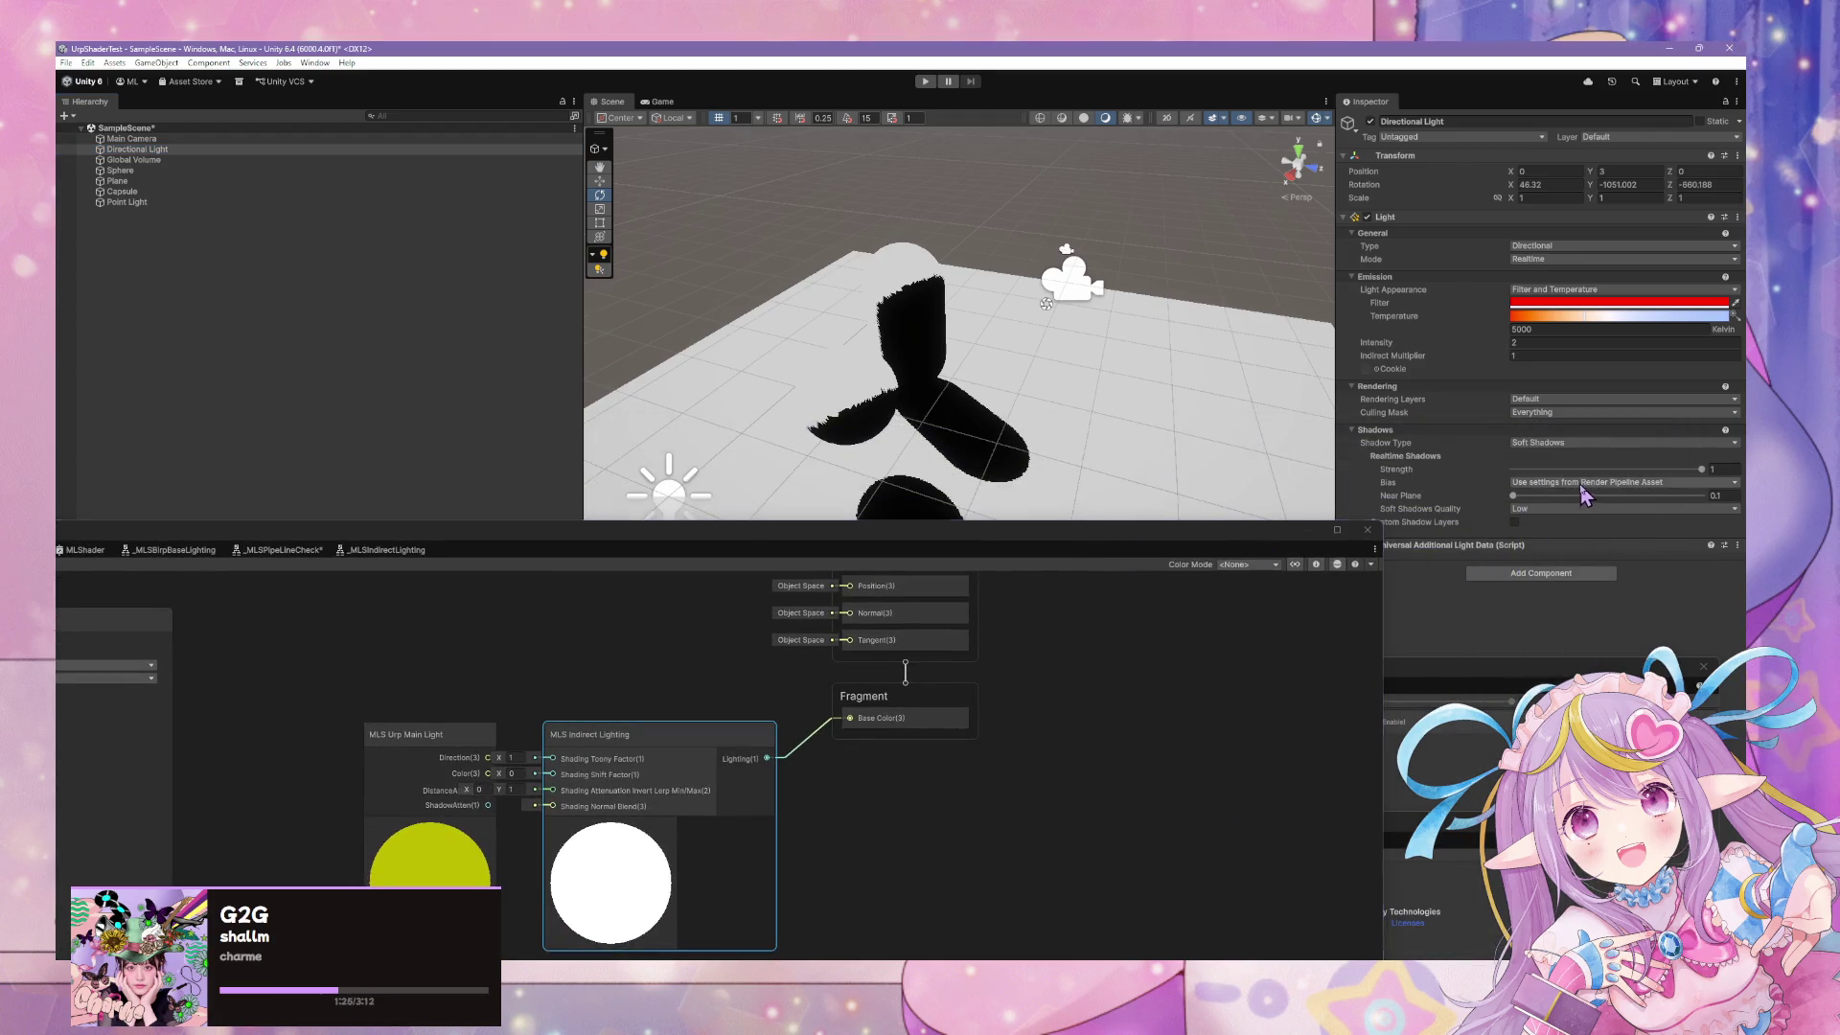
left_click(1562, 497)
left_click_drag(1538, 509, 1501, 506)
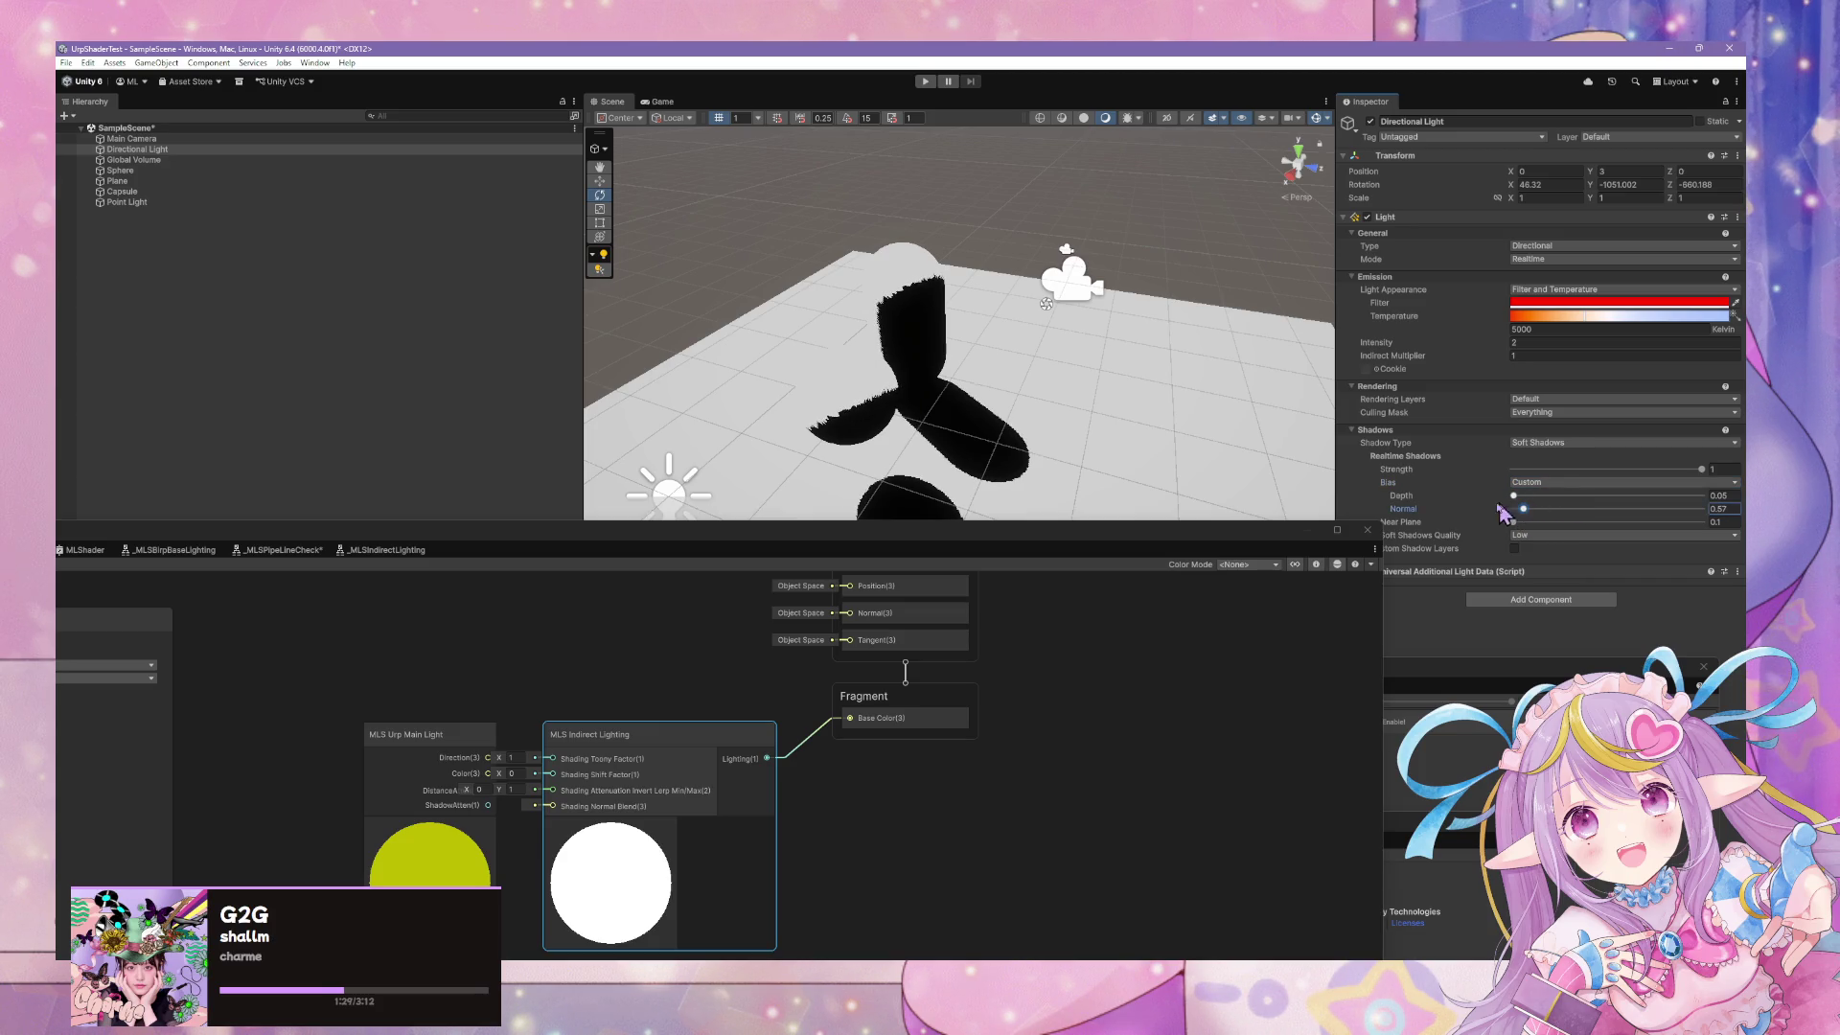
left_click(1534, 535)
left_click(1576, 595)
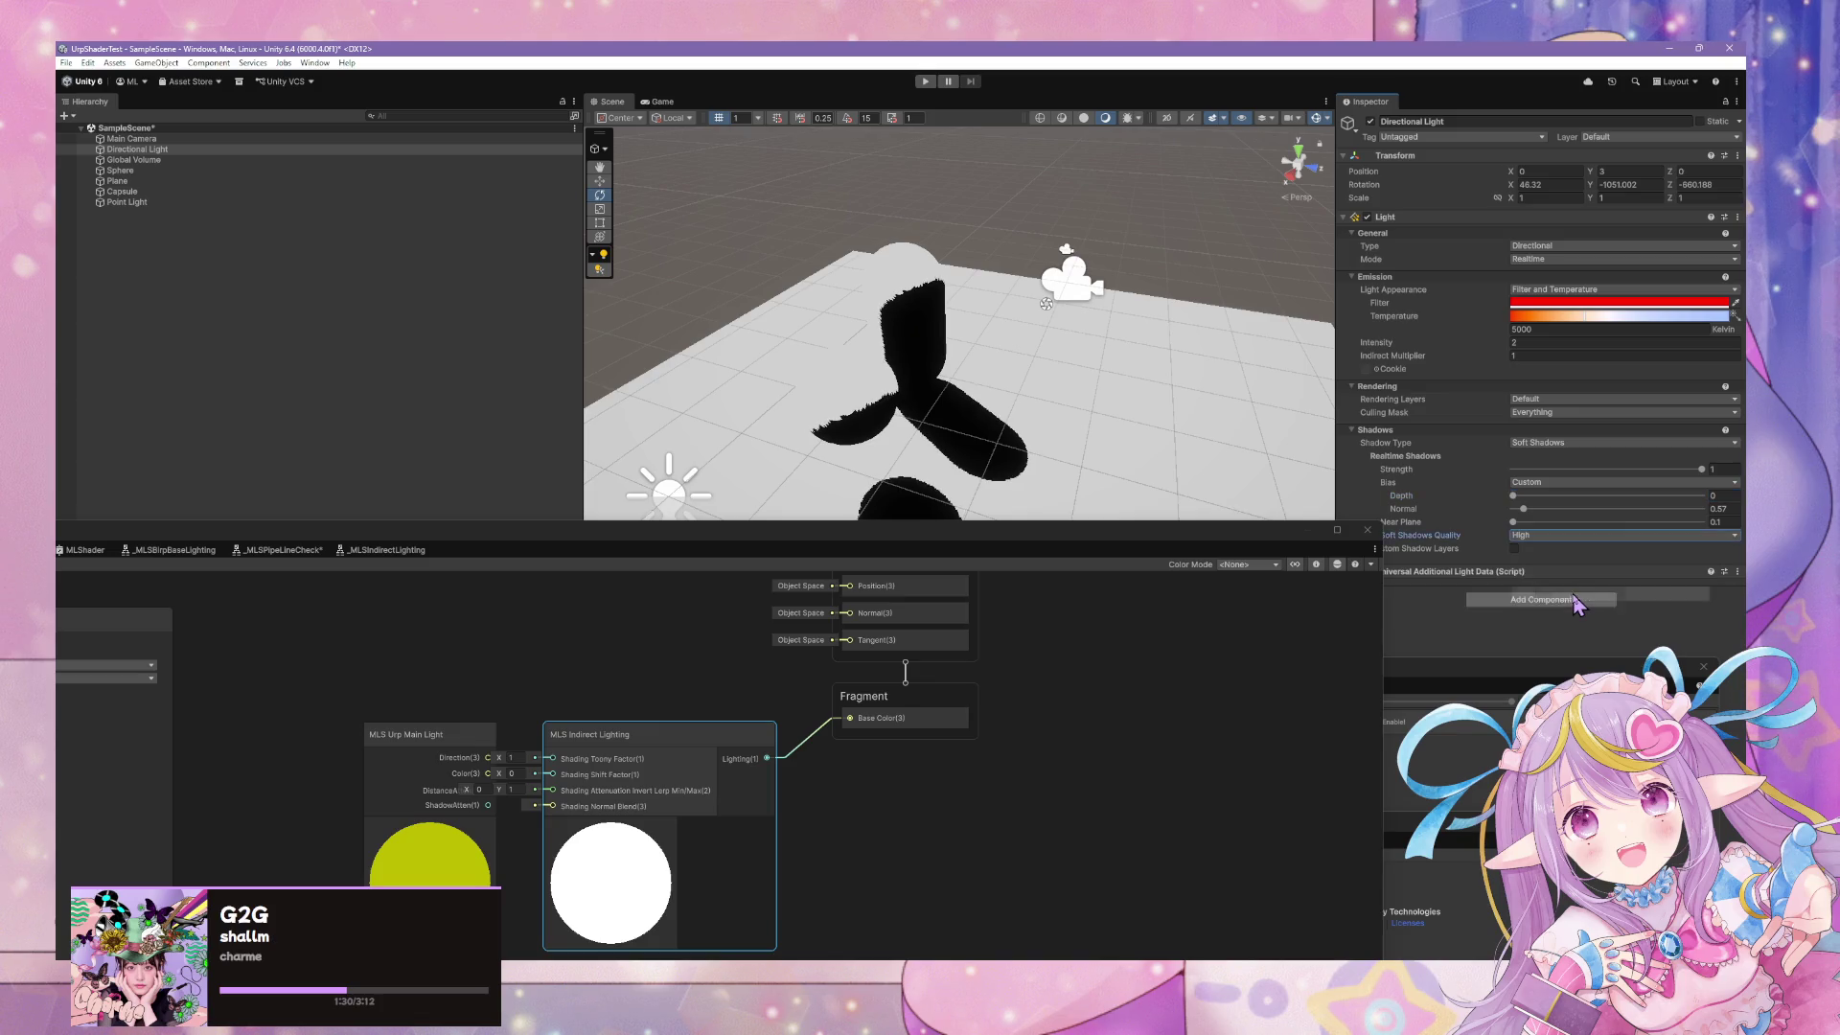
mouse_move(1524, 511)
left_mouse_down()
mouse_move(1515, 496)
mouse_move(1698, 508)
mouse_move(1455, 505)
left_mouse_up()
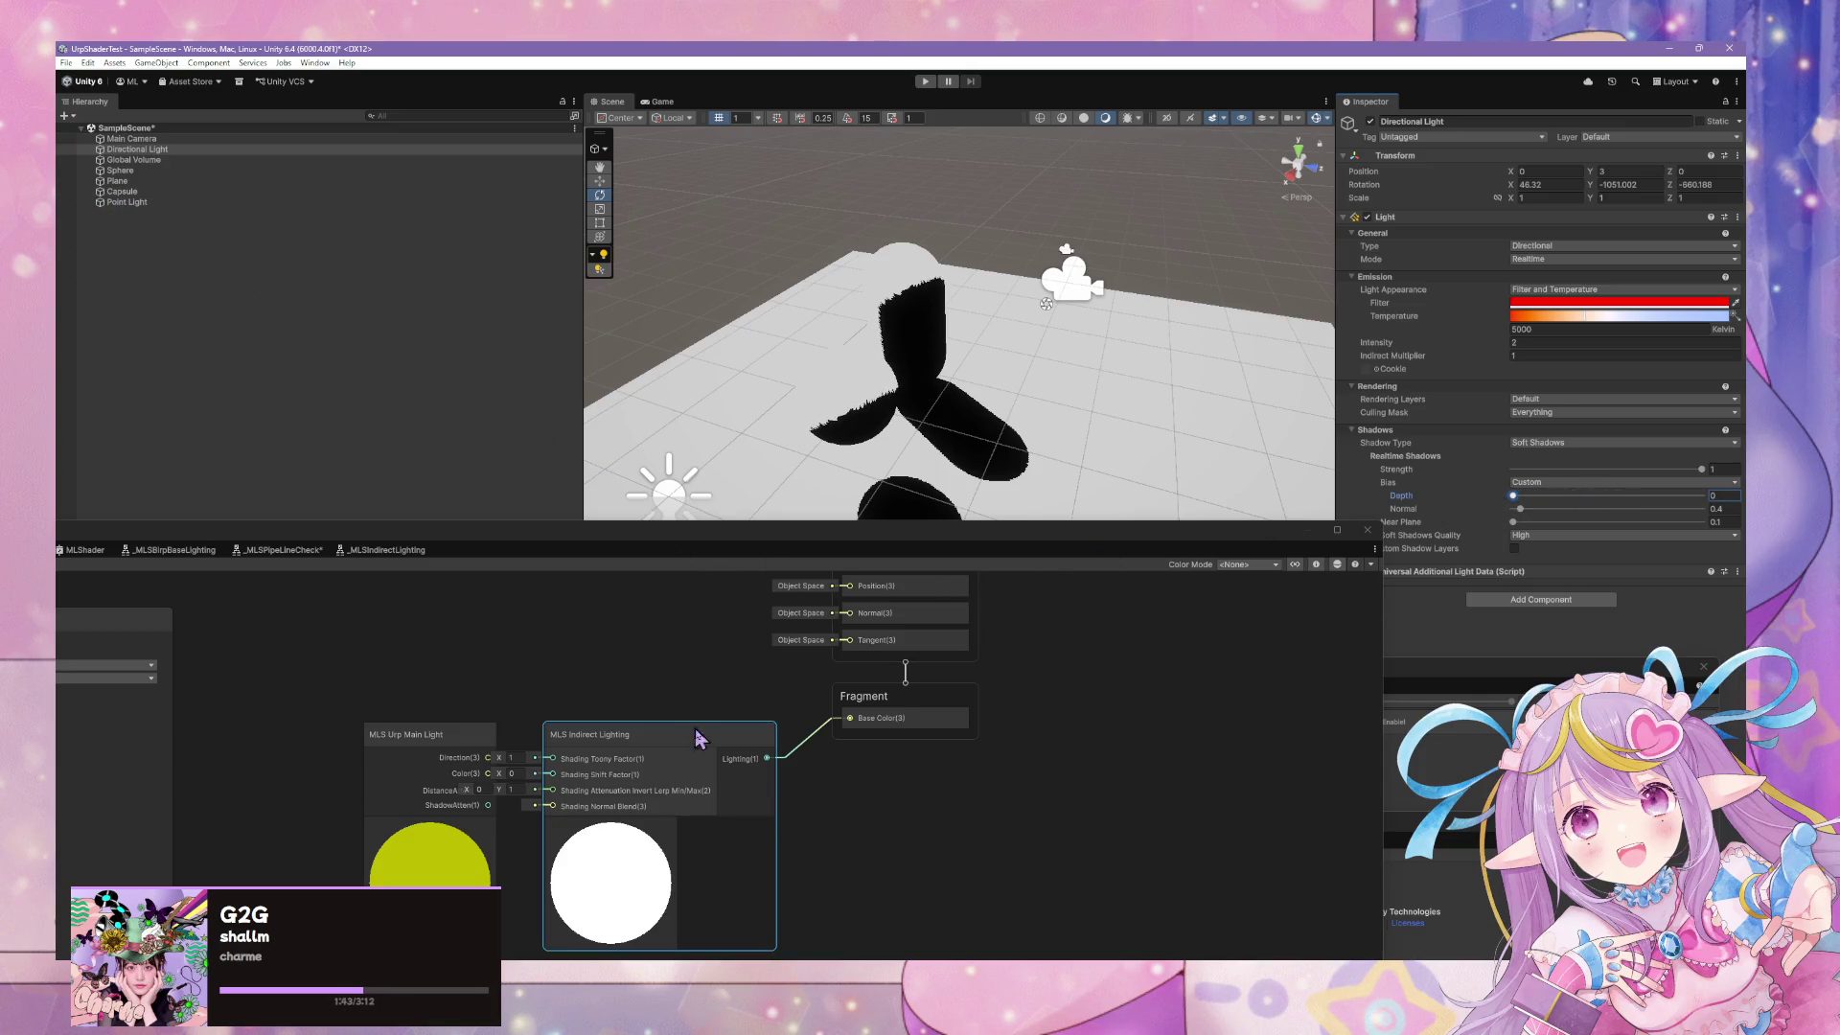
Center the lighting nodes in the graph and select the main light's Direction X field
left_click_drag(690, 678, 847, 665)
mouse_move(721, 549)
left_mouse_down()
mouse_move(805, 496)
mouse_move(948, 477)
left_mouse_up()
left_click(927, 660)
Set Direction X to 0, try a larger depth shadow bias, then bring up the shadow attenuation forum thread
type("0")
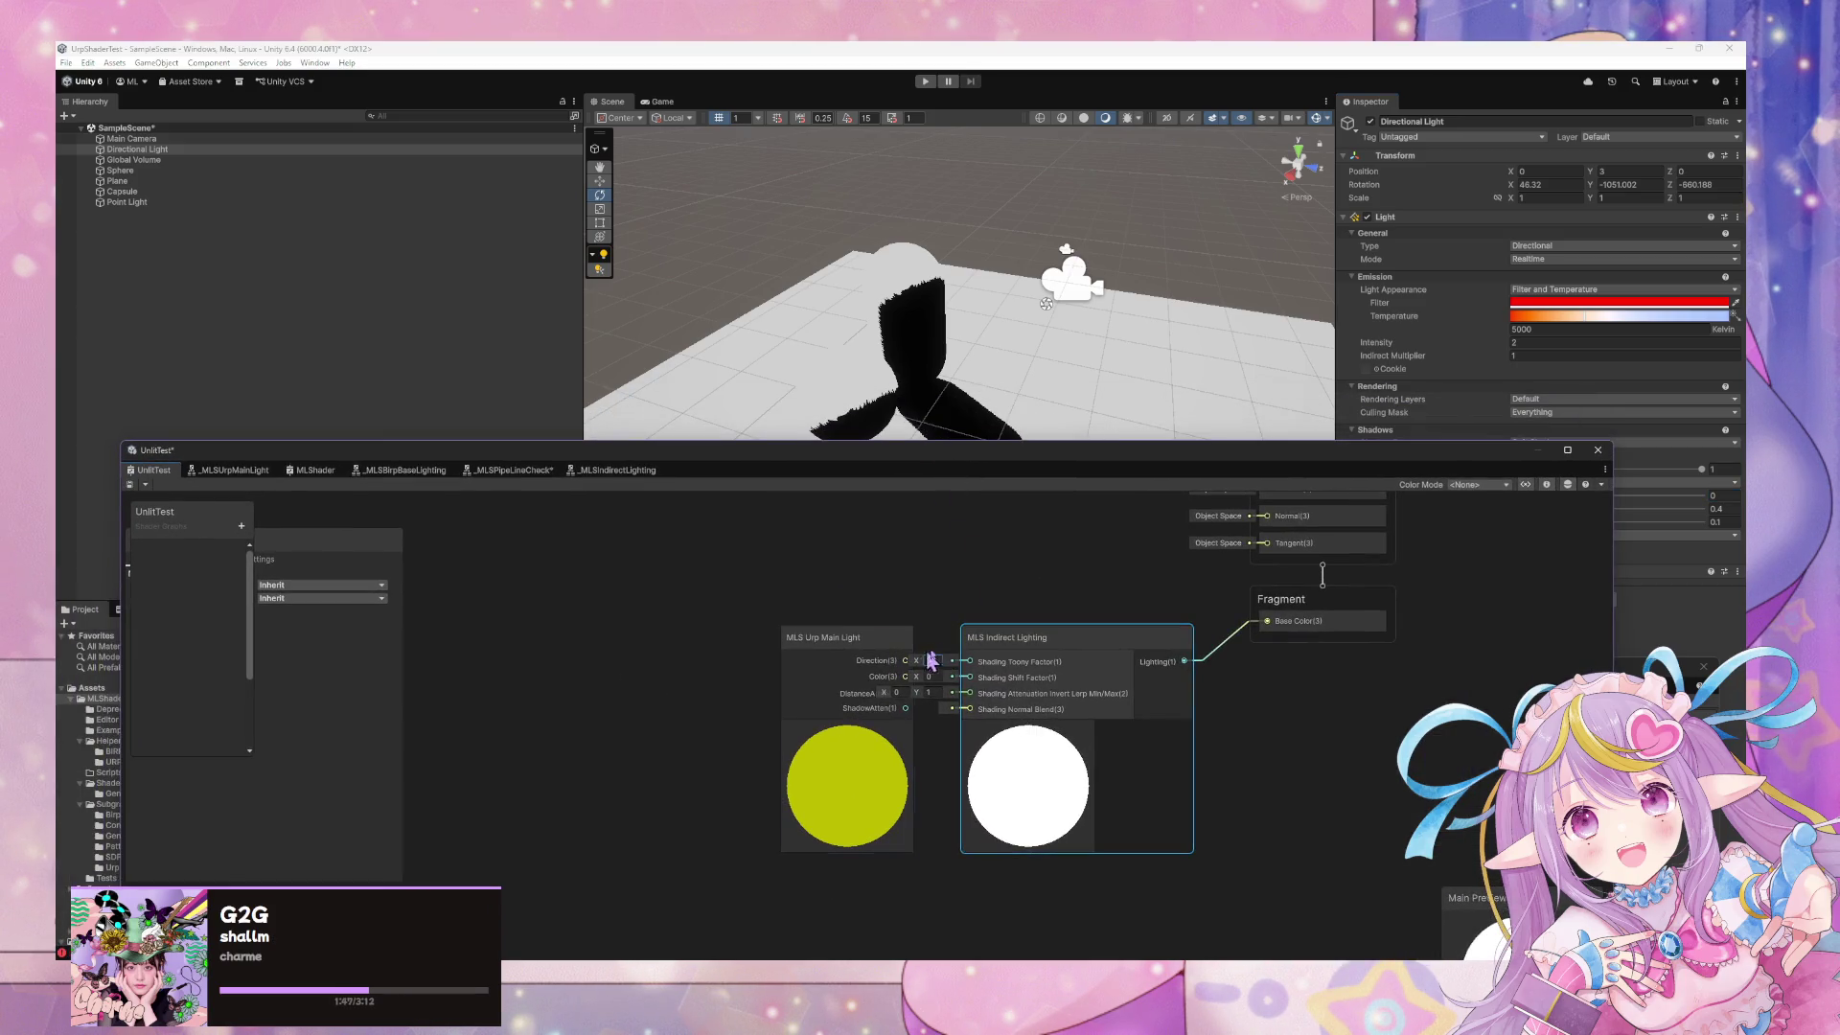
key("Return")
mouse_move(1150, 466)
left_mouse_down()
mouse_move(1059, 581)
mouse_move(910, 581)
left_mouse_up()
mouse_move(1518, 501)
left_mouse_down()
mouse_move(1703, 496)
mouse_move(1524, 520)
mouse_move(1700, 519)
mouse_move(1342, 517)
left_mouse_up()
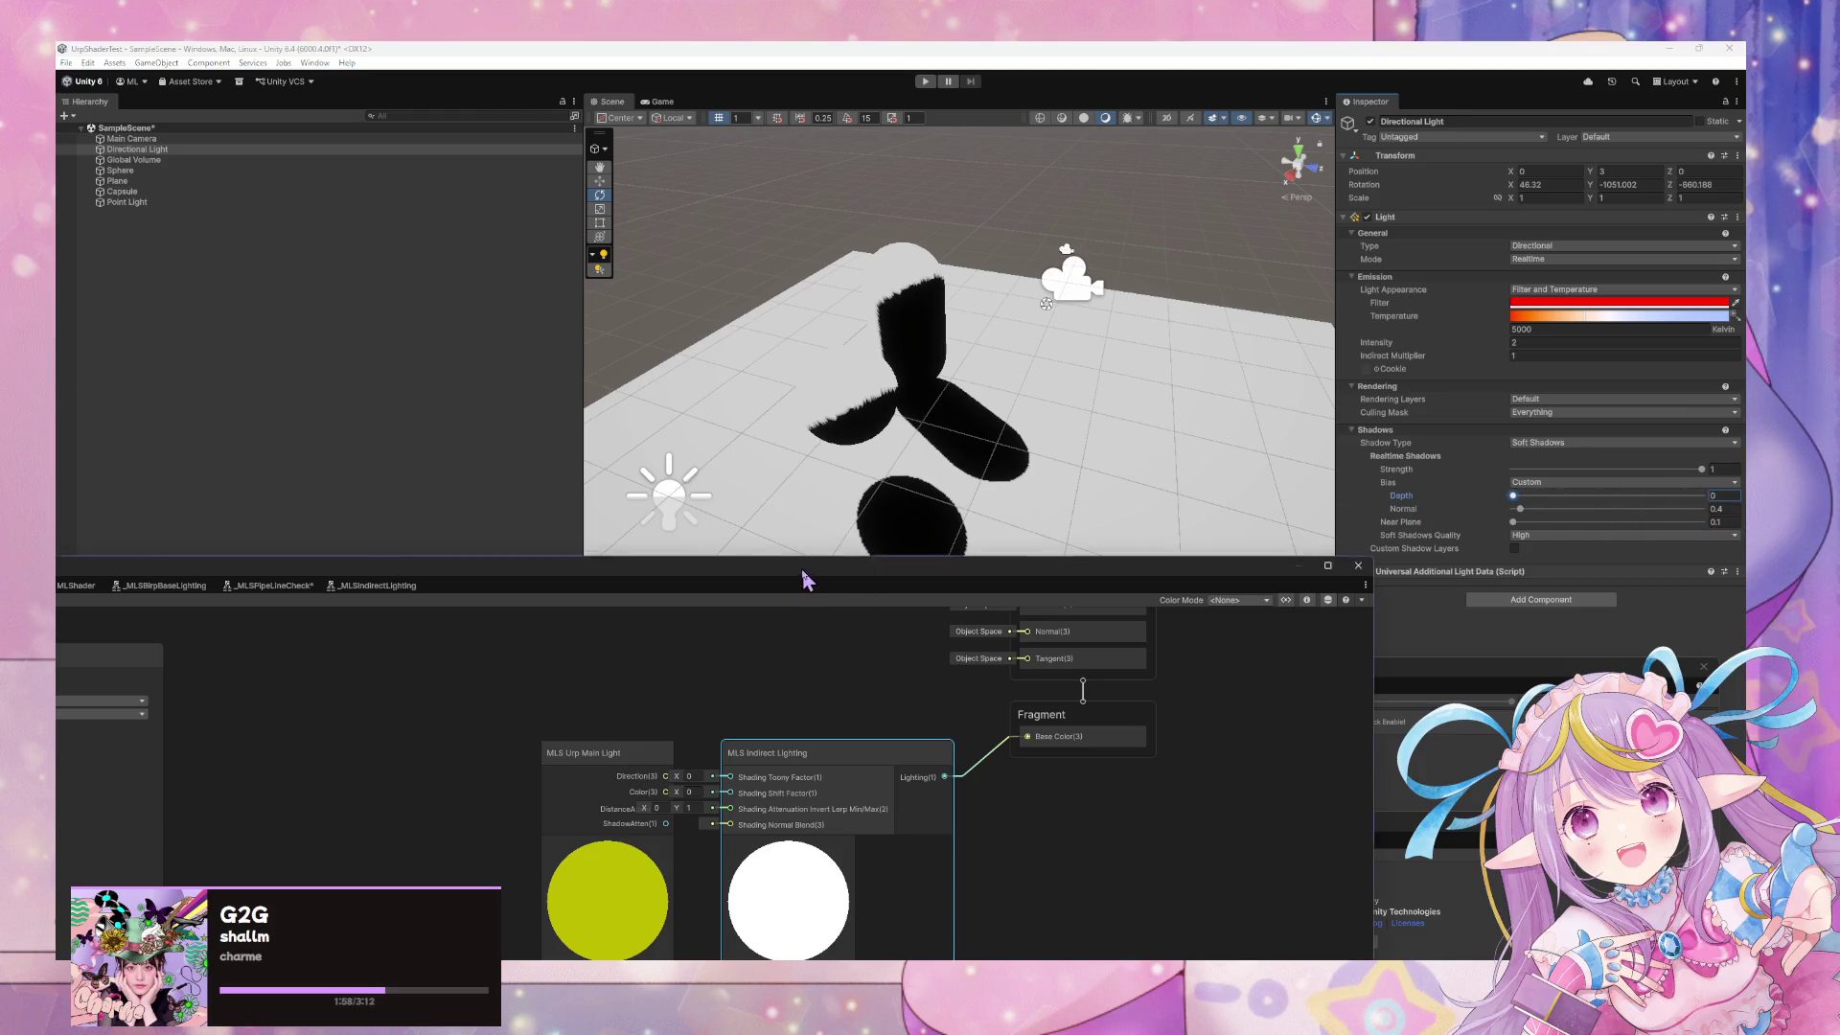
left_click_drag(805, 575, 1244, 357)
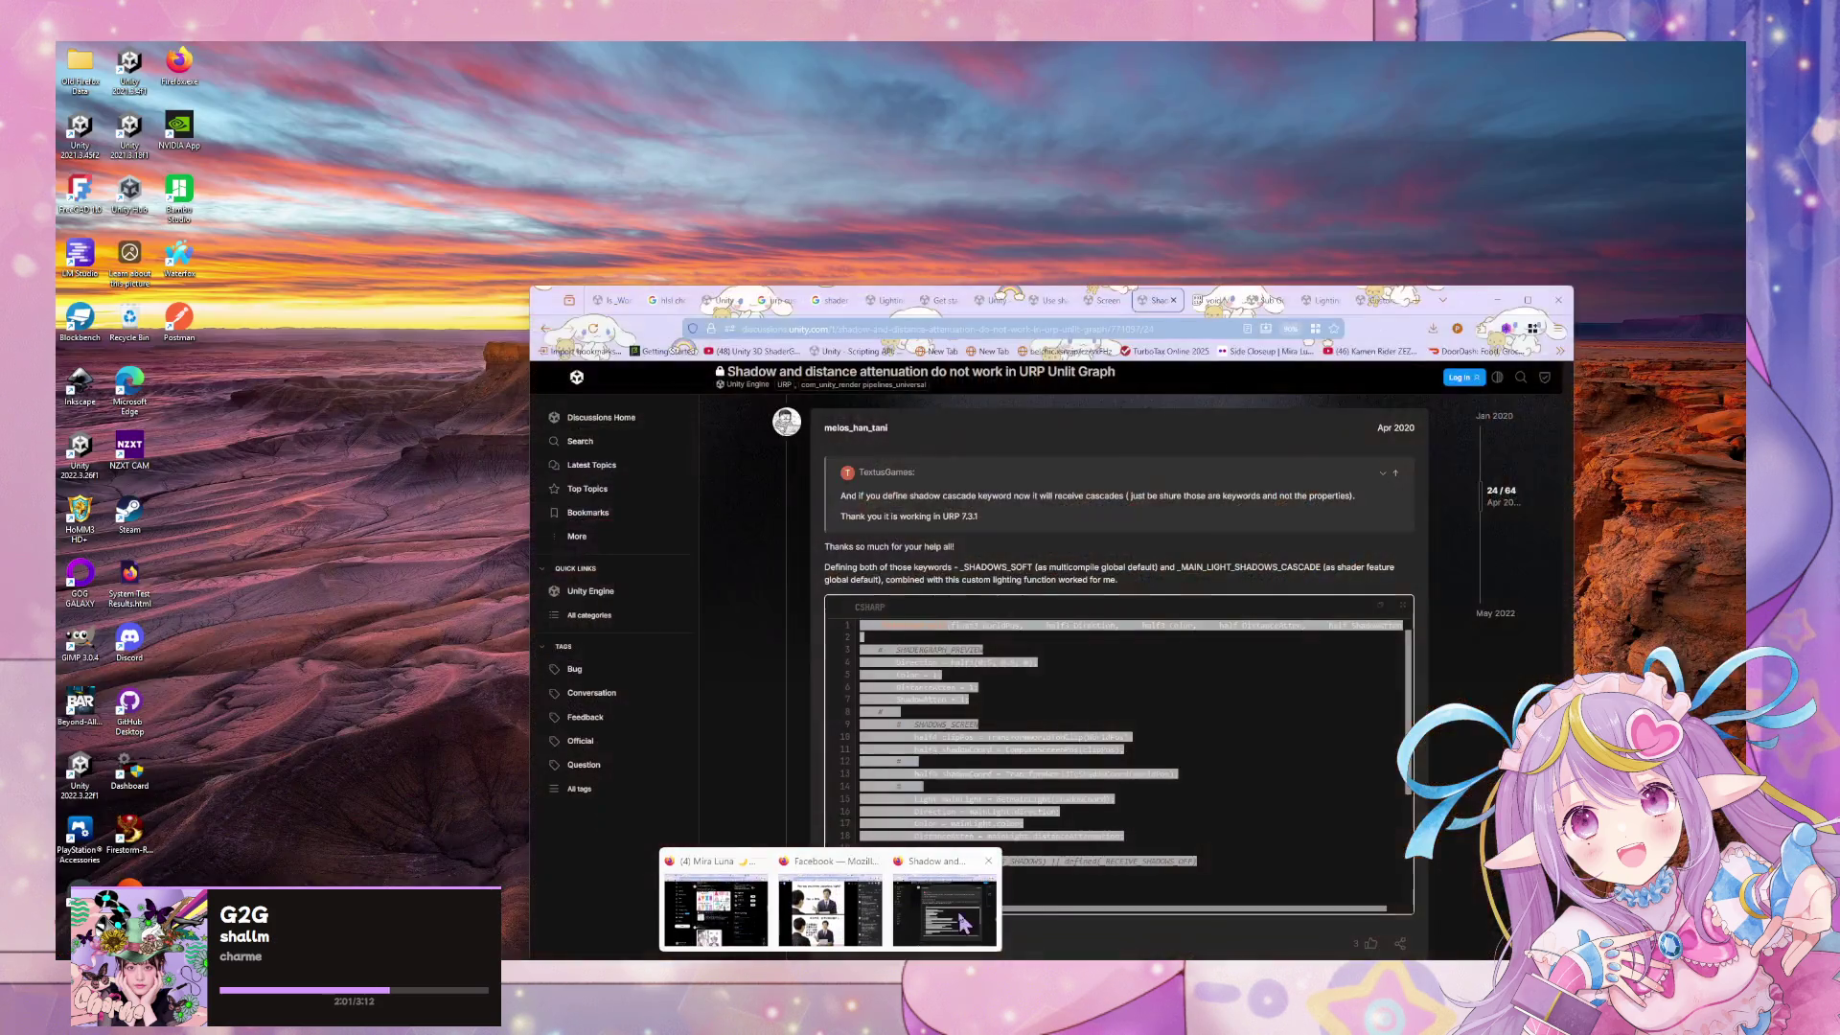
left_click(879, 920)
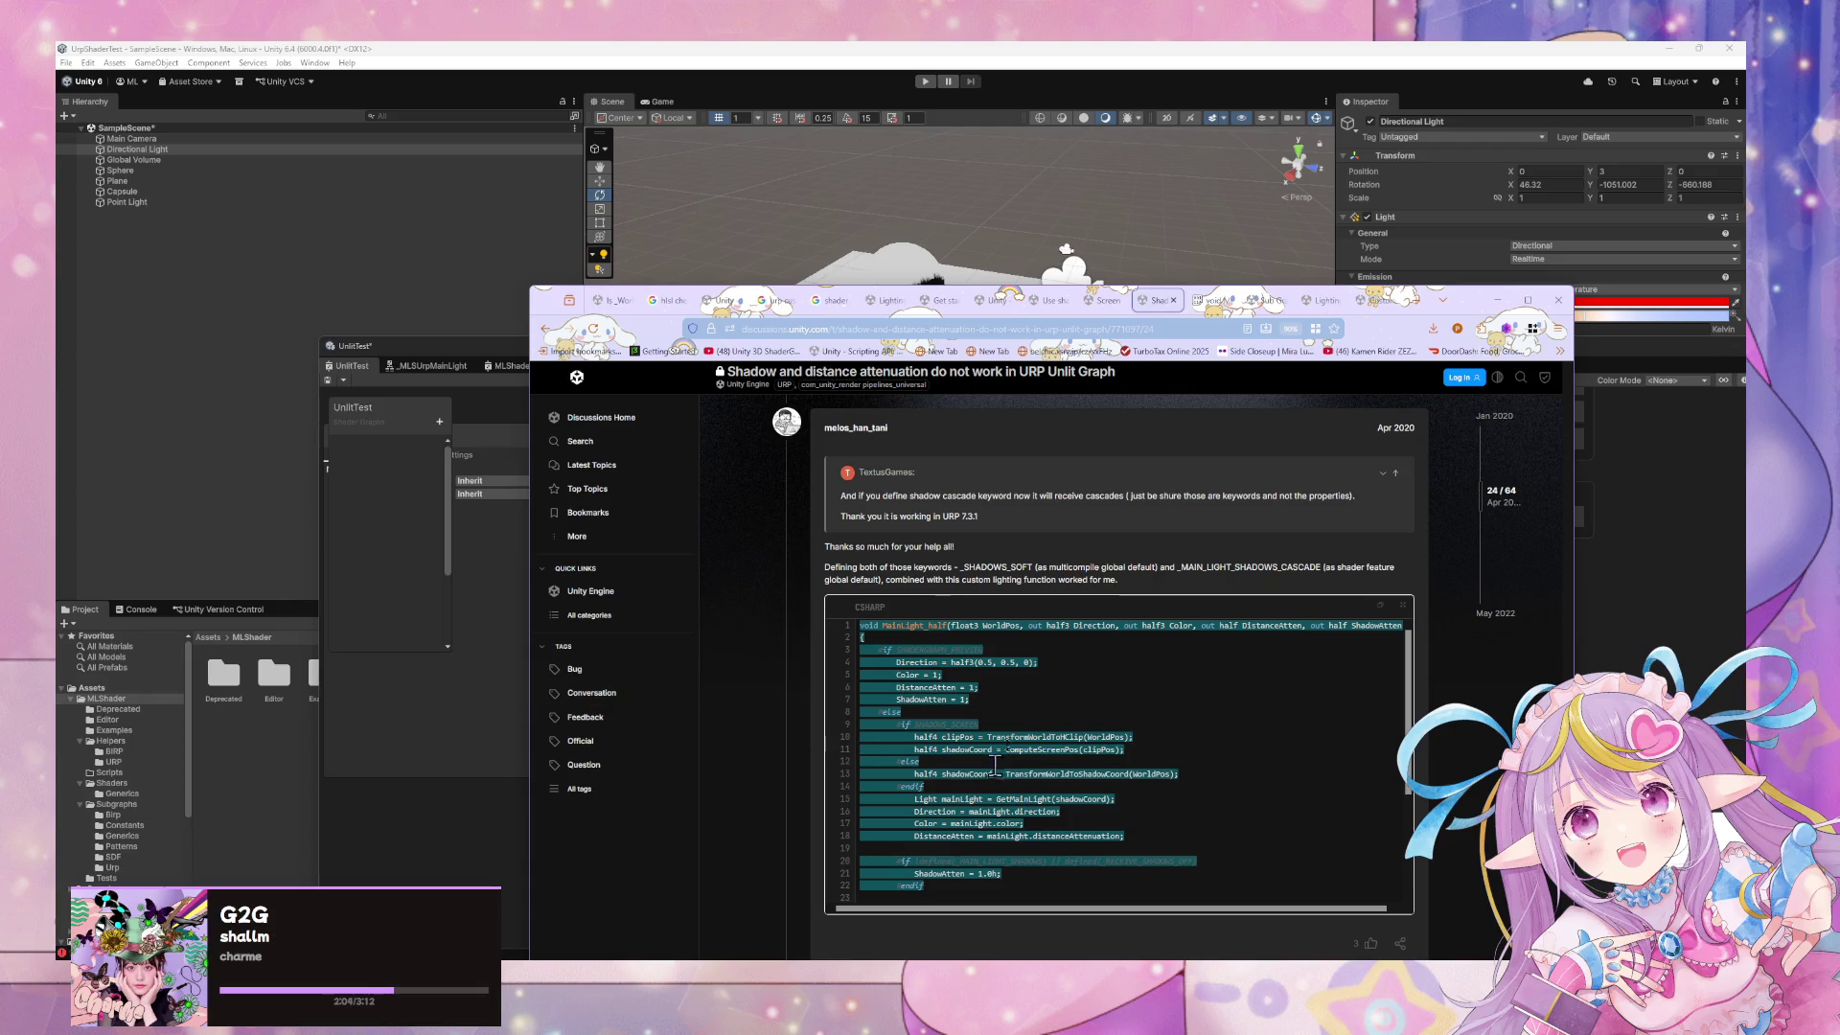
Read down the forum replies about multiplying shadow and distance attenuation, then return to Unity
scroll(1112, 736, "down", 3)
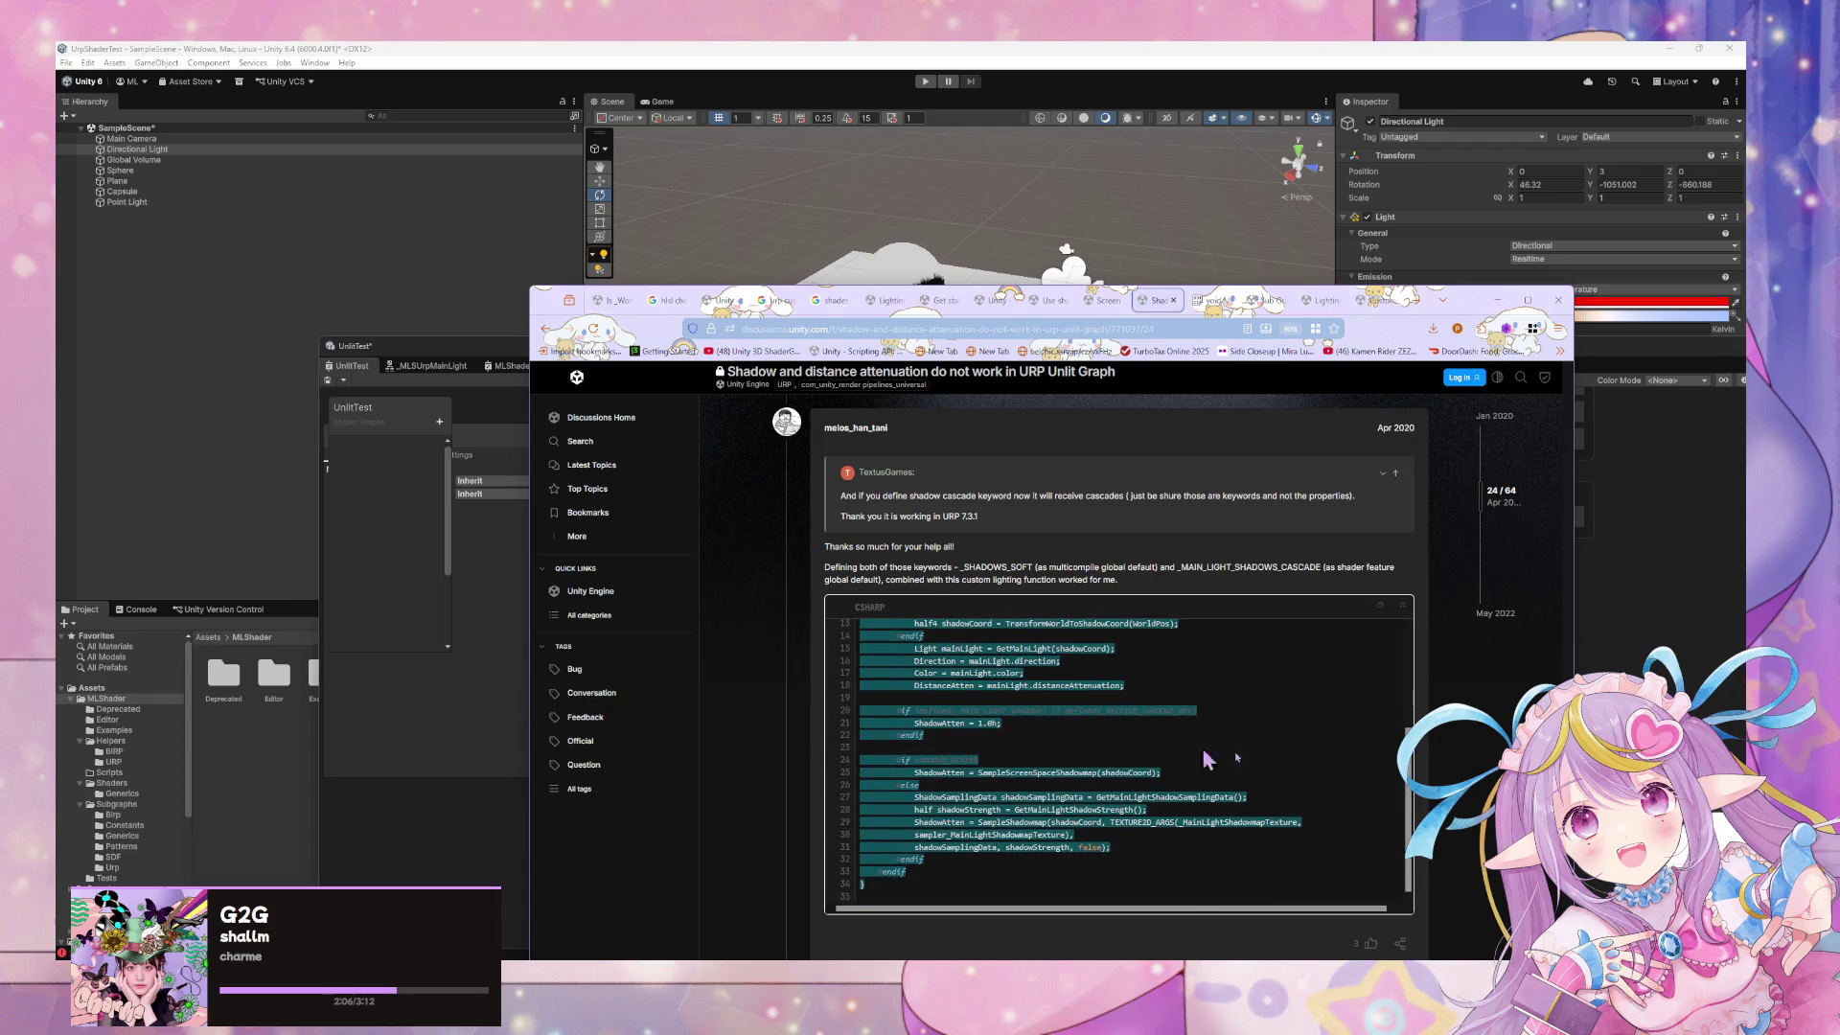
scroll(1433, 778, "down", 5)
scroll(1474, 791, "down", 2)
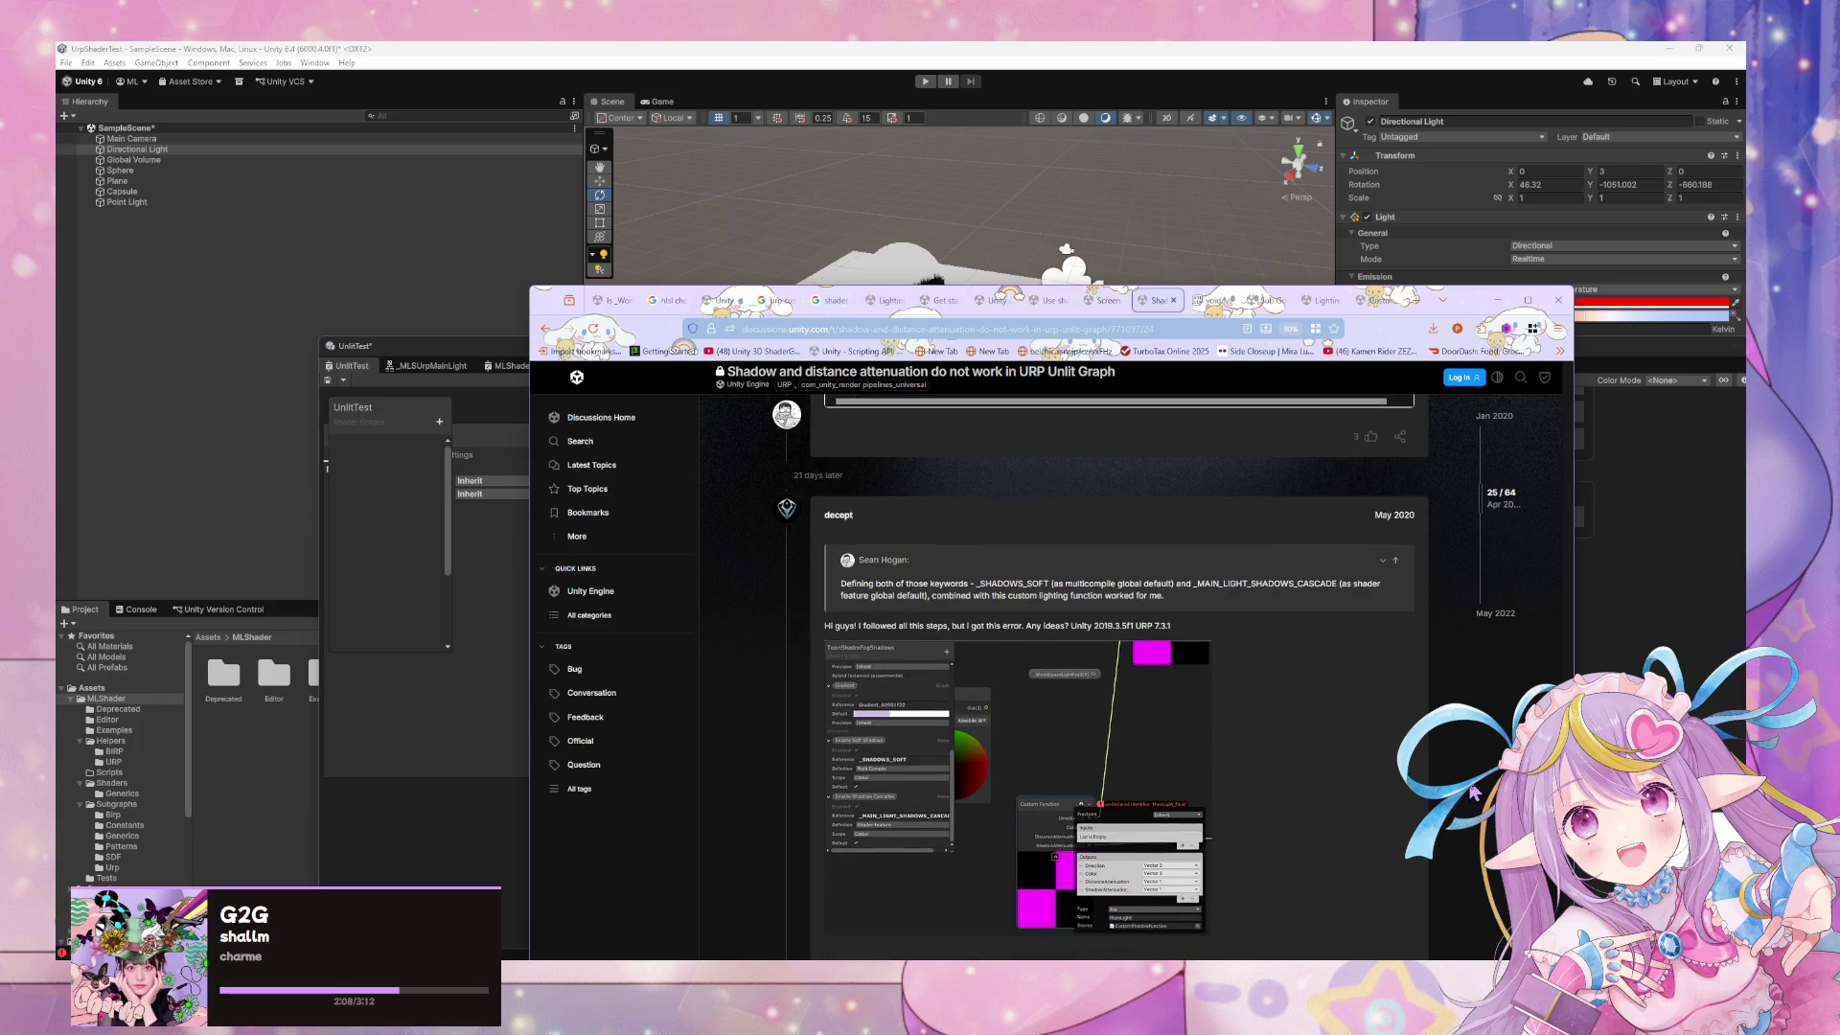
scroll(1411, 772, "down", 5)
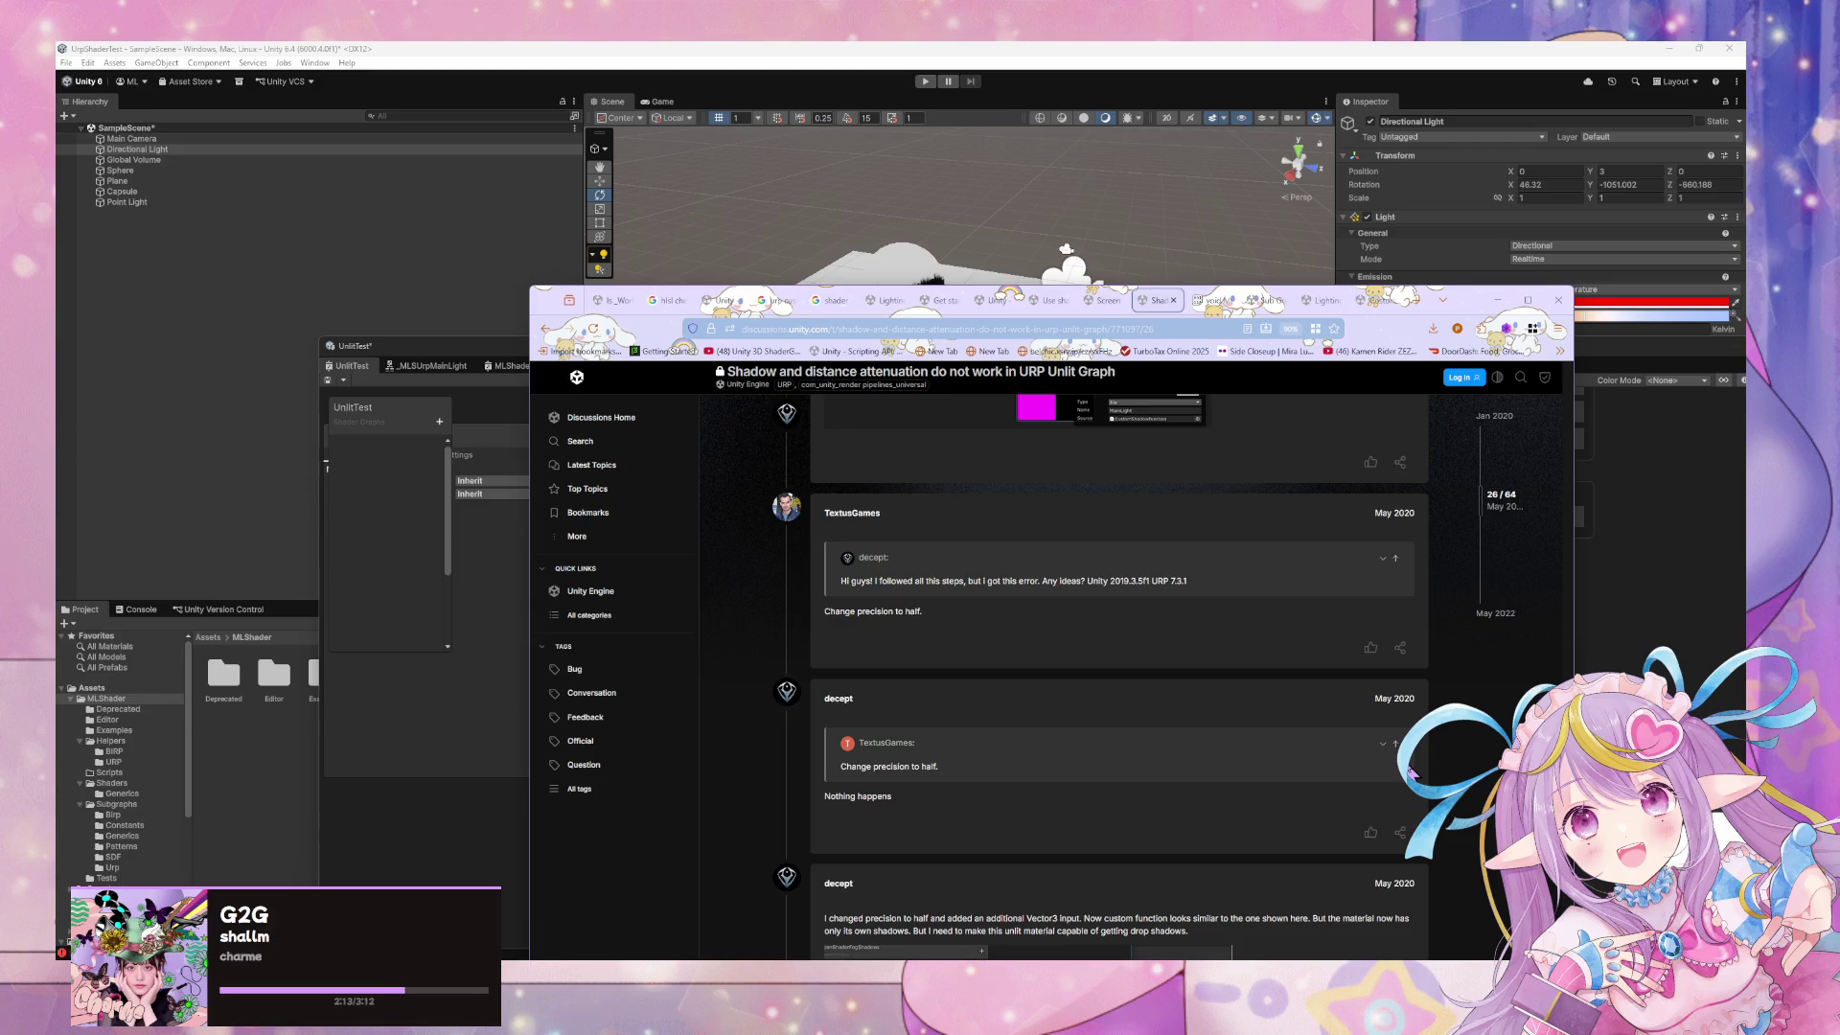
scroll(1411, 772, "down", 4)
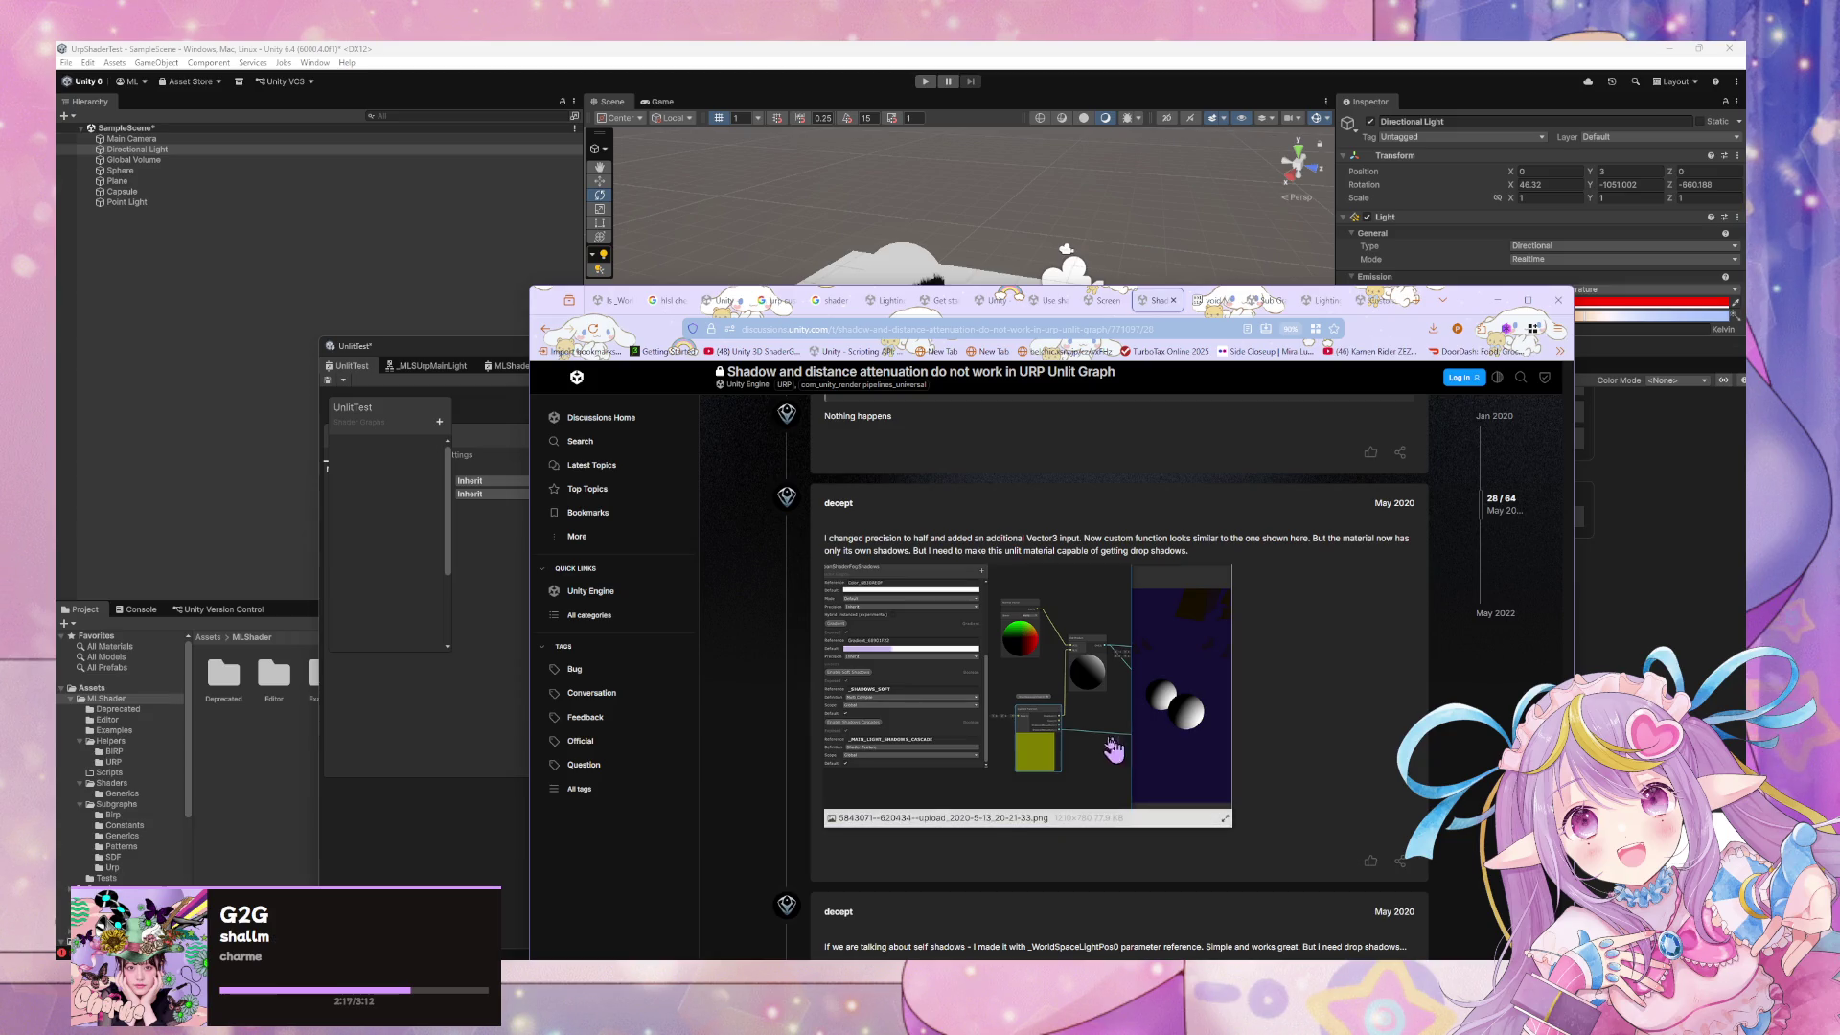
scroll(839, 697, "down", 4)
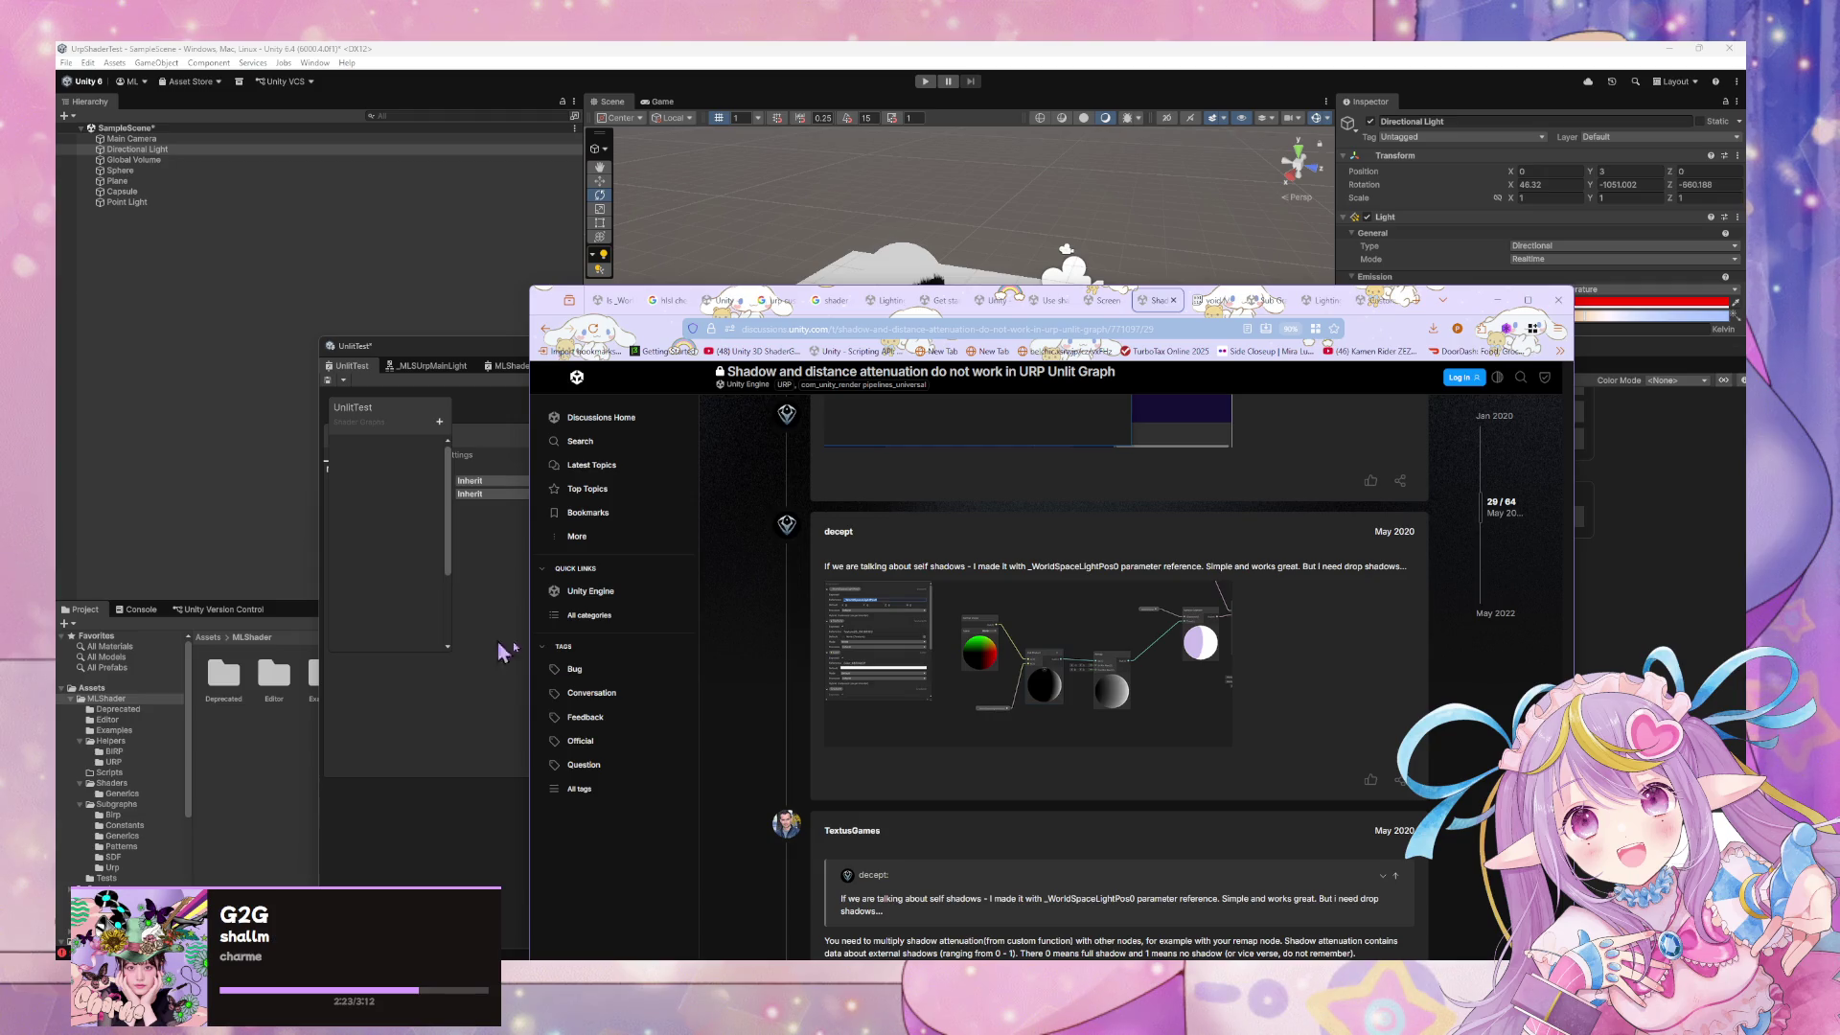
scroll(762, 691, "down", 4)
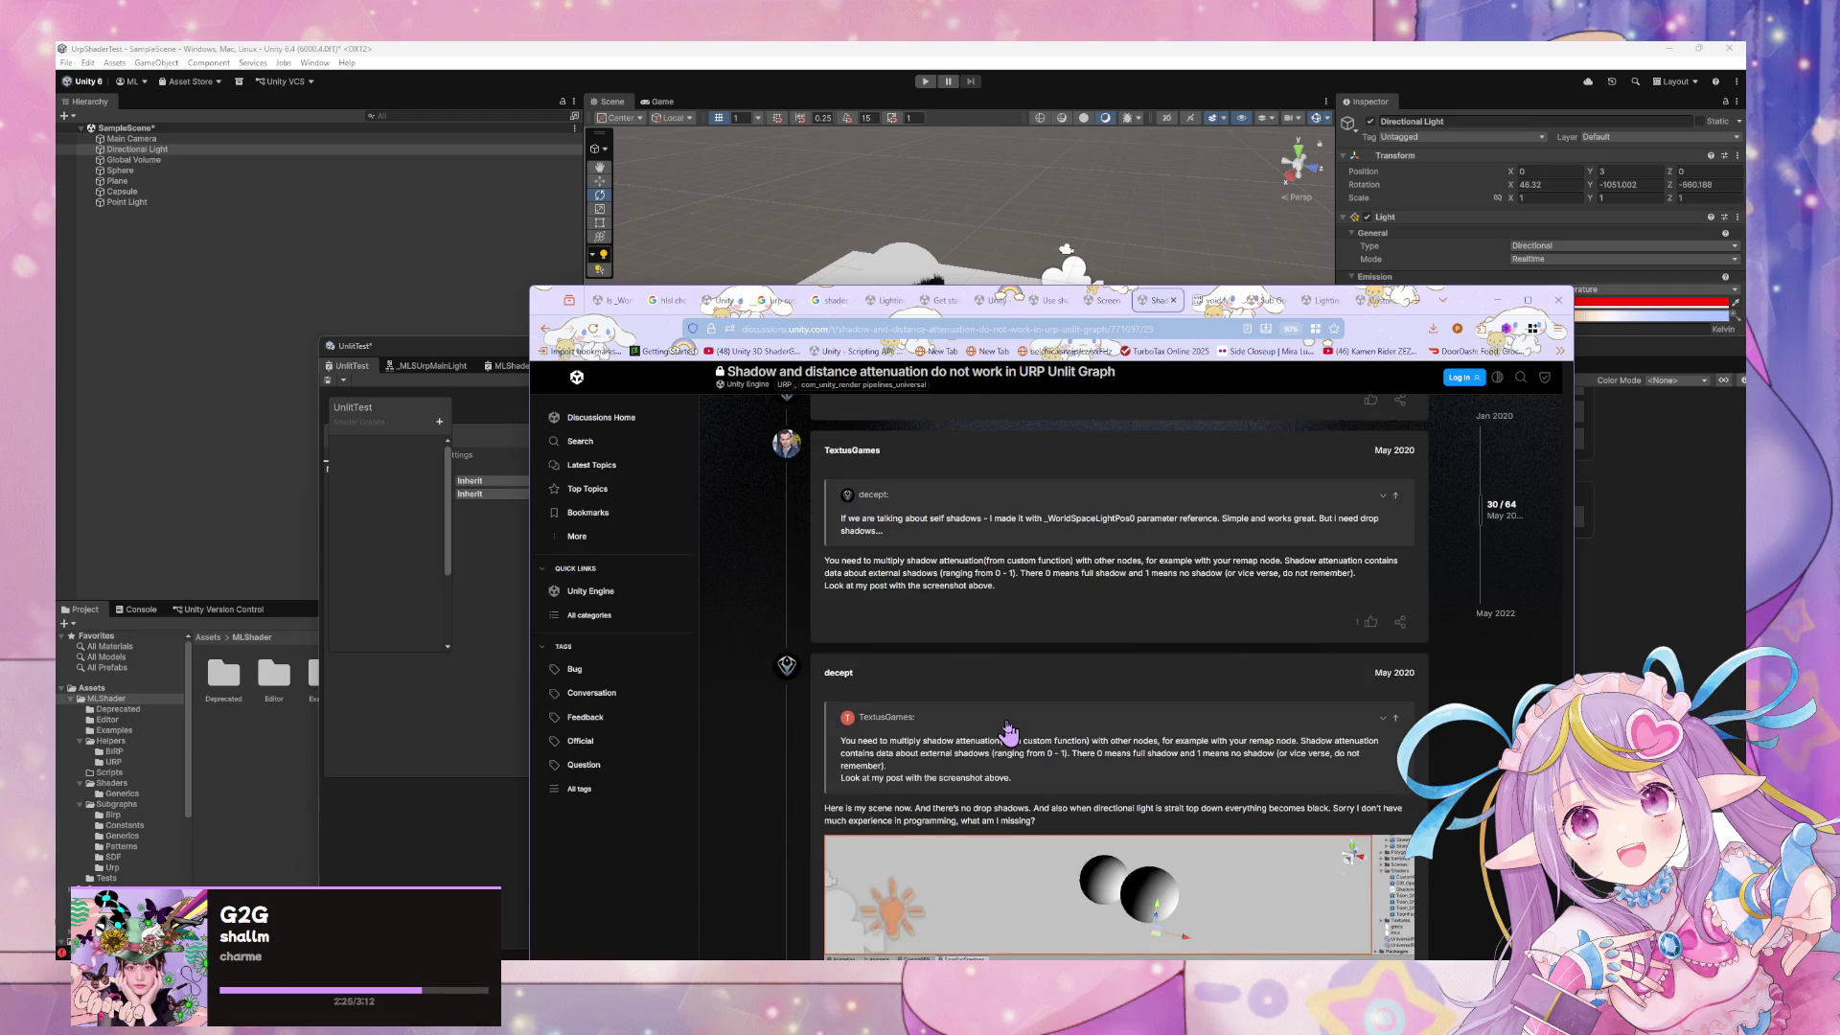
scroll(1010, 731, "down", 4)
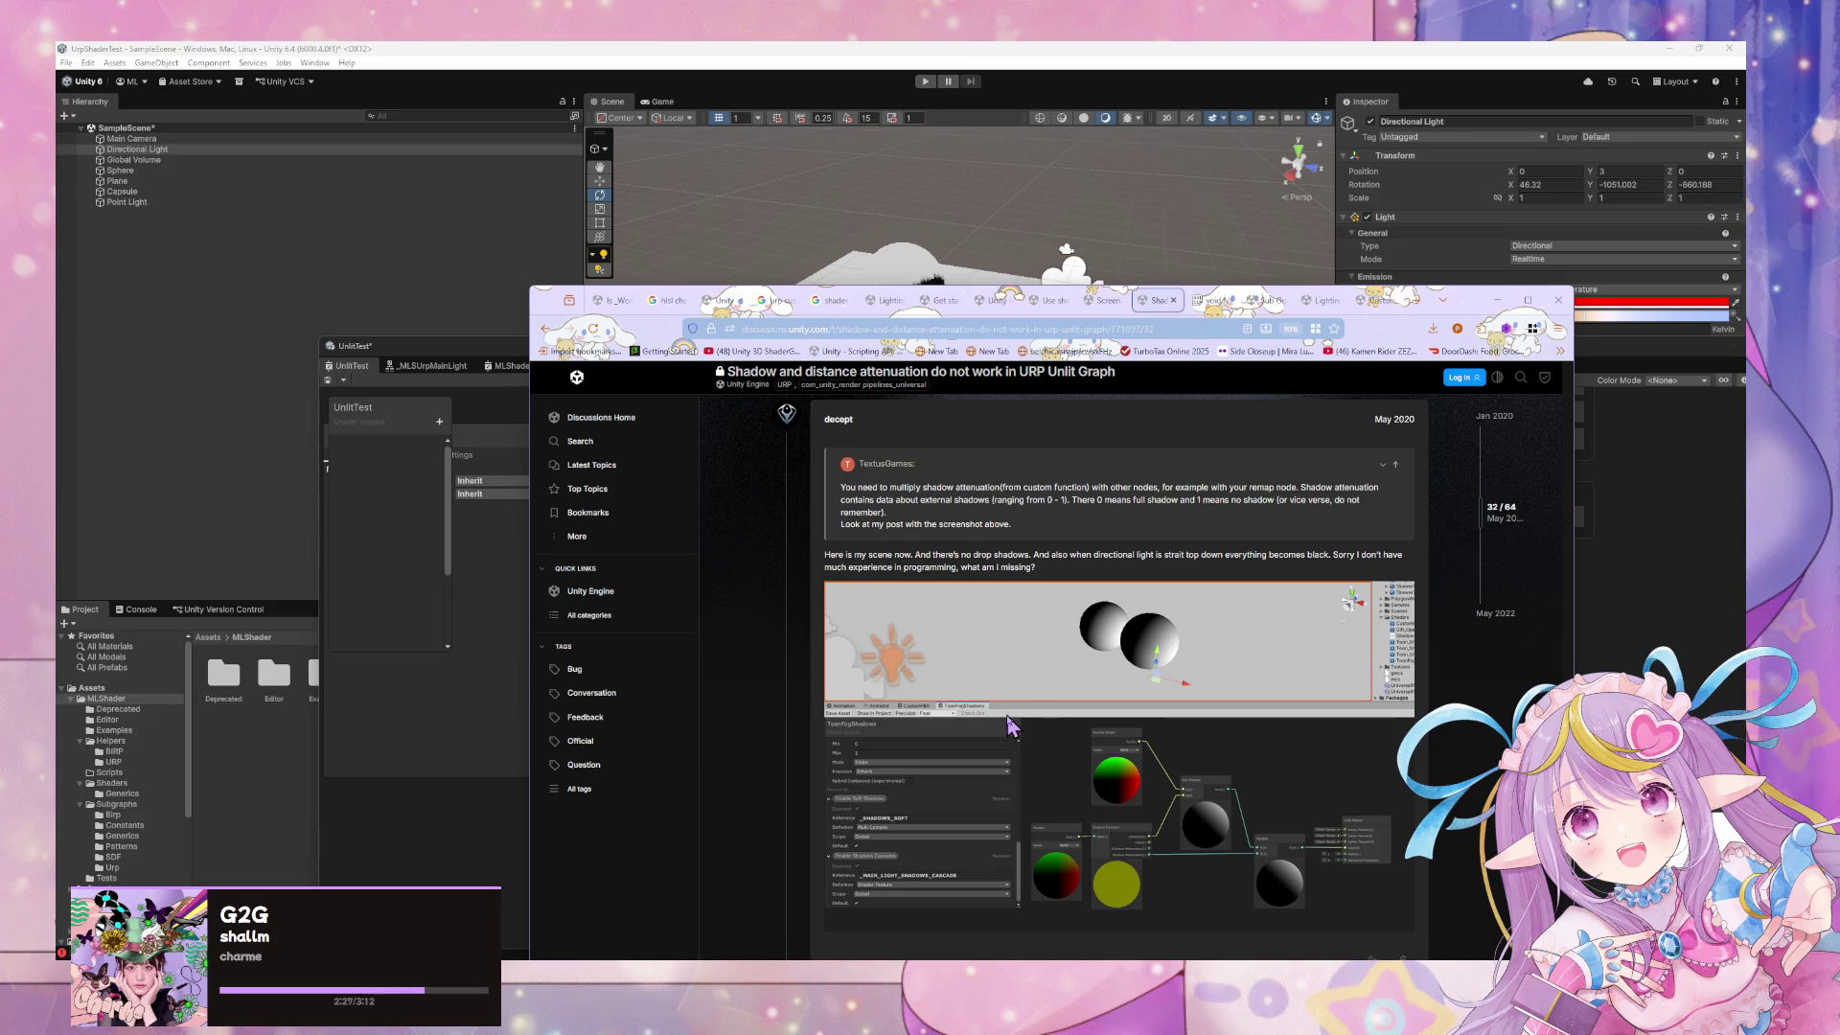
left_click(502, 676)
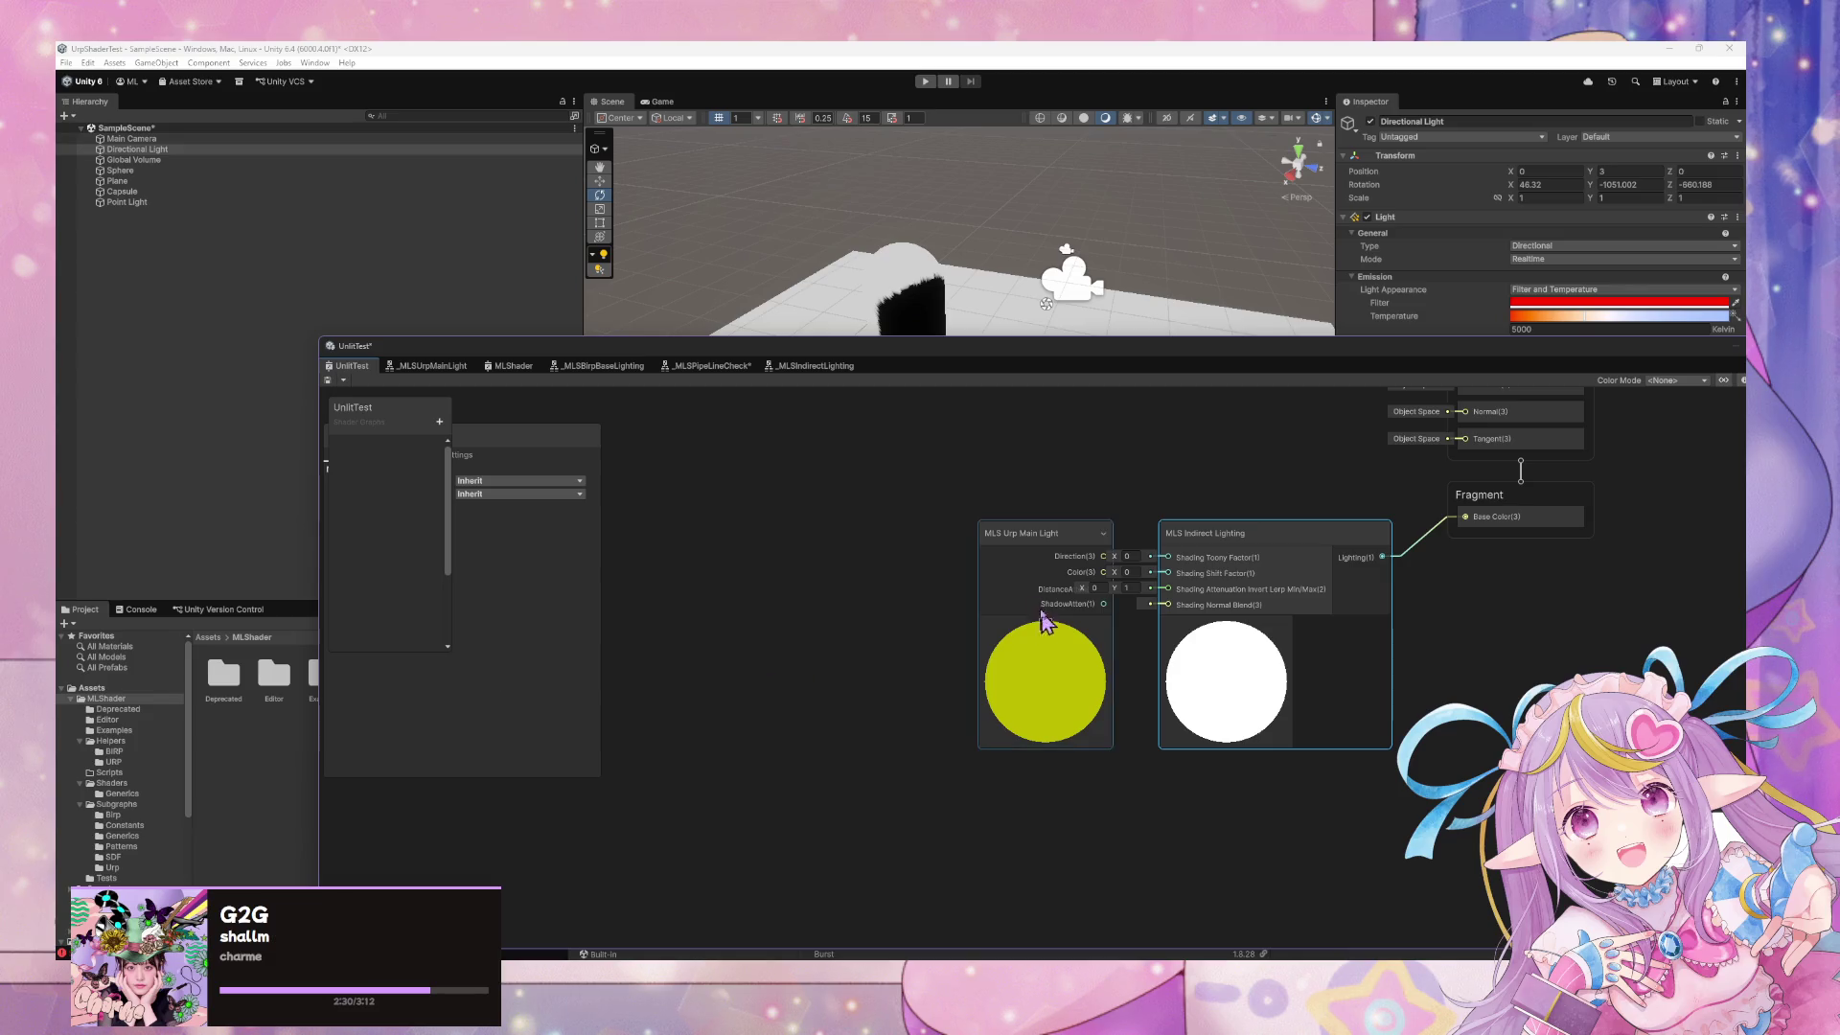
Drag the purple MLSShader/URPTest material from Assets/MLShader/Tests onto the capsule and select it
double_click(1251, 562)
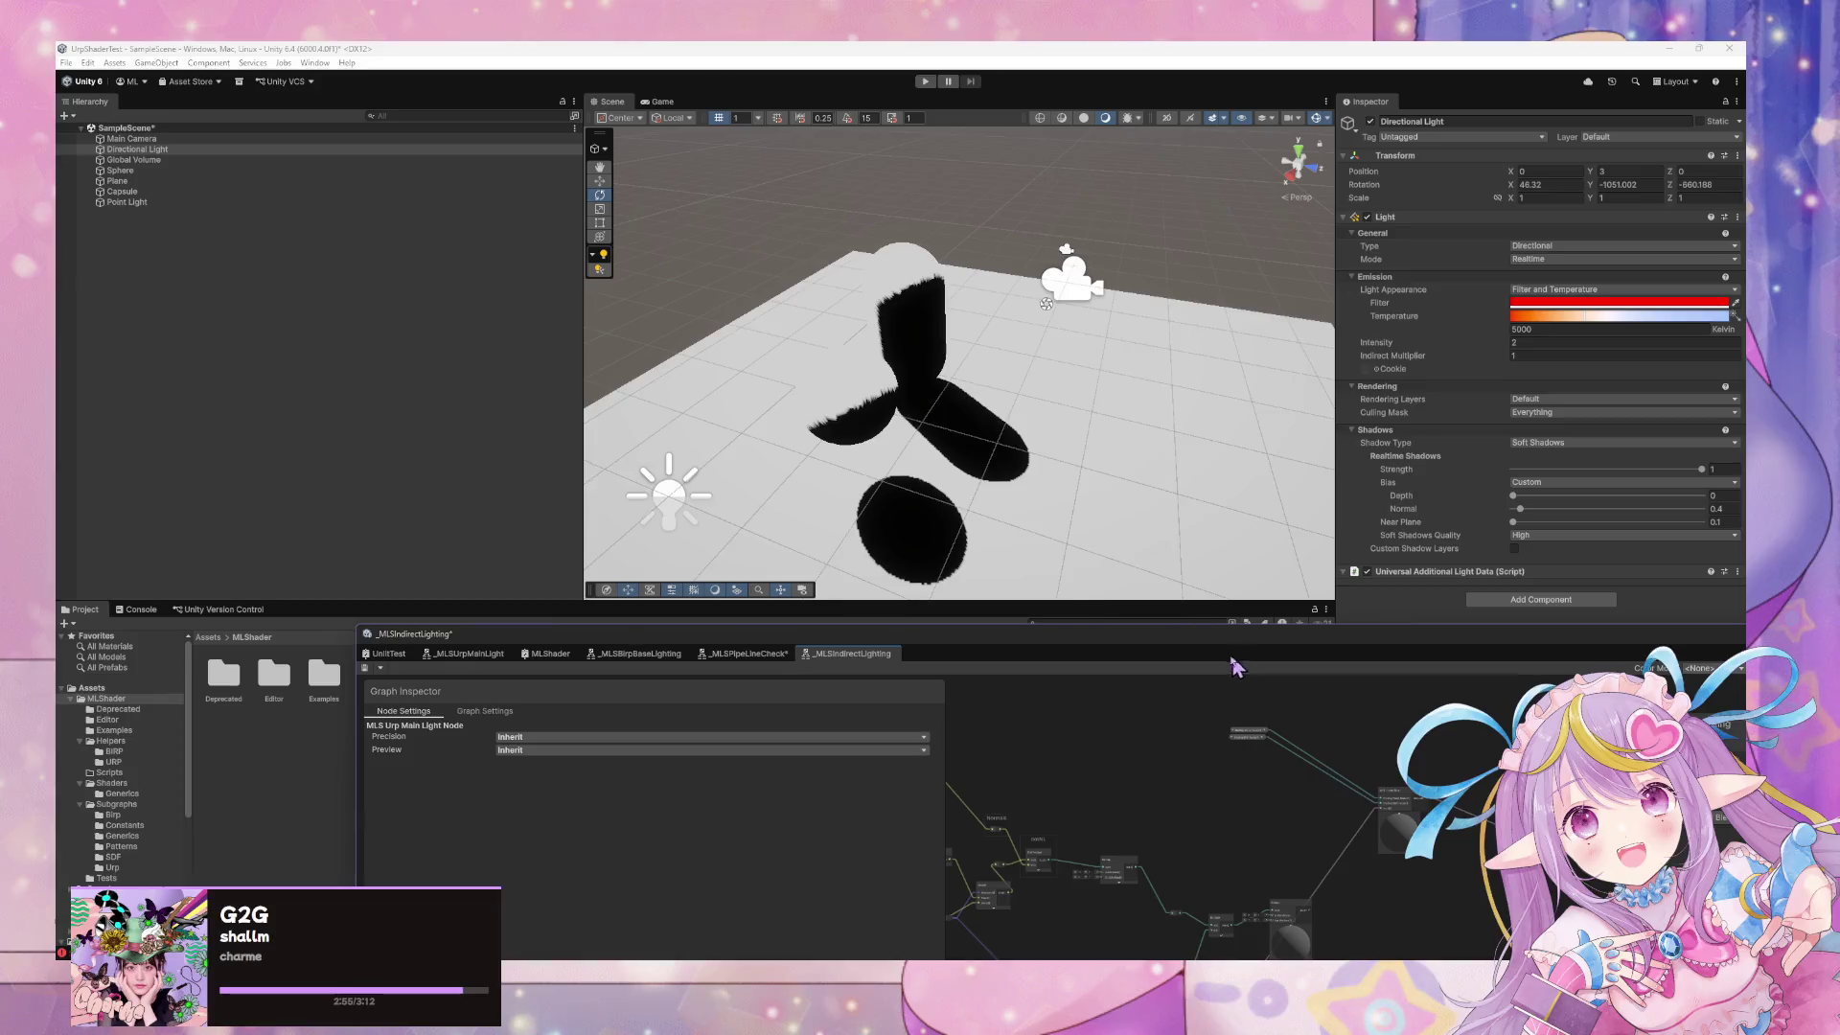
left_click(410, 661)
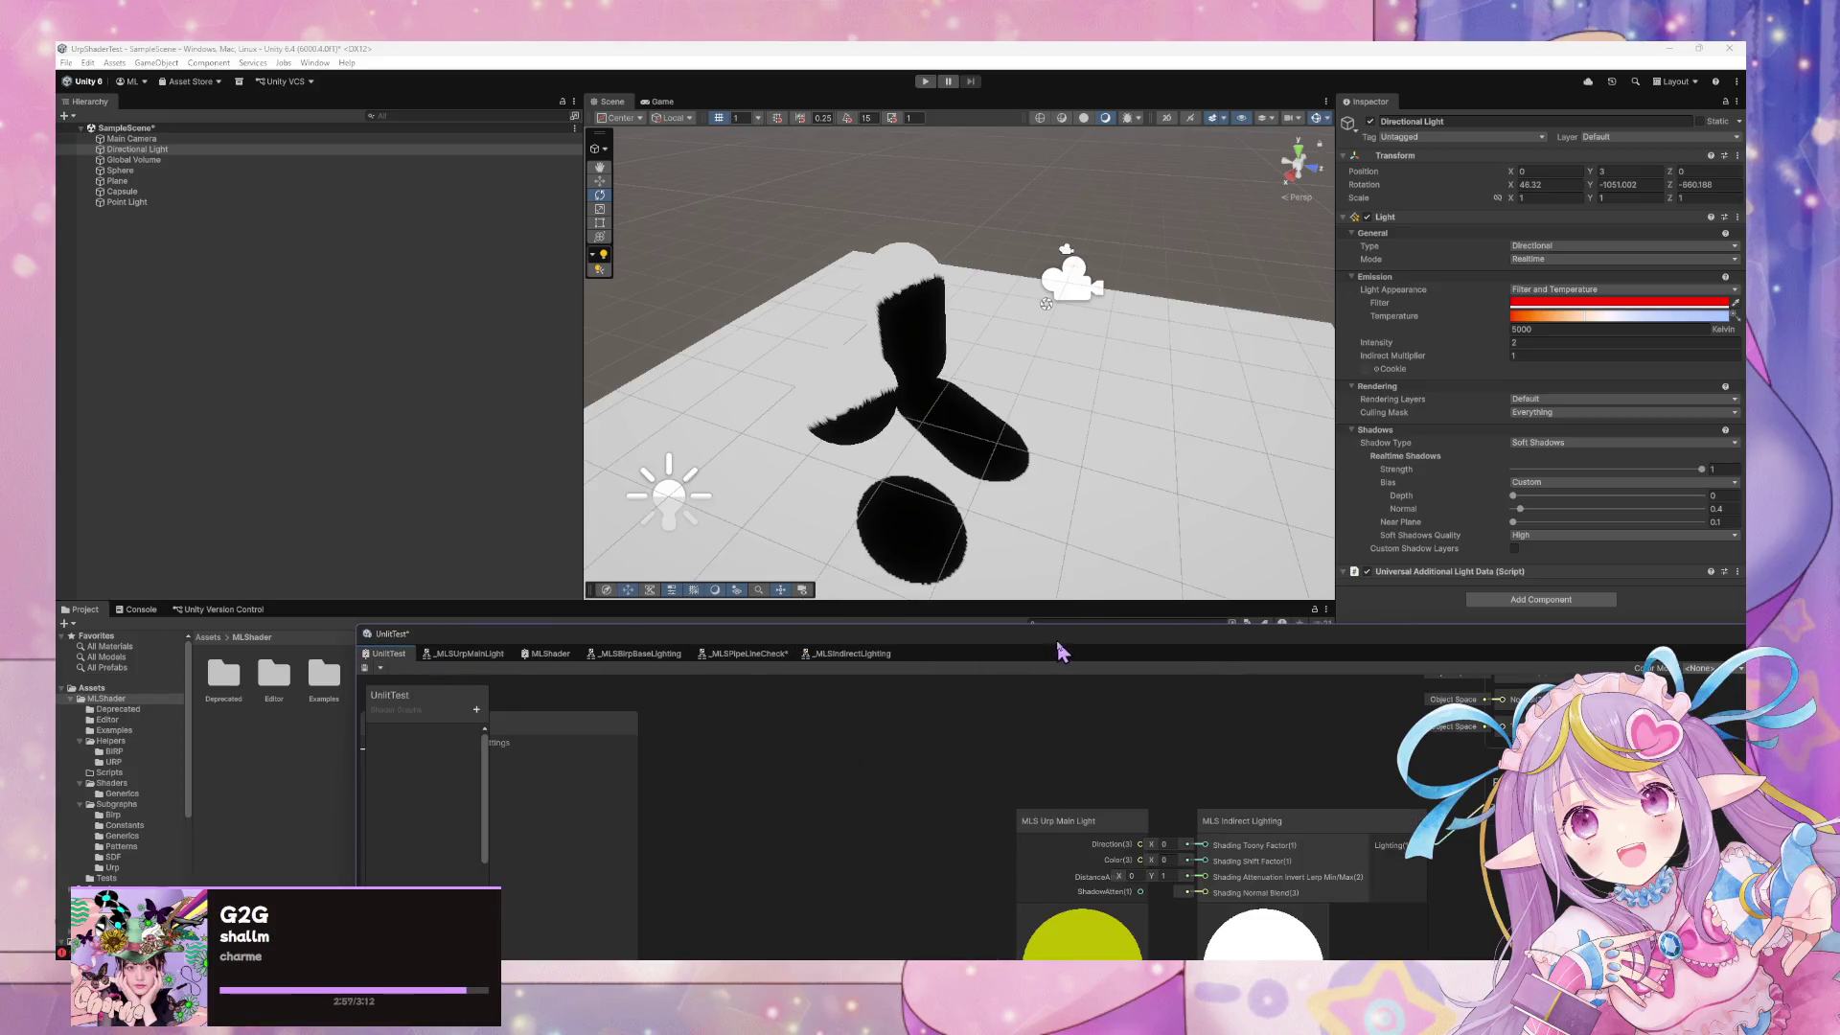
left_click_drag(1069, 661, 968, 408)
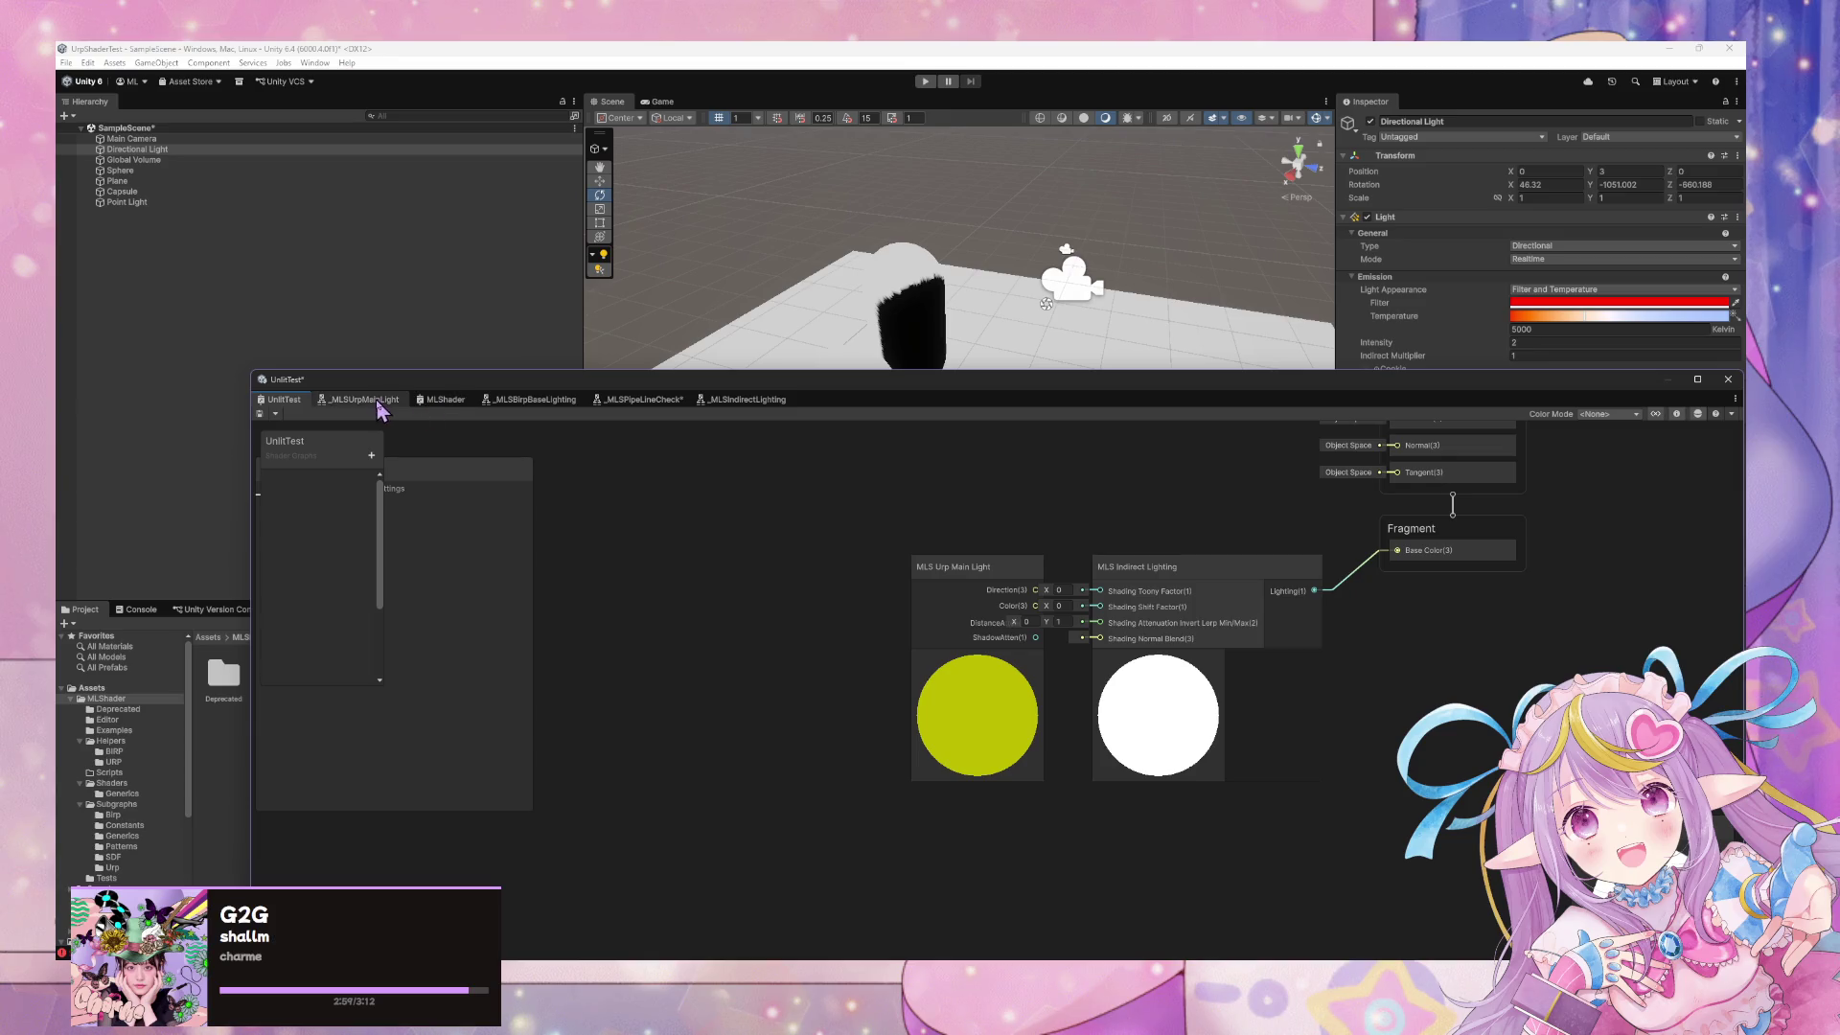
left_click_drag(600, 393, 958, 552)
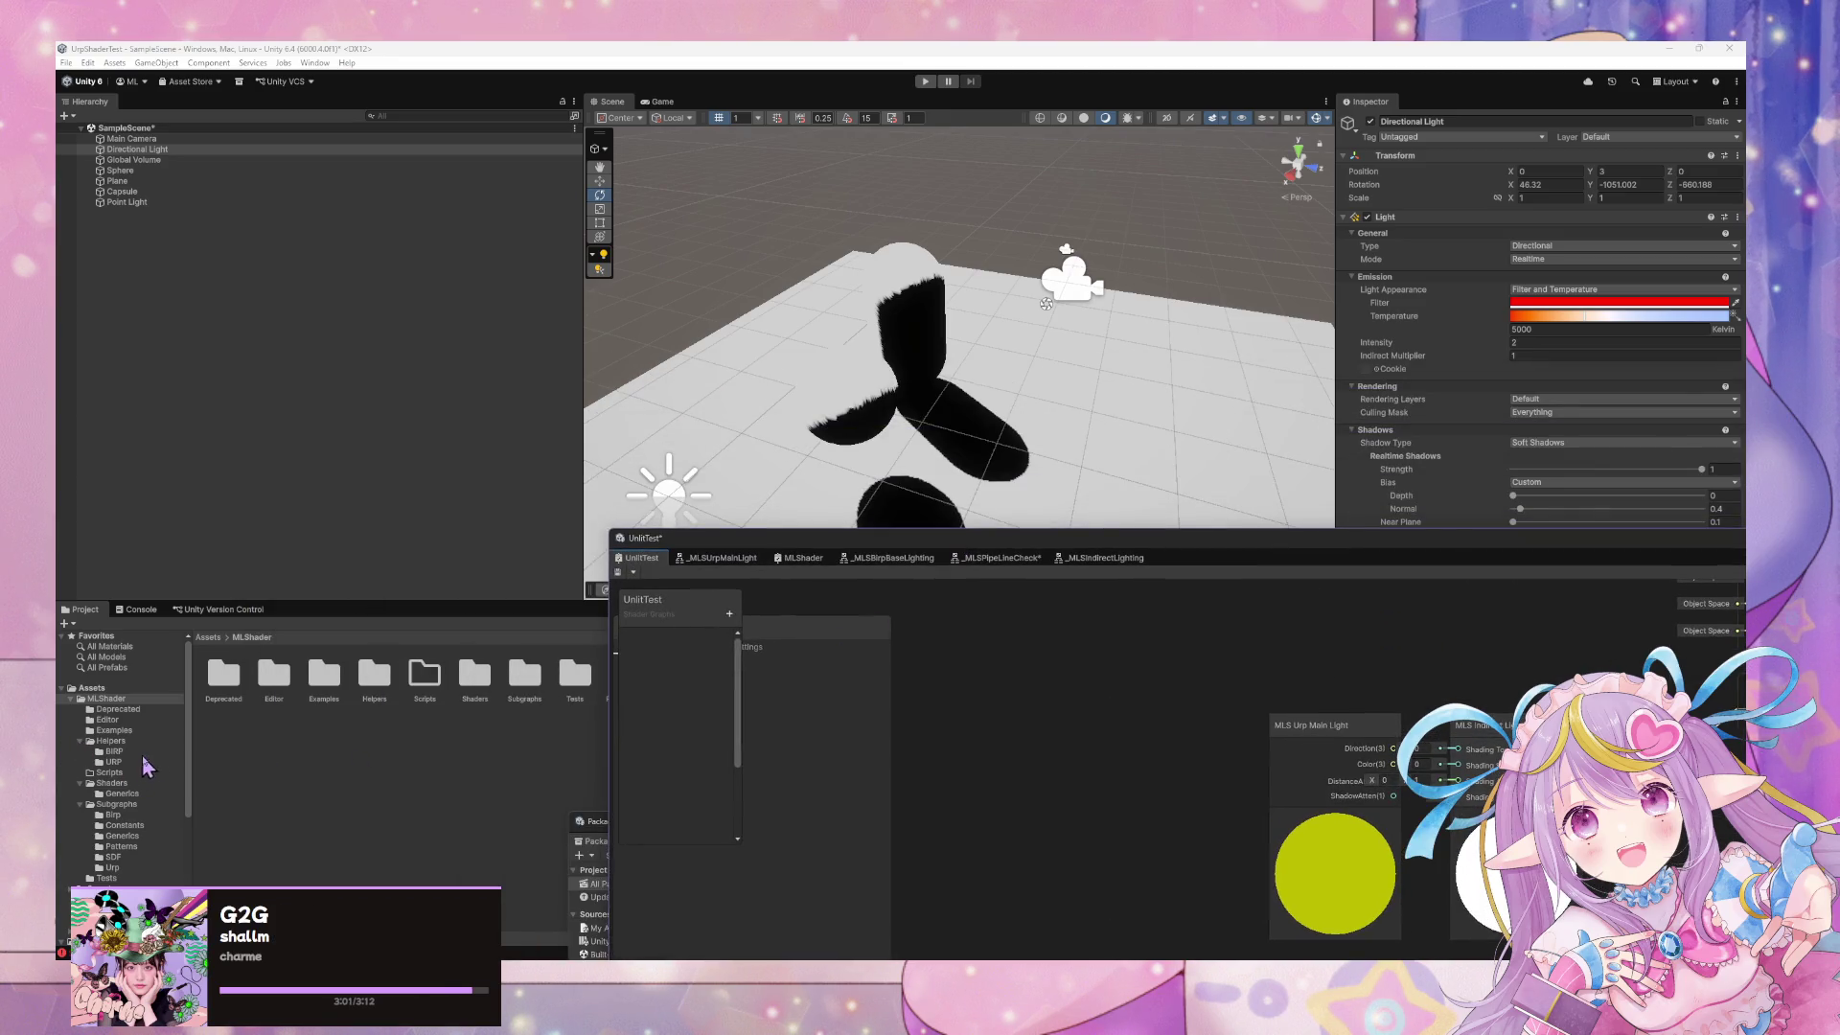
left_click(124, 879)
mouse_move(224, 672)
left_mouse_down()
mouse_move(843, 464)
mouse_move(908, 337)
left_mouse_up()
mouse_move(1205, 542)
left_mouse_down()
mouse_move(562, 657)
mouse_move(955, 645)
left_mouse_up()
mouse_move(860, 432)
left_mouse_down()
mouse_move(879, 456)
mouse_move(1102, 316)
mouse_move(1121, 362)
mouse_move(1339, 538)
left_mouse_up()
left_click(959, 370)
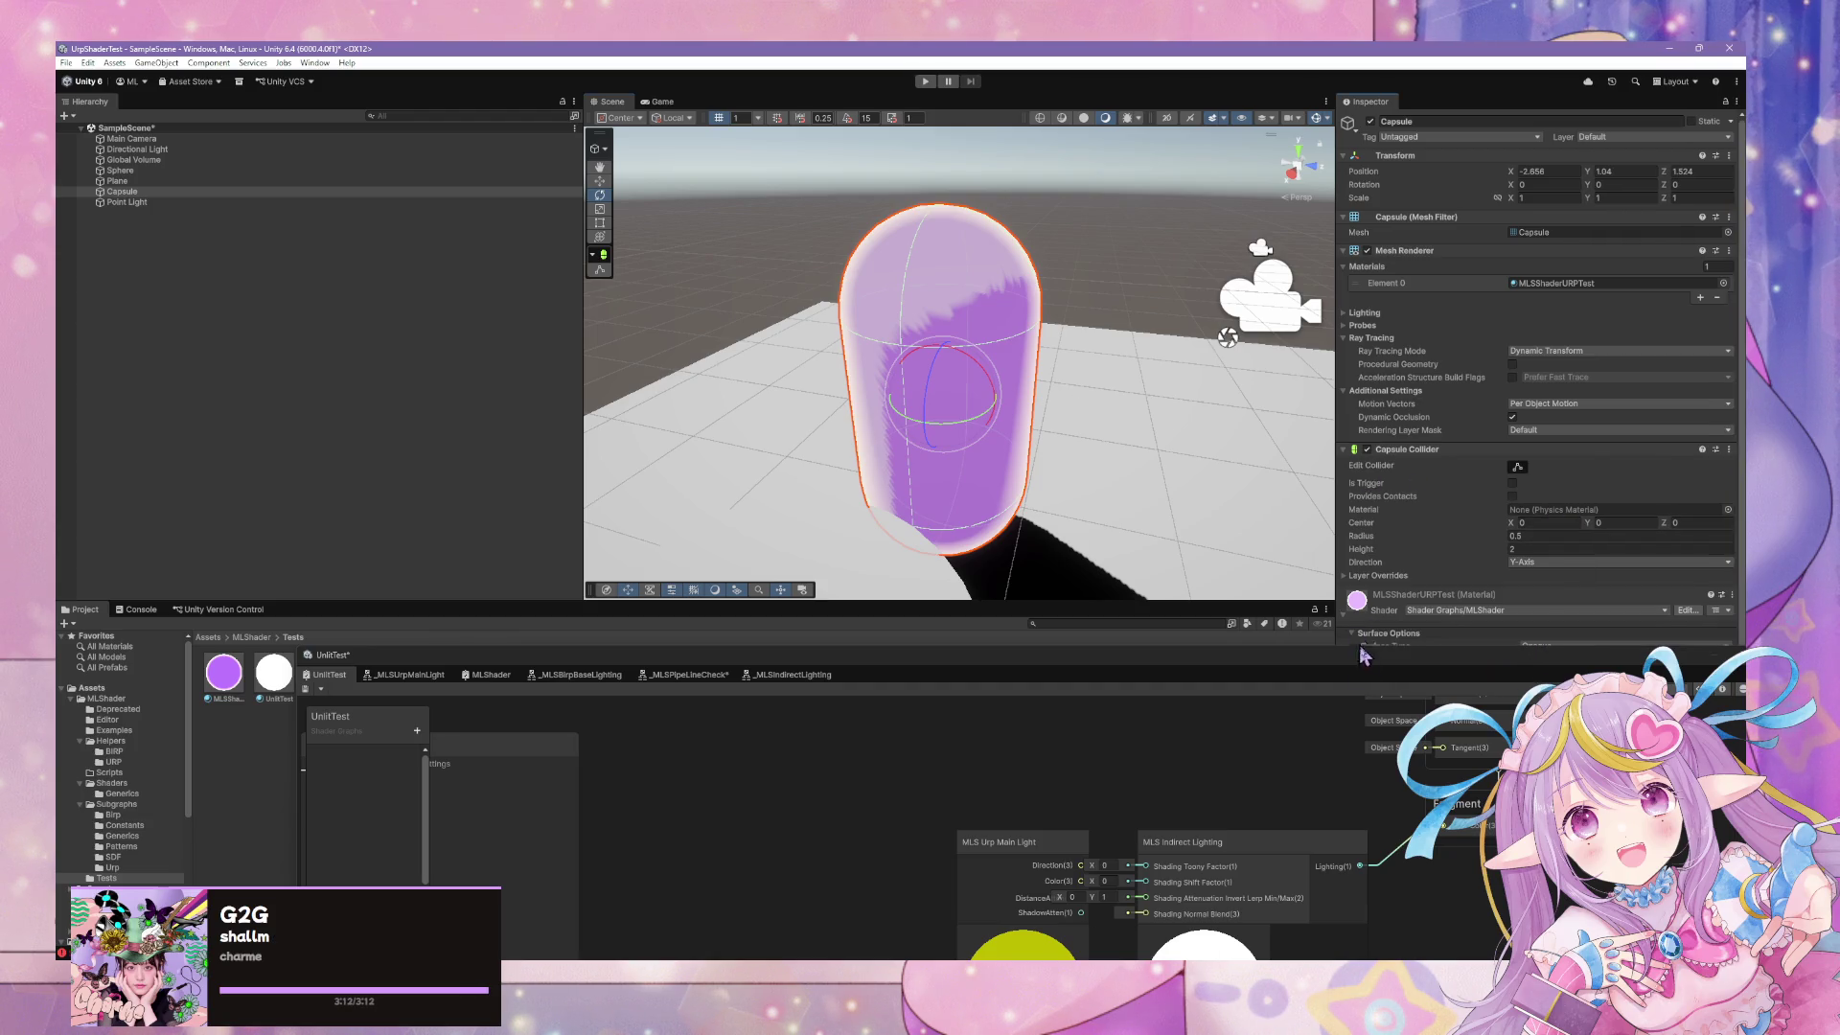
Try Shading Toony Factor values and raise Shading Shift Factor to about 0.341 on the capsule material
left_click_drag(1380, 668, 1033, 753)
scroll(1479, 549, "down", 6)
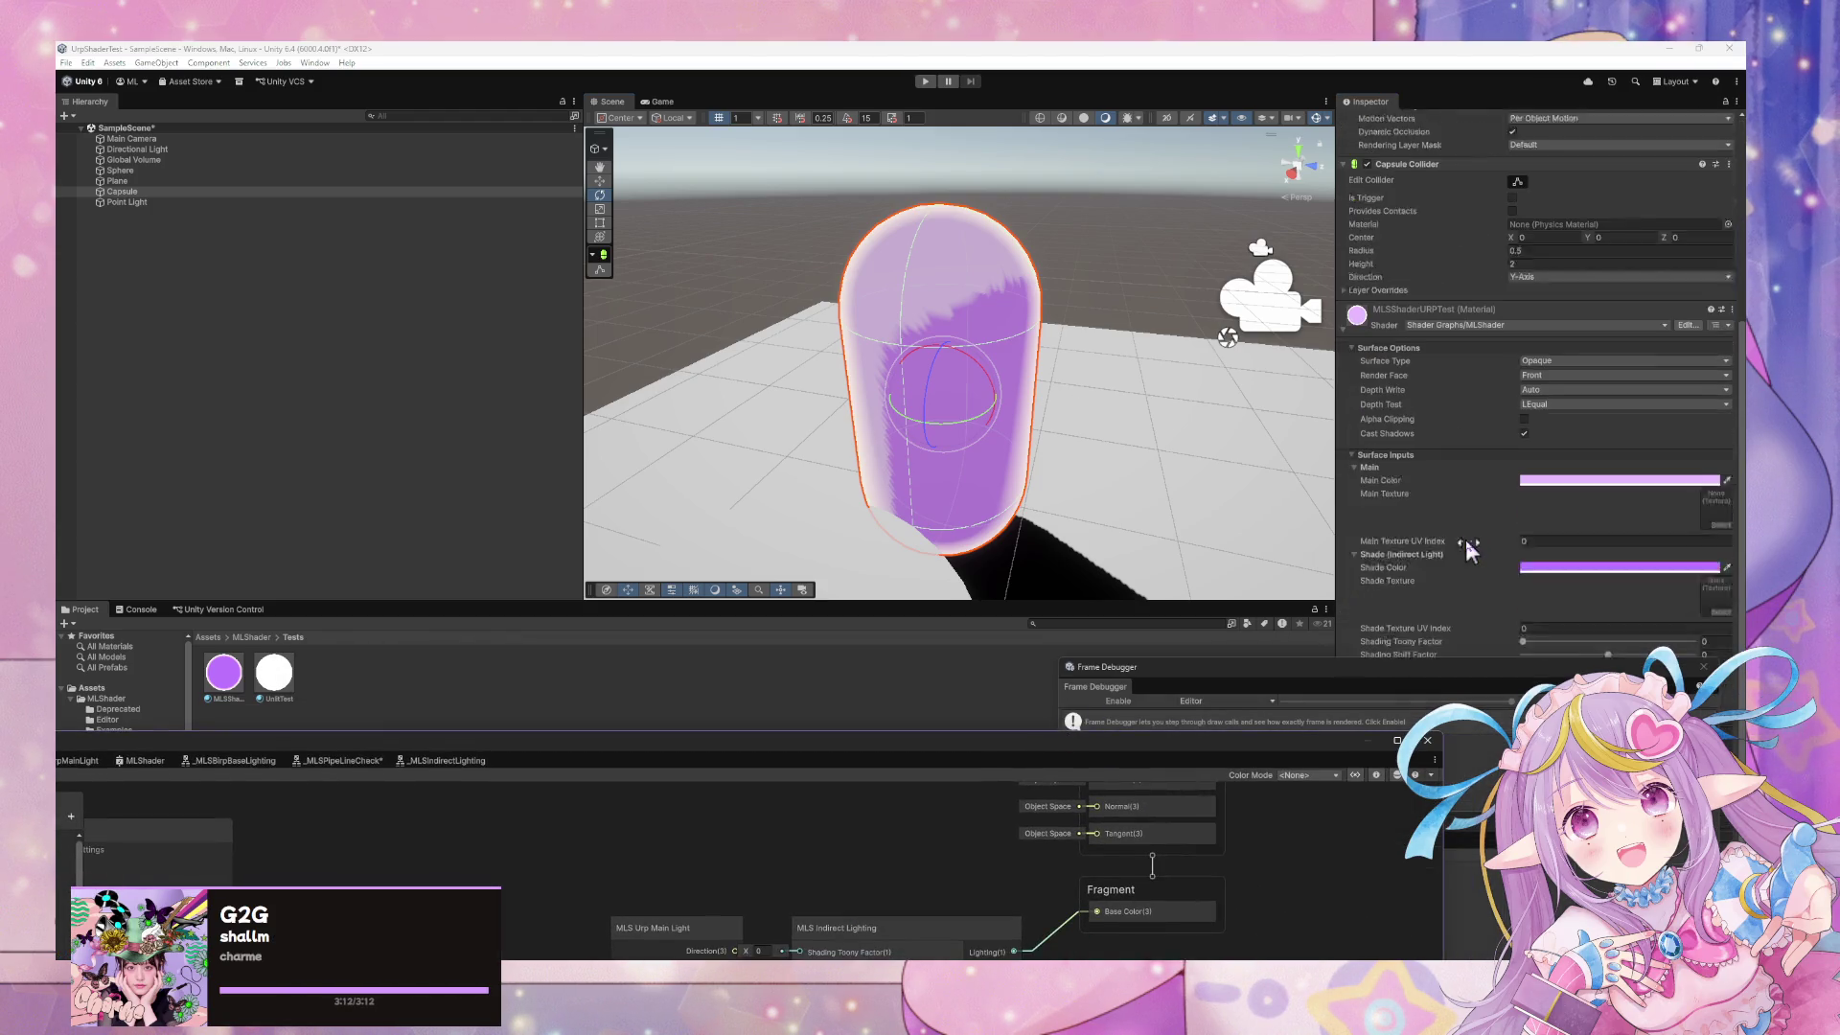
mouse_move(1524, 609)
left_mouse_down()
mouse_move(1590, 613)
mouse_move(1354, 615)
left_mouse_up()
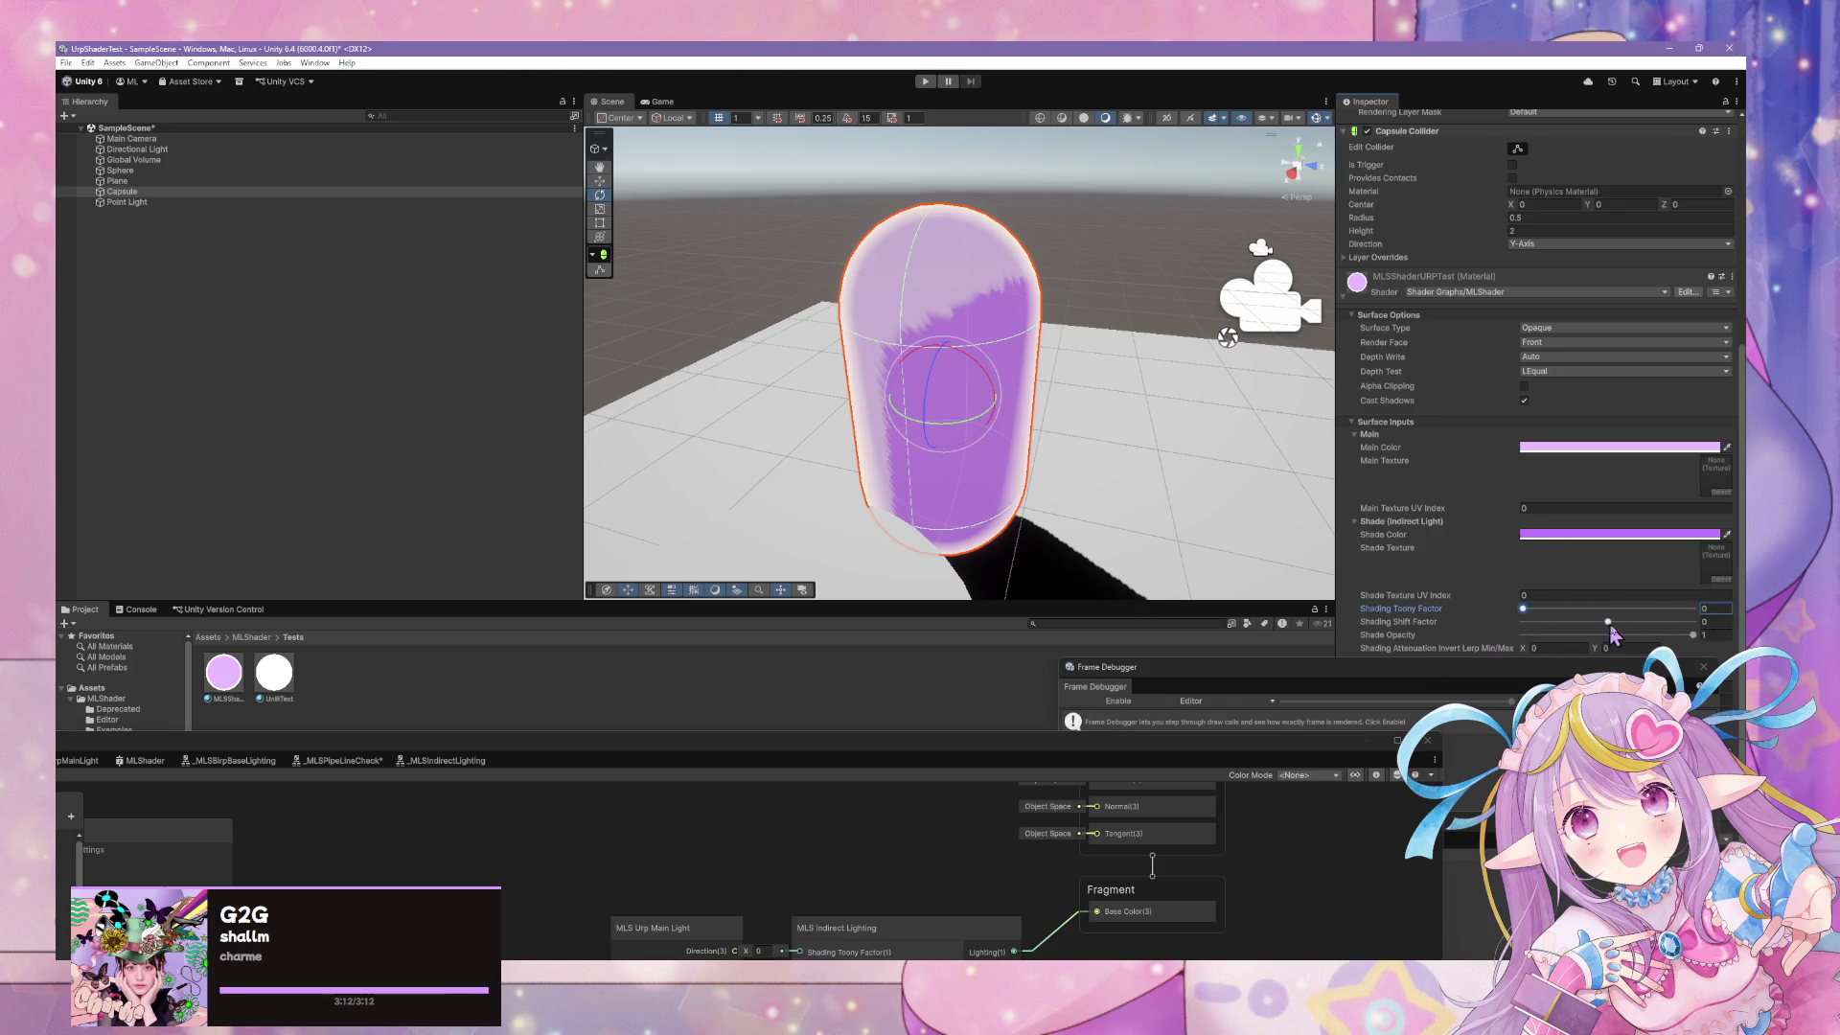
mouse_move(1608, 622)
left_mouse_down()
mouse_move(1549, 622)
mouse_move(1688, 623)
mouse_move(1522, 623)
mouse_move(1626, 625)
left_mouse_up()
left_click_drag(1123, 747, 1326, 400)
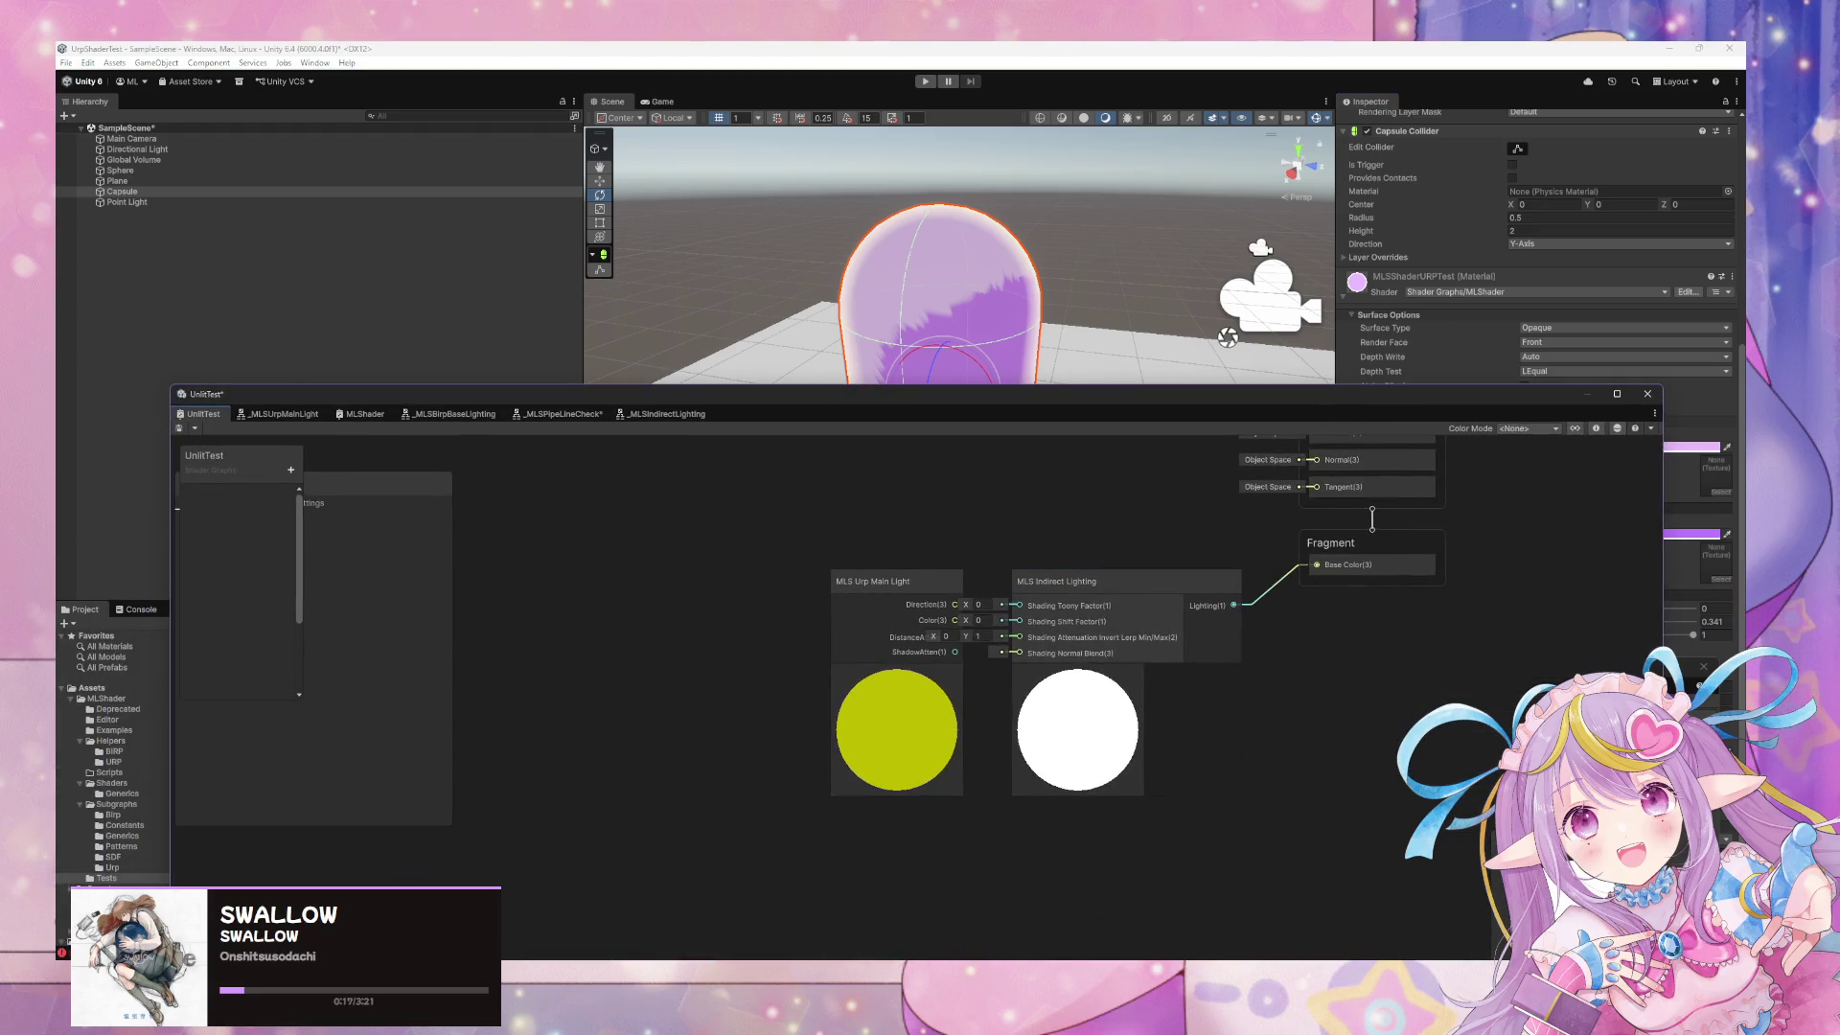
mouse_move(1004, 968)
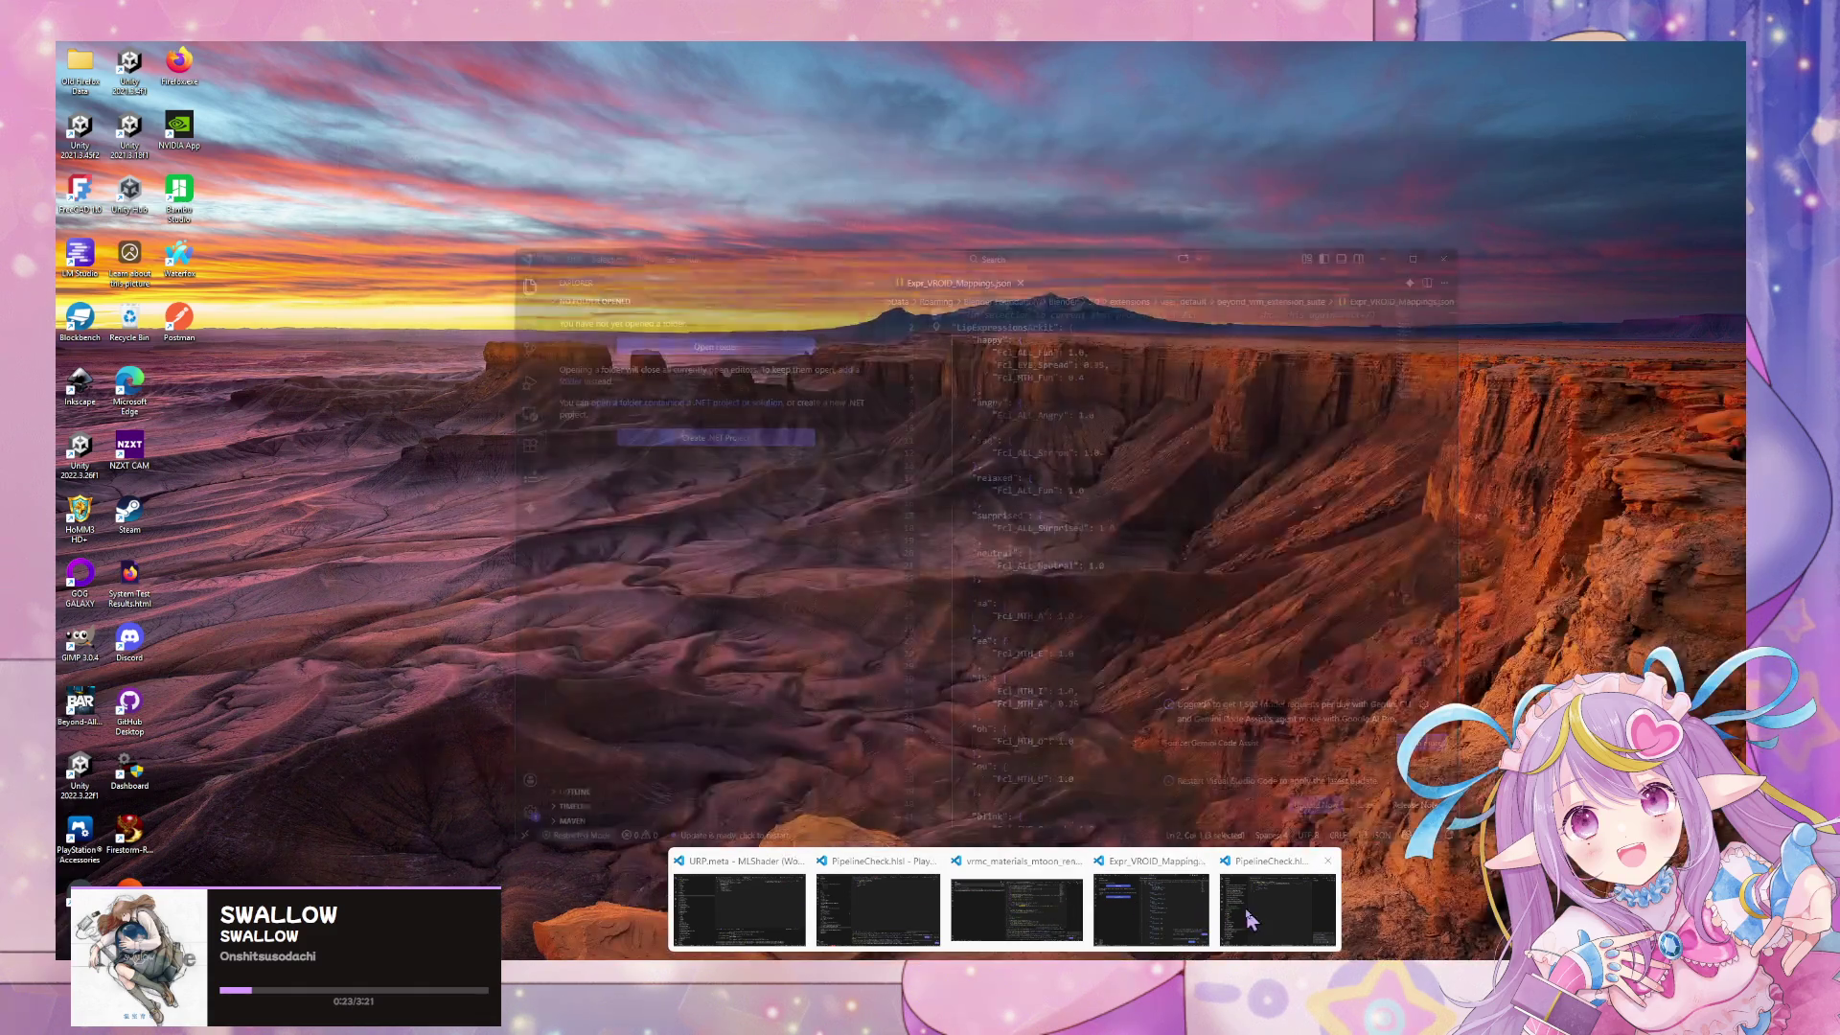
Bring up vrmc_materials_mtoon_render_pipeline.hlsl in Visual Studio Code, glancing at MToonCore.cginc
left_click(1011, 916)
left_click(939, 675)
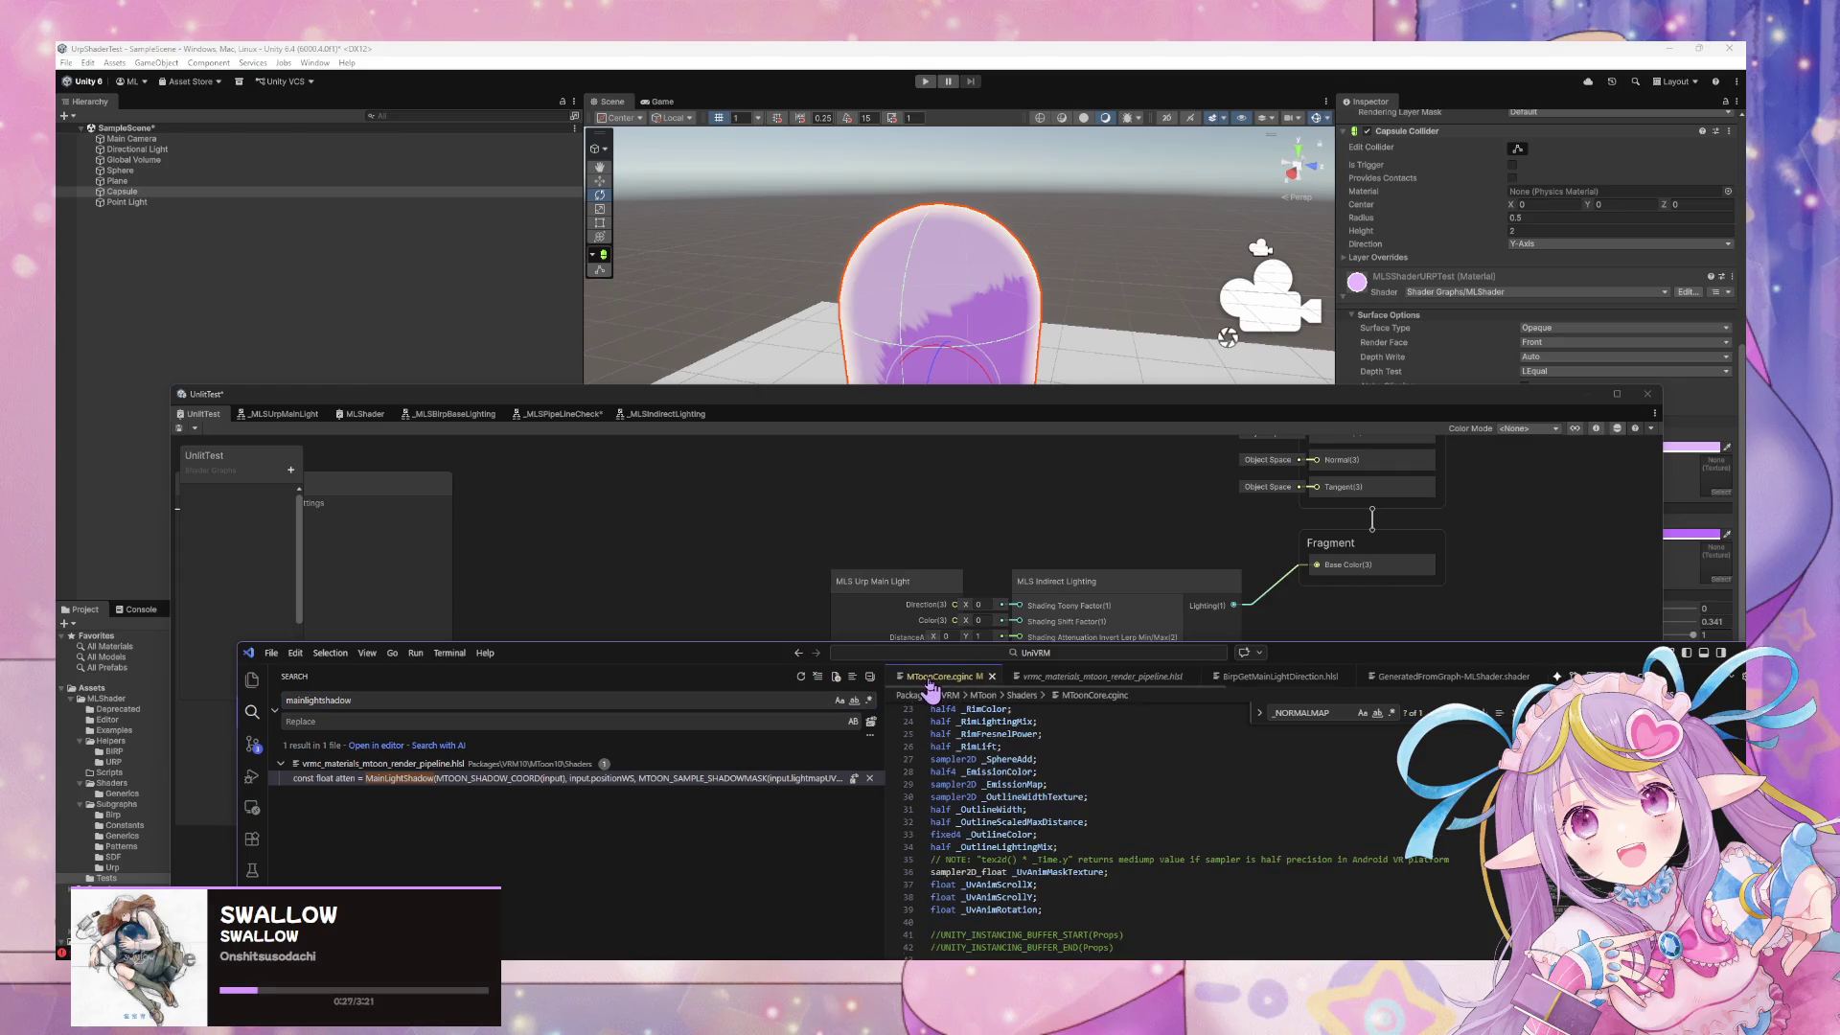
left_click(1042, 678)
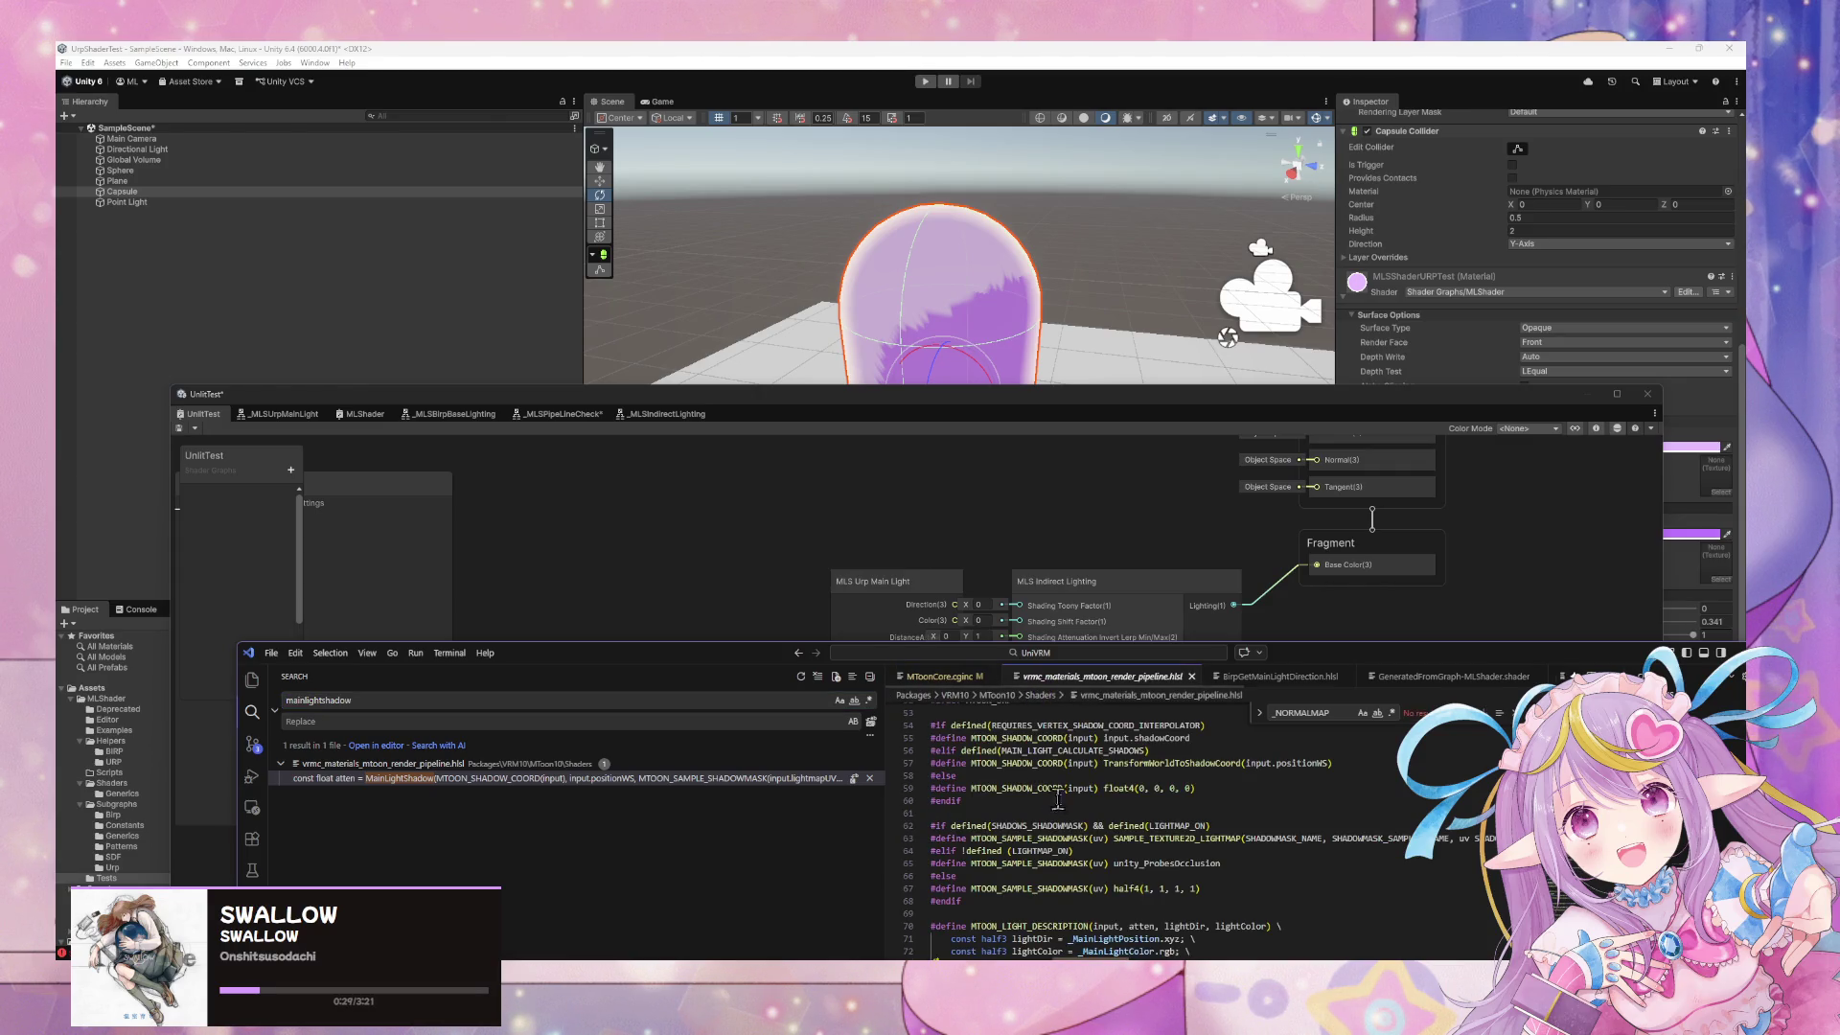
scroll(1071, 805, "down", 2)
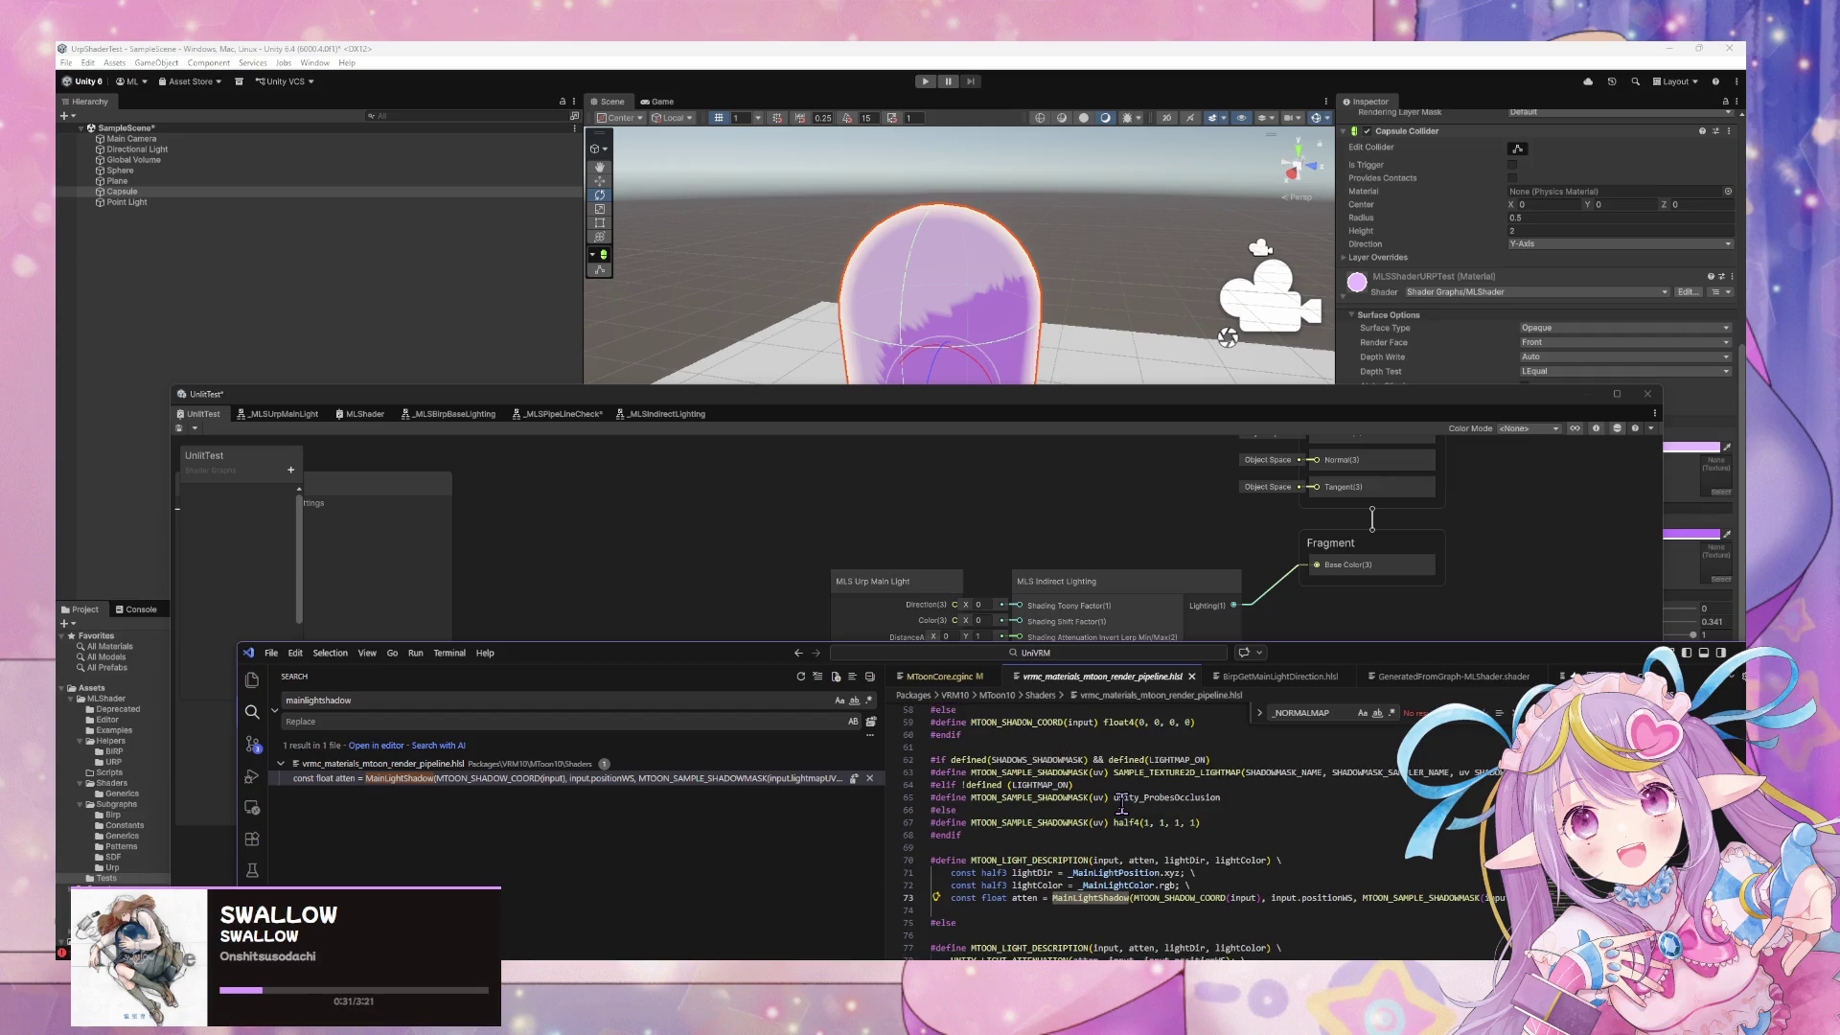
double_click(753, 653)
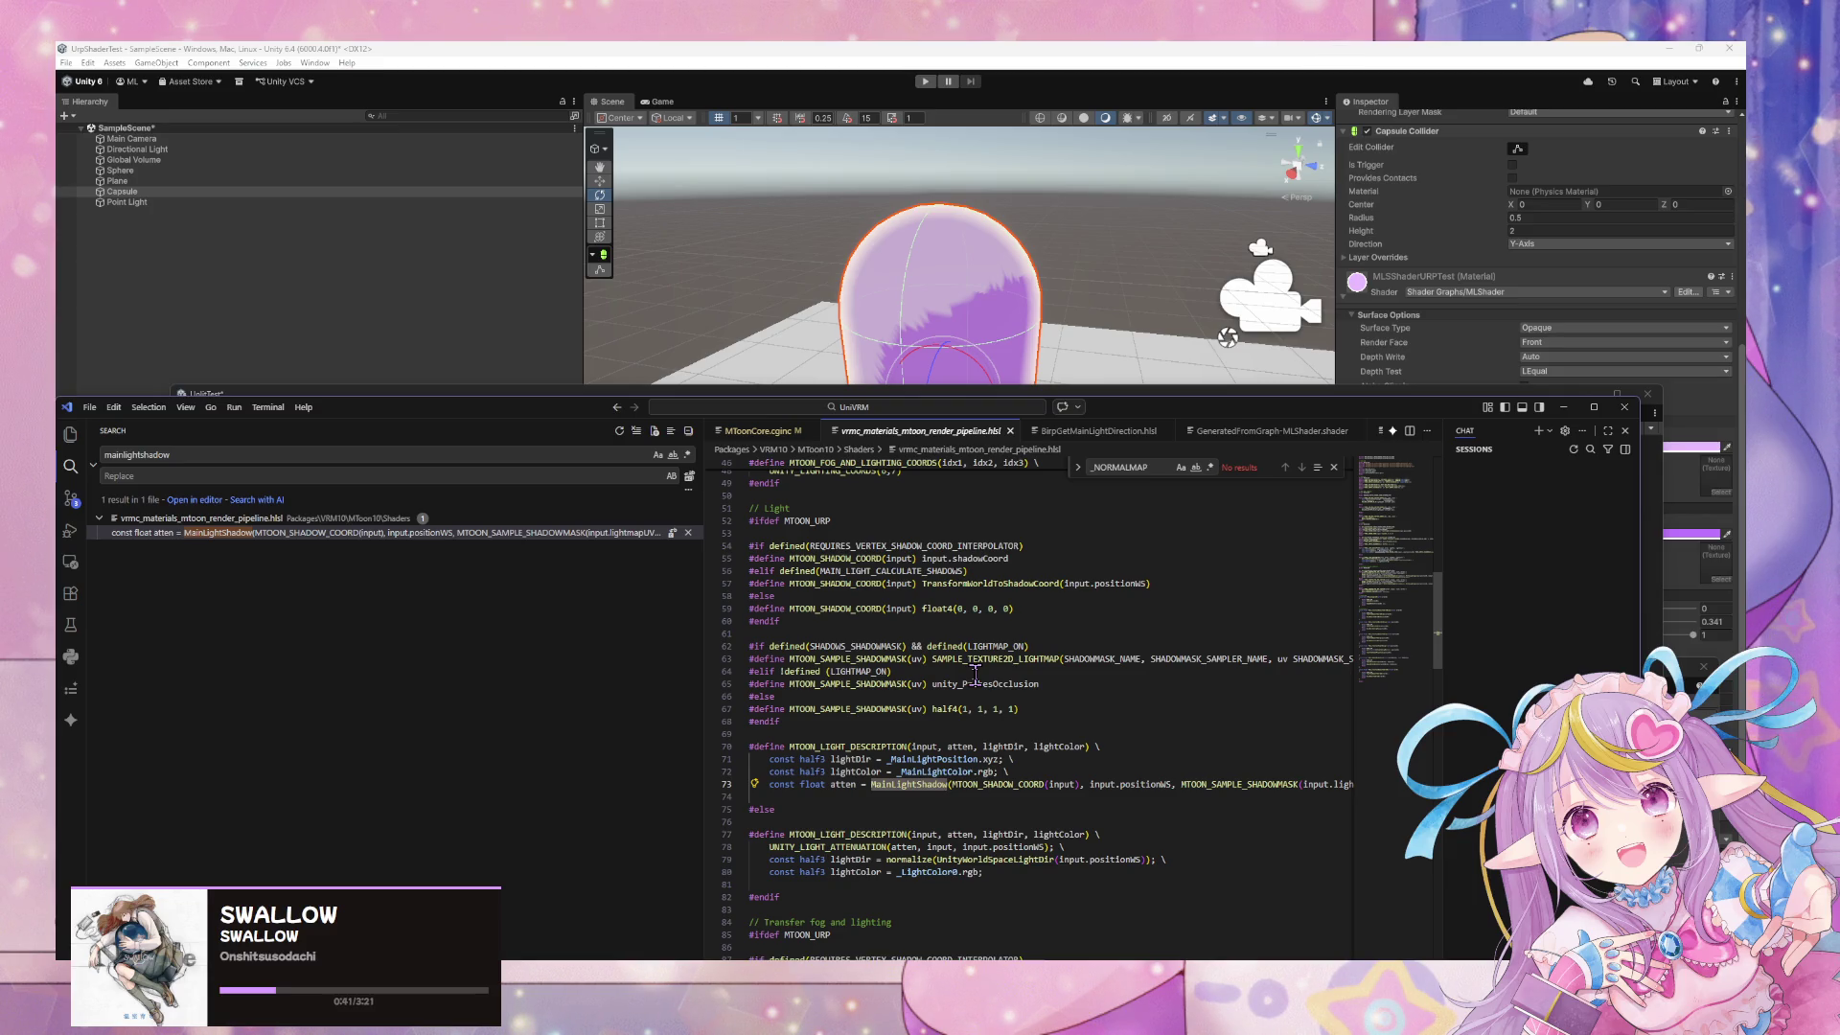
scroll(976, 675, "down", 3)
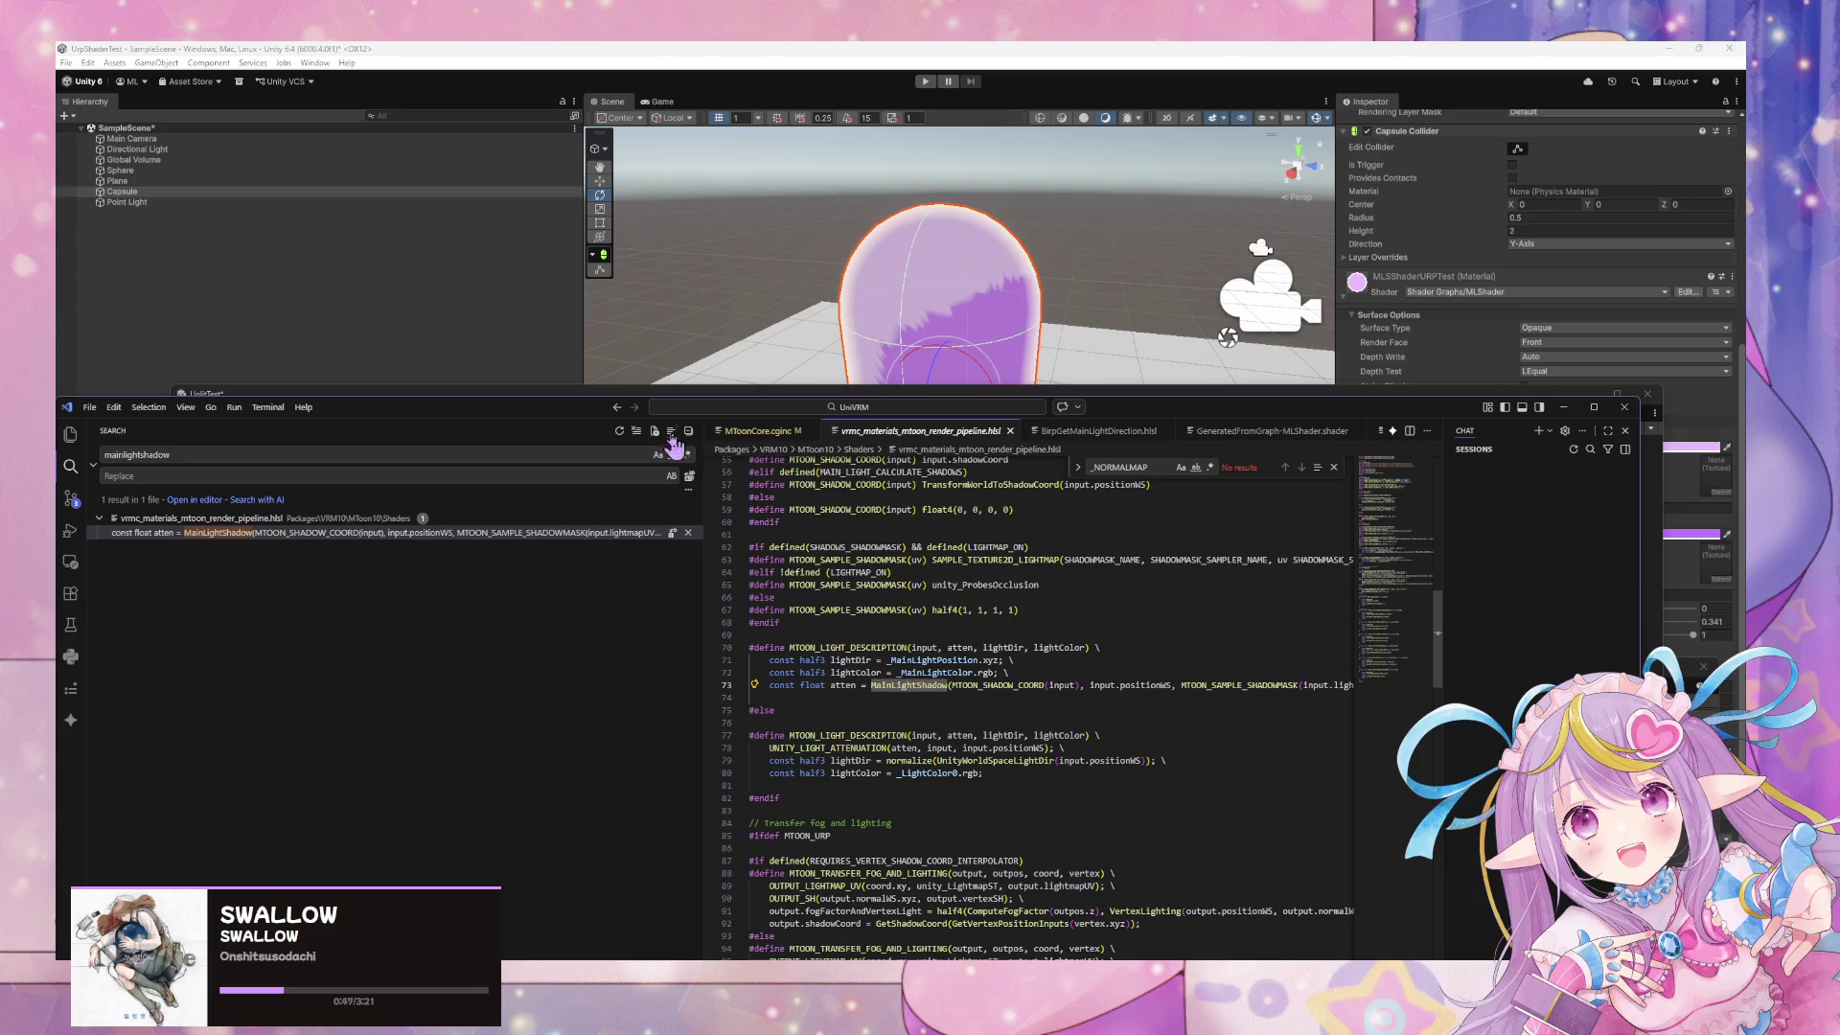
left_click_drag(494, 412, 813, 420)
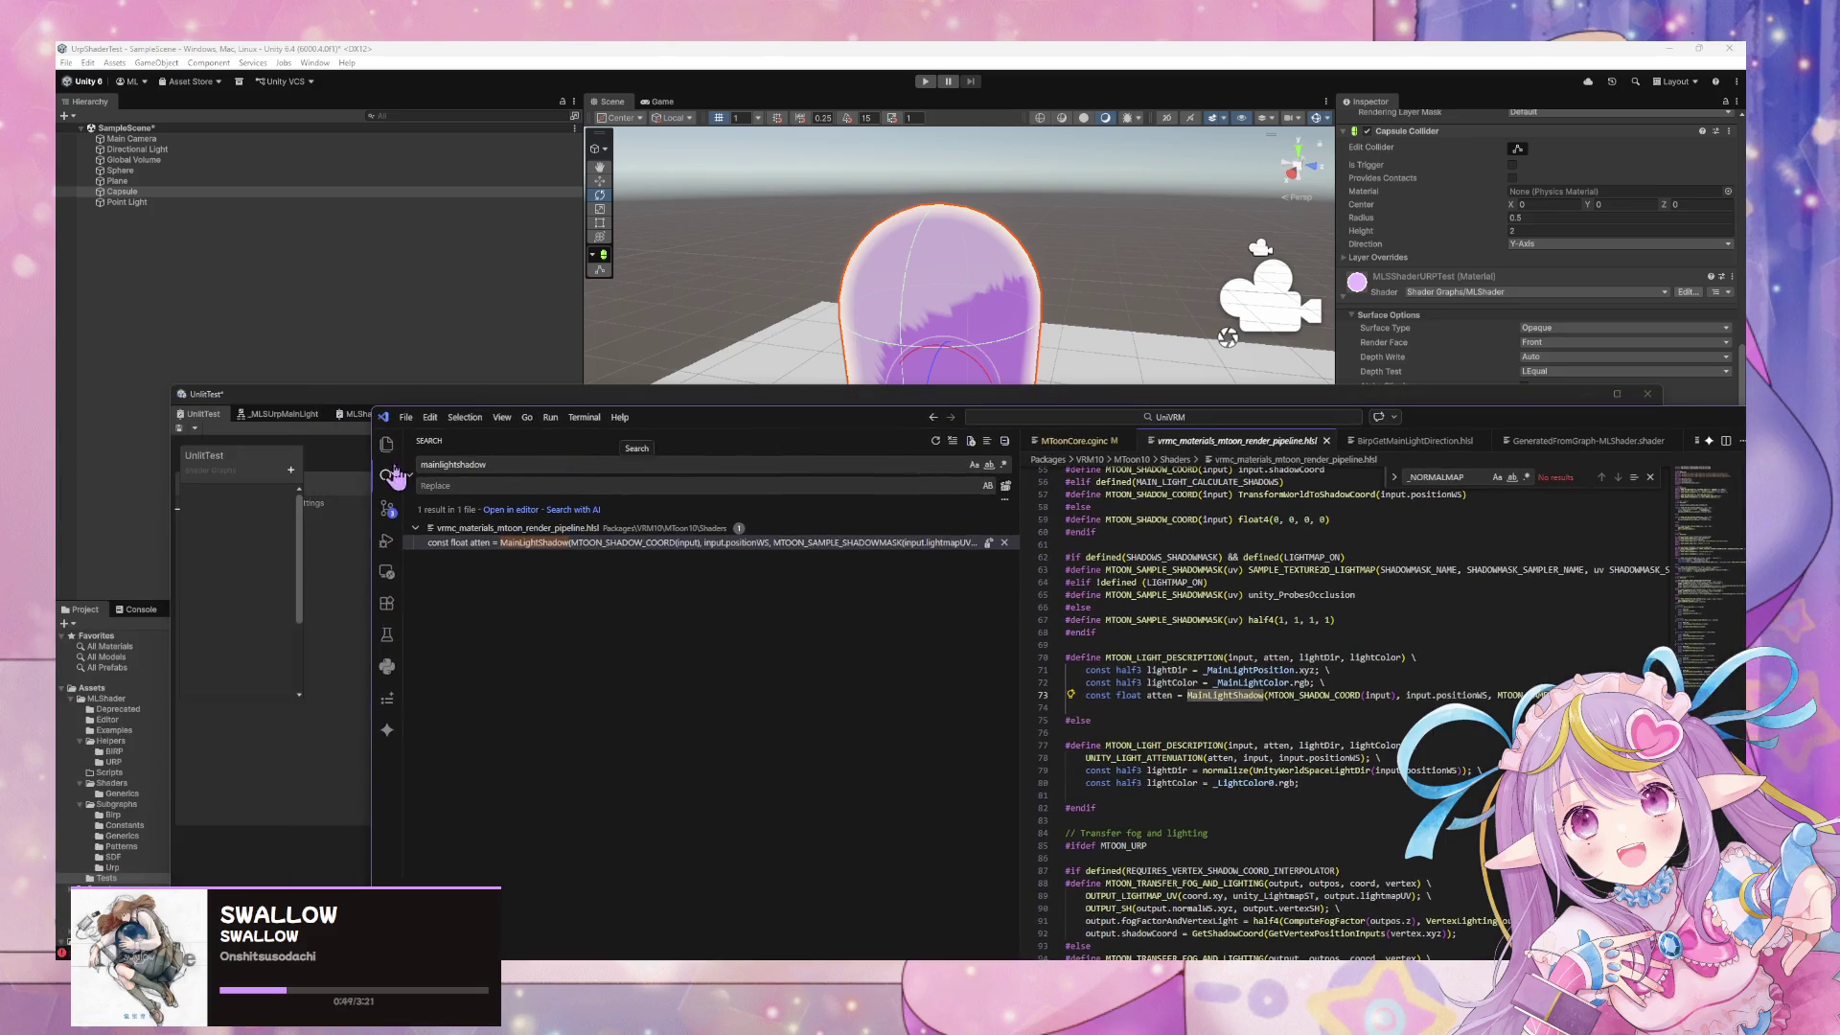
Jump to the MainLightShadow match on line 73, read the surrounding code, and return to Shader Graph
left_click(618, 543)
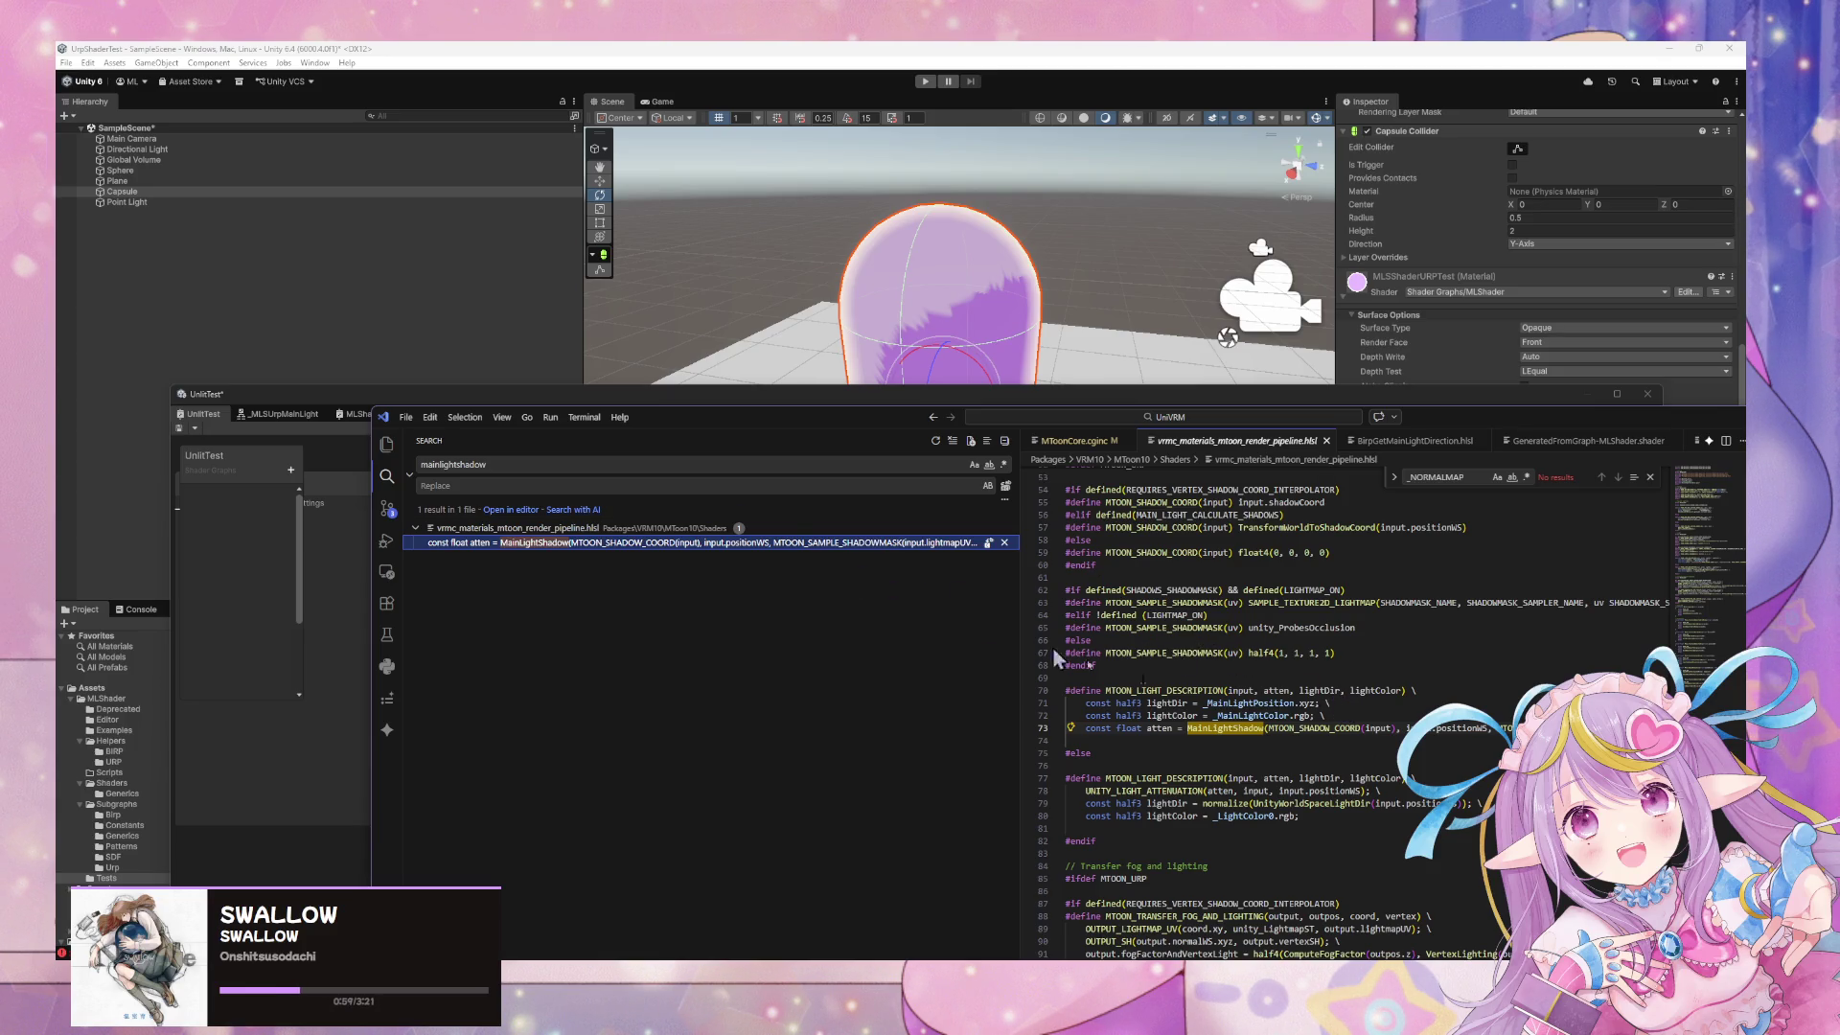
scroll(1189, 680, "up", 15)
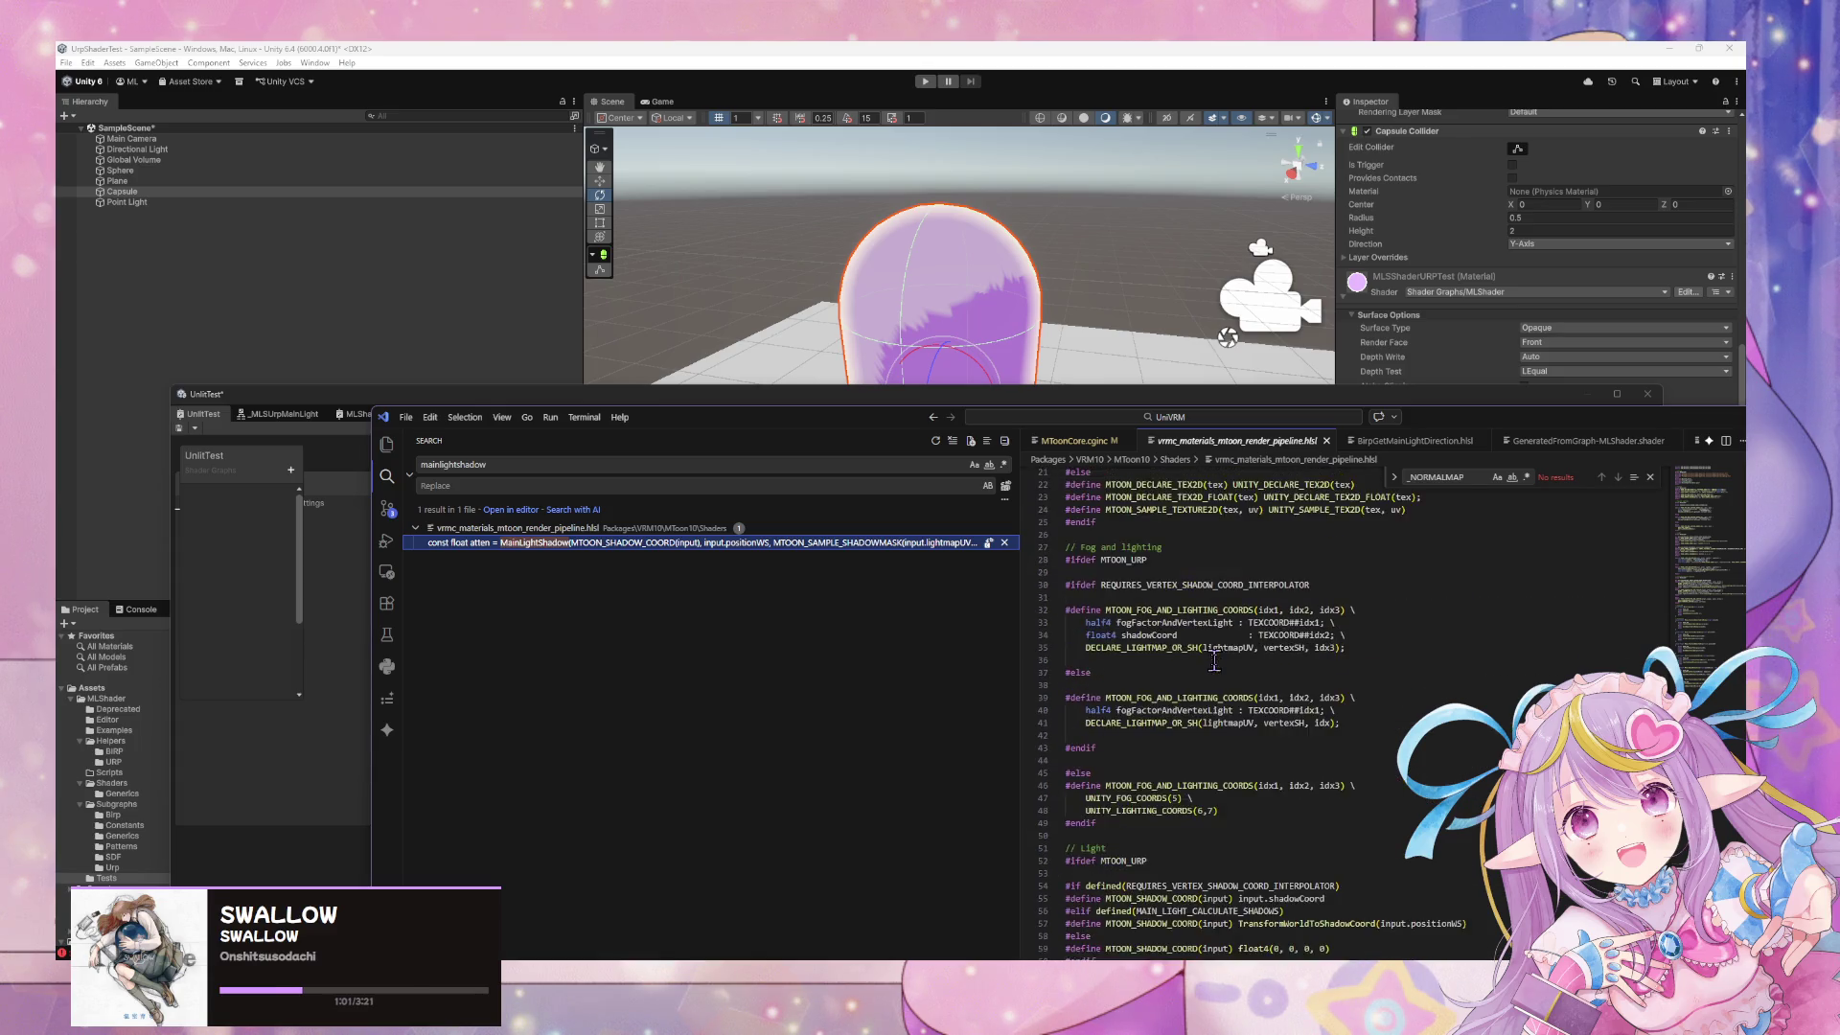
scroll(1215, 661, "down", 1)
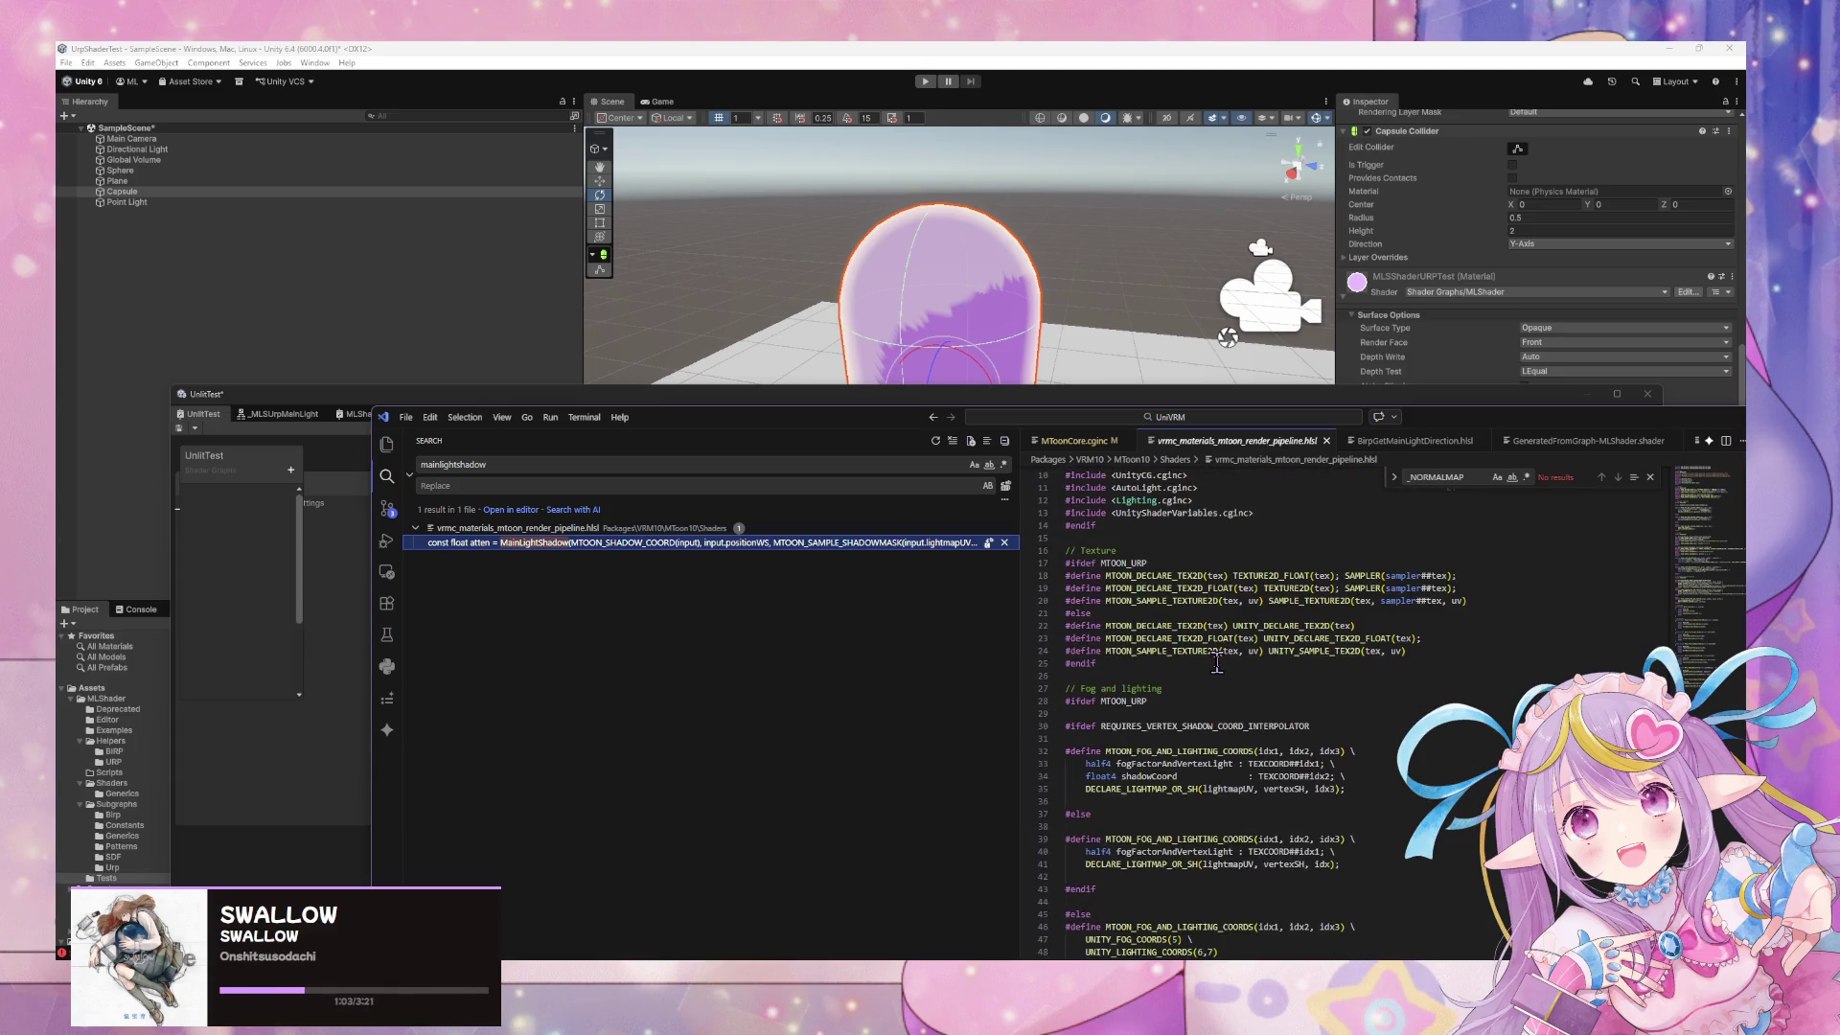
scroll(1217, 661, "down", 4)
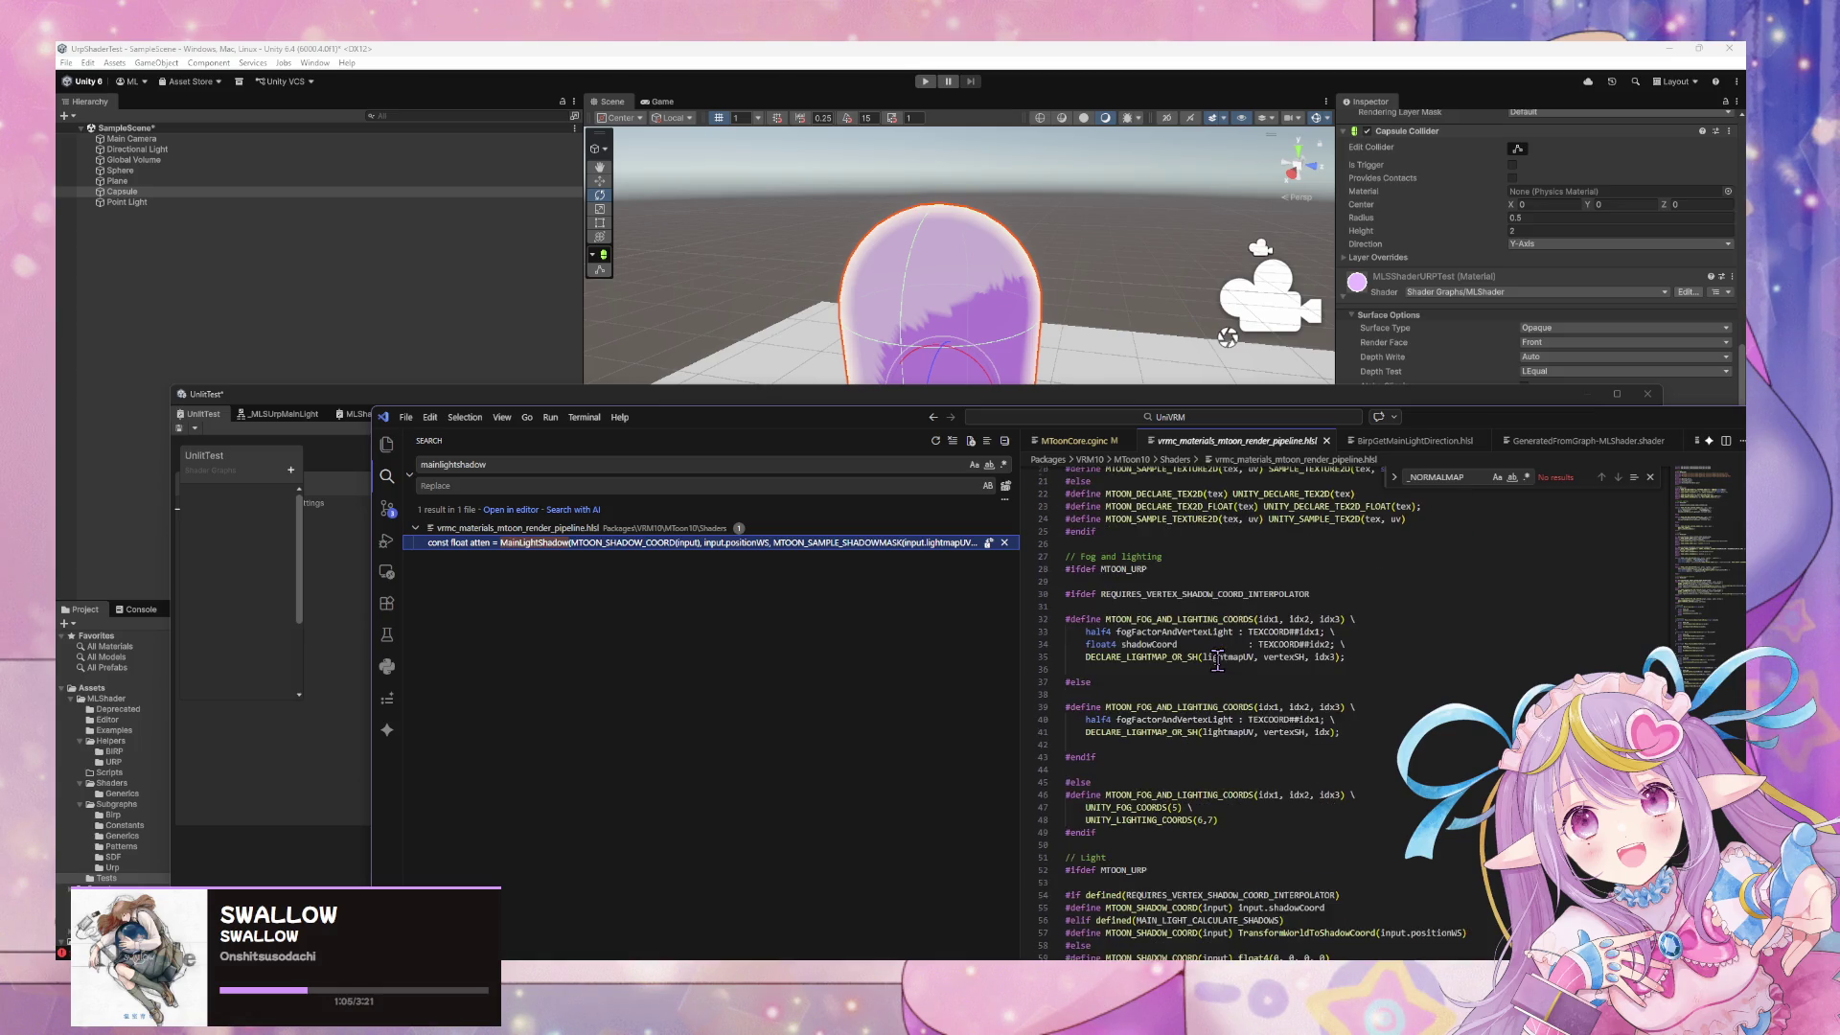
scroll(1145, 642, "down", 10)
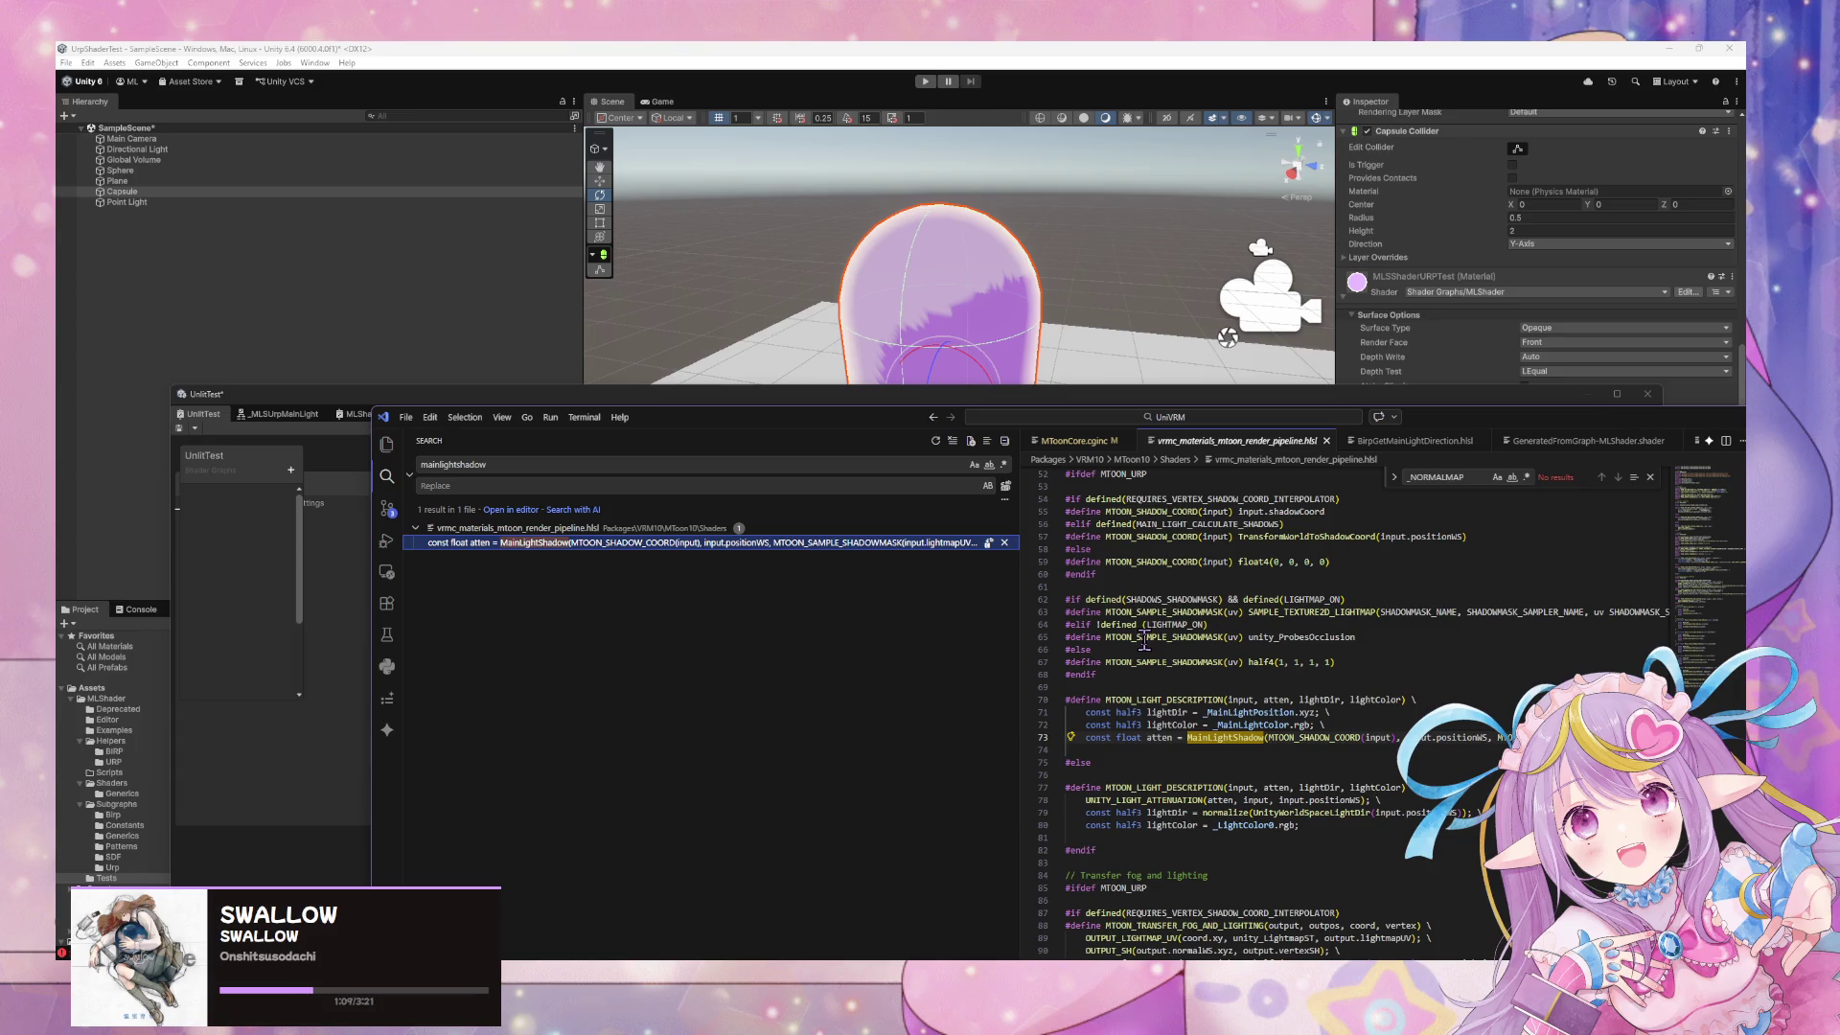
scroll(1145, 642, "down", 4)
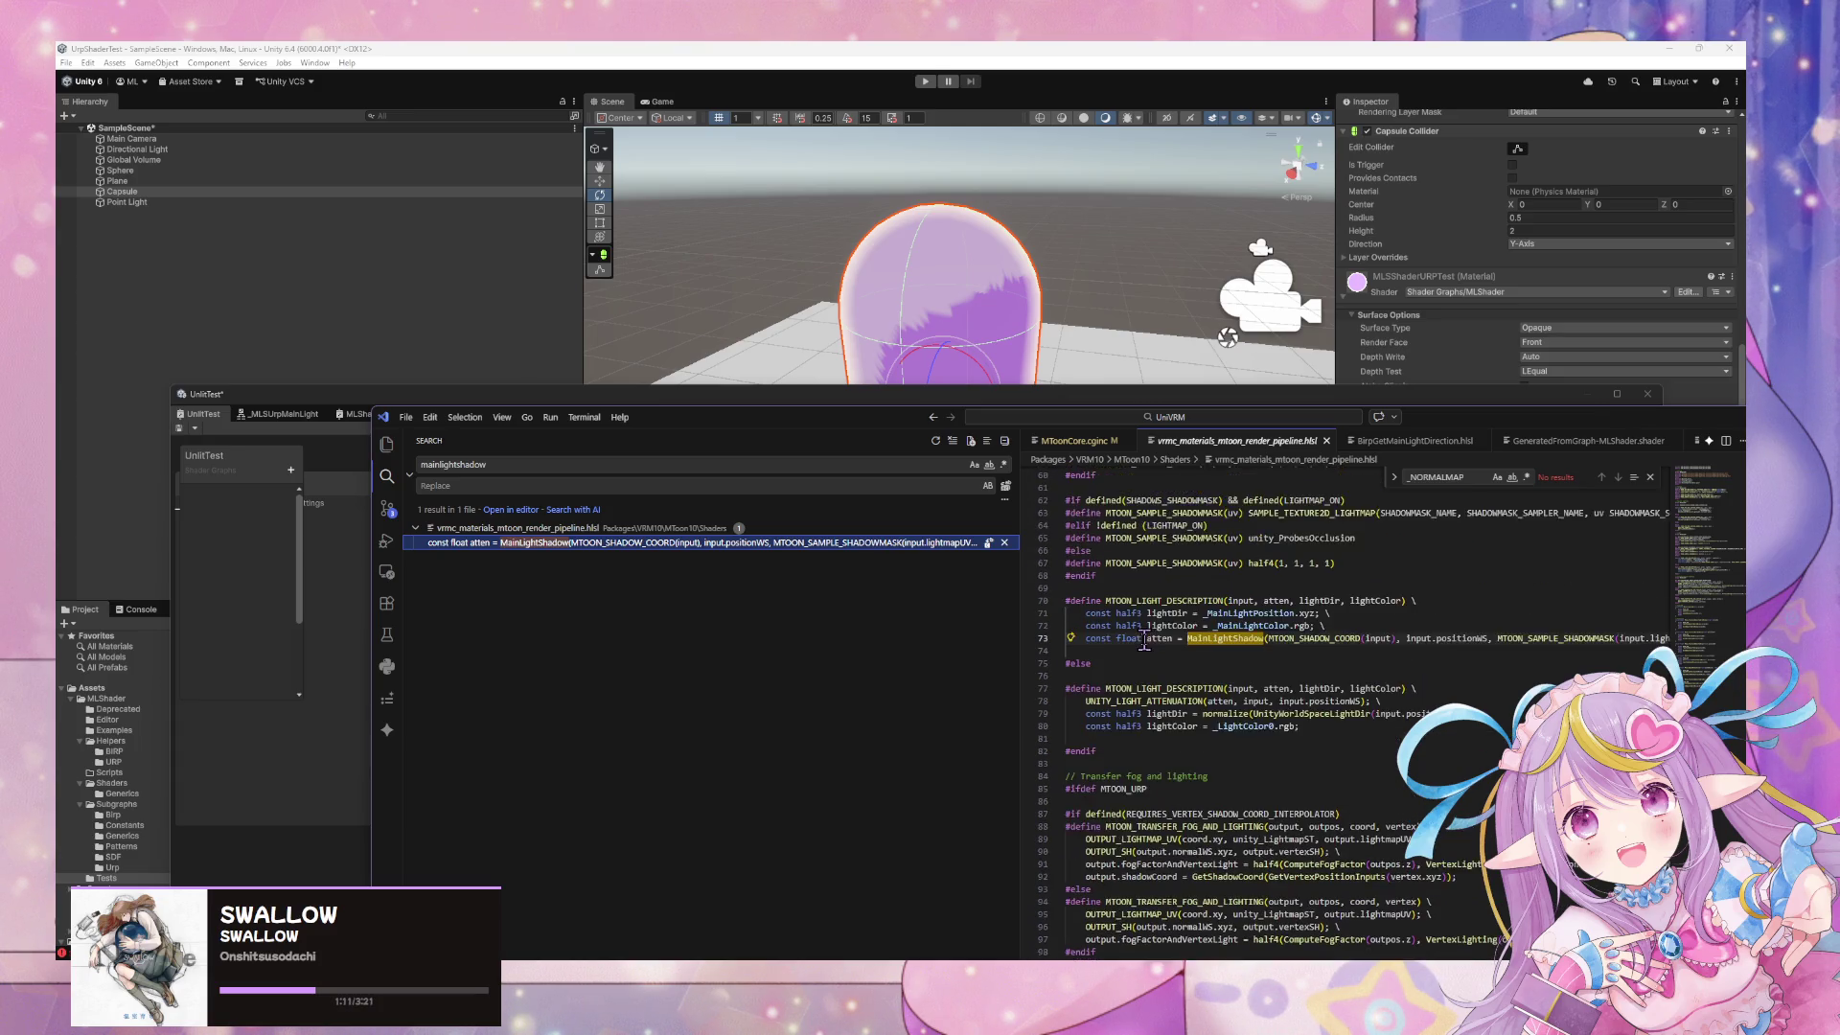
scroll(1144, 640, "down", 3)
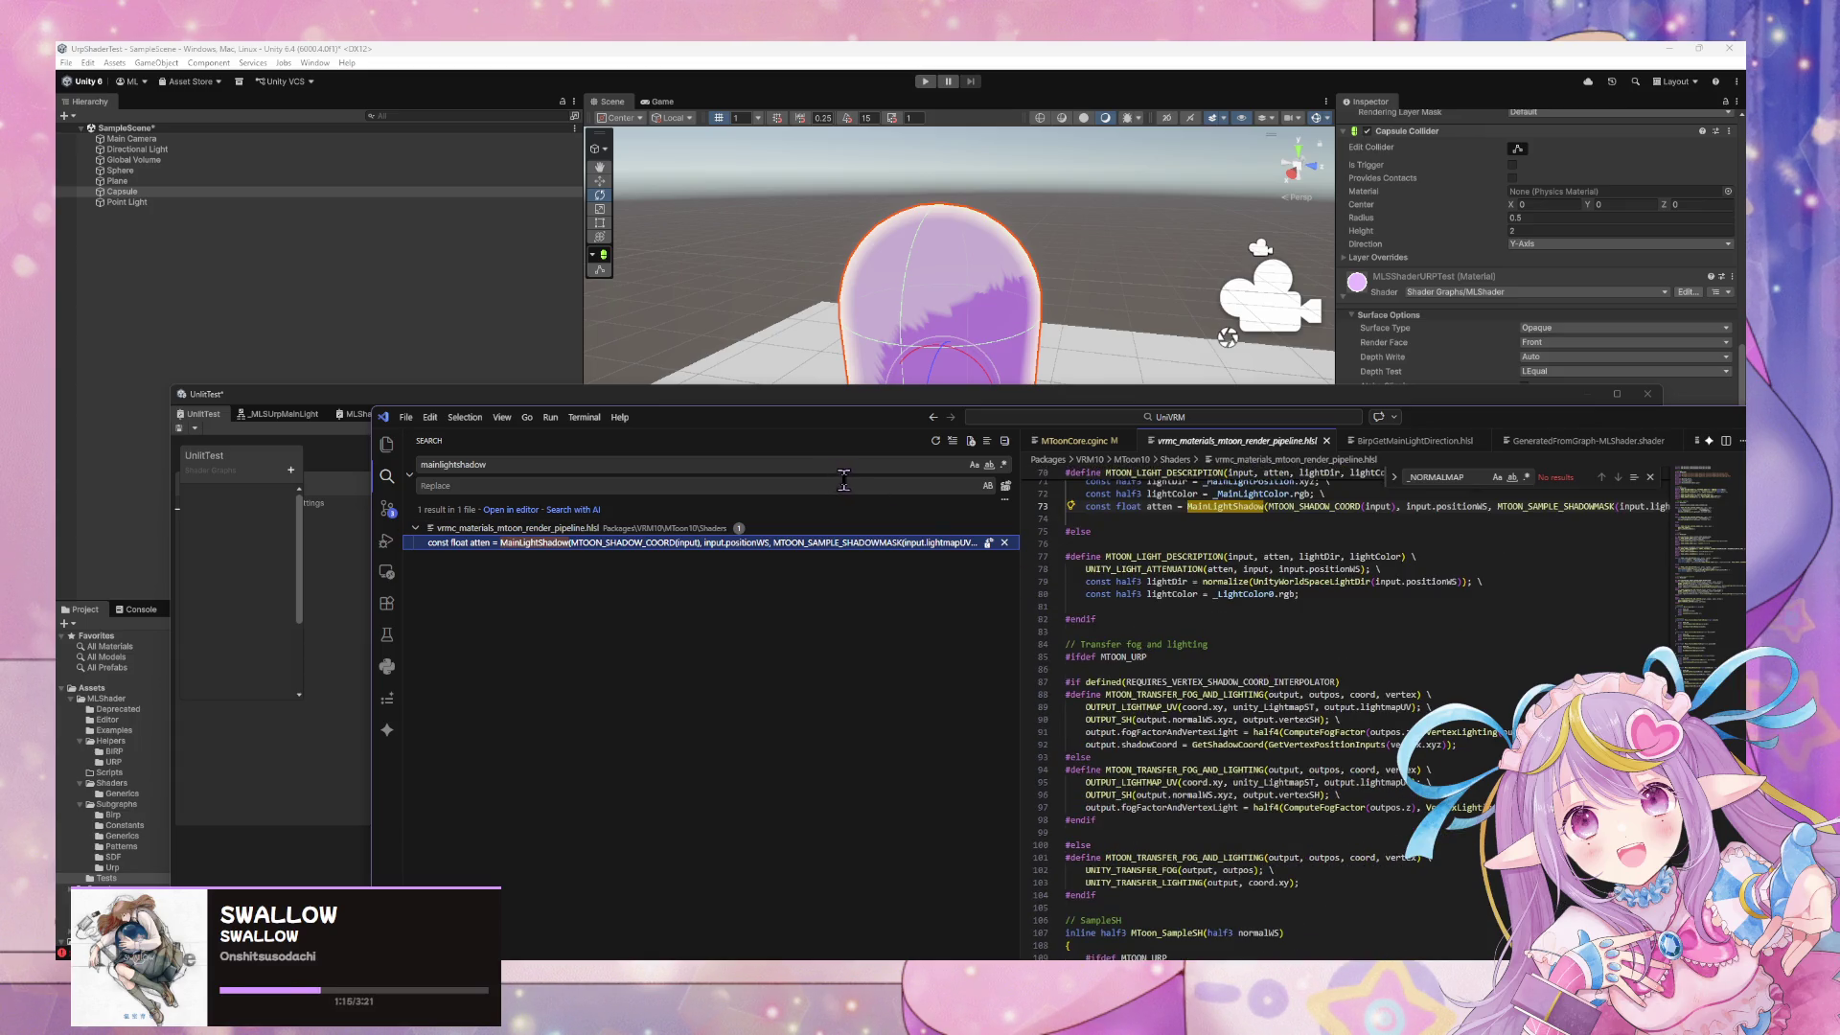
left_click(801, 388)
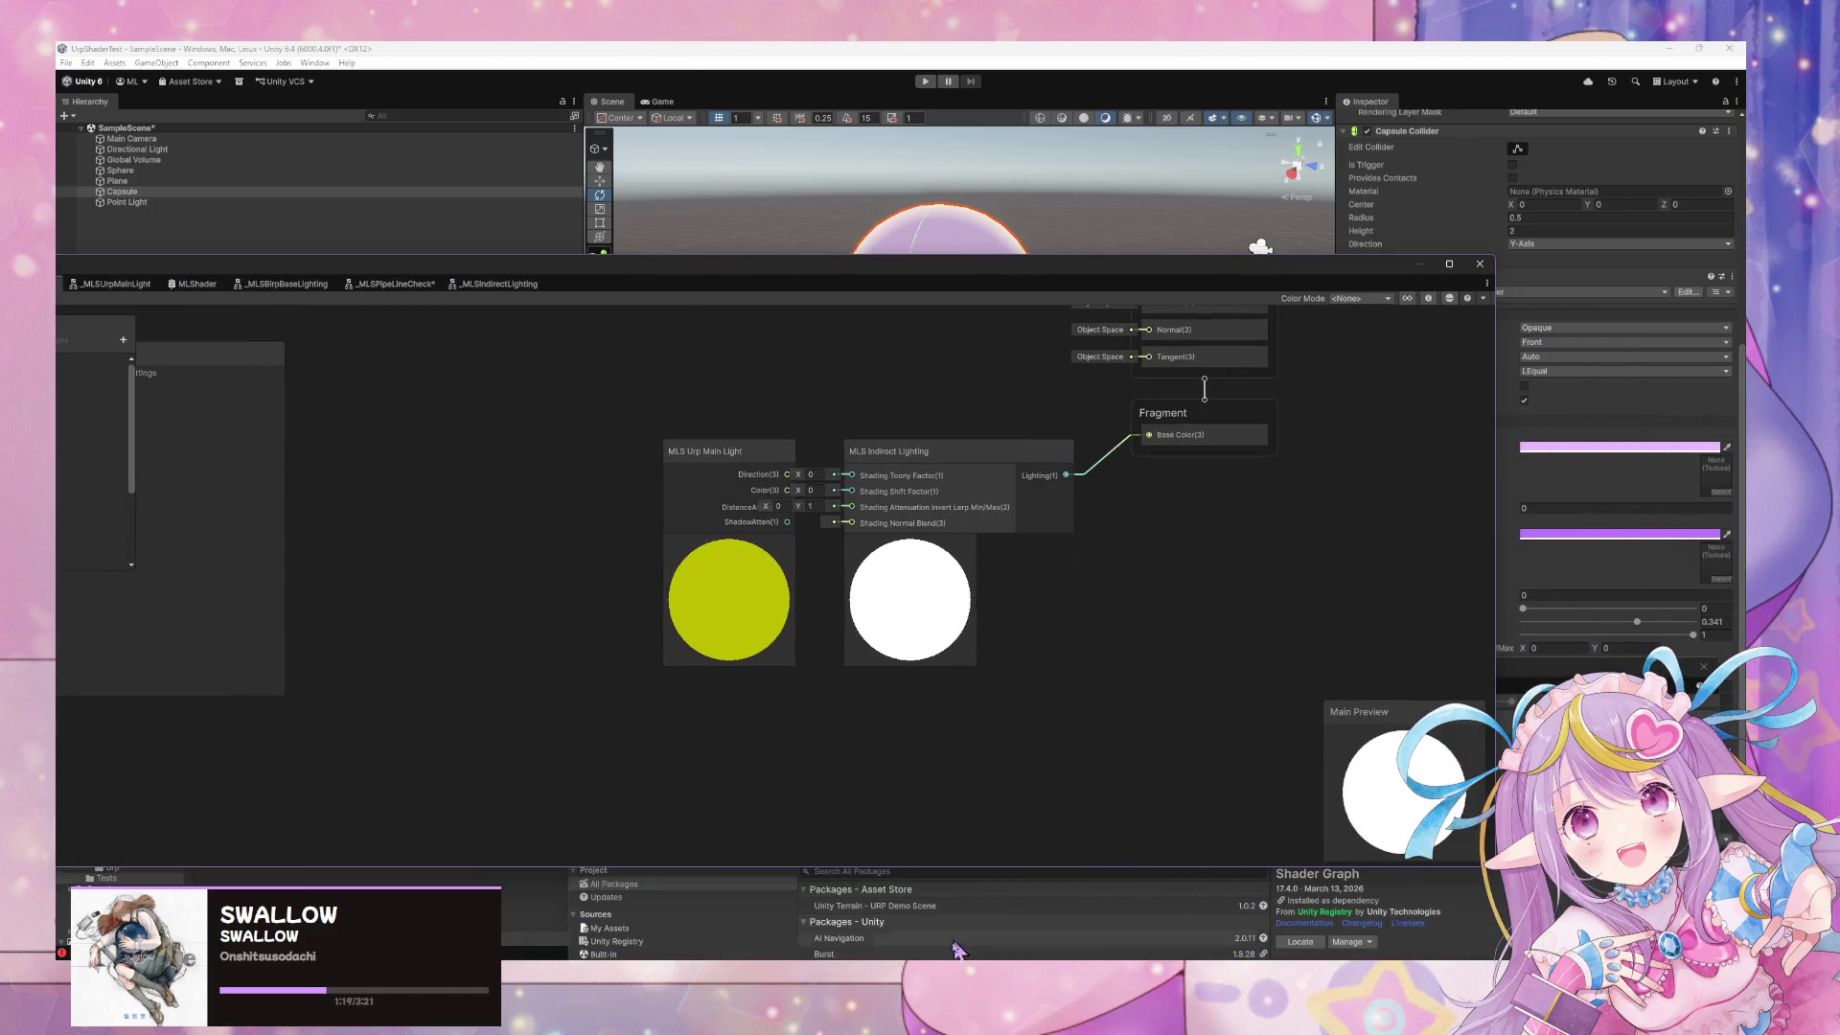
Add a Custom Lighting Cel Shader node via a 'custom' search and place it left of the lighting nodes
mouse_move(996, 956)
mouse_move(1178, 901)
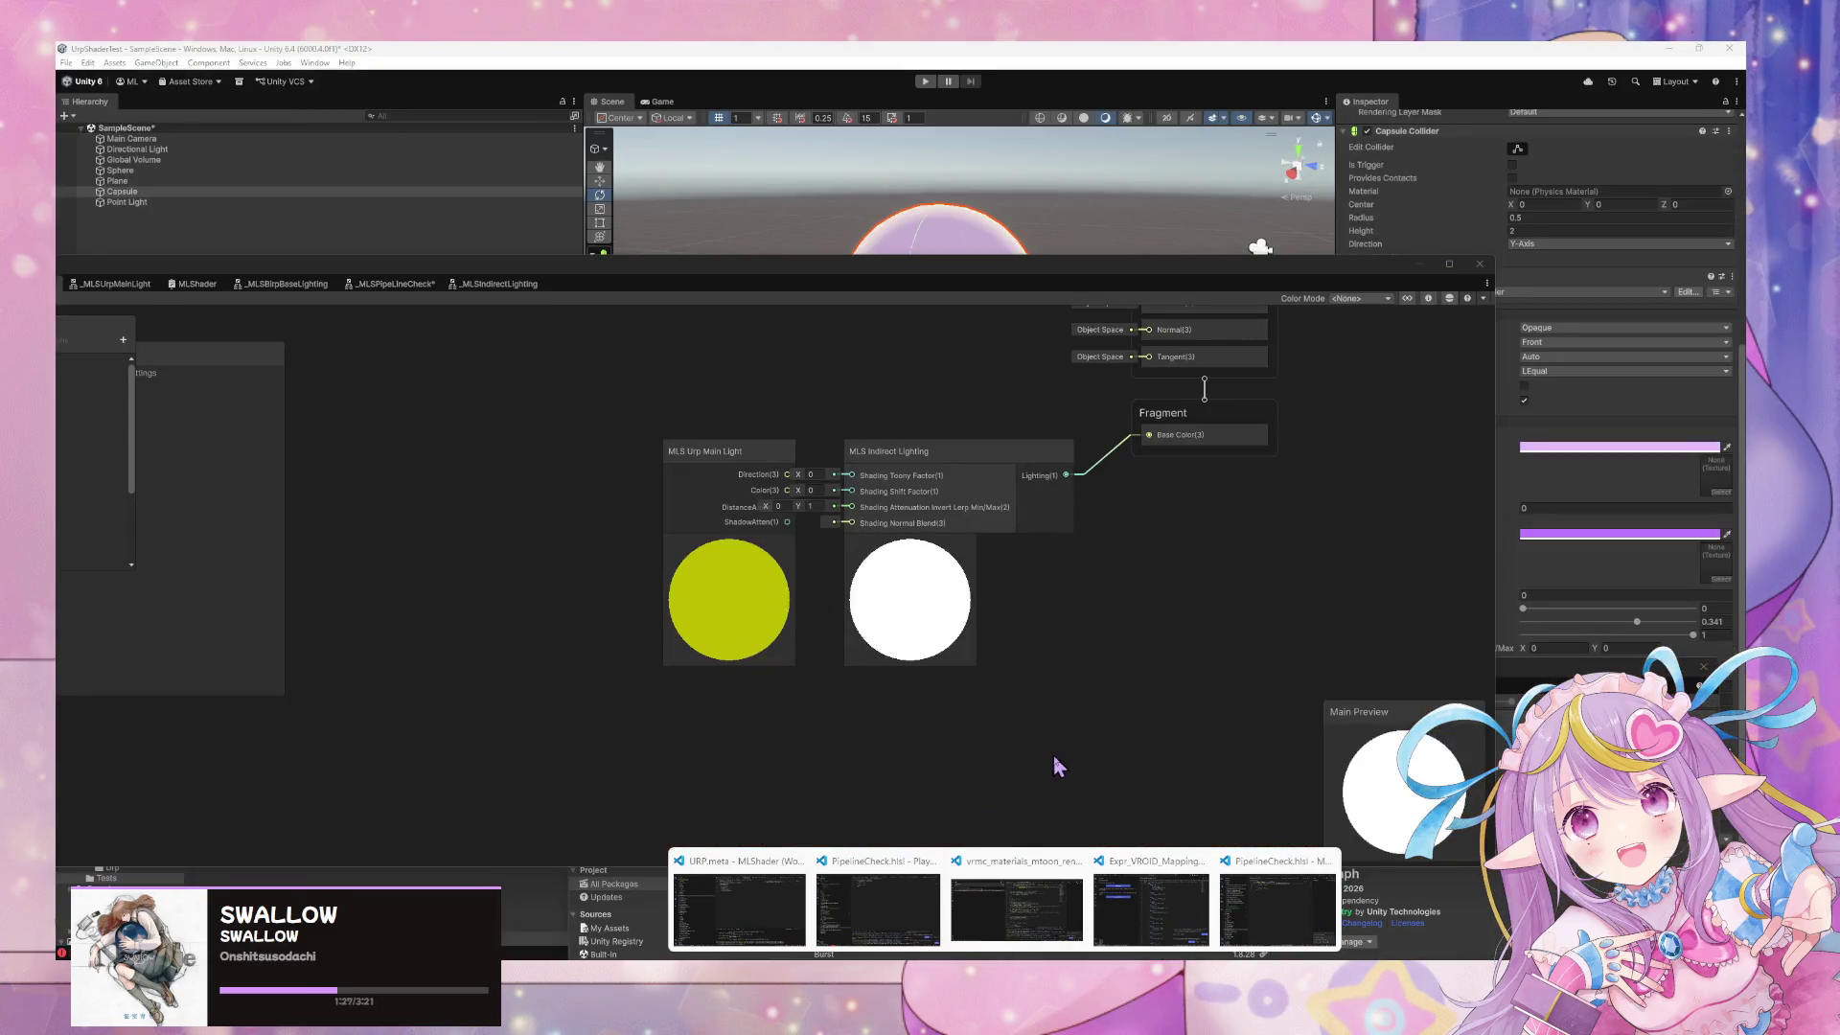
key("space")
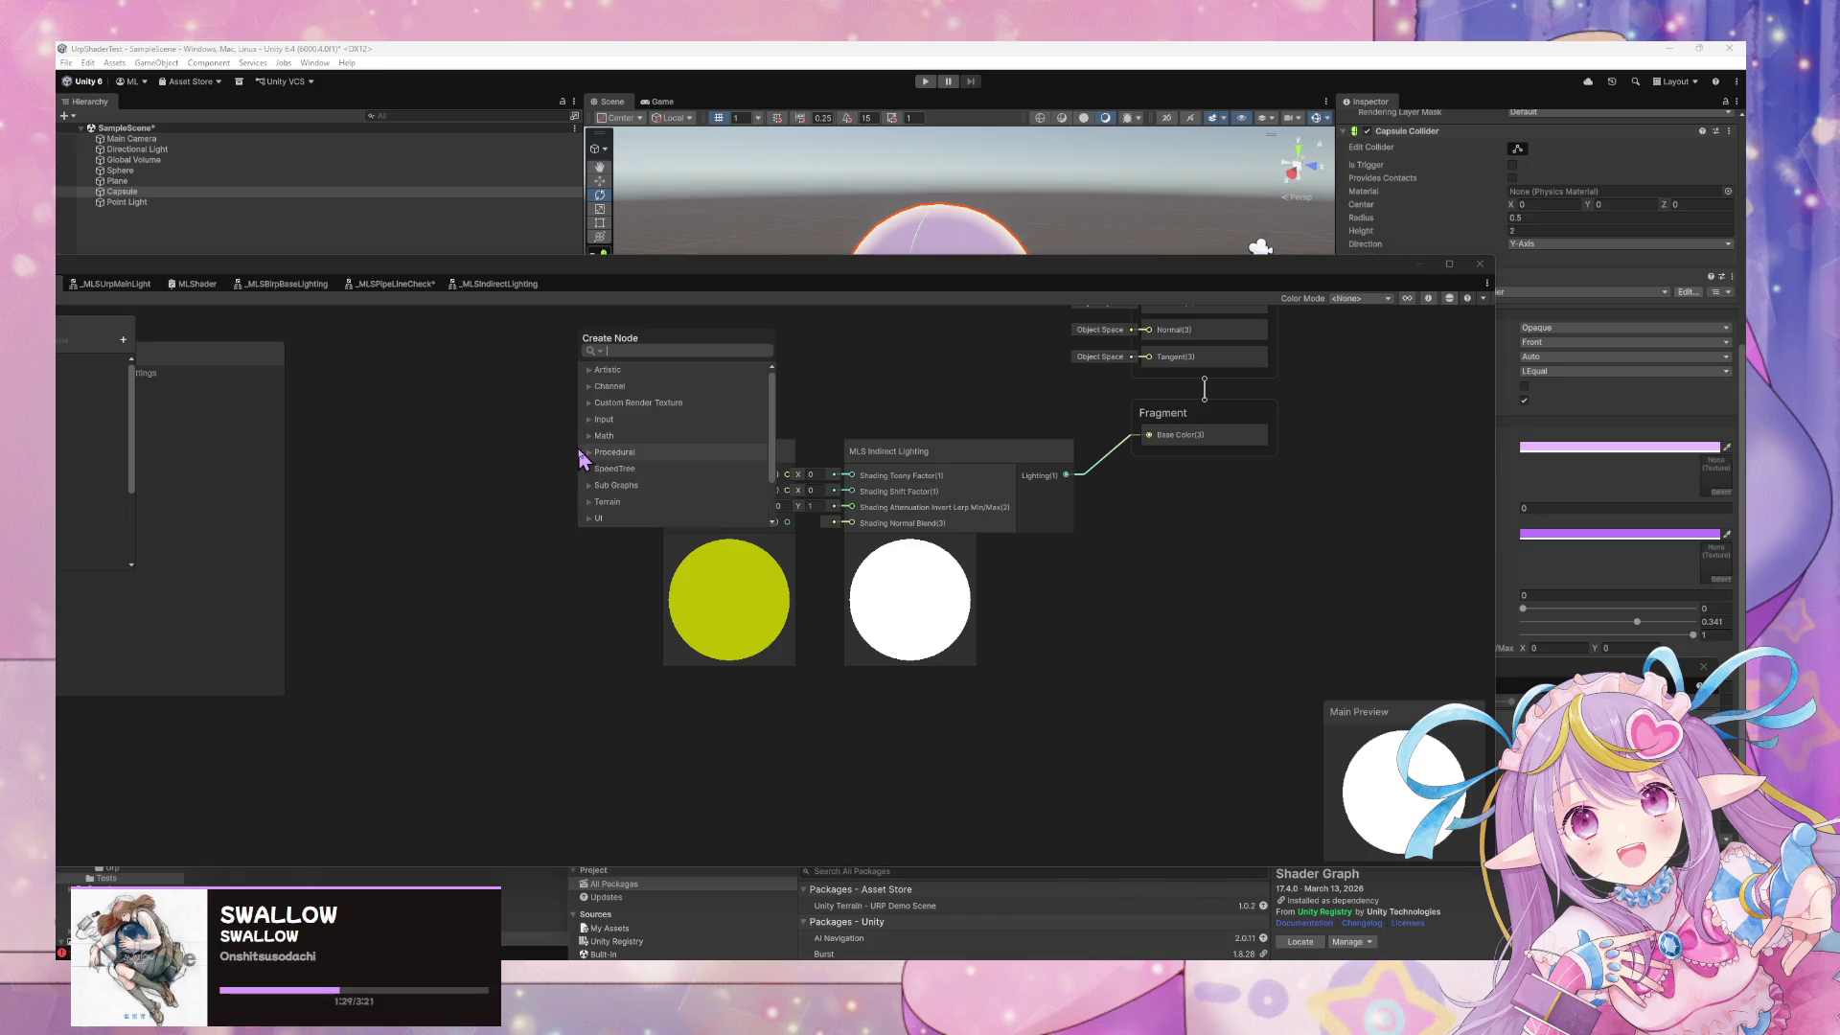
left_click(578, 446)
left_click(578, 447)
type("custom")
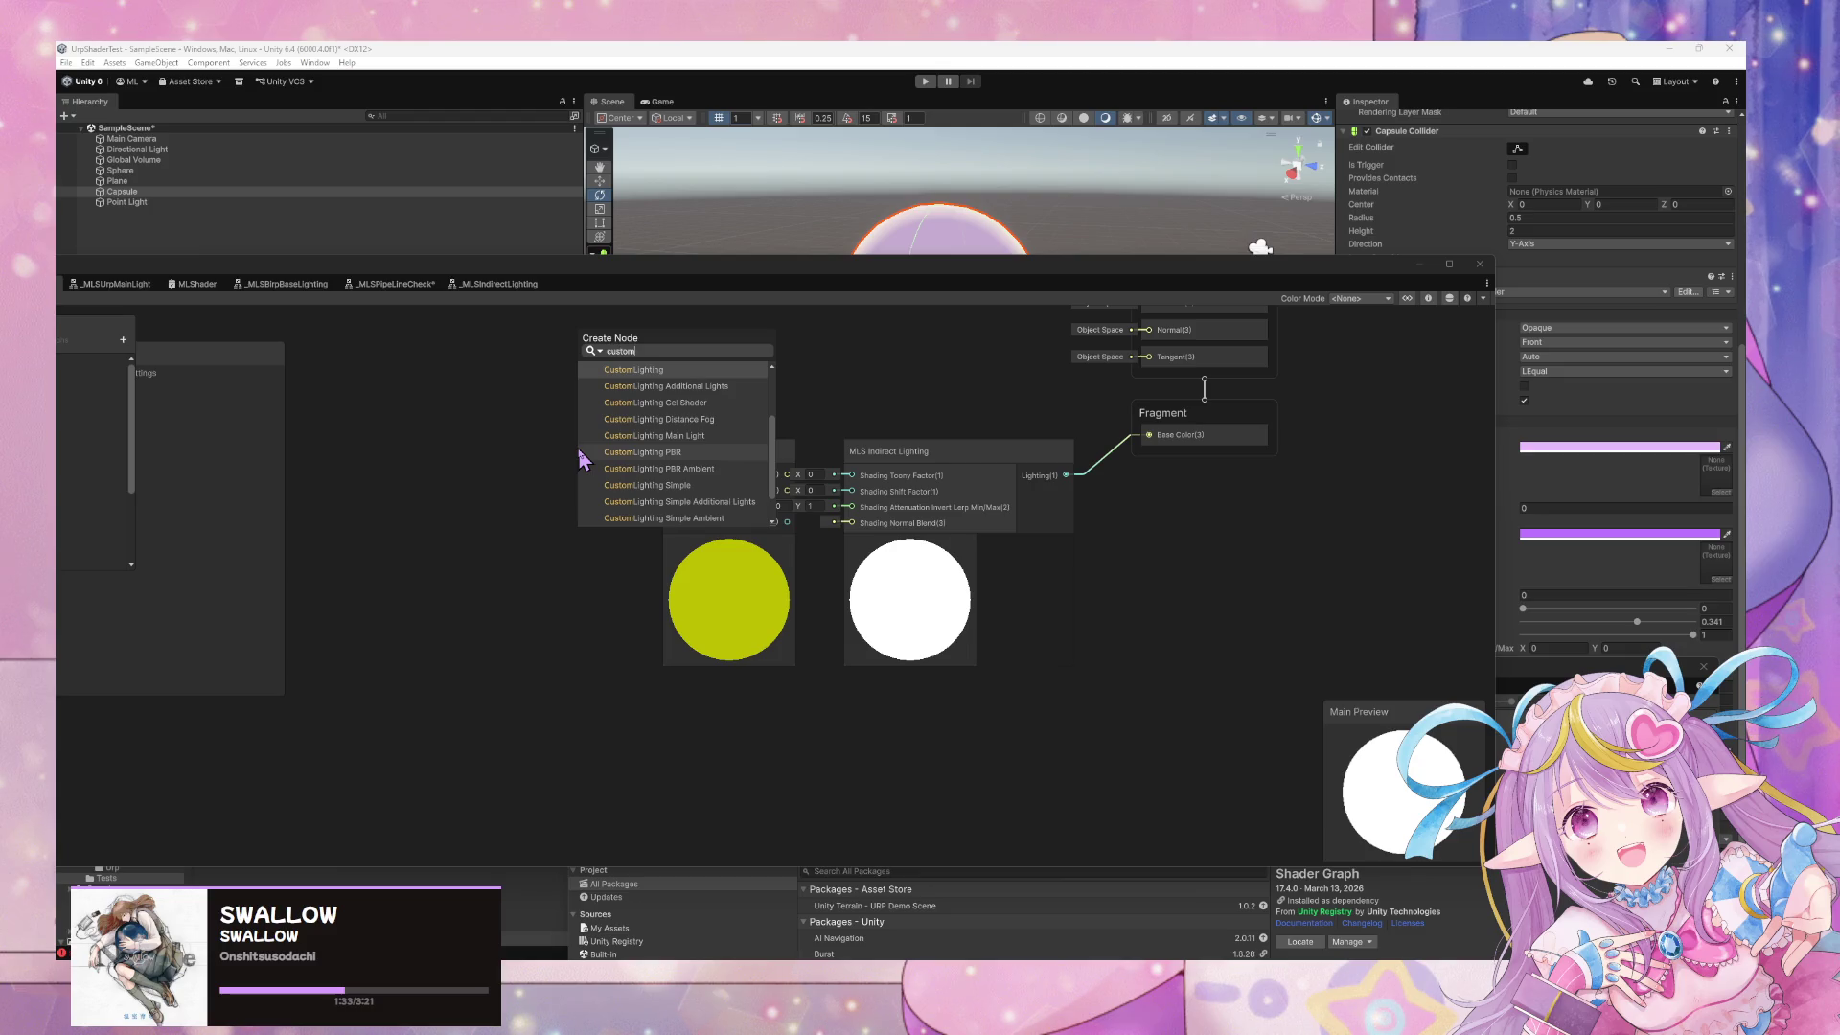
key("Down")
key("Down")
key("Down")
key("Down")
key("Down")
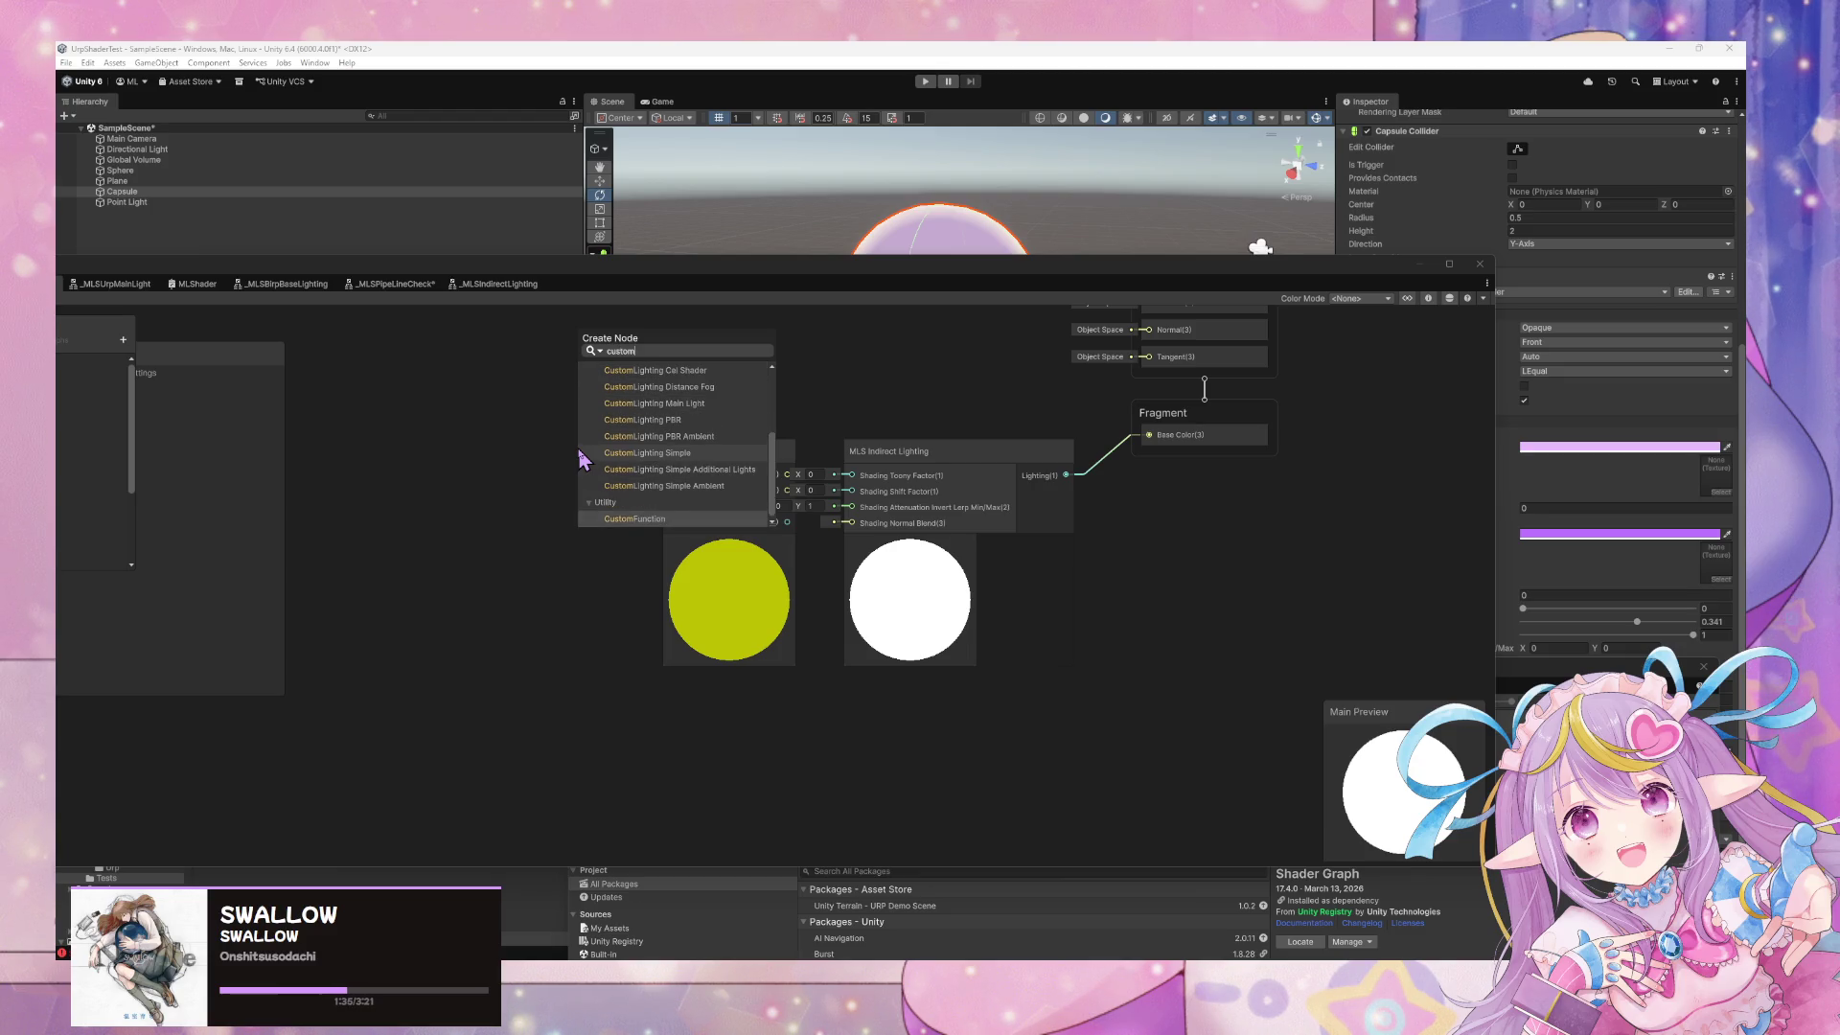
key("Home")
key("Down")
key("Down")
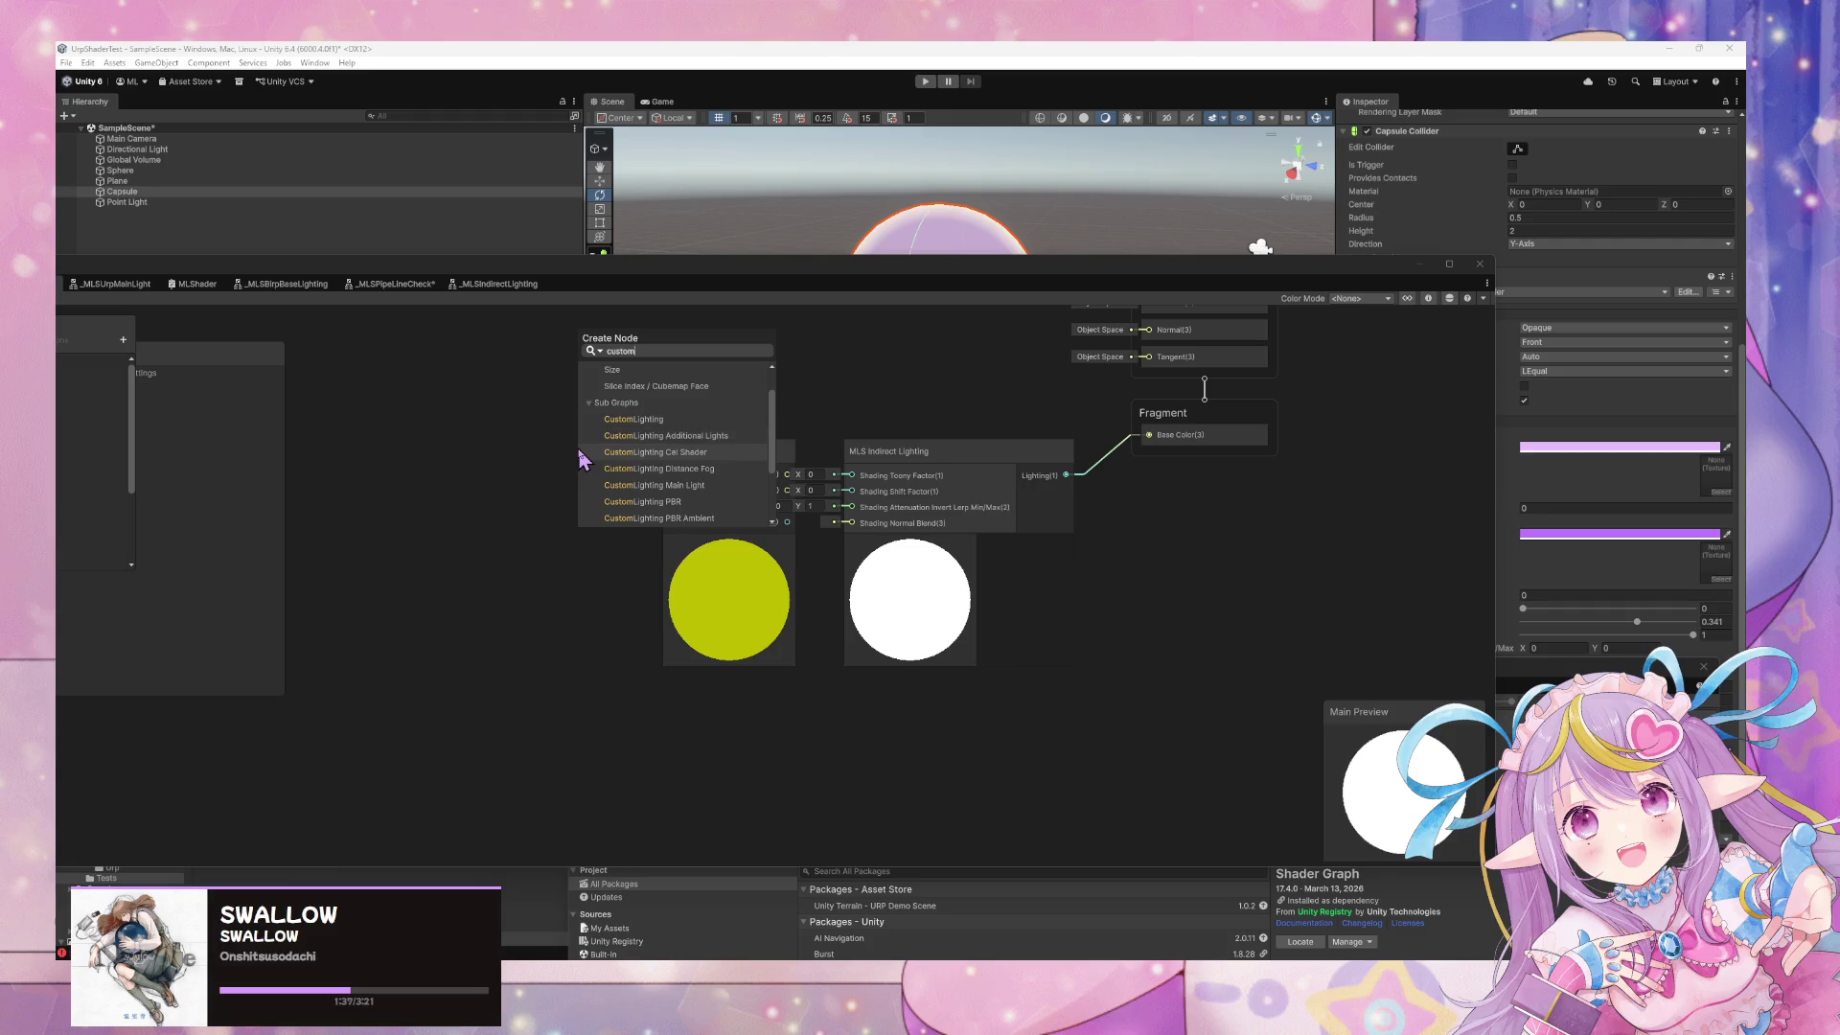
key("Return")
left_click_drag(618, 477, 502, 472)
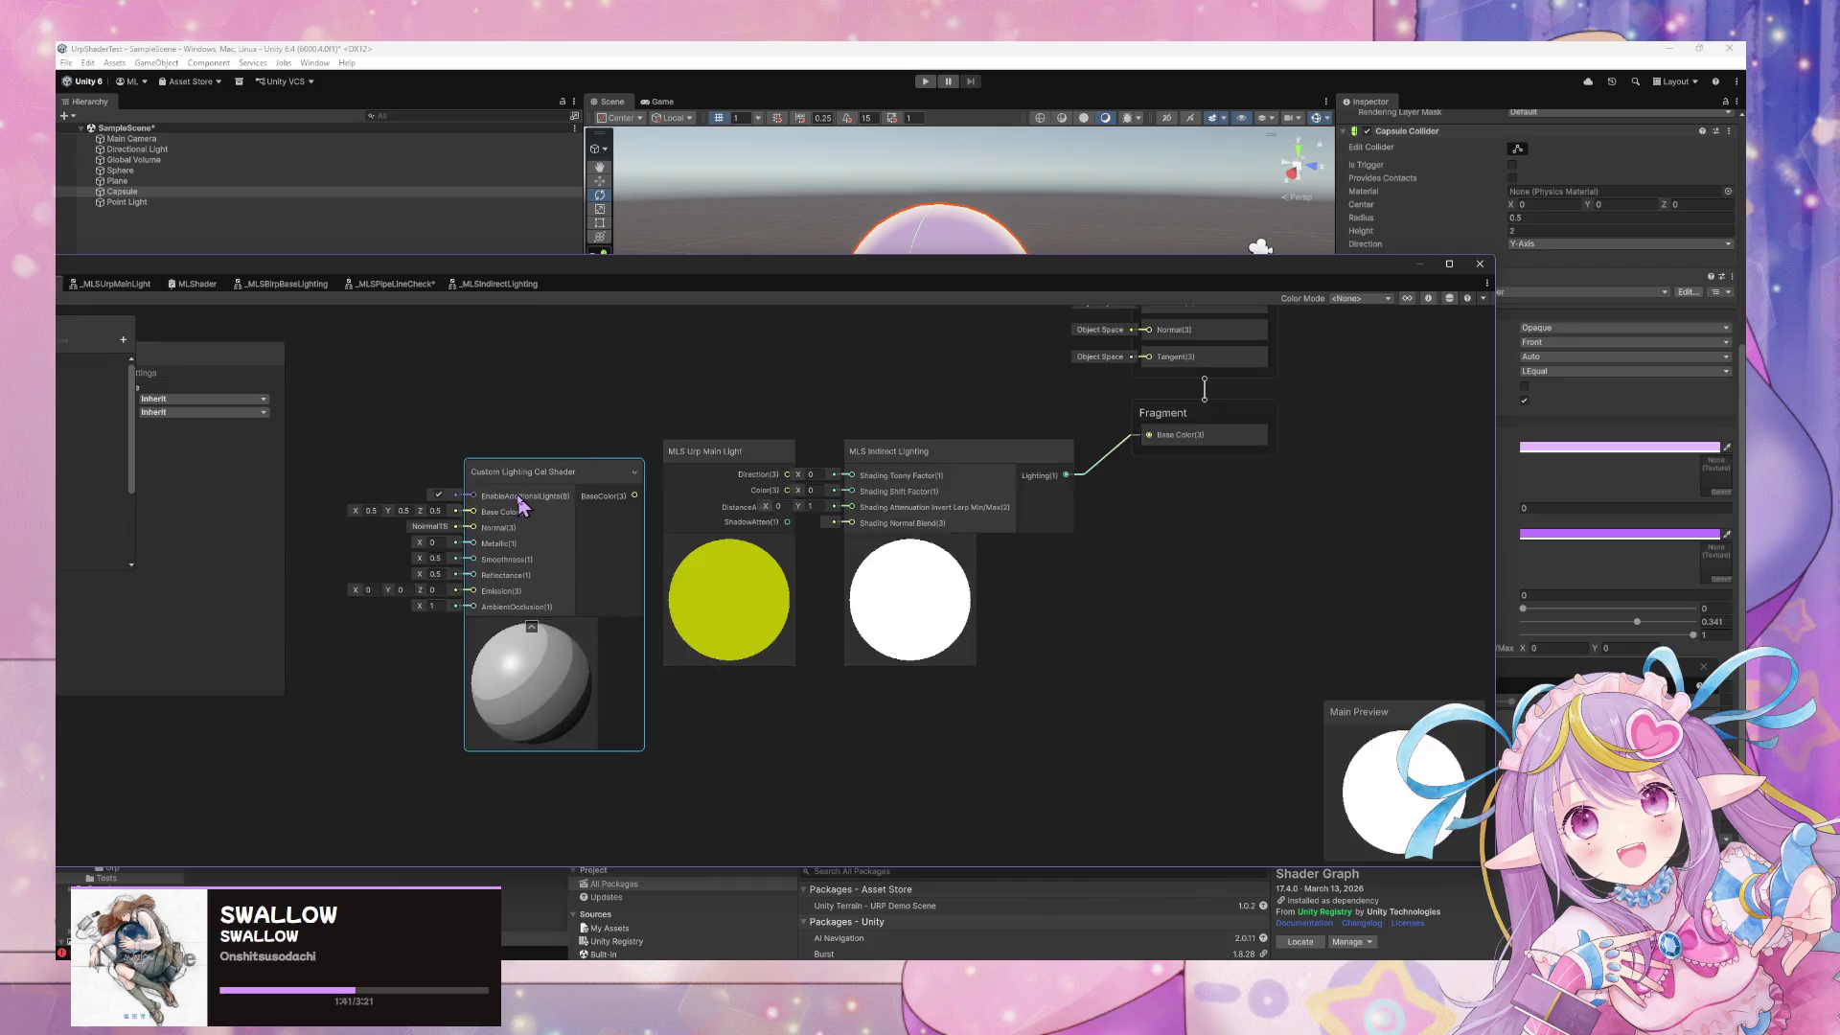
Open the Custom Lighting Cel Shader subgraph and expand its Main Light node's preview
double_click(519, 494)
scroll(863, 536, "up", 5)
scroll(637, 526, "down", 3)
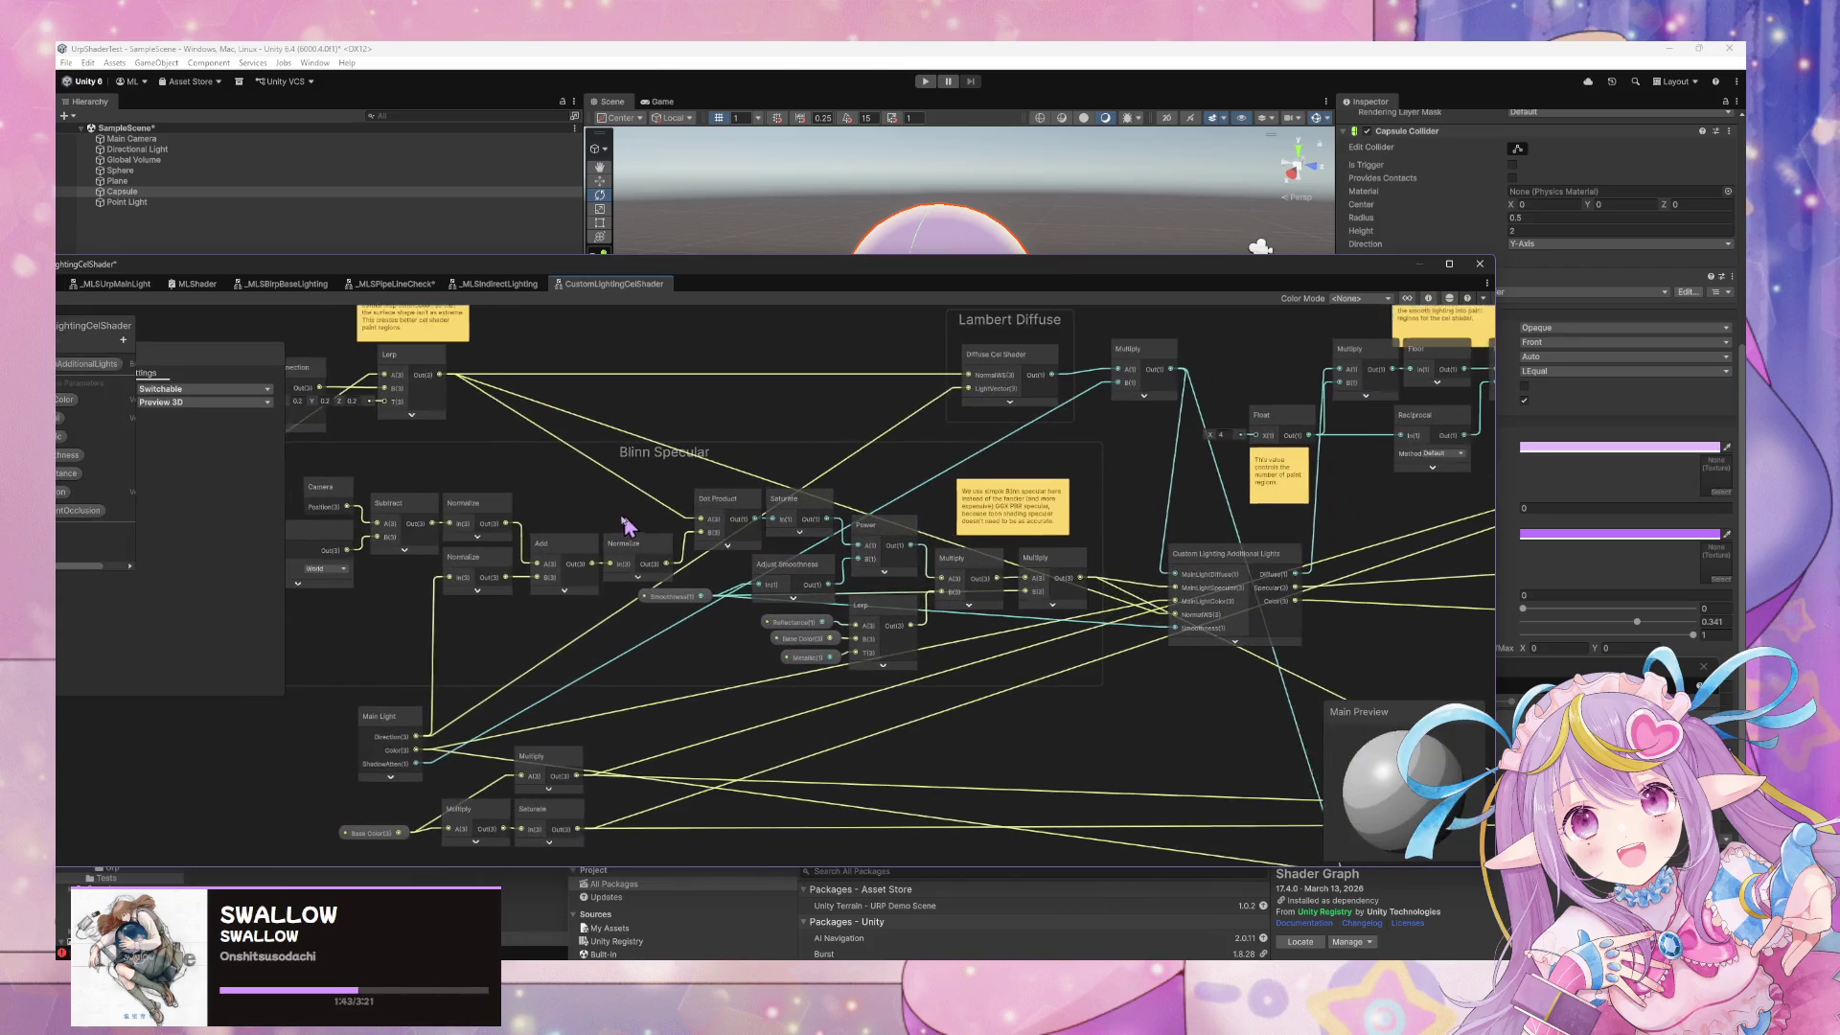
scroll(808, 603, "up", 3)
mouse_move(808, 604)
left_mouse_down()
mouse_move(1026, 661)
mouse_move(1150, 647)
mouse_move(915, 452)
left_mouse_up()
mouse_move(1129, 554)
left_mouse_down()
mouse_move(1028, 542)
mouse_move(1121, 540)
left_mouse_up()
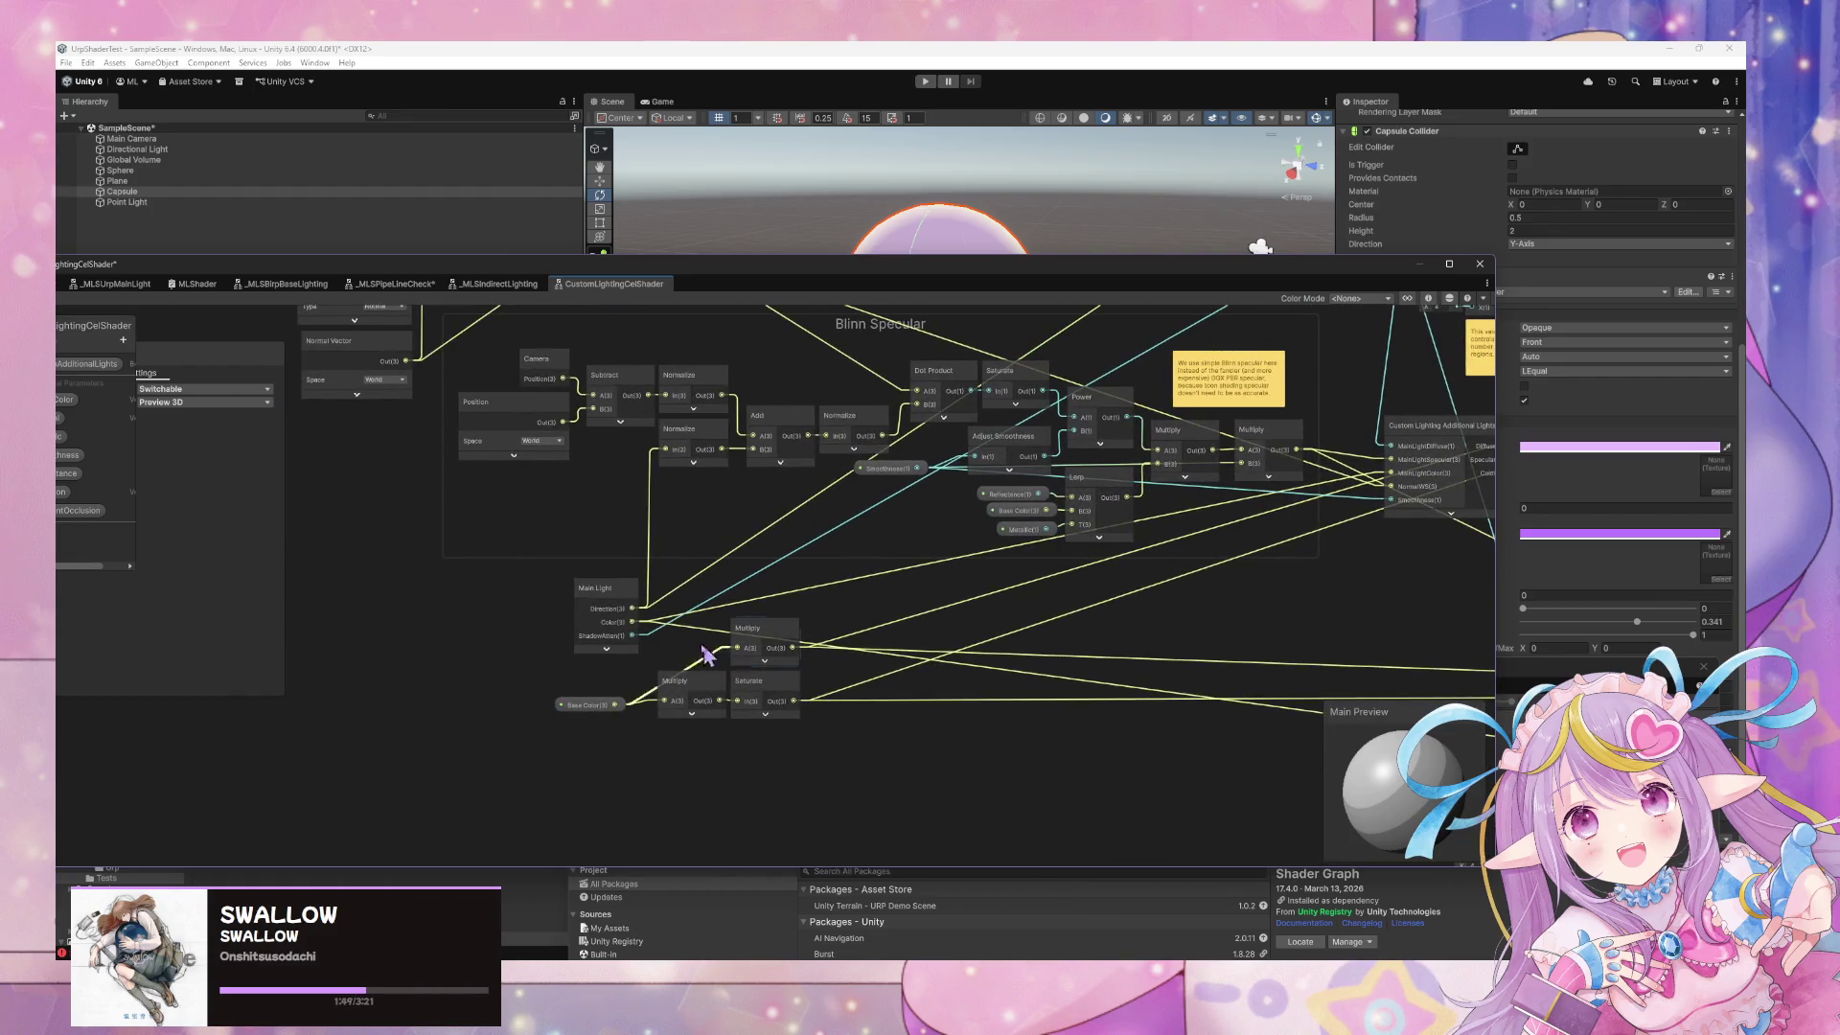
left_click(604, 601)
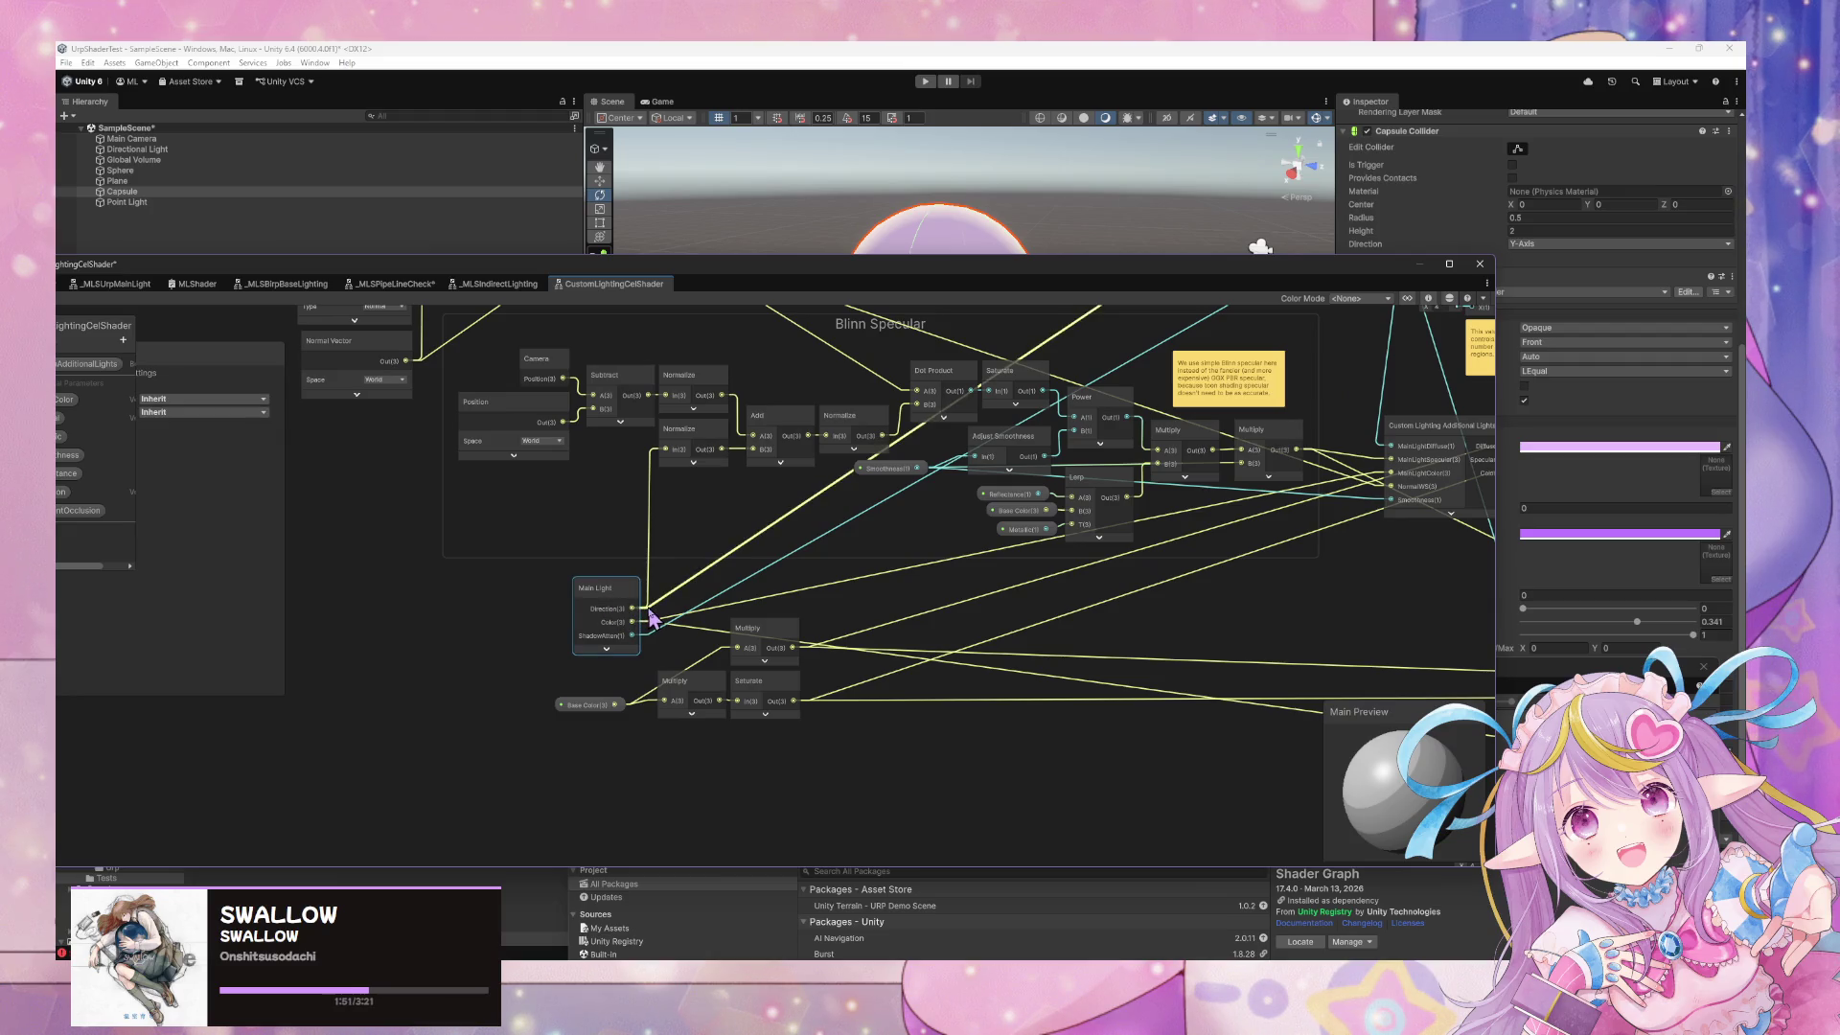
left_click(606, 649)
mouse_move(640, 611)
left_mouse_down()
mouse_move(594, 592)
mouse_move(594, 642)
mouse_move(613, 628)
left_mouse_up()
Zoom around the subgraph and nudge the Lerp node to the right
scroll(493, 739, "down", 3)
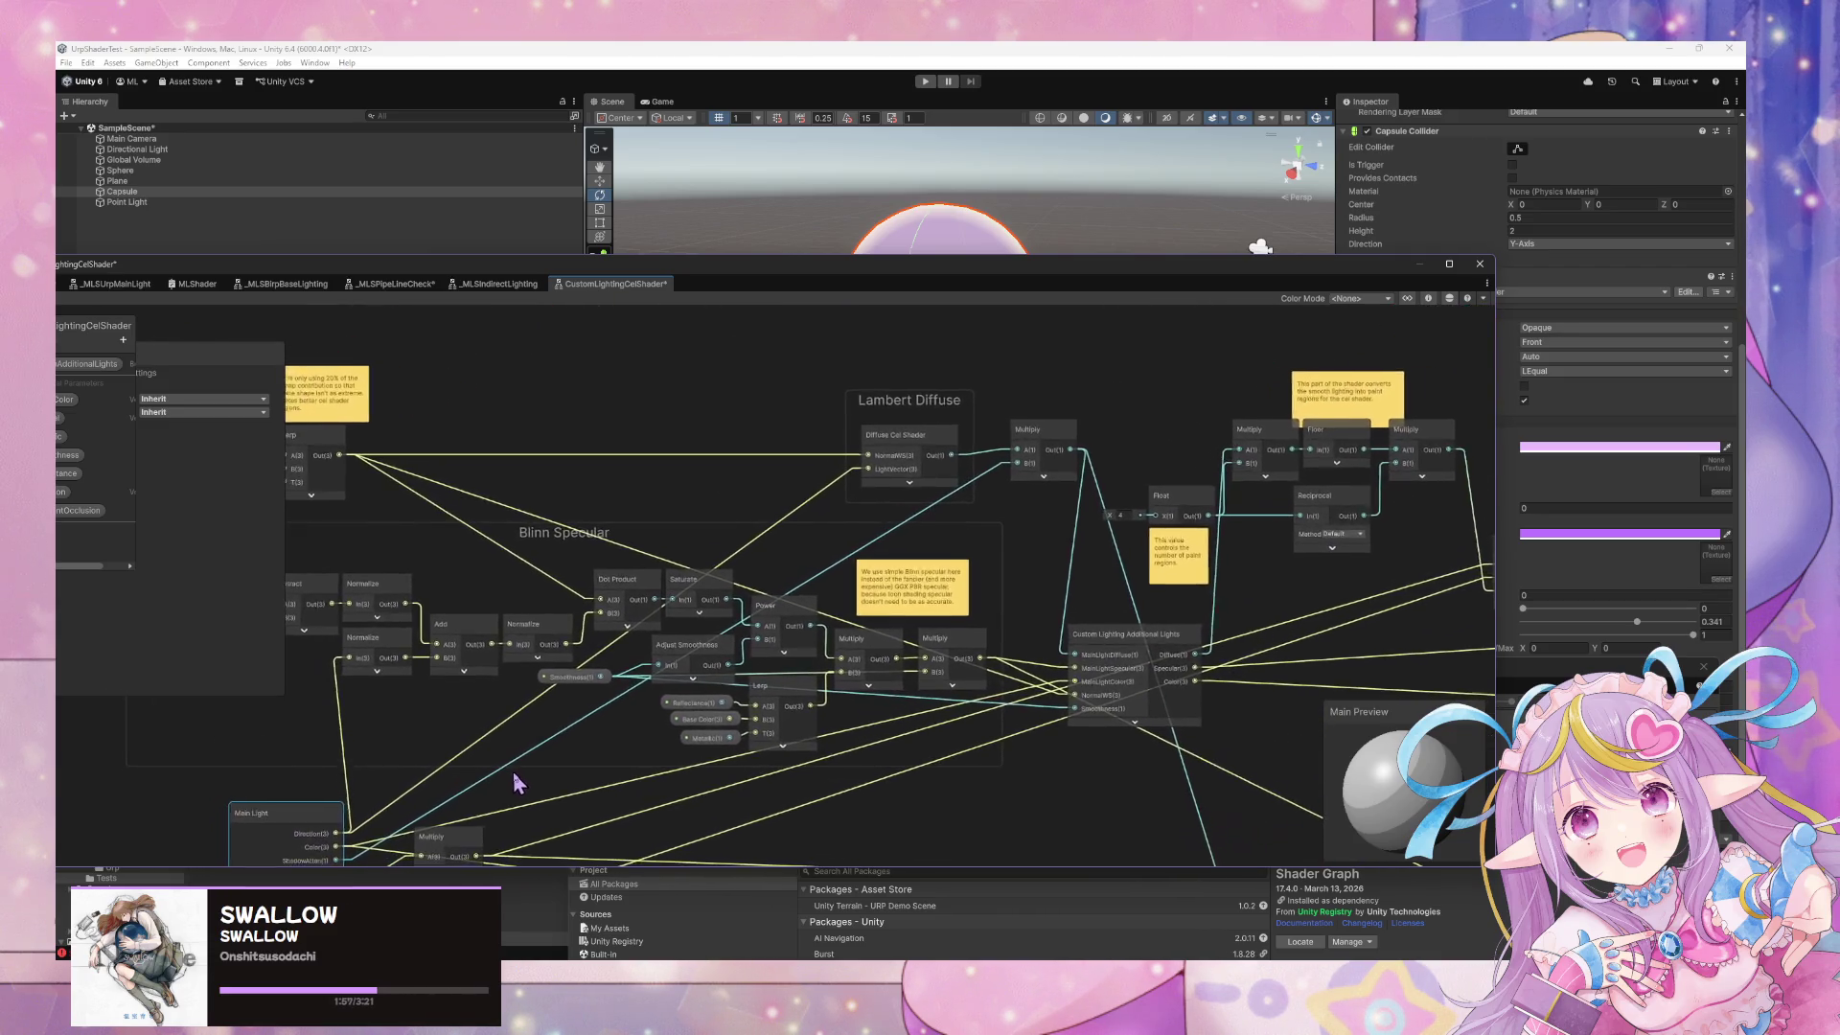
scroll(554, 774, "up", 3)
scroll(844, 514, "down", 3)
scroll(543, 496, "up", 3)
left_click_drag(630, 482, 682, 490)
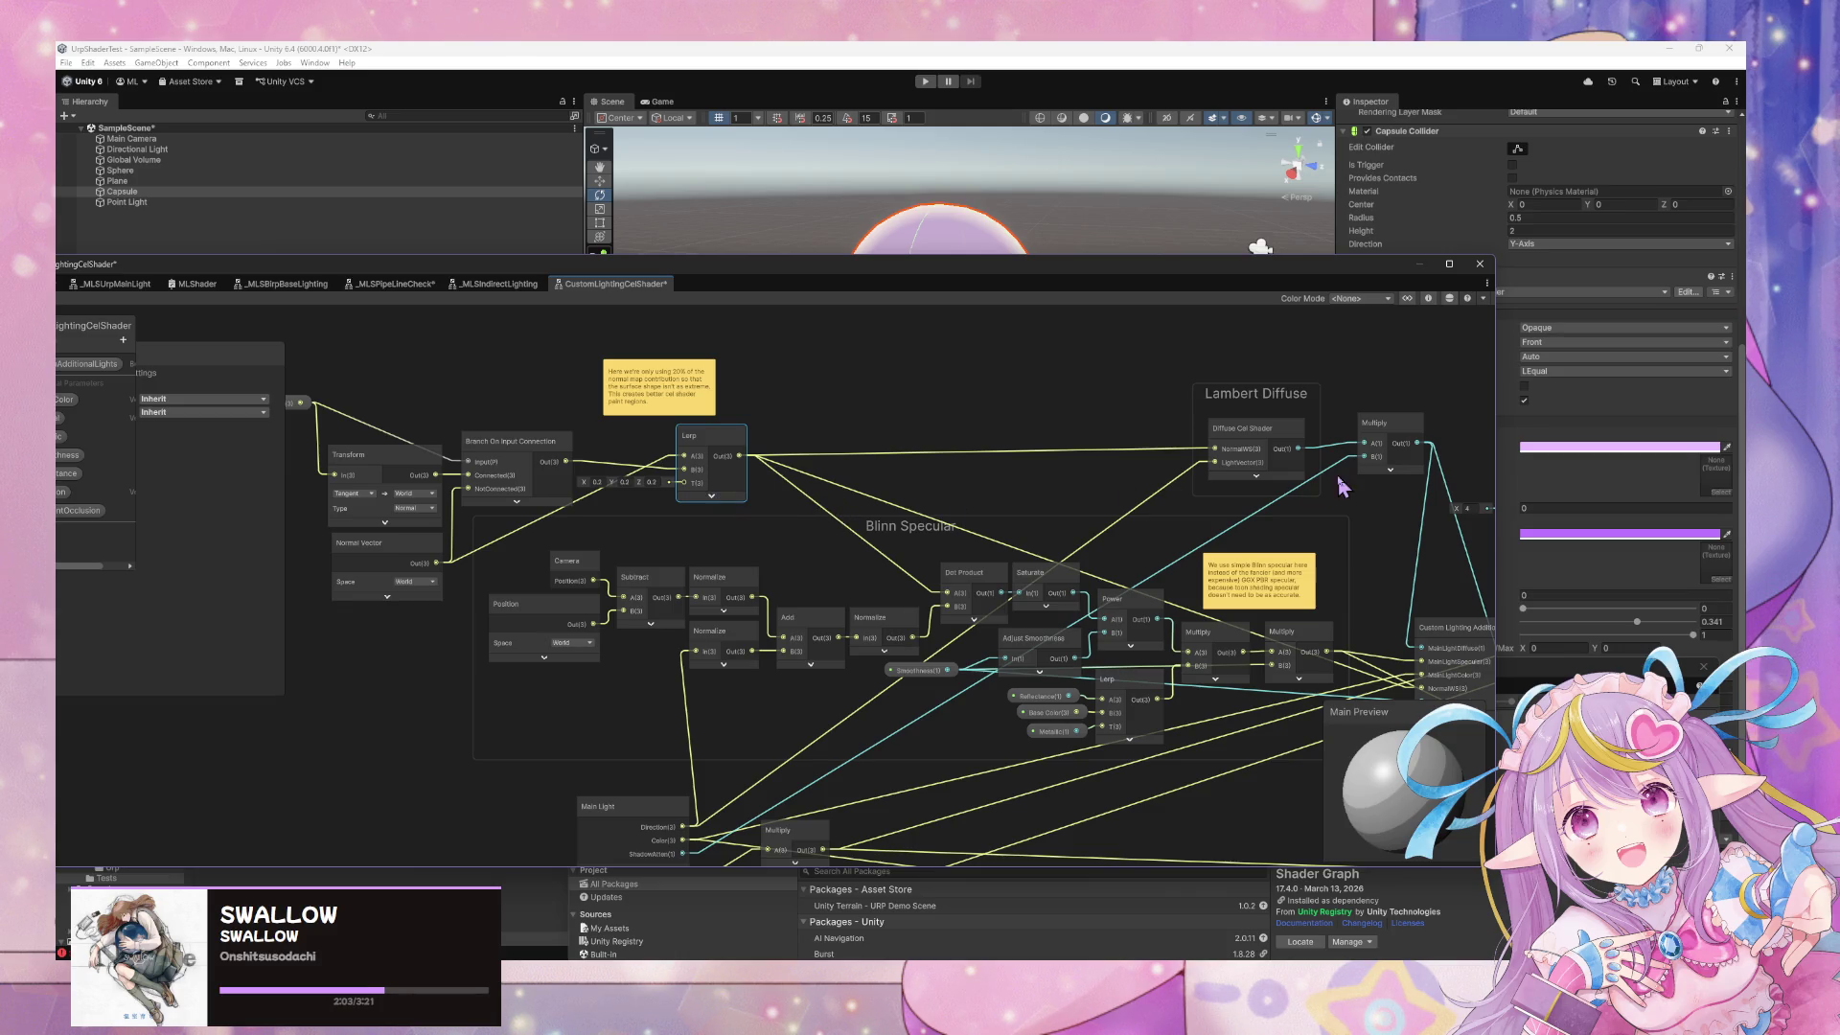
scroll(1098, 630, "down", 3)
scroll(962, 585, "up", 3)
scroll(962, 585, "down", 2)
scroll(1083, 556, "up", 2)
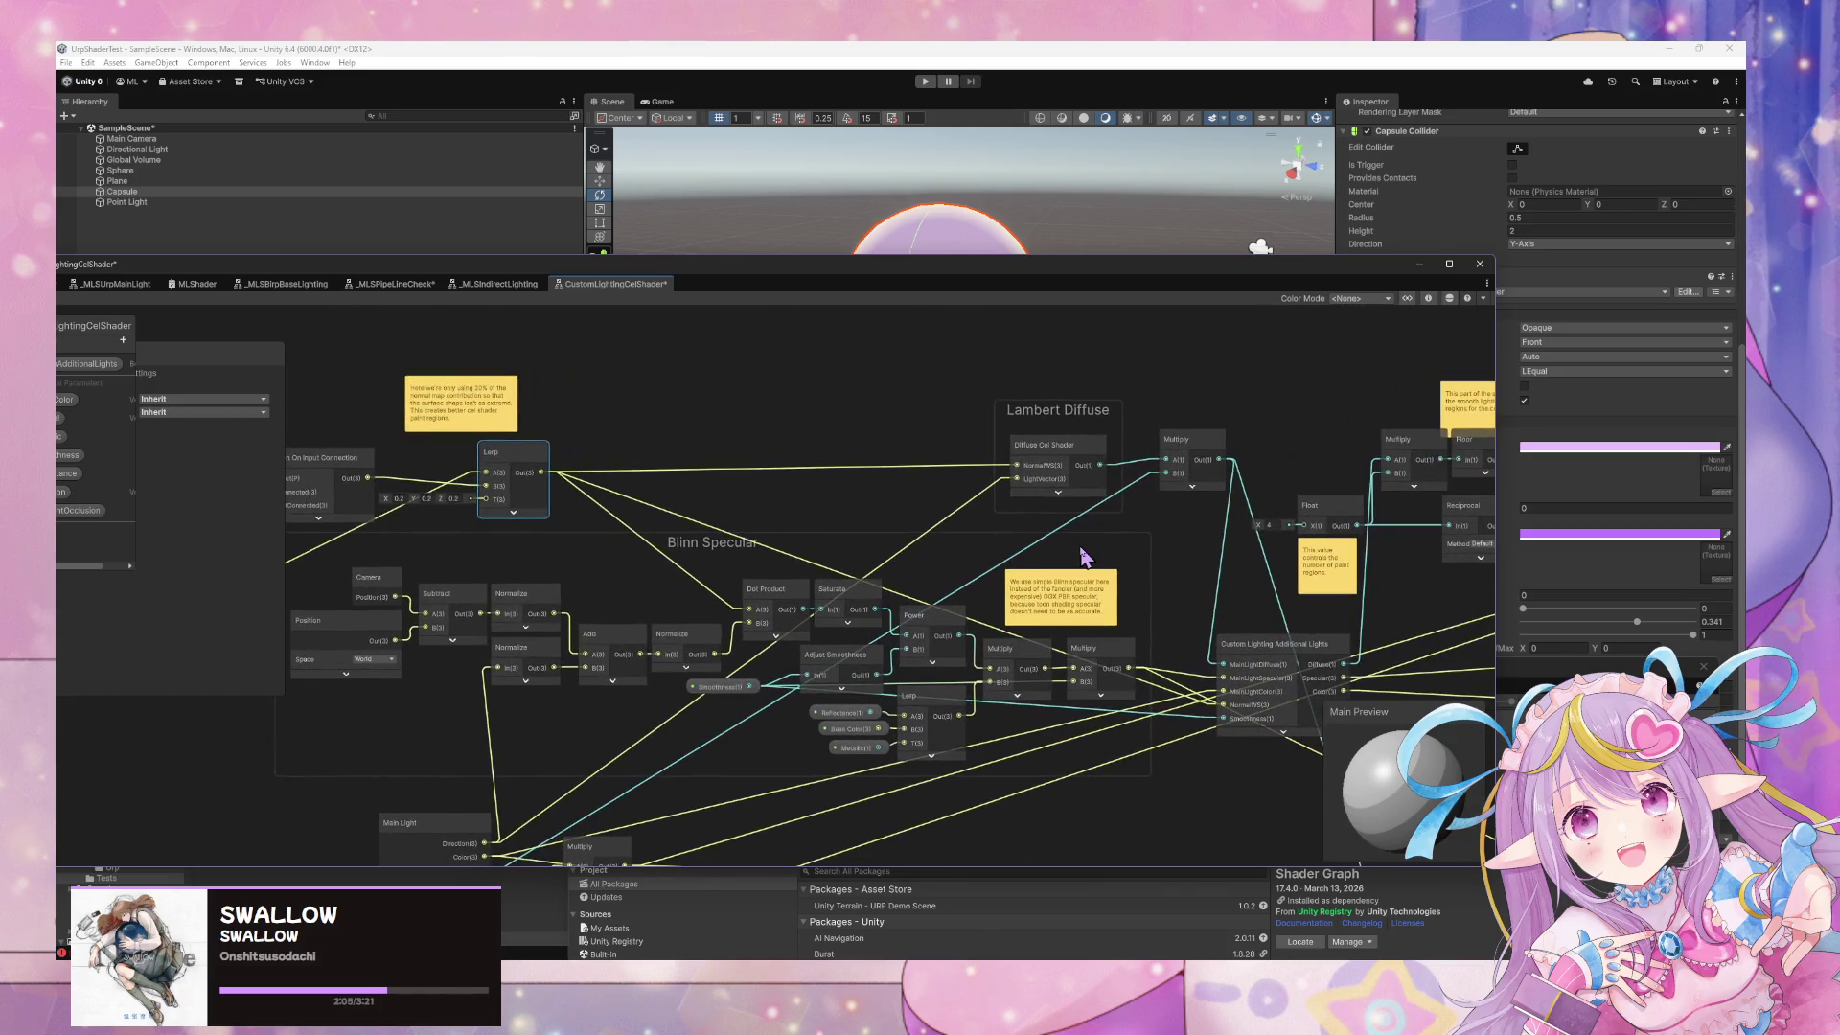
Open the Diffuse Cel Shader subgraph, then return to the UnlitTest graph
double_click(1095, 449)
left_click_drag(784, 559, 1083, 573)
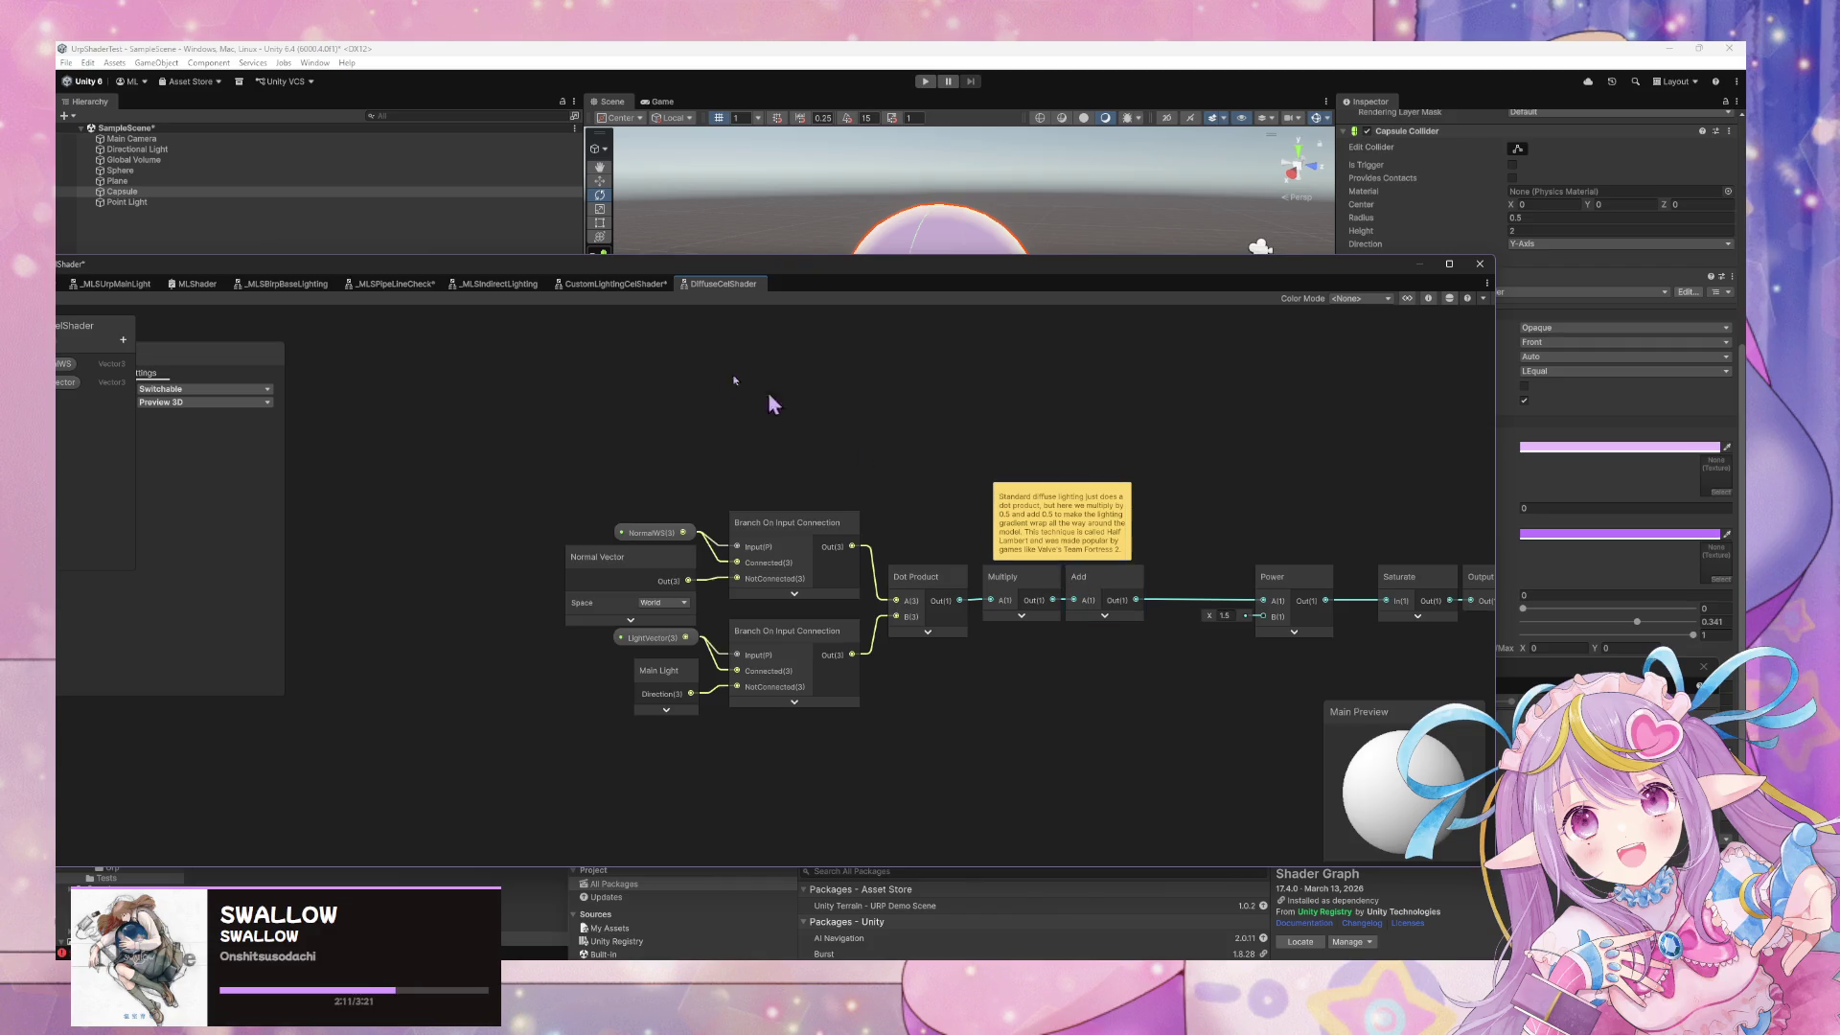
left_click(393, 286)
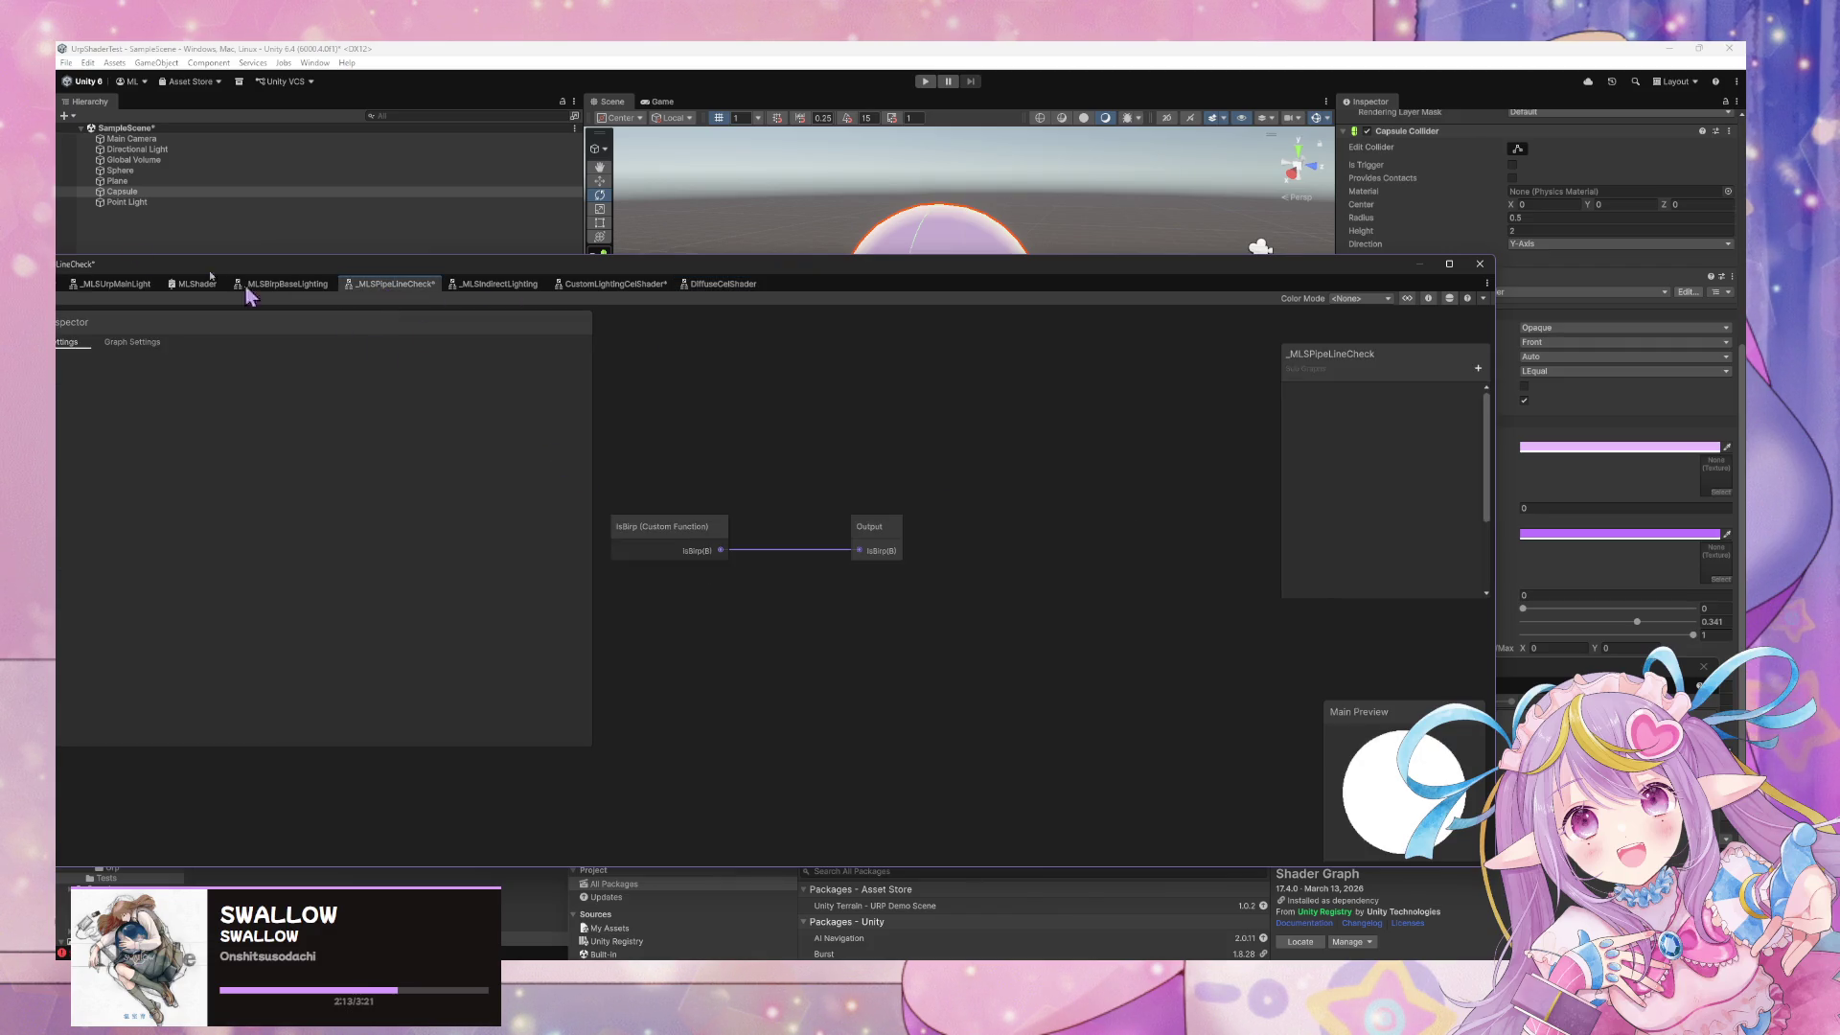
left_click_drag(164, 276, 471, 279)
left_click(319, 287)
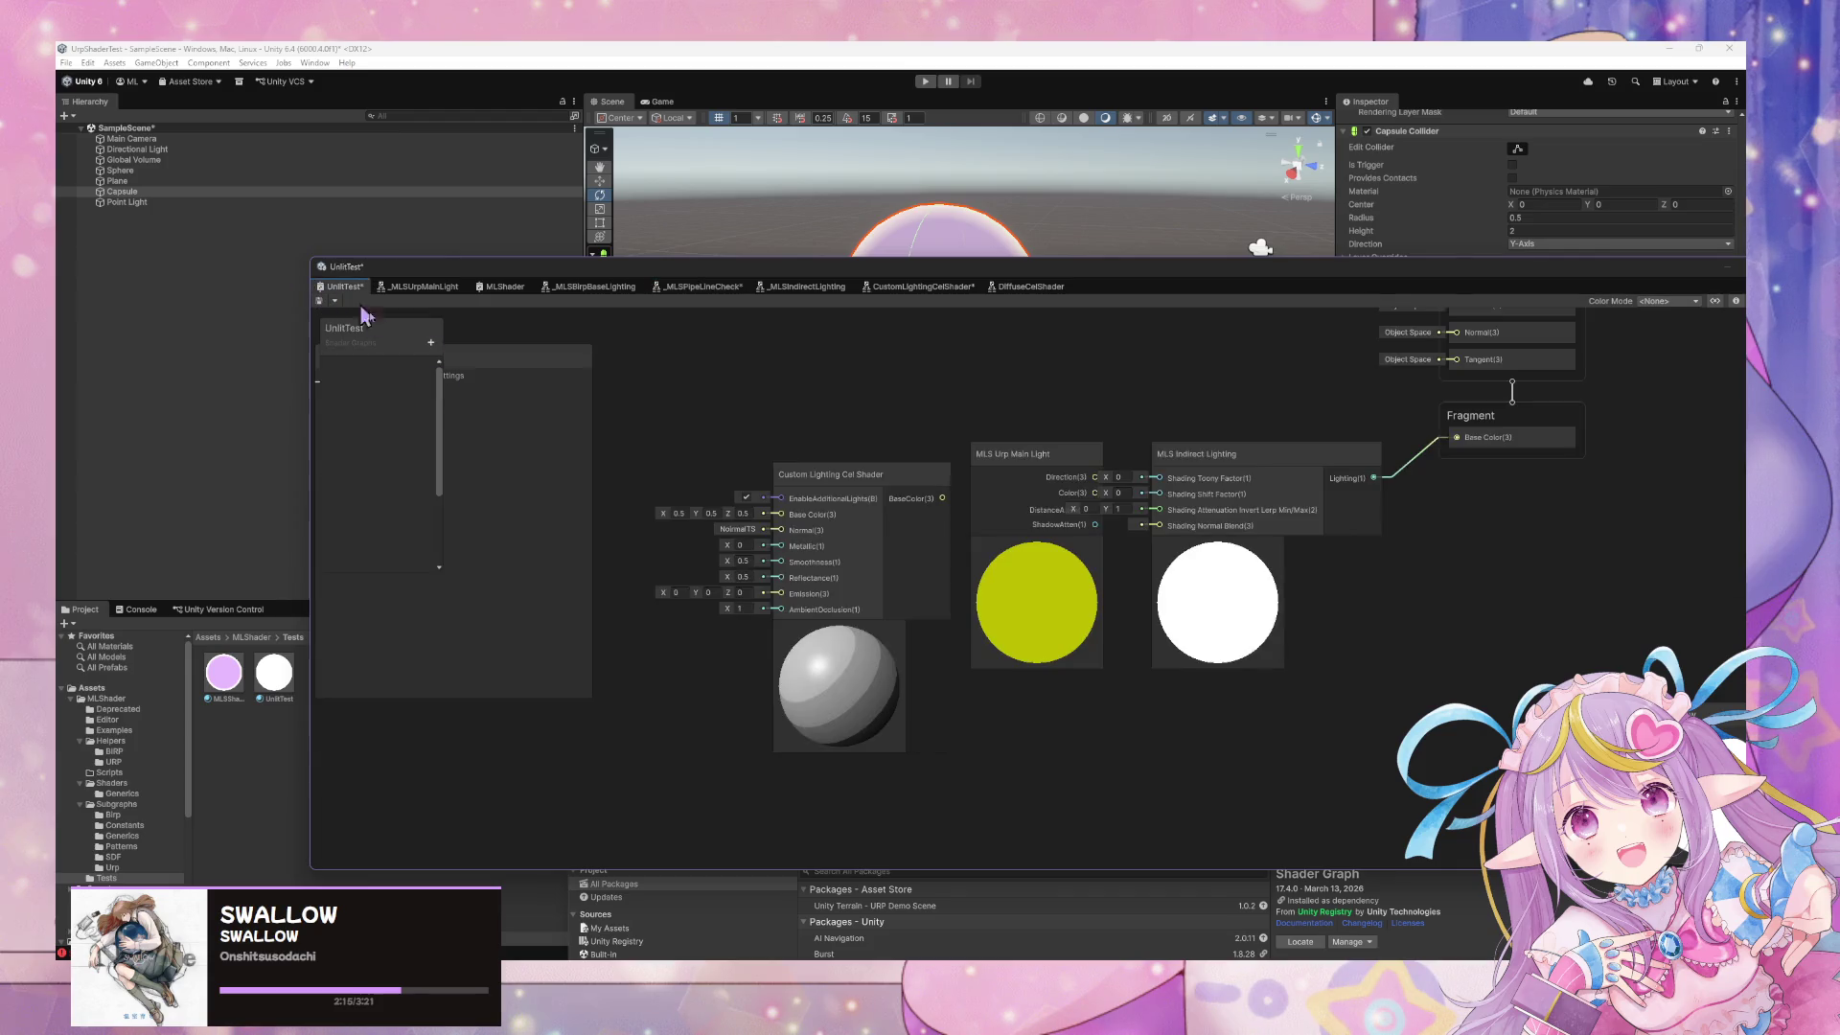
Add a Diffuse Cel Shader node via a 'diff' search and arrange it with the lighting nodes
left_click(1026, 508)
left_click_drag(1025, 508, 866, 445)
key("space")
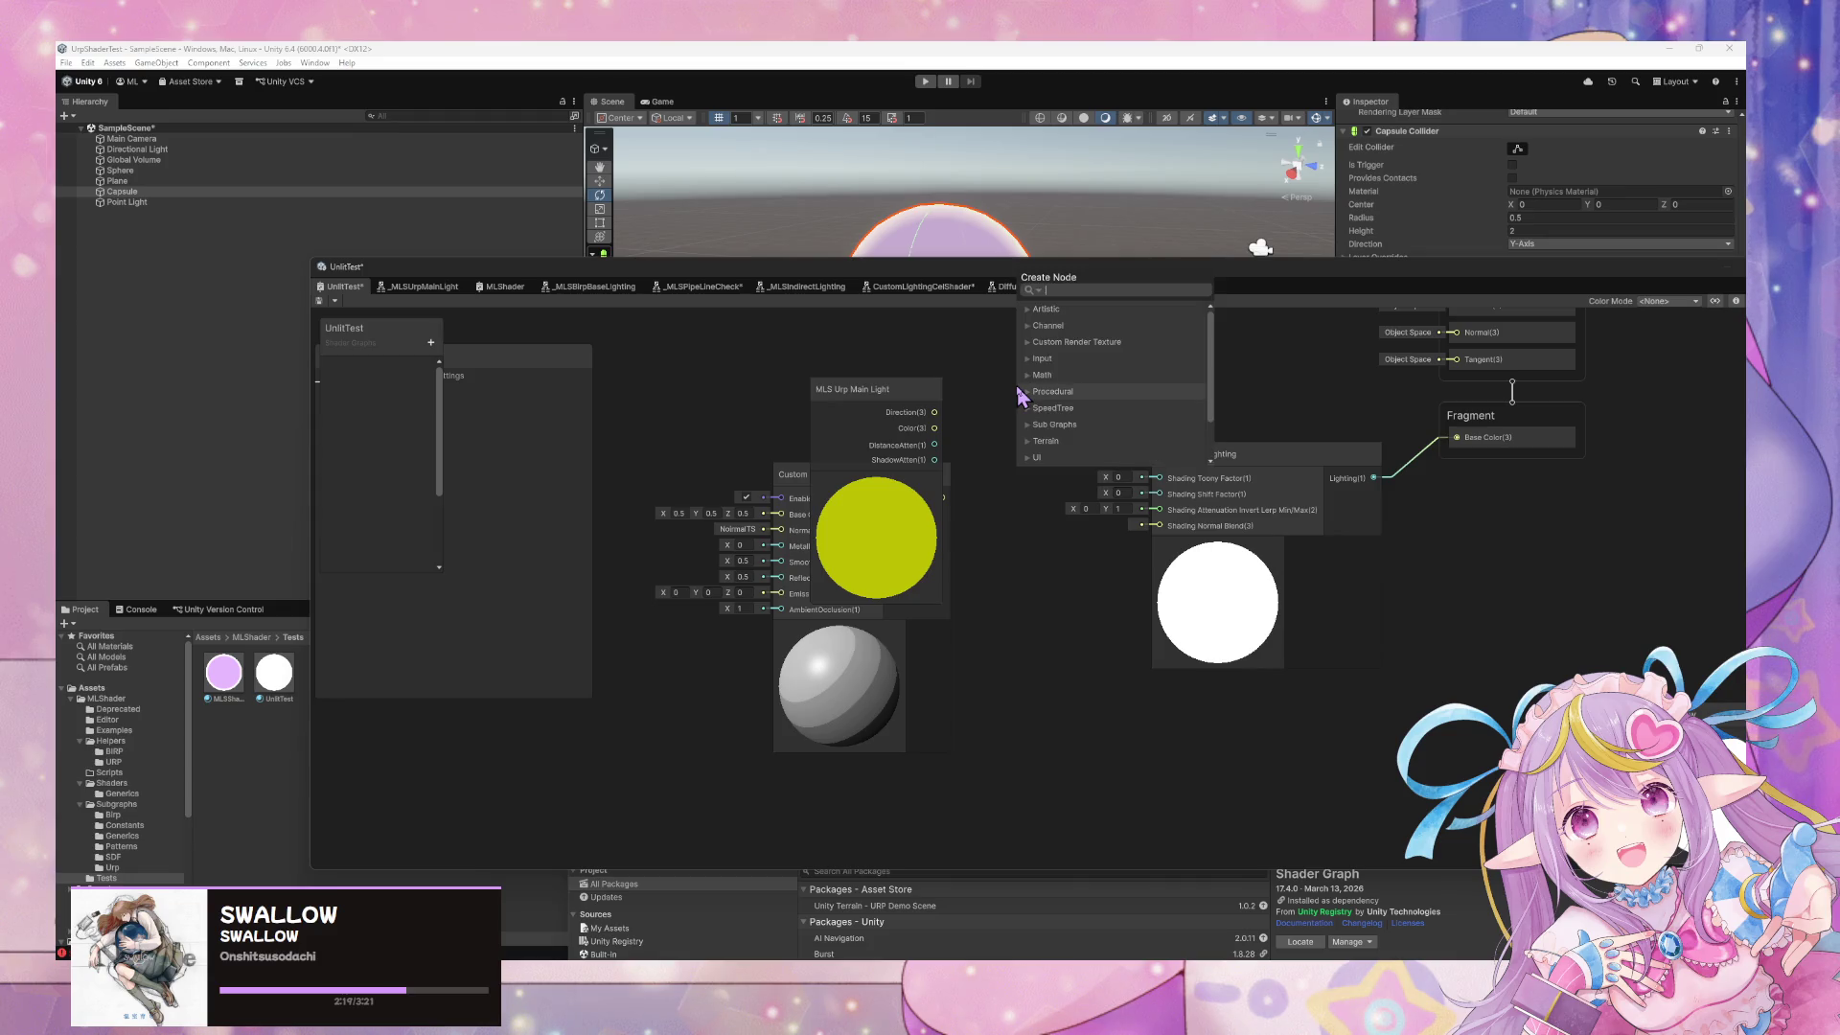
type("wl")
key("BackSpace")
type("diff")
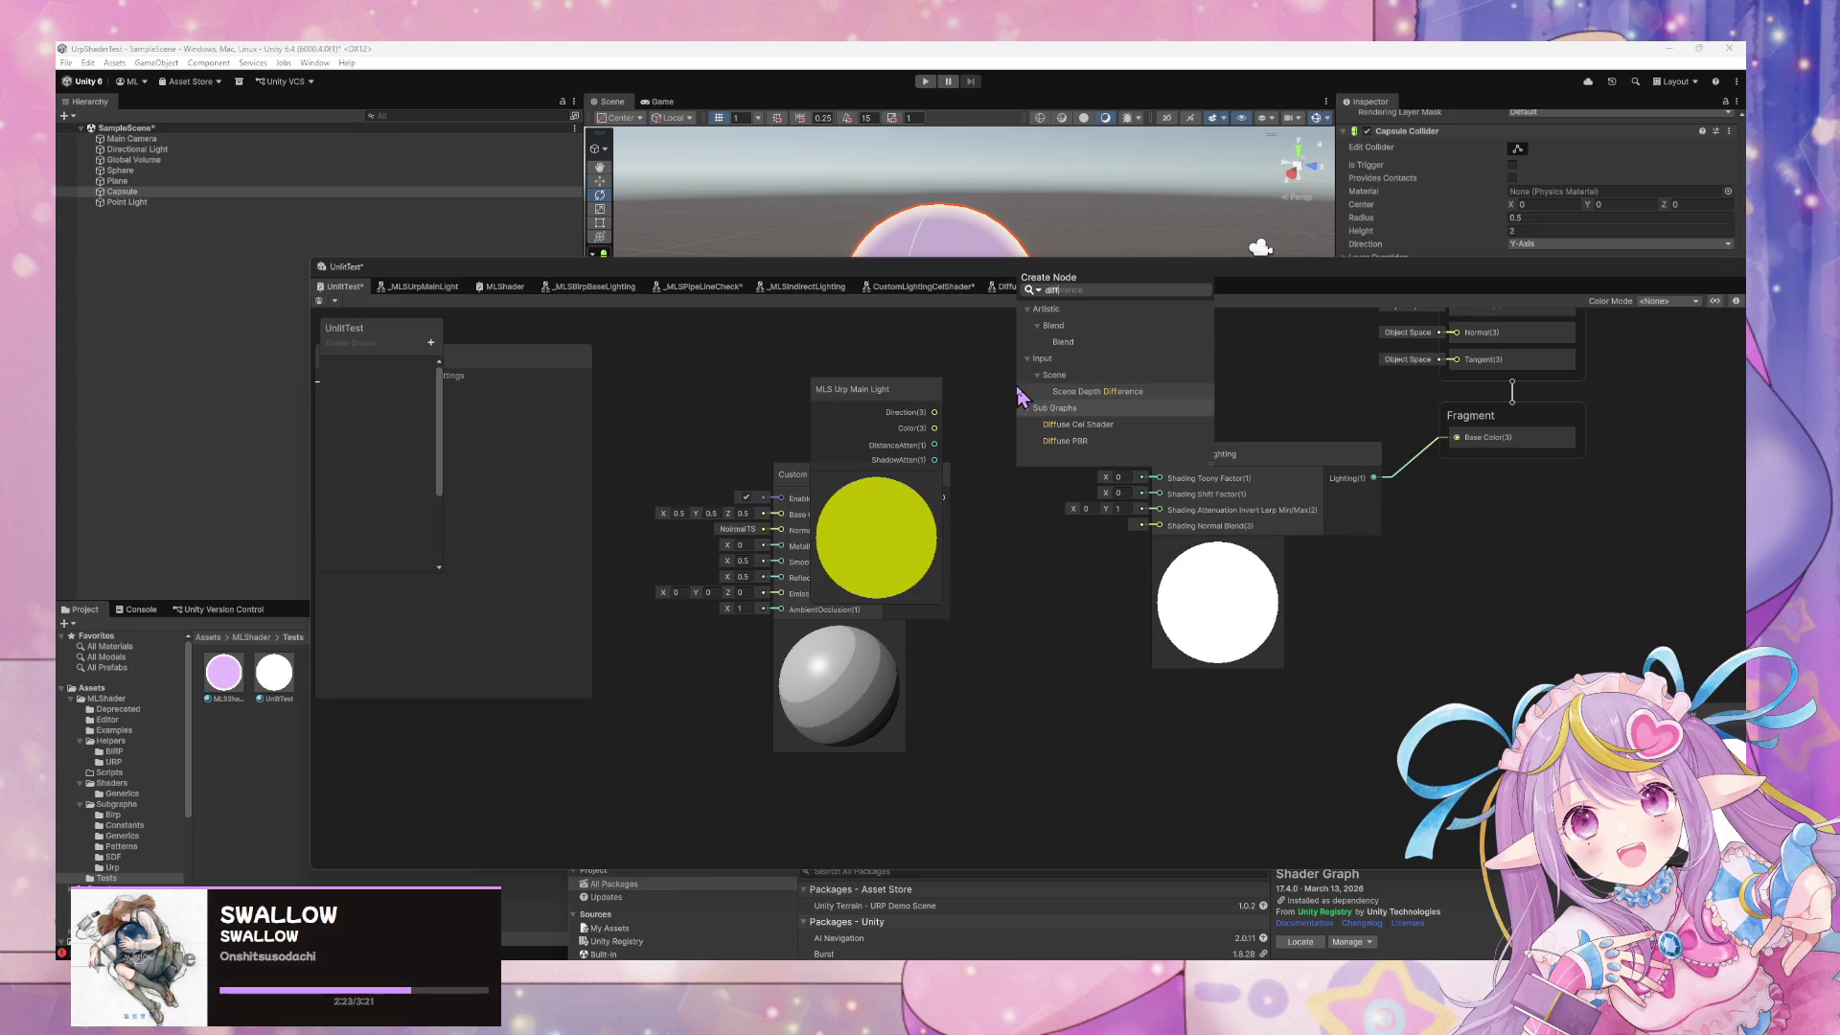
left_click(1064, 425)
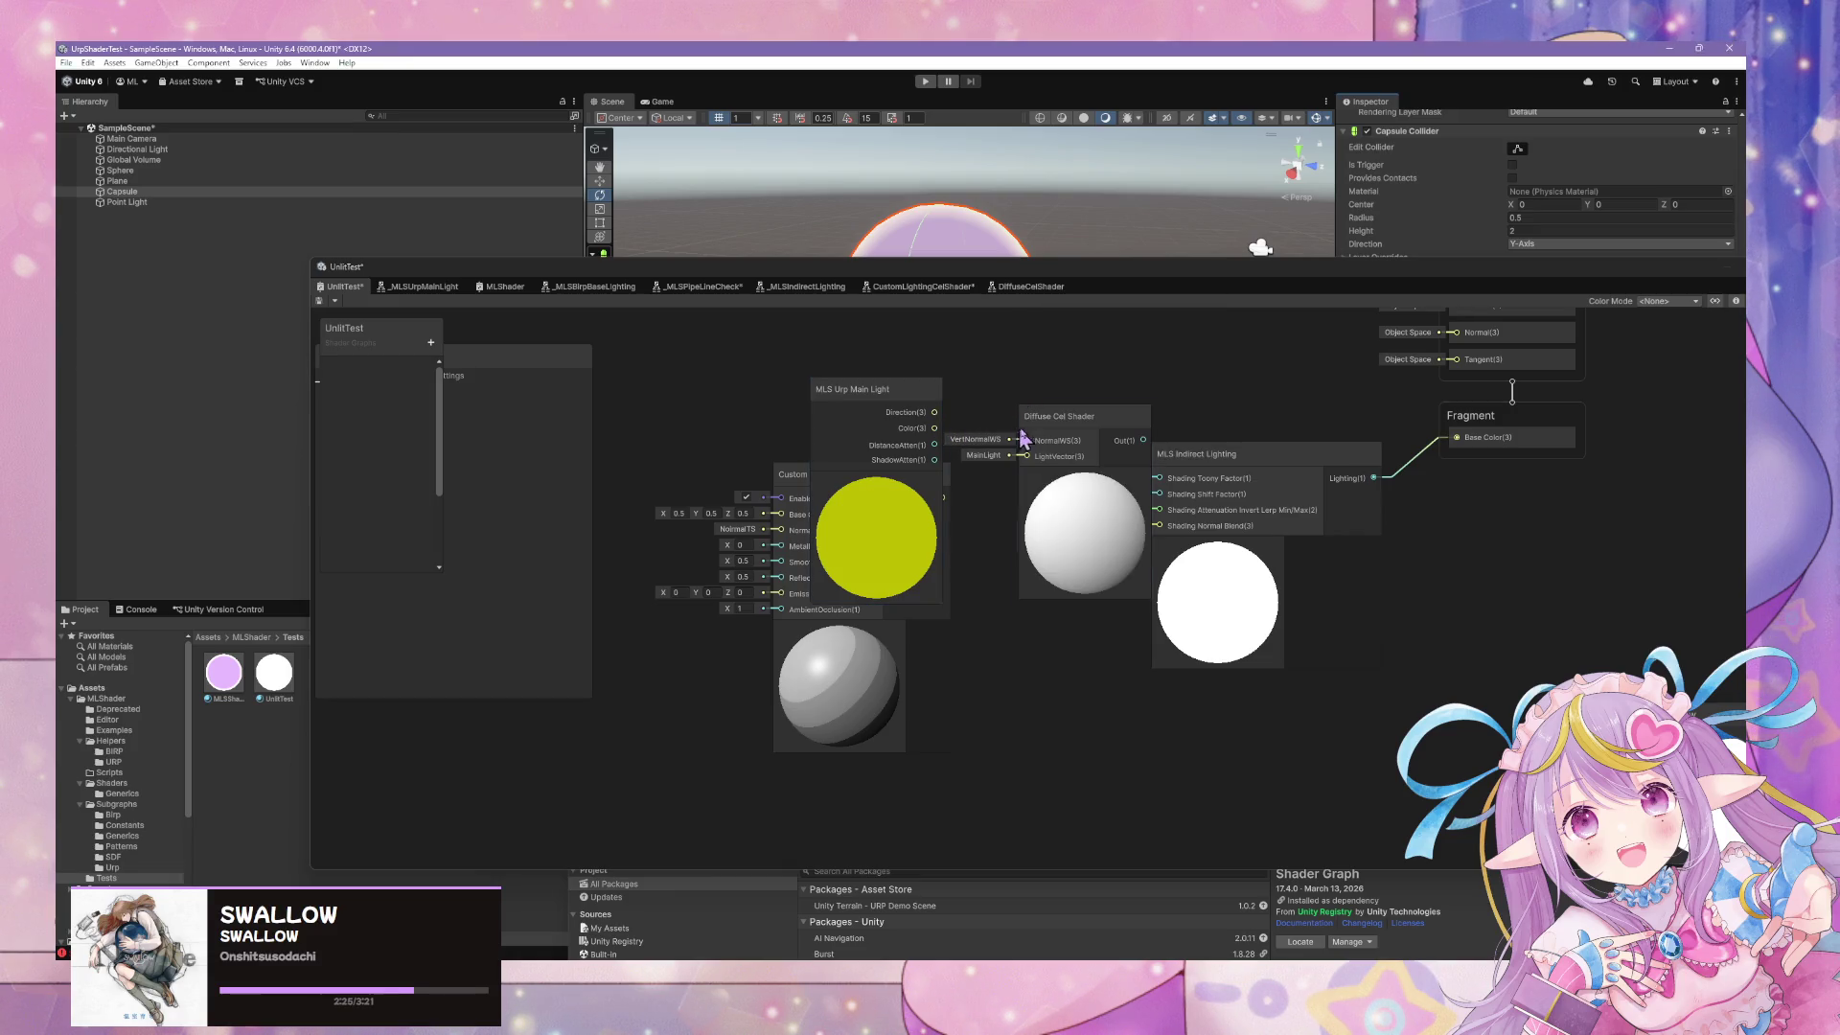
left_click_drag(1038, 416, 1033, 354)
left_click_drag(968, 448, 952, 510)
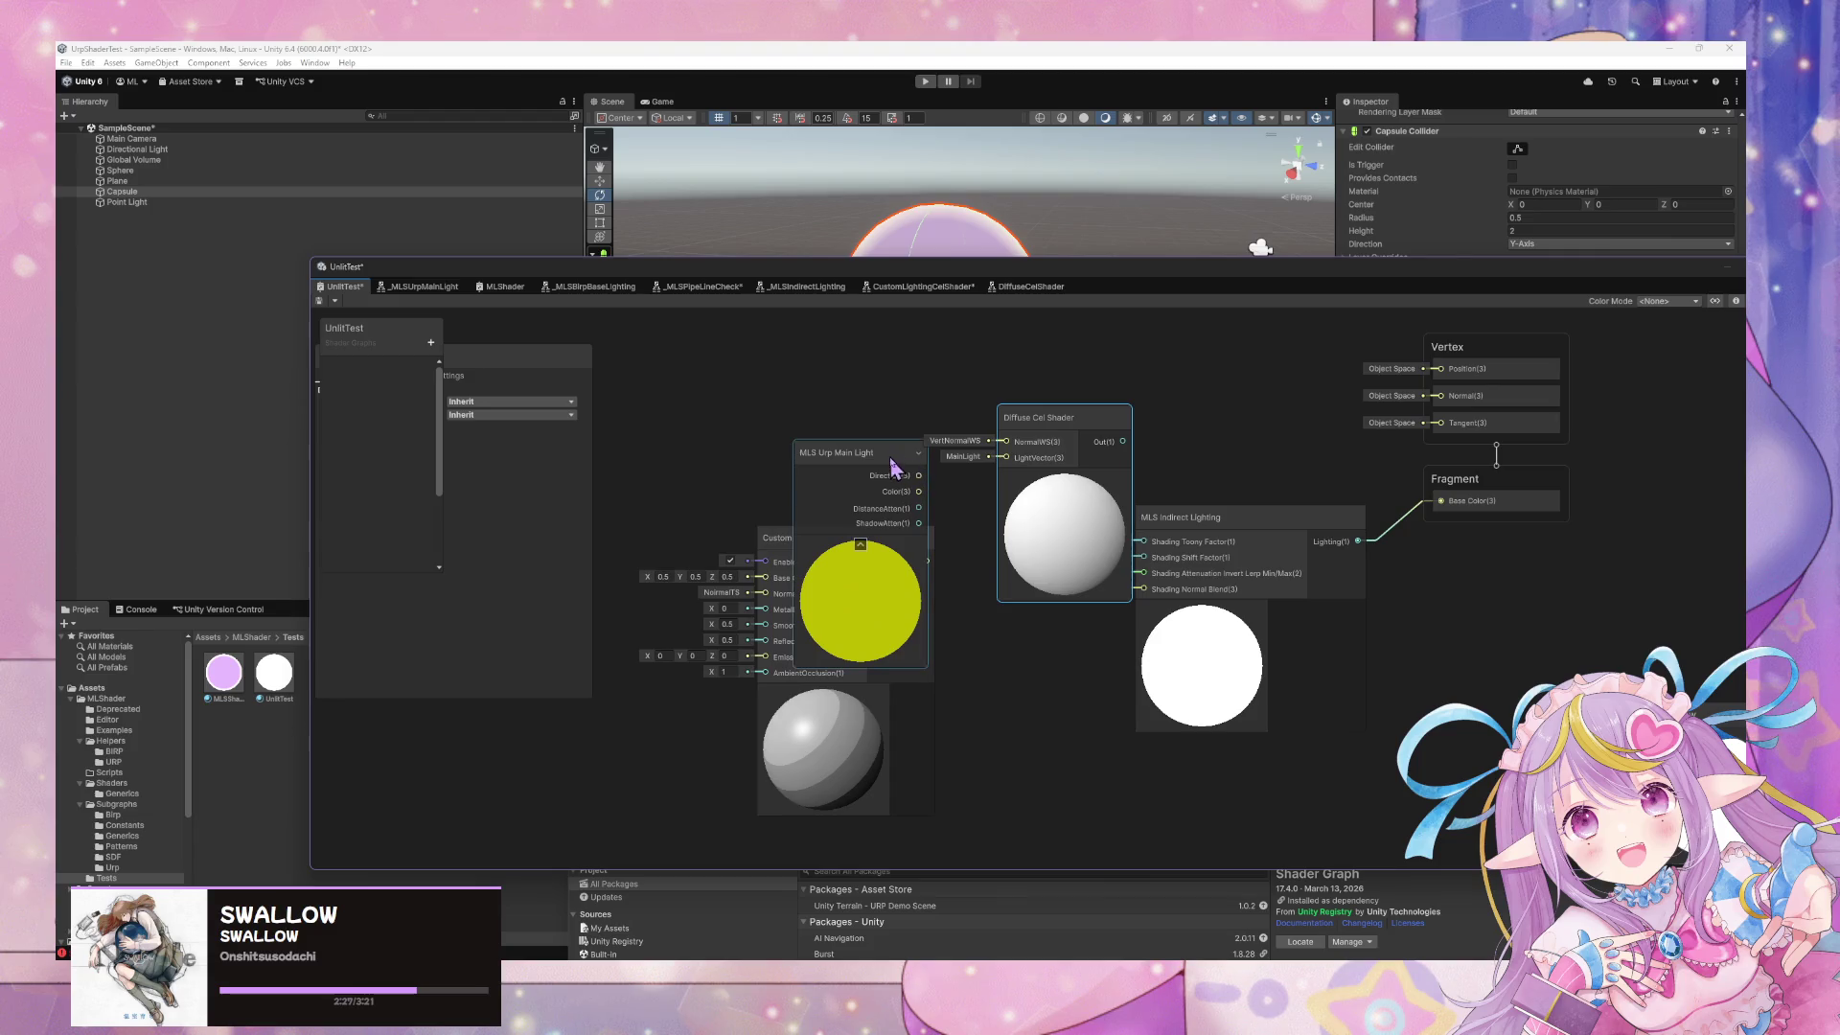
left_click_drag(822, 539, 815, 620)
Add a World-space Normal Vector node beside the main light node
key("space")
type("no")
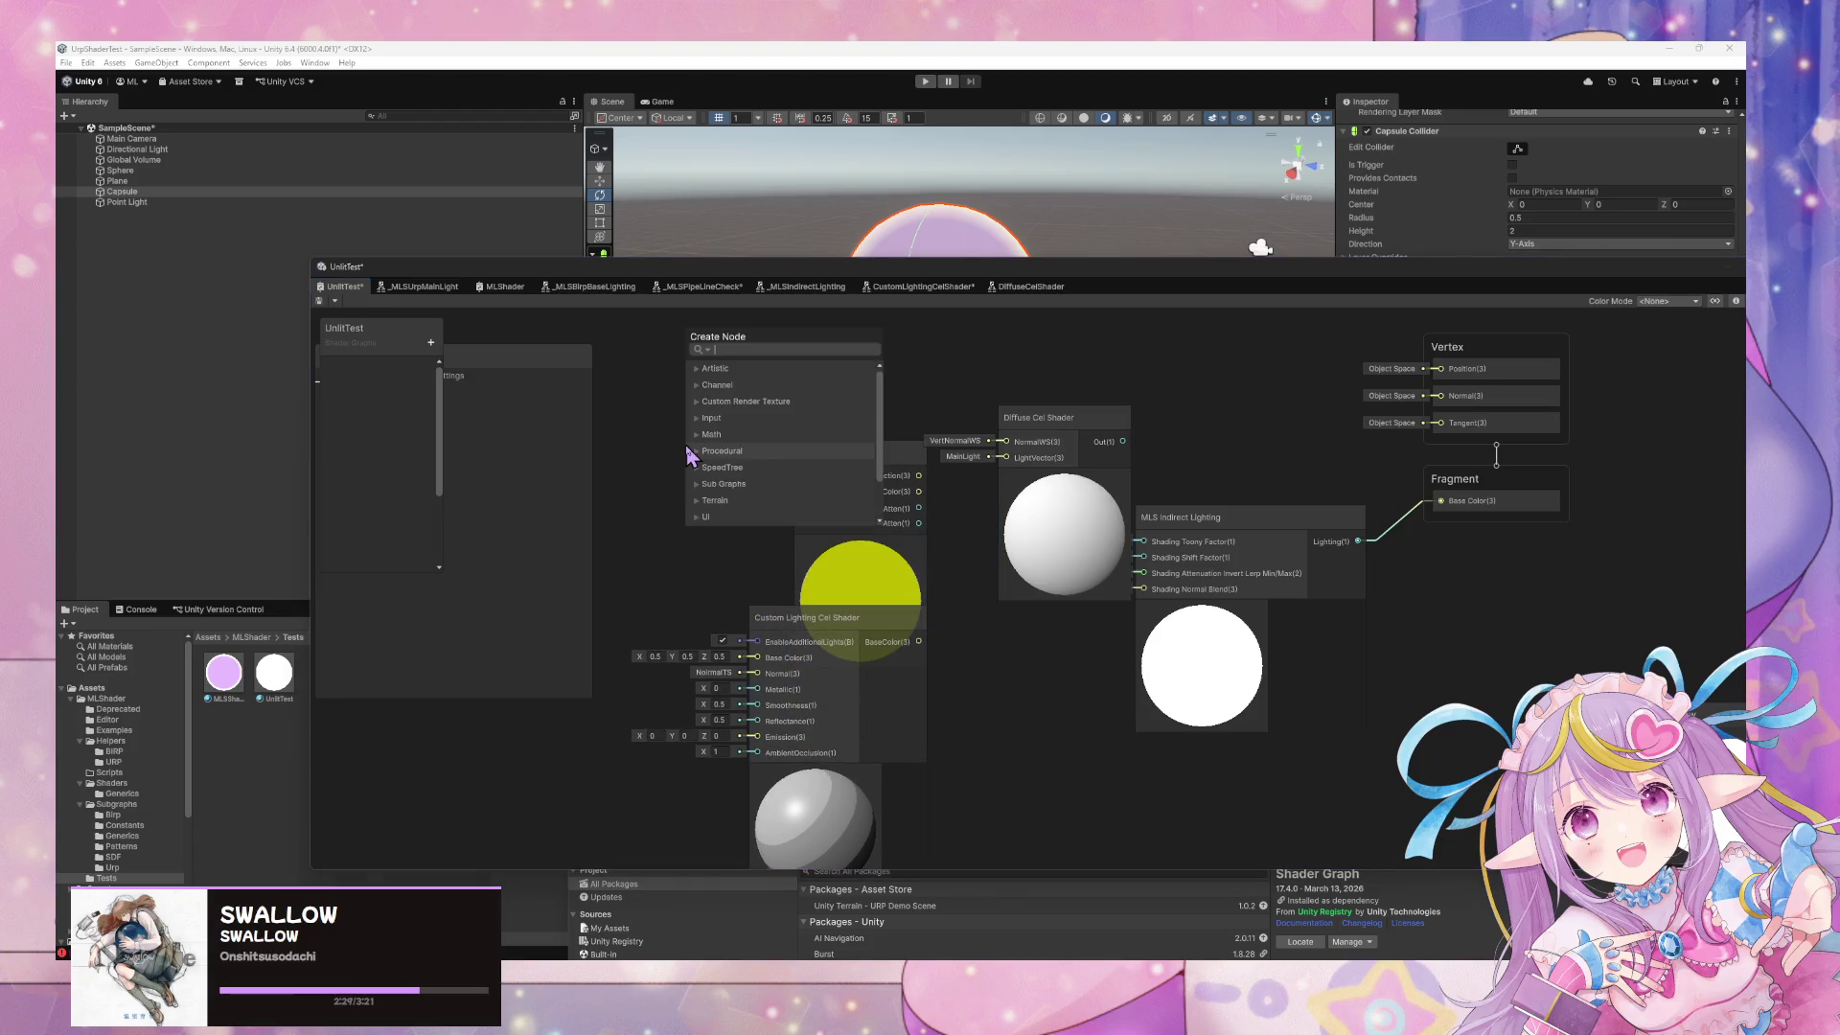
type("rmal")
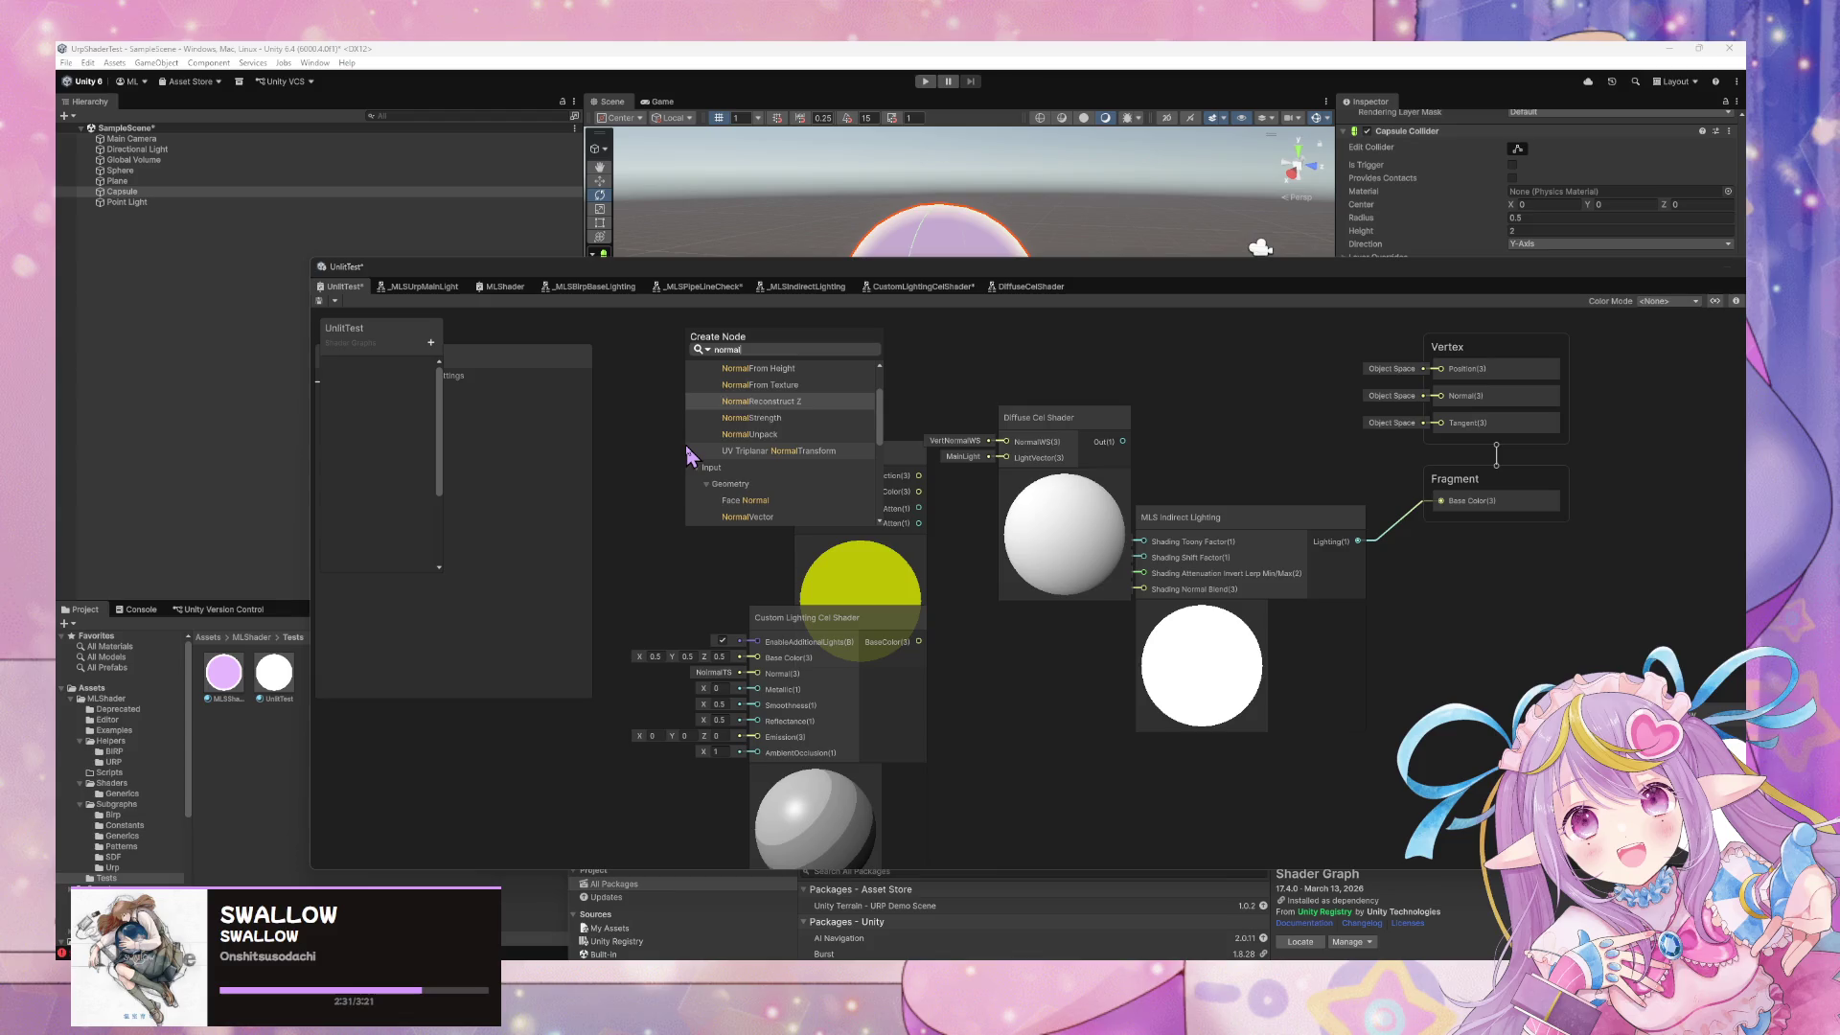
key("Down")
key("Return")
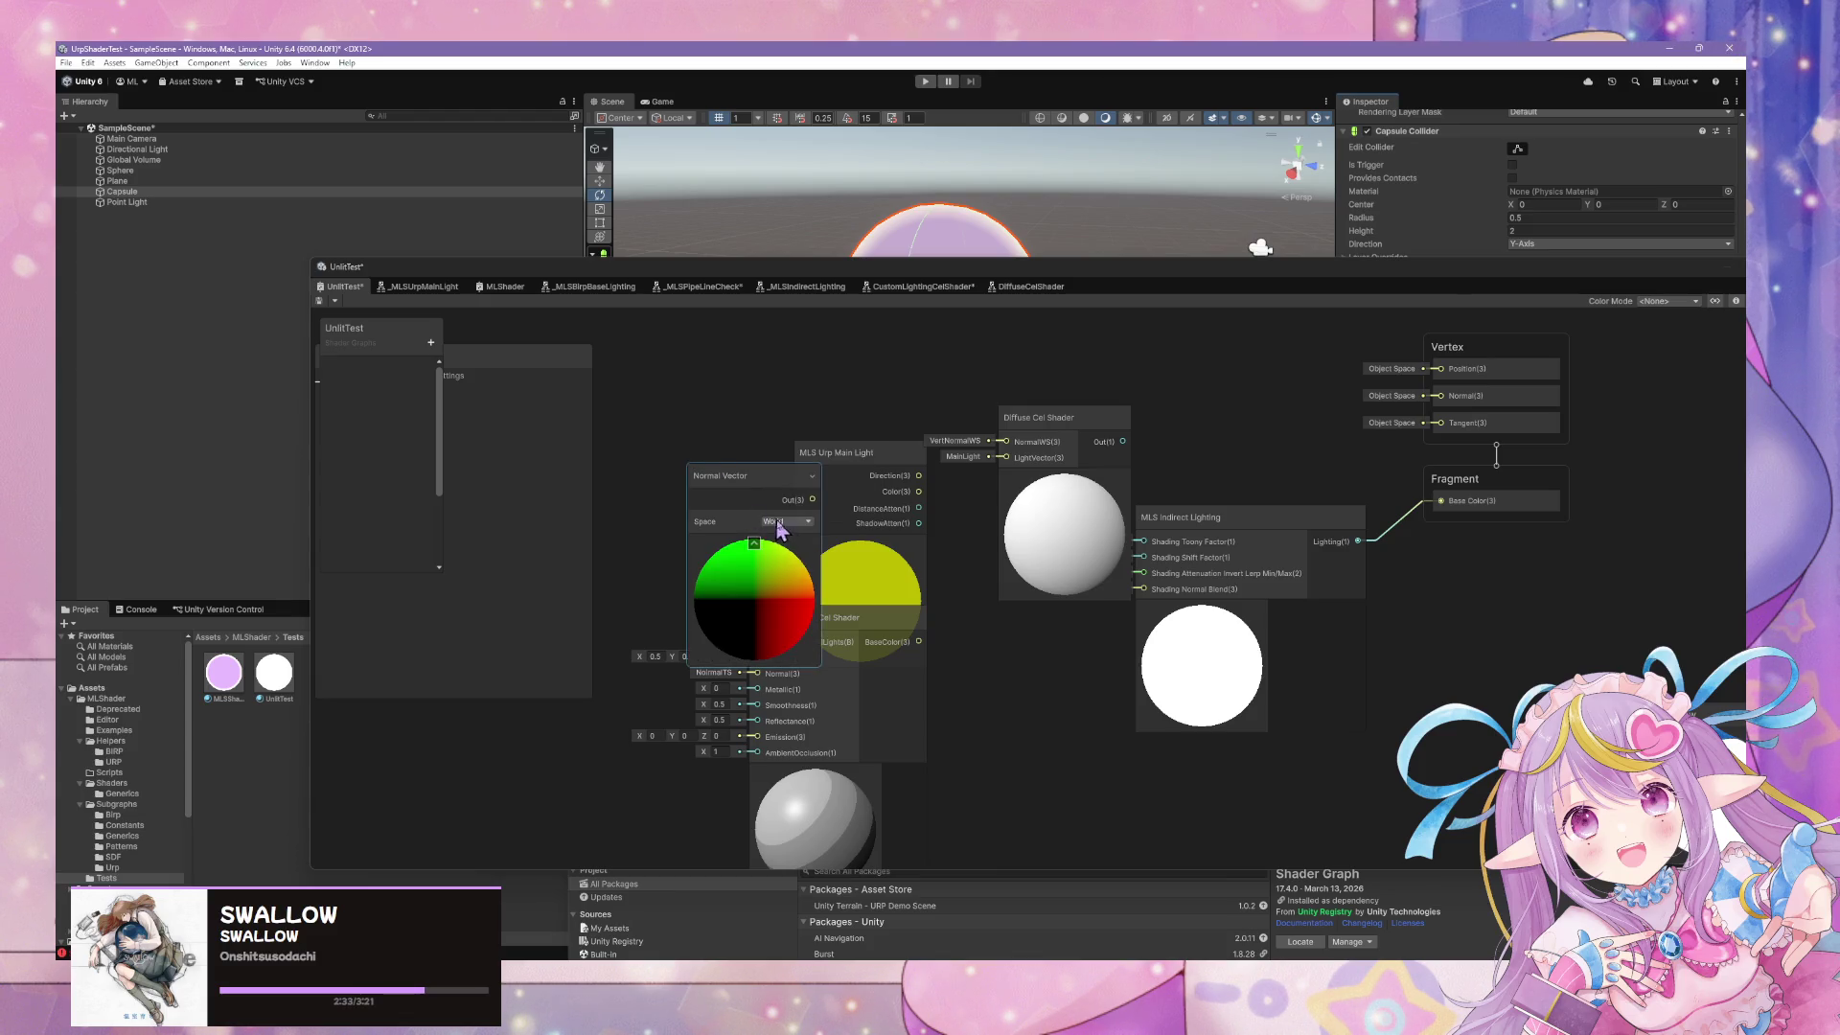
left_click(786, 521)
left_click(759, 496)
mouse_move(754, 484)
left_mouse_down()
mouse_move(723, 389)
mouse_move(1006, 441)
left_mouse_up()
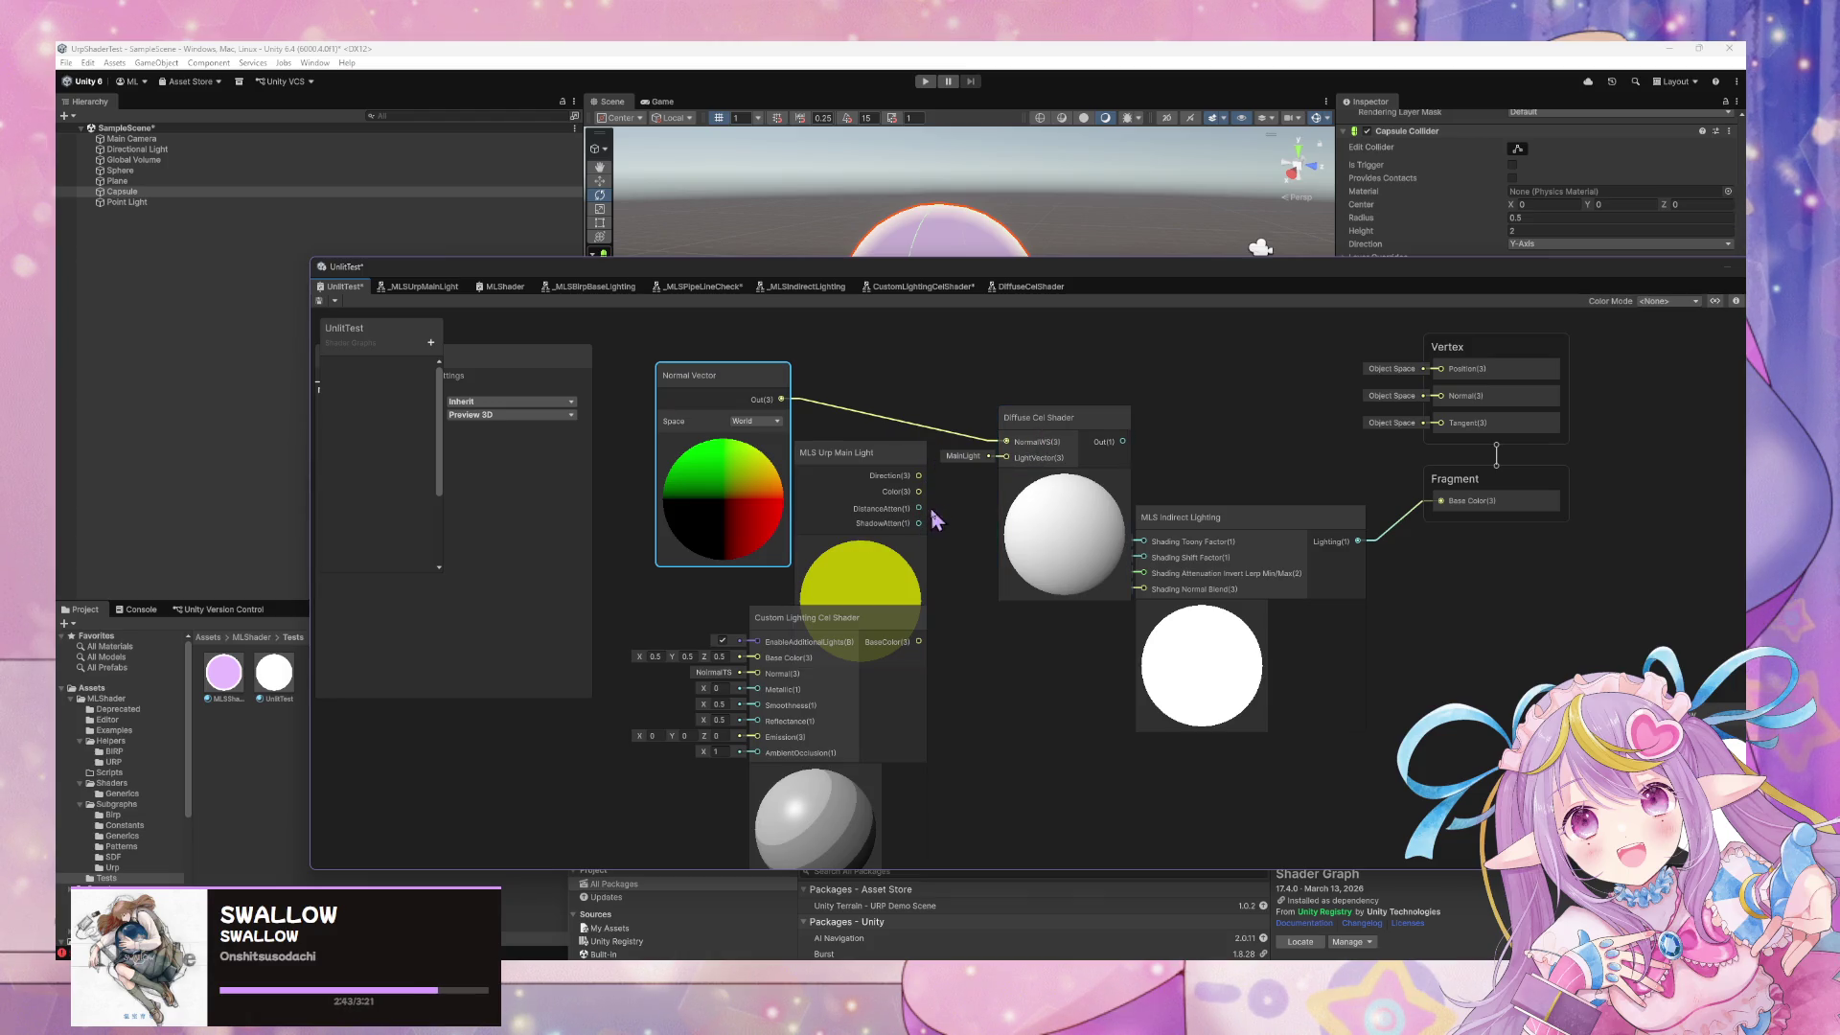
Wire light Direction into LightVector and Diffuse Cel Shader output into Base Color, then save
left_click_drag(918, 475, 1006, 457)
mouse_move(1122, 442)
left_mouse_down()
mouse_move(1327, 498)
mouse_move(1441, 500)
left_mouse_up()
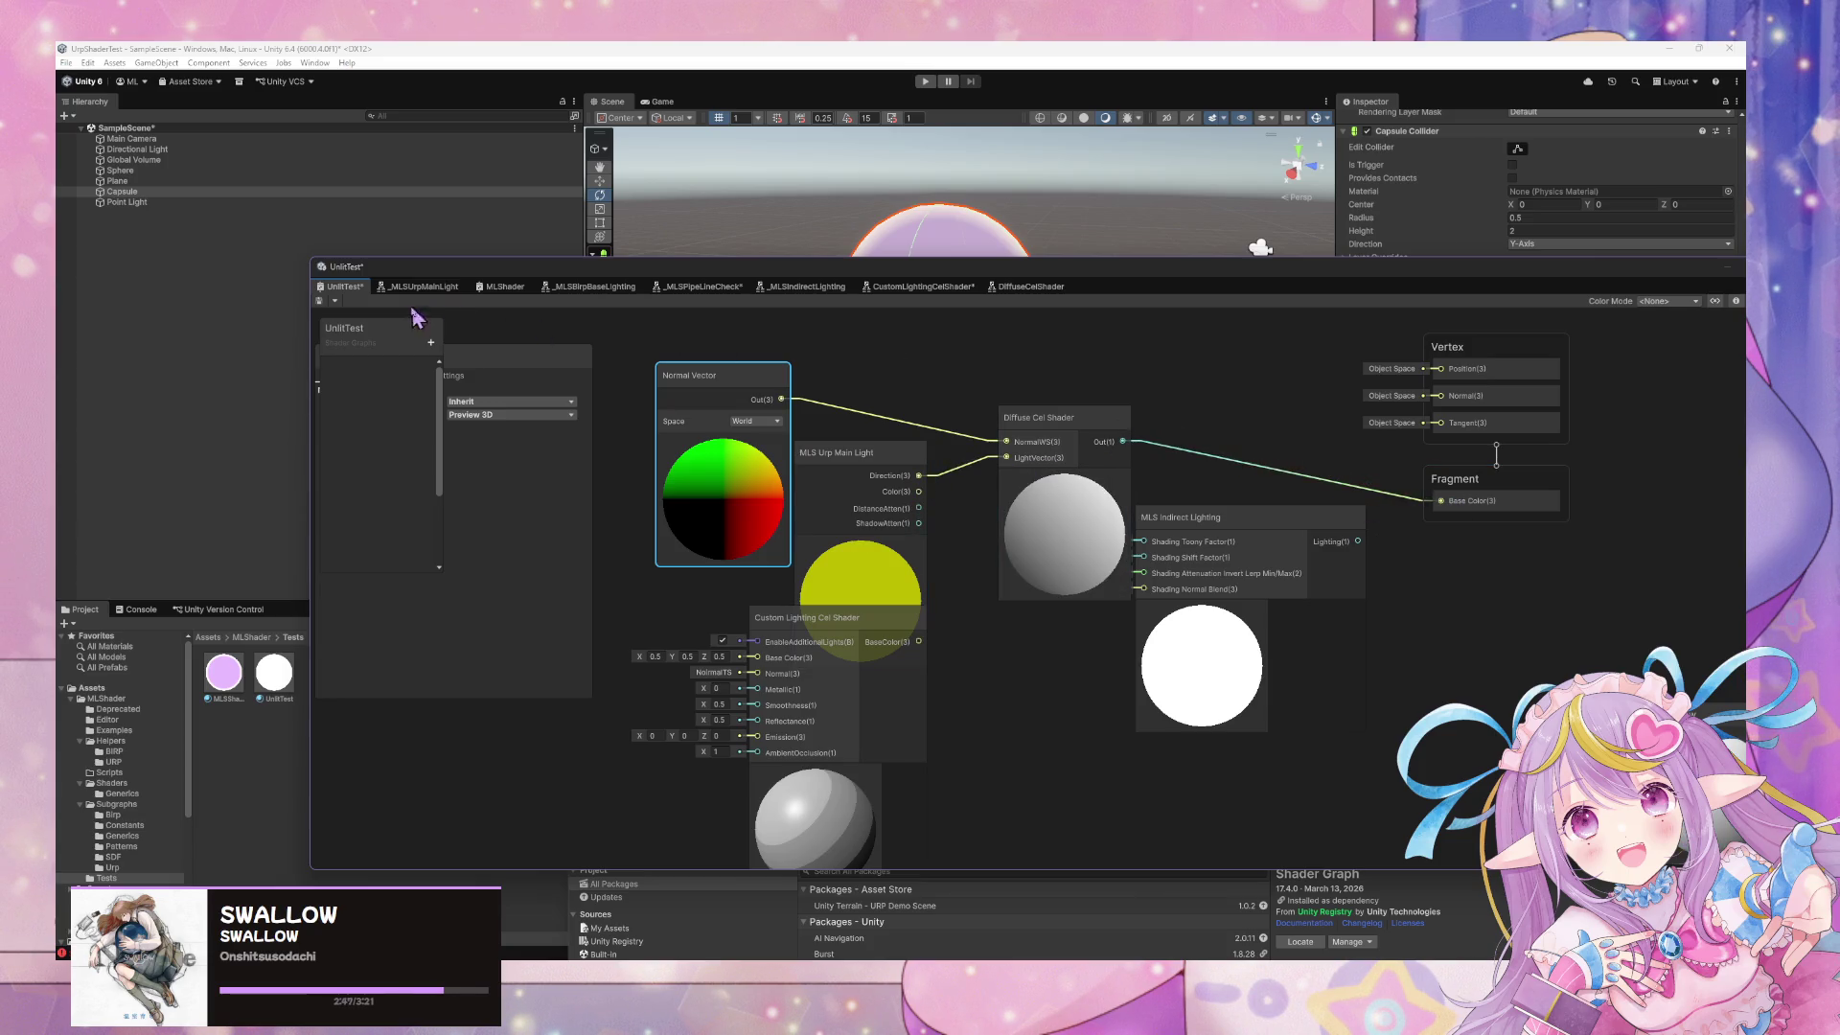
left_click(321, 301)
Rotate the directional light to about 82.3 on X and watch the capsule's cel shading
mouse_move(1006, 278)
left_mouse_down()
mouse_move(1060, 554)
mouse_move(1000, 404)
mouse_move(1109, 477)
mouse_move(1114, 506)
mouse_move(831, 385)
mouse_move(1170, 377)
mouse_move(1253, 399)
mouse_move(1179, 374)
mouse_move(1046, 387)
mouse_move(809, 325)
mouse_move(834, 388)
mouse_move(755, 295)
left_mouse_up()
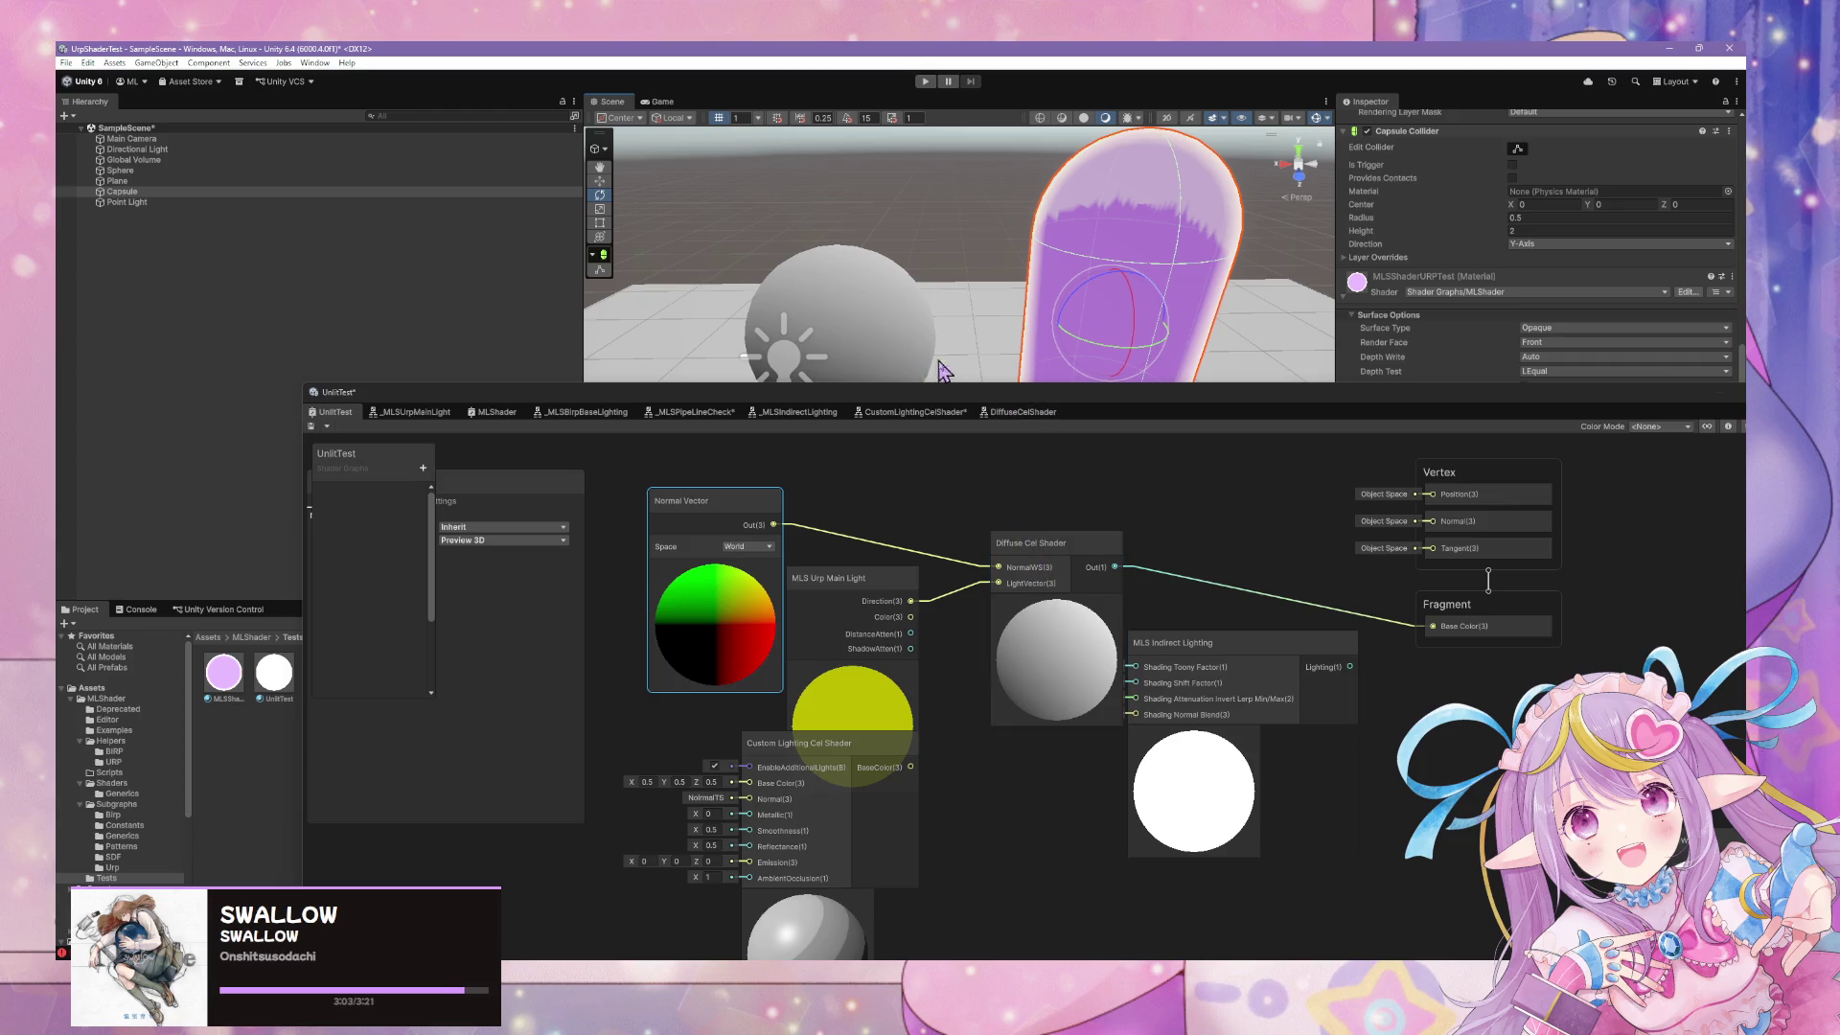
left_click(1246, 637)
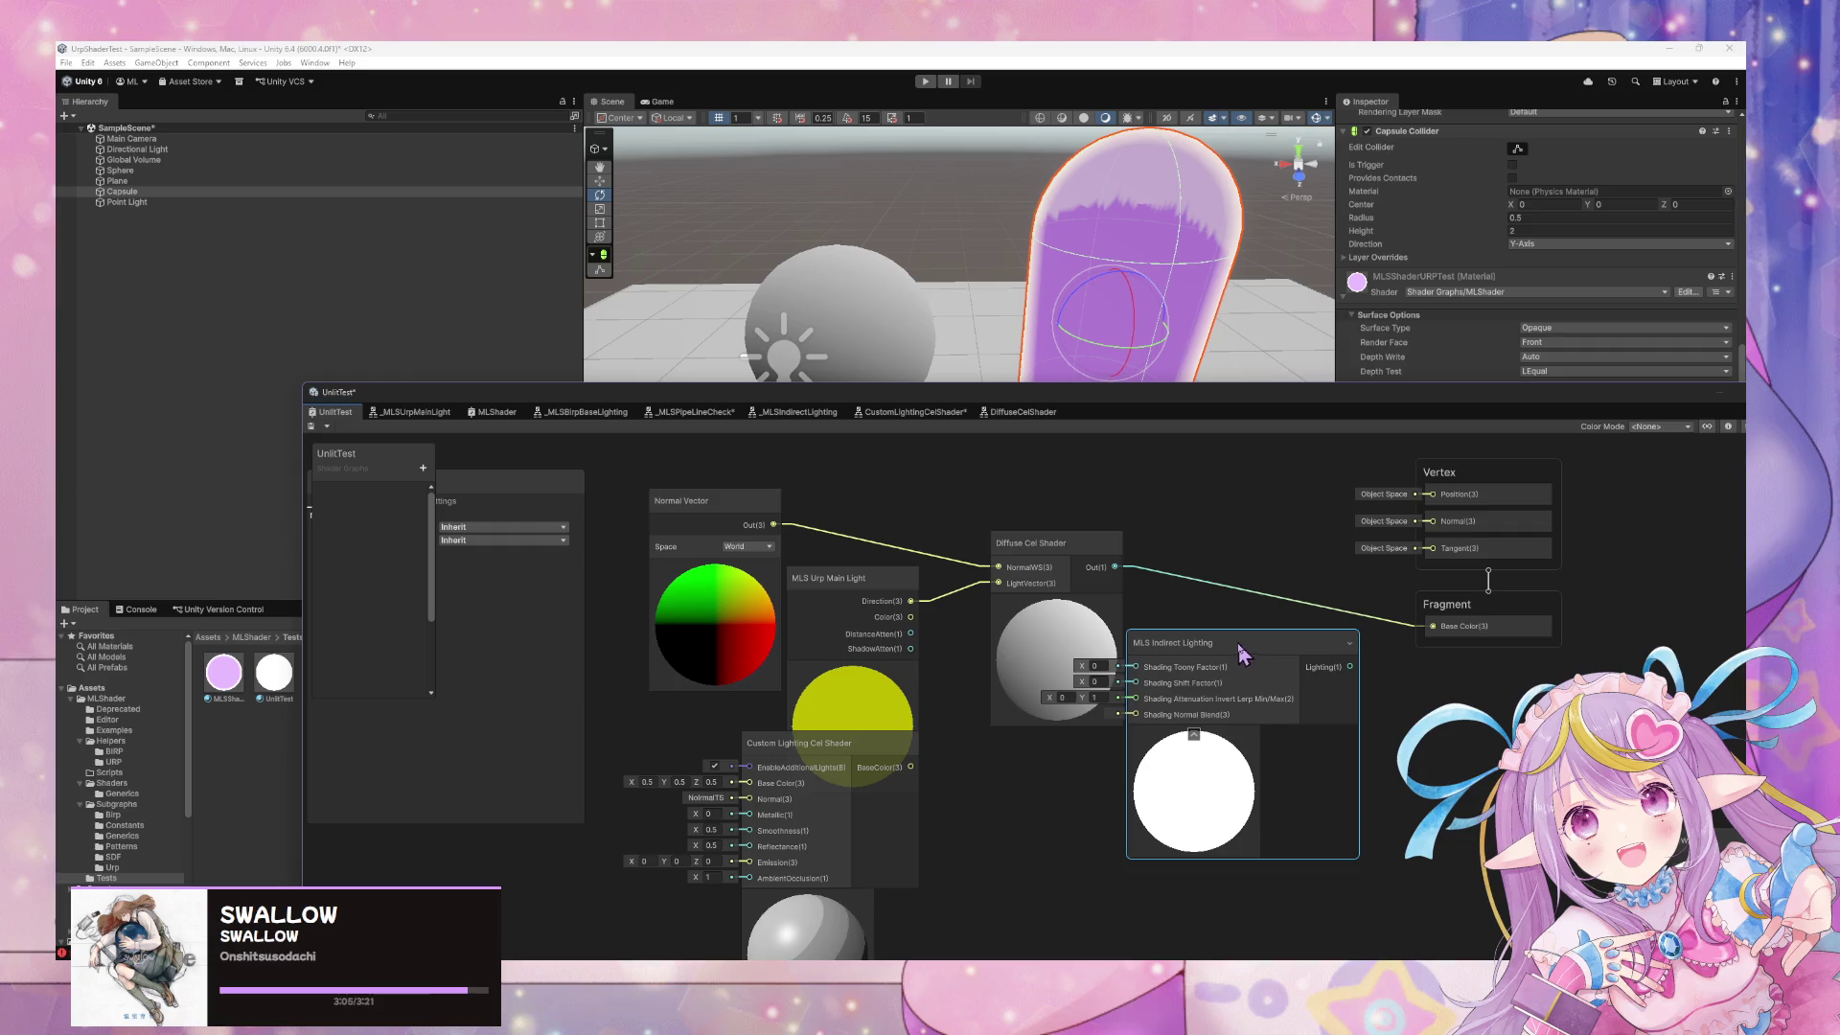
mouse_move(1018, 316)
left_mouse_down()
mouse_move(866, 313)
mouse_move(1021, 331)
mouse_move(1030, 493)
left_mouse_up()
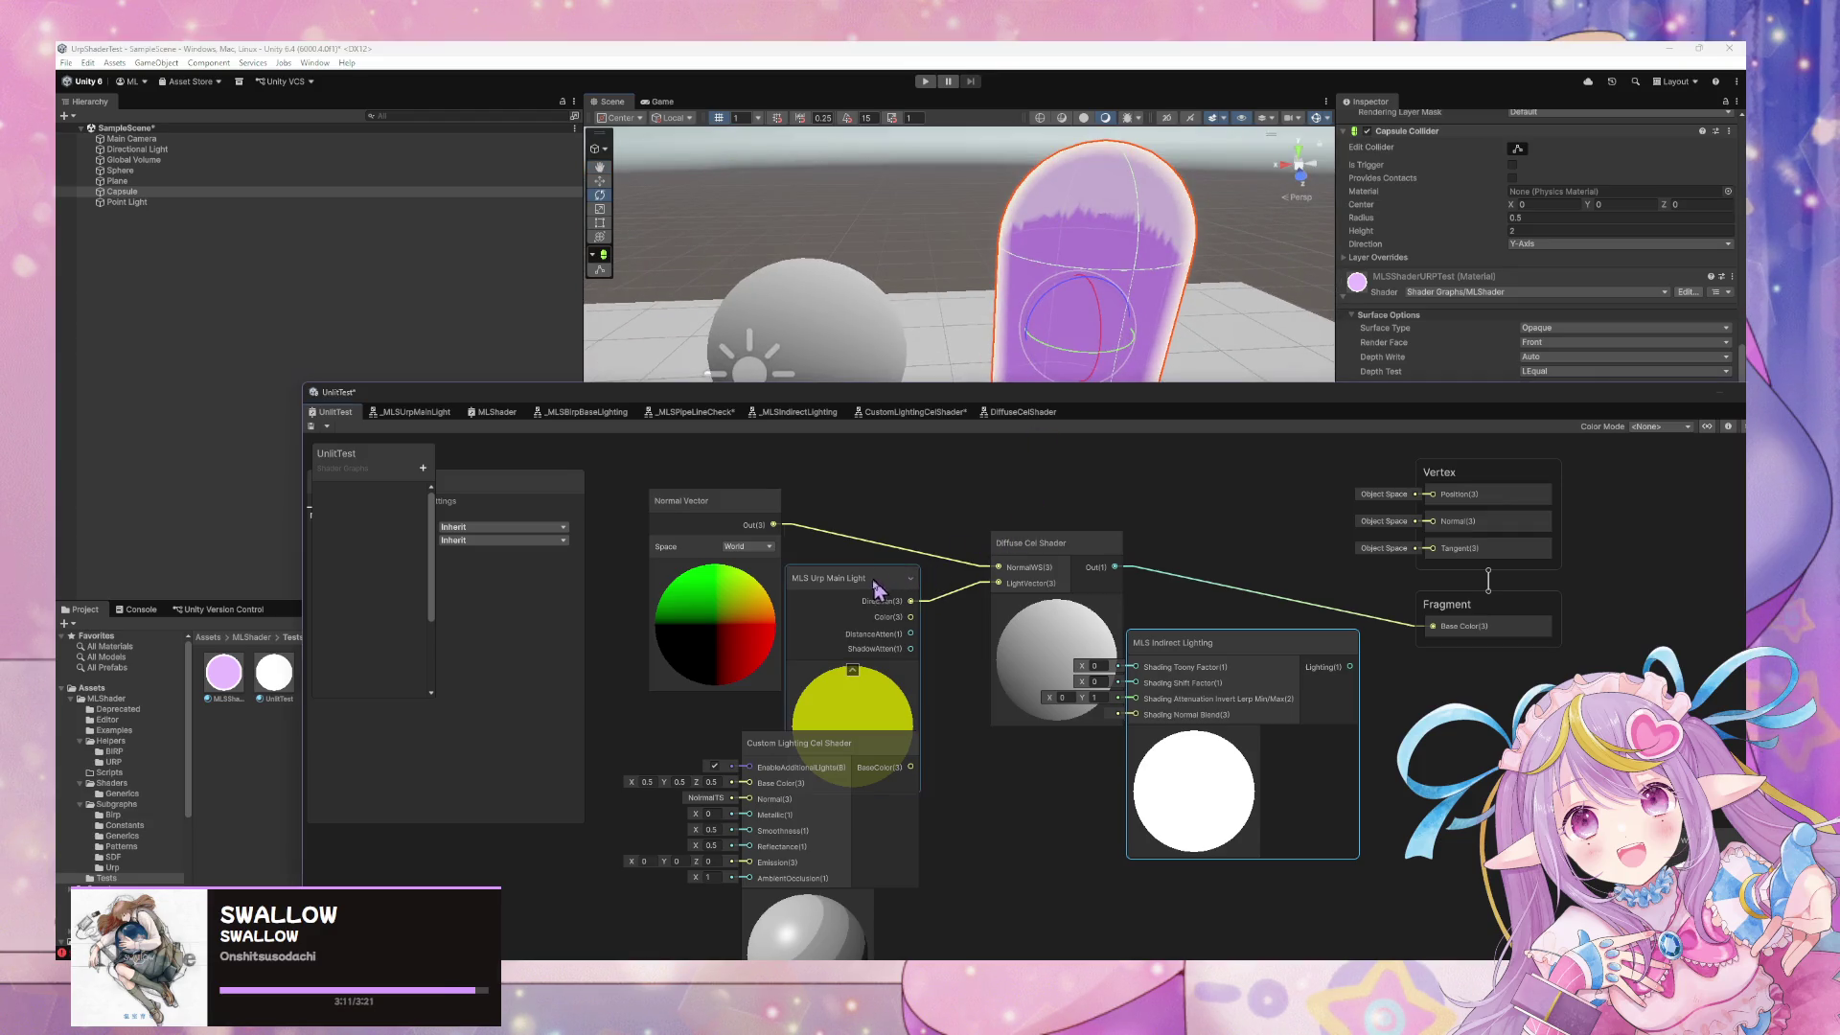
left_click_drag(868, 579, 804, 643)
scroll(905, 244, "down", 2)
left_click(802, 170)
left_click_drag(849, 161, 786, 230)
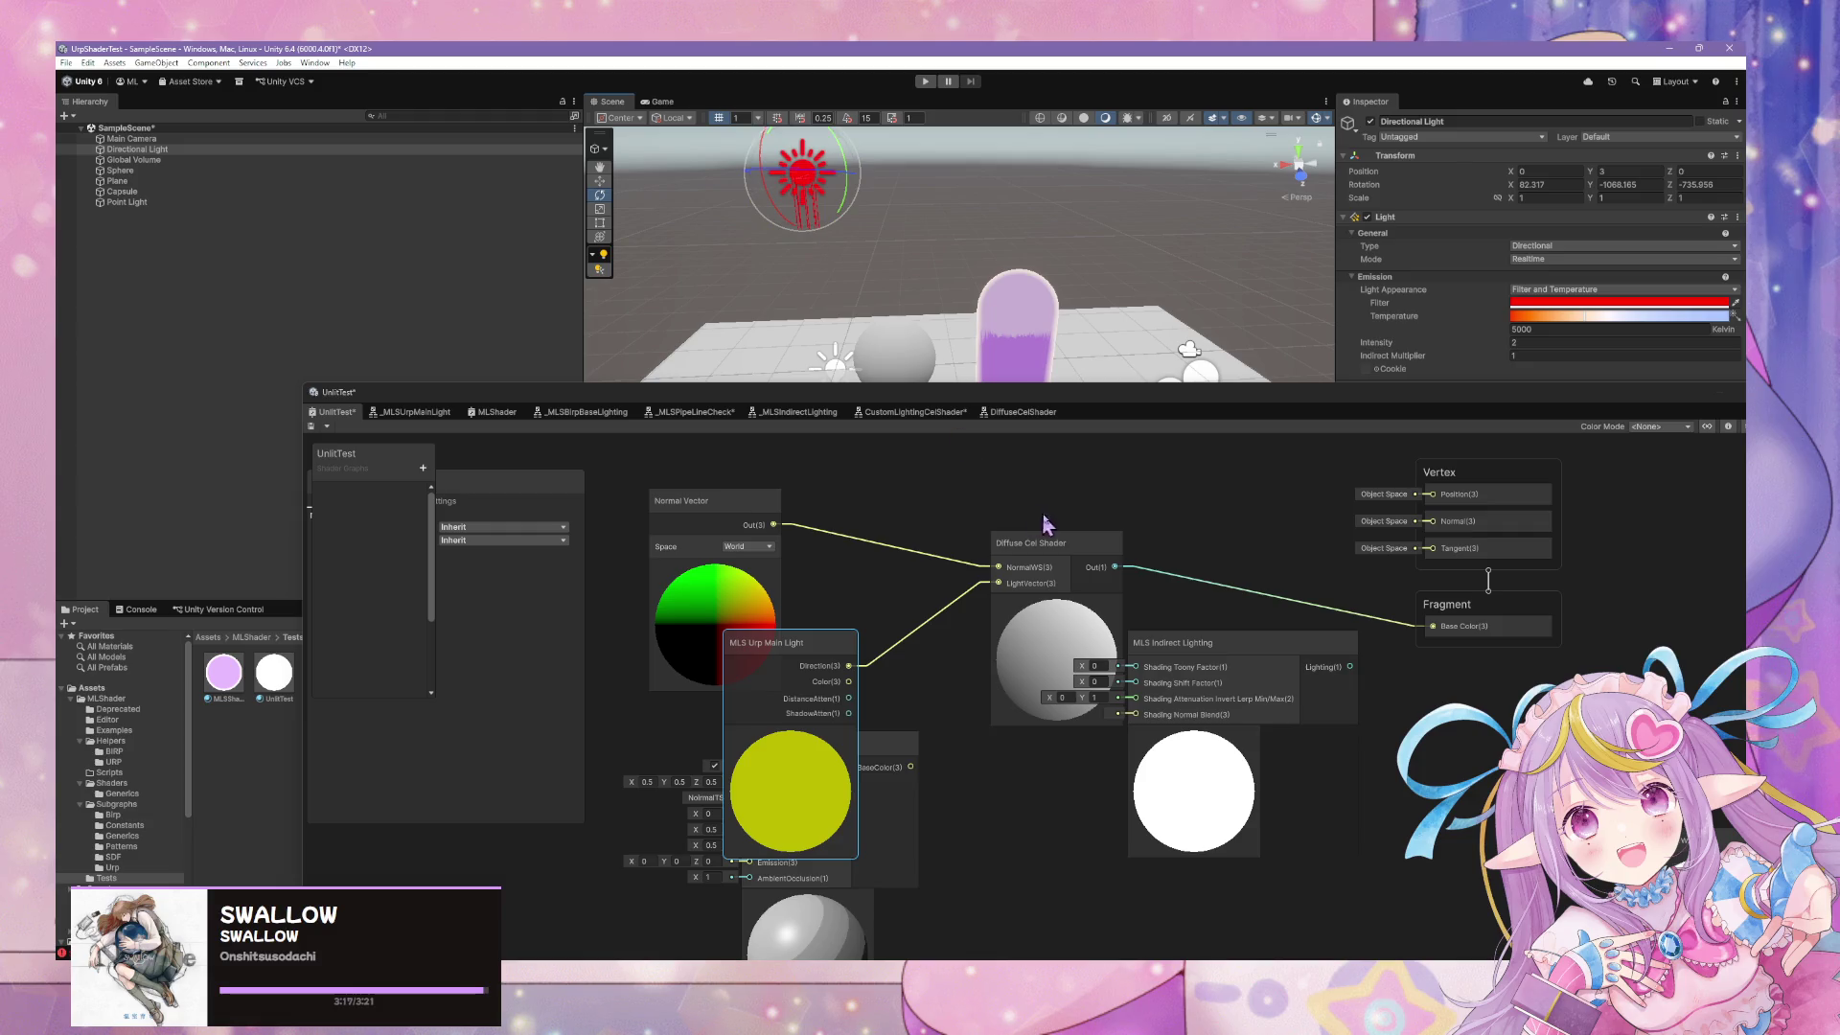
Open the DiffuseCelShader subgraph and pan to its Half Lambert chain
left_click(1019, 418)
scroll(974, 524, "up", 3)
left_click_drag(1077, 534, 873, 427)
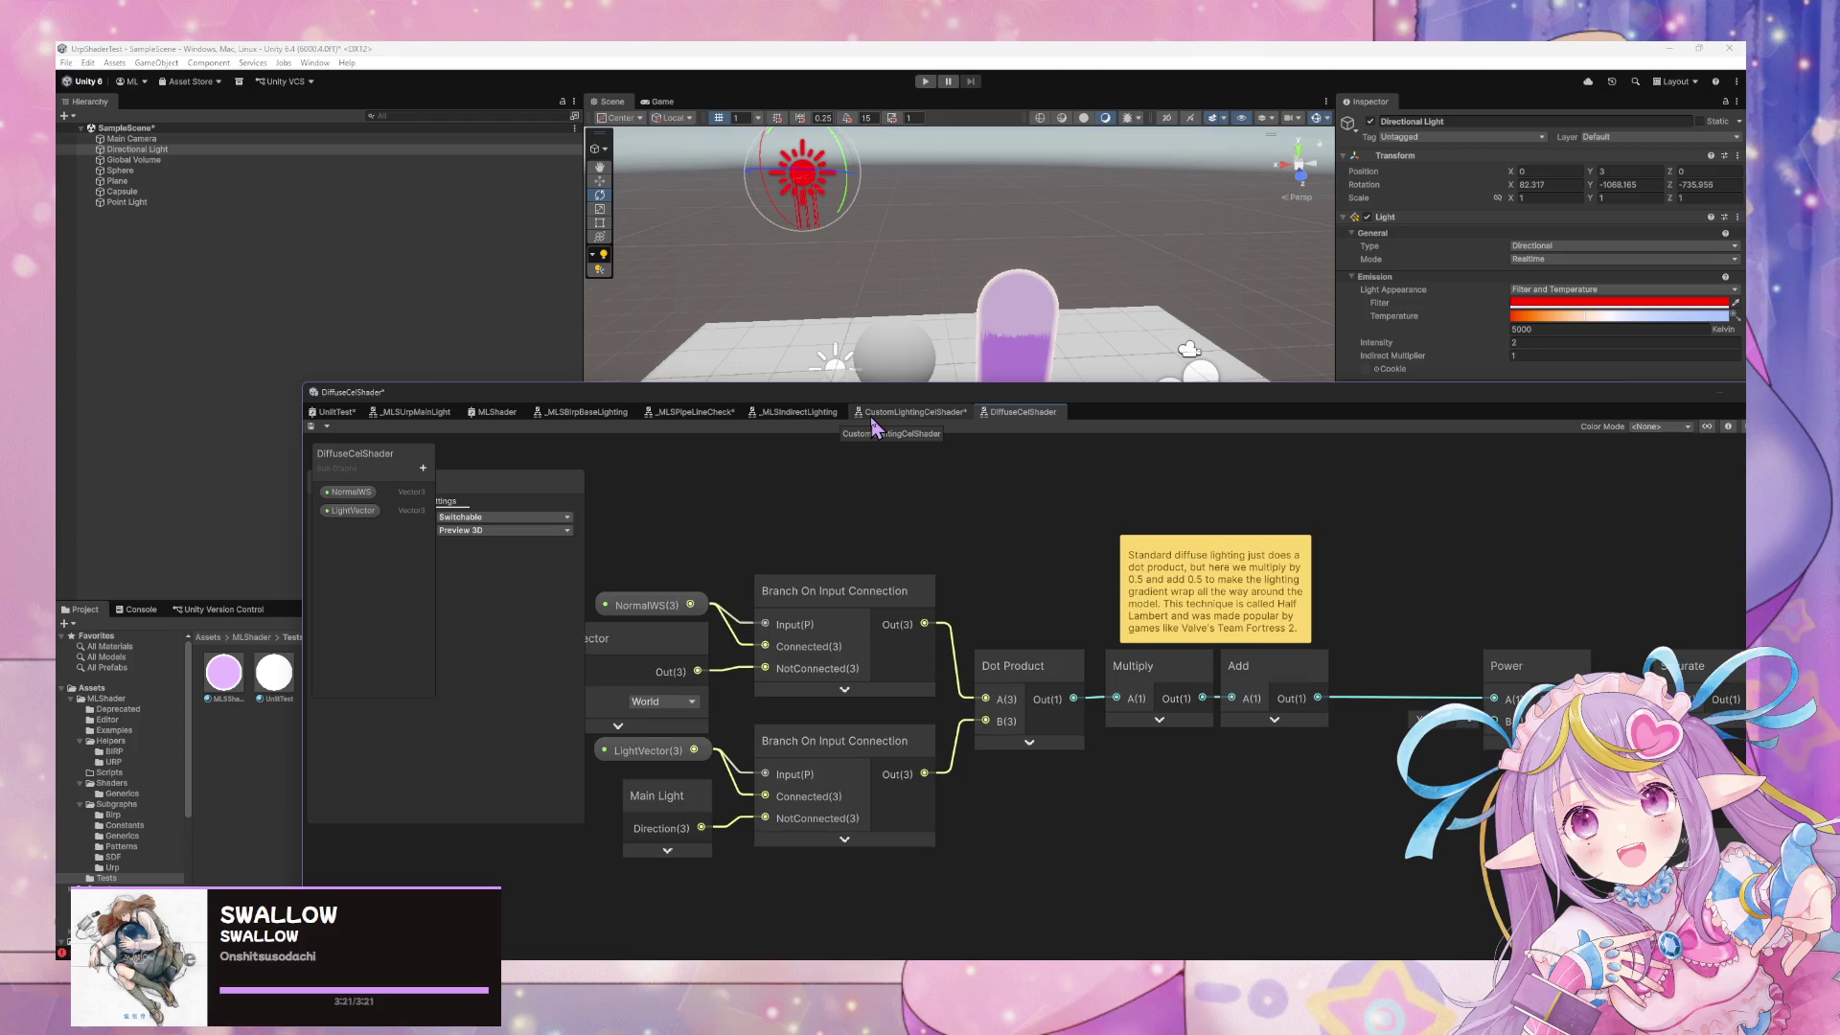
Choose Save As for the DiffuseCelShader subgraph and browse to the Secondary (D:) drive
mouse_move(872, 427)
left_mouse_down()
mouse_move(1107, 461)
mouse_move(1085, 458)
left_mouse_up()
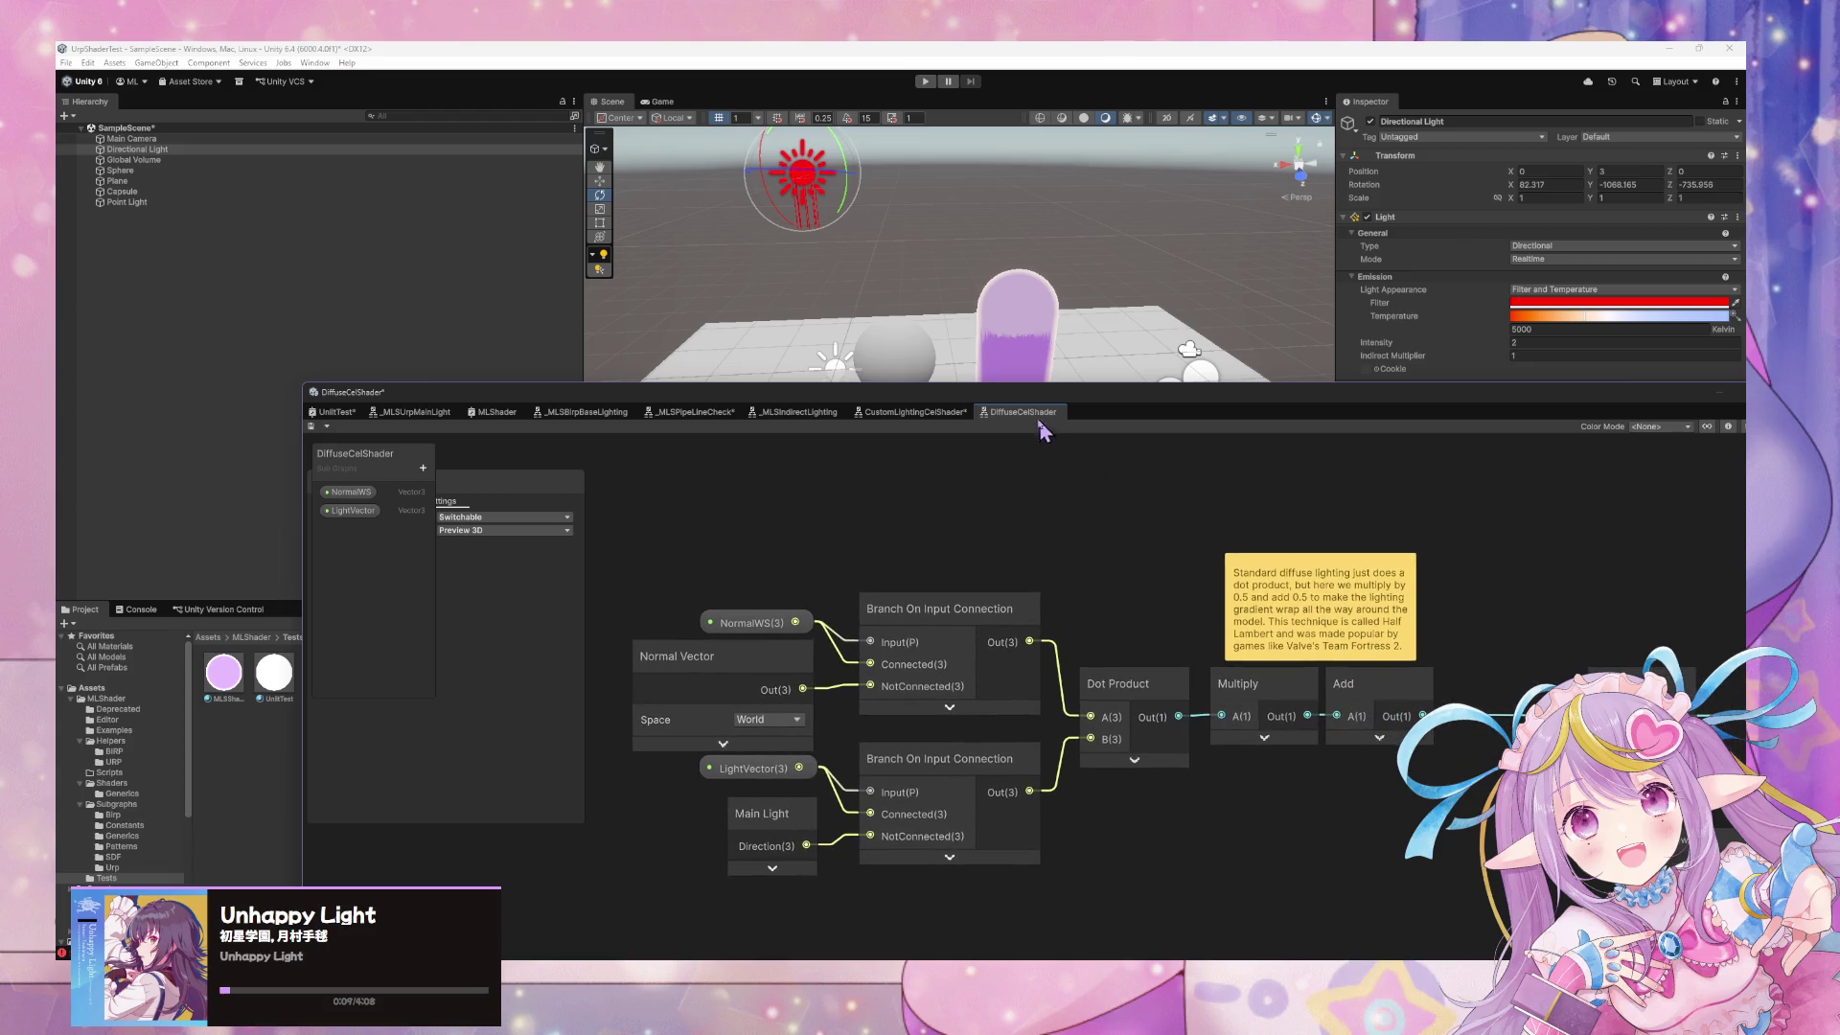
left_click(327, 427)
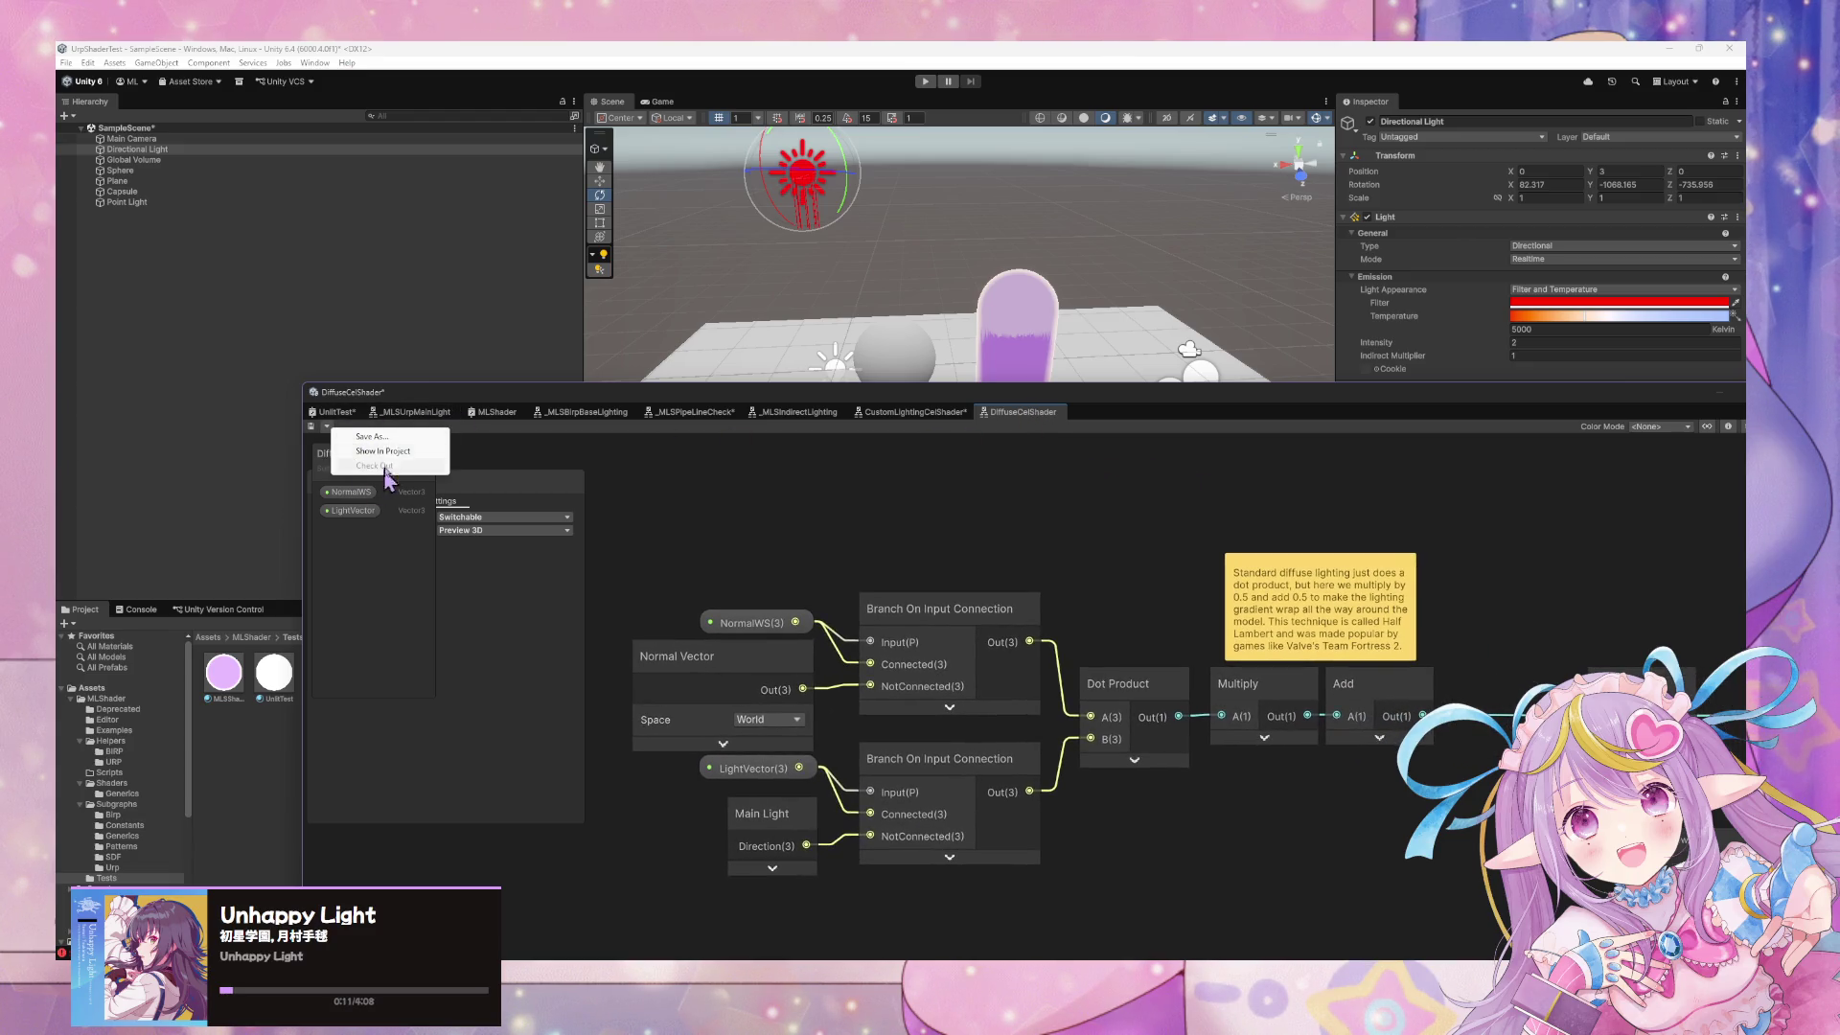
left_click(409, 438)
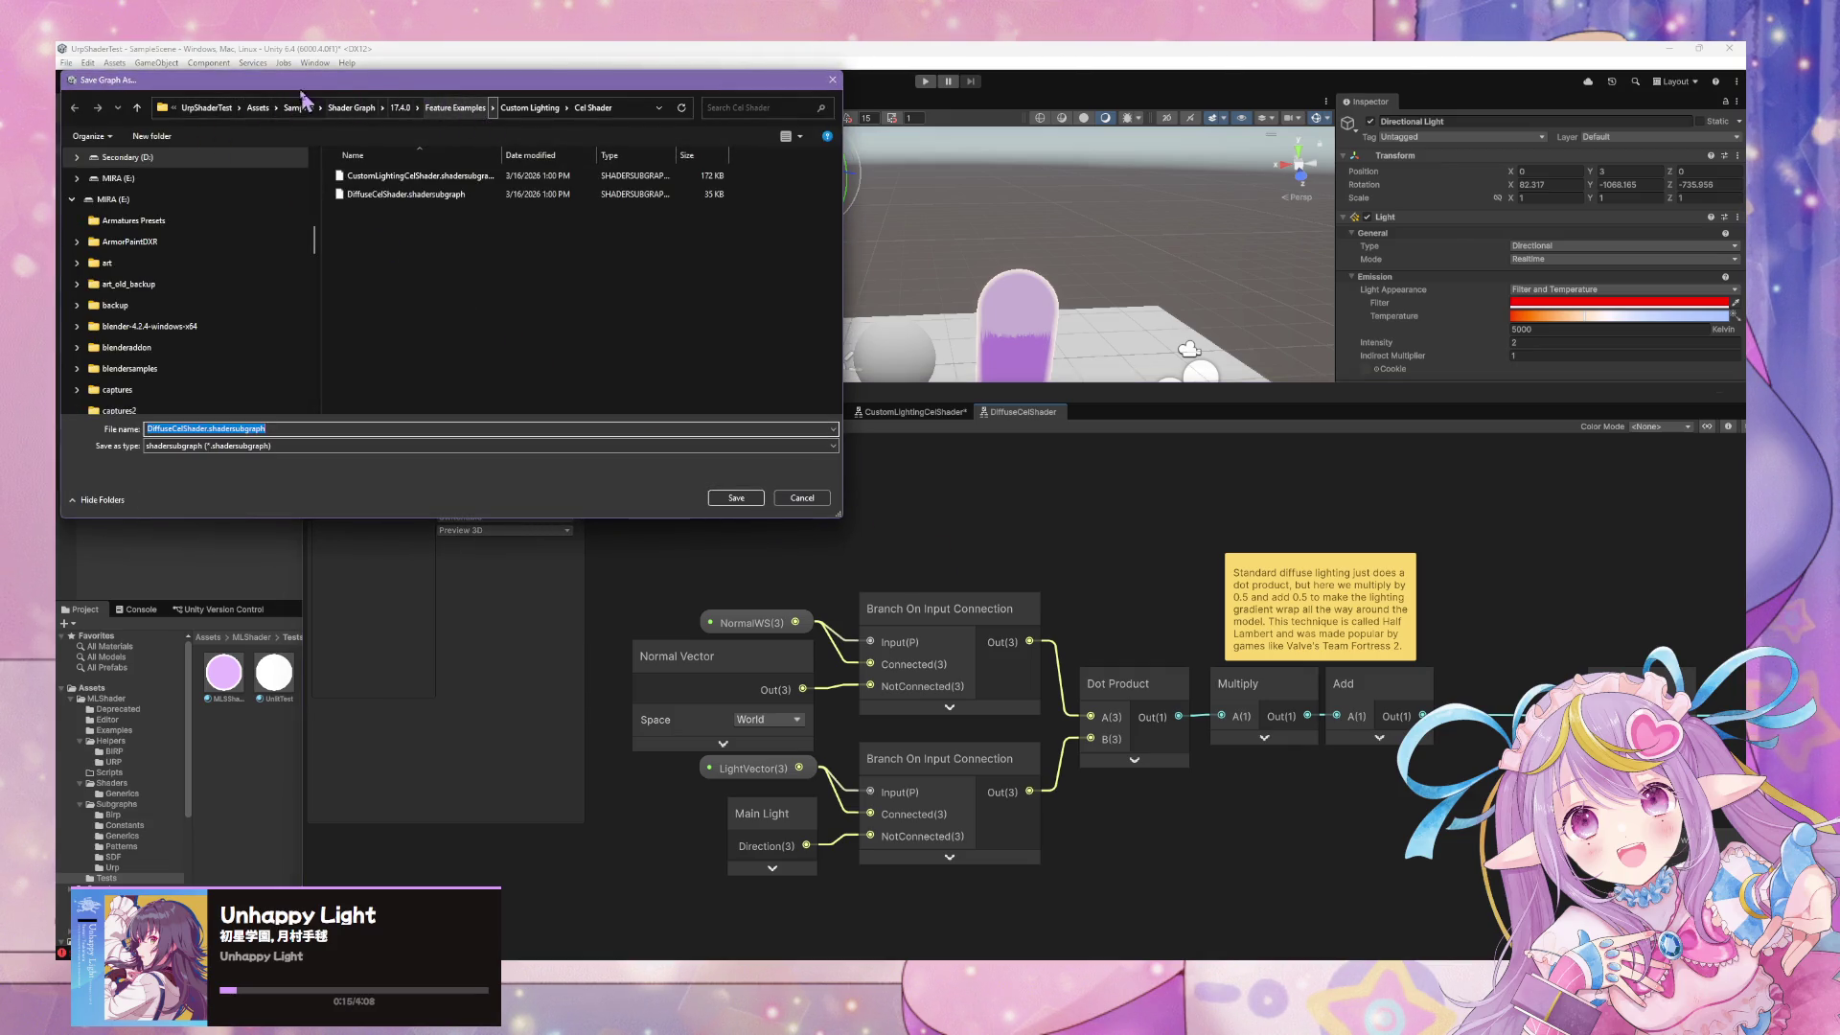
left_click_drag(325, 79, 884, 361)
scroll(678, 482, "down", 8)
scroll(766, 508, "down", 10)
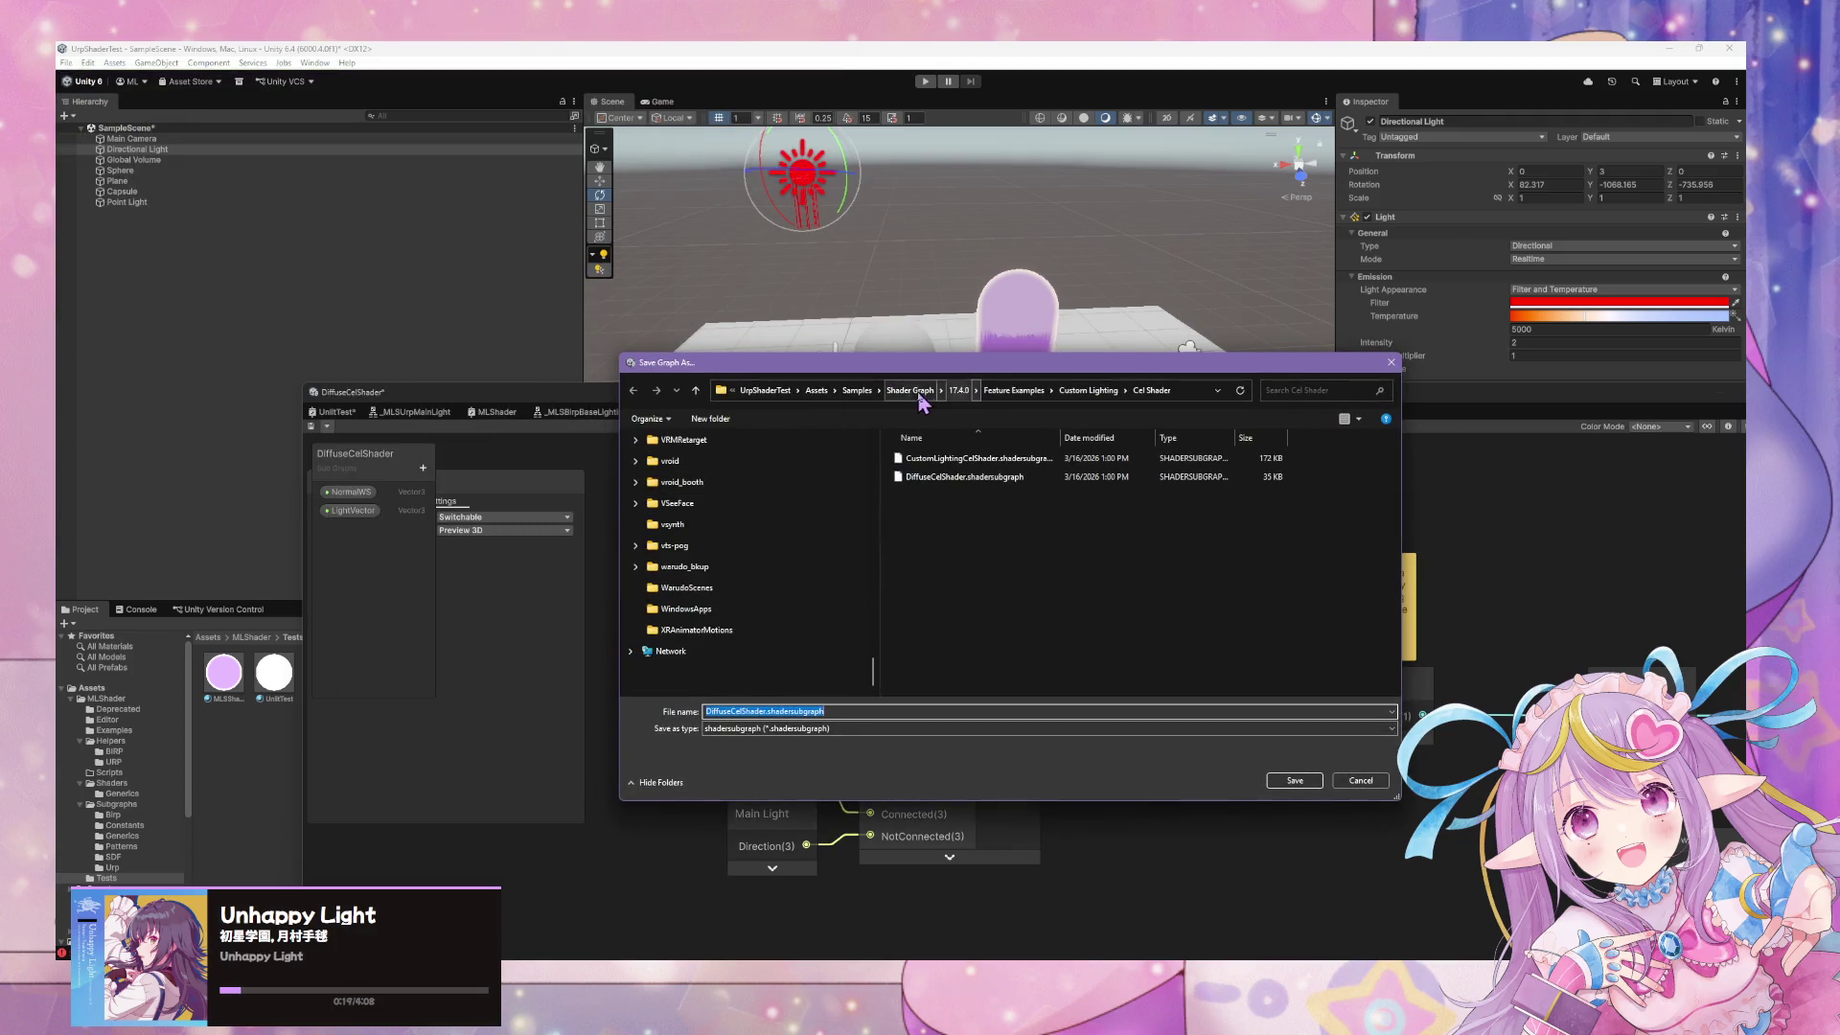
scroll(771, 463, "up", 8)
scroll(772, 463, "up", 10)
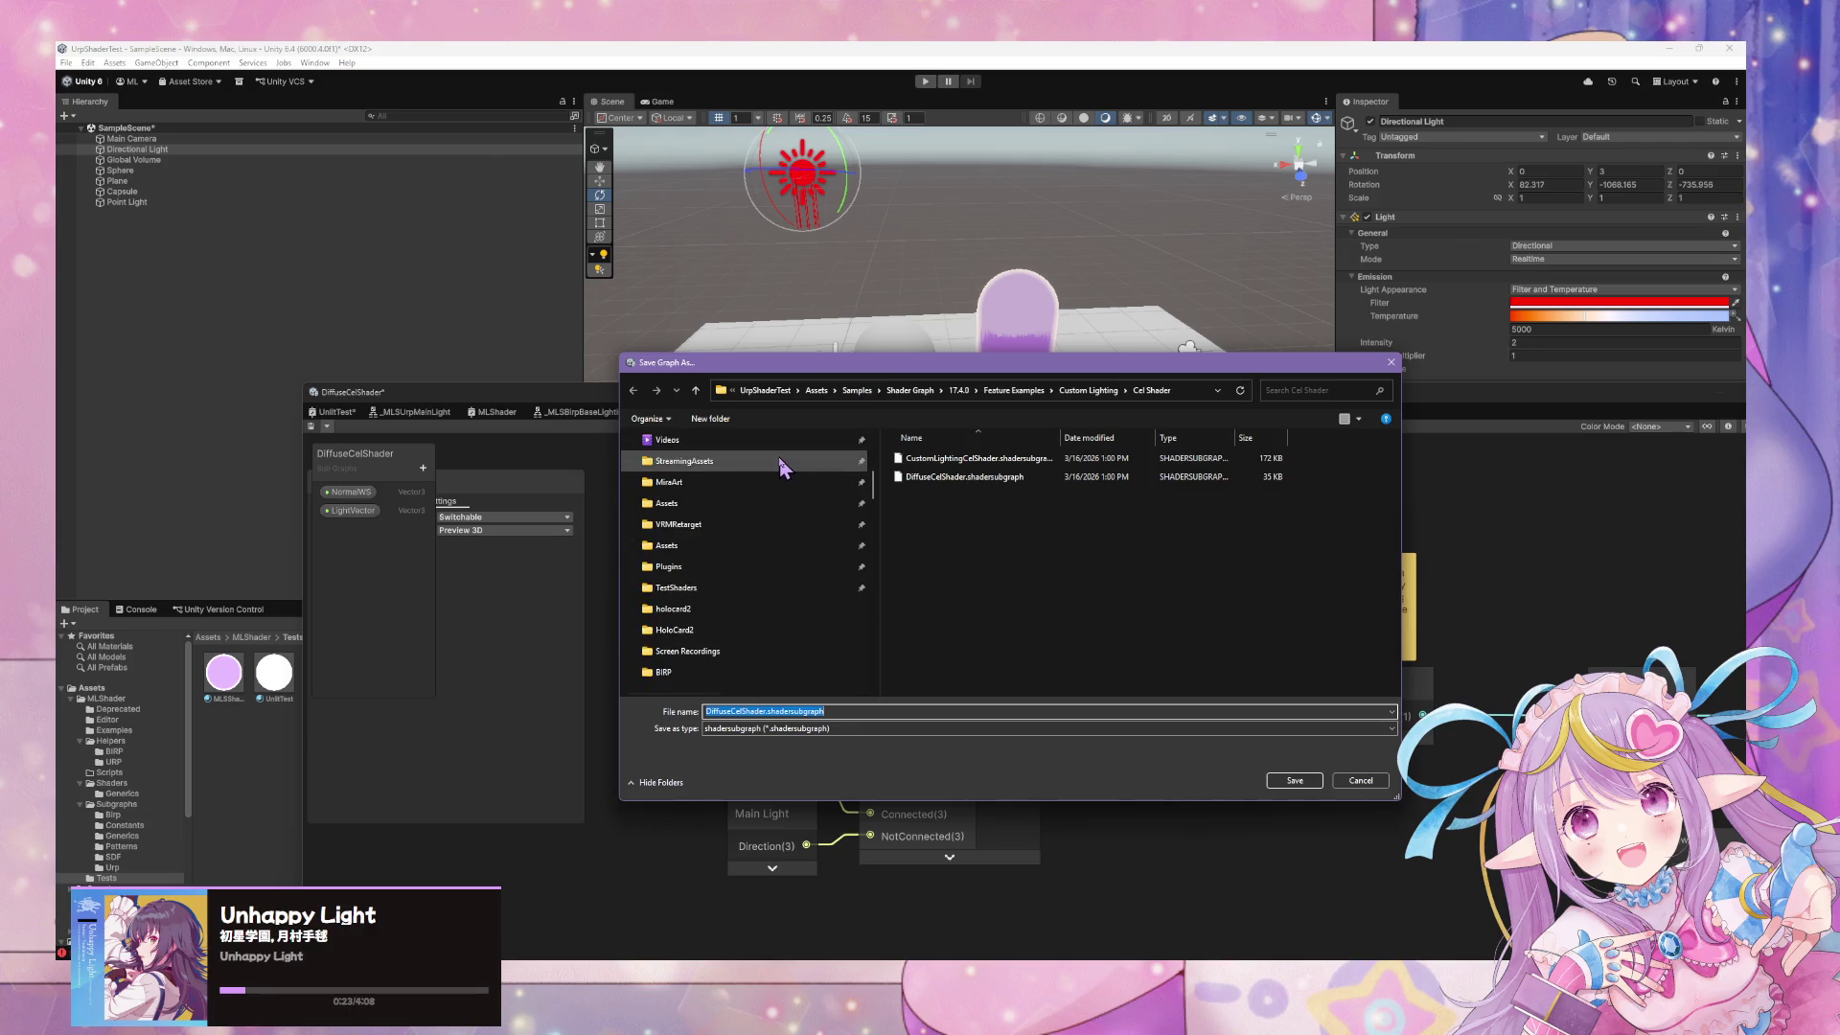
scroll(781, 470, "down", 3)
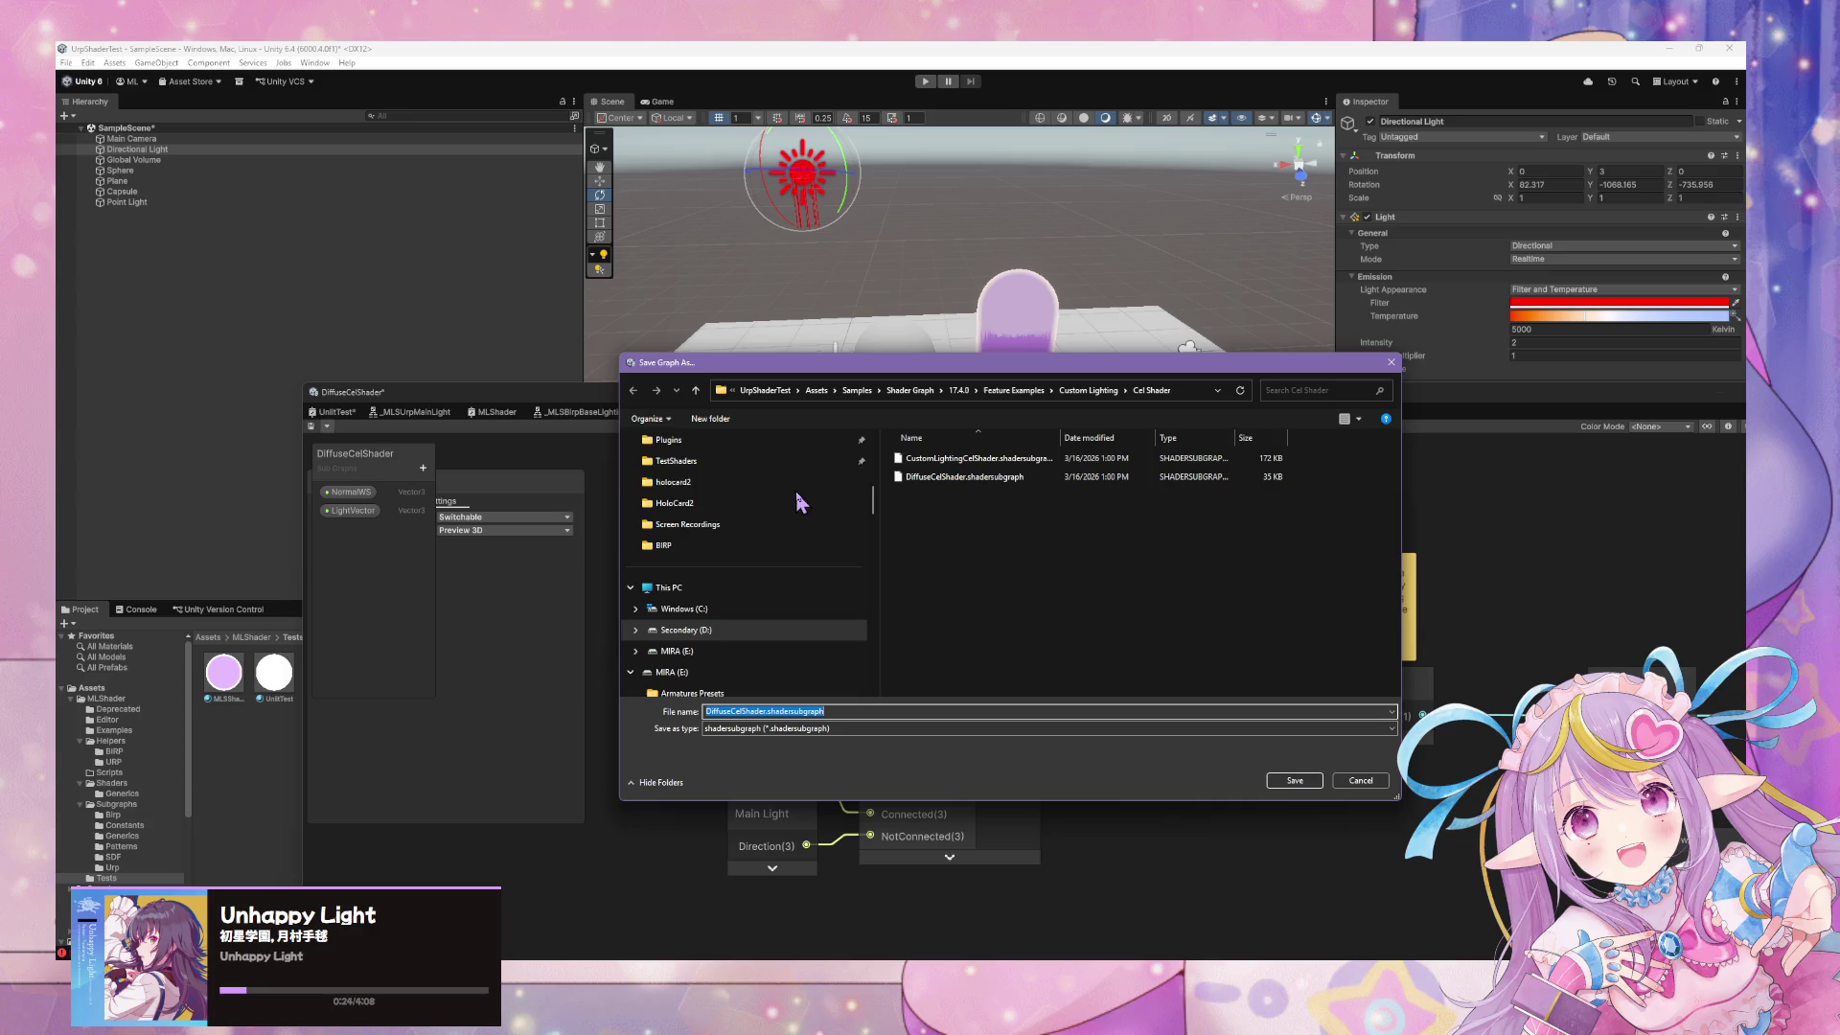
left_click(747, 633)
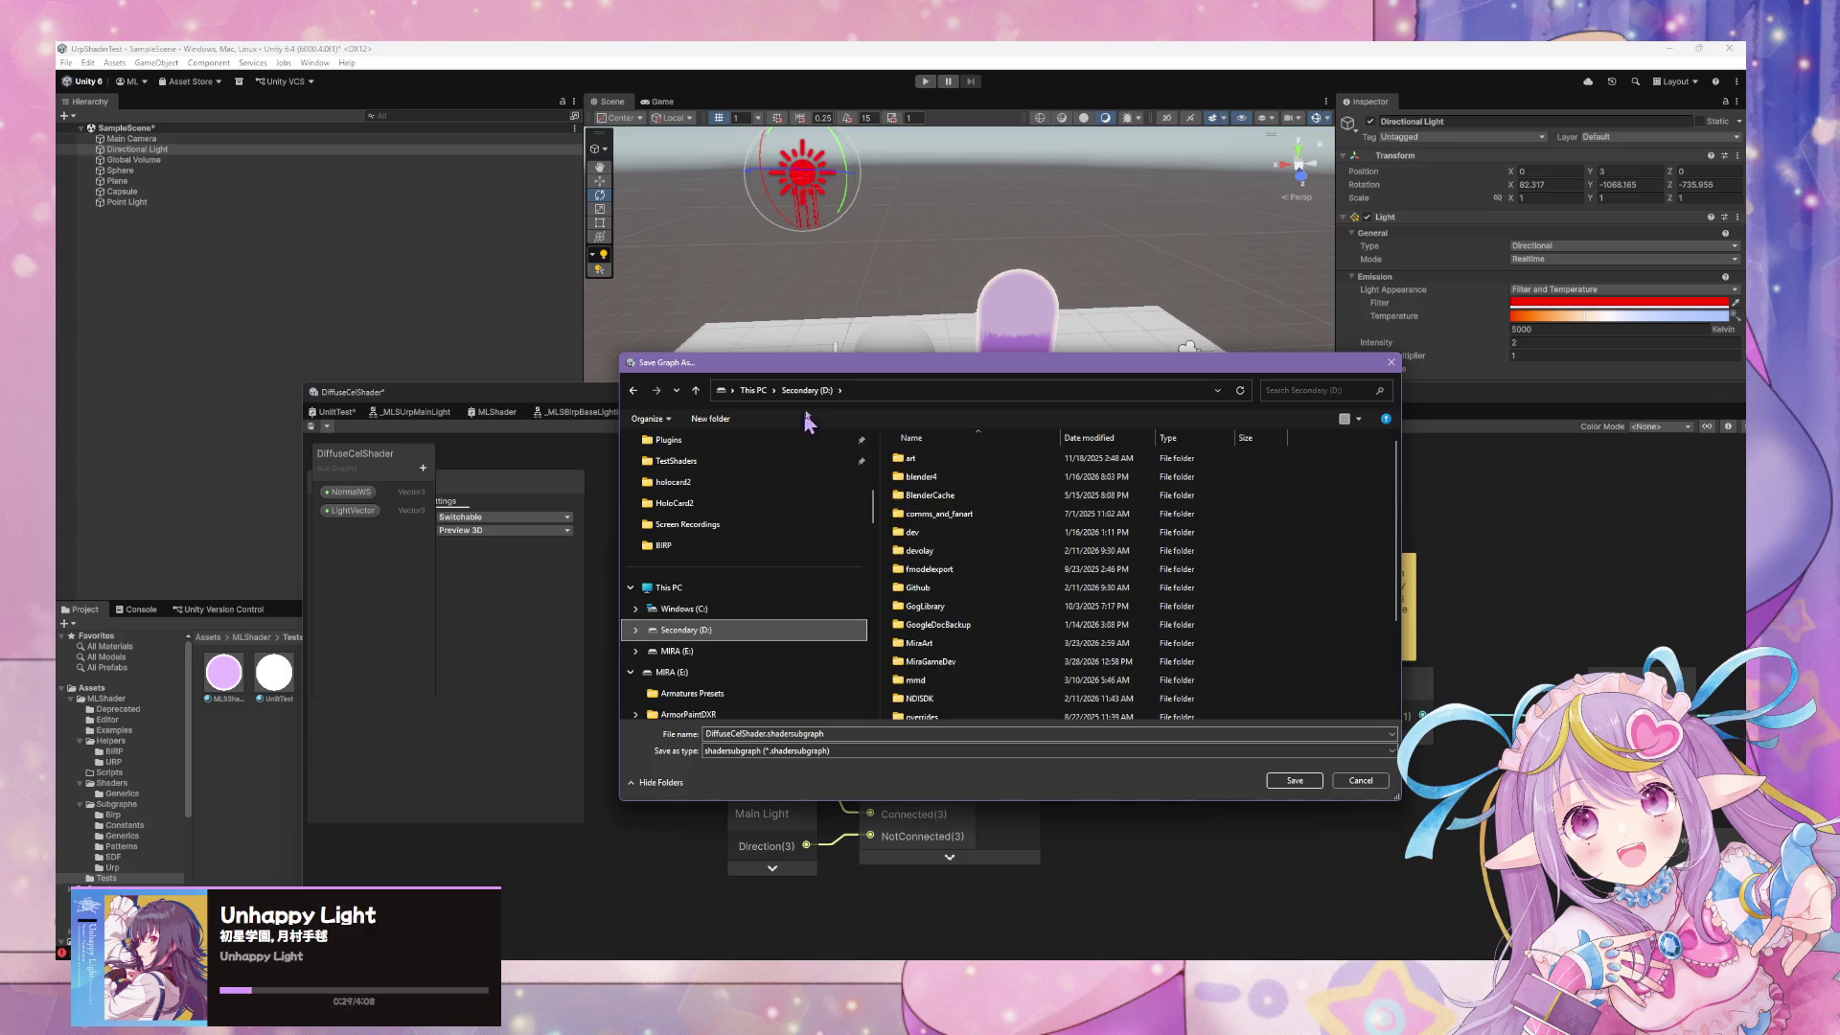
Reposition the Save Graph As dialog and cancel an accidental rename of the MiraArt folder
left_click_drag(848, 363, 1169, 496)
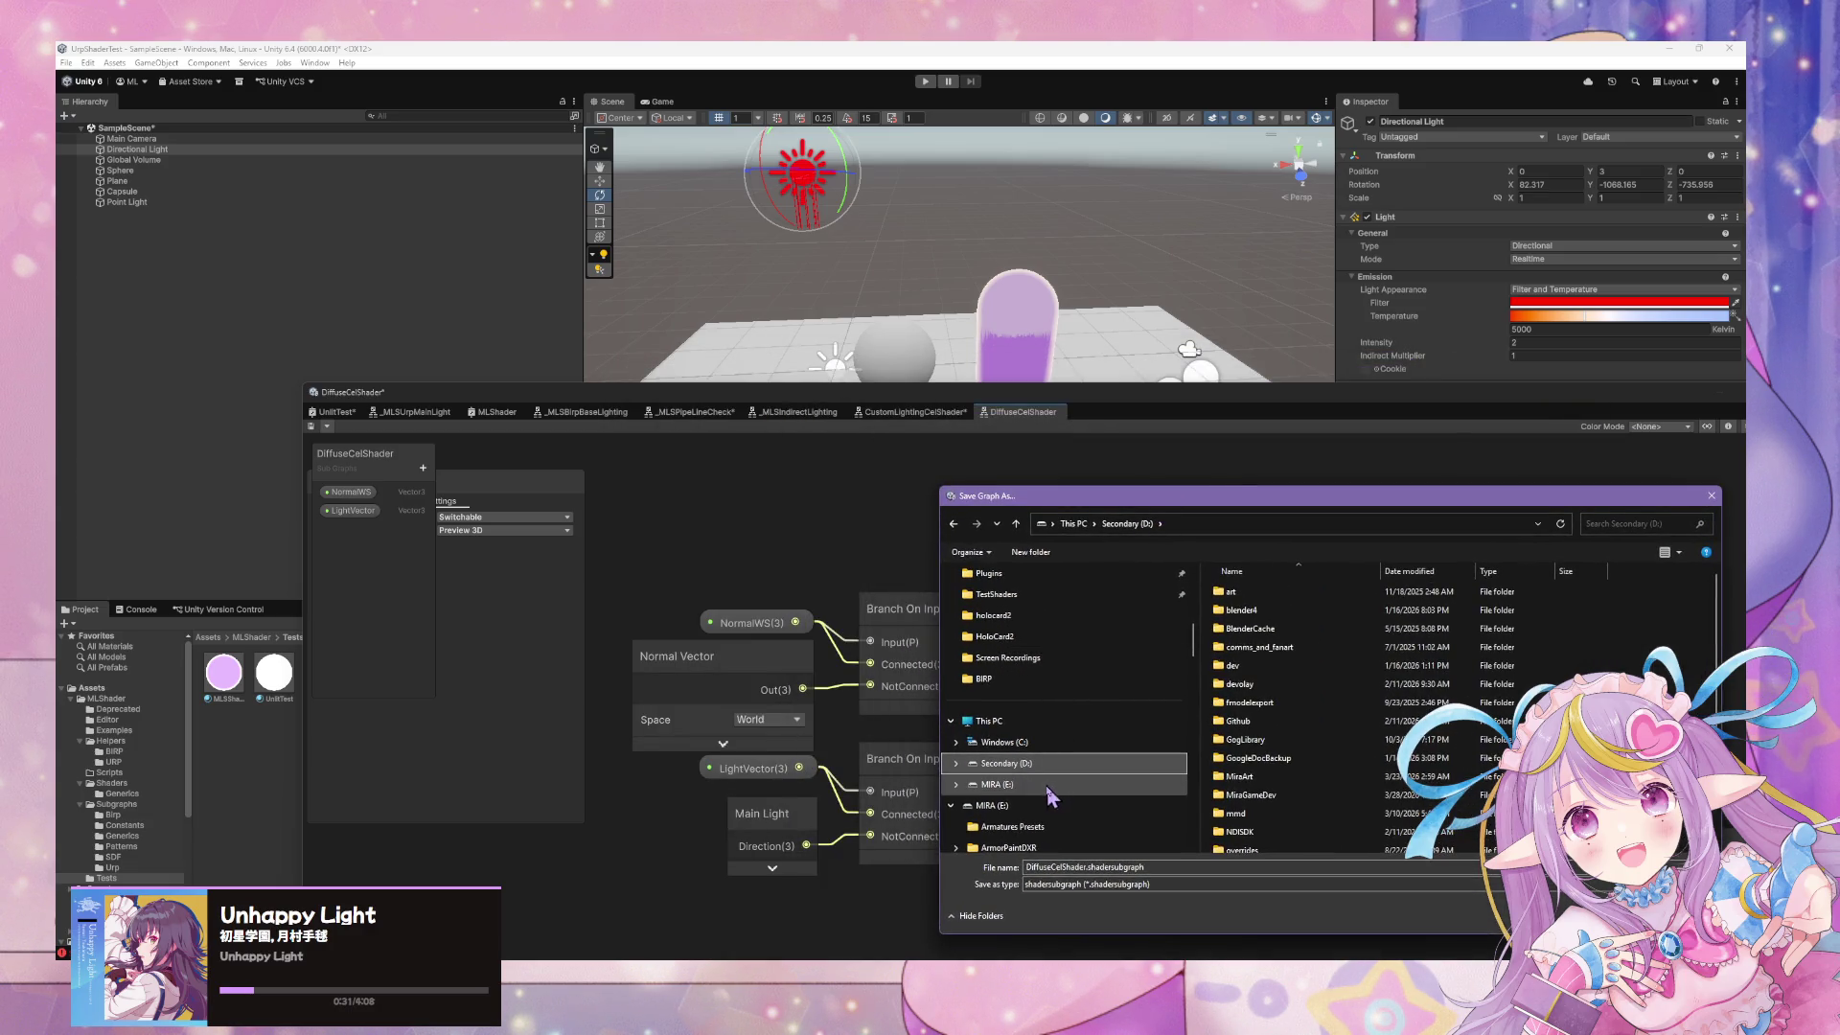
mouse_move(1083, 508)
left_mouse_down()
mouse_move(1260, 494)
mouse_move(1102, 502)
left_mouse_up()
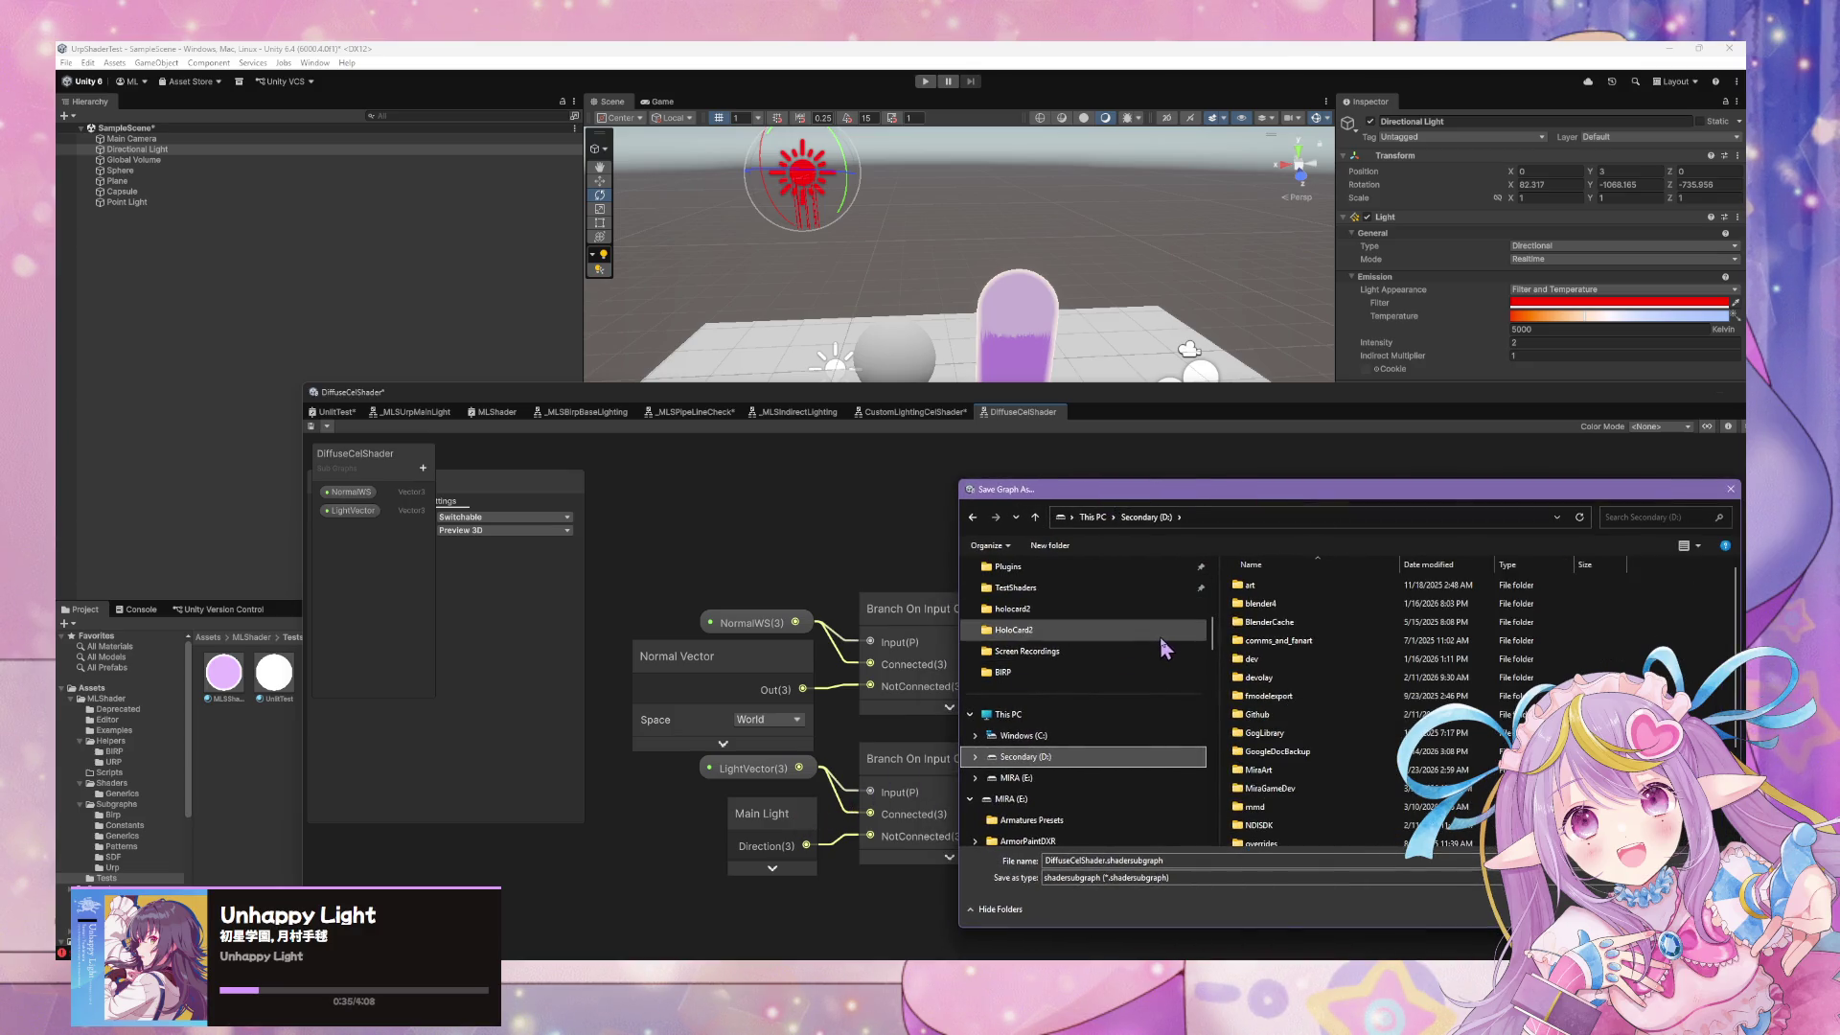
scroll(1347, 699, "down", 3)
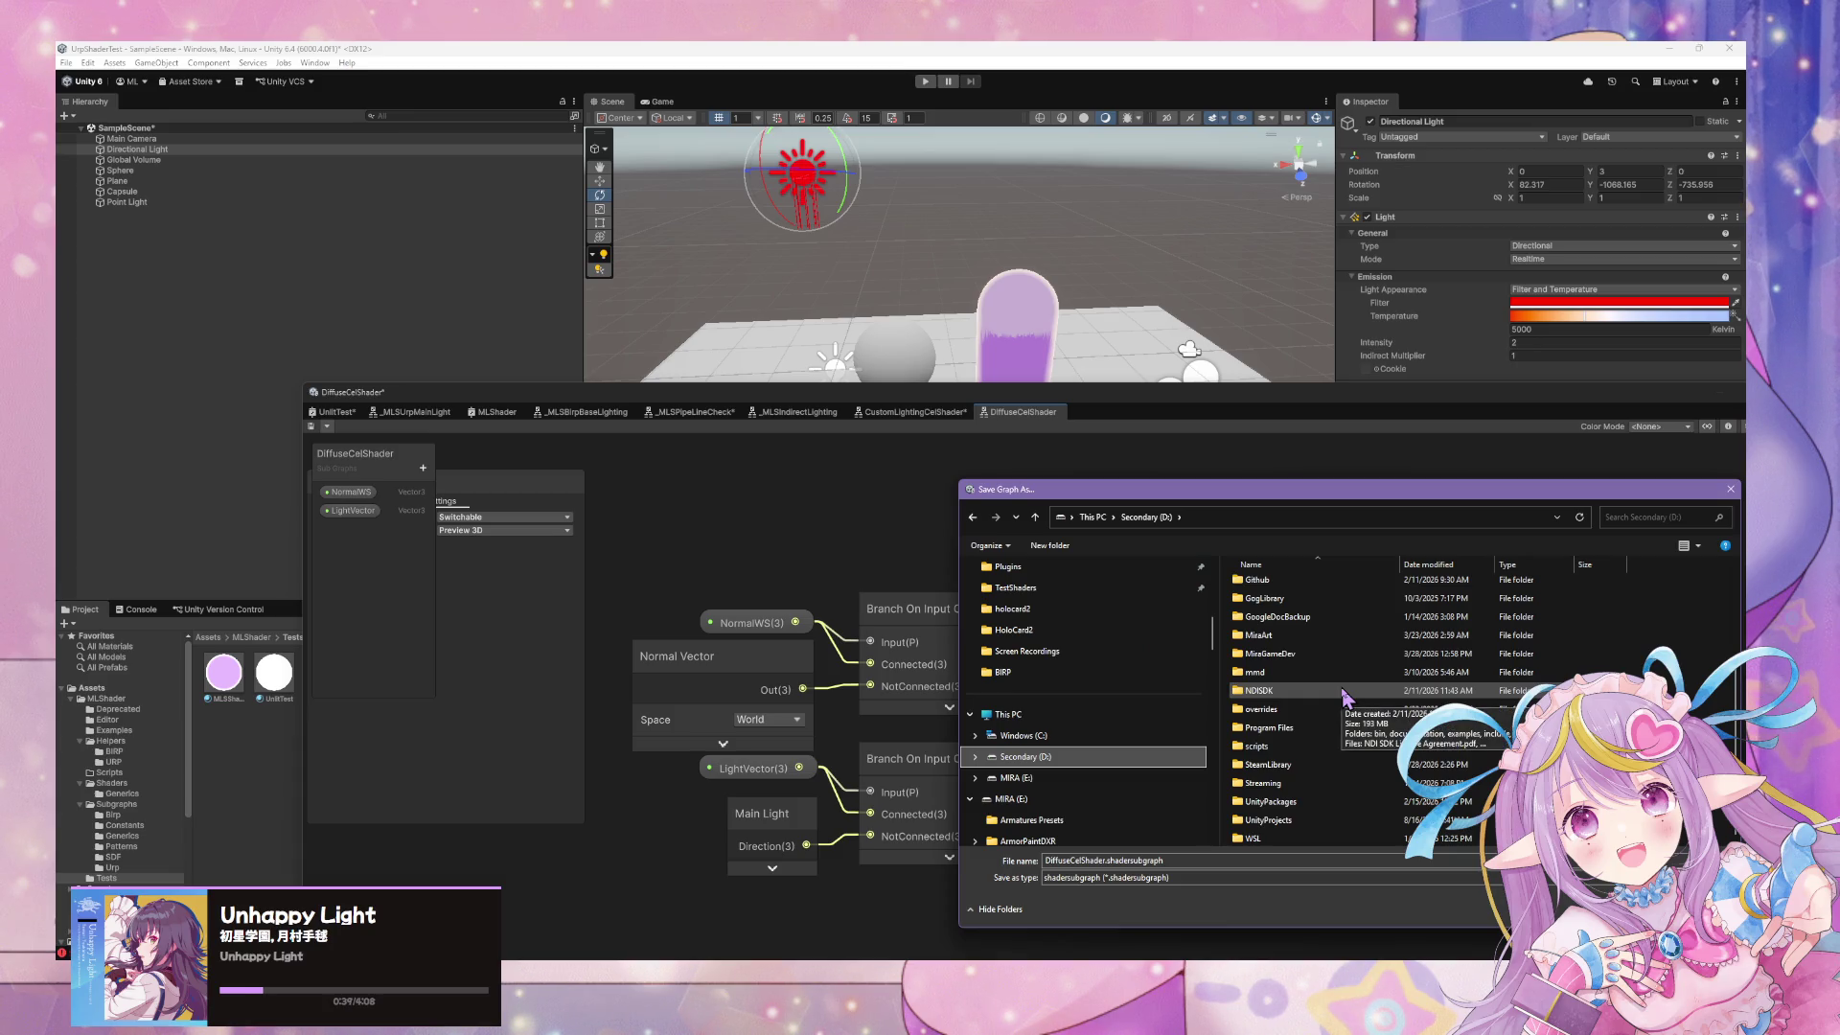
left_click_drag(1202, 501, 870, 515)
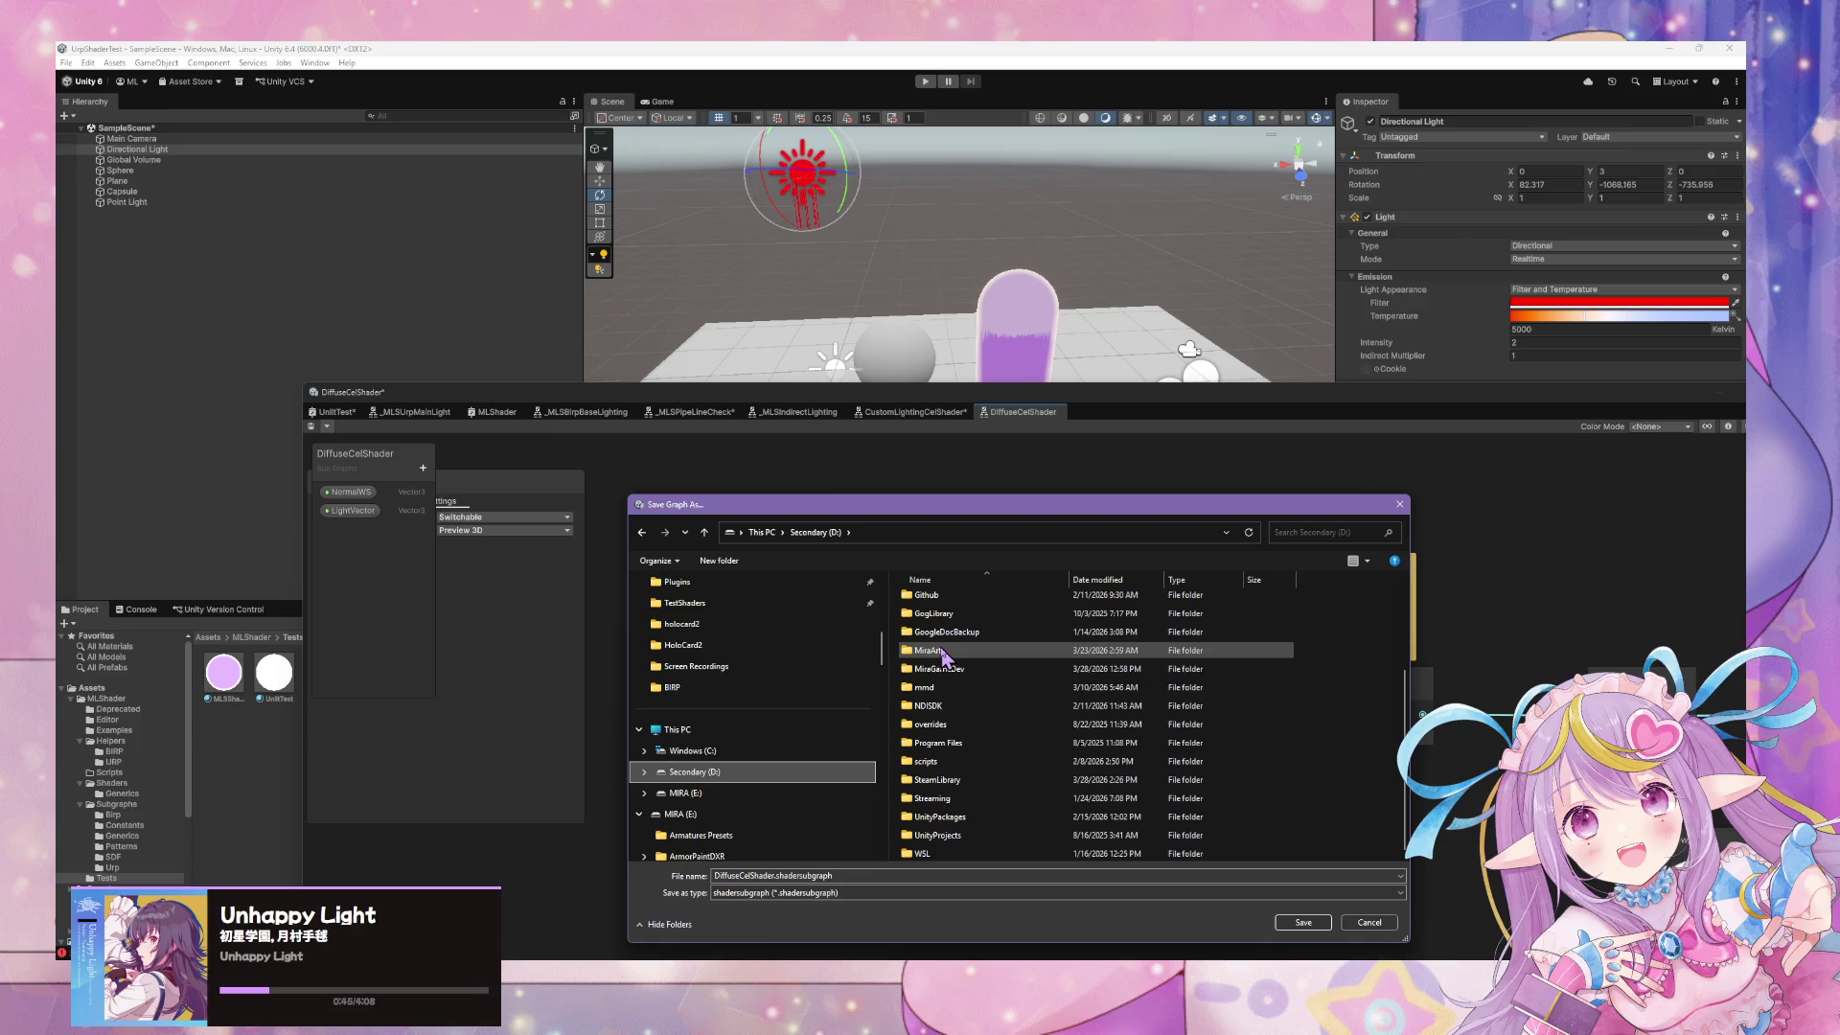
left_click(946, 656)
left_click(934, 657)
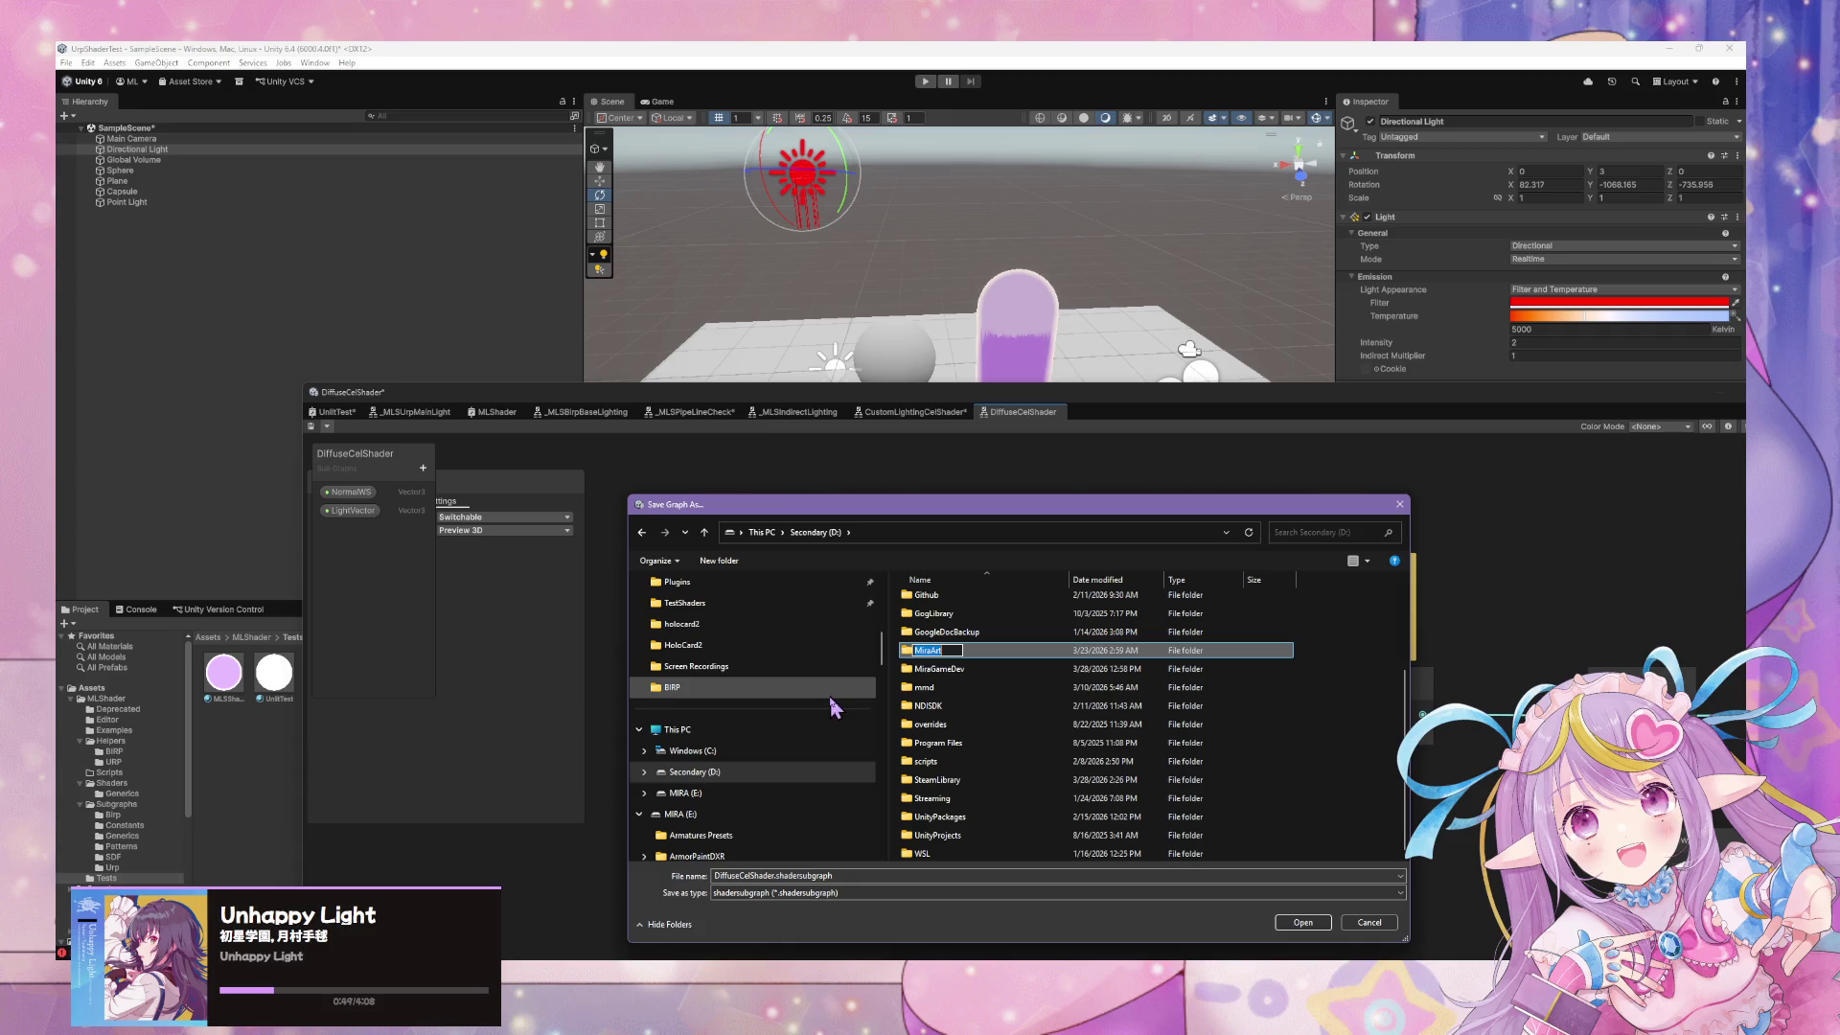
left_click(961, 652)
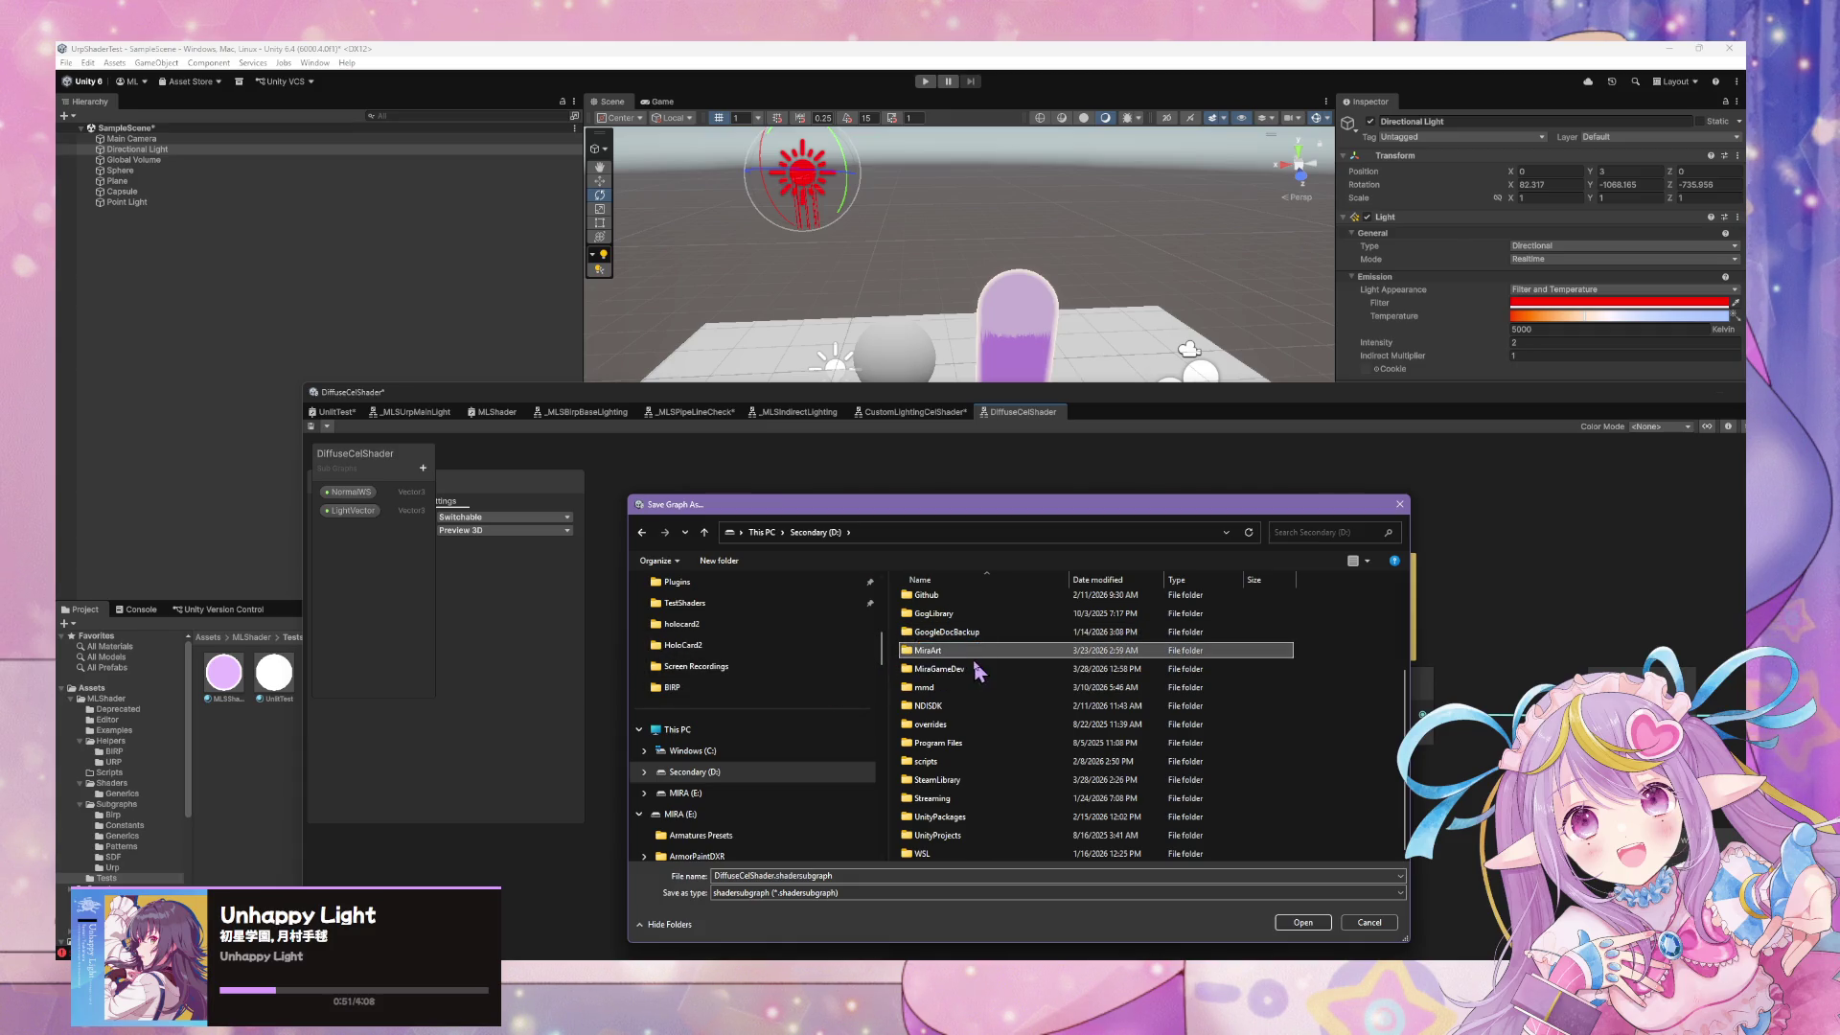
Navigate via MiraGameDev into WarudoMods_MLShaderV2\Assets\MLShader as the save location
mouse_move(801, 509)
left_mouse_down()
mouse_move(1192, 493)
mouse_move(1112, 486)
left_mouse_up()
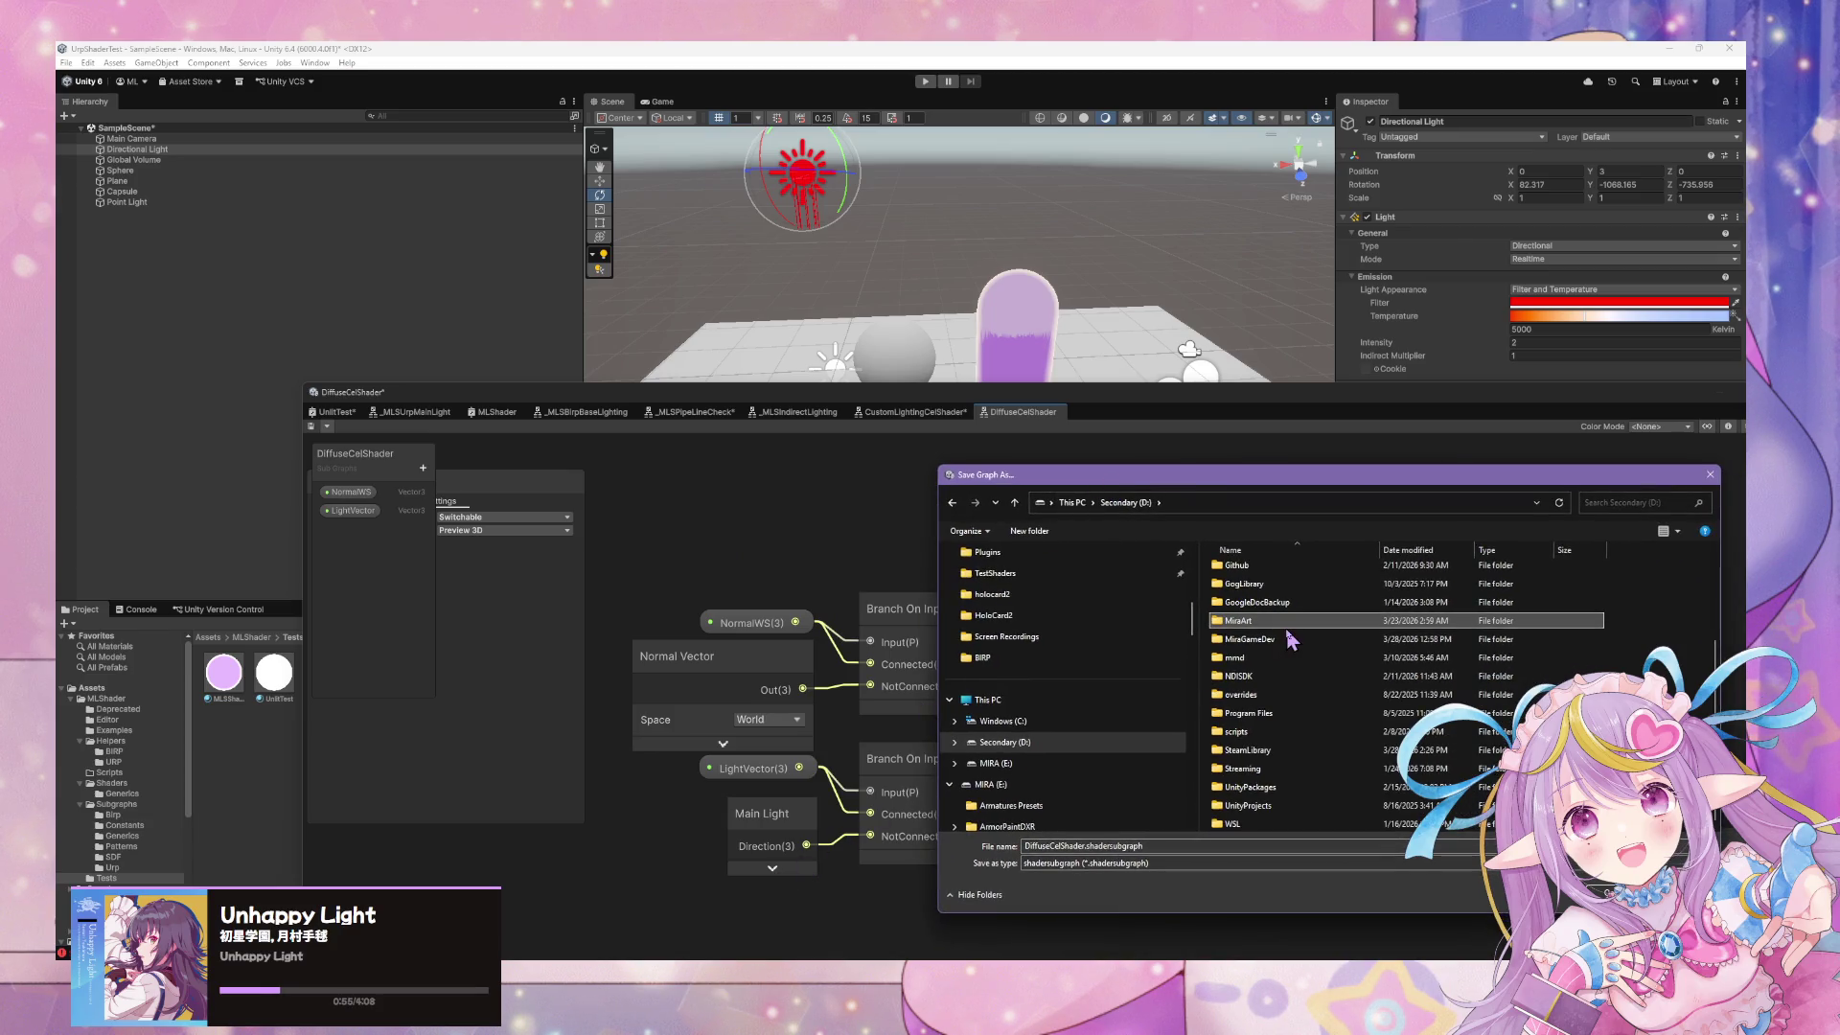
scroll(1055, 718, "up", 2)
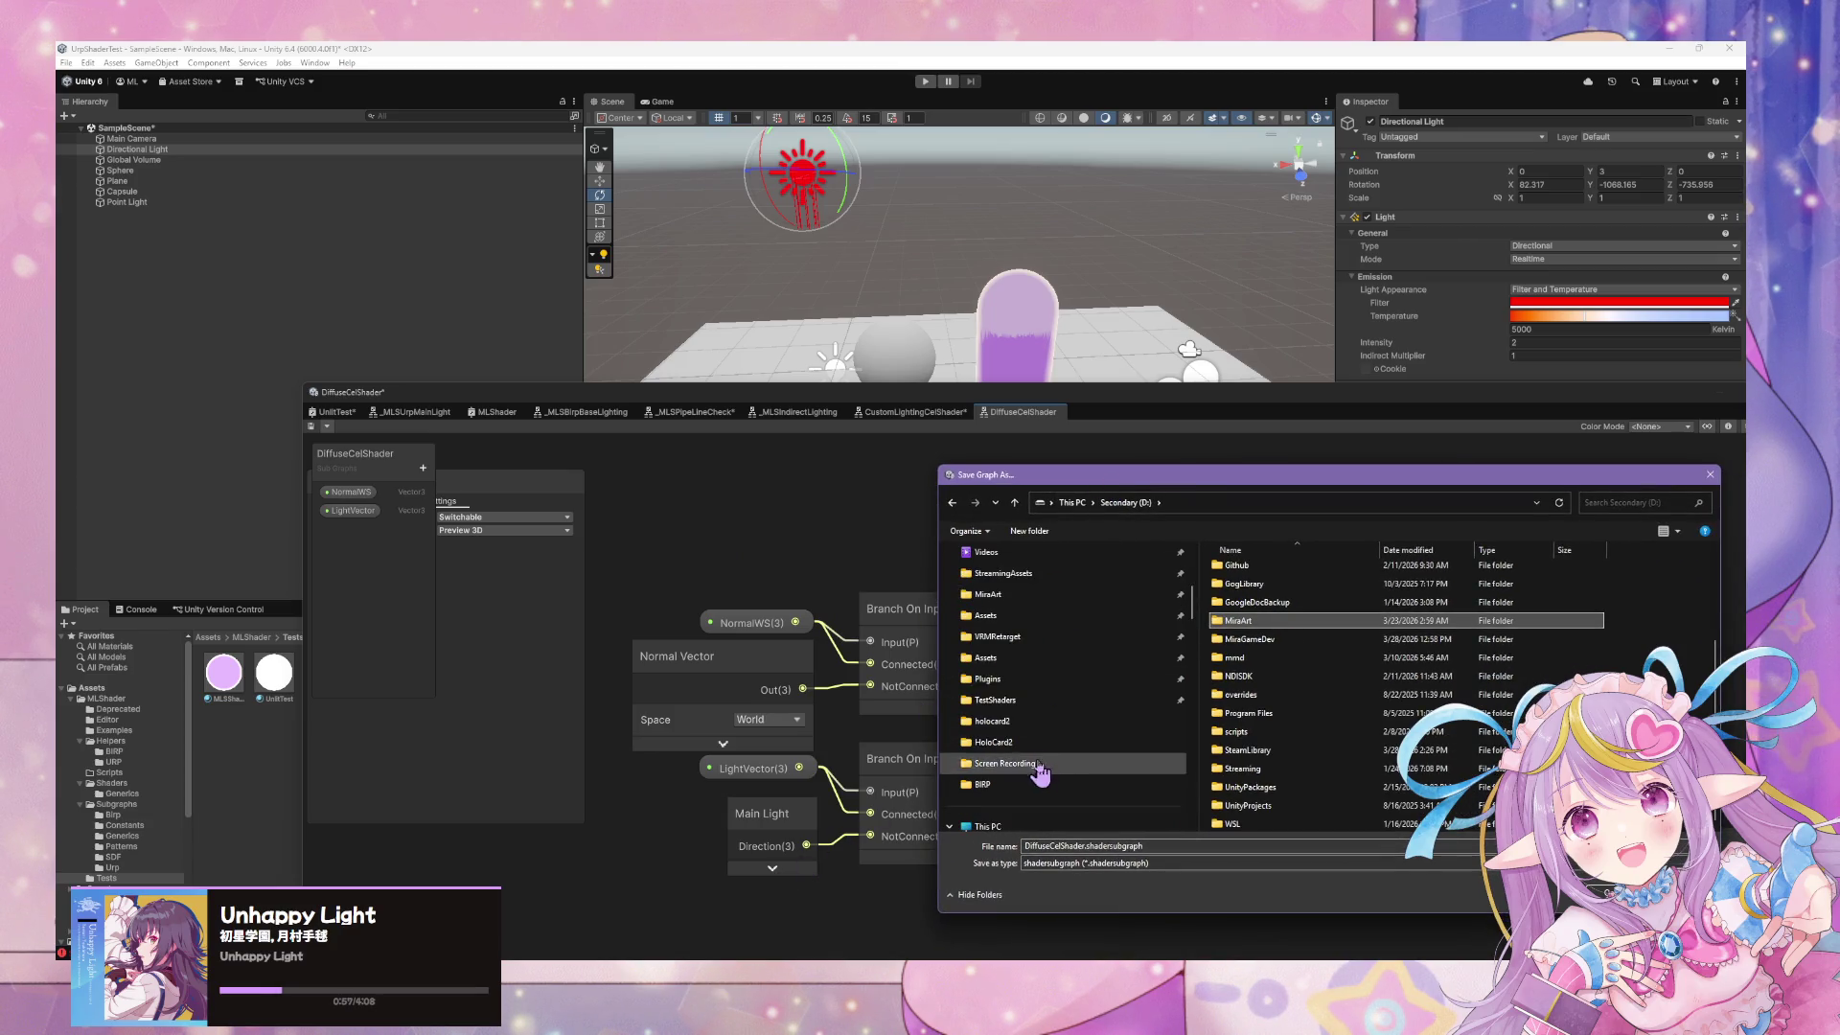
left_click(1058, 707)
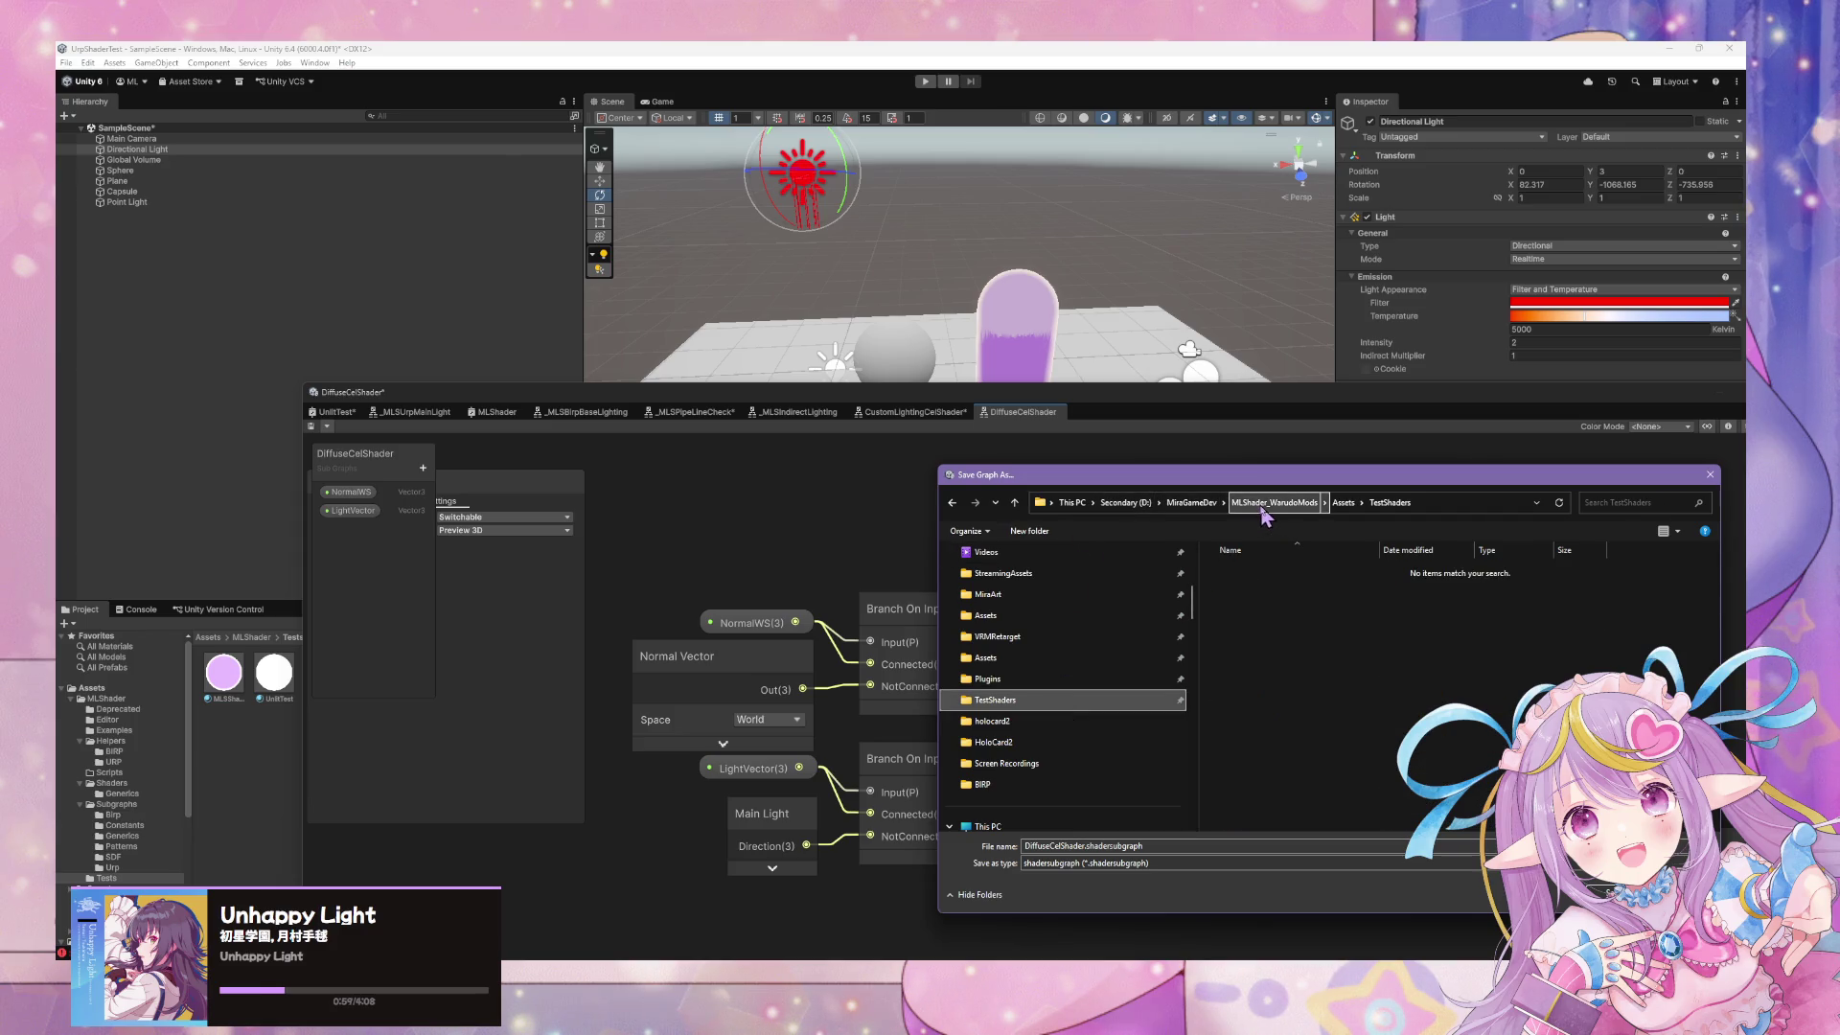
left_click(1188, 503)
double_click(1284, 578)
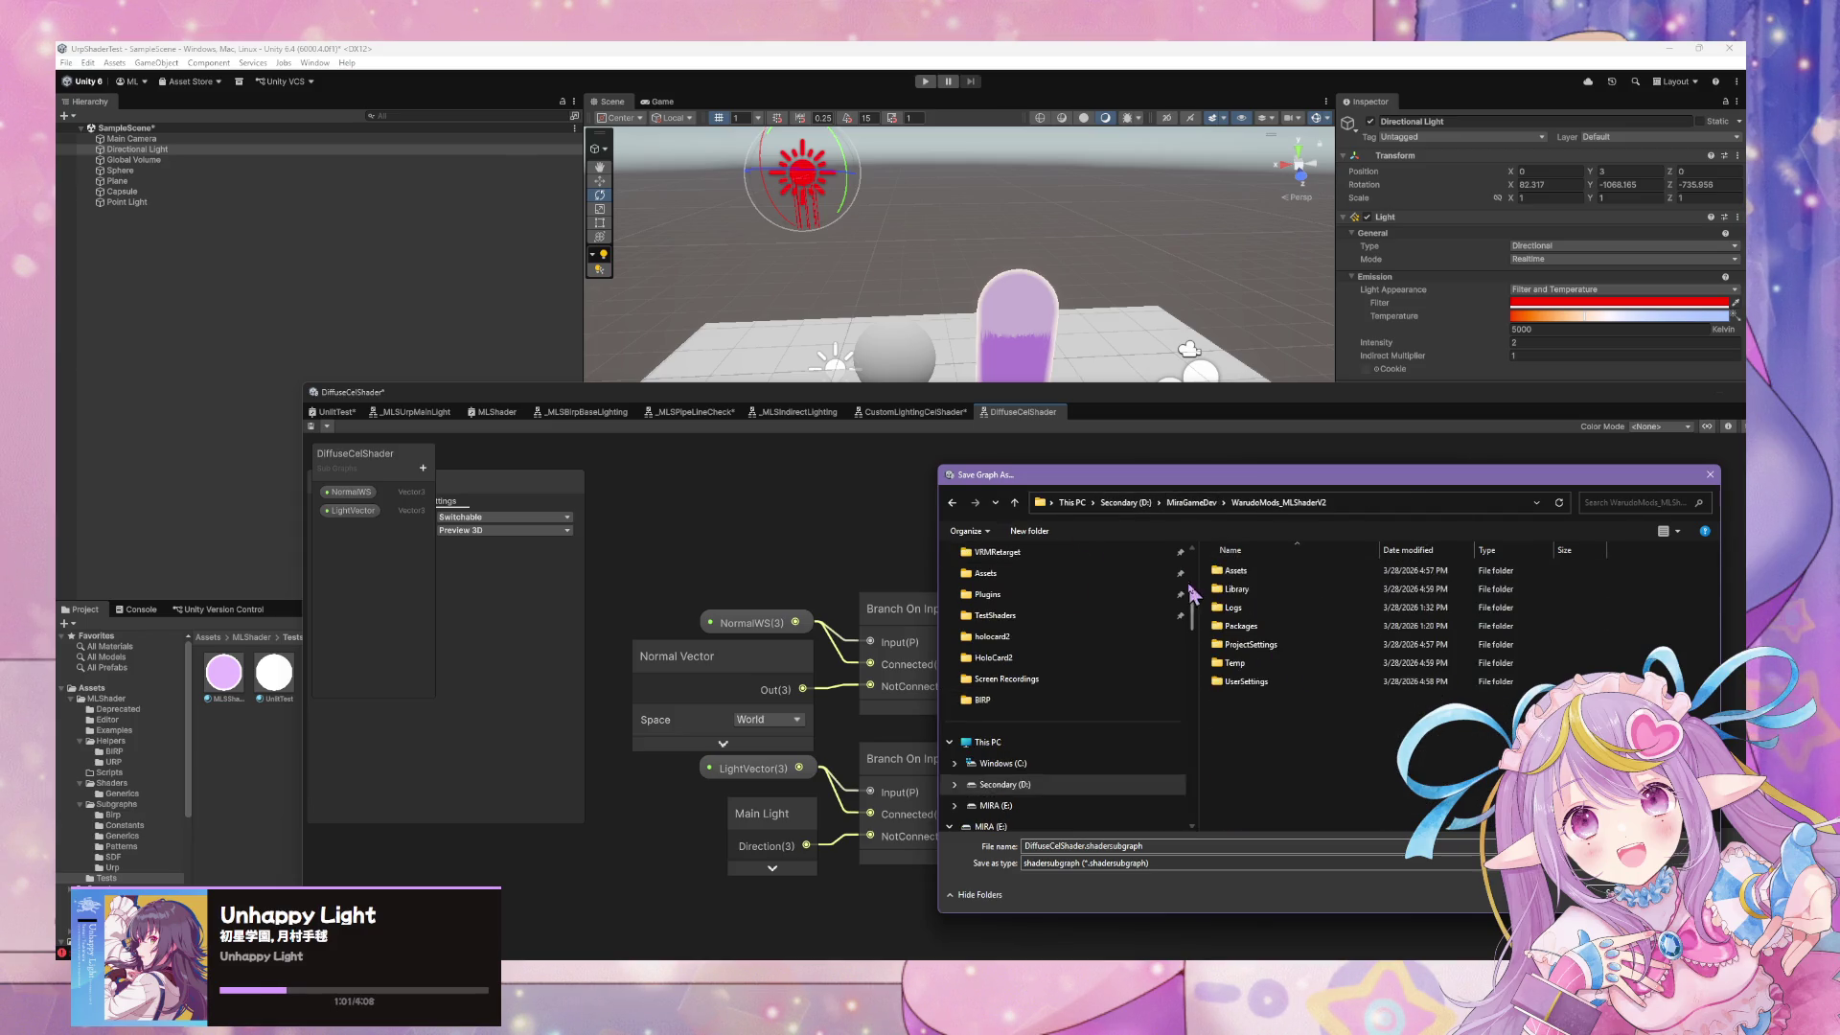
double_click(1279, 569)
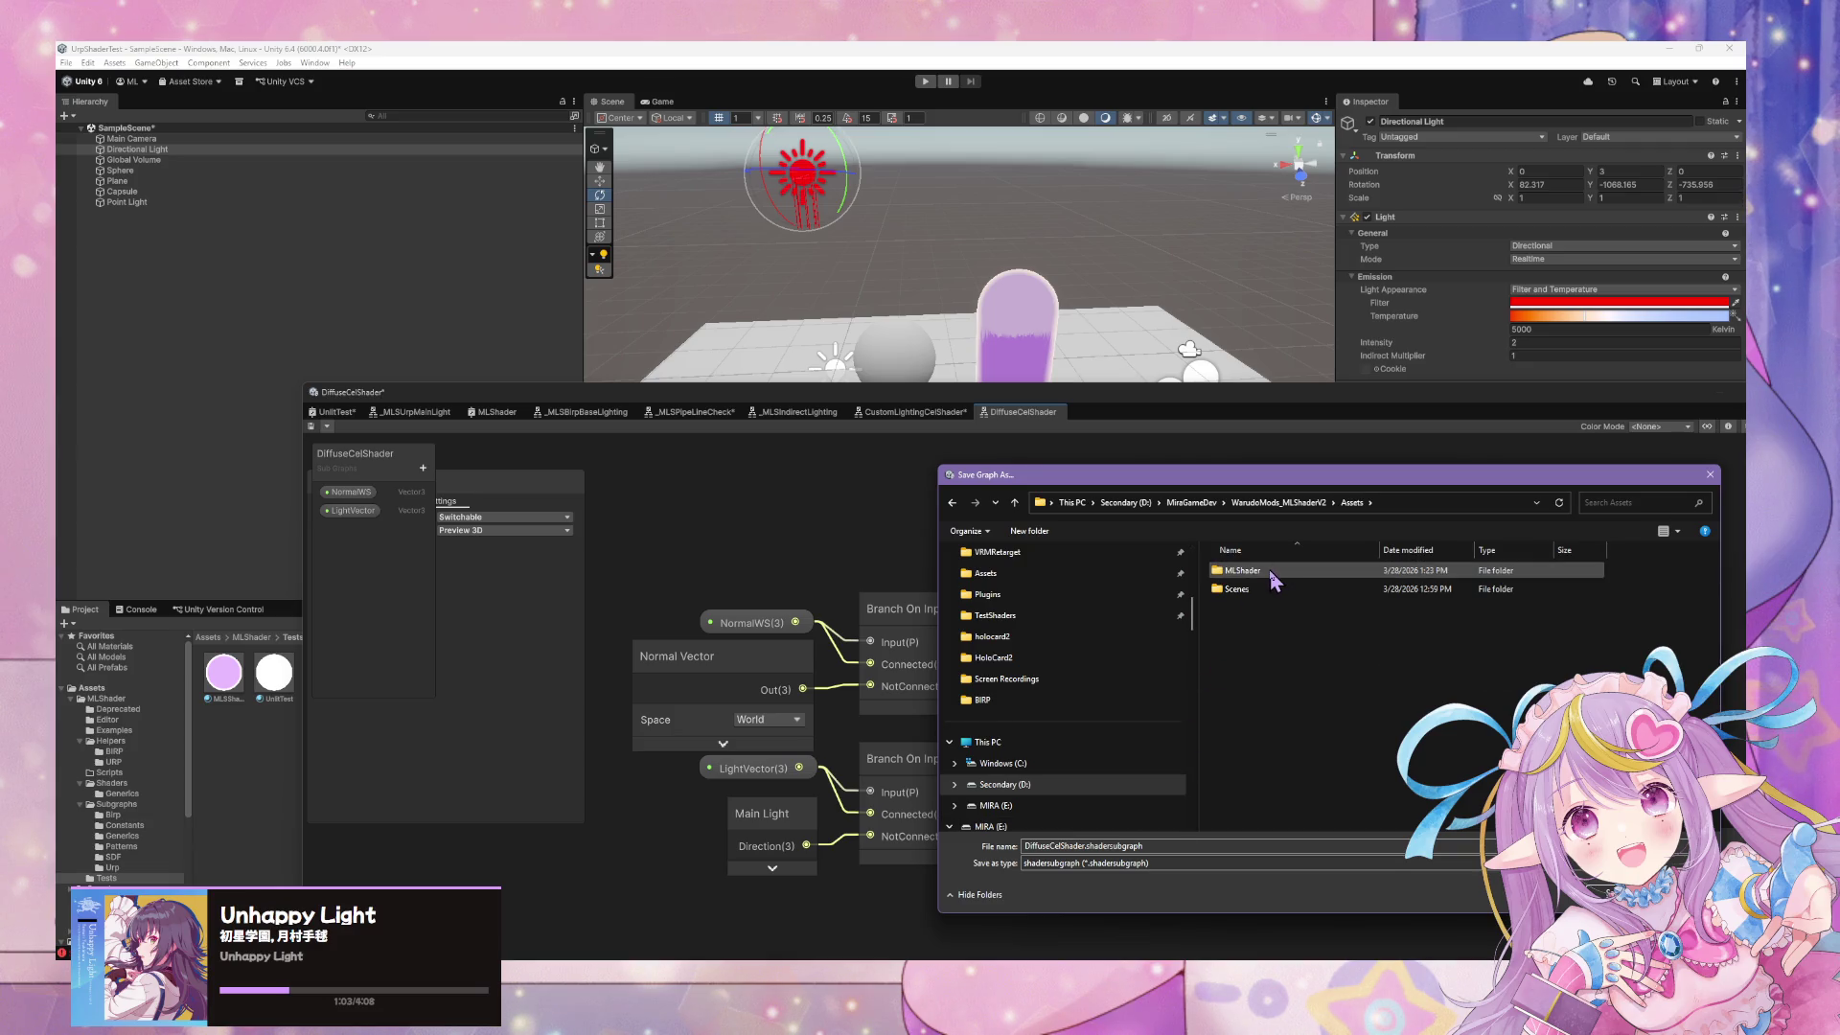
double_click(1271, 571)
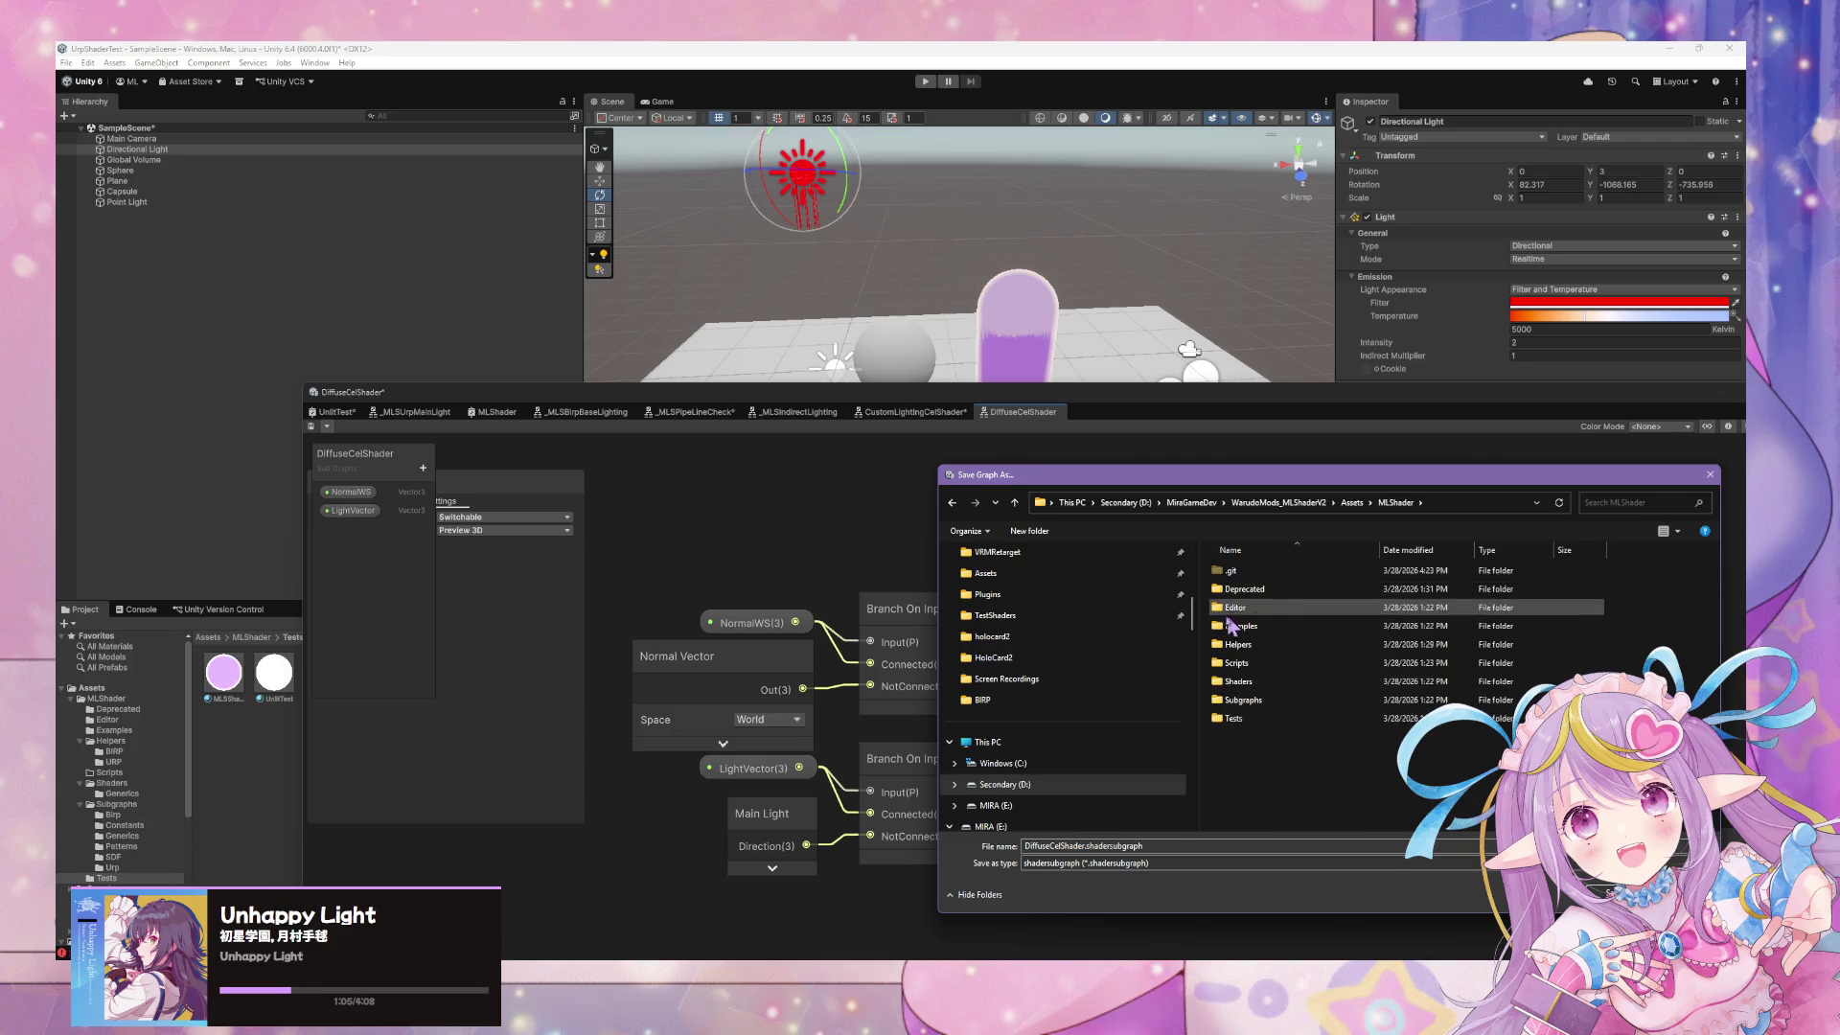
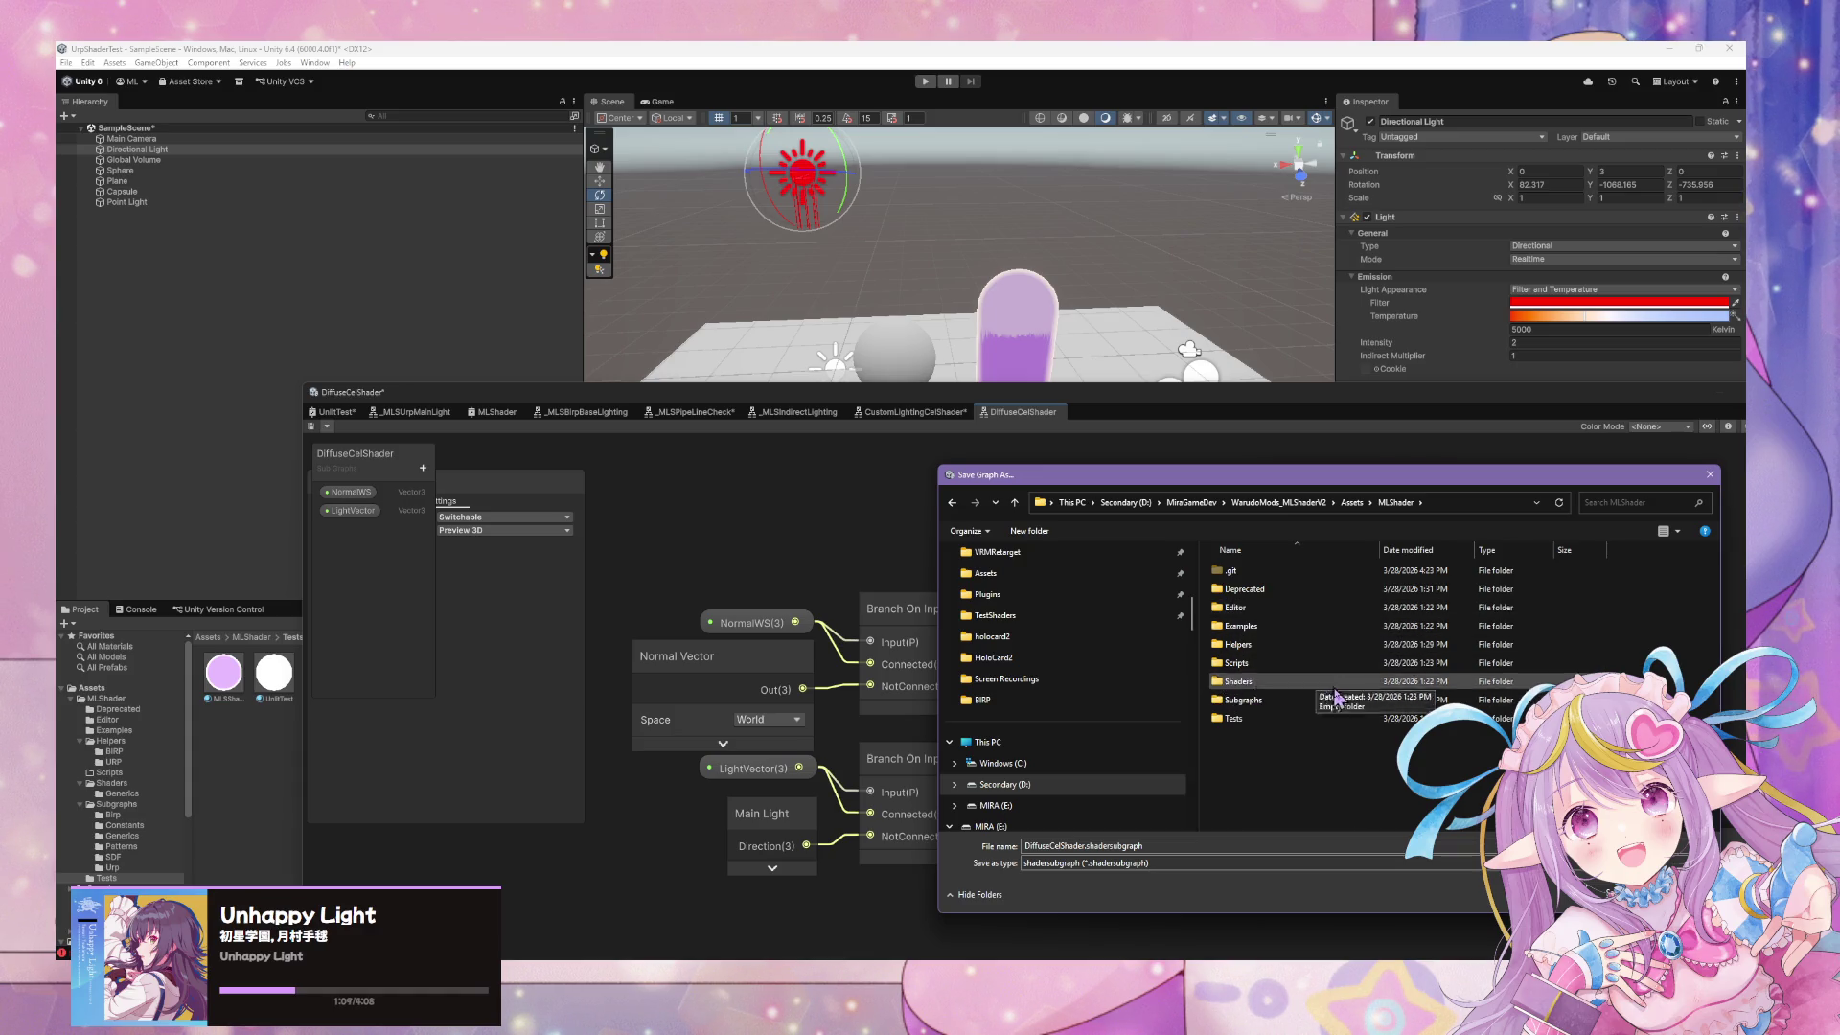
Browse the Save Graph As dialog to the MLShader > Subgraphs folder
left_click(1263, 644)
double_click(1265, 652)
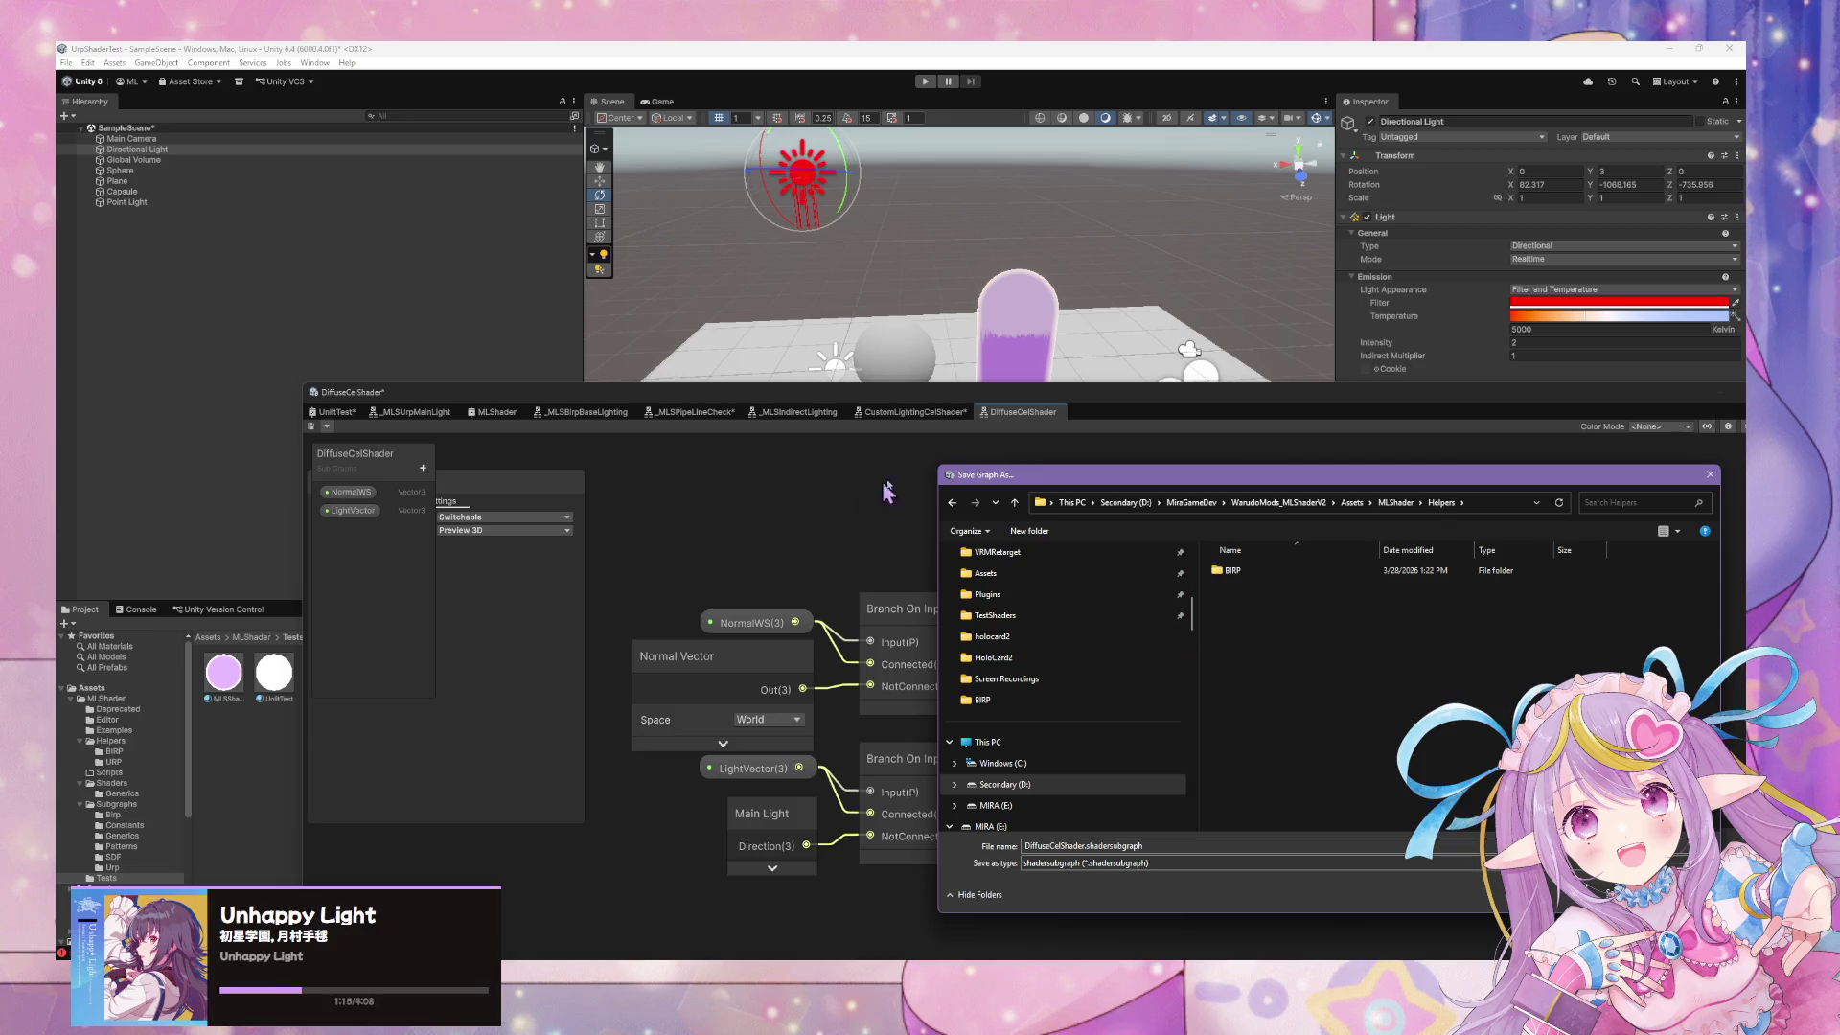
left_click(949, 503)
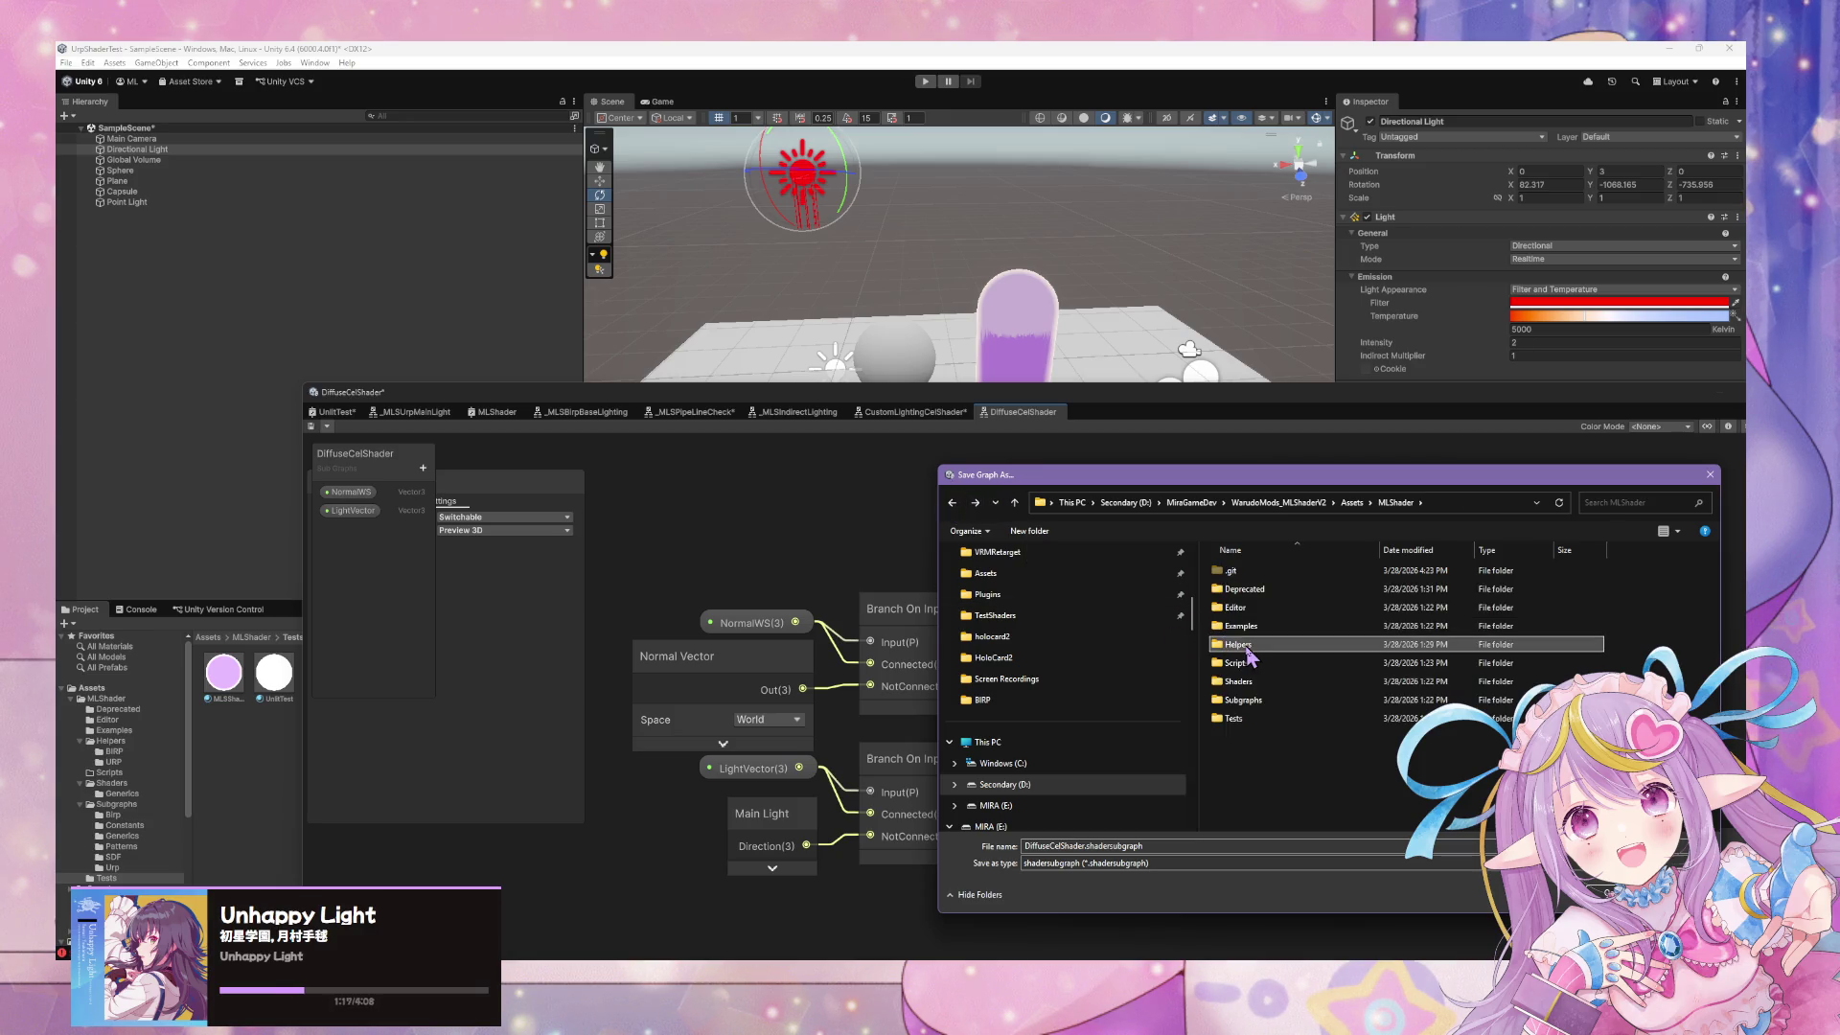
double_click(1234, 644)
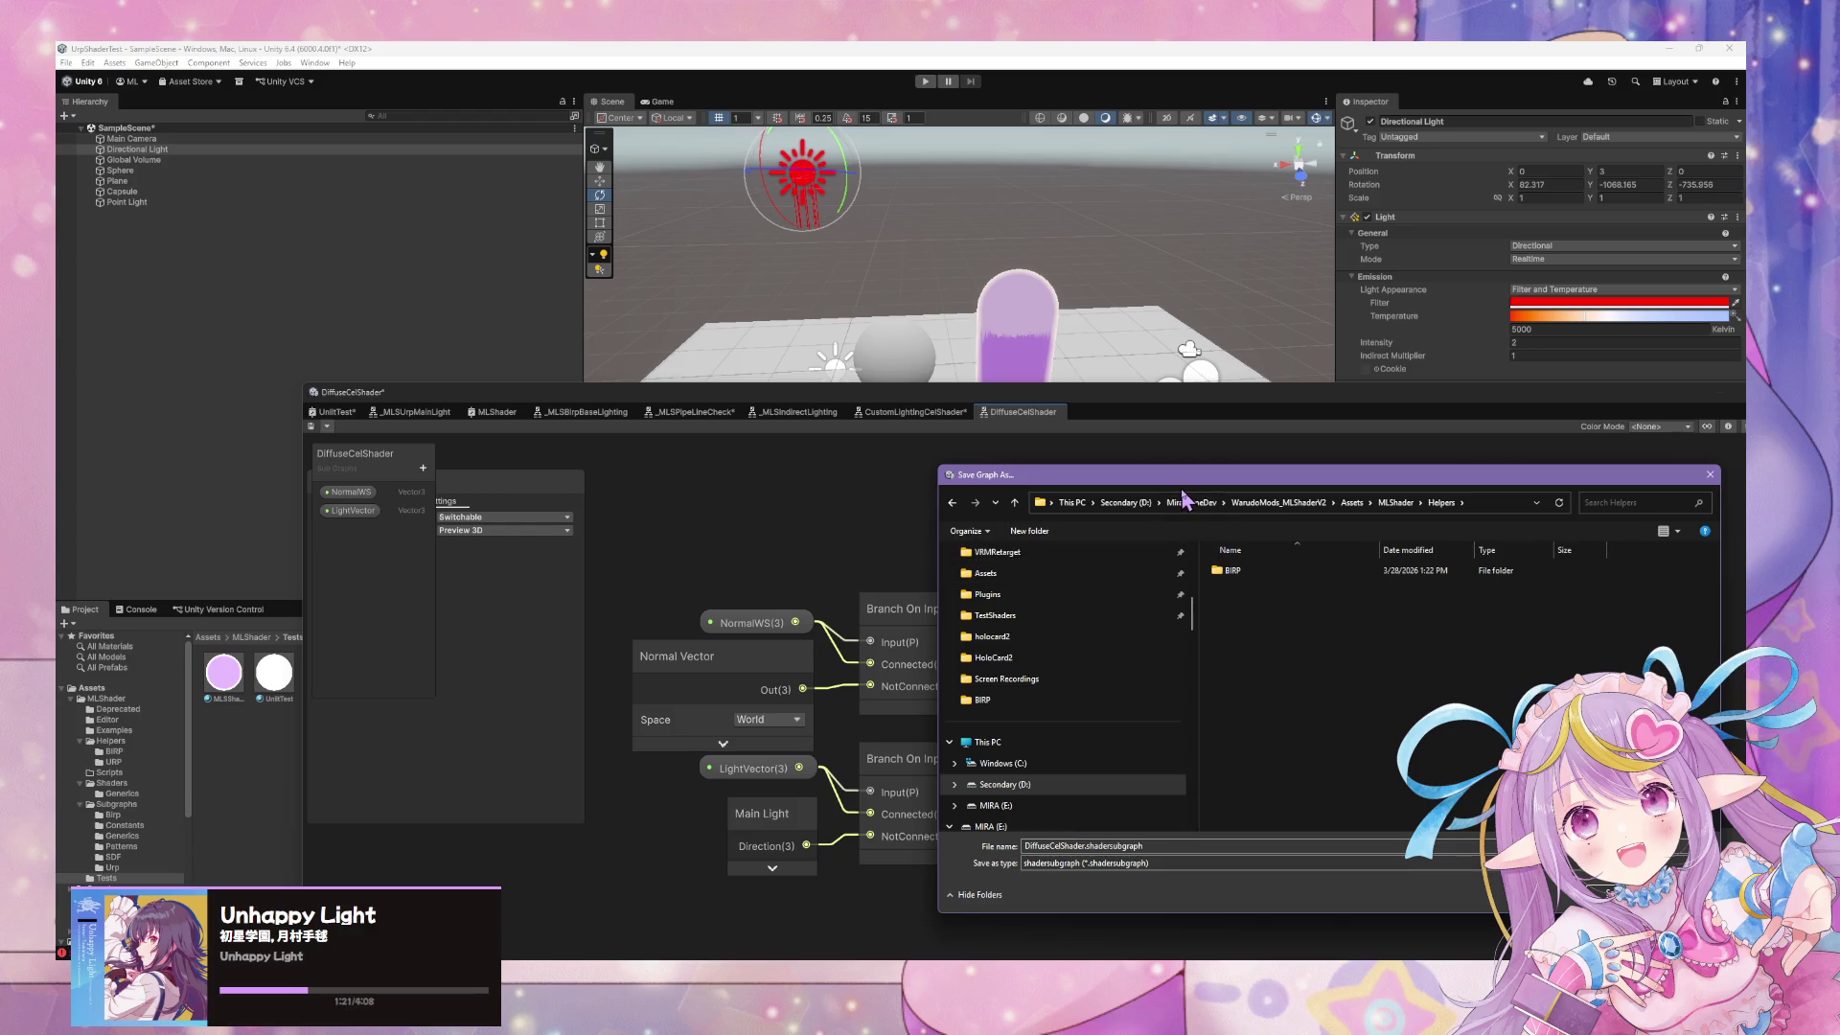
left_click_drag(1185, 474, 1051, 503)
double_click(1097, 599)
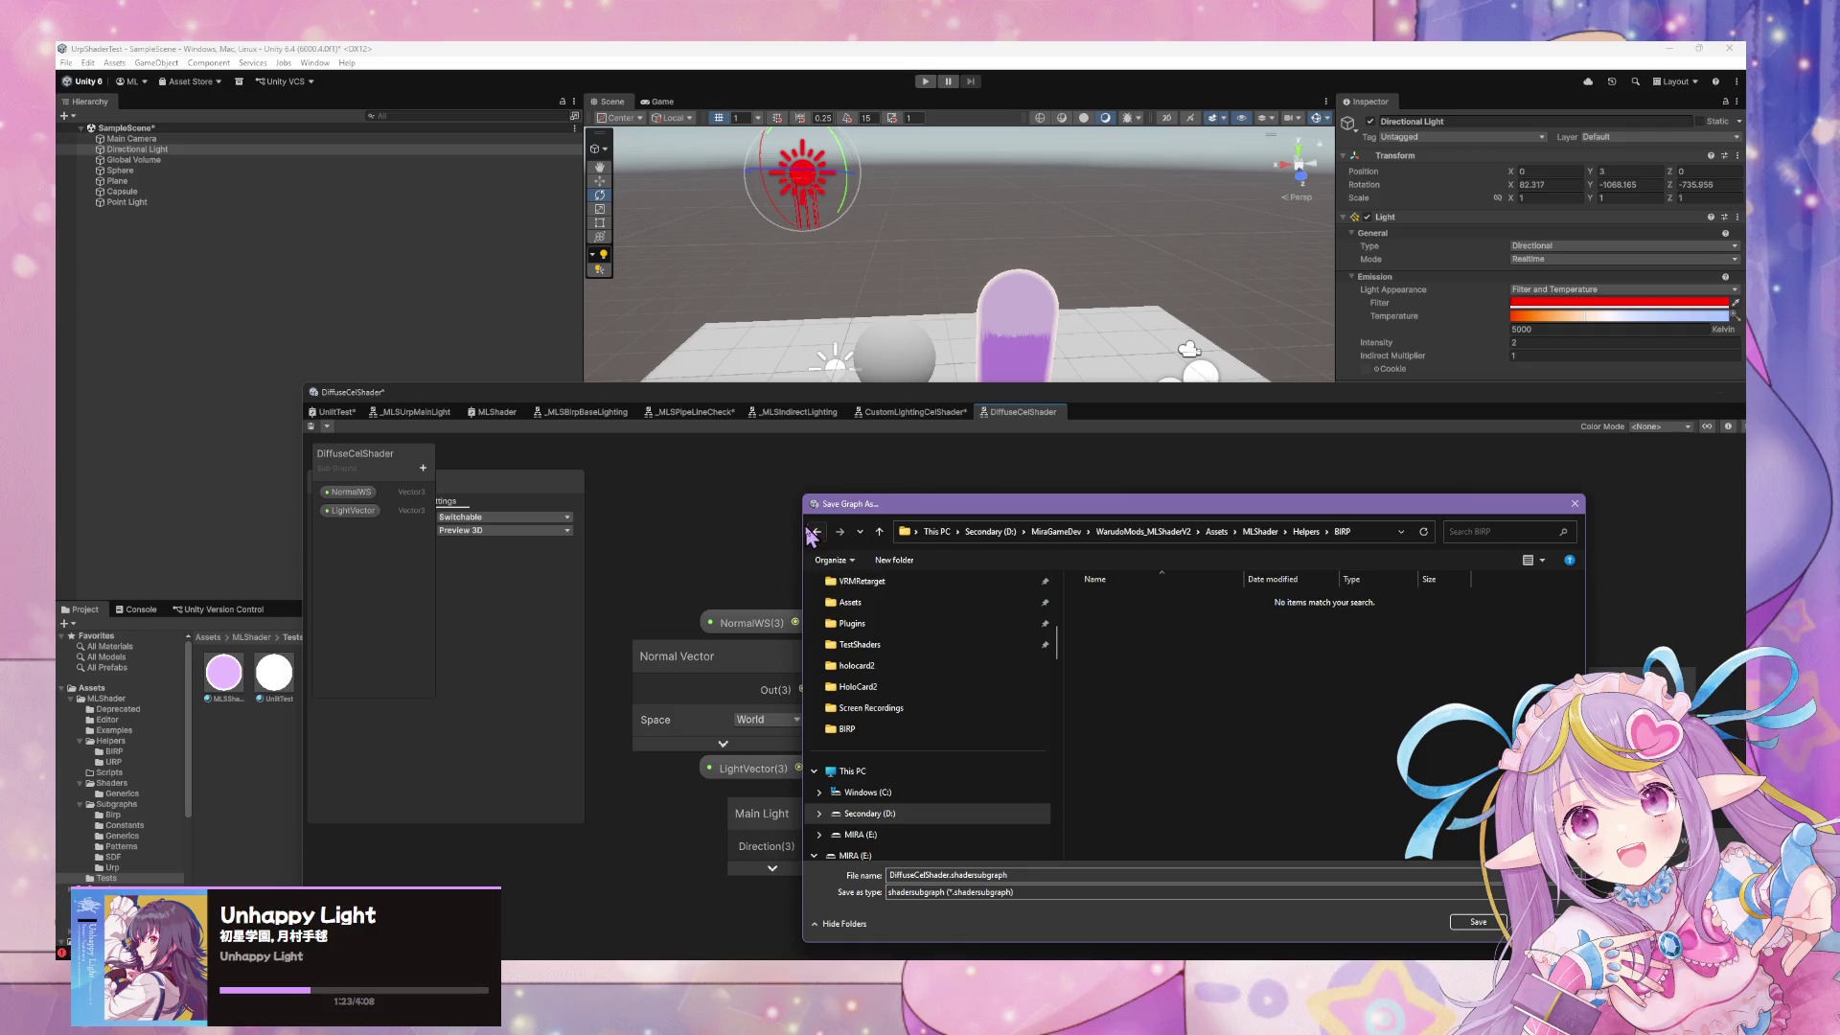
left_click(818, 532)
left_click(1260, 531)
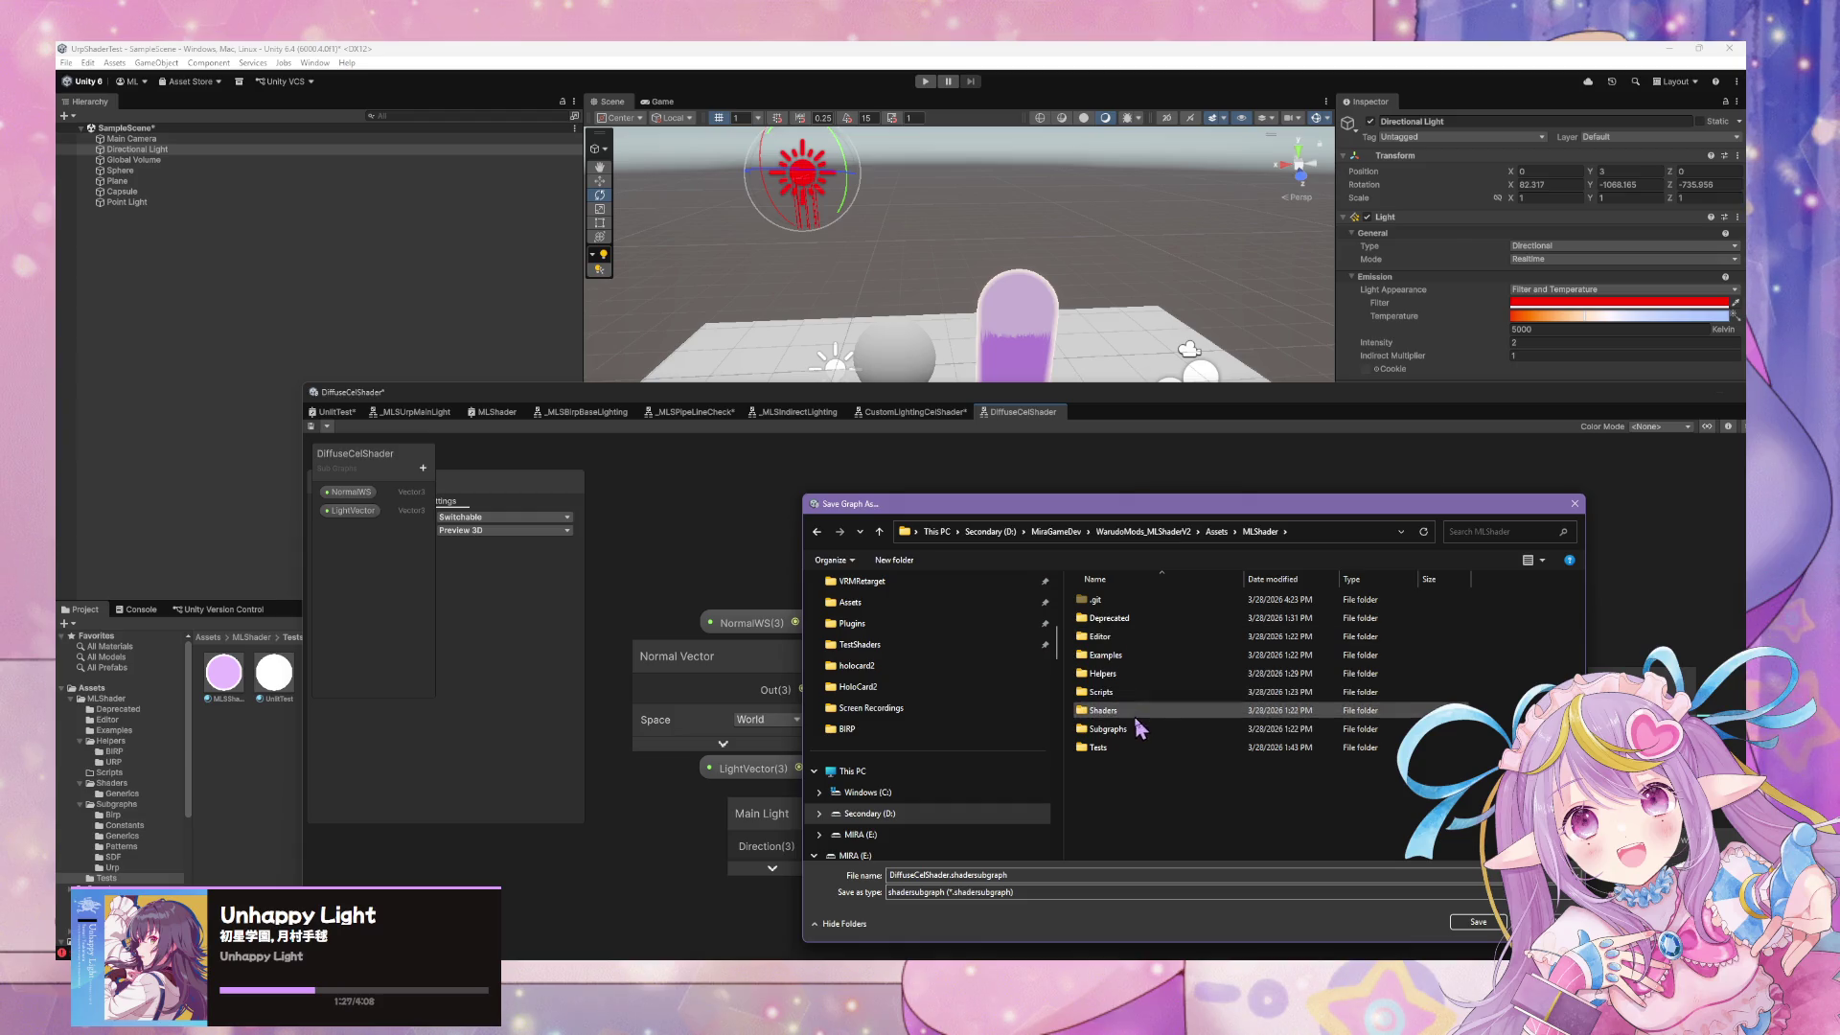
double_click(1155, 728)
Prefix the file name with _MLS, submit, and dismiss the non-asset folder error
left_click(997, 875)
left_click(922, 875)
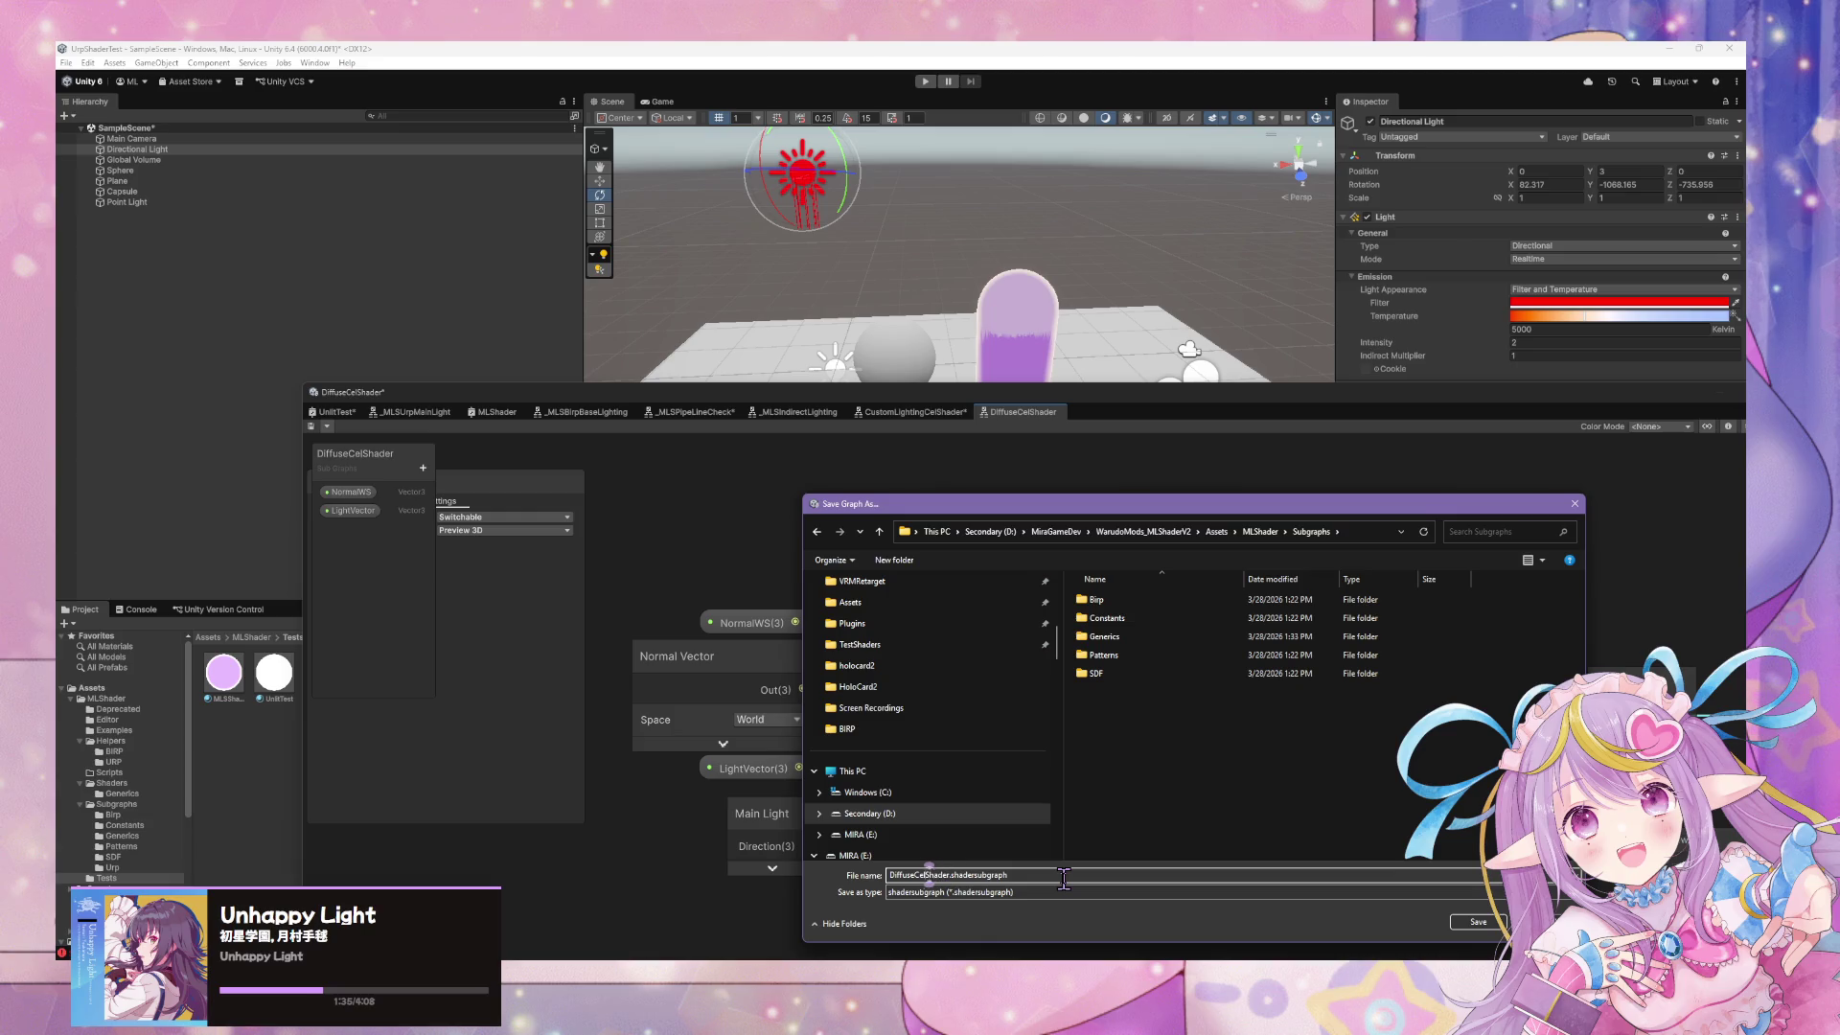
type("_MLS")
key("Return")
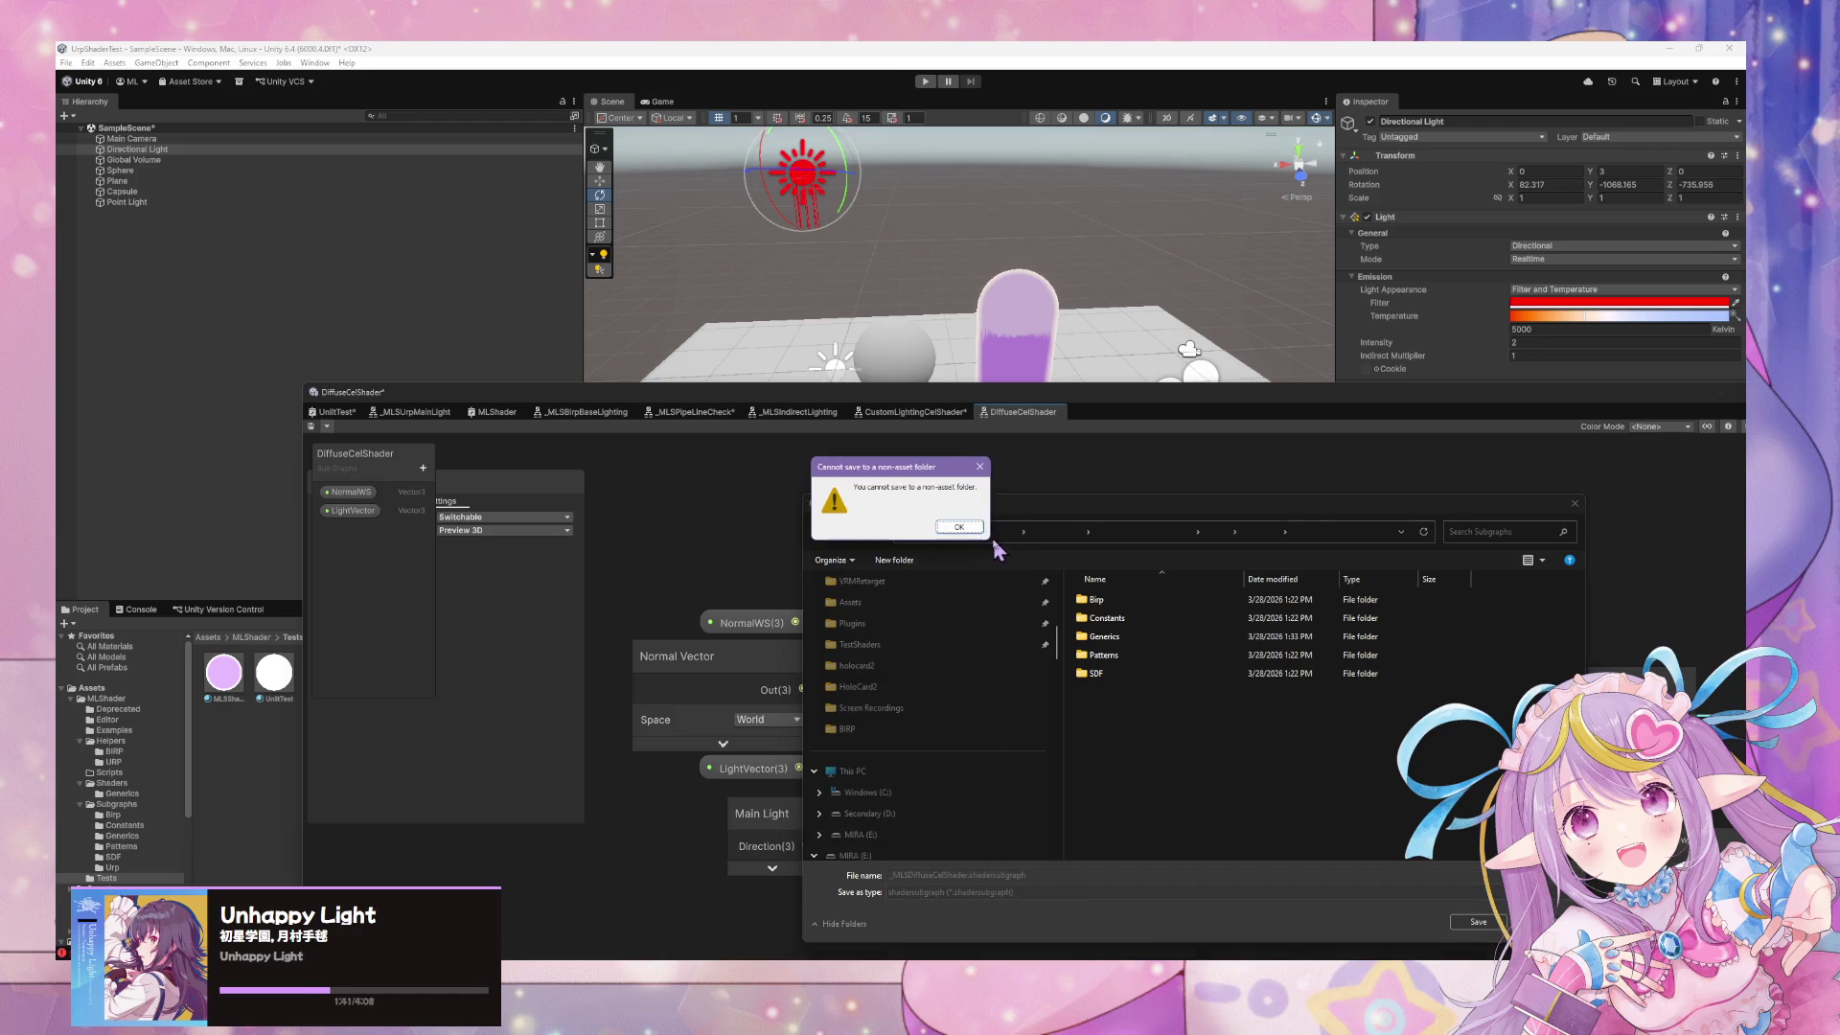
left_click(958, 527)
Choose Save As and browse to WarudoMods_MLShaderV2/Assets/MLShader/Subgraphs
left_click(326, 426)
left_click(378, 440)
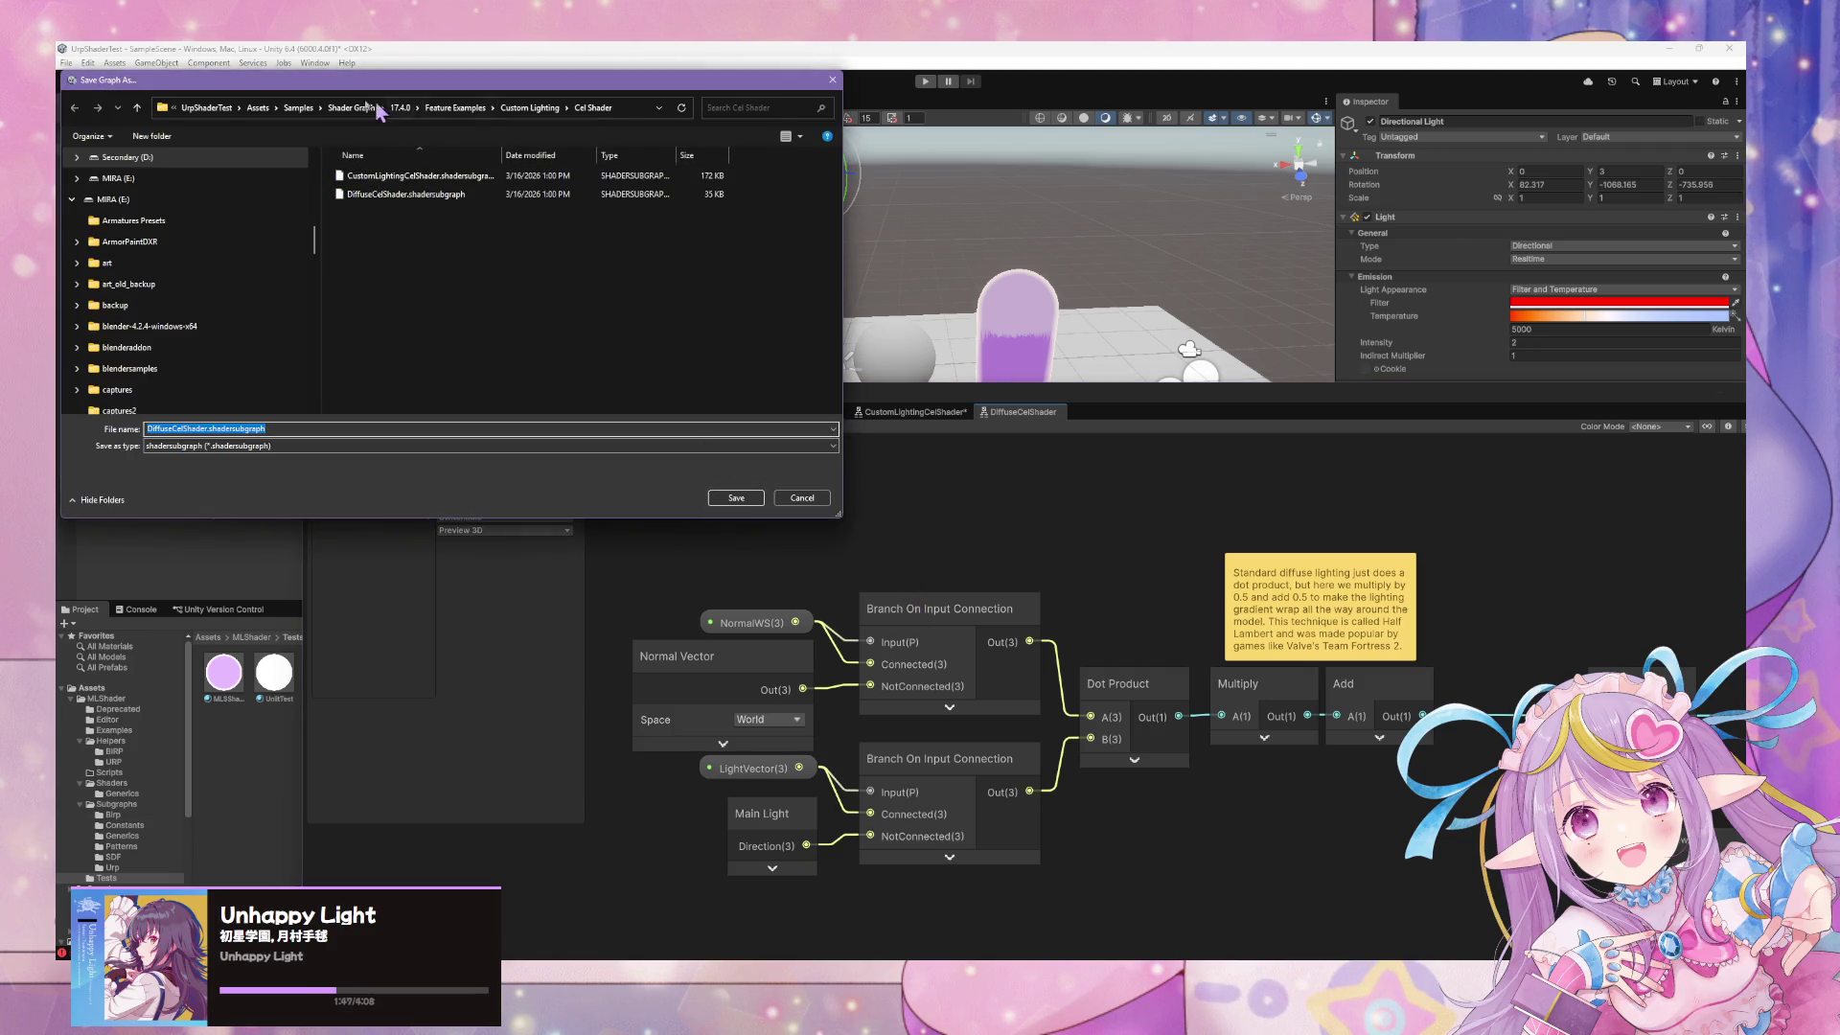
scroll(191, 268, "up", 10)
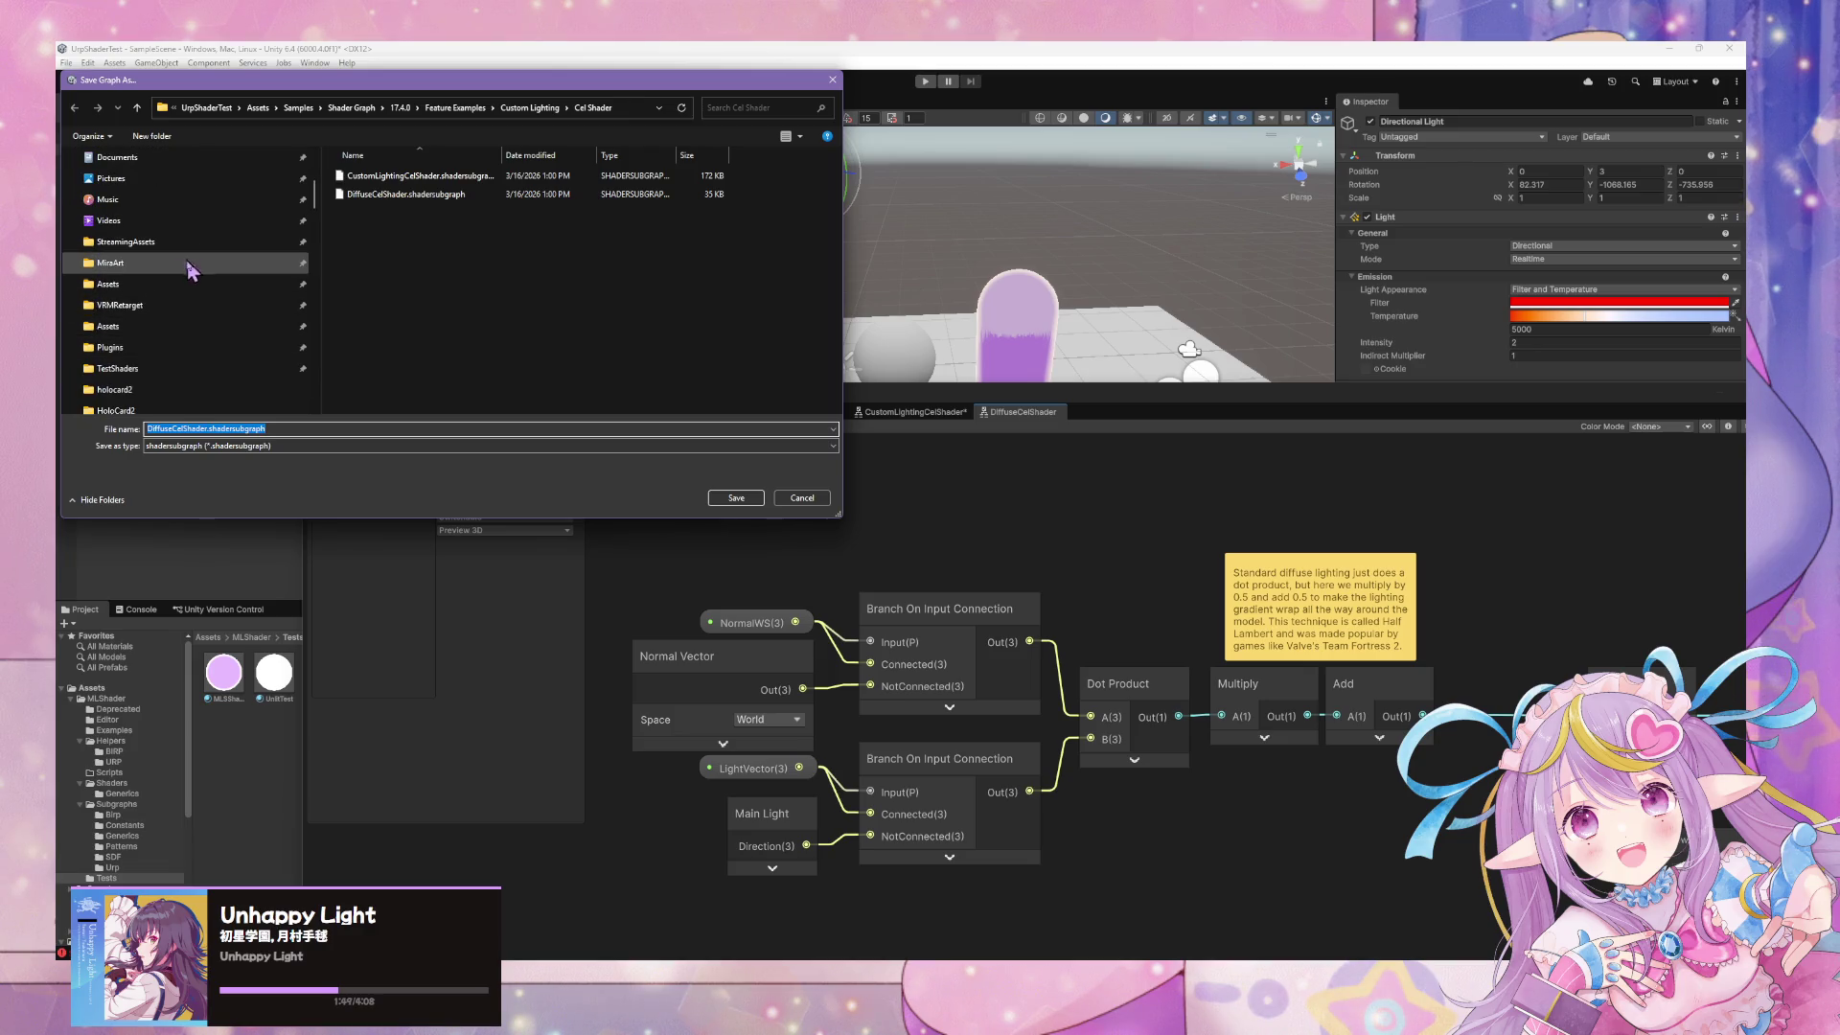
left_click(173, 370)
left_click(314, 108)
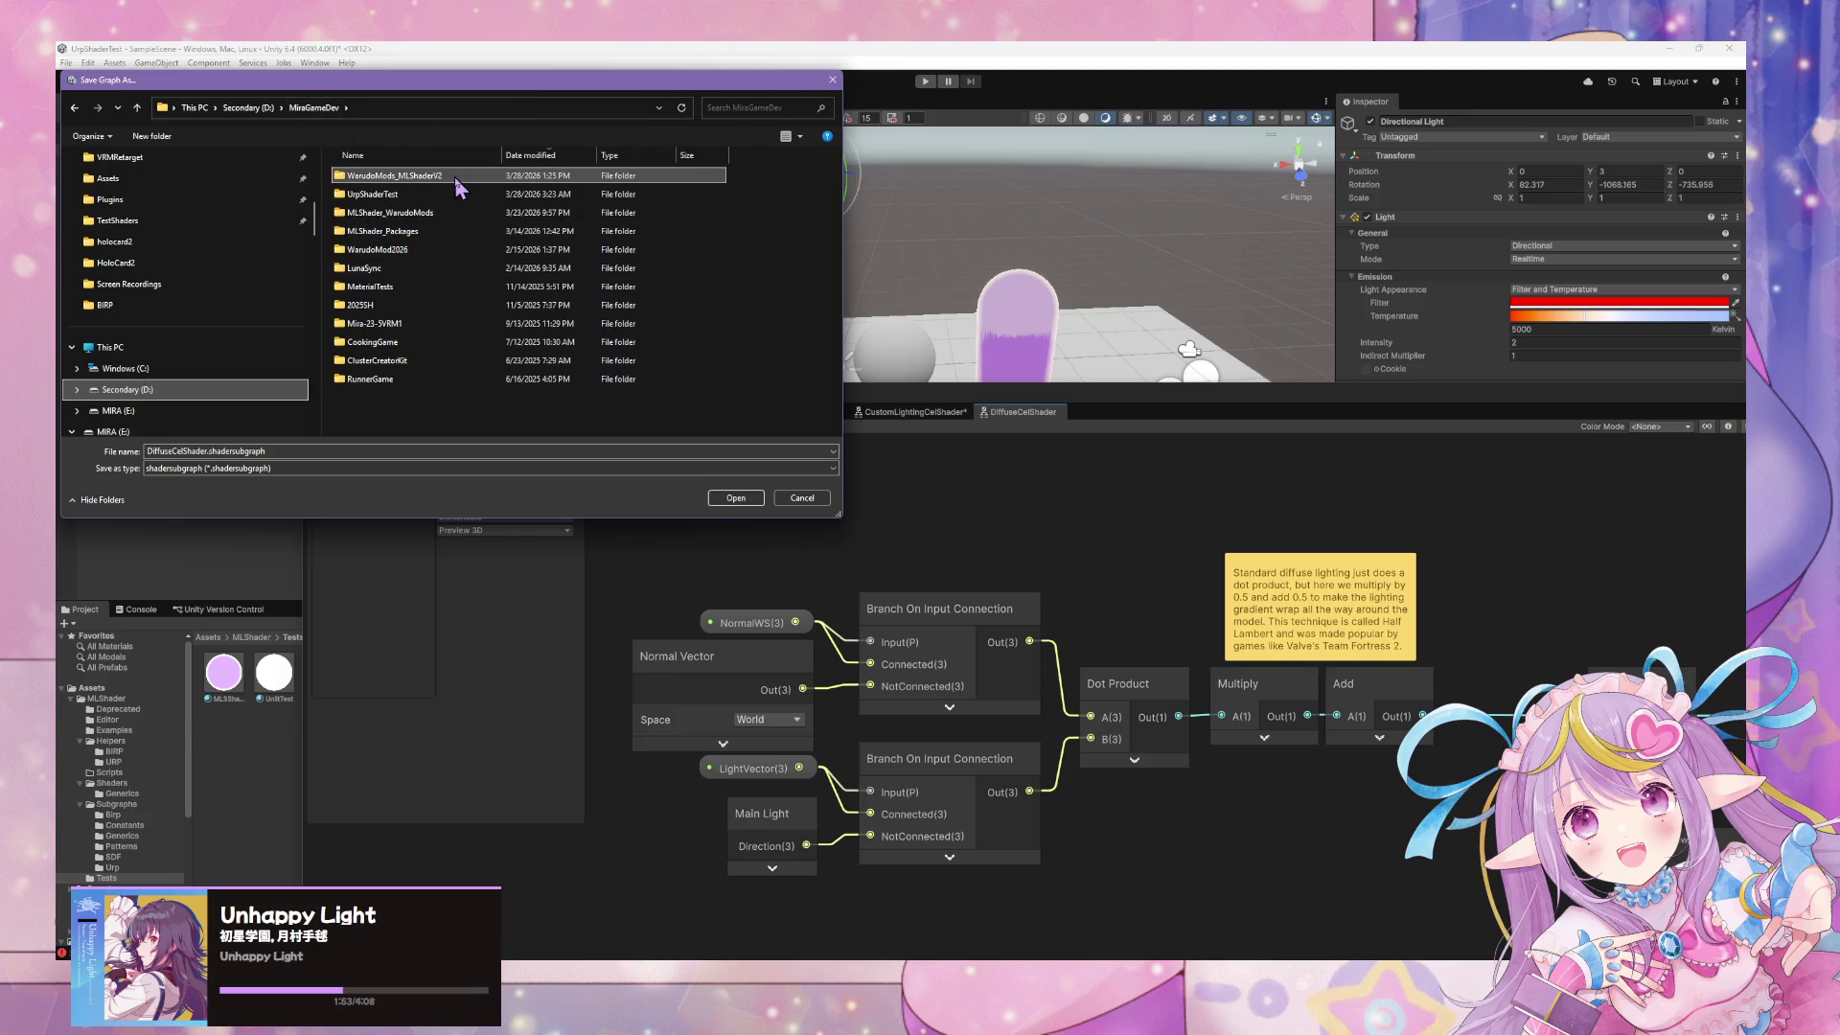
double_click(454, 176)
double_click(403, 182)
double_click(393, 181)
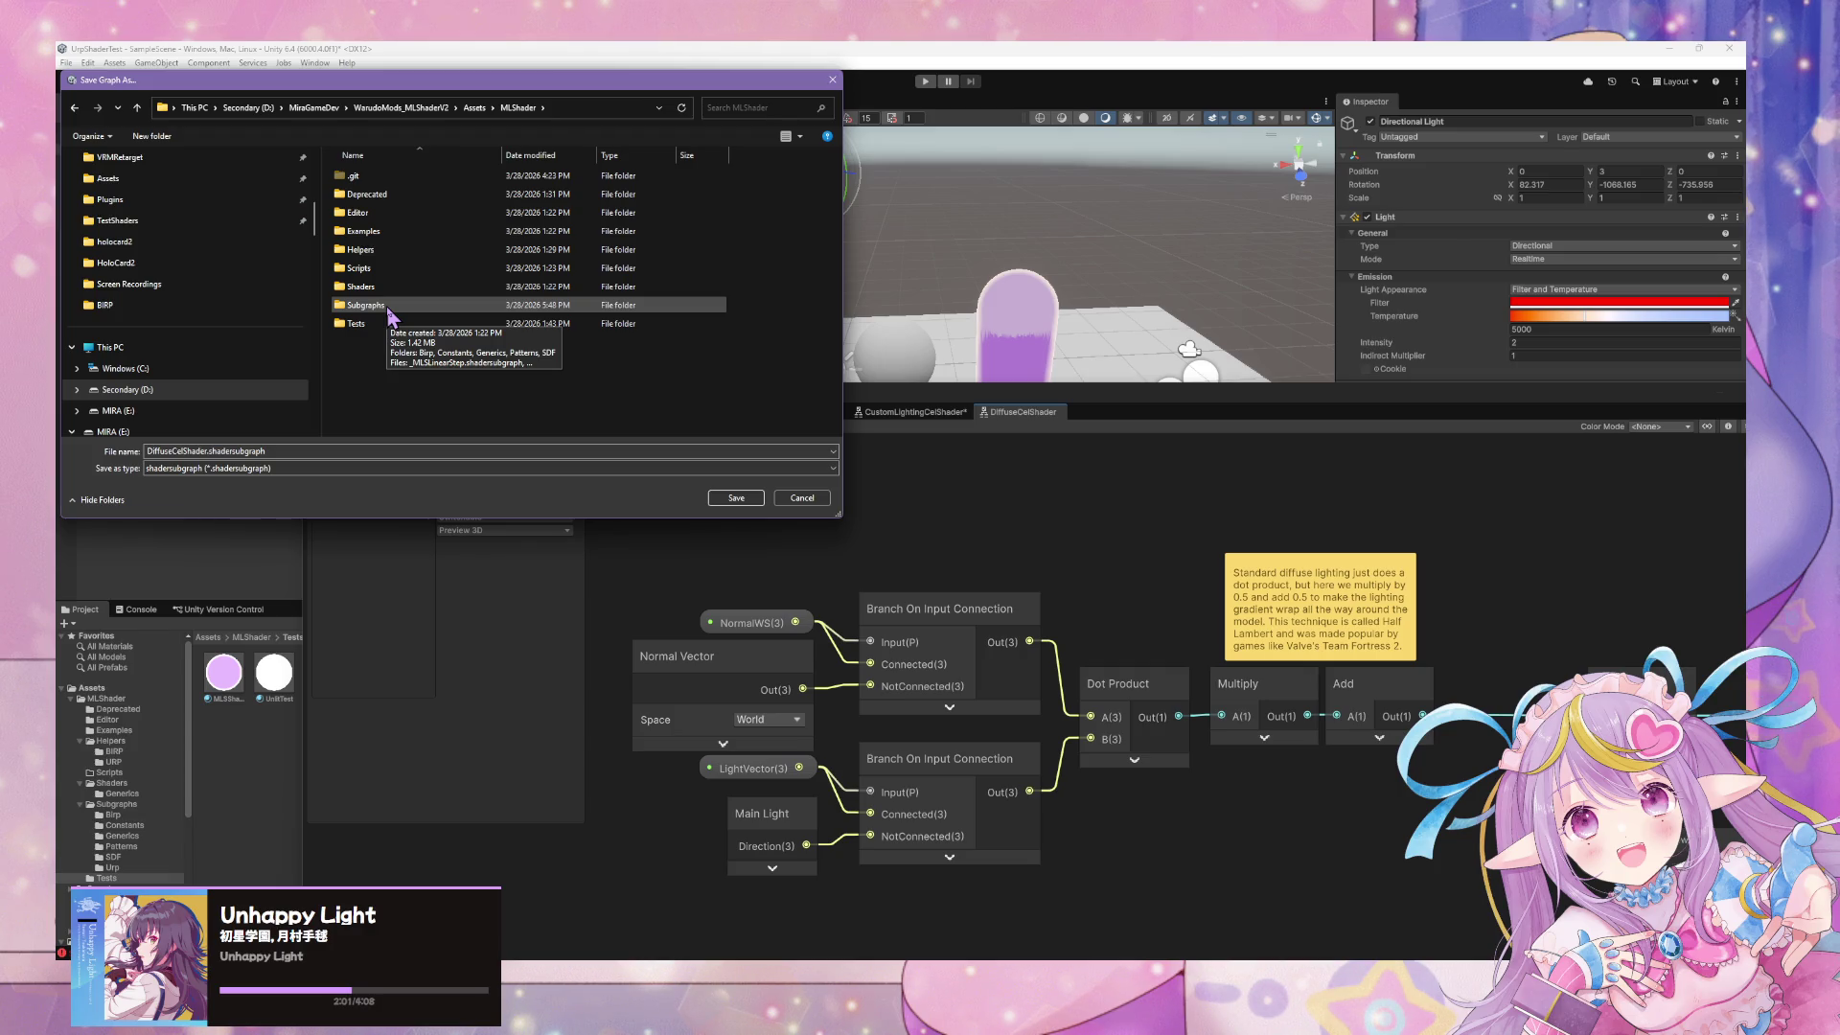
double_click(392, 305)
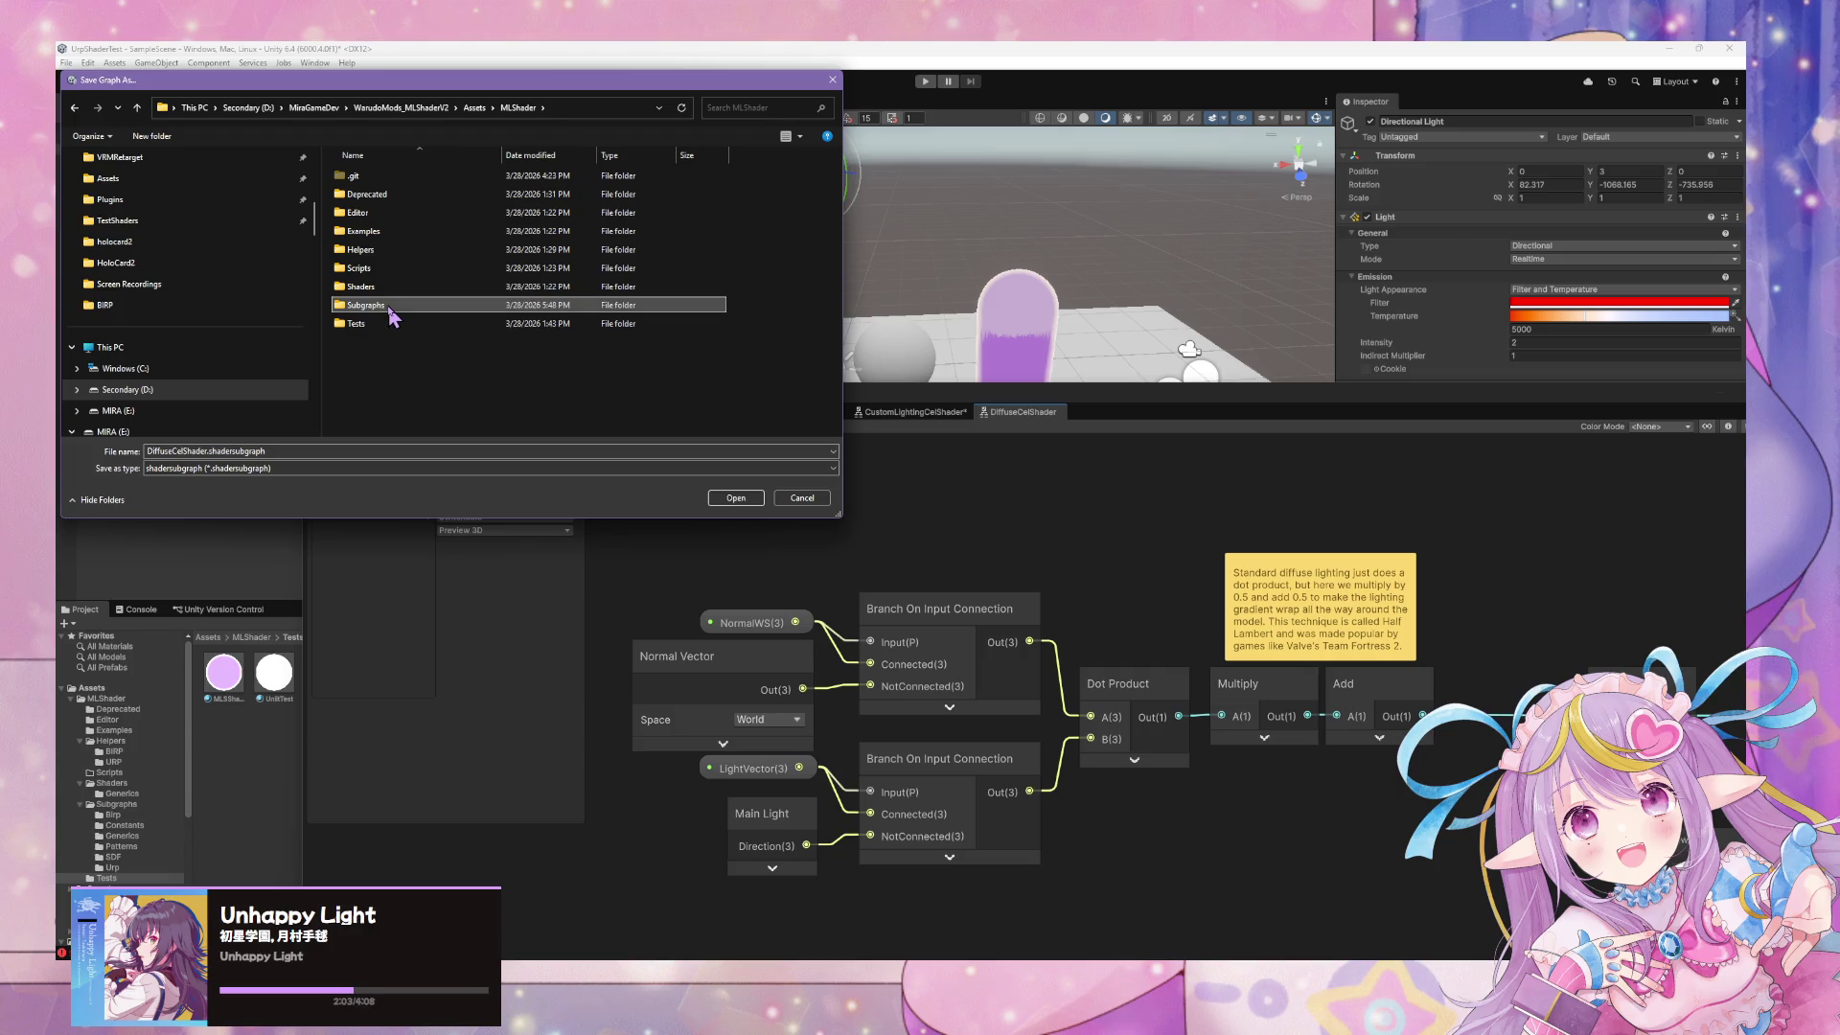
Prefix the name with _ML, save, and dismiss the repeated non-asset folder error
left_click(207, 450)
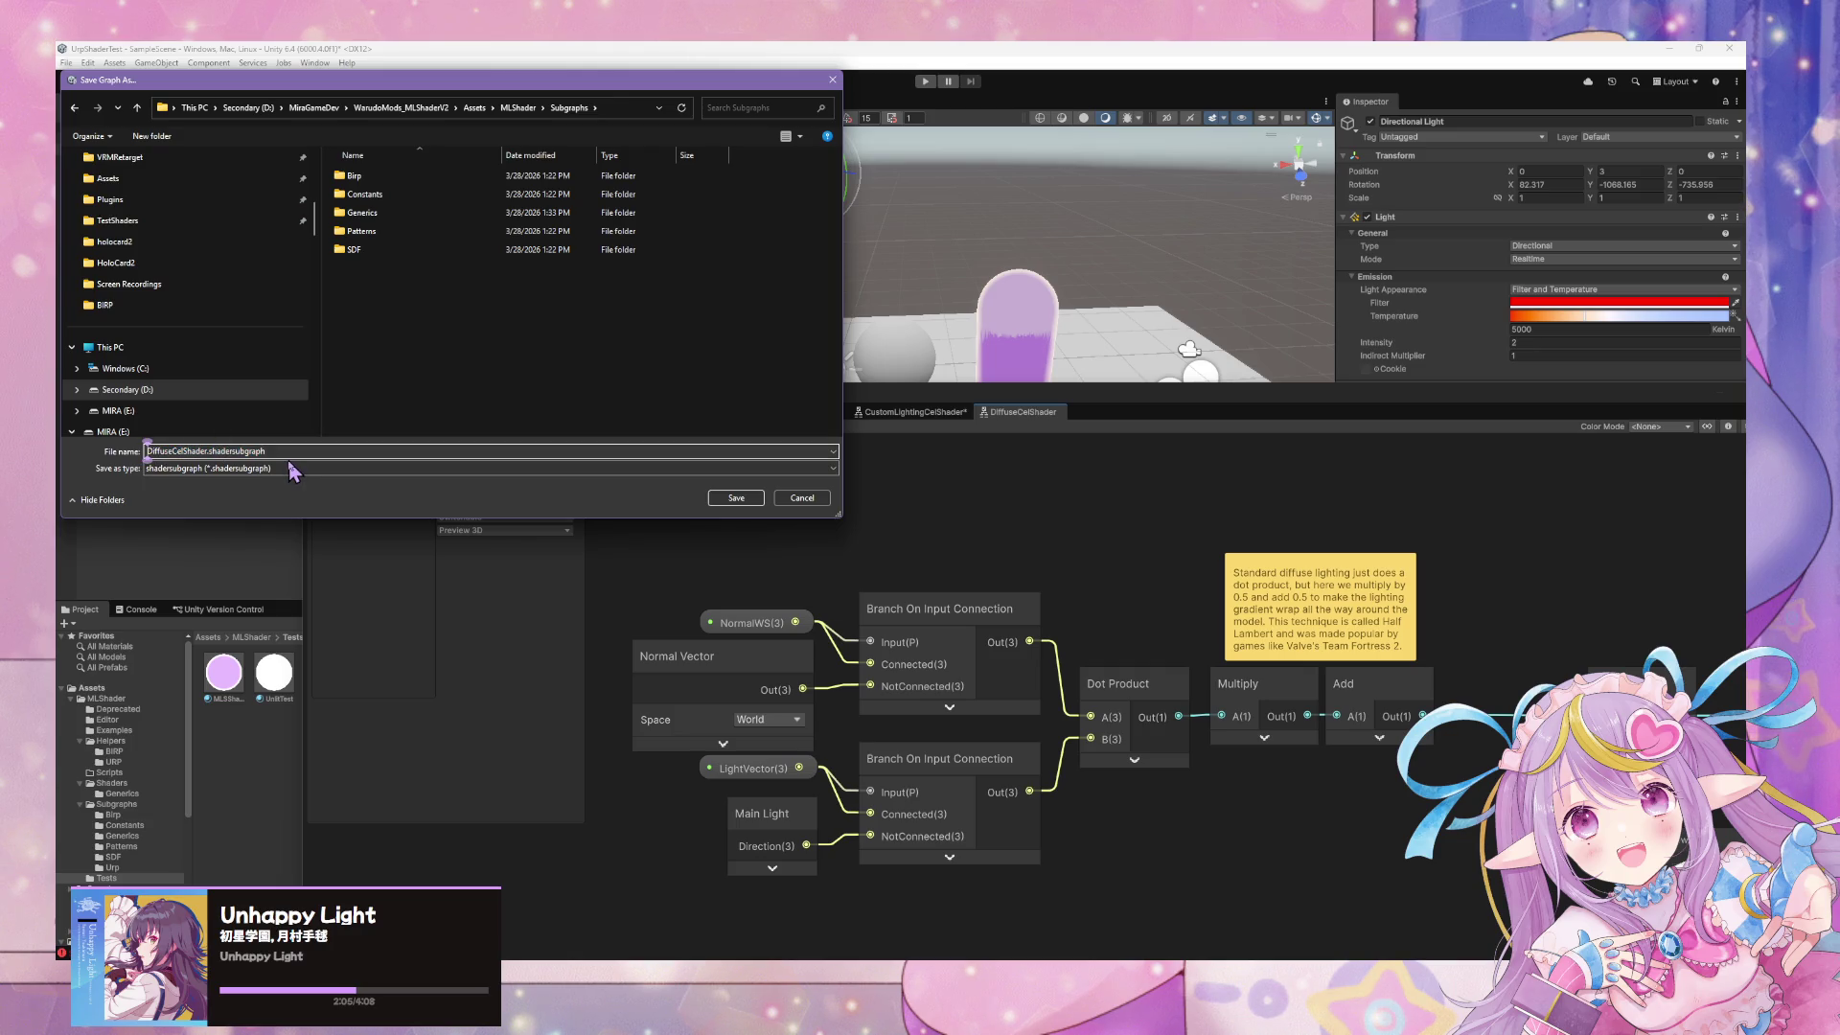
type("_MLS")
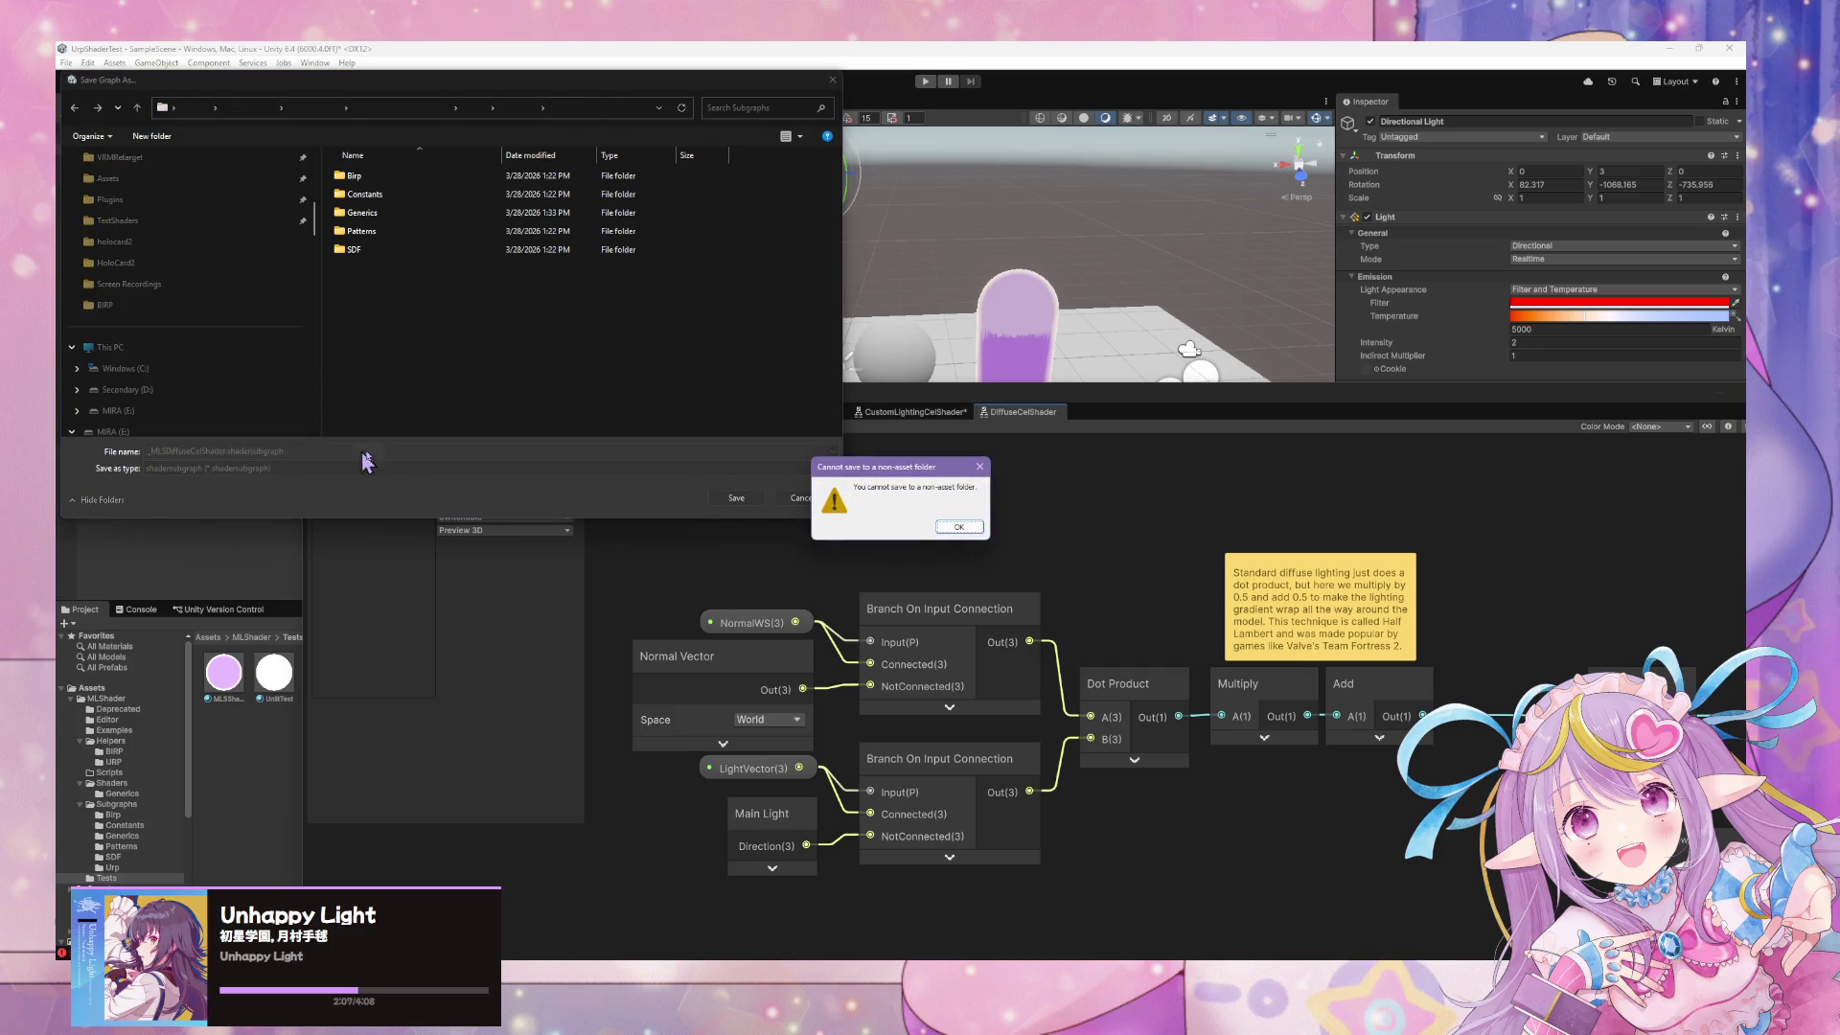
left_click(949, 528)
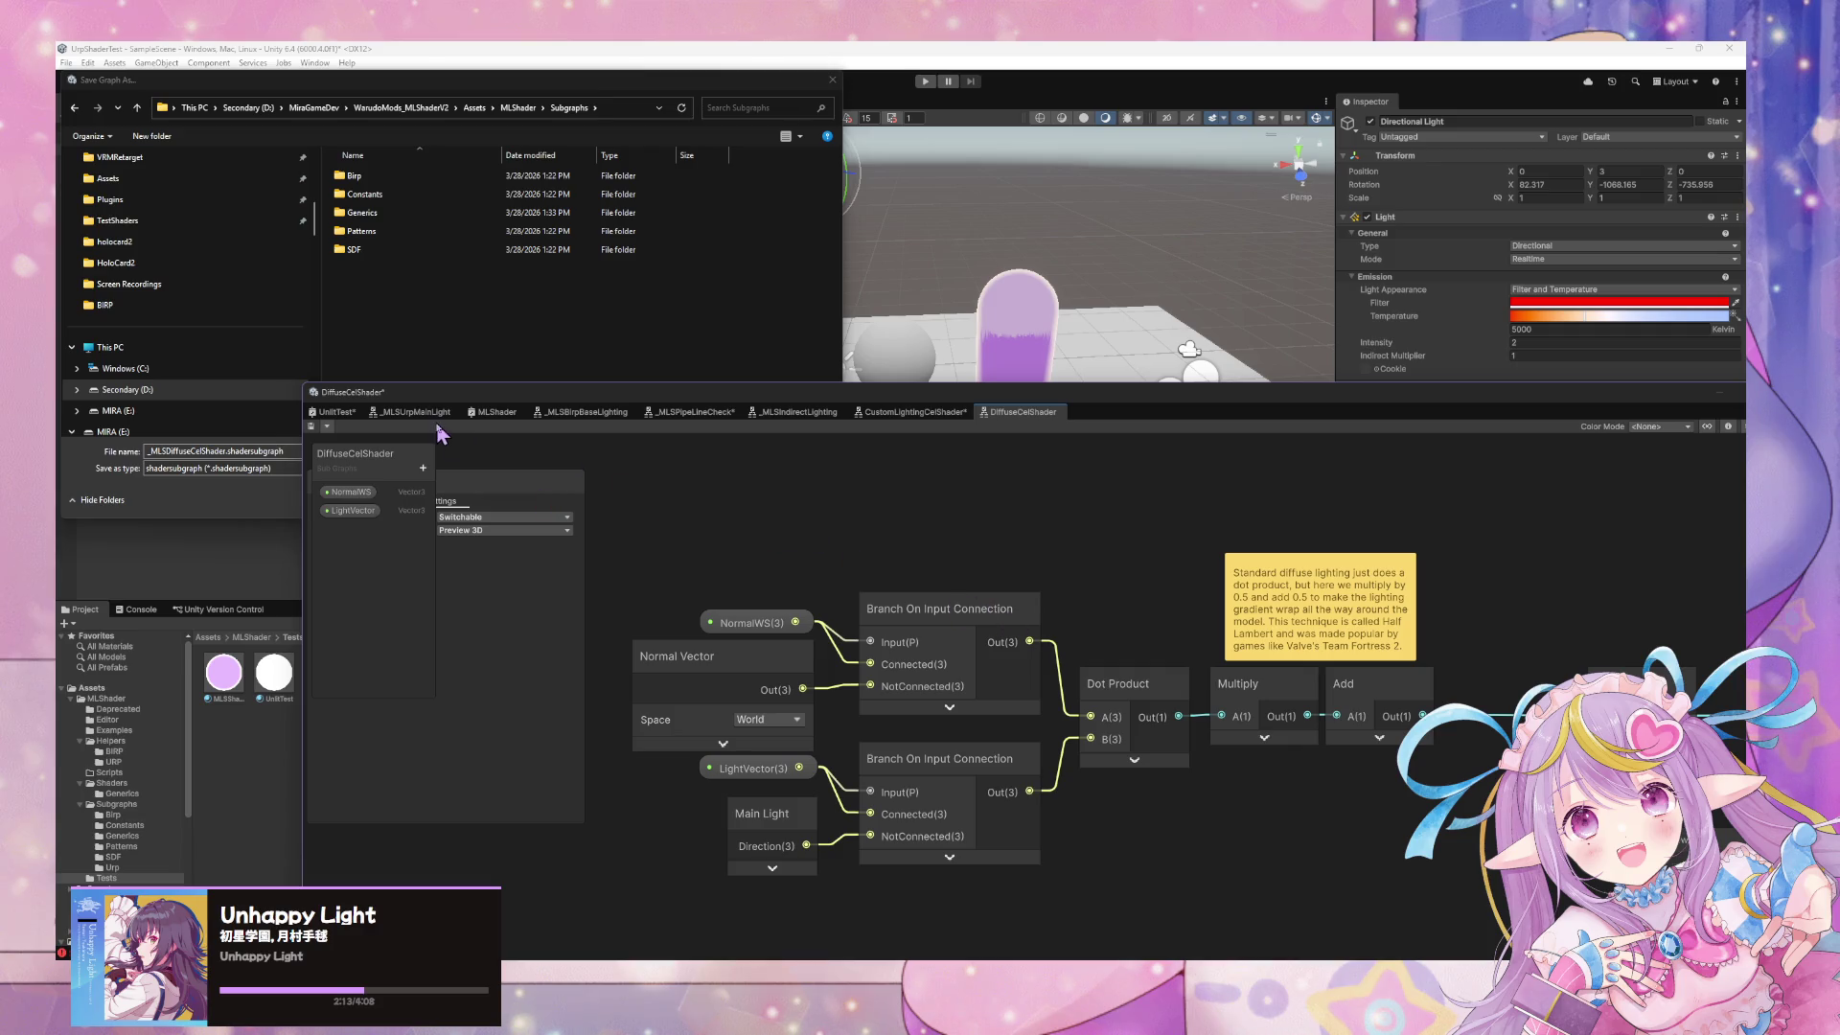
left_click(326, 428)
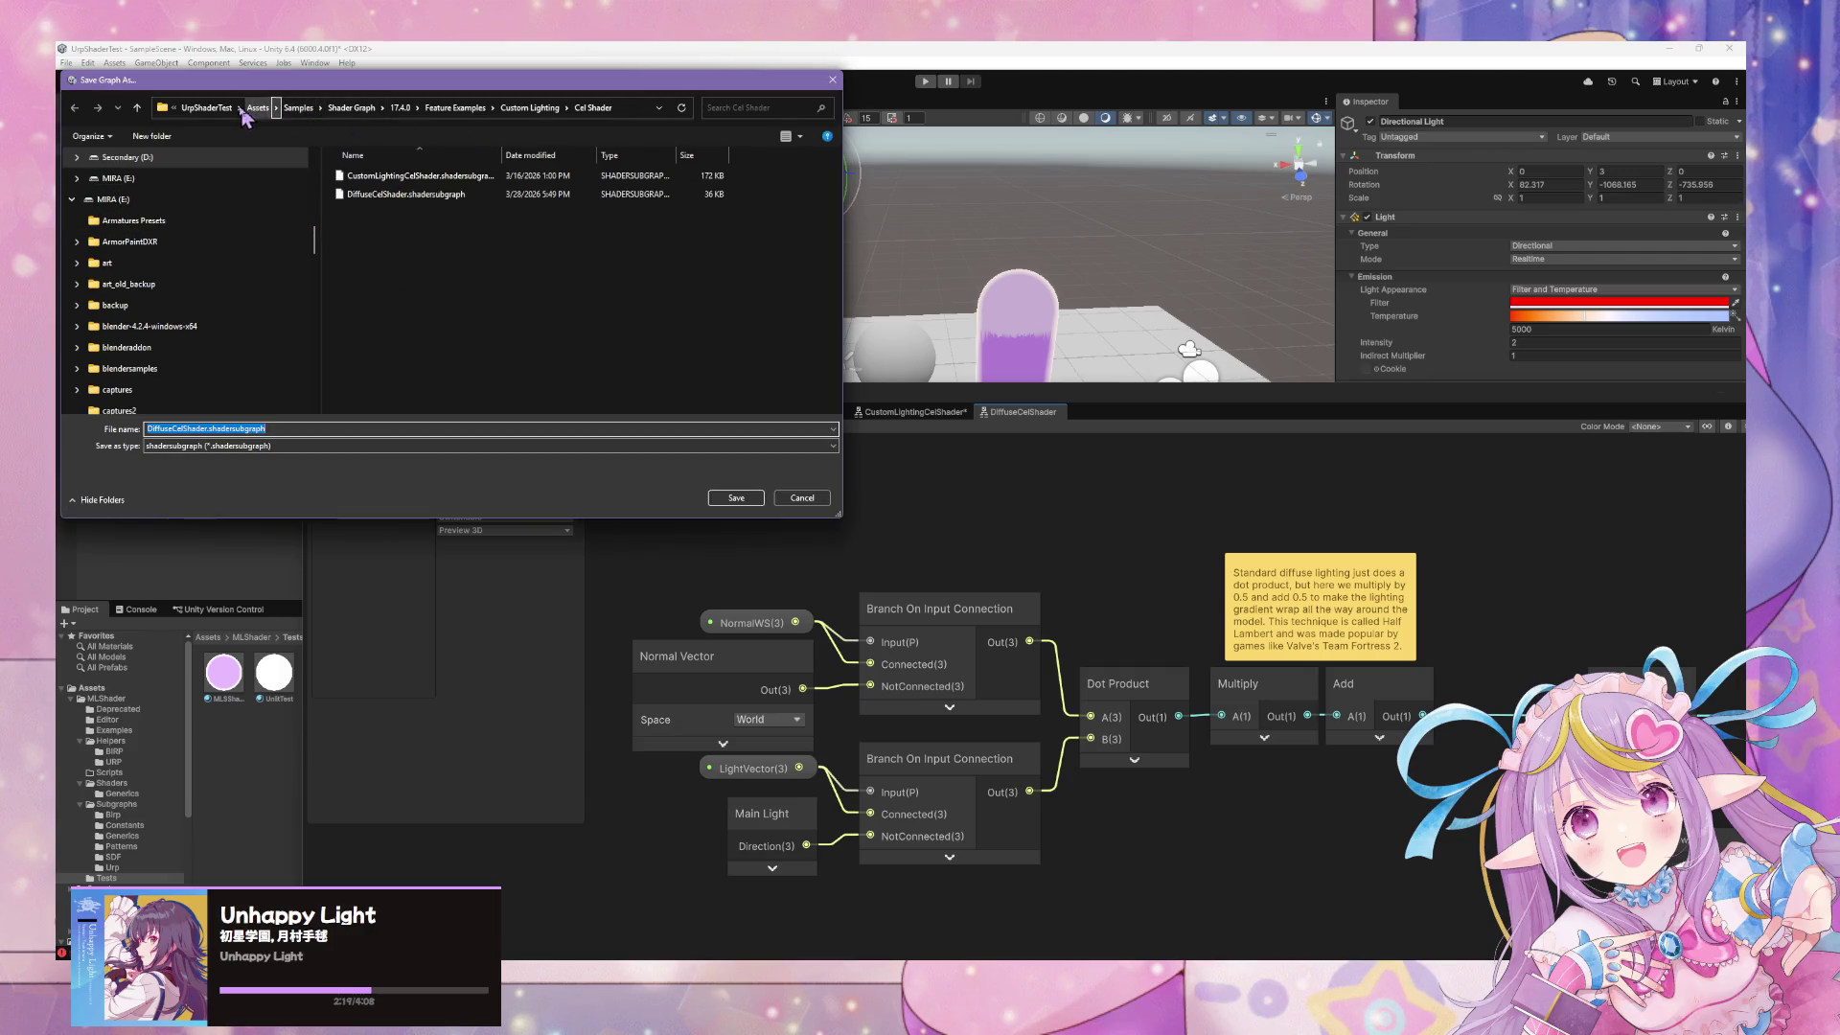
Navigate to the UrpShaderTest project's Assets > MLShader > Subgraphs folder
left_click(207, 108)
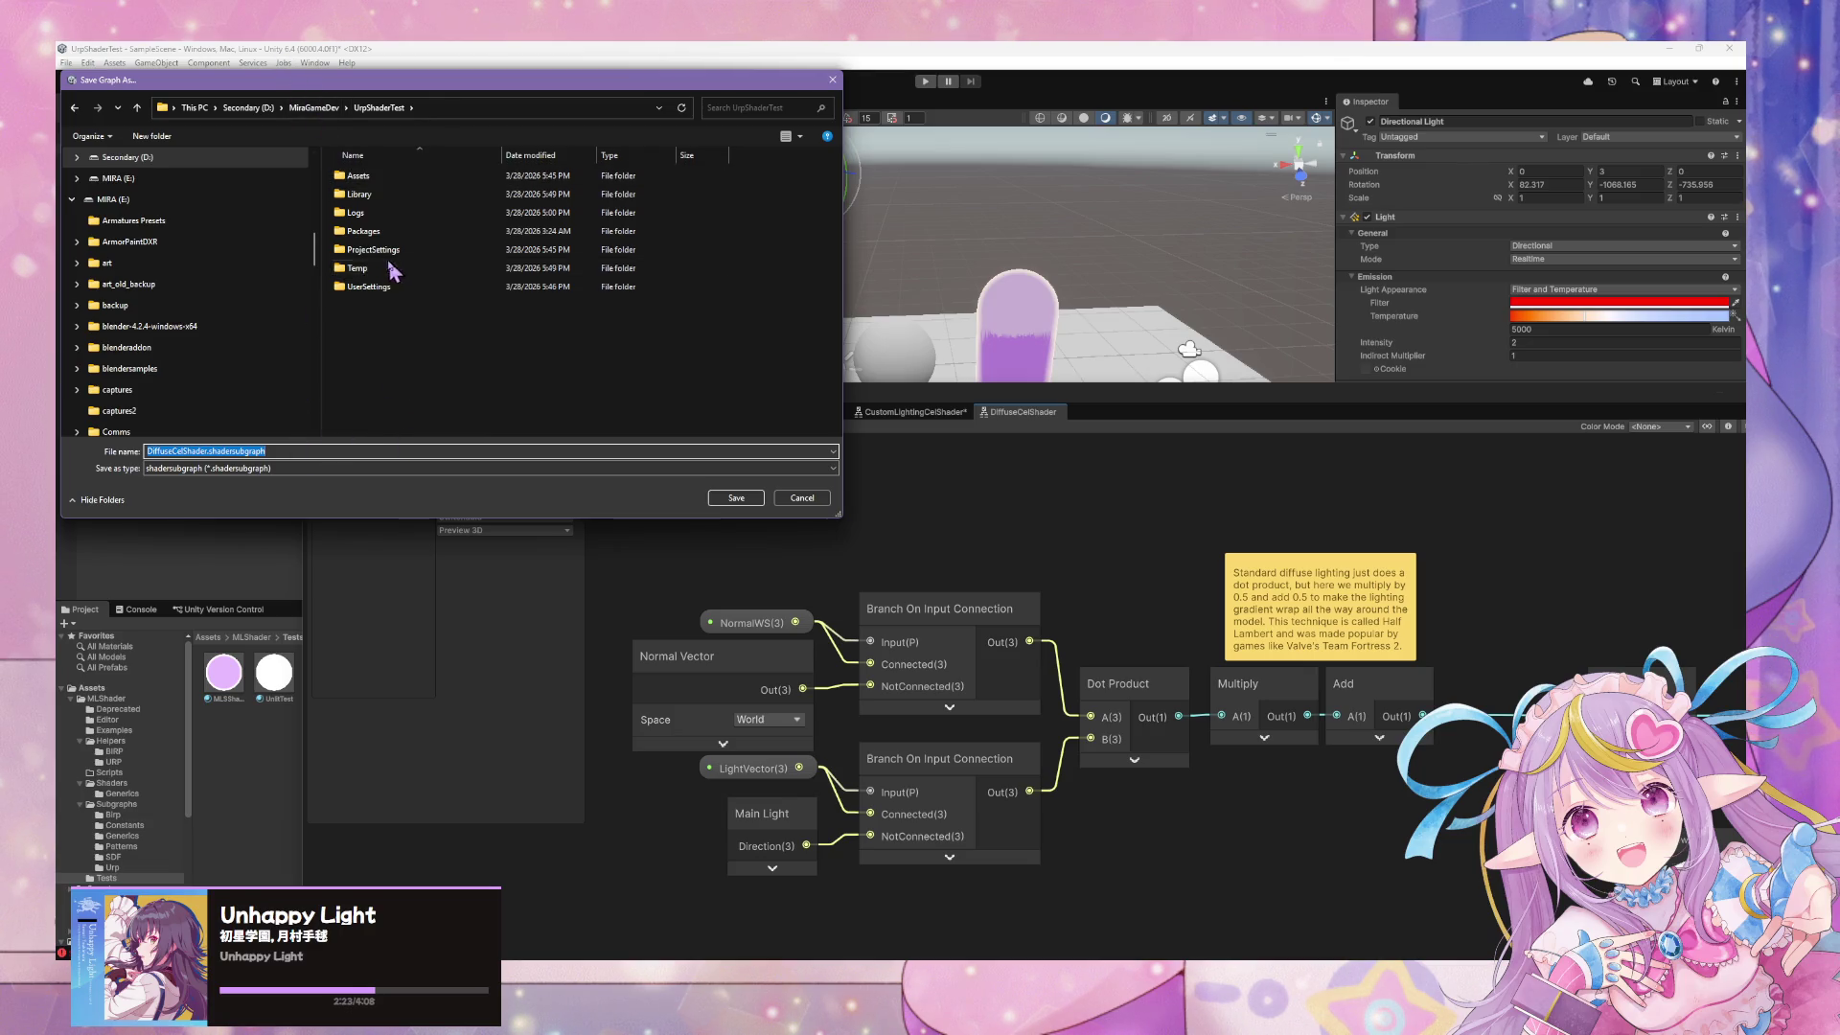
double_click(388, 179)
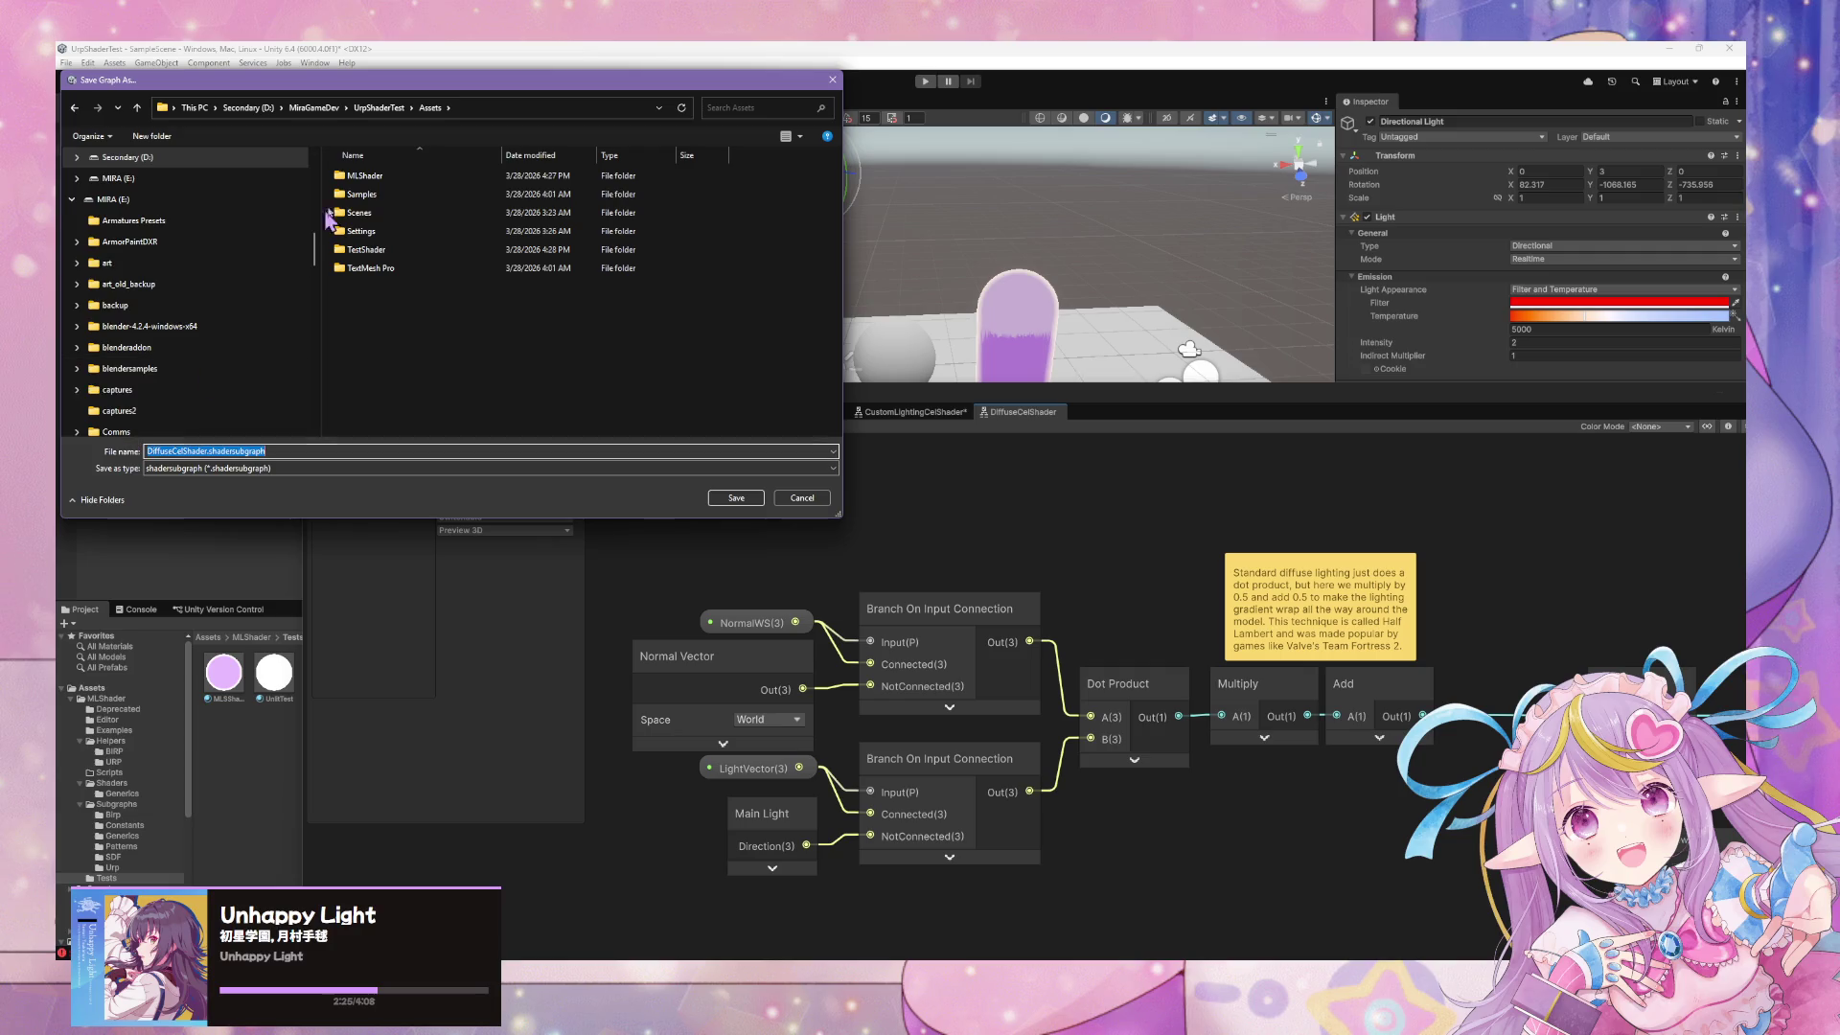
double_click(383, 177)
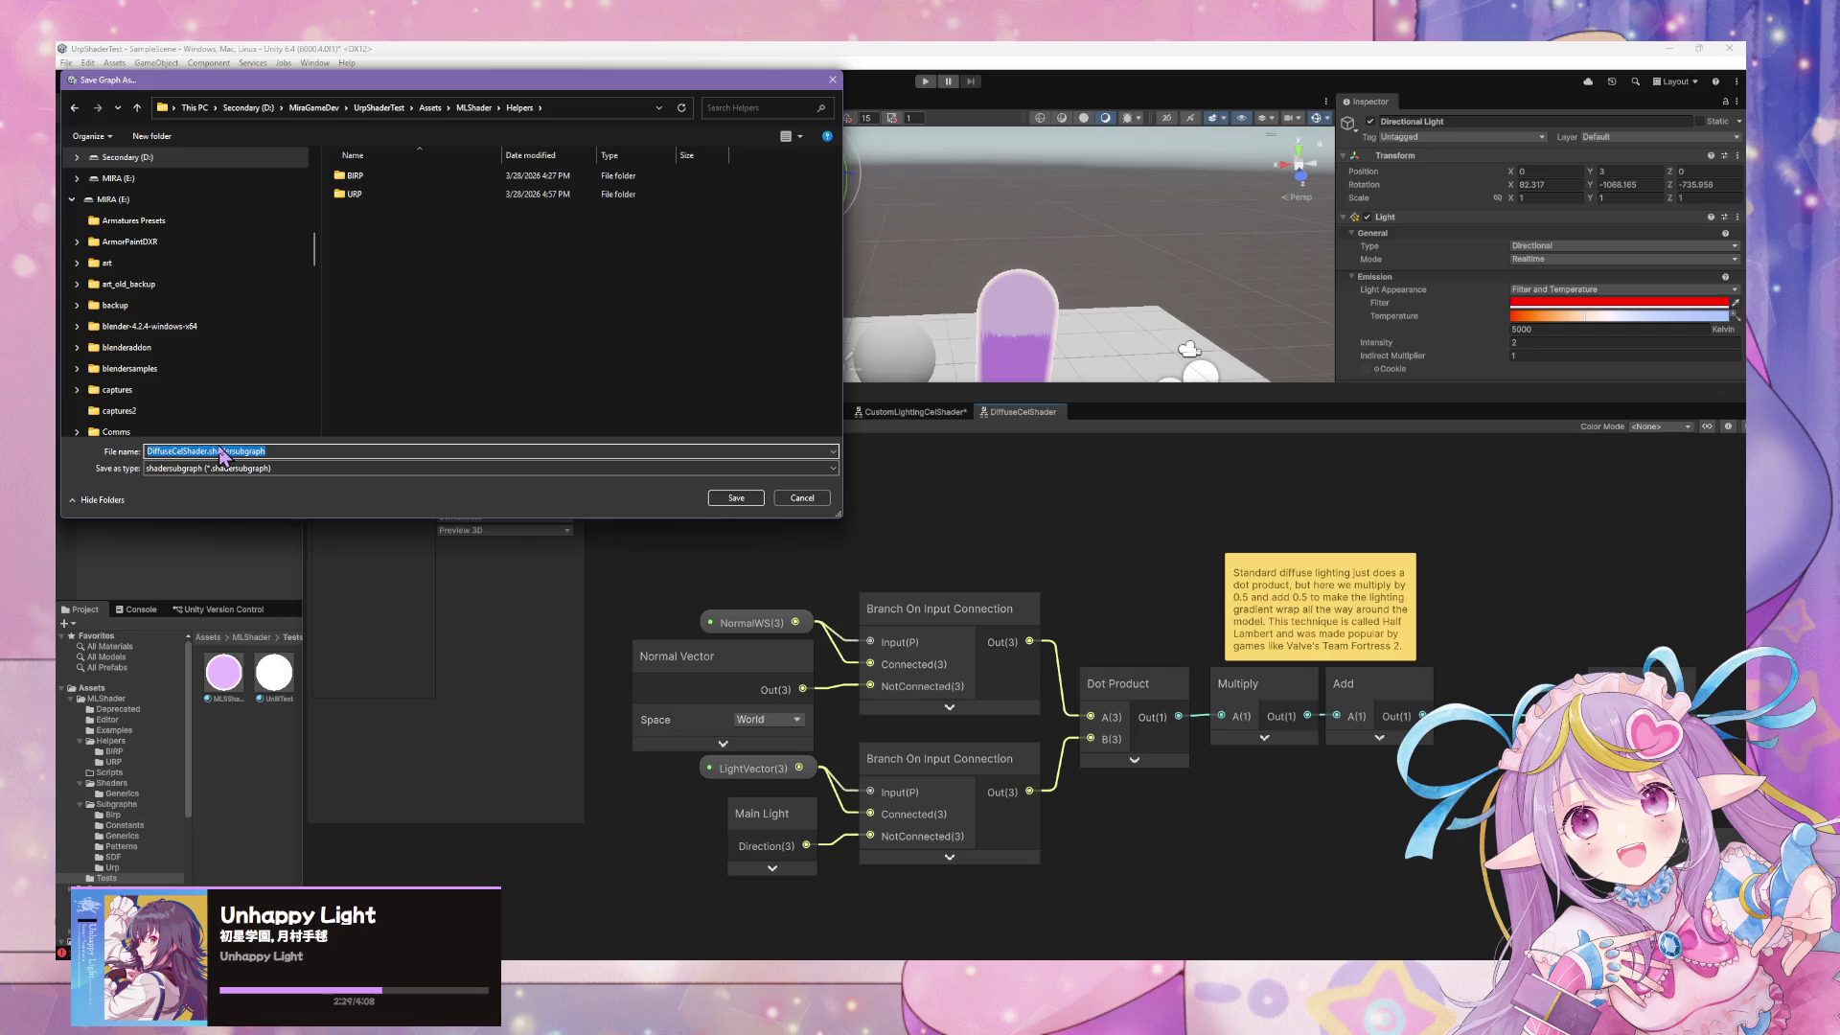
double_click(355, 194)
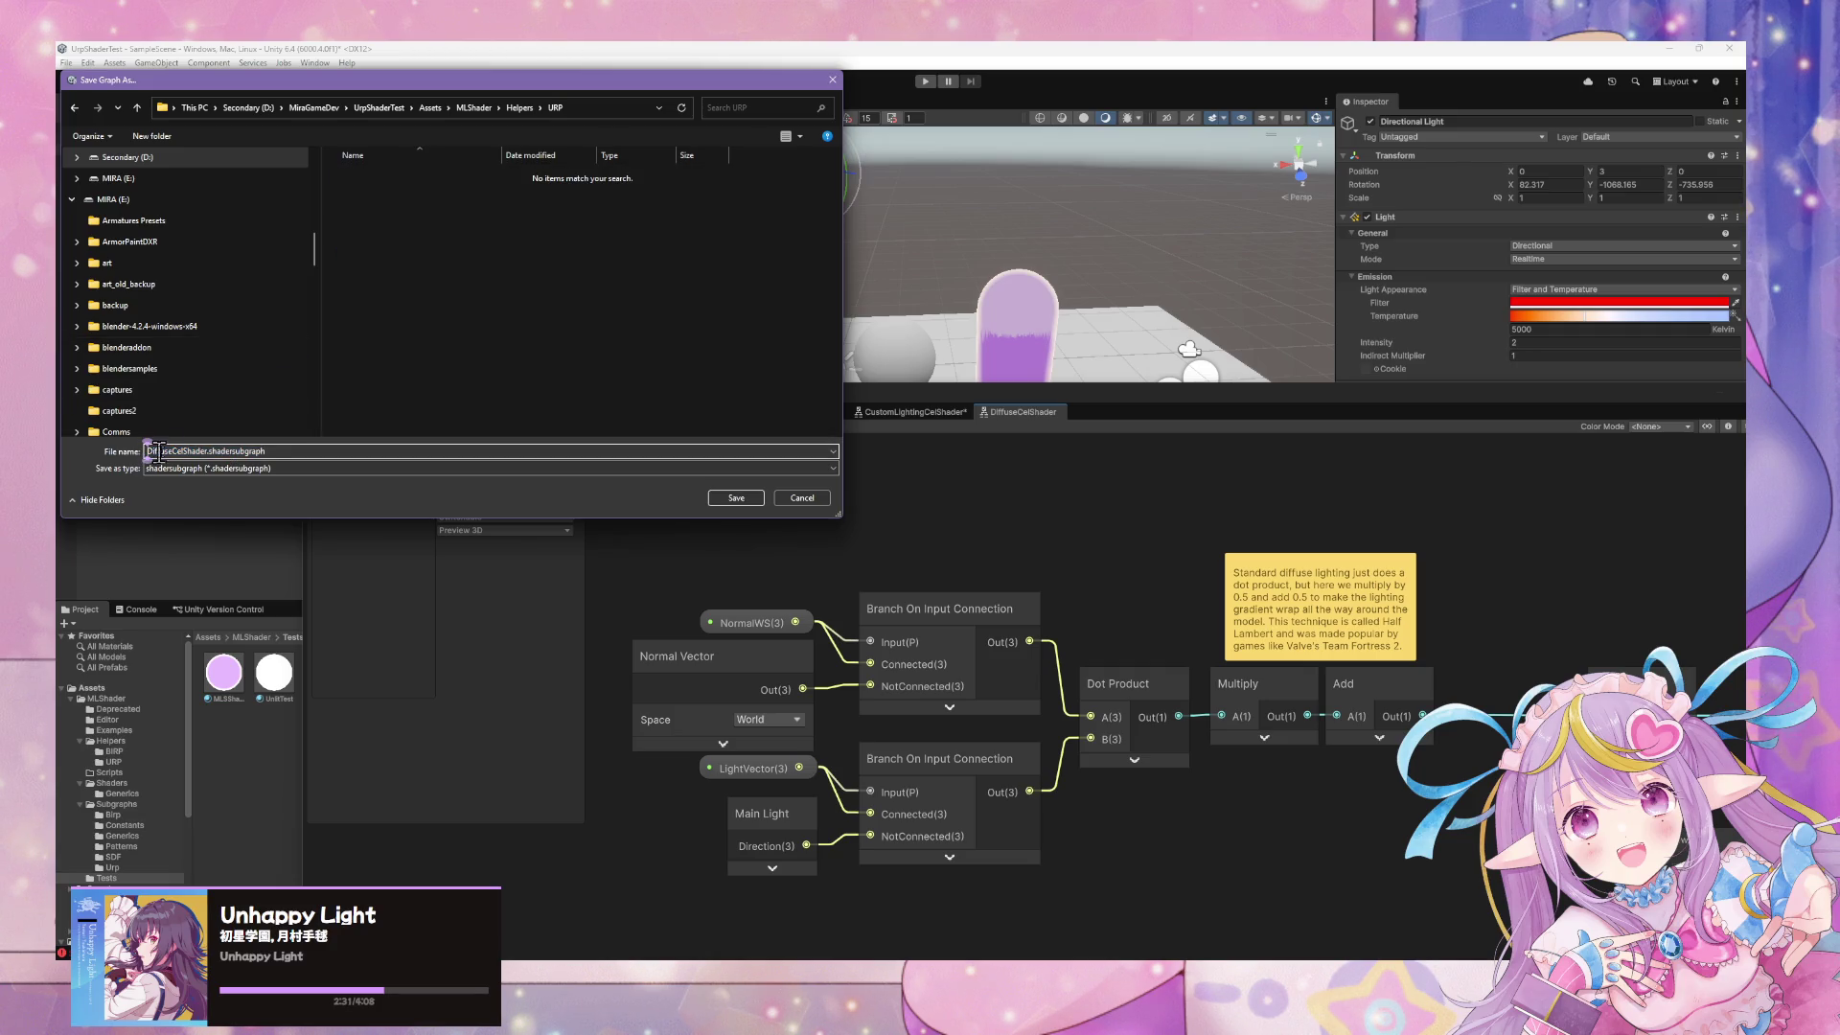
left_click(520, 108)
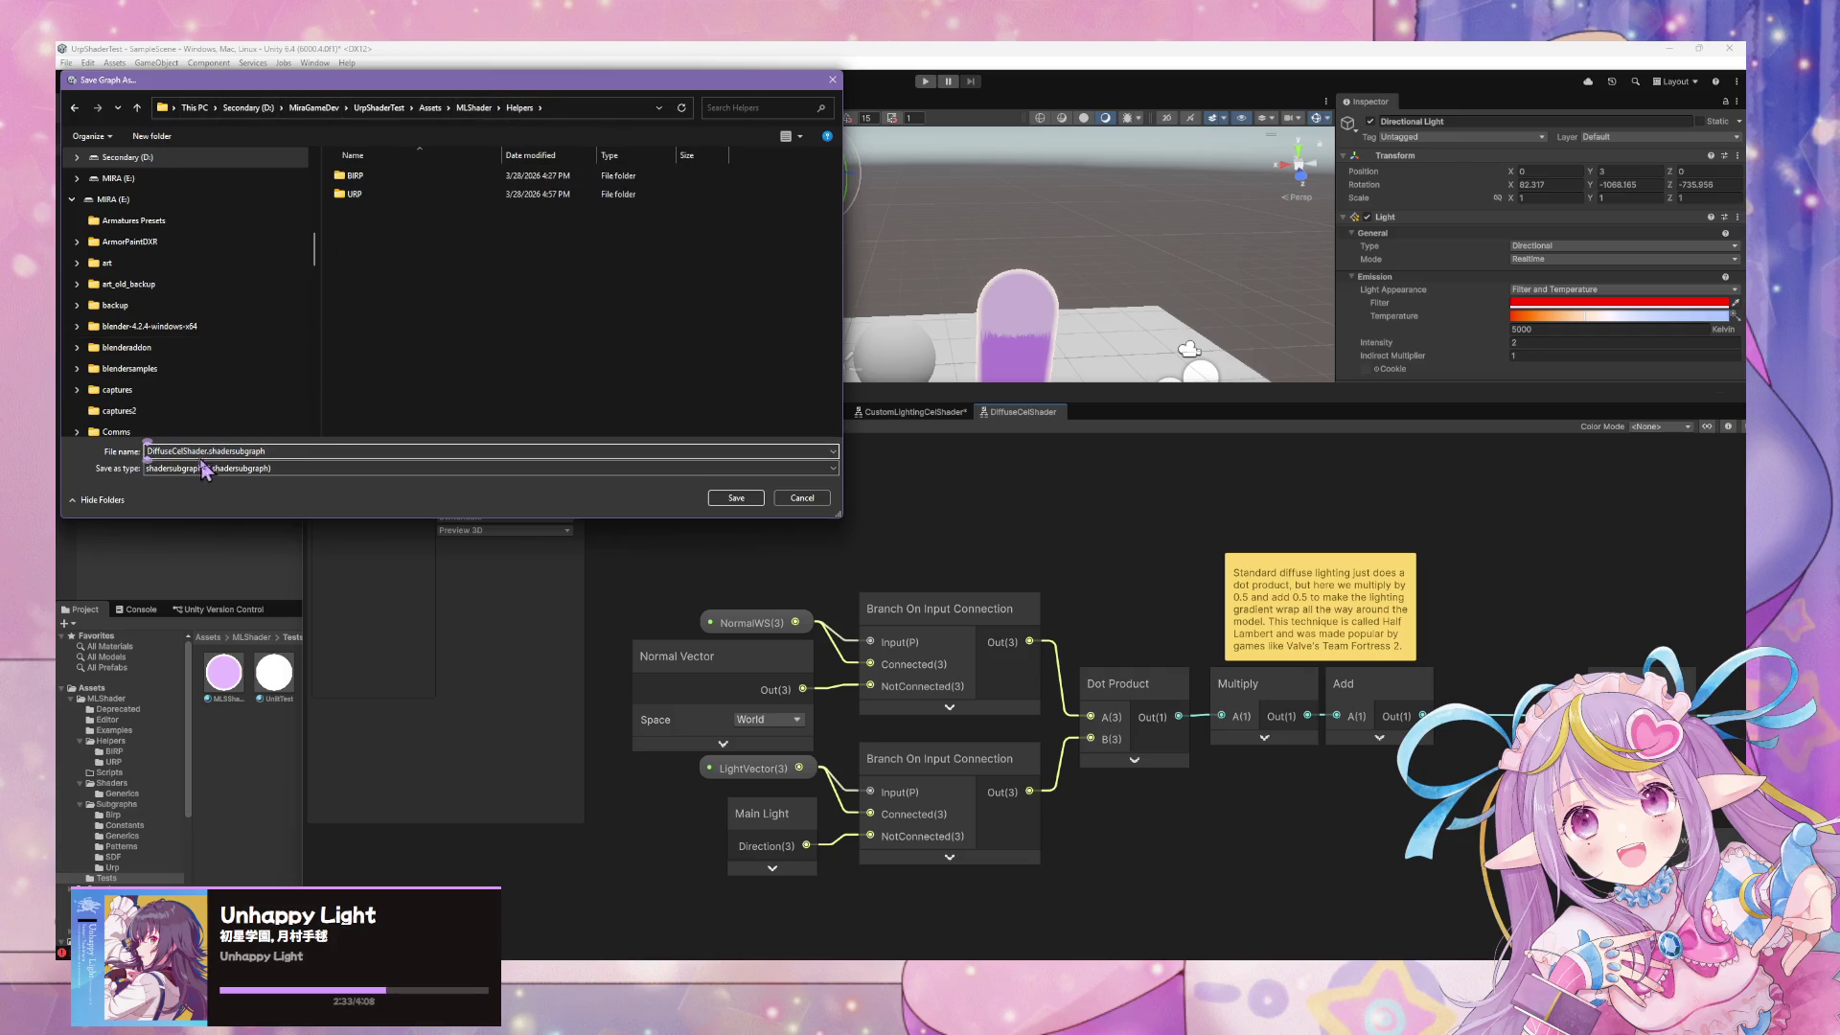
left_click(473, 107)
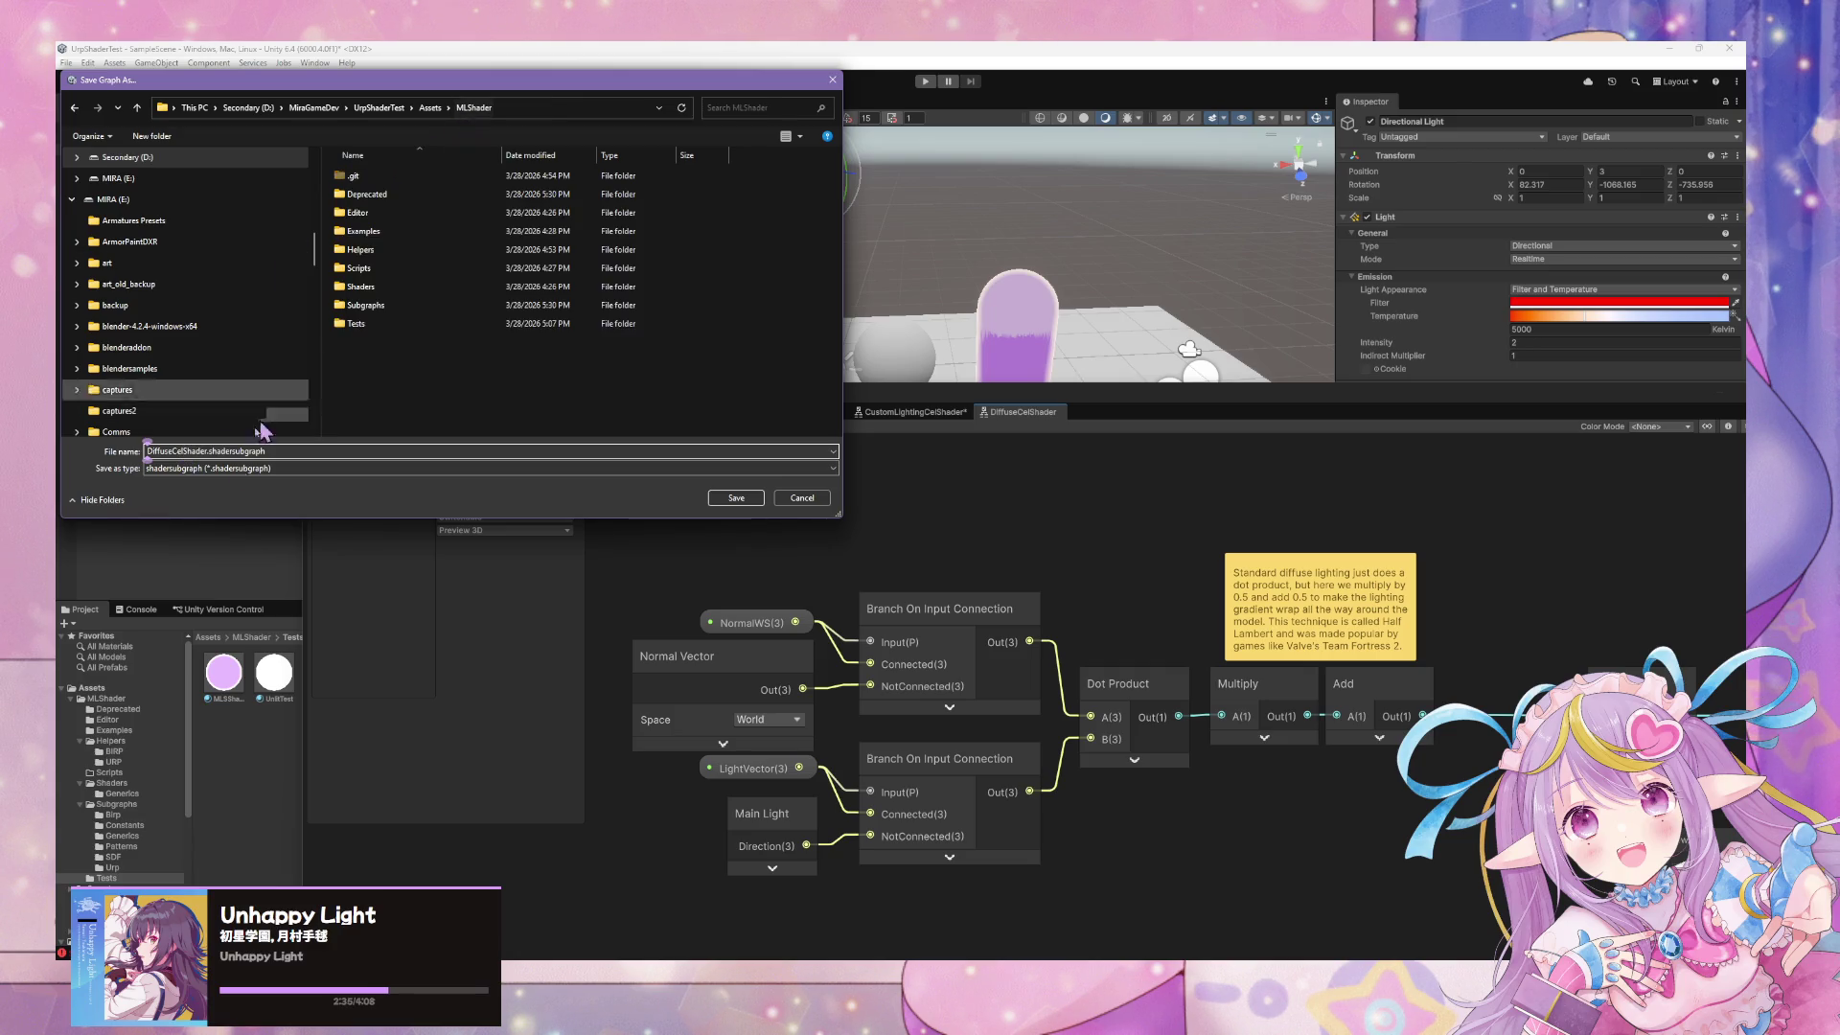
double_click(365, 306)
Prefix the name with _MLS and save as _MLSDiffuseCelShader.shadersubgraph
left_click(148, 451)
type("_MLS")
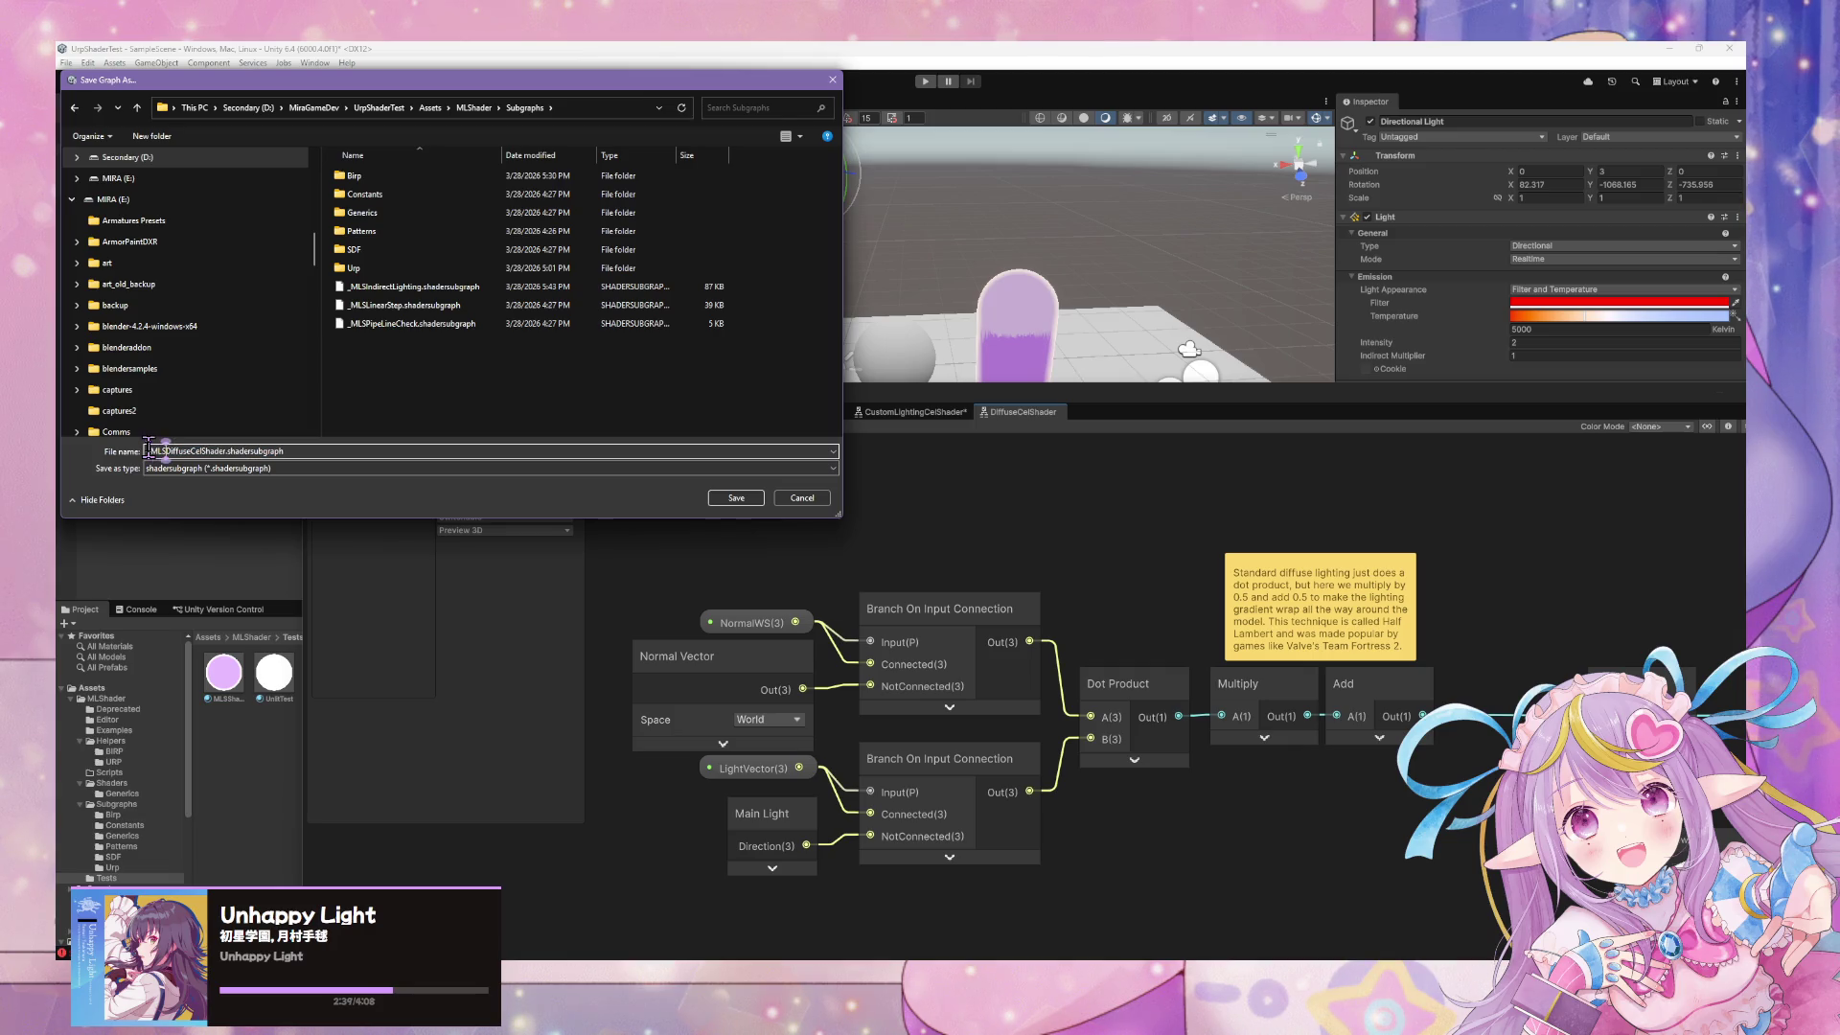
left_click(736, 499)
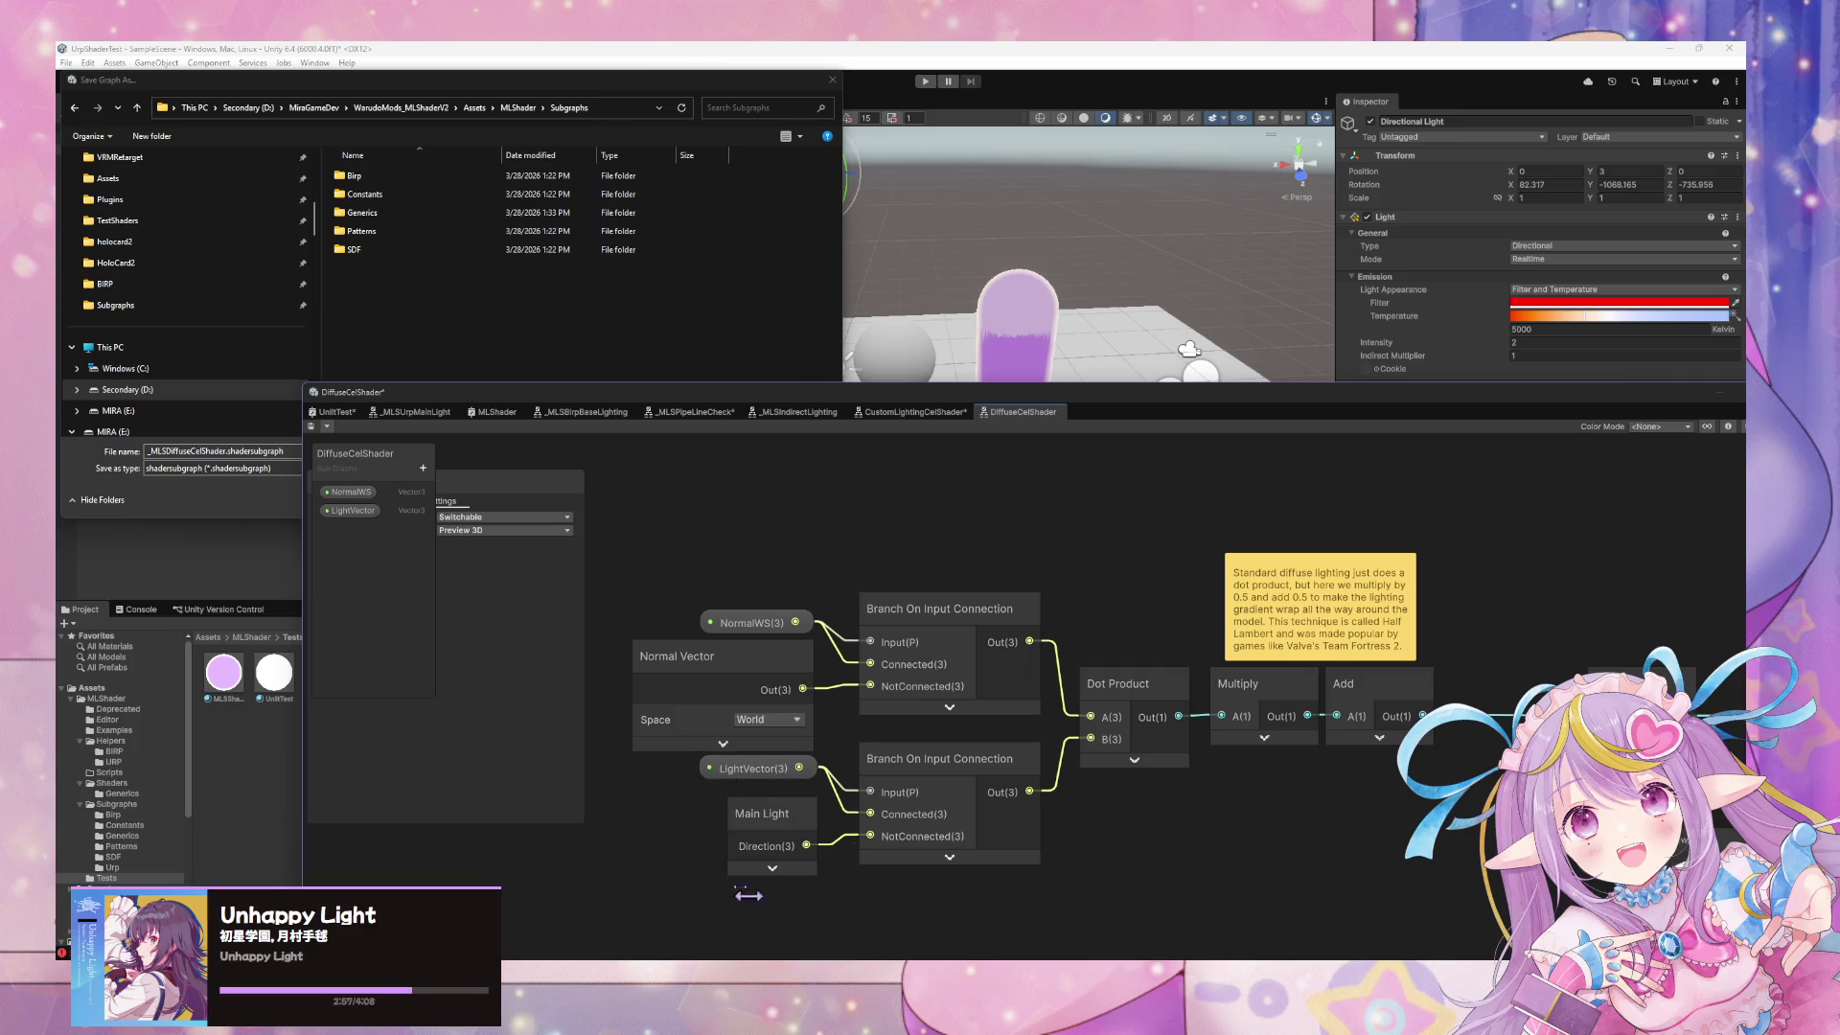
Close the leftover stale save window
left_click(422, 468)
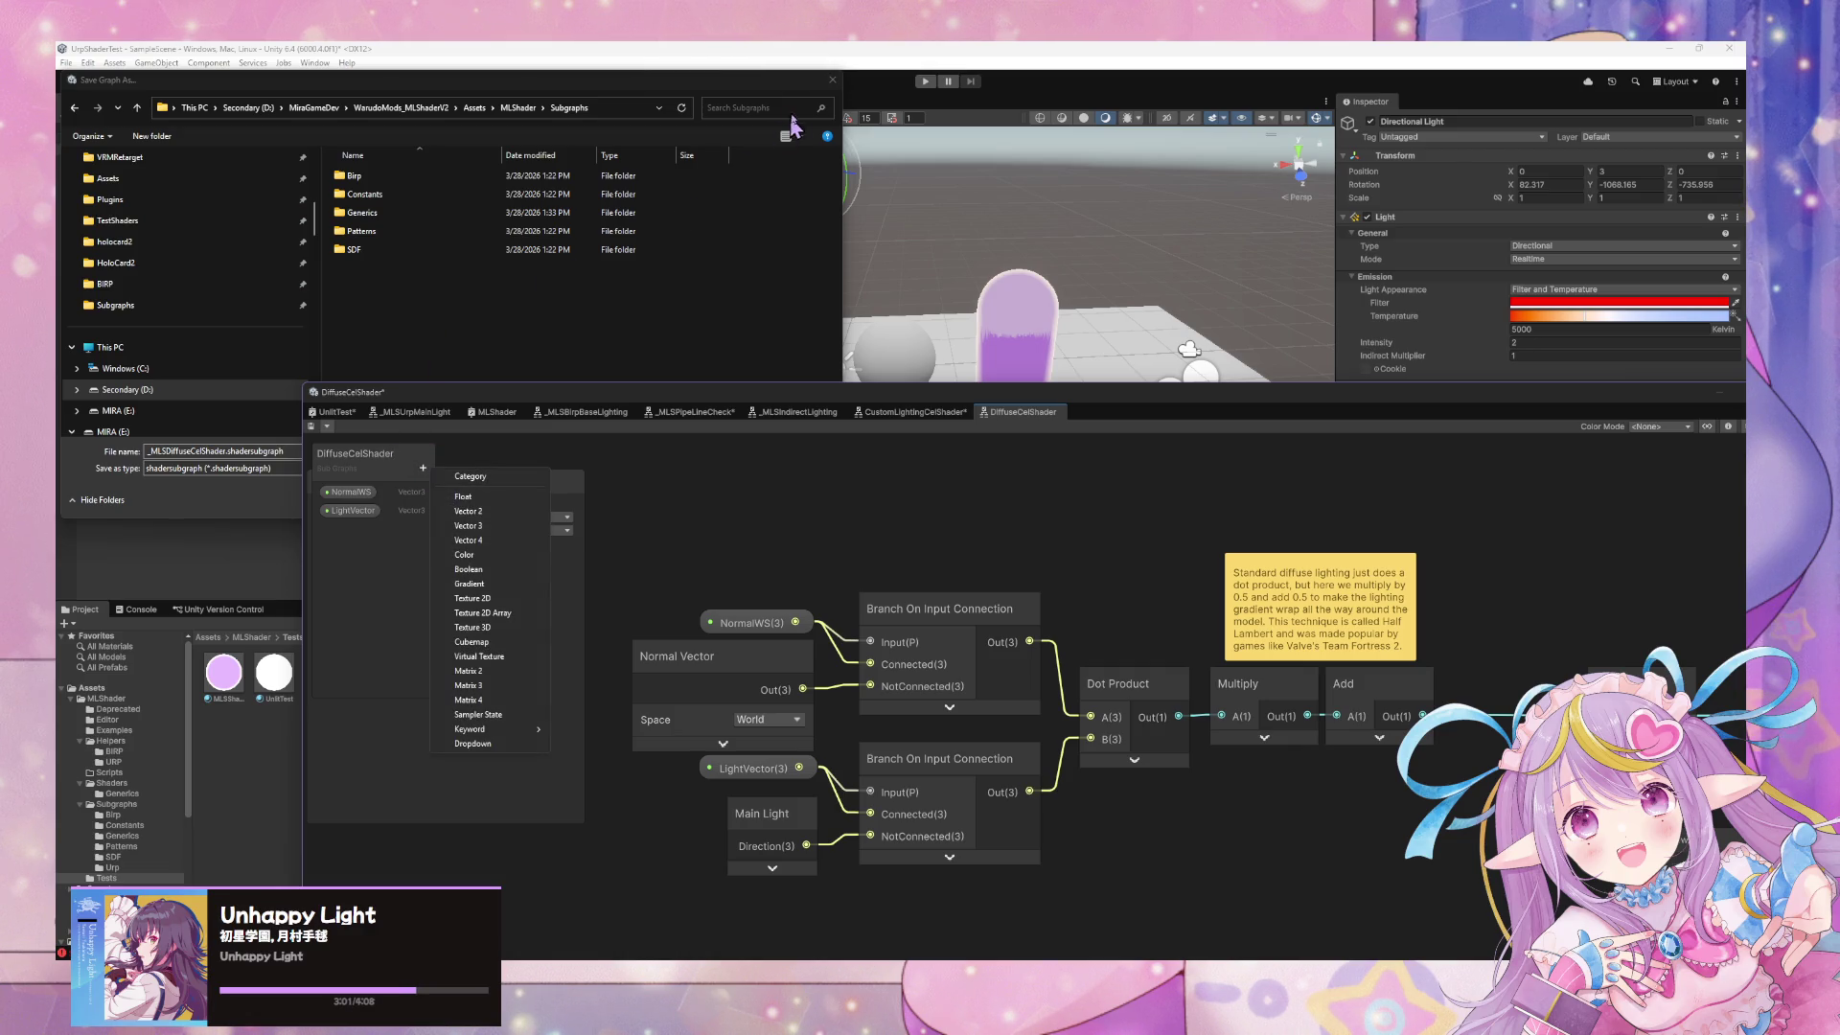
left_click(684, 109)
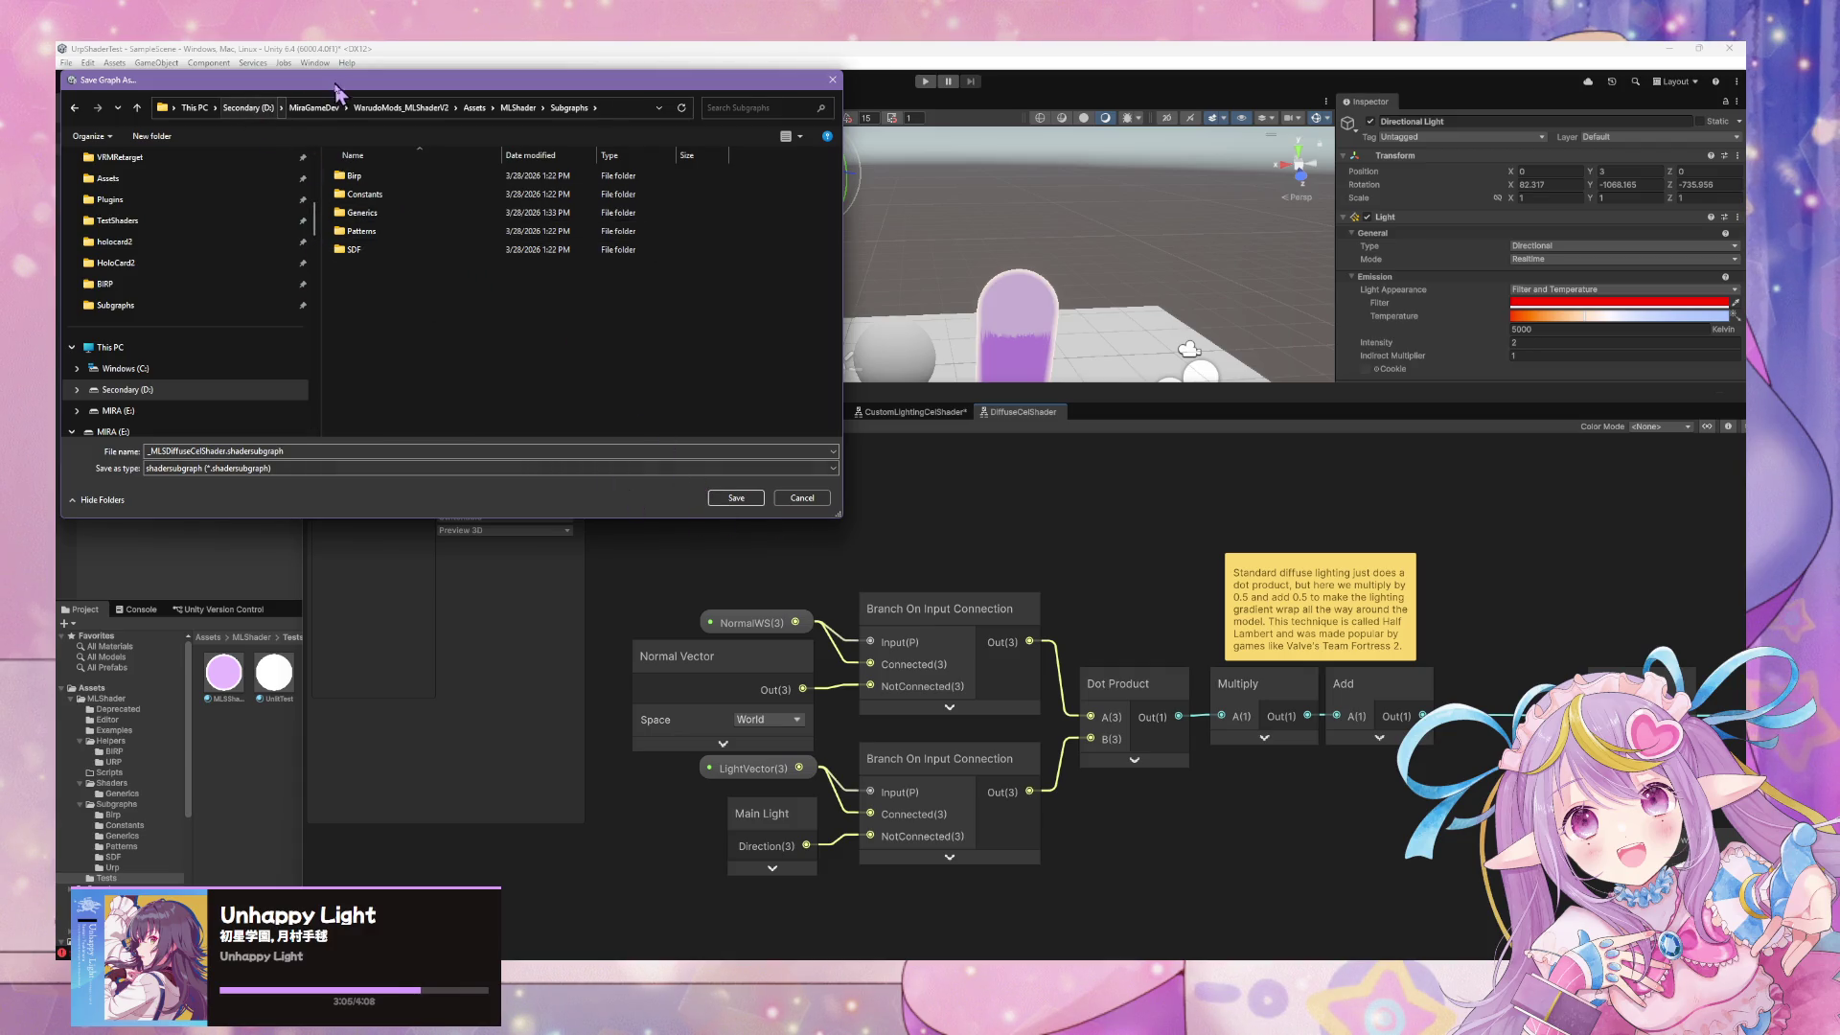
left_click(313, 108)
left_click(800, 500)
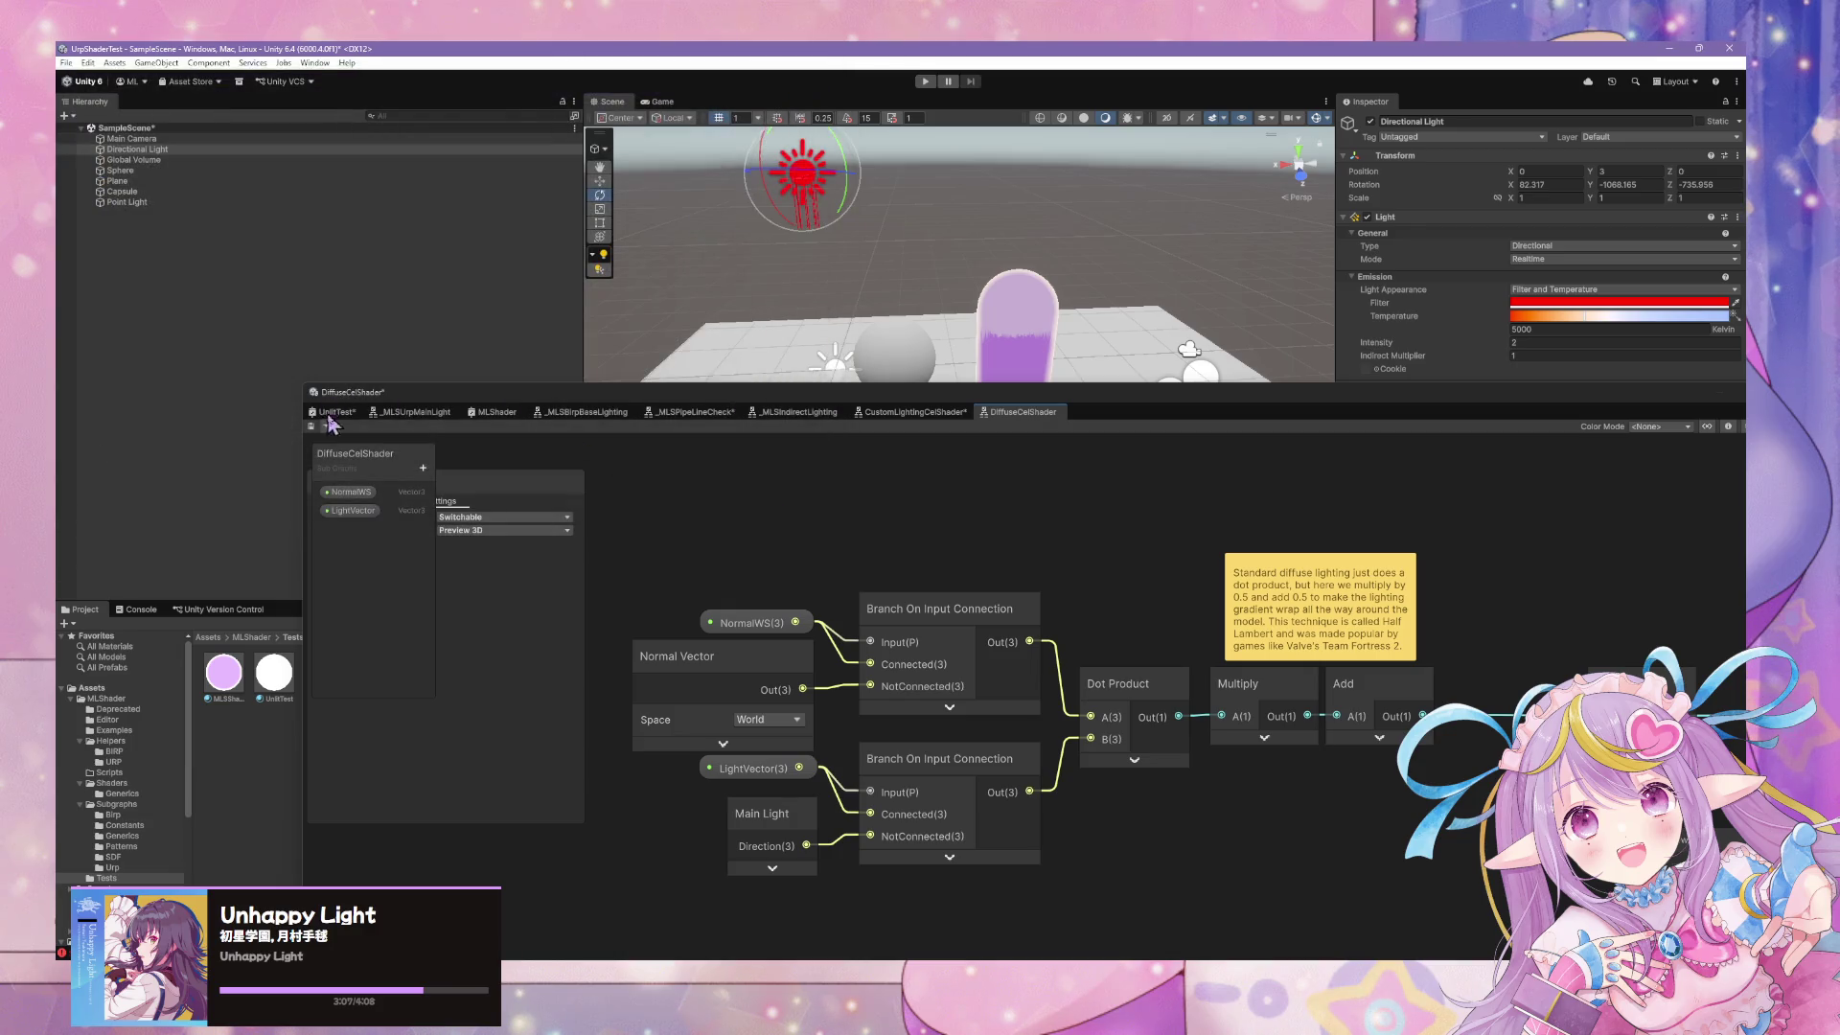
Save As into Assets > MLShader > Subgraphs, overwriting _MLSDiffuseCelShader.shadersubgraph
left_click(327, 427)
key("ctrl+shift+s")
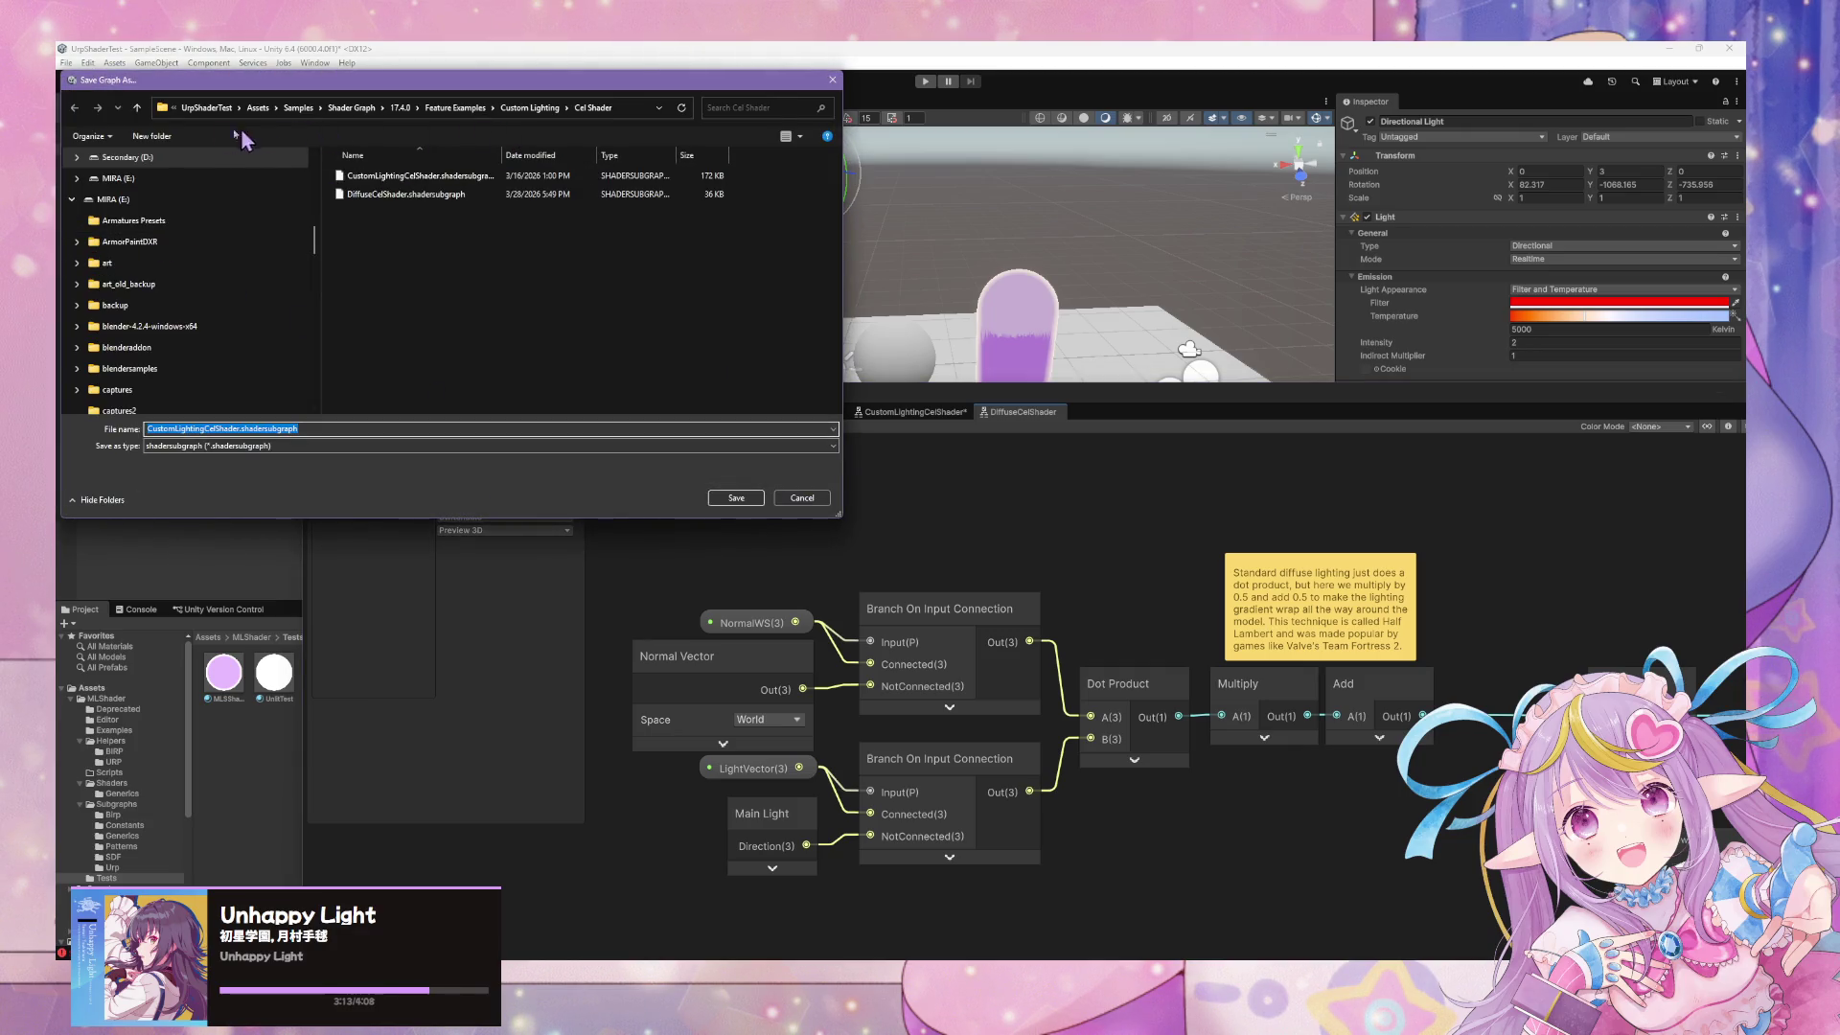
left_click(136, 111)
left_click(137, 111)
left_click(136, 112)
left_click(137, 111)
left_click(136, 112)
left_click(137, 111)
left_click(355, 178)
double_click(354, 177)
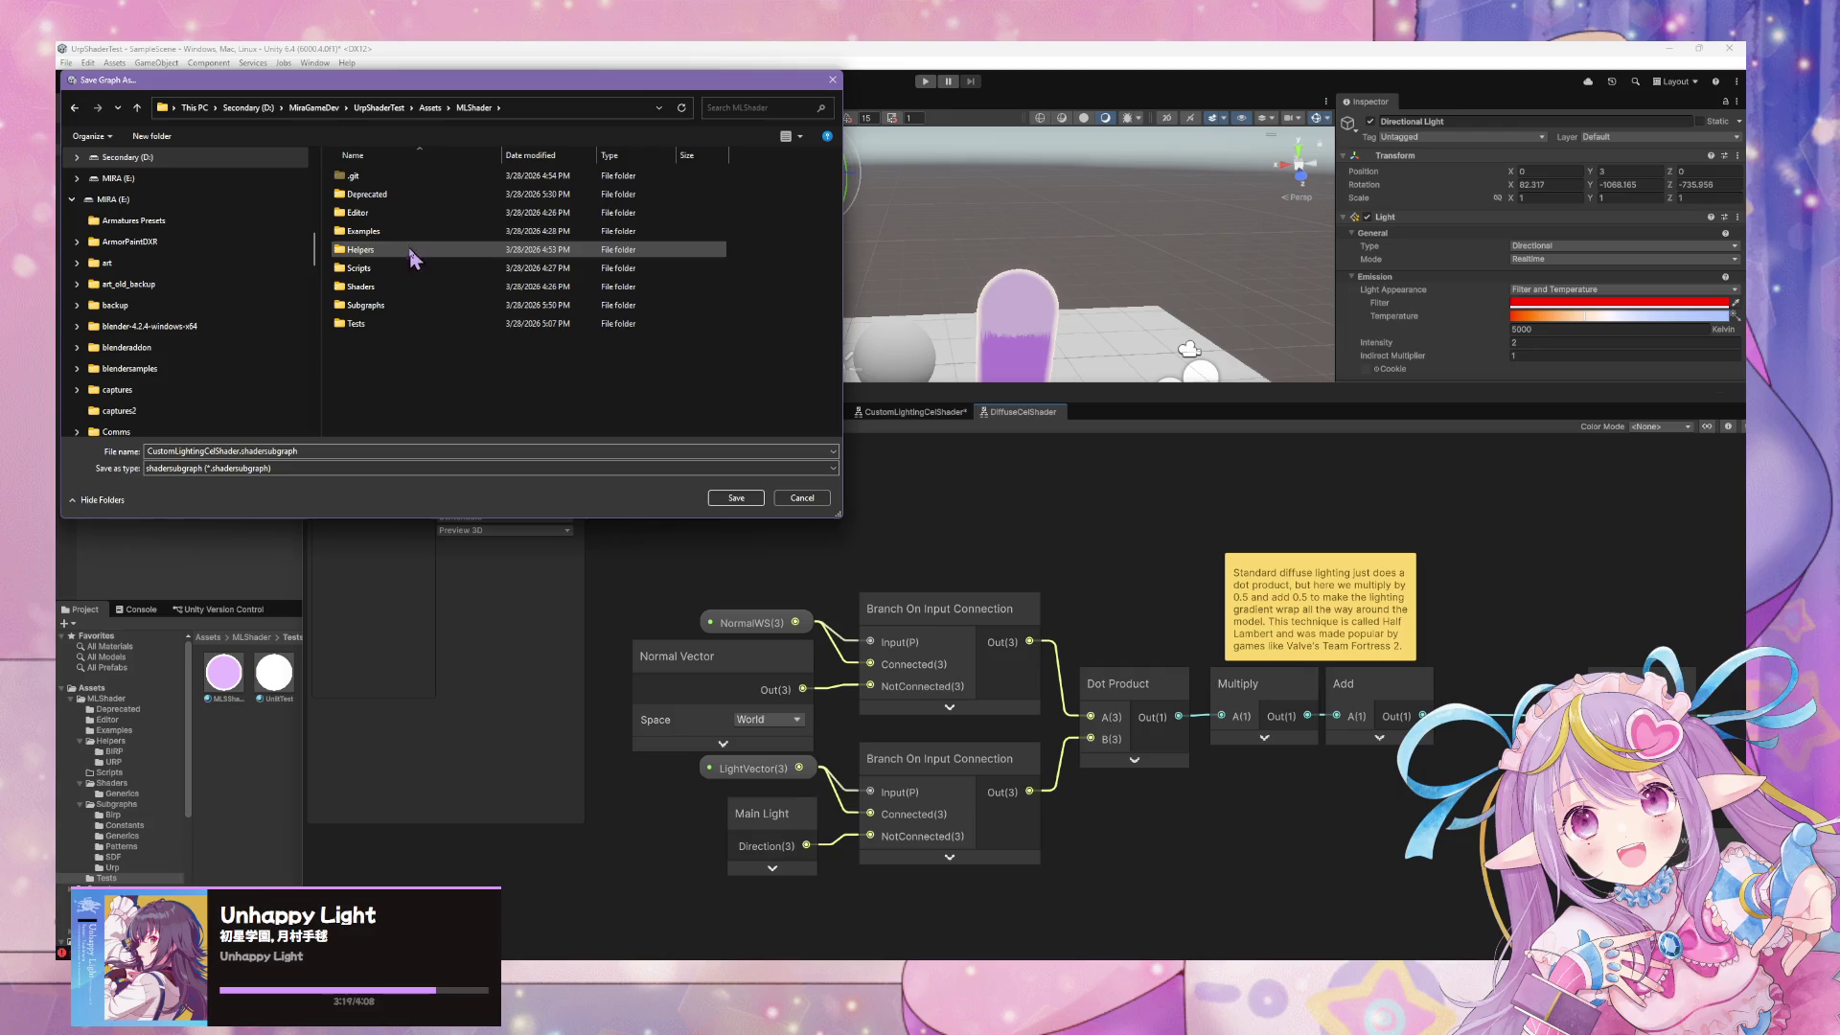
double_click(401, 305)
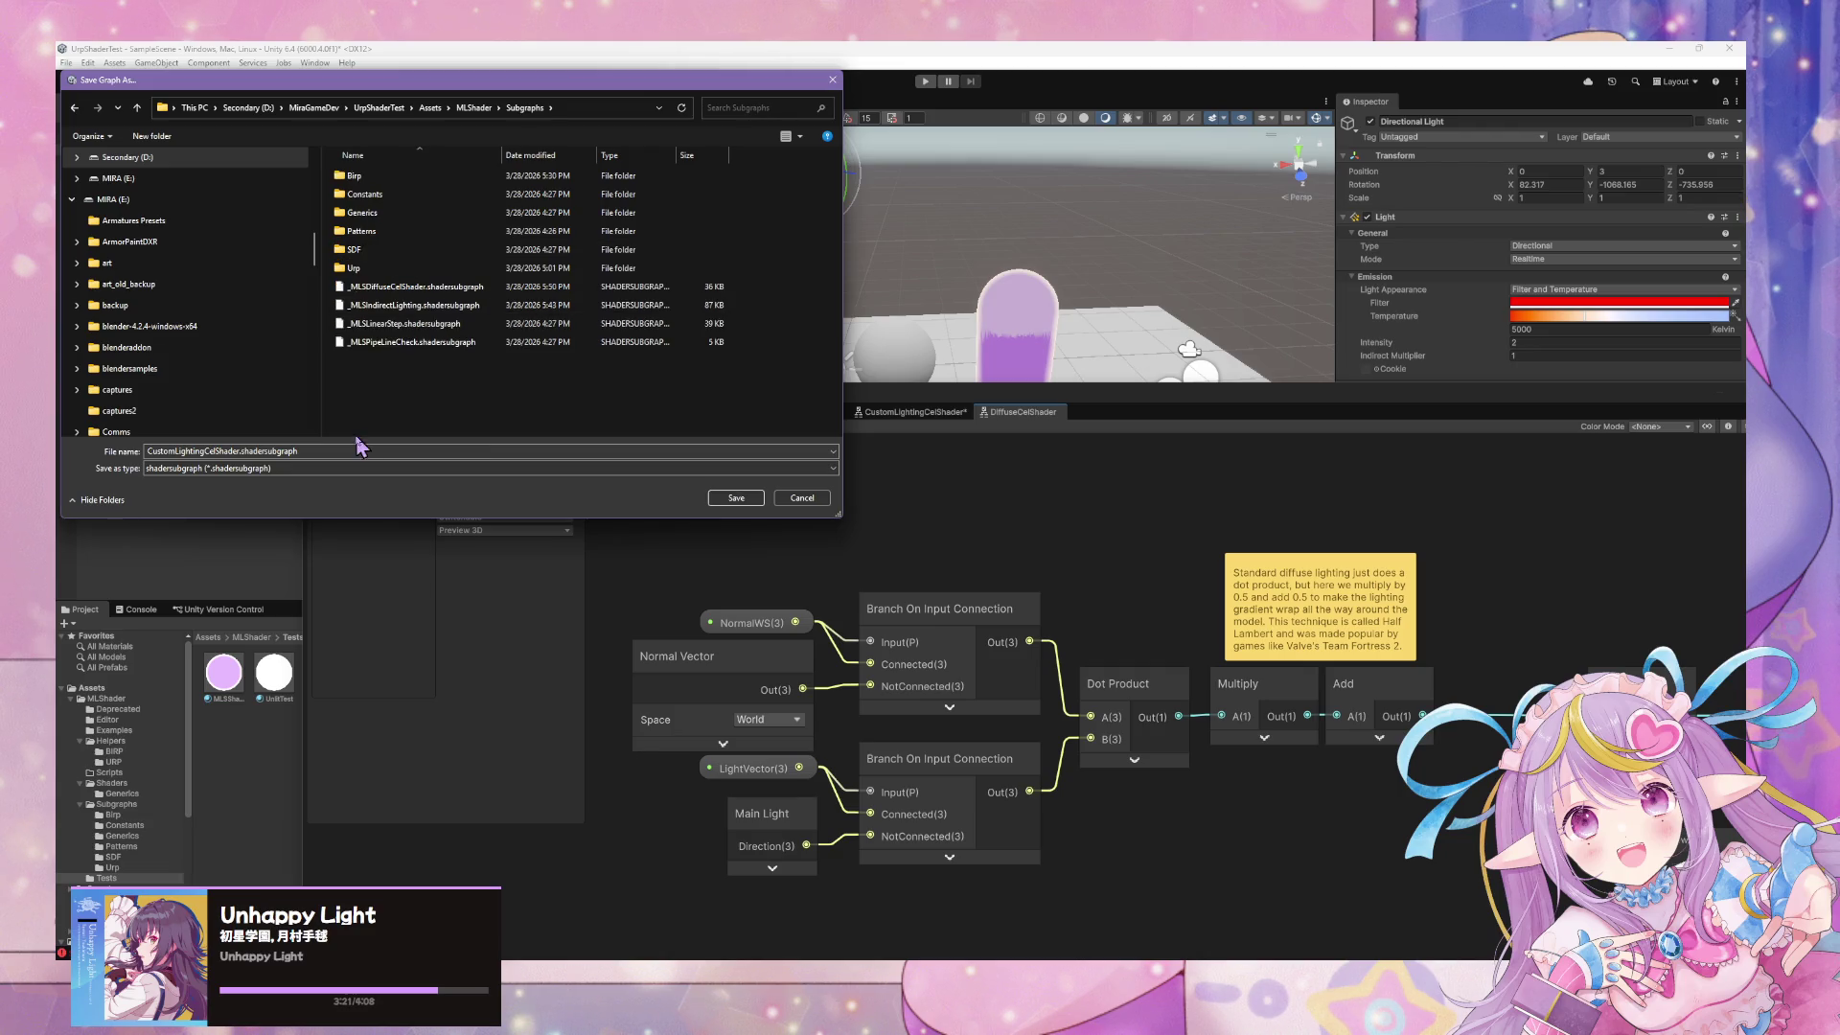
double_click(521, 288)
left_click(931, 509)
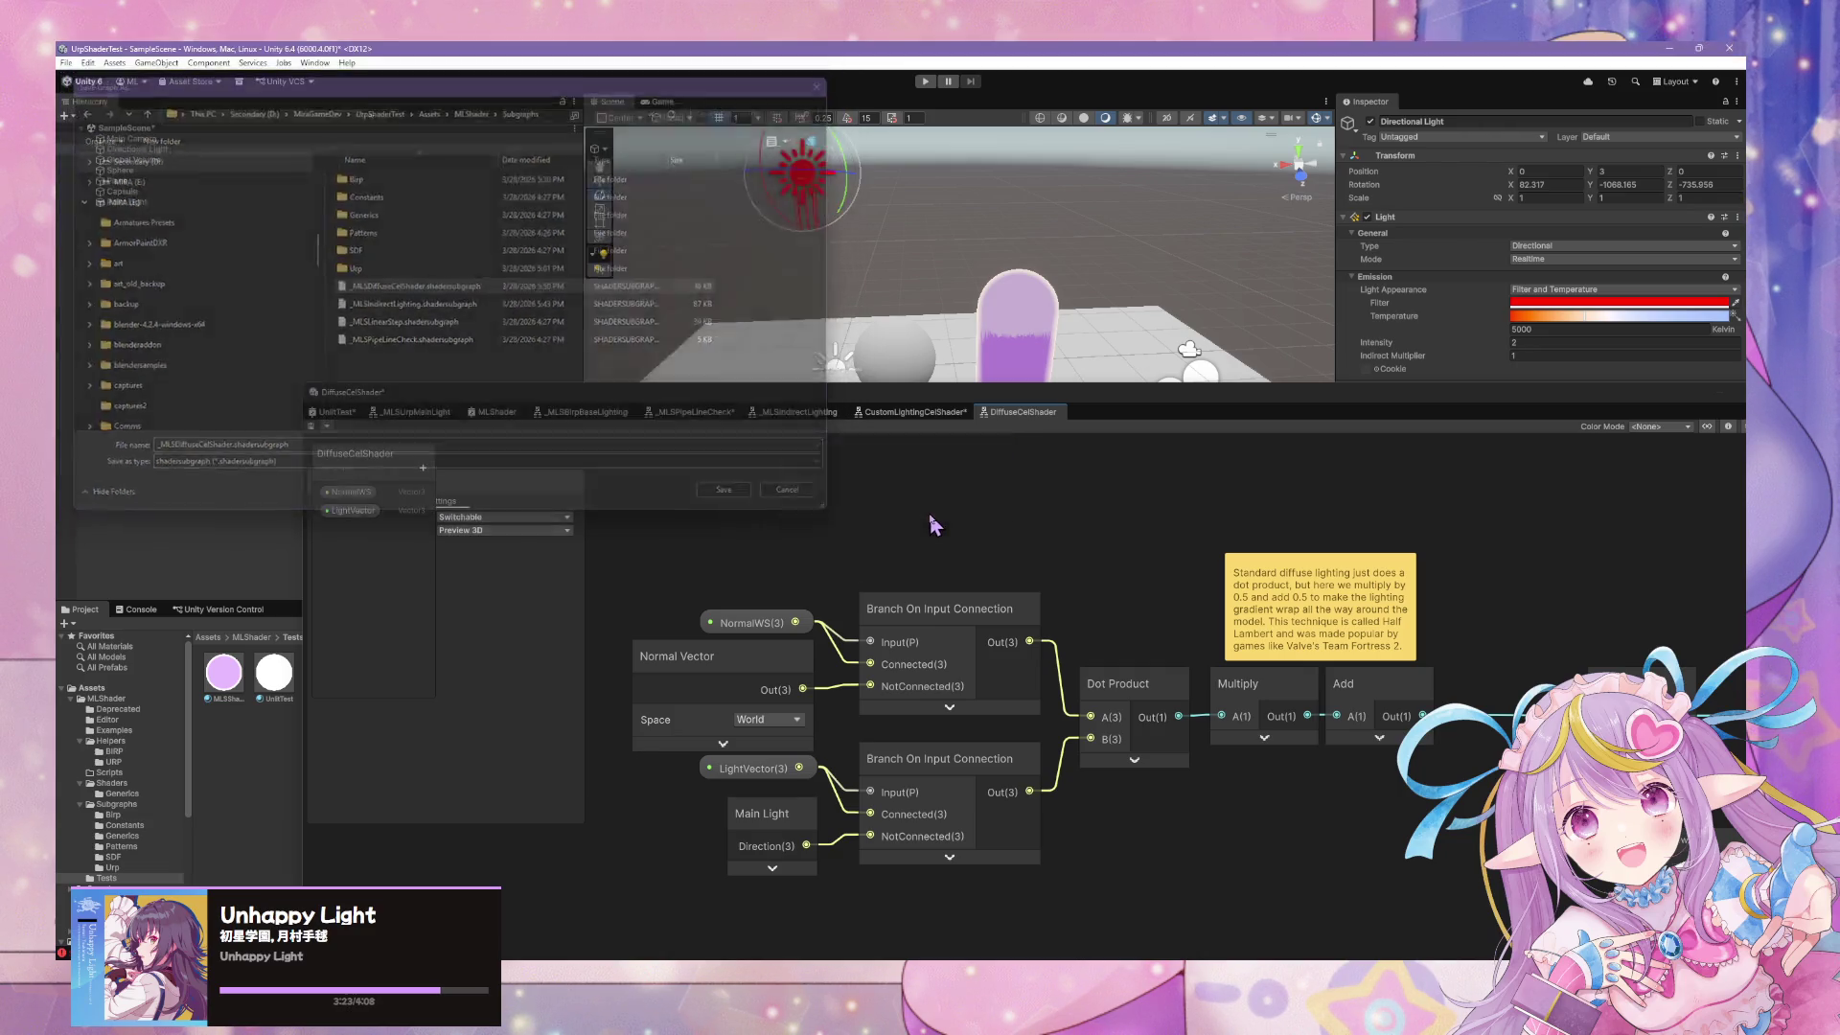
Switch to the UnlitTest graph, maximise it, and cancel closing so the graph stays open
right_click(1026, 414)
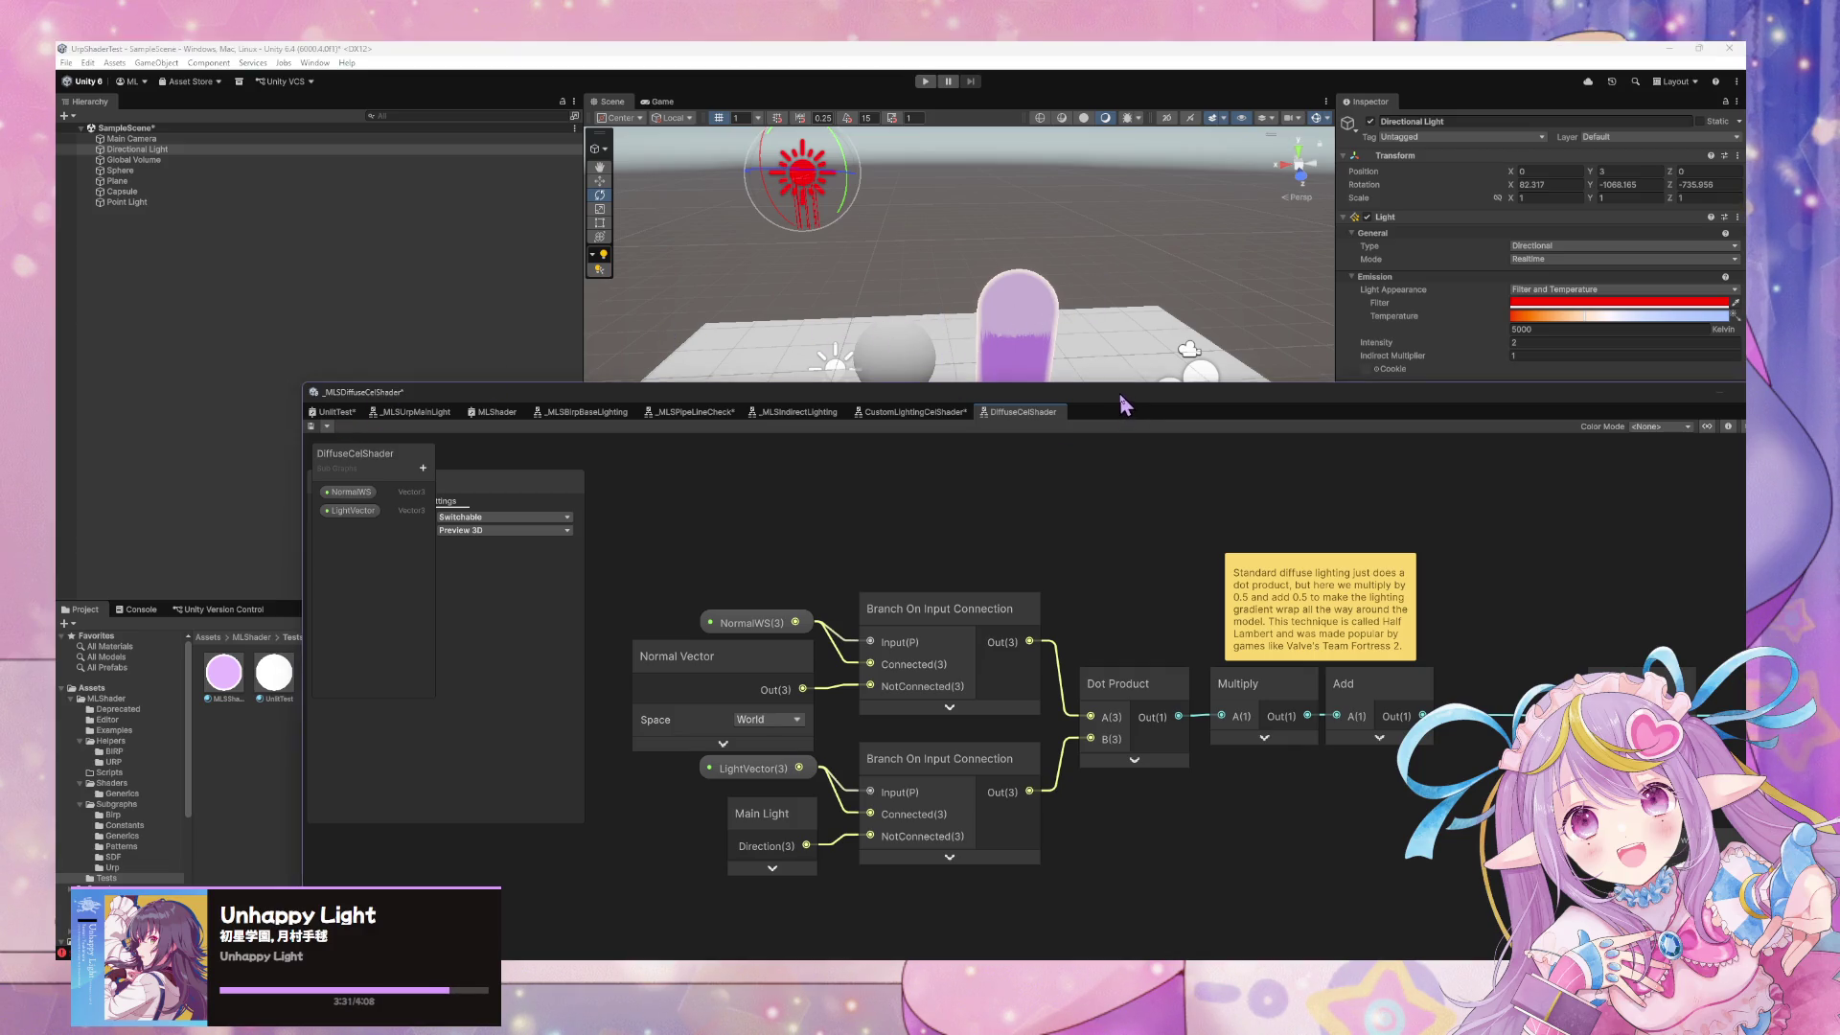
left_click(636, 539)
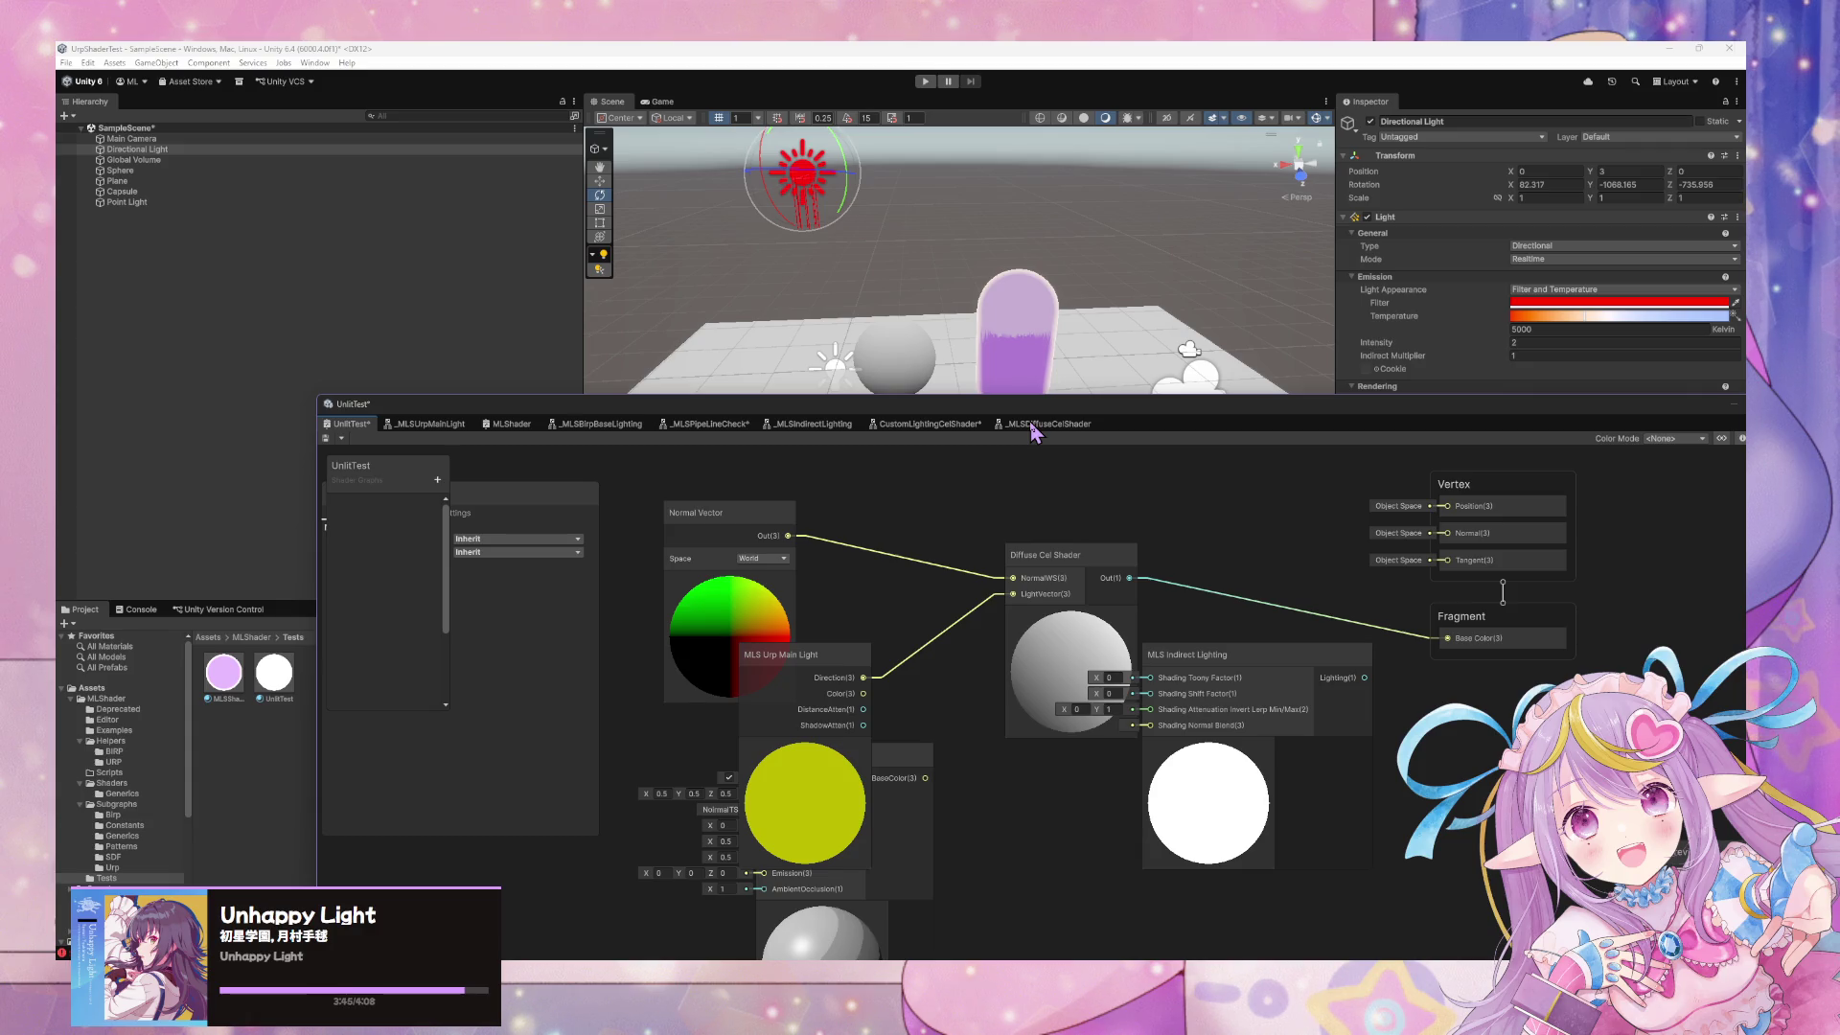
left_click(1100, 427)
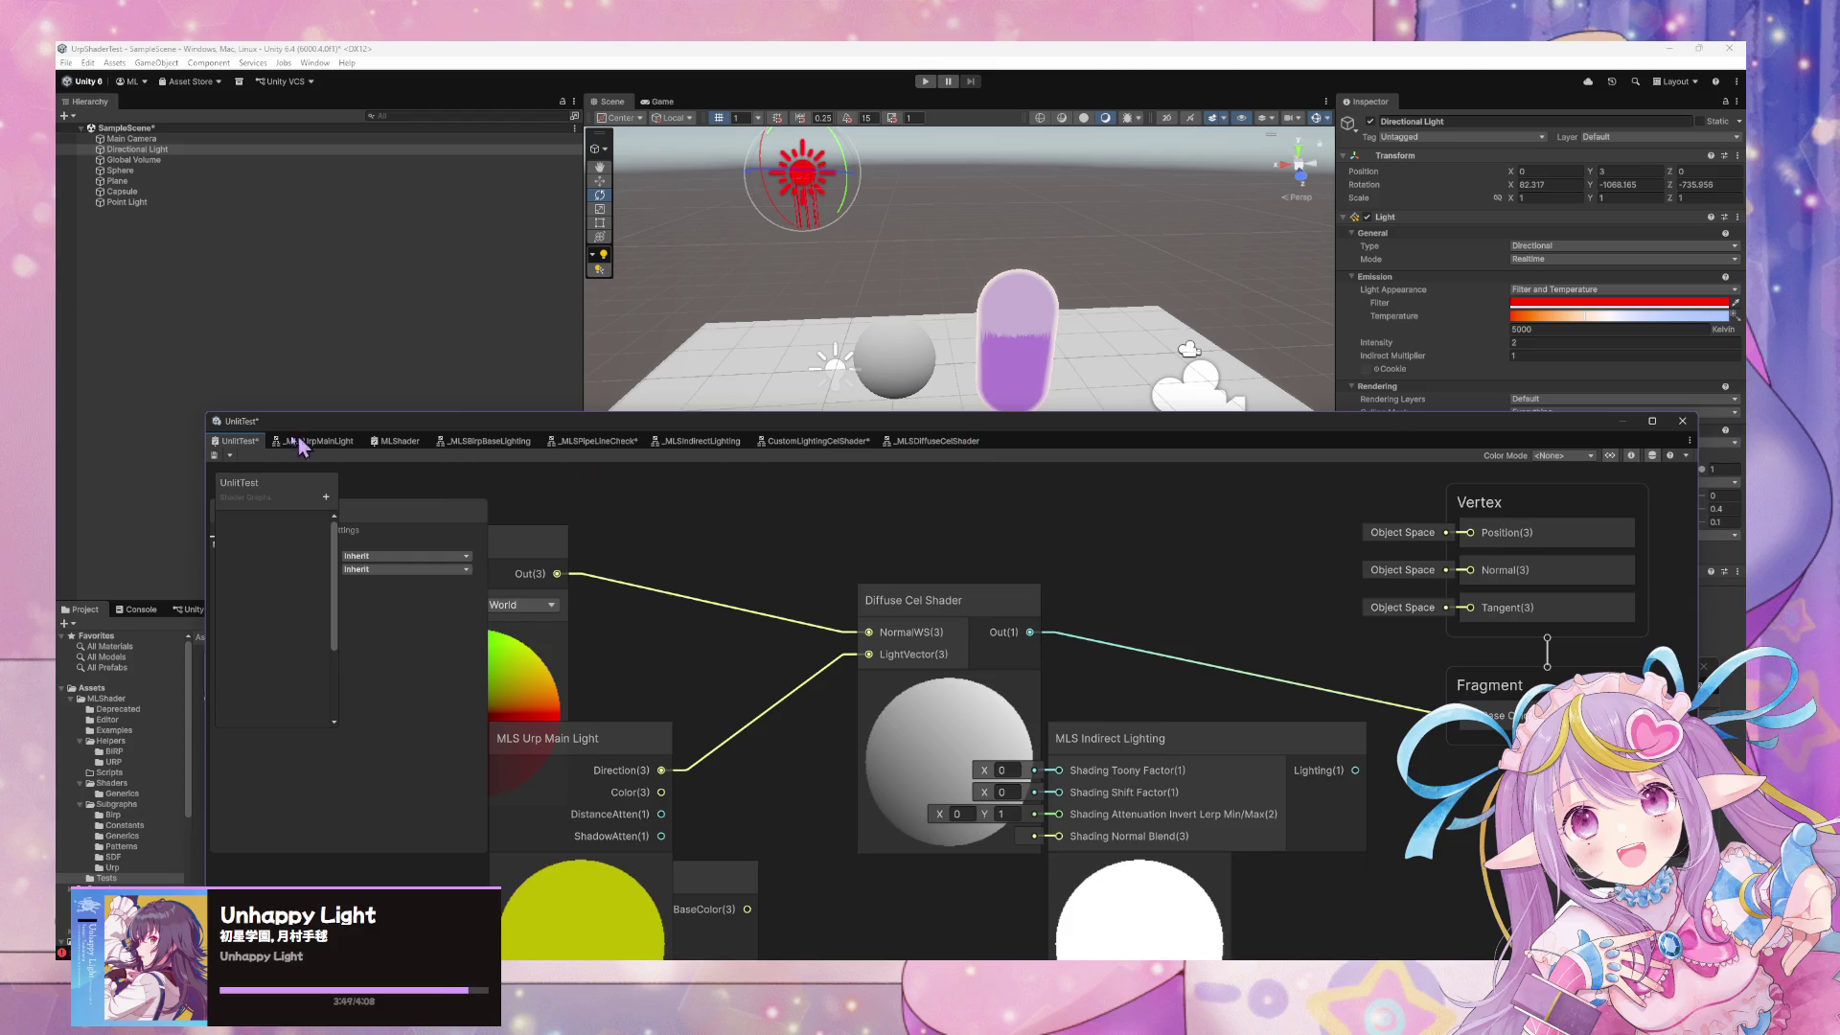
key("space")
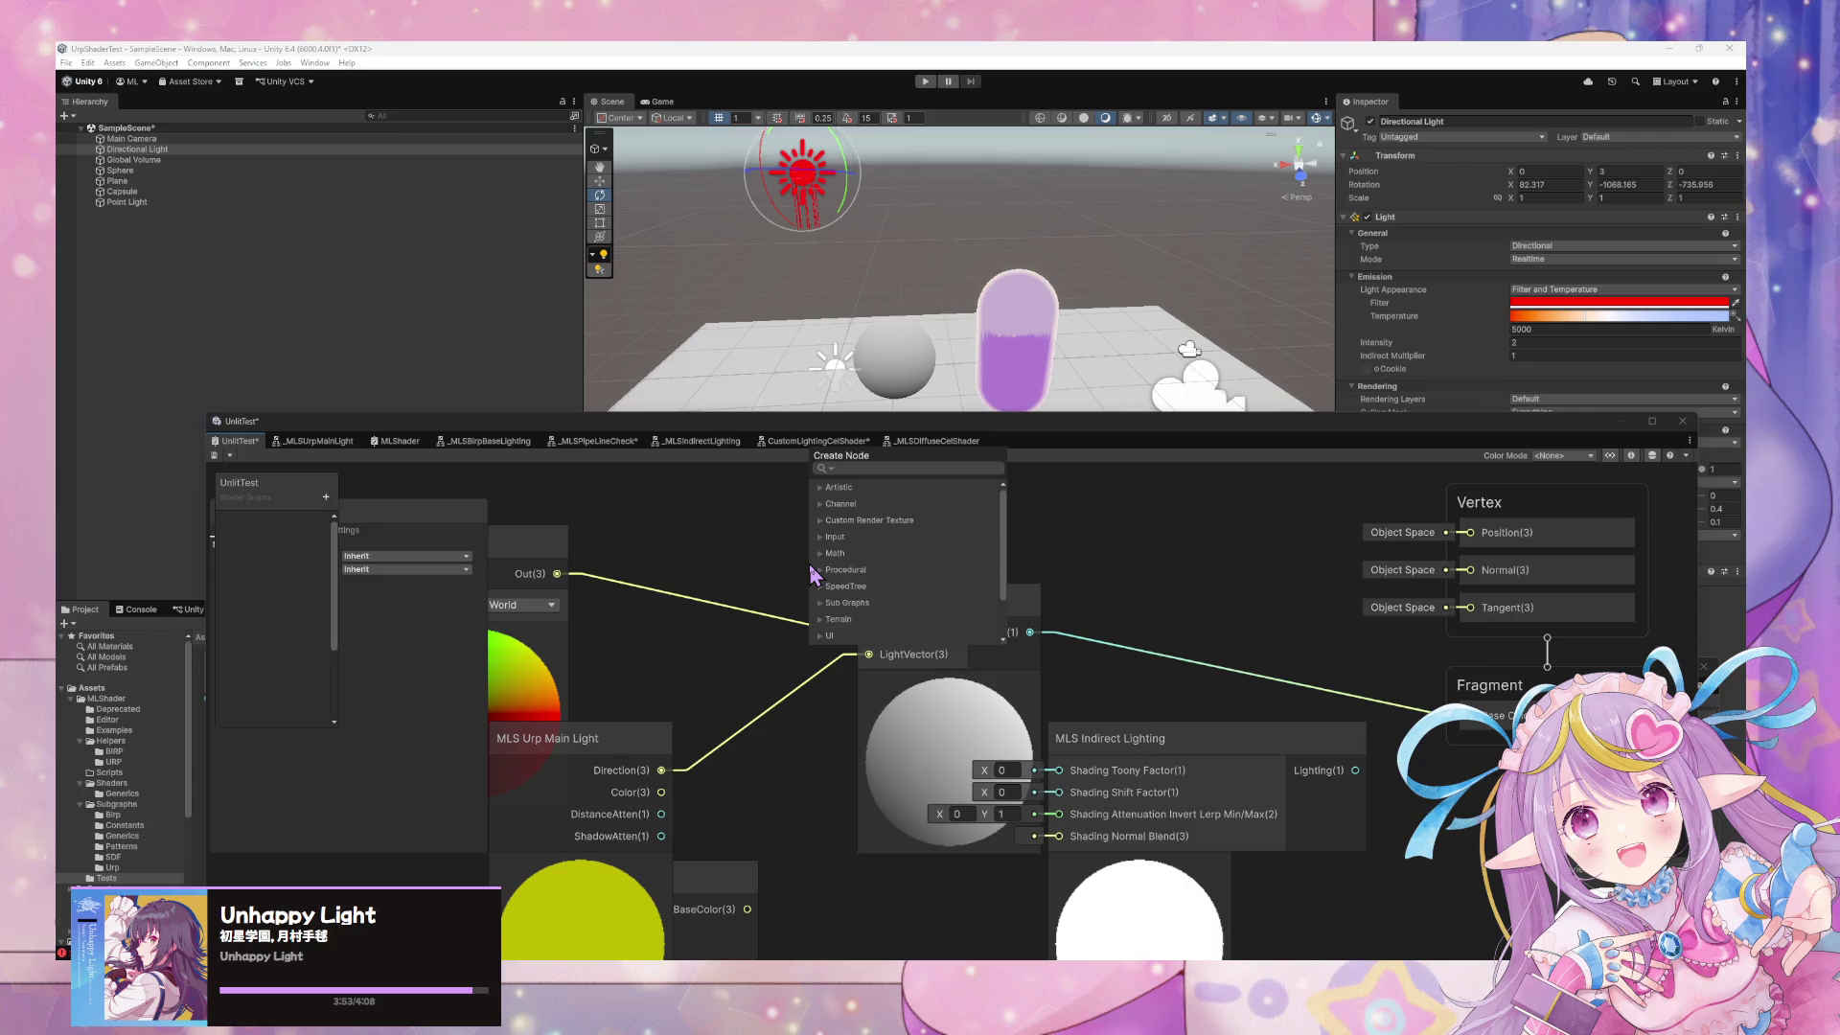
left_click(762, 569)
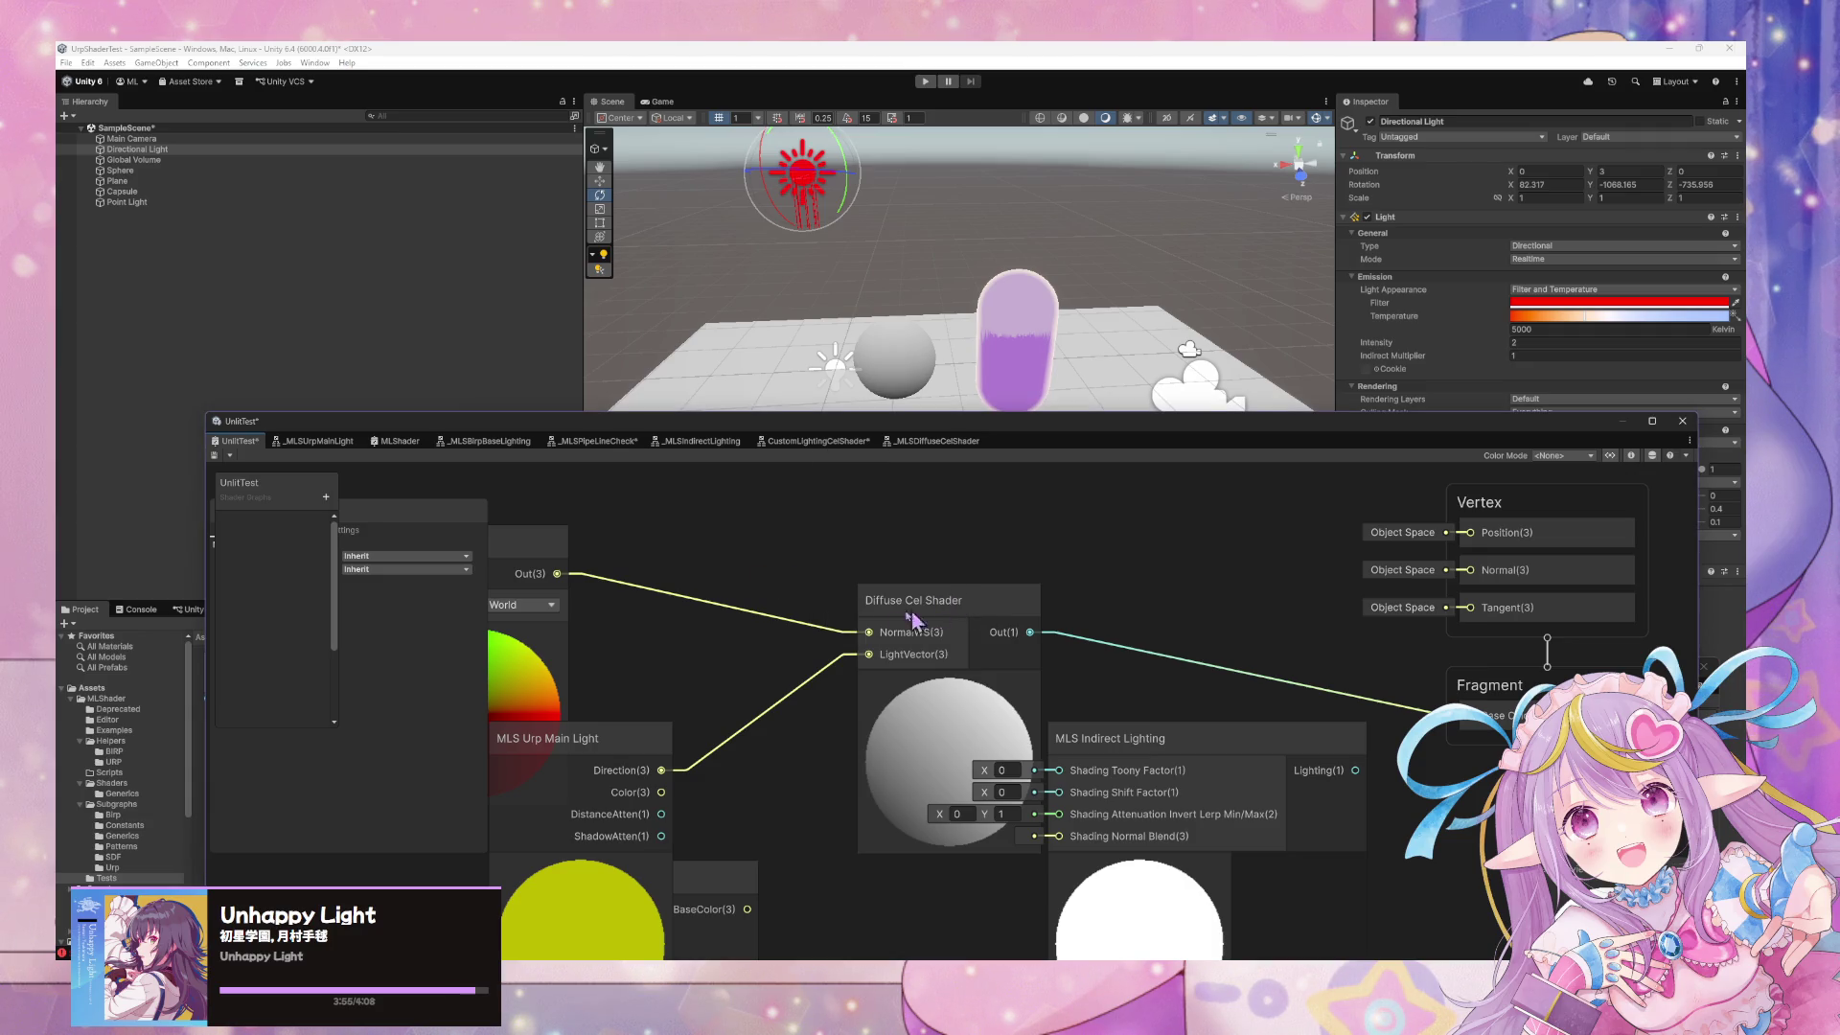
left_click(1682, 423)
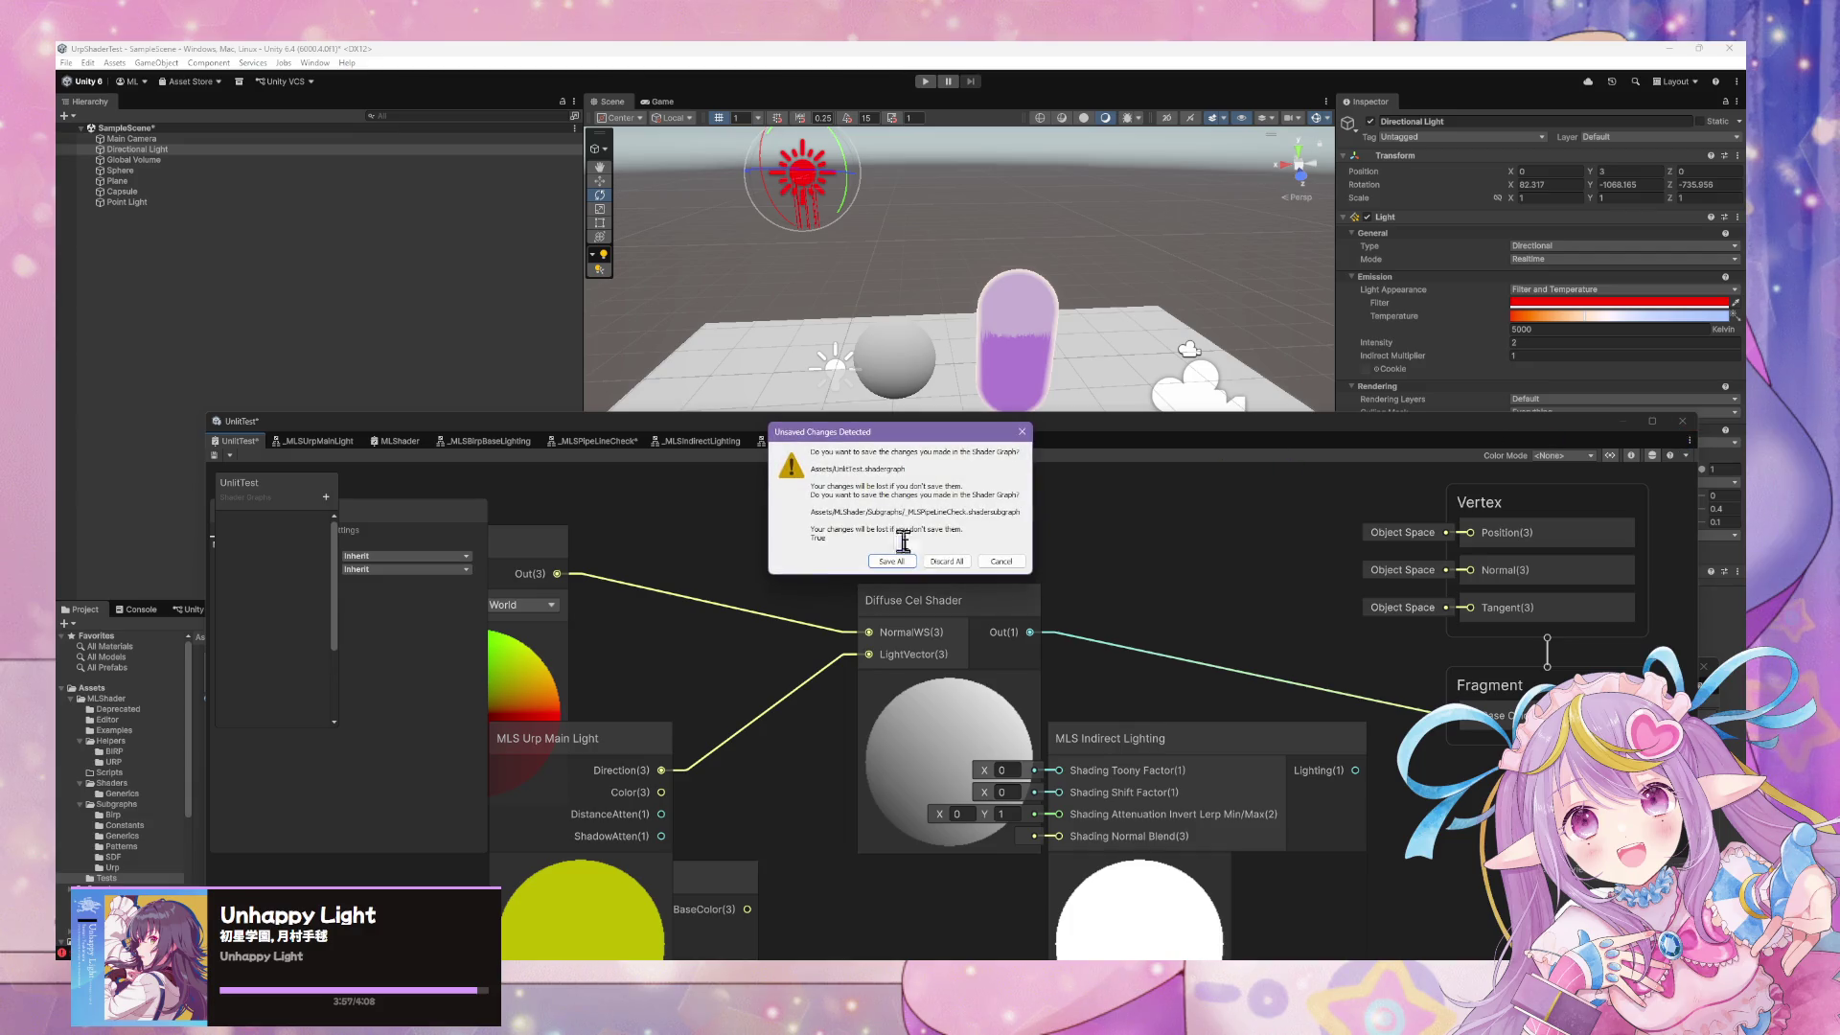
key("Escape")
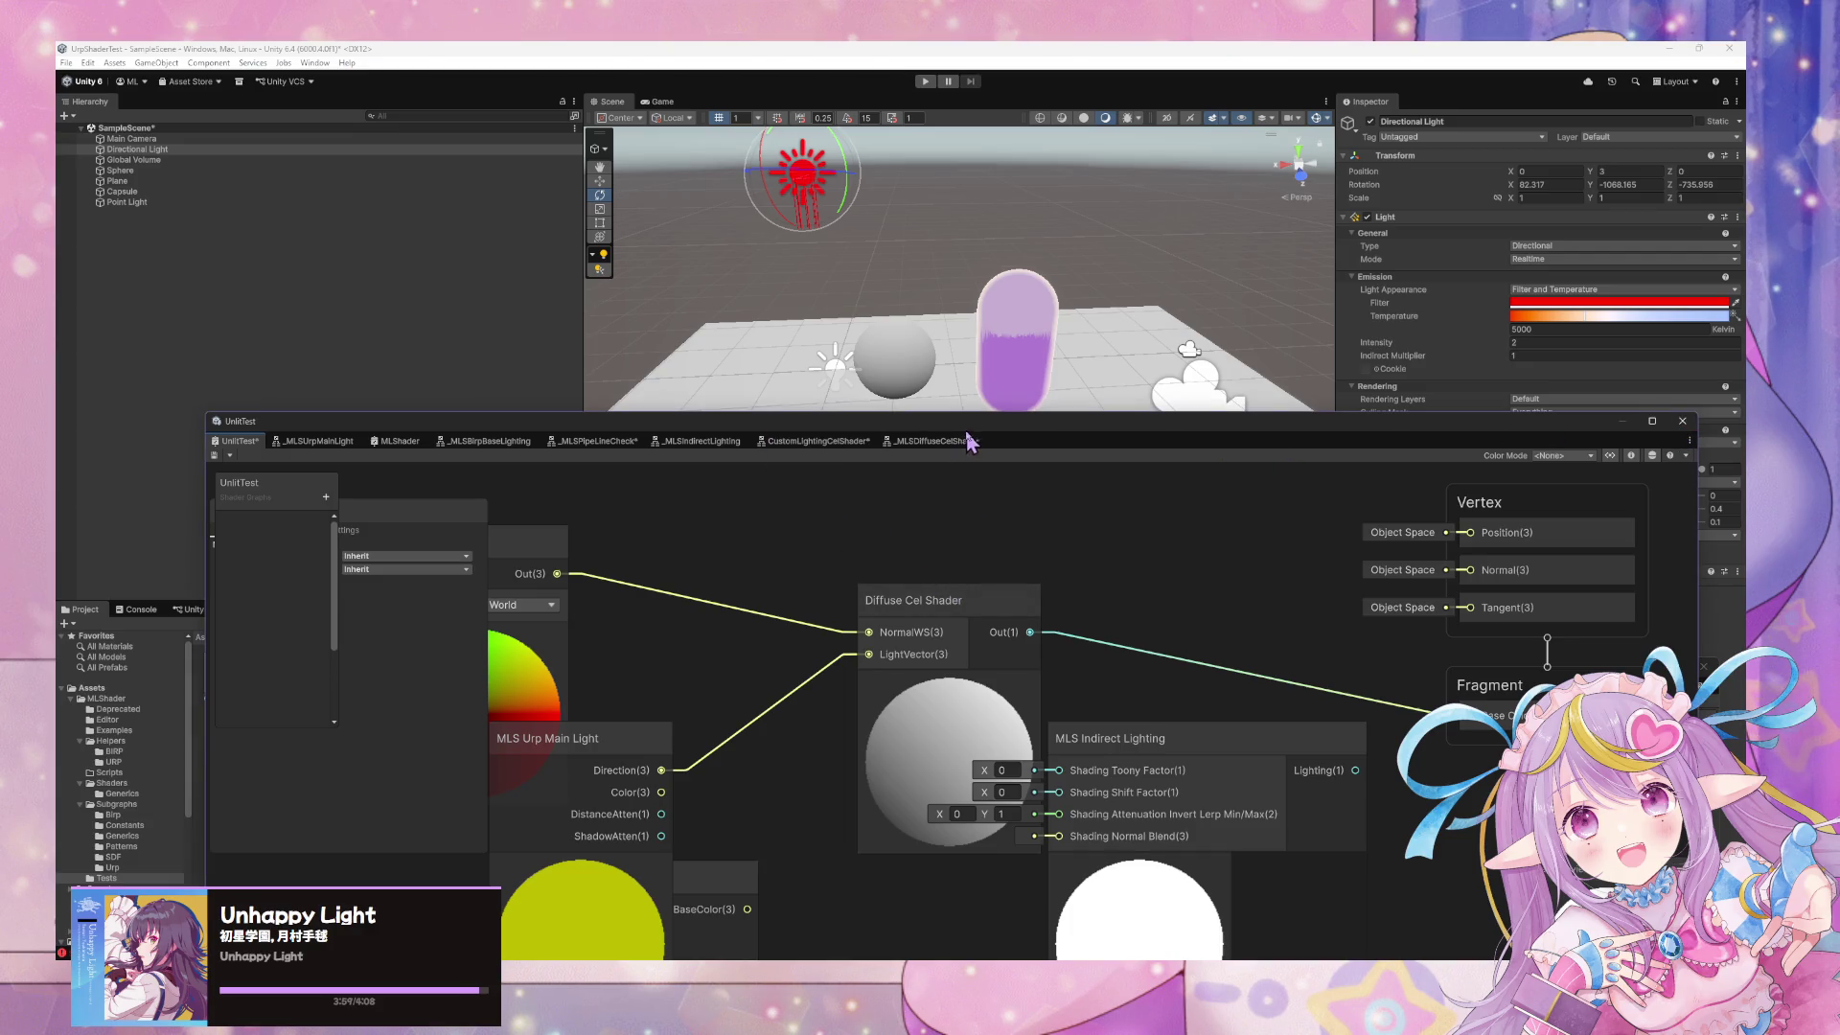
left_click(952, 429)
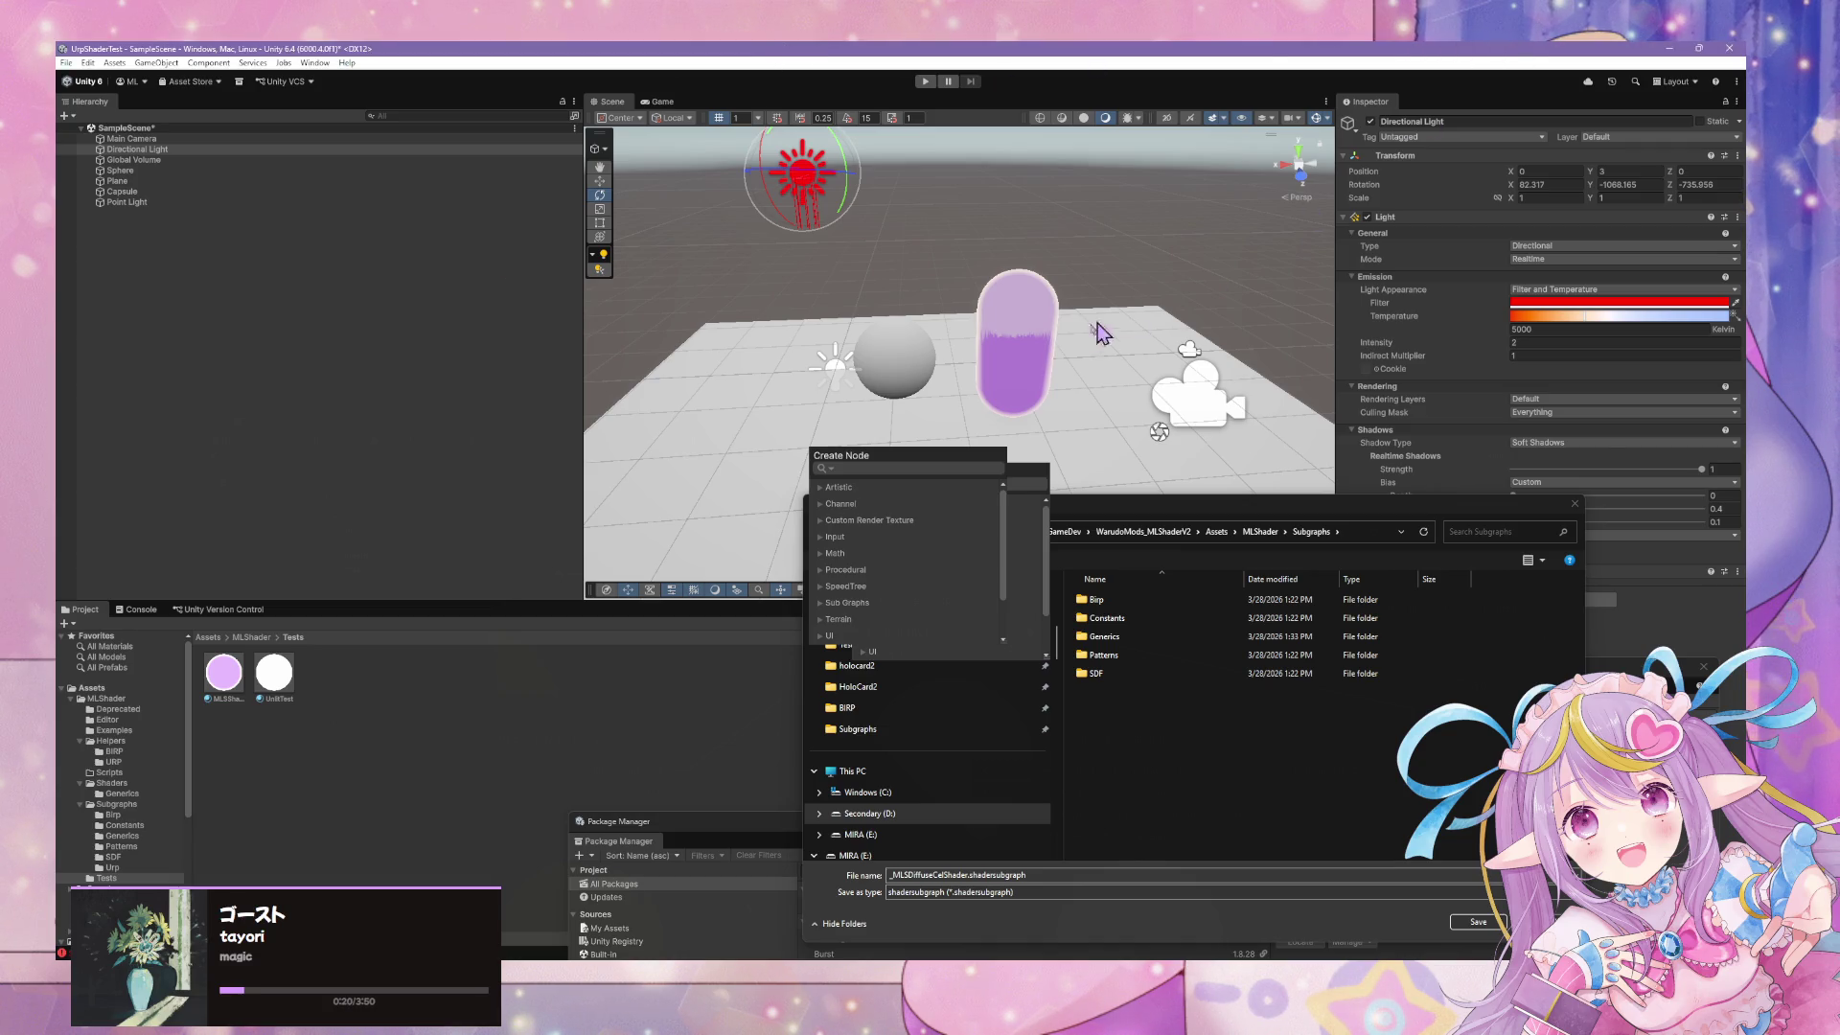
Quit Unity saving the modified scene, then relaunch UrpShaderTest from Unity Hub
left_click(1730, 48)
left_click(872, 535)
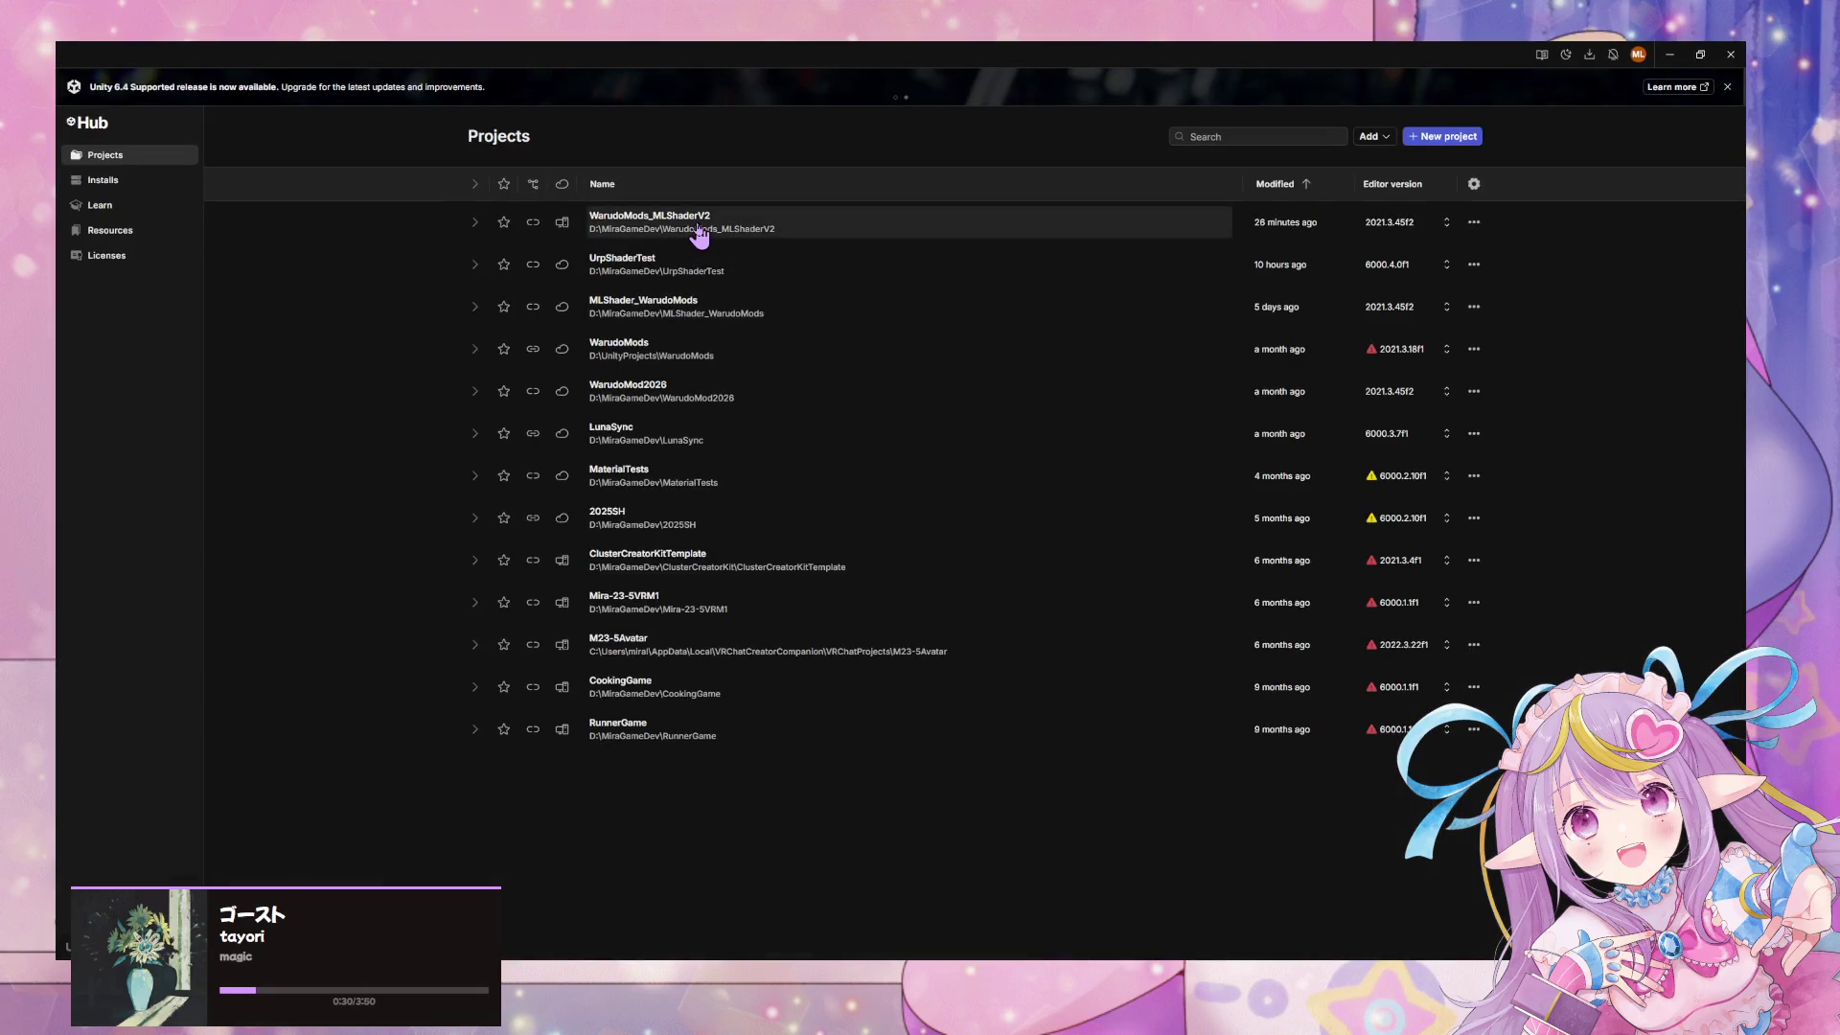
left_click(699, 269)
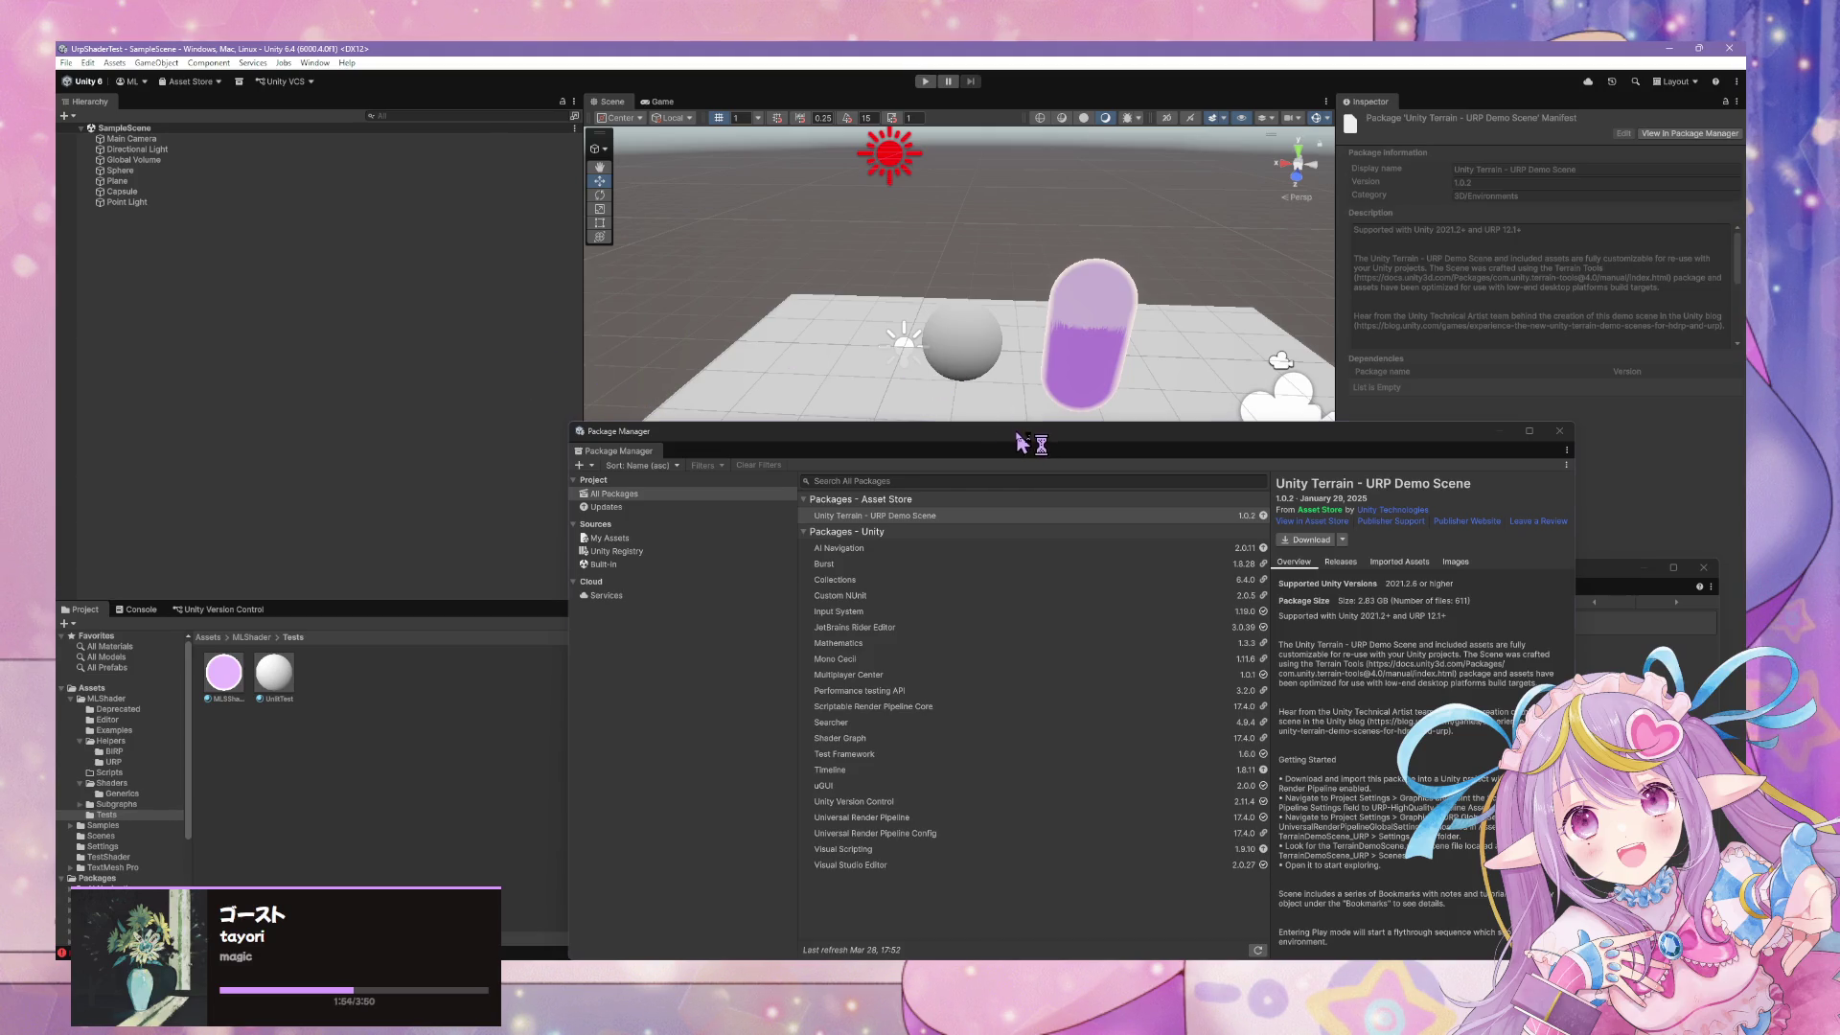
Open the _MLSDiffuseCelShader sub-graph from Assets > MLShader > Subgraphs
left_click(978, 355)
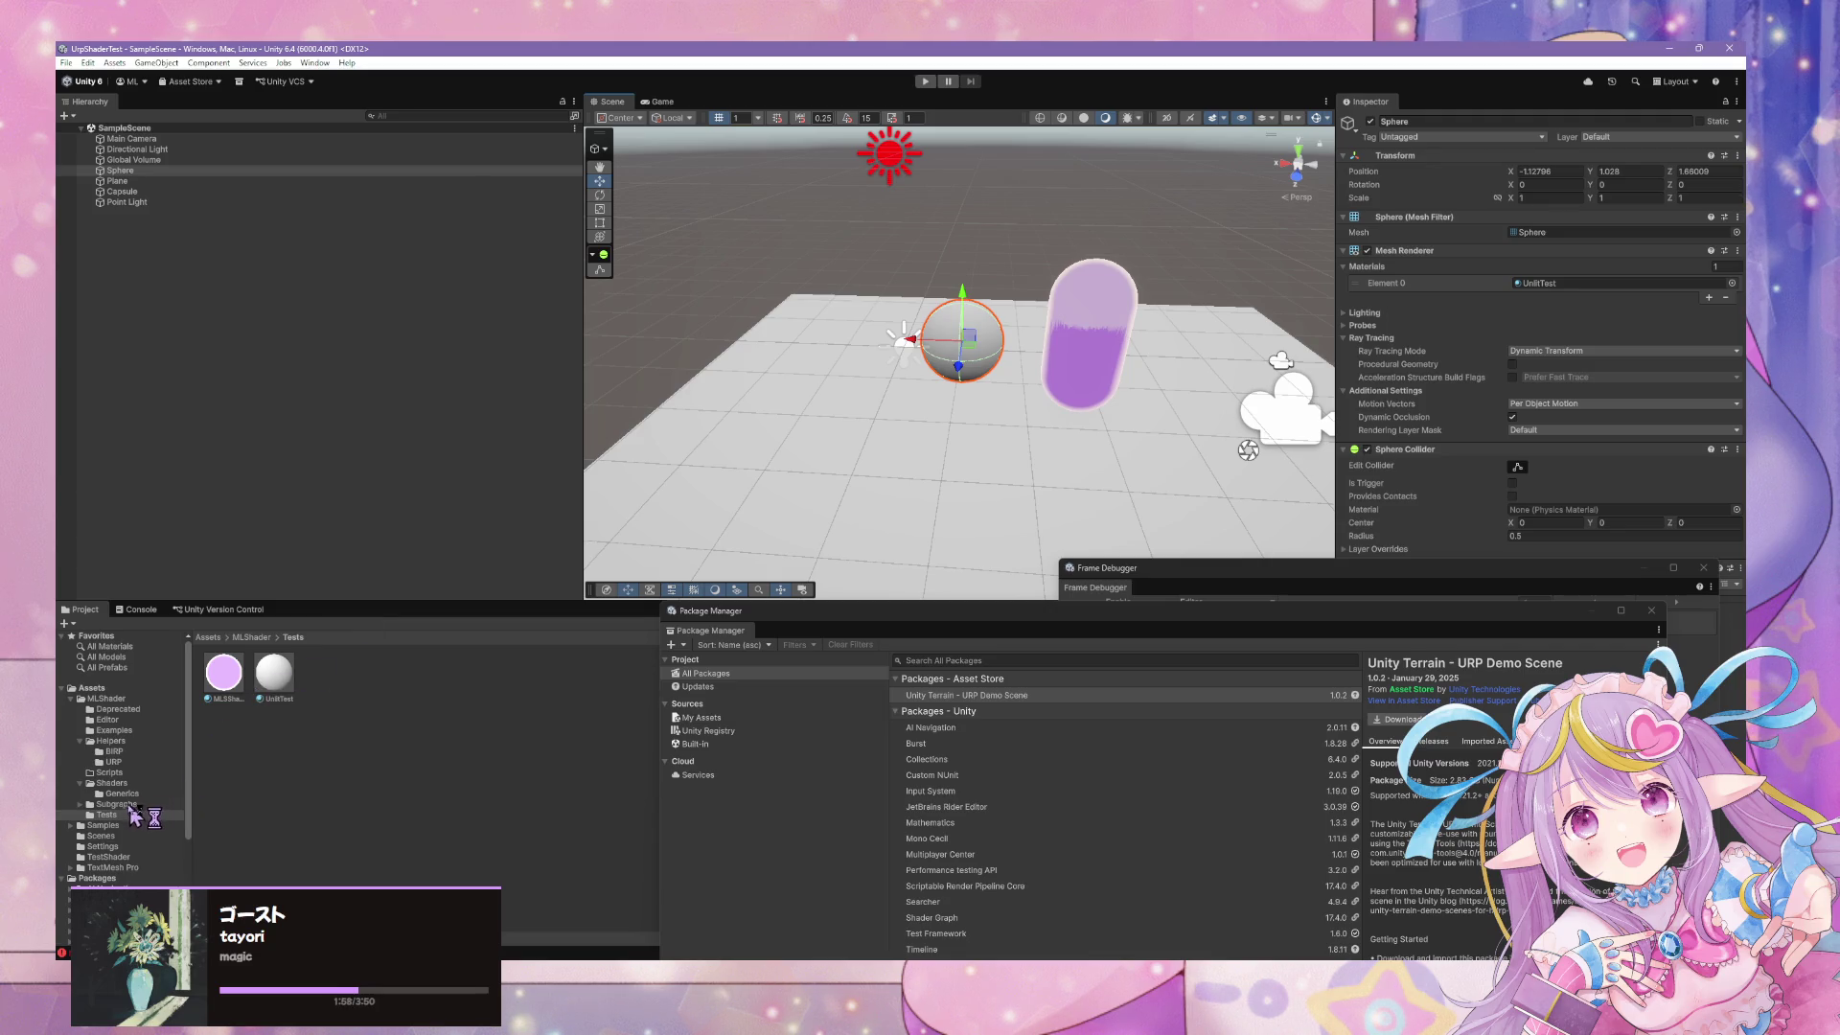
left_click(132, 772)
left_click(123, 762)
left_click(118, 751)
left_click(113, 762)
left_click(129, 784)
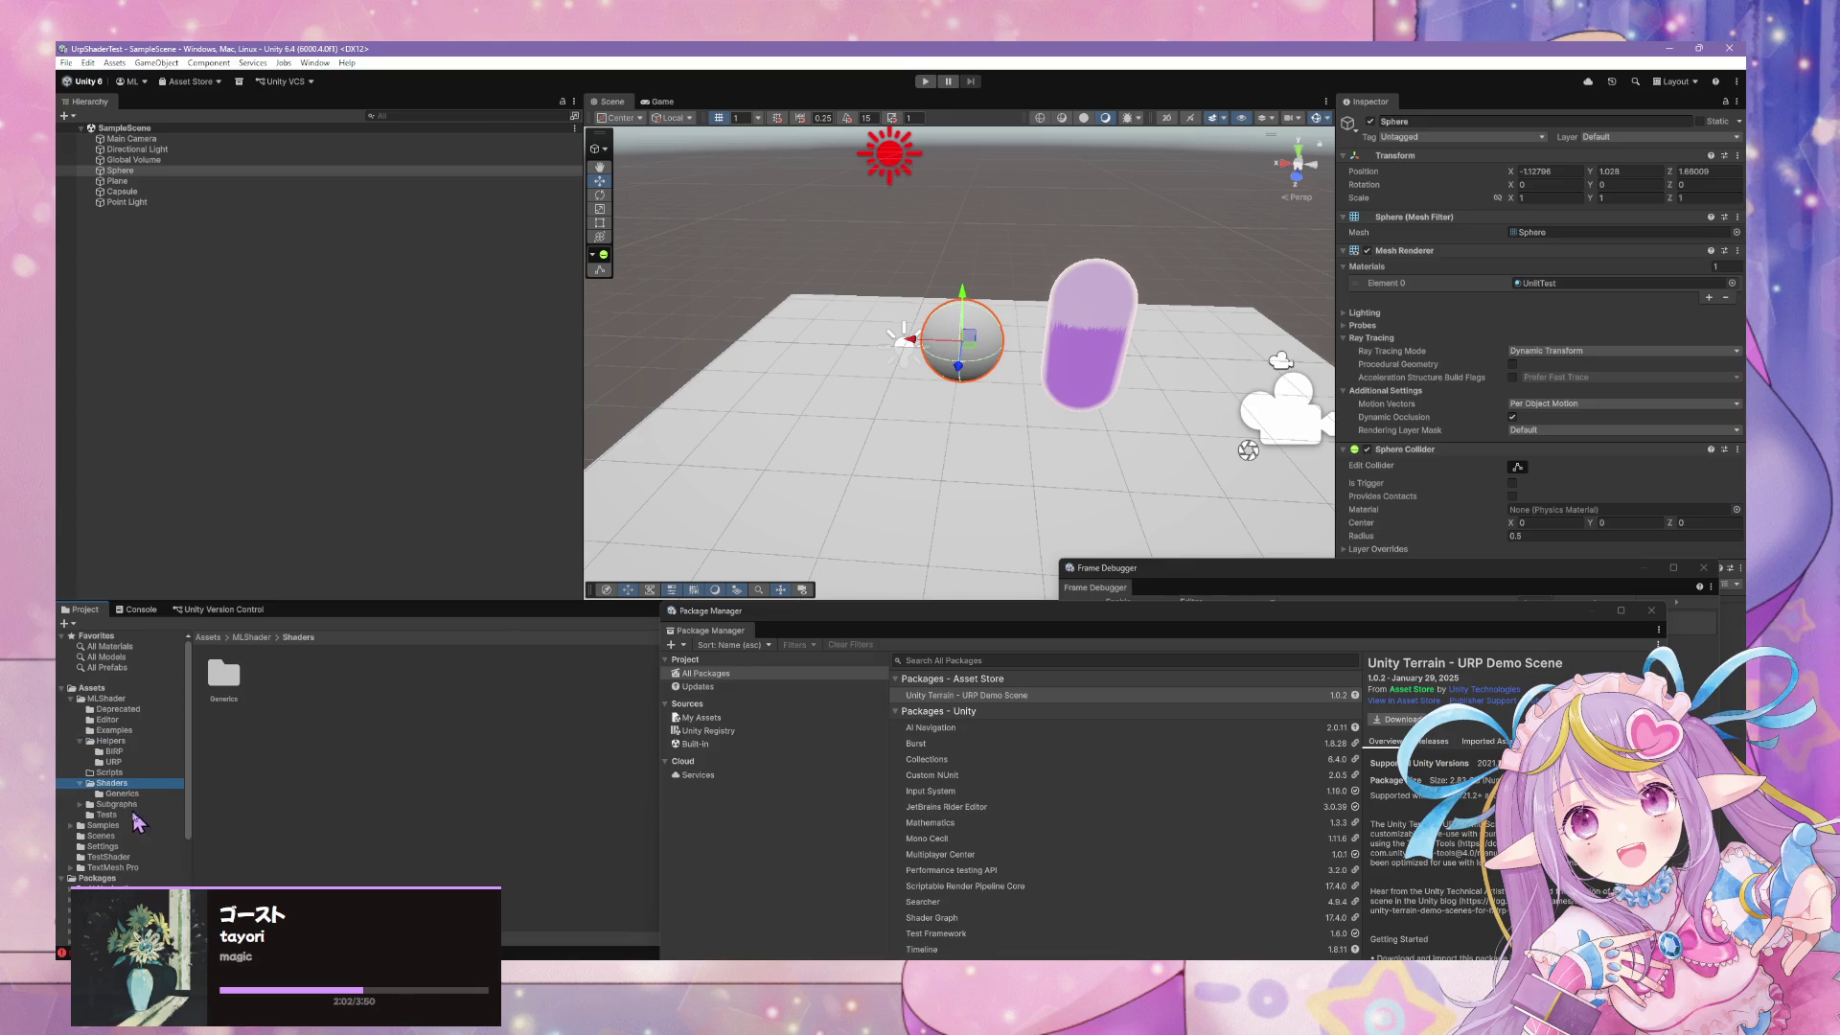
left_click(134, 806)
mouse_move(813, 626)
left_mouse_down()
mouse_move(1033, 733)
mouse_move(981, 727)
left_mouse_up()
left_click(527, 676)
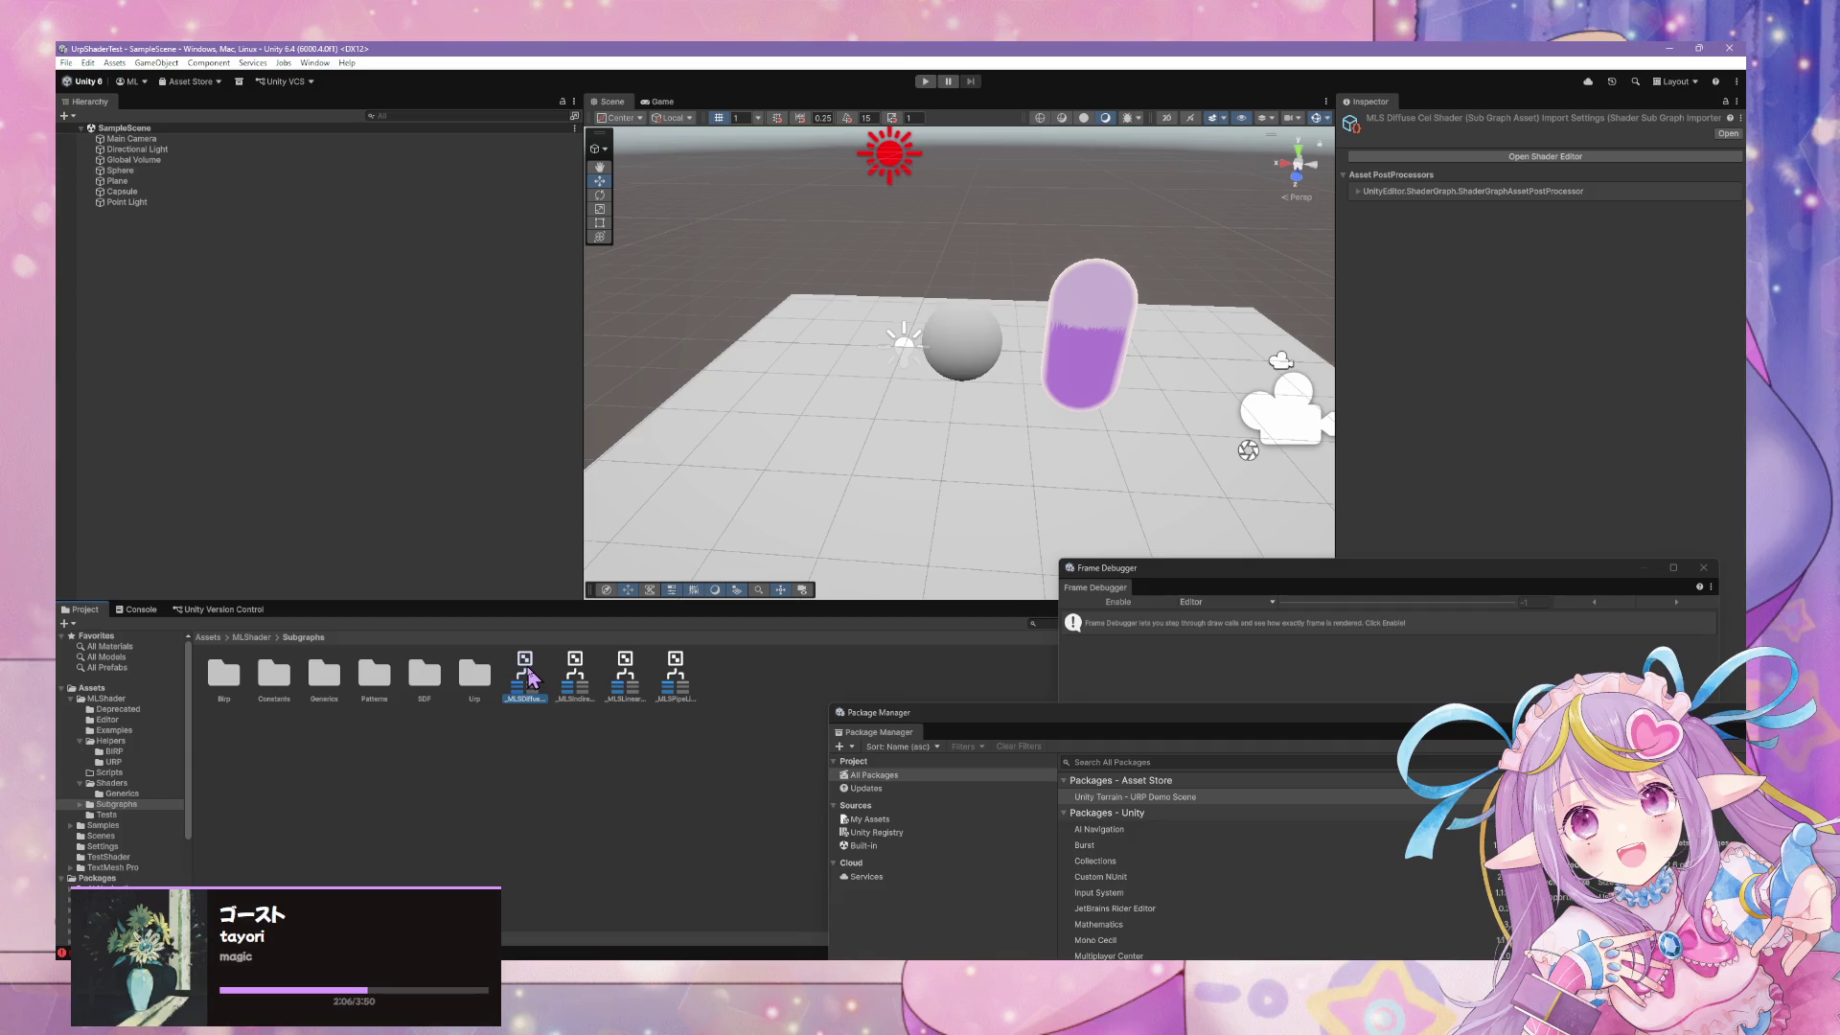
double_click(530, 680)
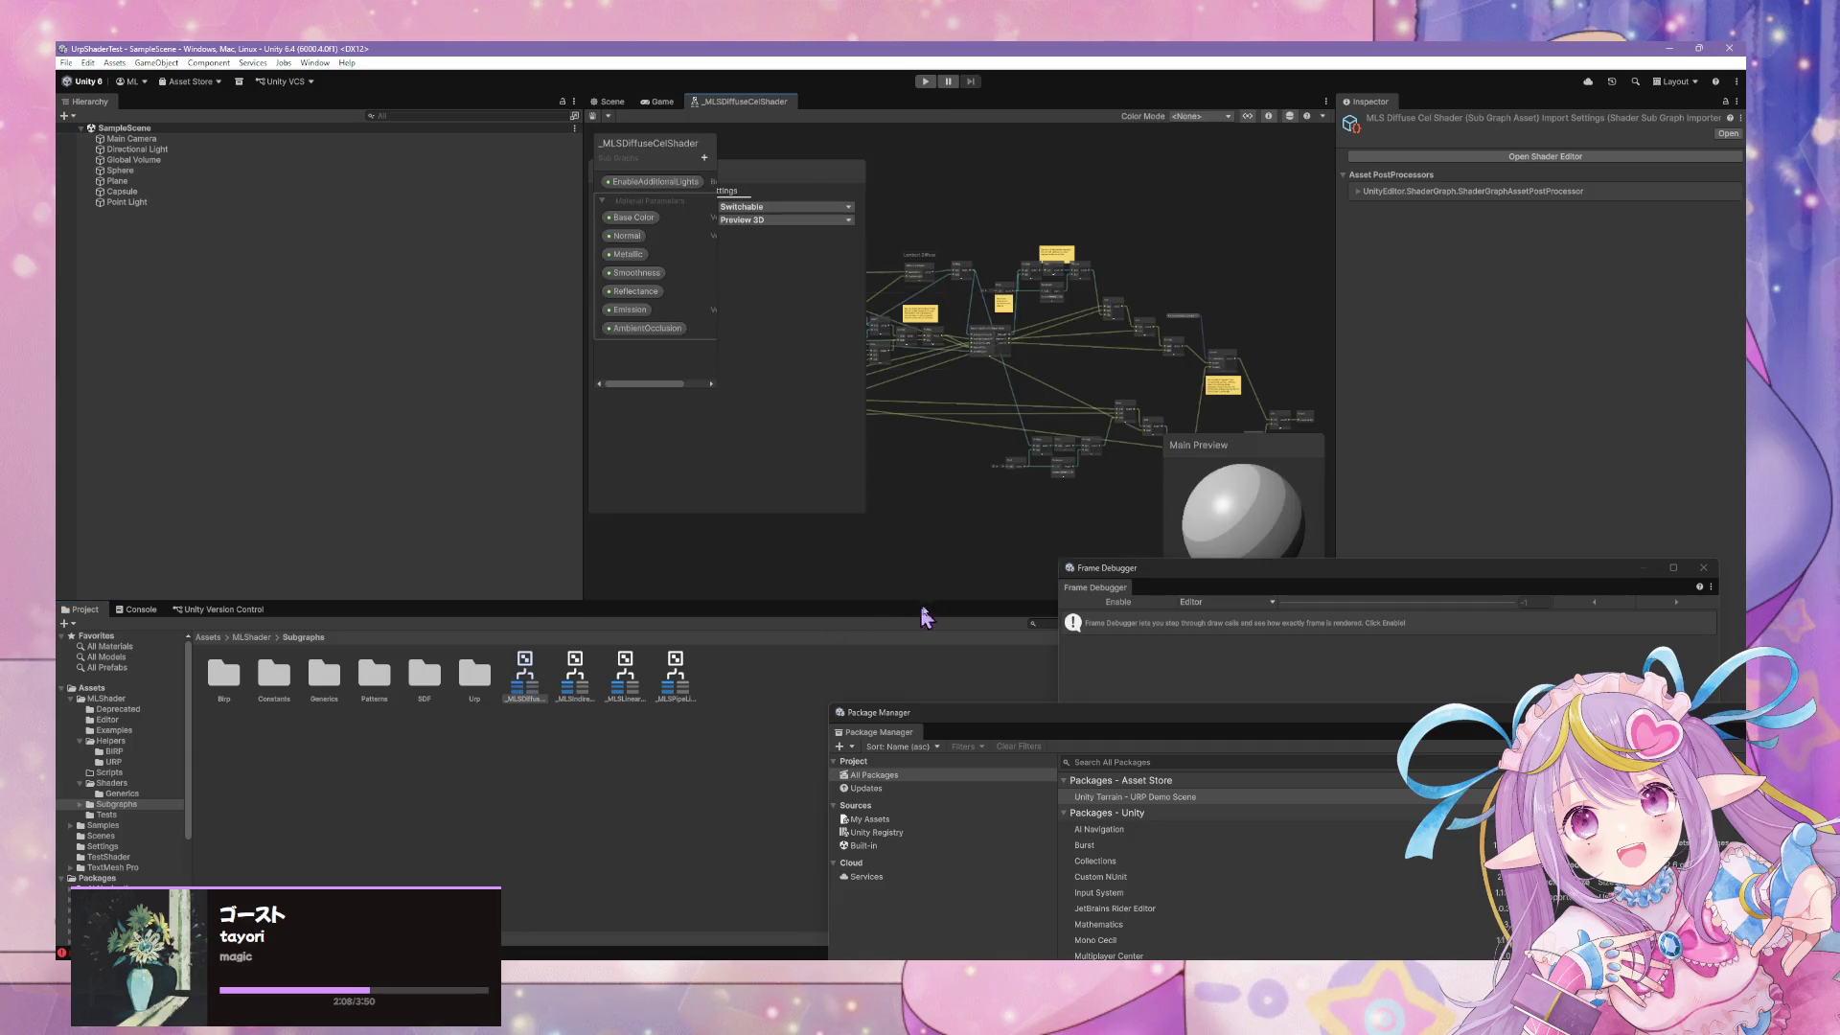
Open the Lambert Diffuse node's inner DiffuseCelShader sub-graph
scroll(982, 494, "up", 6)
scroll(979, 487, "up", 5)
scroll(948, 477, "down", 5)
scroll(953, 479, "up", 3)
scroll(973, 497, "up", 1)
mouse_move(978, 502)
left_mouse_down()
mouse_move(1032, 555)
mouse_move(965, 661)
left_mouse_up()
left_click_drag(974, 287, 1003, 369)
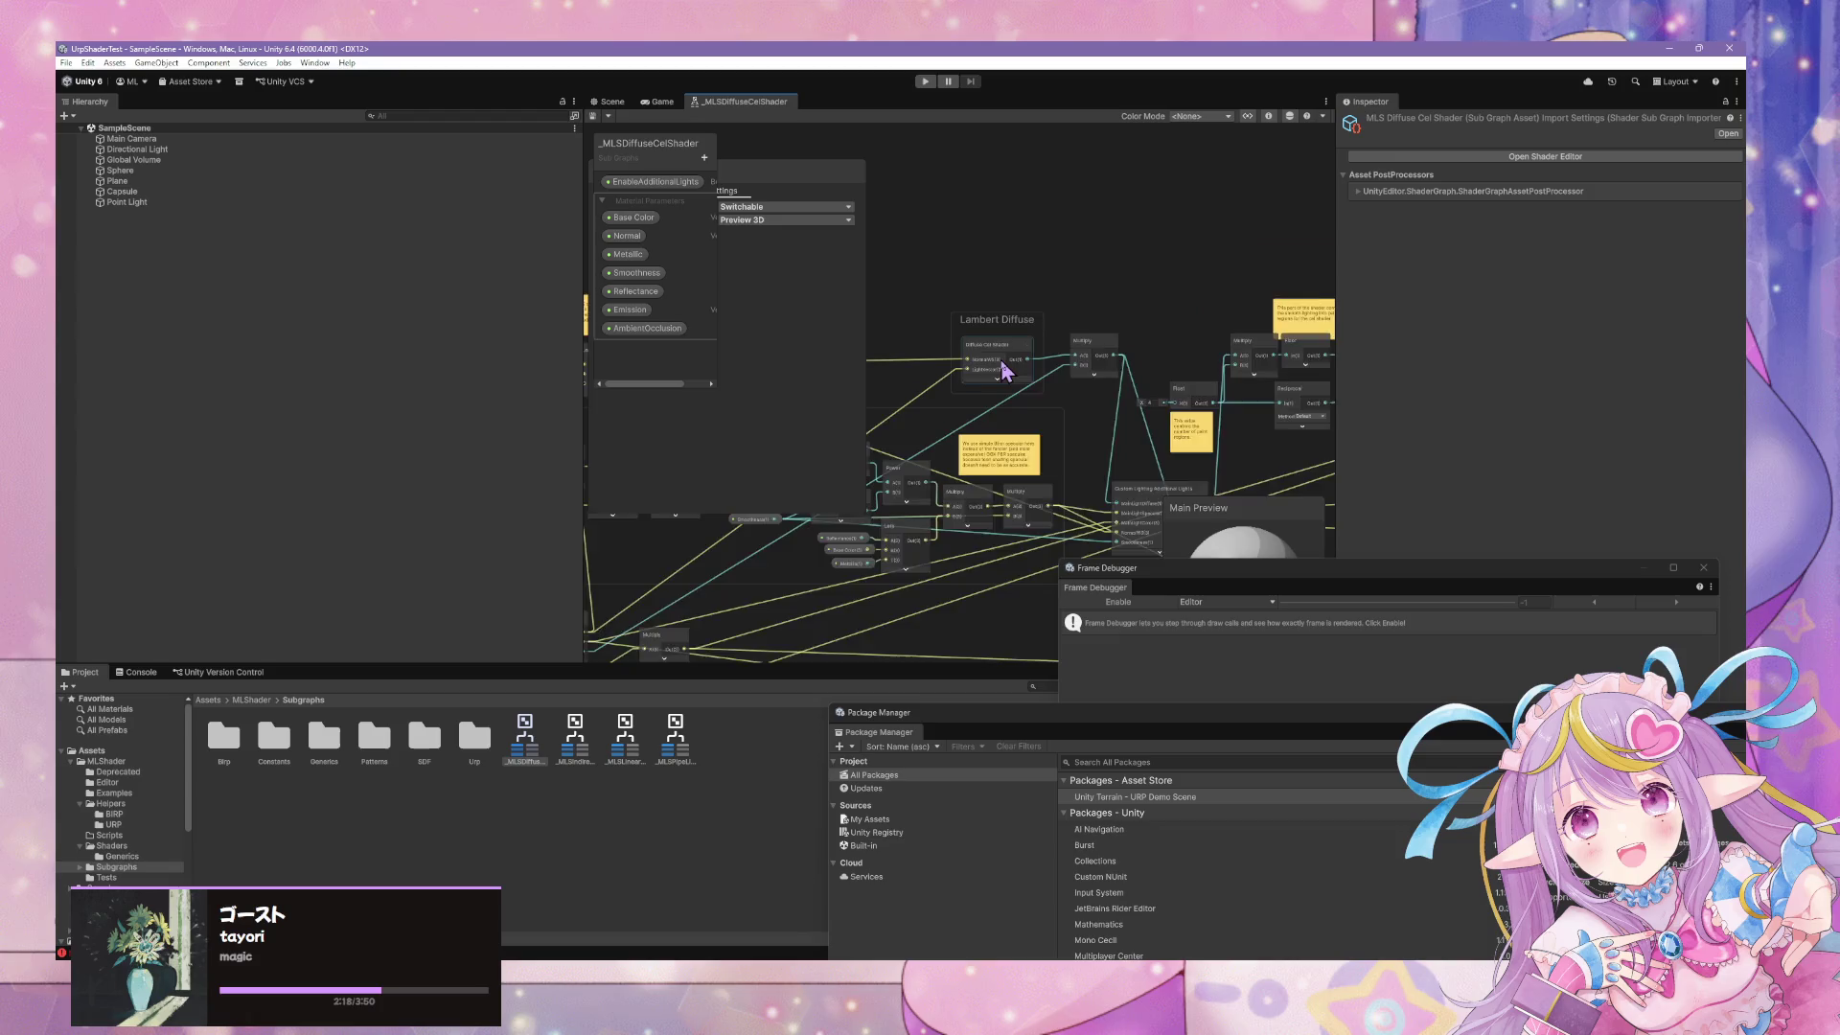
double_click(978, 343)
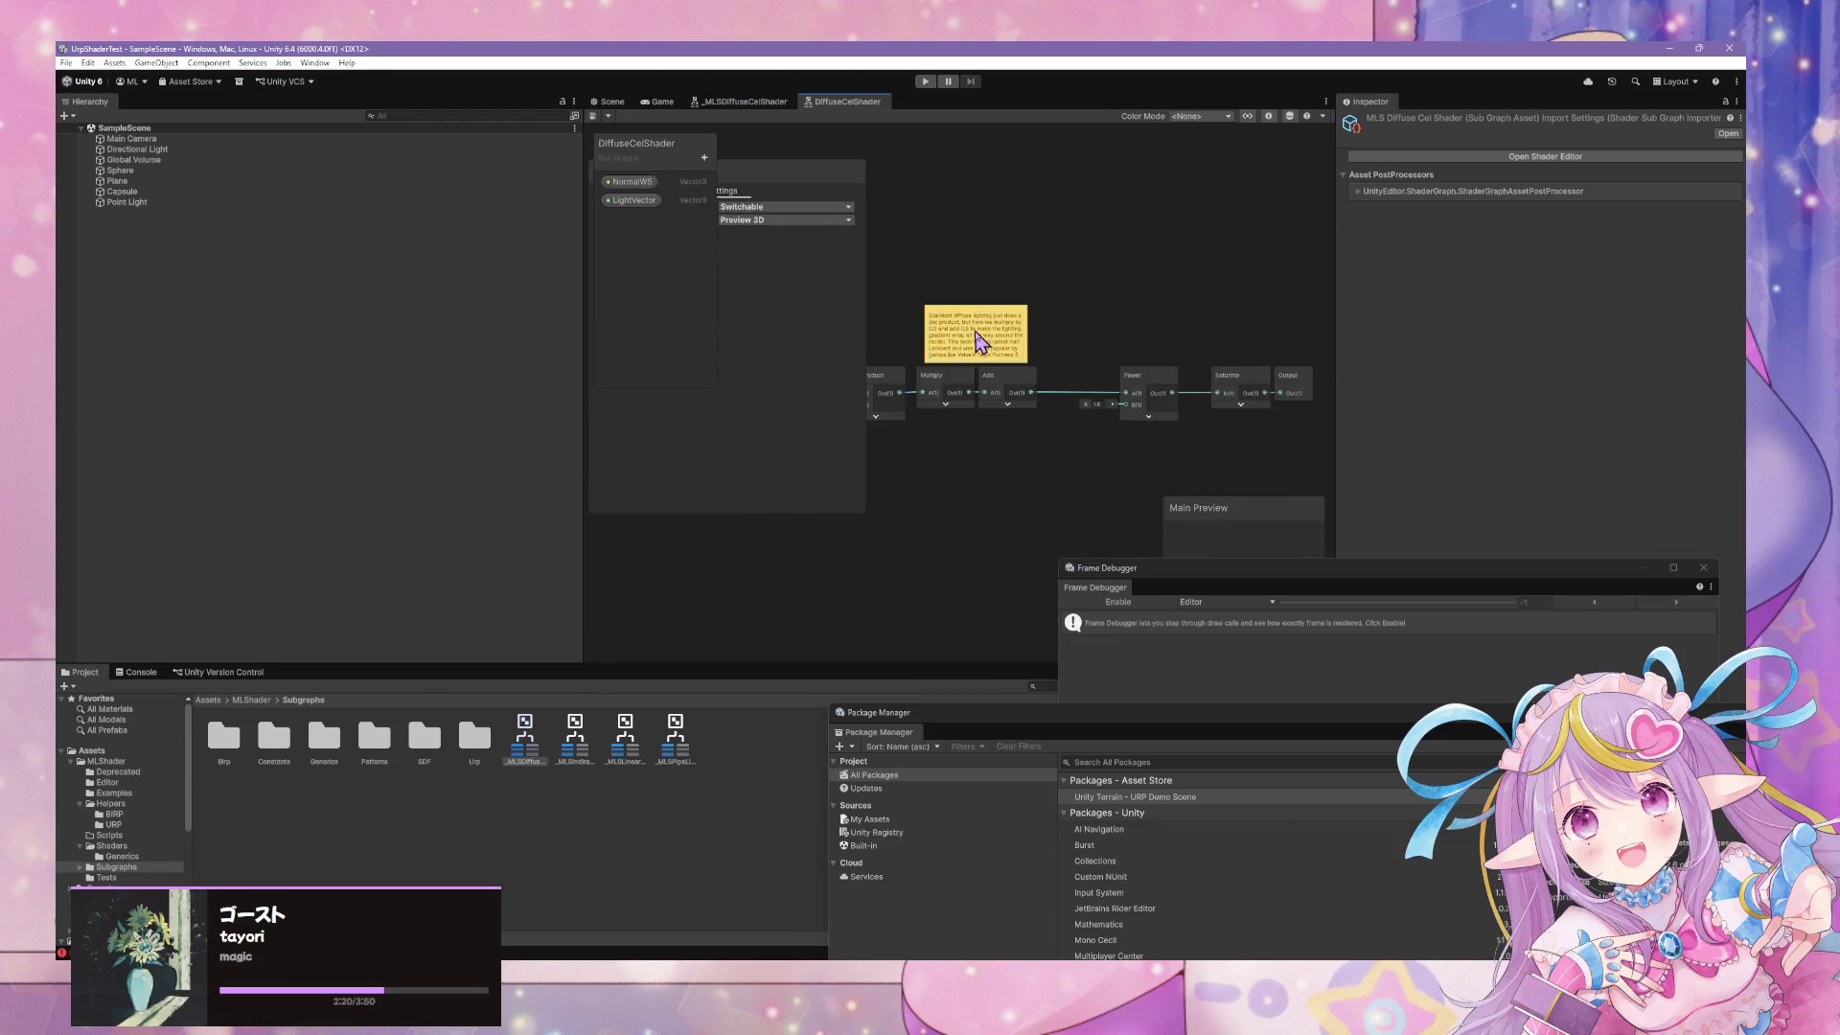
Close the parent tab, inspect the Normal Vector and Branch nodes, then close DiffuseCelShader
left_click(752, 102)
right_click(753, 102)
left_click(810, 119)
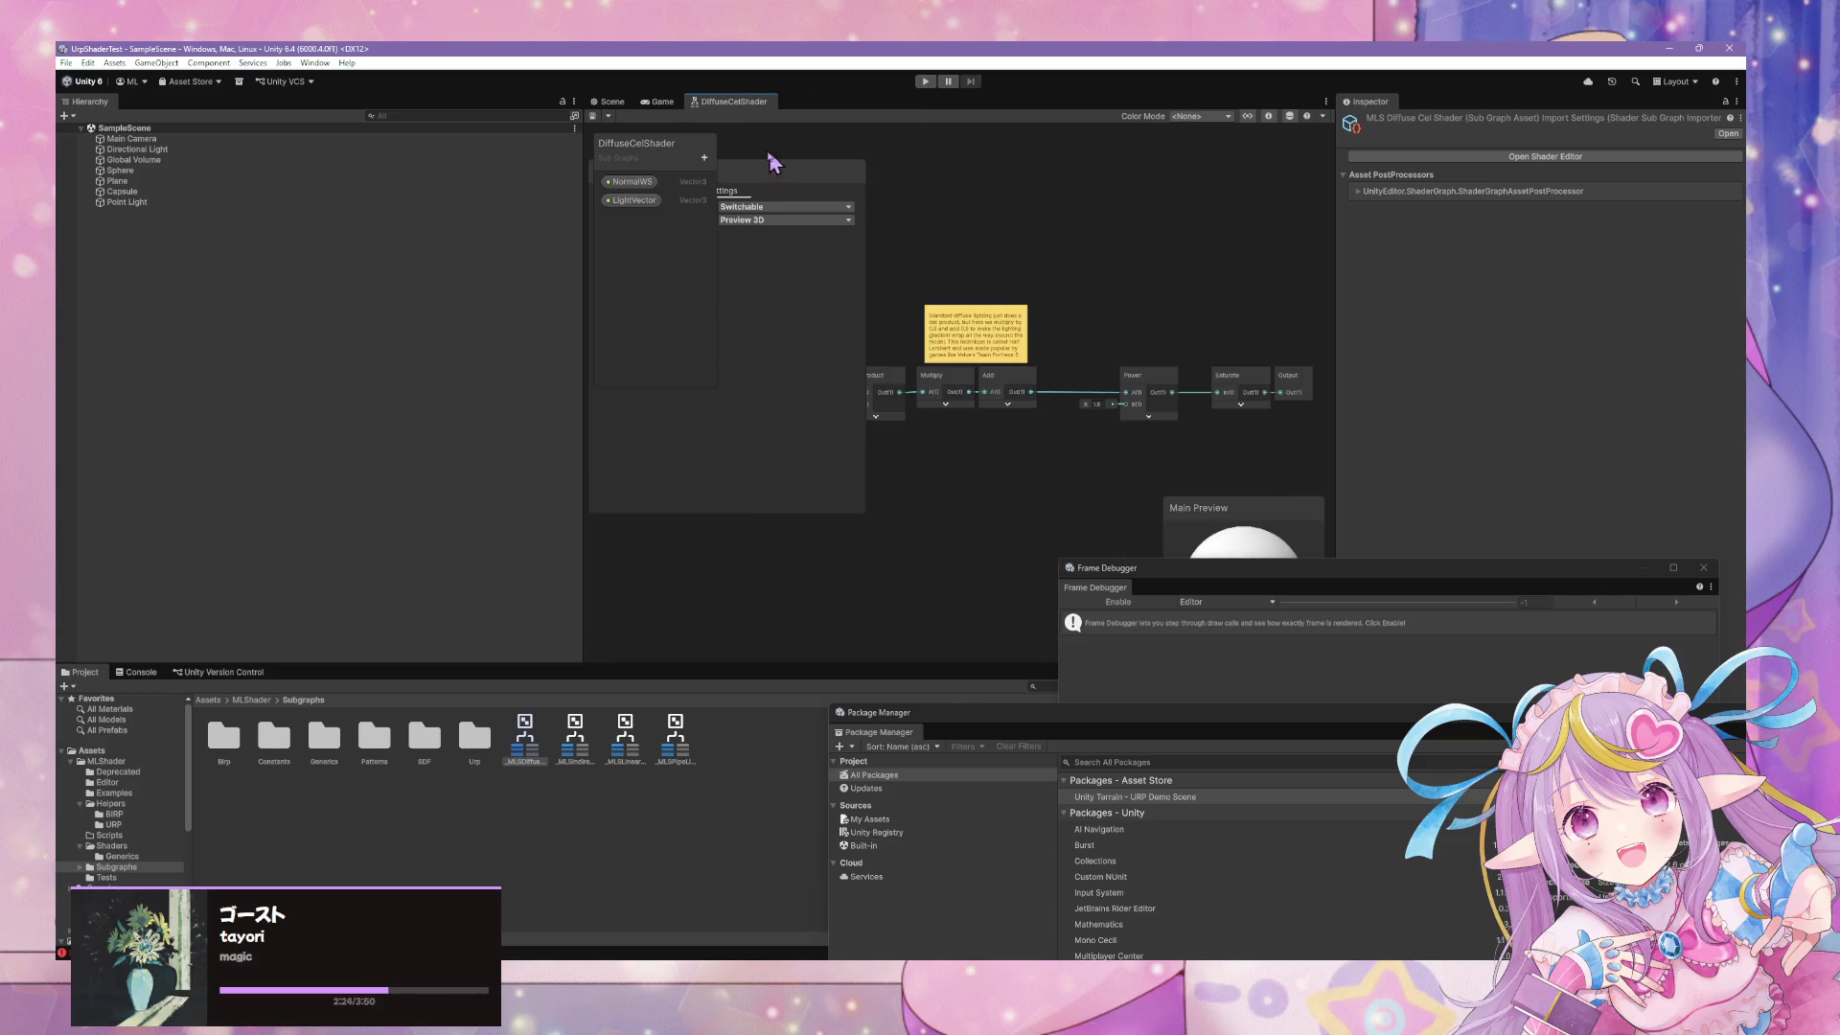
mouse_move(987, 331)
left_mouse_down()
mouse_move(1354, 334)
mouse_move(1319, 335)
left_mouse_up()
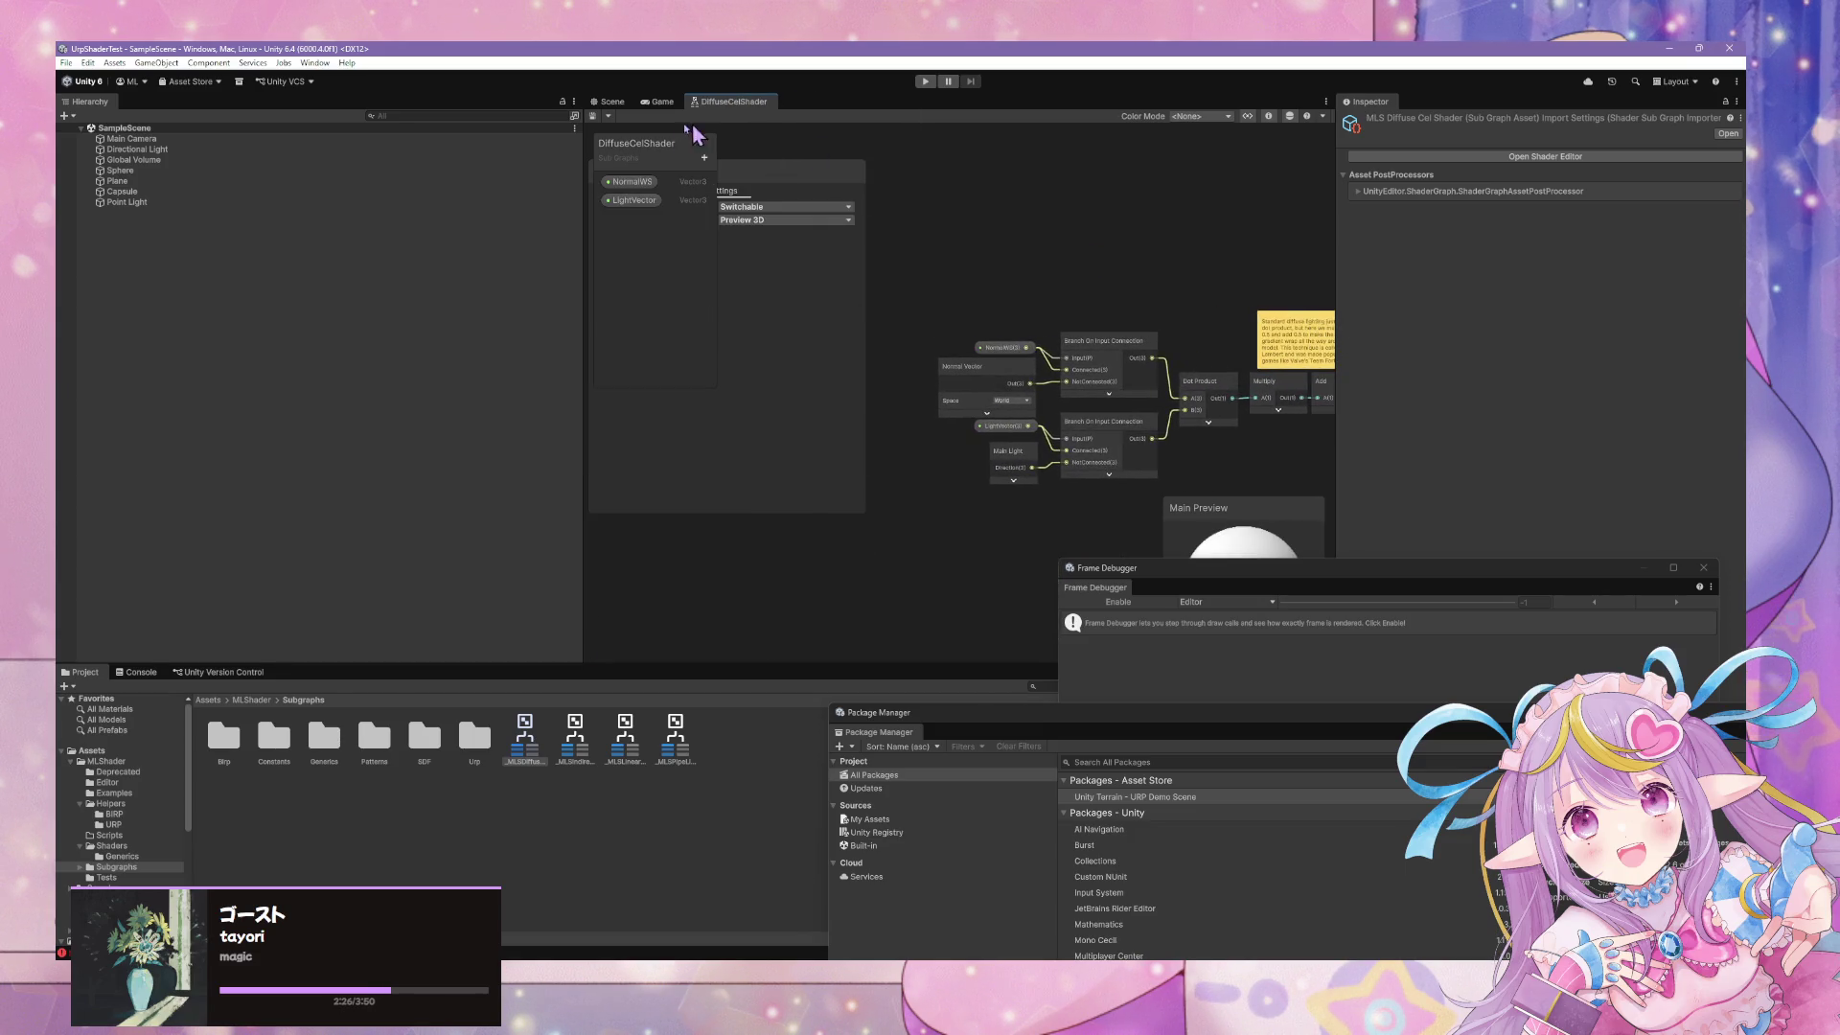
left_click_drag(666, 153, 806, 309)
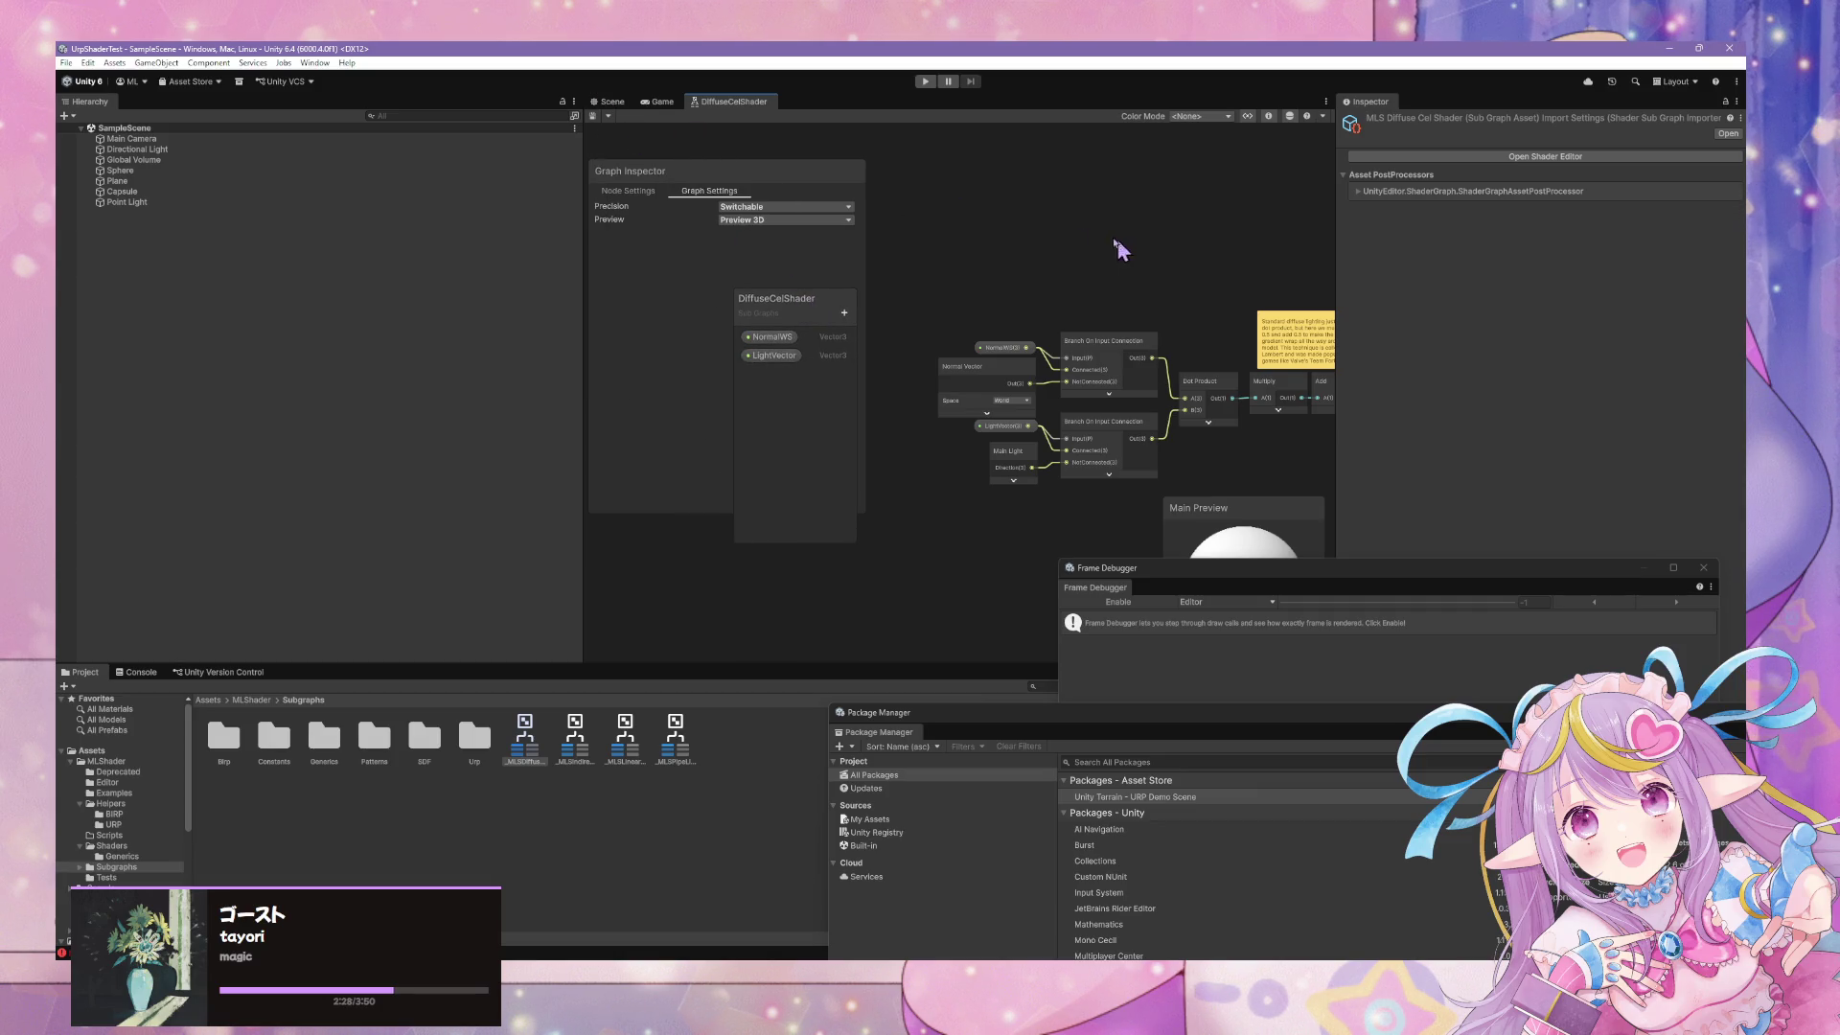
scroll(1024, 205, "up", 2)
scroll(1170, 246, "up", 1)
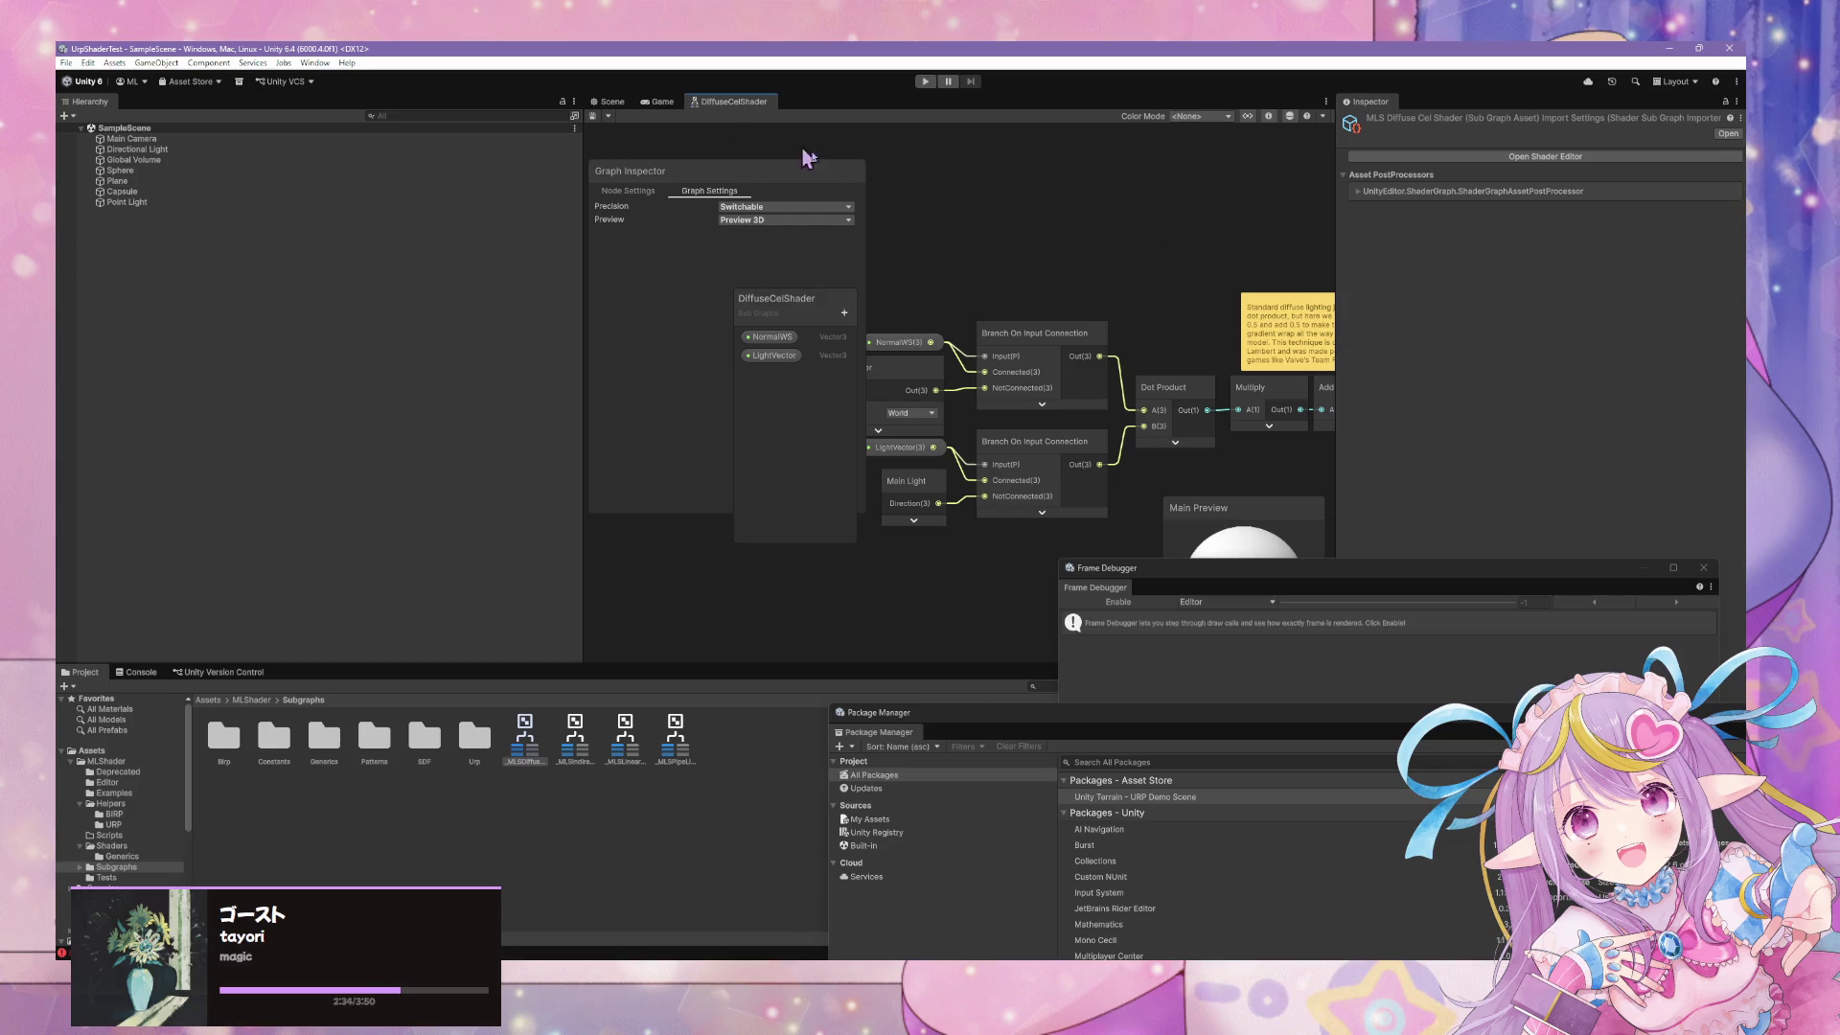
right_click(767, 116)
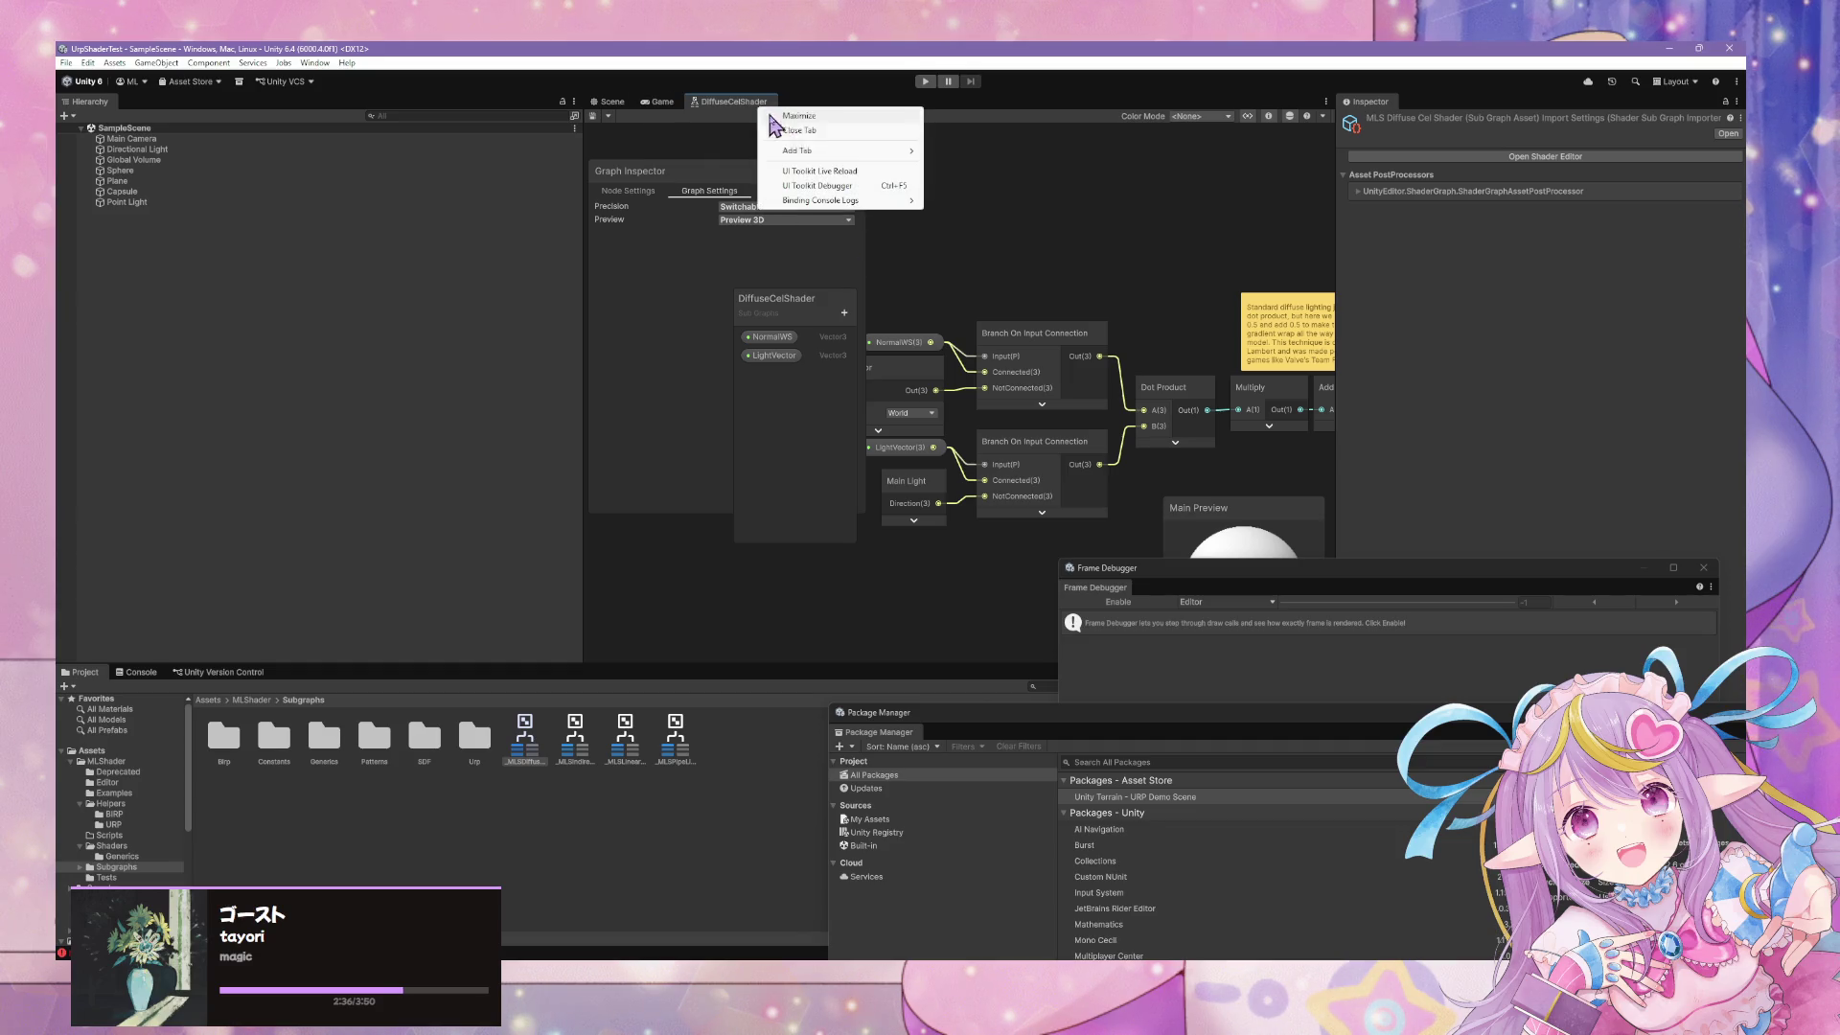
left_click(817, 142)
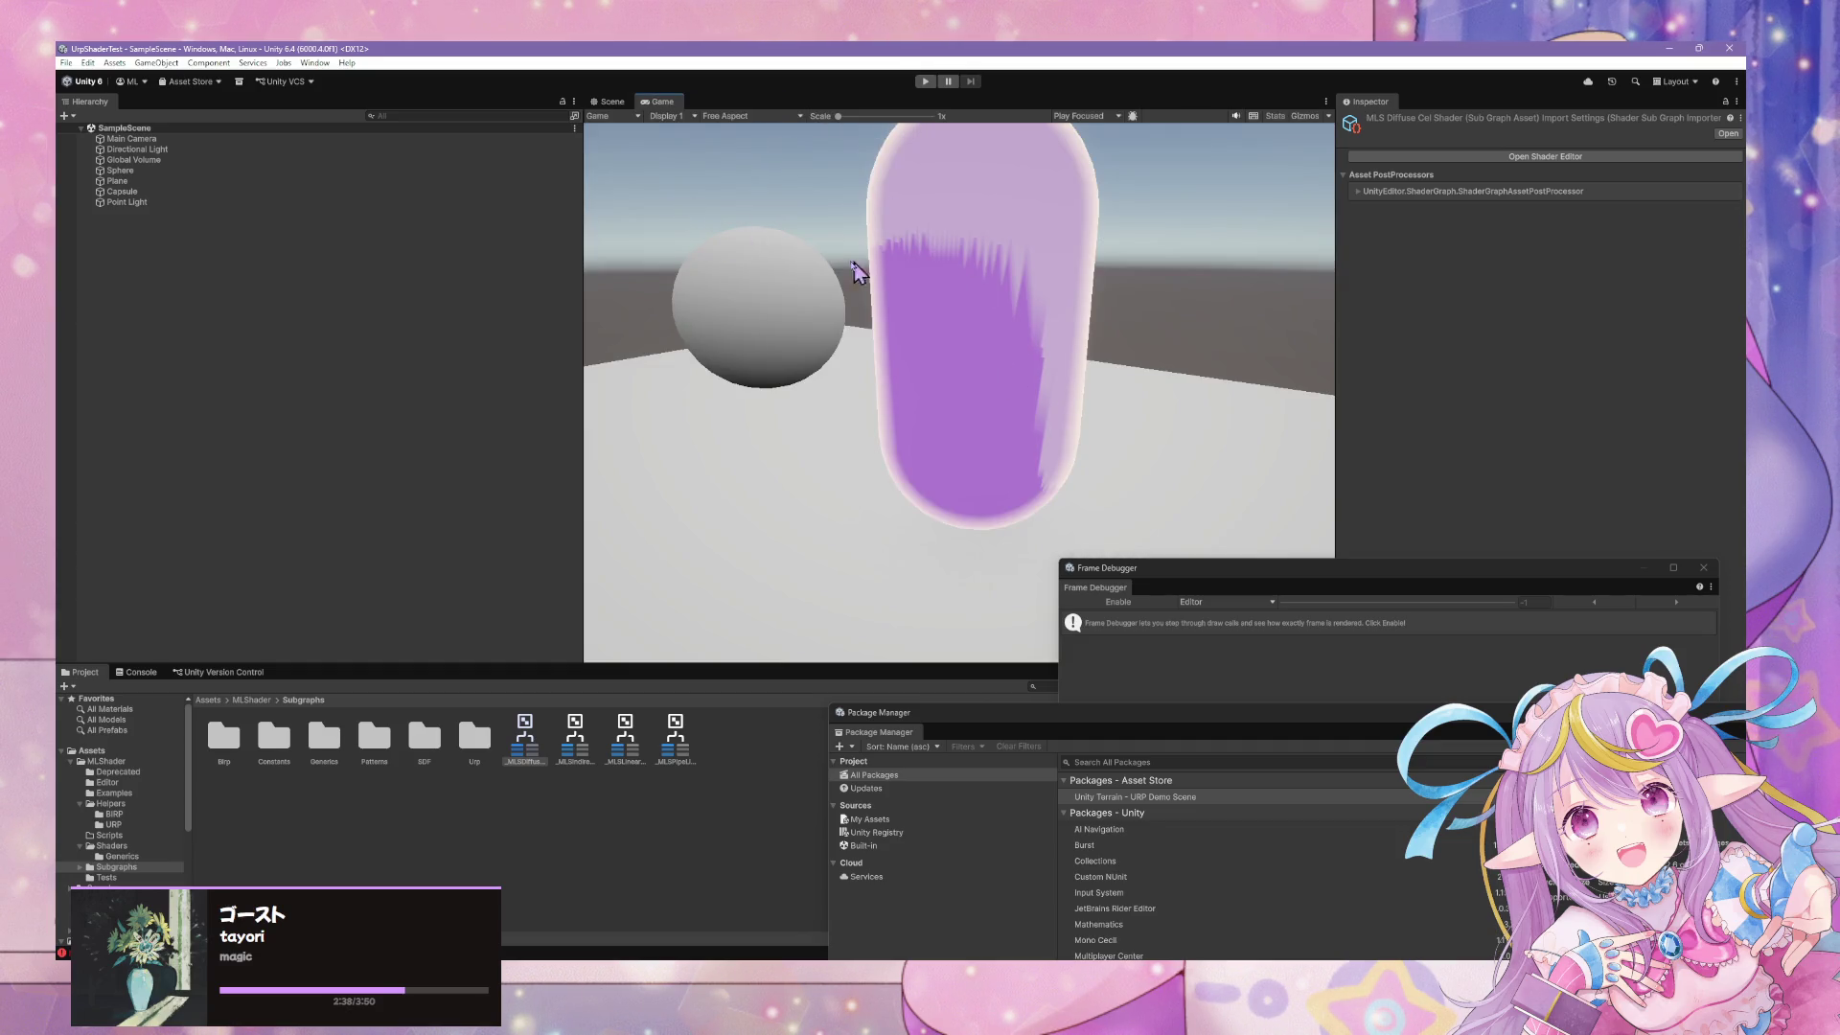
In the Scene view, rotate the Directional Light to change the shadow angle
left_click(609, 102)
left_click(660, 102)
left_click(610, 102)
mouse_move(990, 289)
left_mouse_down()
mouse_move(1110, 282)
mouse_move(766, 206)
left_mouse_up()
left_click(758, 204)
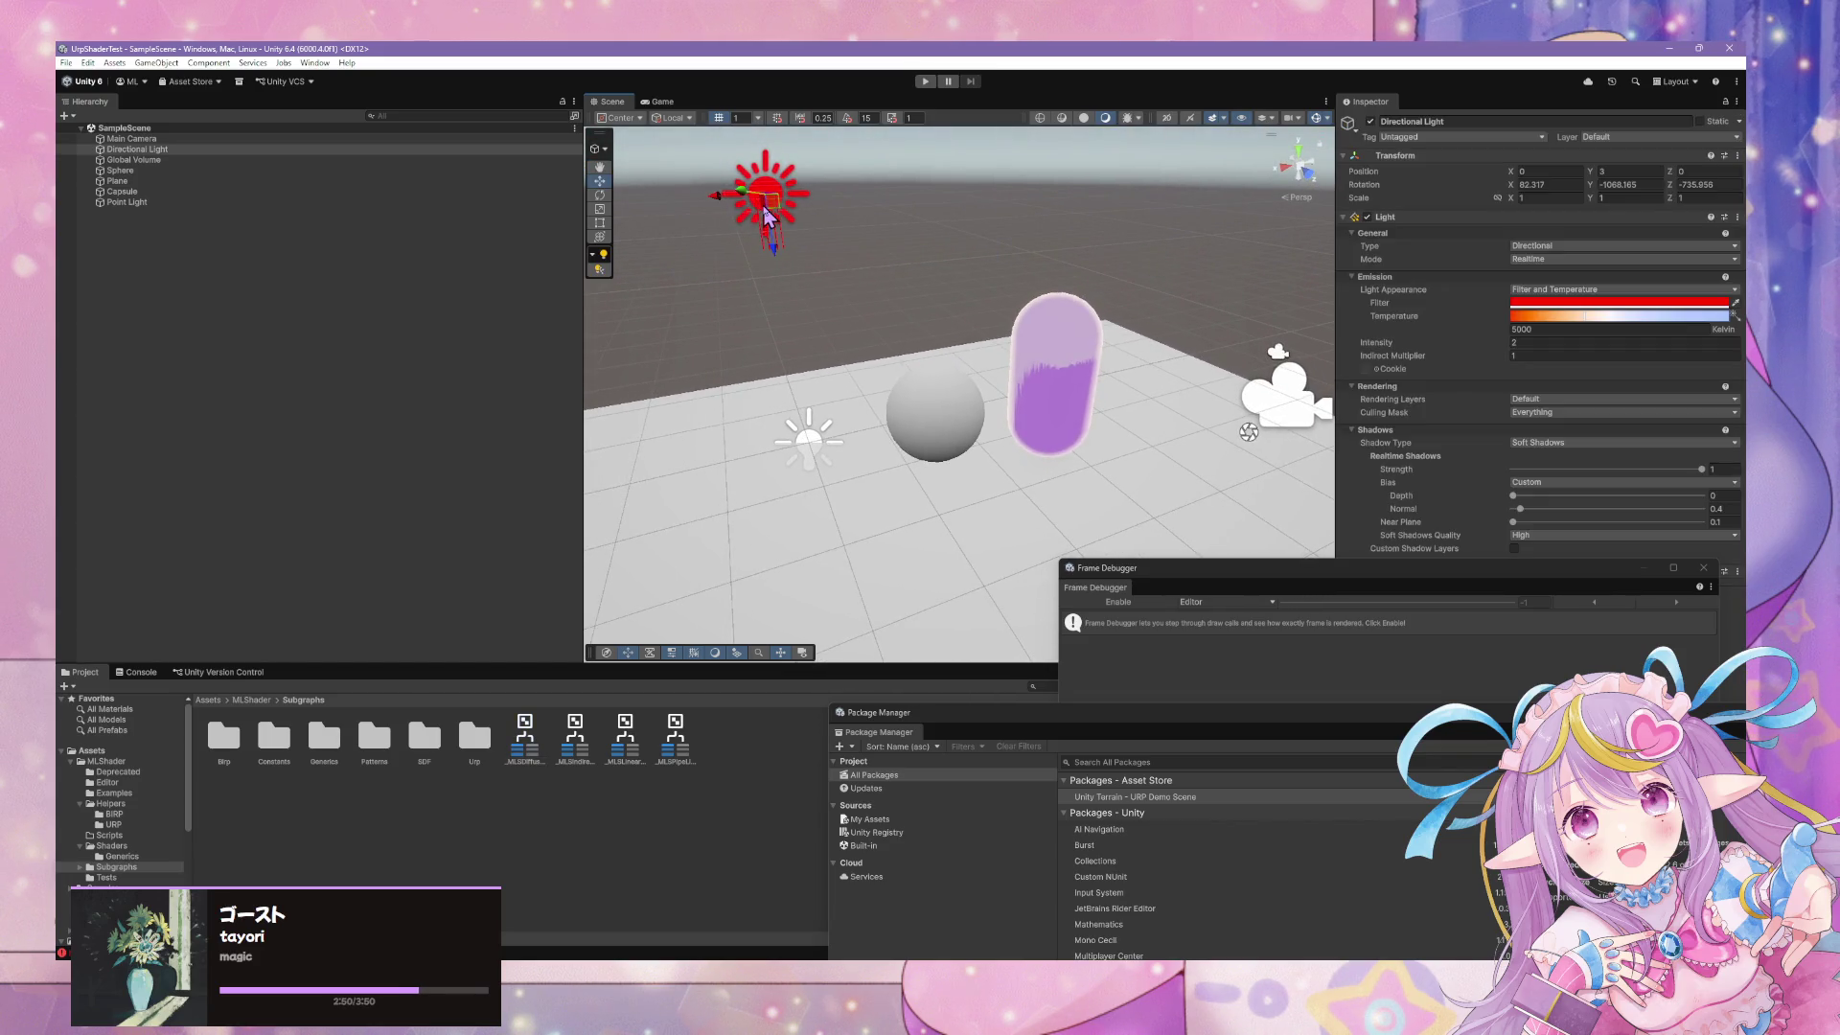
left_click(600, 194)
mouse_move(792, 188)
left_mouse_down()
mouse_move(769, 192)
mouse_move(803, 184)
left_mouse_up()
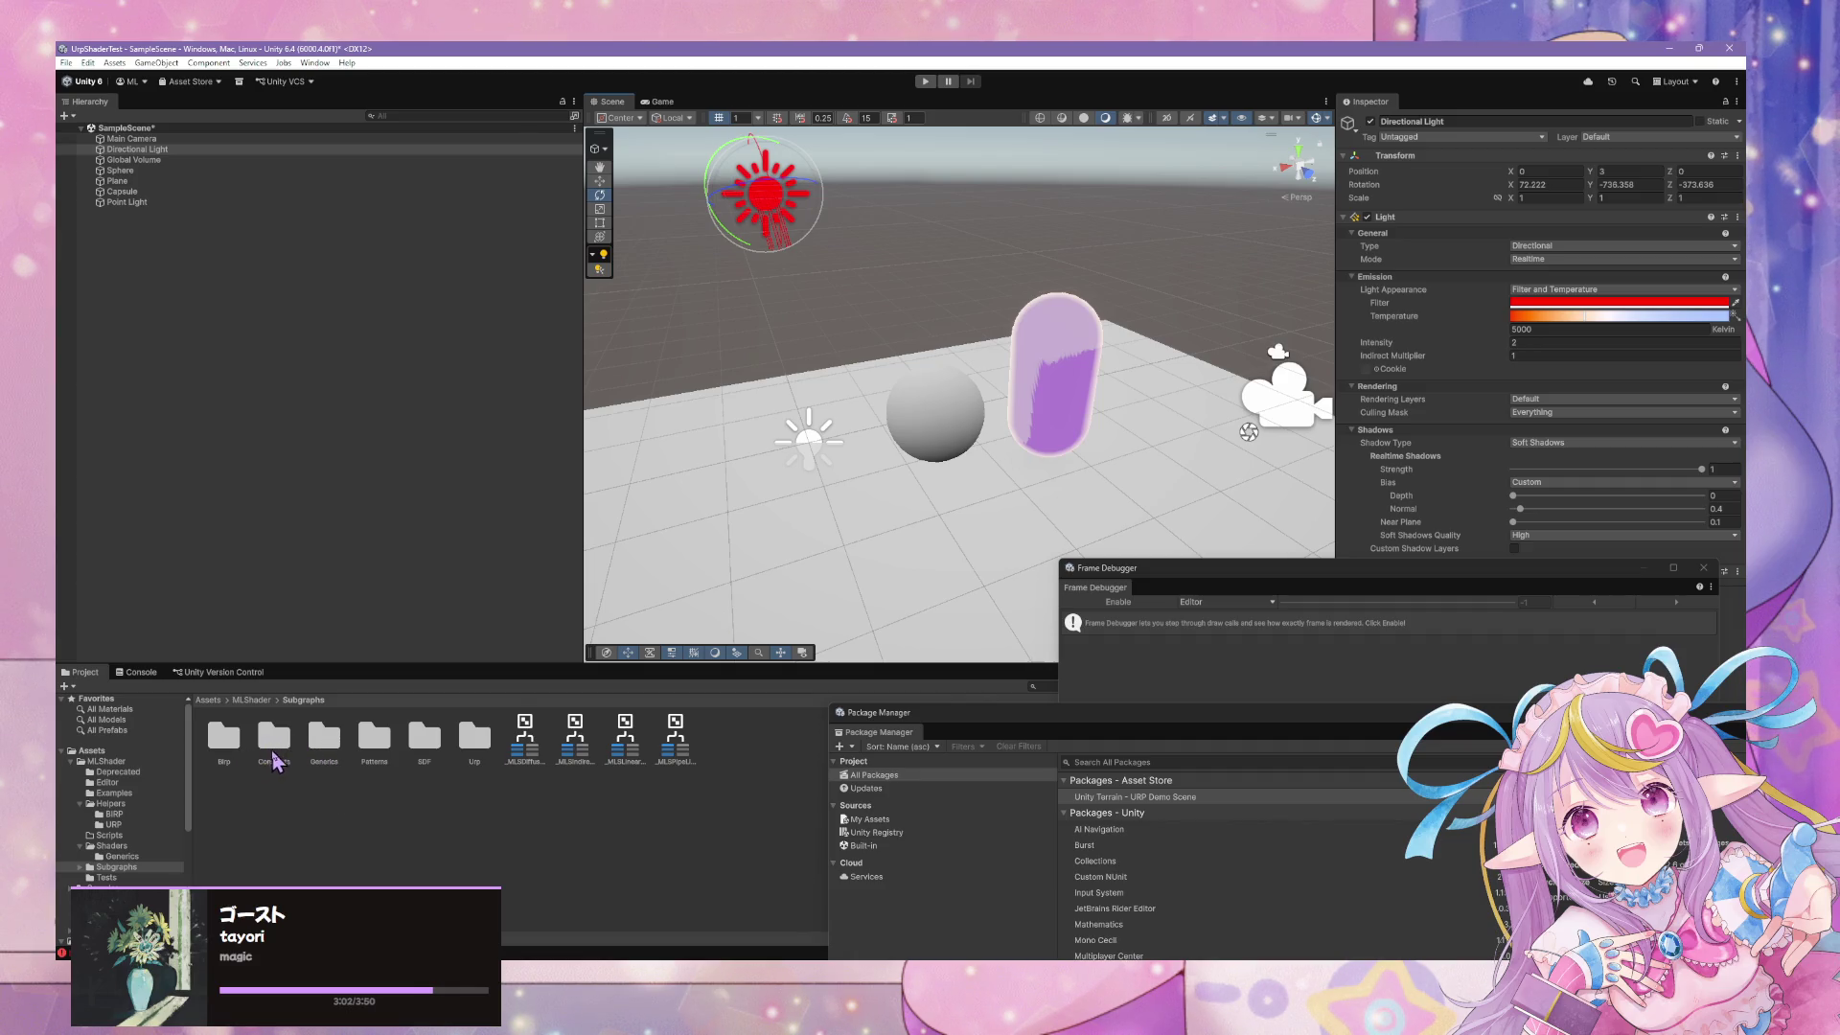
Drag the purple material from the Tests folder onto the floor Plane
left_click(144, 772)
left_click(136, 879)
mouse_move(223, 736)
left_mouse_down()
mouse_move(752, 621)
mouse_move(932, 522)
mouse_move(1101, 517)
mouse_move(907, 530)
mouse_move(706, 497)
mouse_move(732, 470)
mouse_move(1327, 529)
mouse_move(1143, 793)
left_mouse_up()
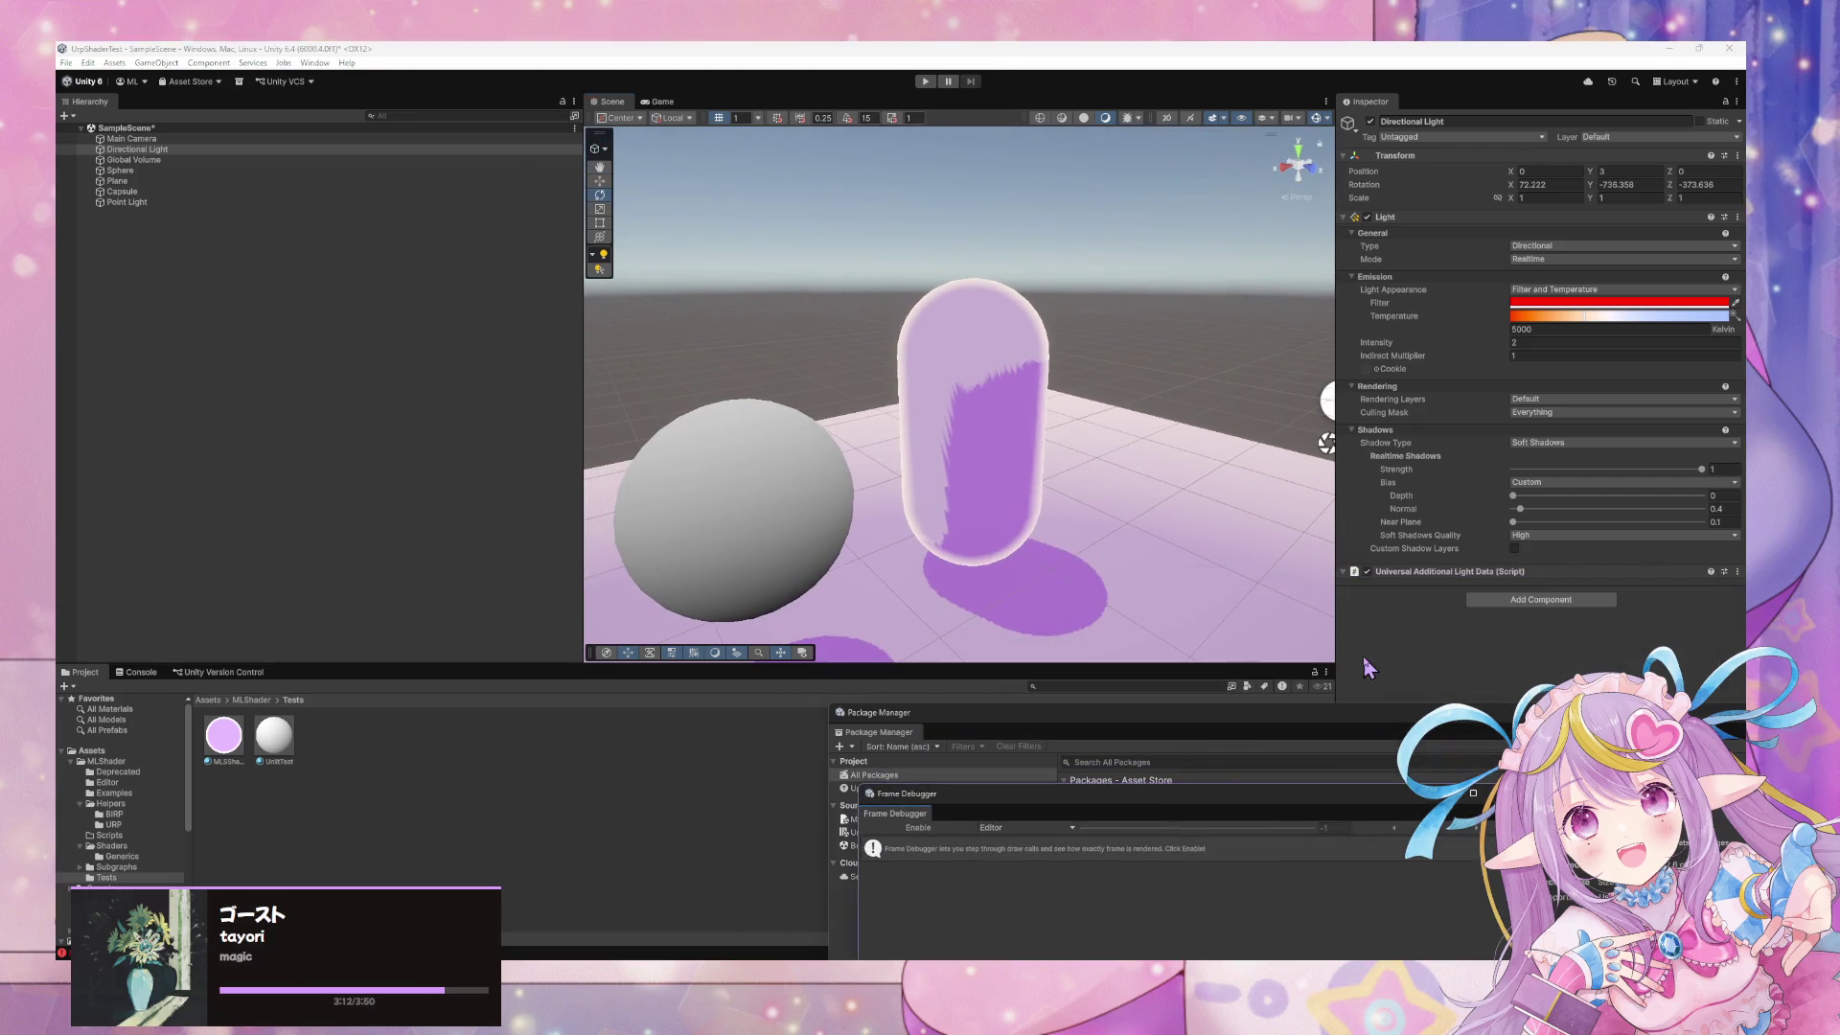
left_click(1026, 412)
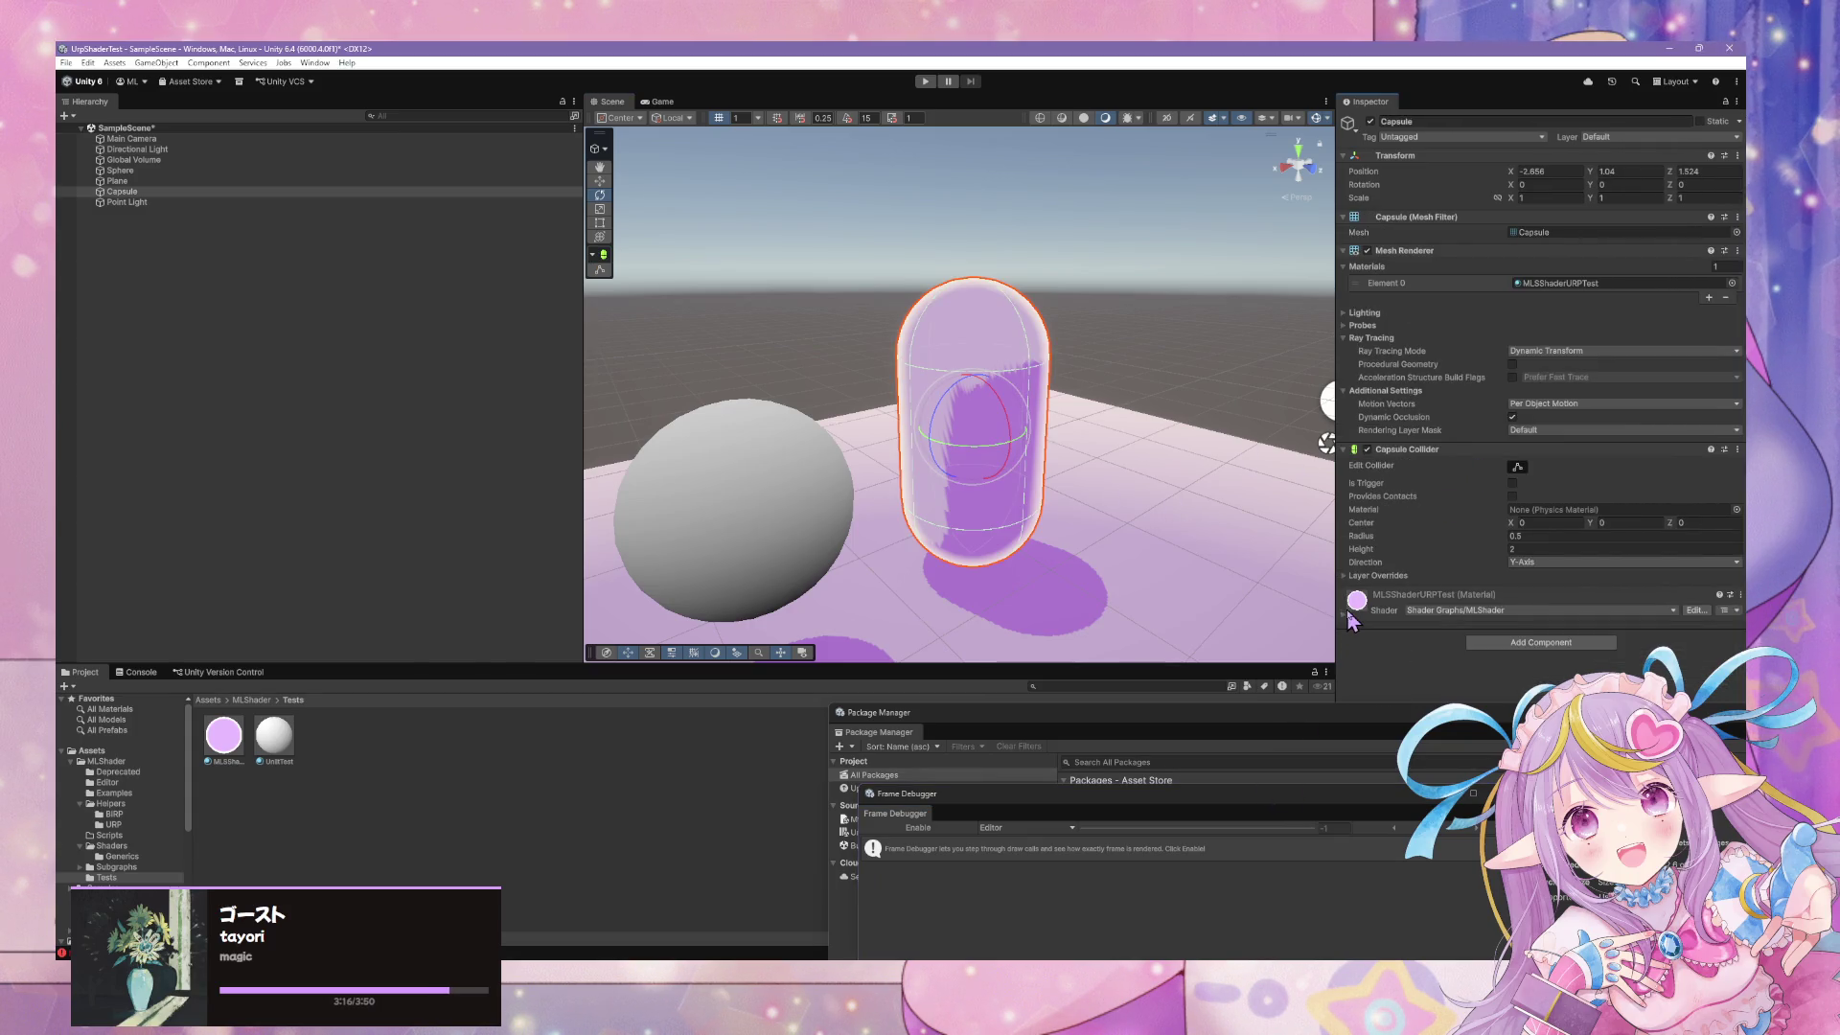
Raise the capsule material's Shading Shift Factor to about 0.535
left_click(1433, 595)
scroll(1550, 585, "down", 5)
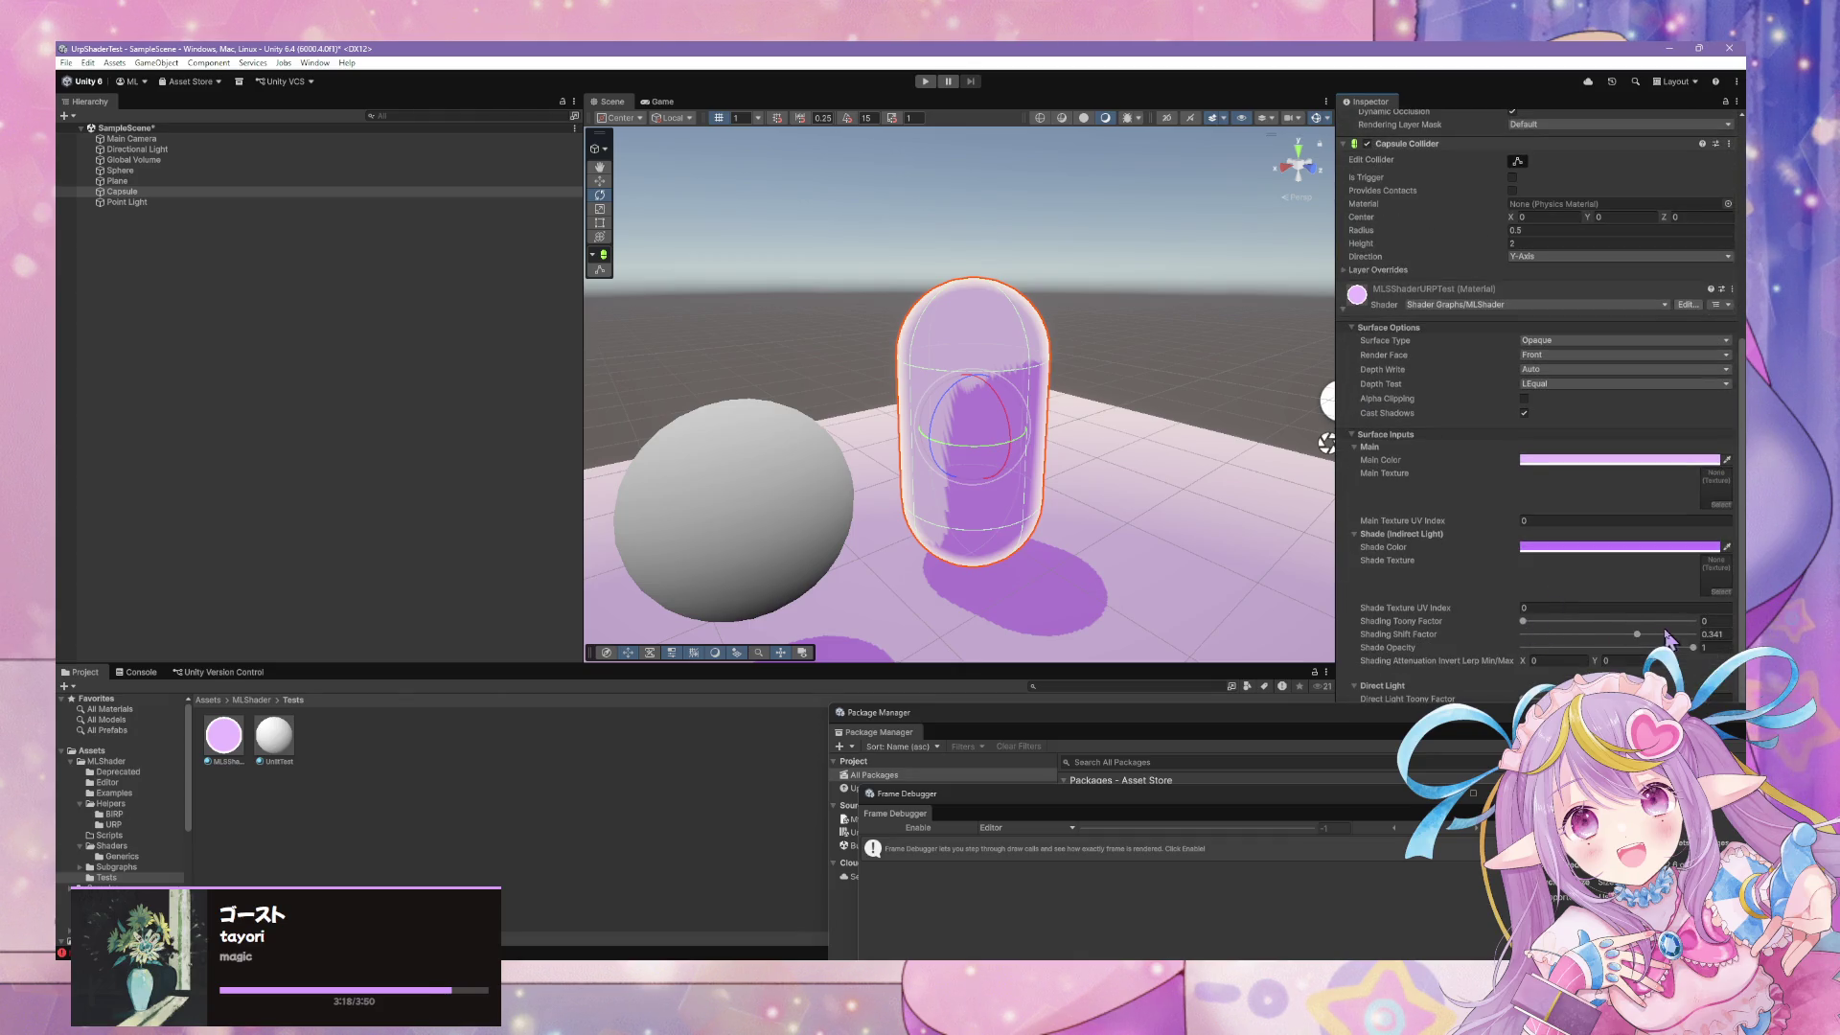
mouse_move(1637, 640)
left_mouse_down()
mouse_move(1696, 648)
mouse_move(1679, 636)
mouse_move(1654, 661)
left_mouse_up()
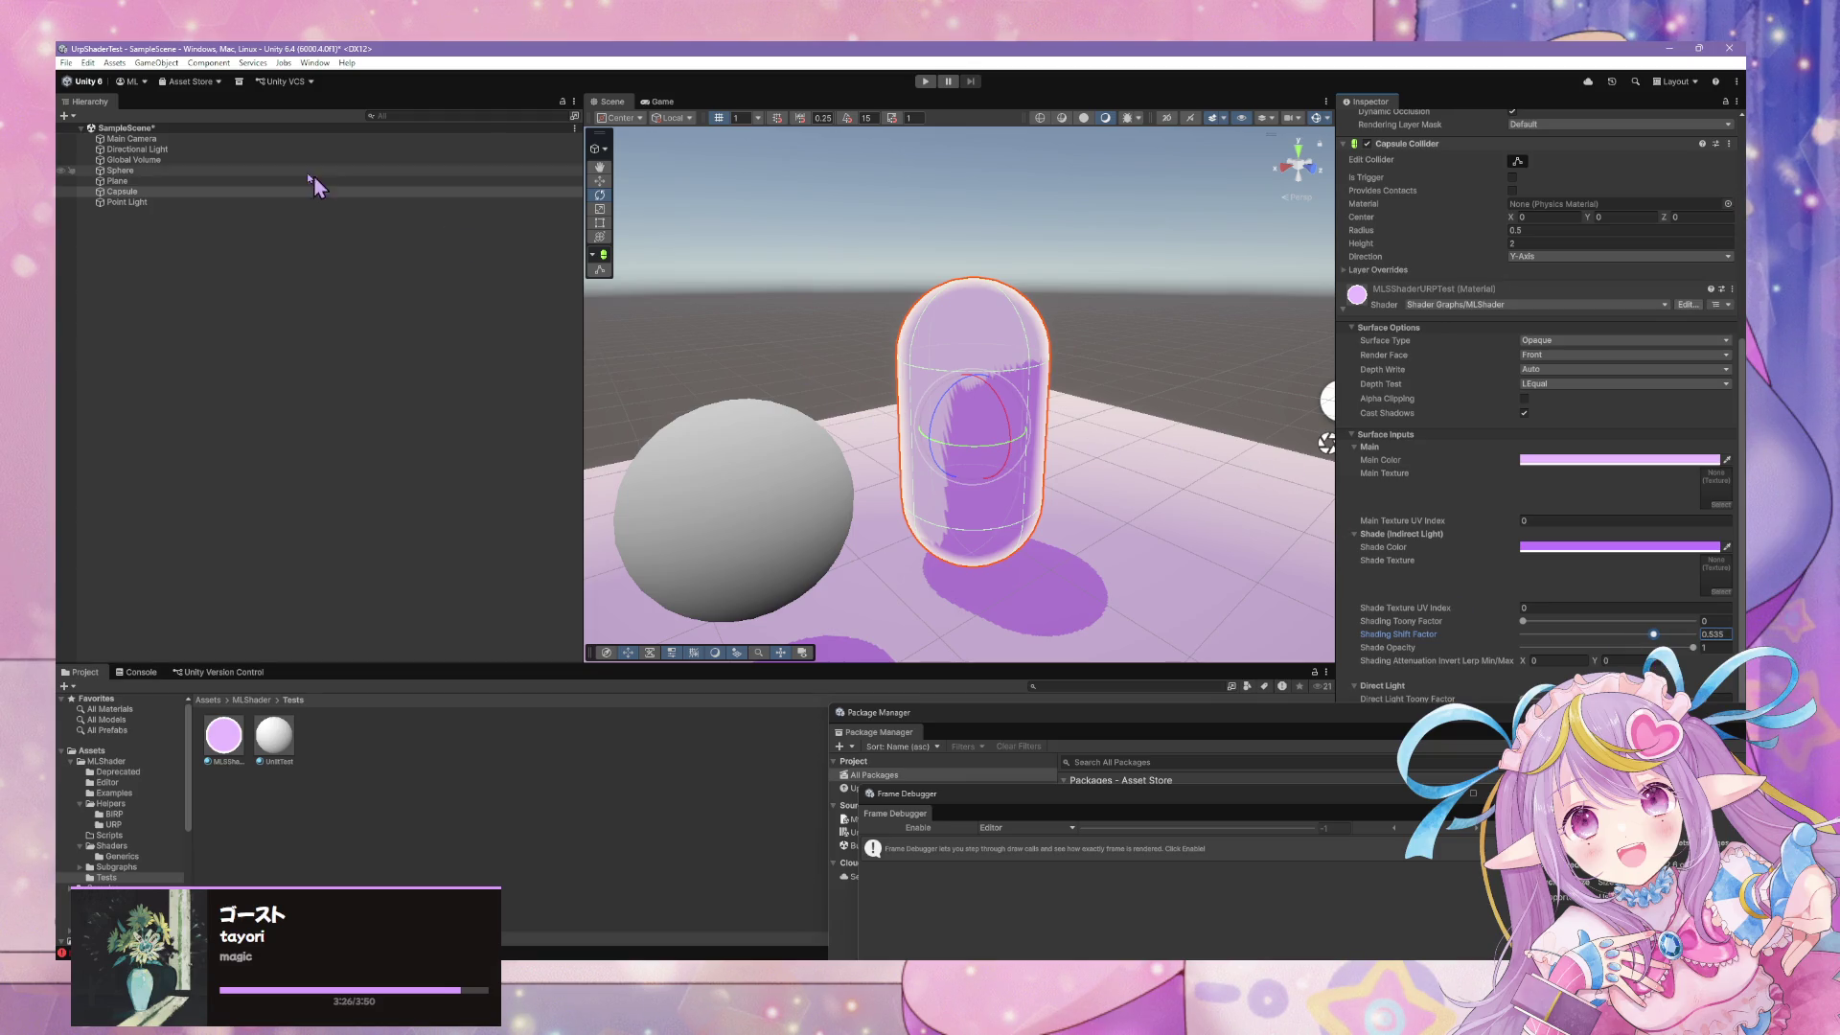
left_click(274, 148)
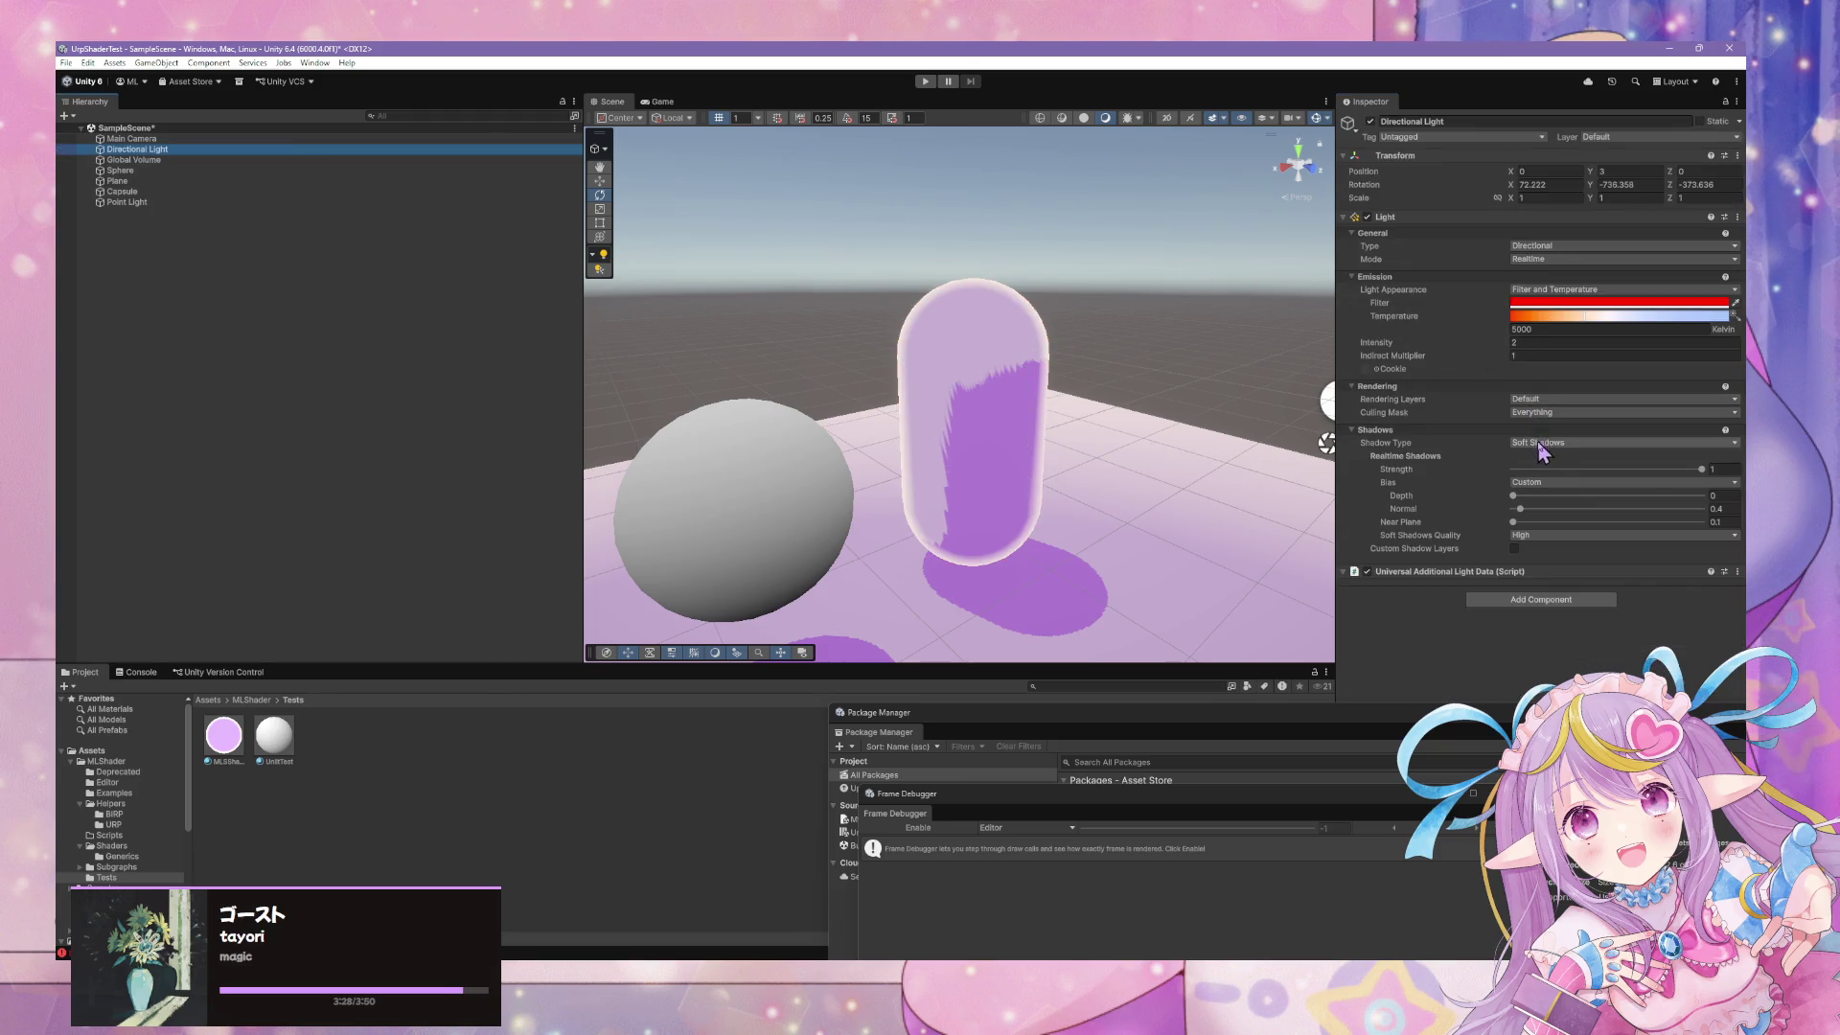
Increase the light's shadow normal bias and switch bias to the render pipeline settings
mouse_move(1522, 515)
left_mouse_down()
mouse_move(1669, 520)
mouse_move(1513, 496)
left_mouse_up()
left_click(1526, 483)
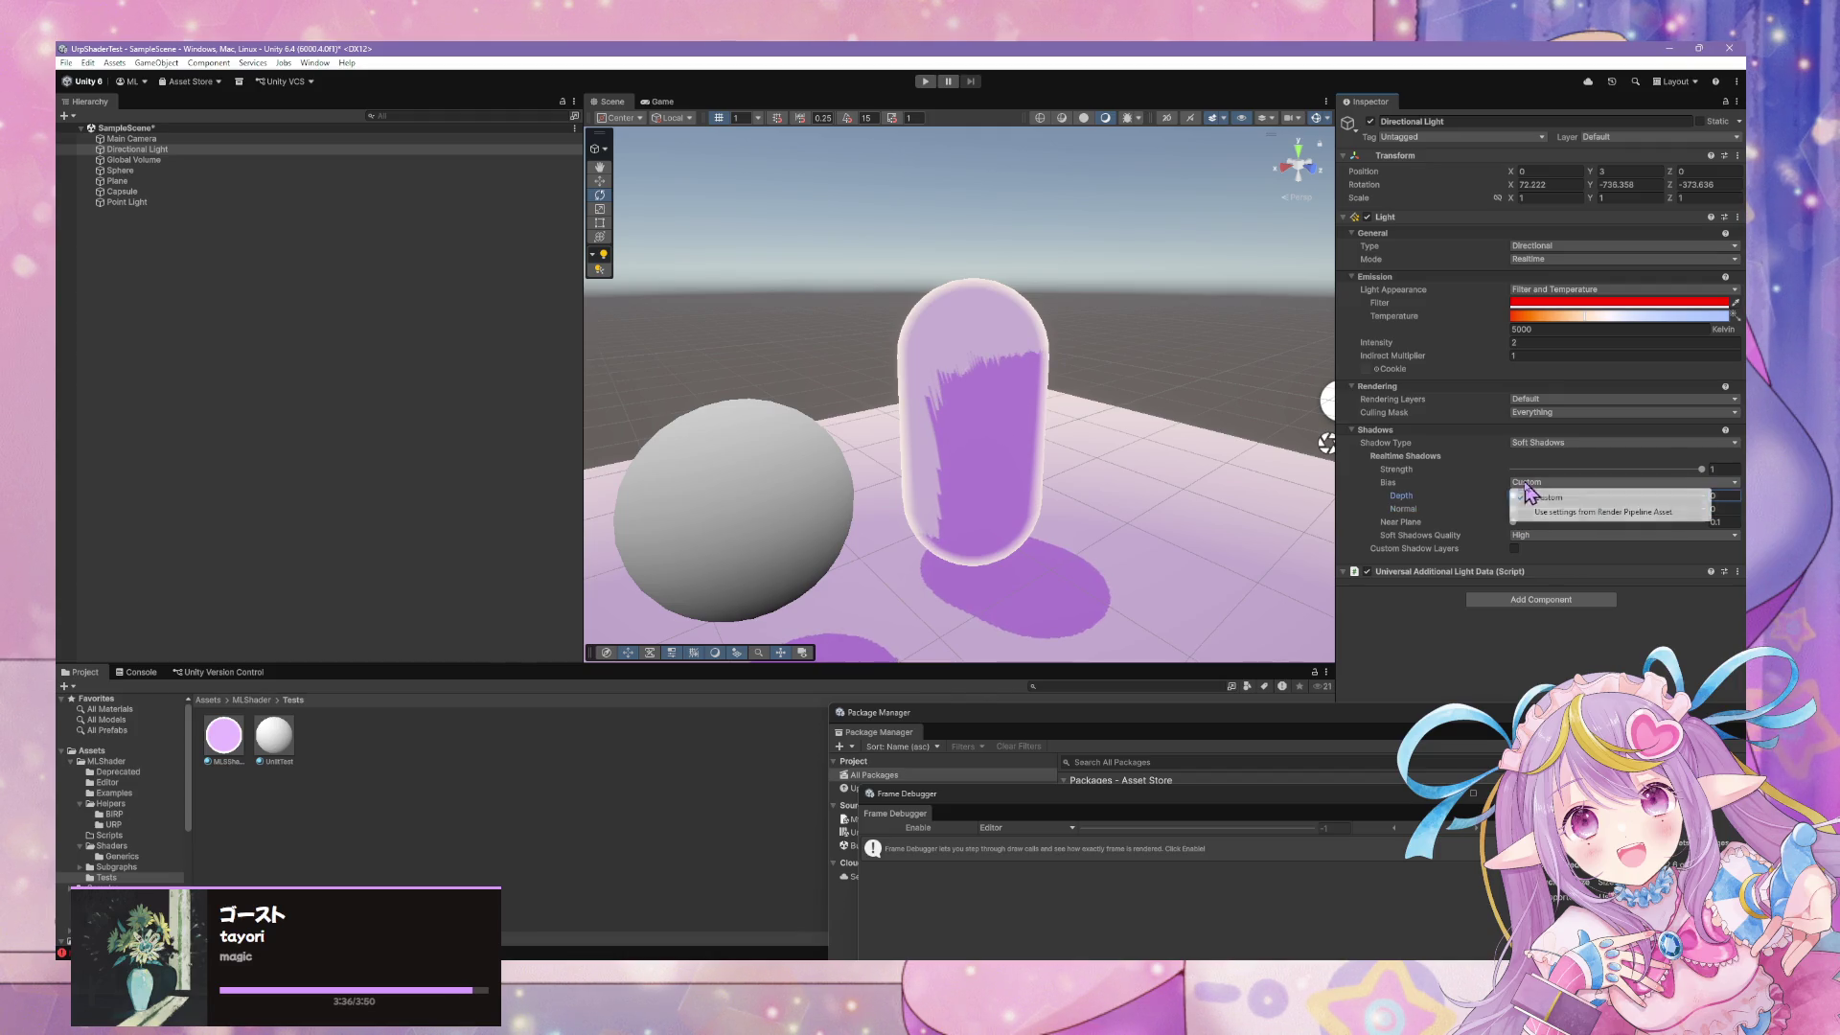
left_click(1593, 512)
Move the Package Manager and Frame Debugger aside and orbit to frame the capsule's shadow
mouse_move(1134, 454)
left_mouse_down()
mouse_move(1326, 501)
mouse_move(956, 530)
mouse_move(1039, 357)
mouse_move(1037, 499)
left_mouse_up()
mouse_move(1024, 737)
left_mouse_down()
mouse_move(1043, 613)
mouse_move(1166, 258)
left_mouse_up()
left_click_drag(1001, 799, 1097, 391)
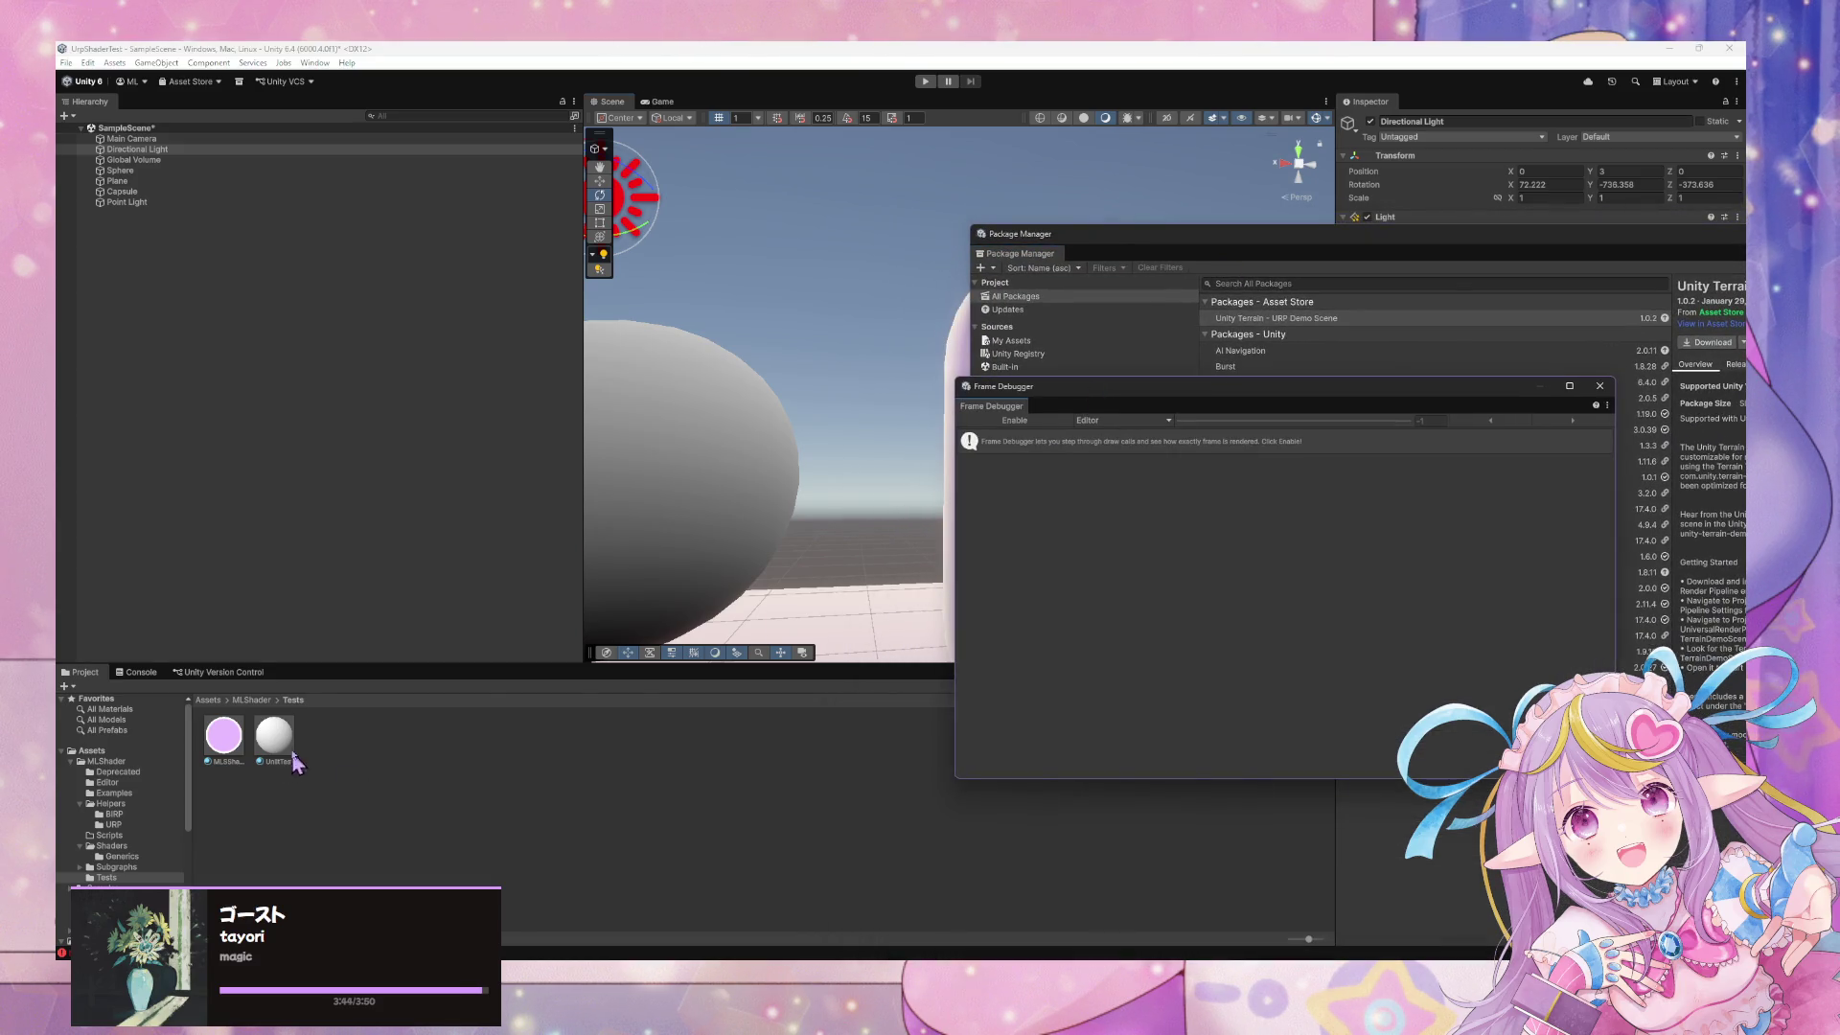
left_click_drag(1181, 226, 1204, 595)
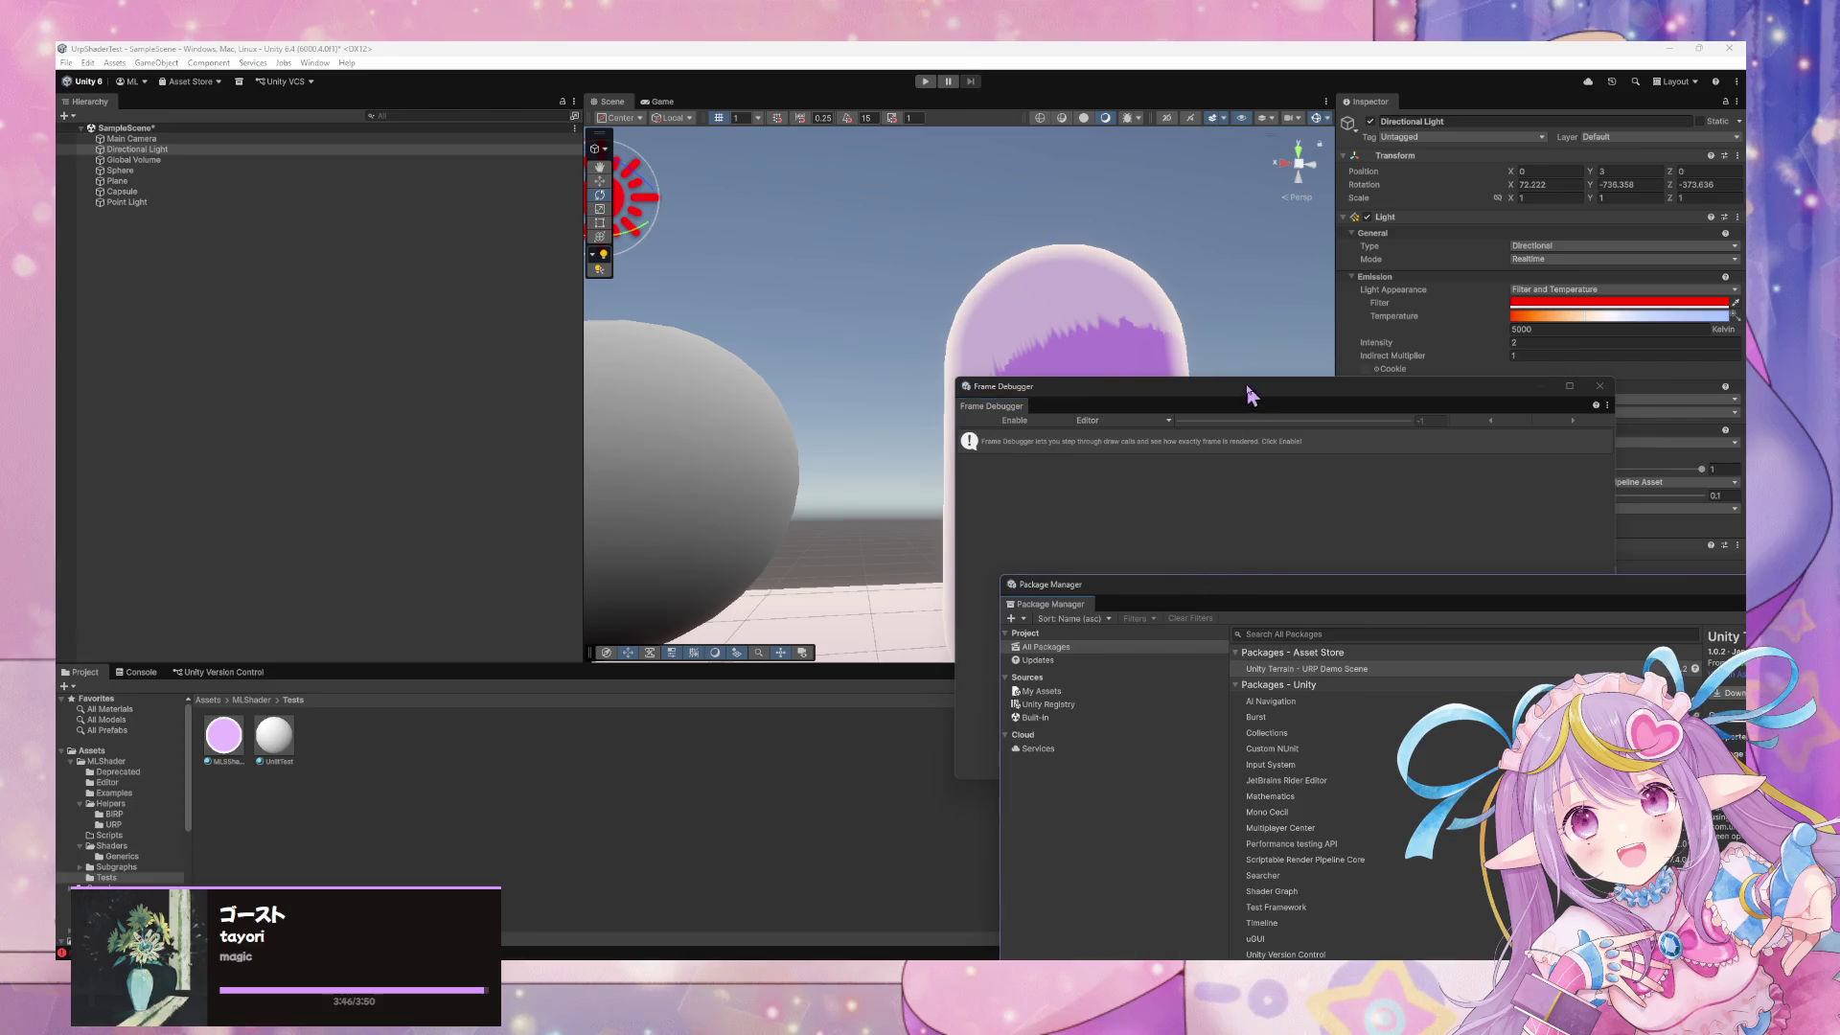
left_click_drag(1245, 393, 1222, 650)
mouse_move(1196, 476)
left_mouse_down()
mouse_move(1224, 480)
mouse_move(1224, 451)
mouse_move(1258, 592)
left_mouse_up()
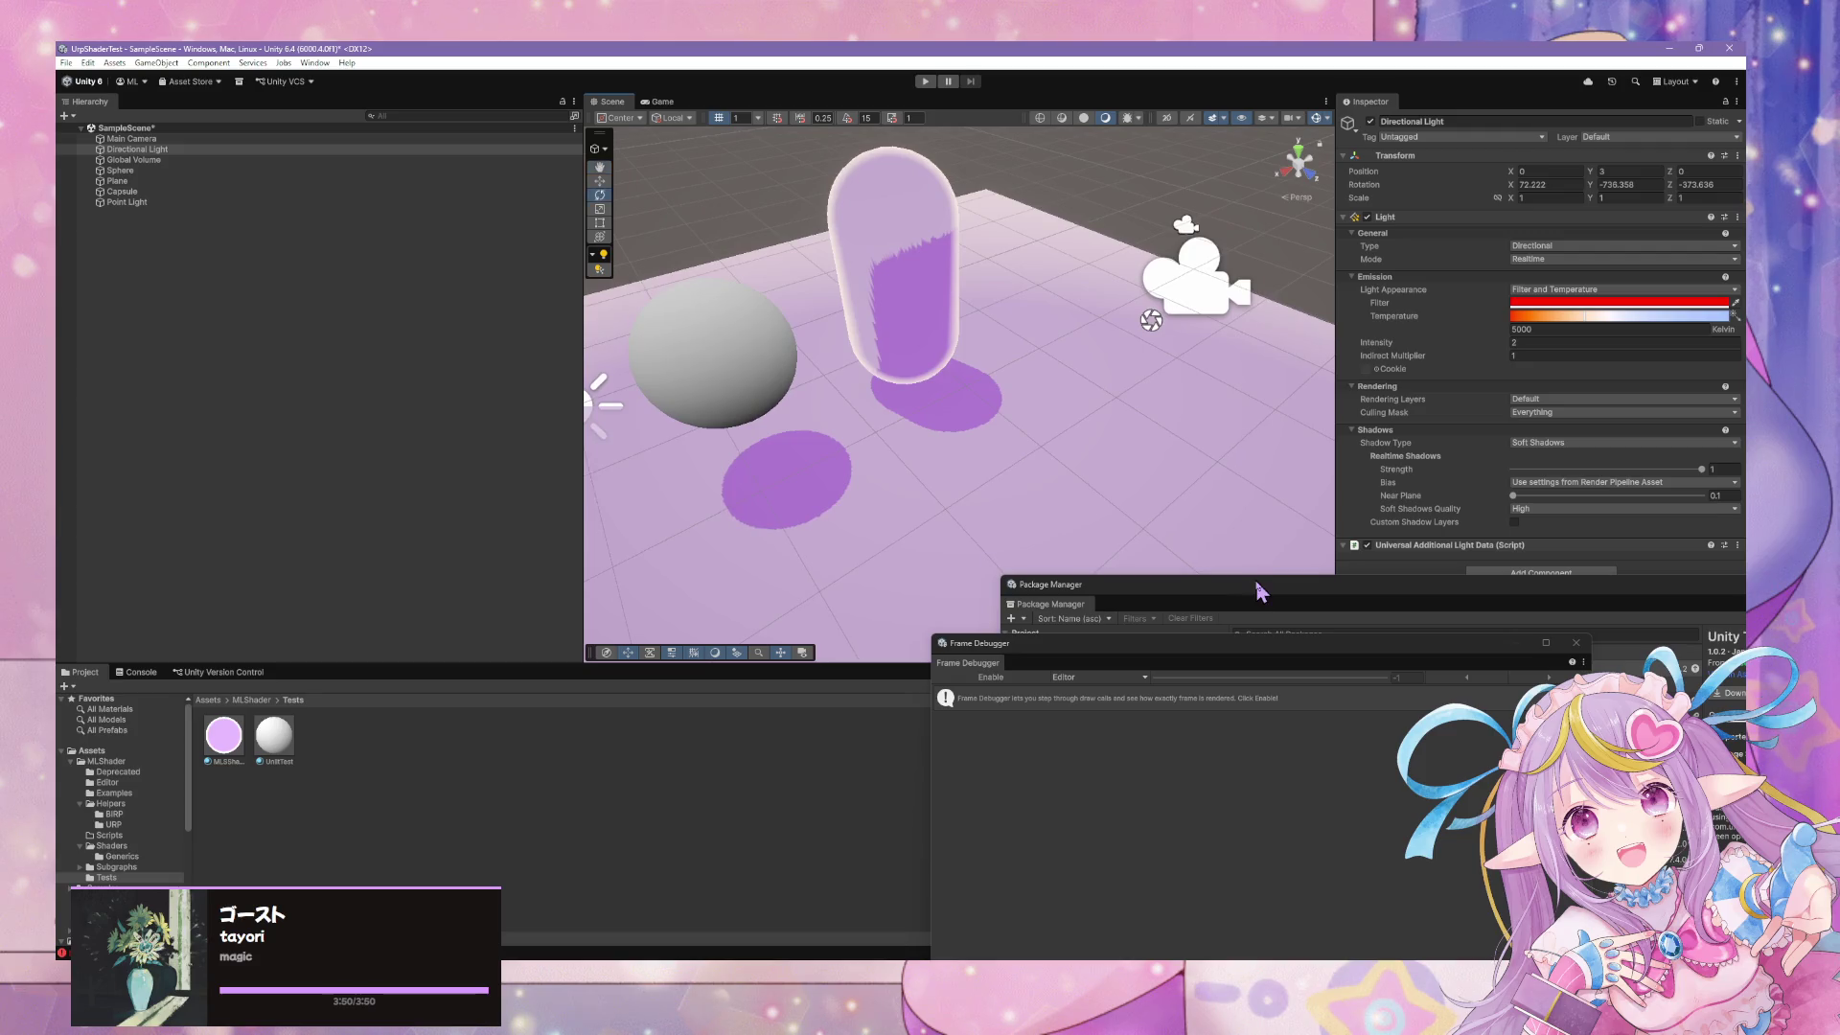
key("alt+Tab")
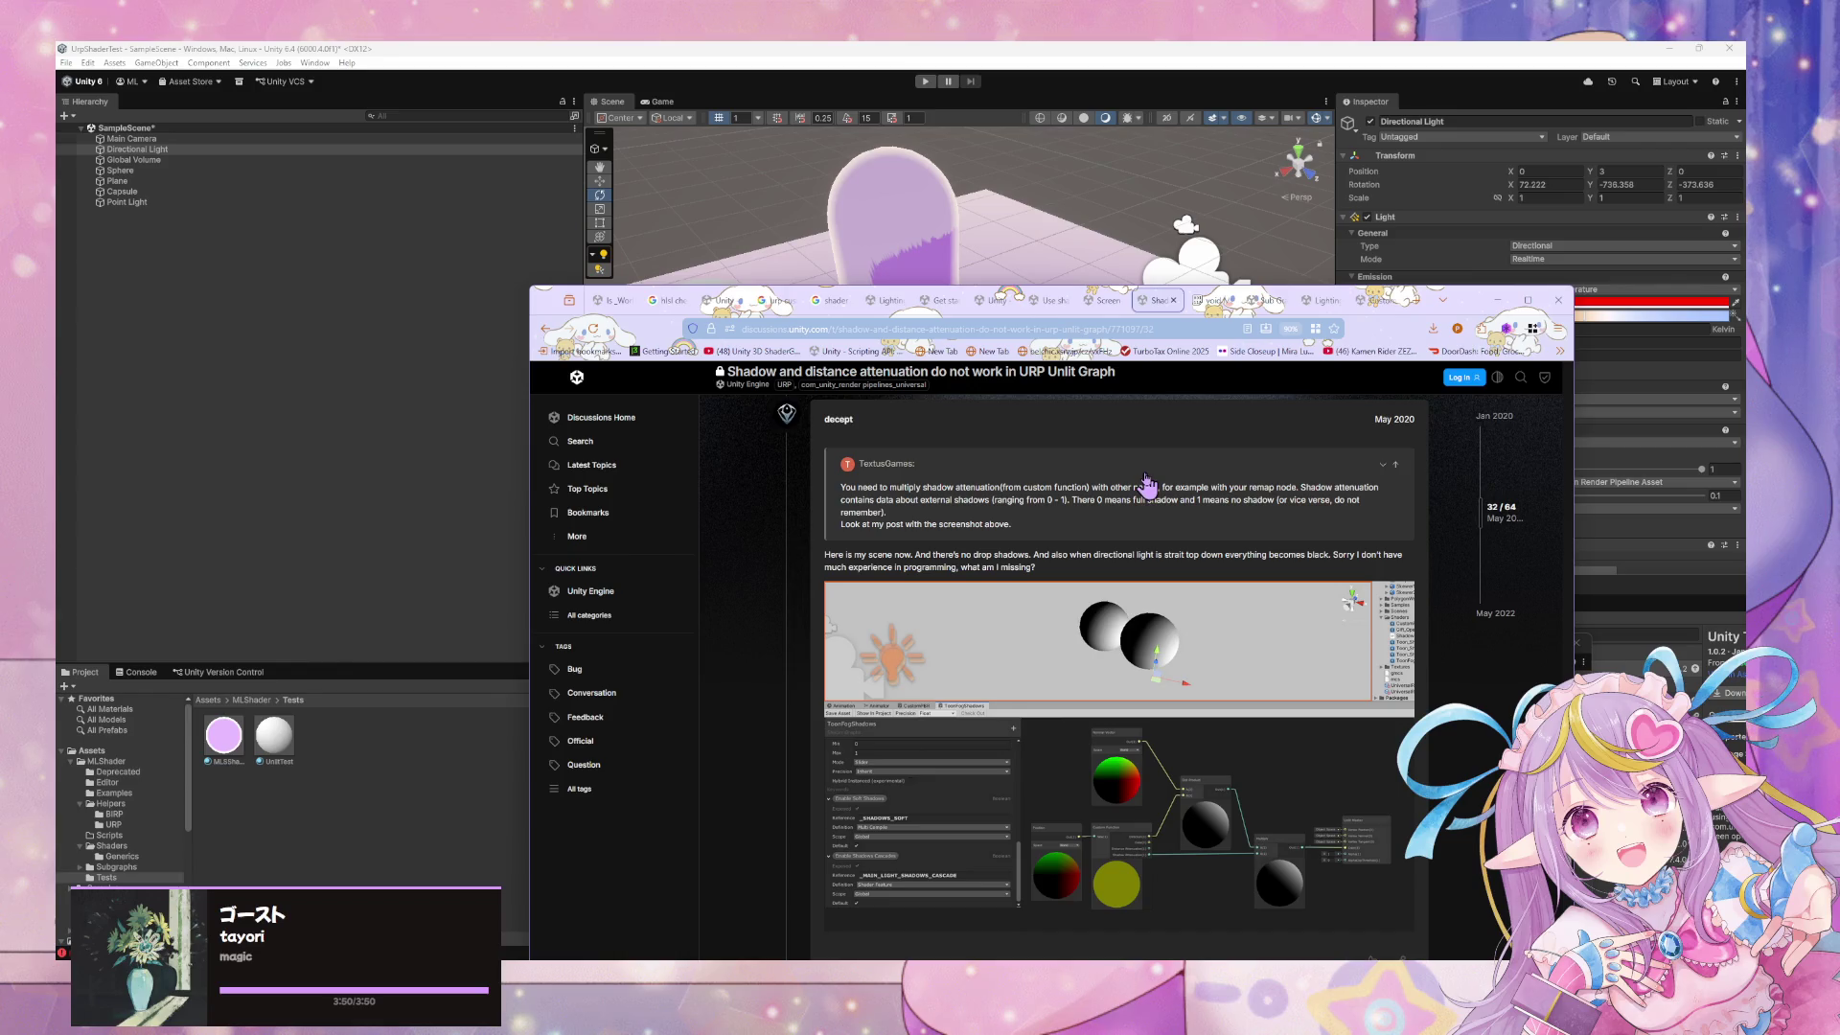
Search Google for 'shadowattenuation shader graph urp bad resolution'
scroll(1148, 486, "up", 5)
scroll(994, 463, "up", 5)
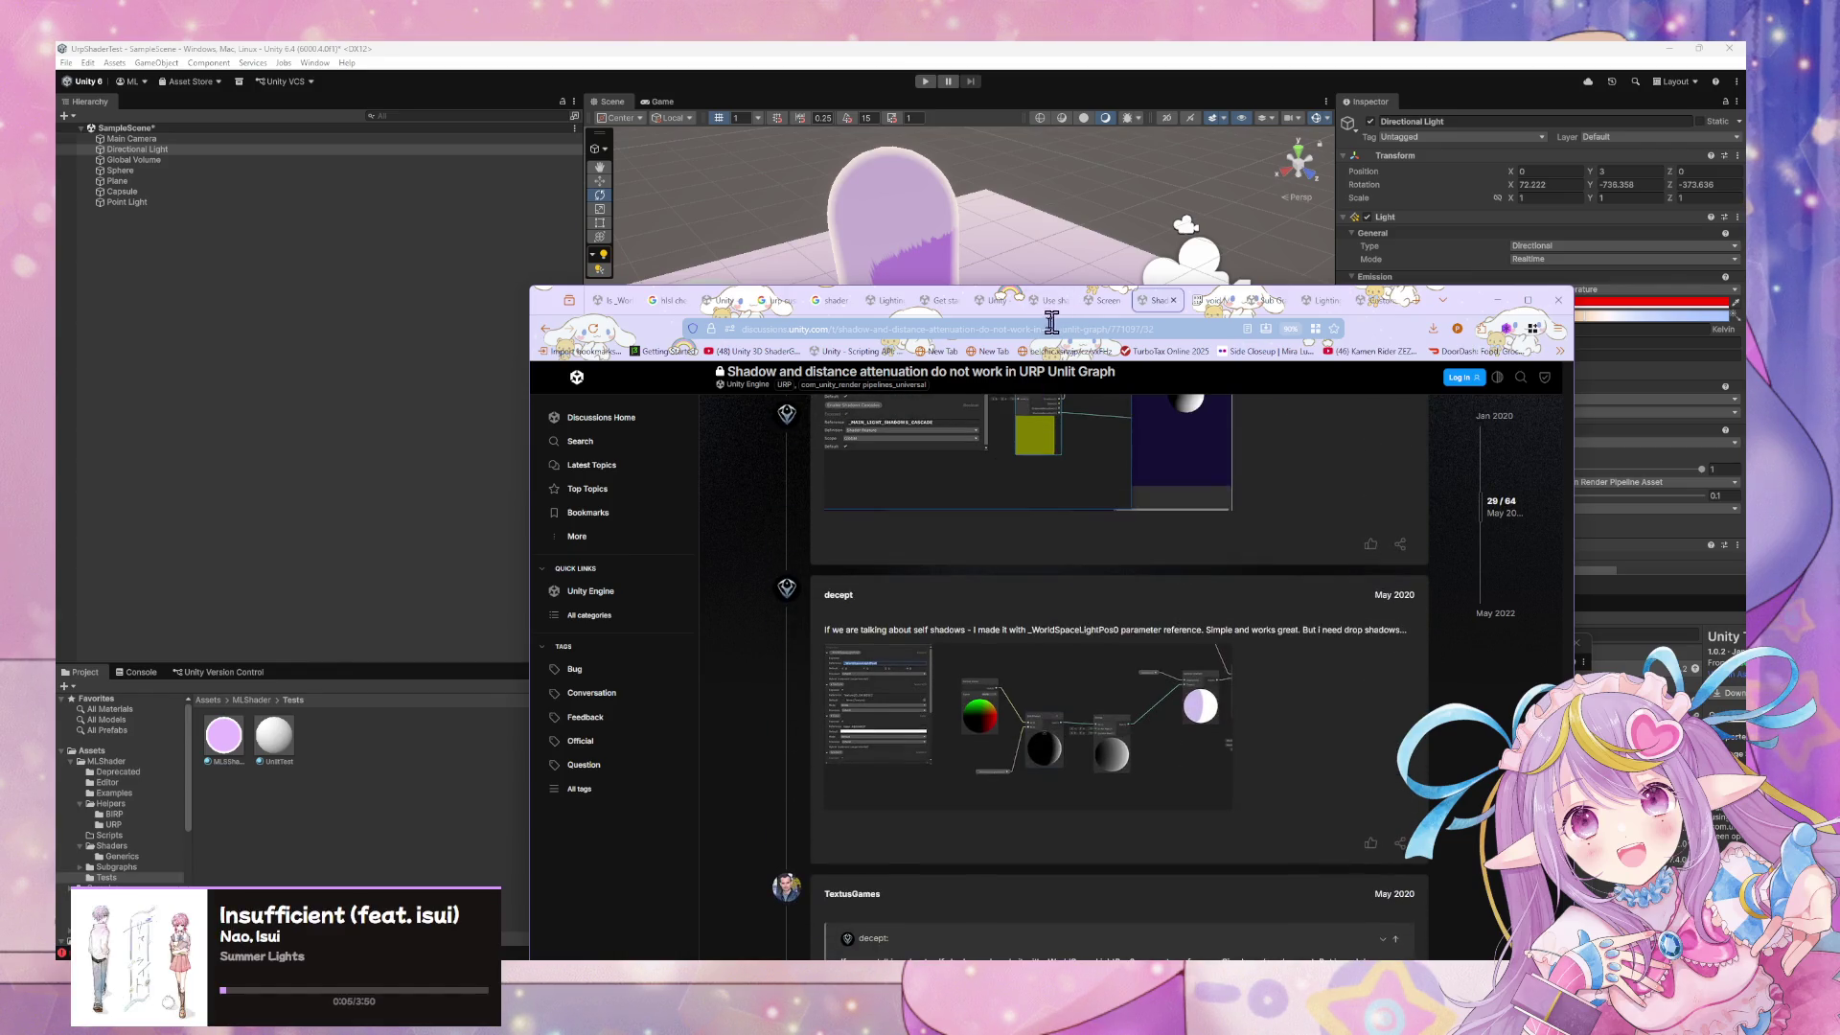
left_click(1051, 326)
type("shadowa")
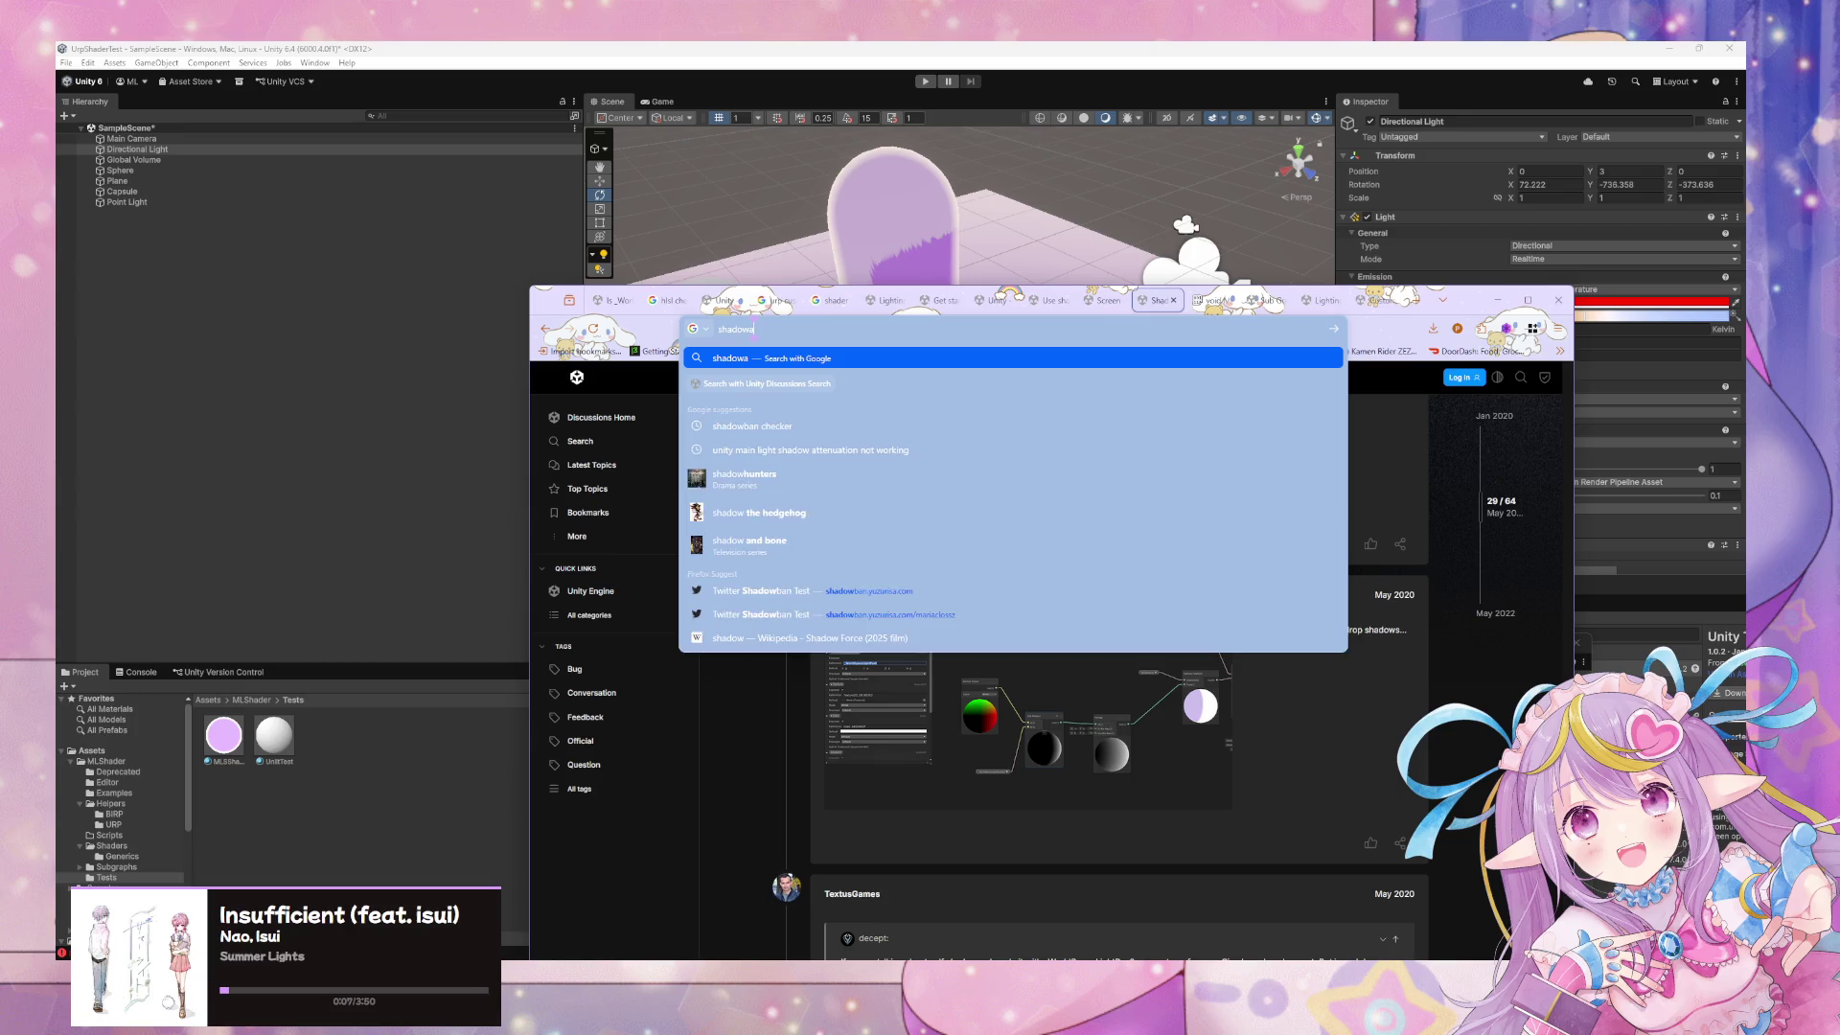
type("ttenuation")
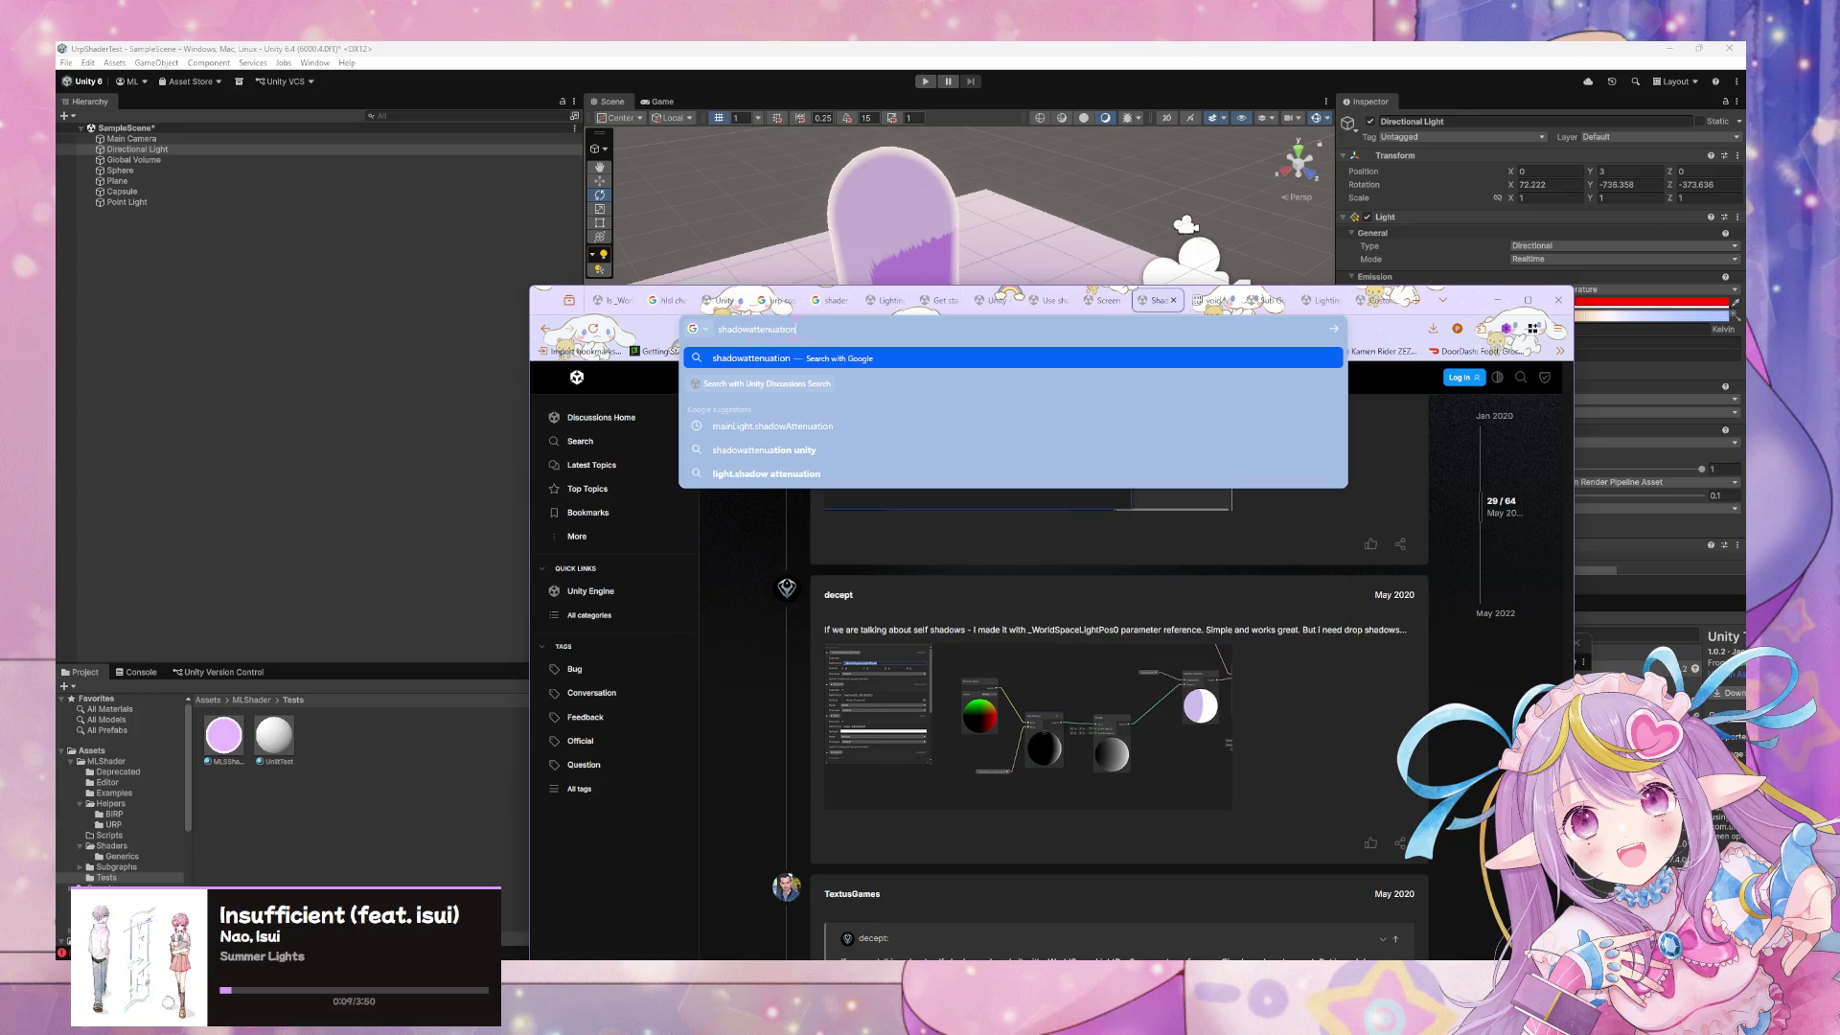
type(" shader graph u")
type("rpo")
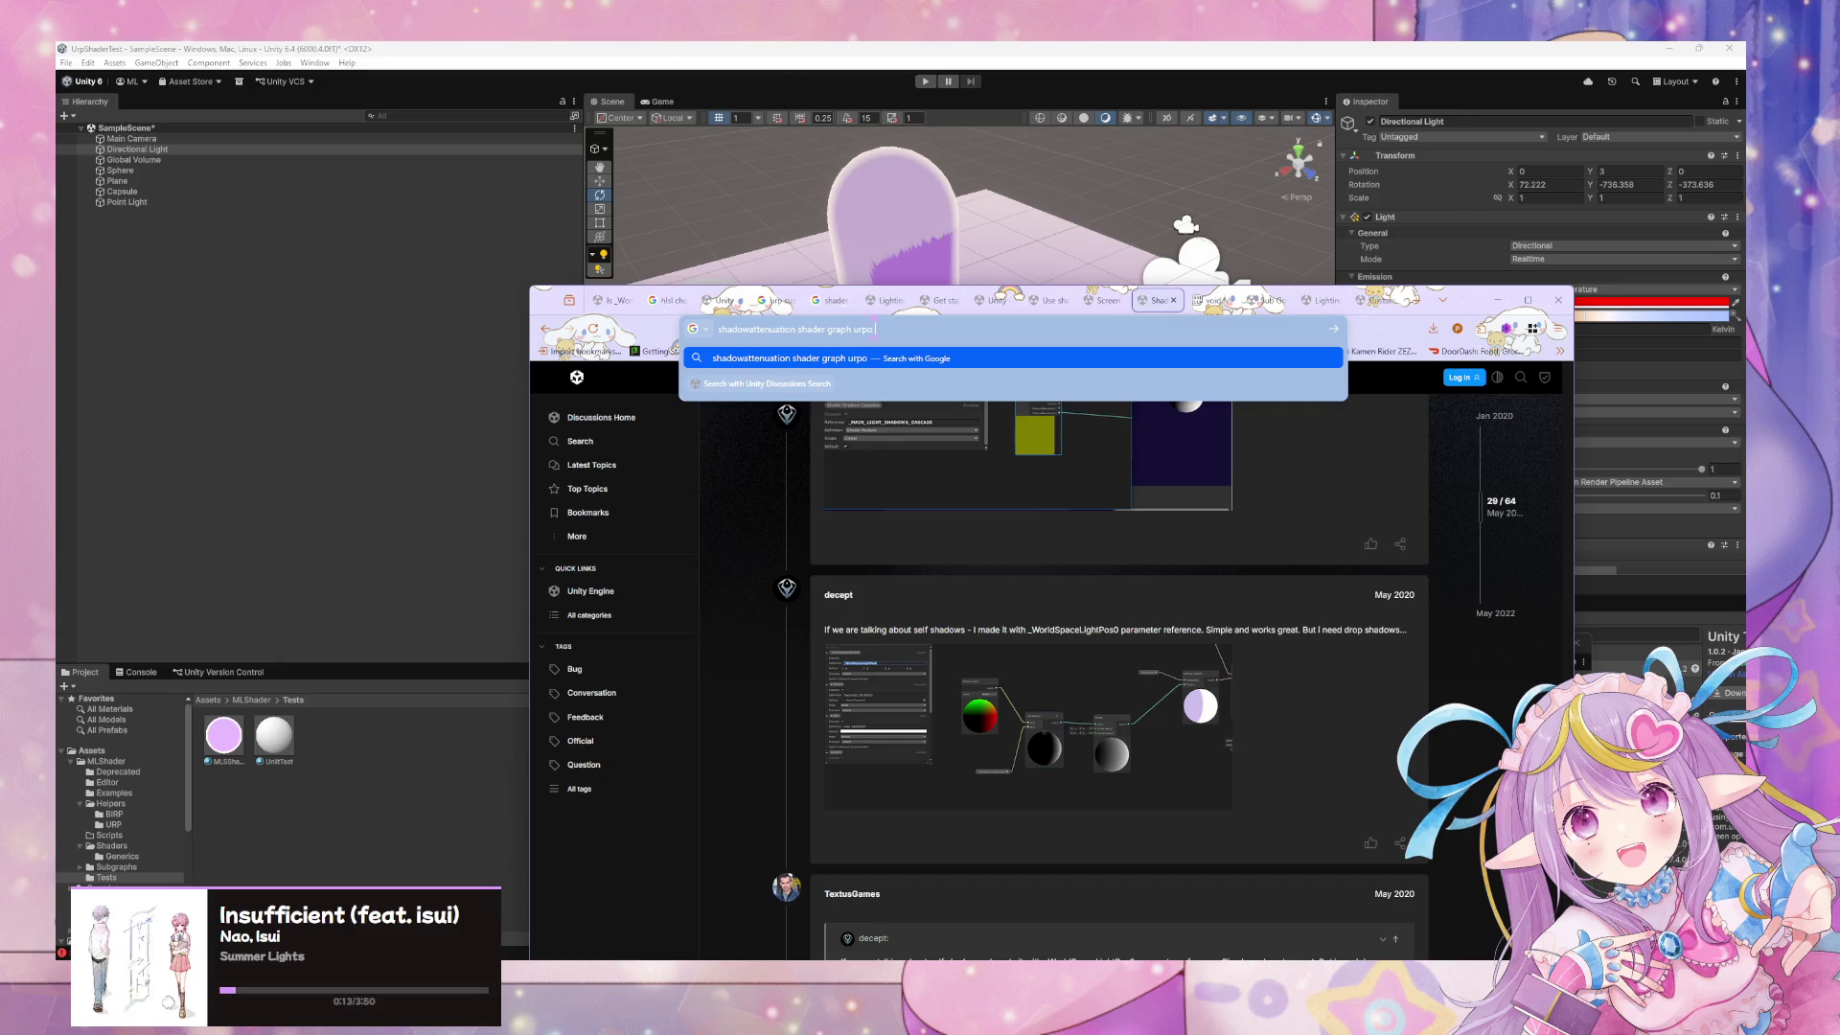
type(" resu")
key("Return")
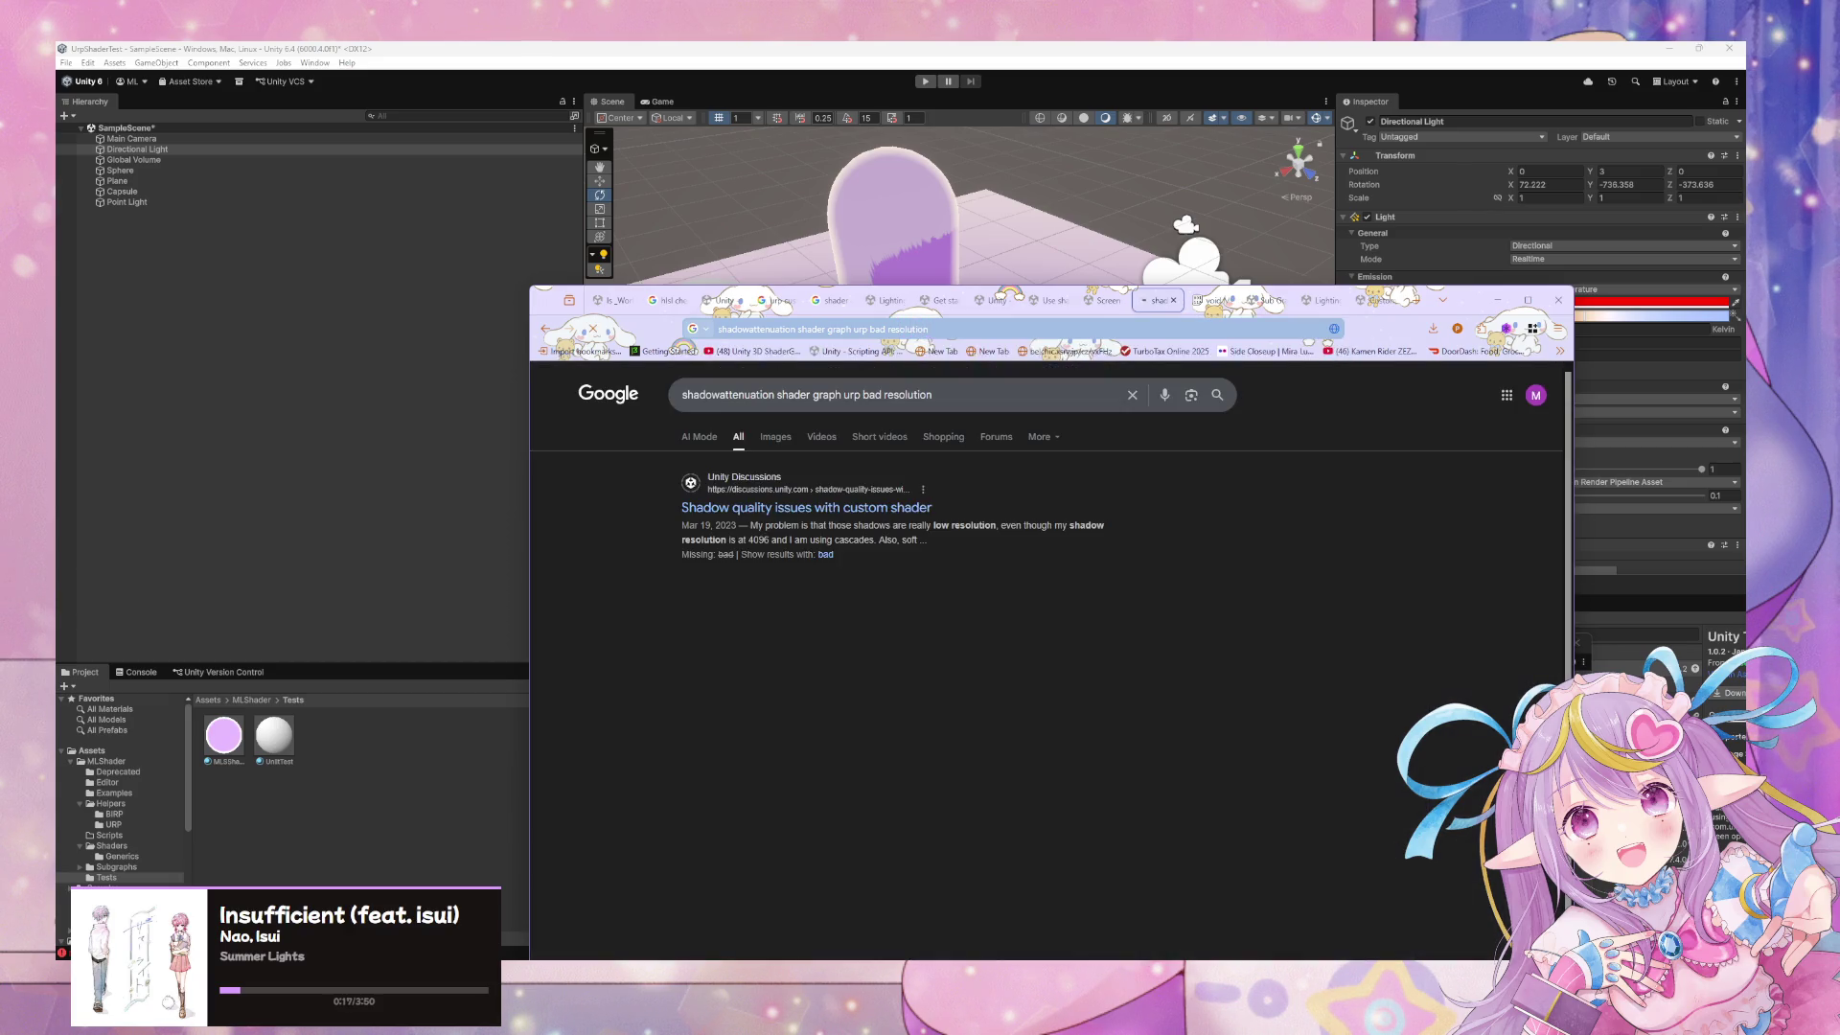
Read the Unity thread 'Shadow quality issues with custom shader', then return to the results
left_click(874, 509)
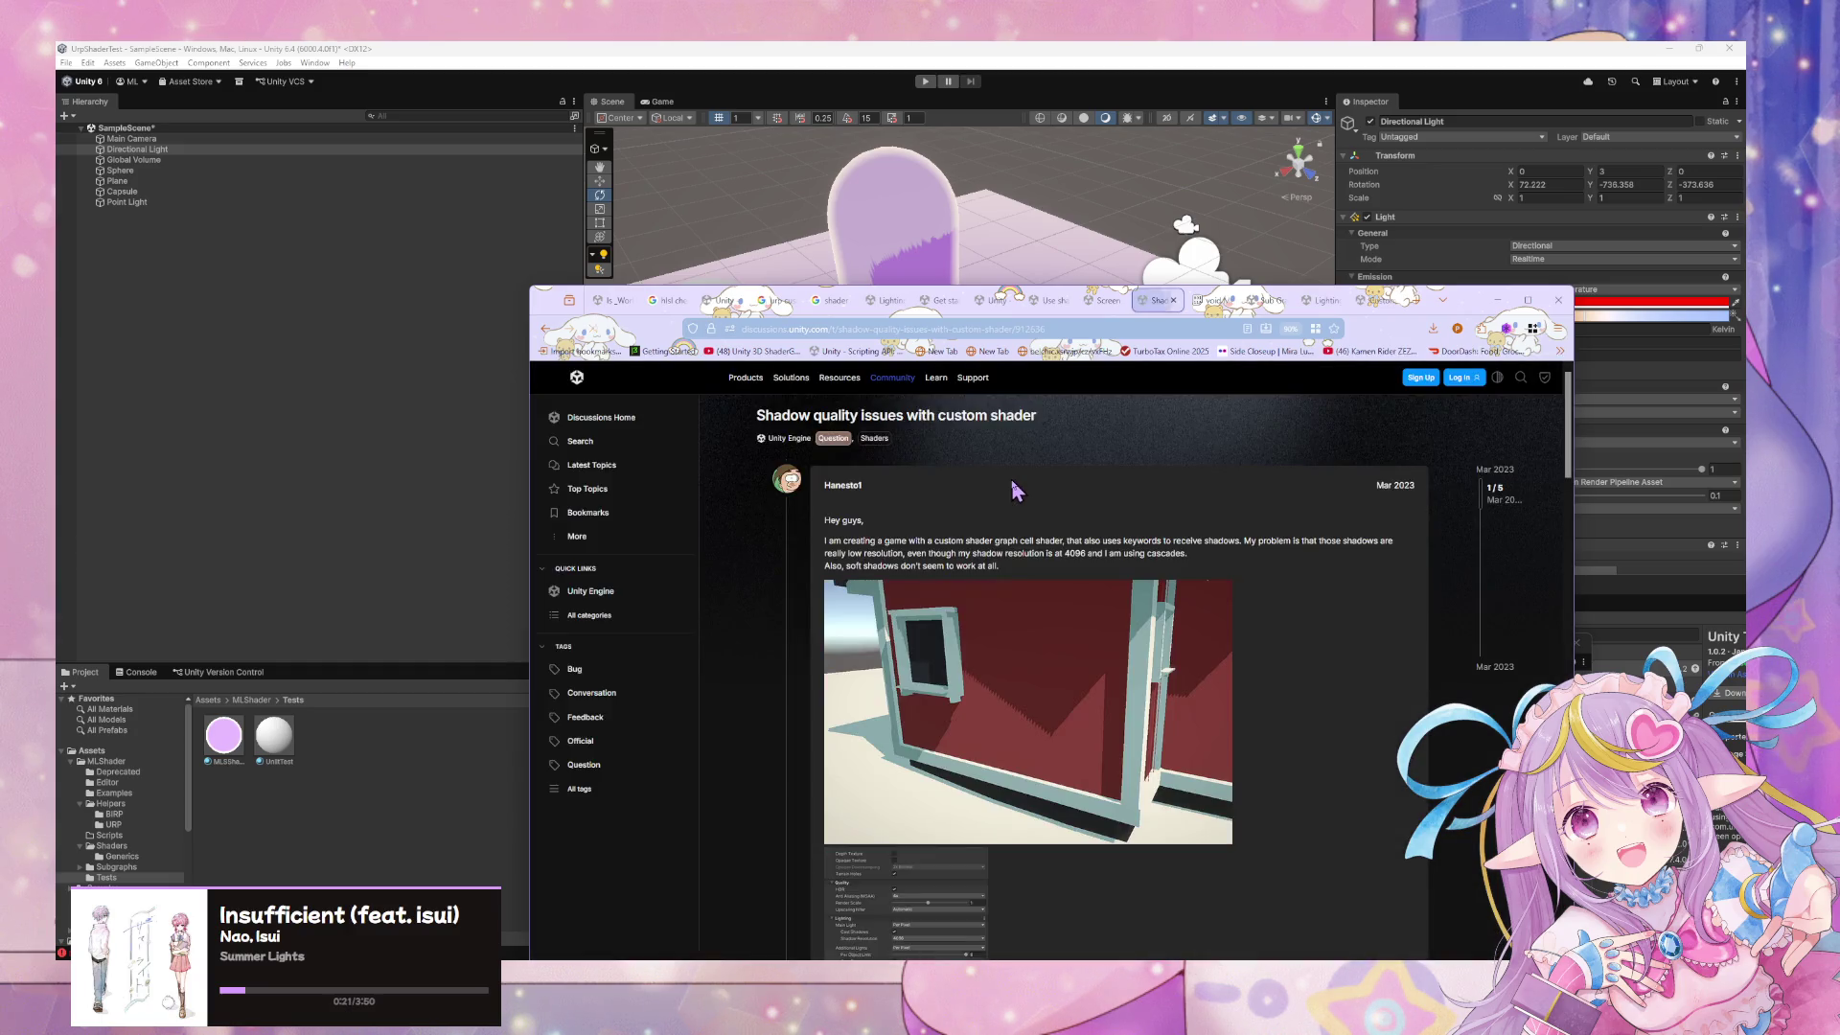
scroll(1018, 491, "down", 8)
scroll(1018, 491, "down", 3)
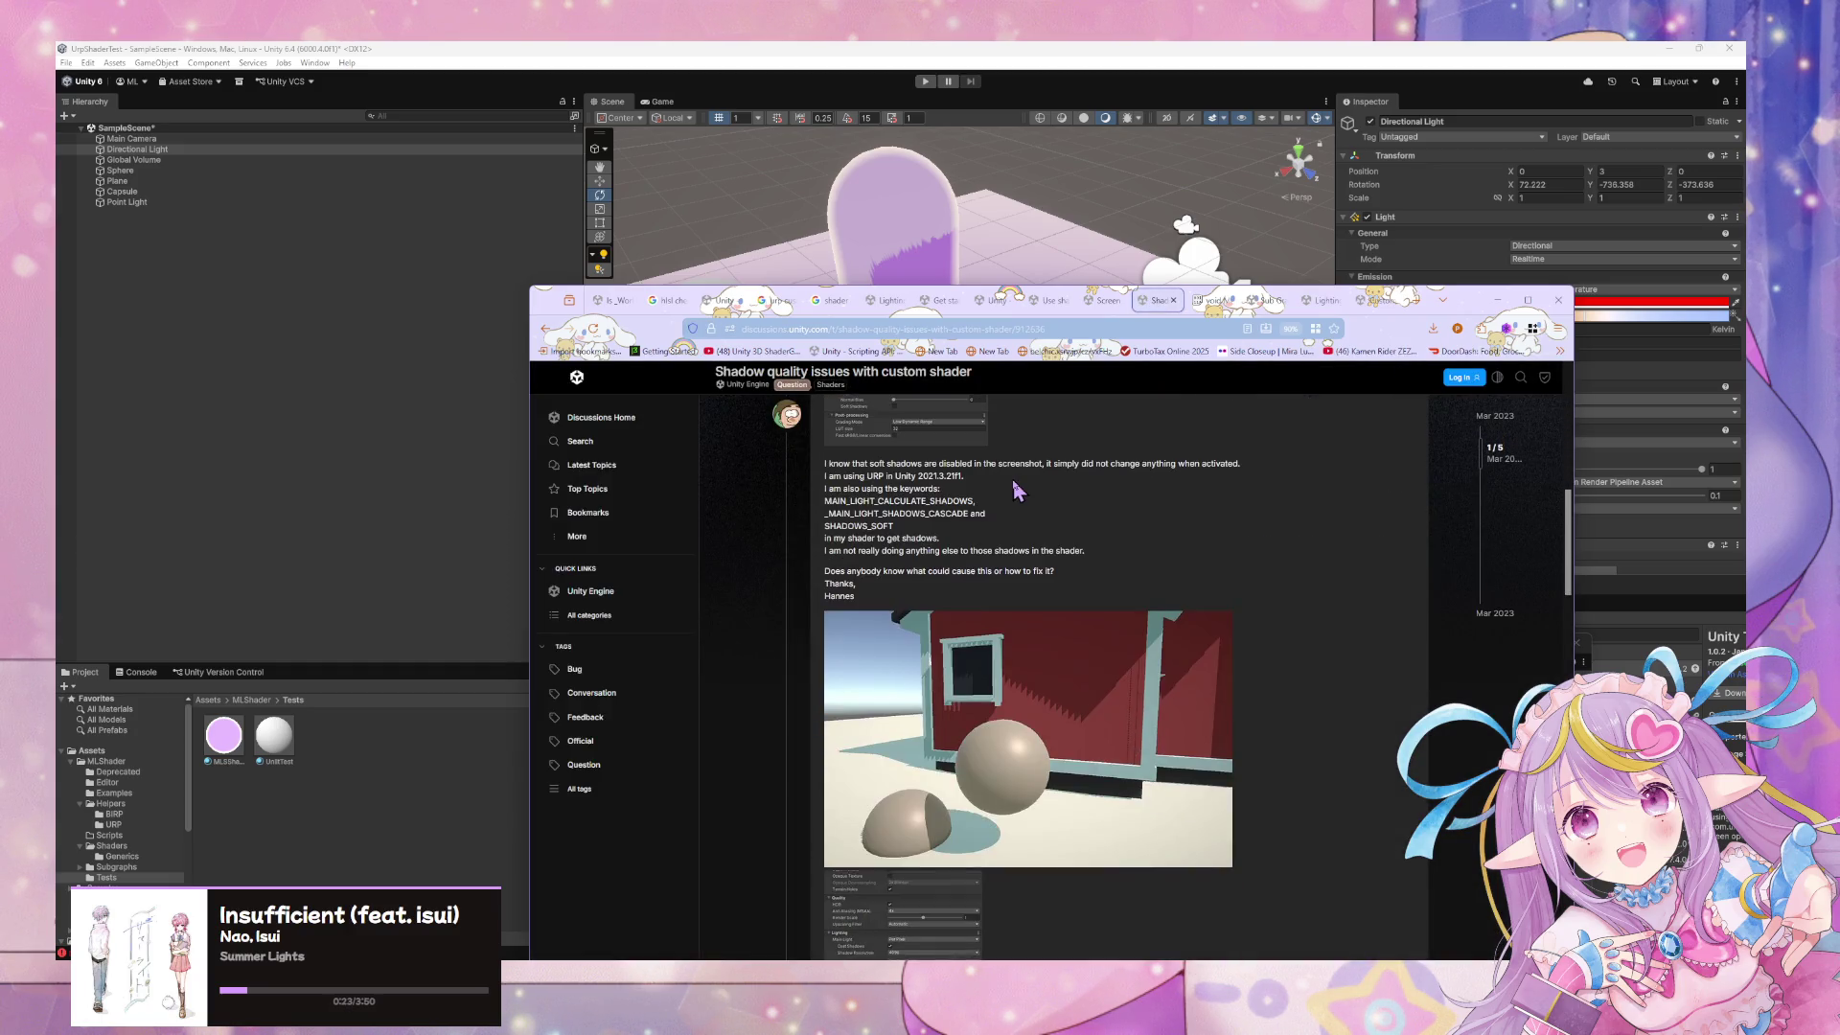
scroll(1018, 491, "down", 1)
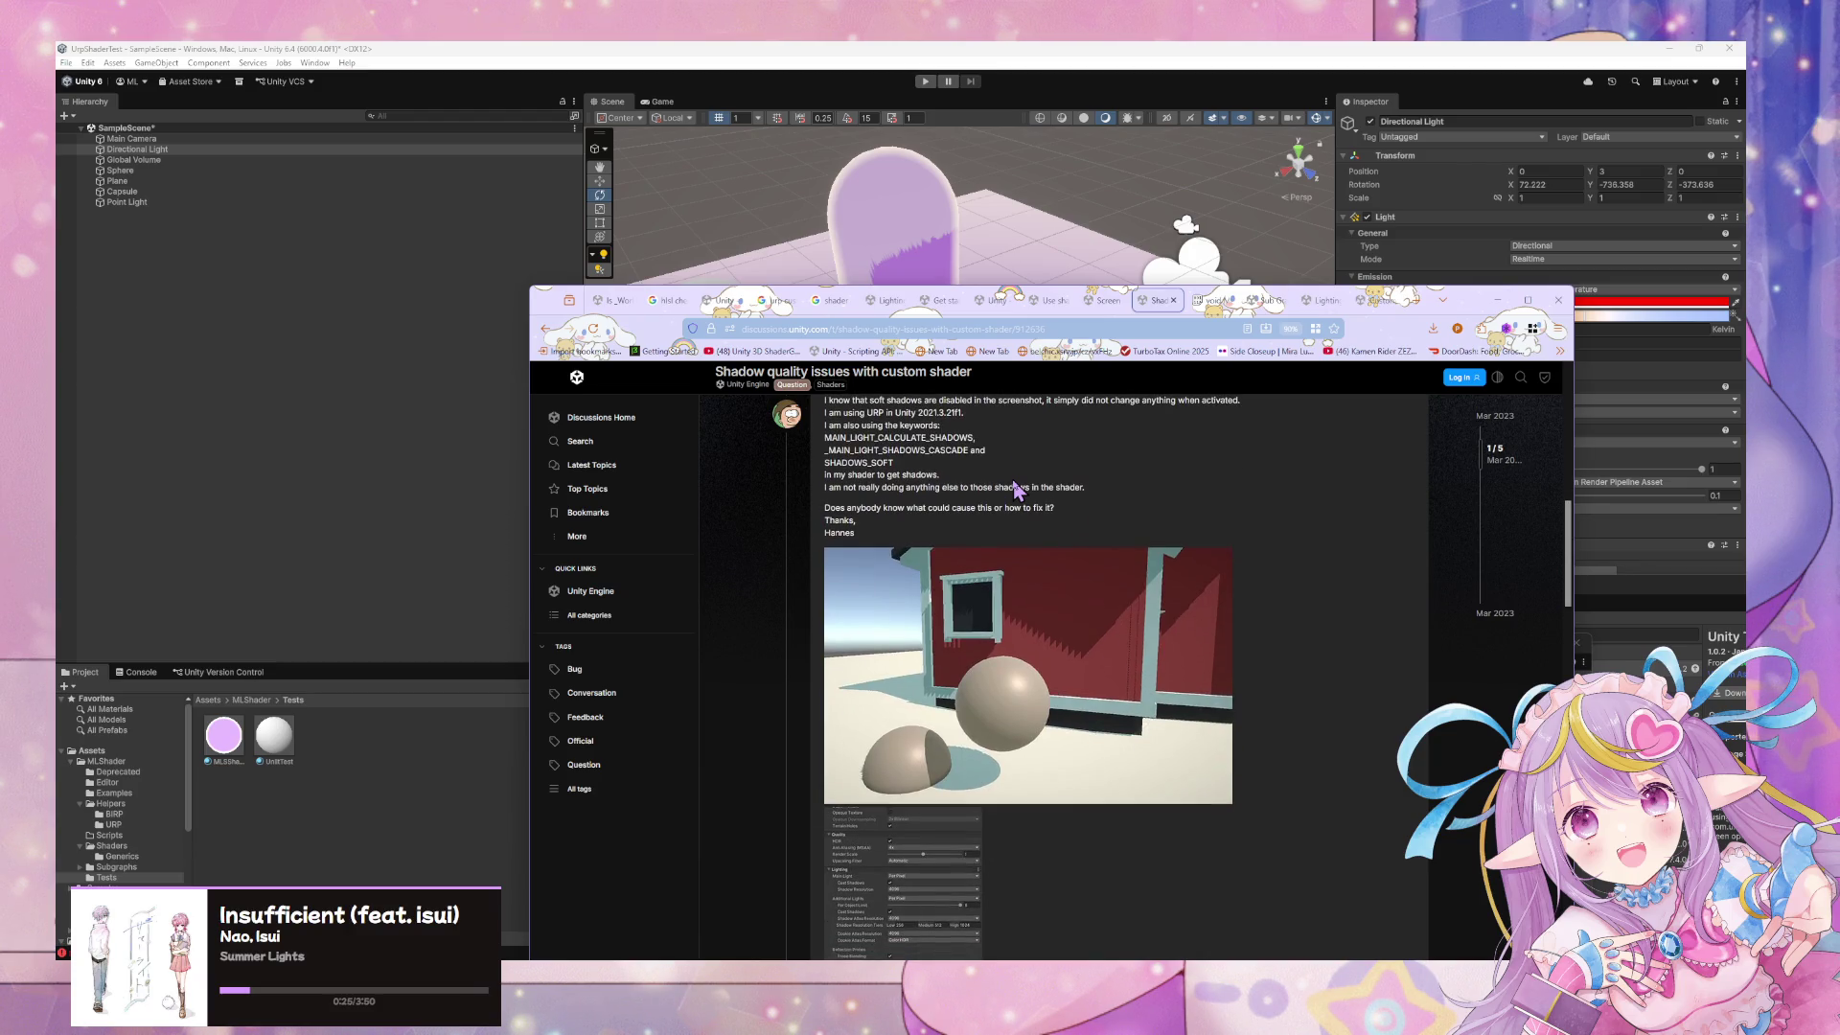
scroll(1018, 490, "down", 10)
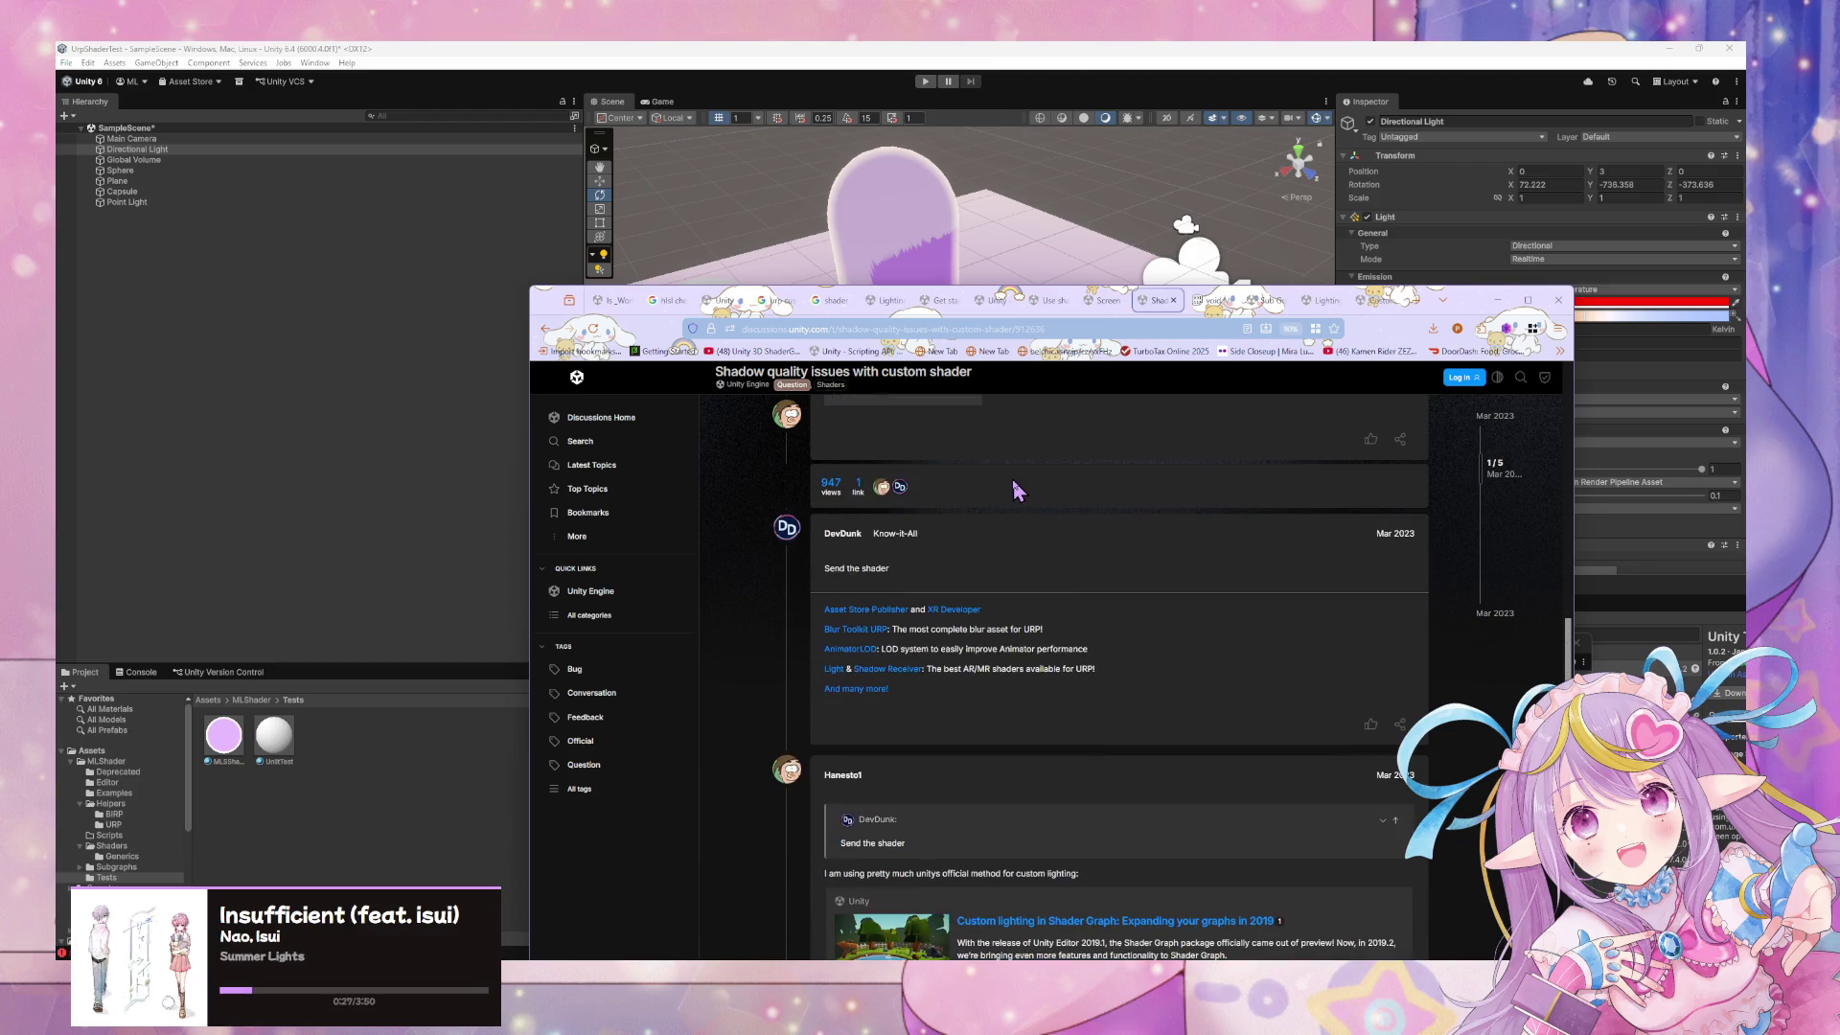
scroll(1017, 490, "down", 5)
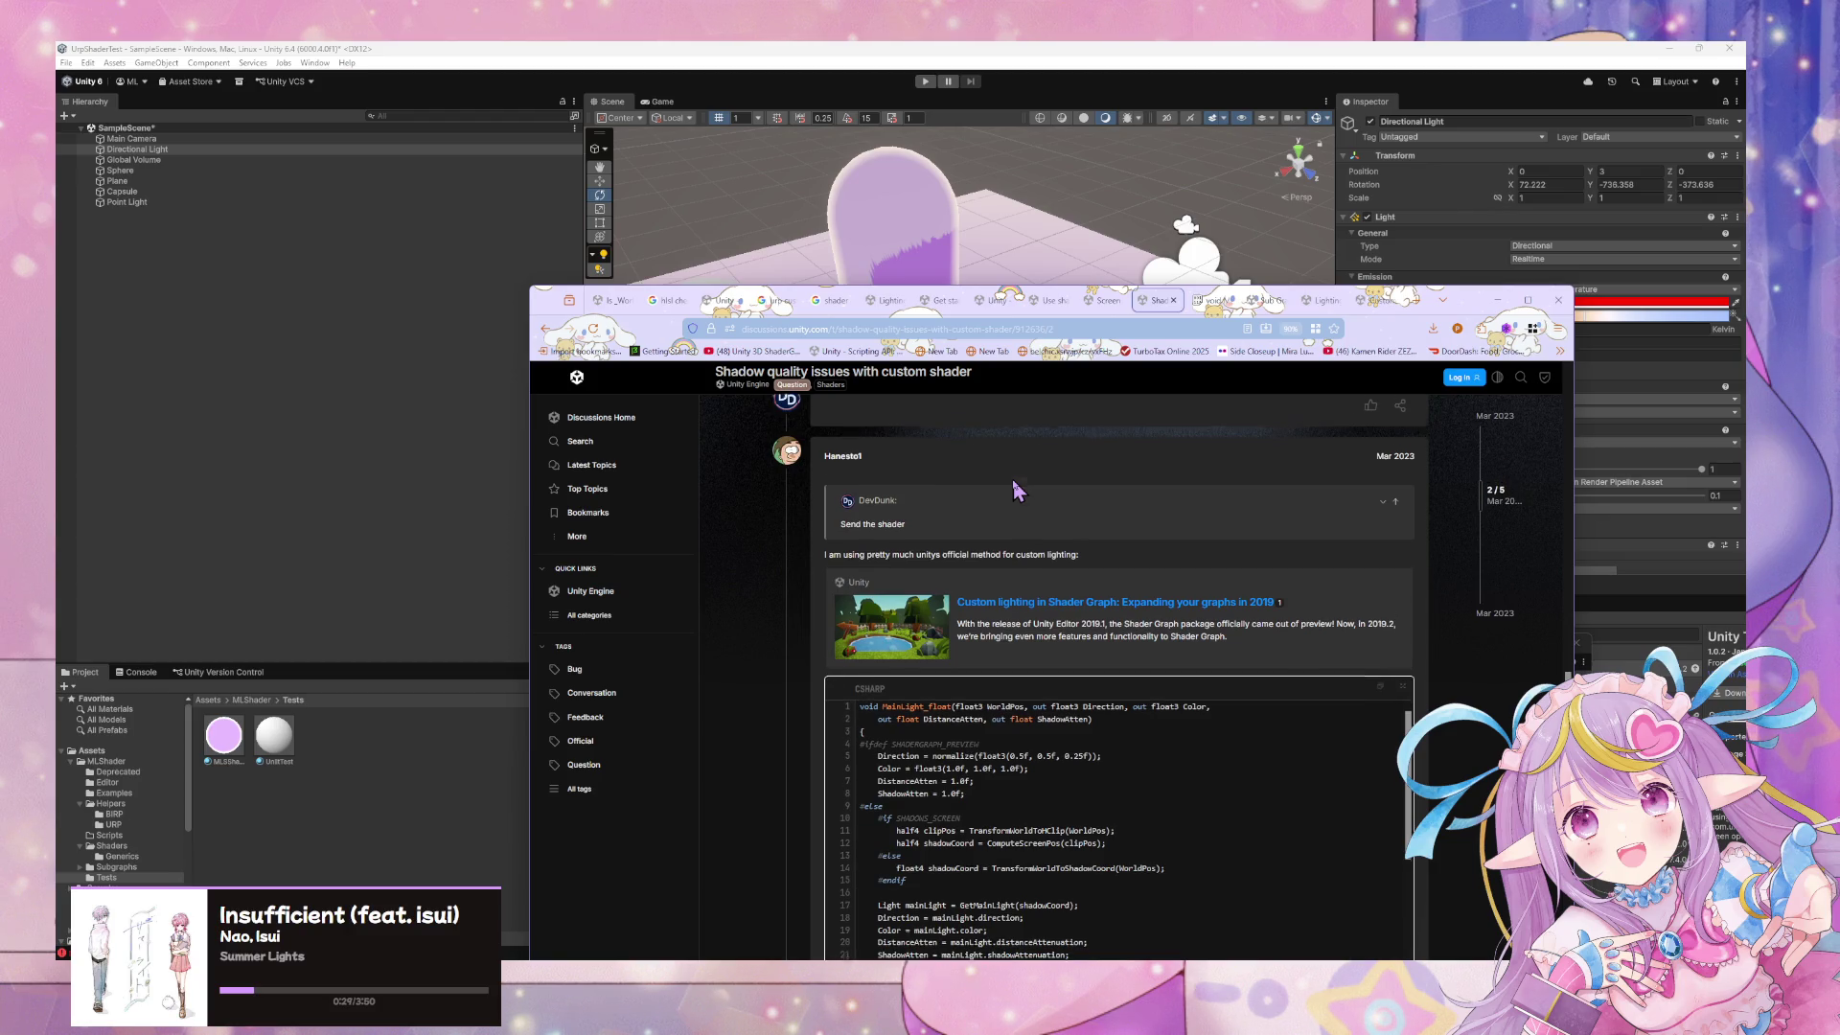
scroll(1017, 491, "down", 6)
scroll(1018, 491, "down", 6)
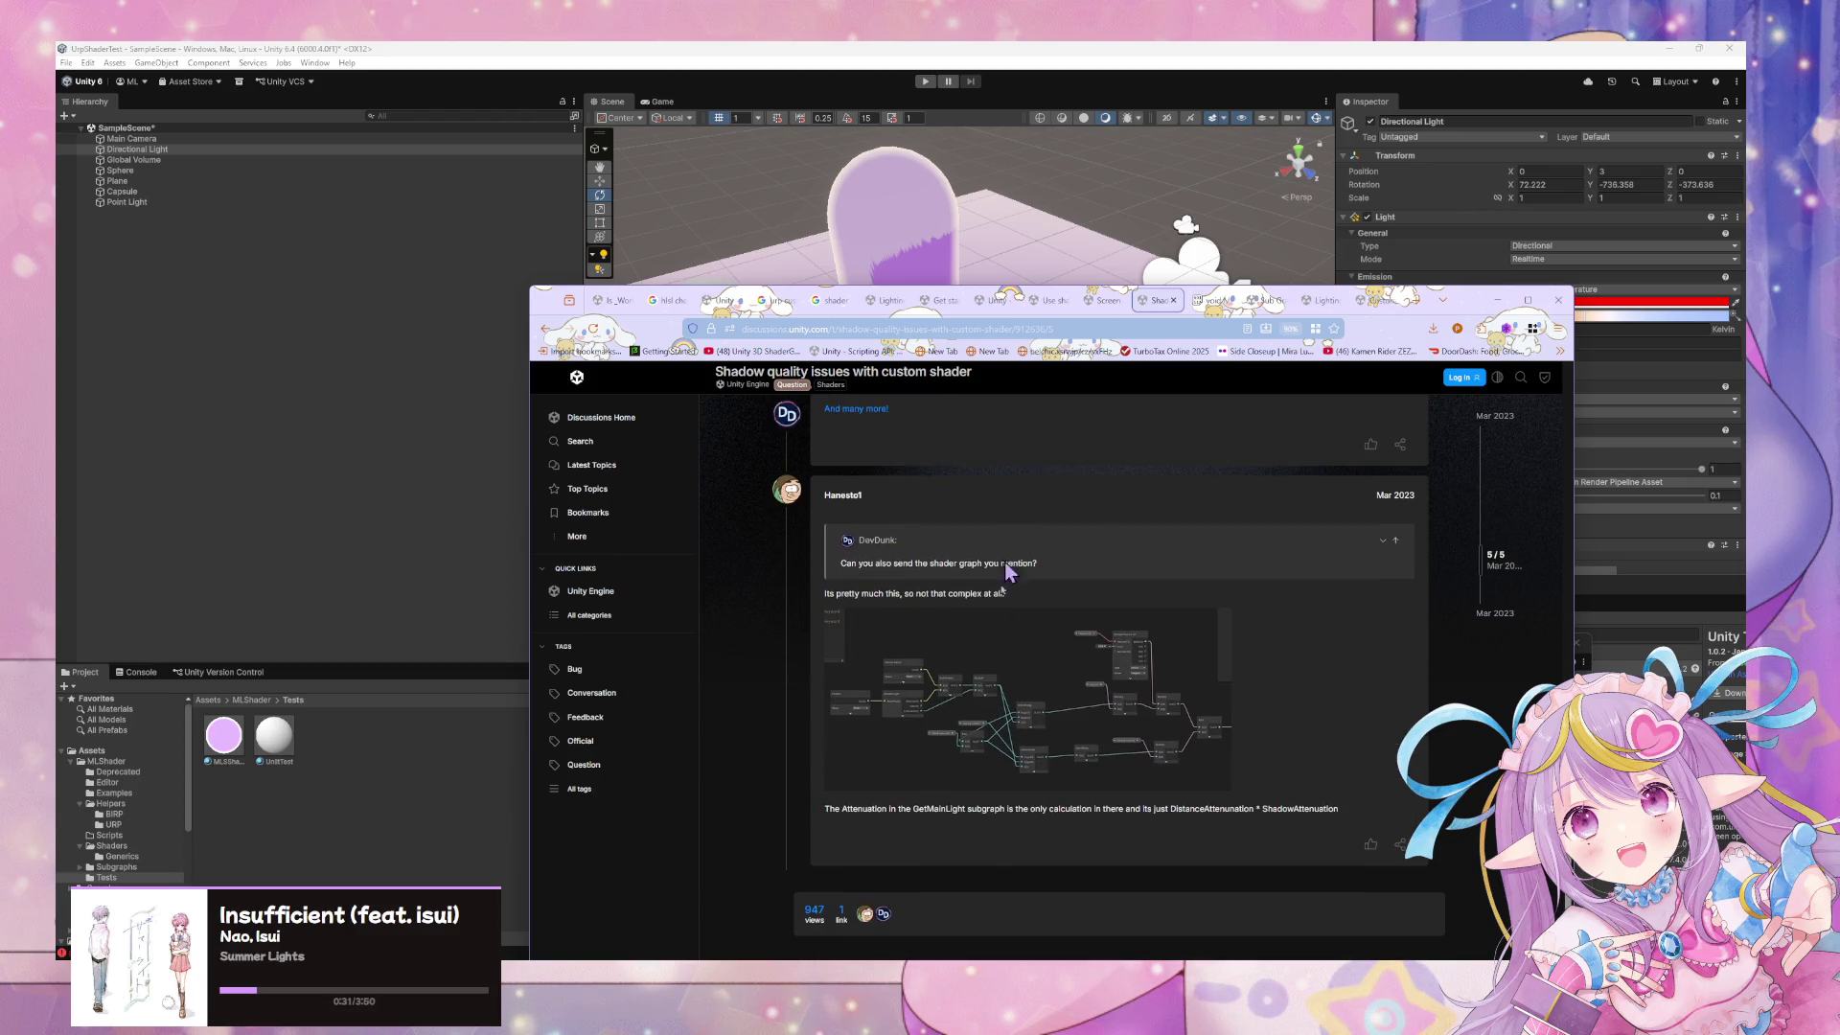
scroll(1067, 542, "down", 6)
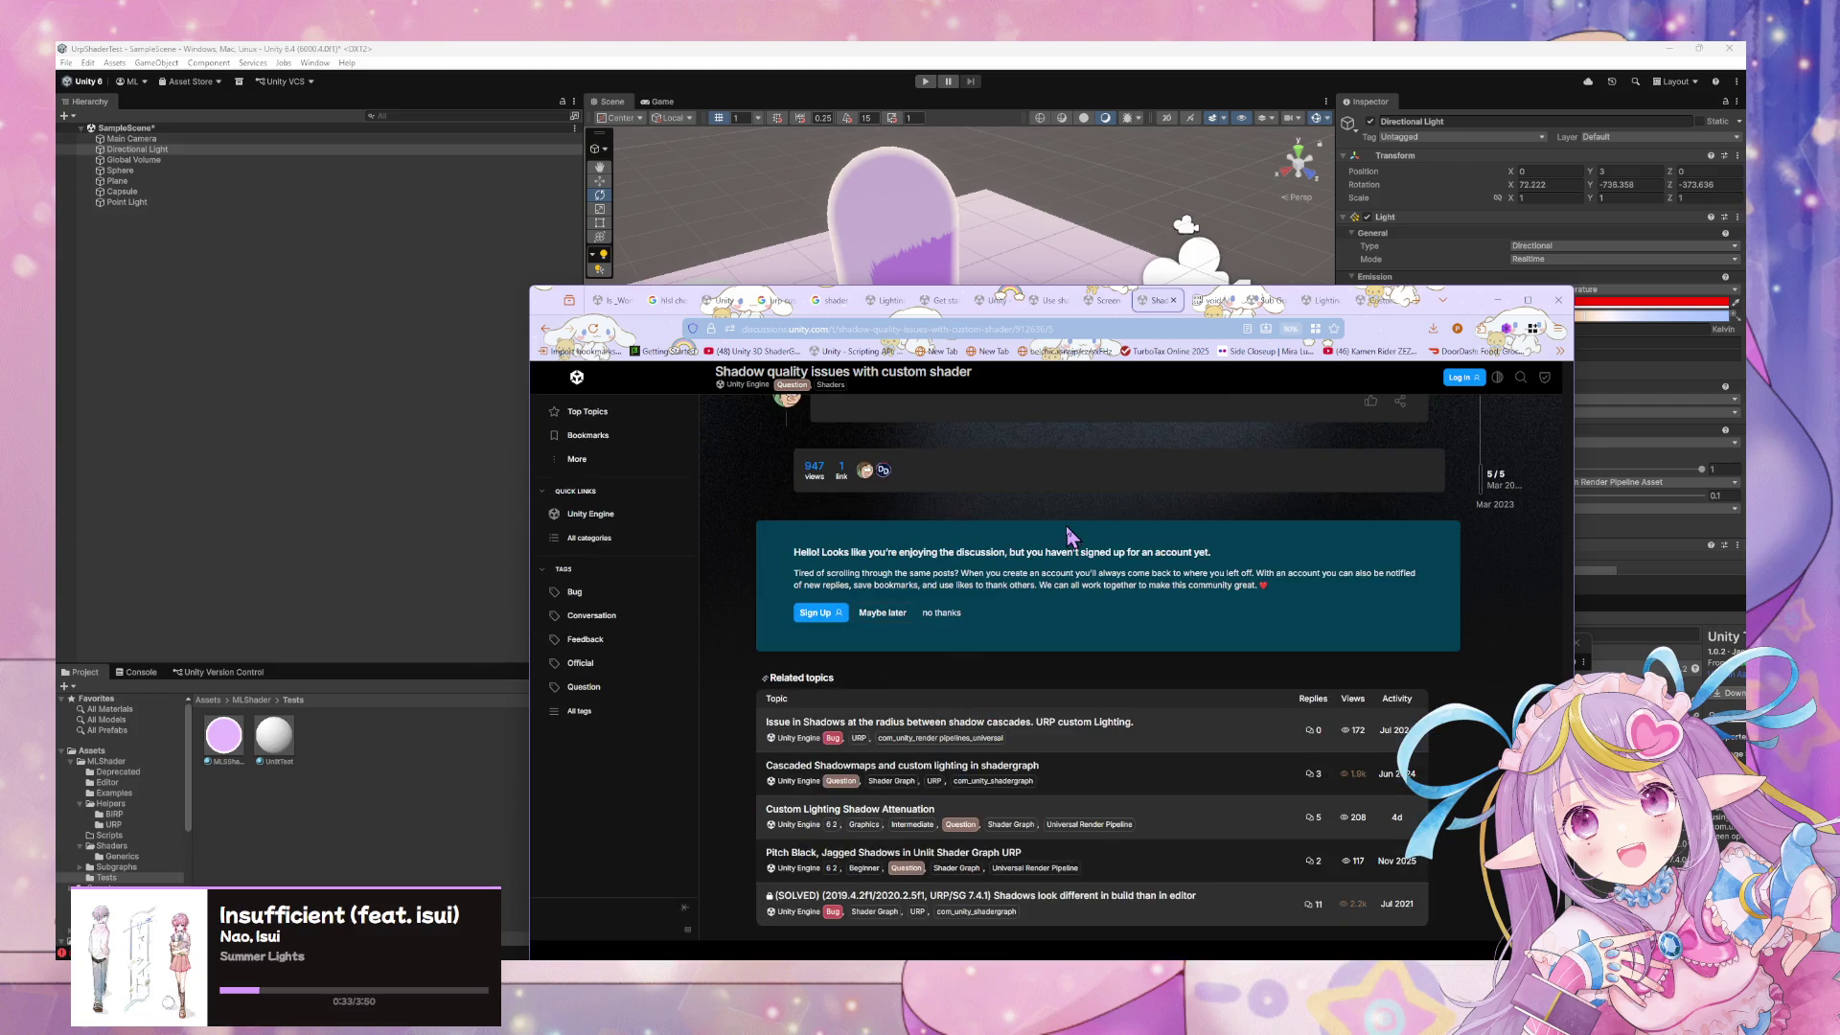
scroll(1070, 537, "up", 6)
scroll(903, 518, "down", 5)
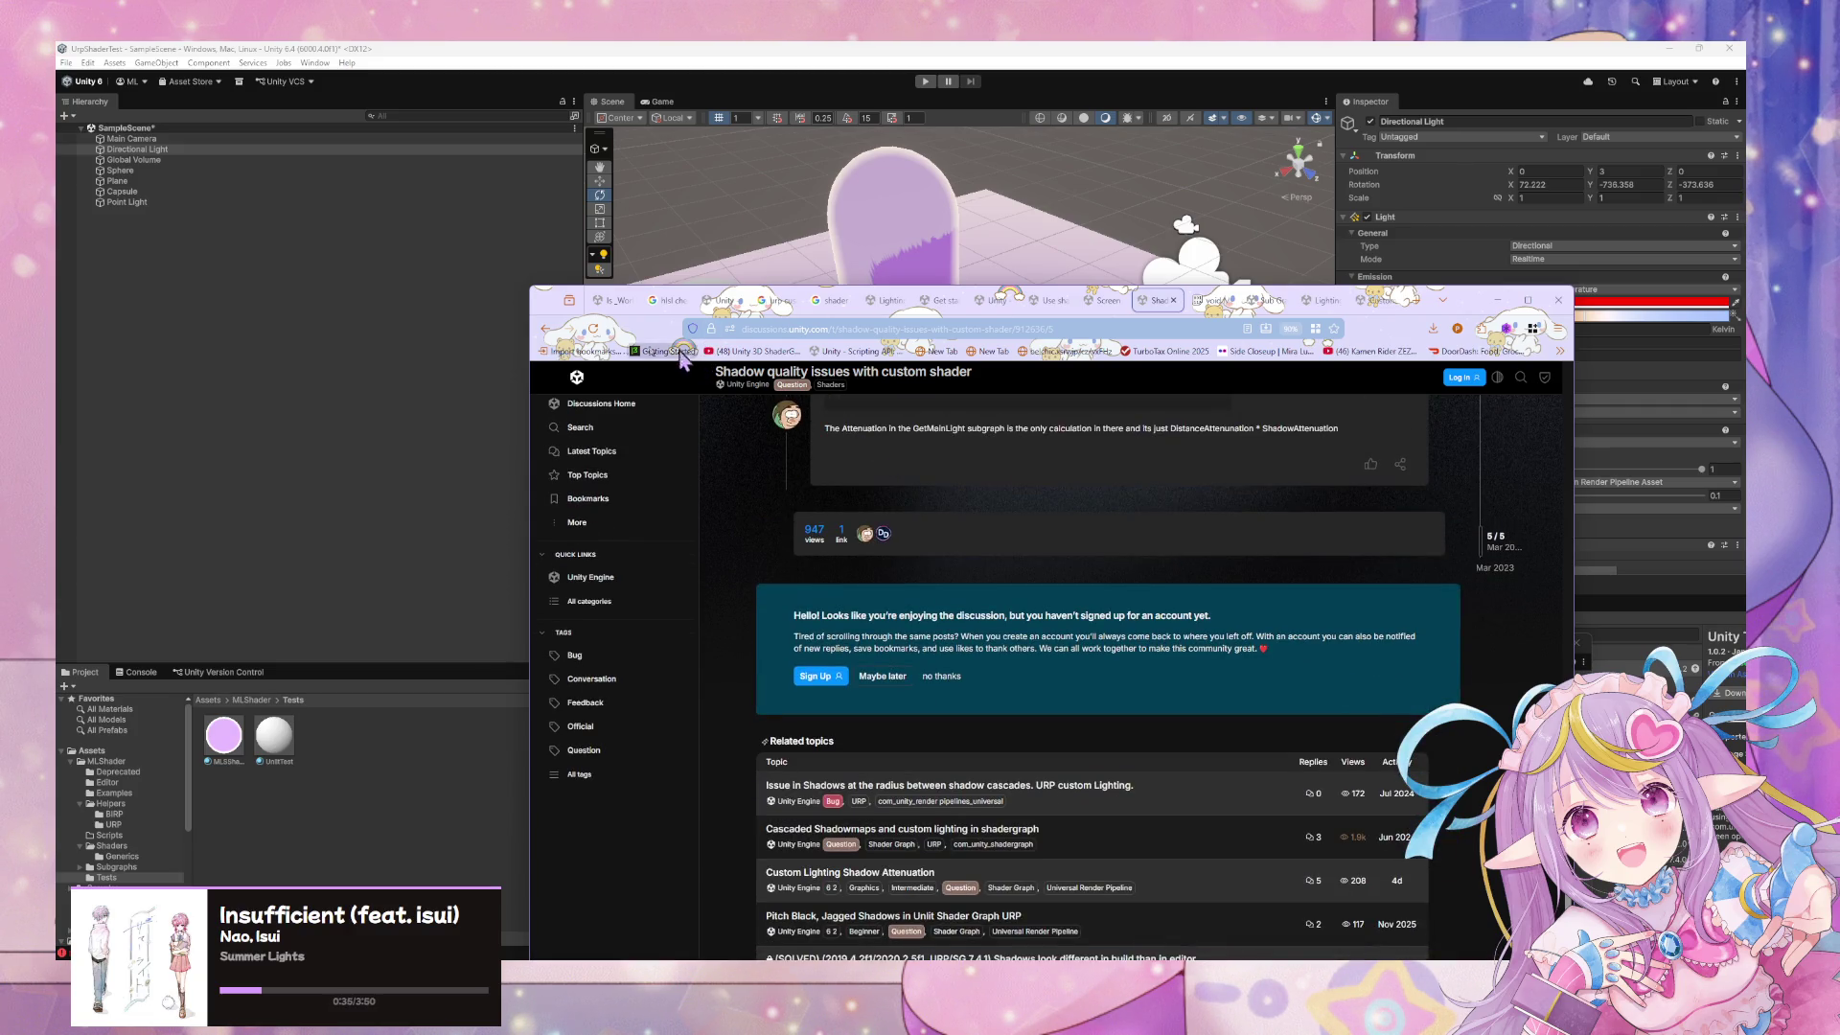
left_click(545, 329)
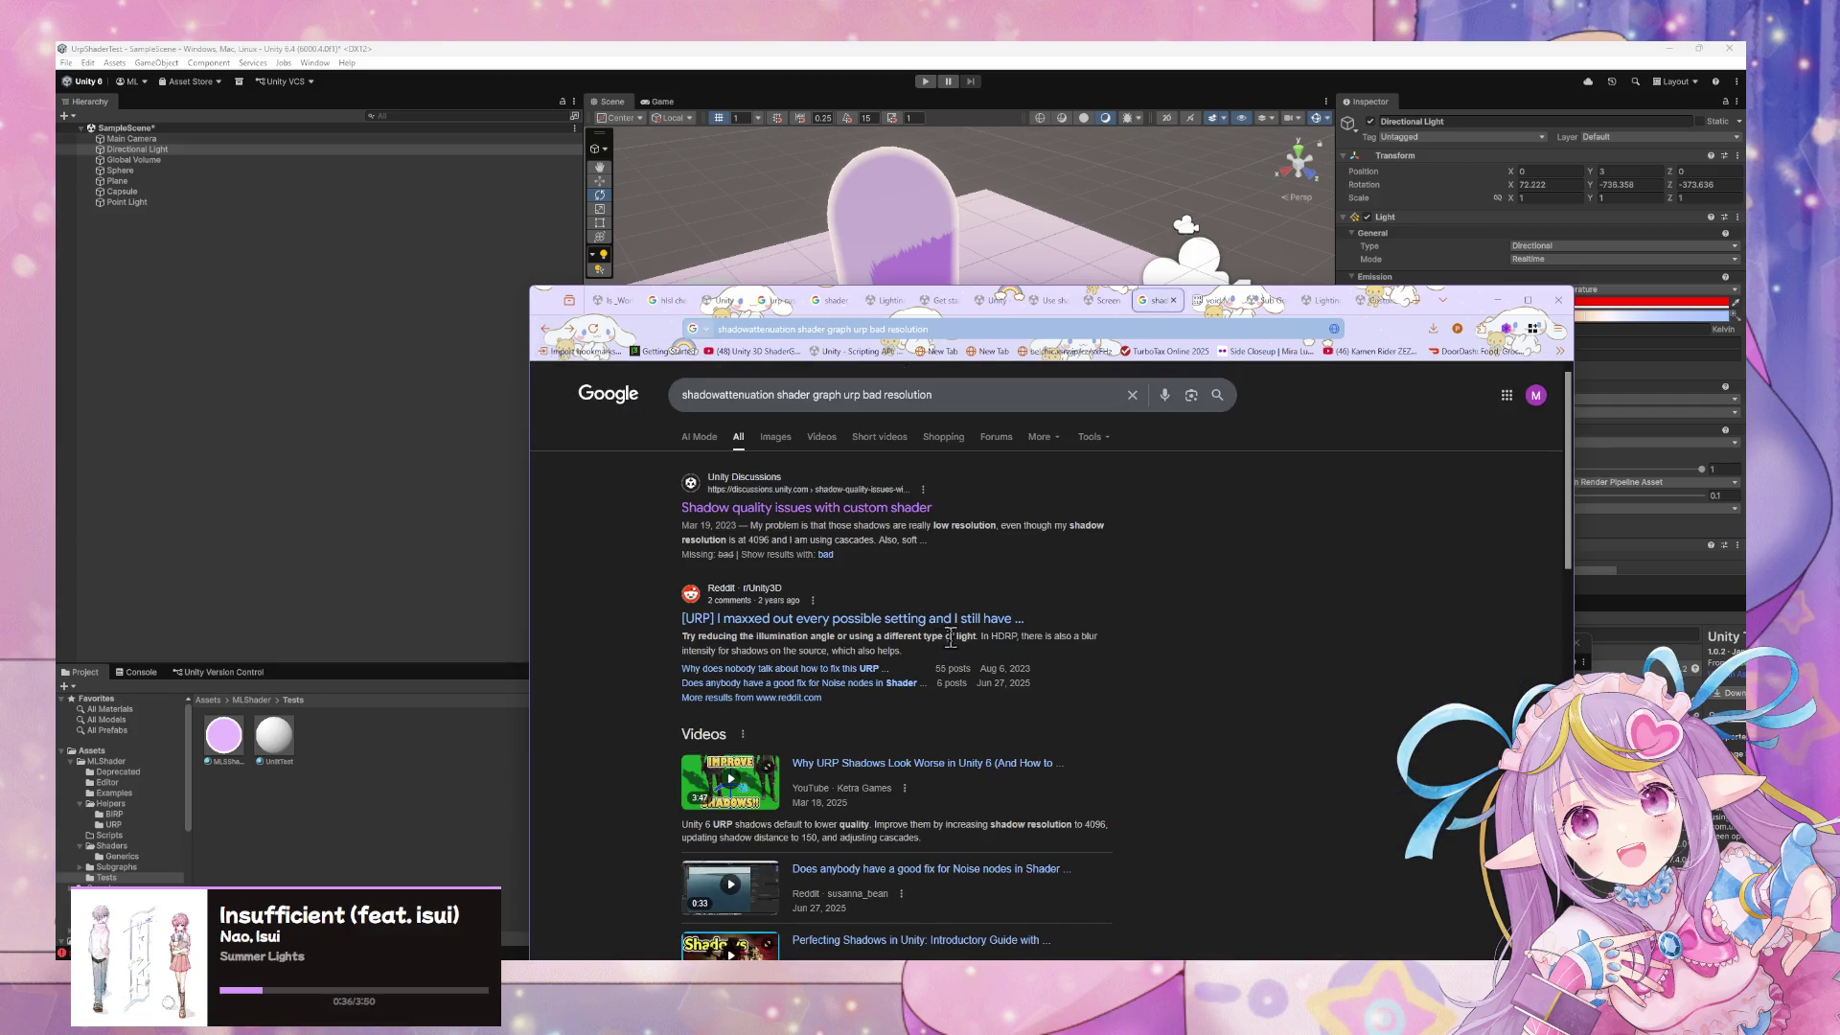
Skim the Reddit pixelated URP shadows thread, queue the Noise nodes thread, and open 'Horrible shadows in URP'
left_click(1000, 623)
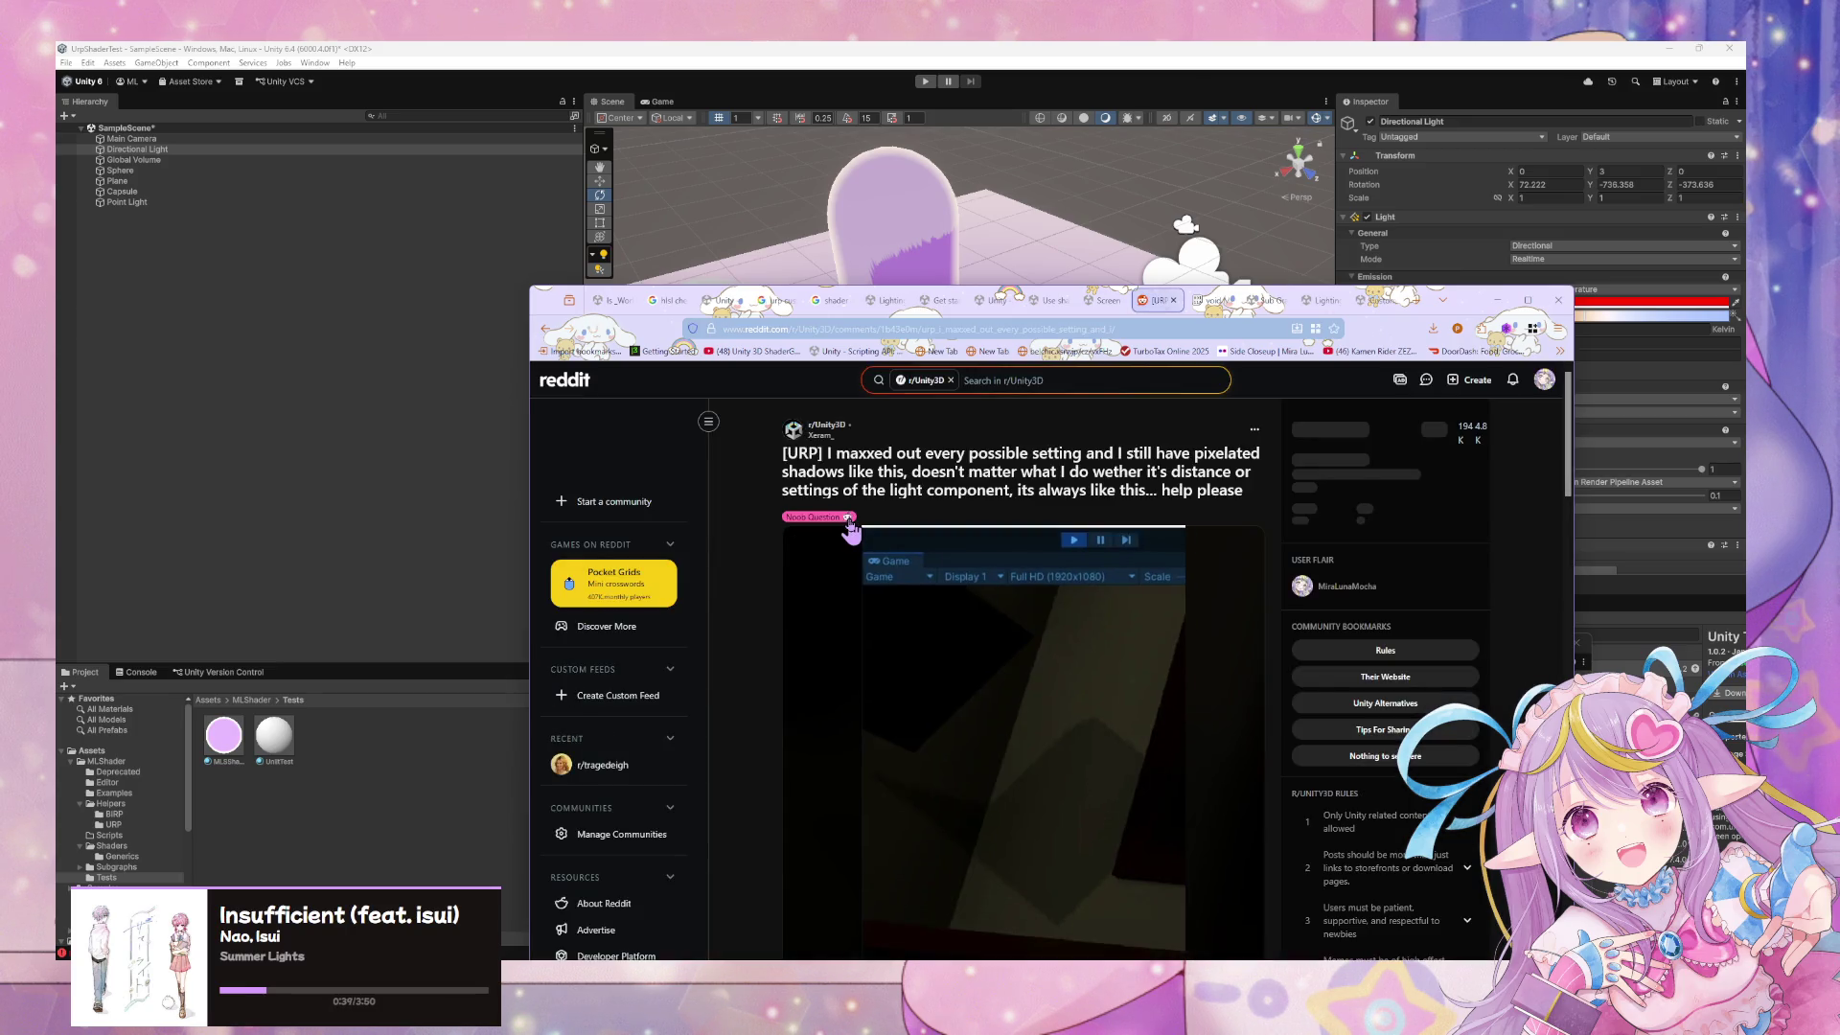
scroll(850, 529, "down", 4)
scroll(848, 533, "down", 3)
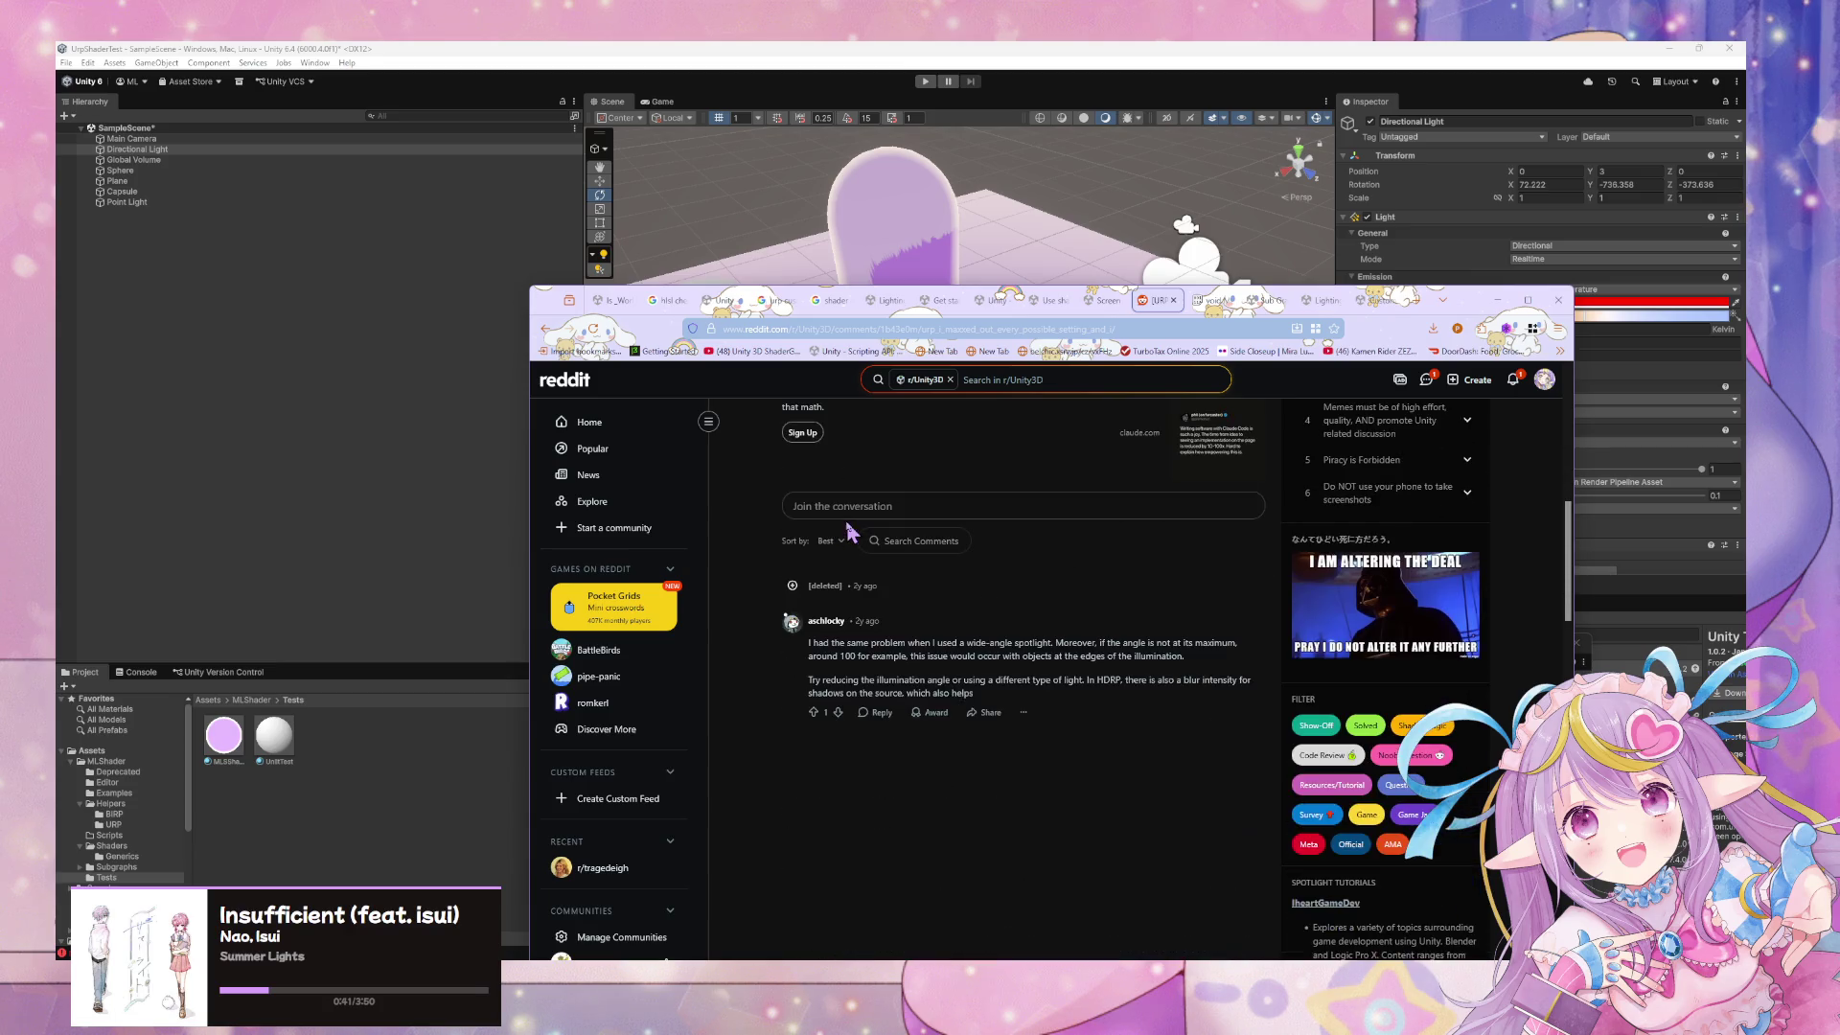
left_click(544, 329)
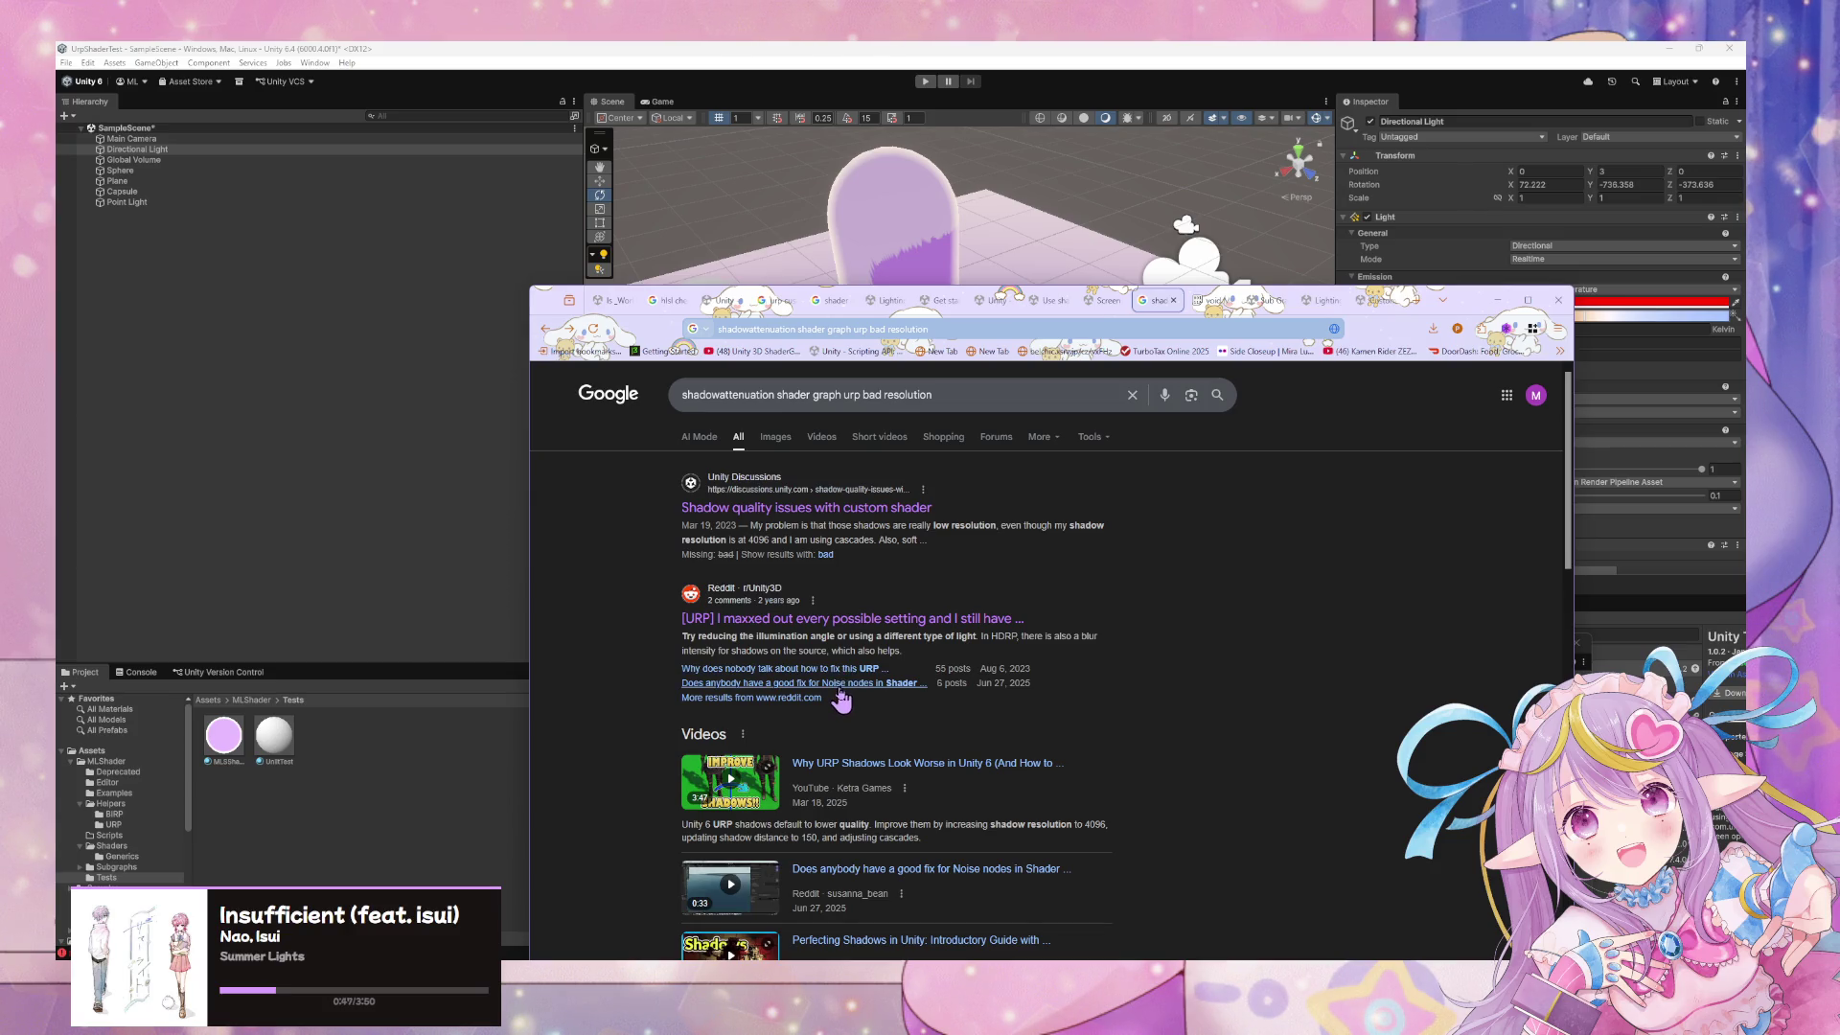
middle_click(841, 684)
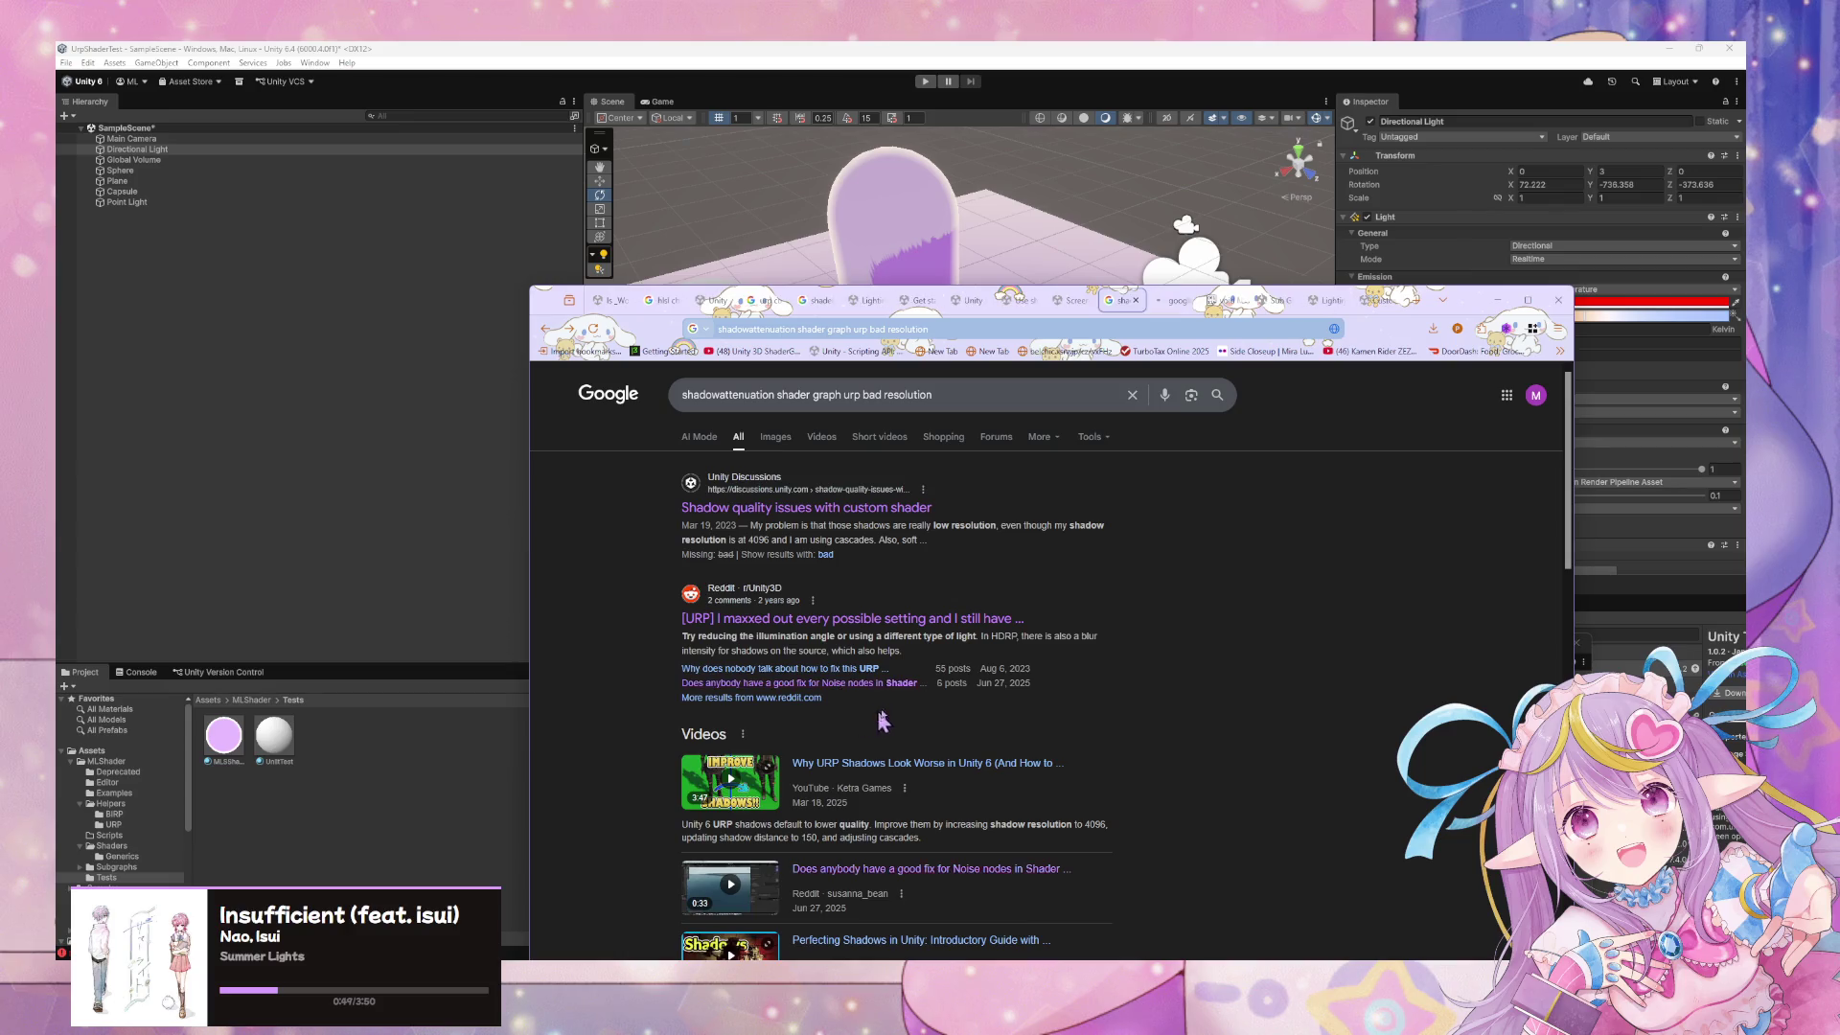
scroll(844, 652, "down", 5)
left_click(858, 558)
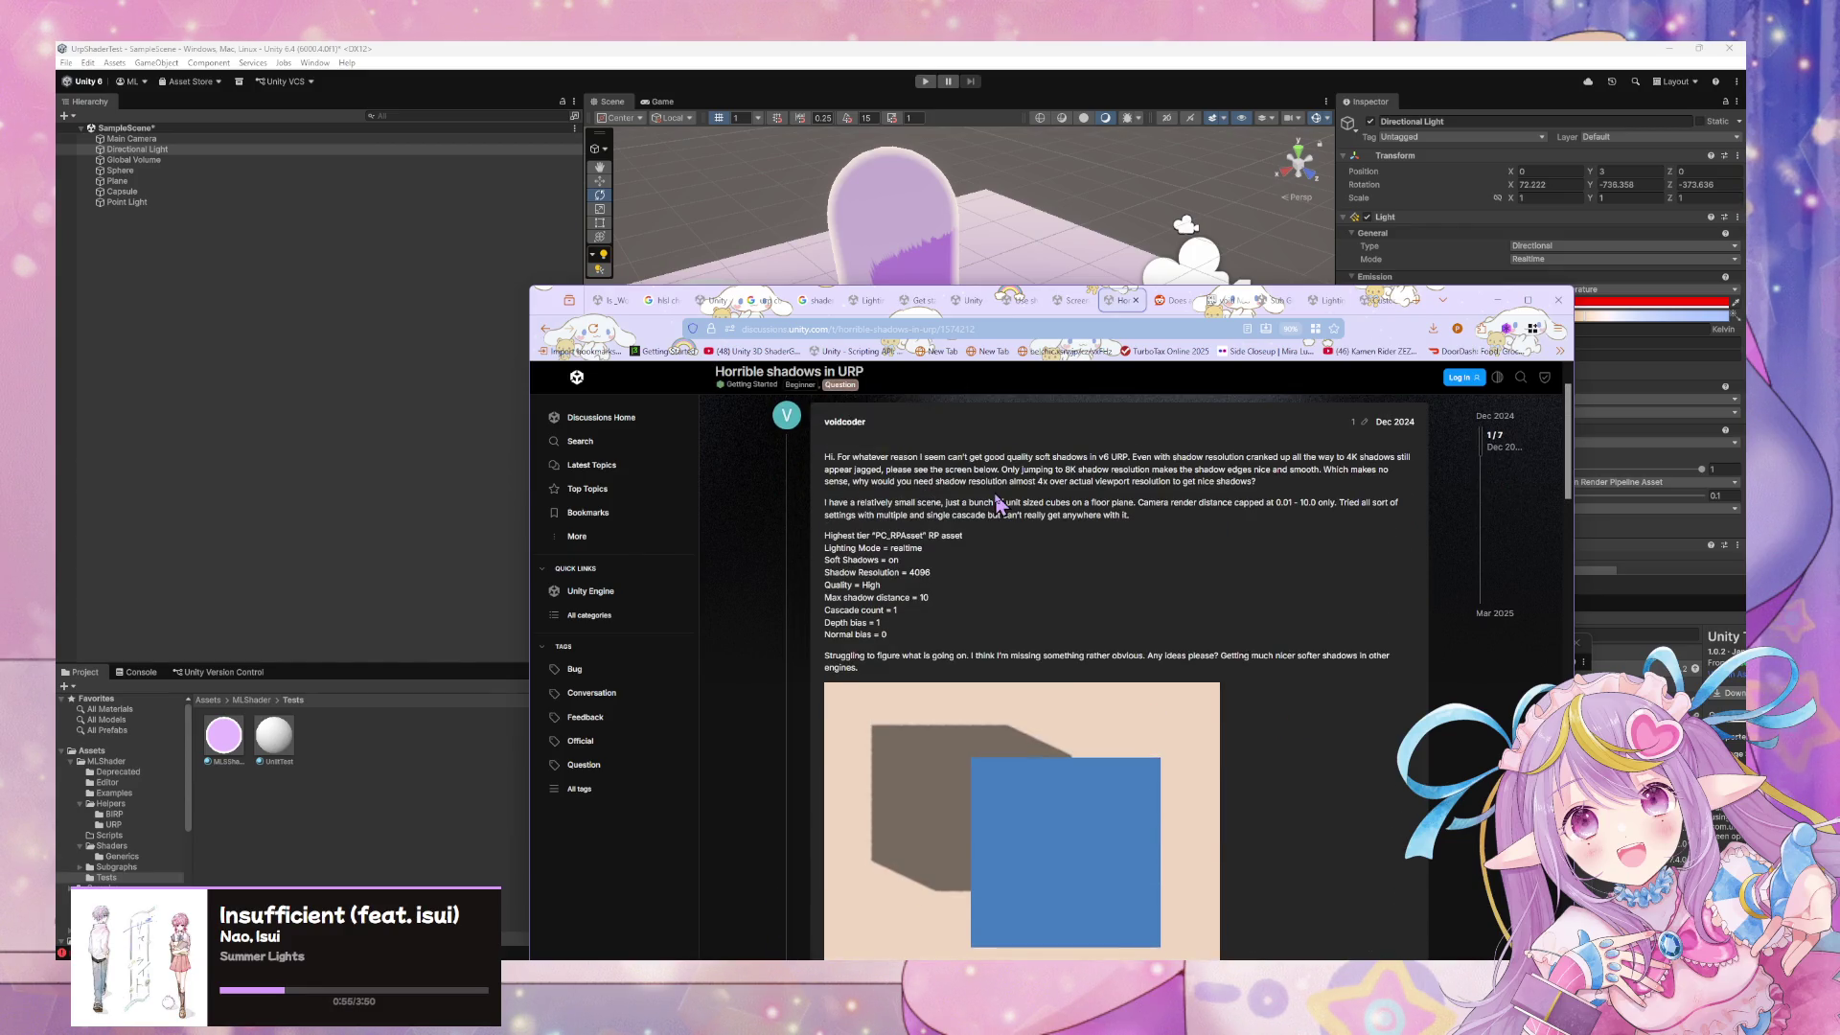
Read through the 'Horrible shadows in URP' thread and go back to the results
scroll(997, 505, "down", 5)
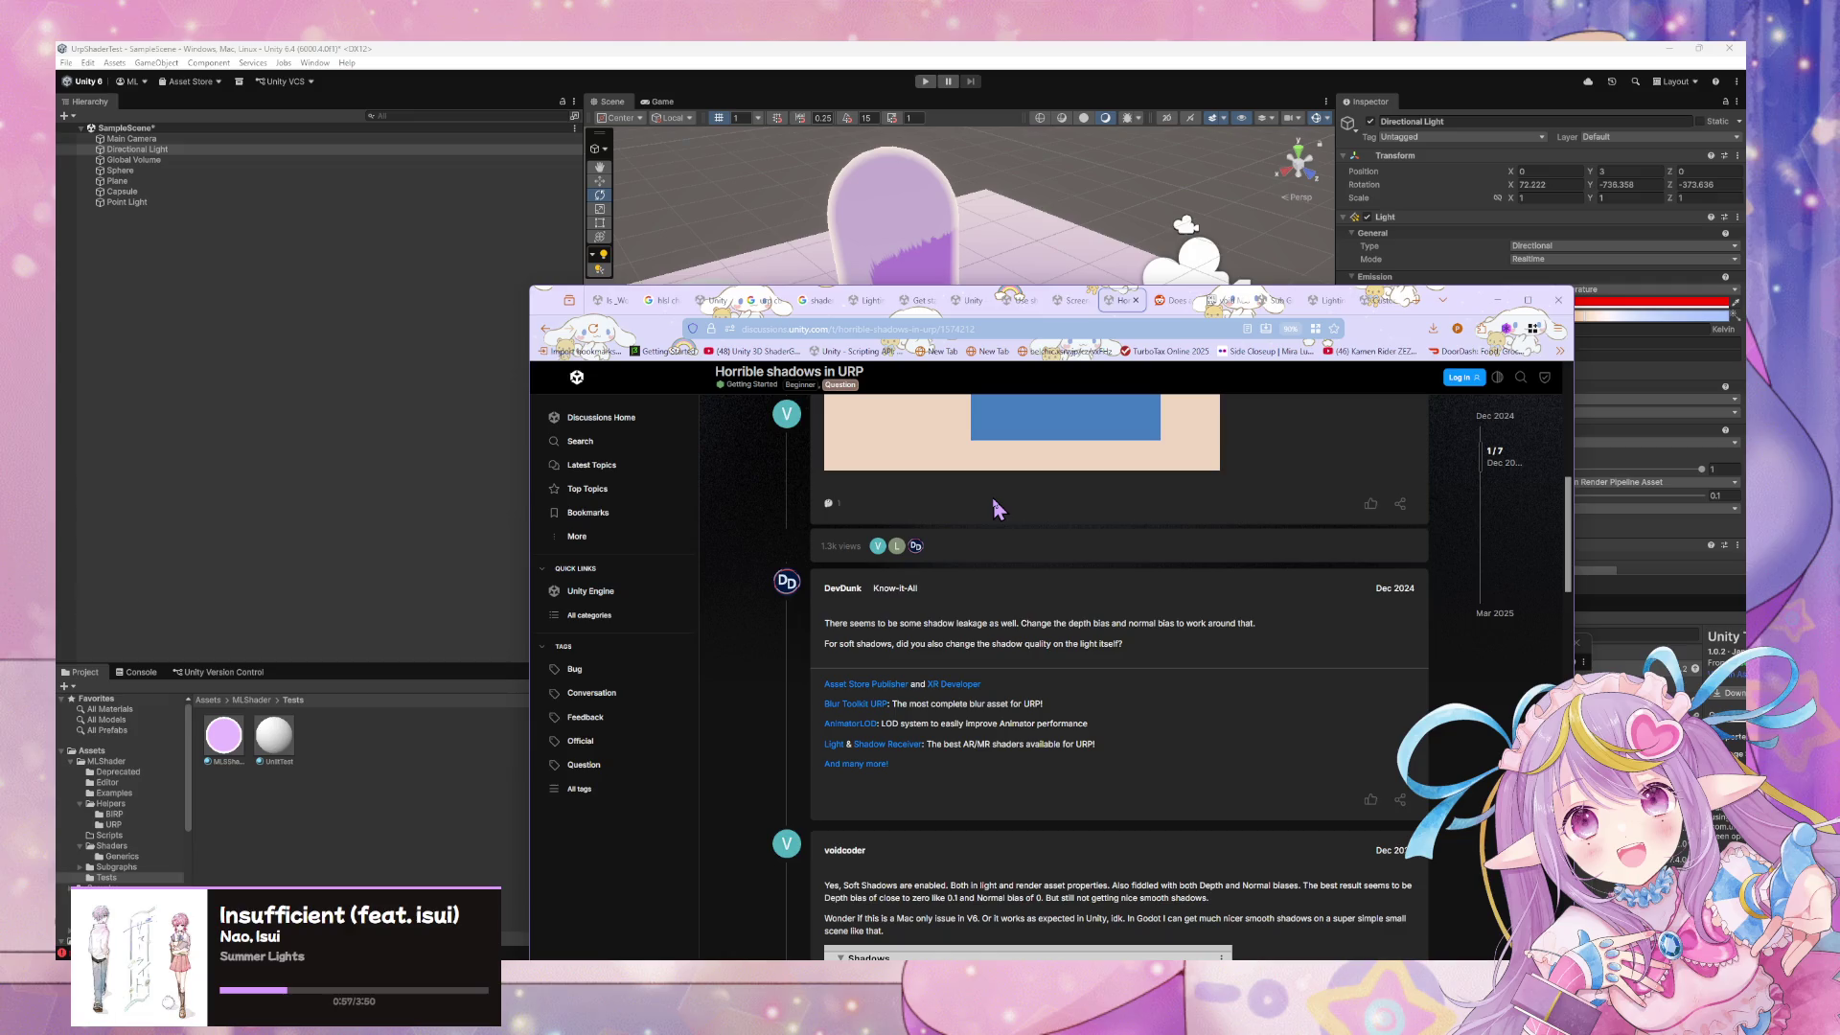
scroll(997, 508, "down", 4)
scroll(997, 508, "down", 5)
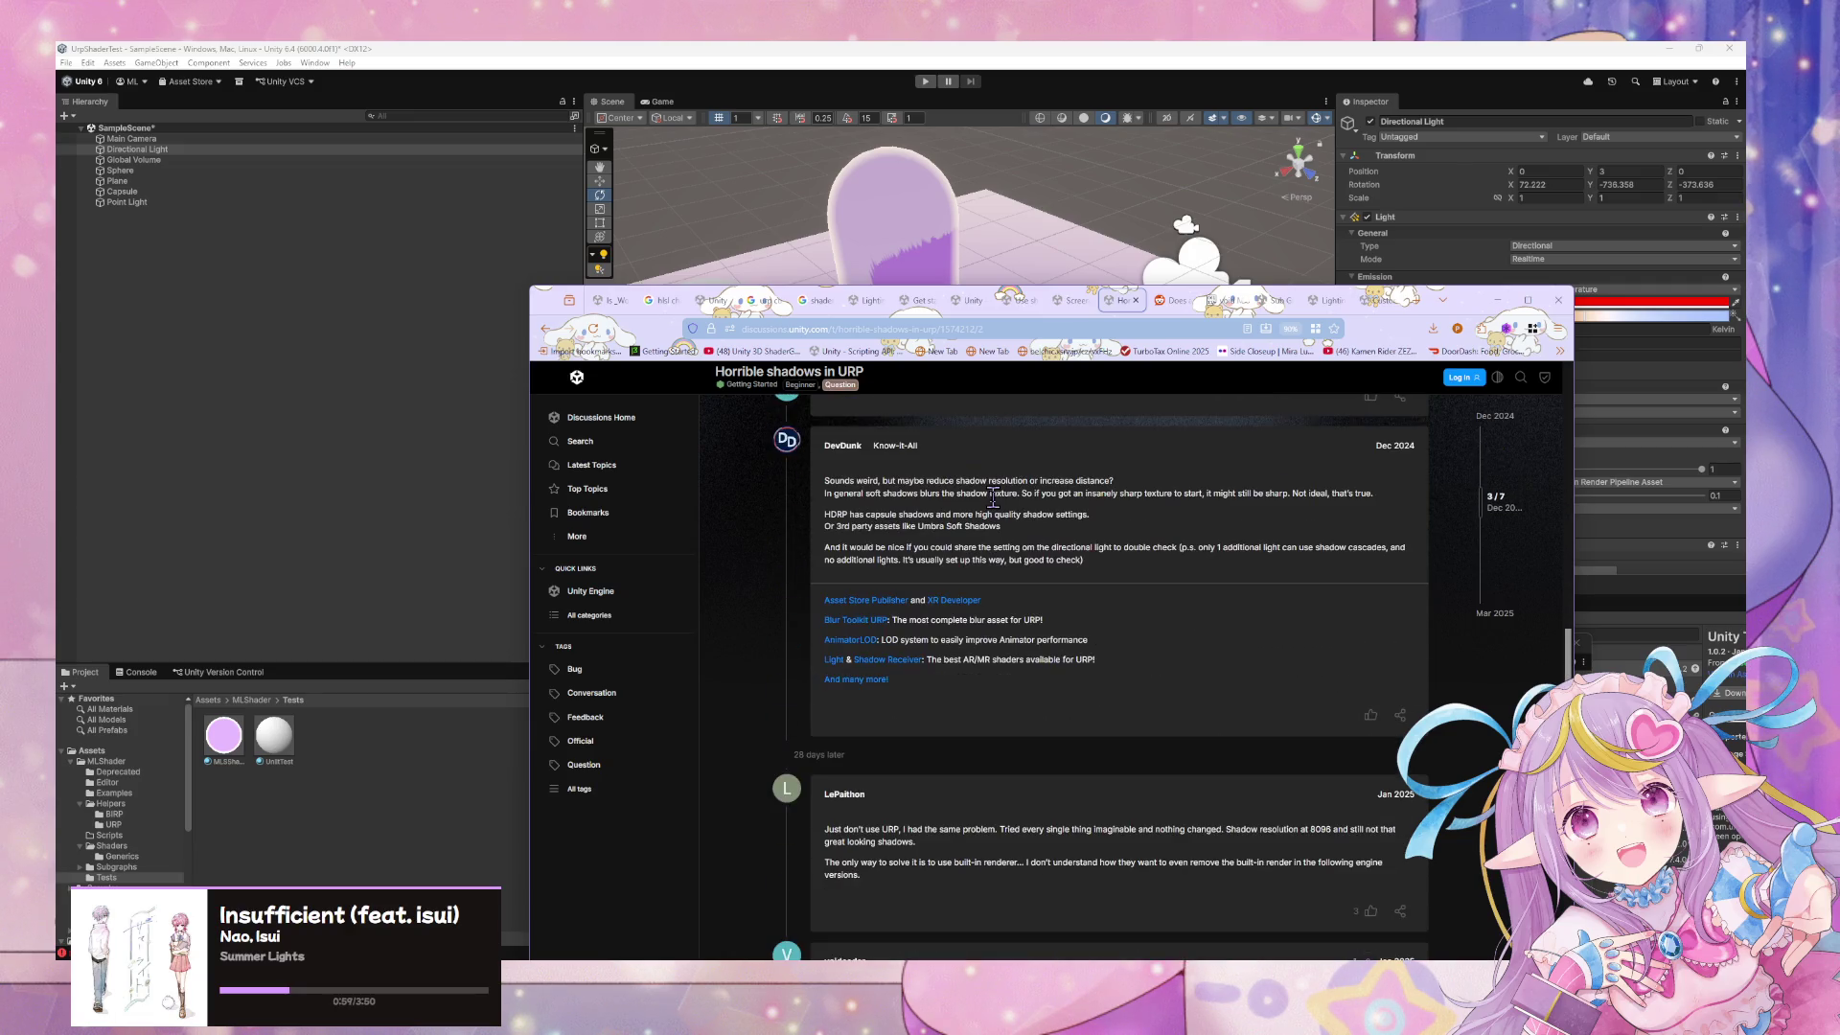
scroll(1044, 606, "down", 4)
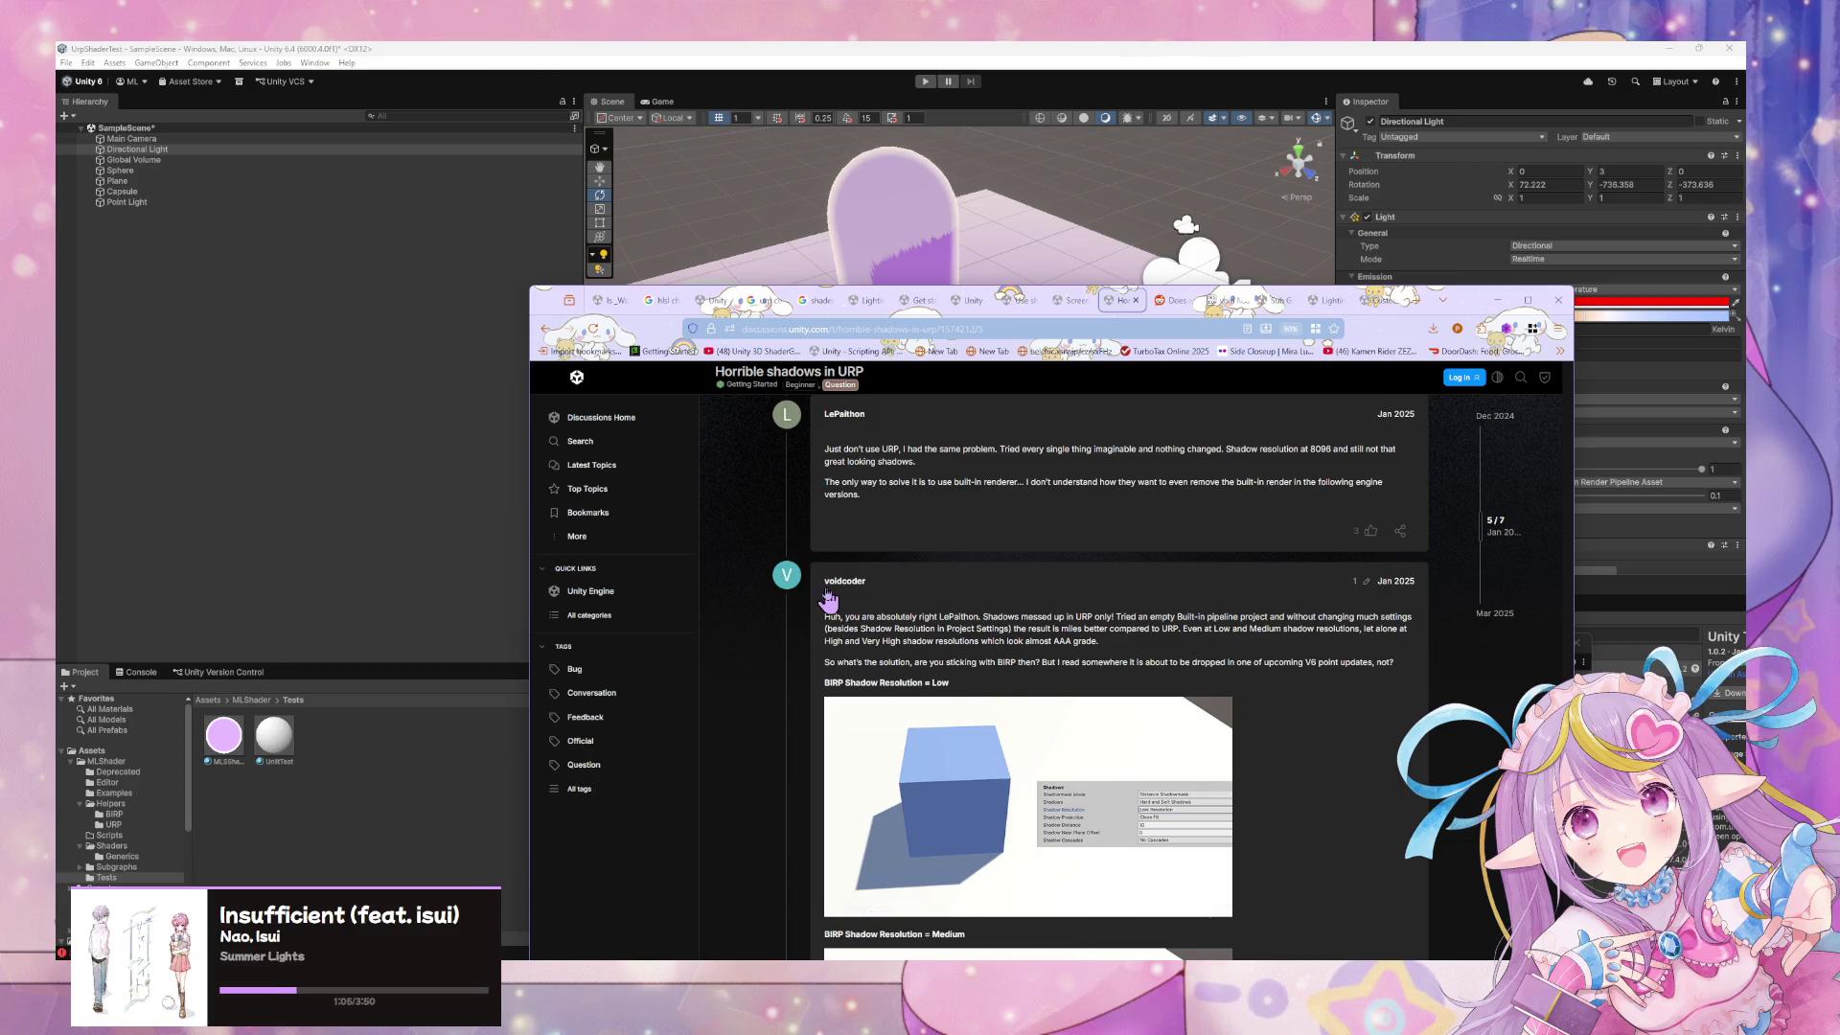
scroll(828, 601, "down", 5)
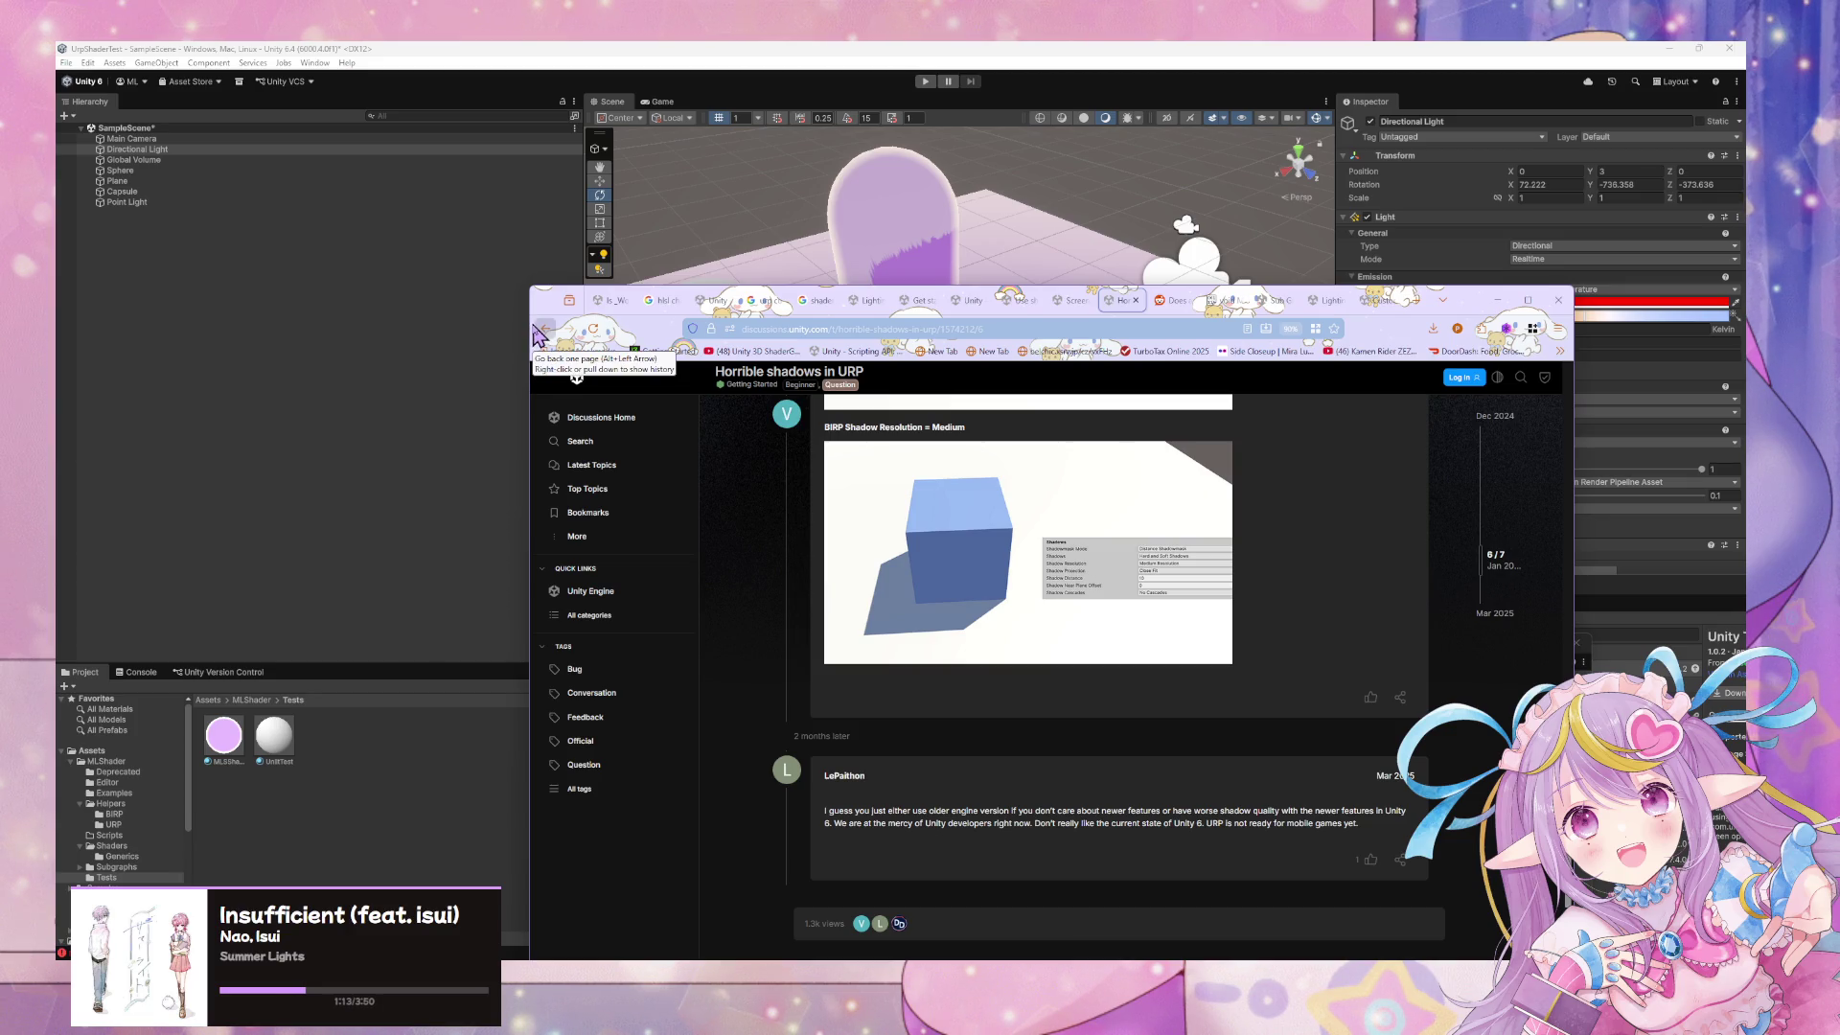
left_click(539, 333)
Check the 'Shader Graph output is poor quality' thread, then return to the results
scroll(839, 484, "down", 2)
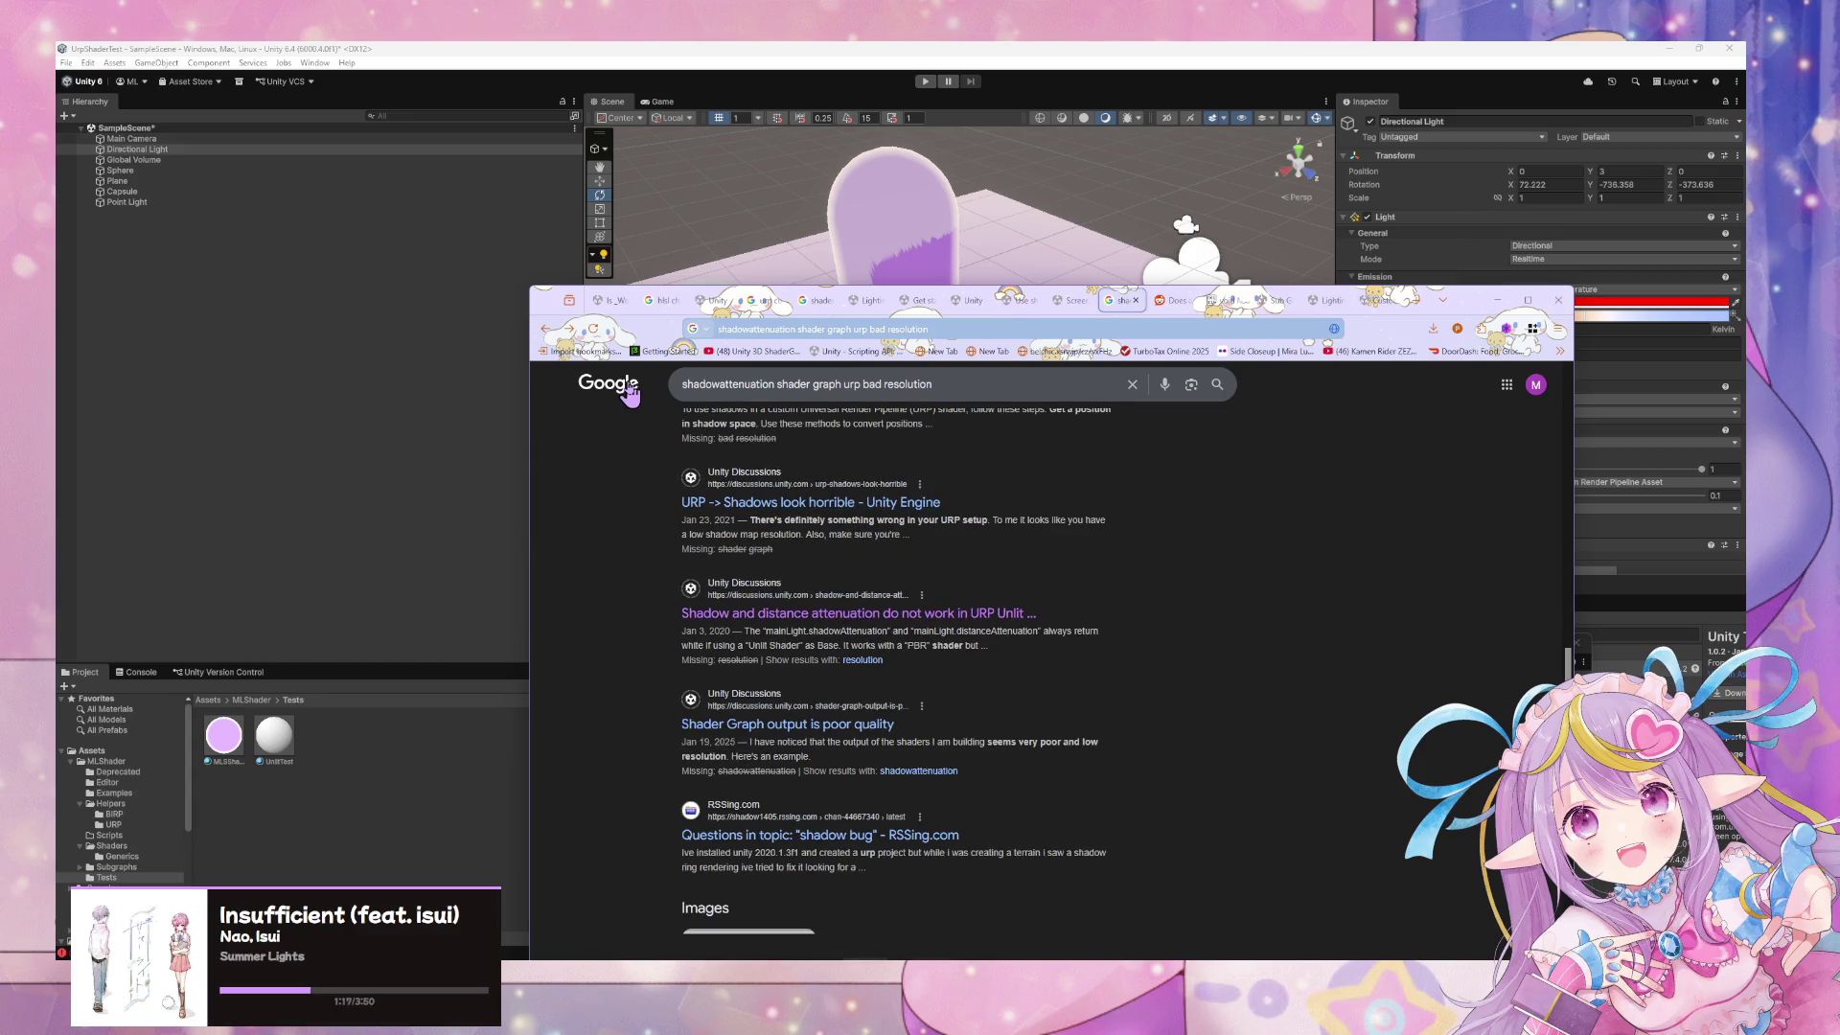
scroll(630, 393, "down", 3)
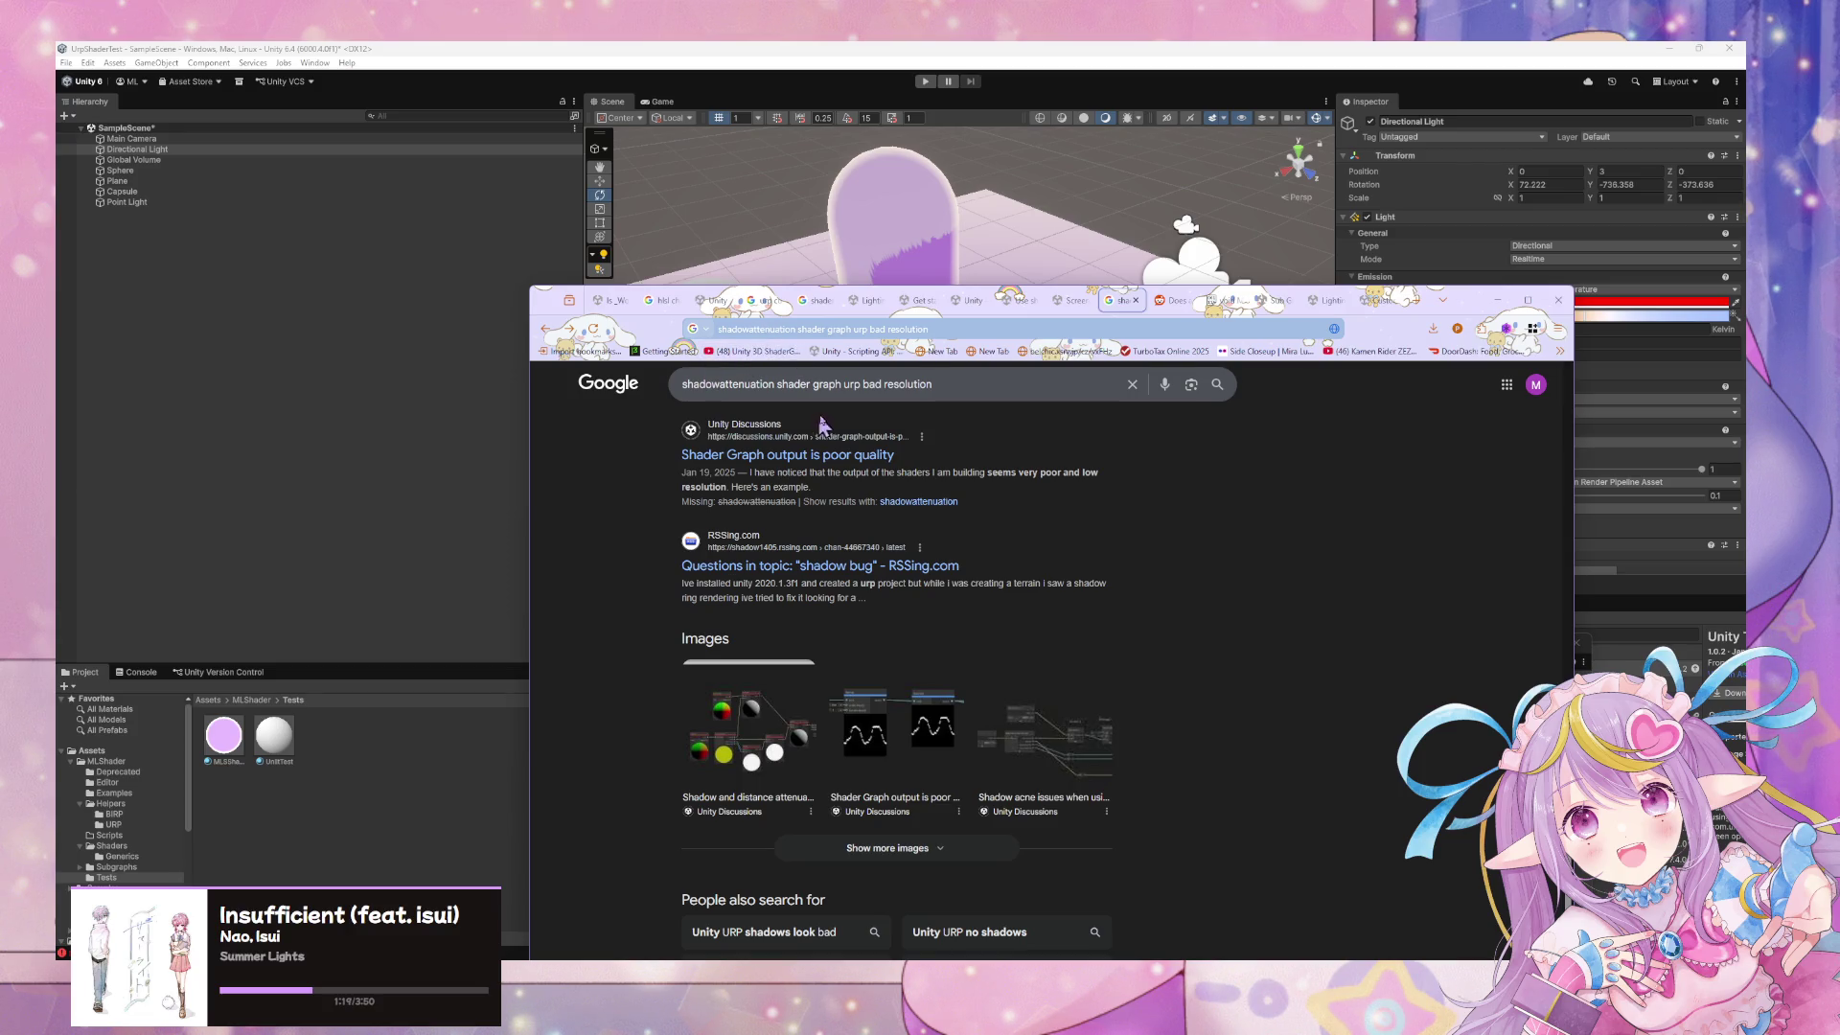
left_click(849, 458)
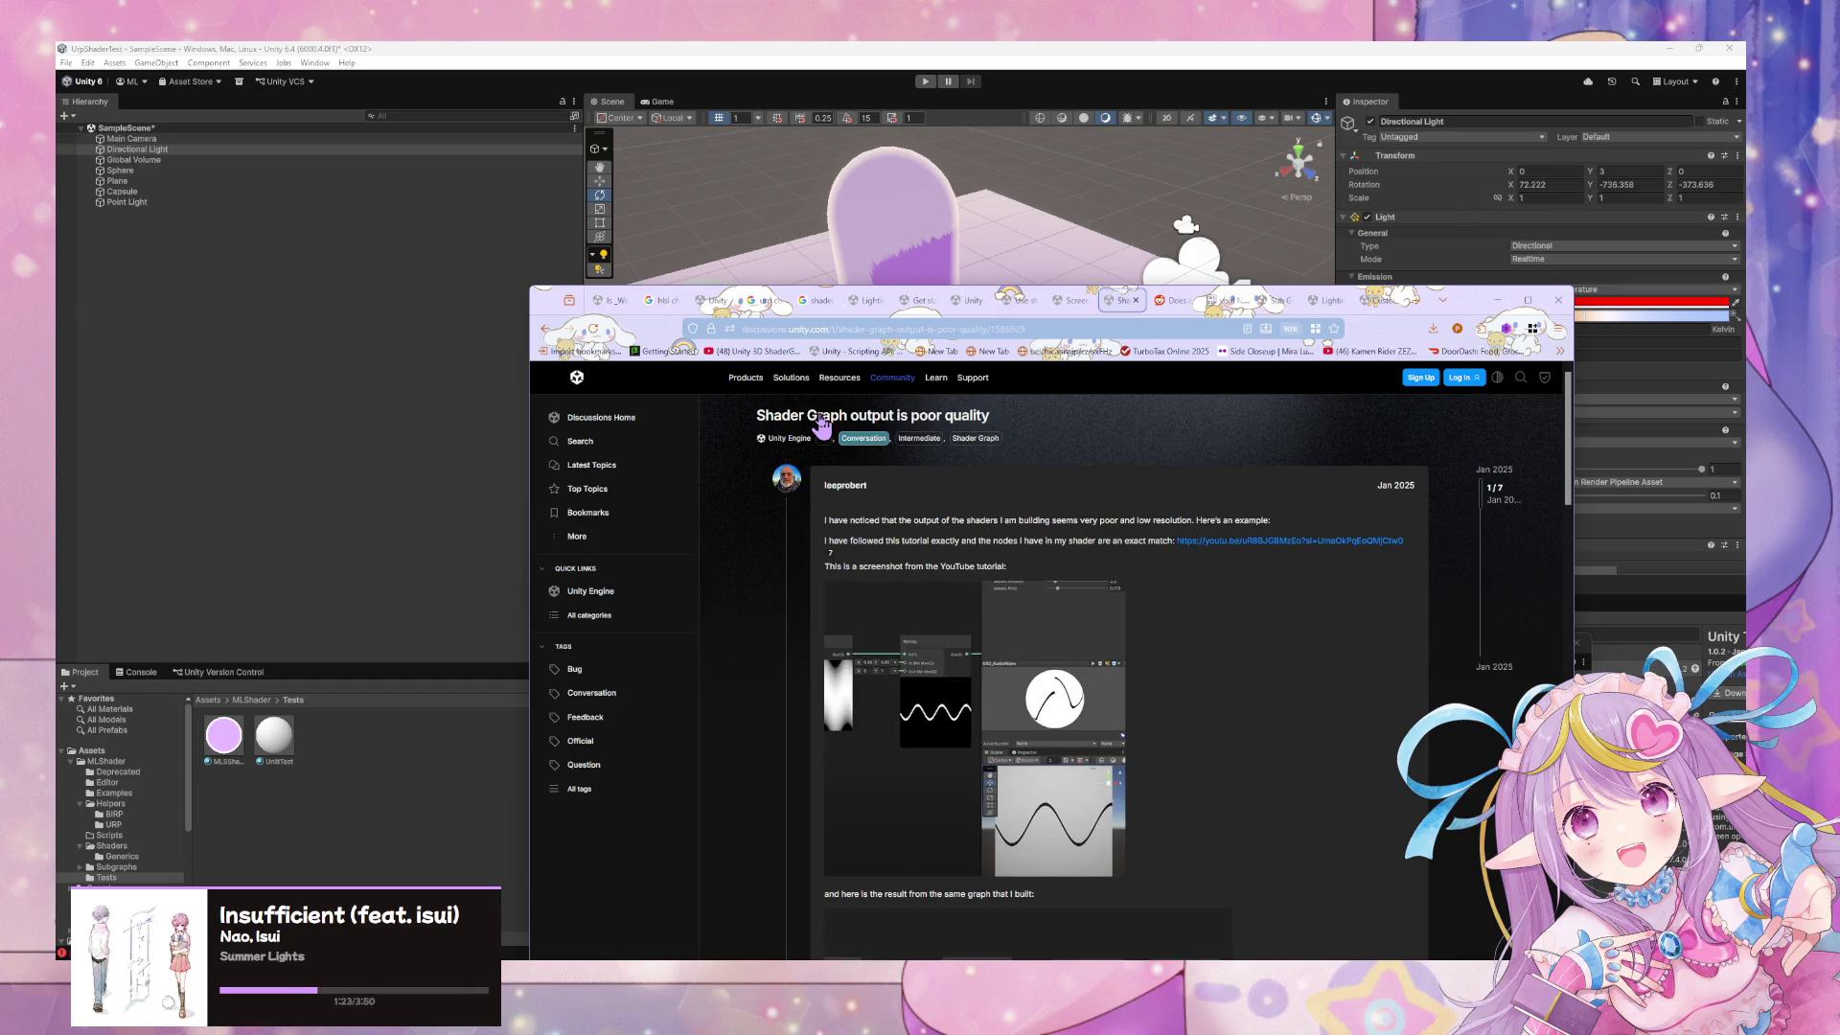
scroll(823, 427, "down", 5)
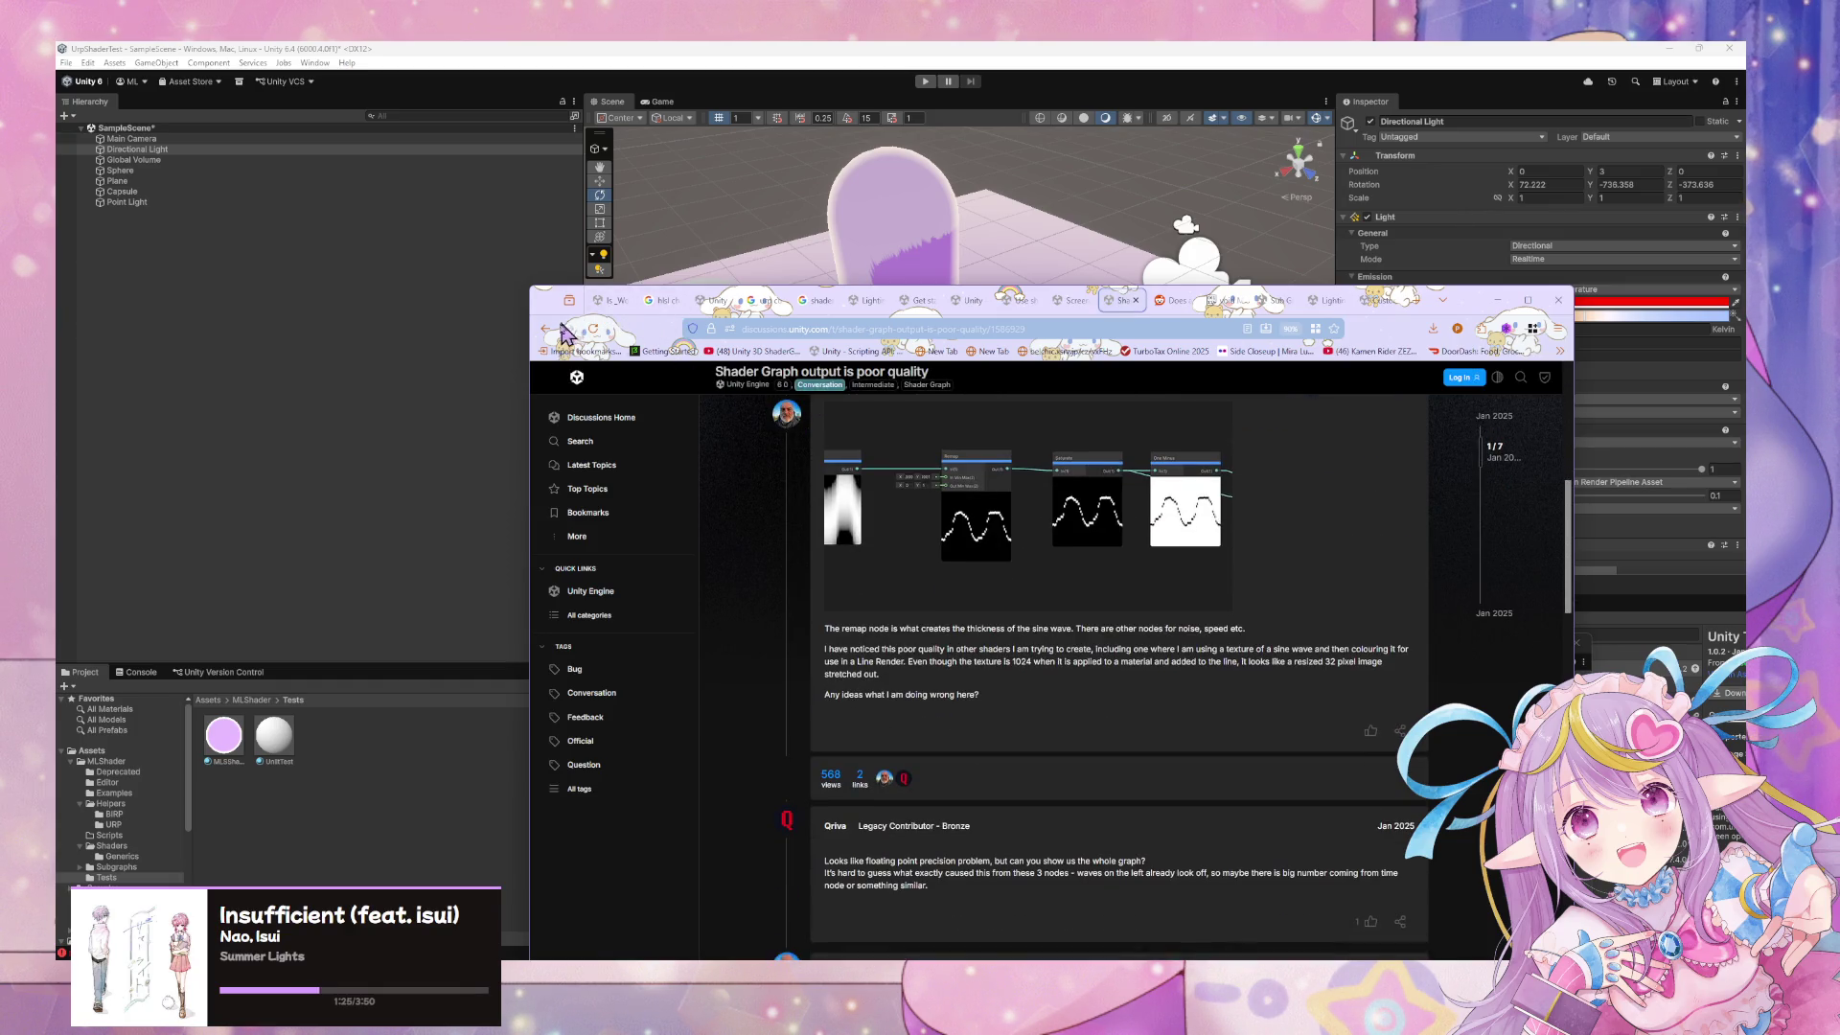
left_click(562, 326)
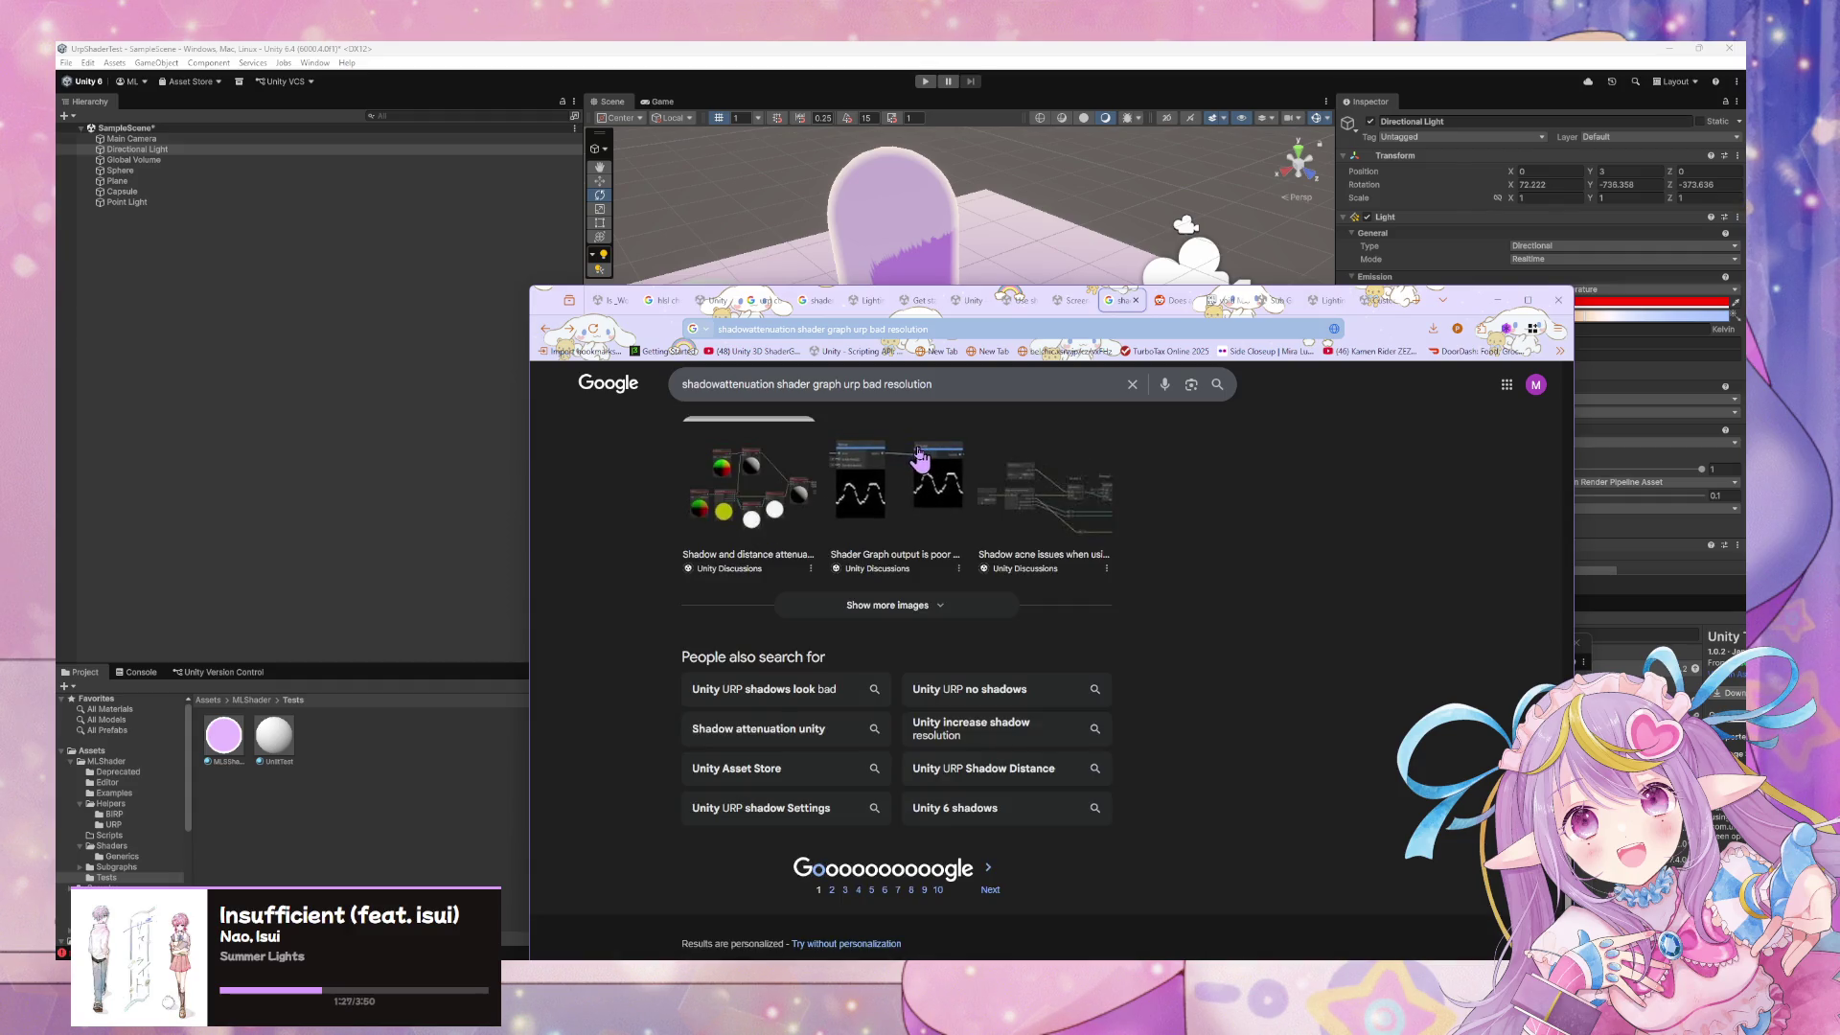
Search 'Unity URP shadows look bad' and expand the AI overview's shadow settings tips
scroll(918, 451, "up", 3)
scroll(919, 682, "down", 3)
left_click(808, 705)
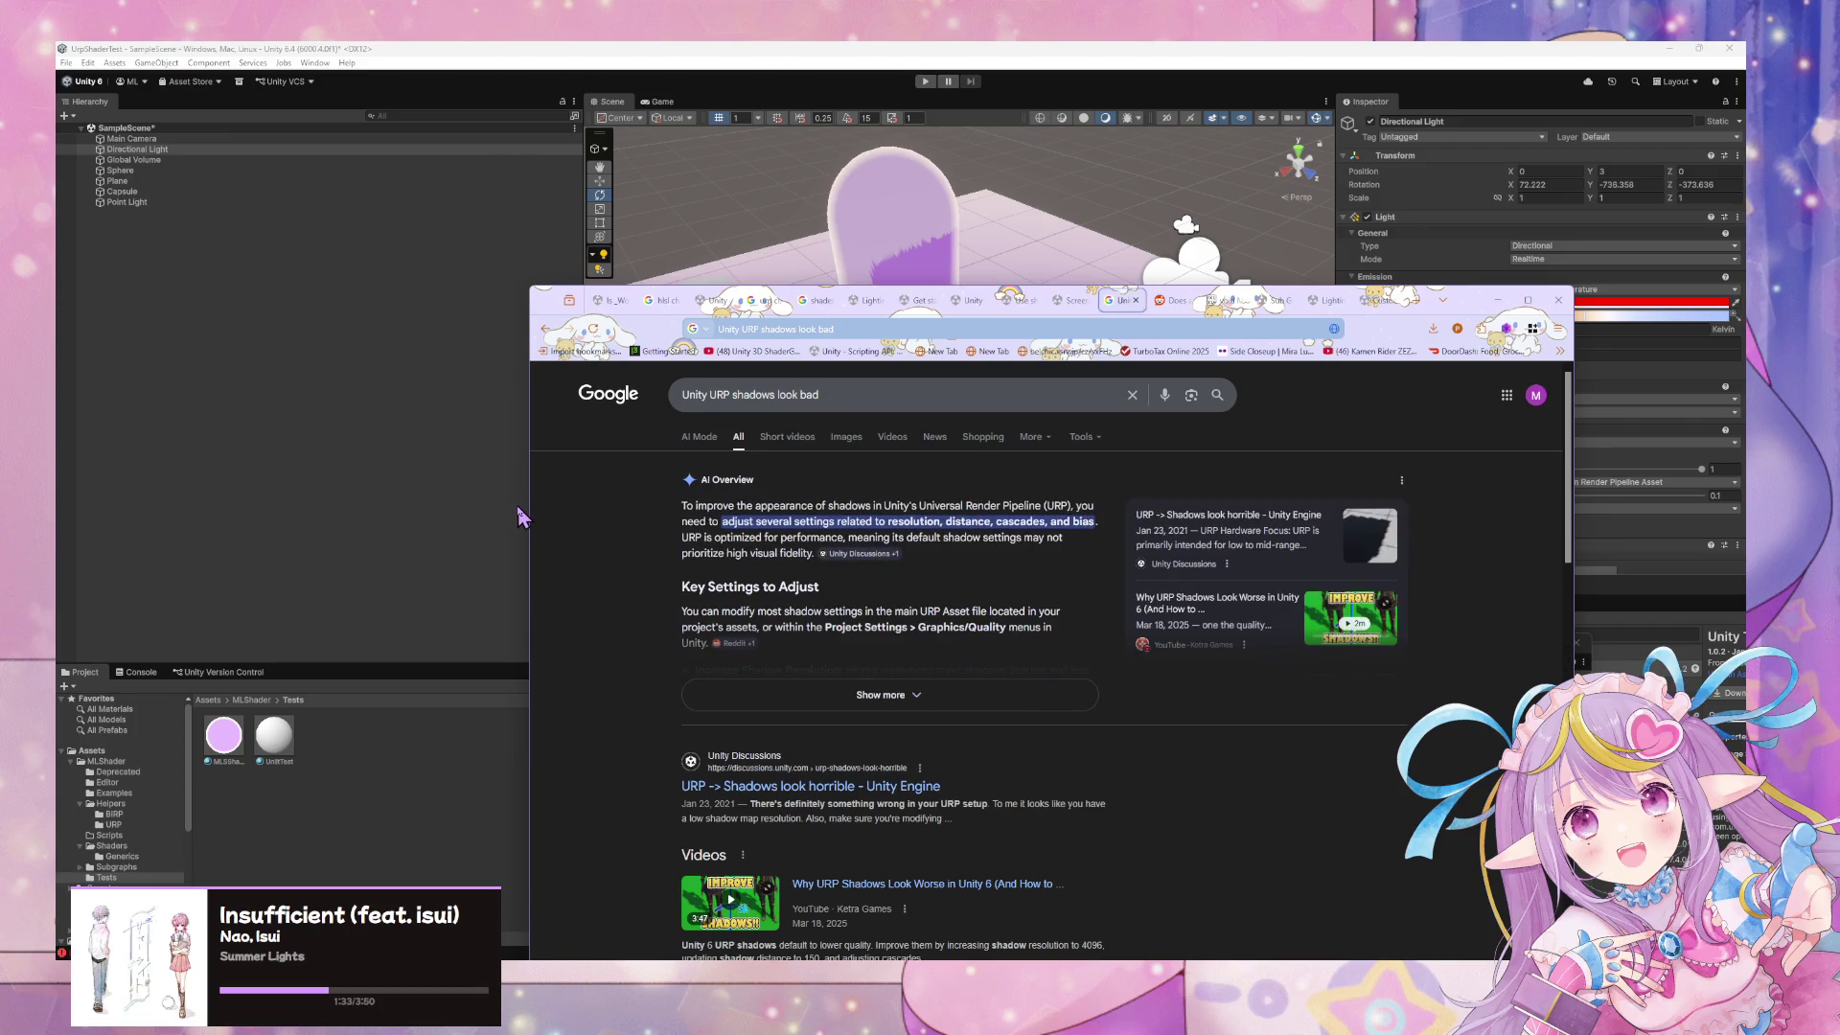
scroll(748, 552, "down", 2)
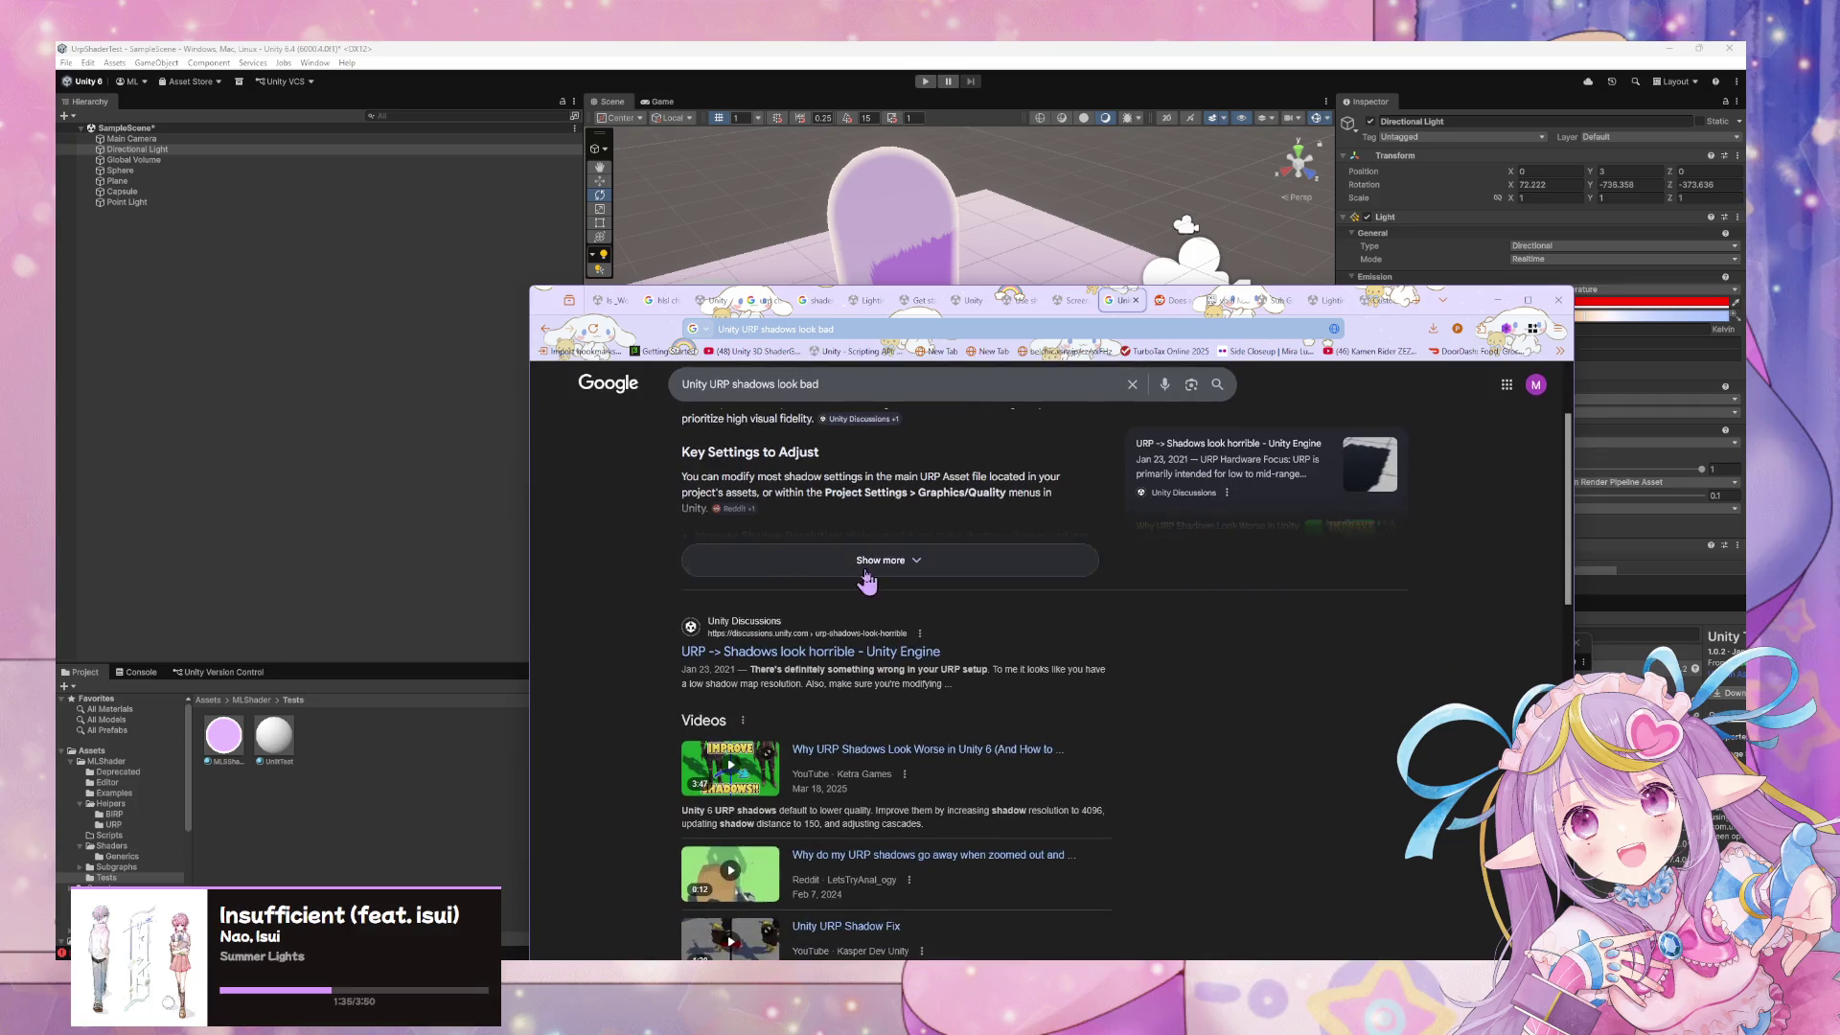
left_click(872, 565)
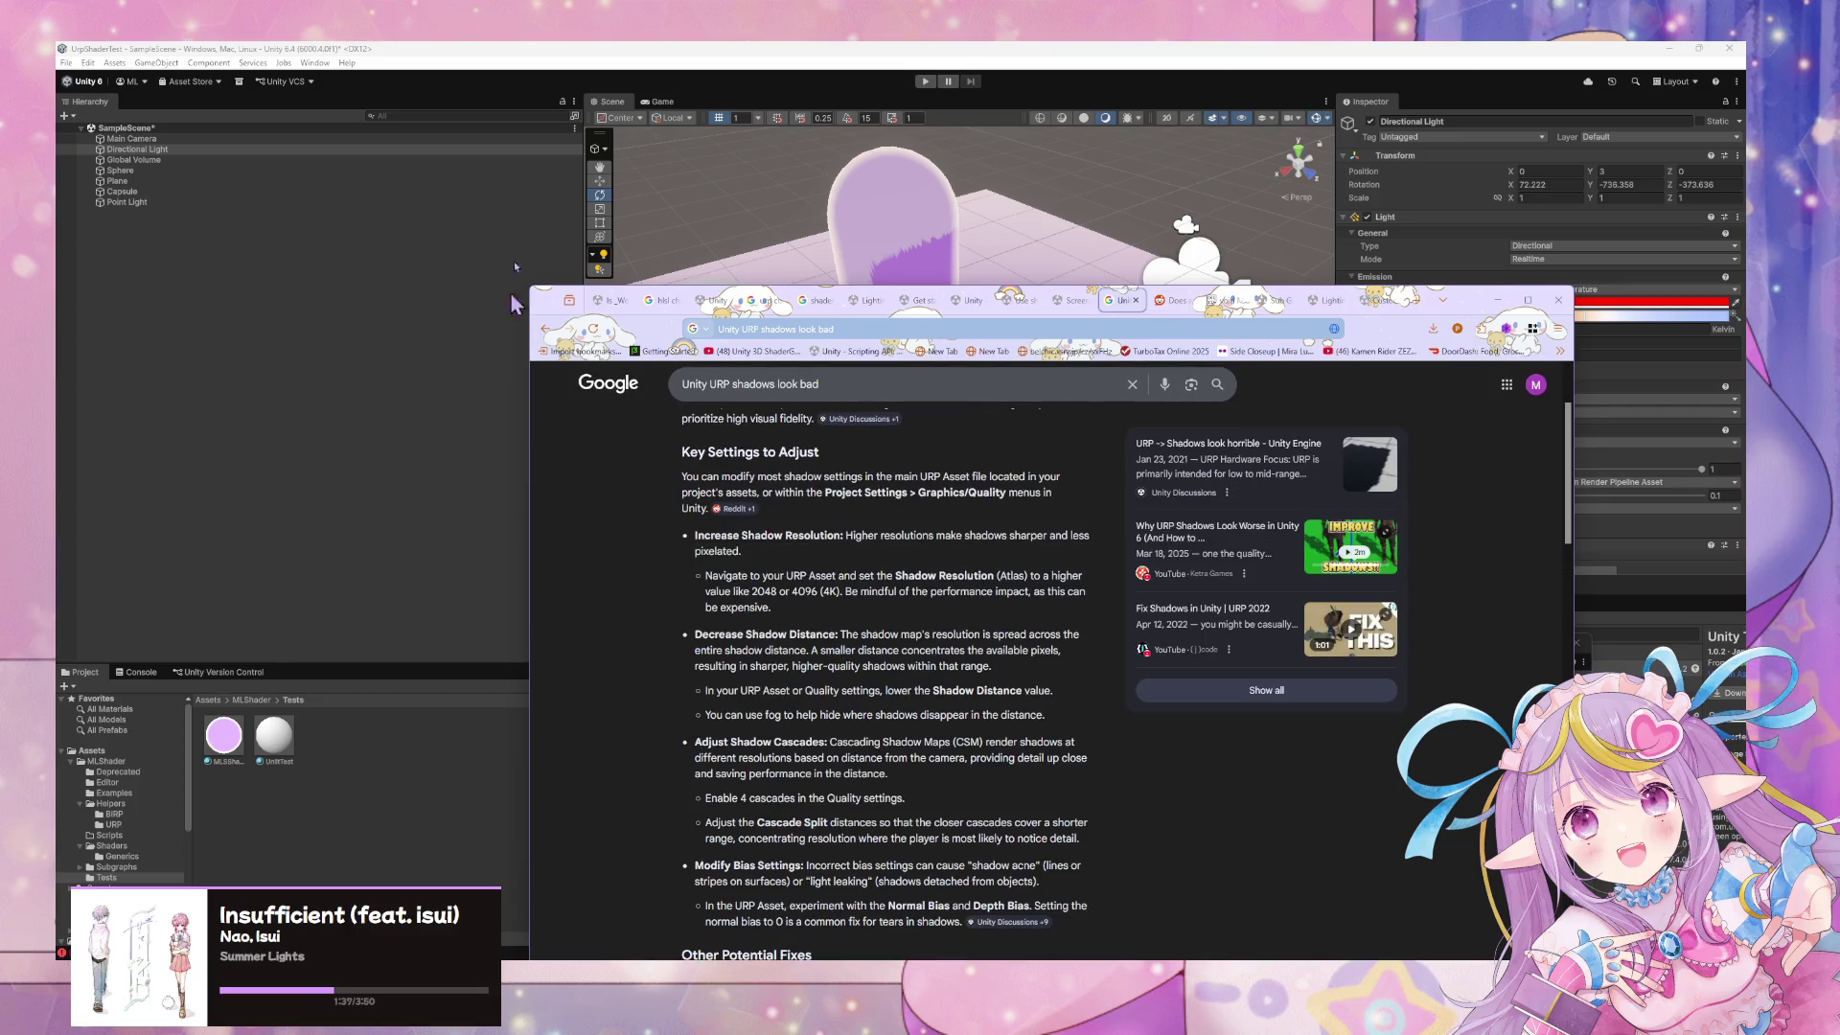
left_click(91, 63)
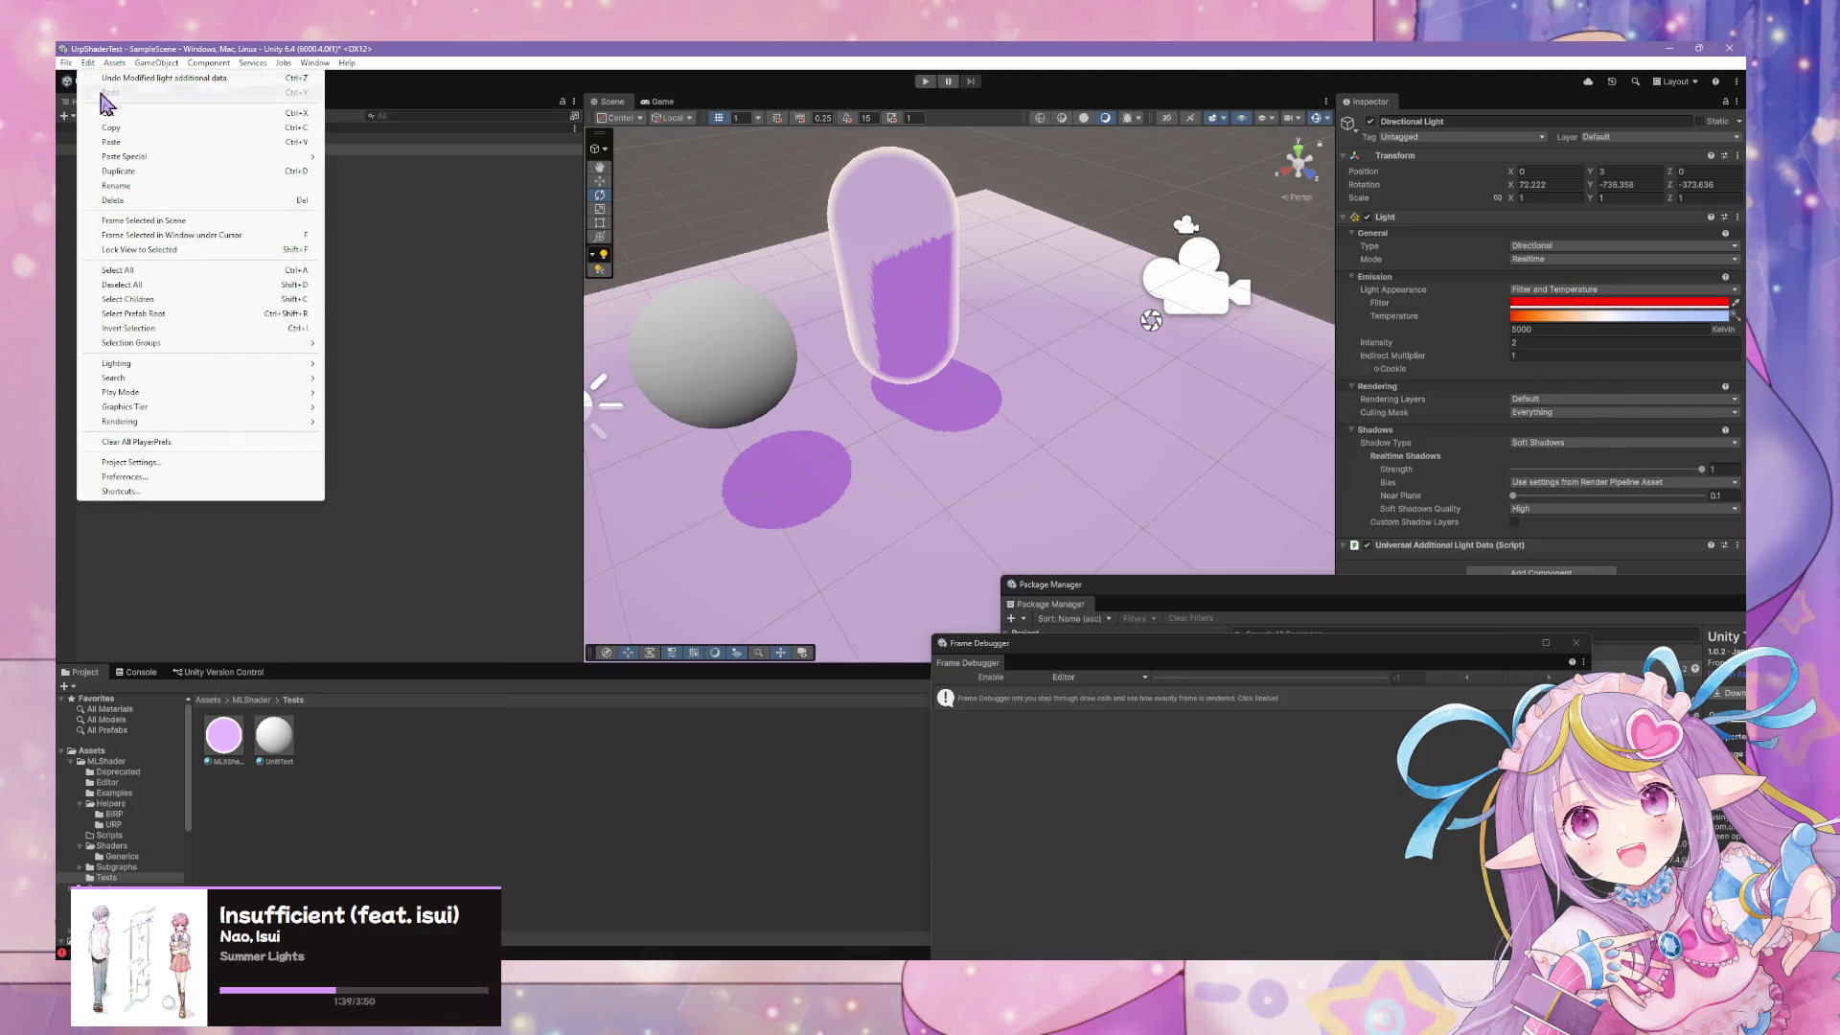
Filter Project Settings for 'shadow' and inspect the Always Included and Preload Shaders lists in Graphics
left_click(207, 462)
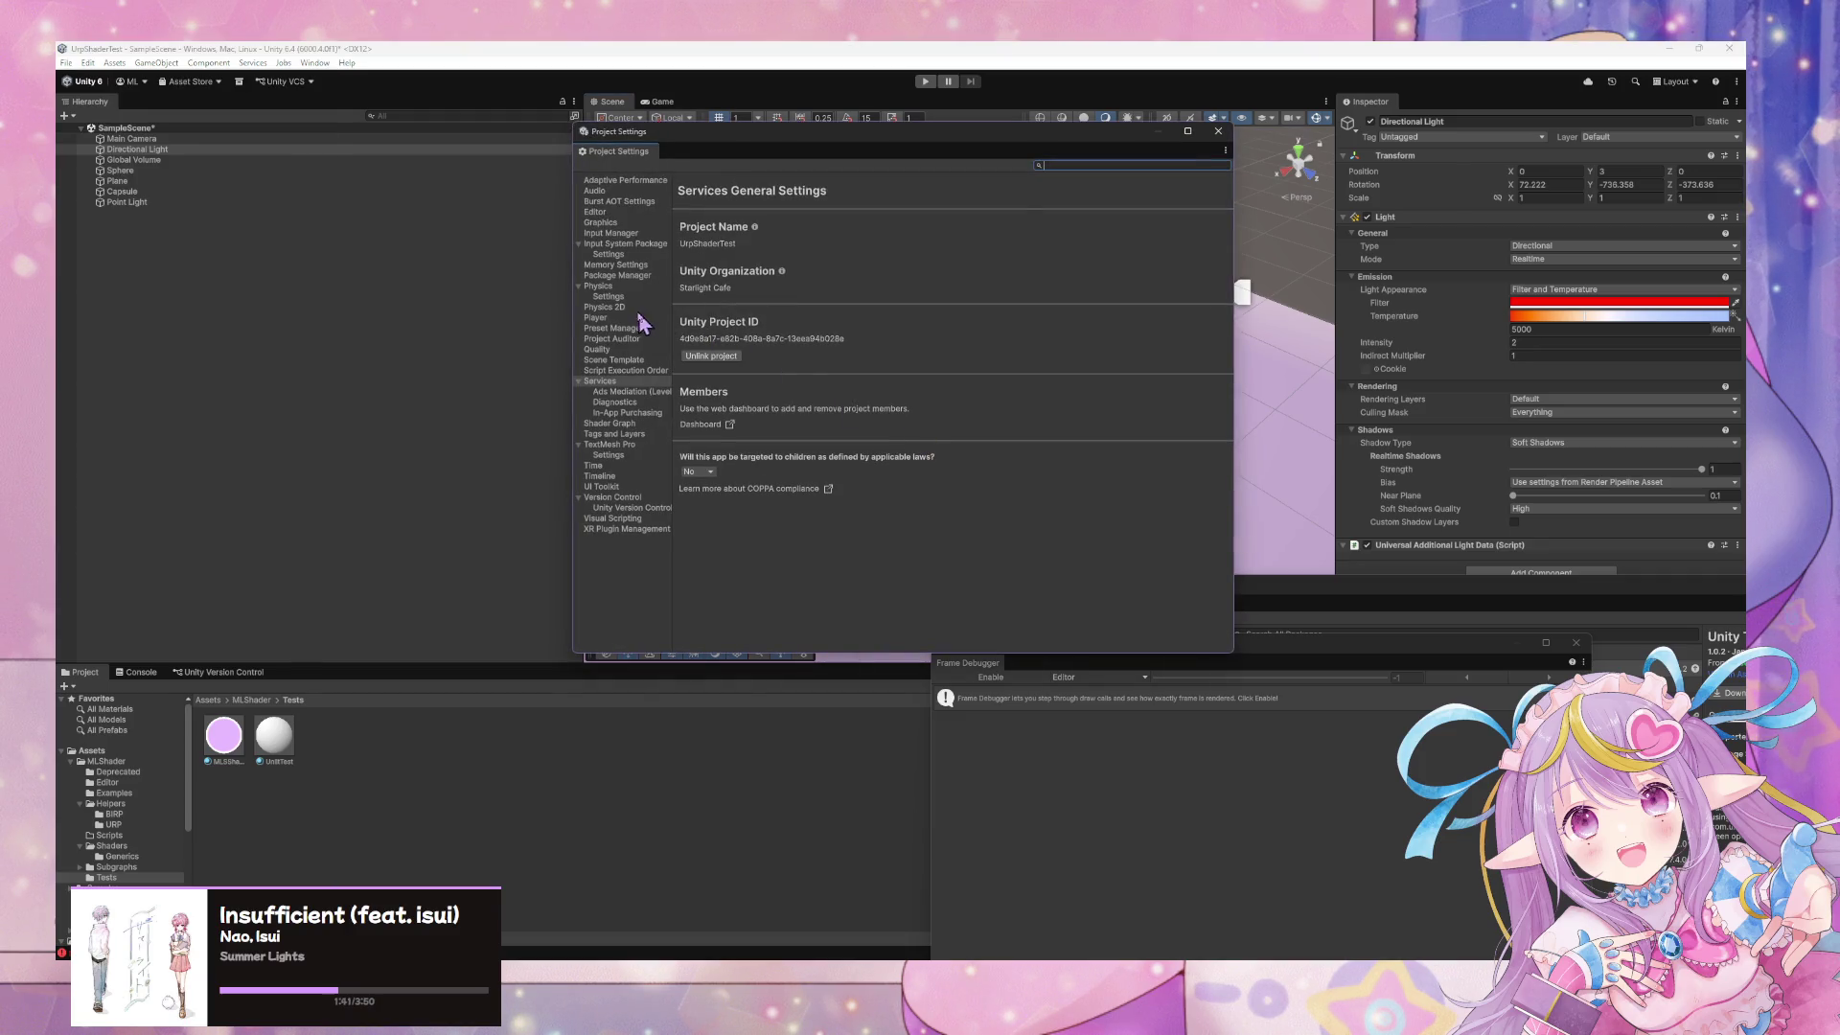
type("shad")
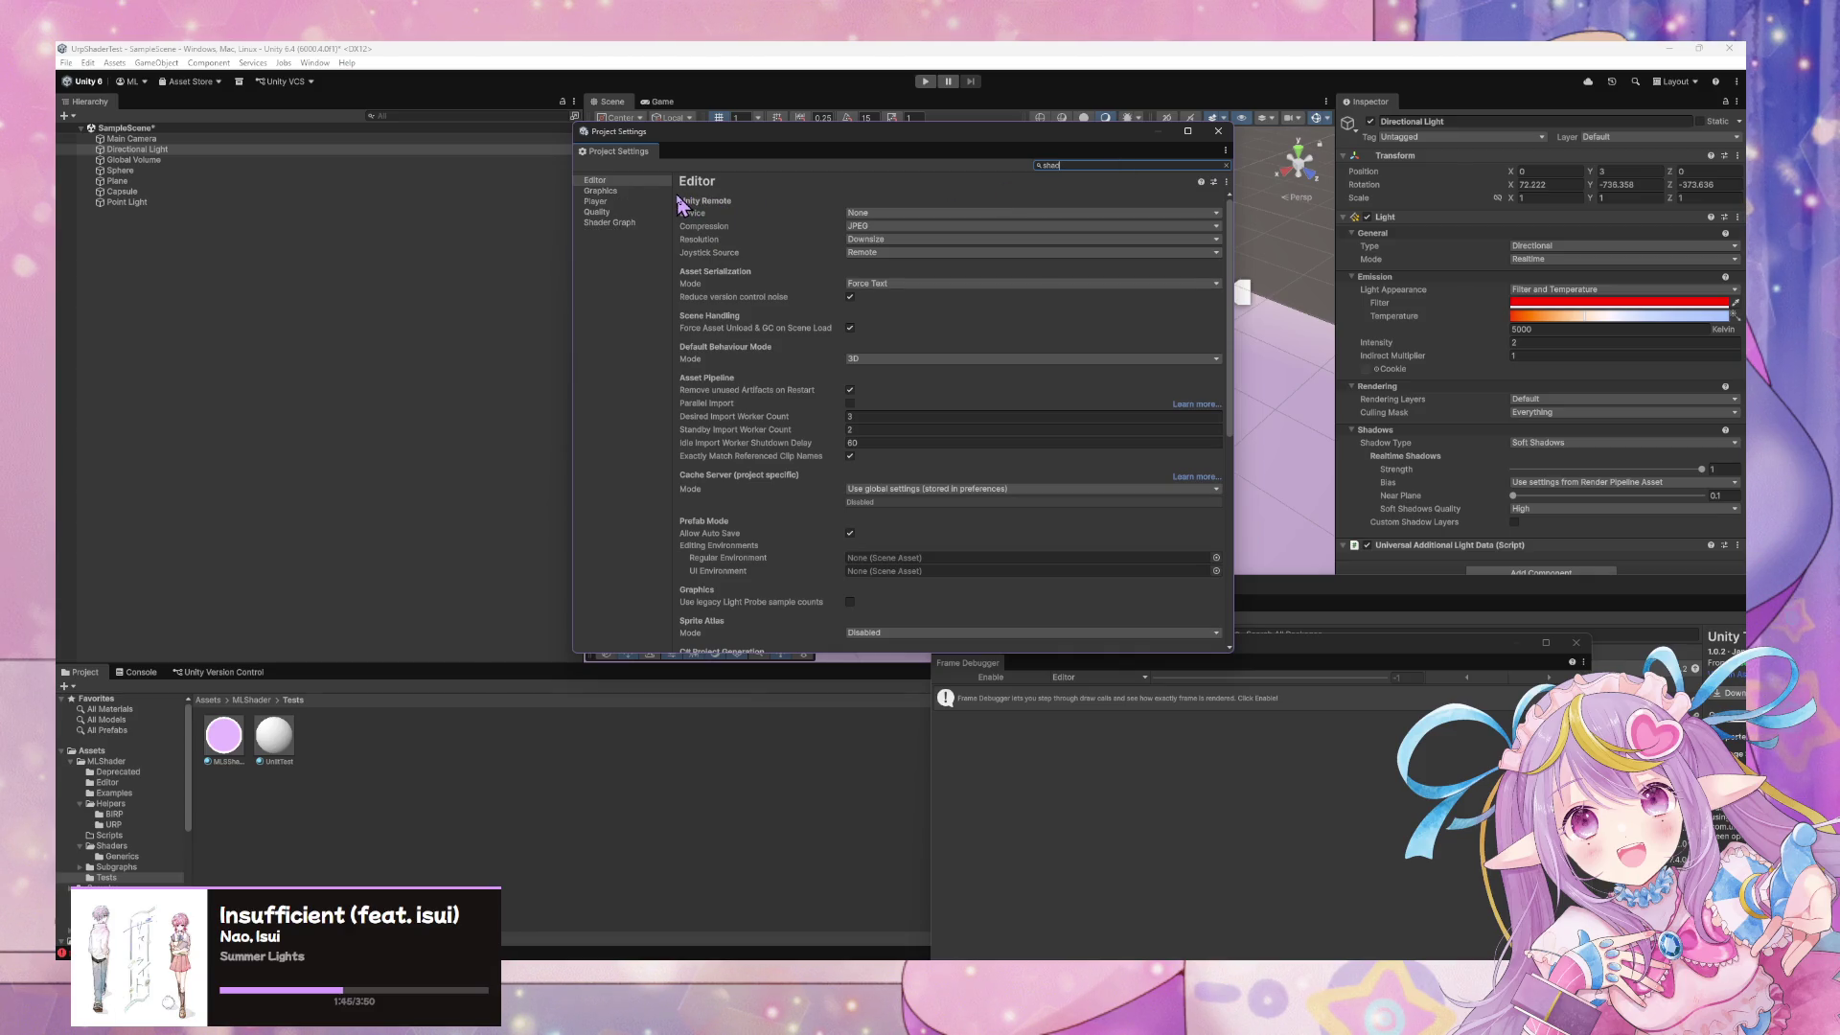
type("ow")
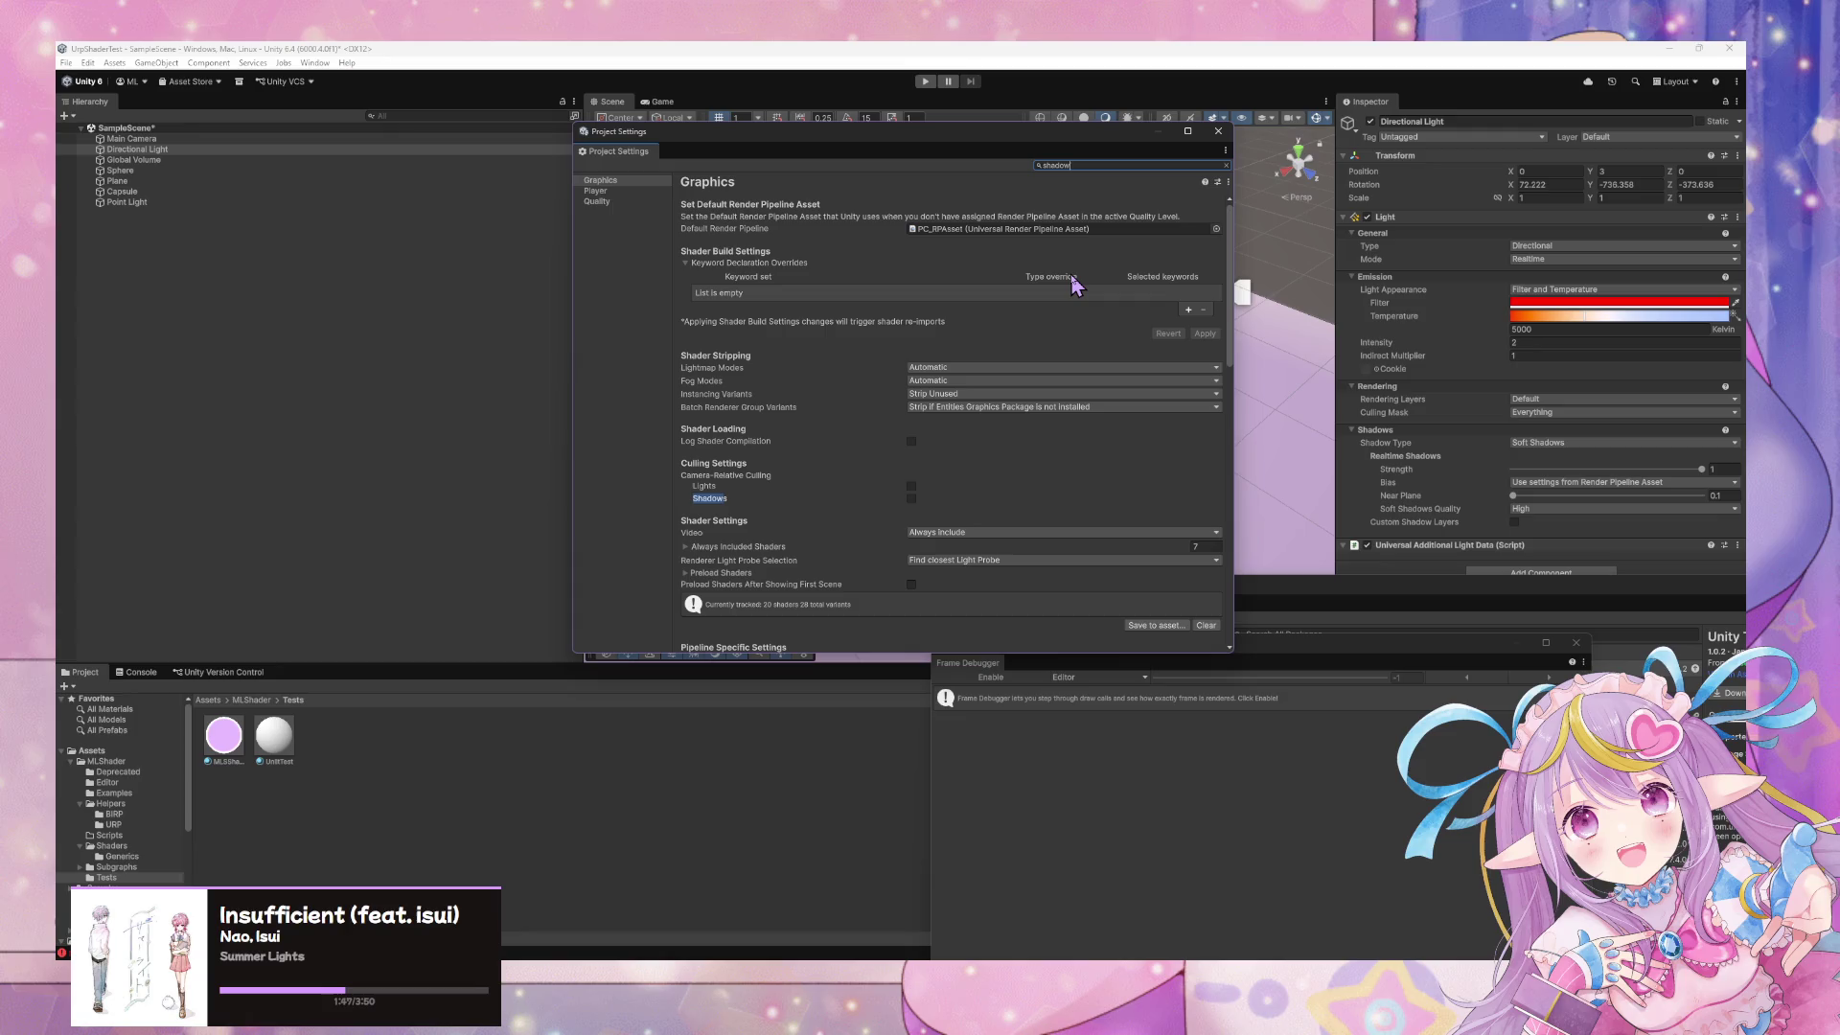
scroll(1022, 372, "down", 3)
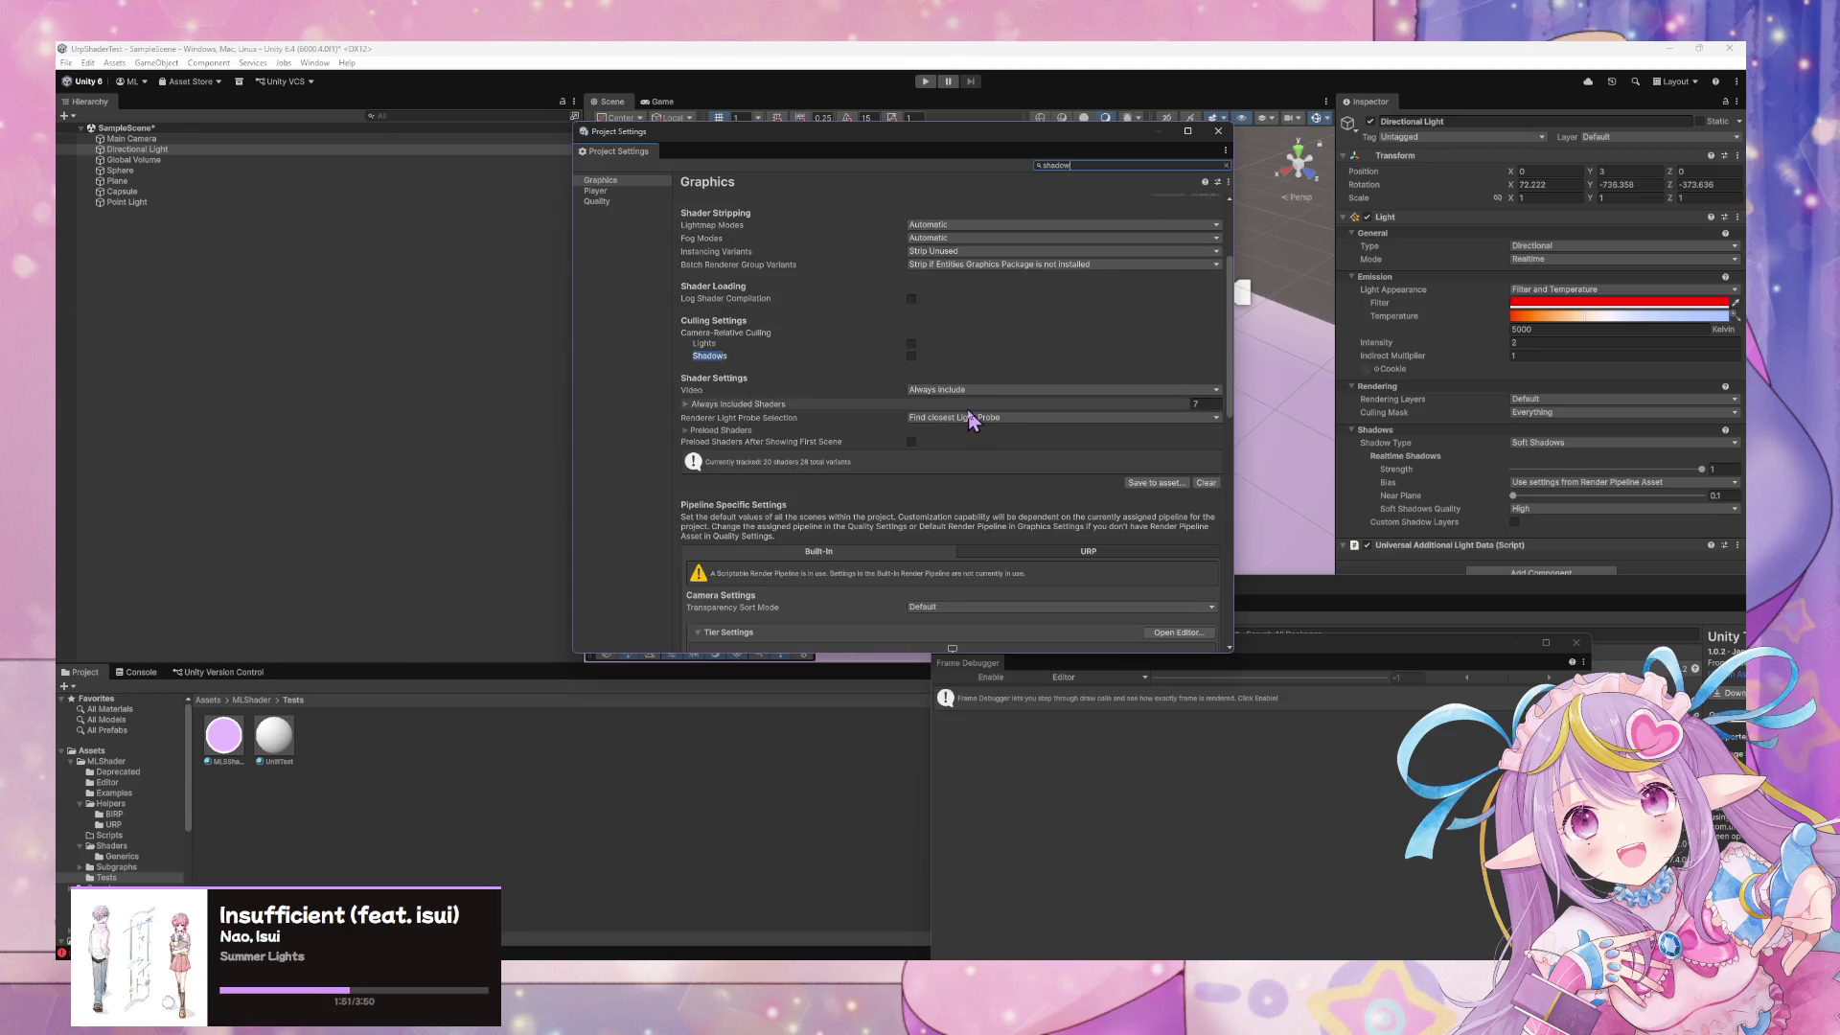
left_click(784, 405)
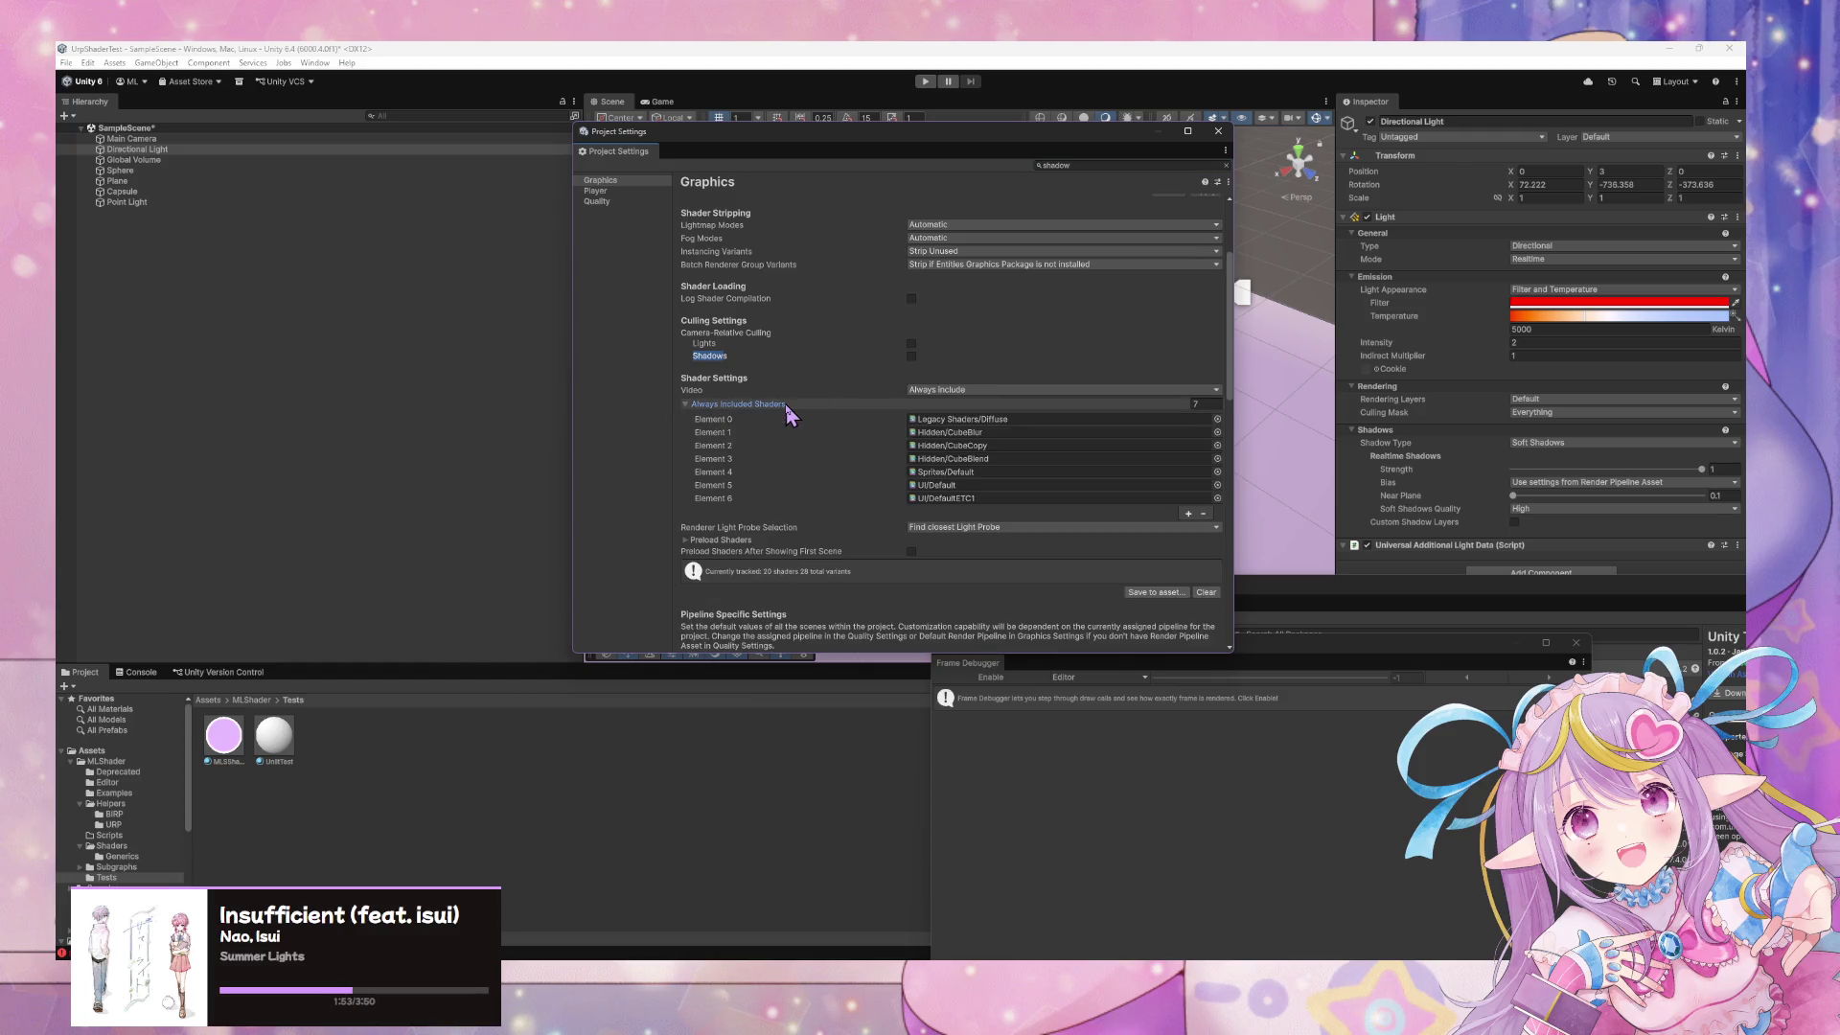
left_click(787, 408)
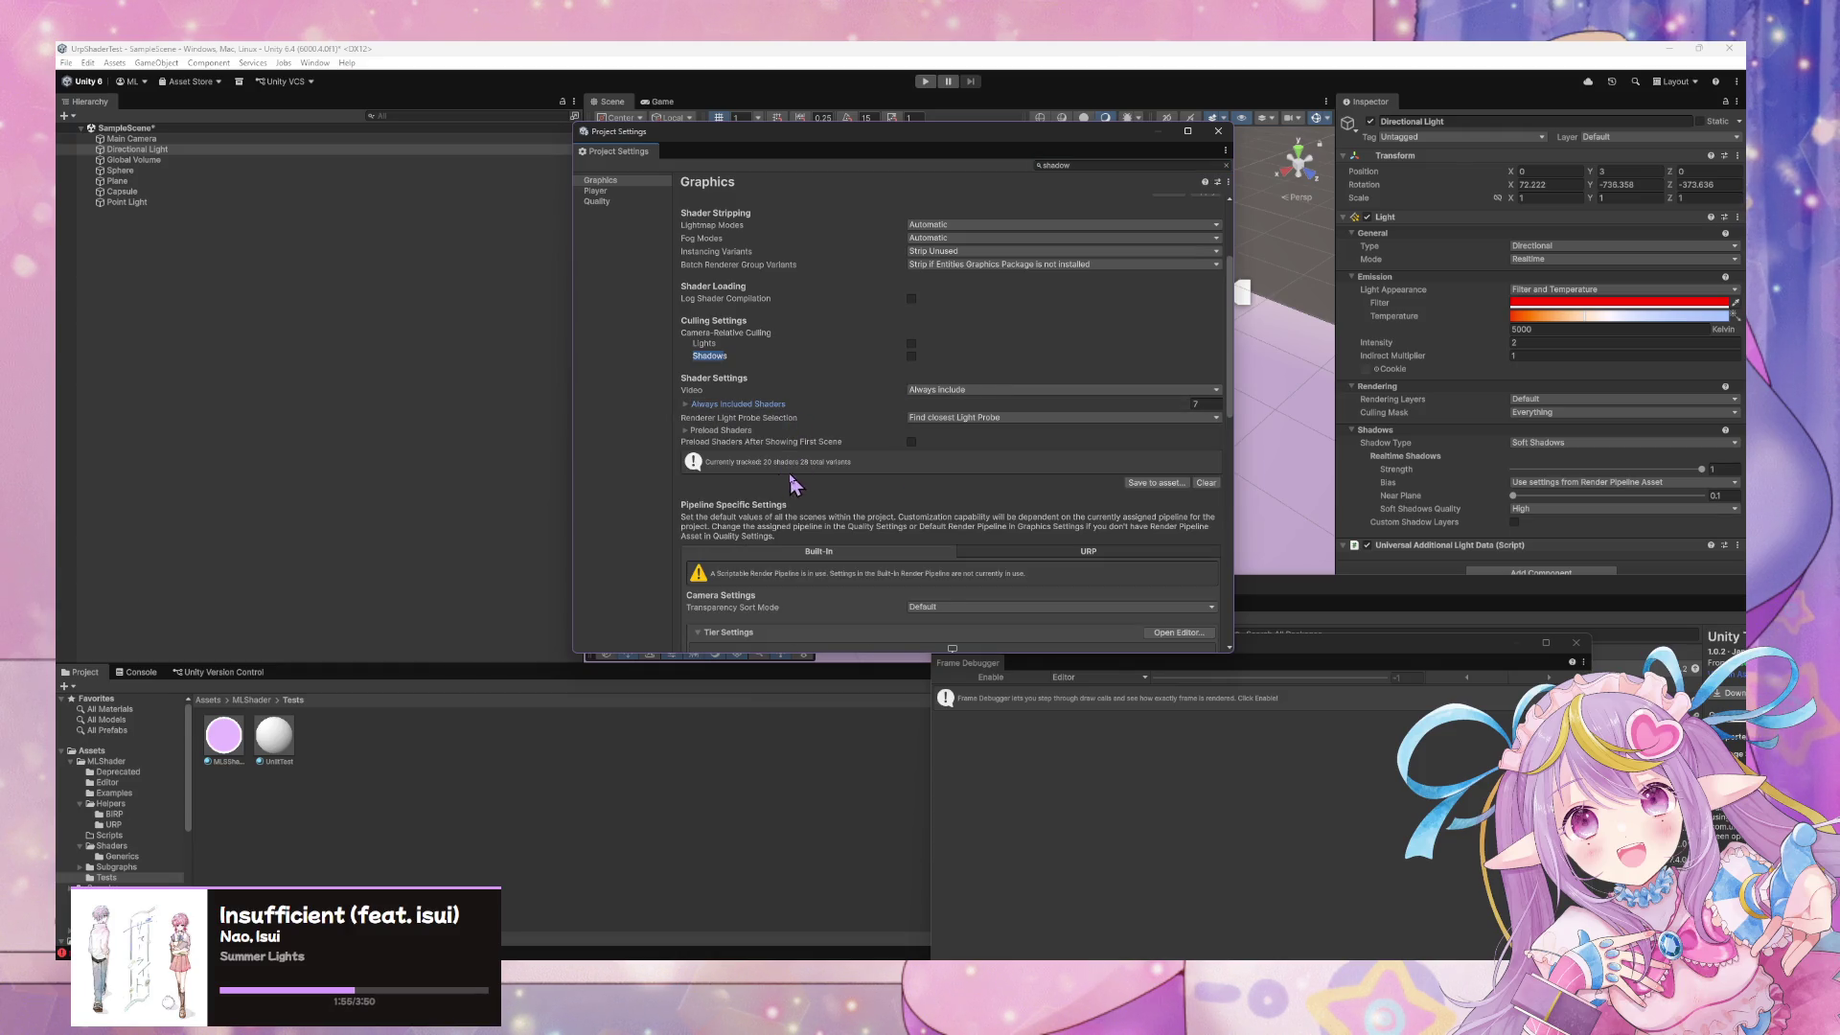
left_click(747, 431)
left_click(746, 433)
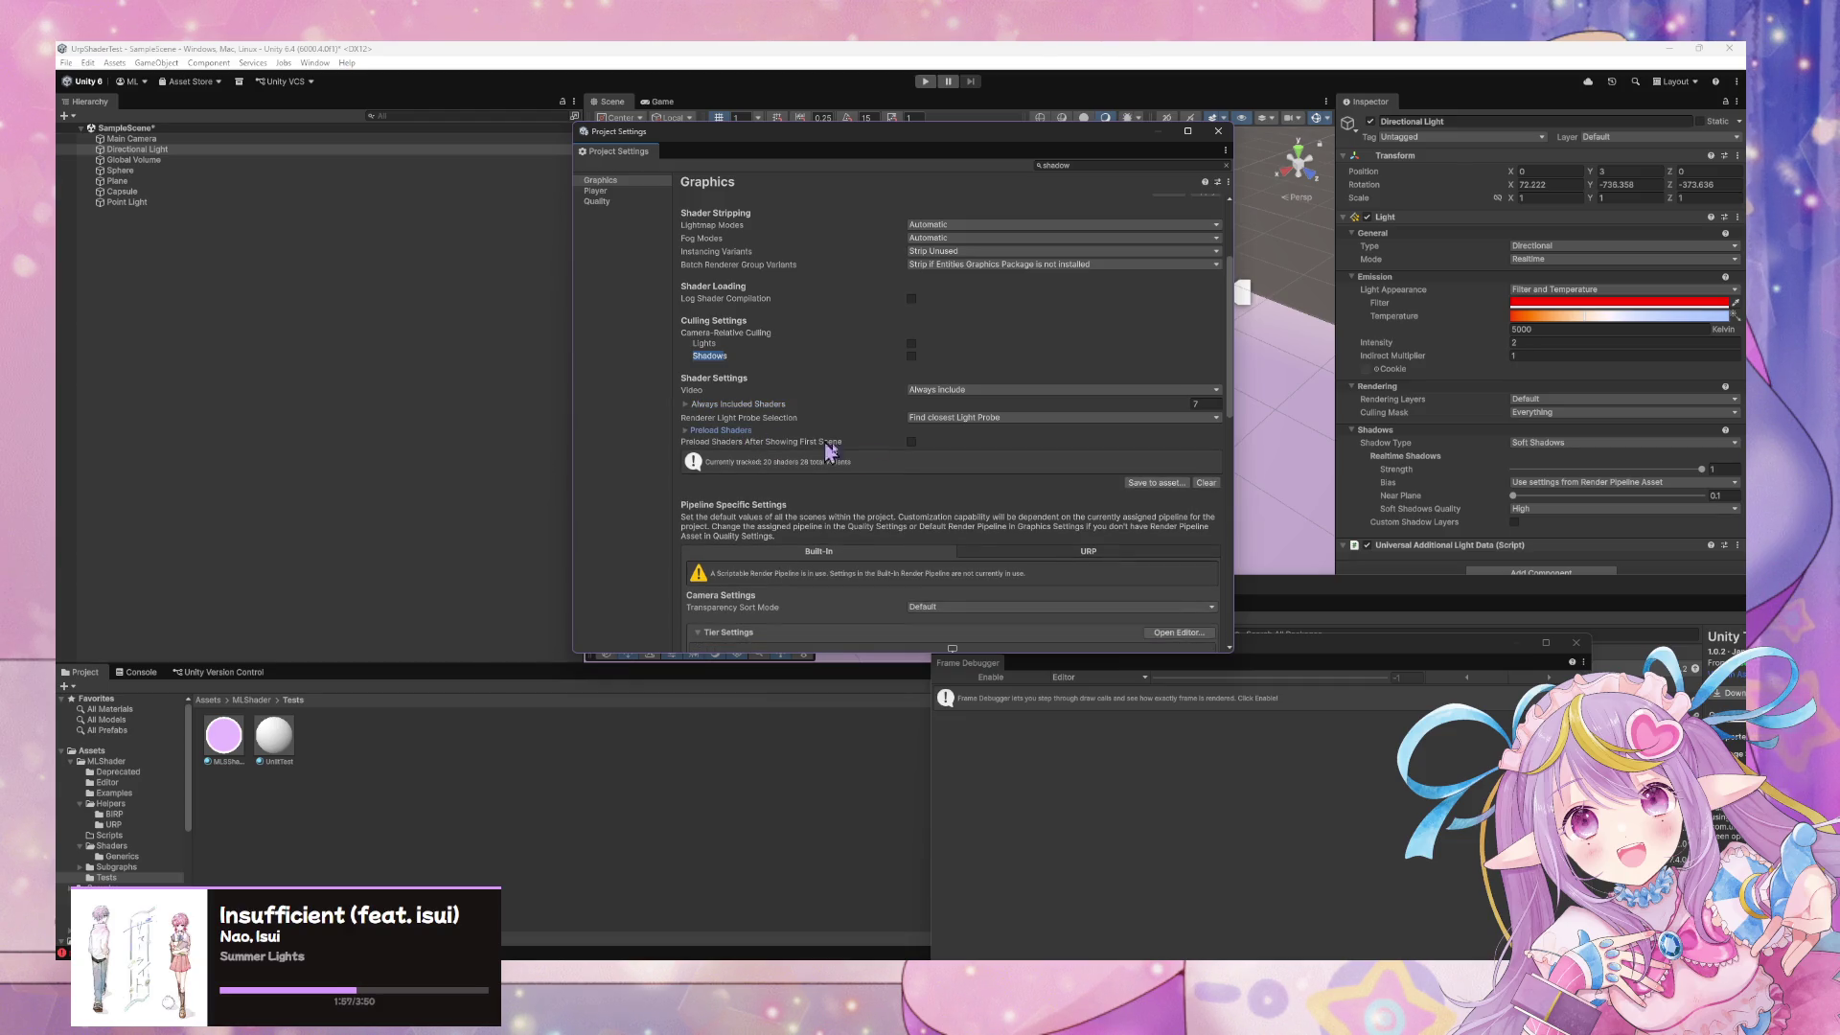
Show the URP graphics settings and filter the volume overrides with 'shad'
scroll(927, 411, "down", 3)
left_click(1001, 377)
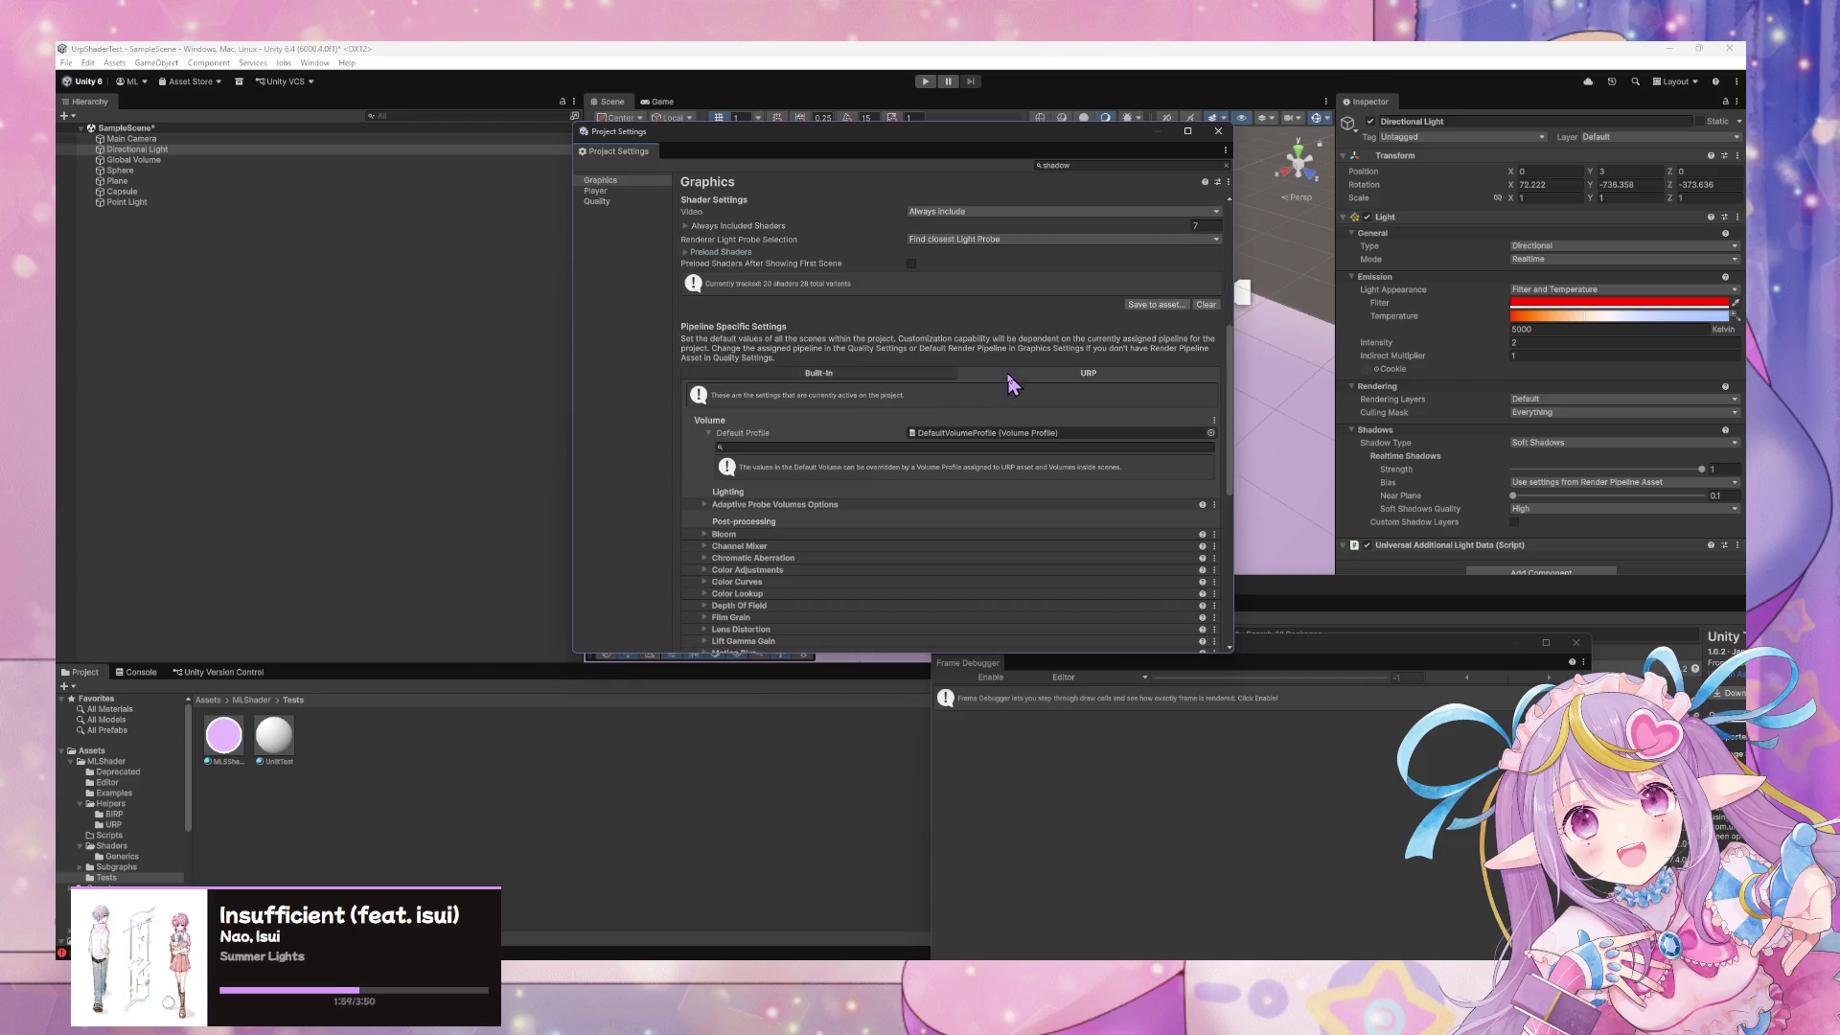
scroll(893, 395, "down", 5)
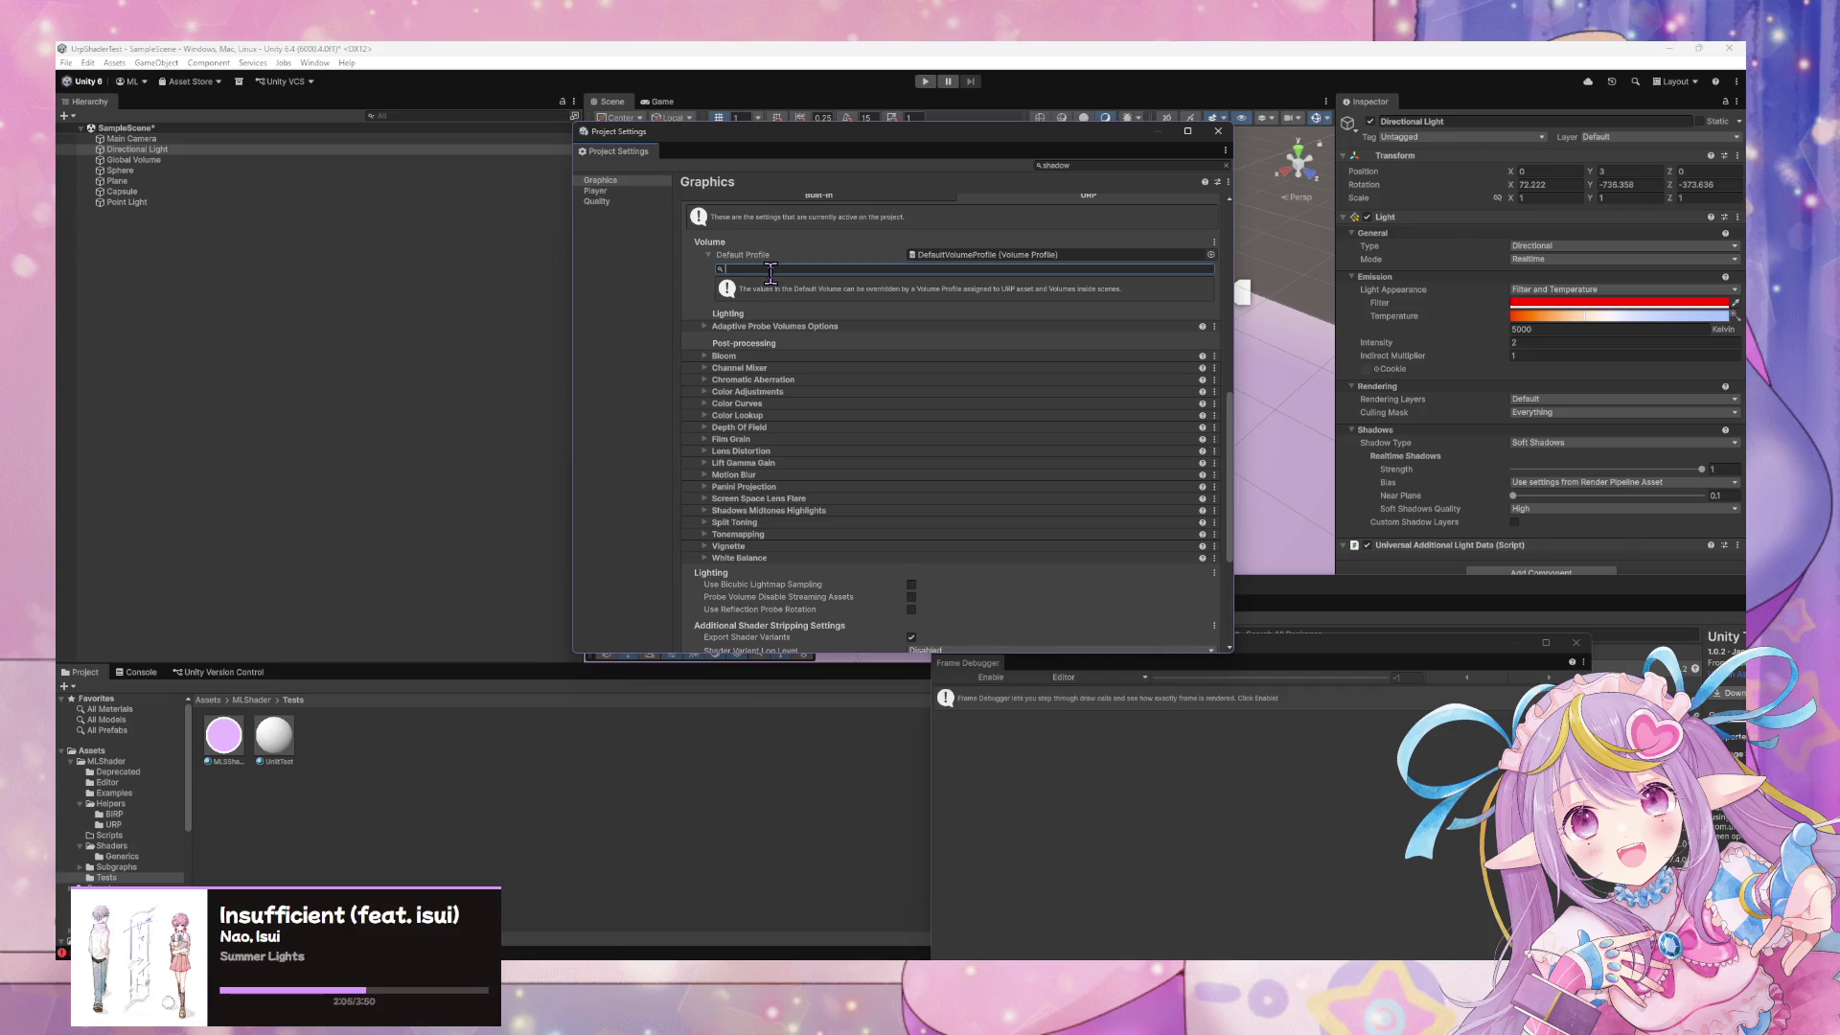
type("shad")
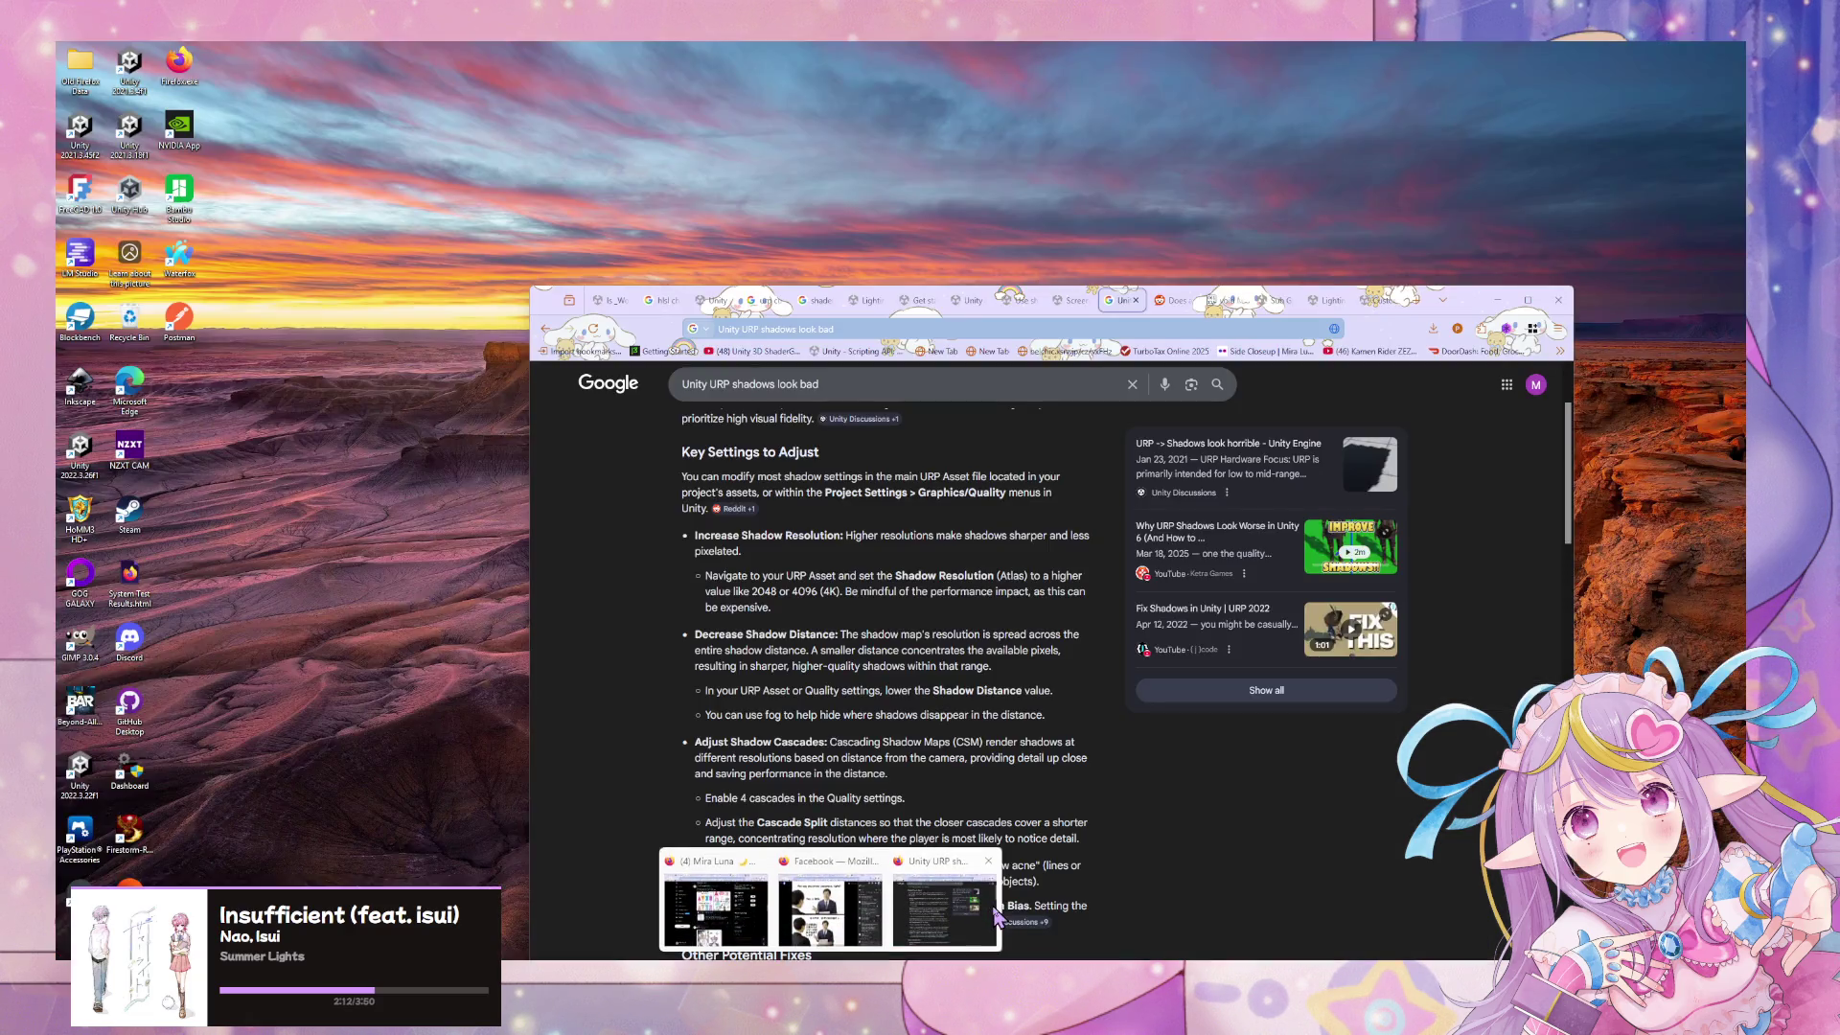
left_click(834, 905)
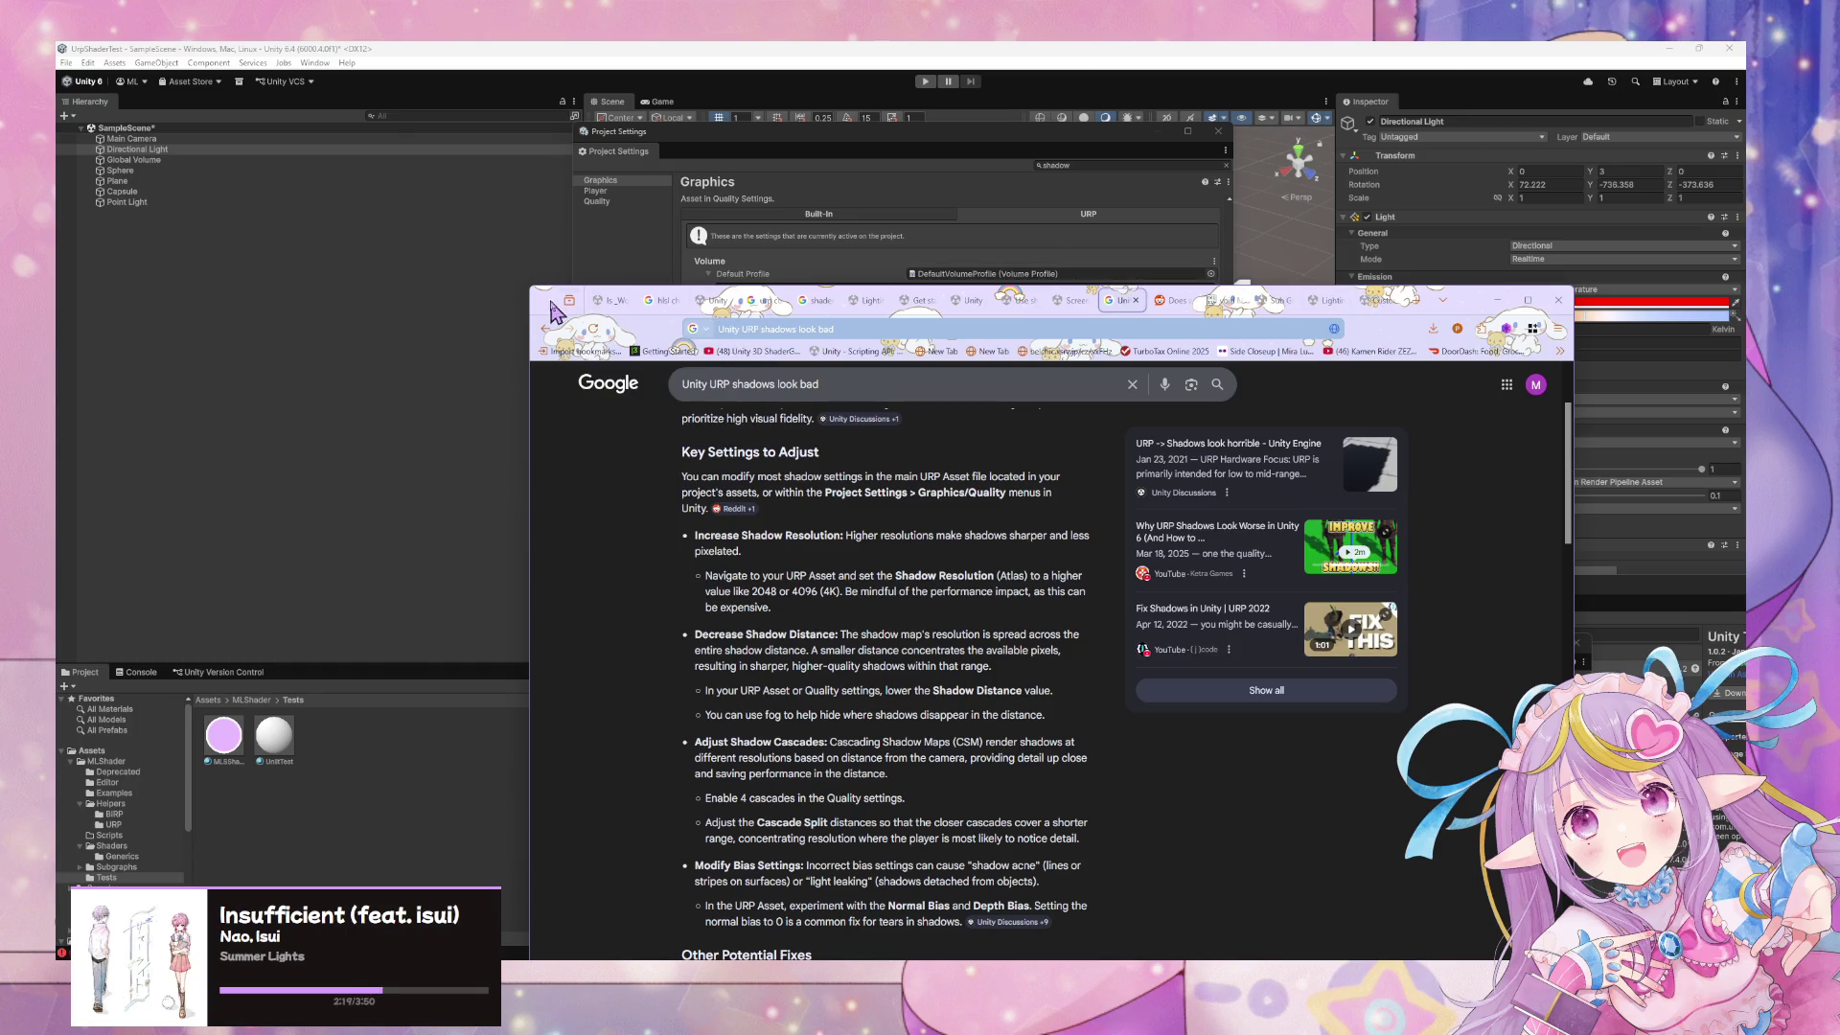
Scroll the Google results and open the Reddit result in a background tab
scroll(594, 422, "down", 5)
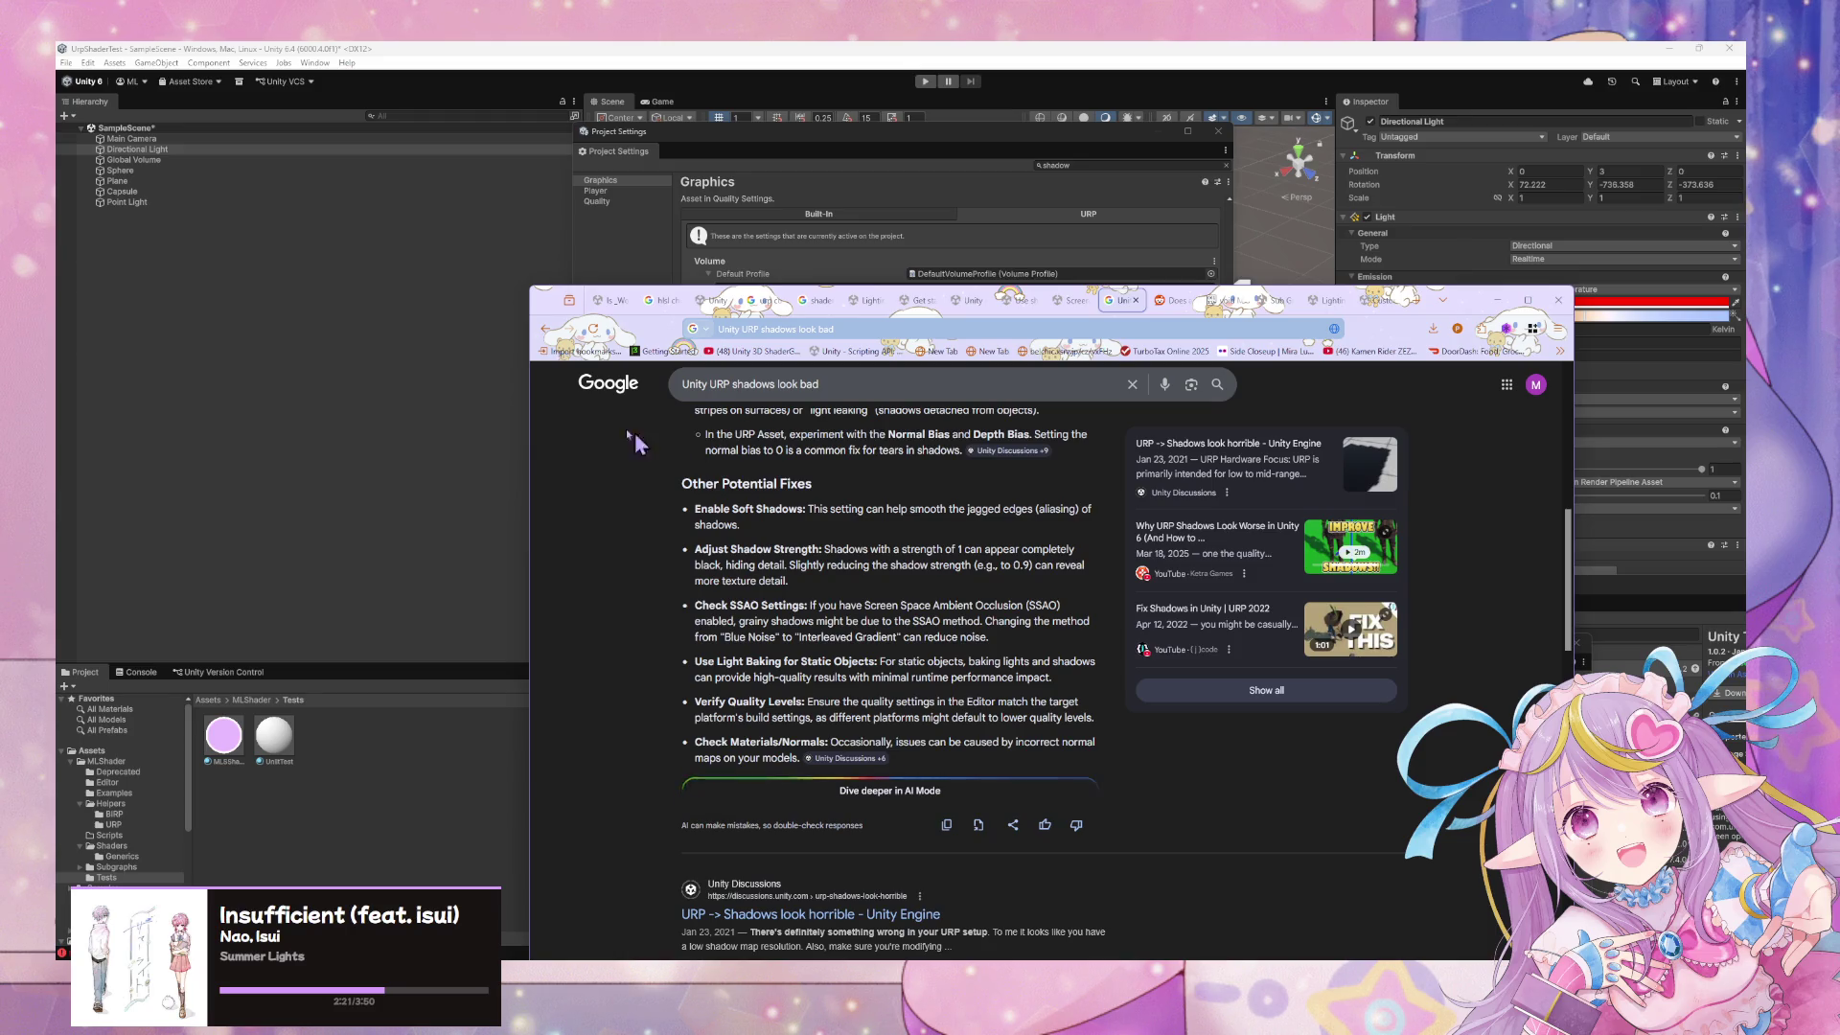
scroll(604, 420, "down", 4)
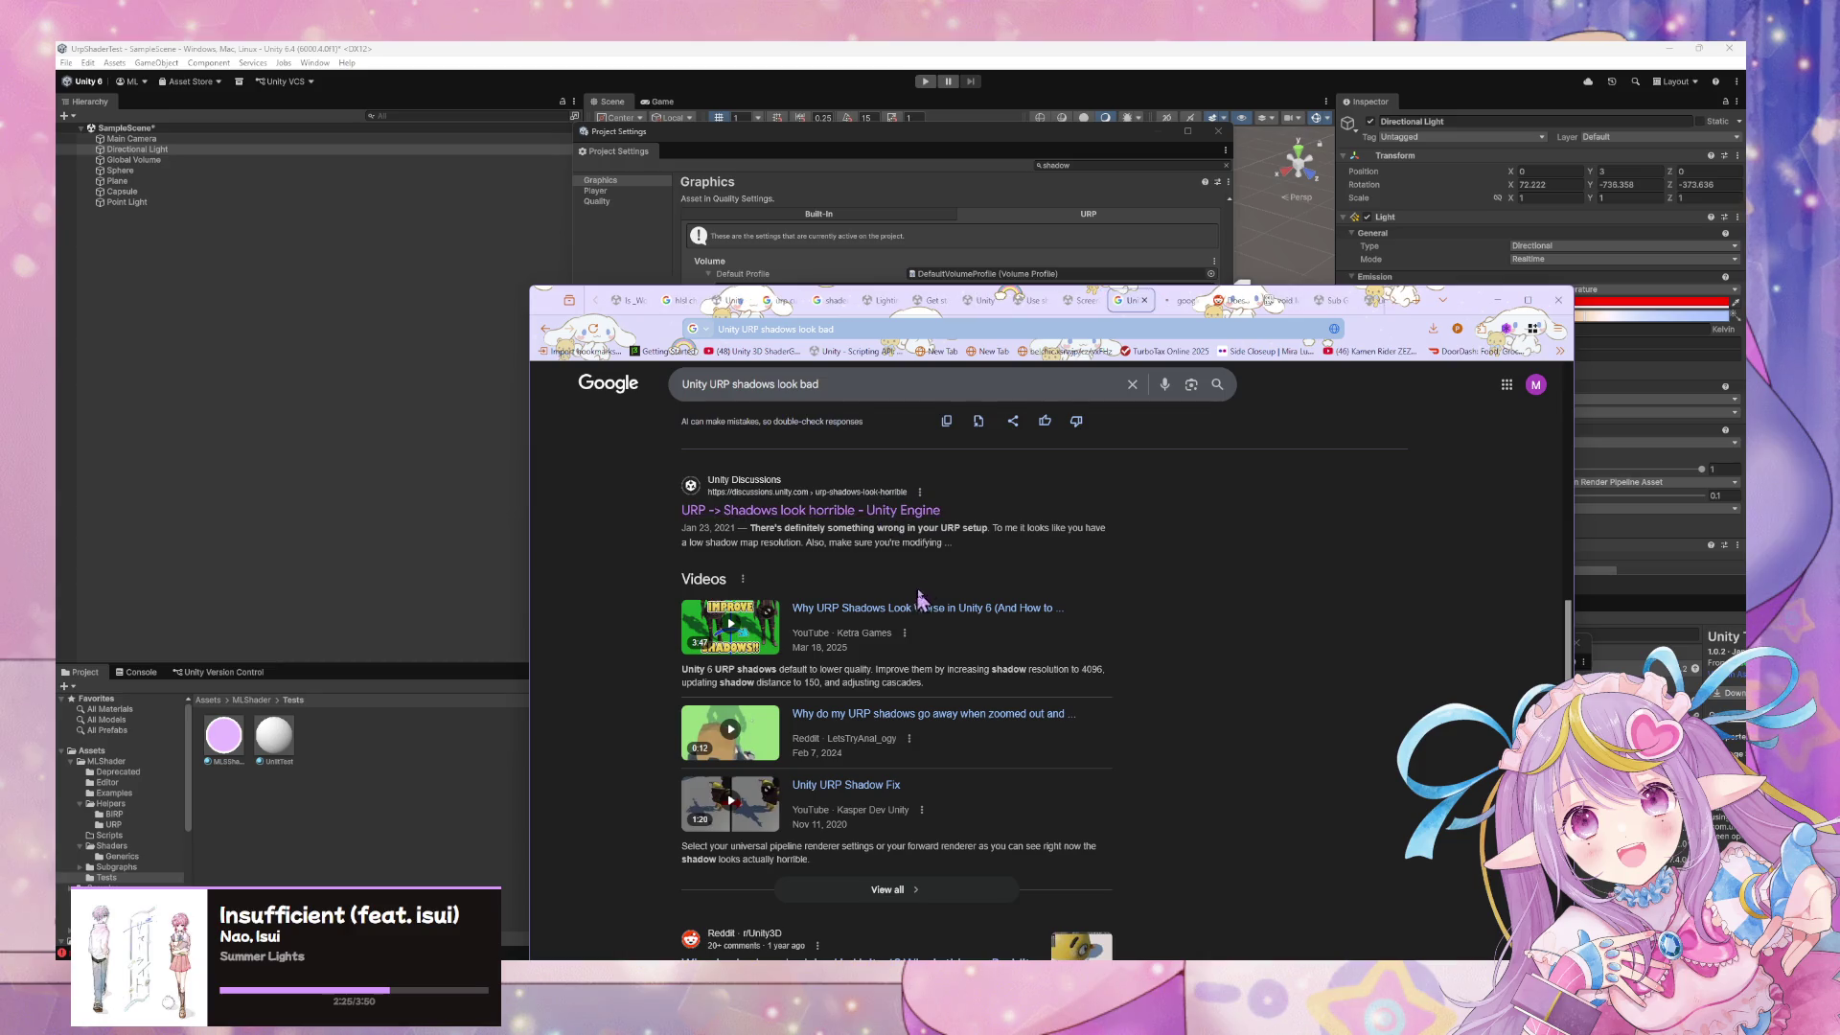
scroll(925, 575, "down", 4)
middle_click(928, 564)
Read the normal bias and soft shadow replies in 'URP -> Shadows look horrible', then return to Unity
left_click(1187, 303)
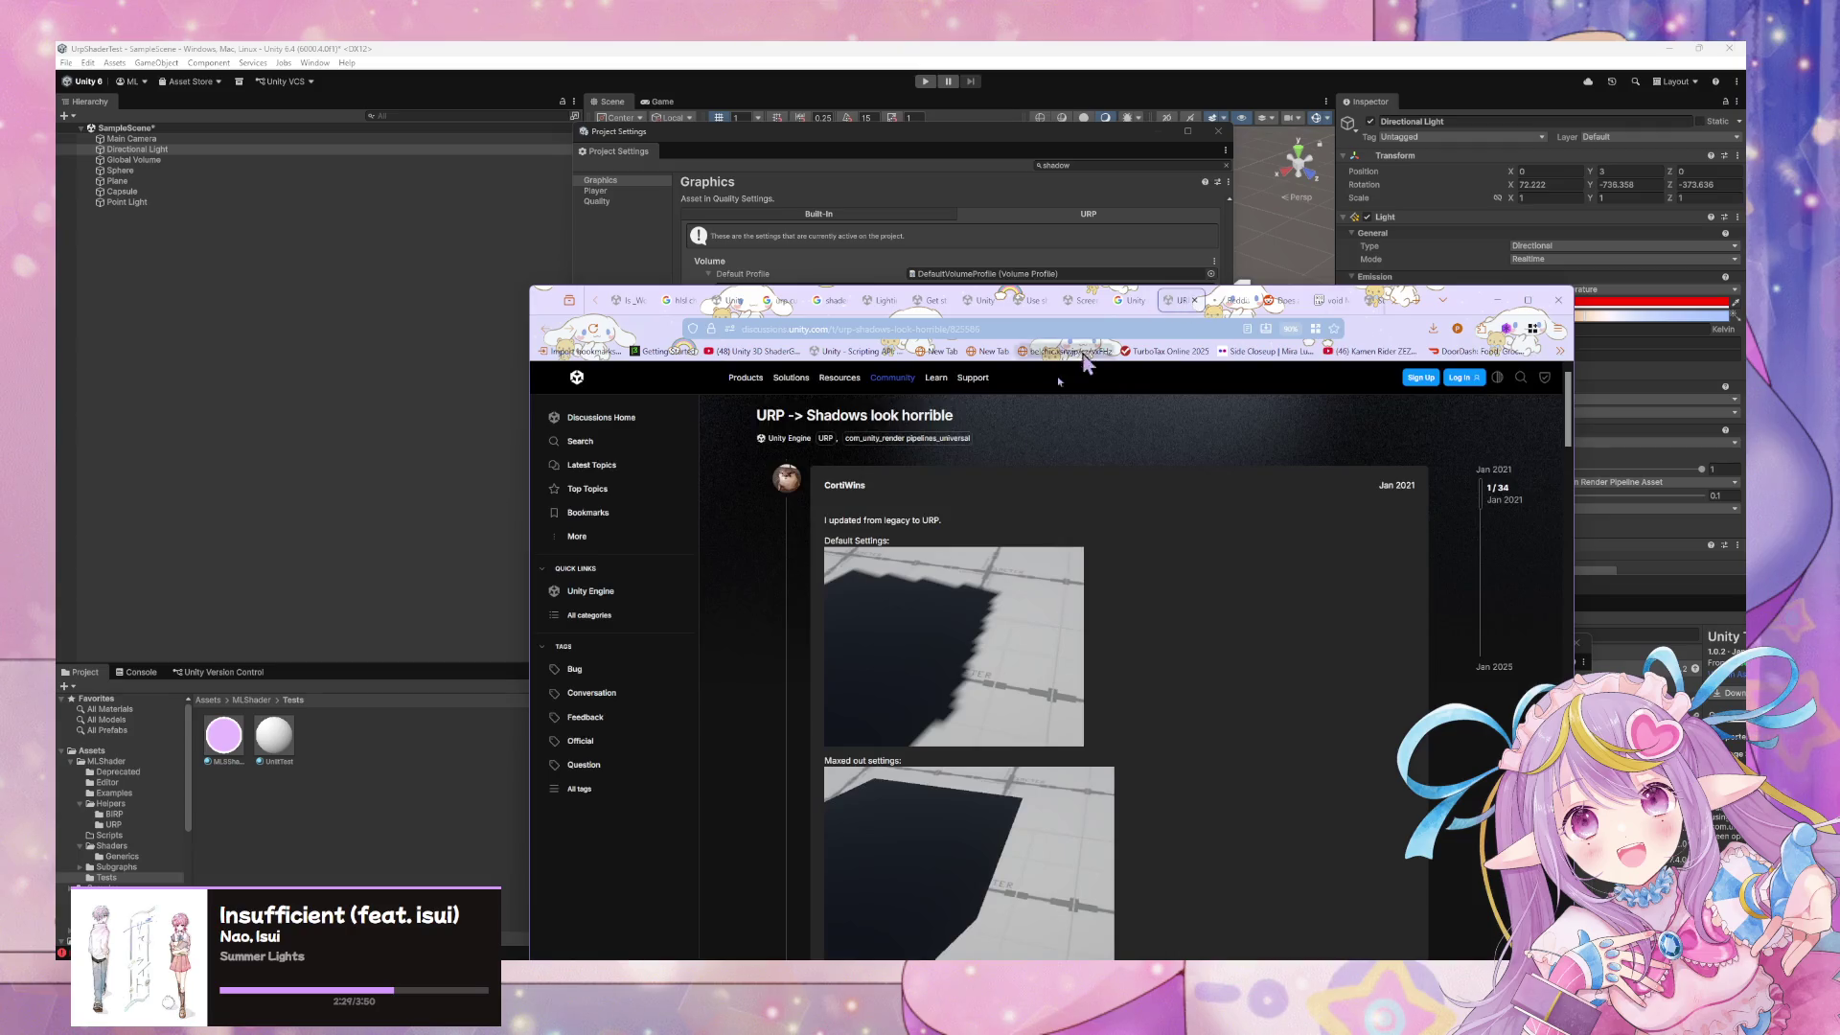
scroll(1008, 463, "down", 2)
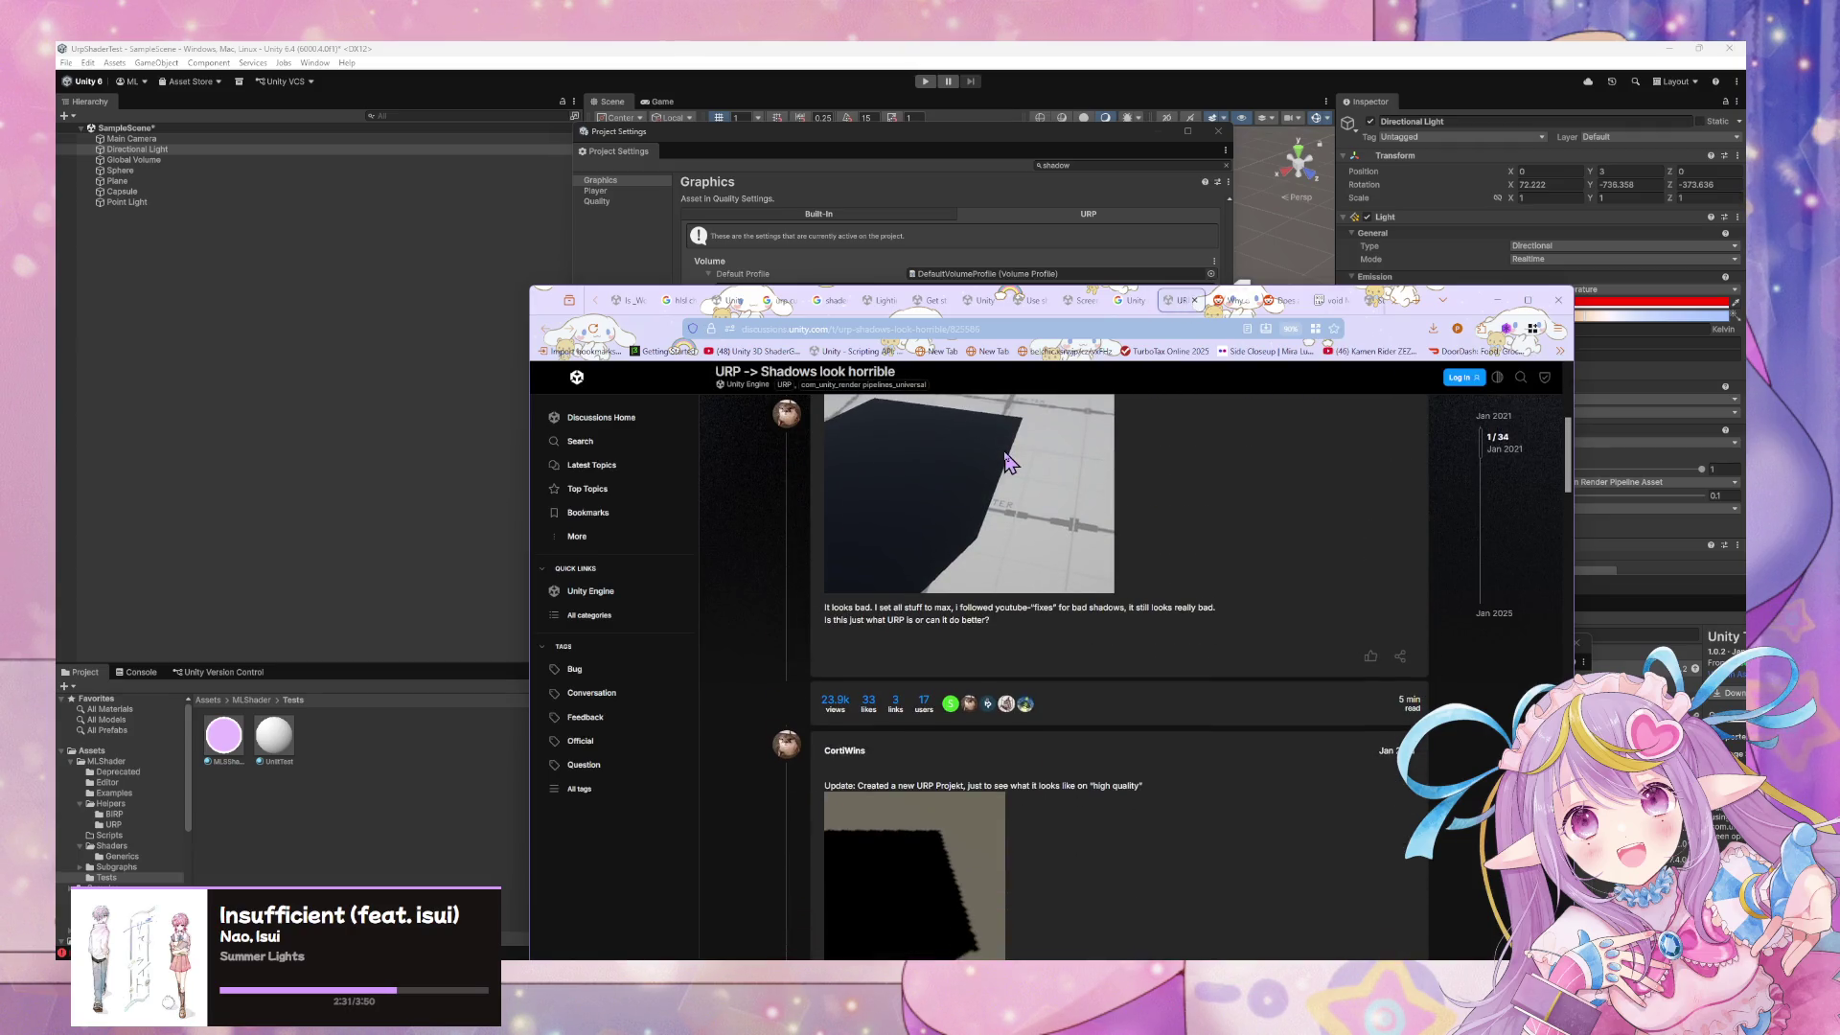
scroll(1009, 463, "down", 4)
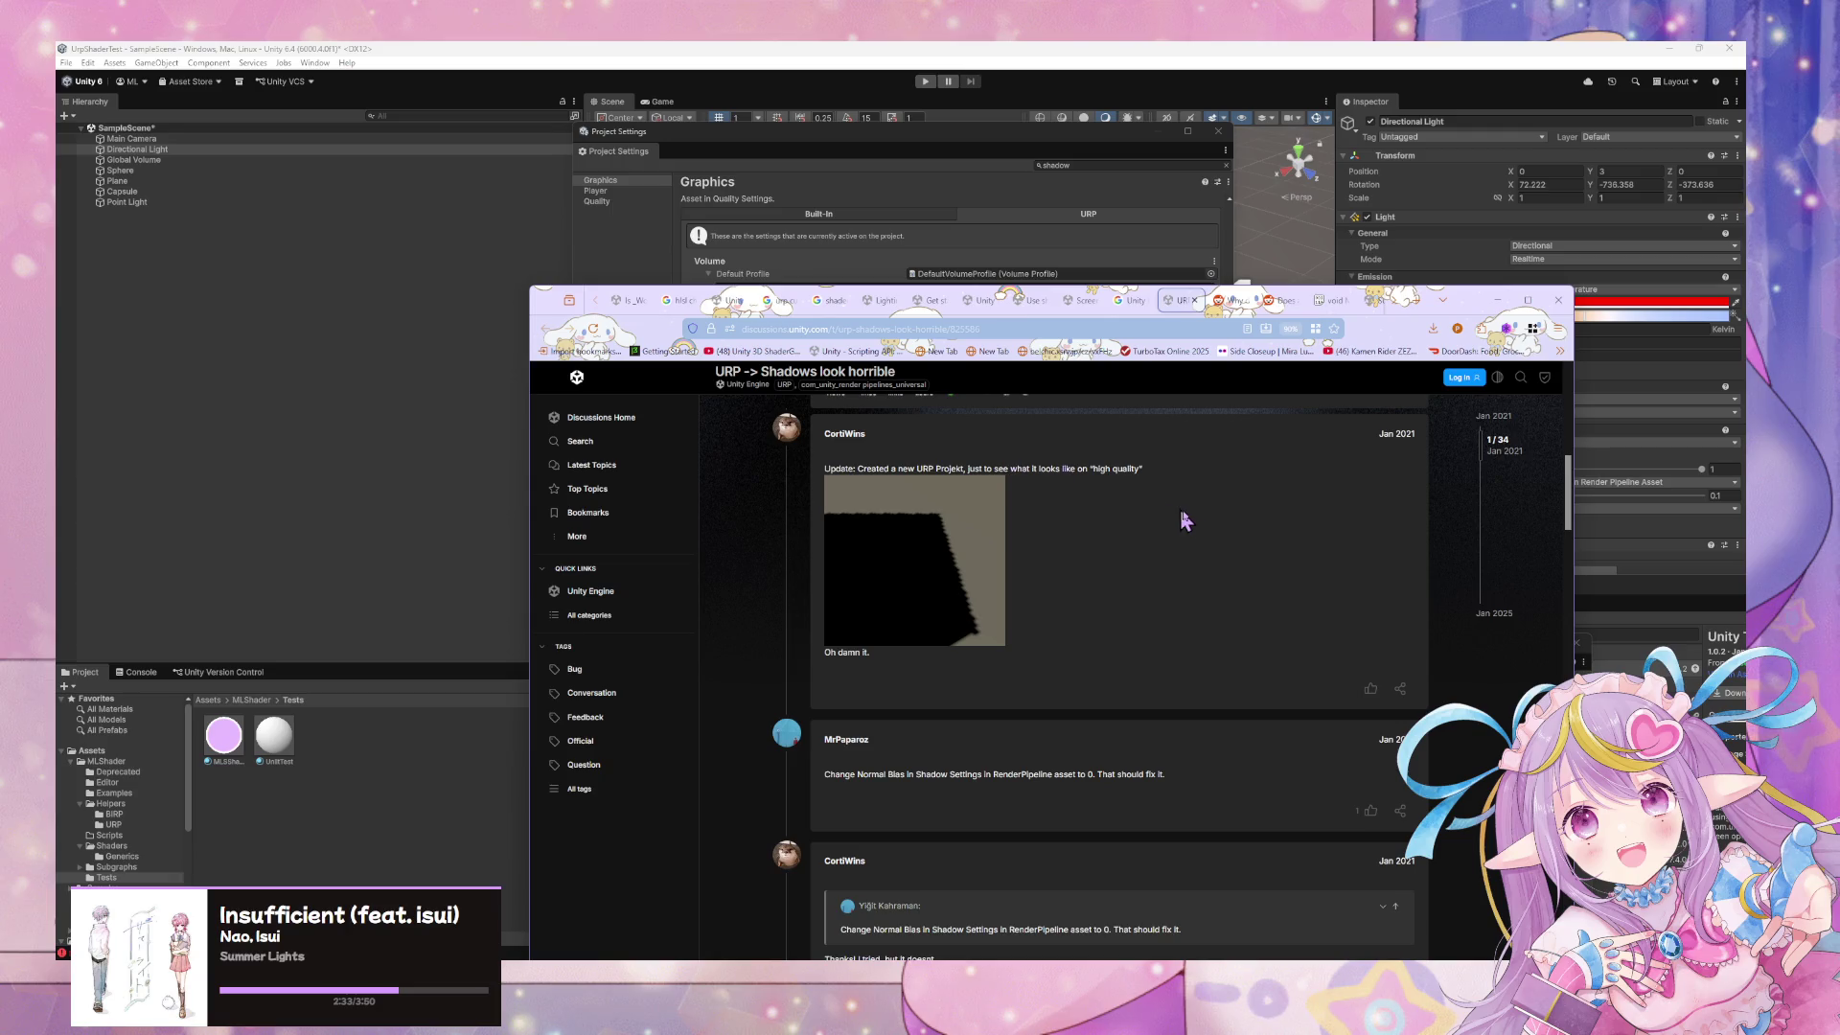
scroll(1188, 520, "down", 2)
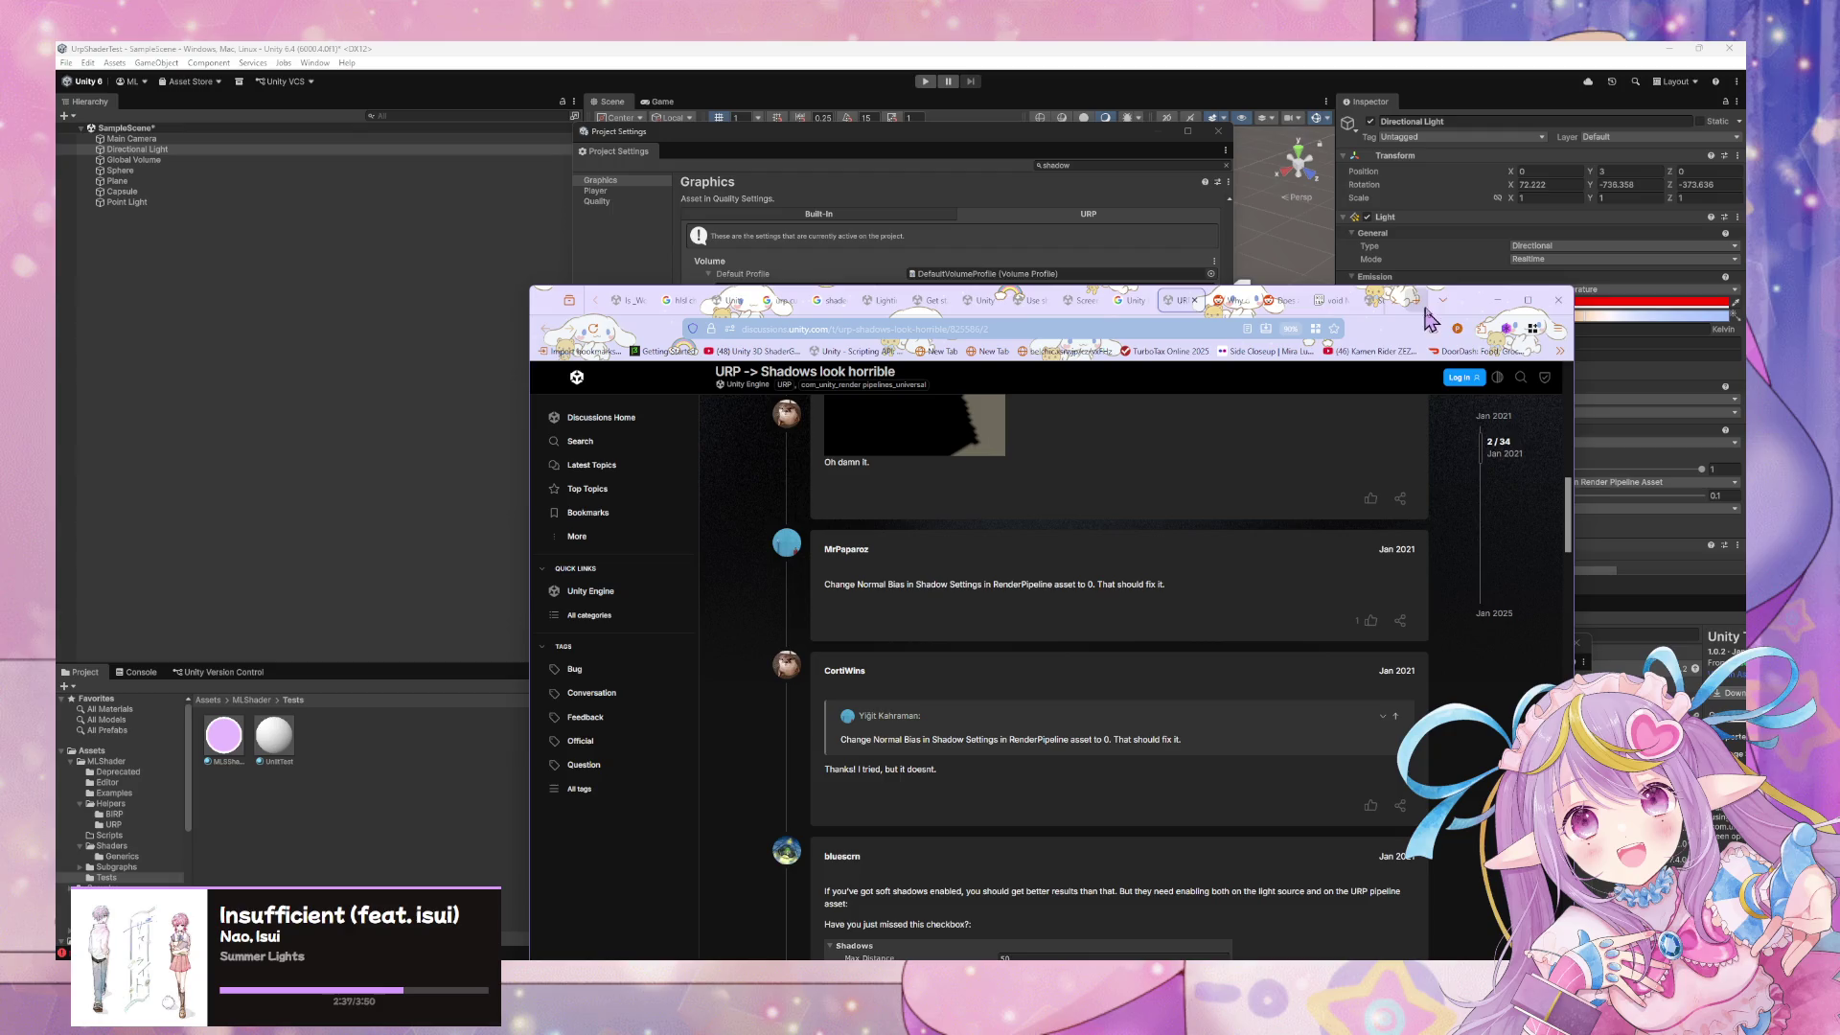
mouse_move(1454, 312)
left_mouse_down()
mouse_move(1156, 527)
mouse_move(1176, 420)
mouse_move(1268, 303)
left_mouse_up()
scroll(962, 565, "down", 10)
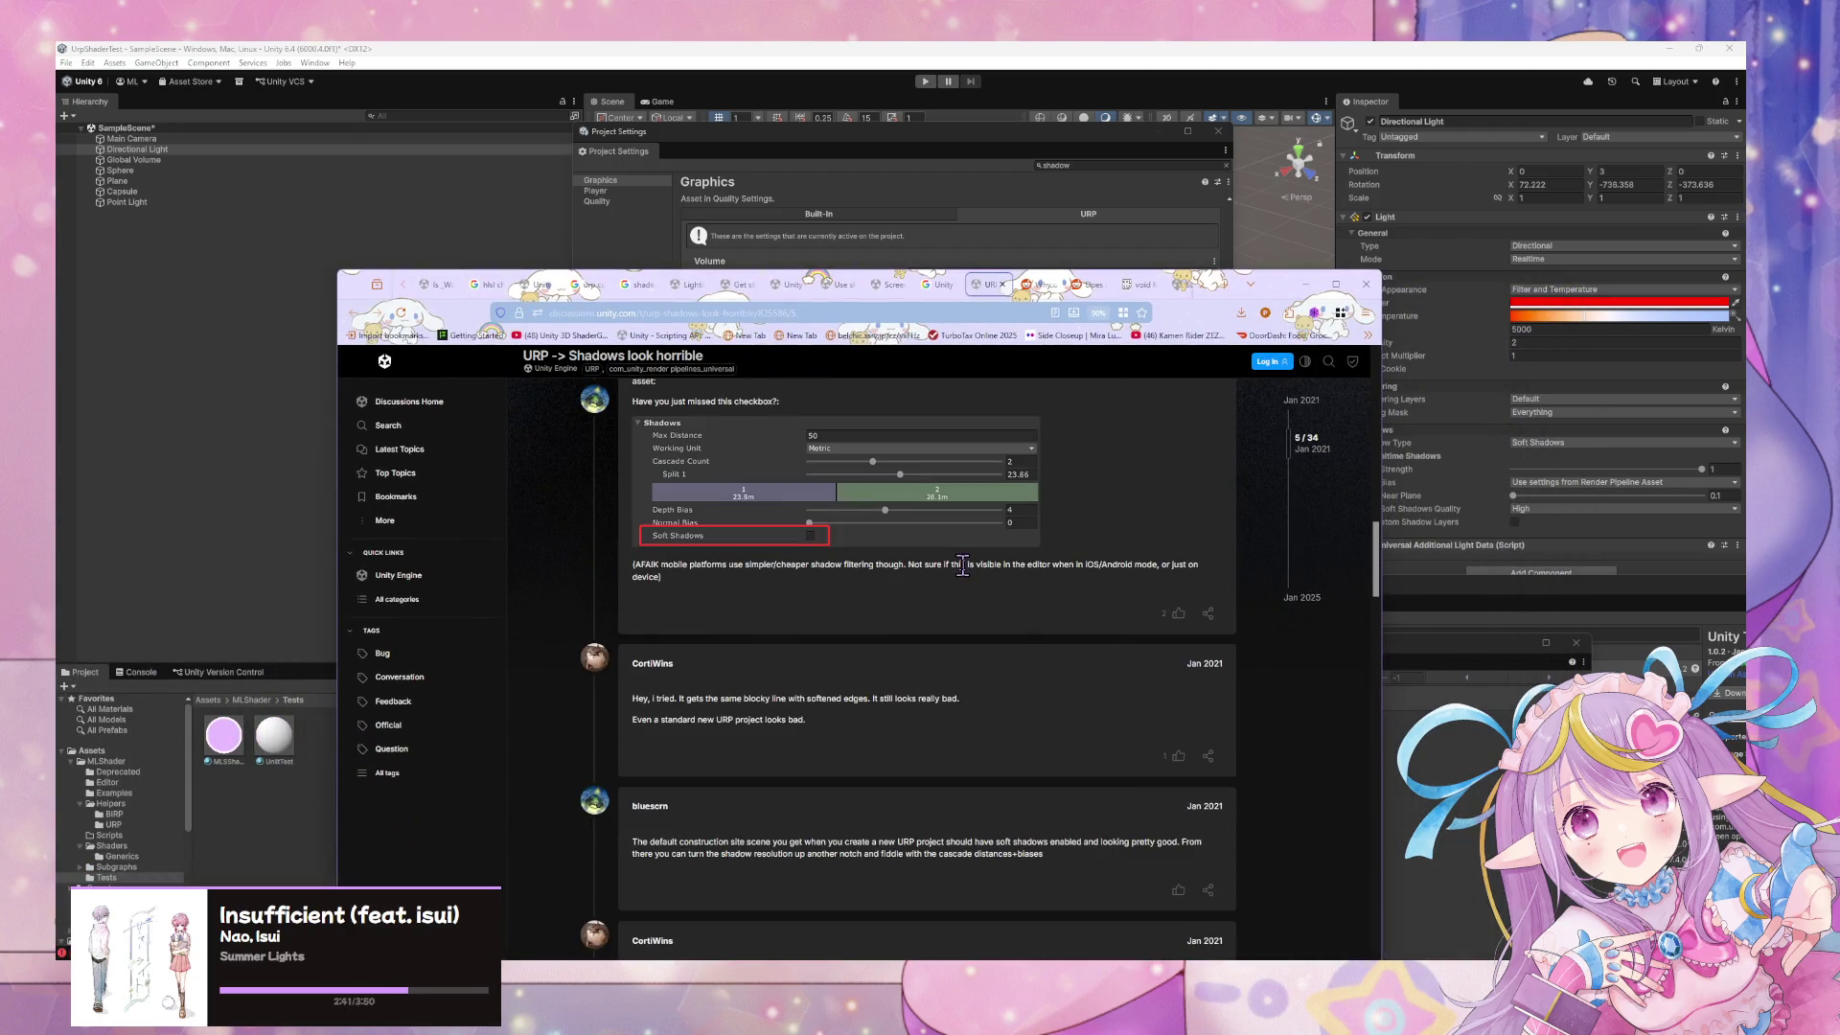
scroll(963, 566, "up", 1)
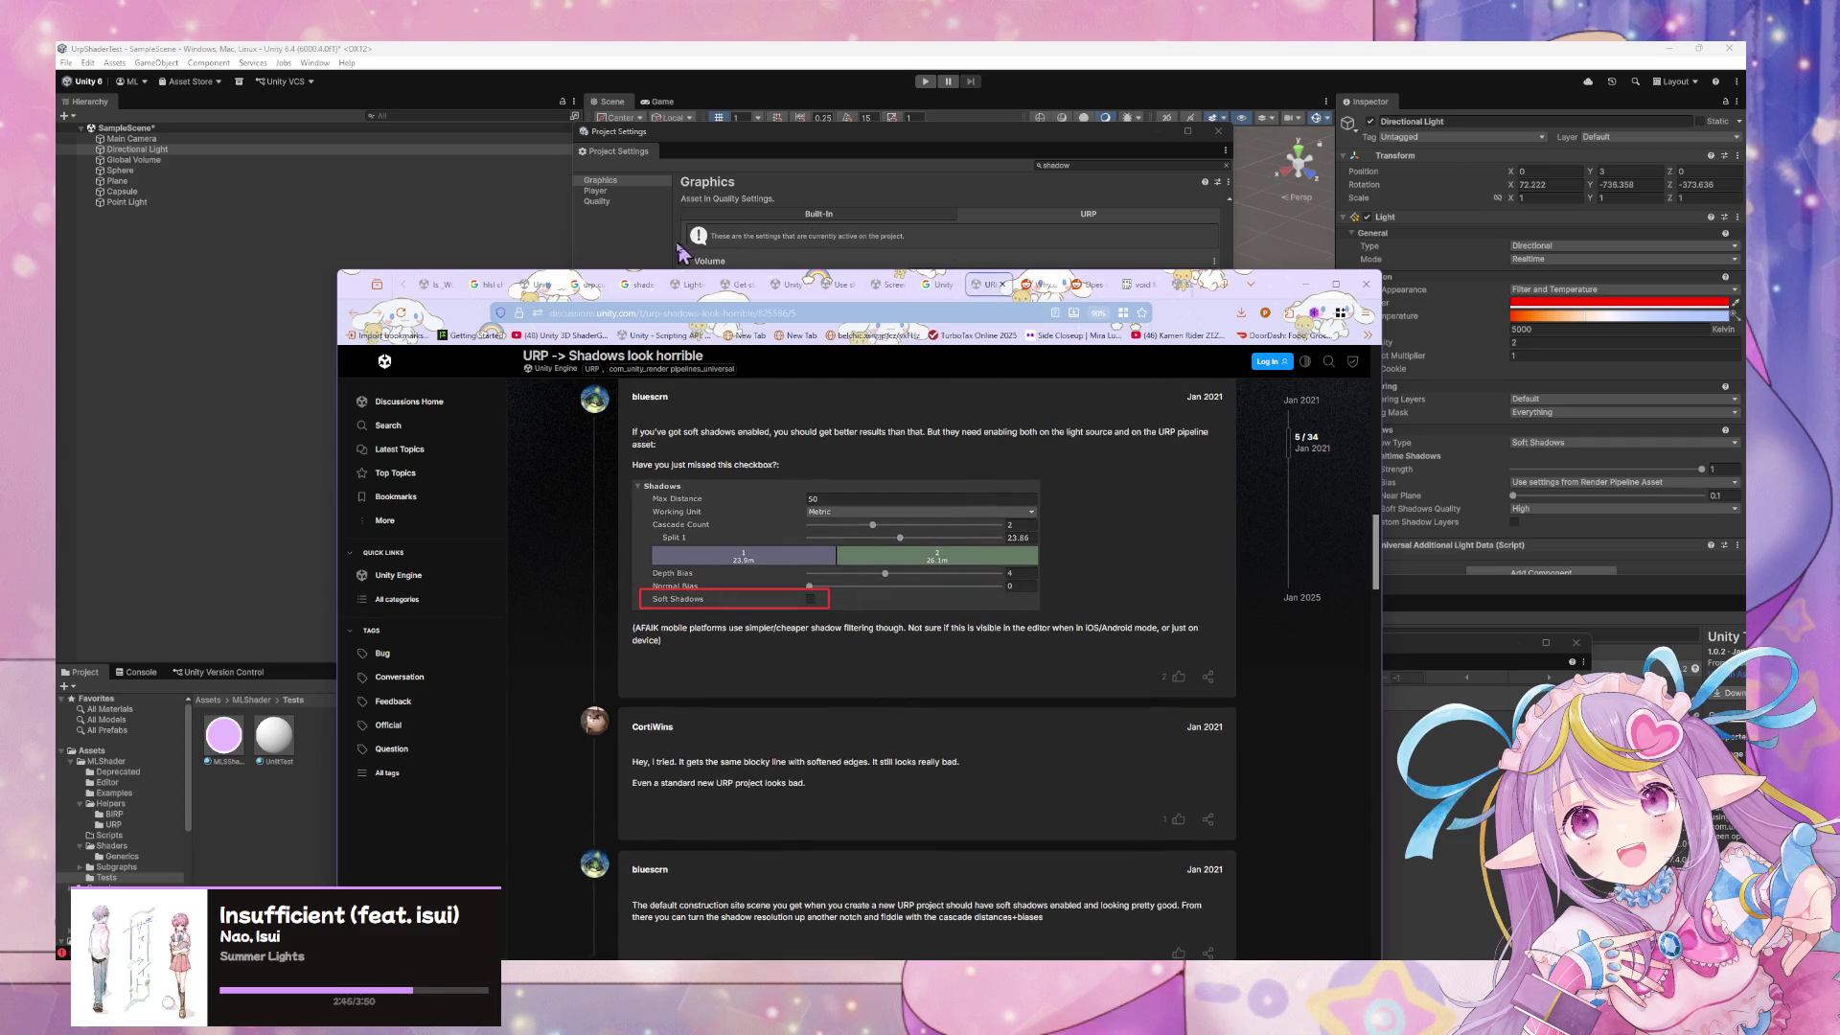
left_click(671, 287)
scroll(822, 499, "up", 1)
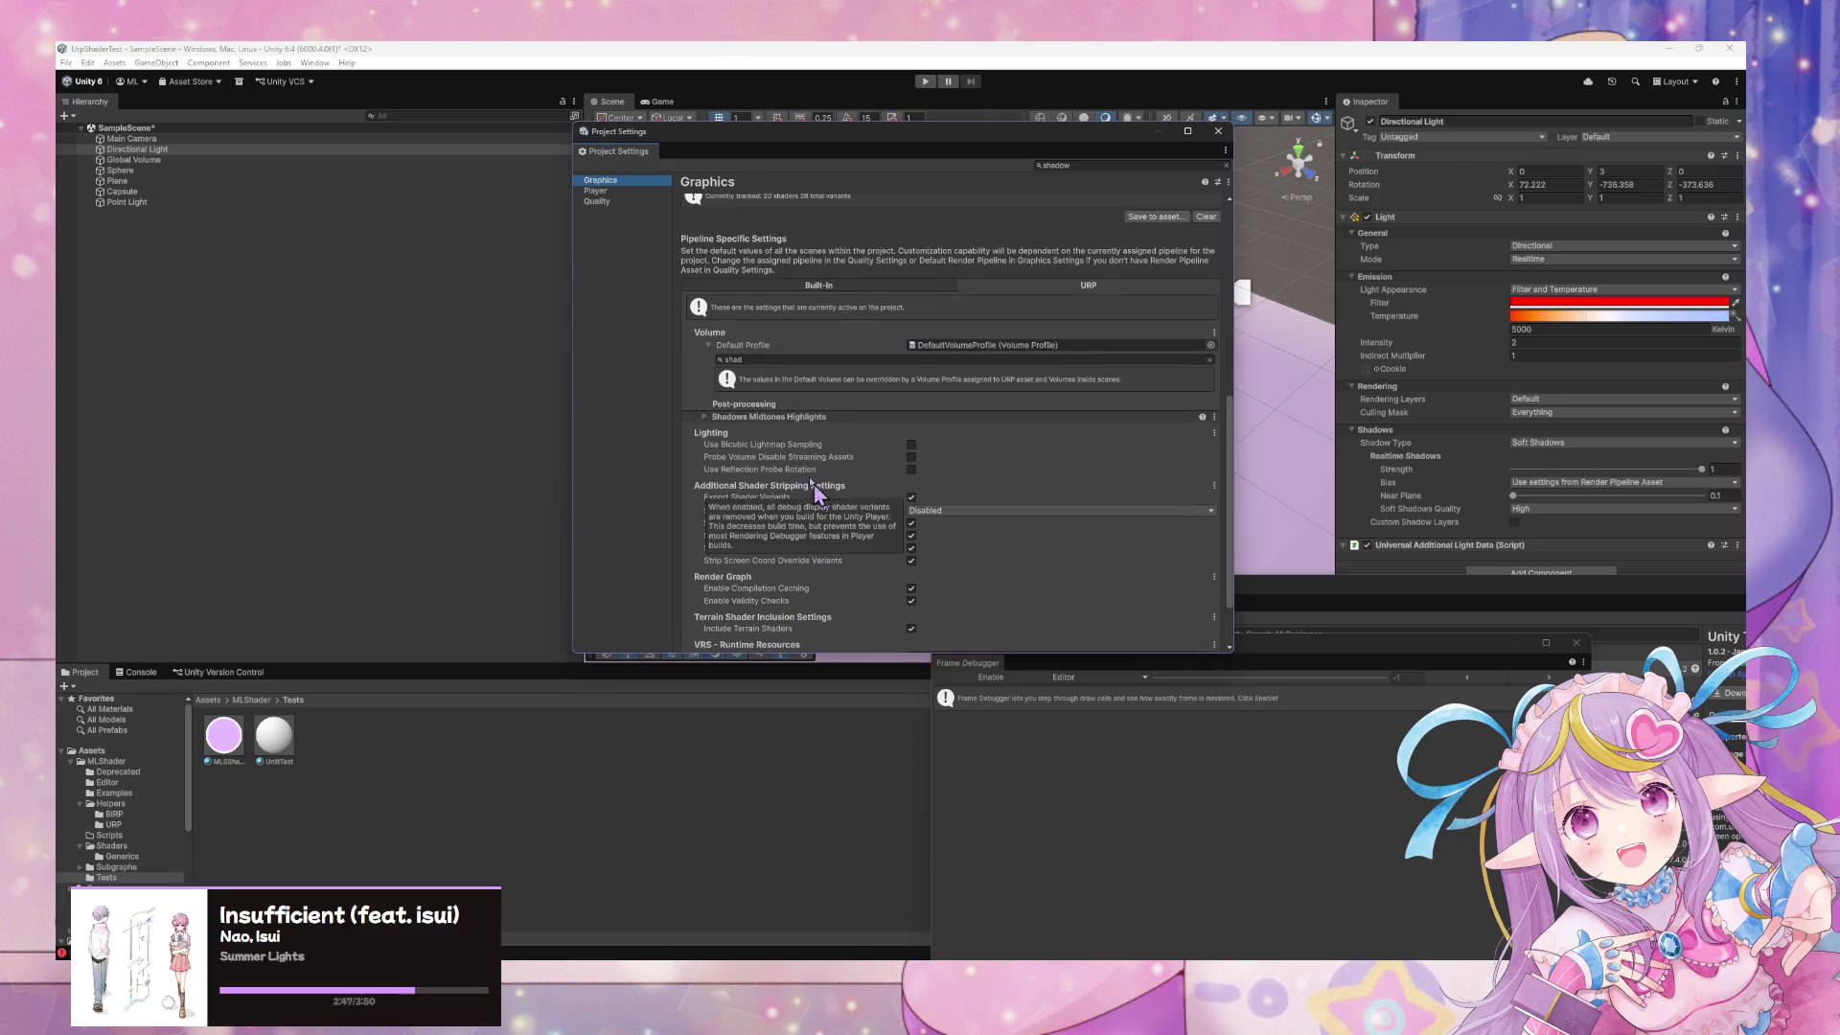
Expand and review the Shadows Midtones Highlights override, then collapse it
left_click(707, 418)
scroll(836, 509, "down", 4)
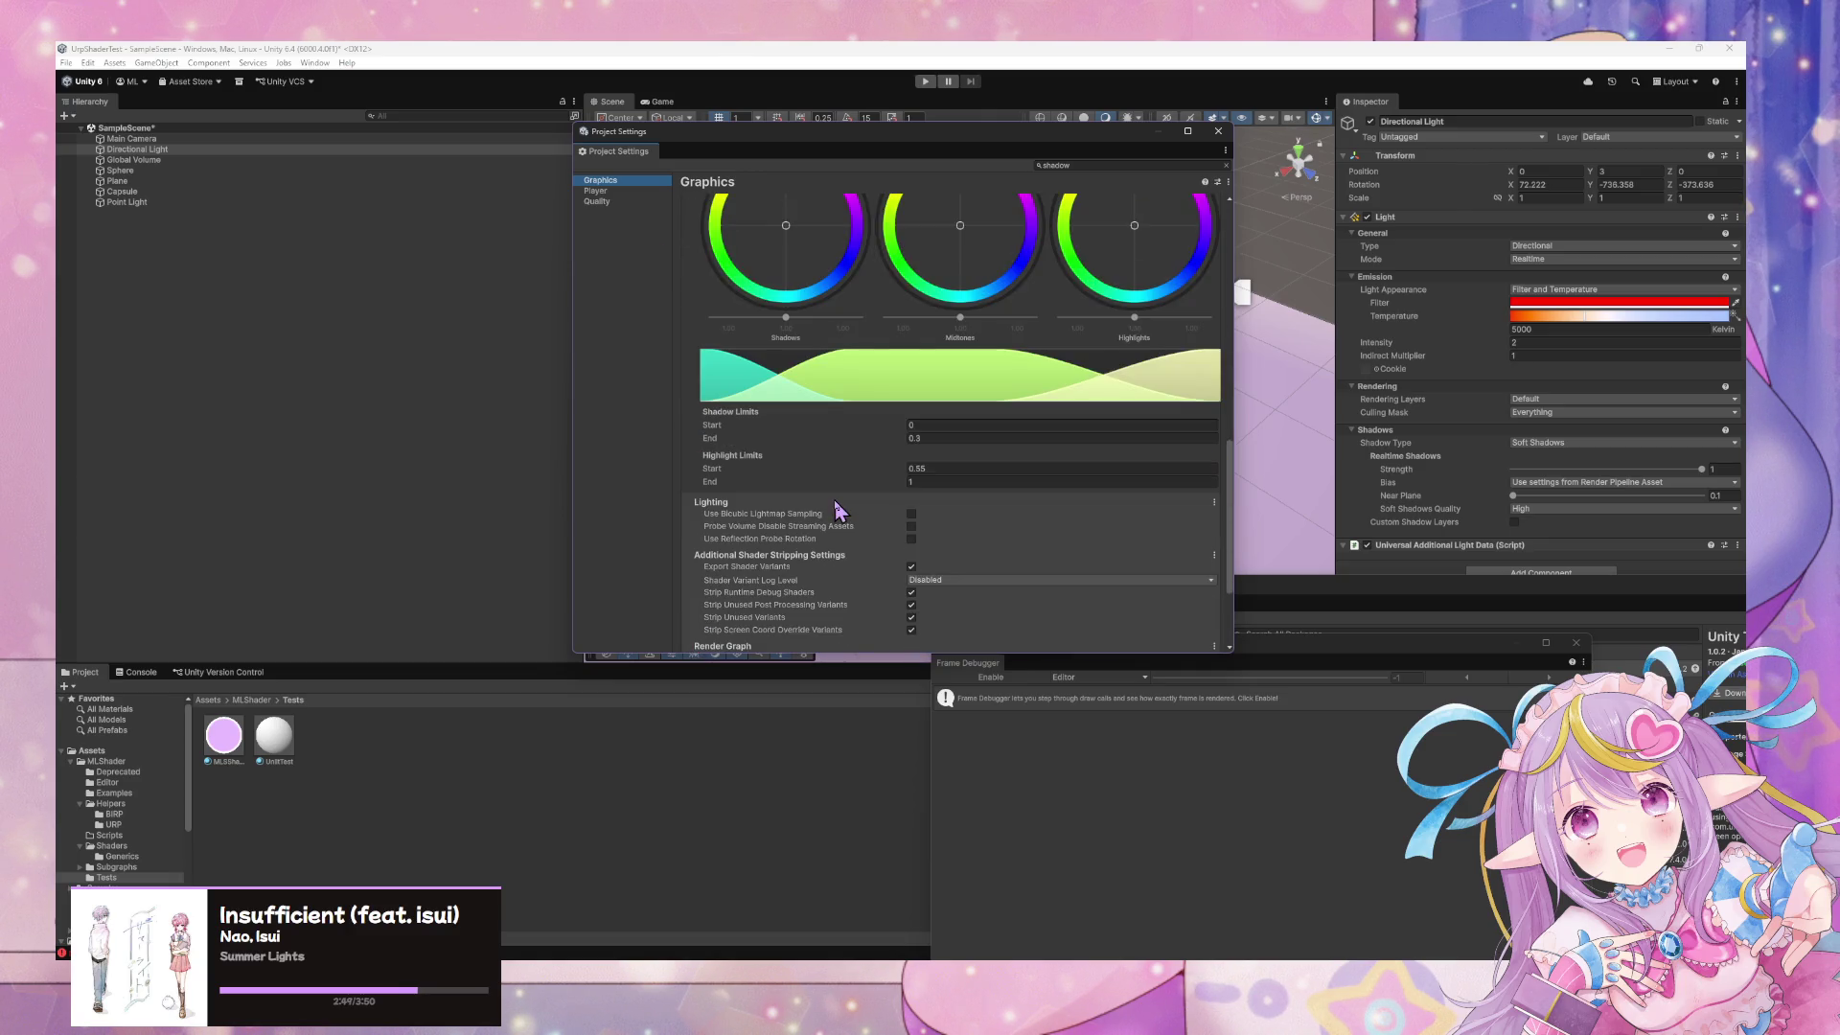
scroll(837, 509, "down", 1)
scroll(837, 509, "down", 2)
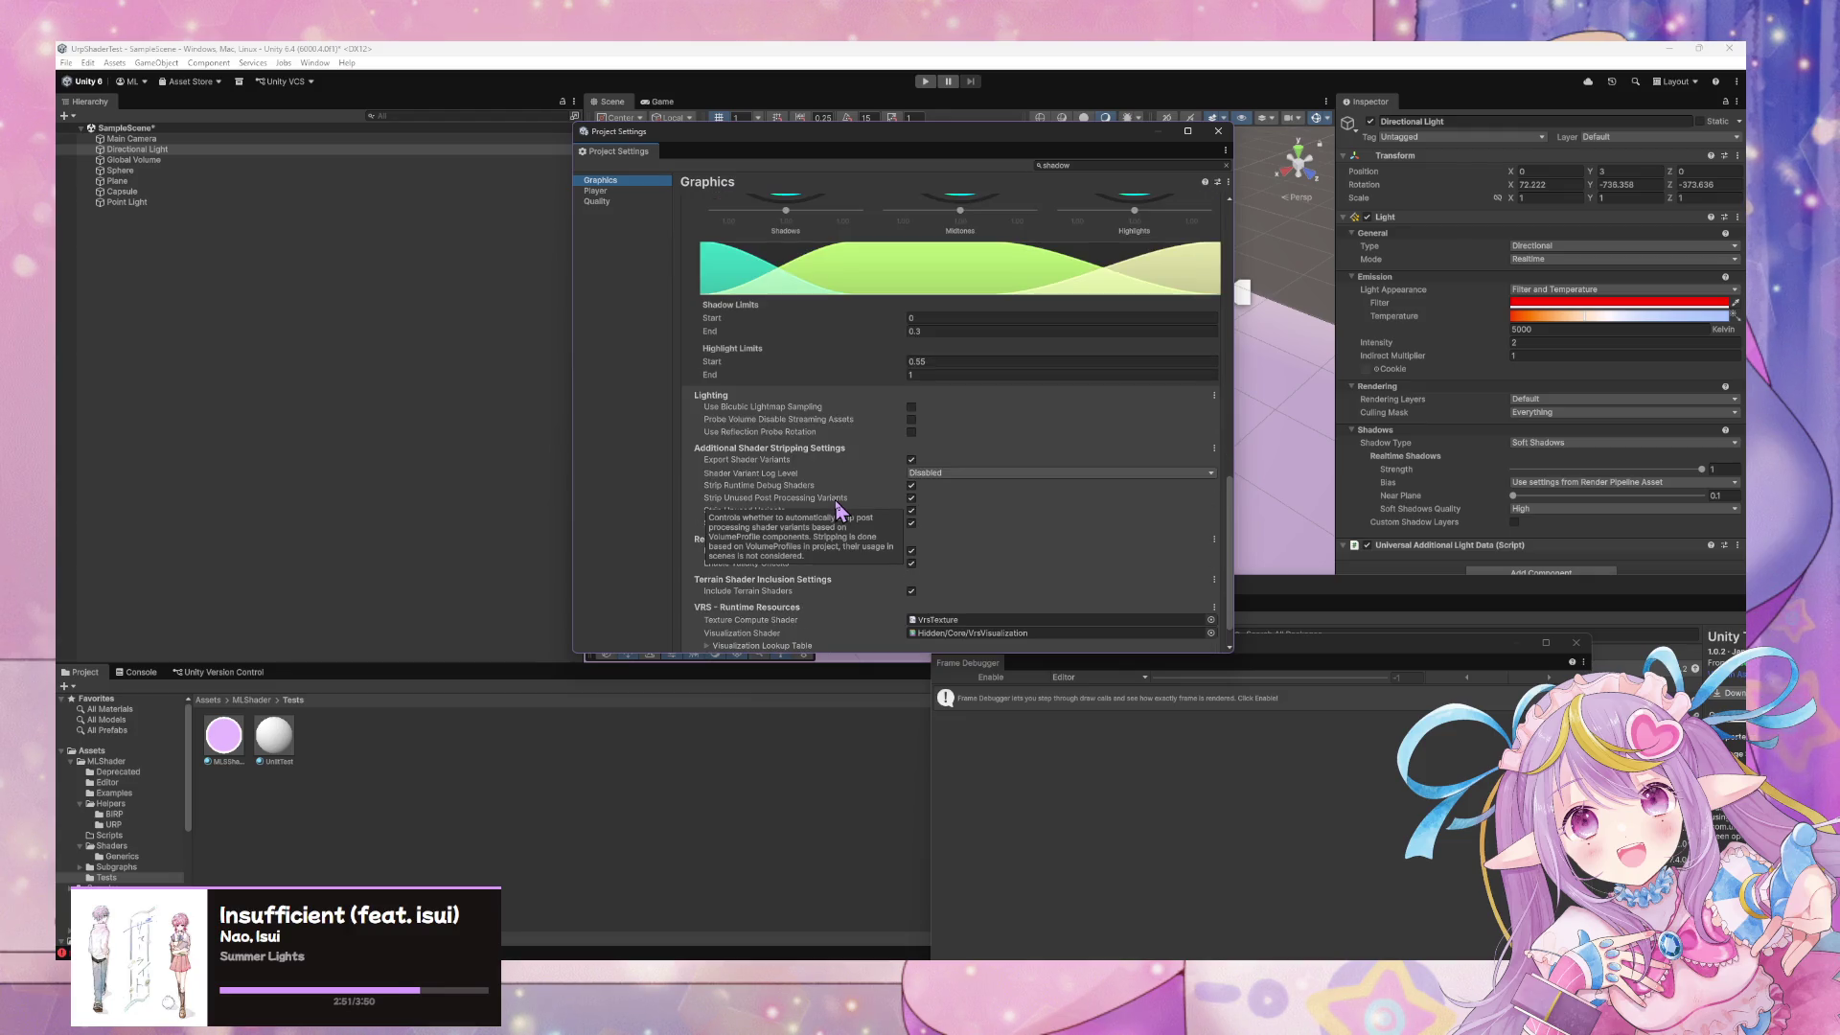
scroll(859, 510, "down", 1)
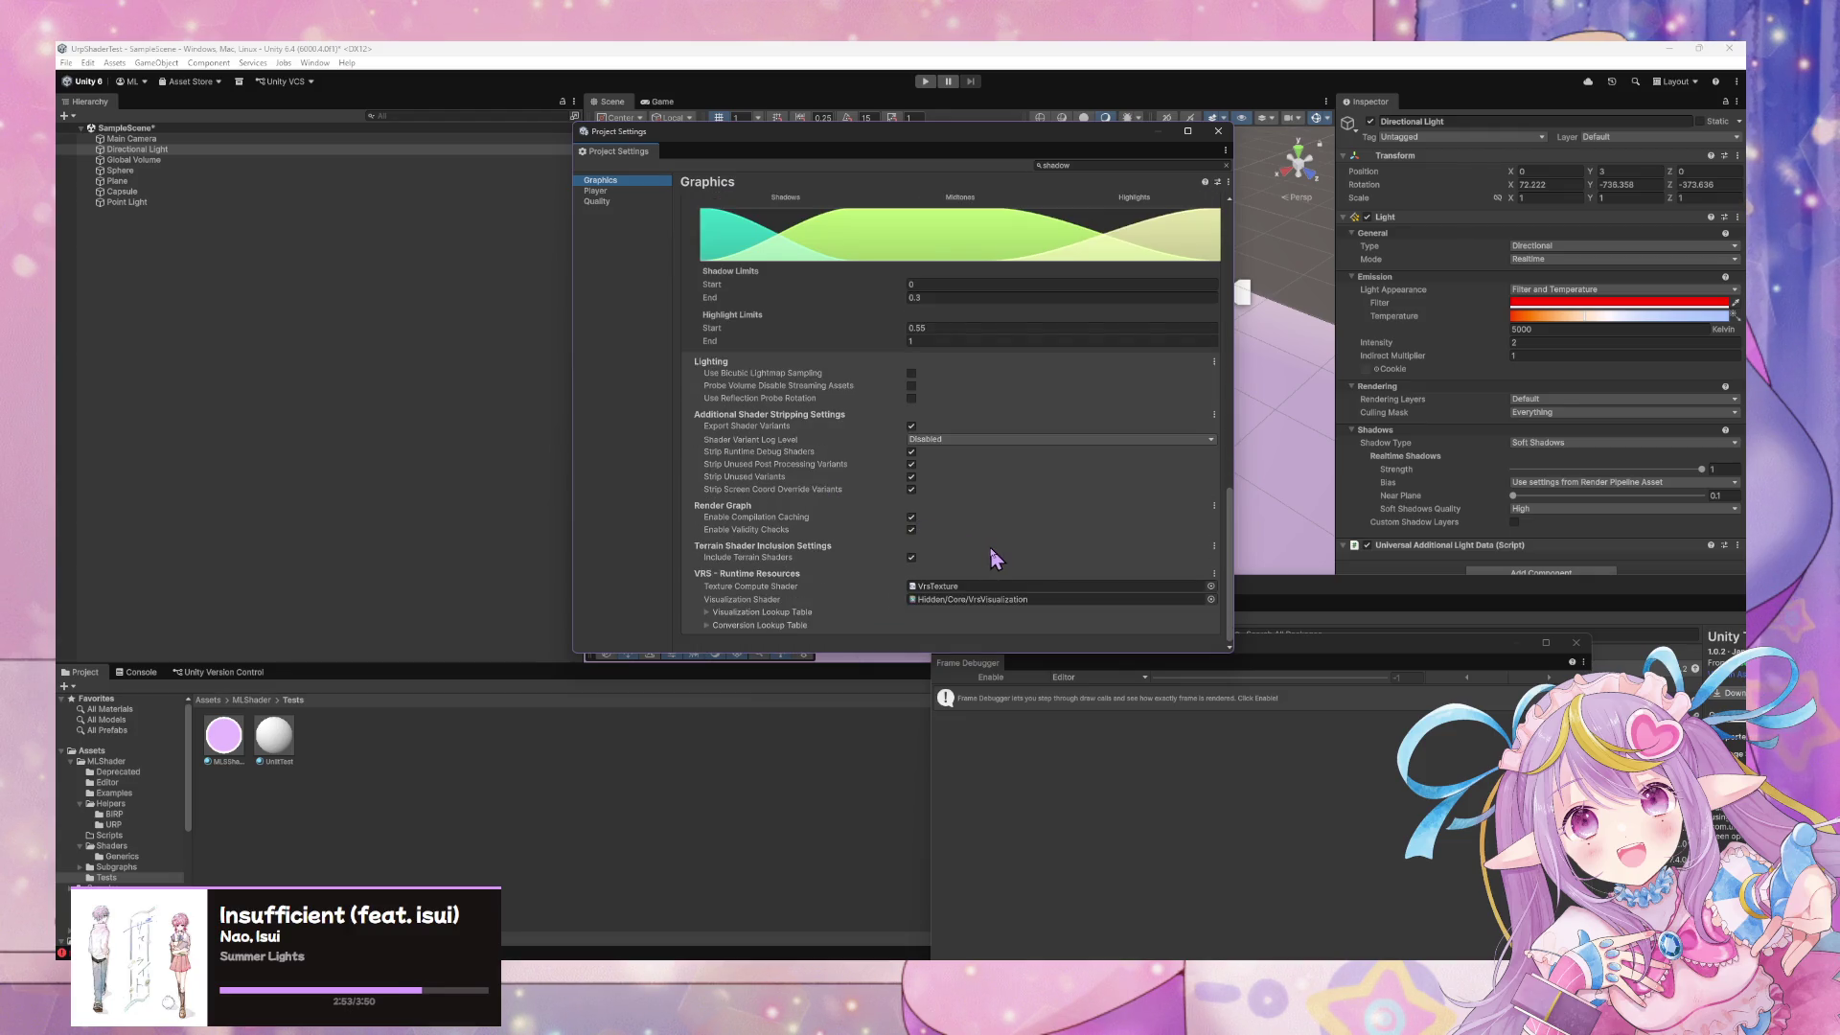
scroll(991, 548, "up", 15)
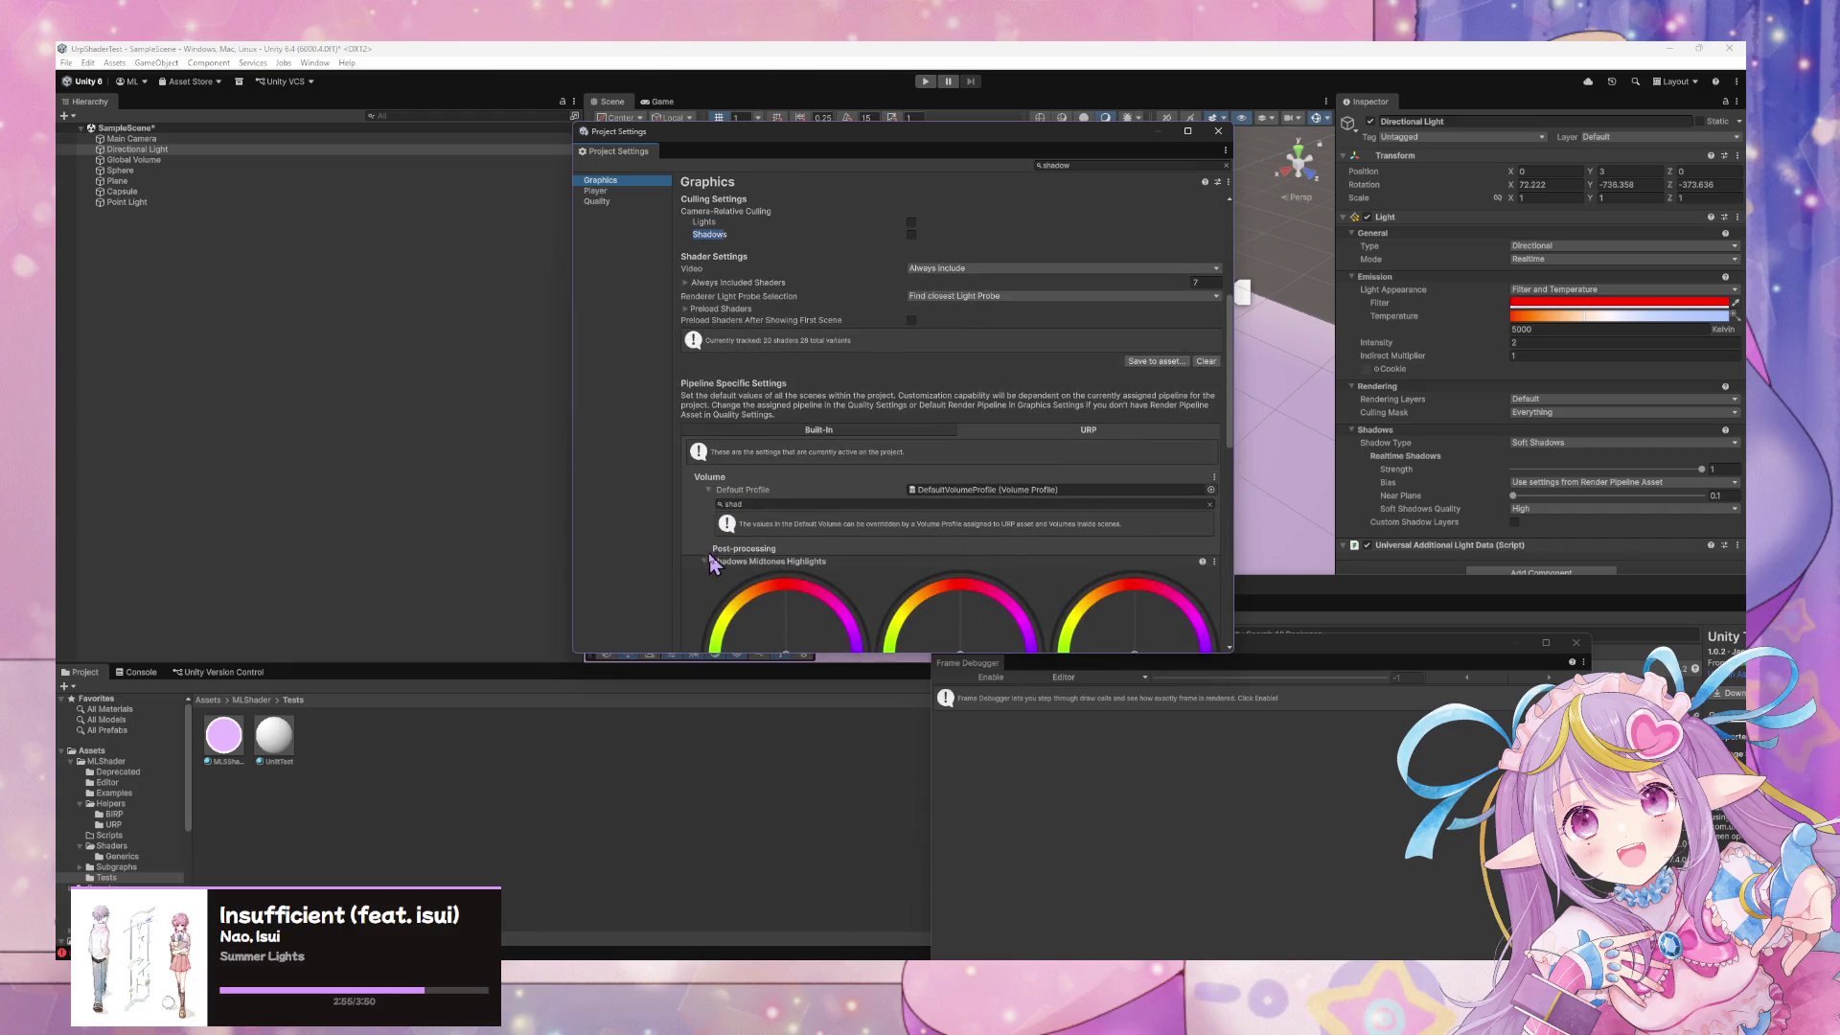
left_click(709, 560)
Clear the 'shad' volume override filter and scroll the full override list
key("BackSpace")
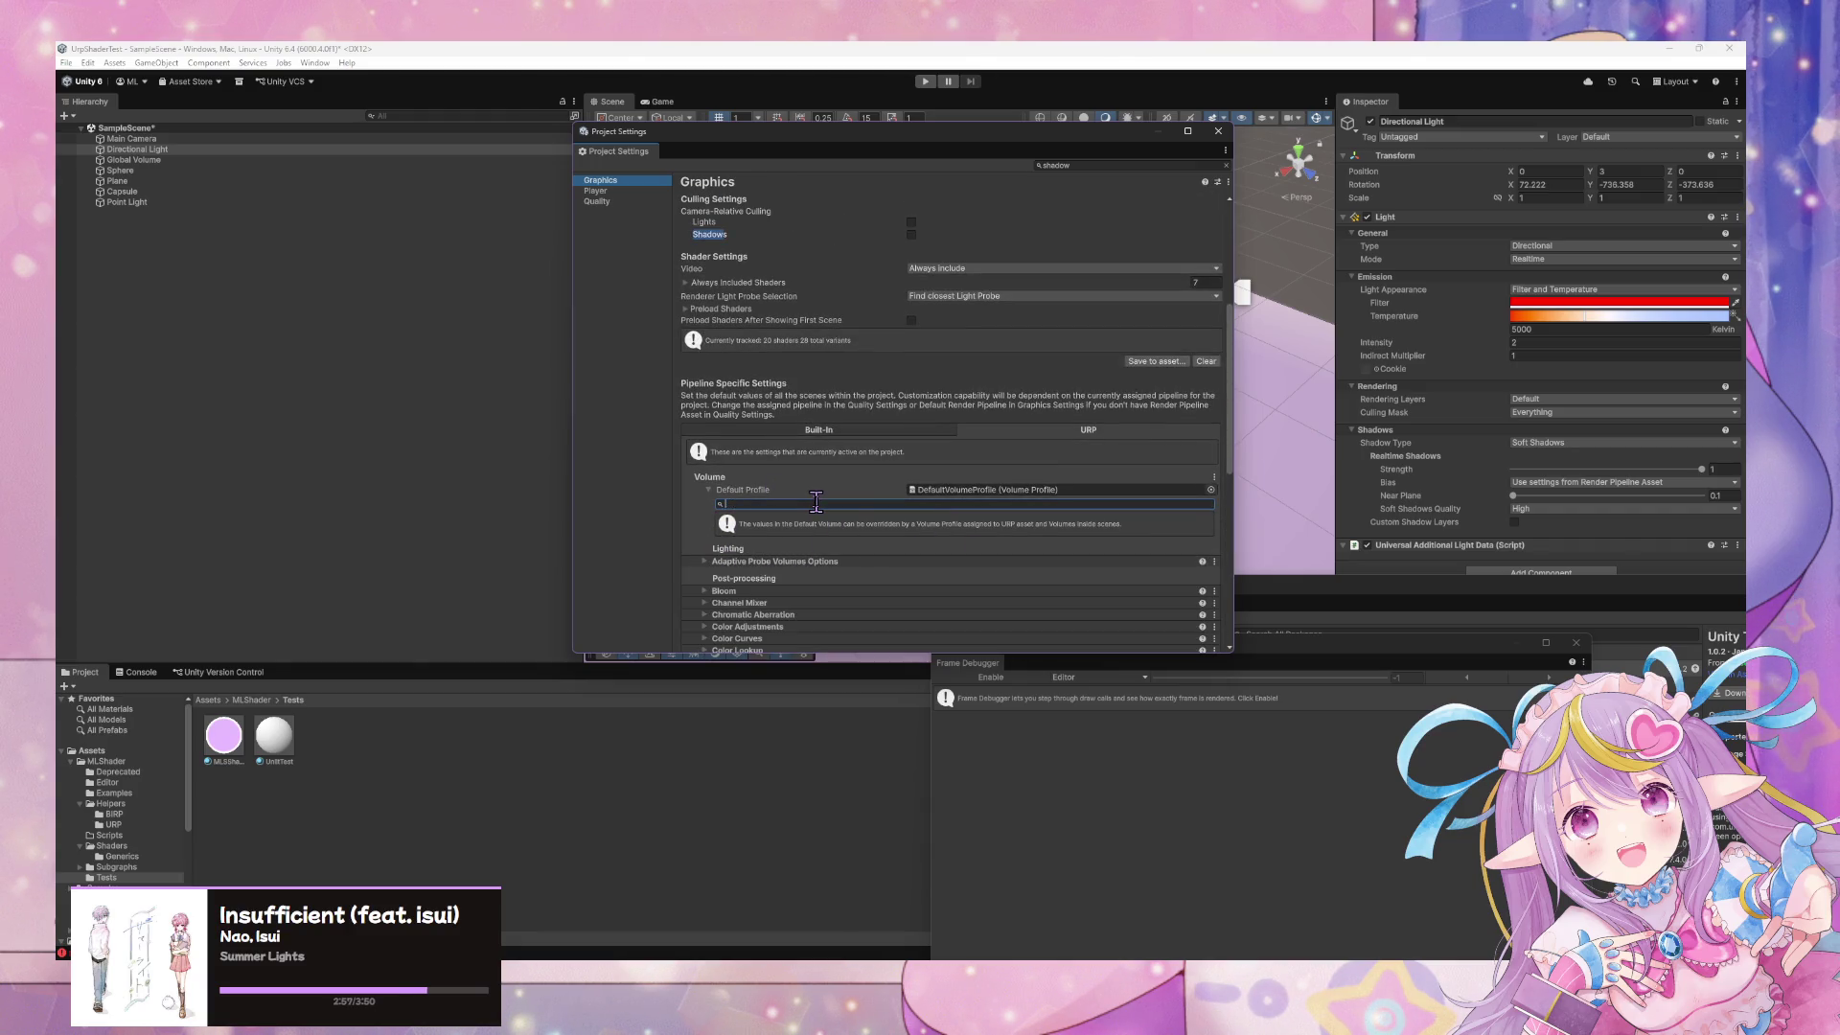
scroll(796, 585, "down", 5)
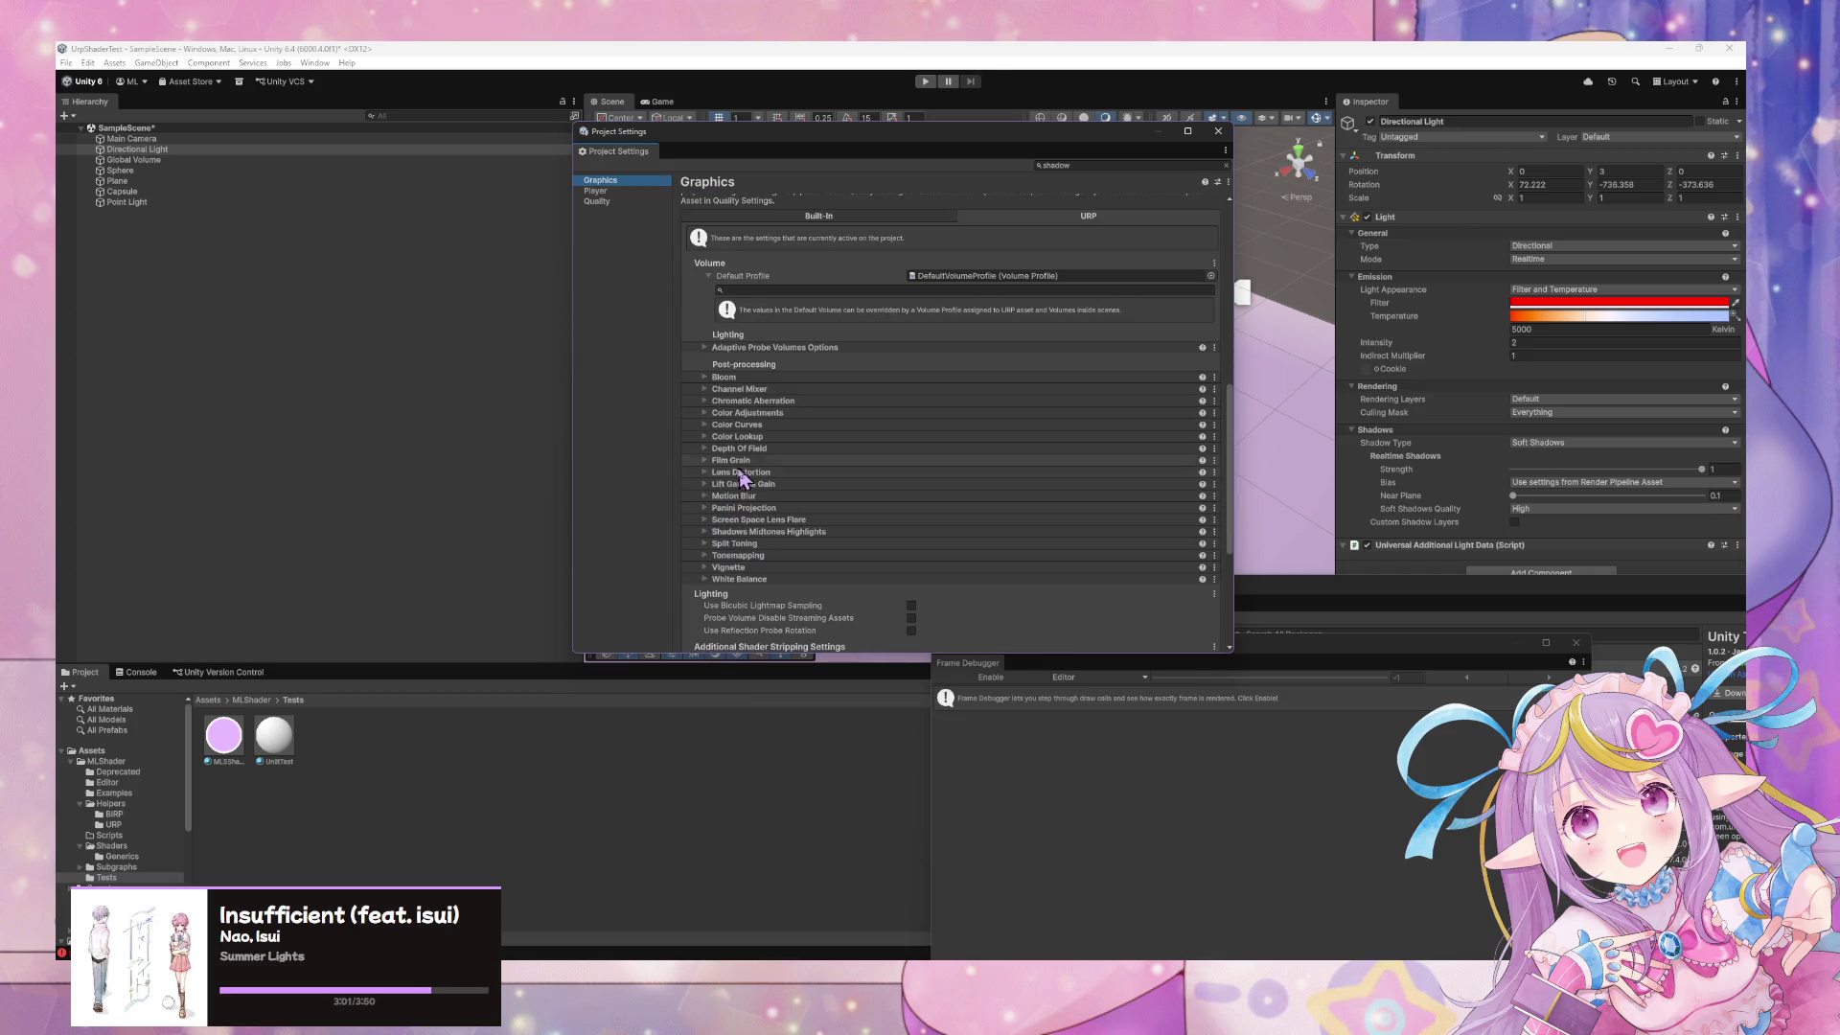
scroll(874, 630, "down", 5)
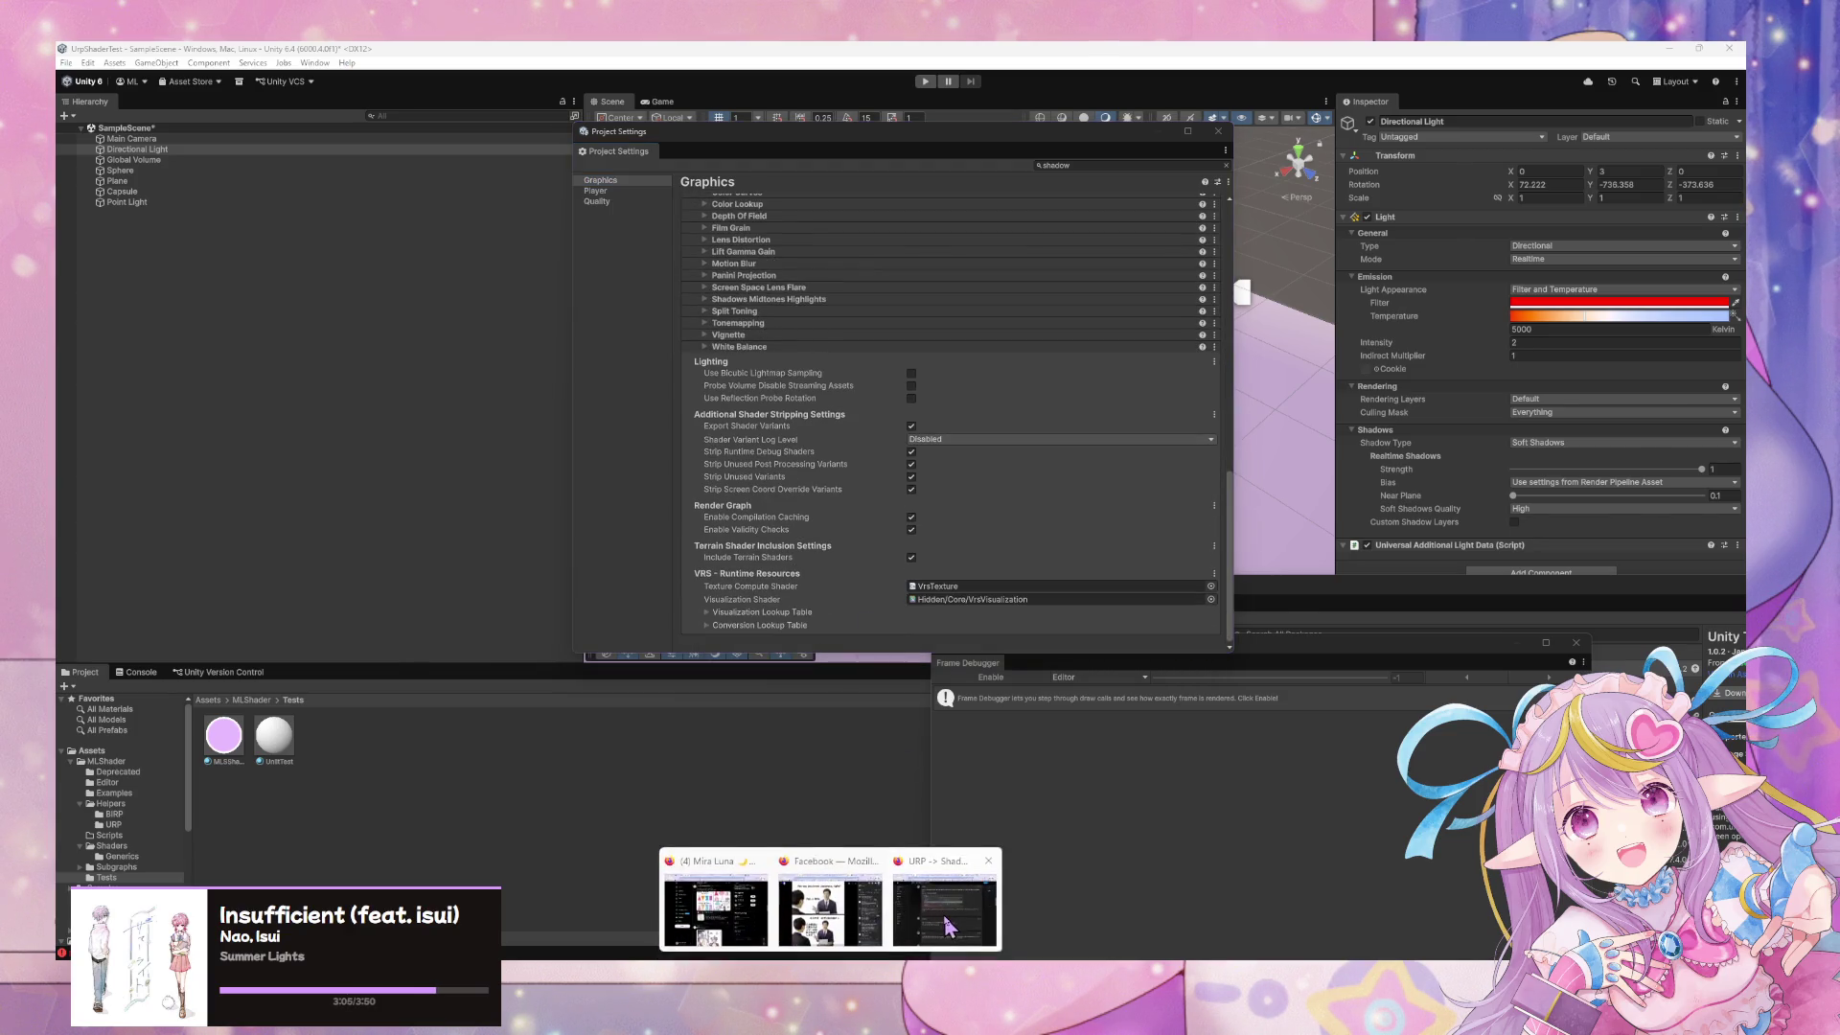
Reread the soft-shadow advice in the URP shadows forum thread
mouse_move(949, 924)
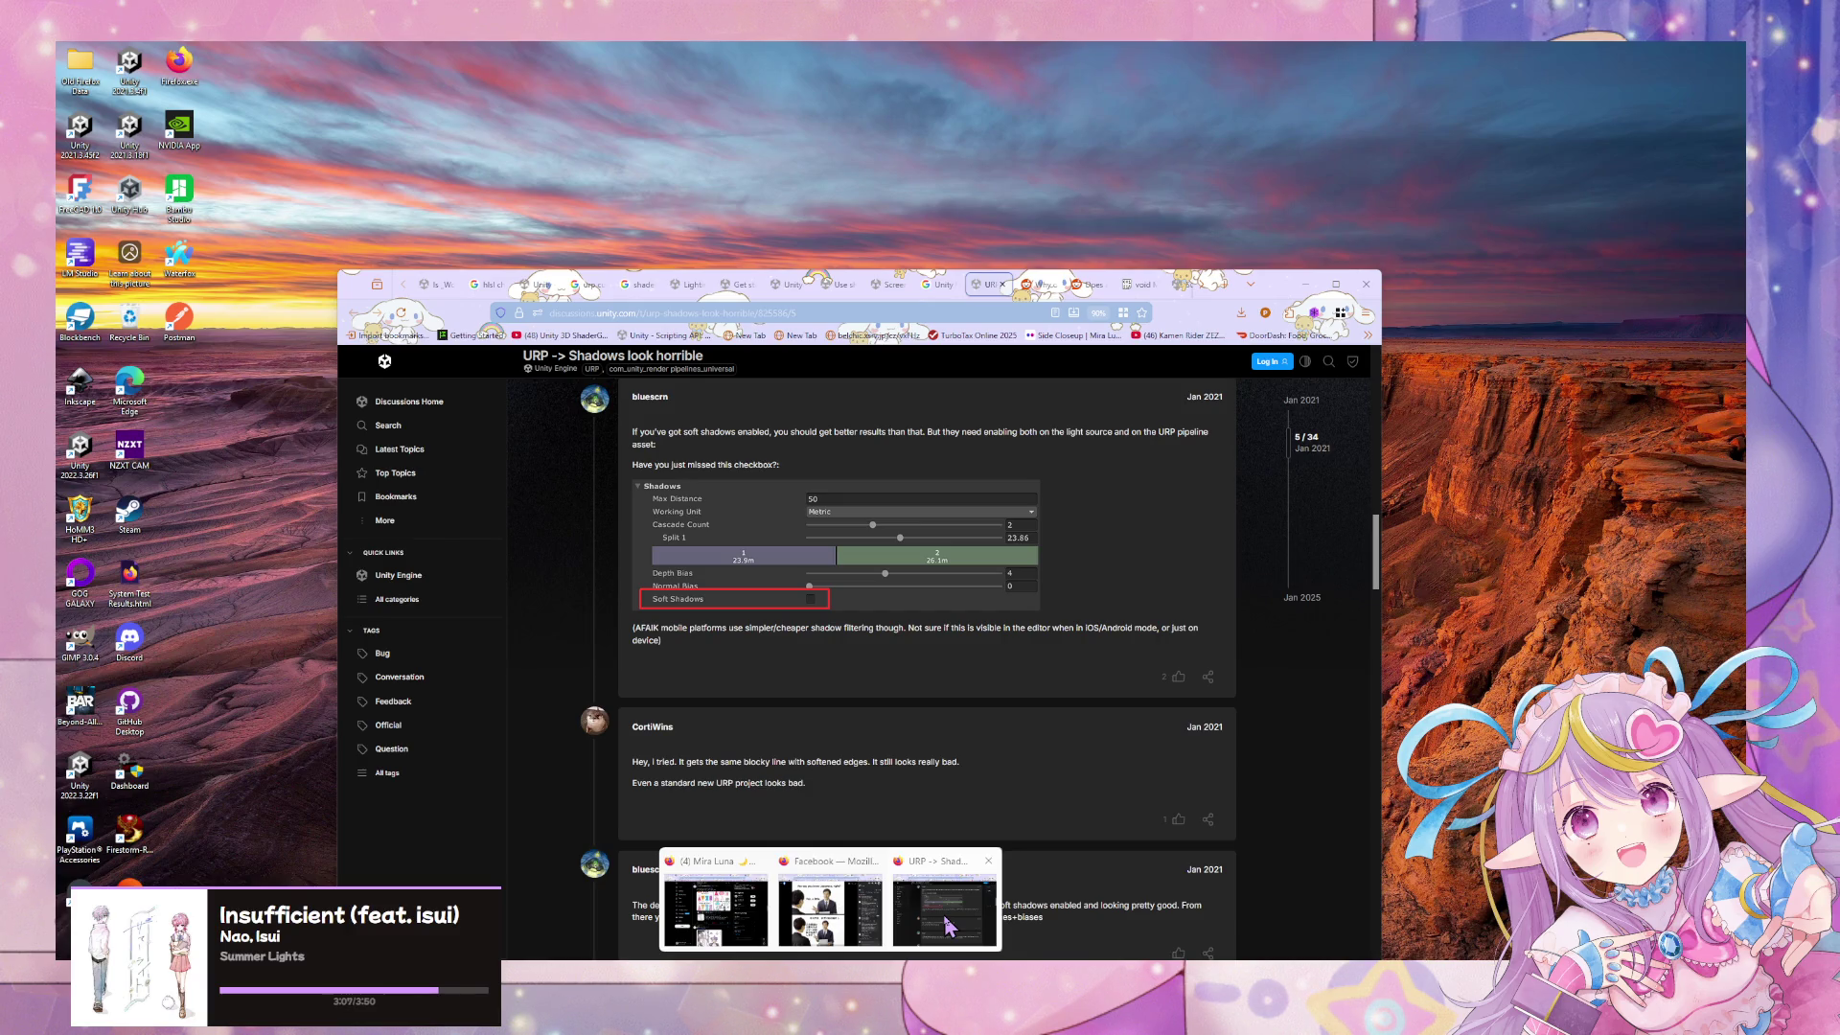
left_click(948, 925)
scroll(954, 795, "up", 4)
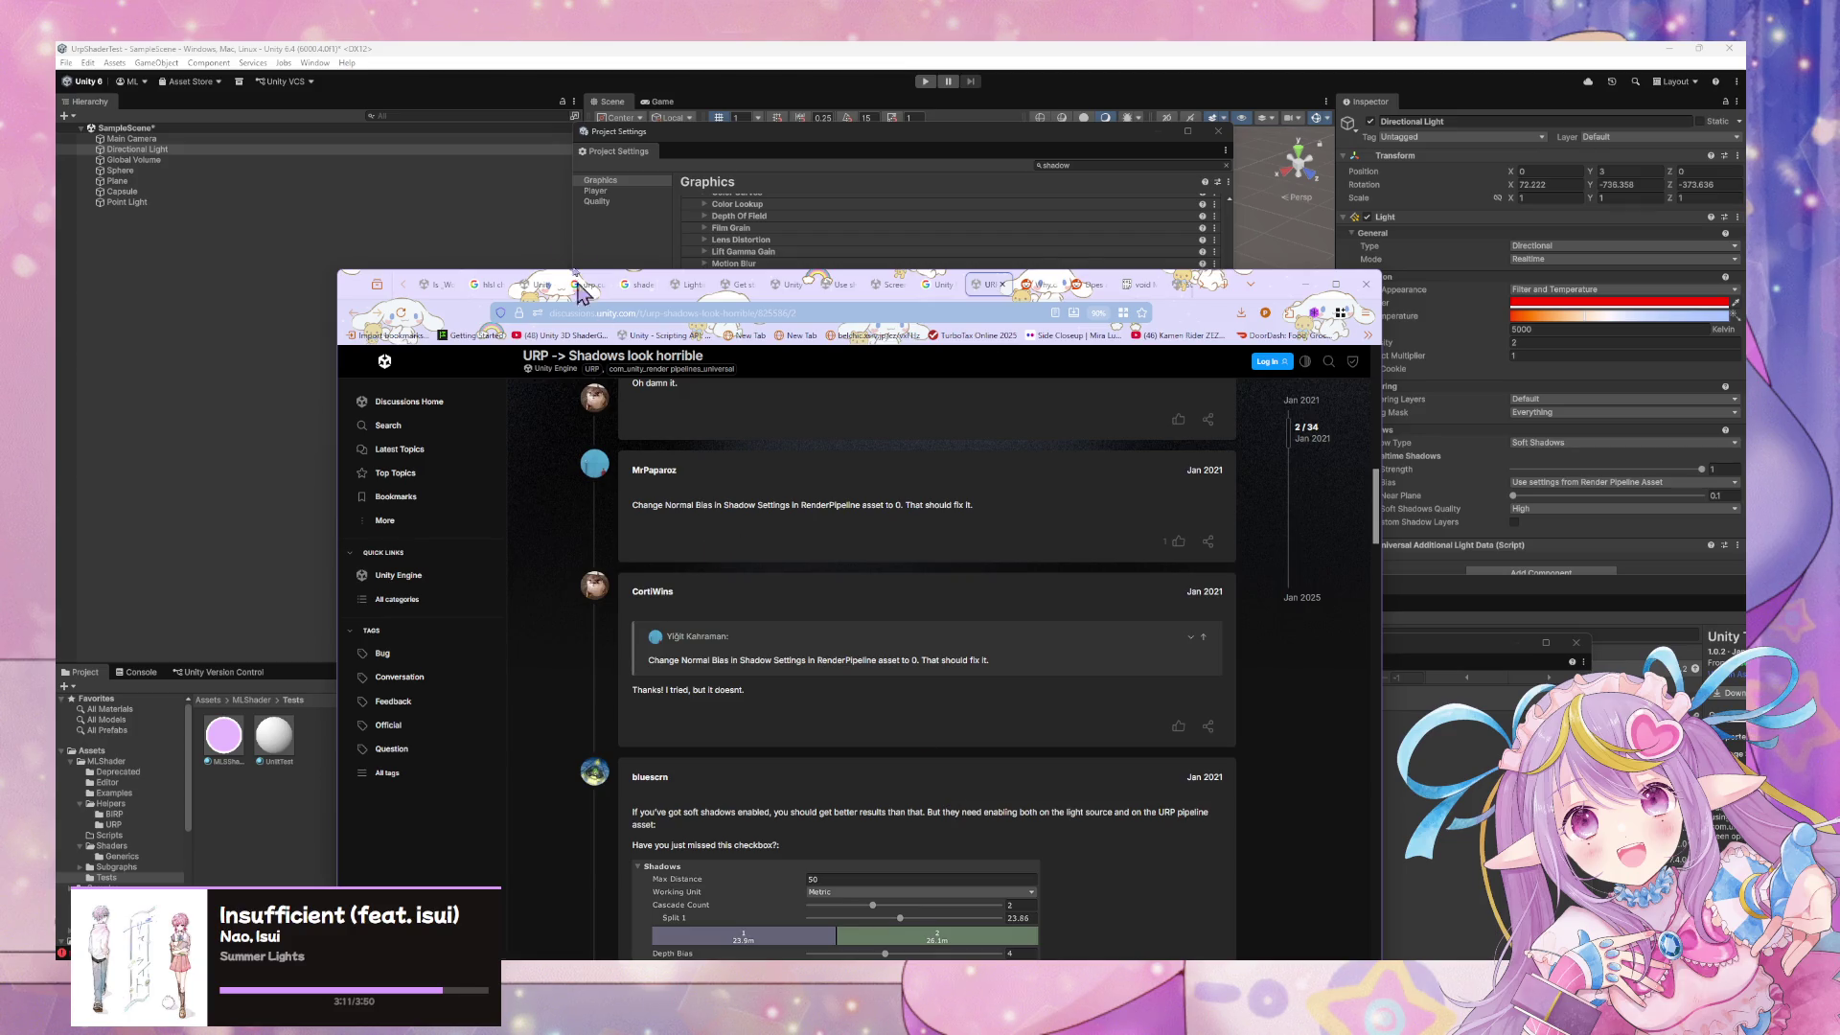
Replace the Project Settings search with 'render pi' to filter for render pipeline settings
left_click(598, 255)
left_click(1088, 176)
type("render pi")
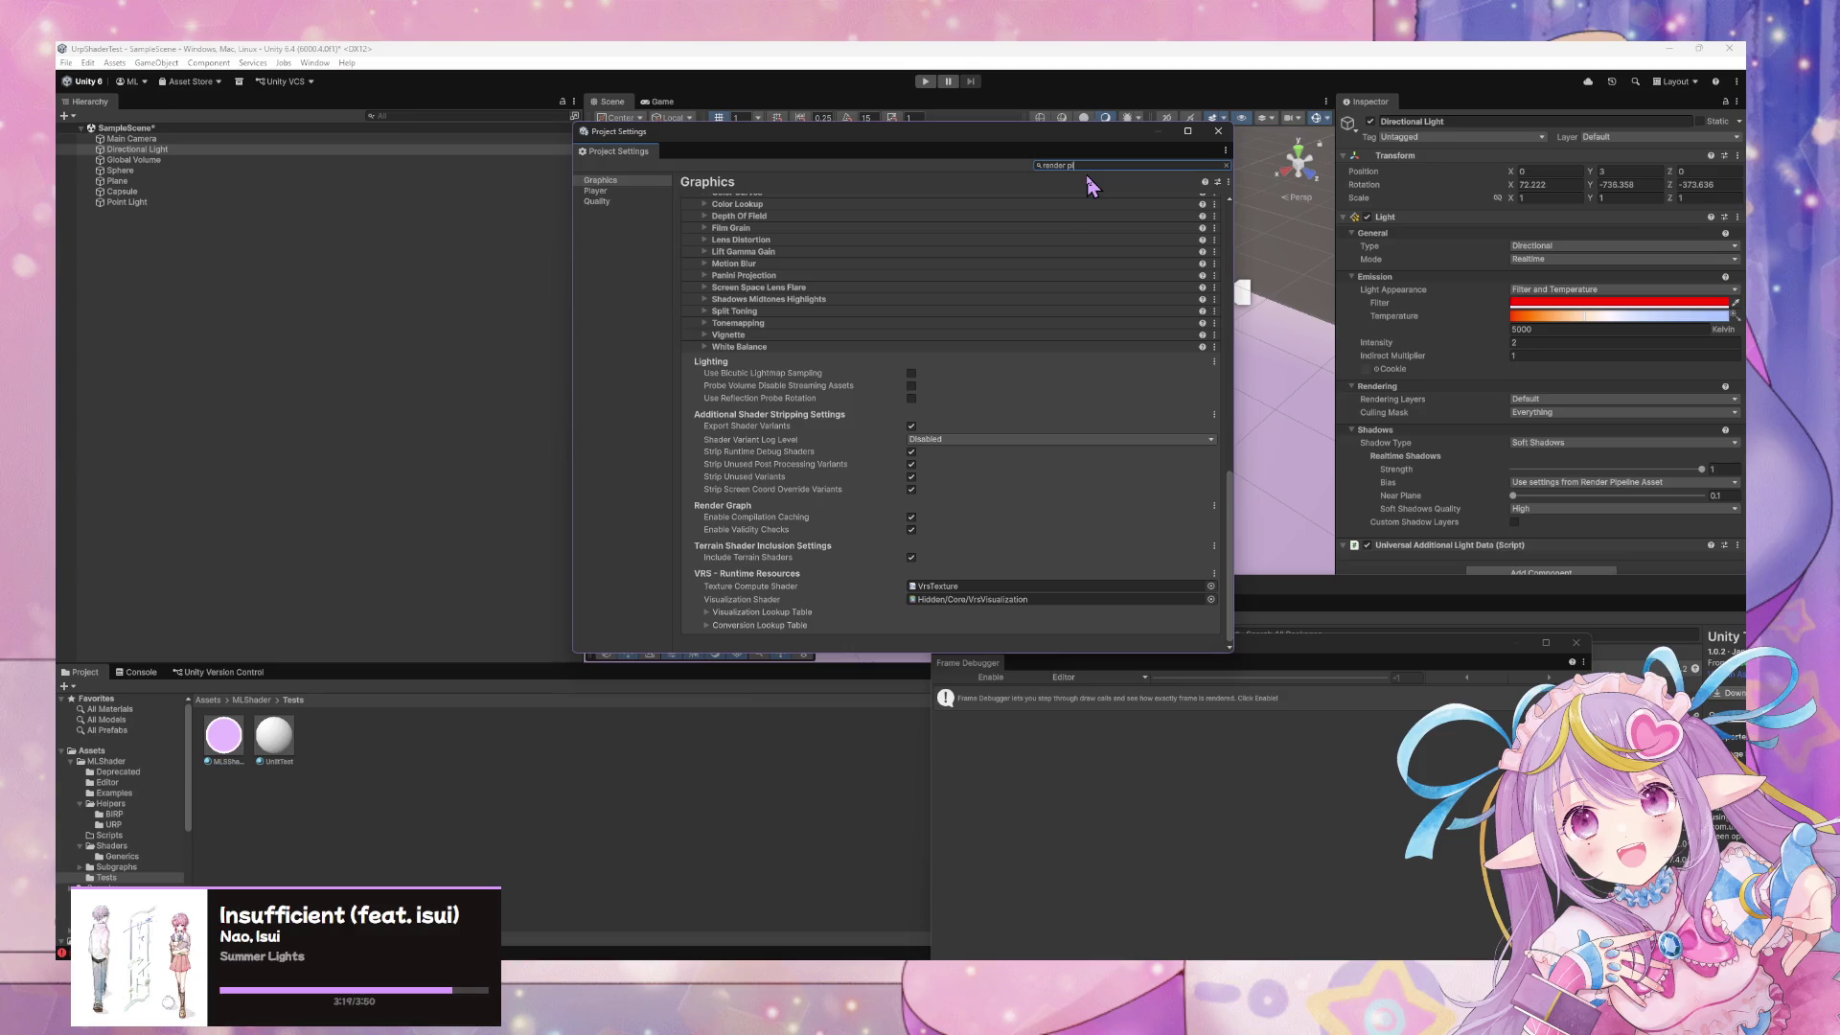
From Quality settings, open PC_RPAsset in the Inspector and expand its Shadows section
left_click(624, 204)
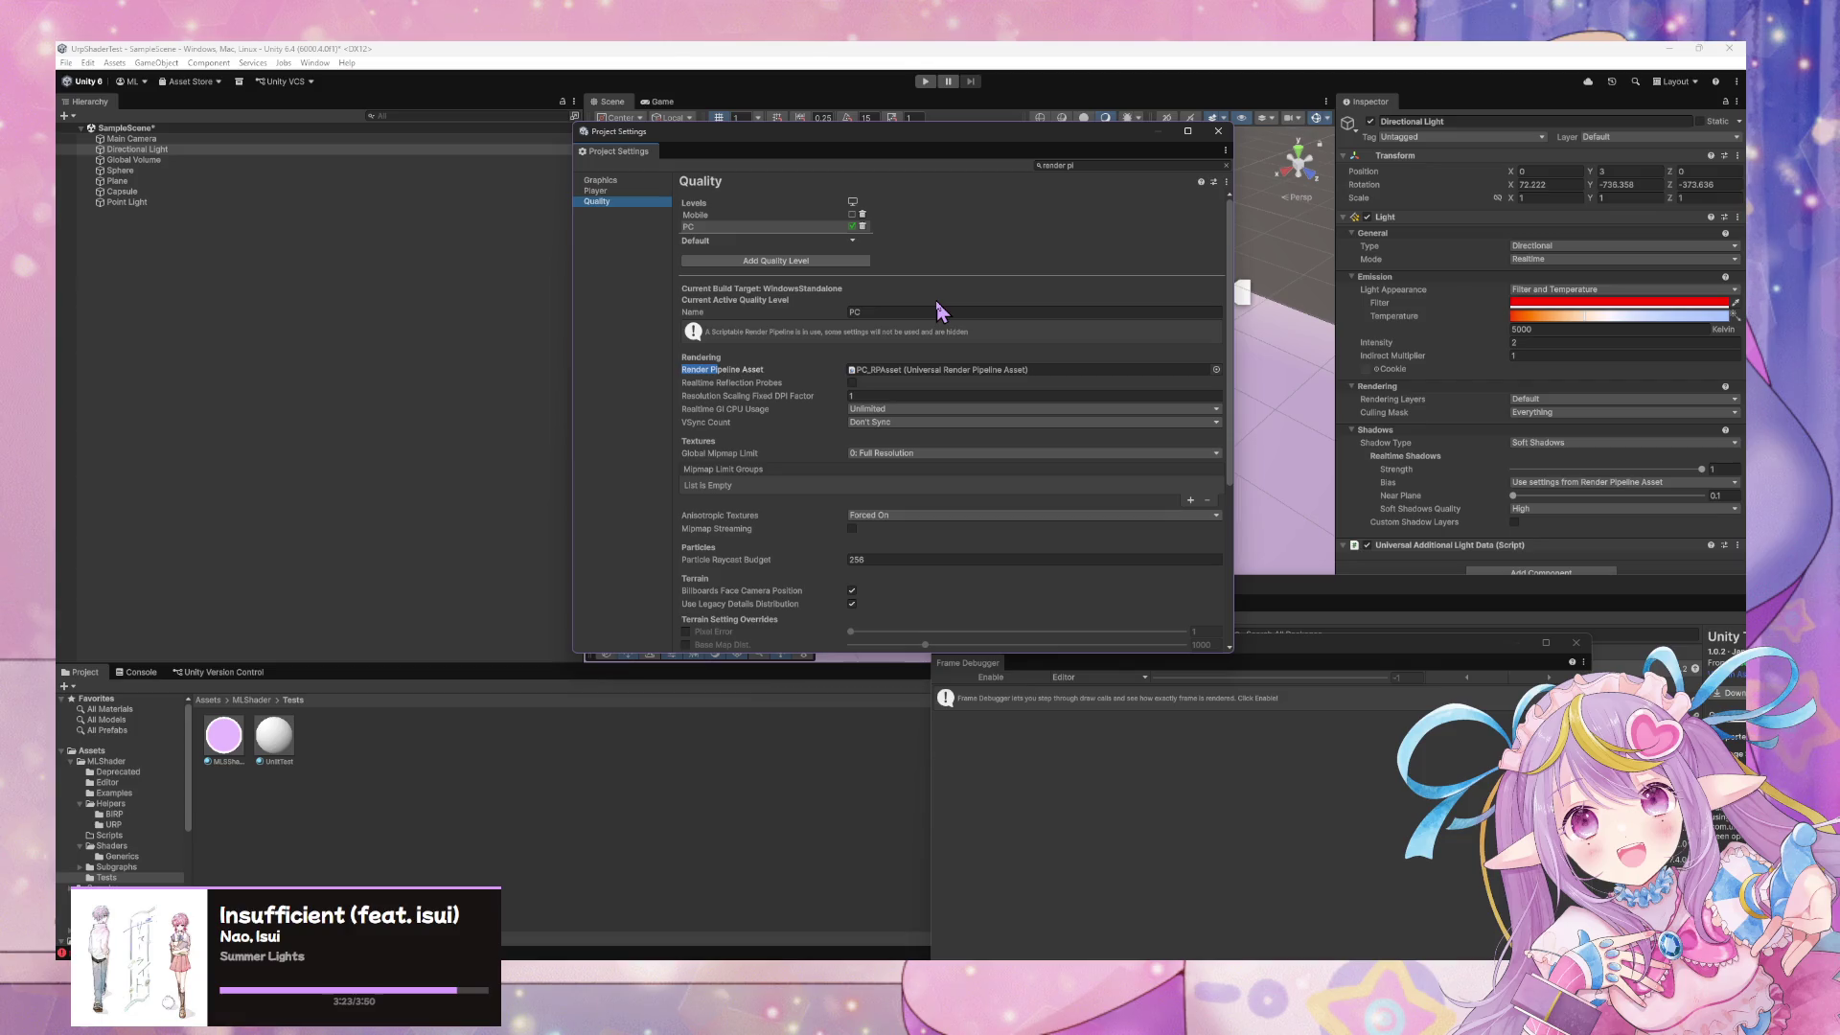
left_click(953, 371)
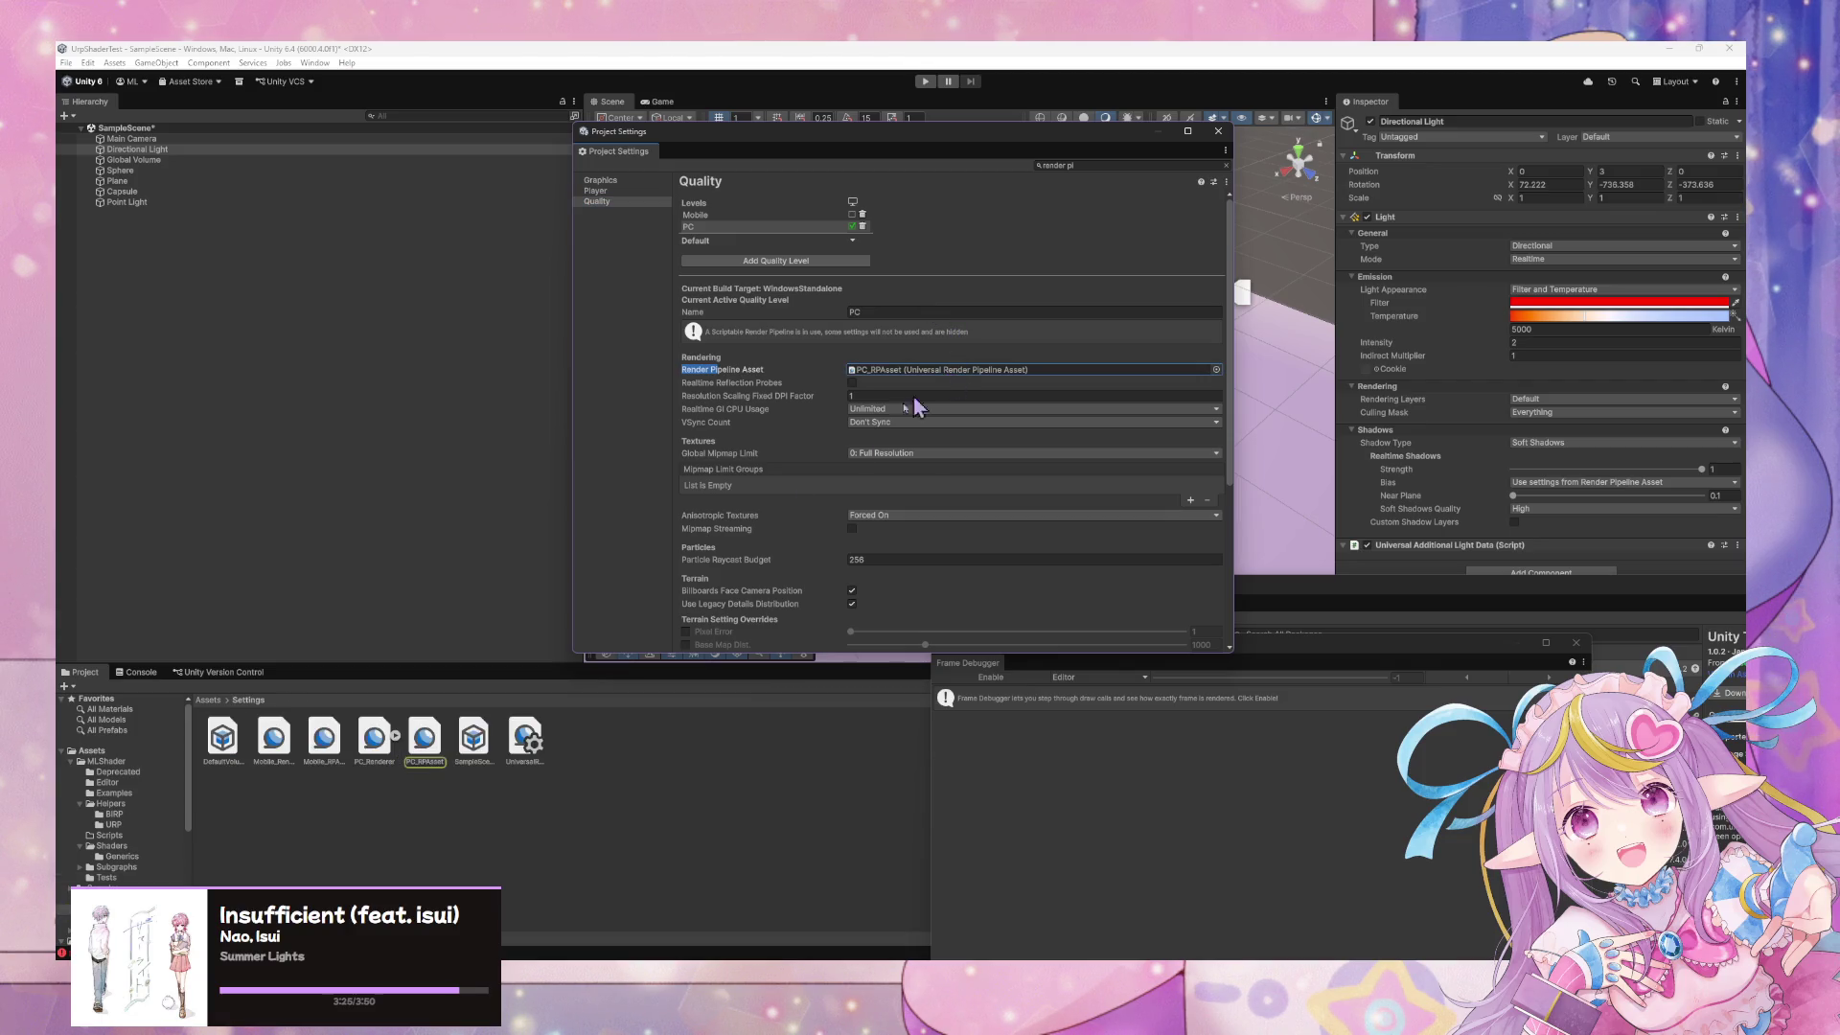
left_click(430, 736)
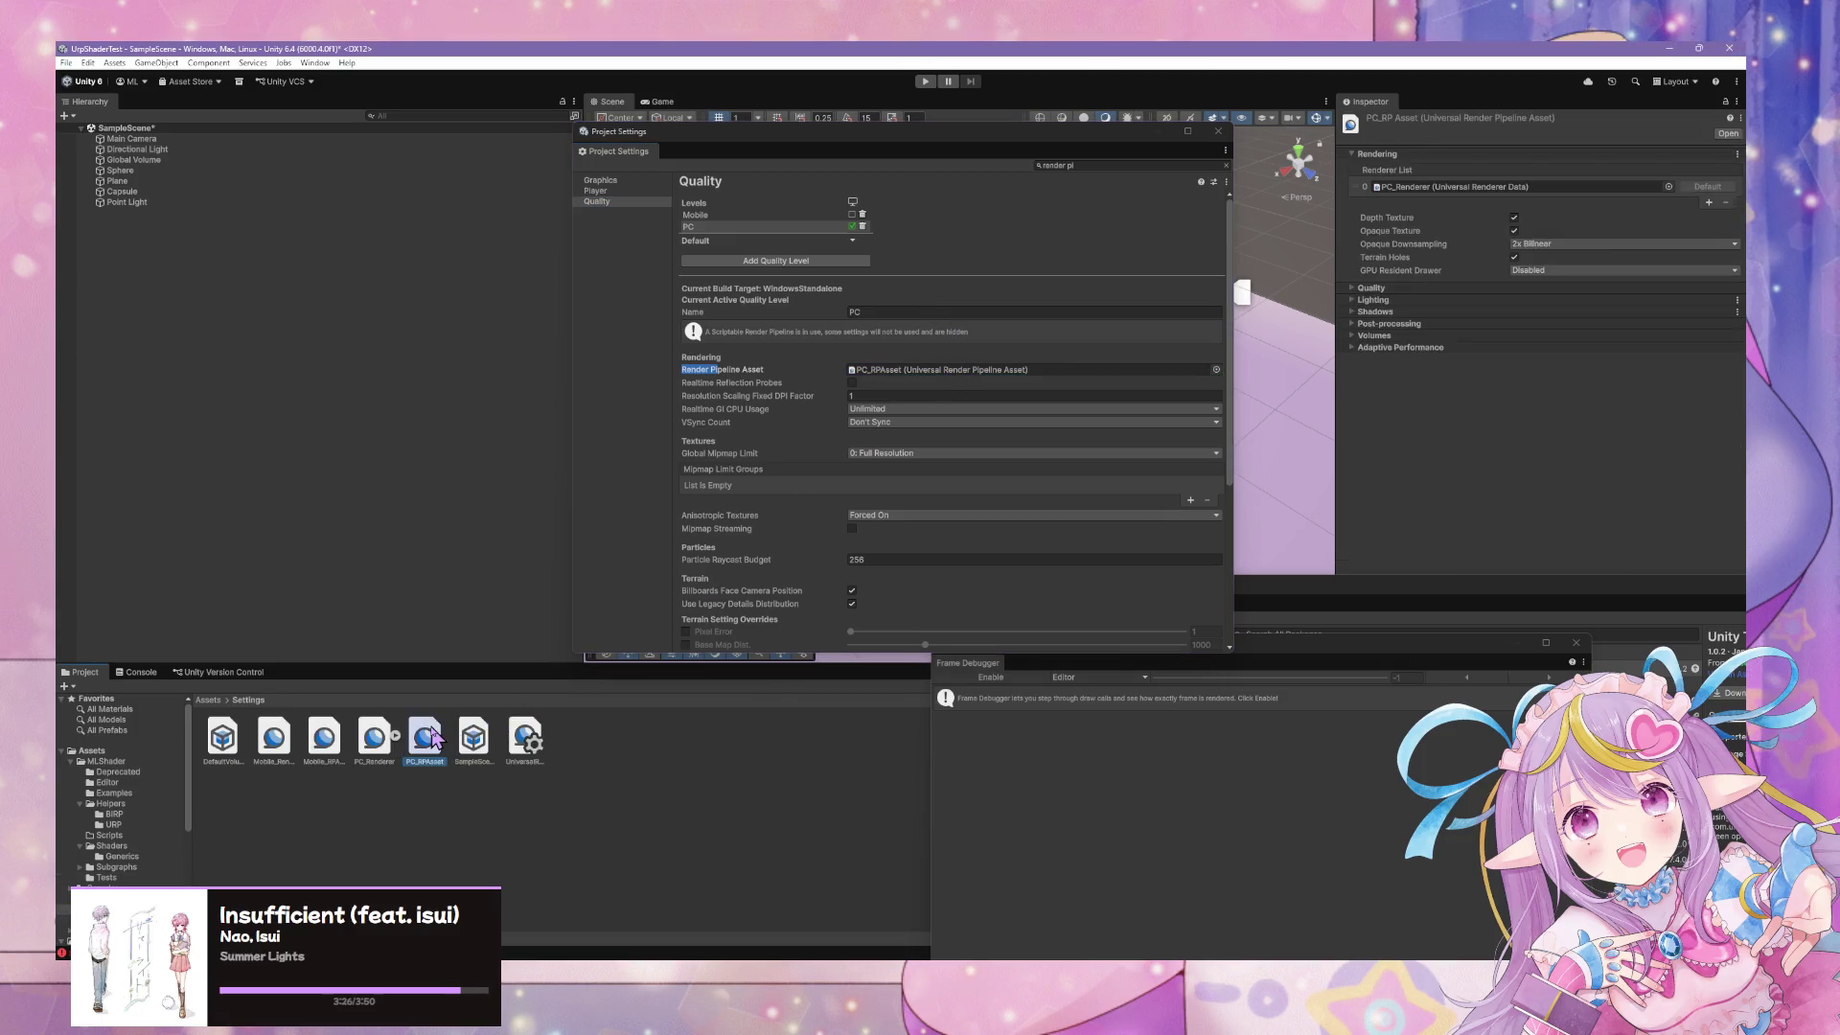
left_click(1365, 312)
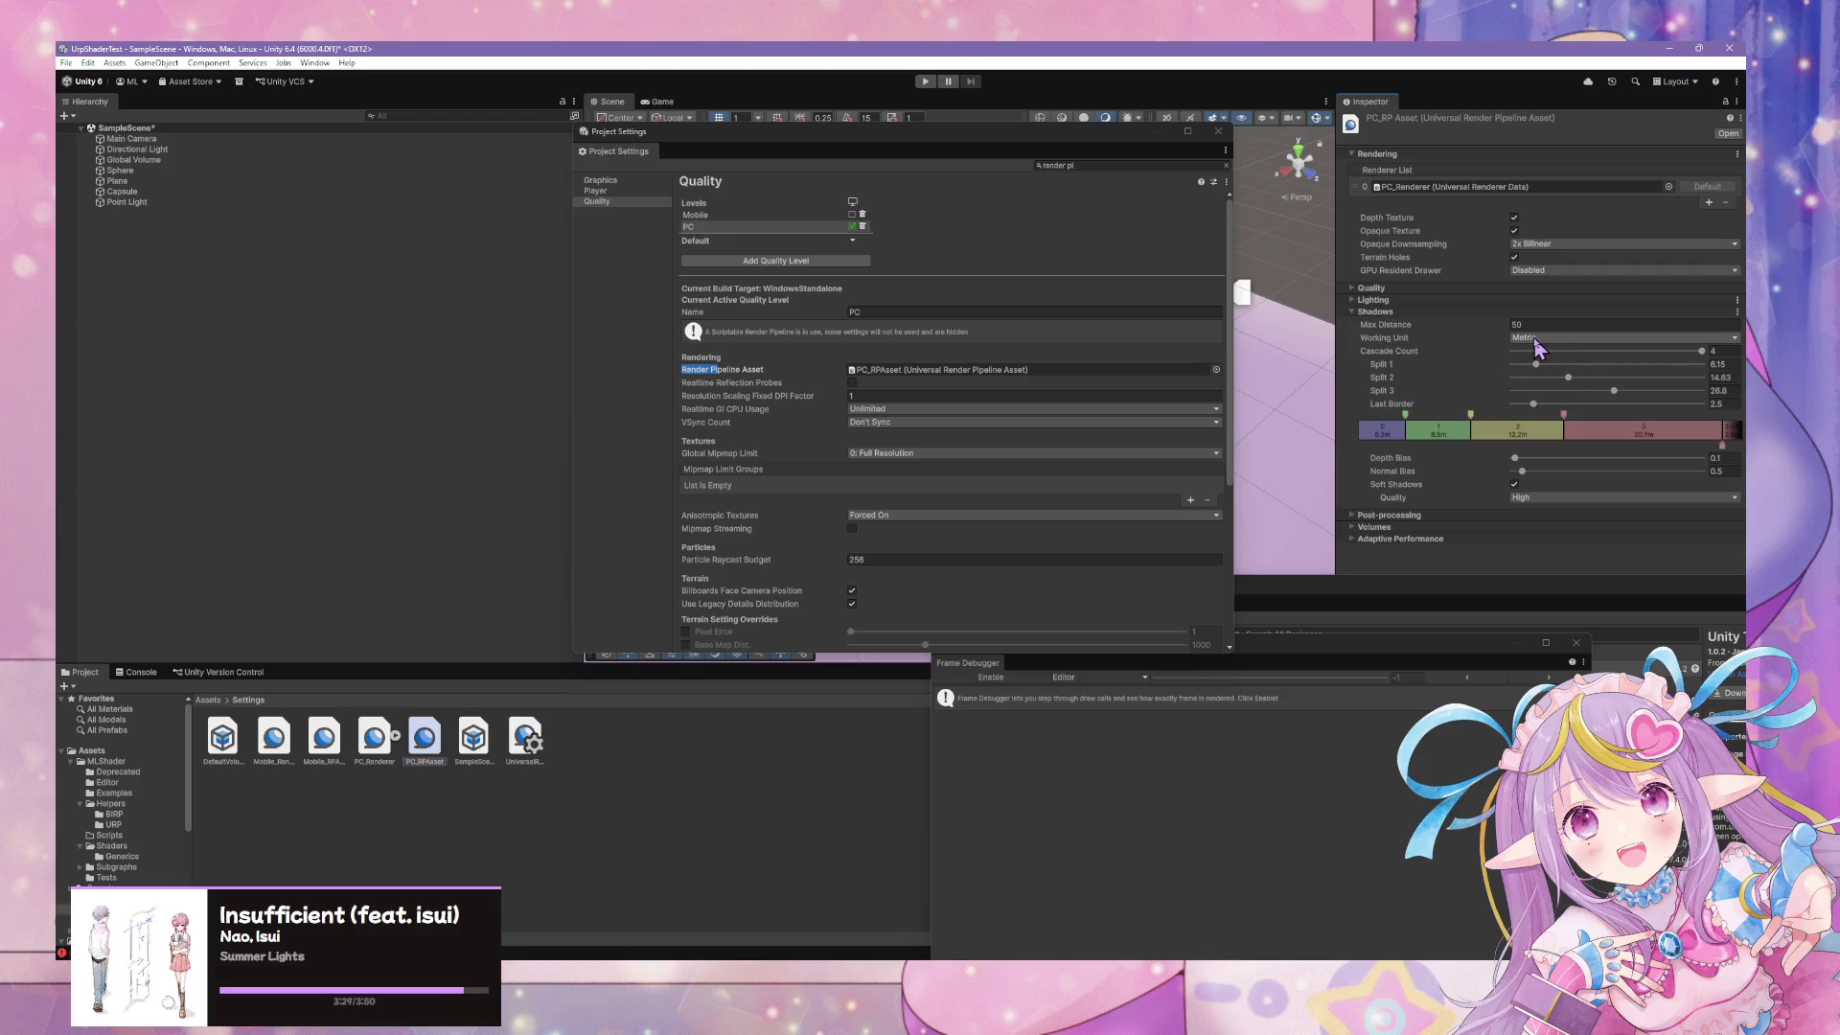
Move Project Settings aside to reveal the scene and set Normal Bias to 0
left_click_drag(1100, 132, 538, 218)
left_click_drag(958, 269, 1048, 281)
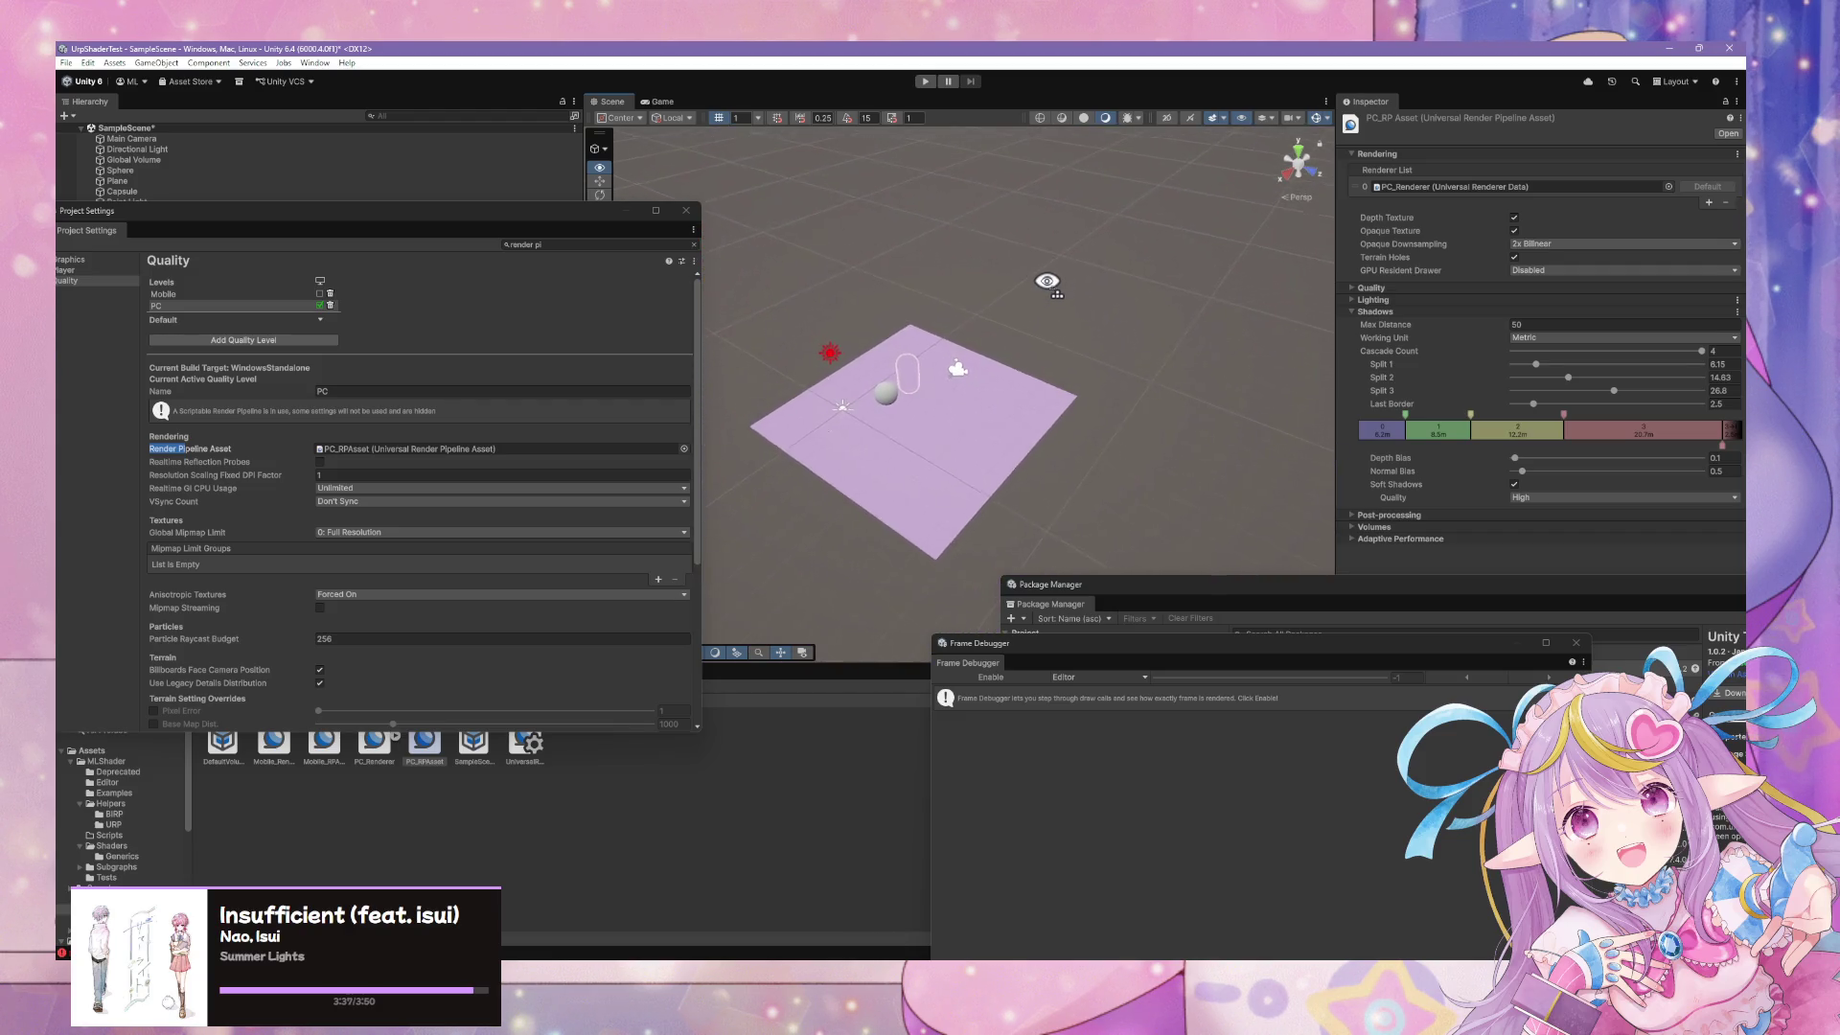
scroll(1048, 281, "up", 10)
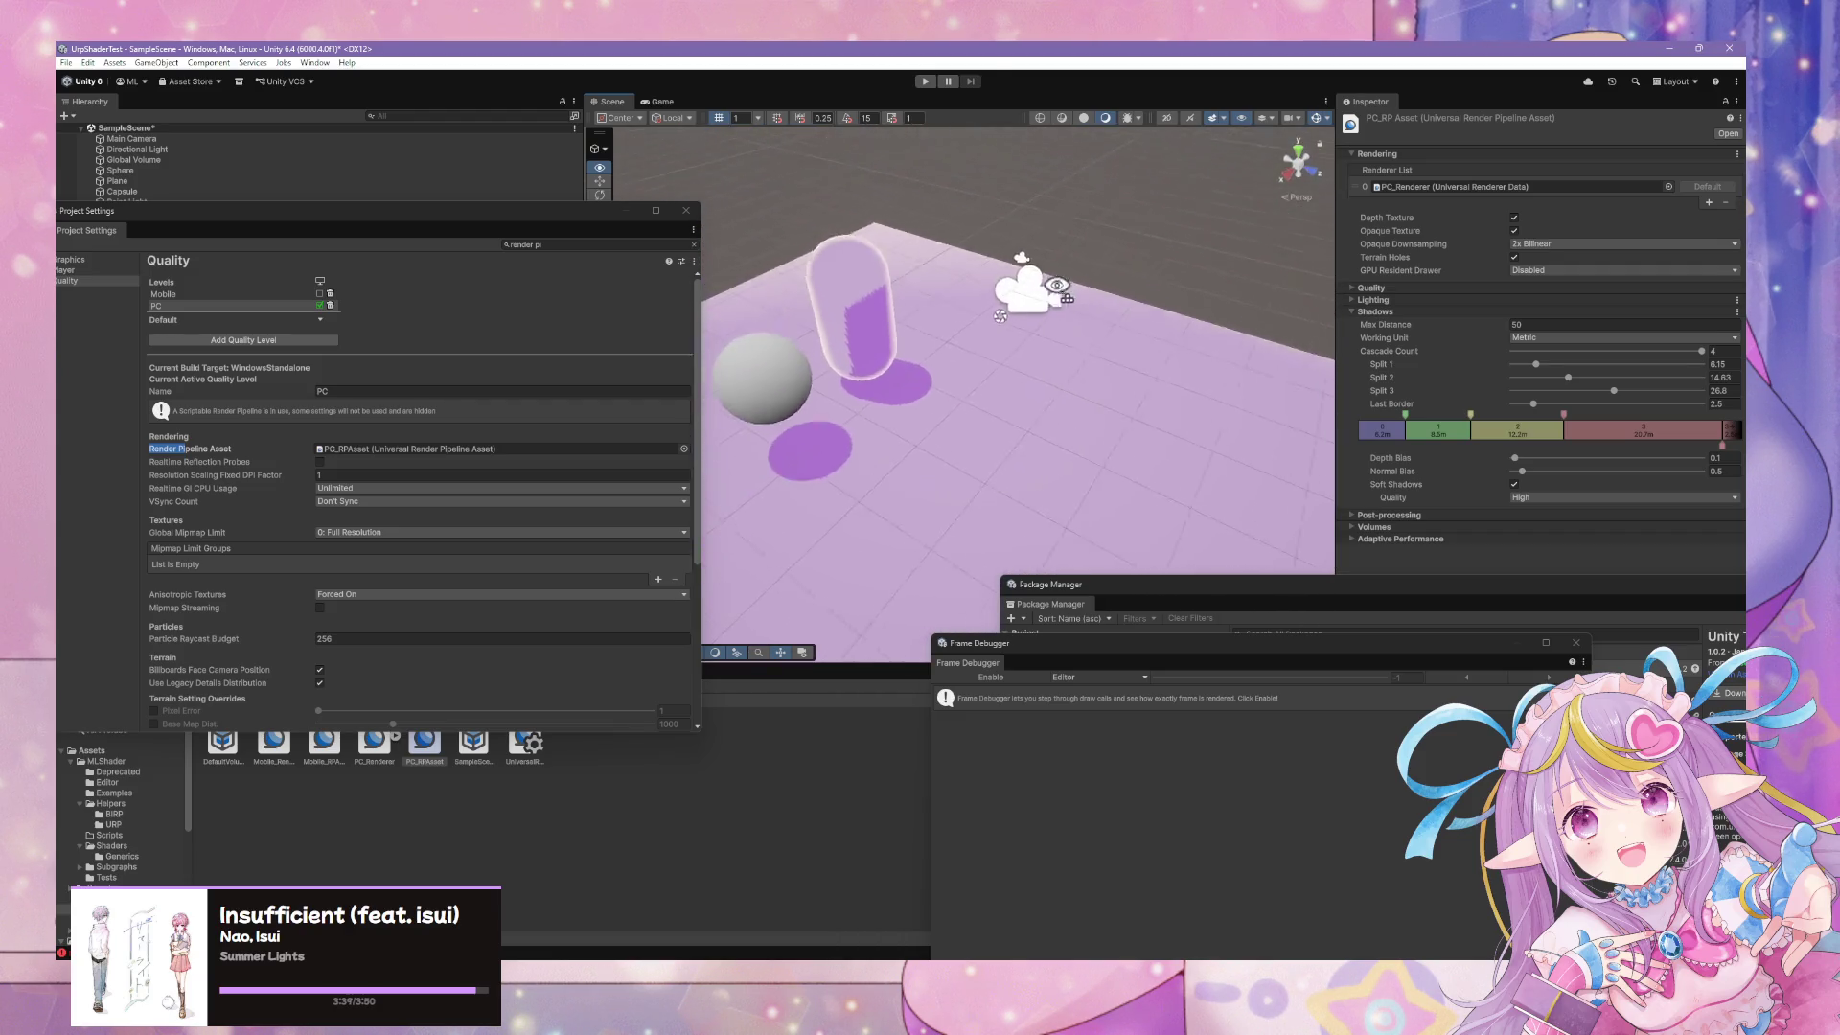
scroll(1054, 285, "down", 5)
scroll(1054, 285, "up", 3)
scroll(1054, 288, "up", 5)
left_click_drag(1522, 472, 1483, 474)
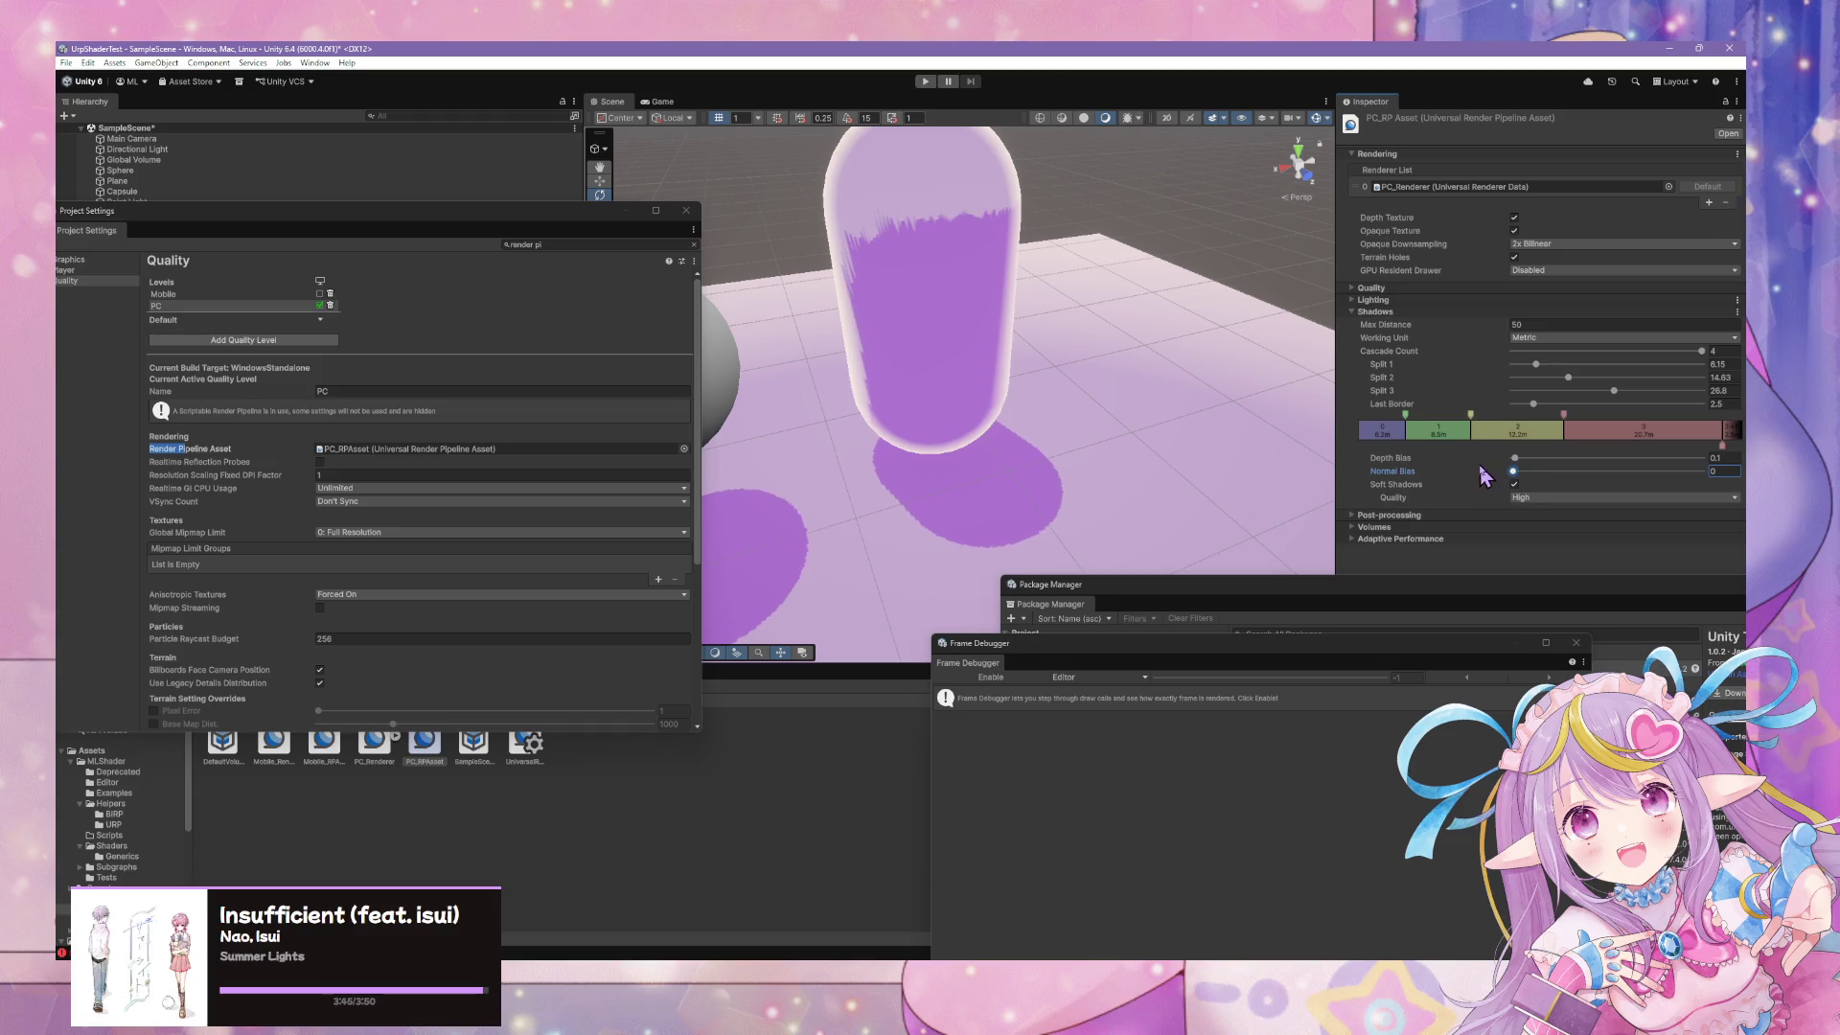
Keep the shadow working unit at Metric, set Depth Bias to 0, and bring the forum thread forward
scroll(1064, 359, "down", 8)
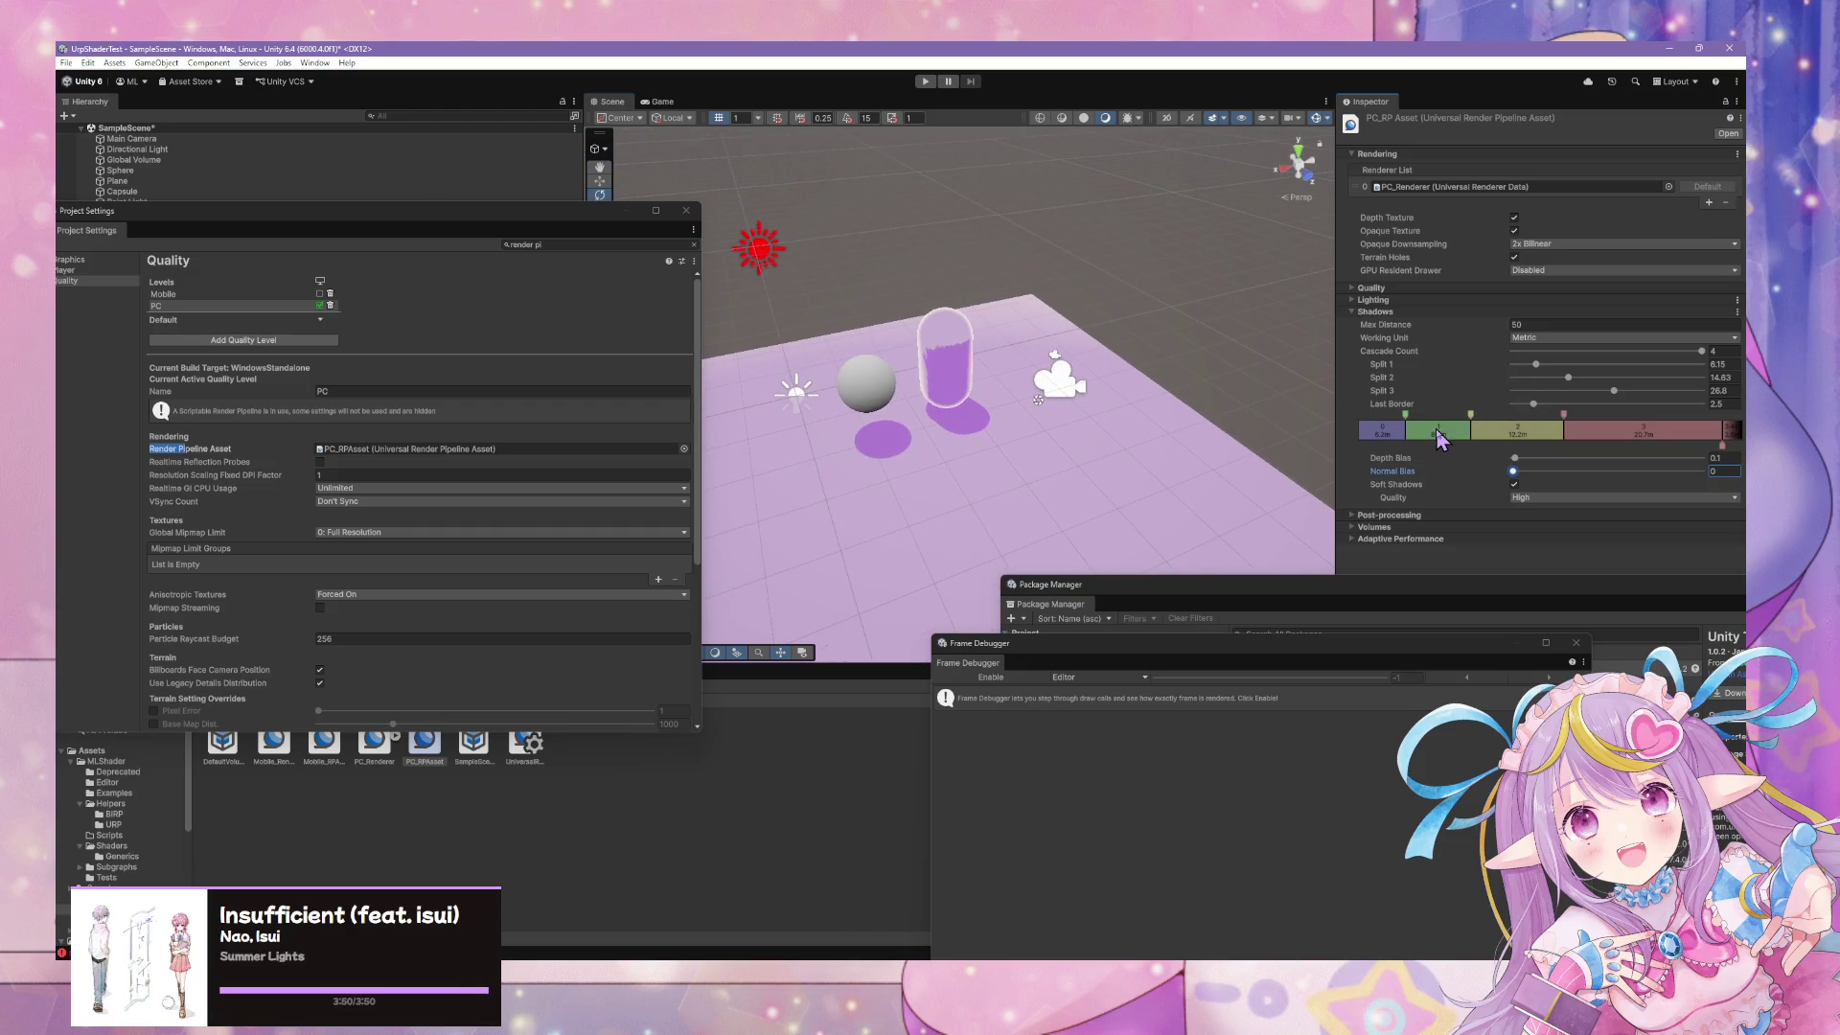
scroll(1141, 383, "up", 3)
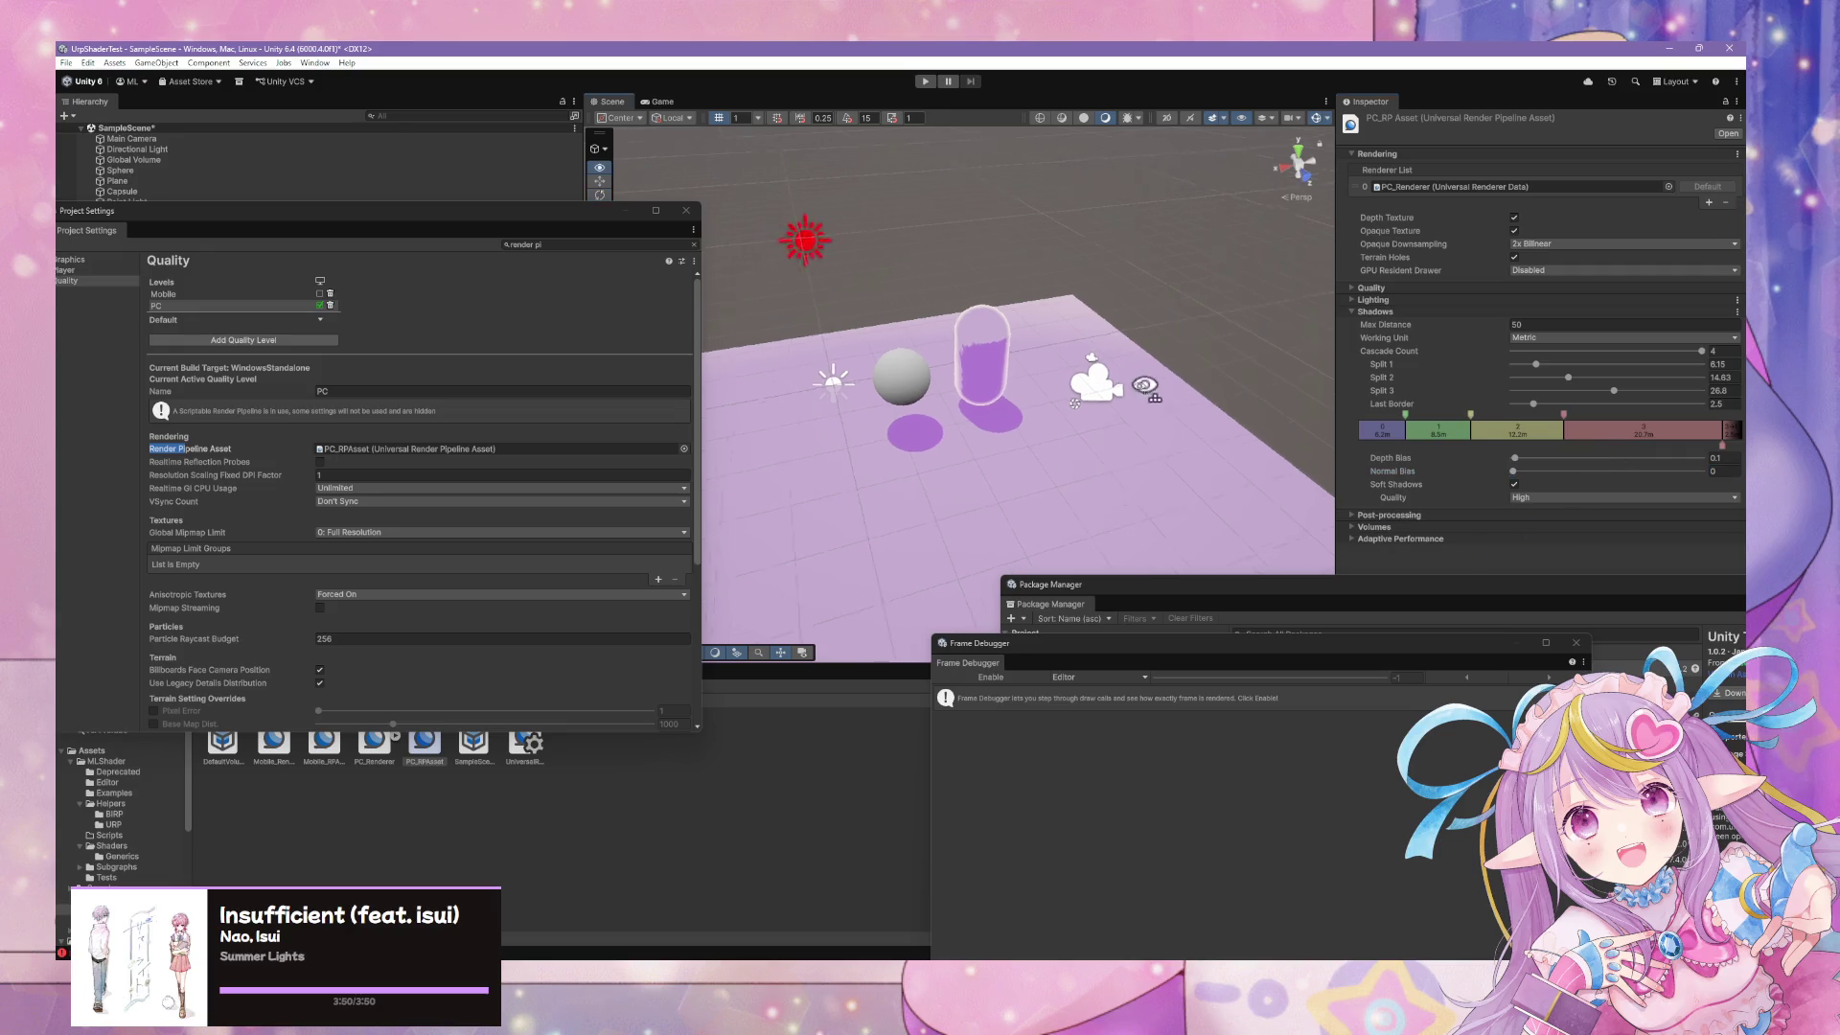
left_click(1533, 338)
left_click(1545, 367)
left_click(1551, 338)
left_click(1548, 353)
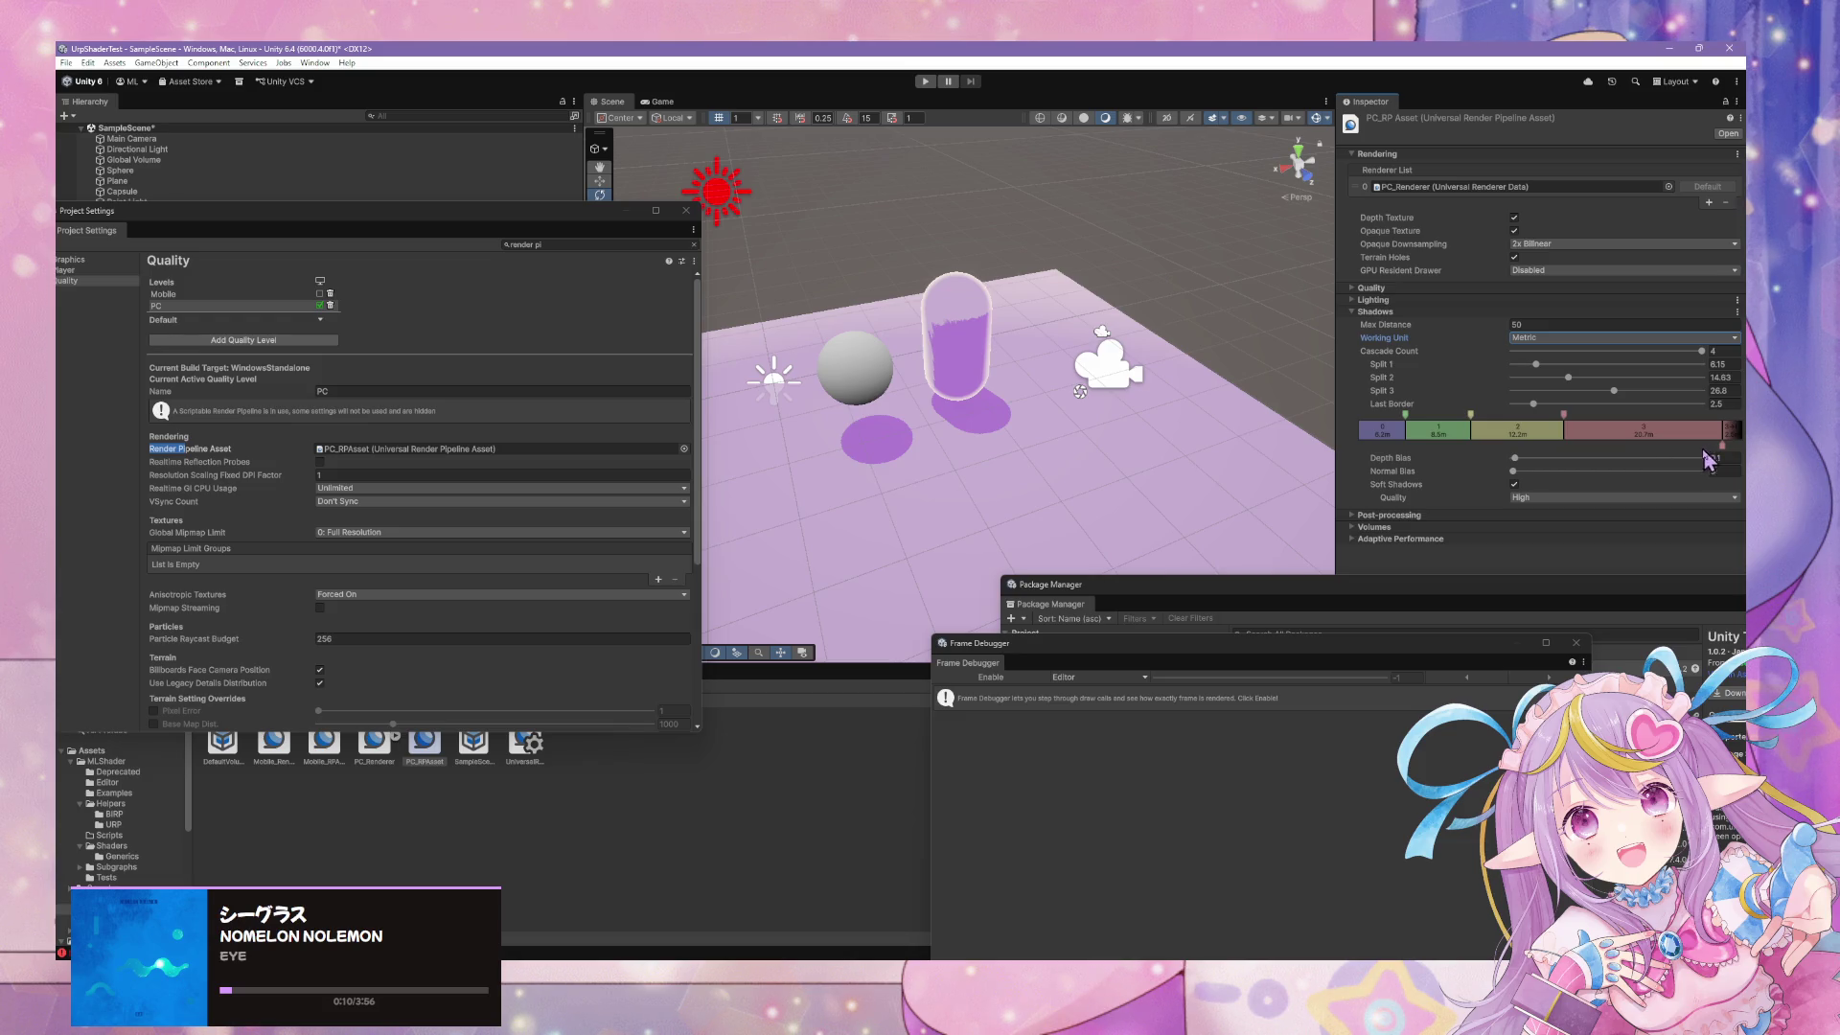
left_click(1540, 458)
mouse_move(1500, 468)
left_mouse_down()
mouse_move(1453, 466)
mouse_move(1630, 474)
mouse_move(1469, 476)
left_mouse_up()
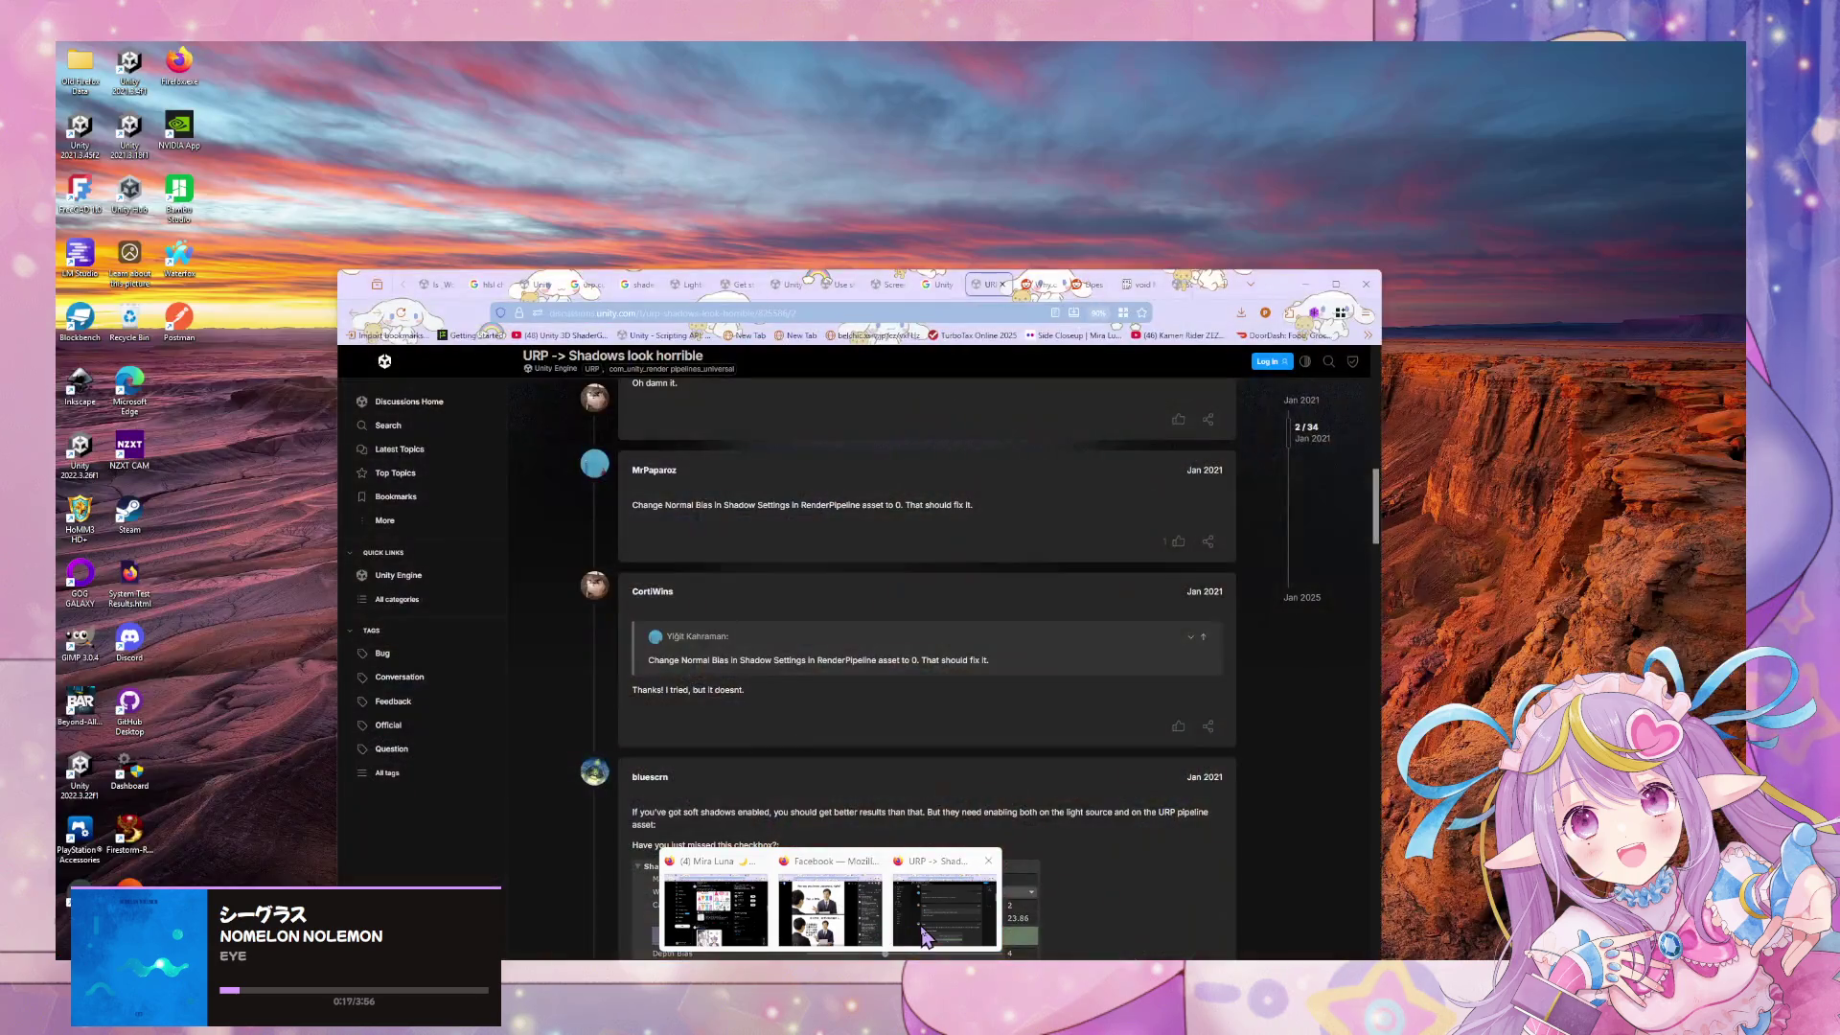
left_click(967, 793)
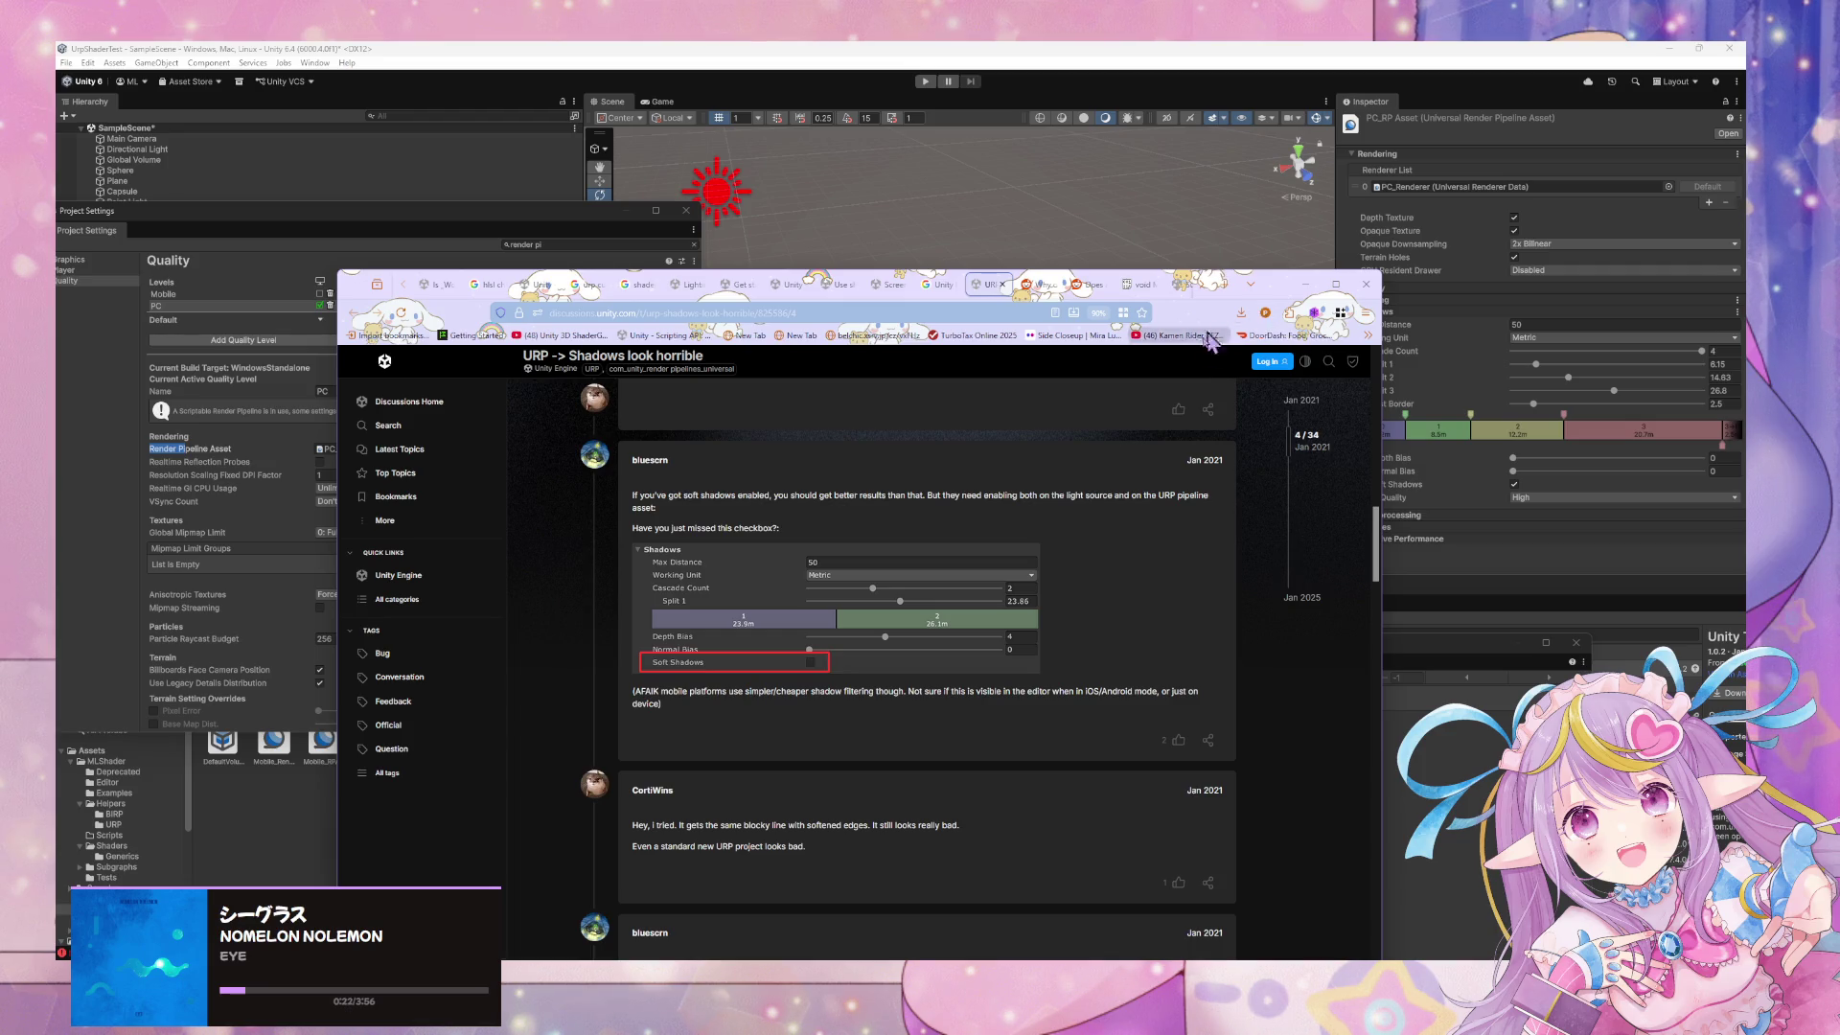
Compare the capsule's shadow with Soft Shadows toggled and Normal Bias at 10, then reset to 0
left_click(1514, 484)
left_click(1514, 485)
left_click(1514, 485)
left_click(1514, 485)
left_click(1514, 485)
left_click(1514, 485)
left_click(1514, 485)
left_click(1515, 485)
left_click(1514, 485)
mouse_move(1514, 471)
left_mouse_down()
mouse_move(1722, 474)
mouse_move(1210, 445)
mouse_move(1109, 368)
mouse_move(1151, 386)
mouse_move(1170, 316)
mouse_move(1150, 343)
mouse_move(1174, 326)
left_mouse_up()
left_click(1513, 457)
Re-enable Soft Shadows at High quality and scroll back to the top of the forum thread
left_click(1515, 486)
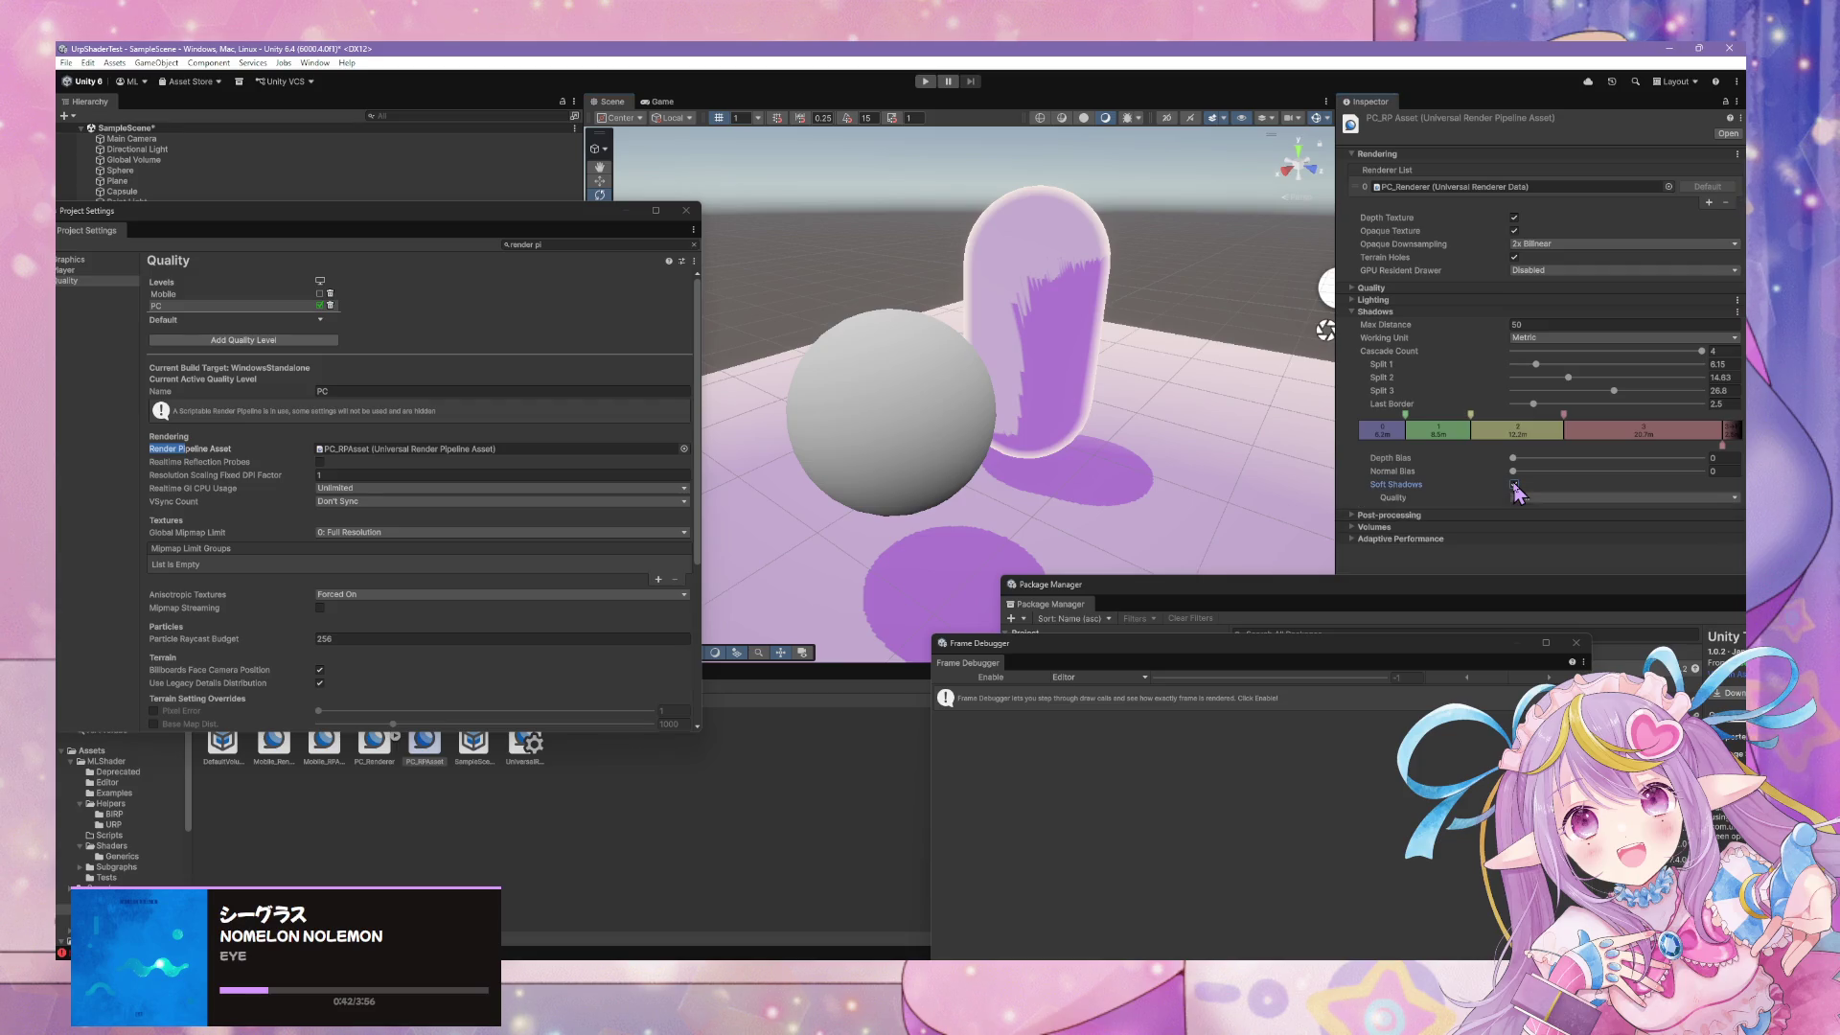
left_click(1534, 497)
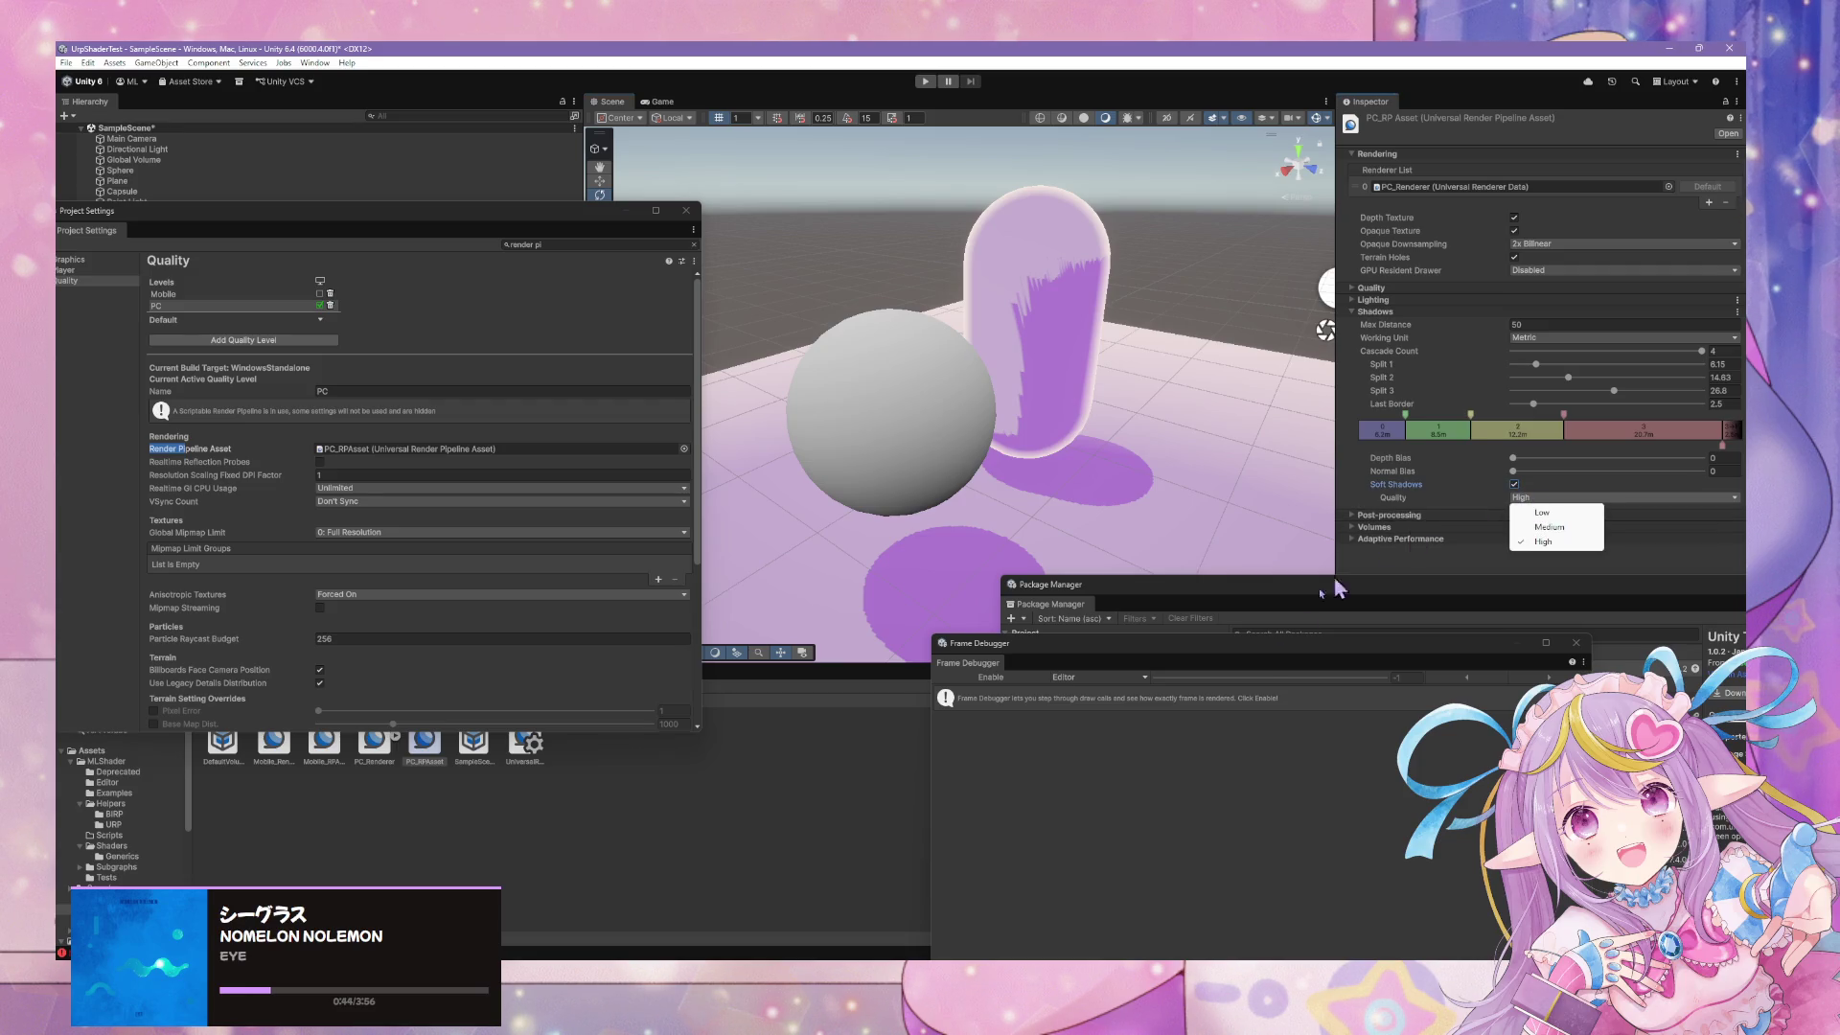
left_click(908, 968)
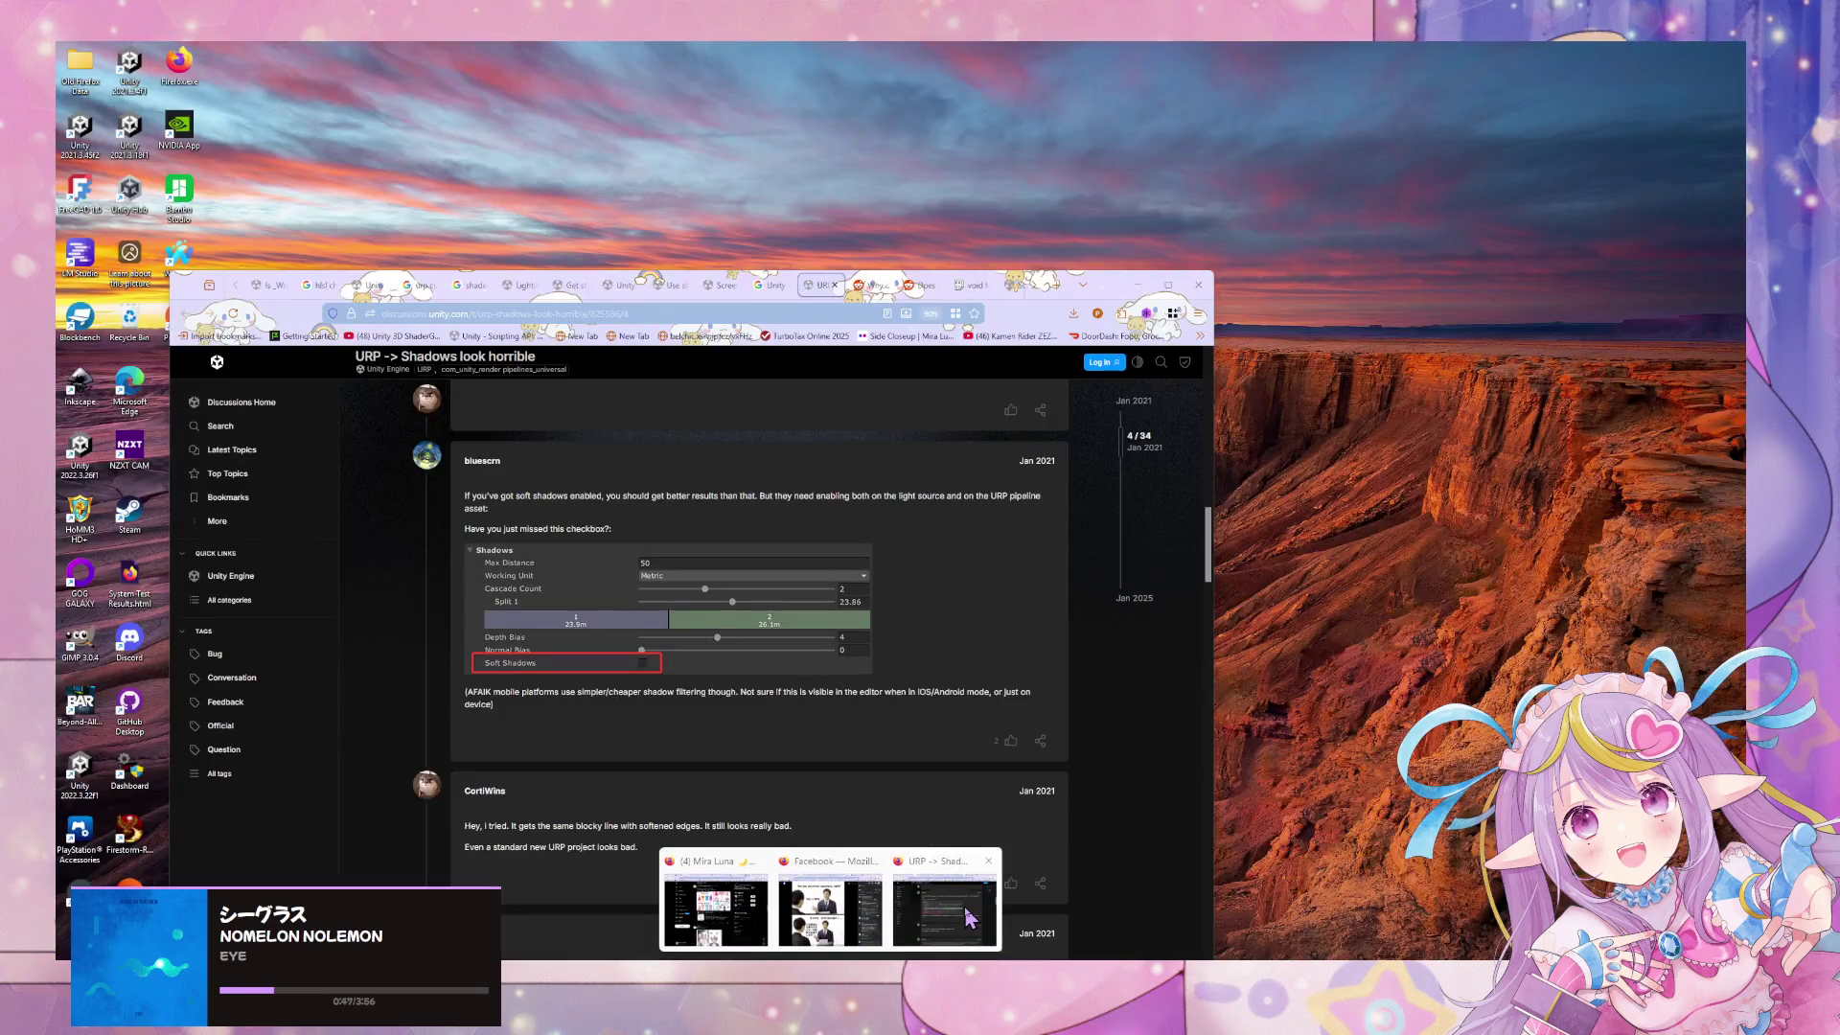
left_click(834, 901)
scroll(788, 710, "up", 10)
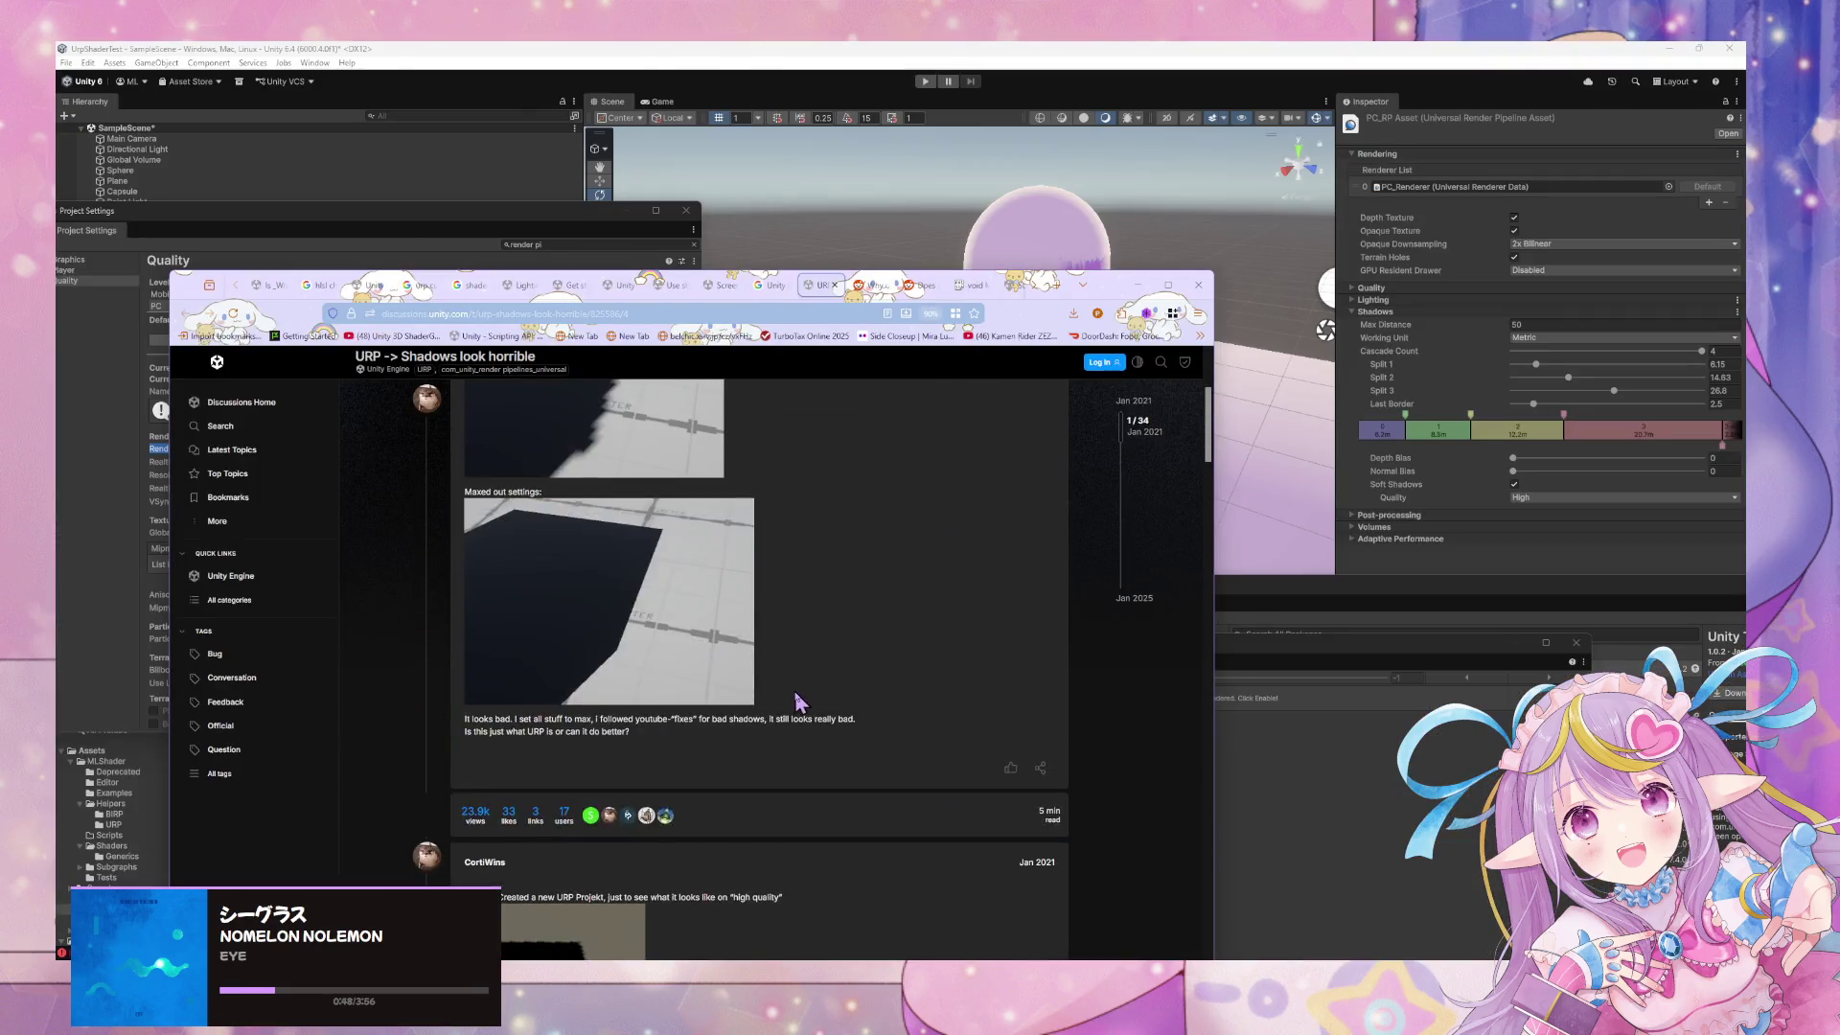
Flip through the open Unity docs tabs, ending on the Lighting Model sub graph reference page
left_click(767, 285)
left_click(724, 285)
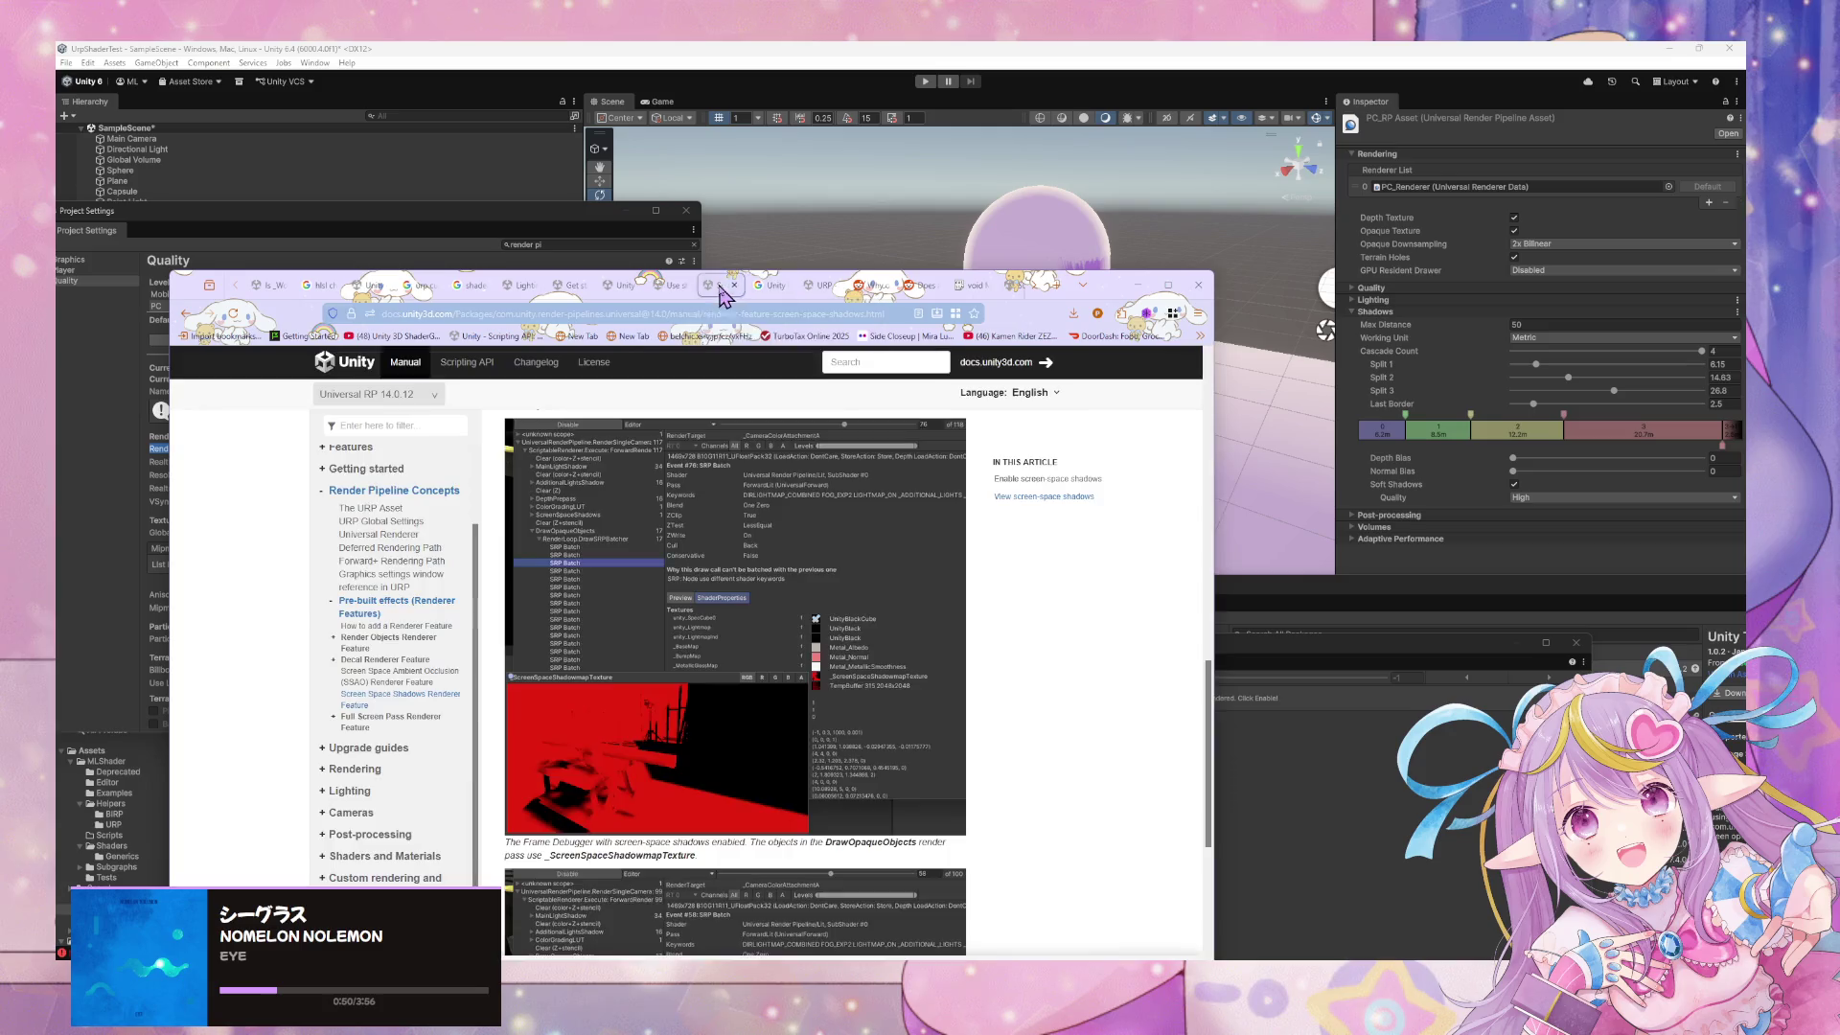
left_click(676, 285)
left_click(625, 286)
left_click(670, 286)
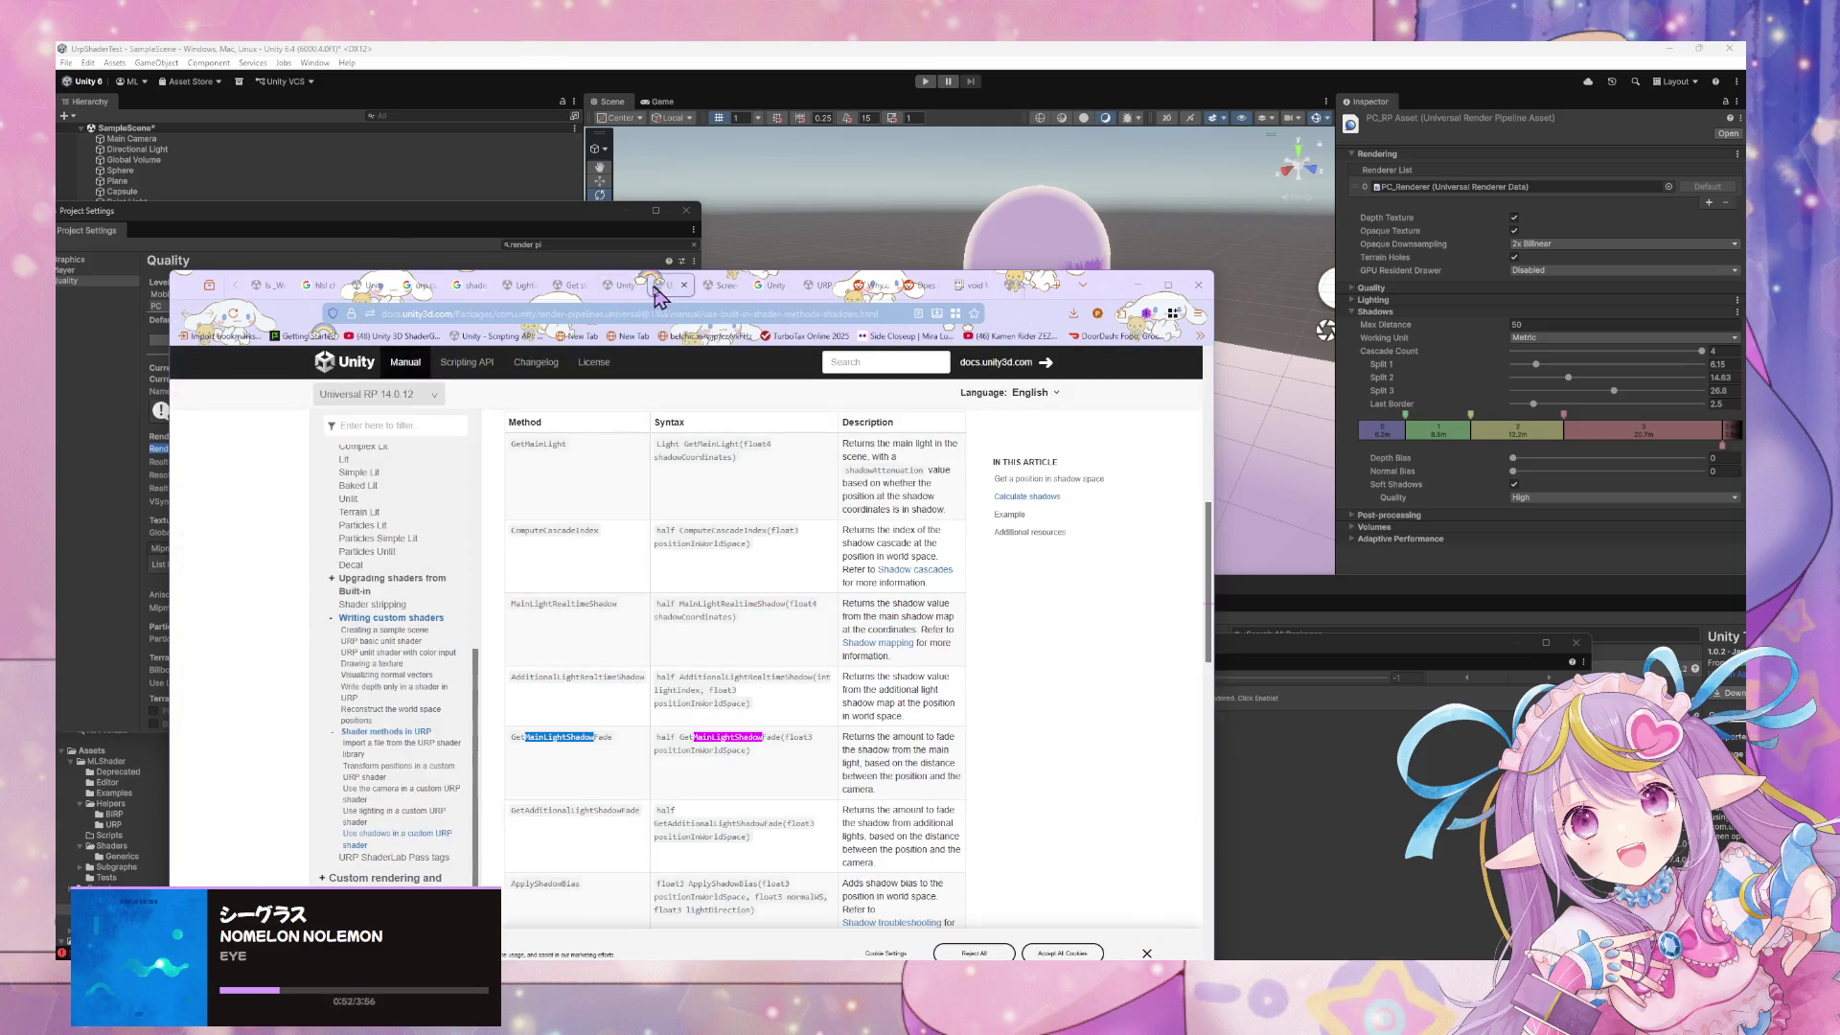
left_click(572, 286)
left_click(618, 286)
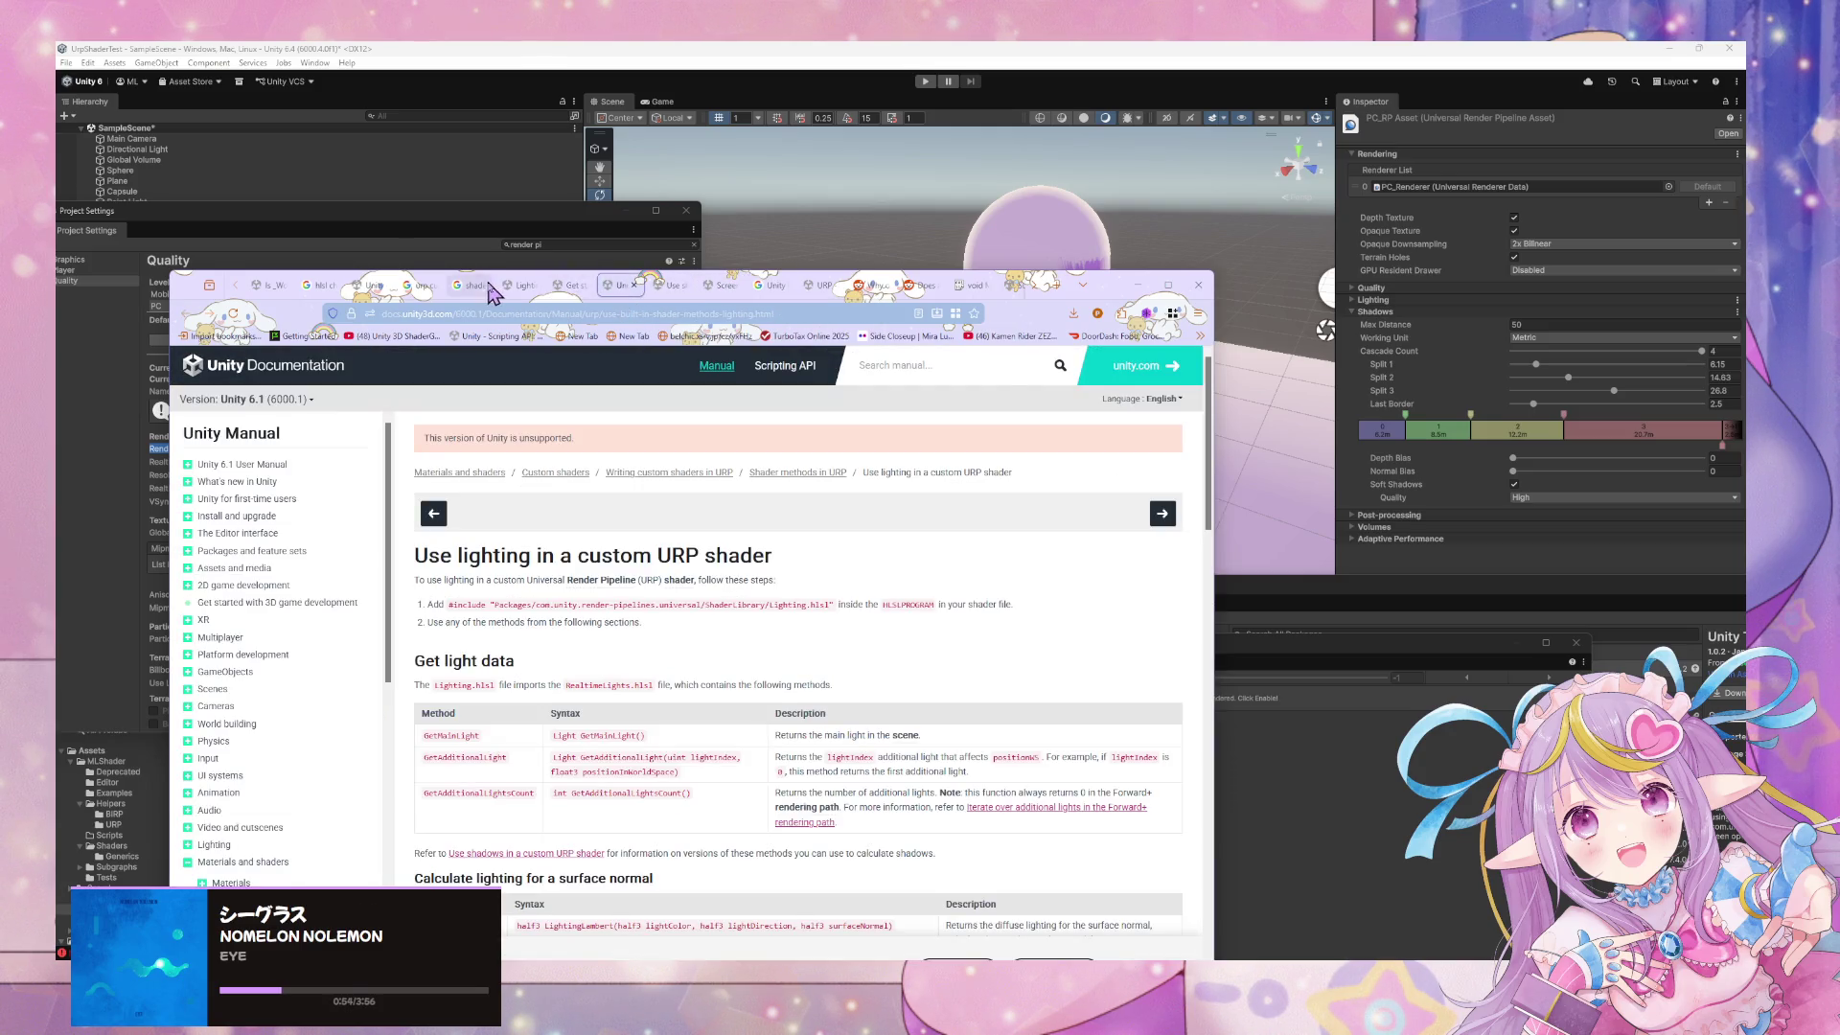
left_click(520, 285)
Search 'shader graph urp soft shadow keyword' and open the Shadow quality issues with custom shader thread
left_click(596, 315)
type("shader")
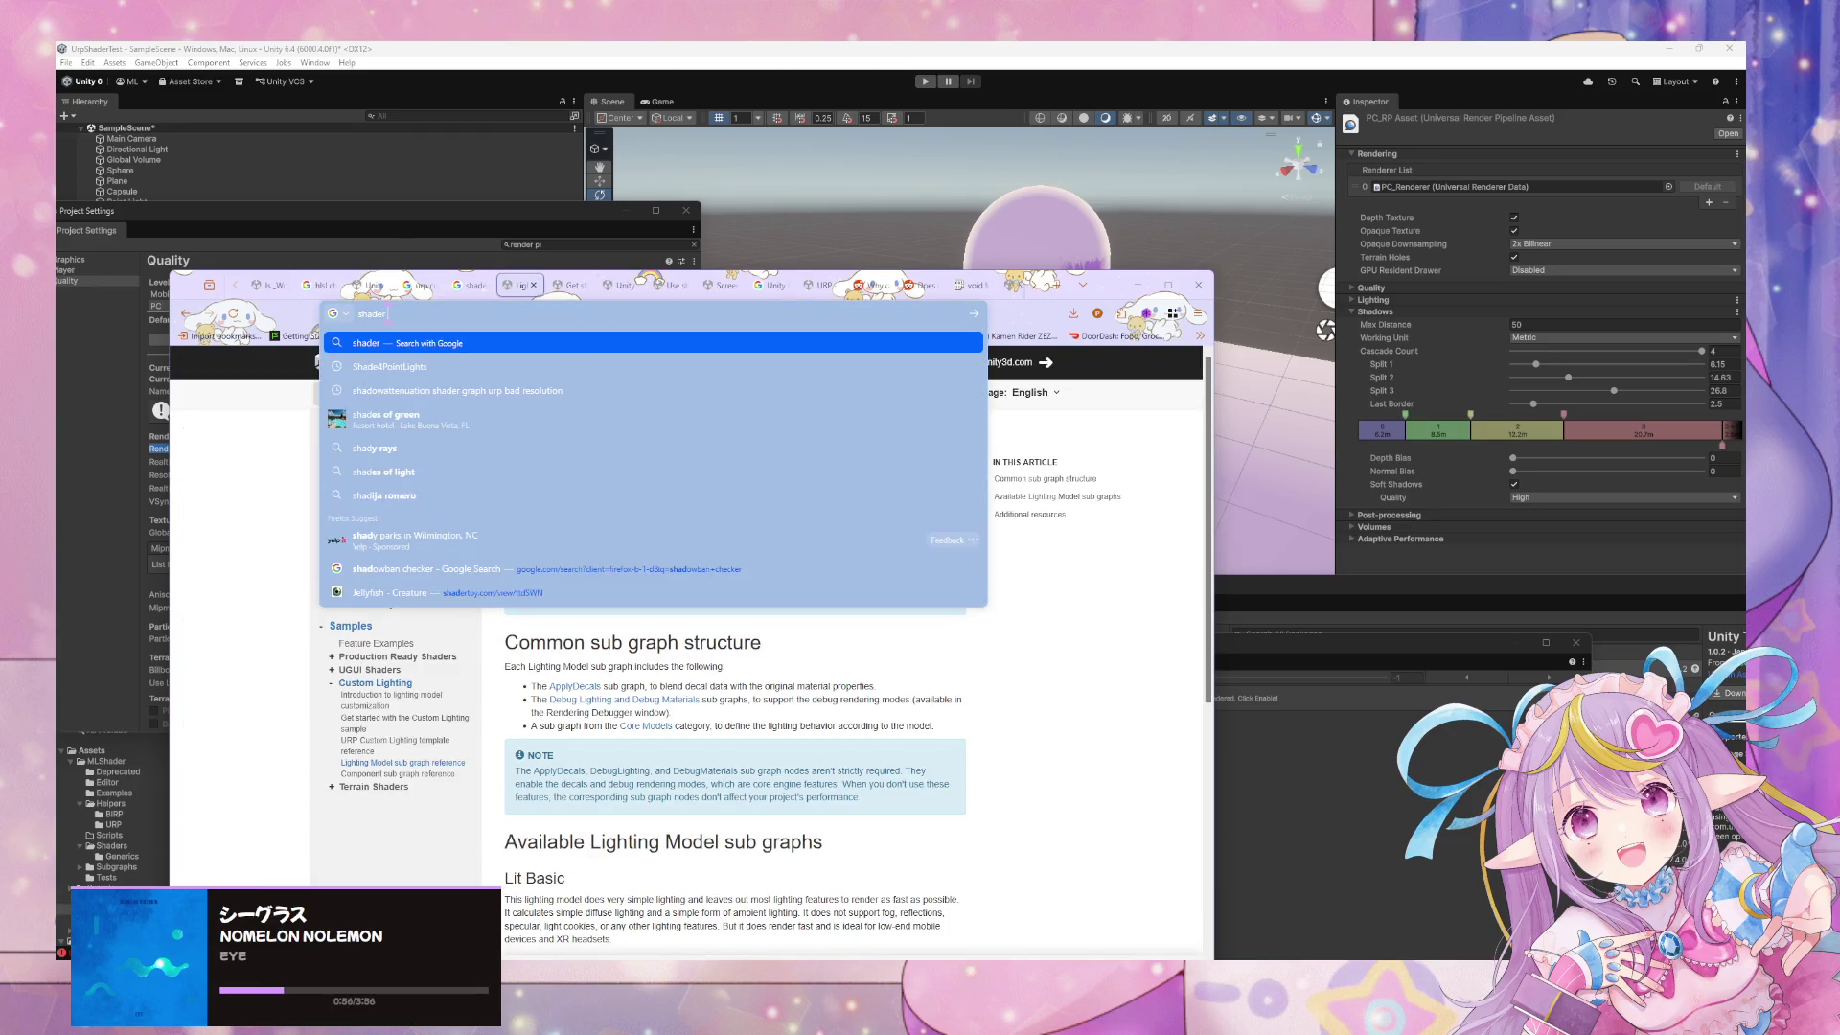
type(" graph urp")
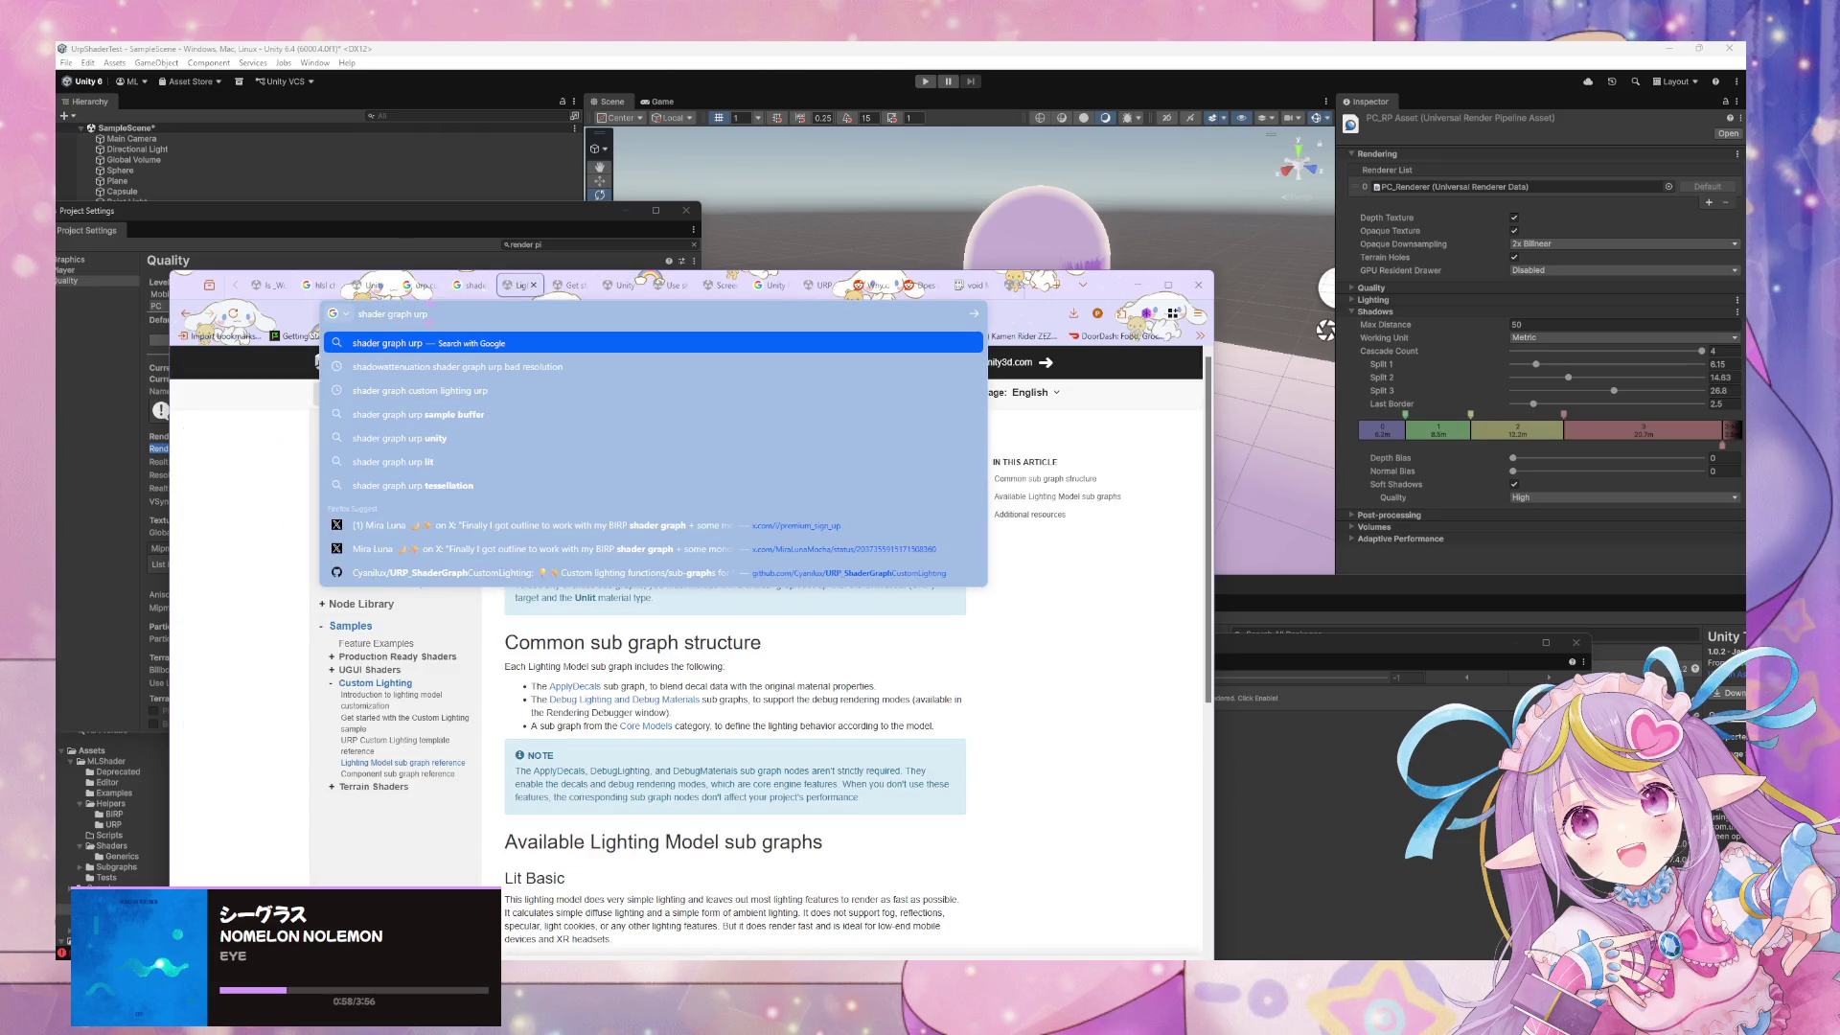
type(" soft shadow keyw")
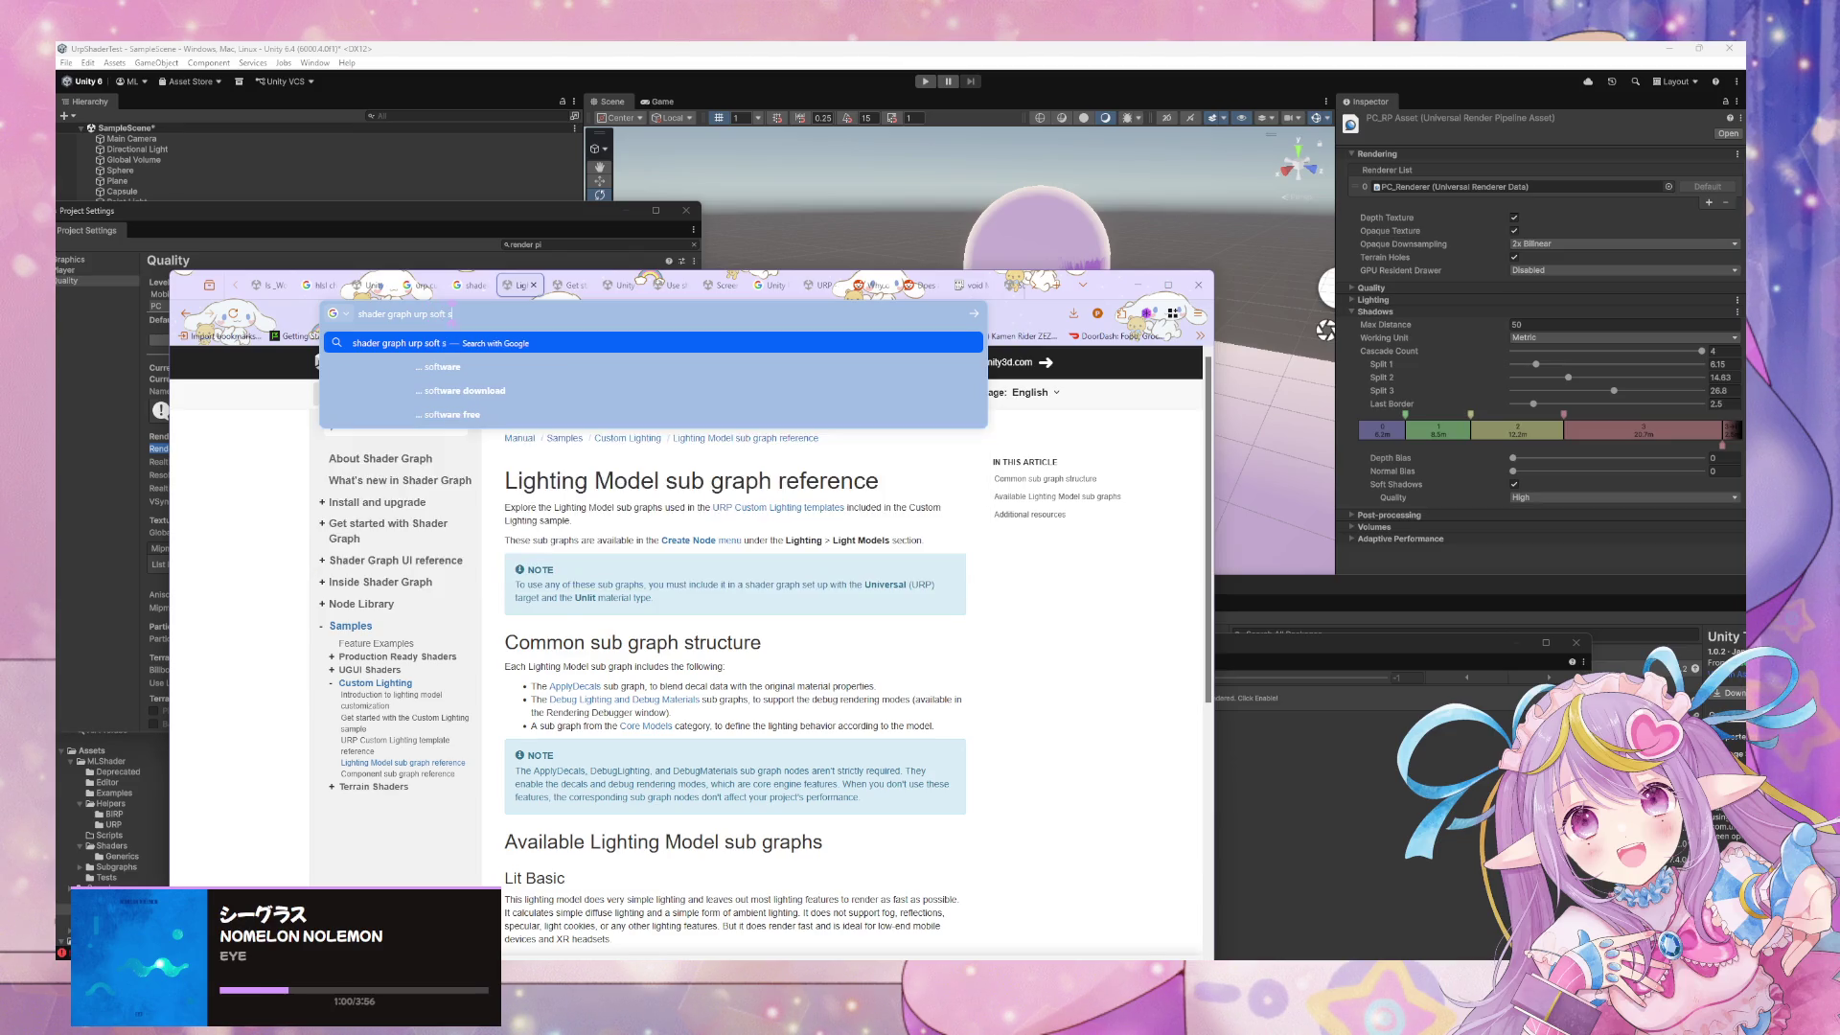
type("ord")
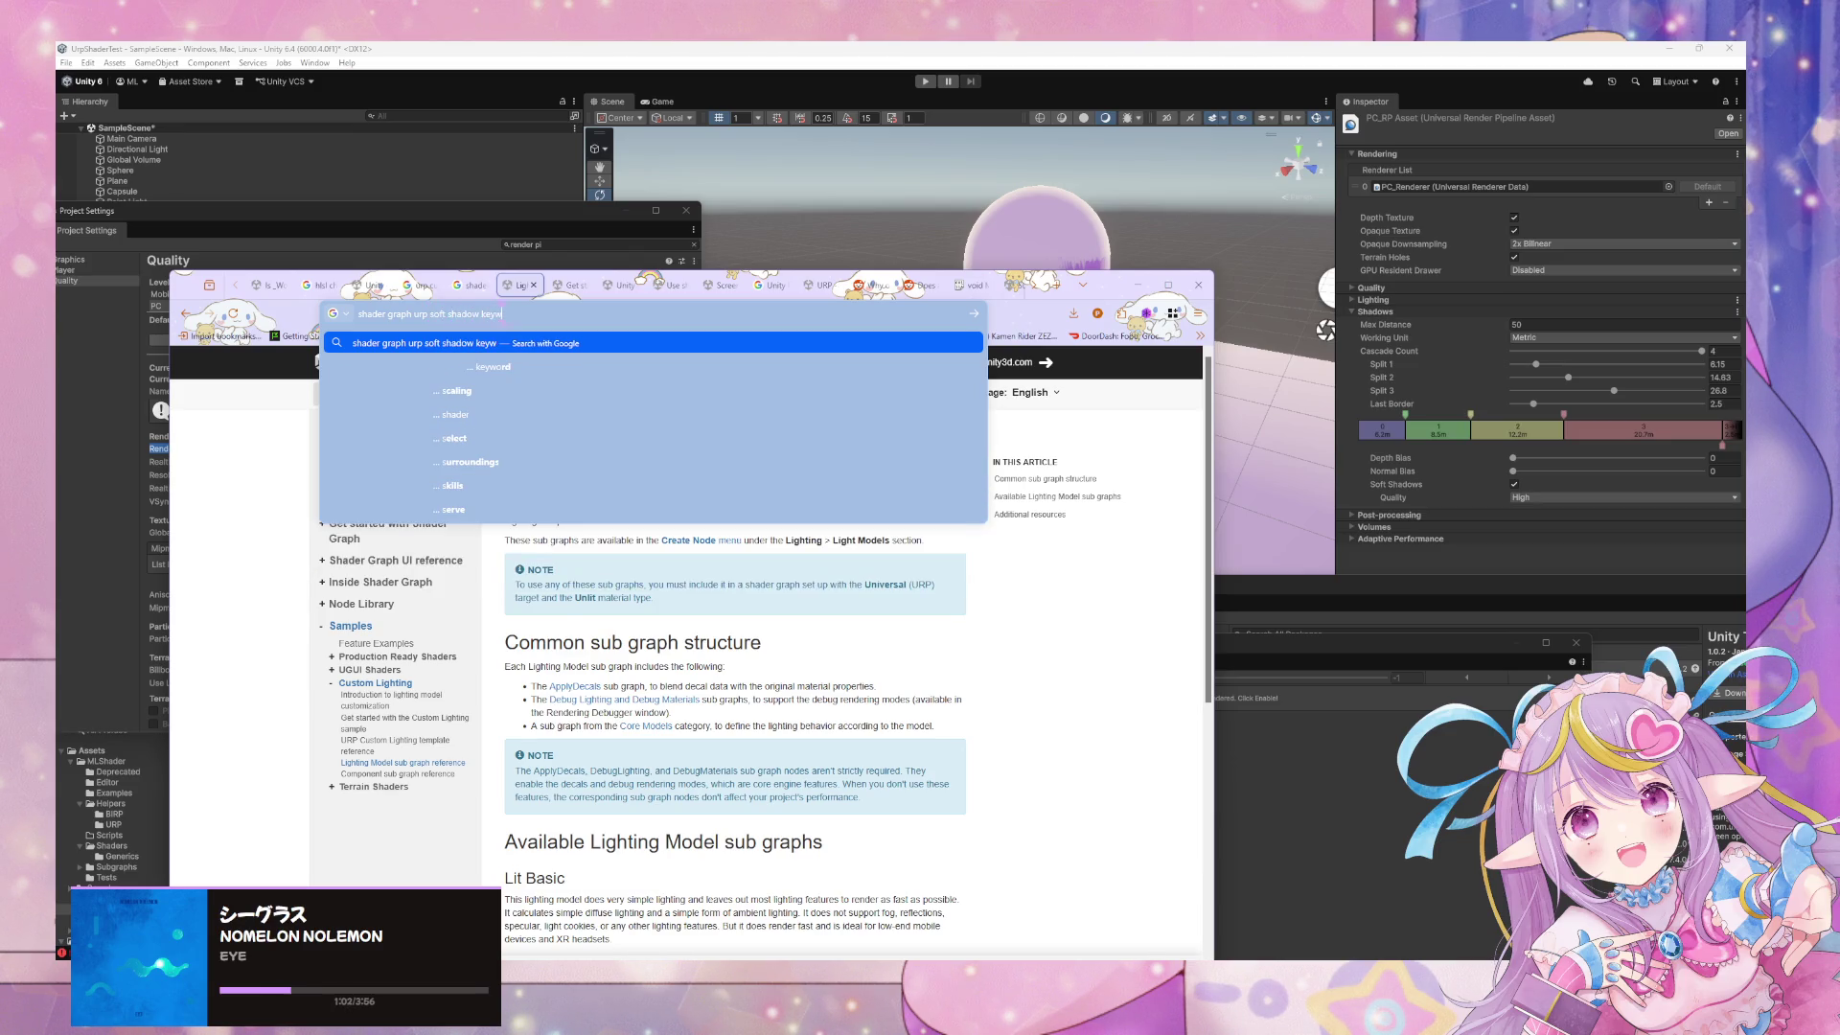
key("Return")
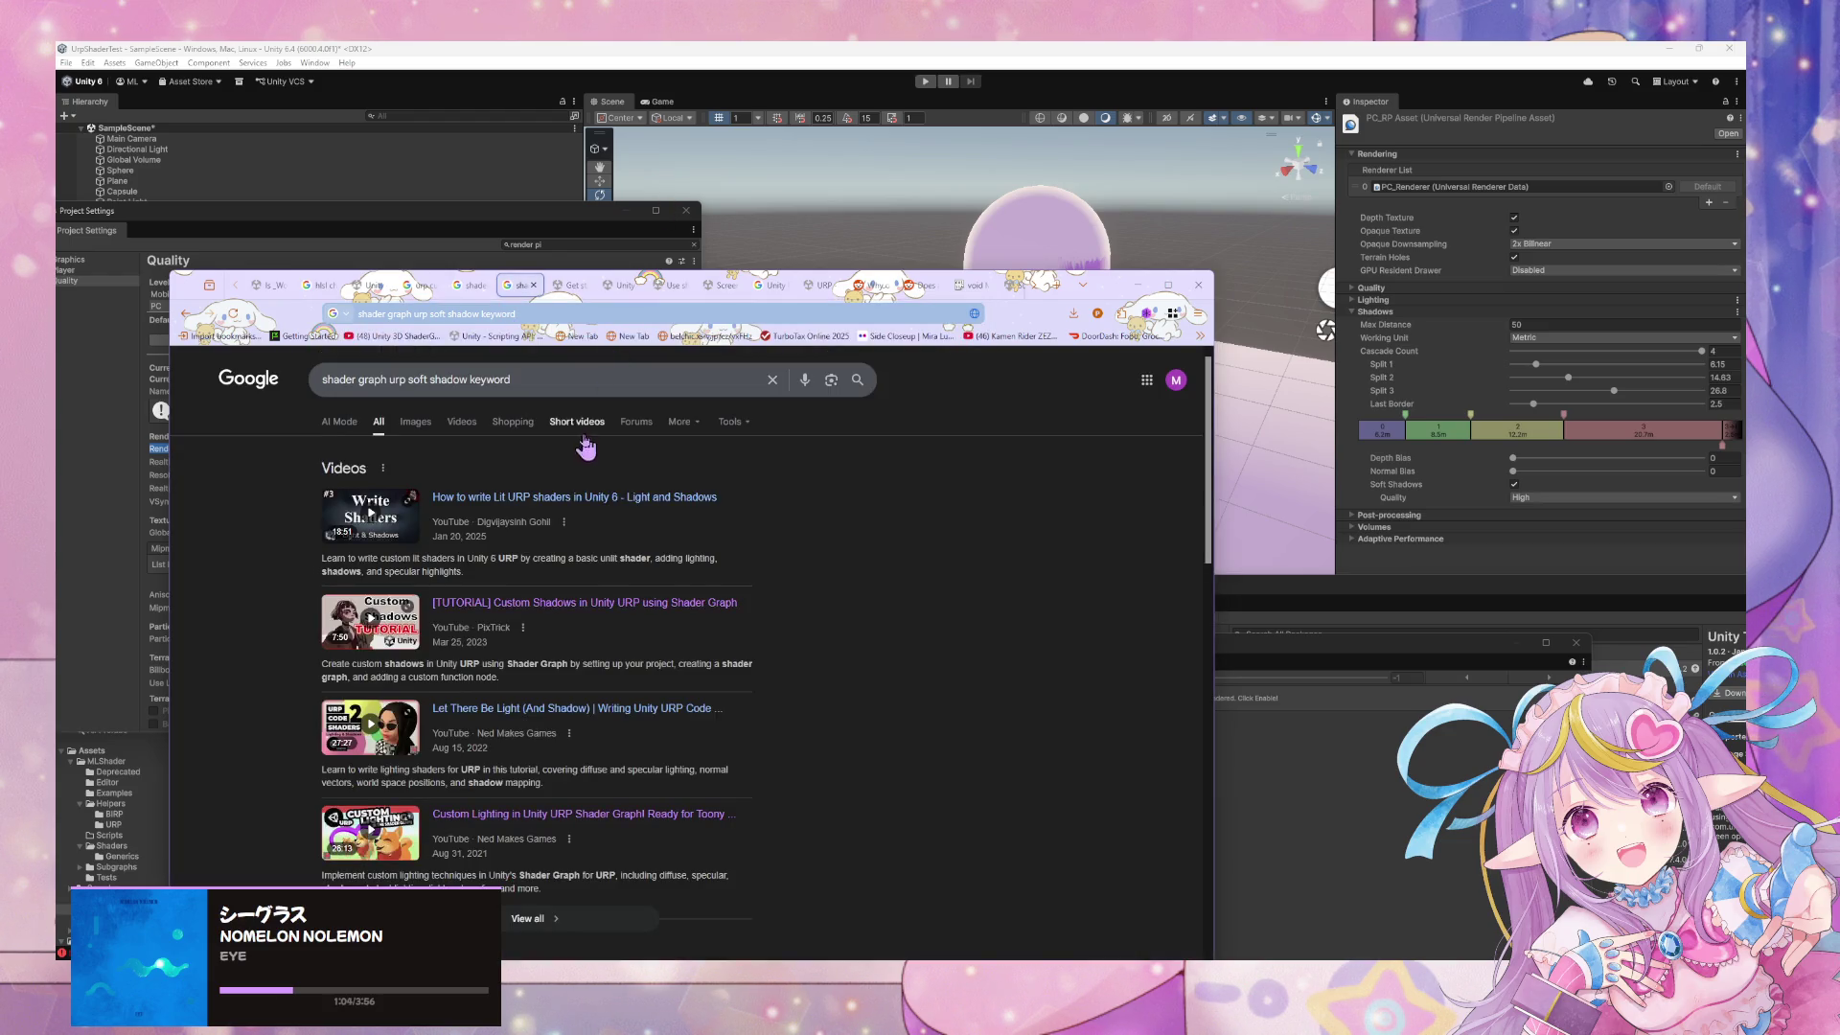
scroll(586, 446, "down", 4)
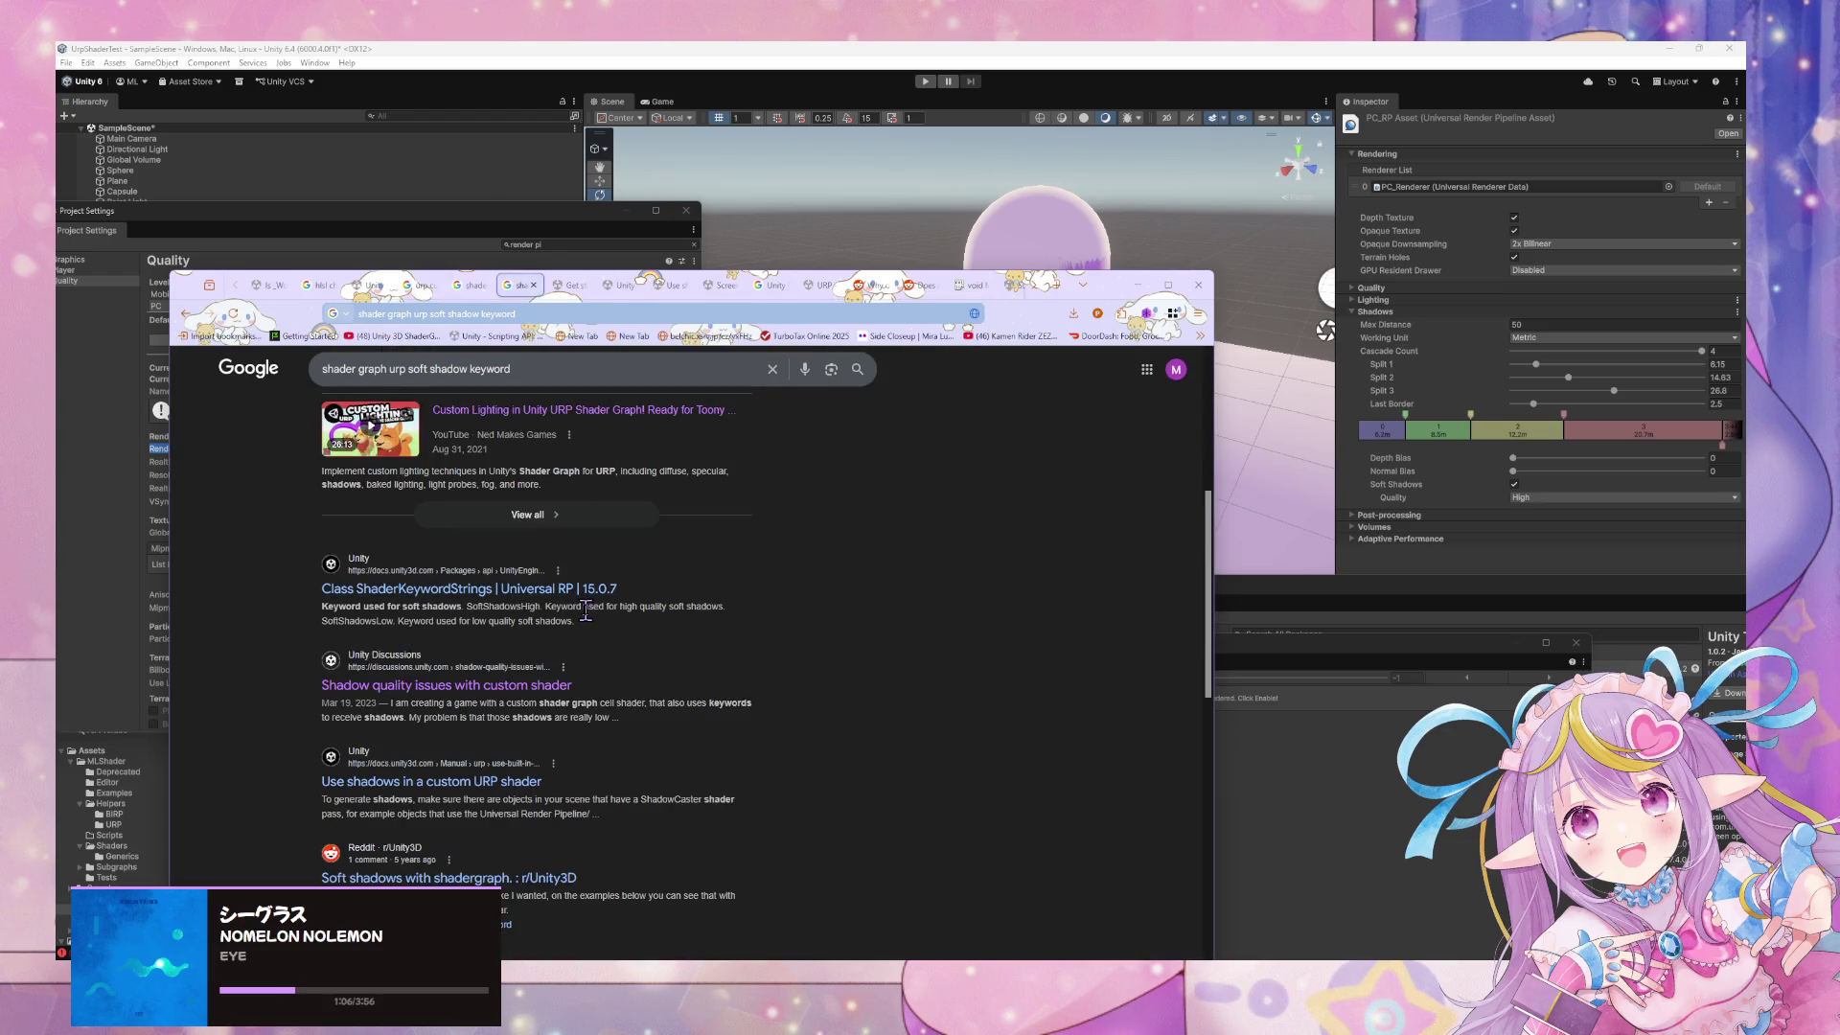
left_click(556, 685)
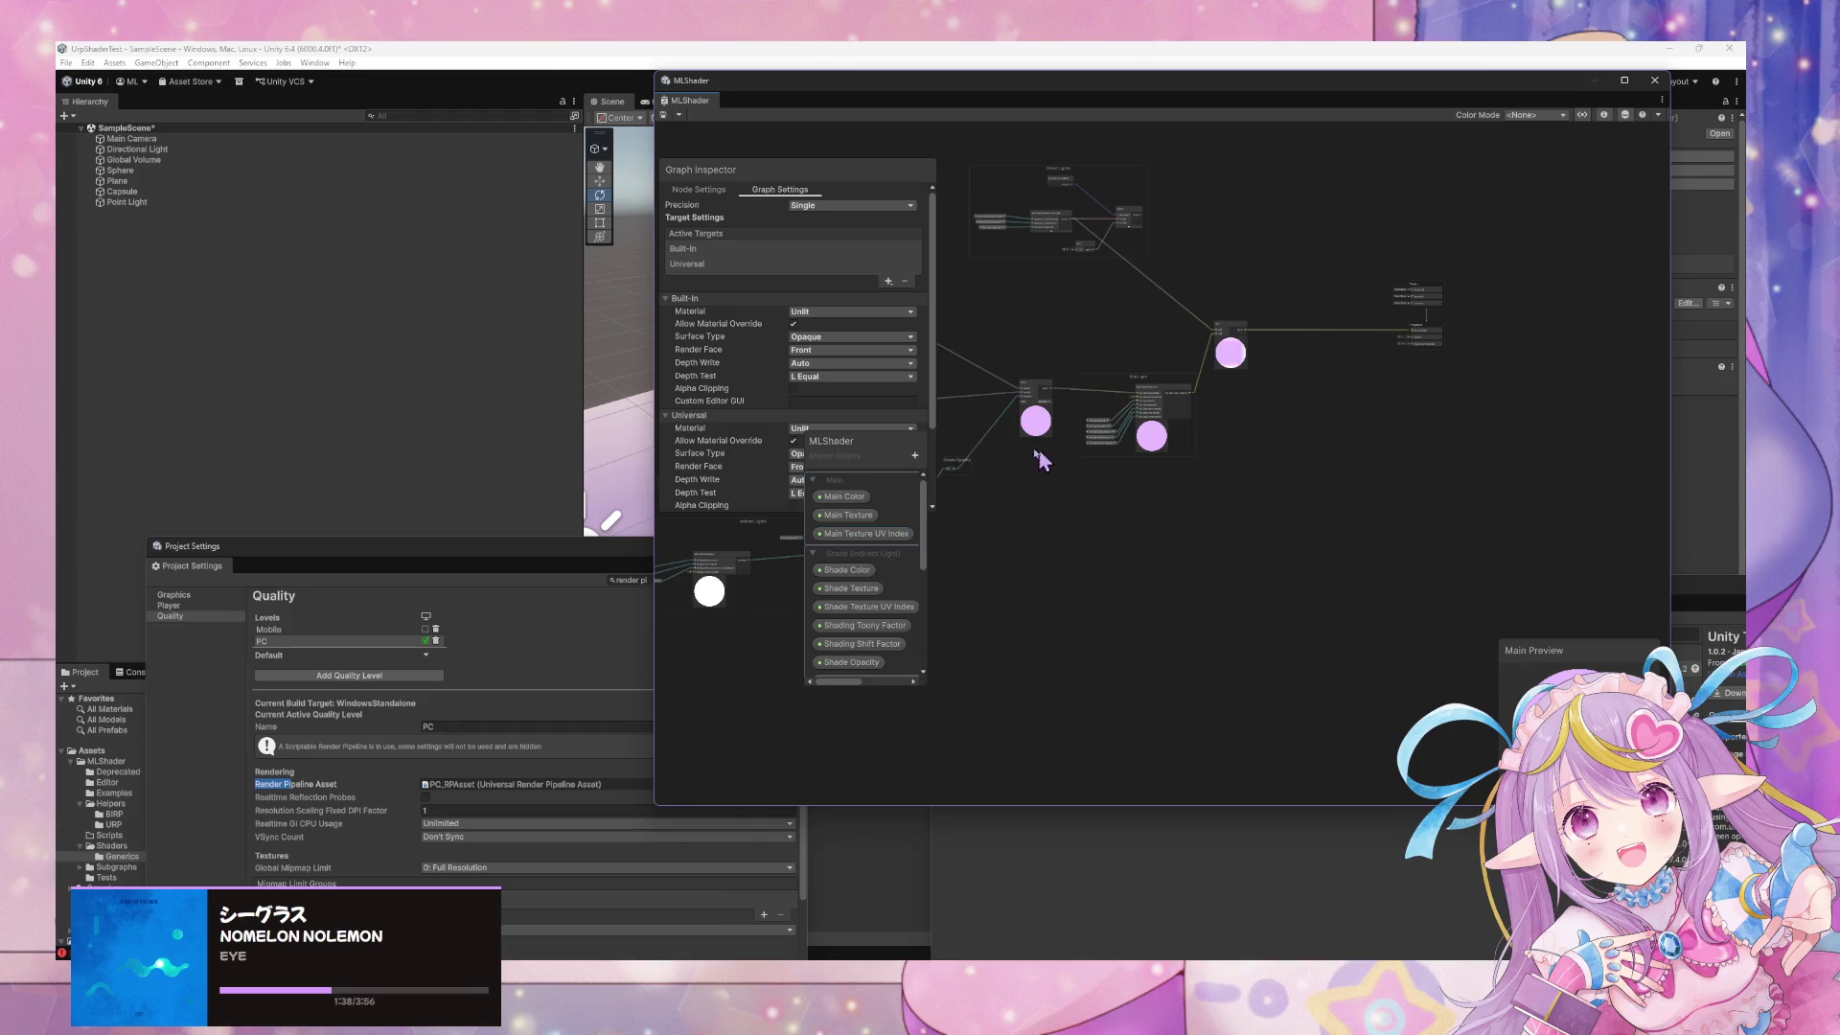
Scroll the Graph Settings down to Cast Shadows, then bring the browser's shadow thread forward
left_click_drag(853, 443, 1269, 449)
scroll(832, 305, "down", 3)
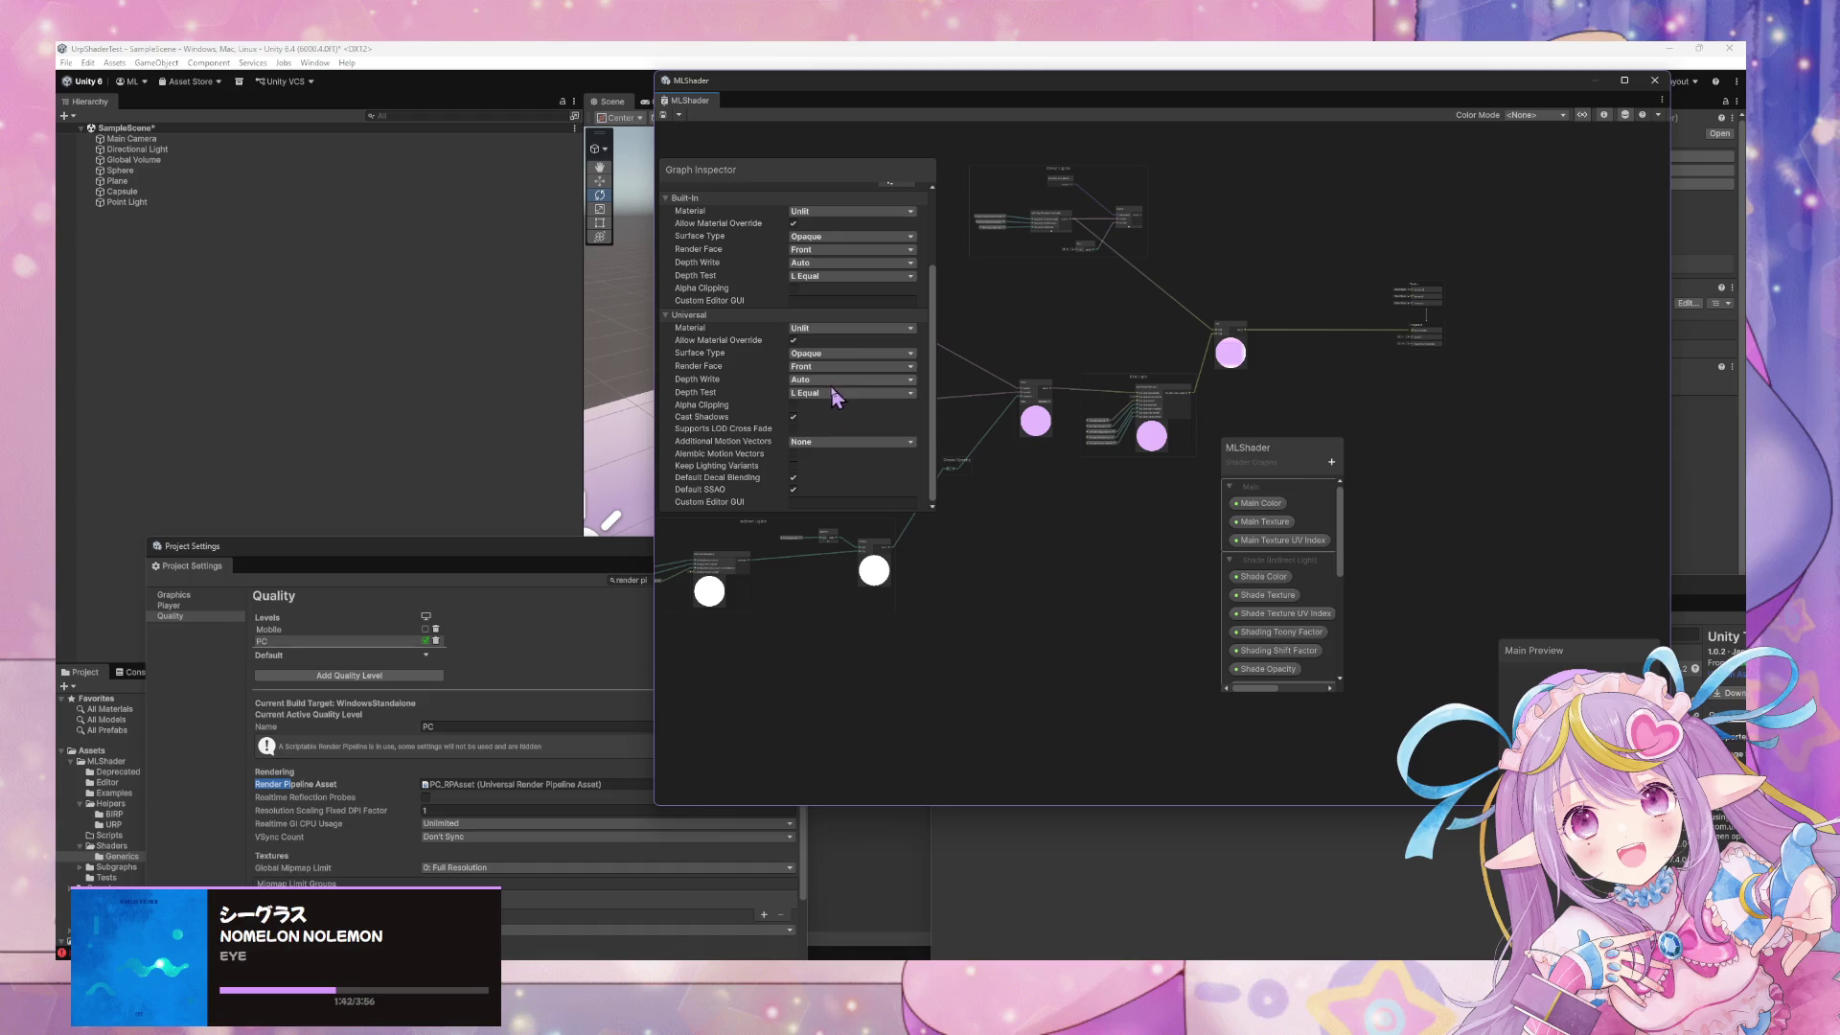
scroll(867, 350, "up", 3)
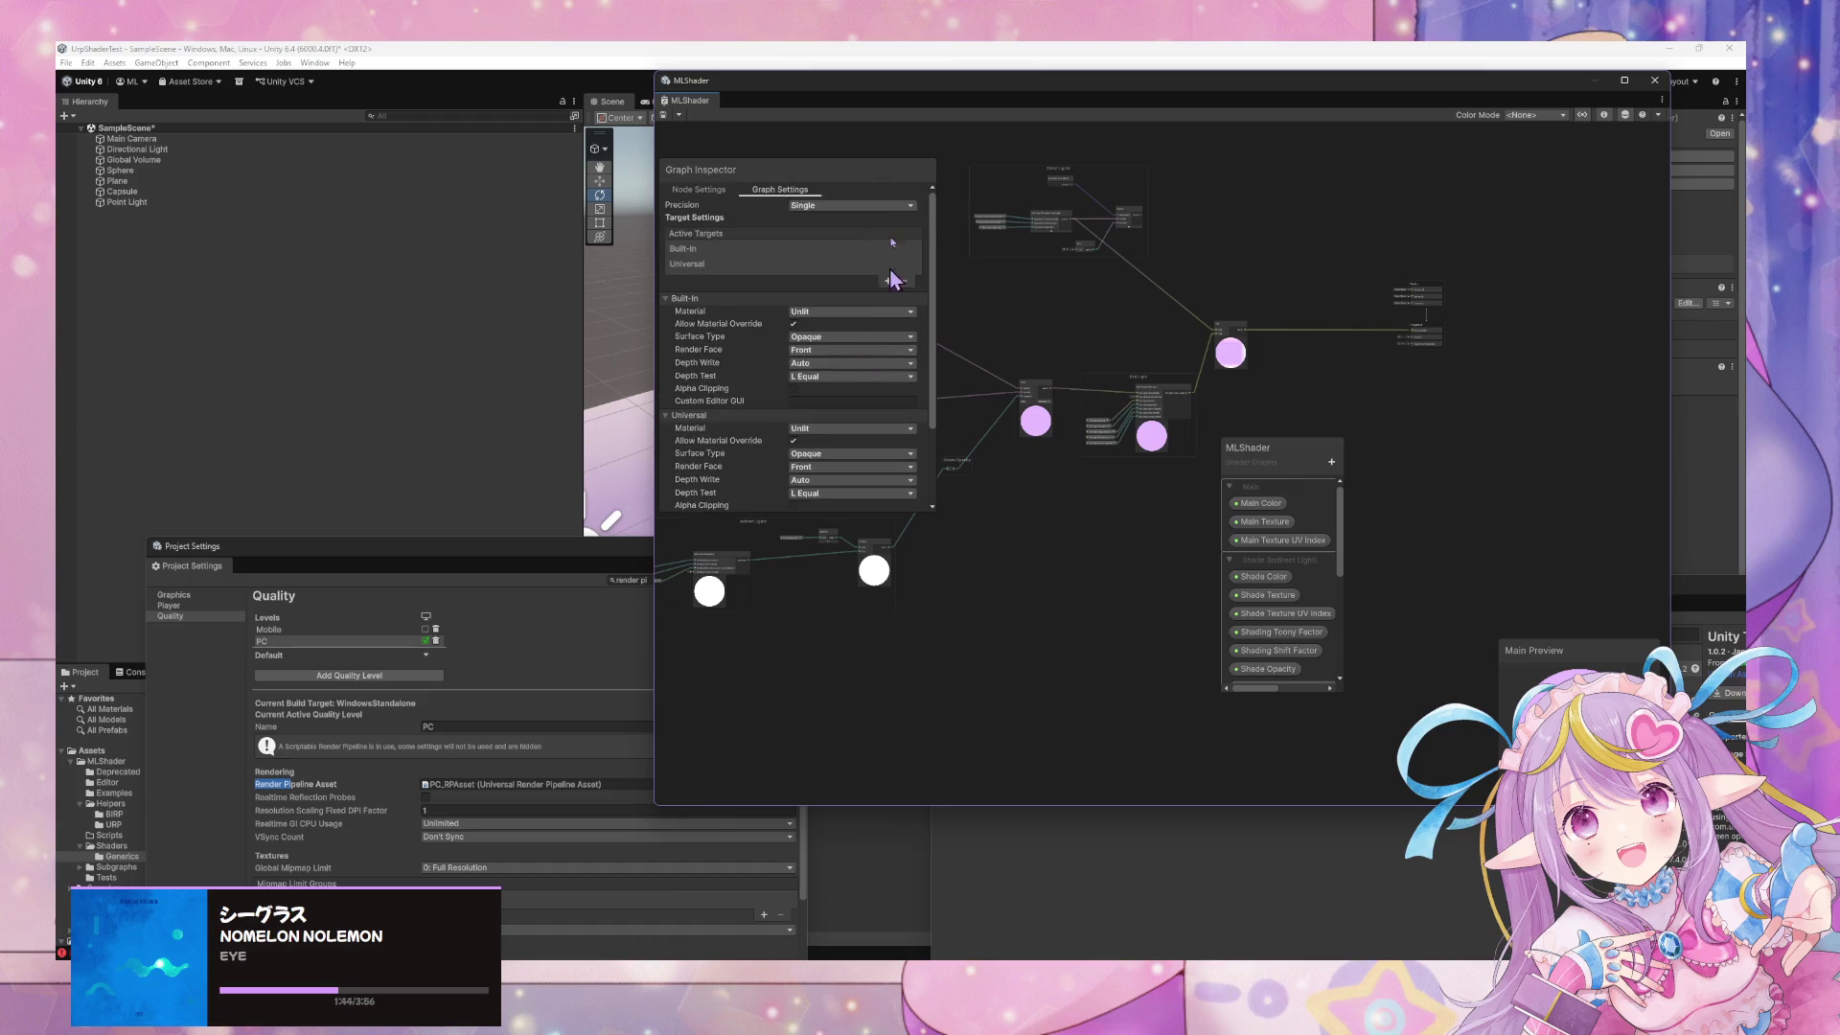
scroll(884, 261, "down", 2)
left_click(718, 190)
left_click(767, 189)
mouse_move(1315, 467)
left_mouse_down()
mouse_move(1390, 336)
mouse_move(1425, 328)
left_mouse_up()
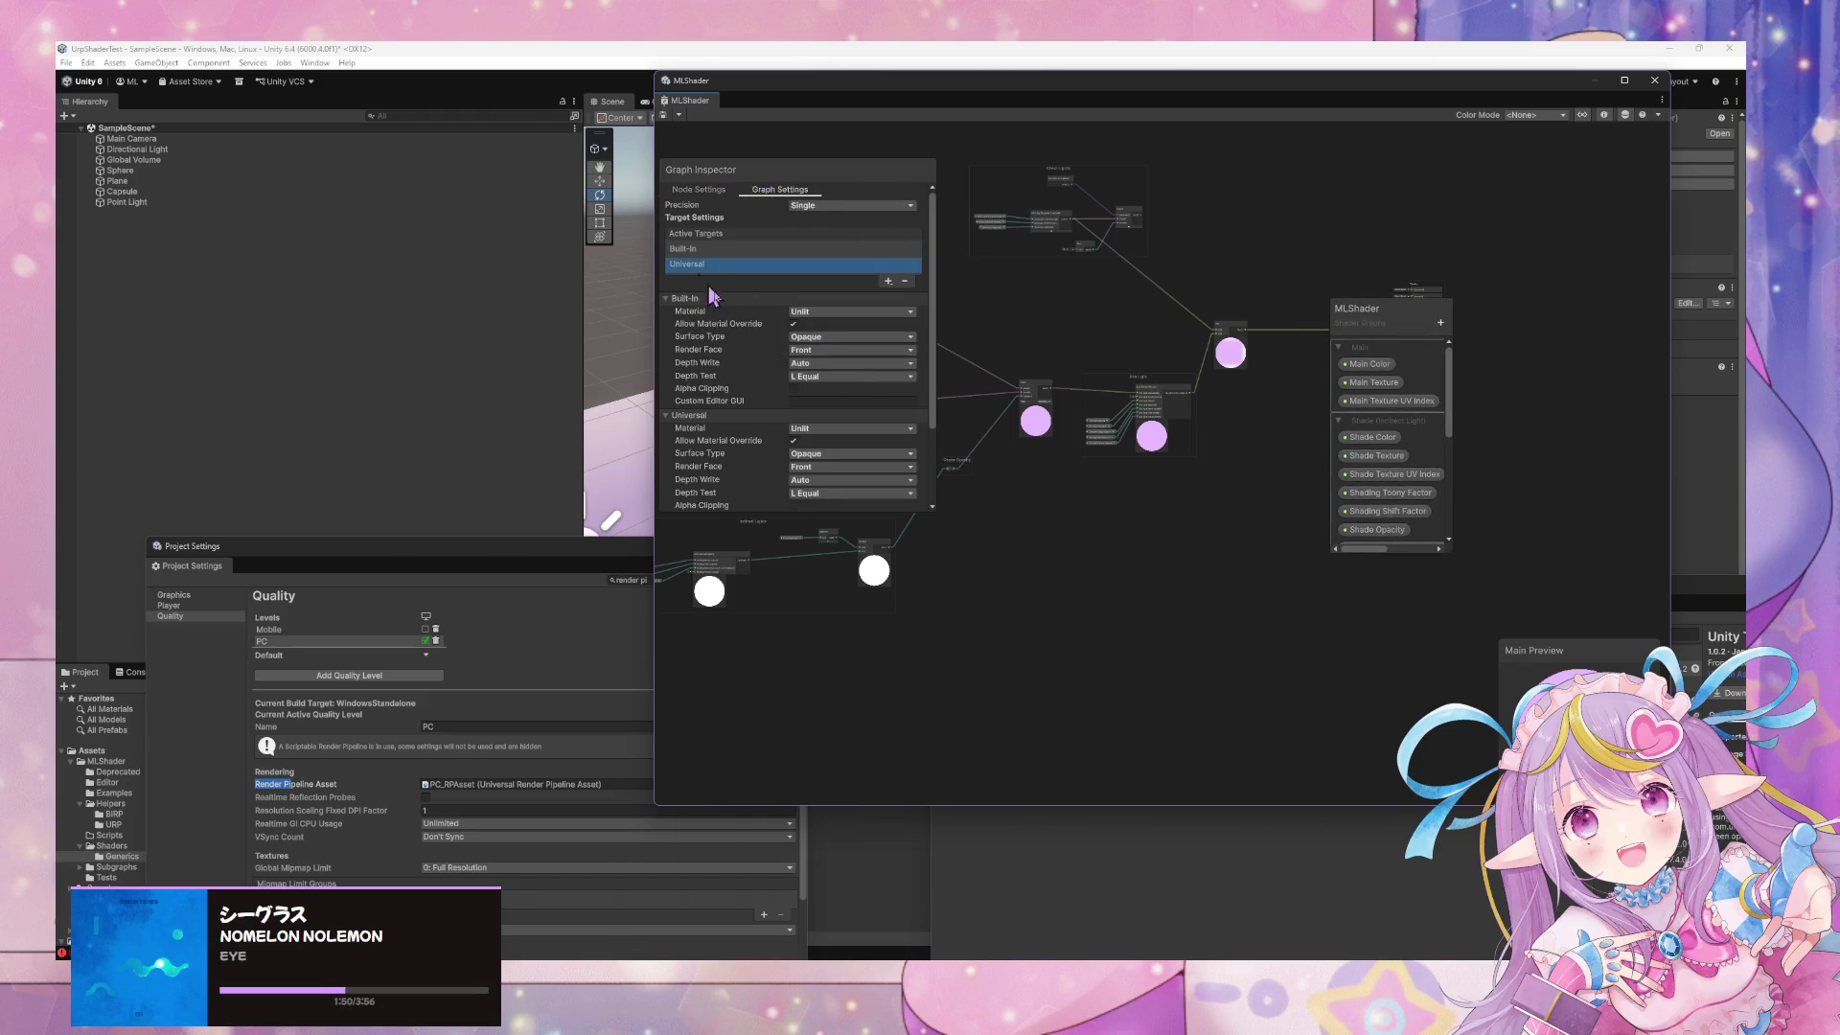
scroll(729, 316, "down", 3)
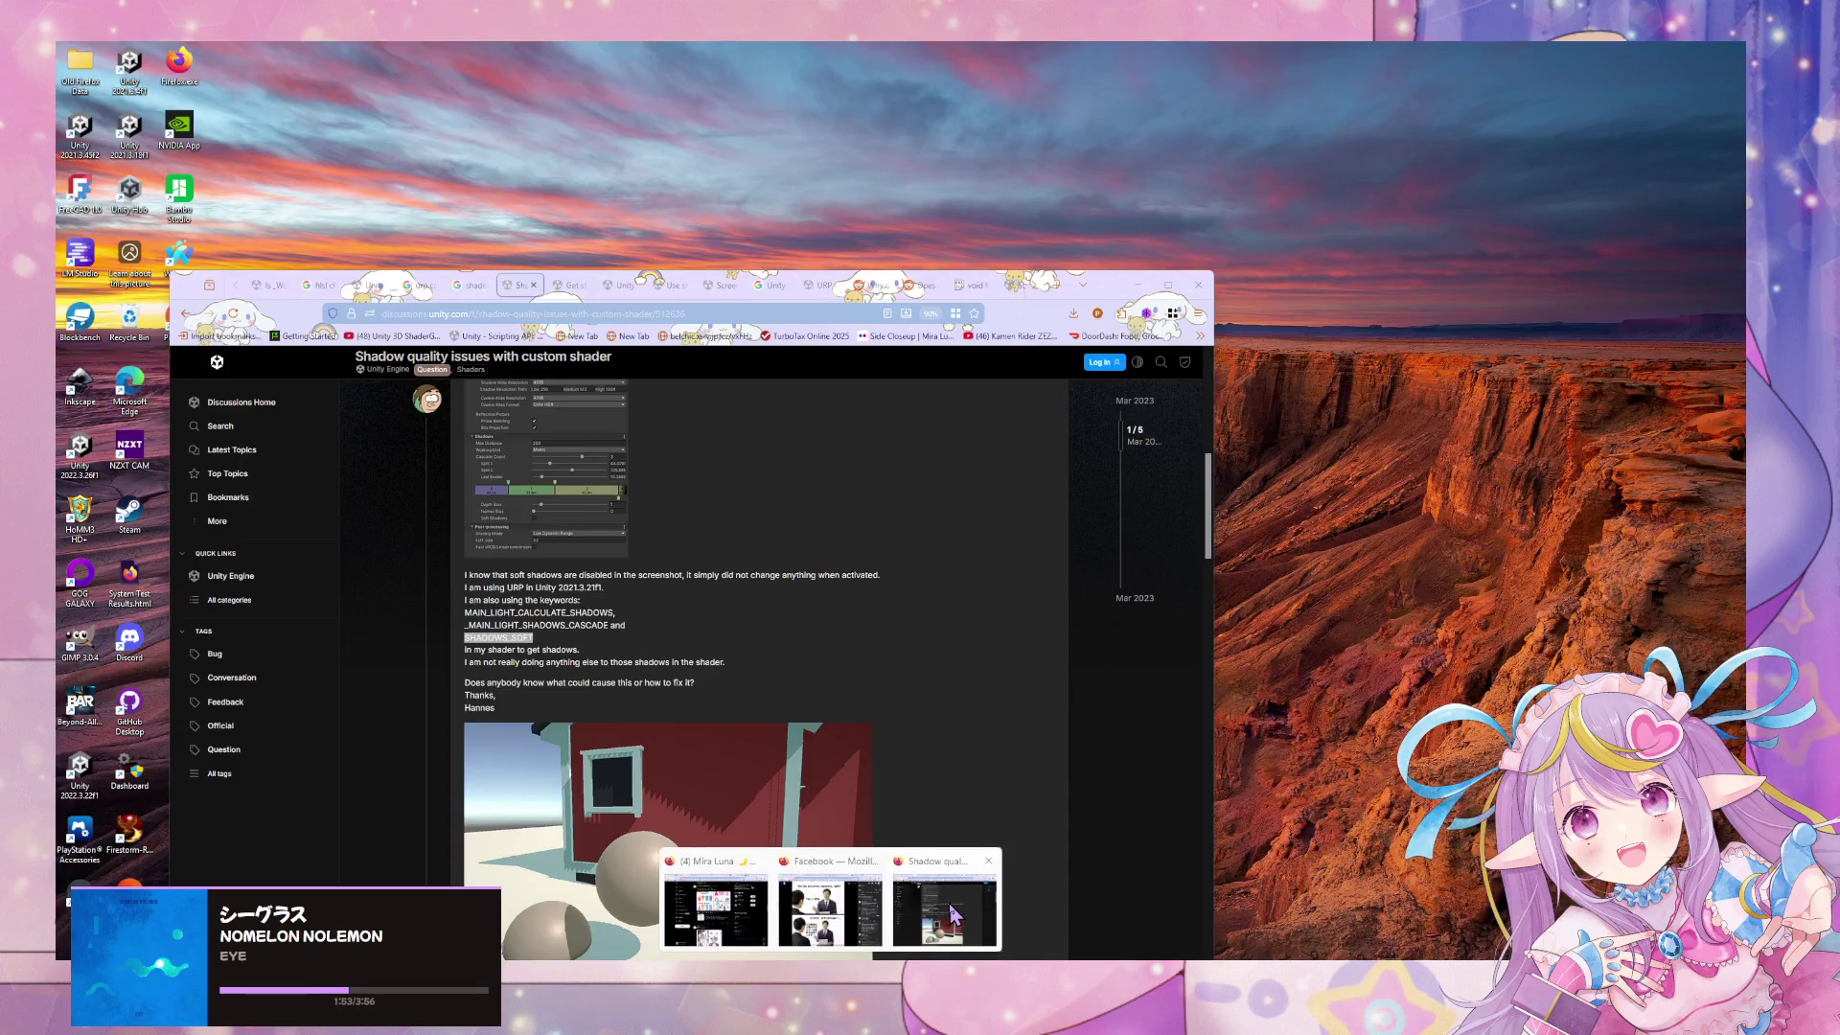
left_click(714, 906)
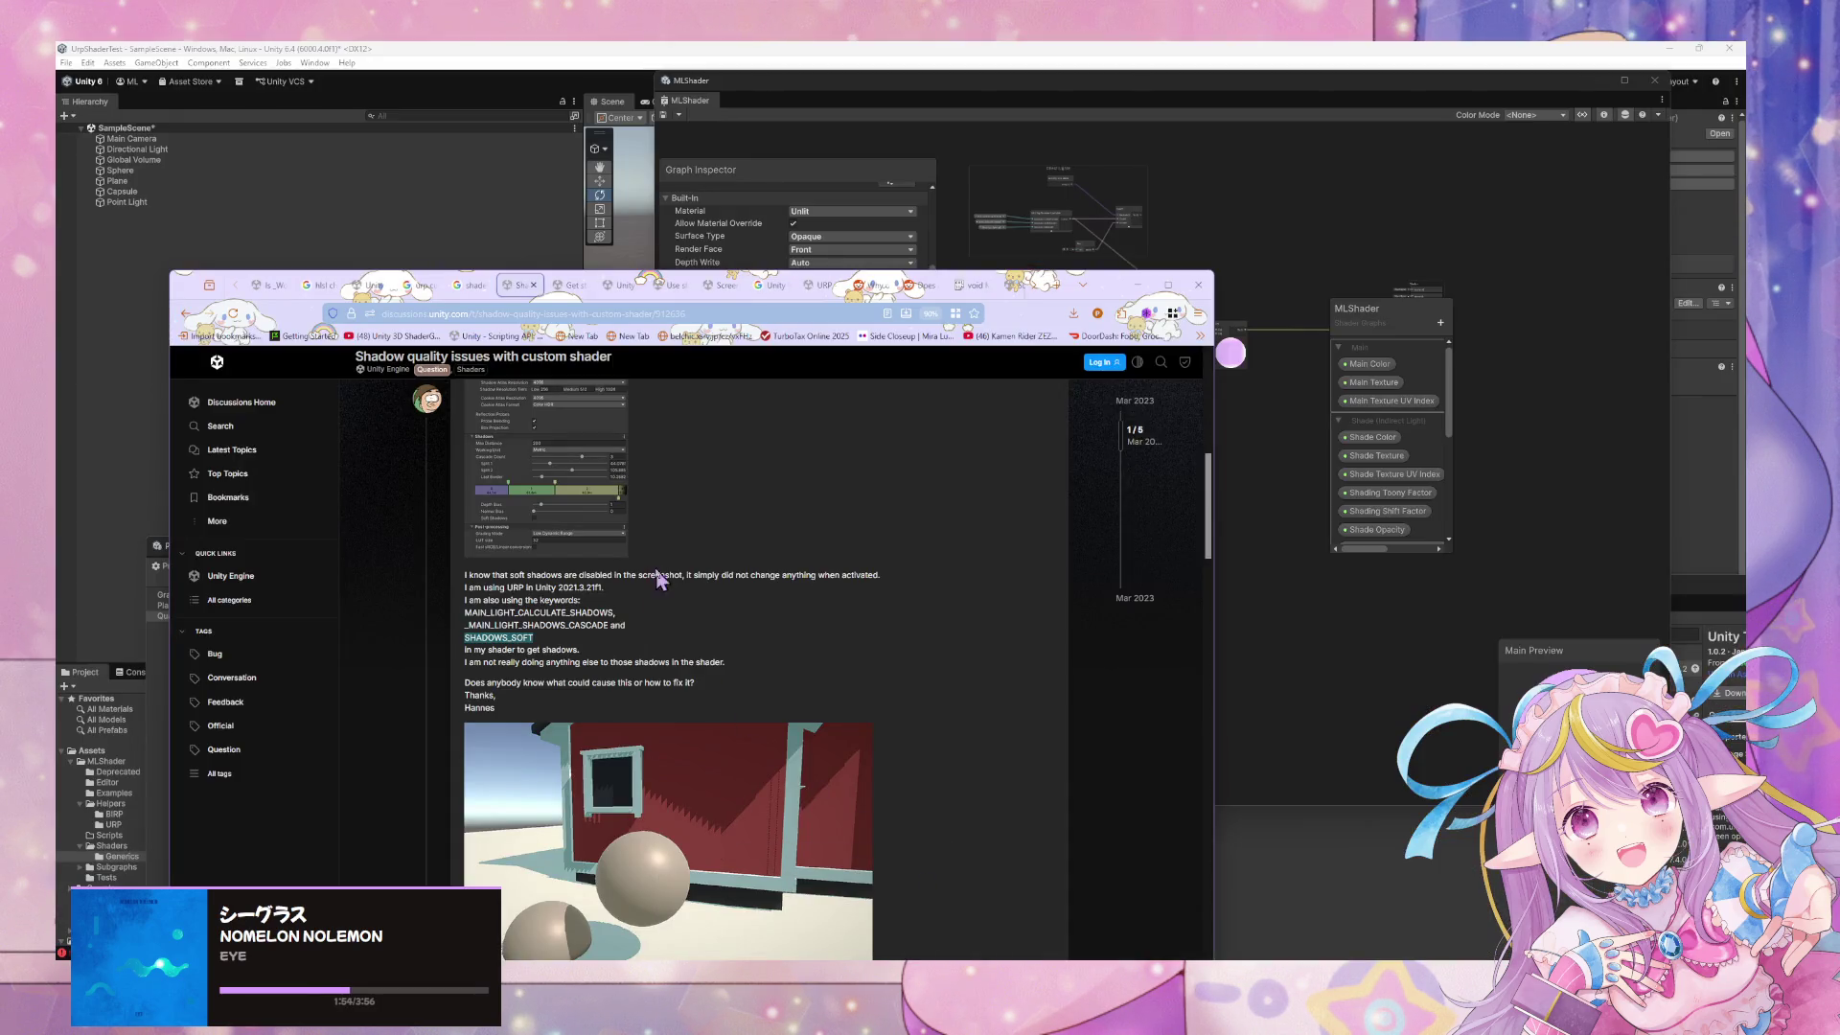
Go back to Google and change the query to 'shader graph urp SHADOWS_SOFT'
left_click(185, 313)
left_click(451, 369)
type("SHADOWS_SOFT")
left_click(402, 369)
left_click_drag(412, 369, 577, 369)
key("BackSpace")
key("Return")
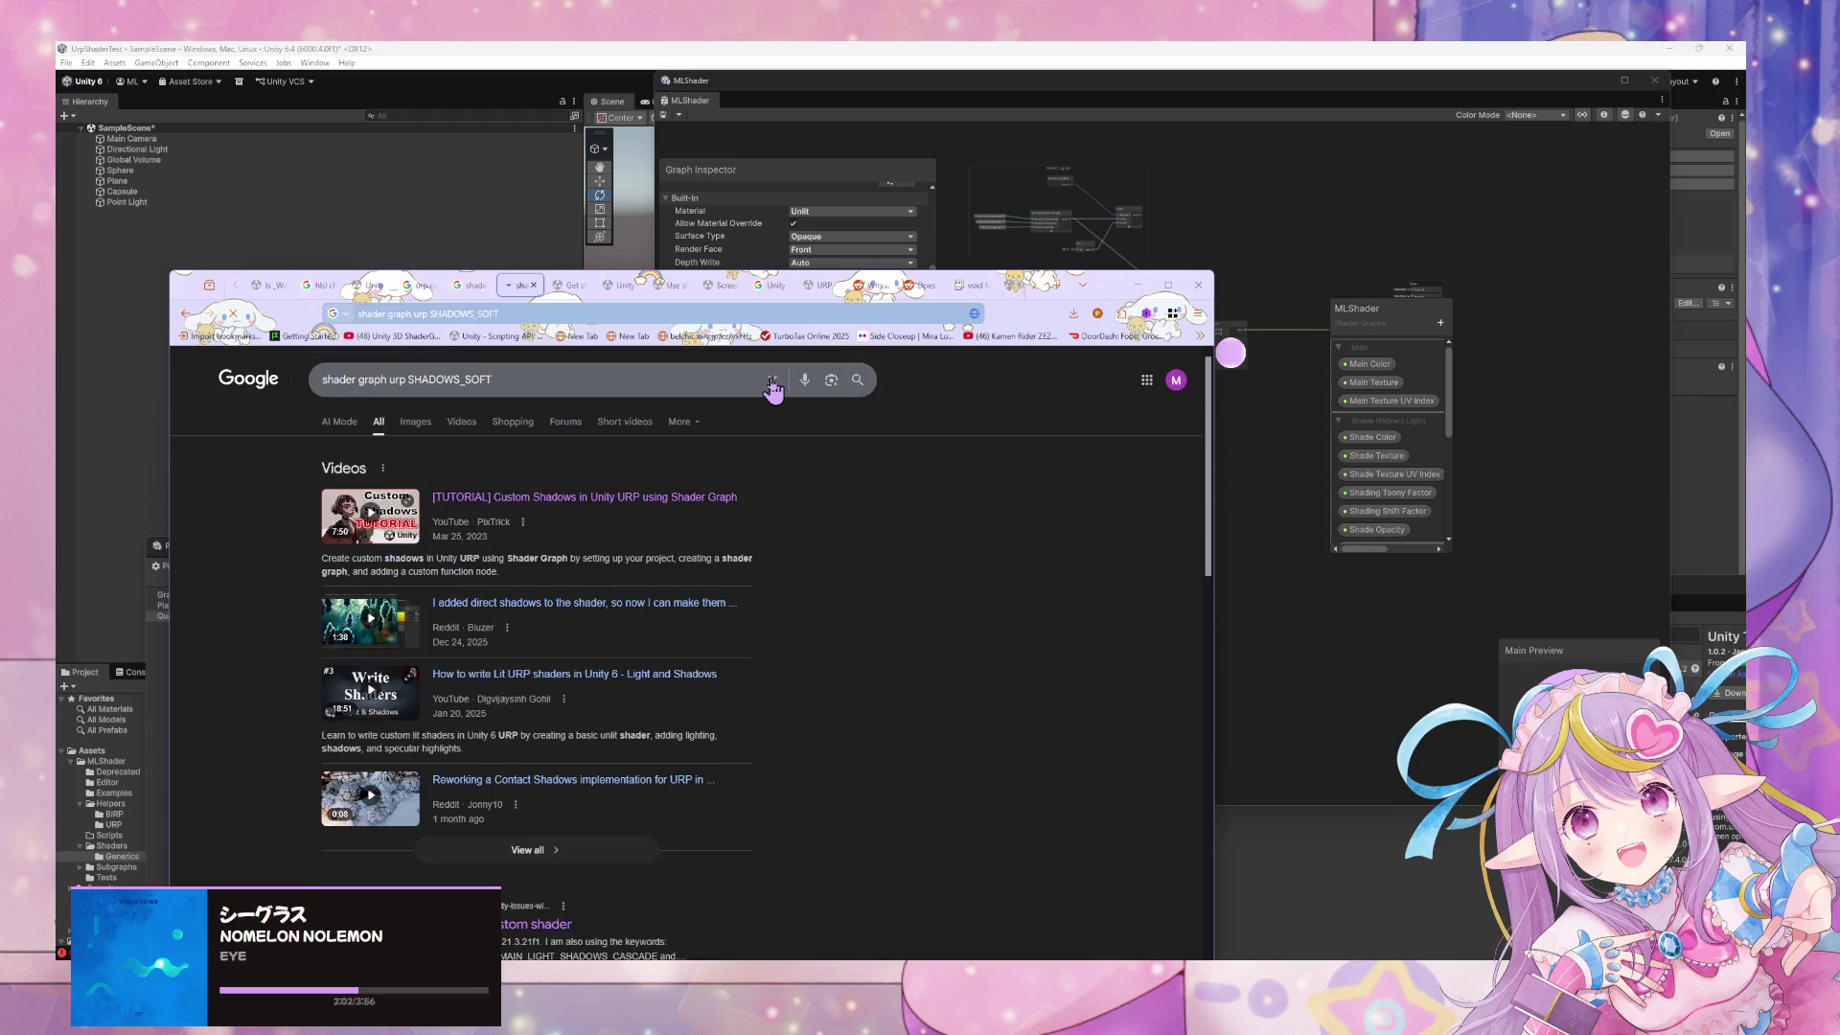
Open the Reddit soft shadows result and the Use shadows in a custom URP shader docs in new tabs
scroll(762, 383, "down", 2)
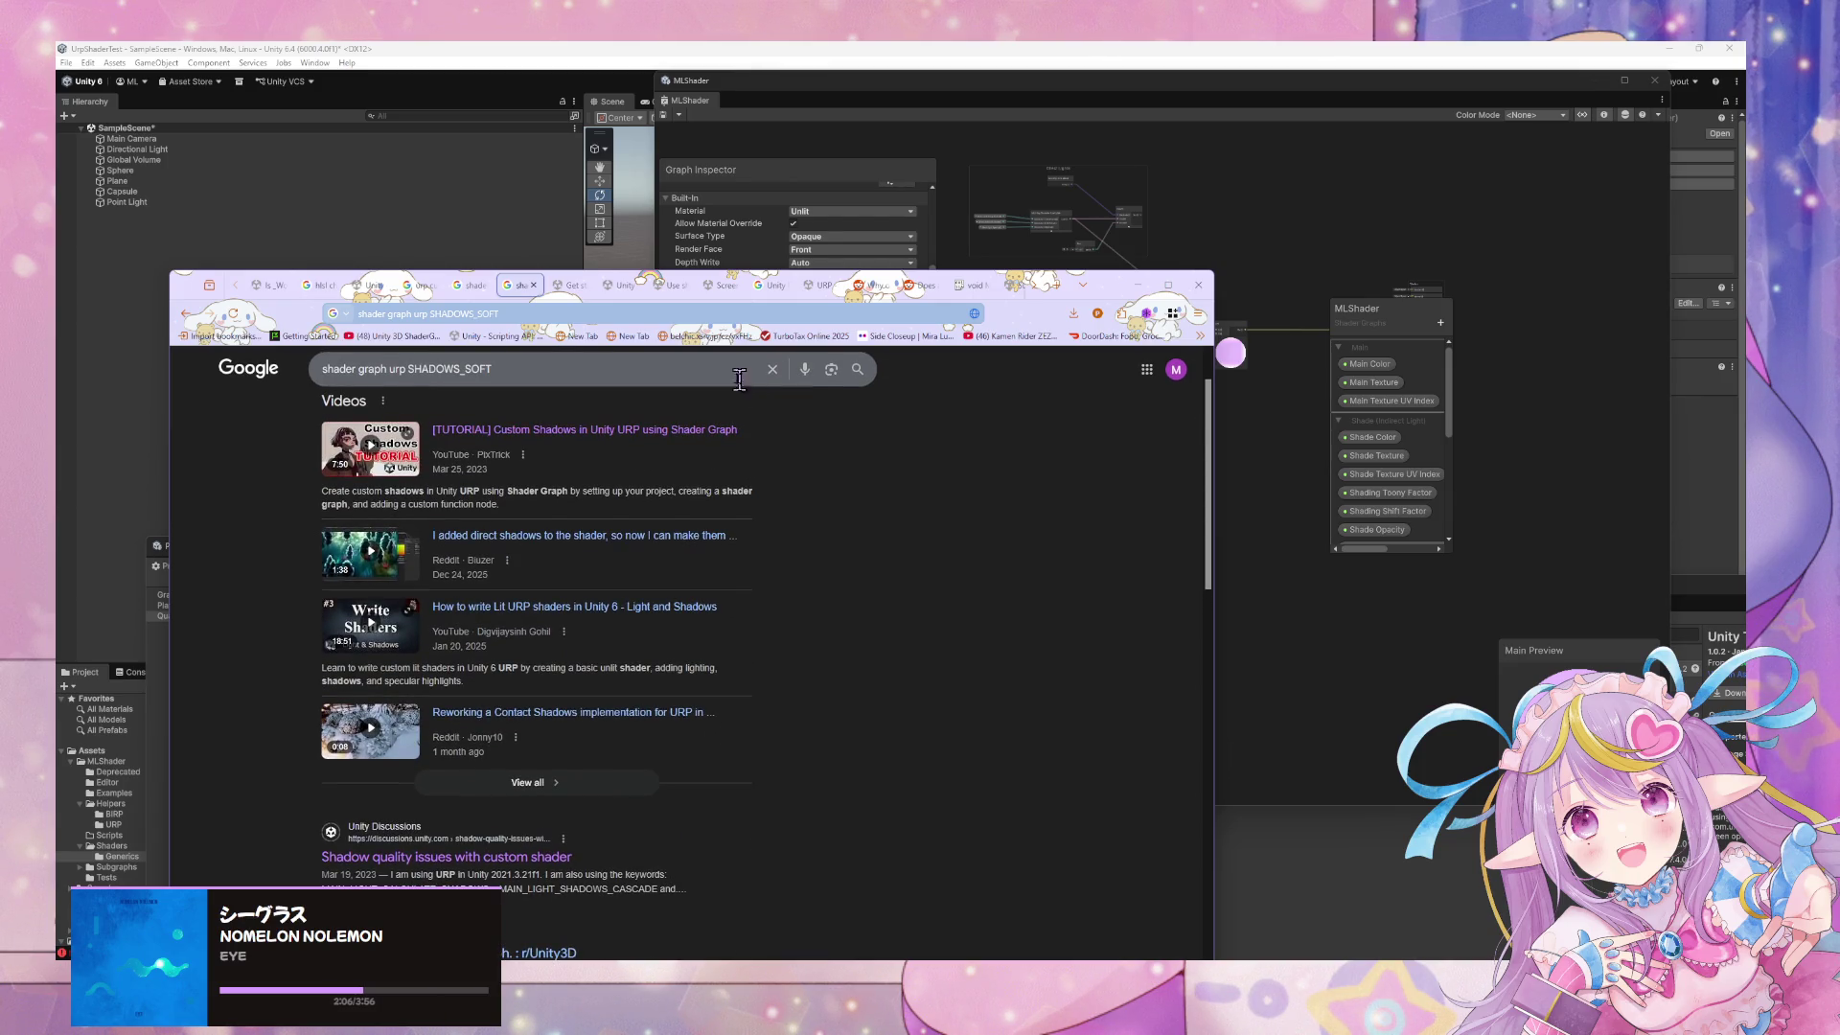
scroll(658, 452, "down", 2)
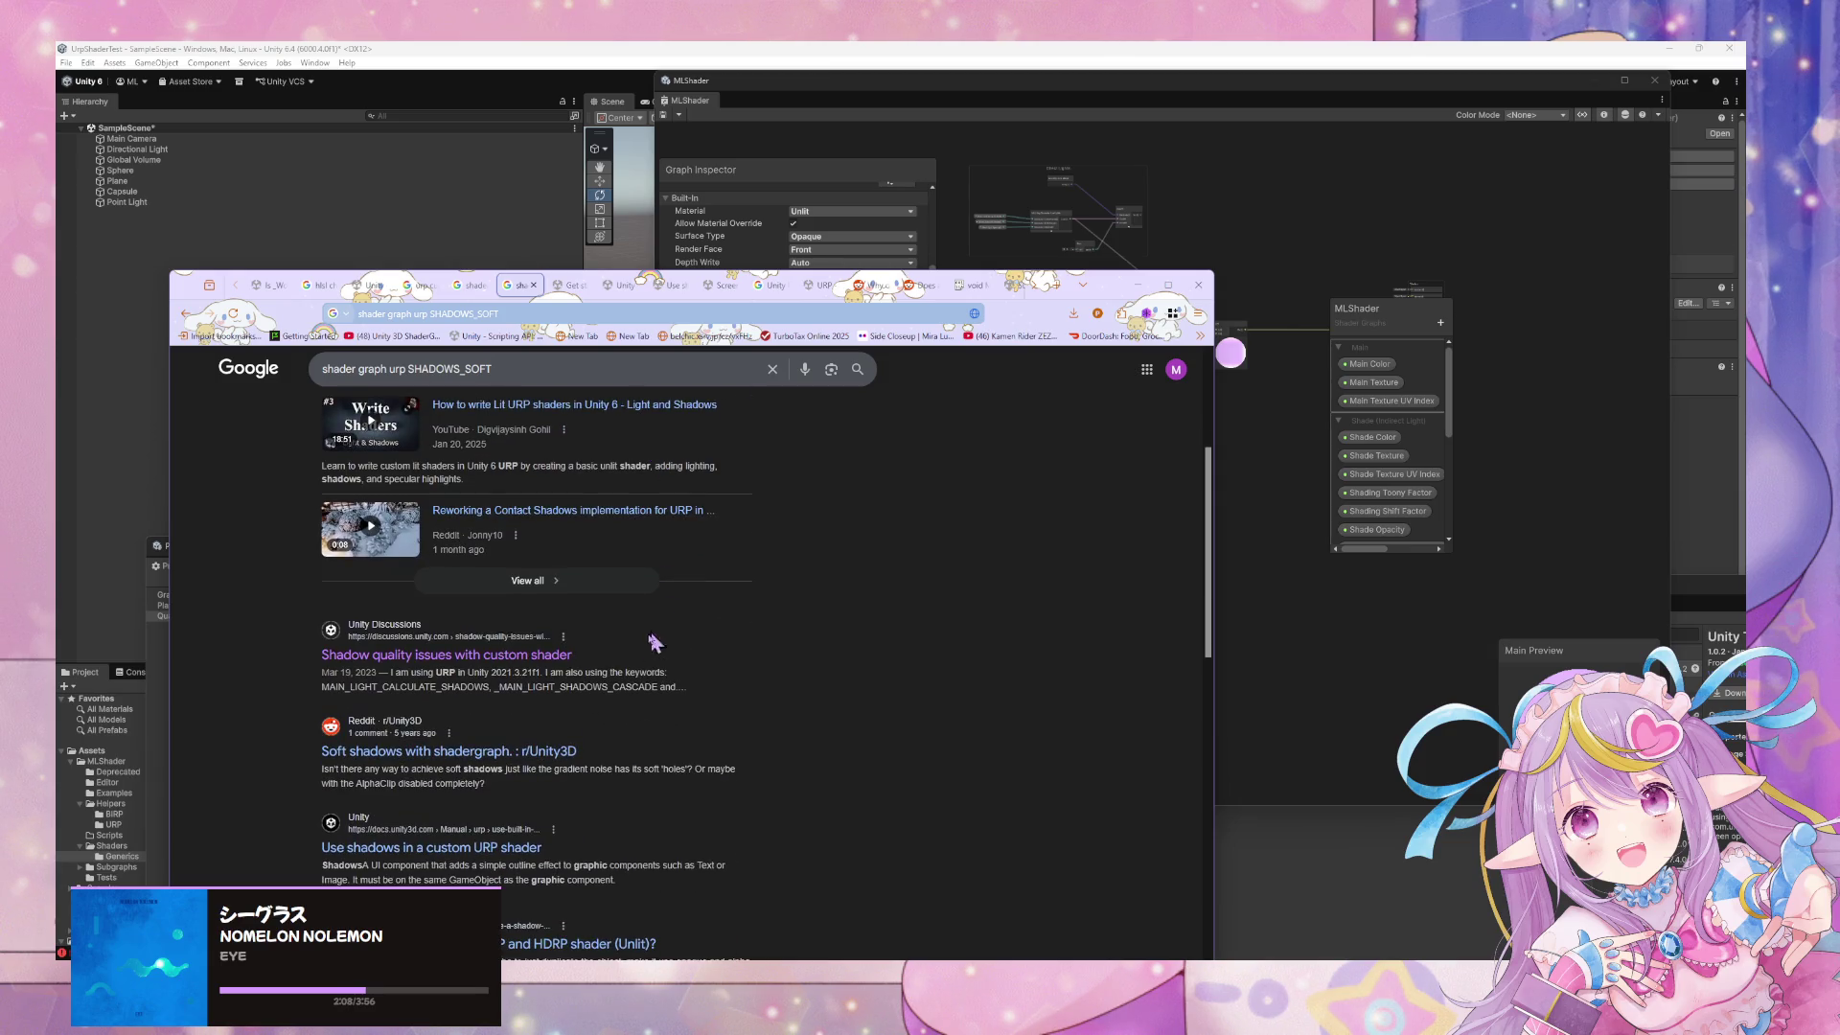
middle_click(556, 755)
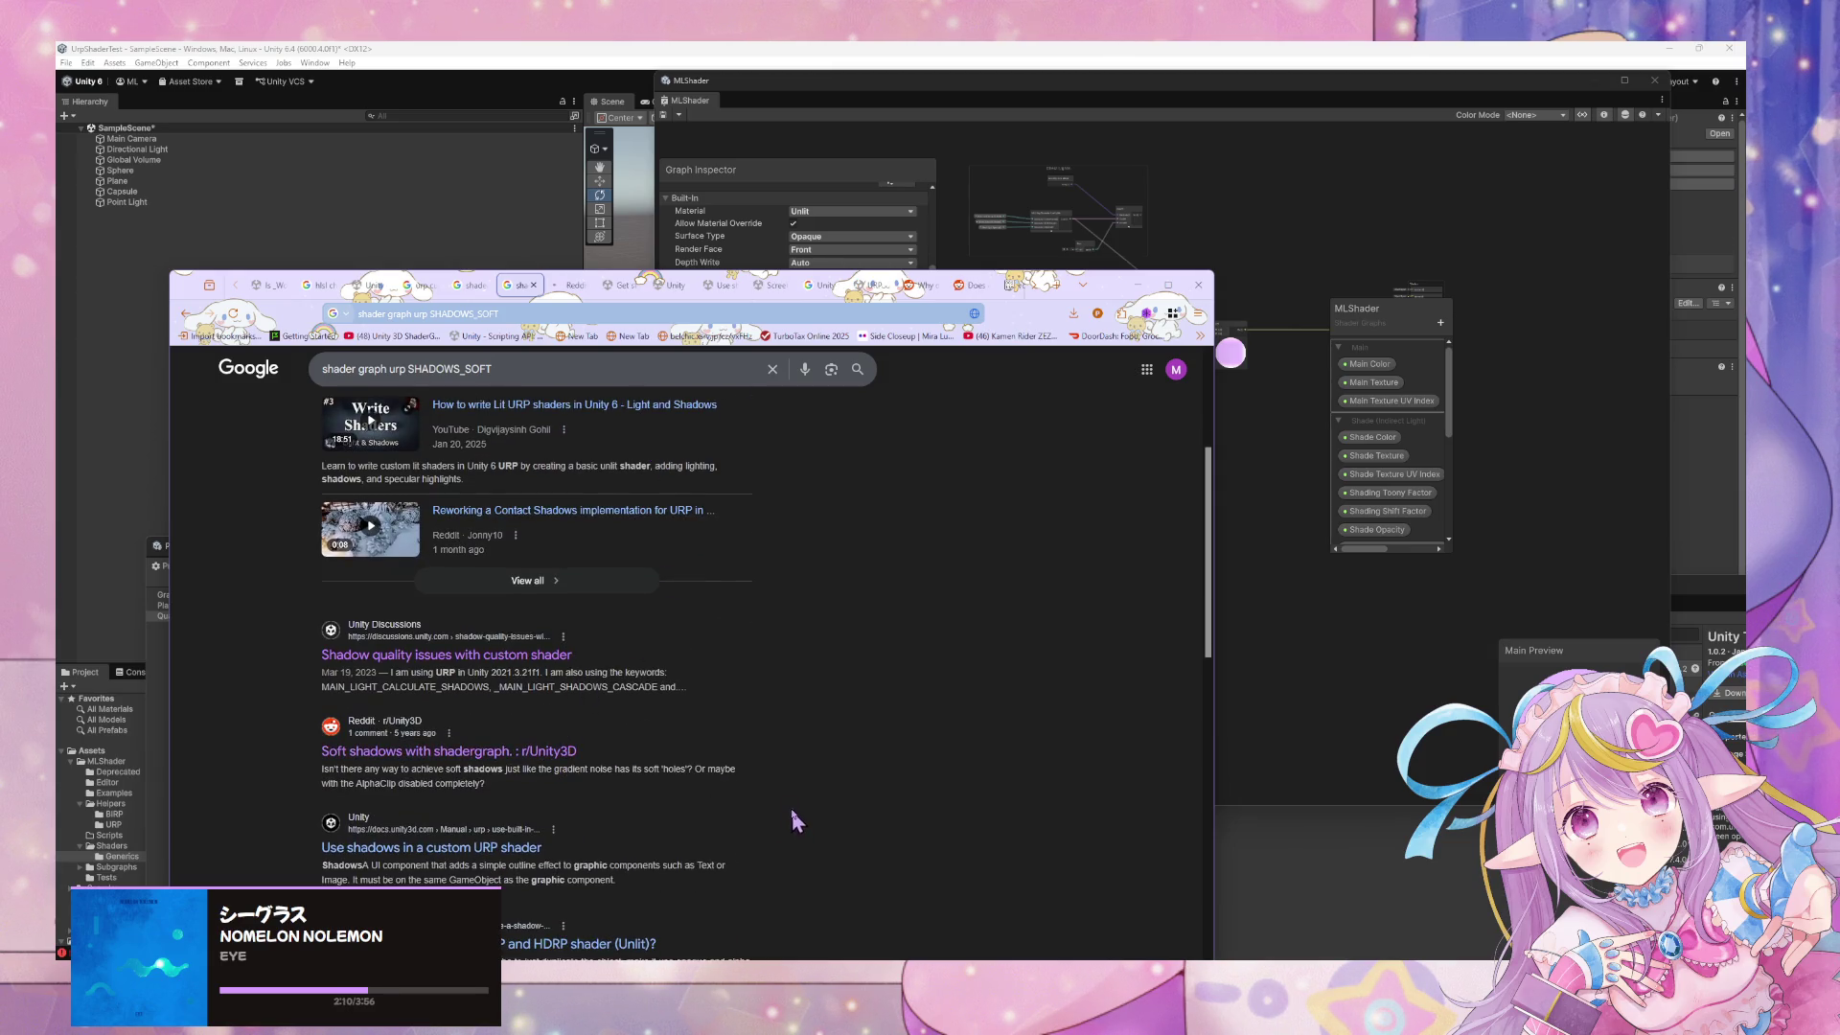
scroll(479, 460, "down", 1)
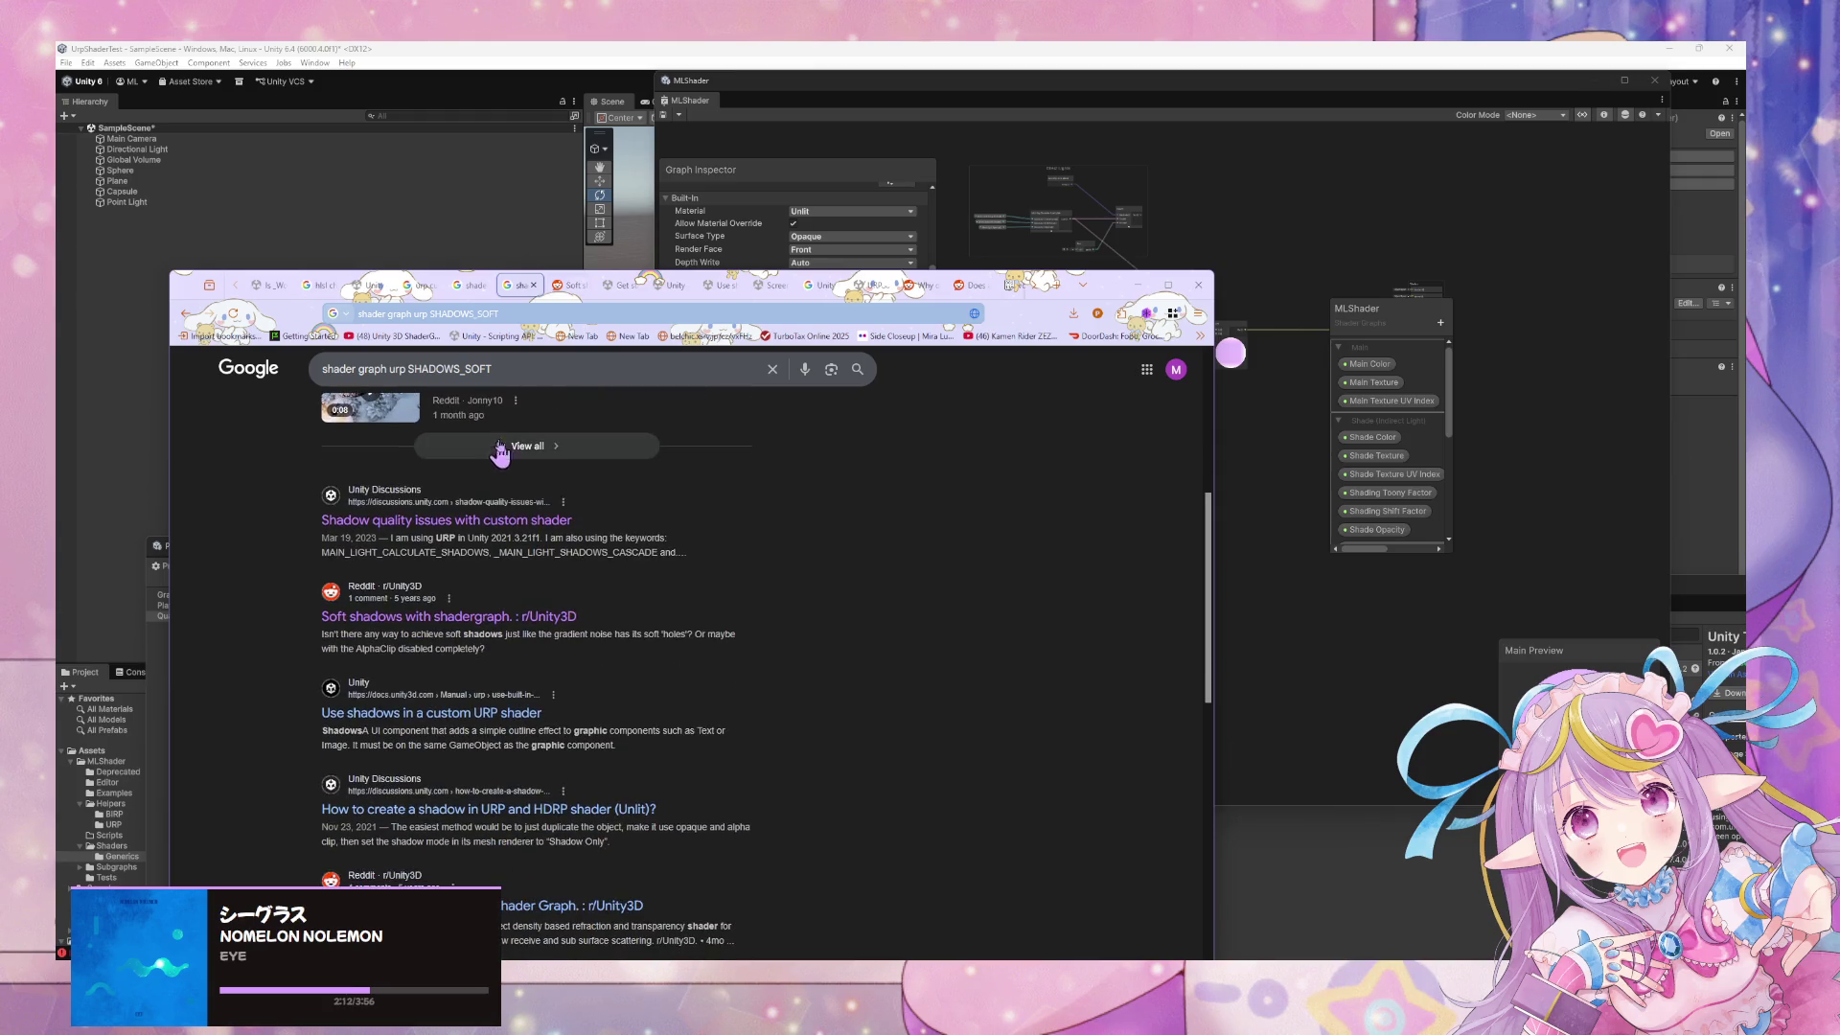
middle_click(518, 717)
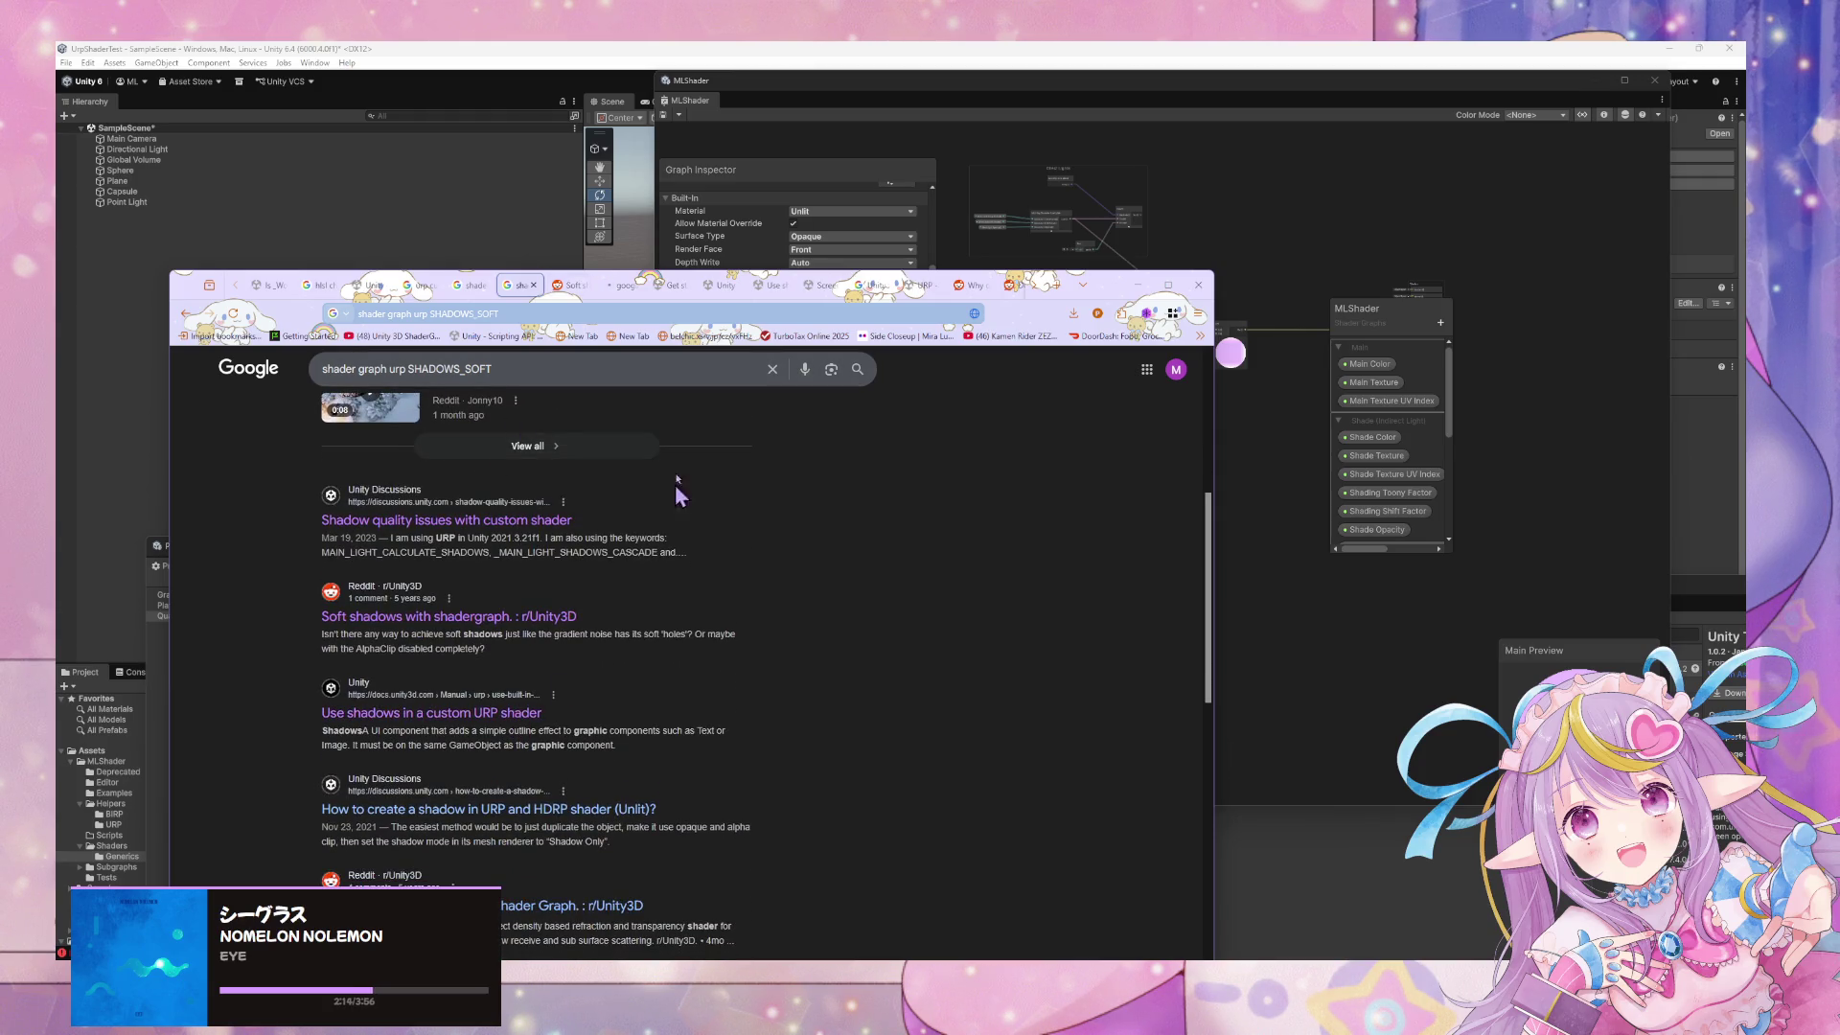
Read through the Reddit soft shadows post and the Use shadows in a custom URP shader page
left_click(571, 285)
scroll(503, 436, "down", 3)
scroll(504, 436, "down", 5)
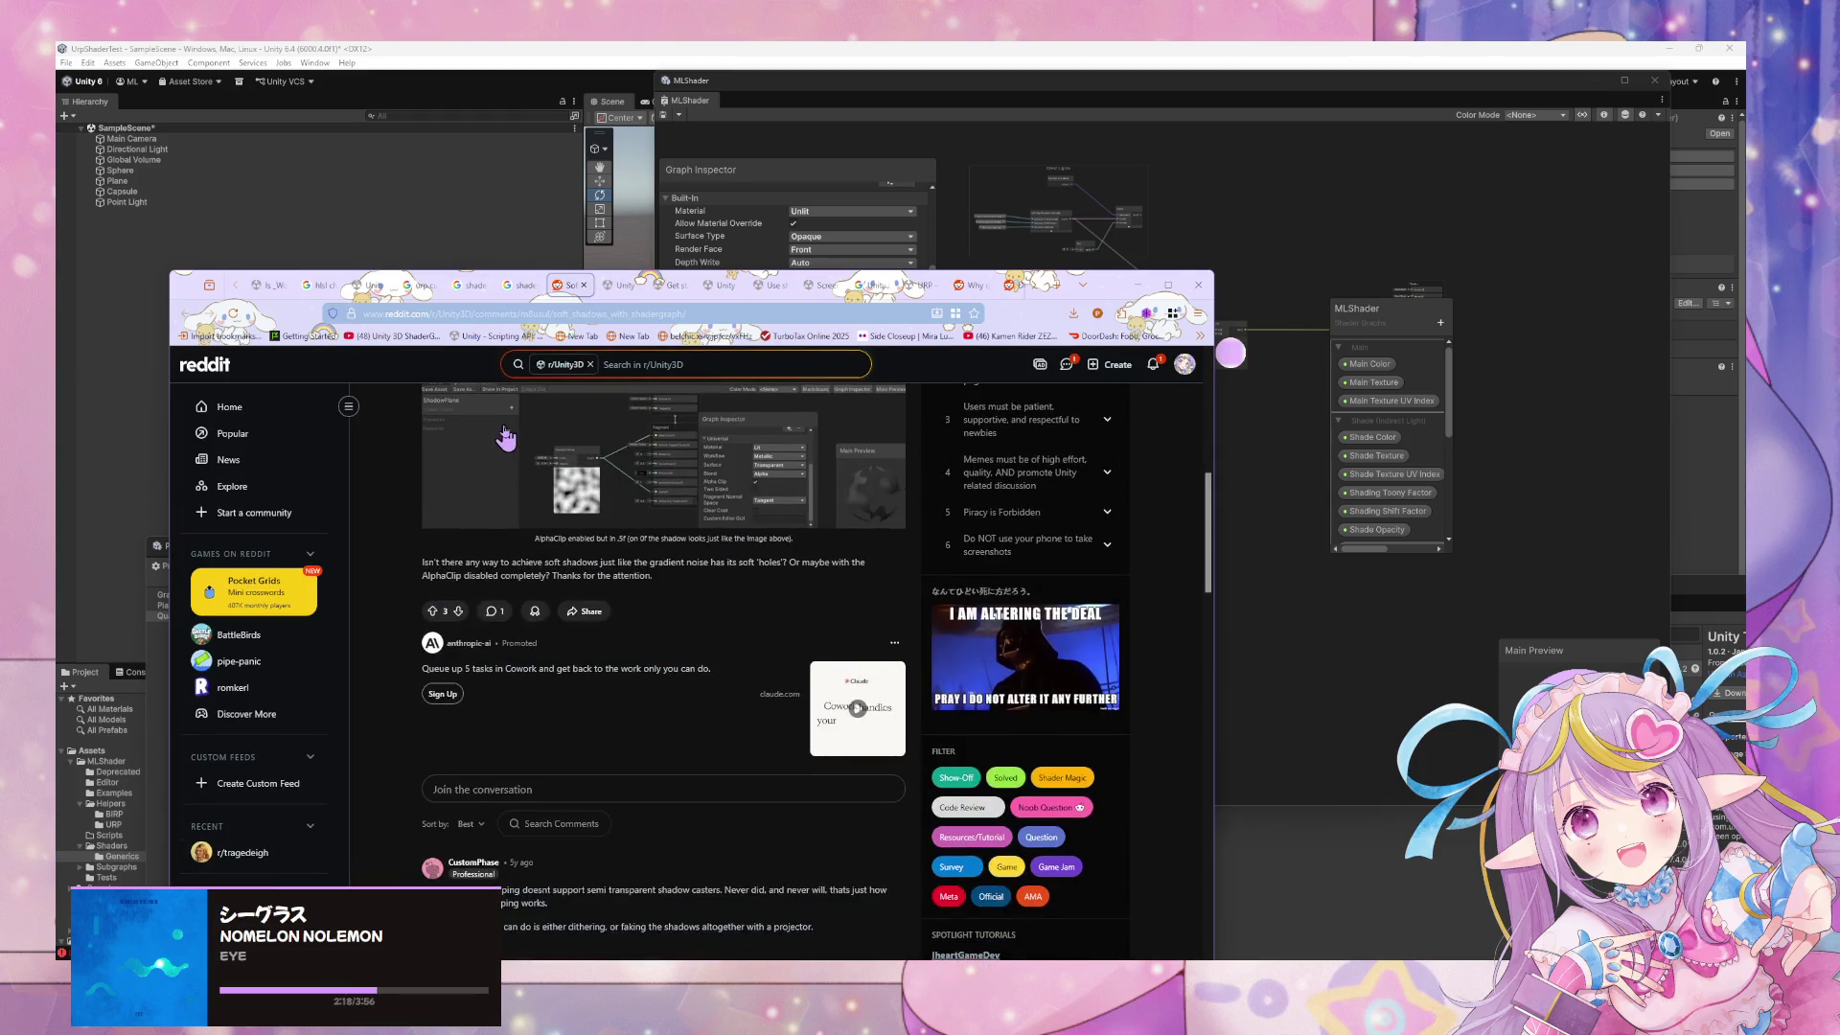
scroll(513, 412, "down", 2)
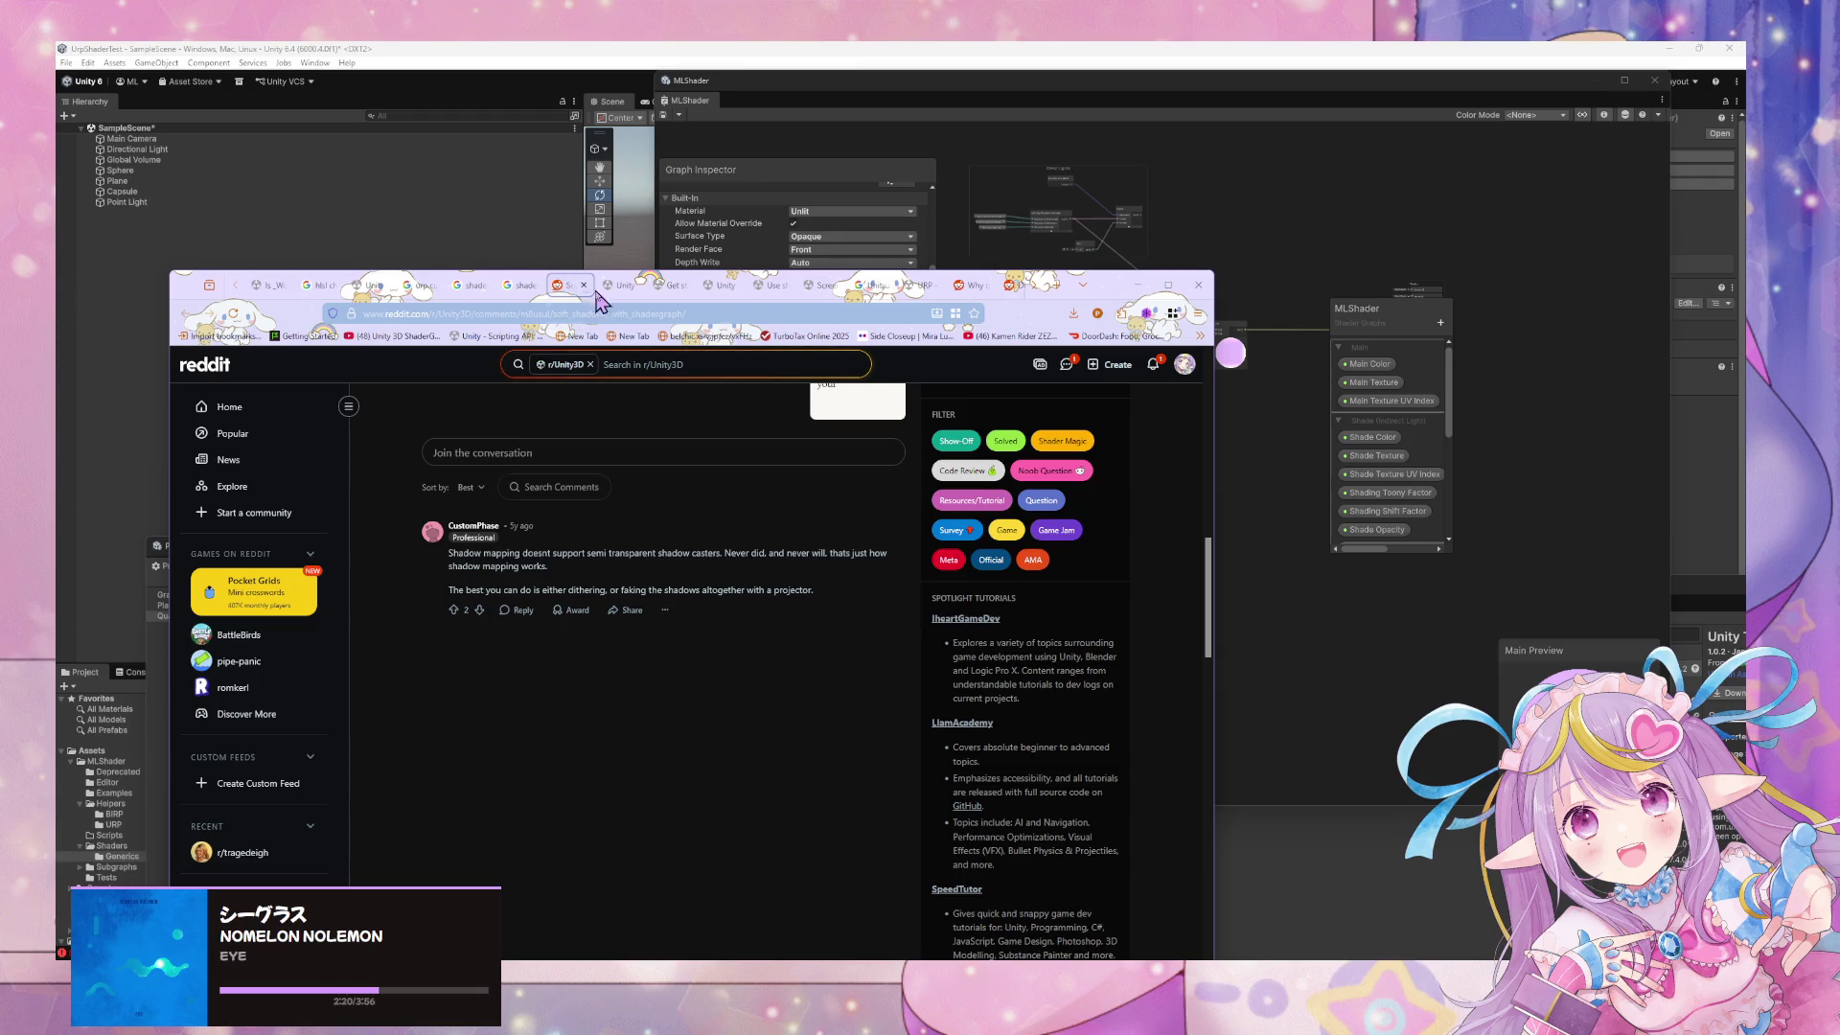
left_click(612, 290)
scroll(515, 476, "down", 2)
Look over the URP shadow methods, Screen space shadows and _WorldSpaceLightPos0 tabs
left_click(677, 285)
left_click(726, 285)
left_click(765, 286)
left_click(820, 284)
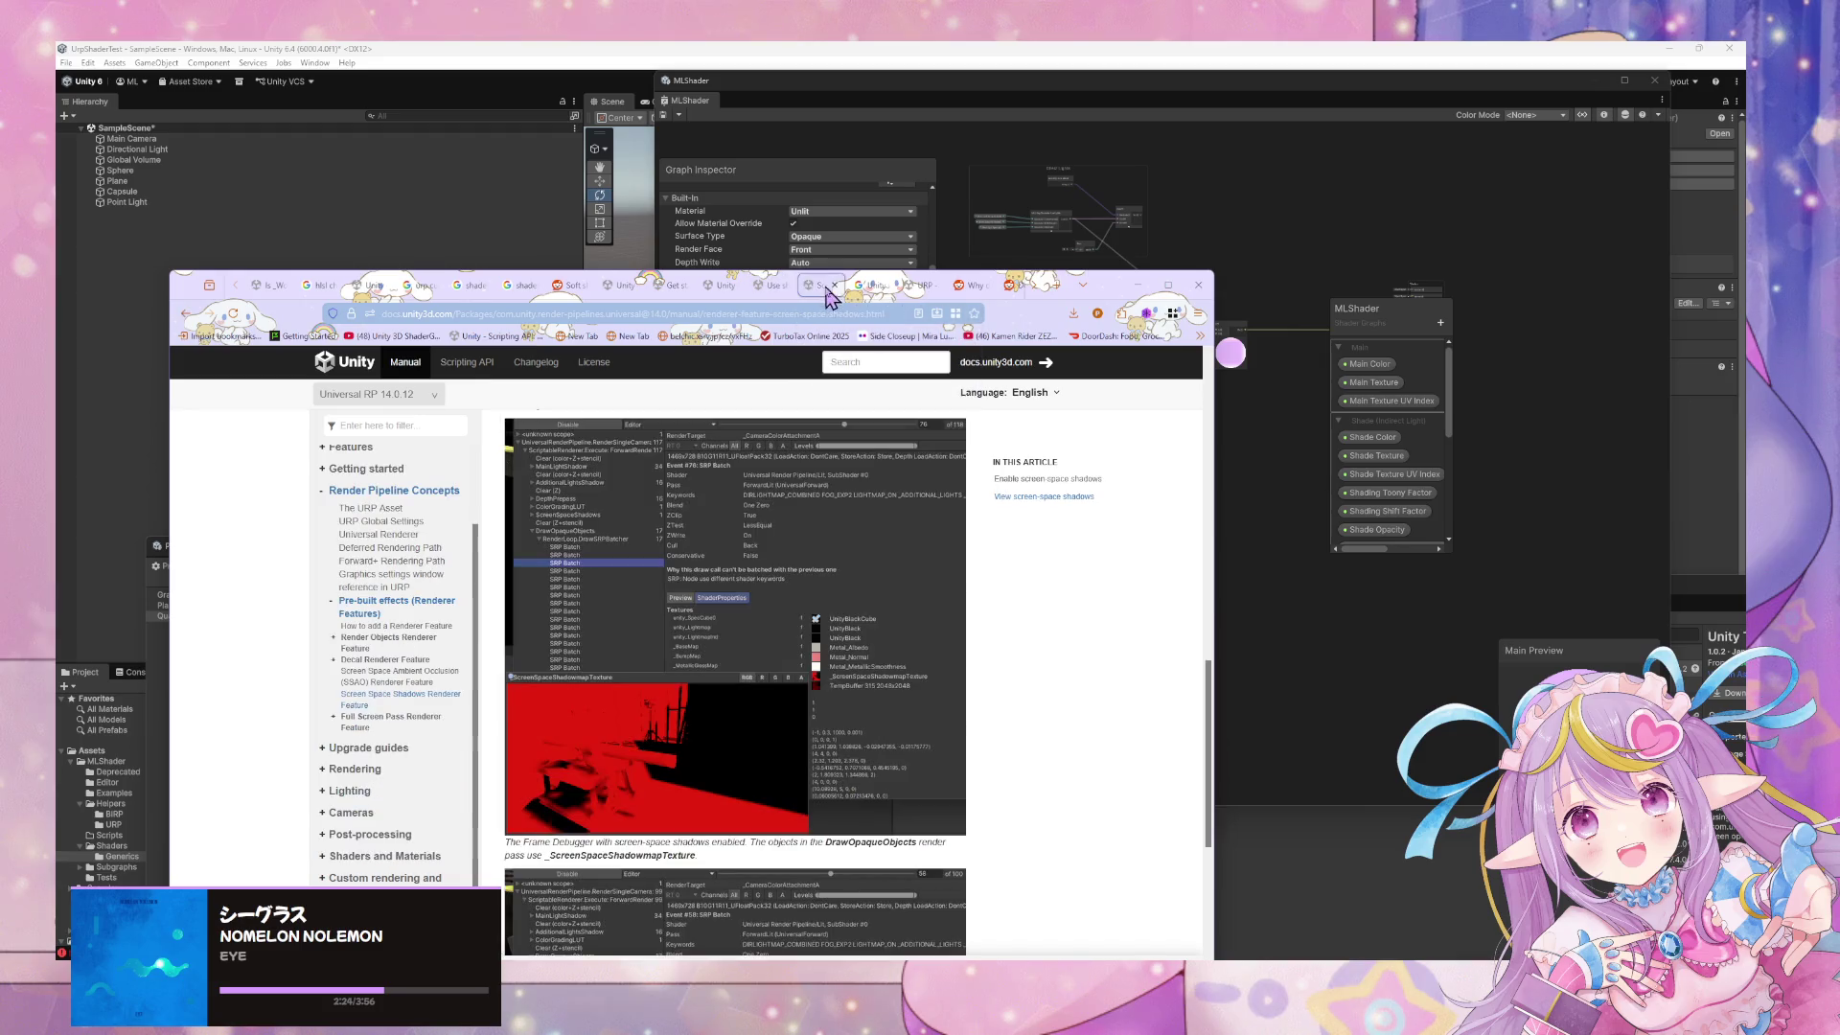
left_click(265, 287)
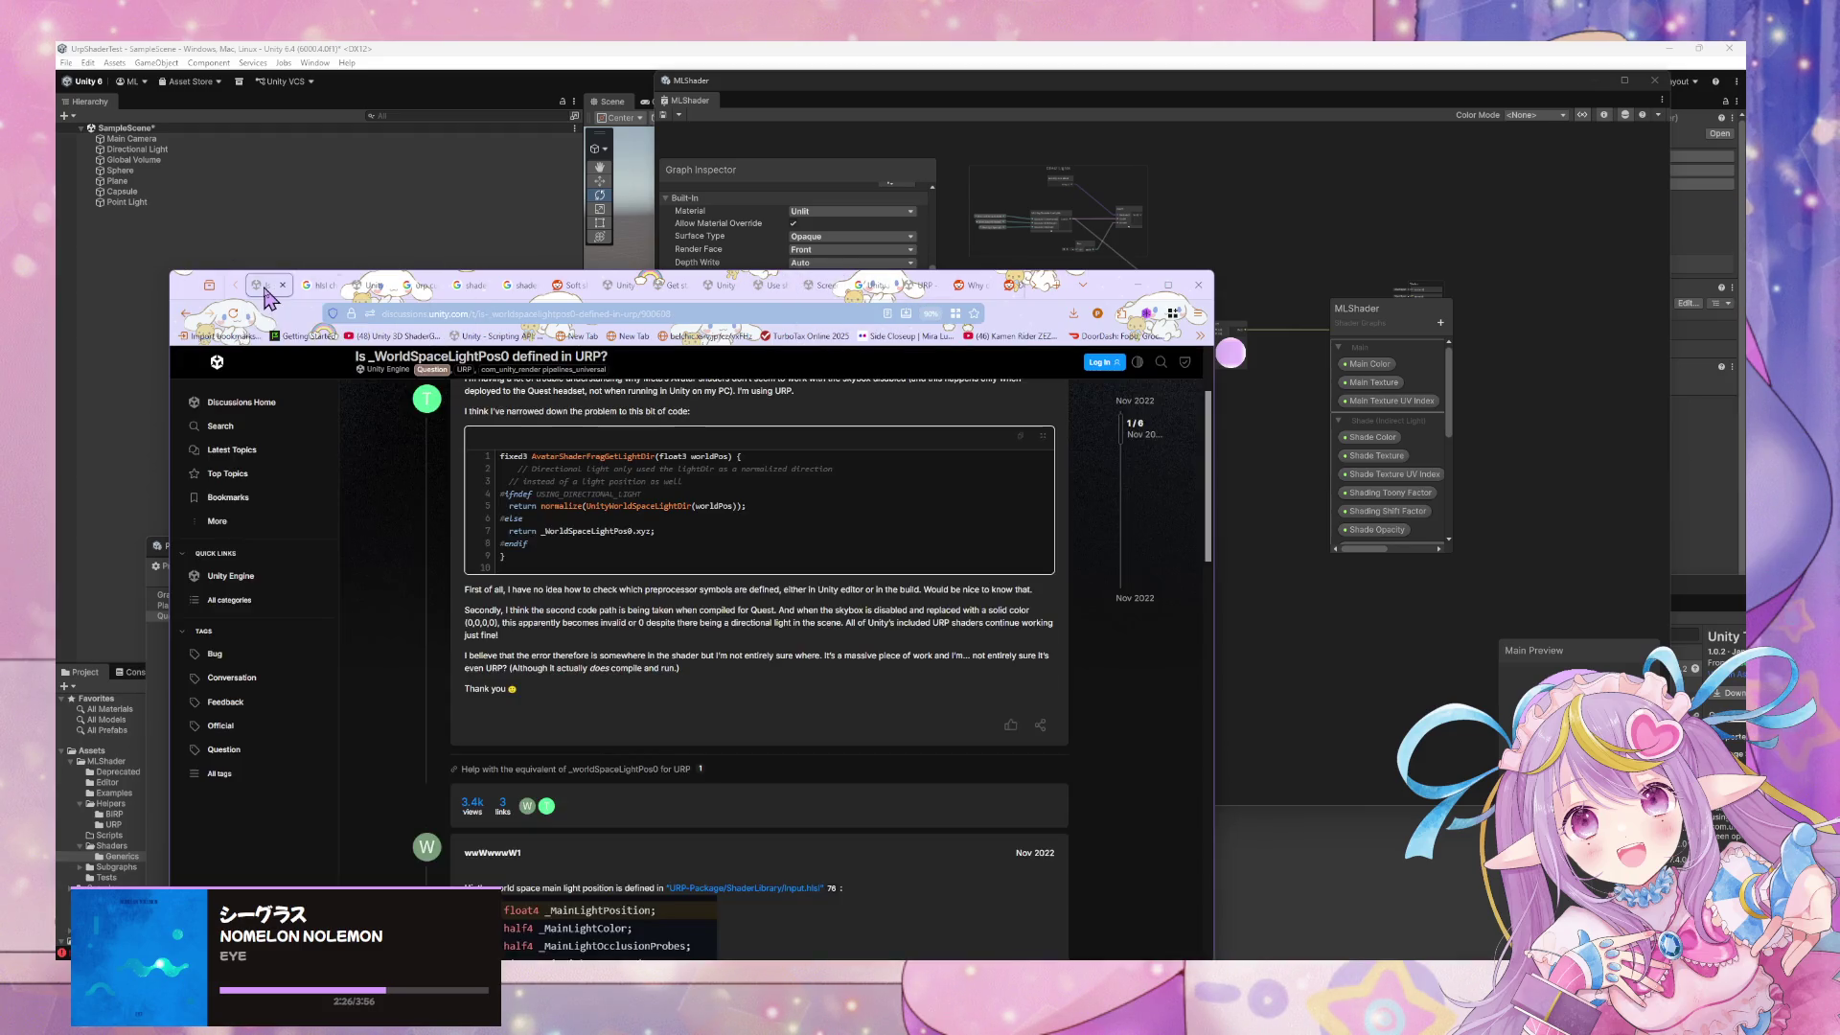
Scroll the _WorldSpaceLightPos0 thread, then switch to the URP -> Shadows look horrible thread
scroll(514, 414, "up", 2)
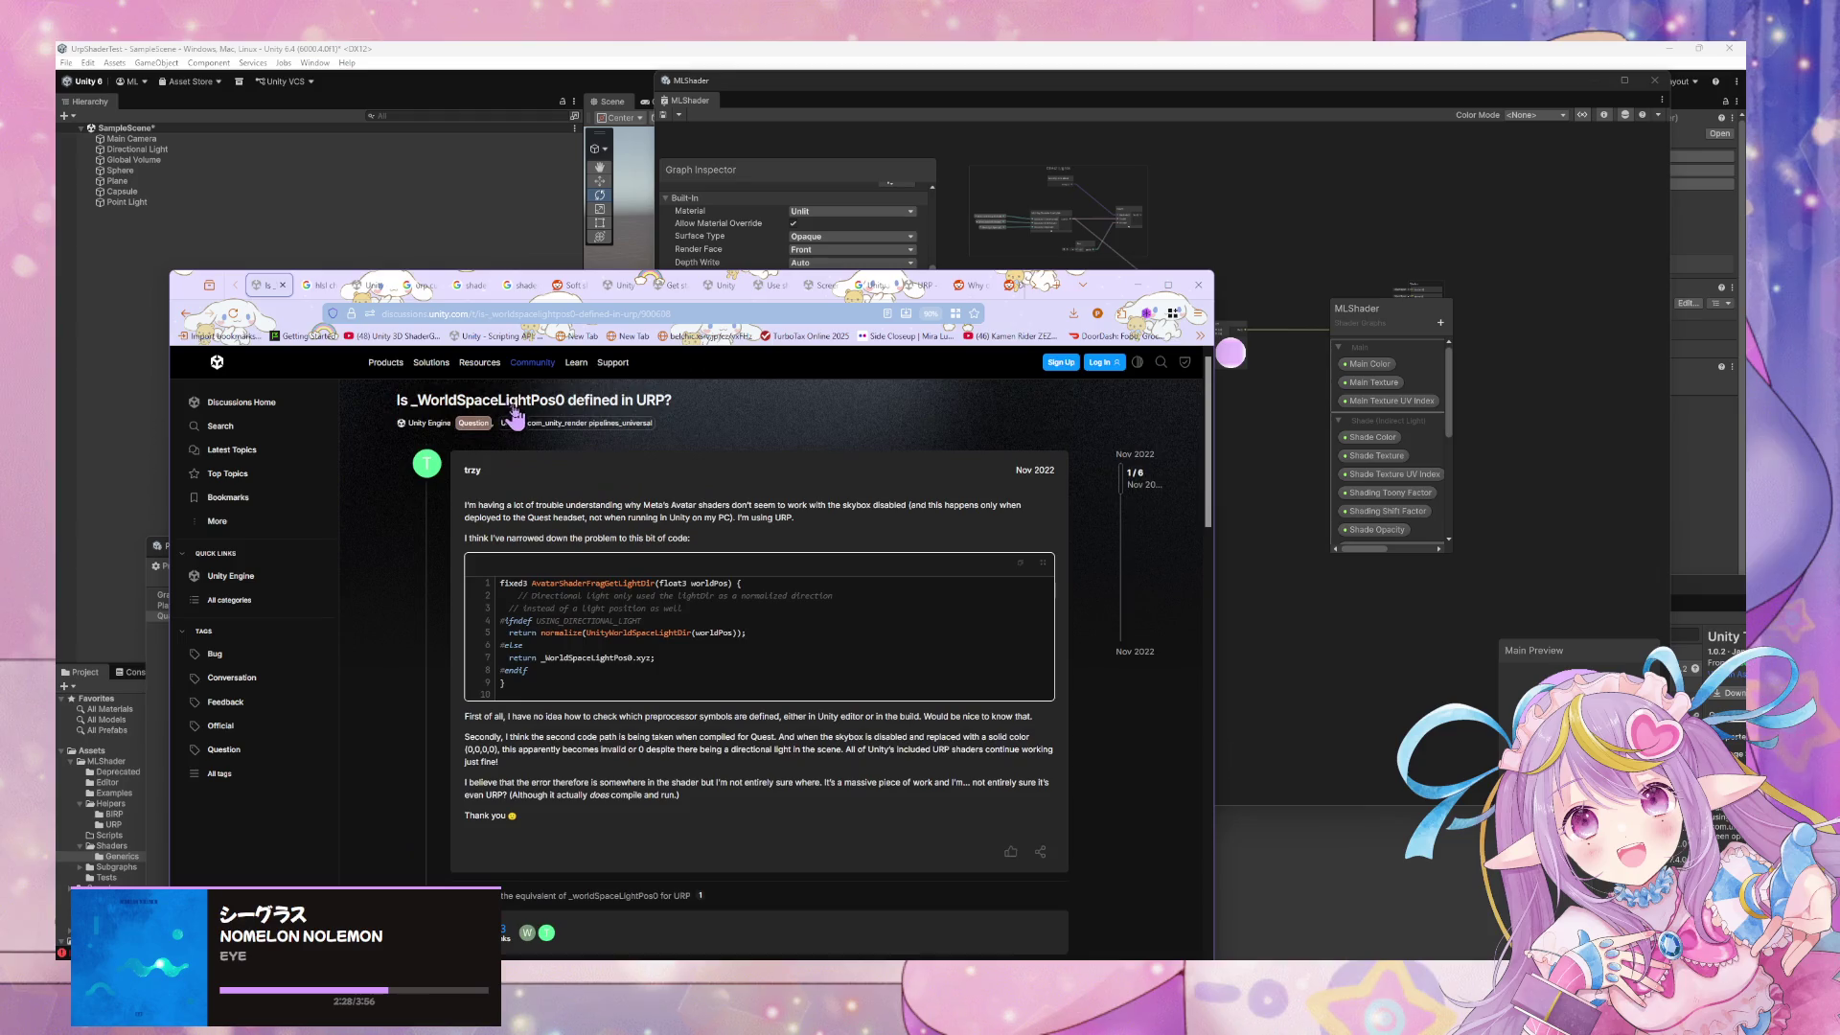
scroll(630, 450, "down", 5)
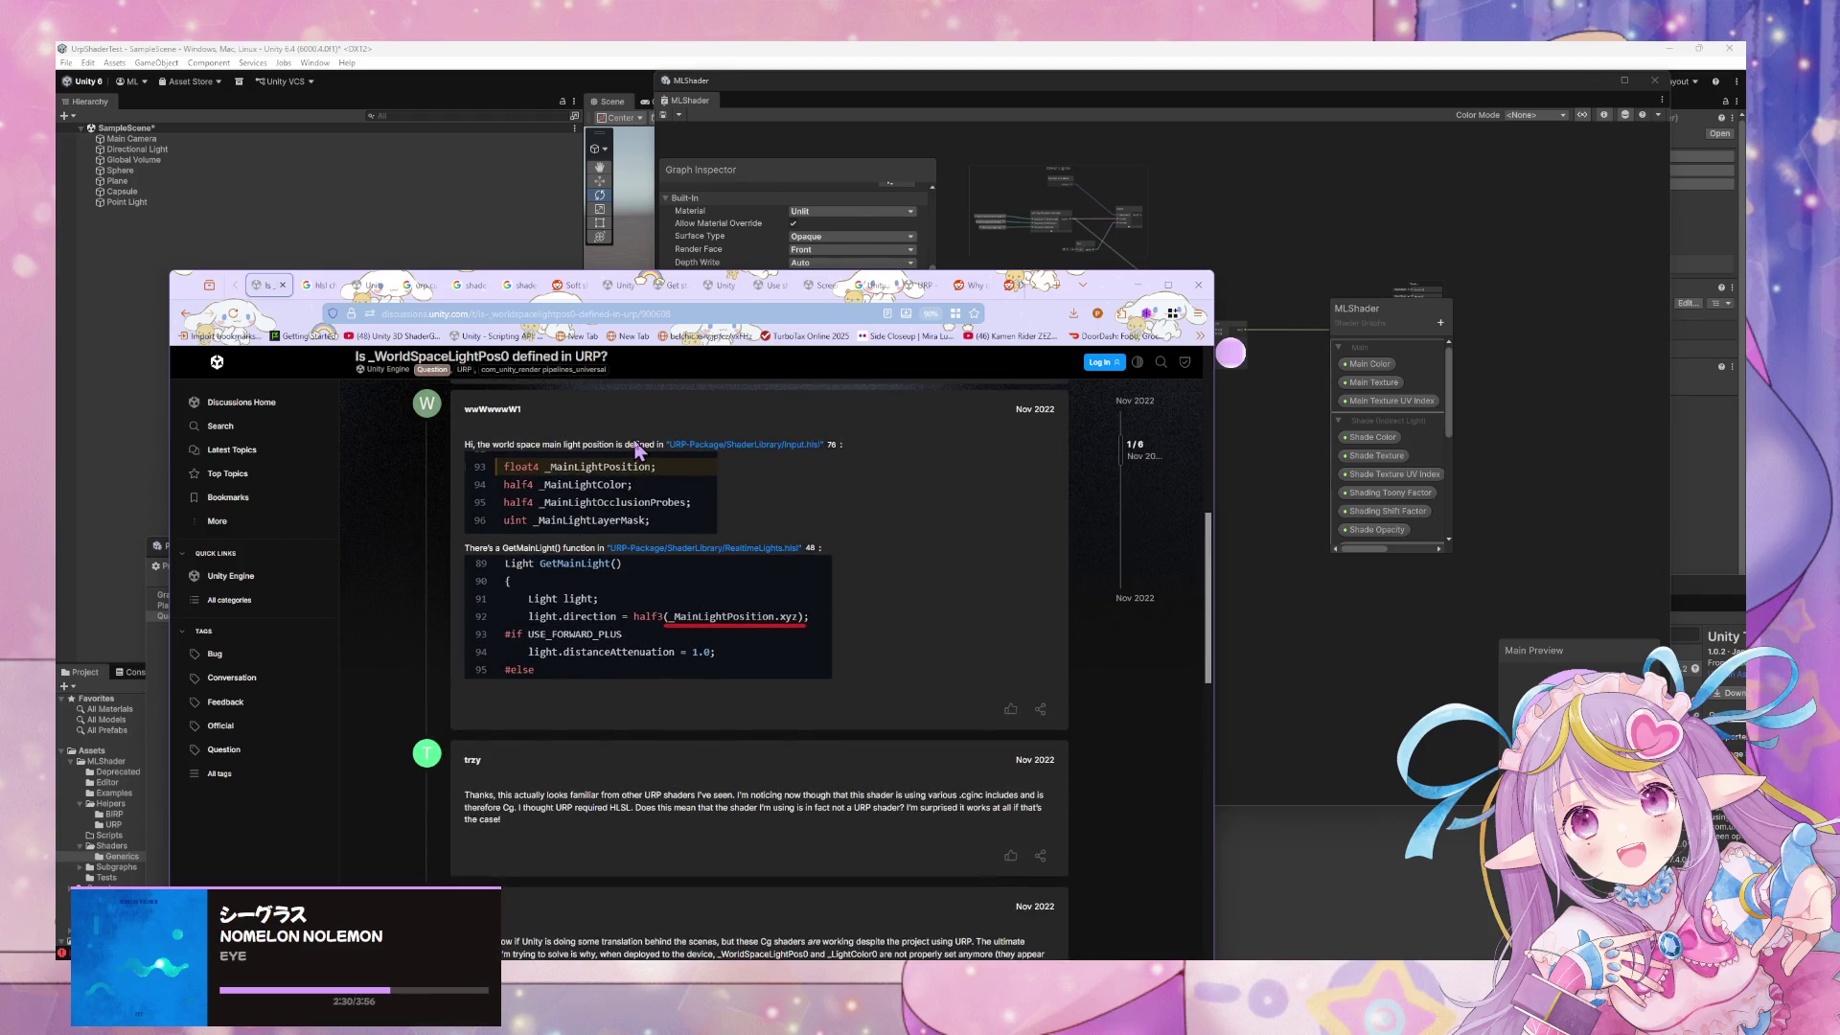
scroll(635, 441, "down", 5)
scroll(634, 439, "up", 4)
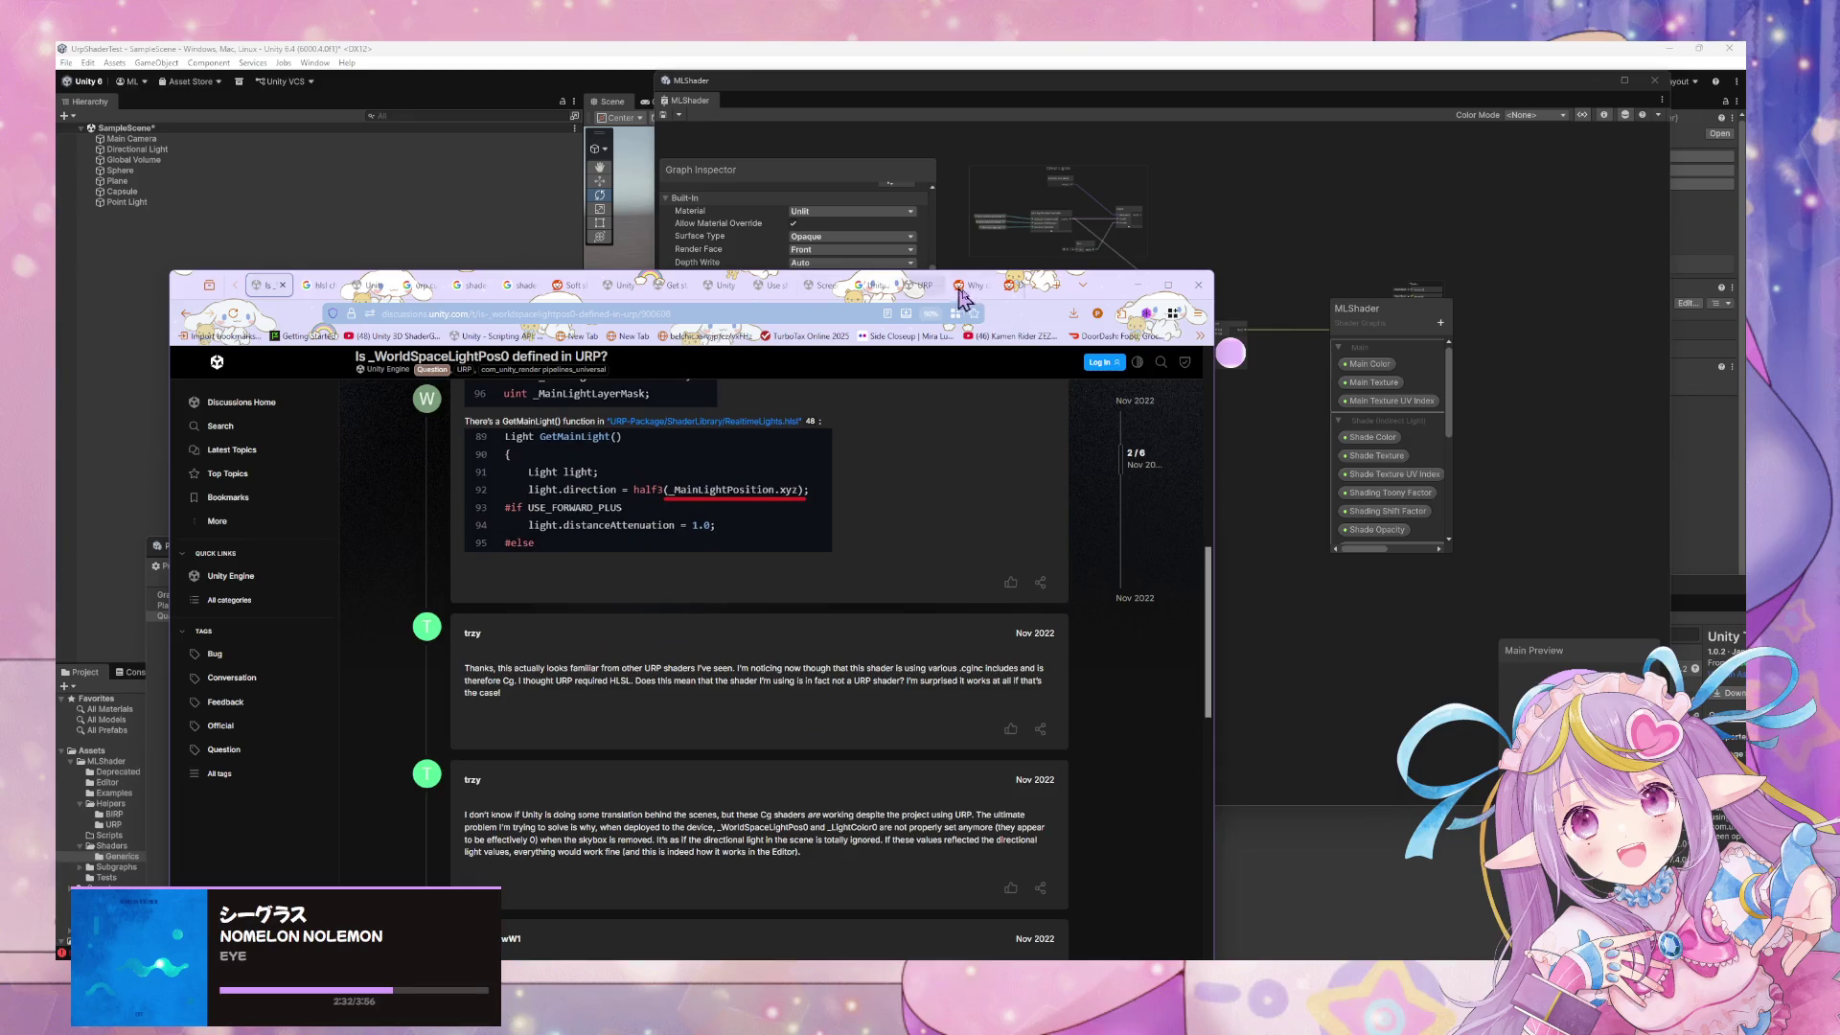
left_click(915, 285)
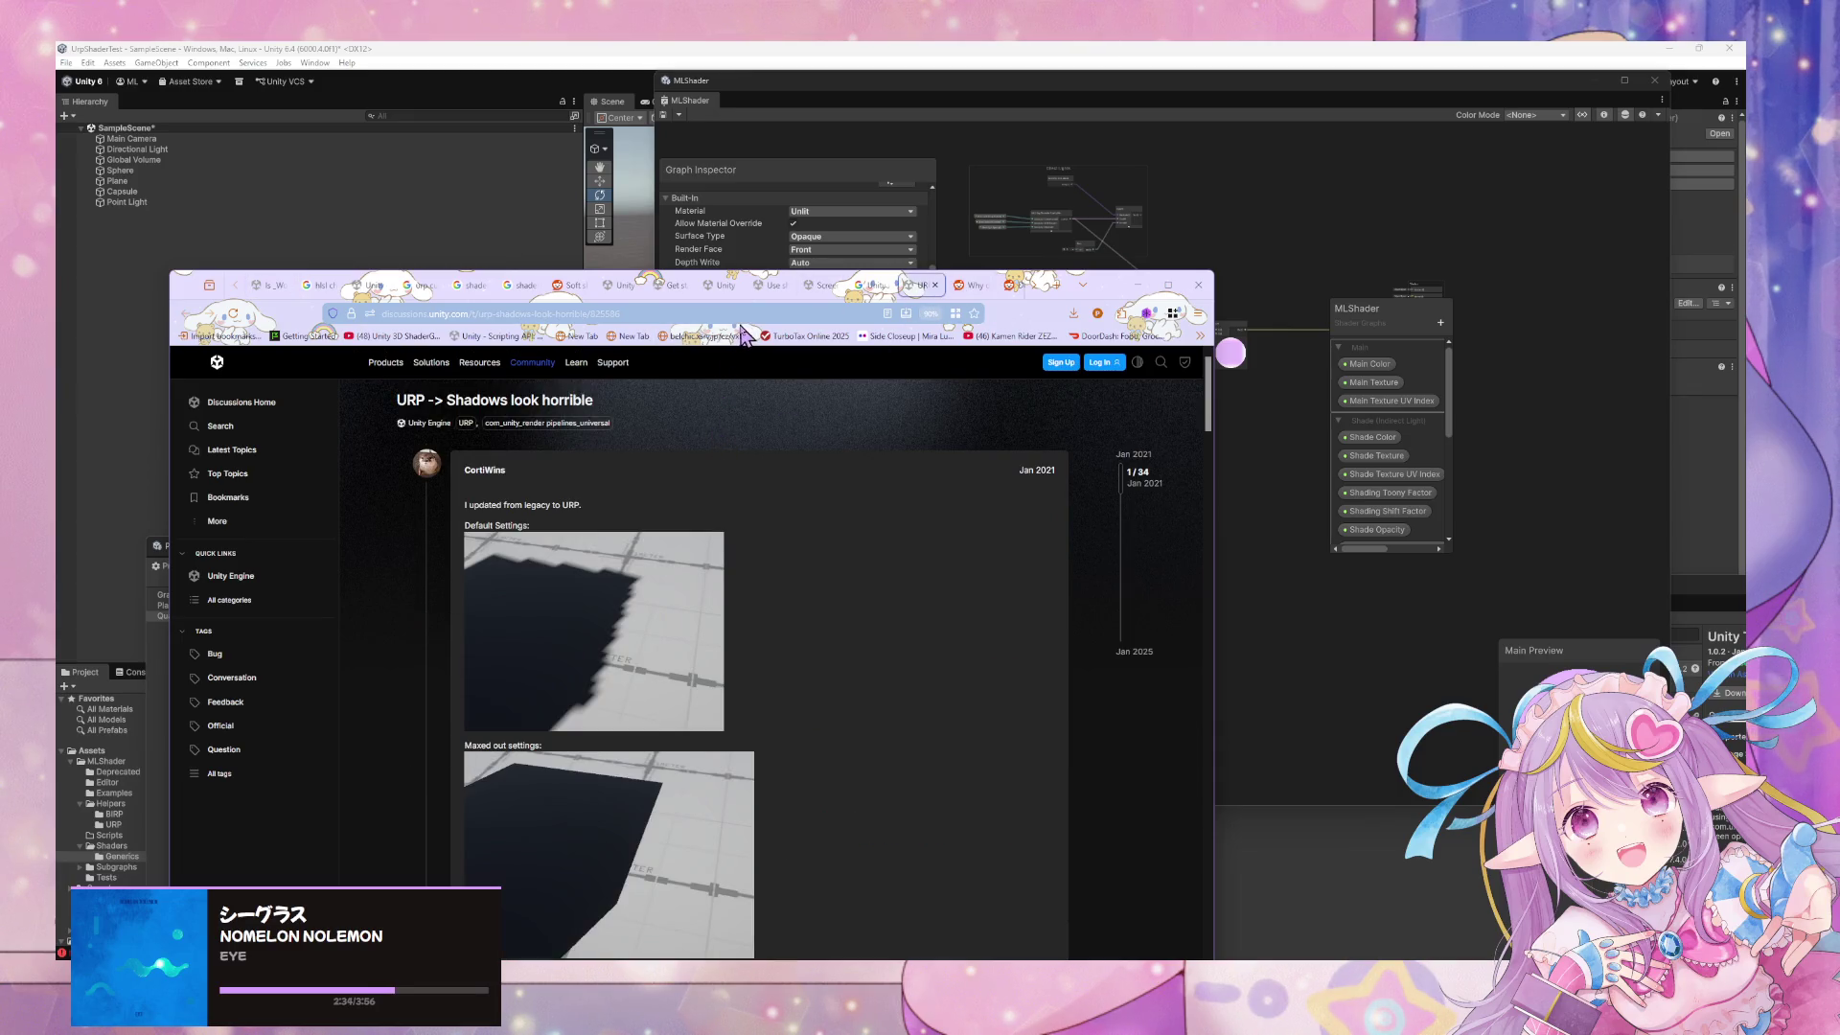
left_click(745, 318)
Search 'urp shadow atten' and open the Shadow and distance attenuation forum thread
type("urp sha")
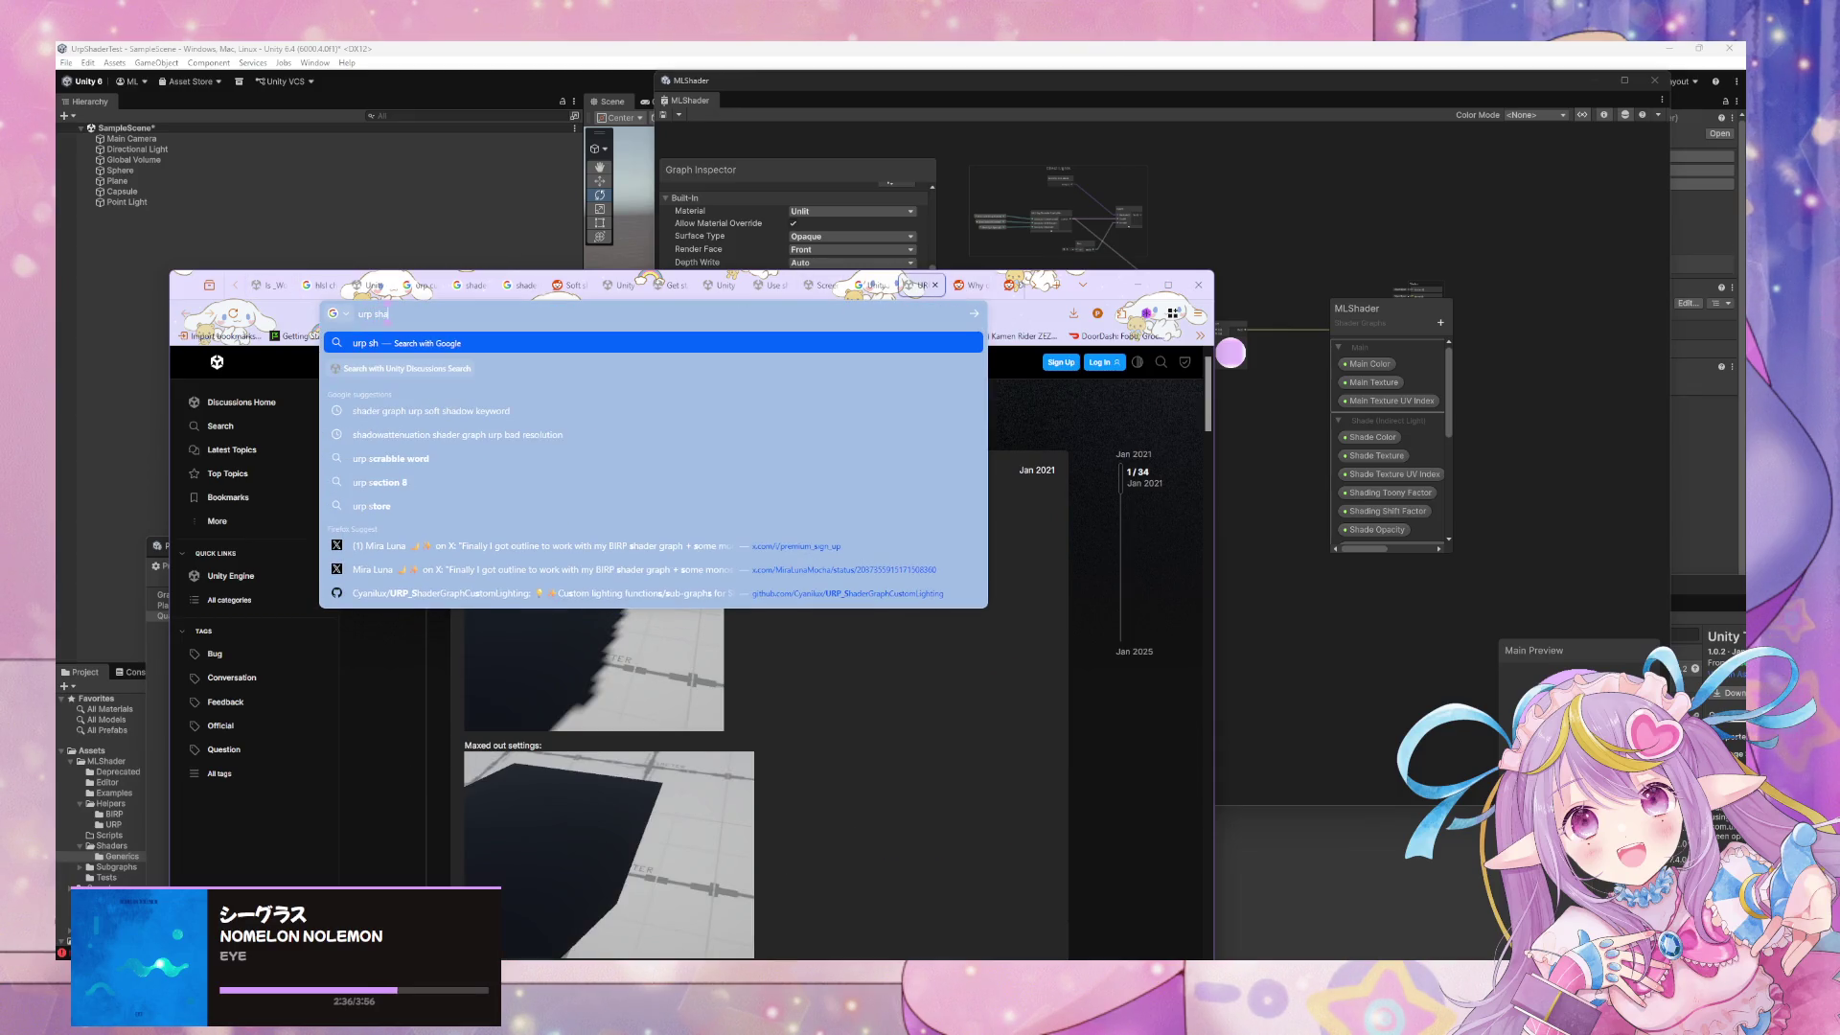
type("dow atten")
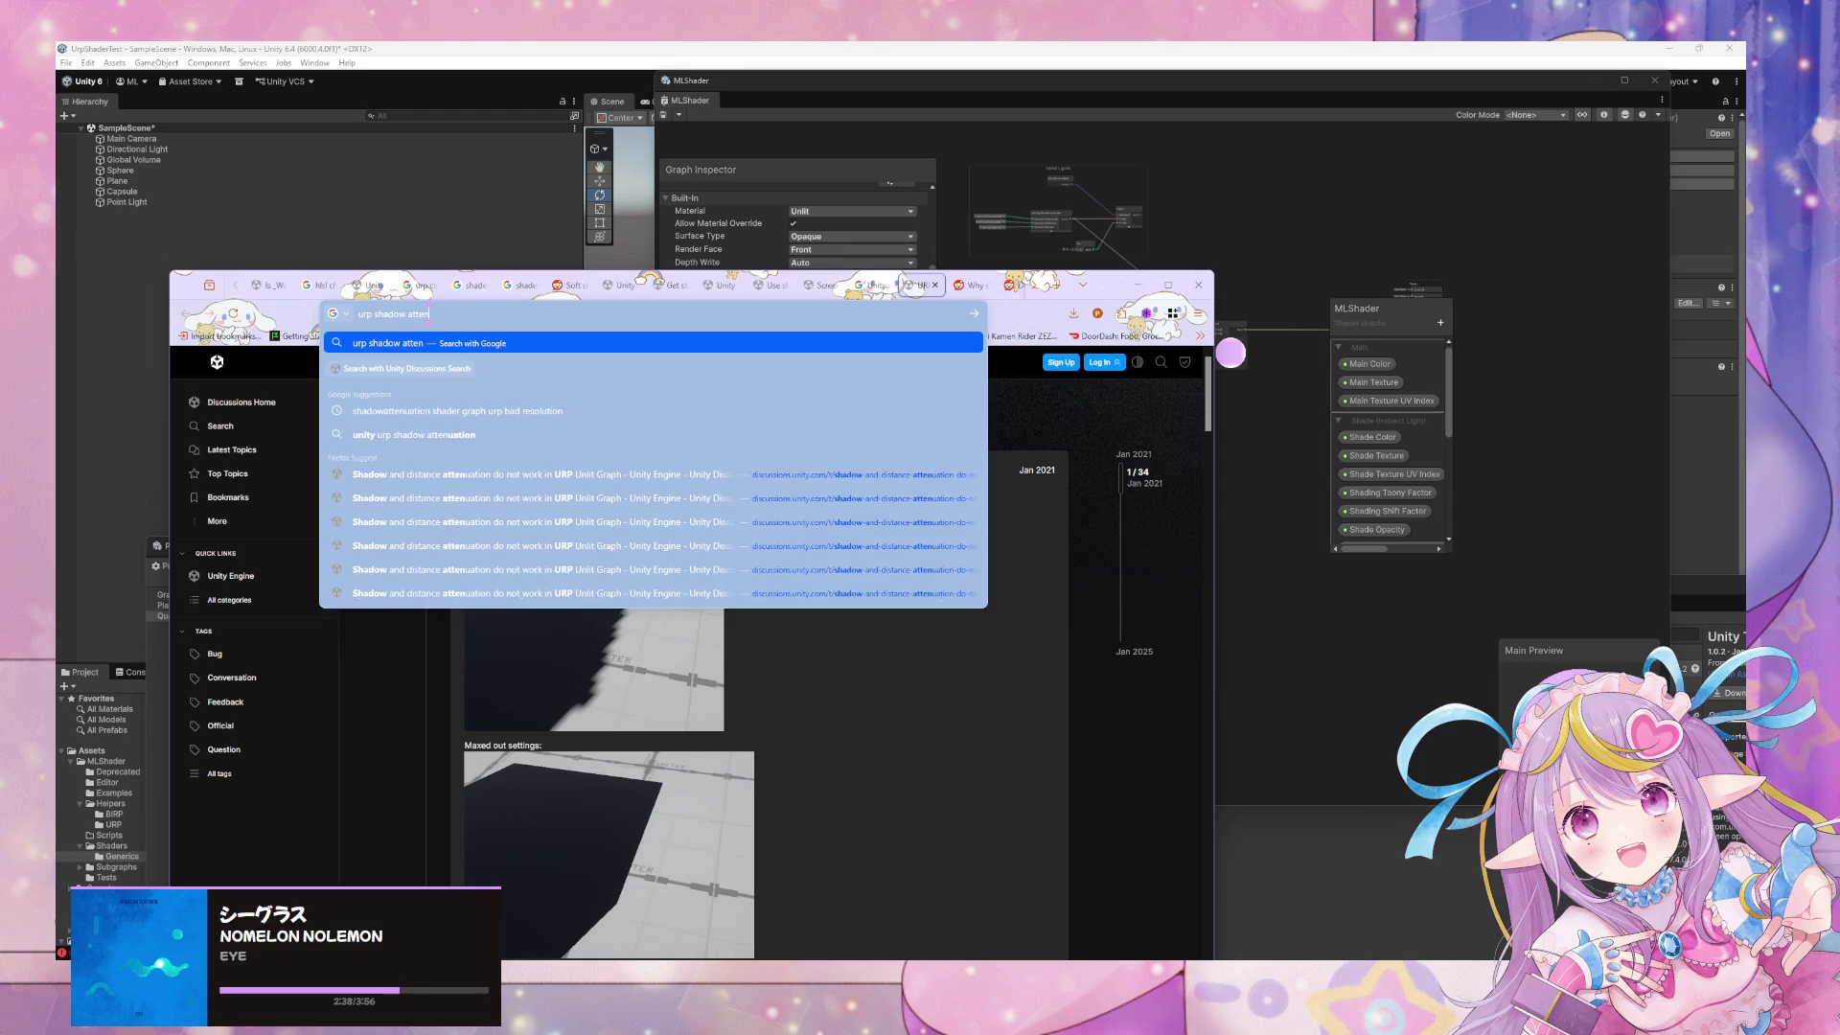
left_click(709, 471)
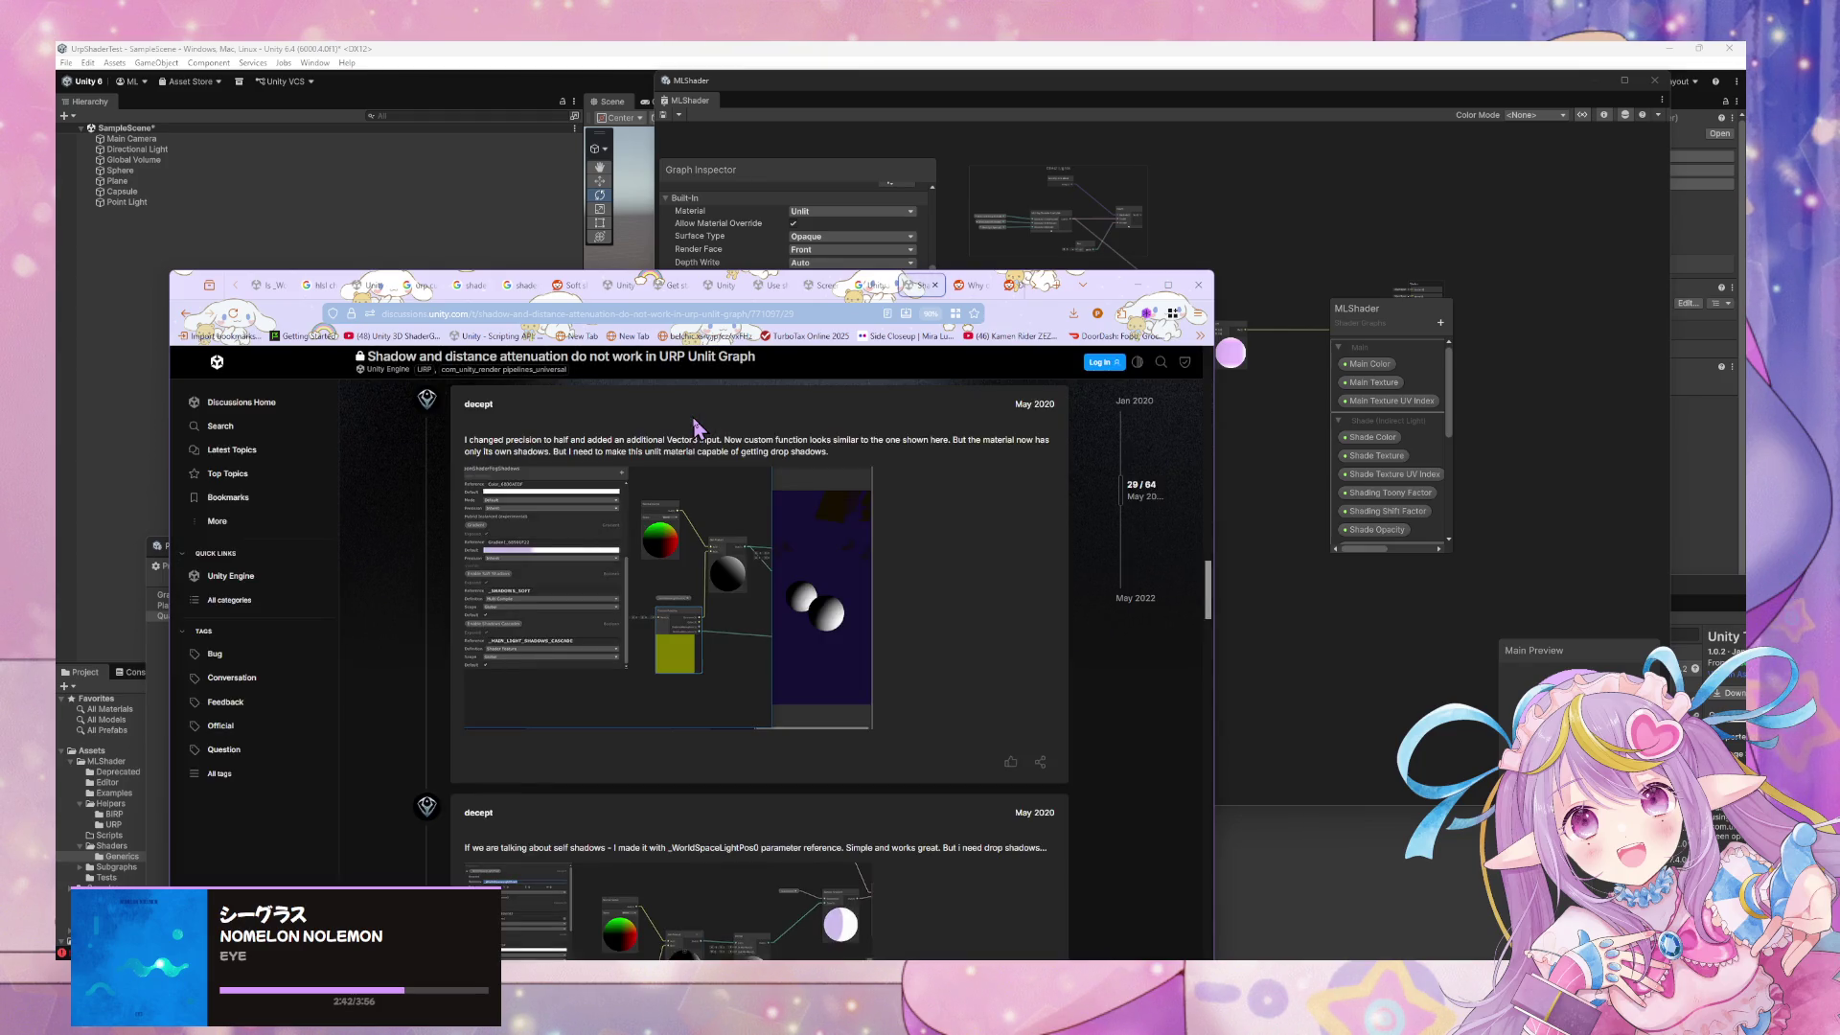
scroll(697, 427, "down", 3)
scroll(605, 511, "down", 2)
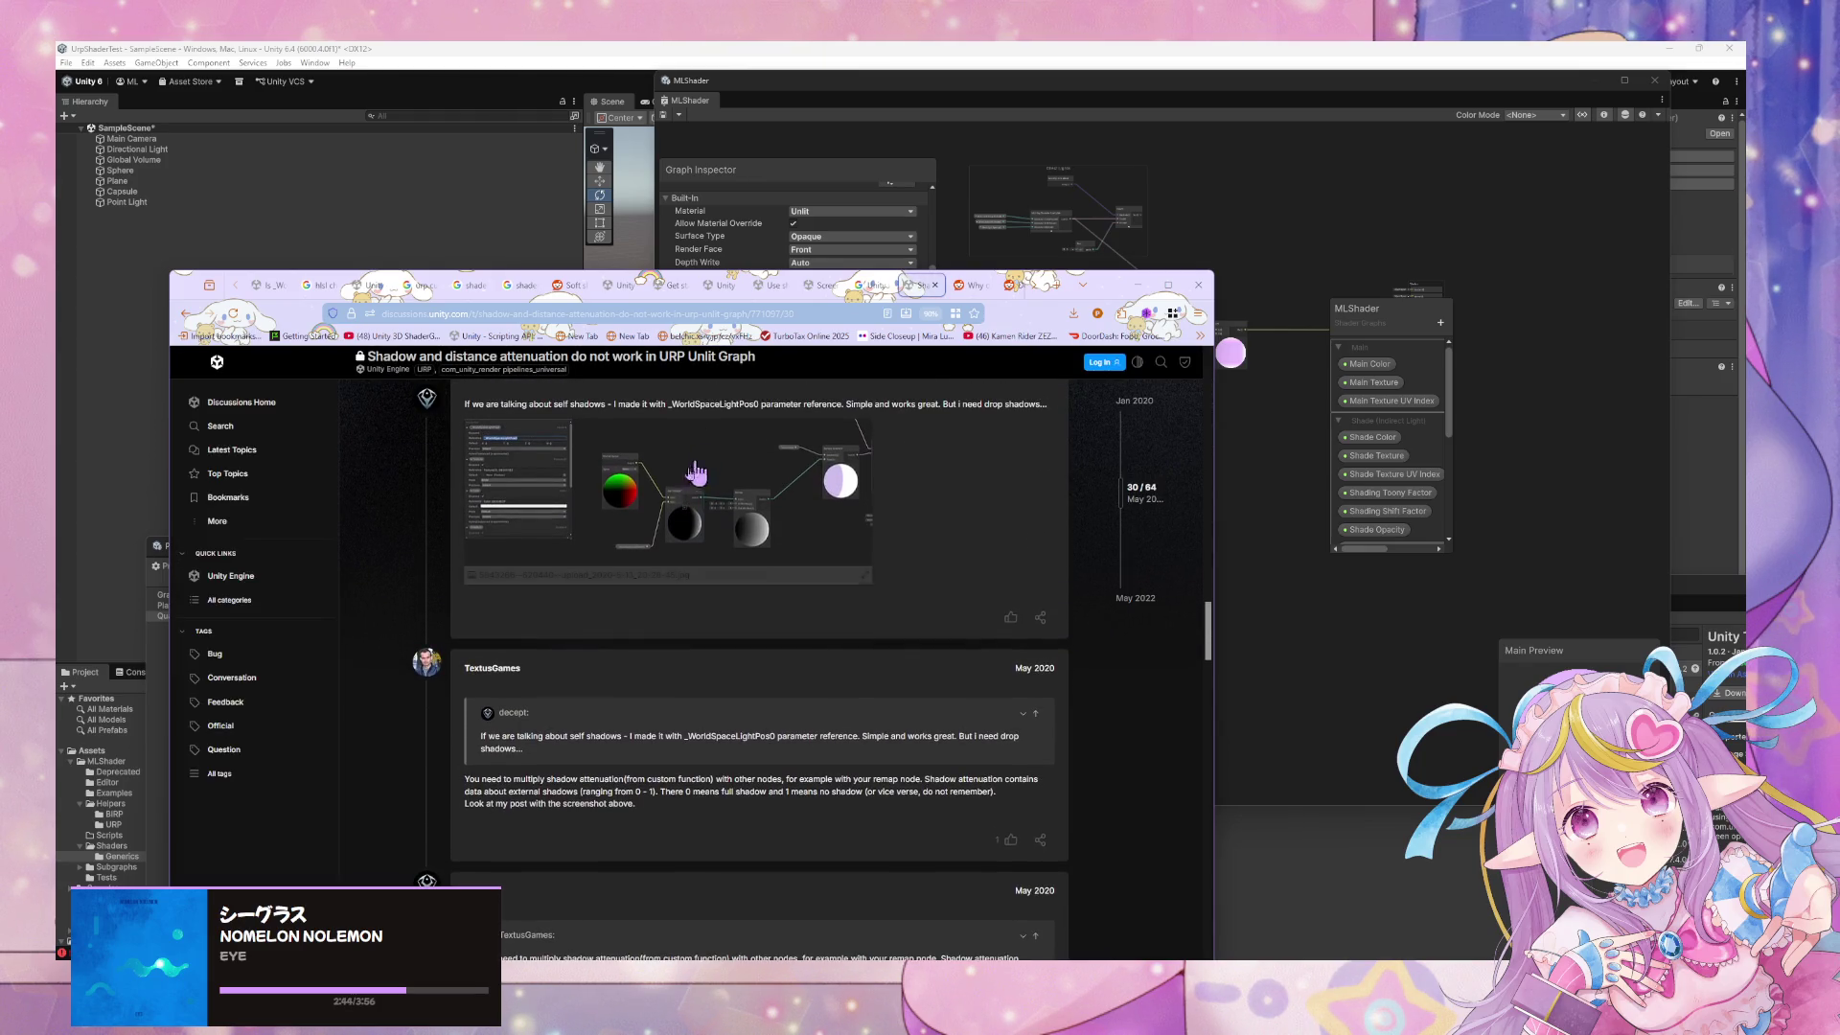
Enlarge the post's shader graph screenshot, read the replies, then switch back to Unity
left_click(606, 507)
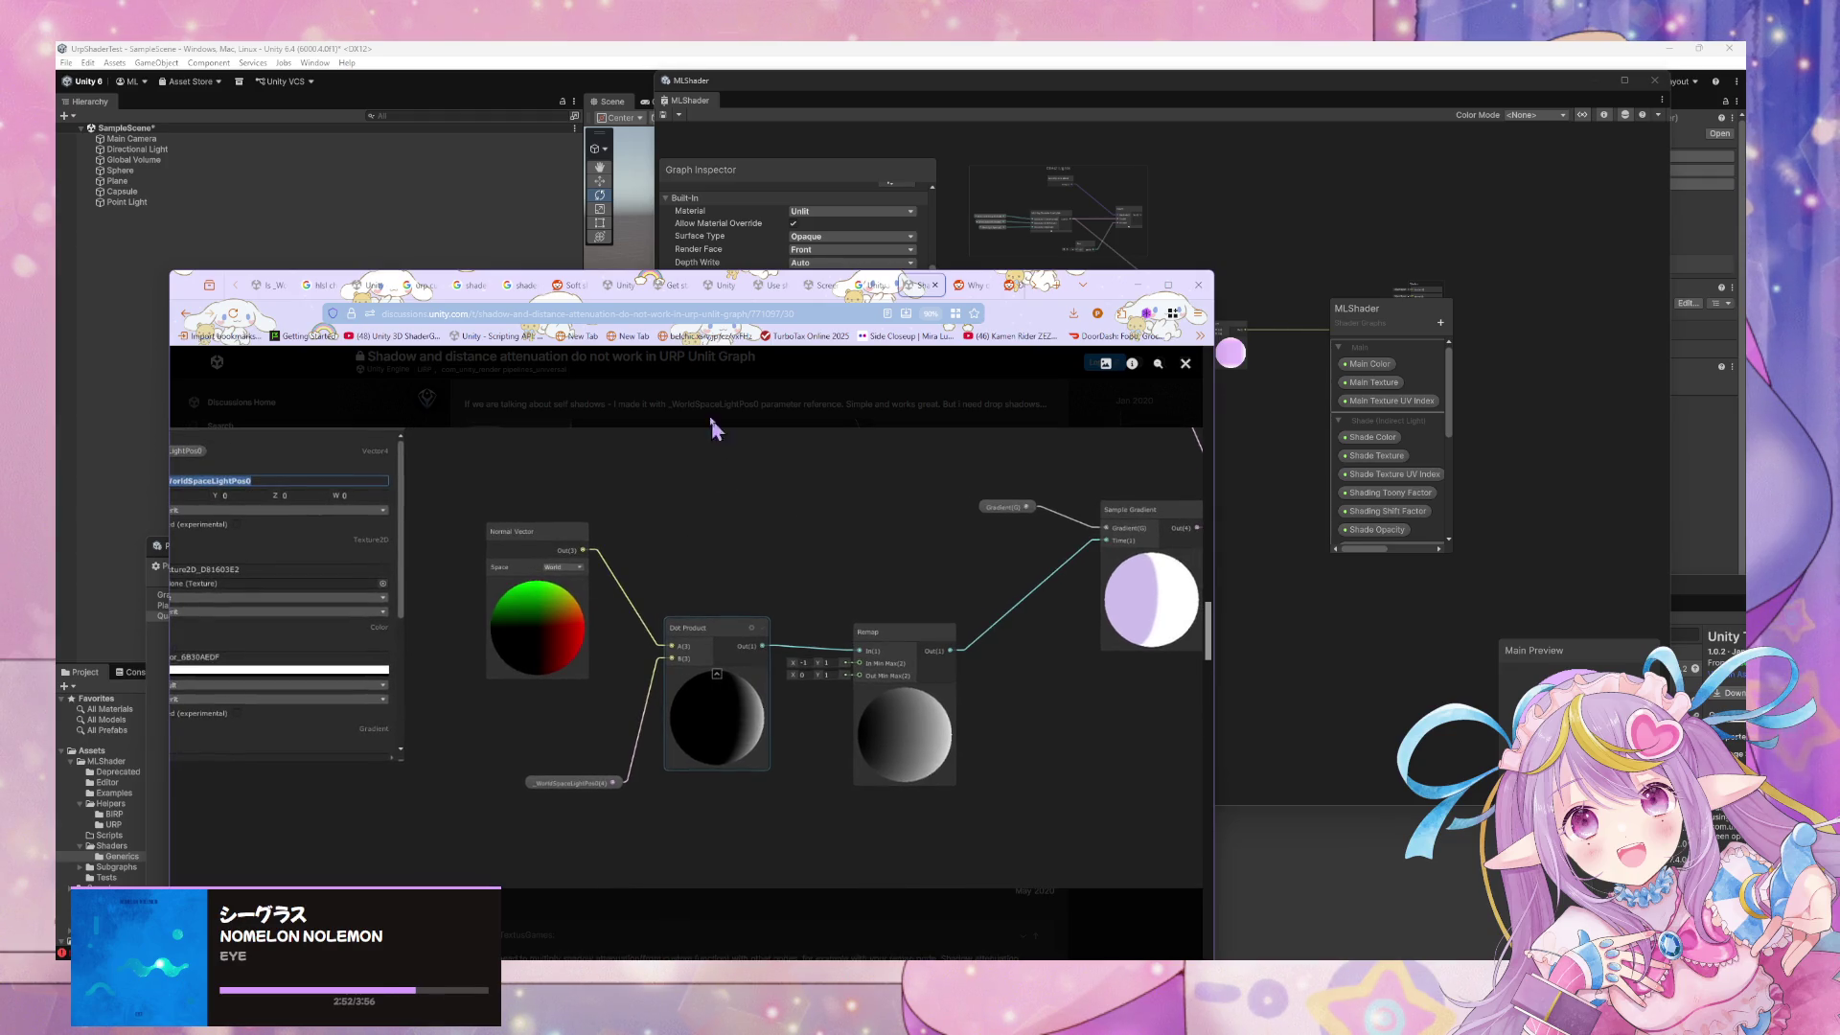
key("Escape")
scroll(703, 572, "down", 3)
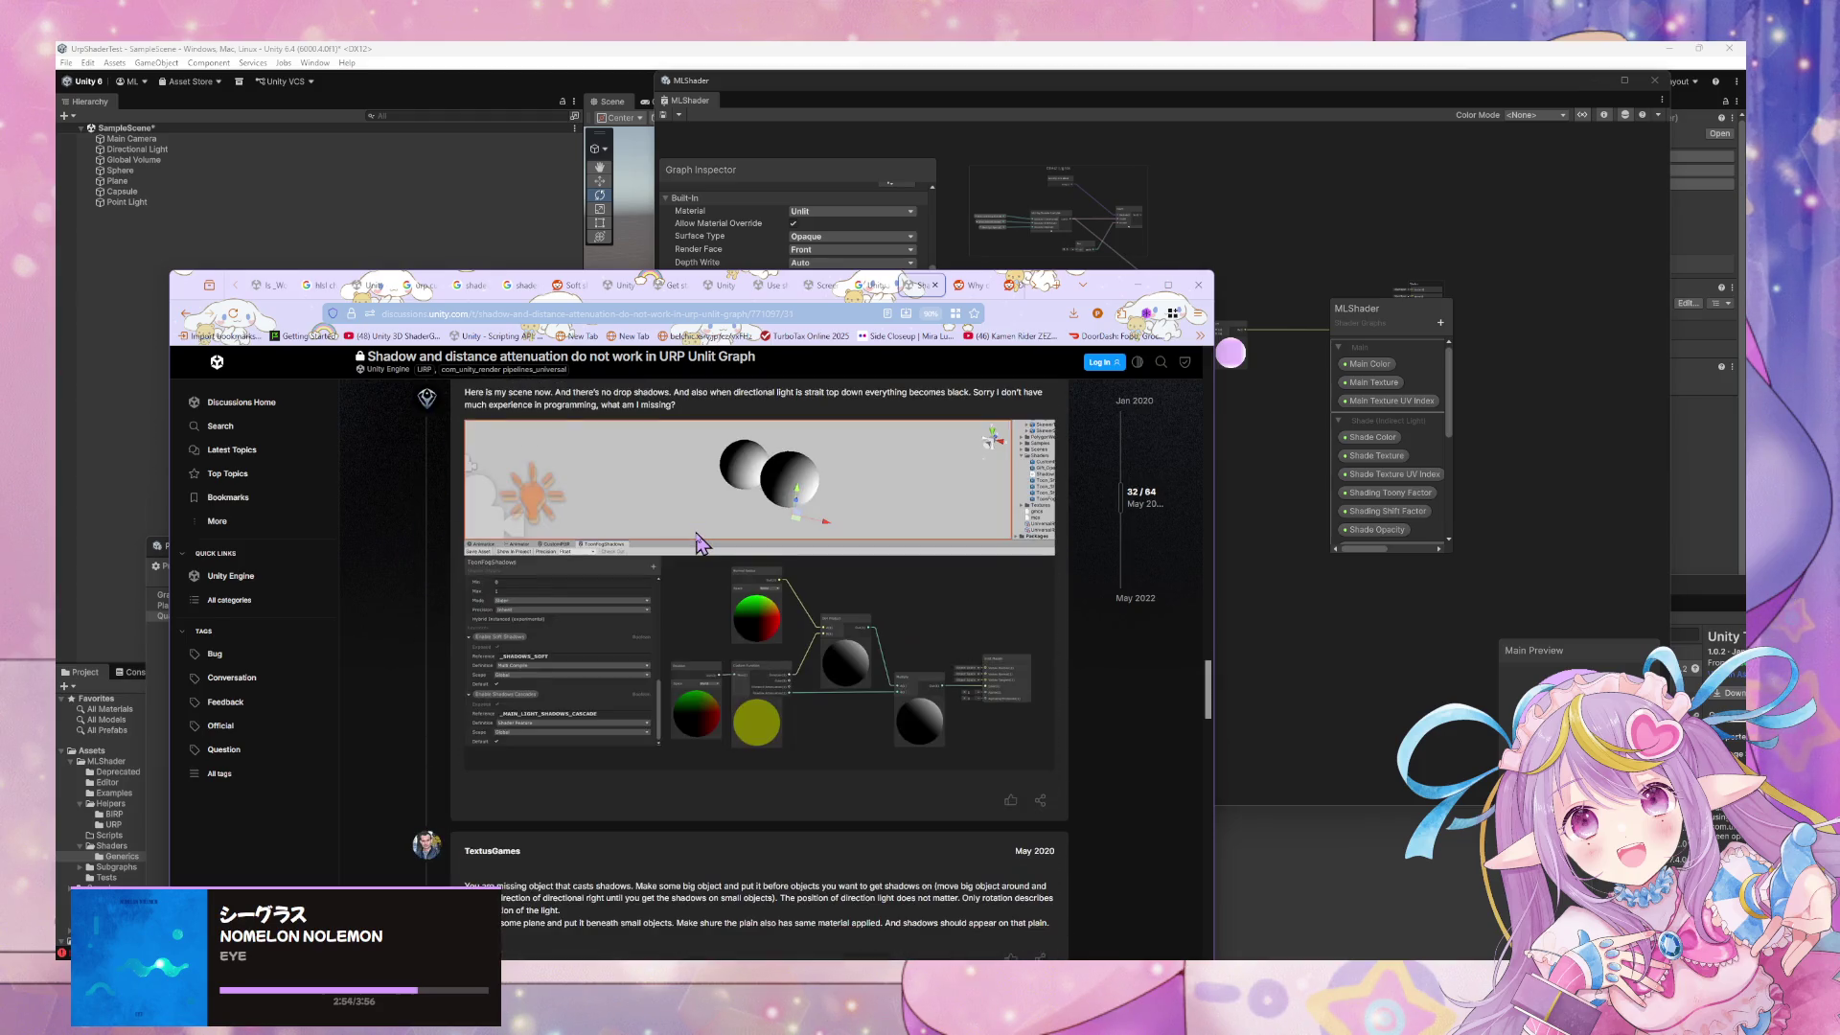
scroll(702, 539, "down", 2)
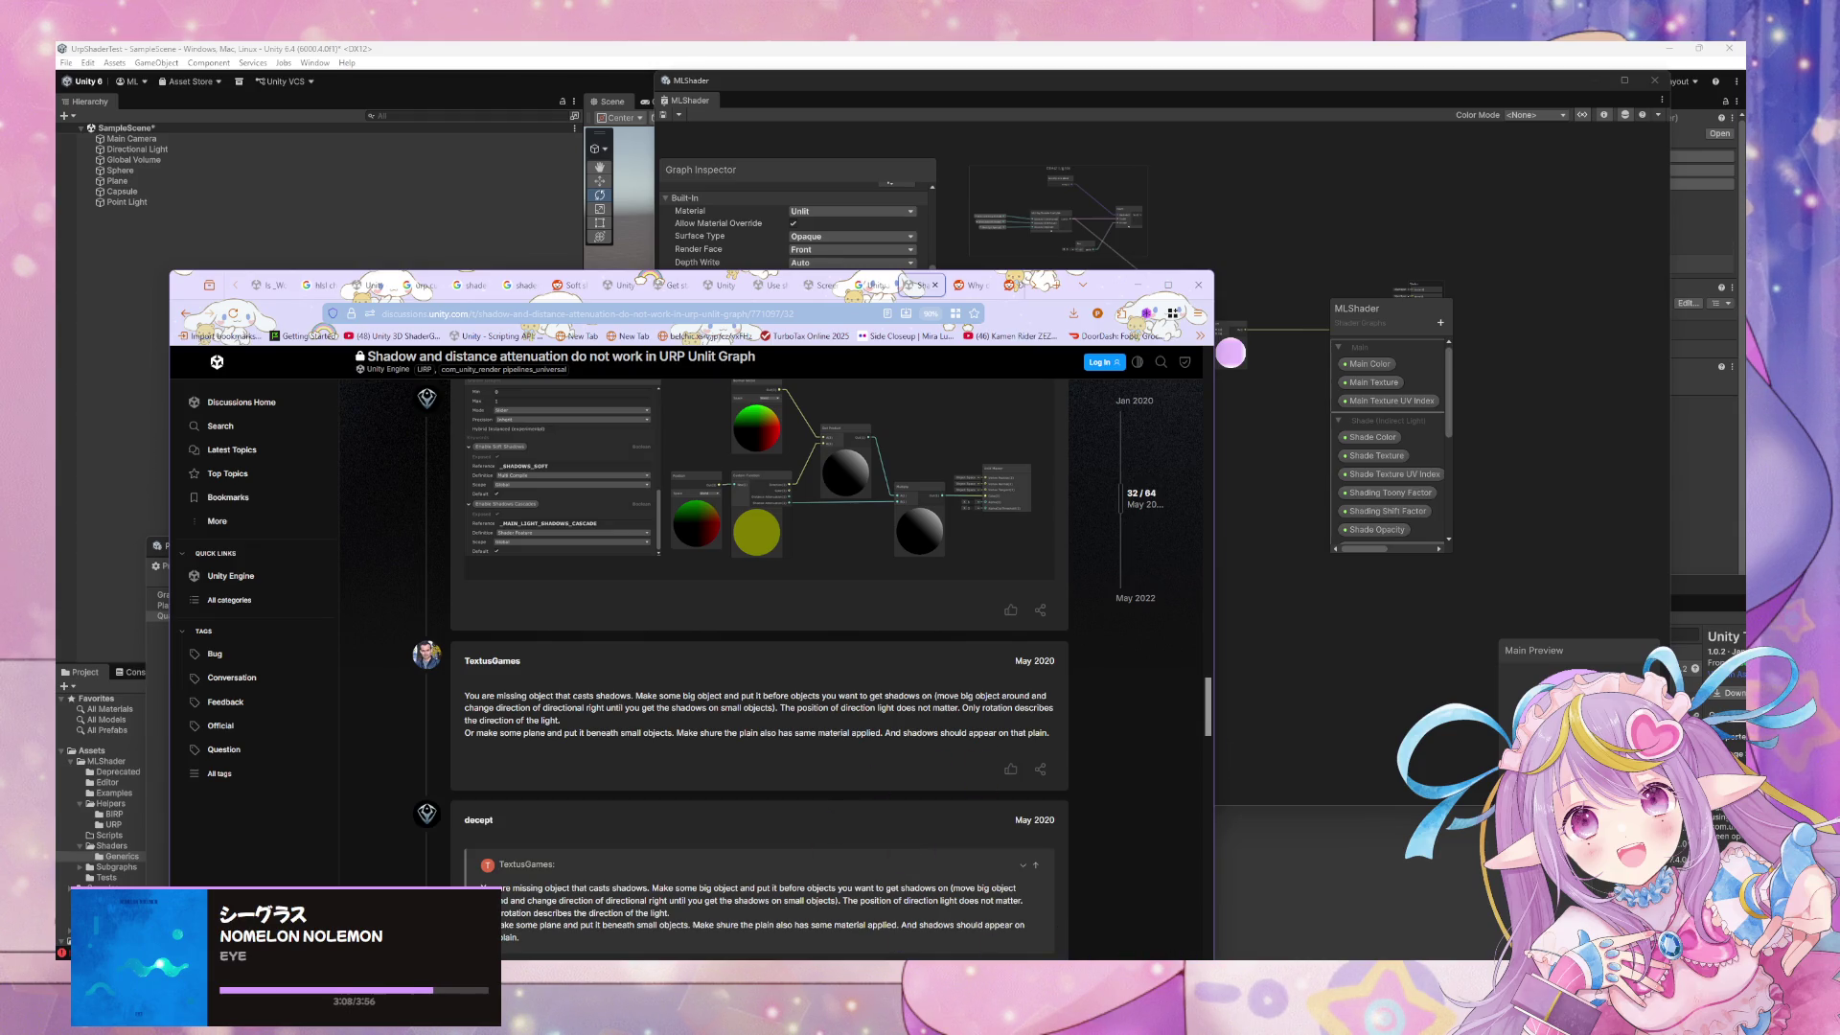
key("alt+Tab")
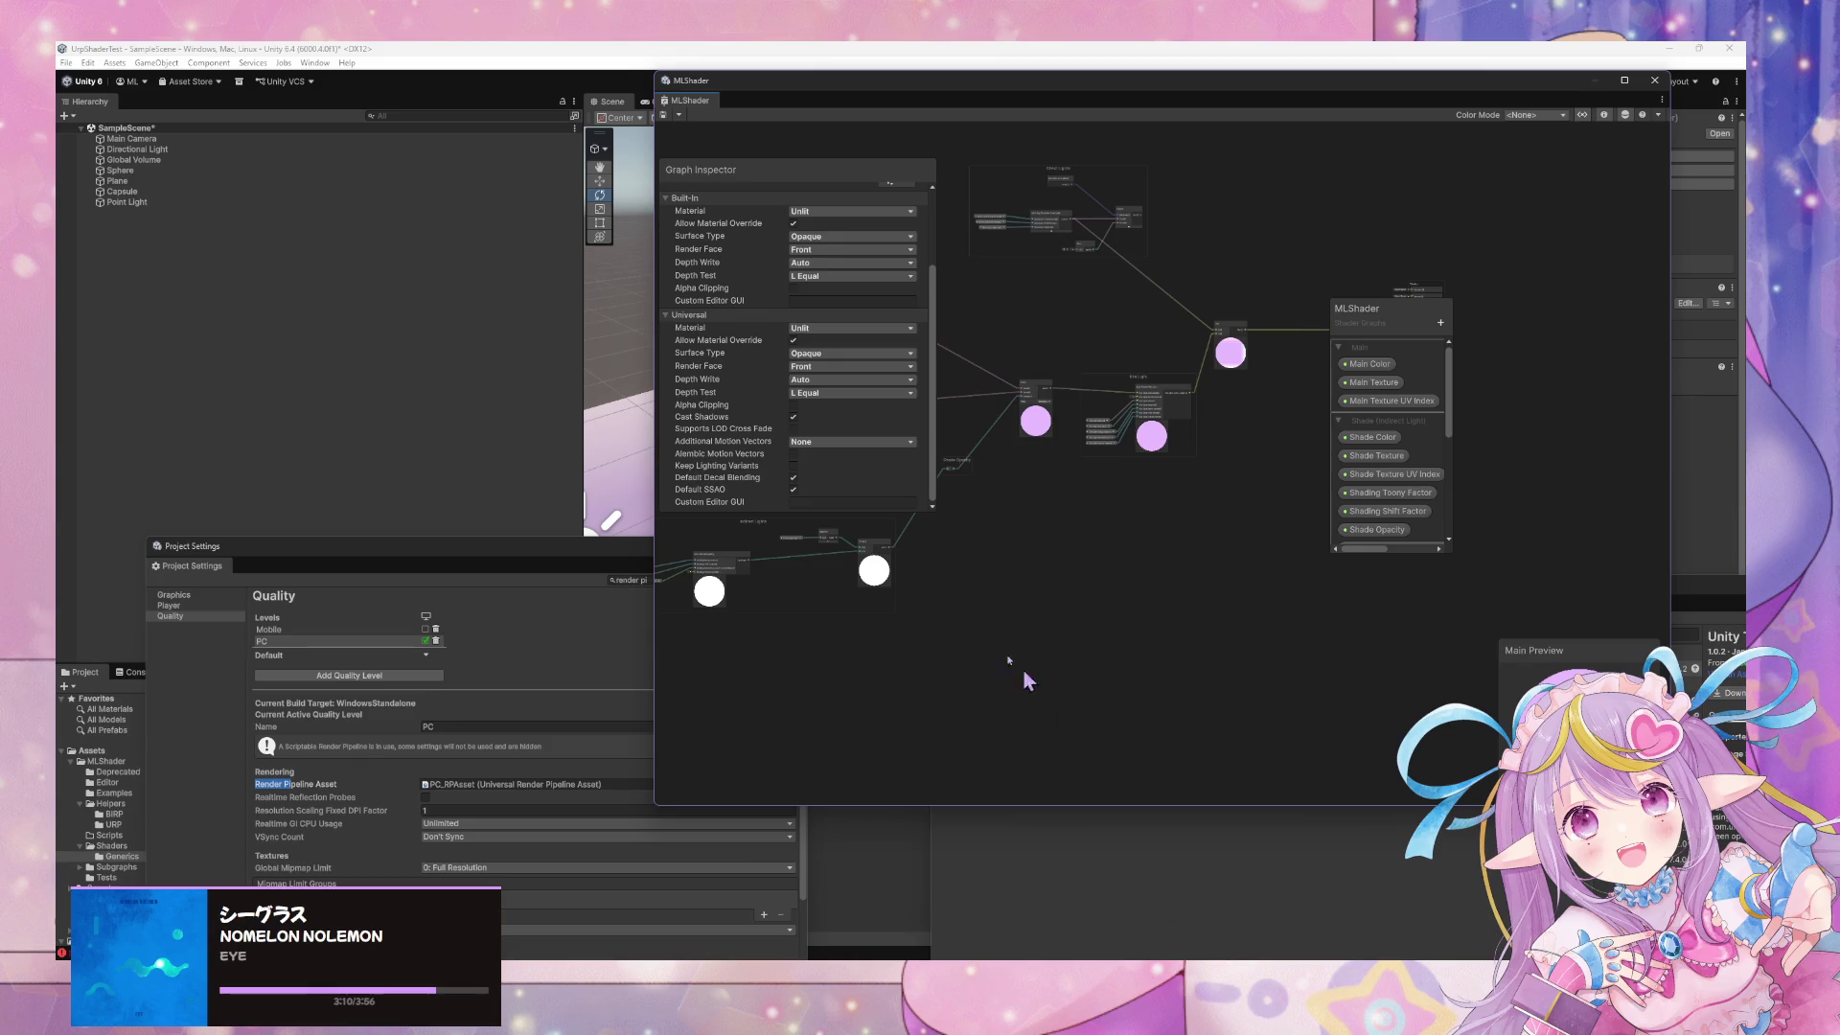
Rearrange the Graph Inspector and enlarge the MLShader Blackboard so all properties show
mouse_move(783, 190)
left_mouse_down()
mouse_move(1018, 269)
mouse_move(1110, 431)
mouse_move(1044, 478)
mouse_move(1198, 470)
left_mouse_up()
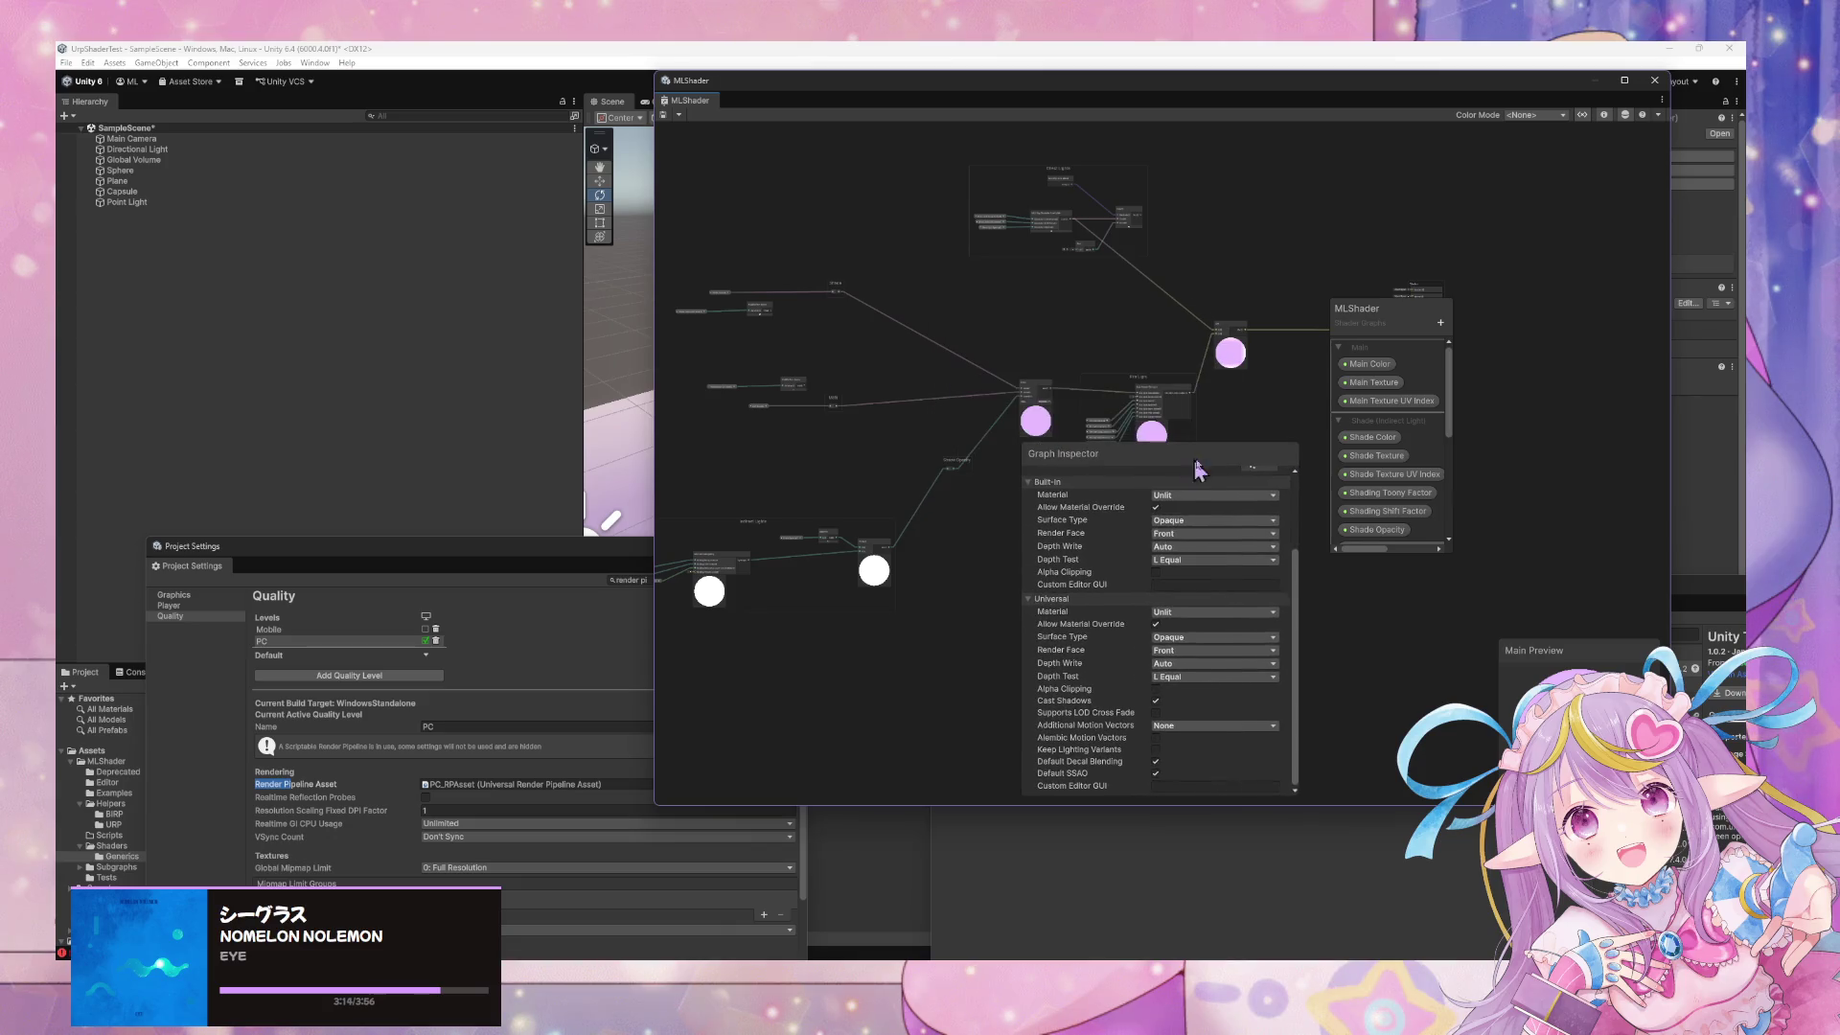
mouse_move(1392, 291)
left_mouse_down()
mouse_move(1327, 258)
mouse_move(1449, 257)
left_mouse_up()
left_click_drag(1129, 452, 1007, 278)
scroll(1093, 417, "up", 3)
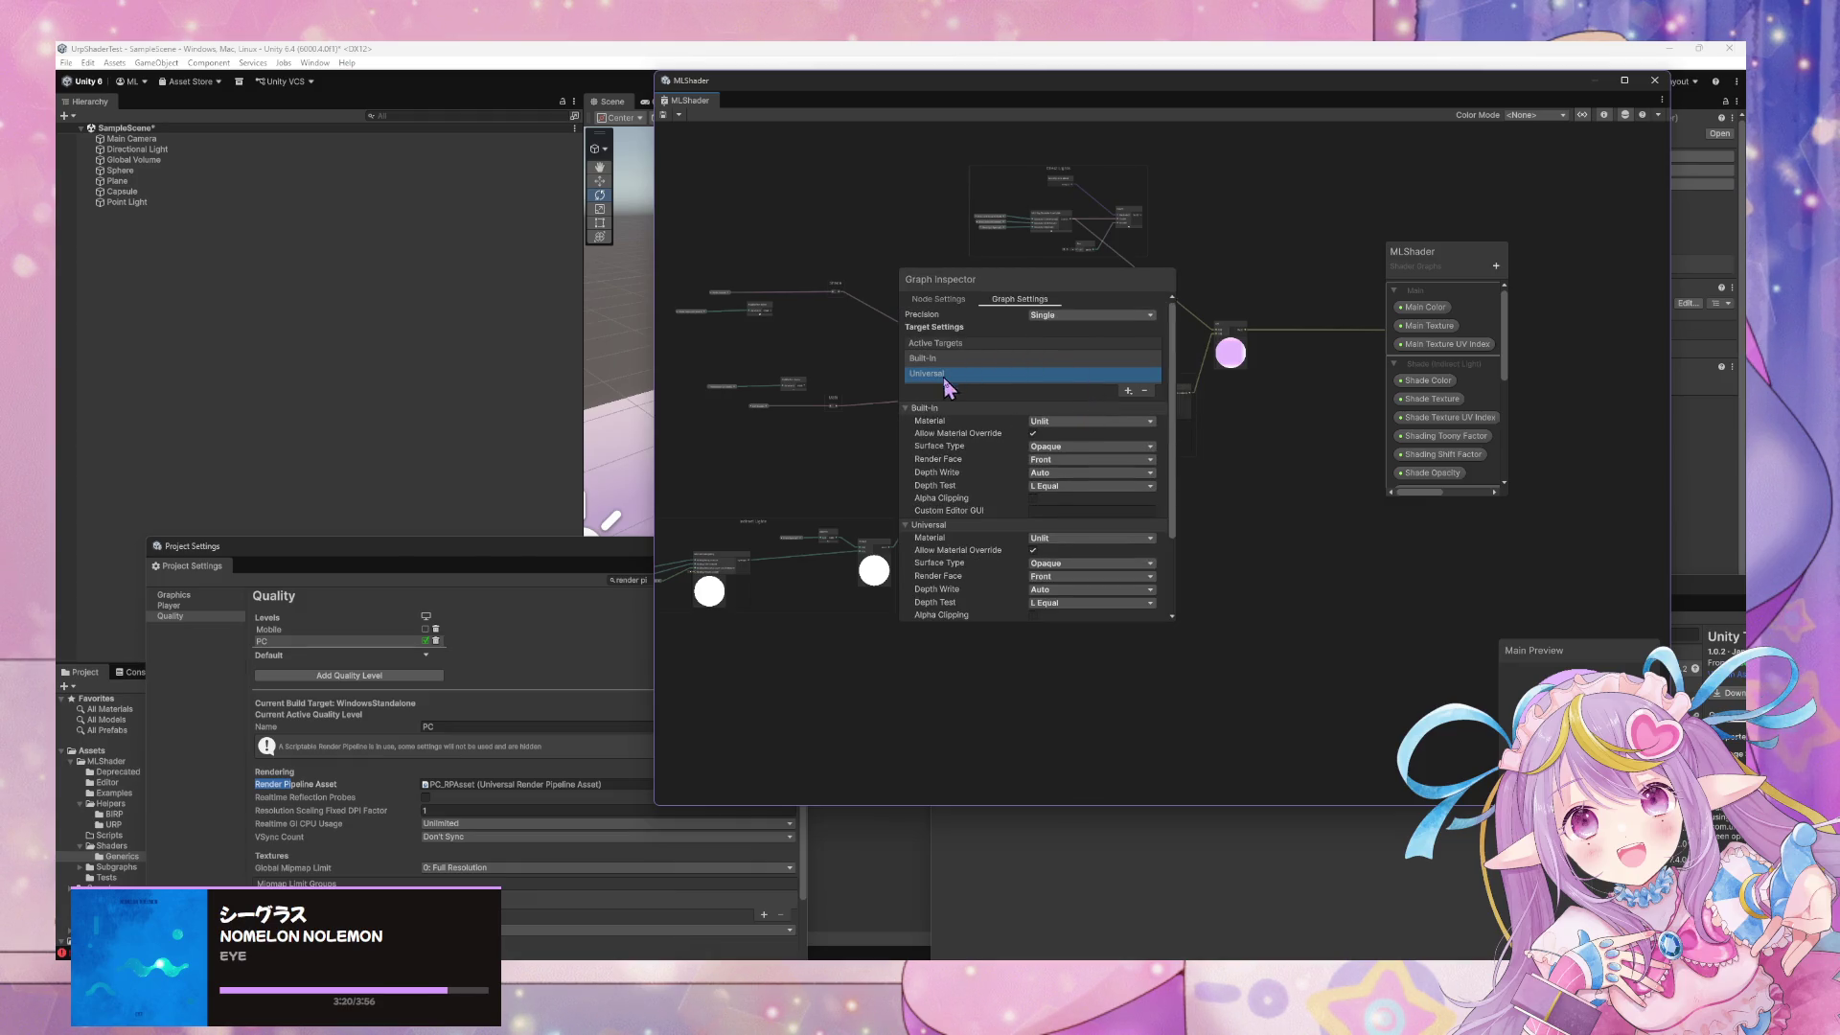
left_click(939, 302)
left_click(993, 303)
left_click_drag(1445, 268, 1099, 236)
left_click_drag(1164, 467, 1540, 739)
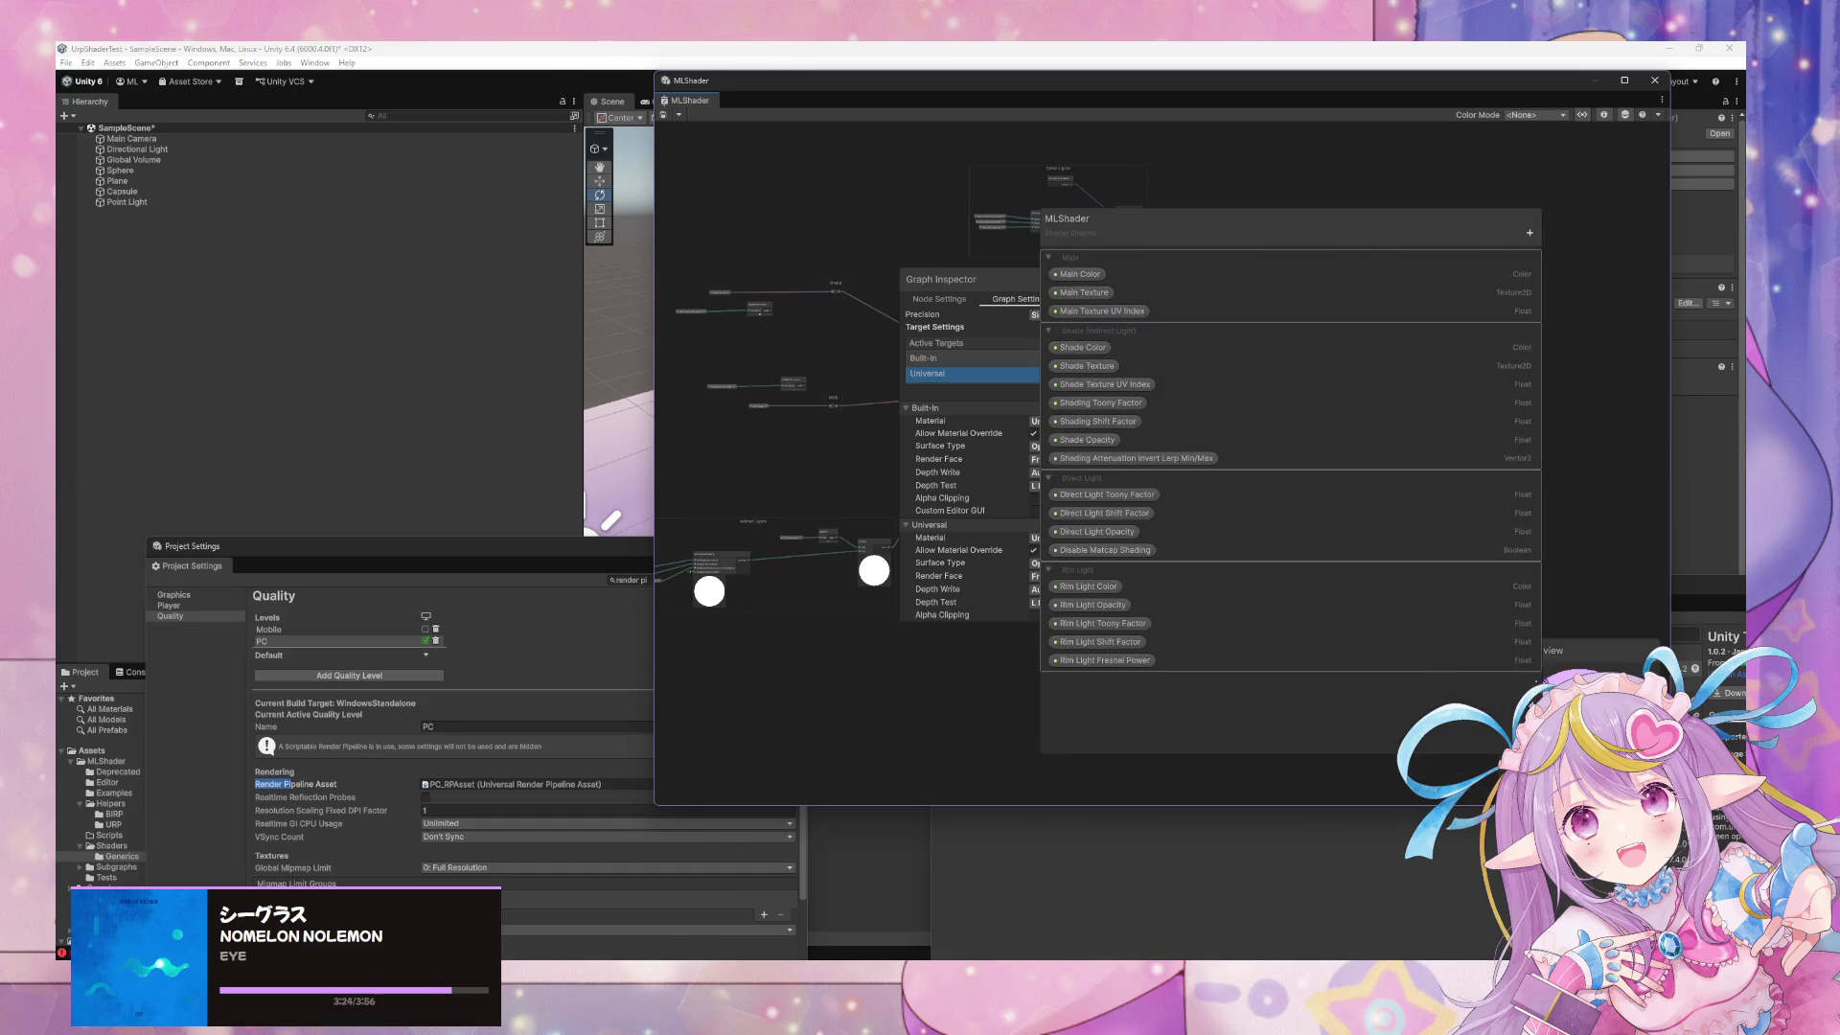
Add a Material Quality keyword, inspect its settings, then delete it
left_click(1530, 235)
mouse_move(1557, 499)
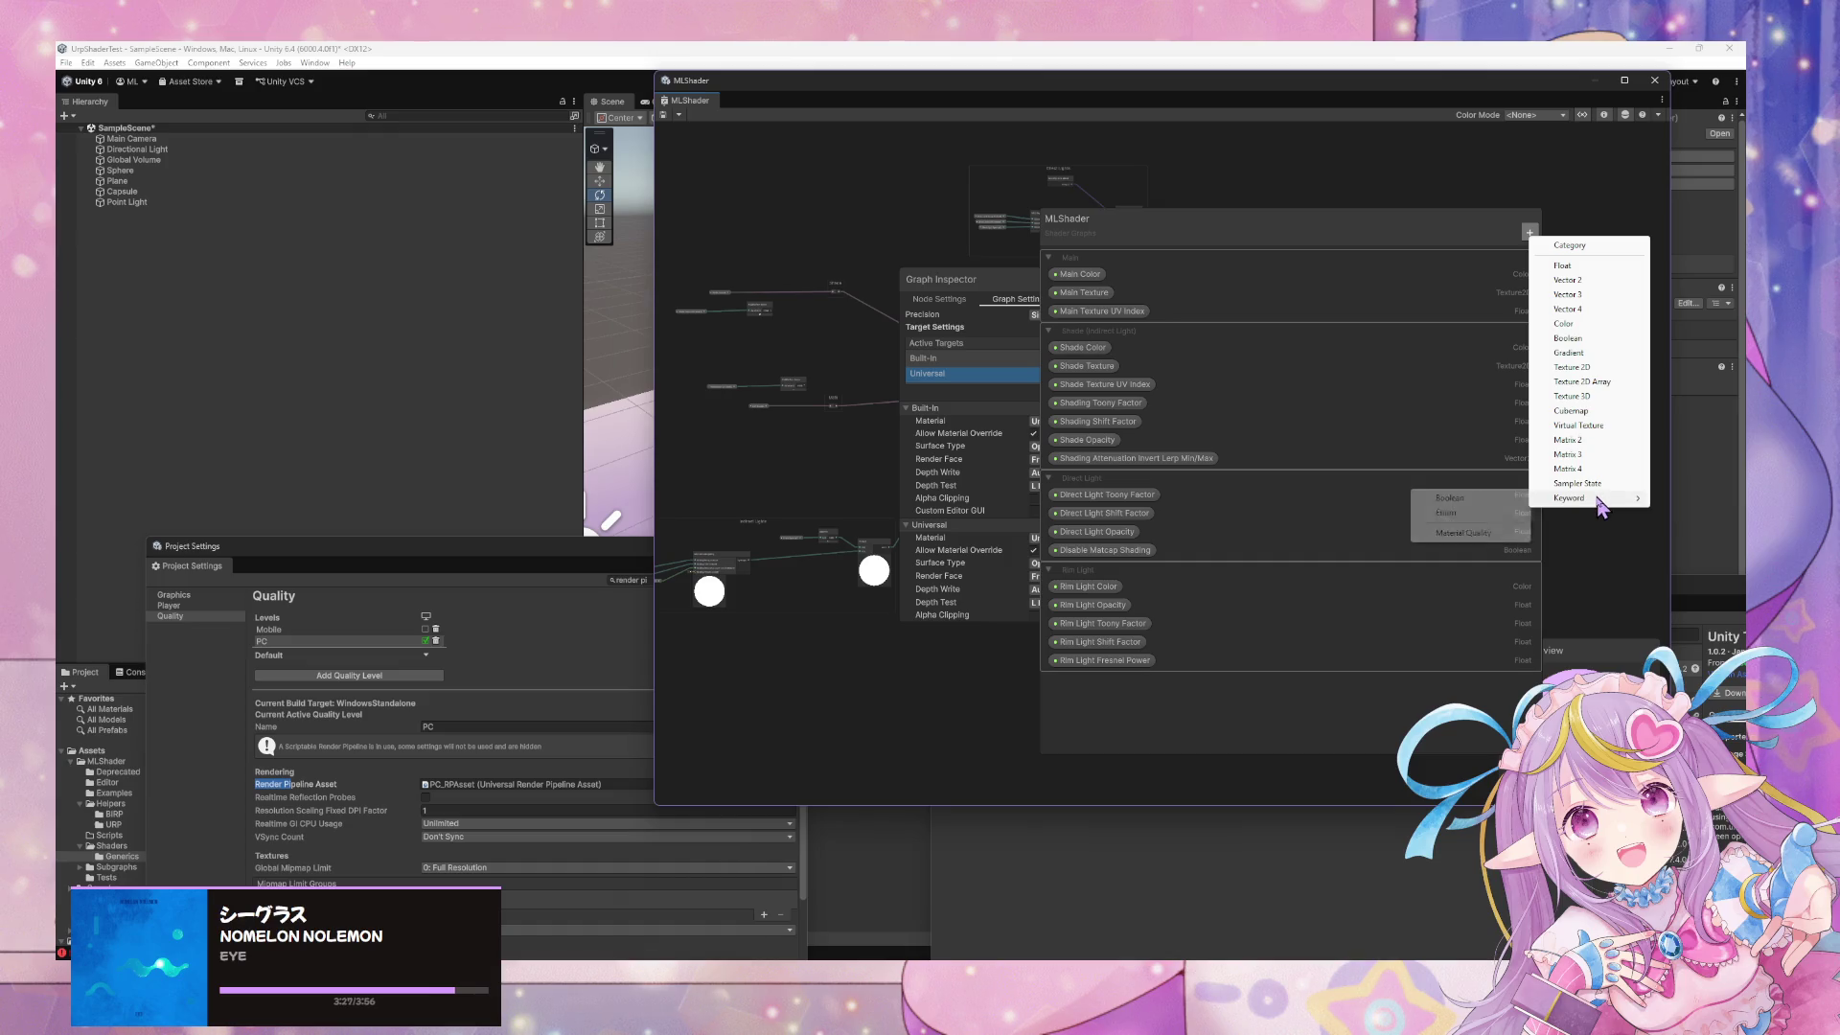
left_click(1477, 540)
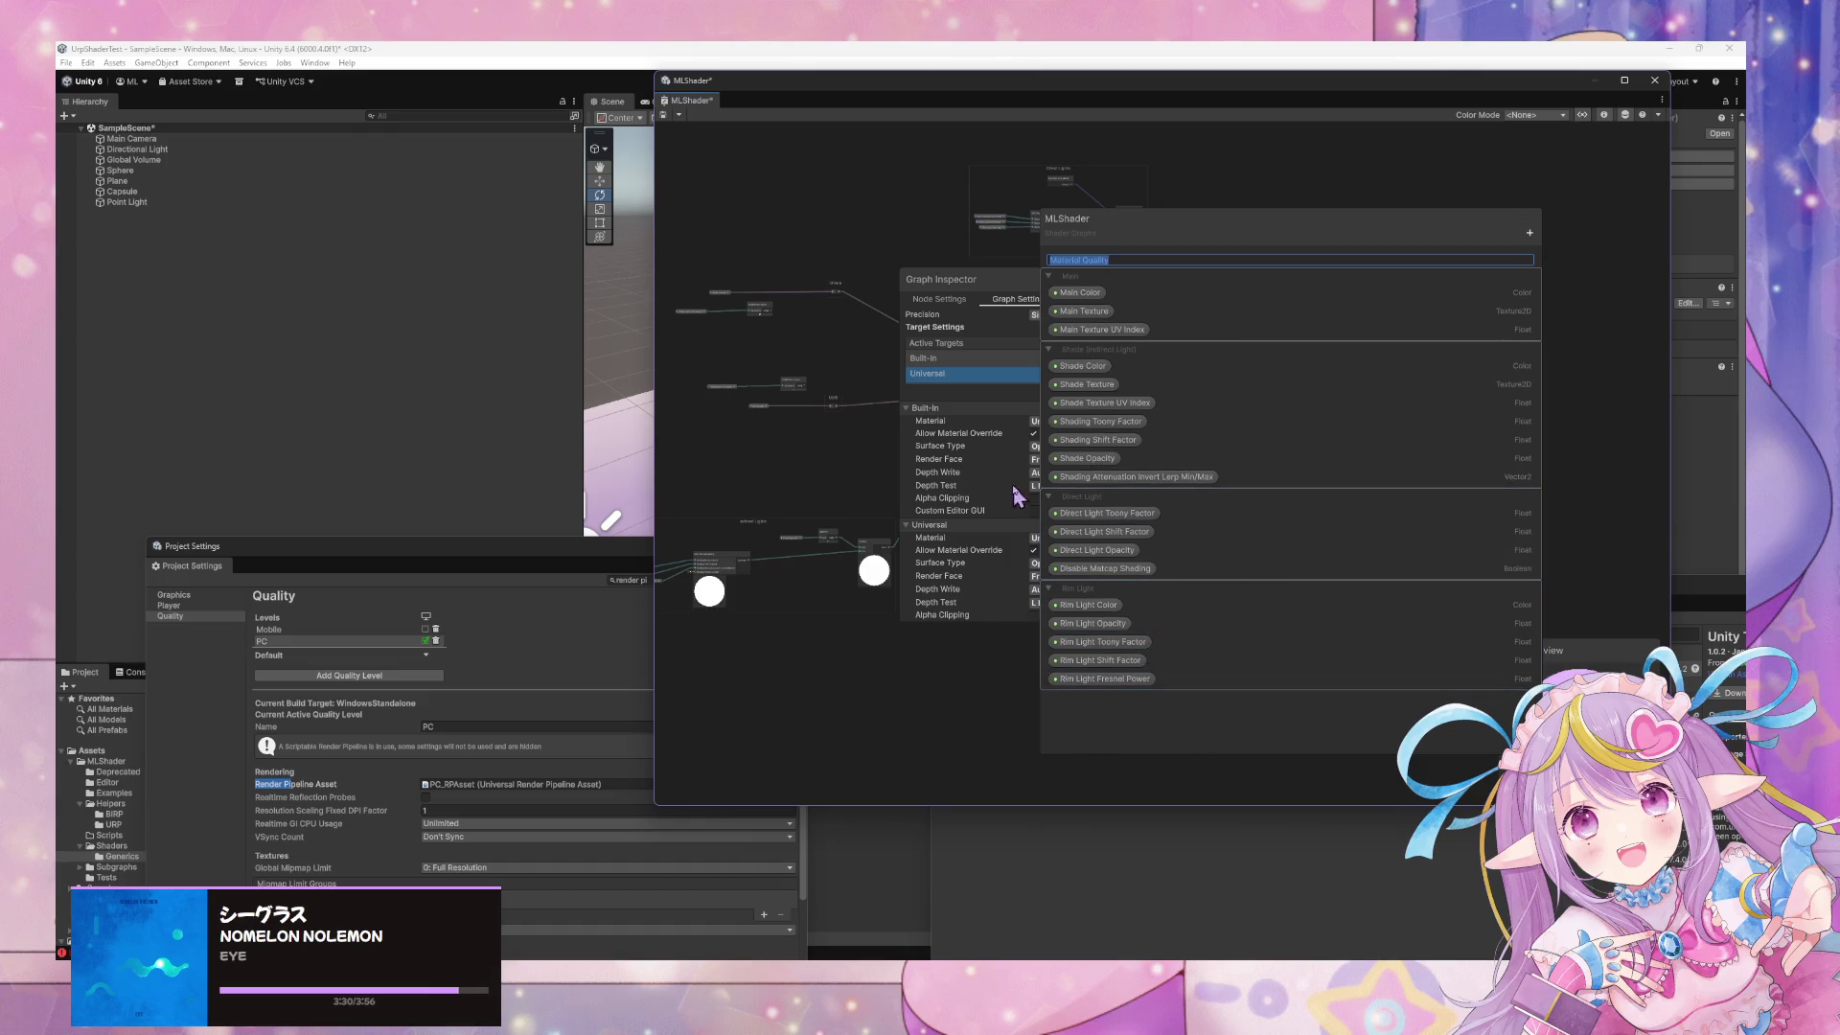
key("Return")
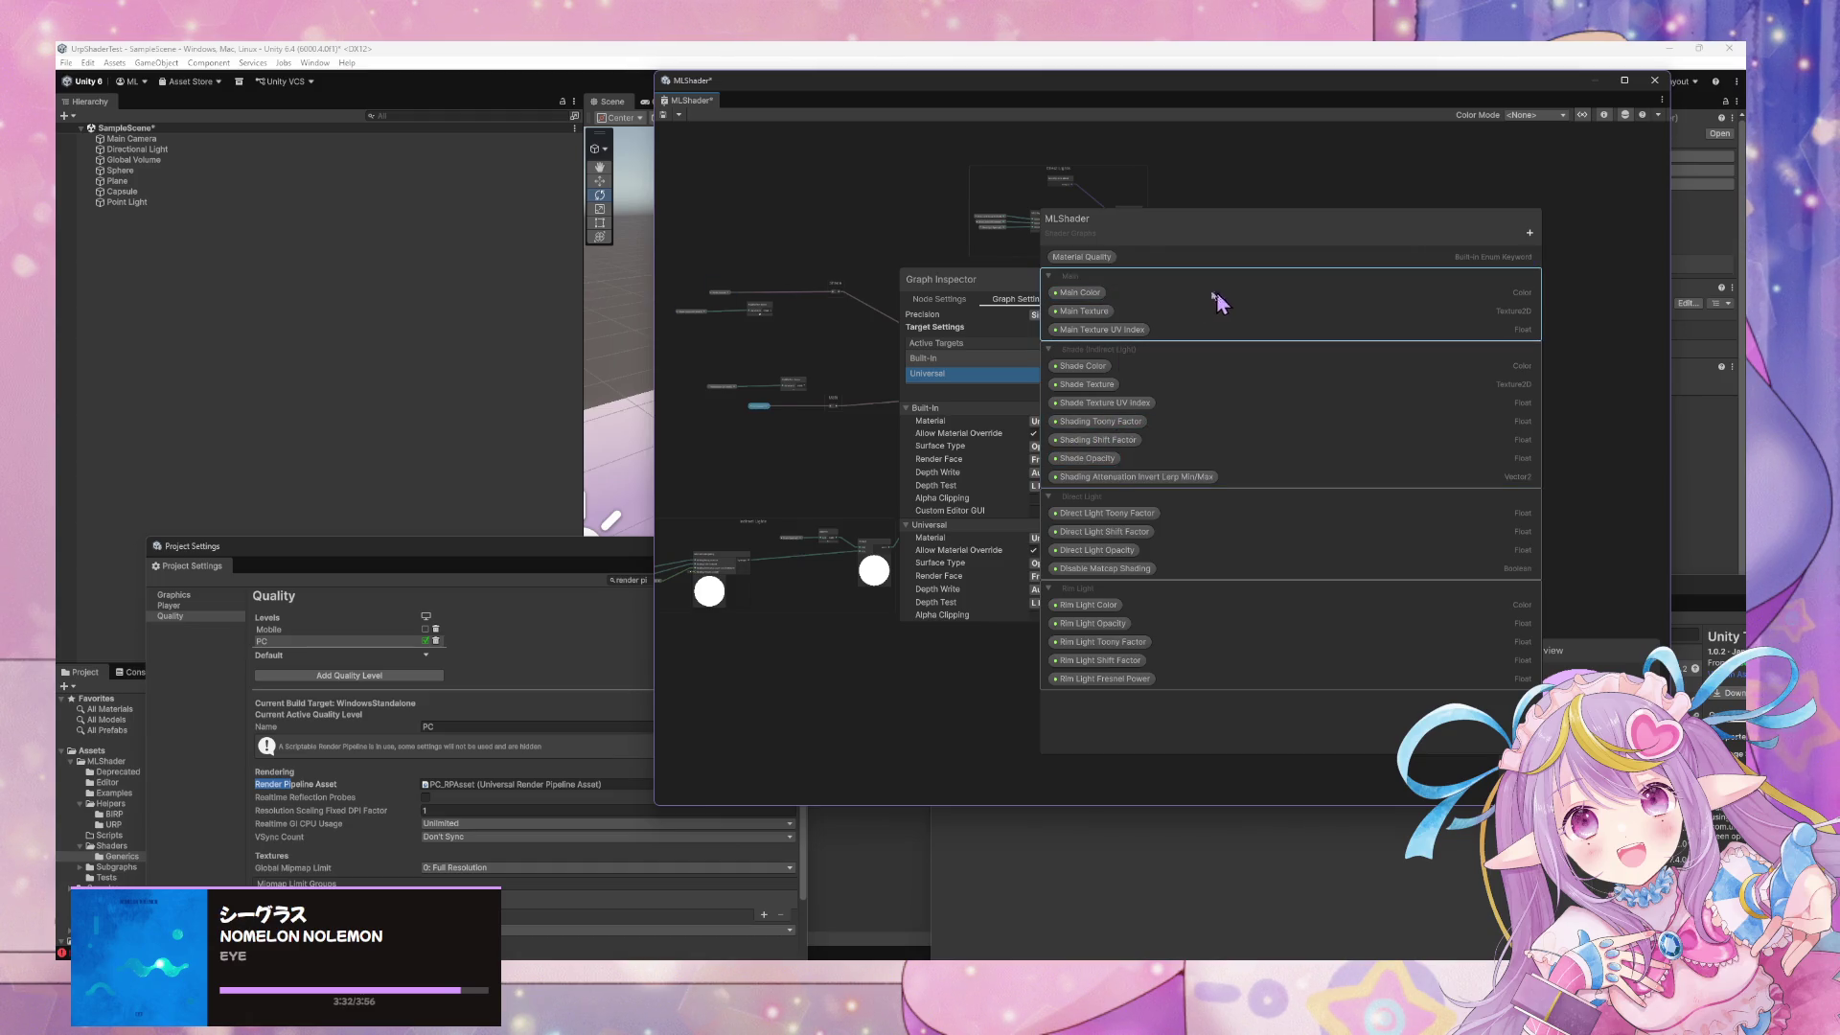
left_click(1096, 260)
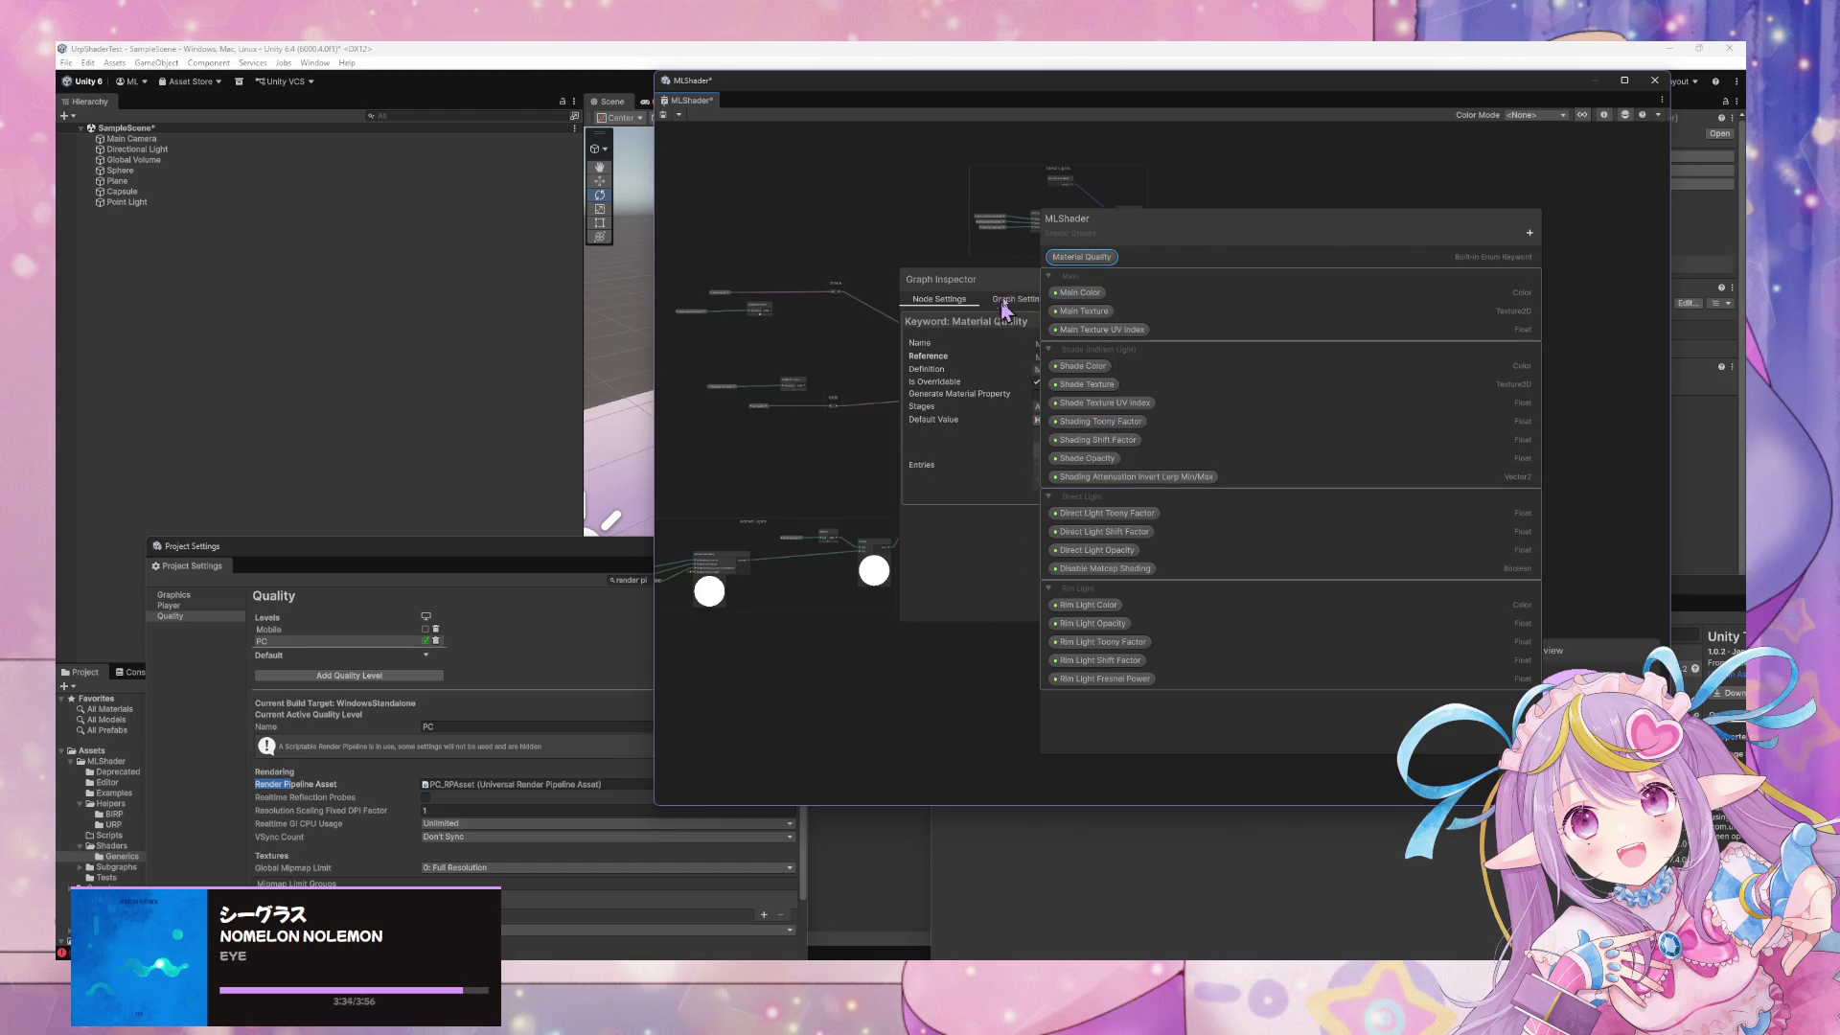
left_click_drag(1142, 244, 1446, 252)
left_click_drag(1109, 286, 869, 285)
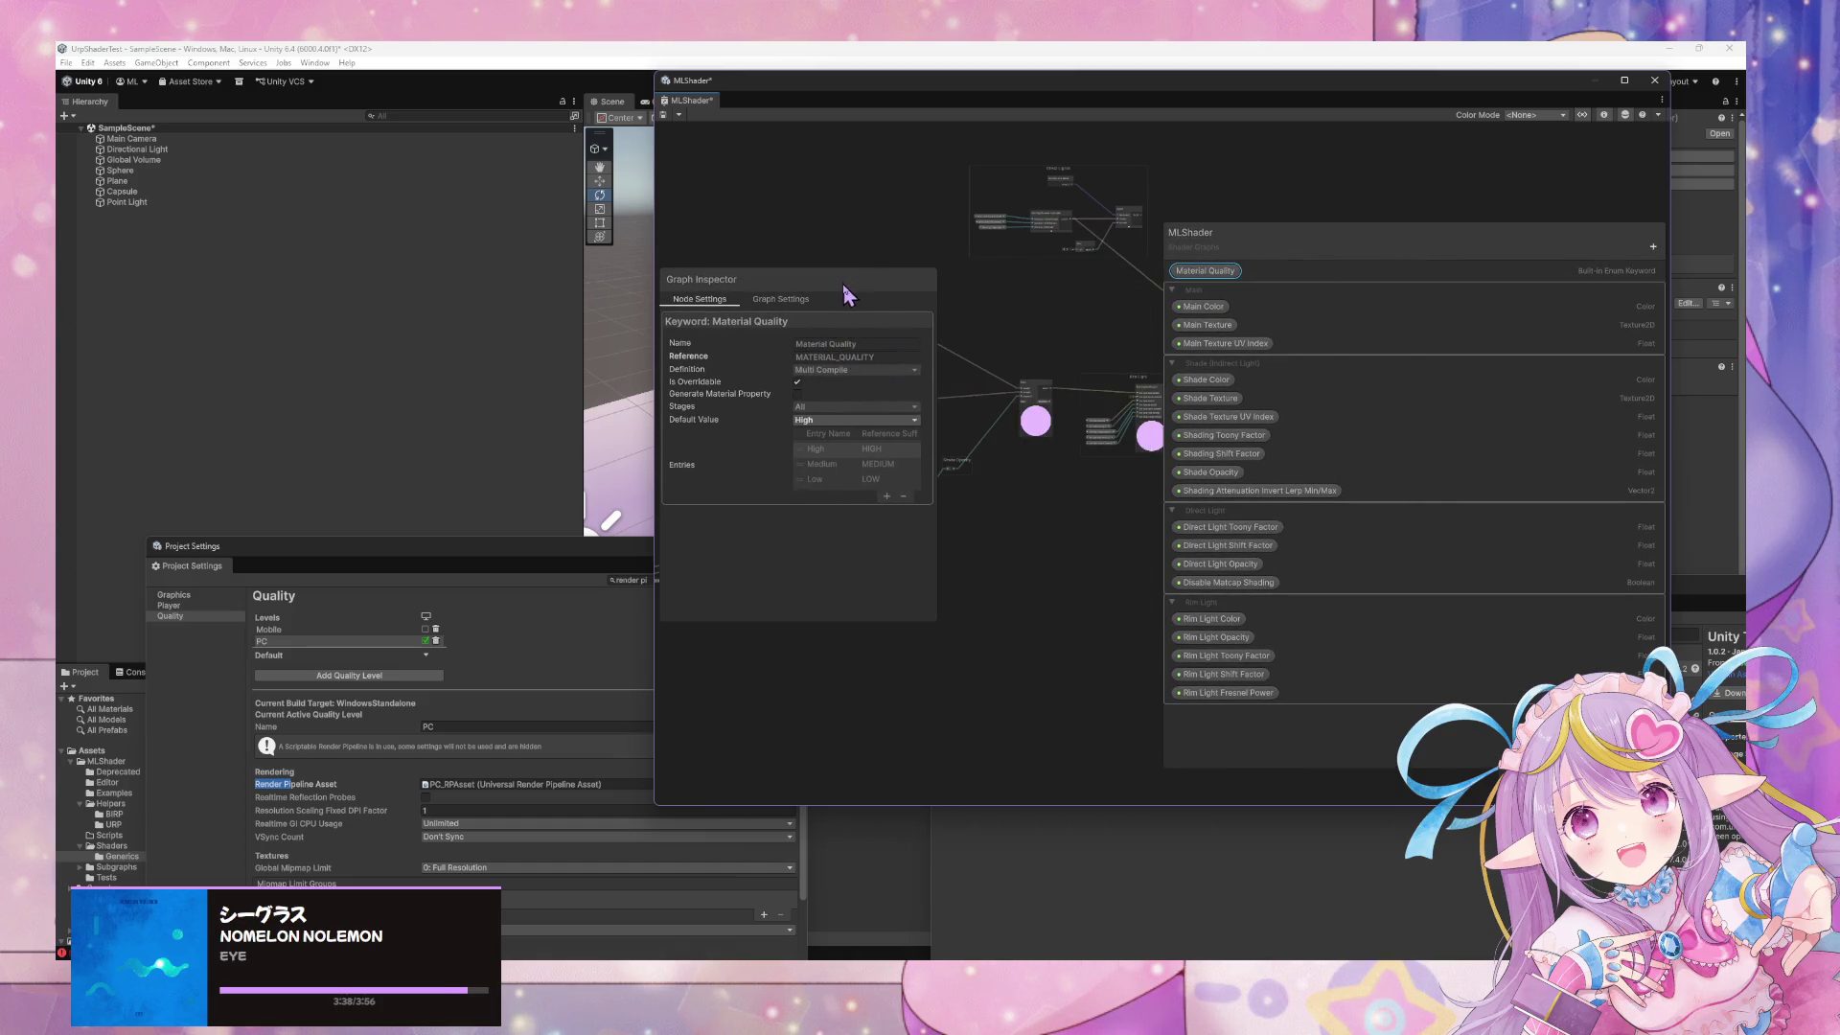
right_click(1223, 273)
left_click(1280, 314)
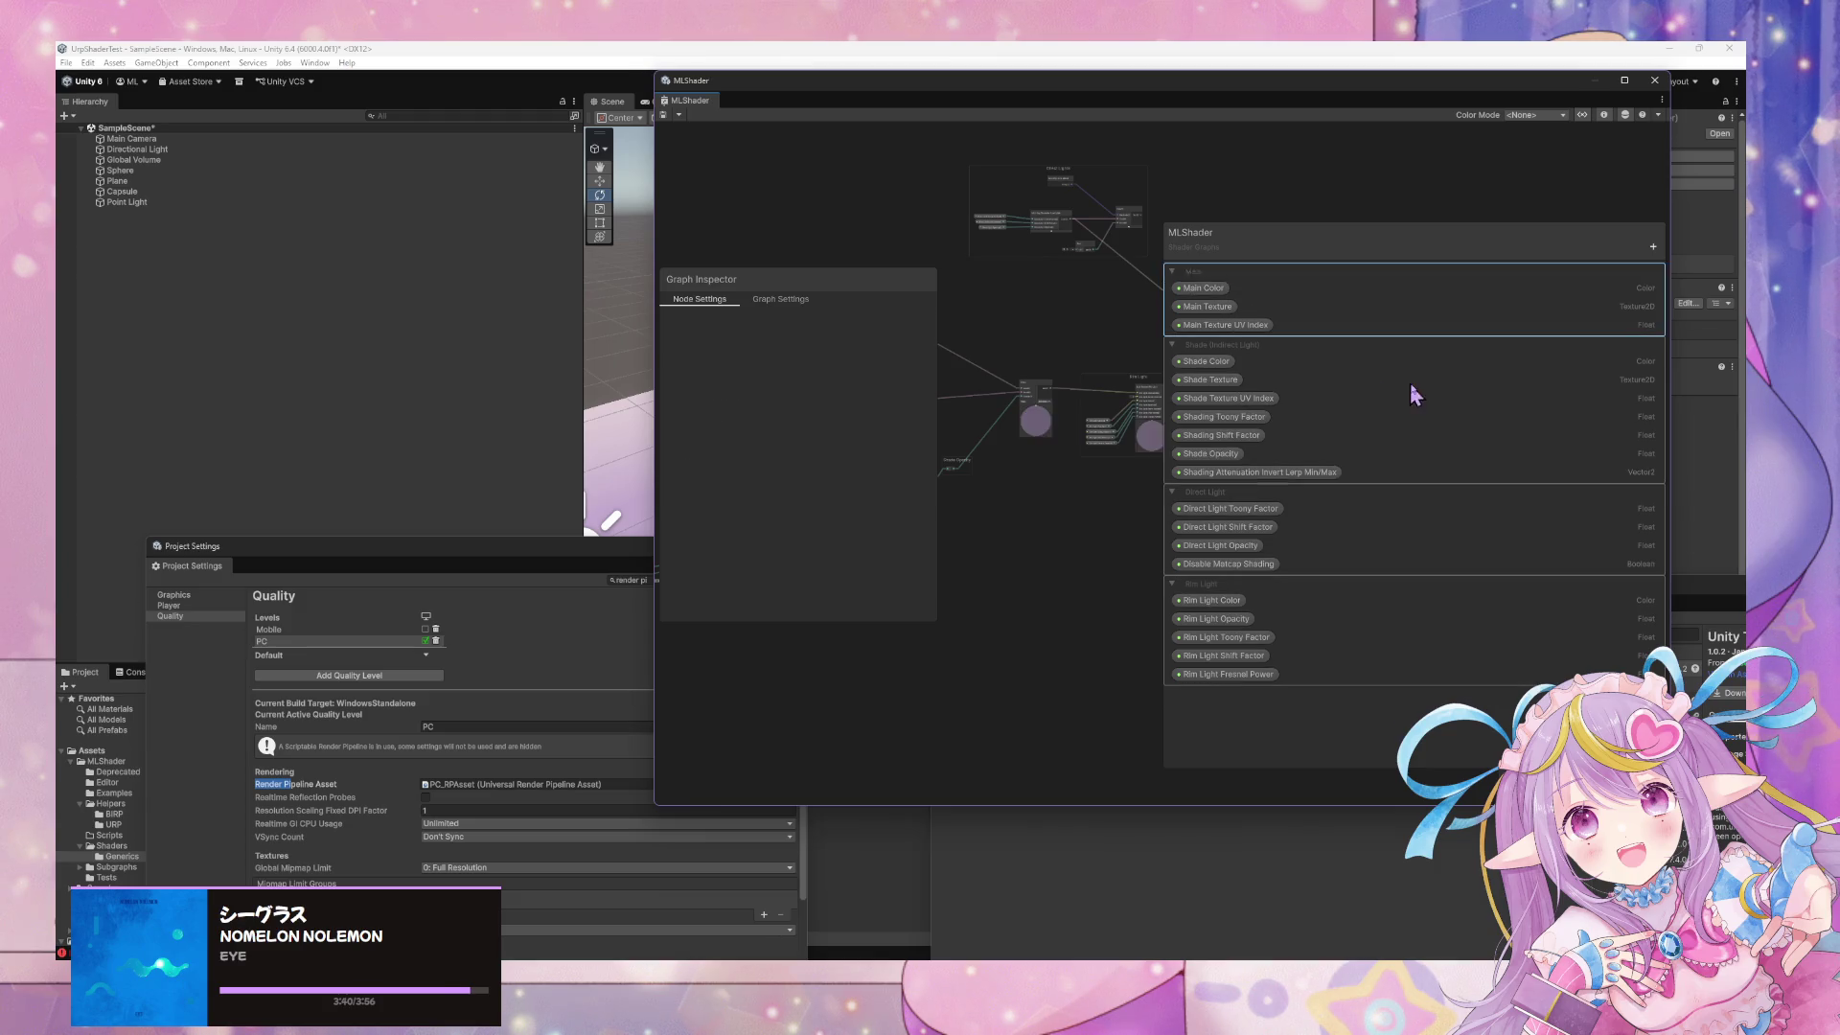
Add an Enum keyword and delete it again
left_click(1654, 245)
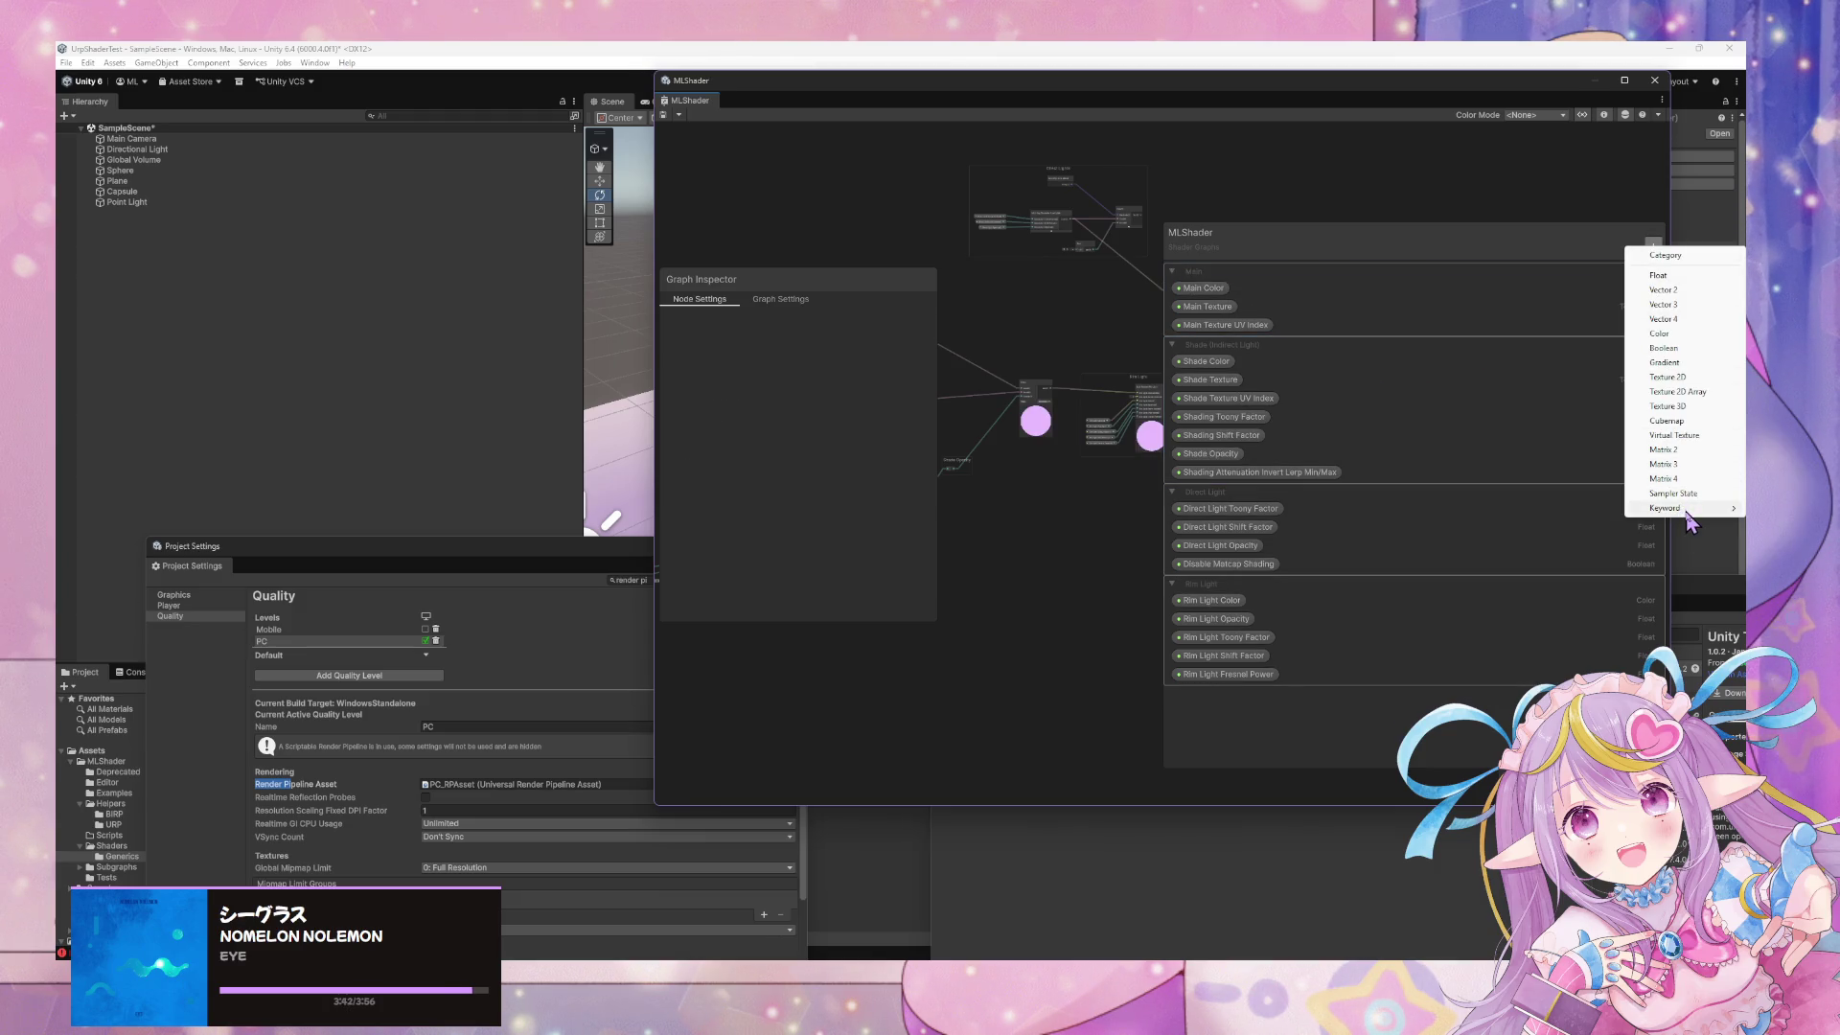
mouse_move(1637, 511)
left_click(1577, 523)
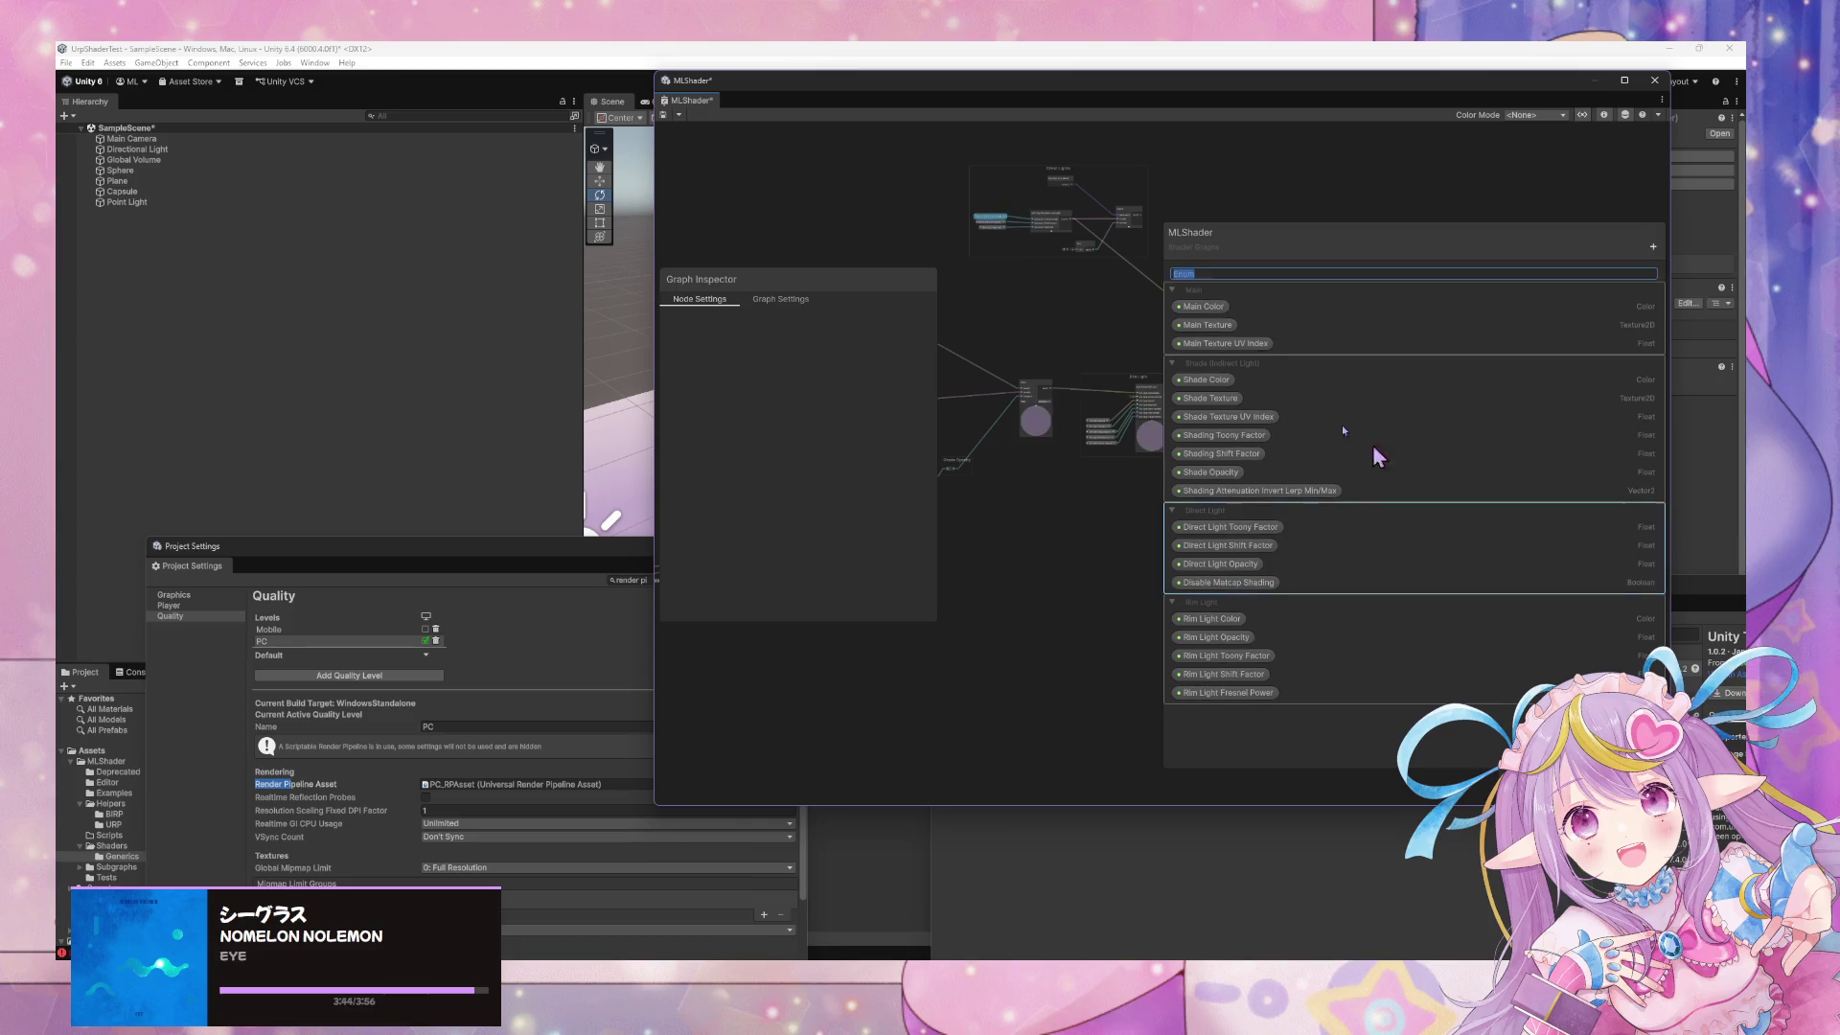
key("Escape")
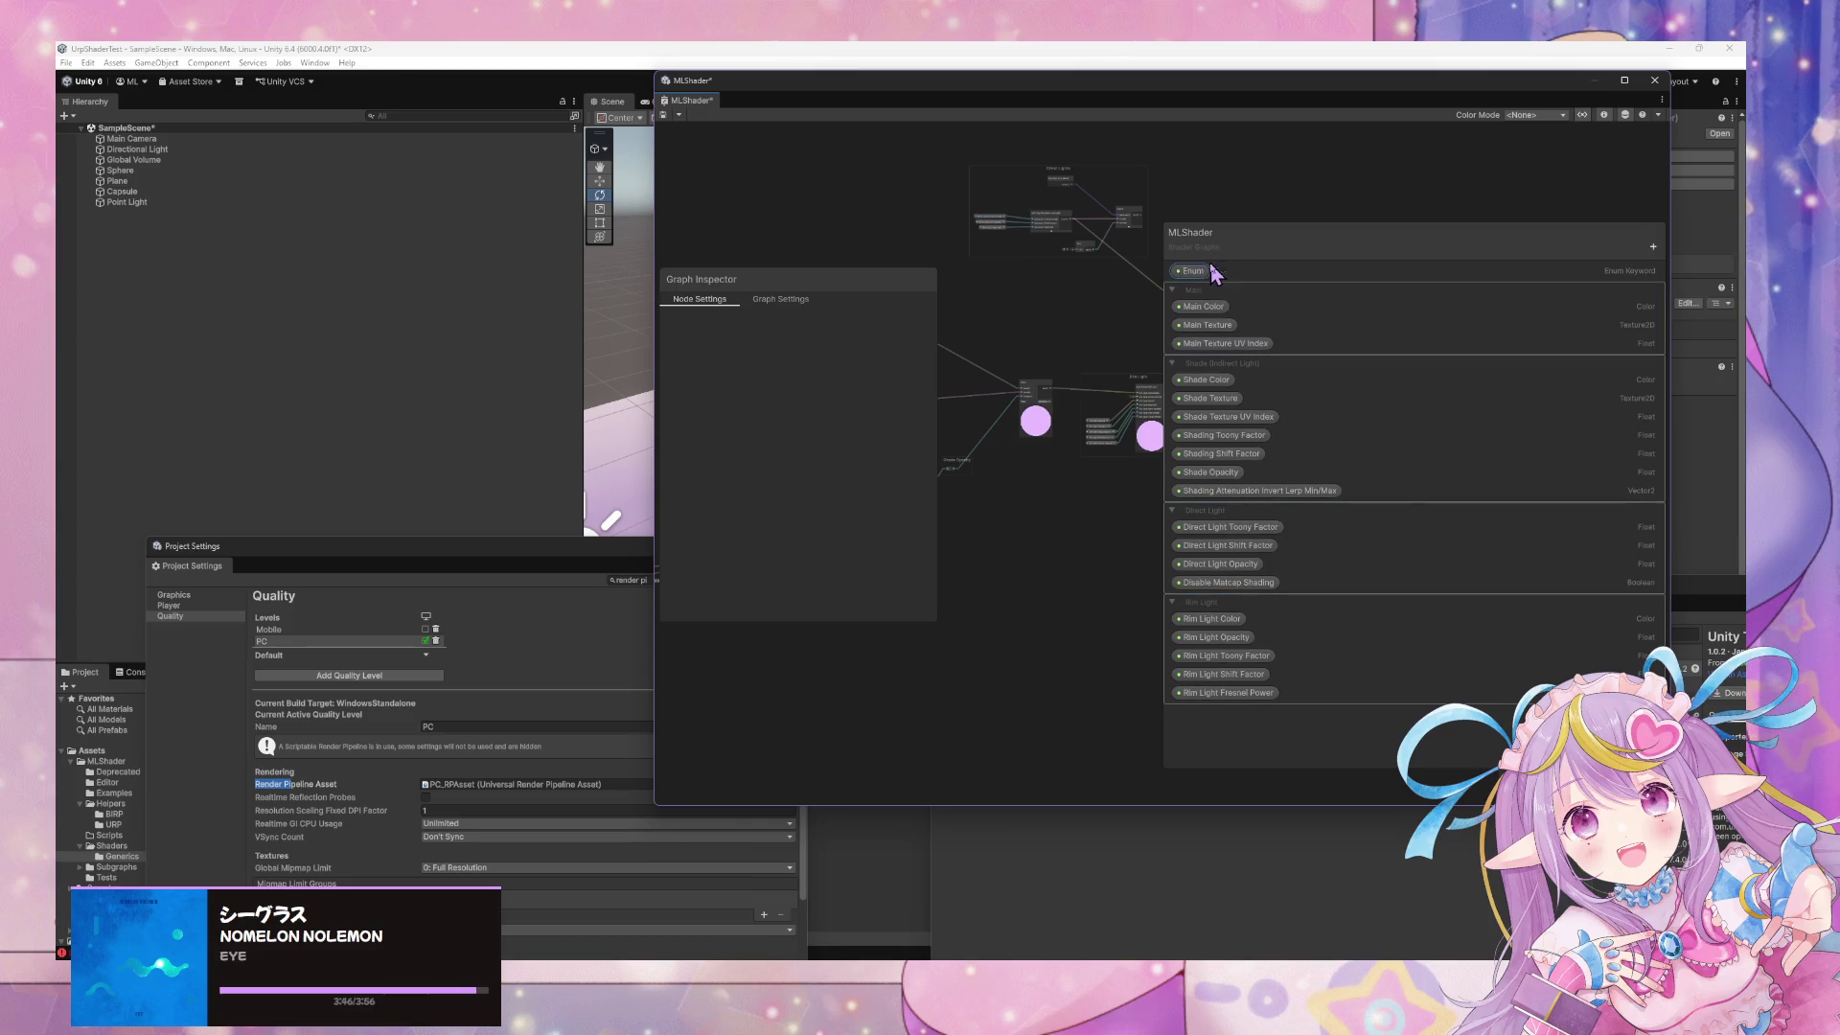
right_click(1205, 269)
left_click(1246, 288)
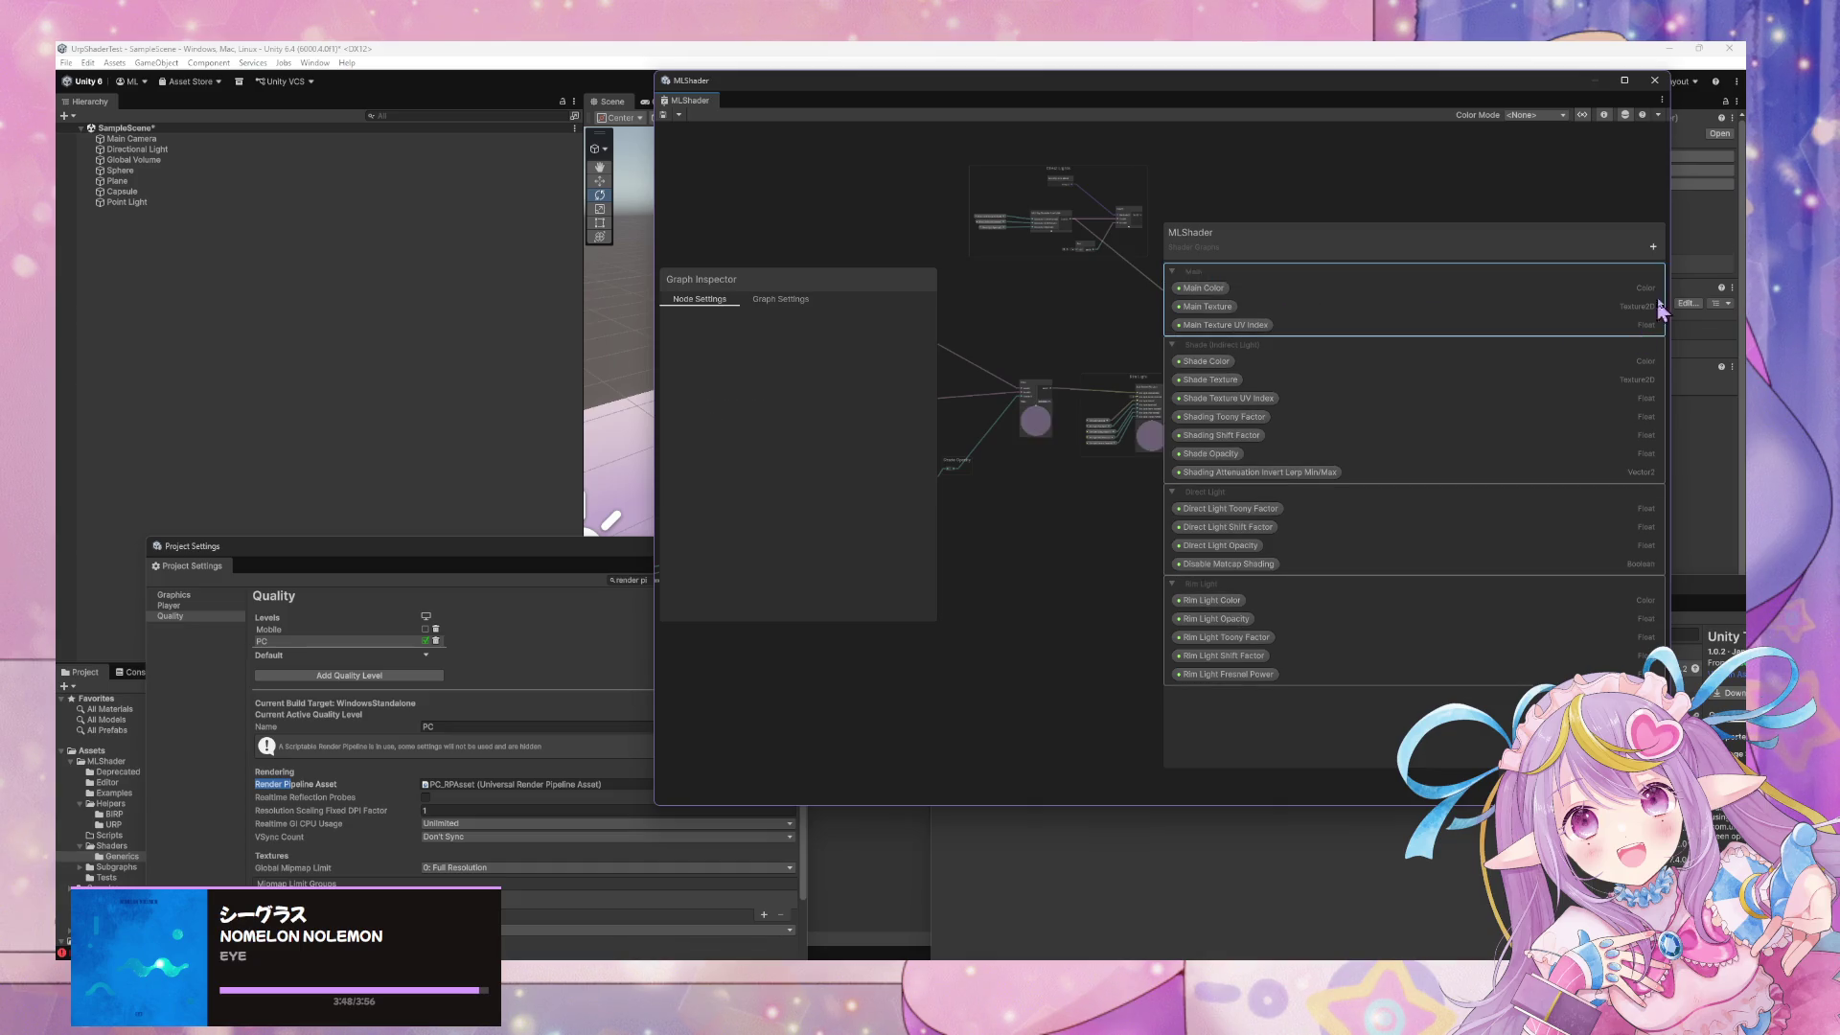
Add a Boolean keyword named SHADOWS_SOFT and set its Definition to Multi Compile
left_click(1653, 245)
mouse_move(1692, 508)
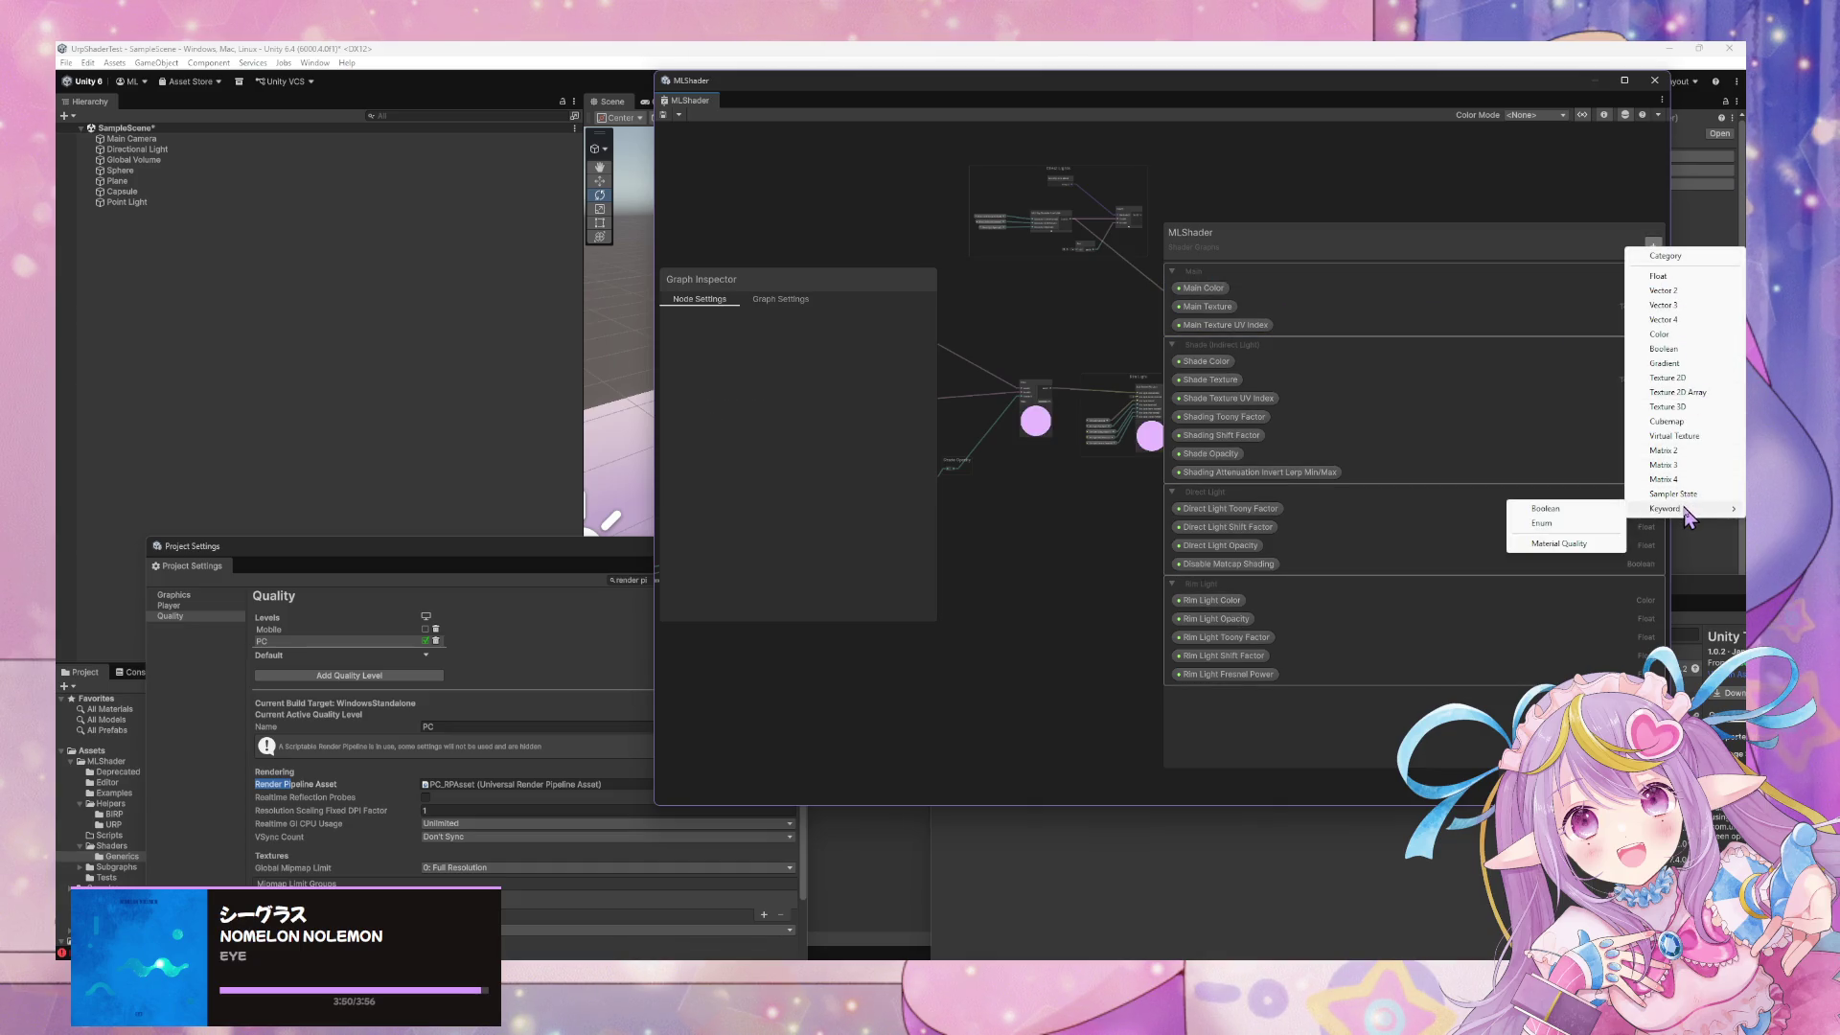
left_click(1583, 512)
type("SHADOWS_SOFT")
key("Return")
left_click(1239, 272)
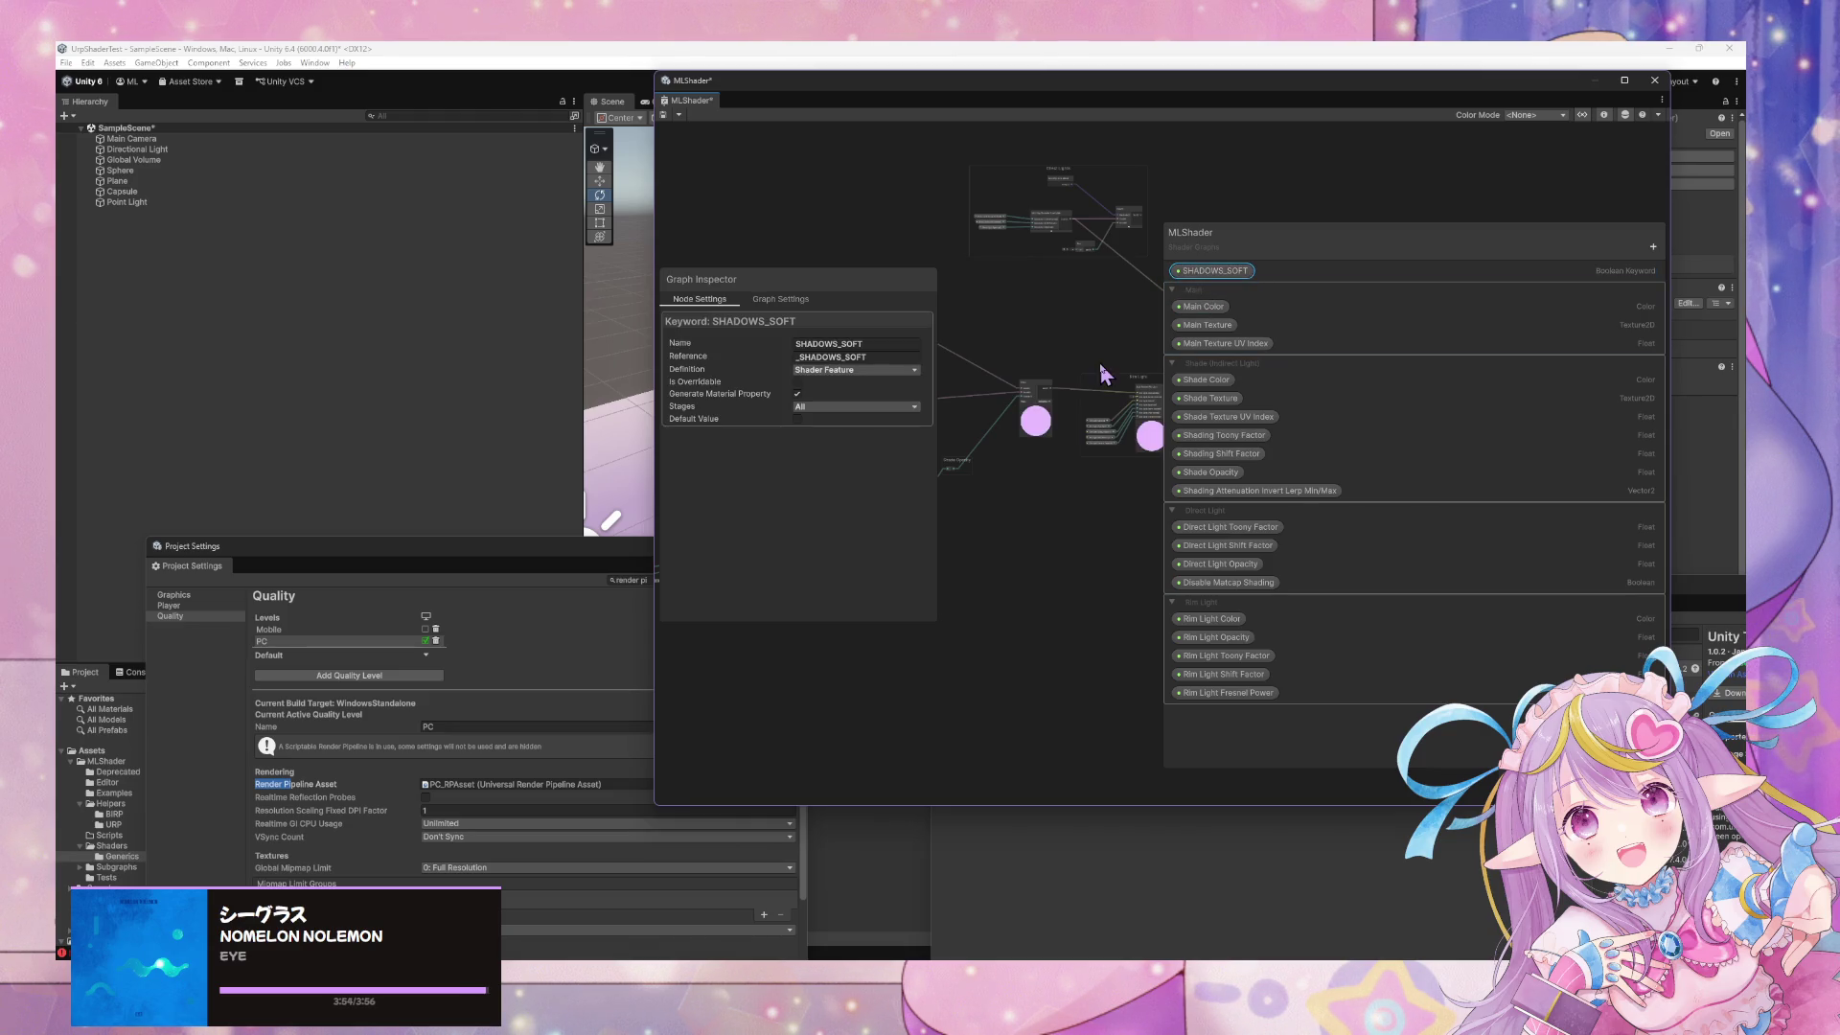
left_click(806, 371)
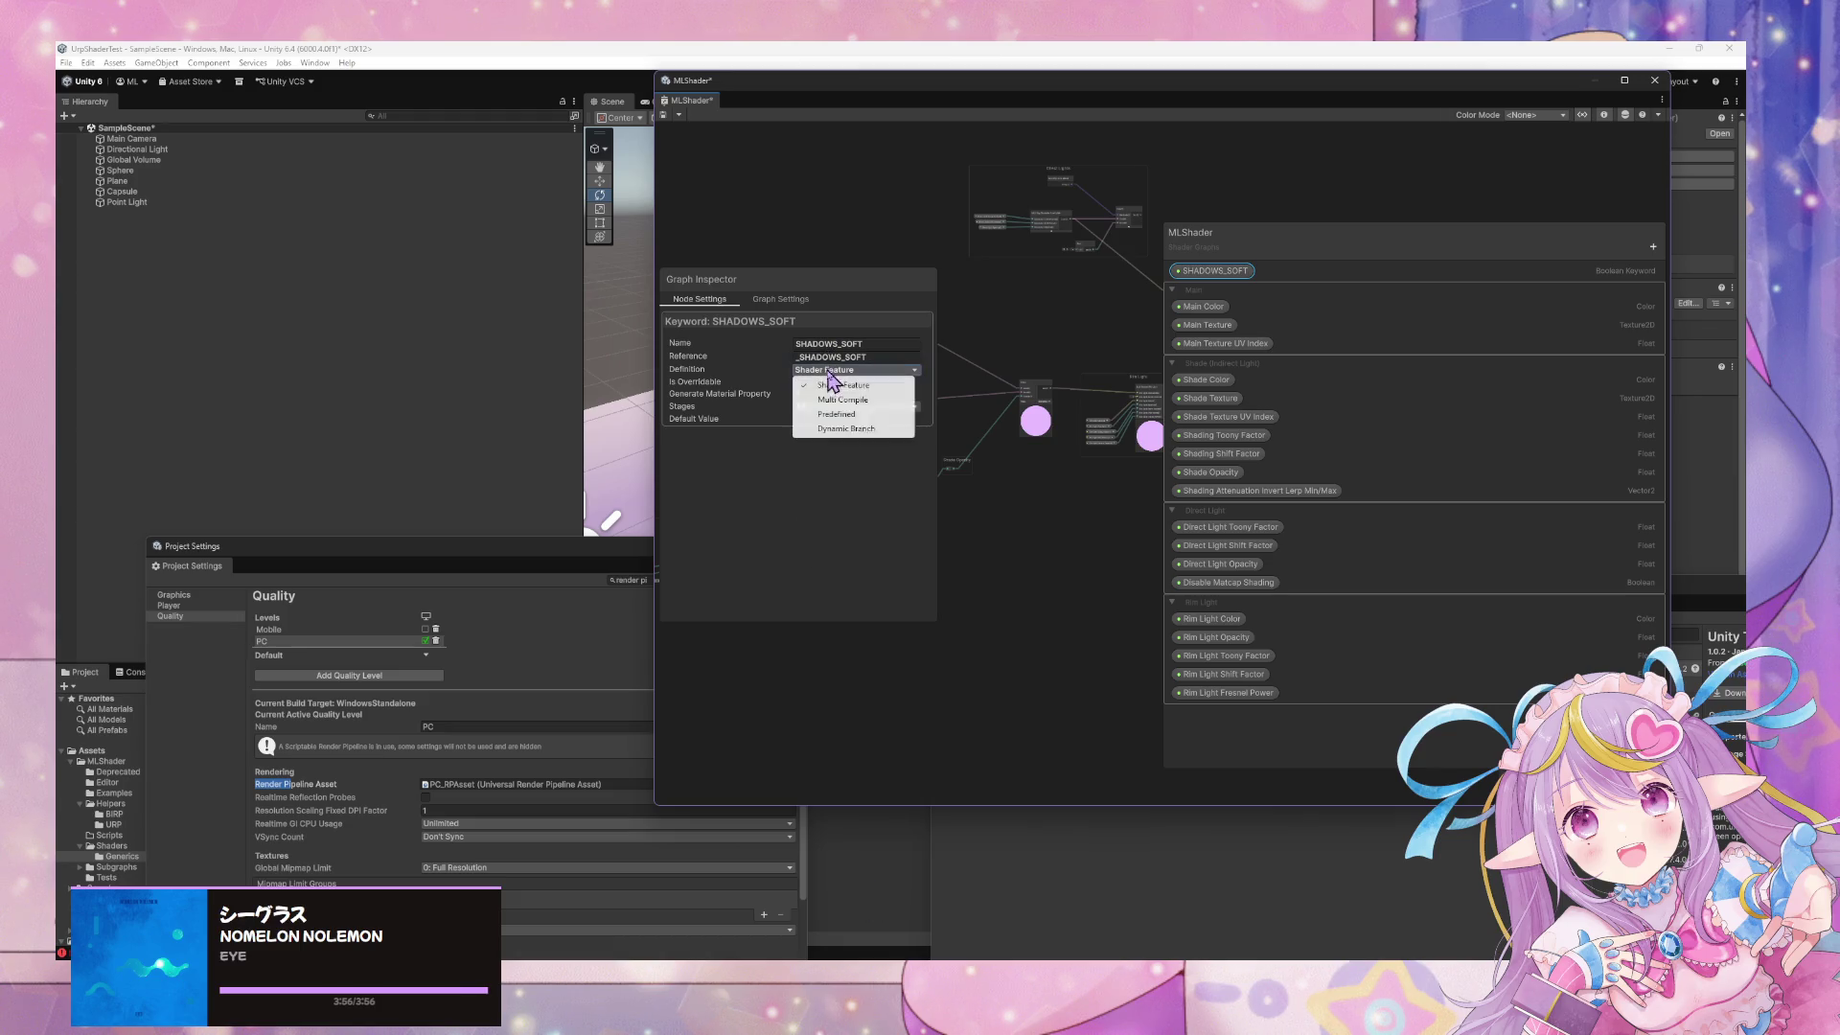
left_click(880, 402)
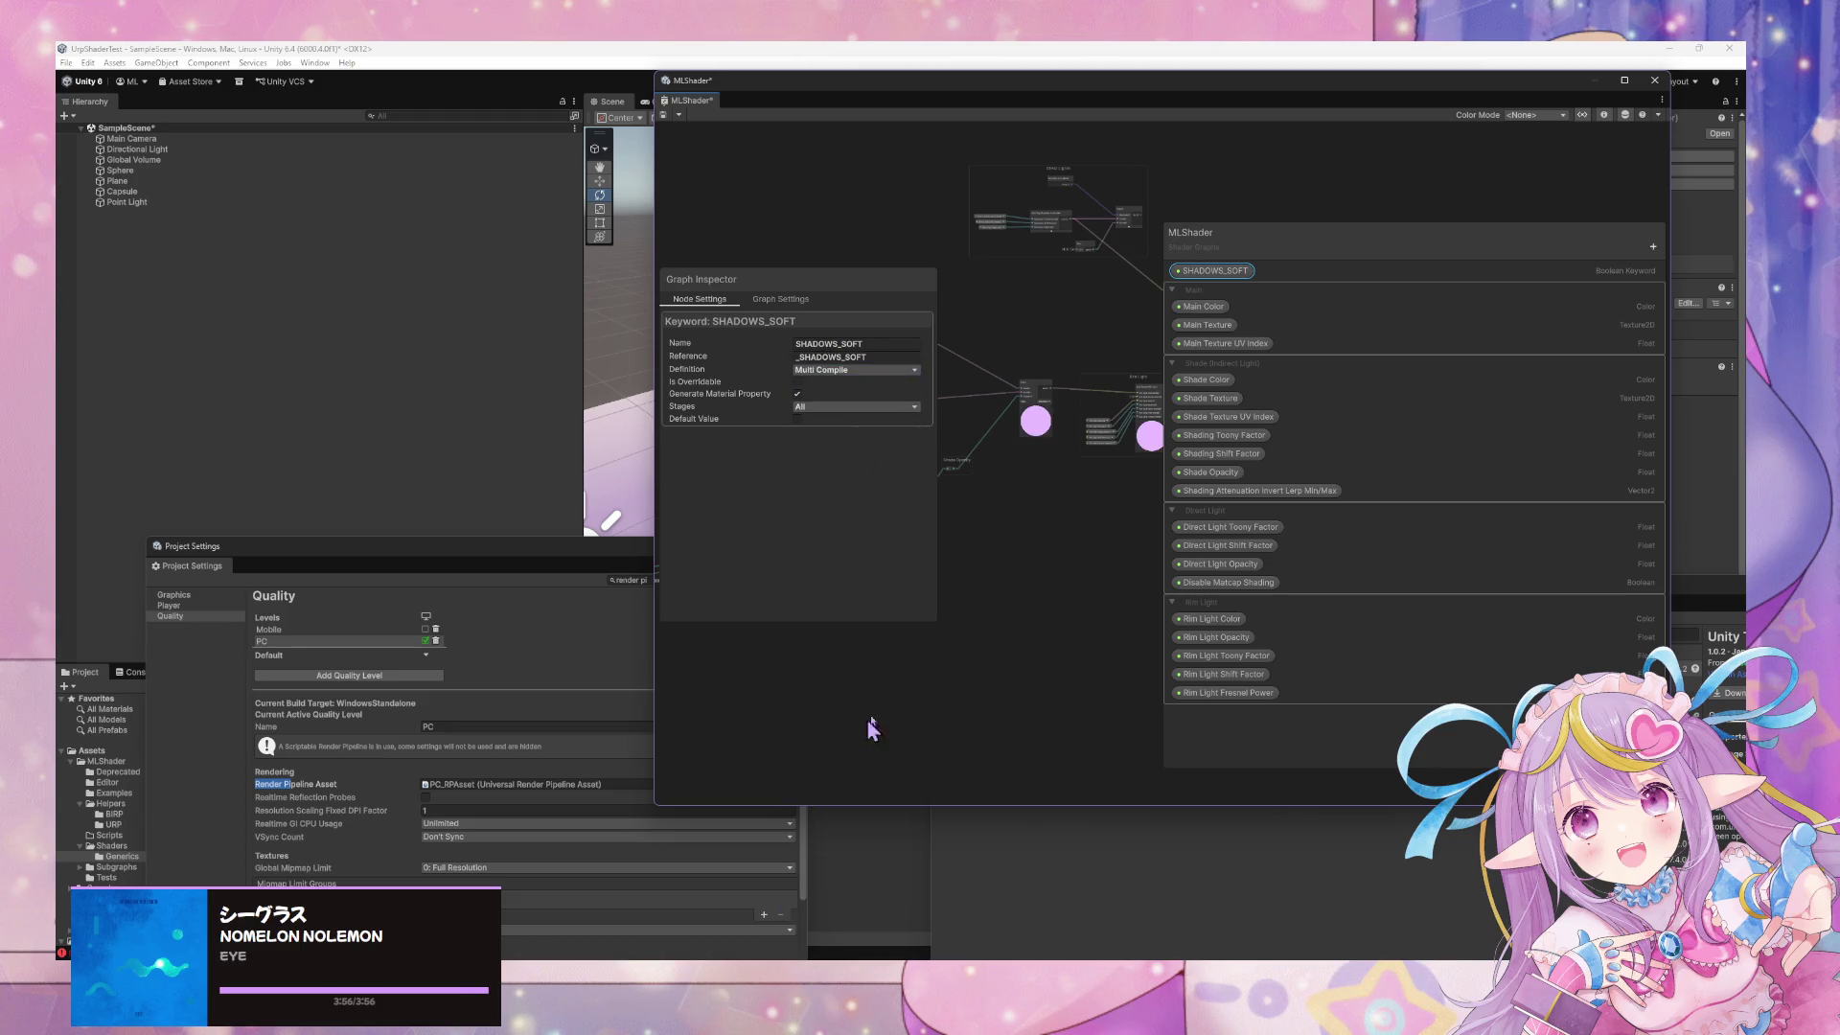
mouse_move(830, 997)
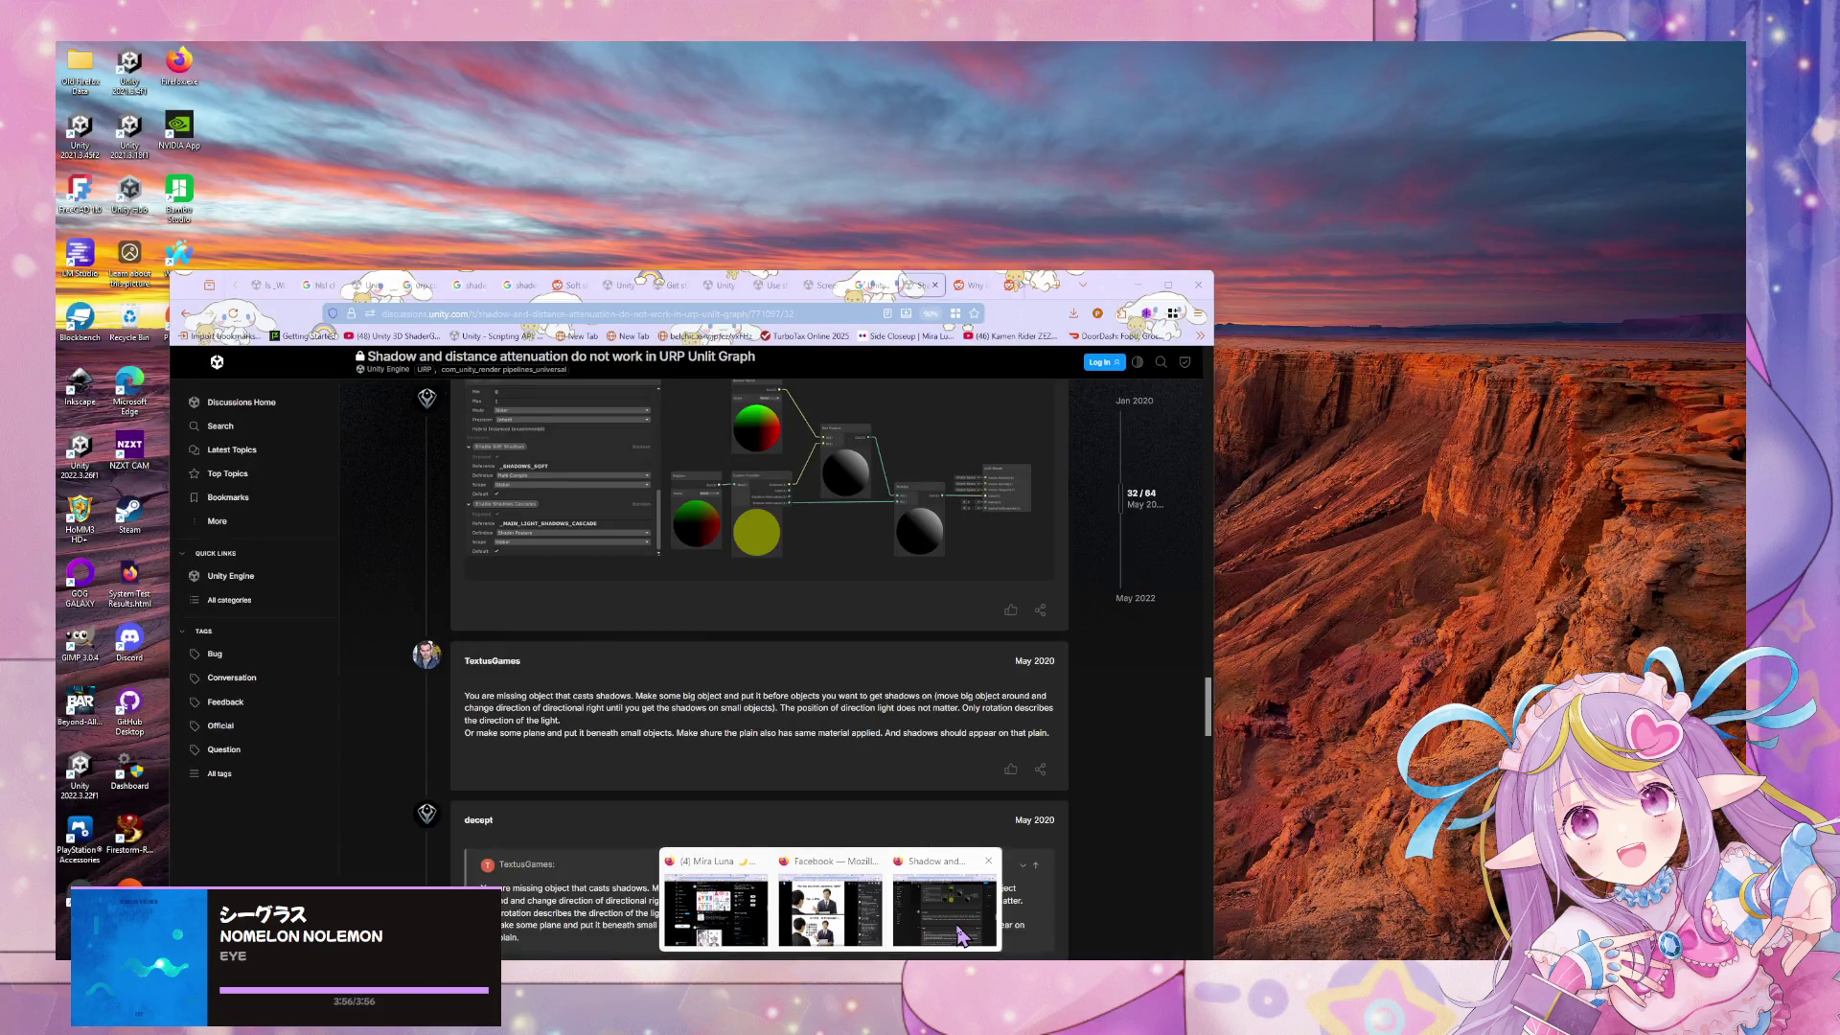
left_click(961, 934)
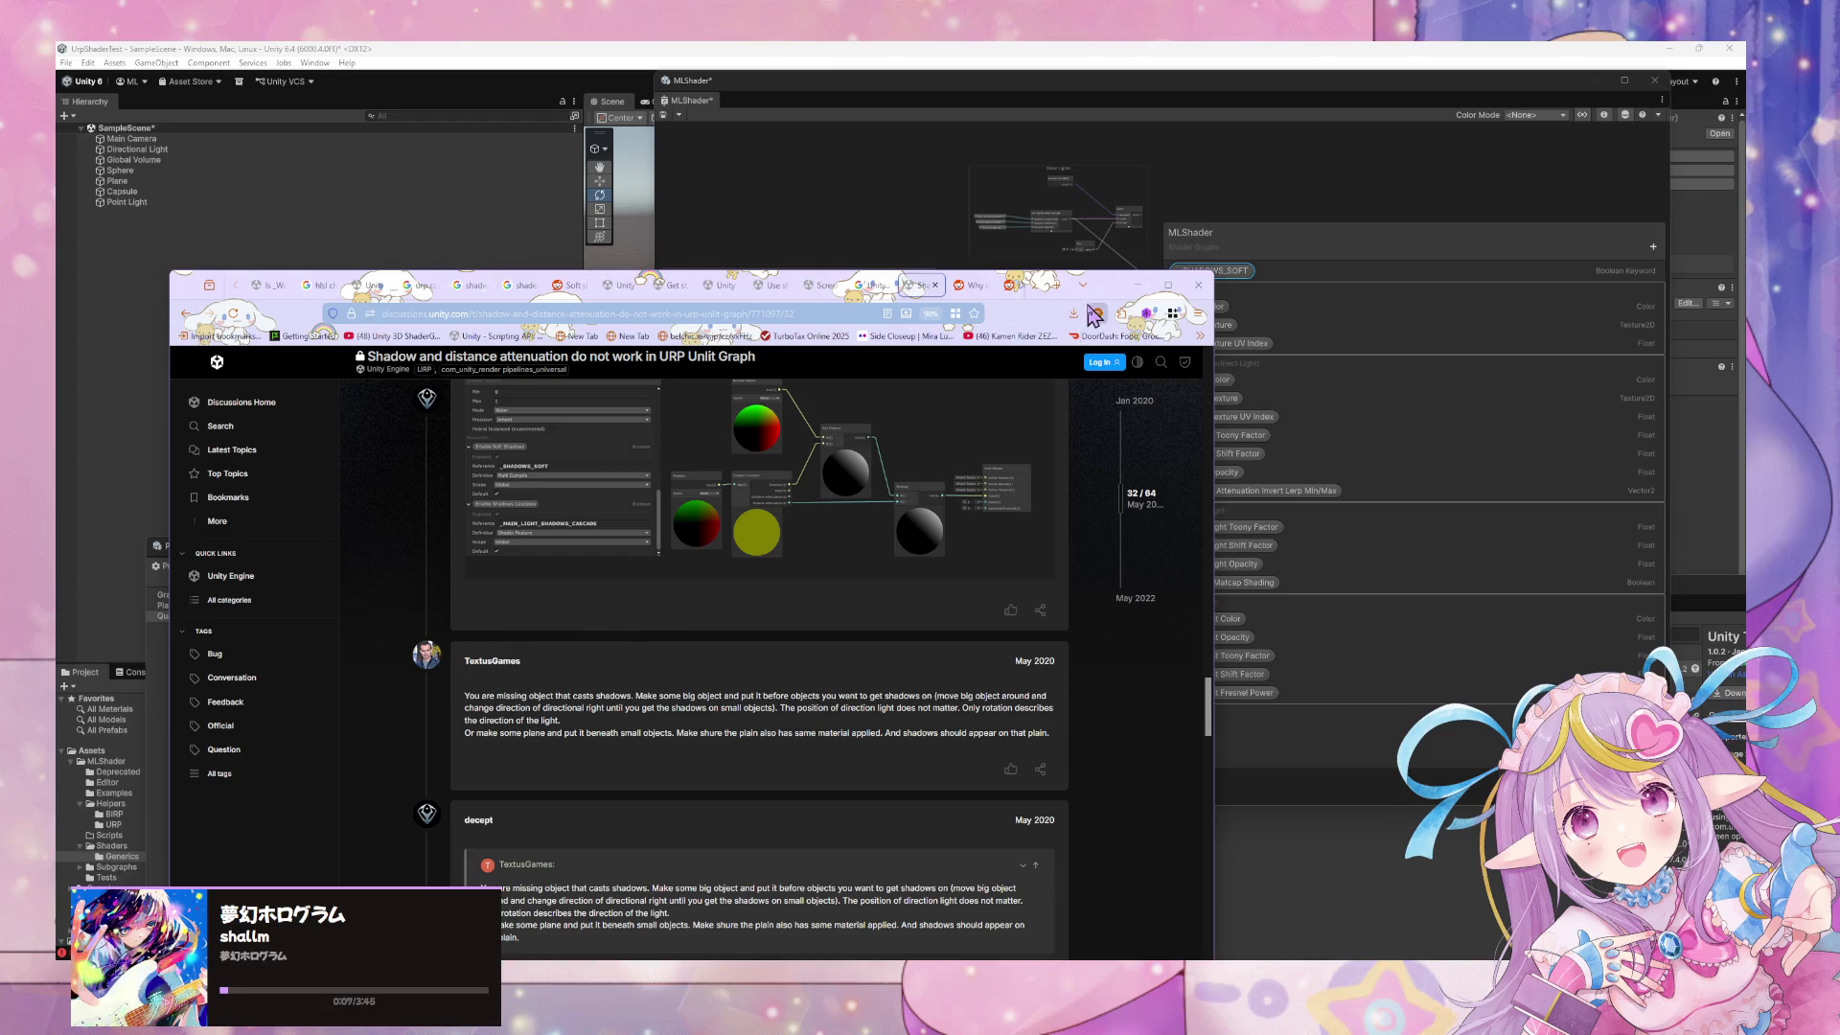
mouse_move(1106, 291)
left_mouse_down()
mouse_move(700, 283)
mouse_move(751, 237)
left_mouse_up()
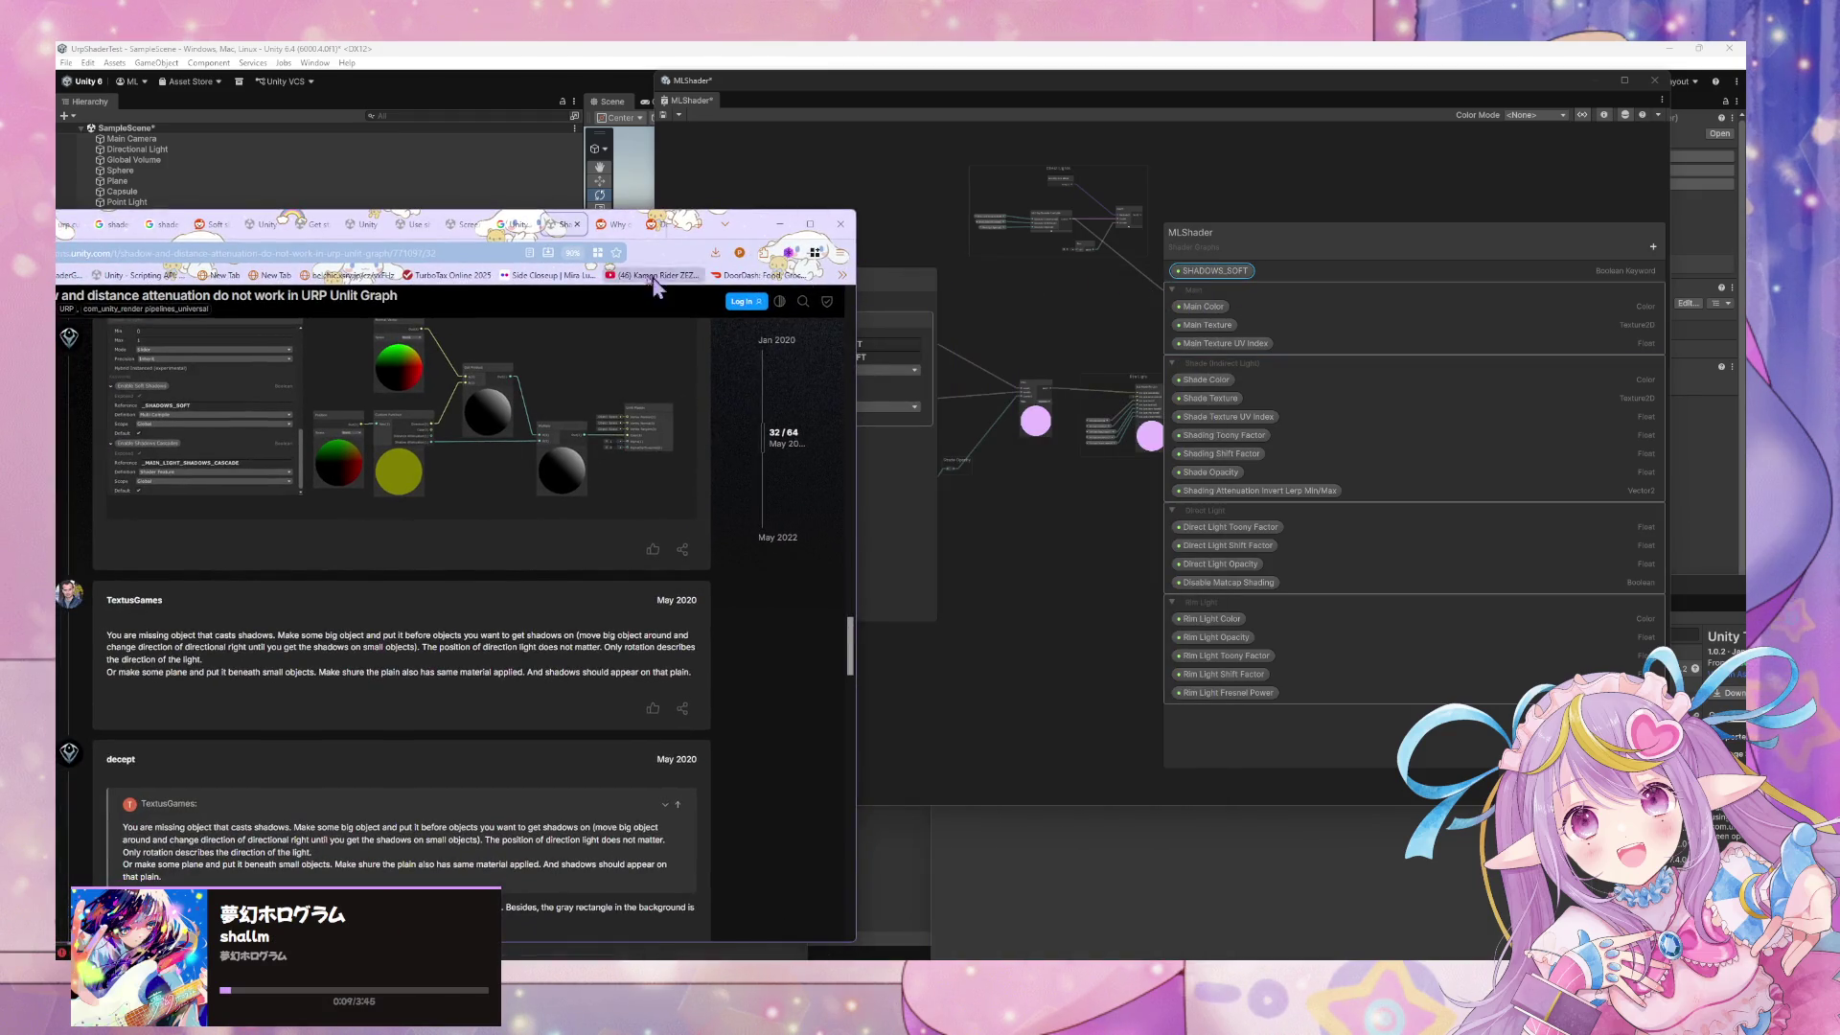
left_click(1181, 269)
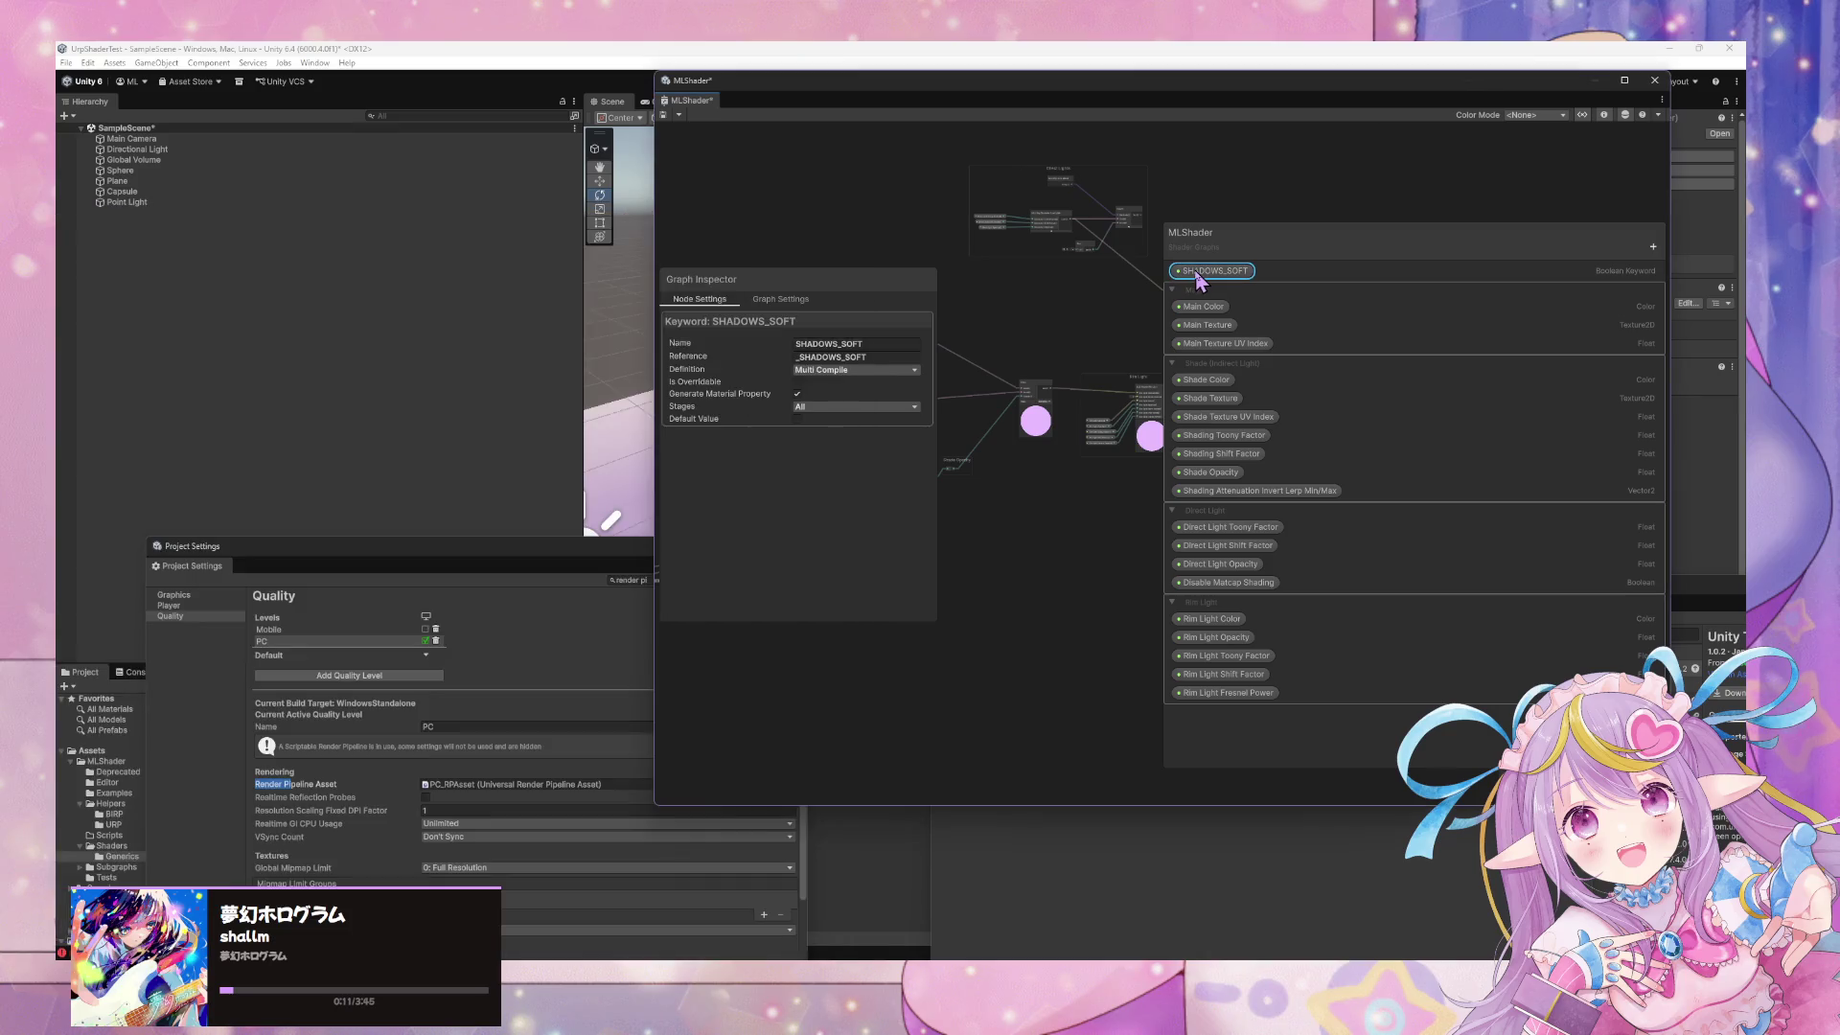
Rename the keyword 'Enable Soft Shadows' and paste SHADOWS_SOFT as its reference, giving _SHADOWS_SOFT
left_click(872, 342)
type("Enable Soft Sha")
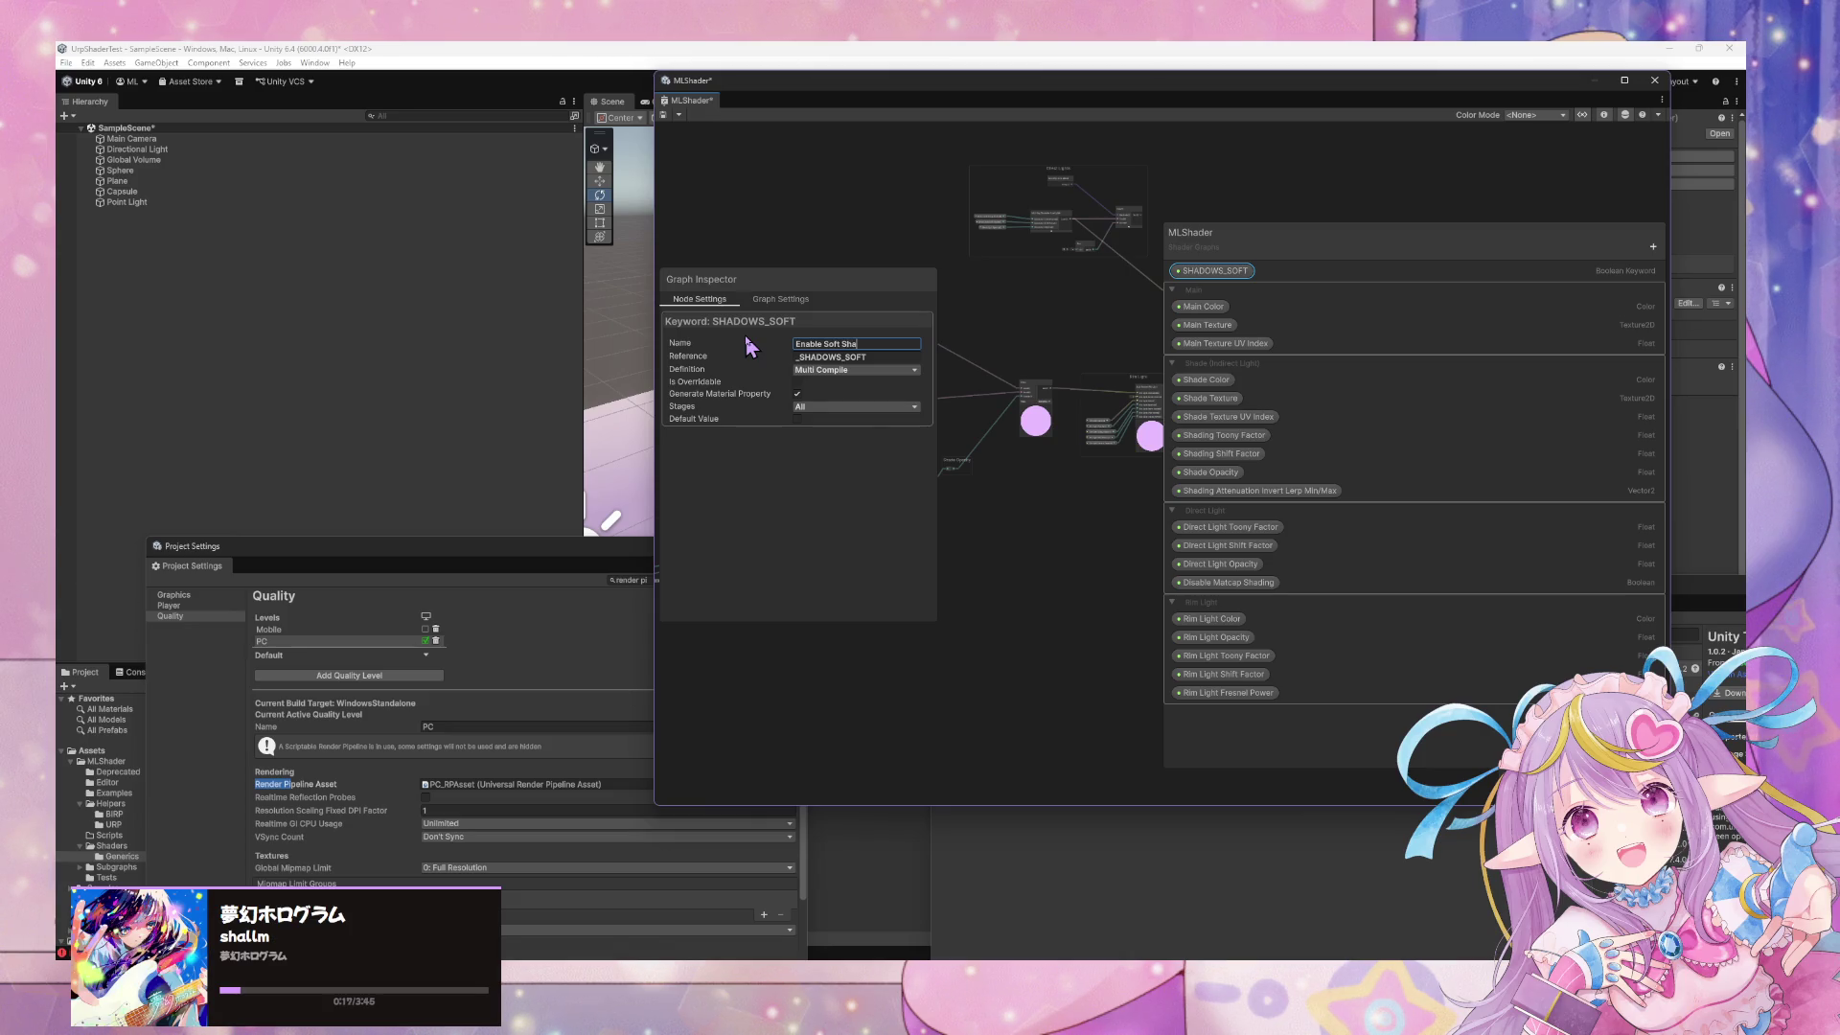
type("s")
key("Return")
left_click(814, 356)
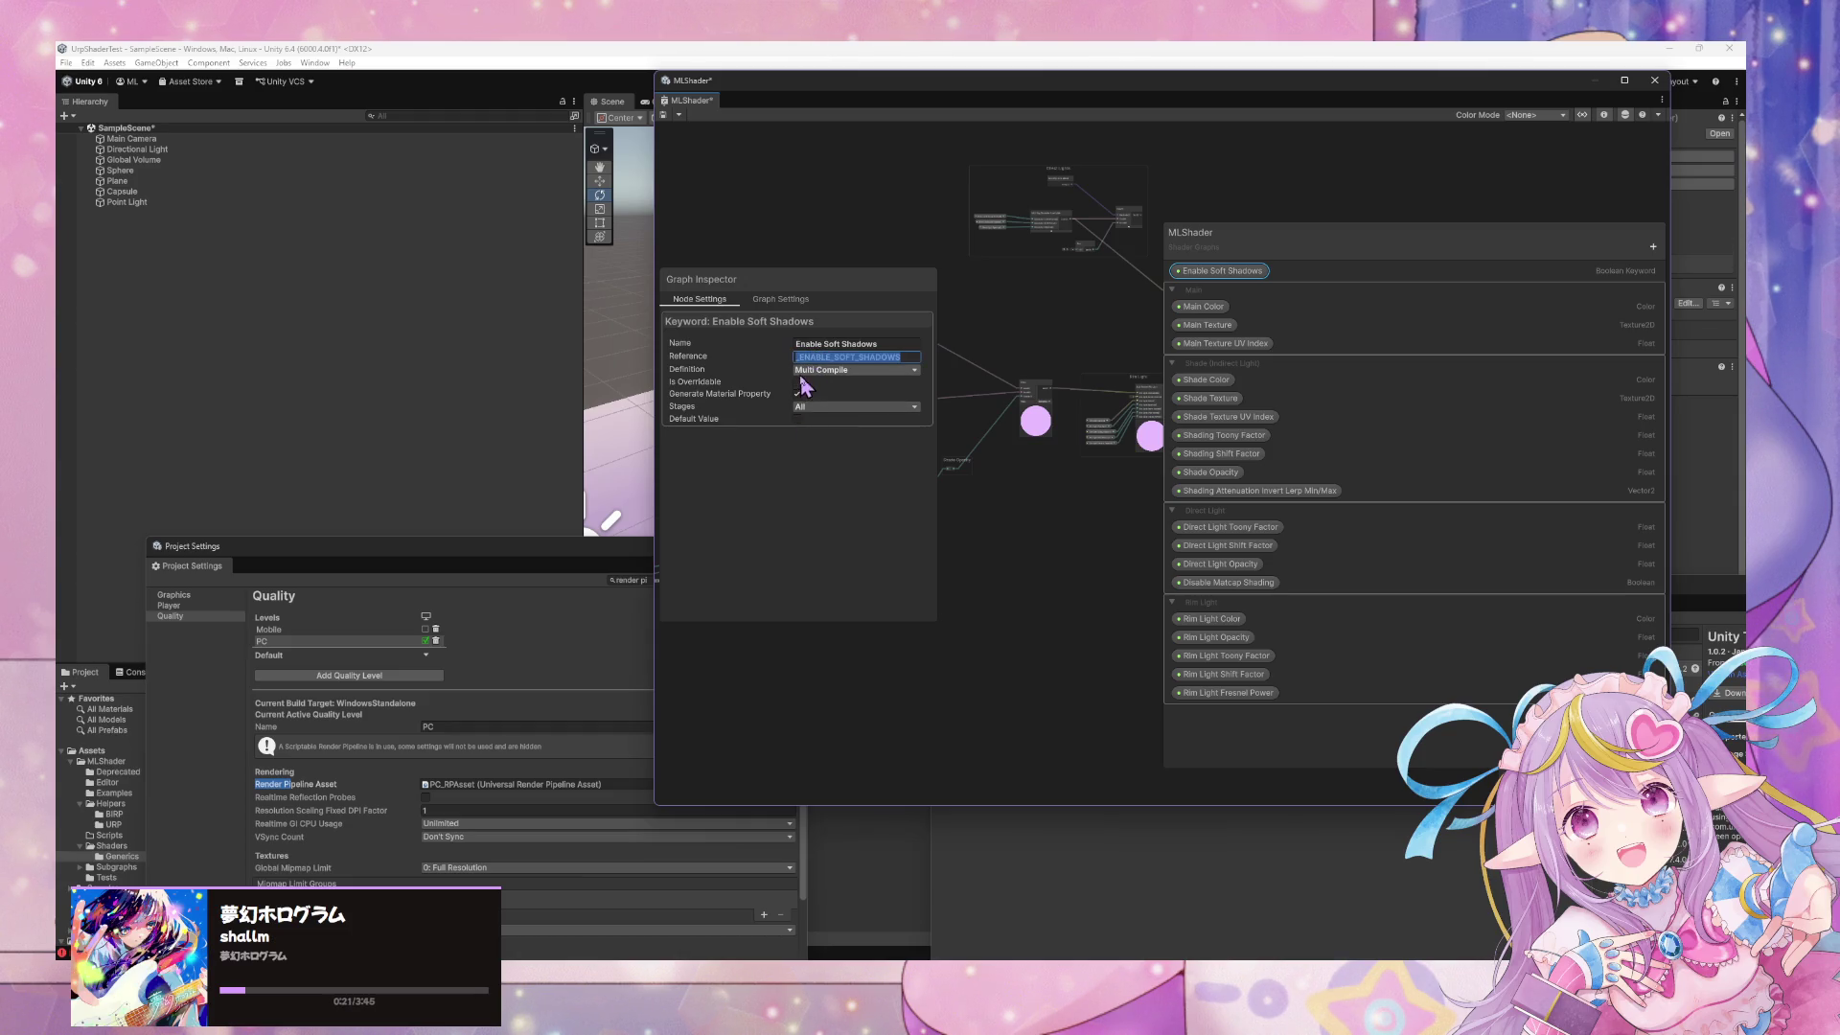
type("SHADOWS_SOFT")
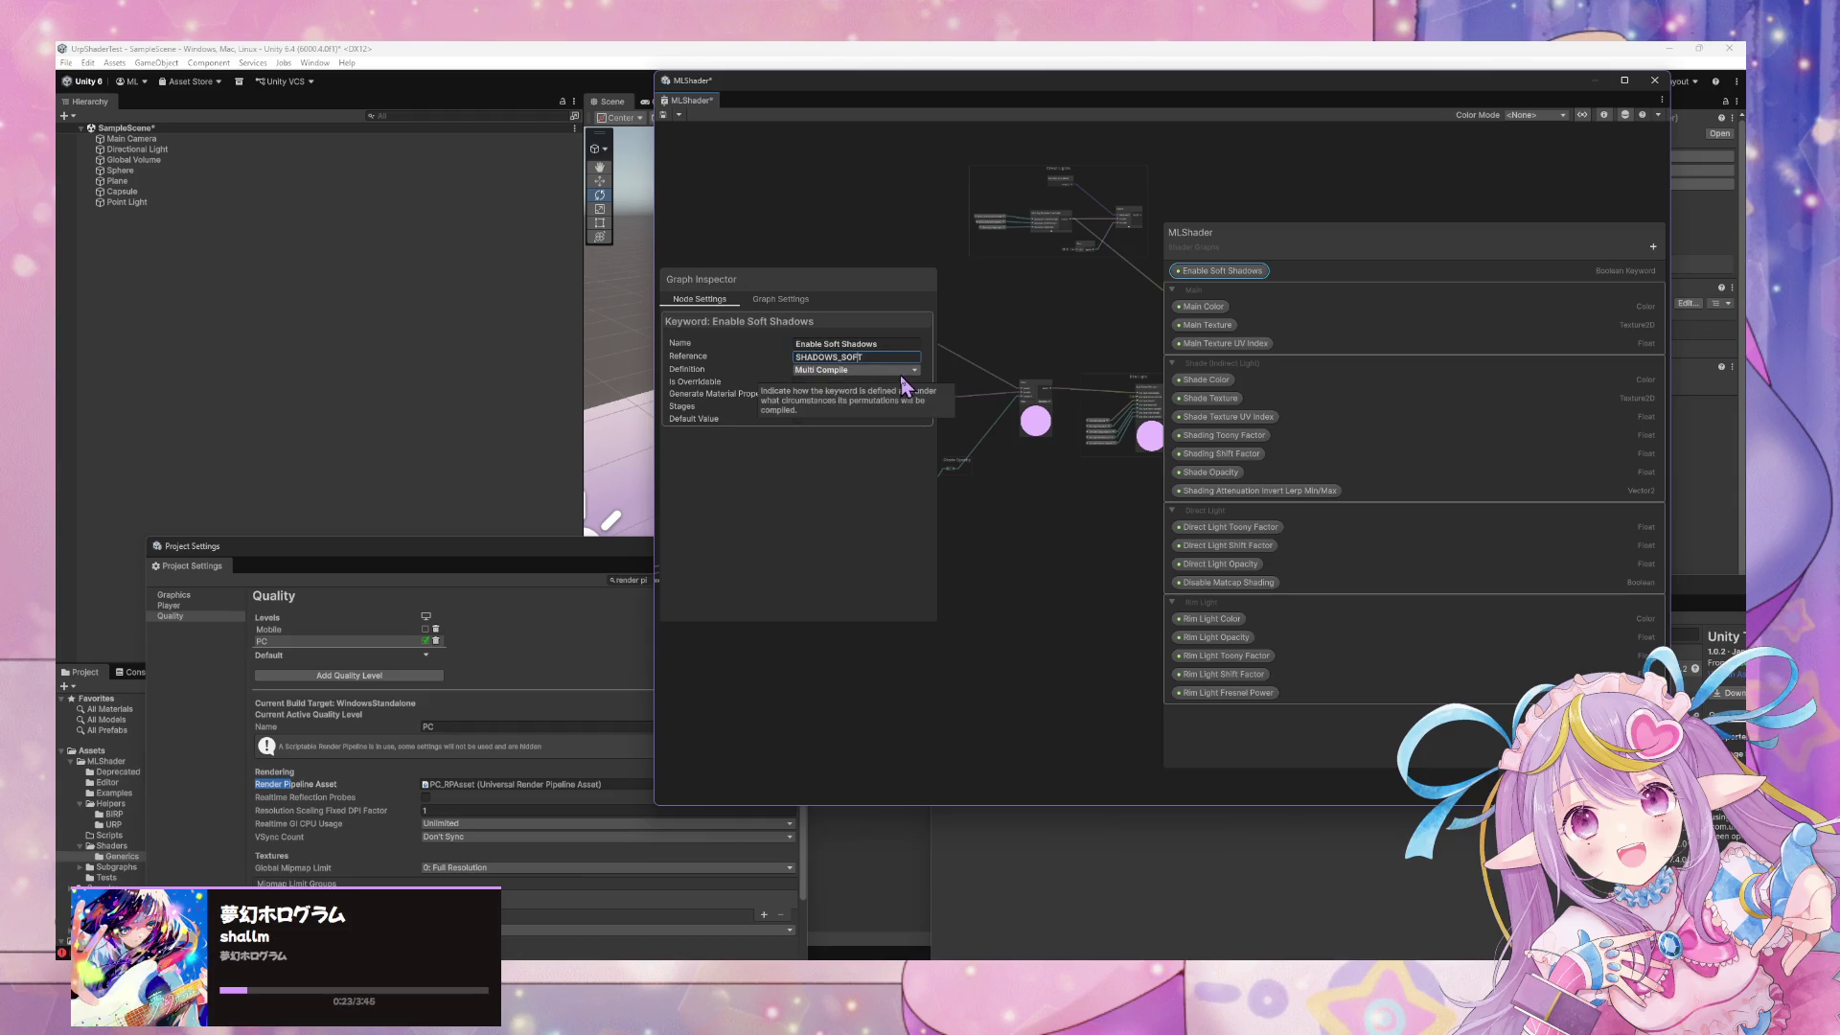
key("Return")
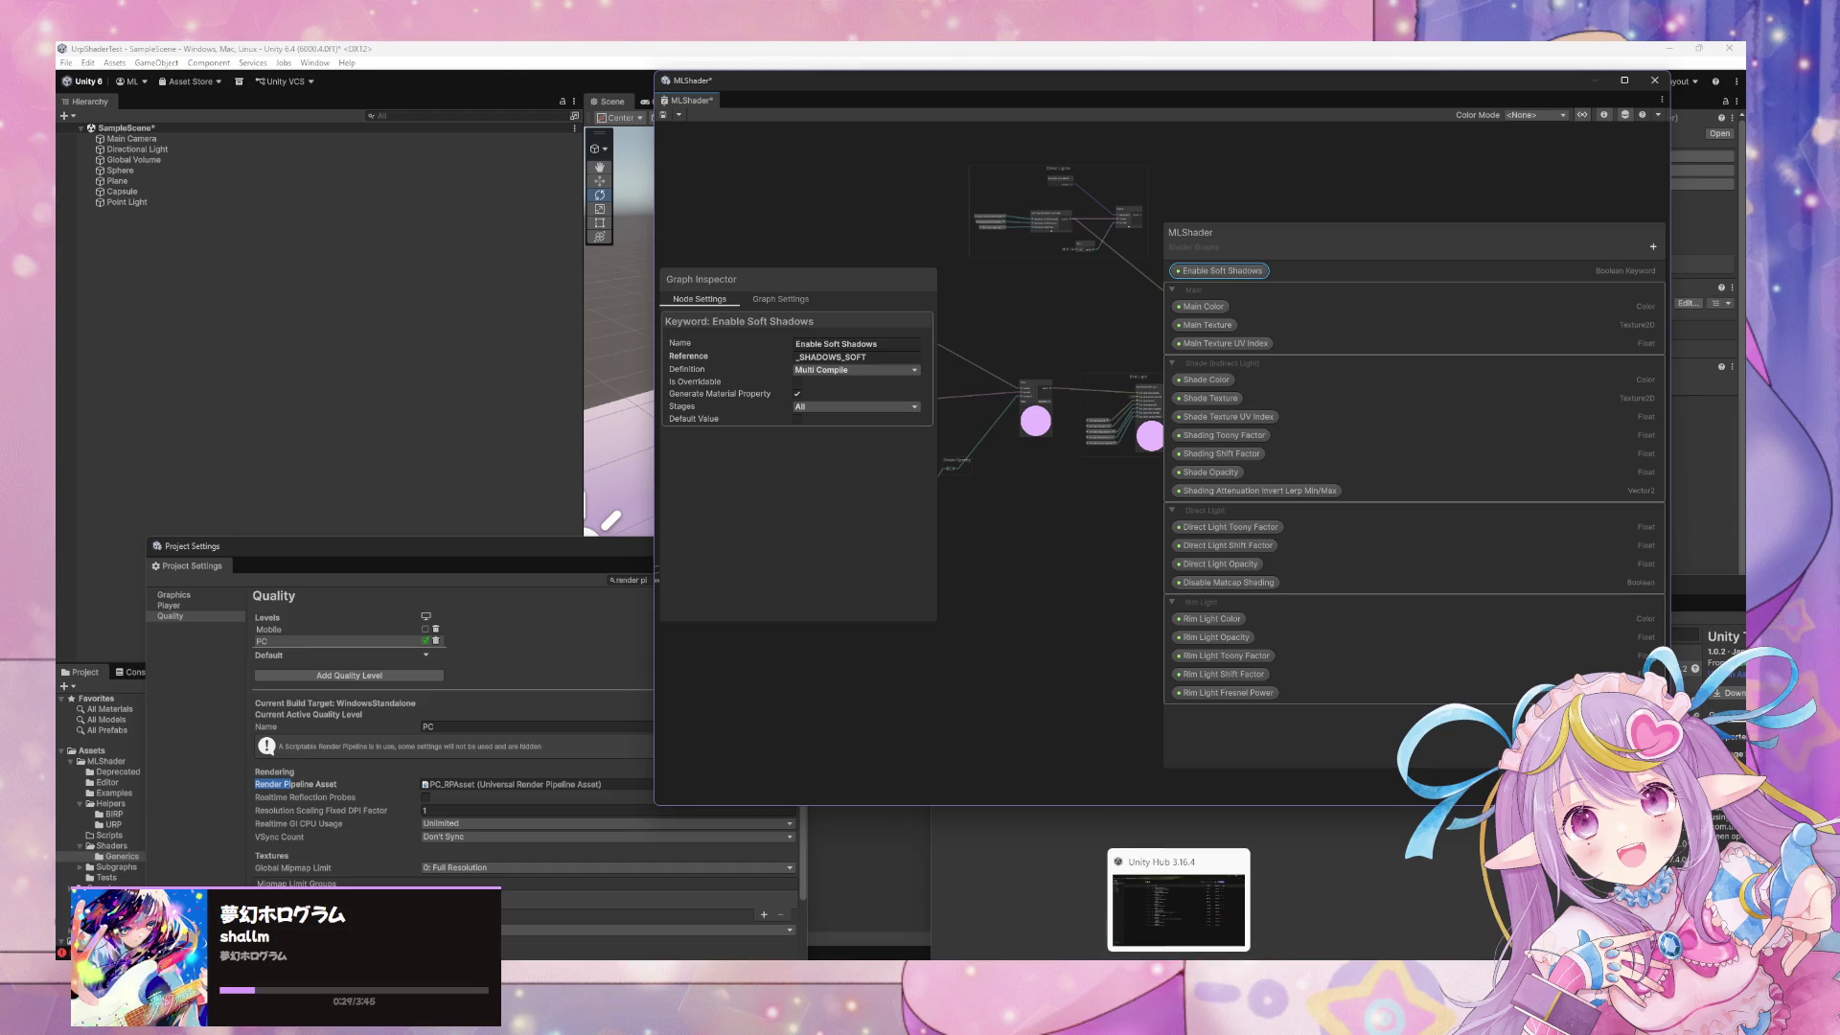
mouse_move(972, 935)
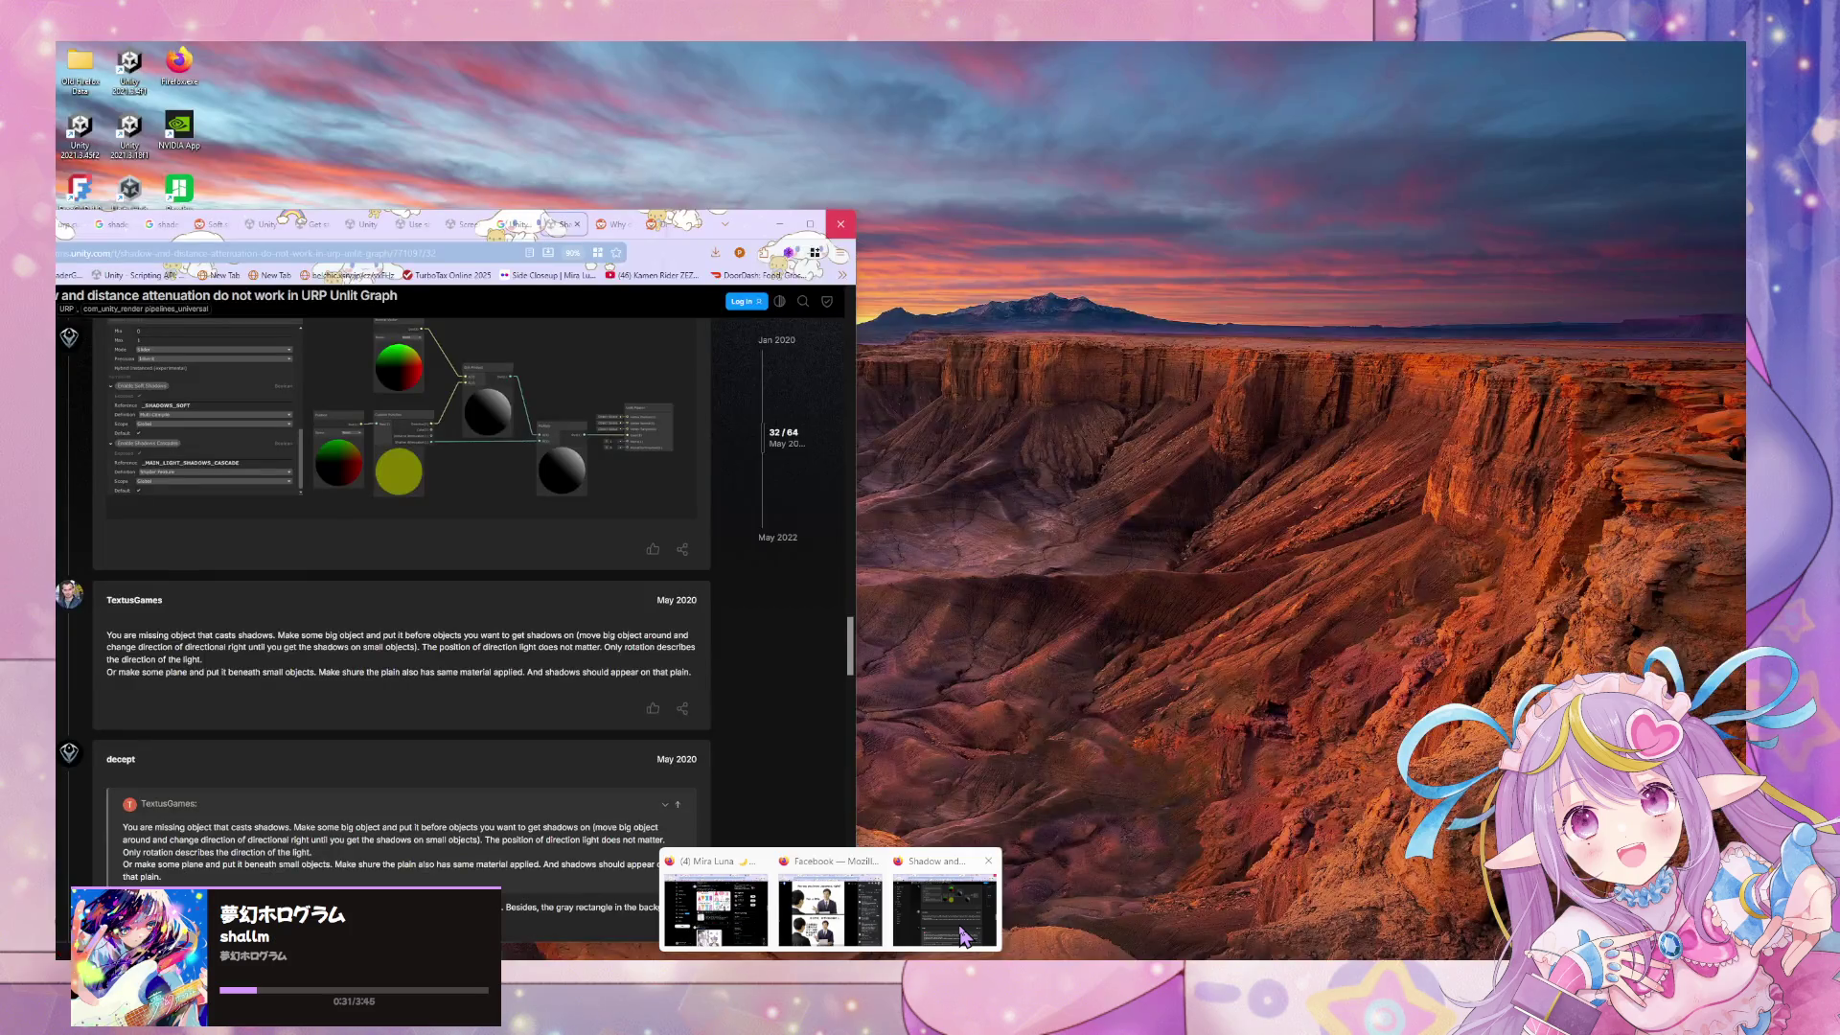
left_click(963, 936)
scroll(469, 575, "up", 2)
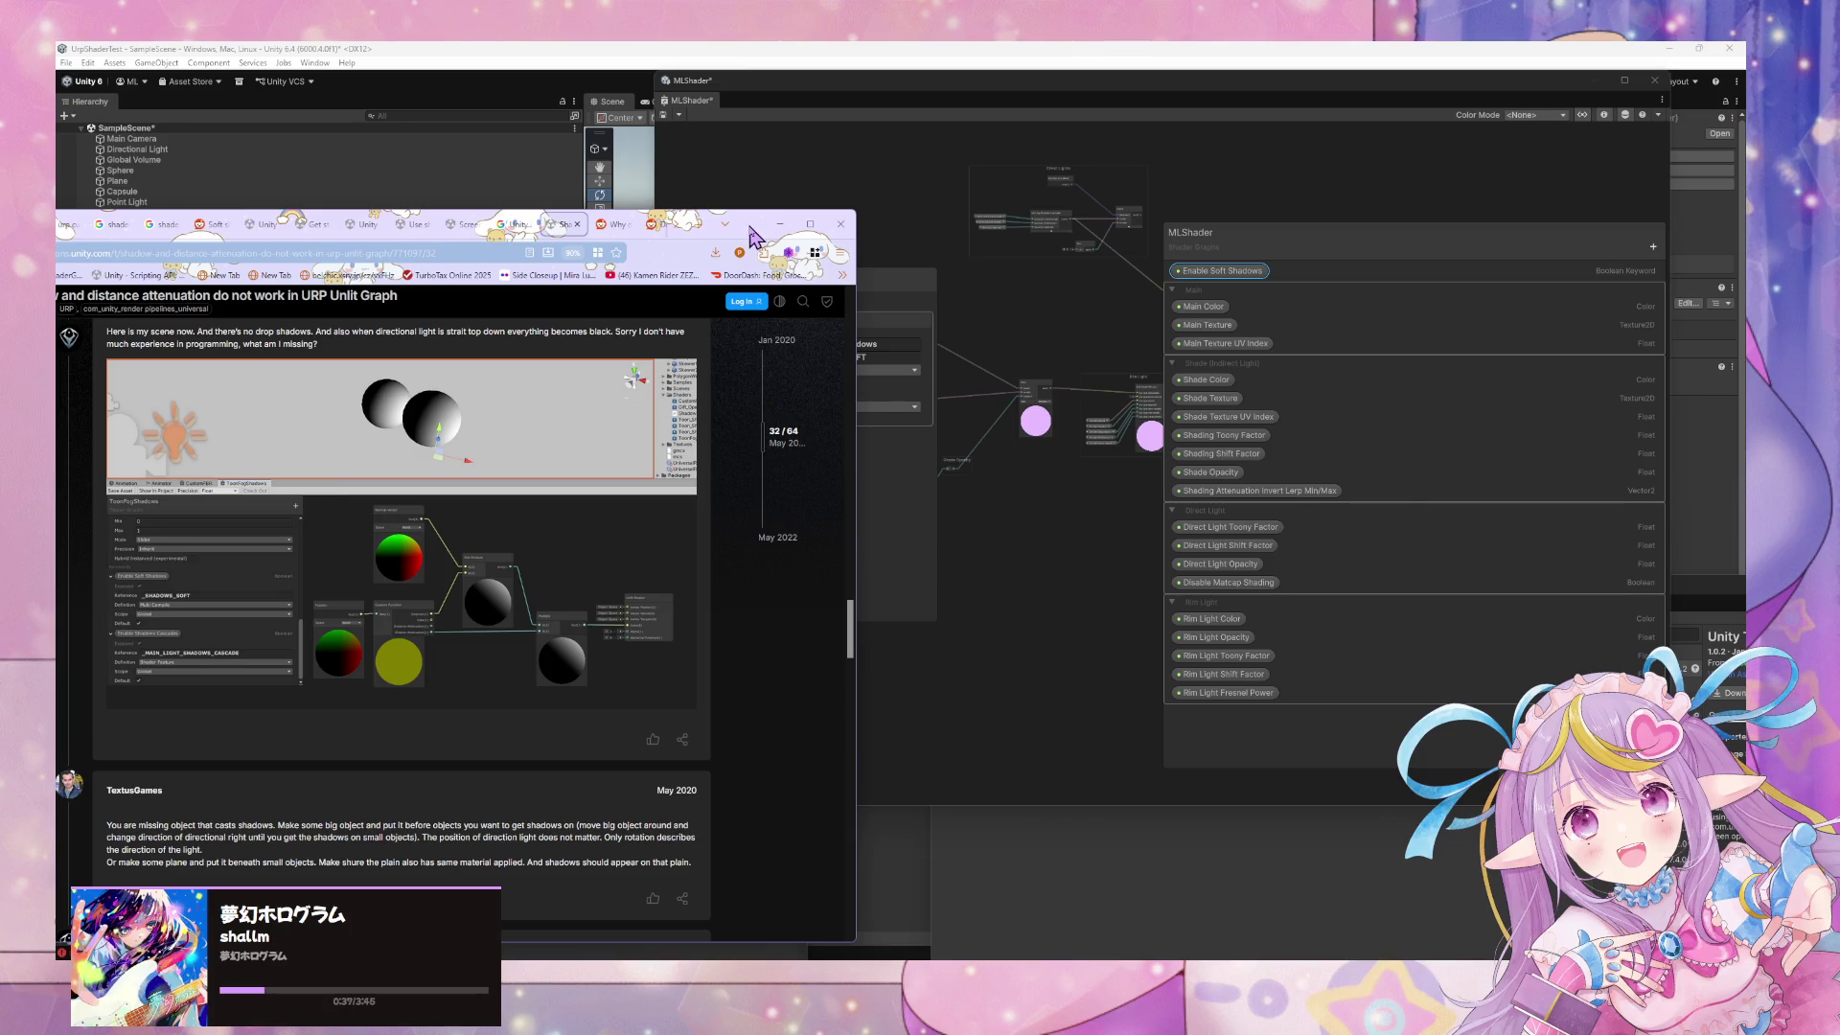
left_click(780, 223)
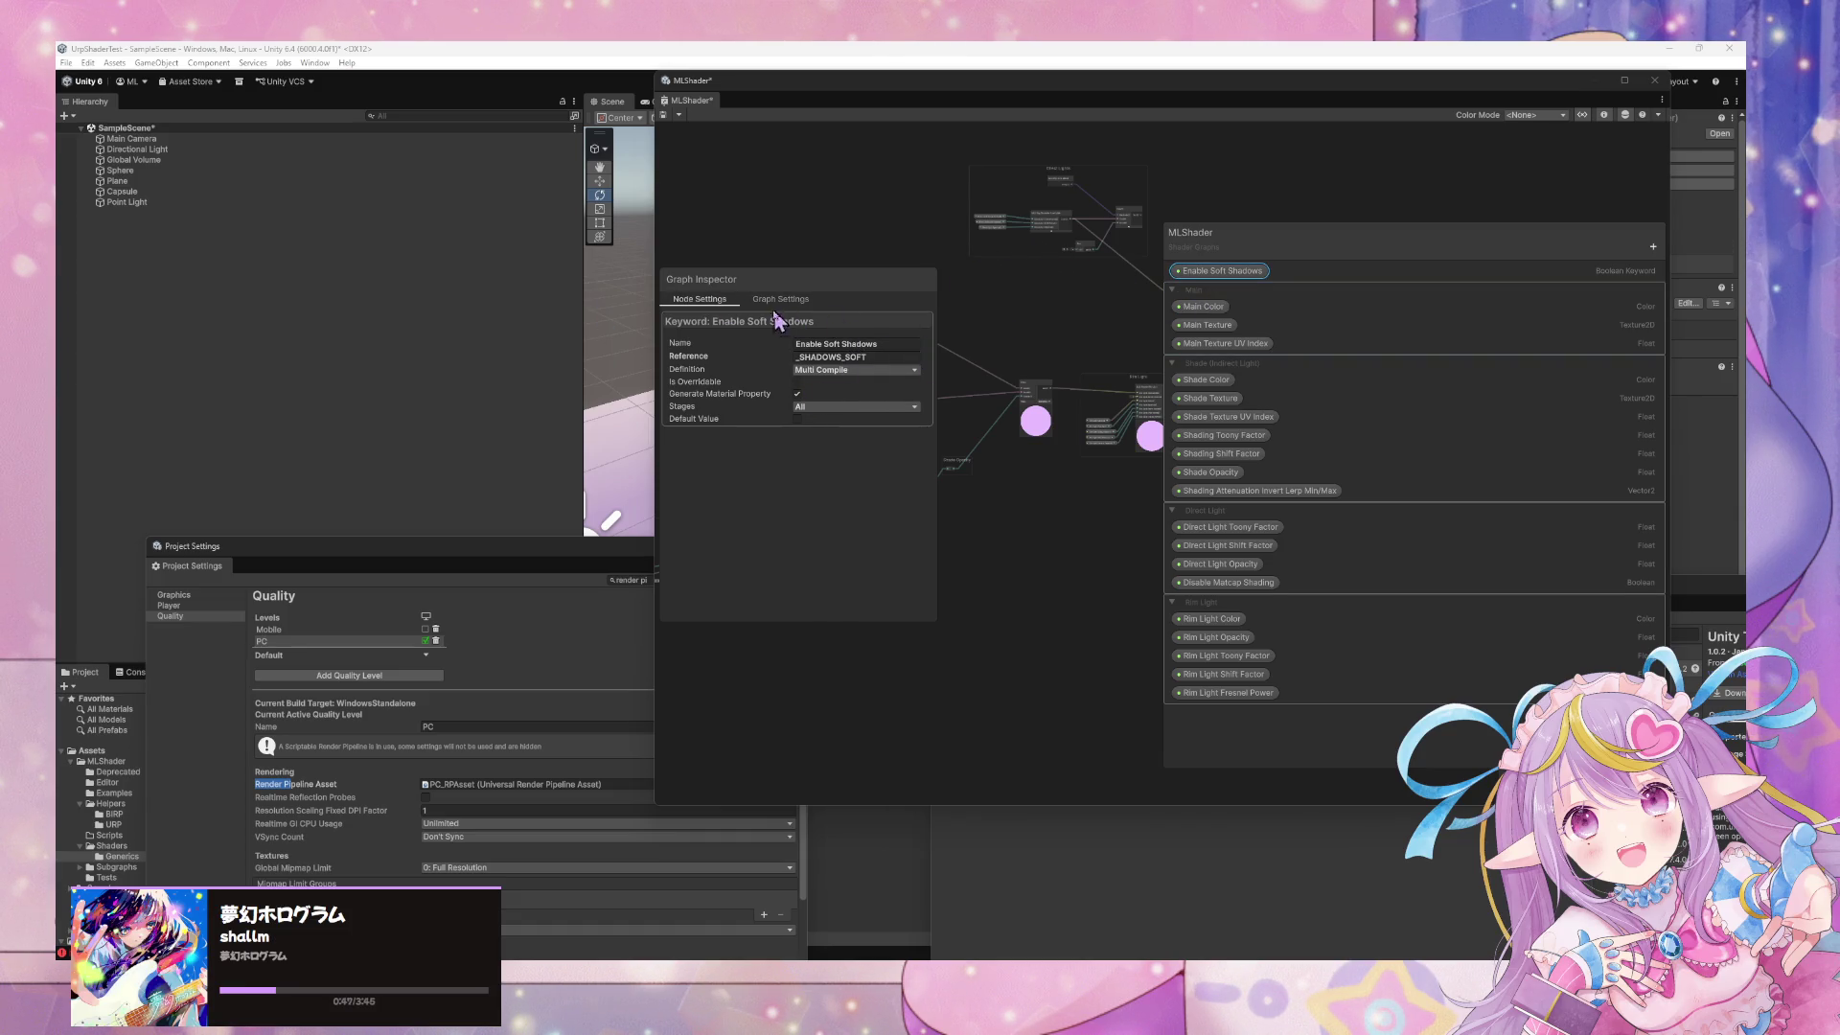
Replace the keyword with a Boolean property 'Enable Soft Shadows' referenced as _SHADOWS_SOFT
right_click(1222, 278)
left_click(1246, 313)
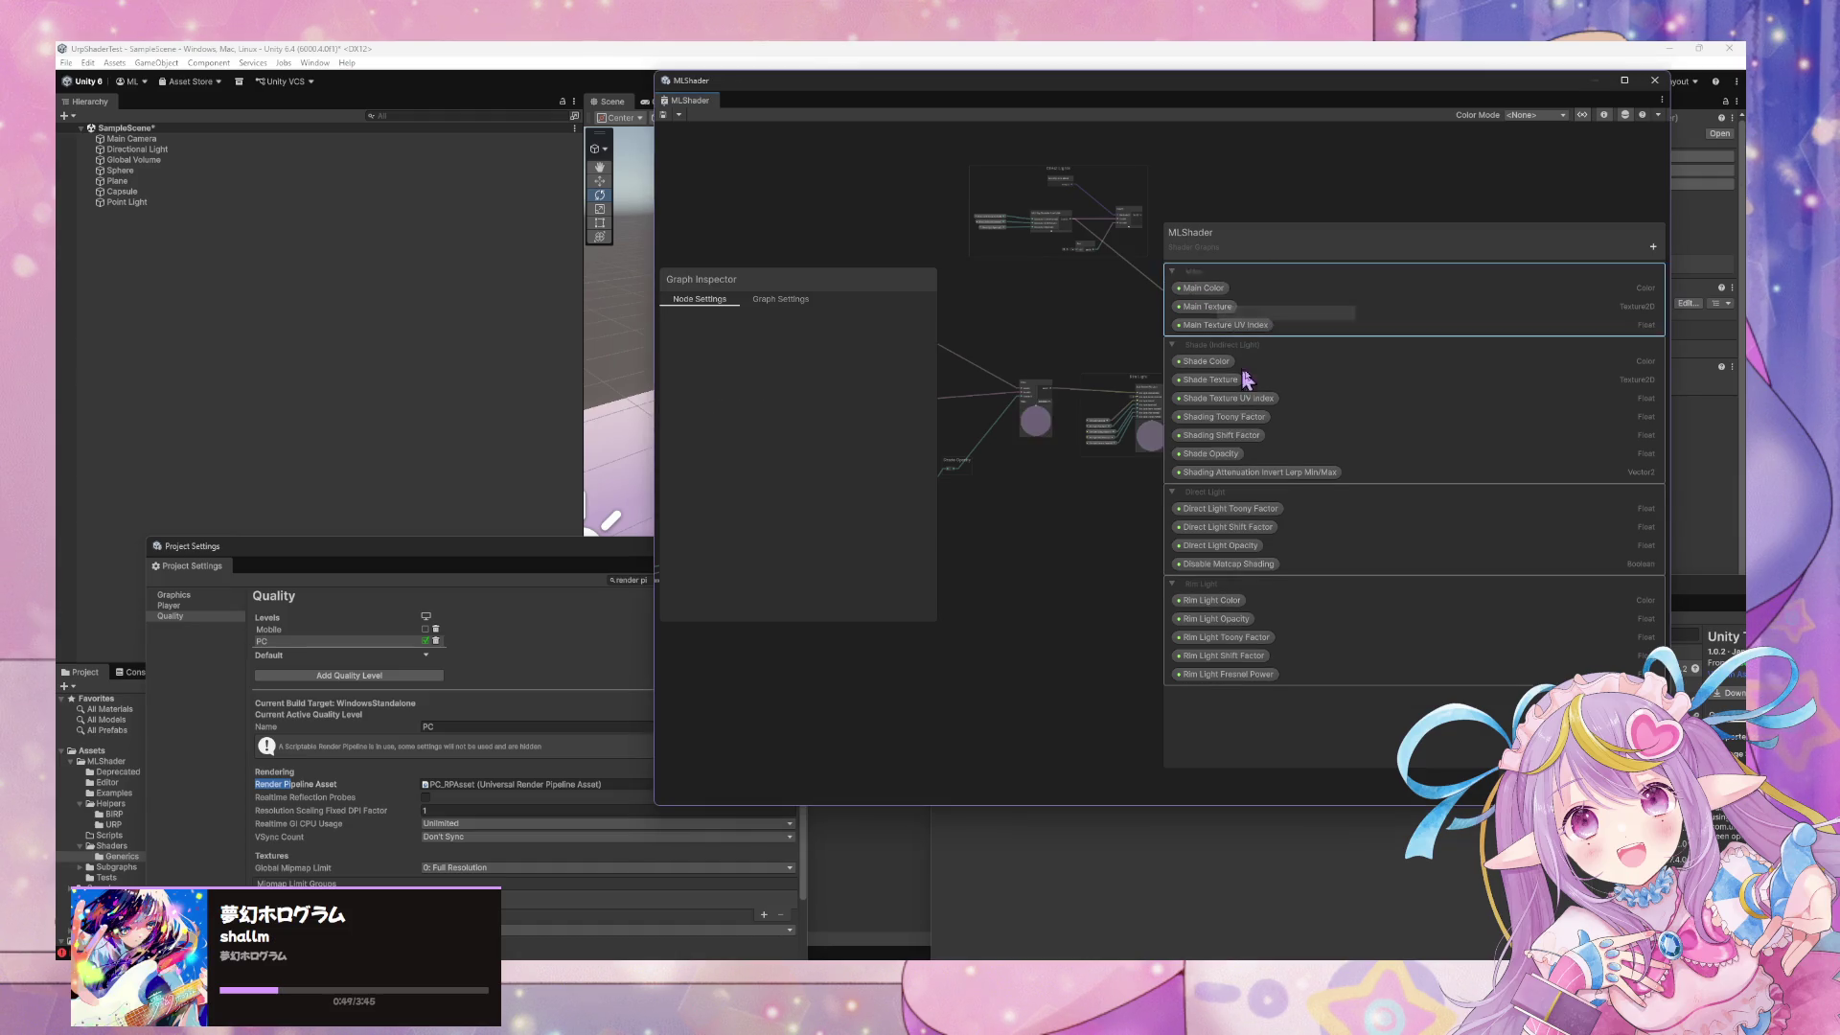
left_click(1654, 246)
mouse_move(1675, 508)
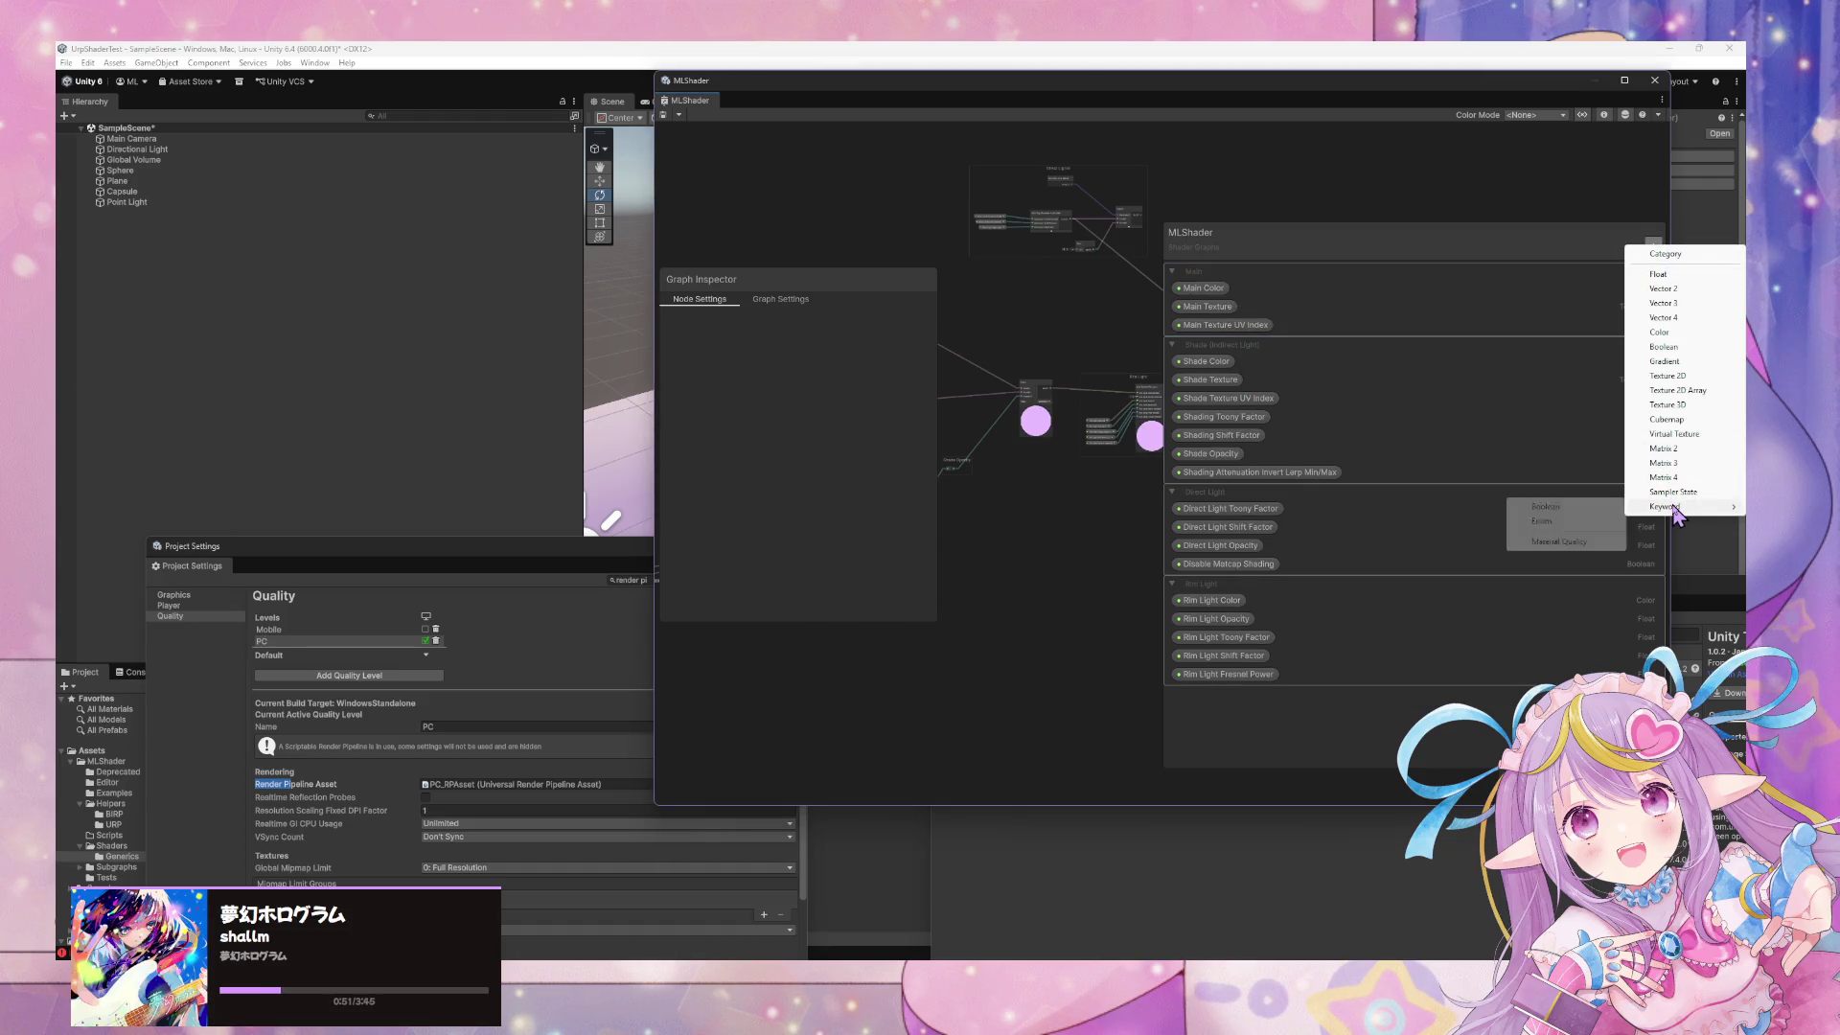
left_click(1682, 376)
type("Enable Soft Sh")
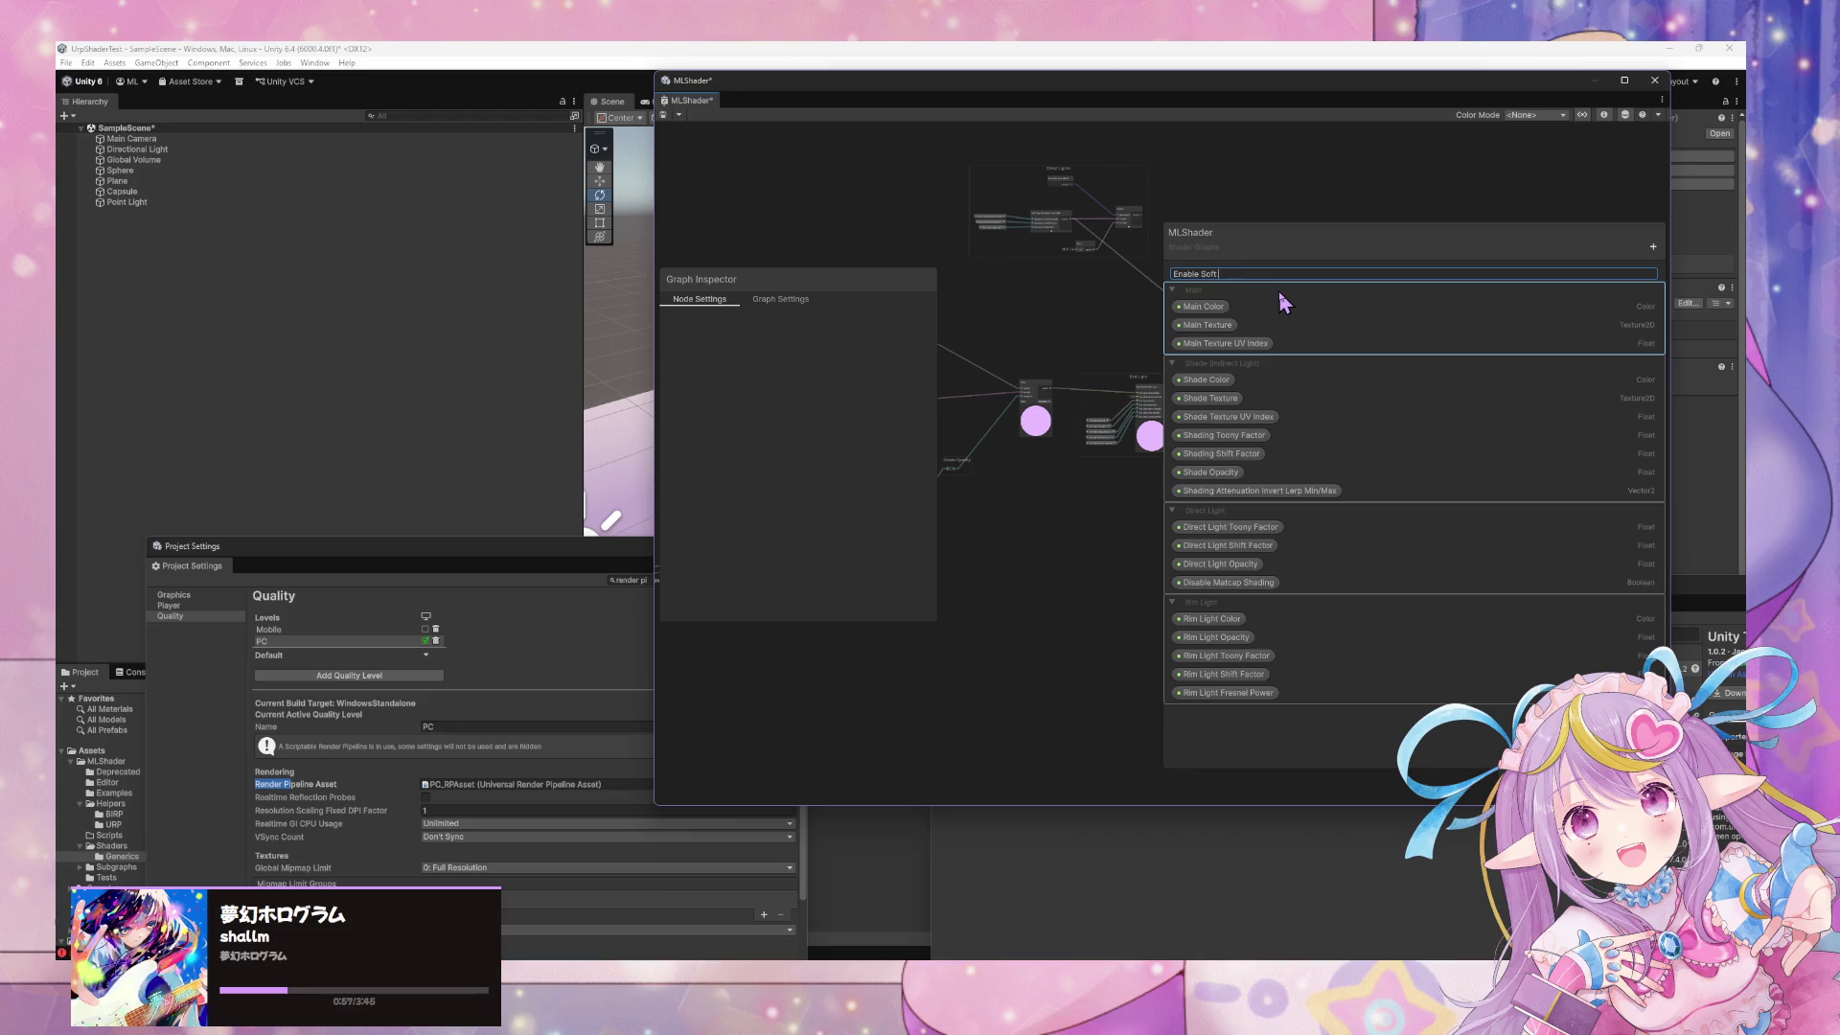
type("adows")
key("Return")
left_click(884, 357)
type("SHADOWS_SOFT")
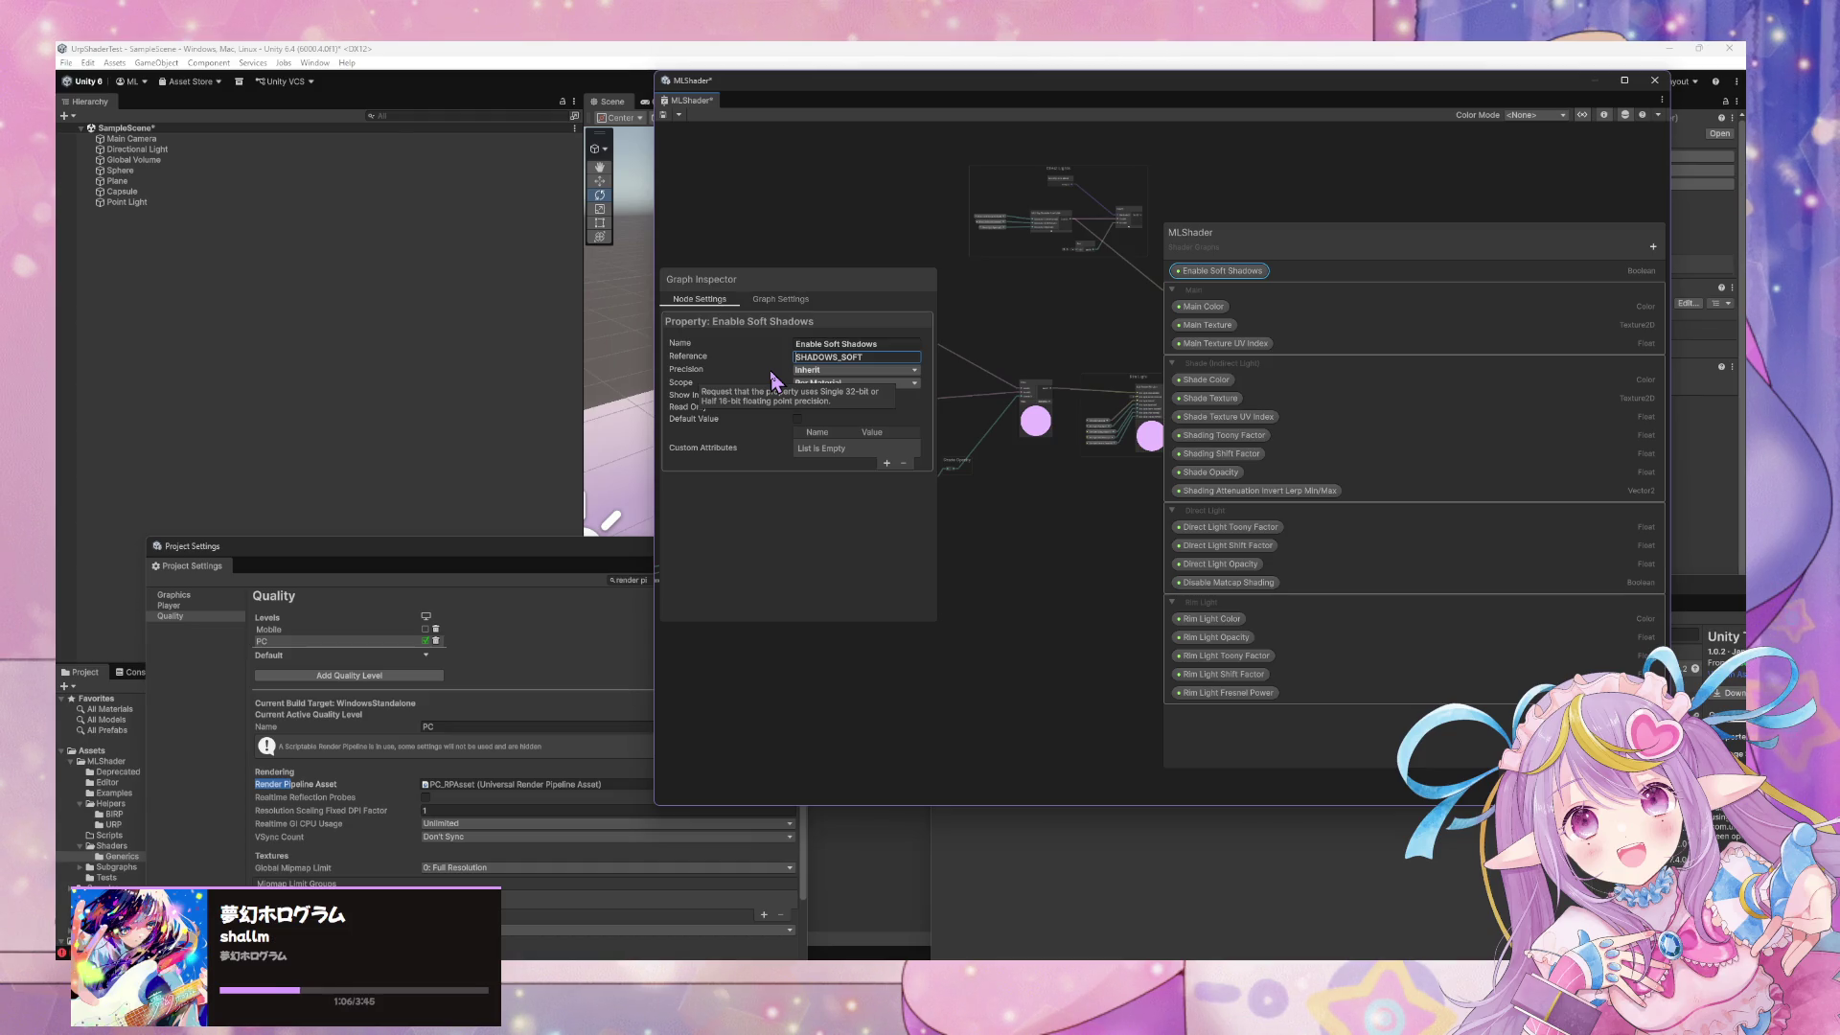
key("Return")
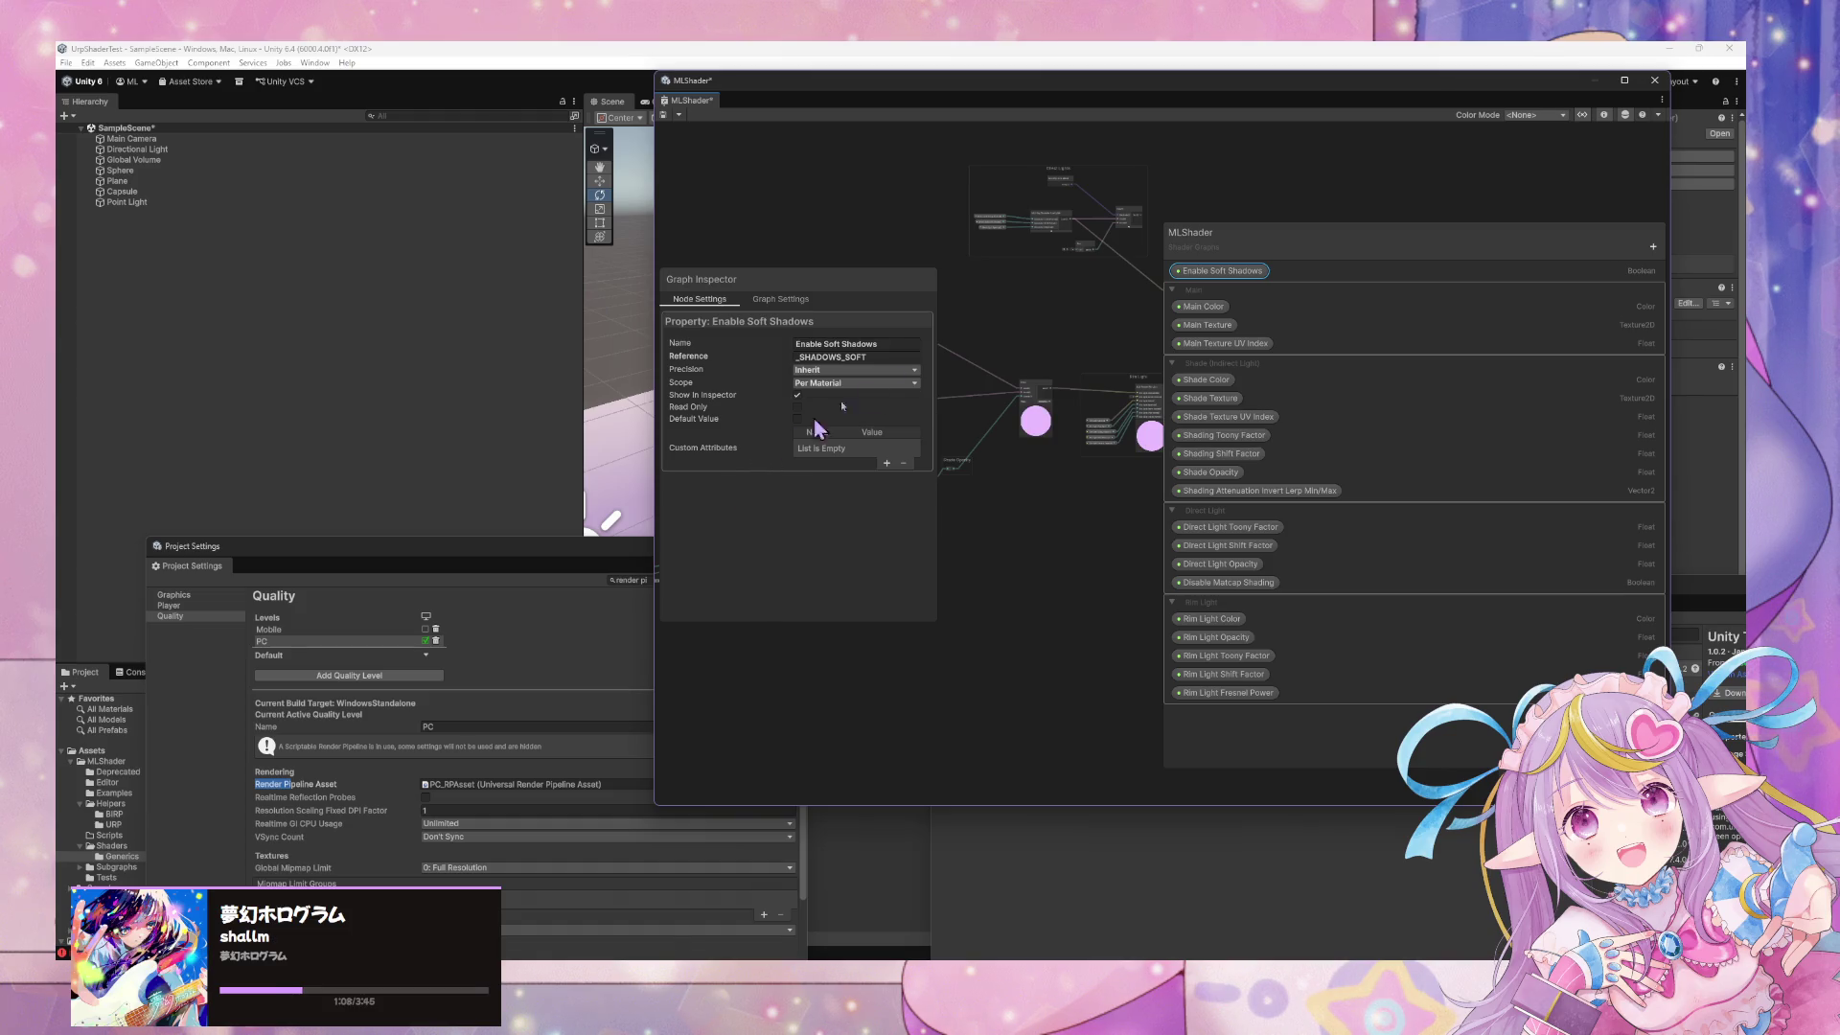
Delete that property and add a Boolean keyword 'Enable Soft Shadows', selecting its reference field
right_click(1256, 272)
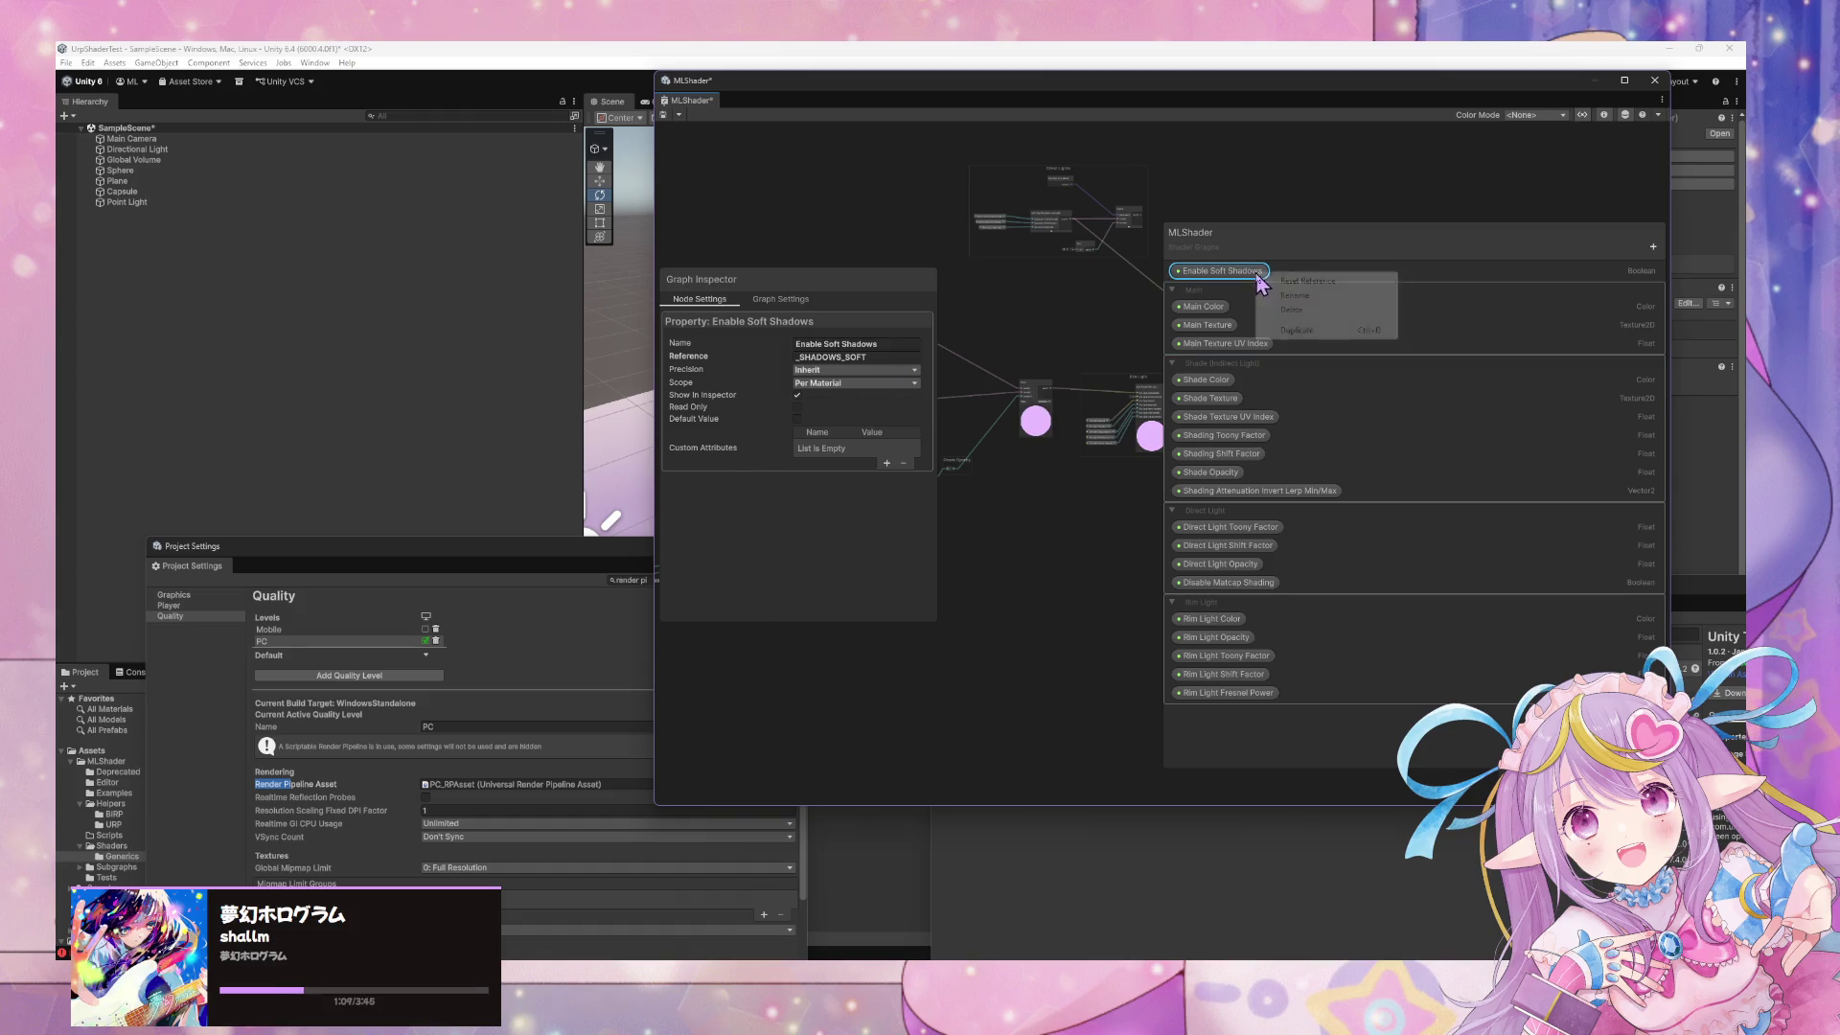
left_click(1295, 309)
left_click(1653, 246)
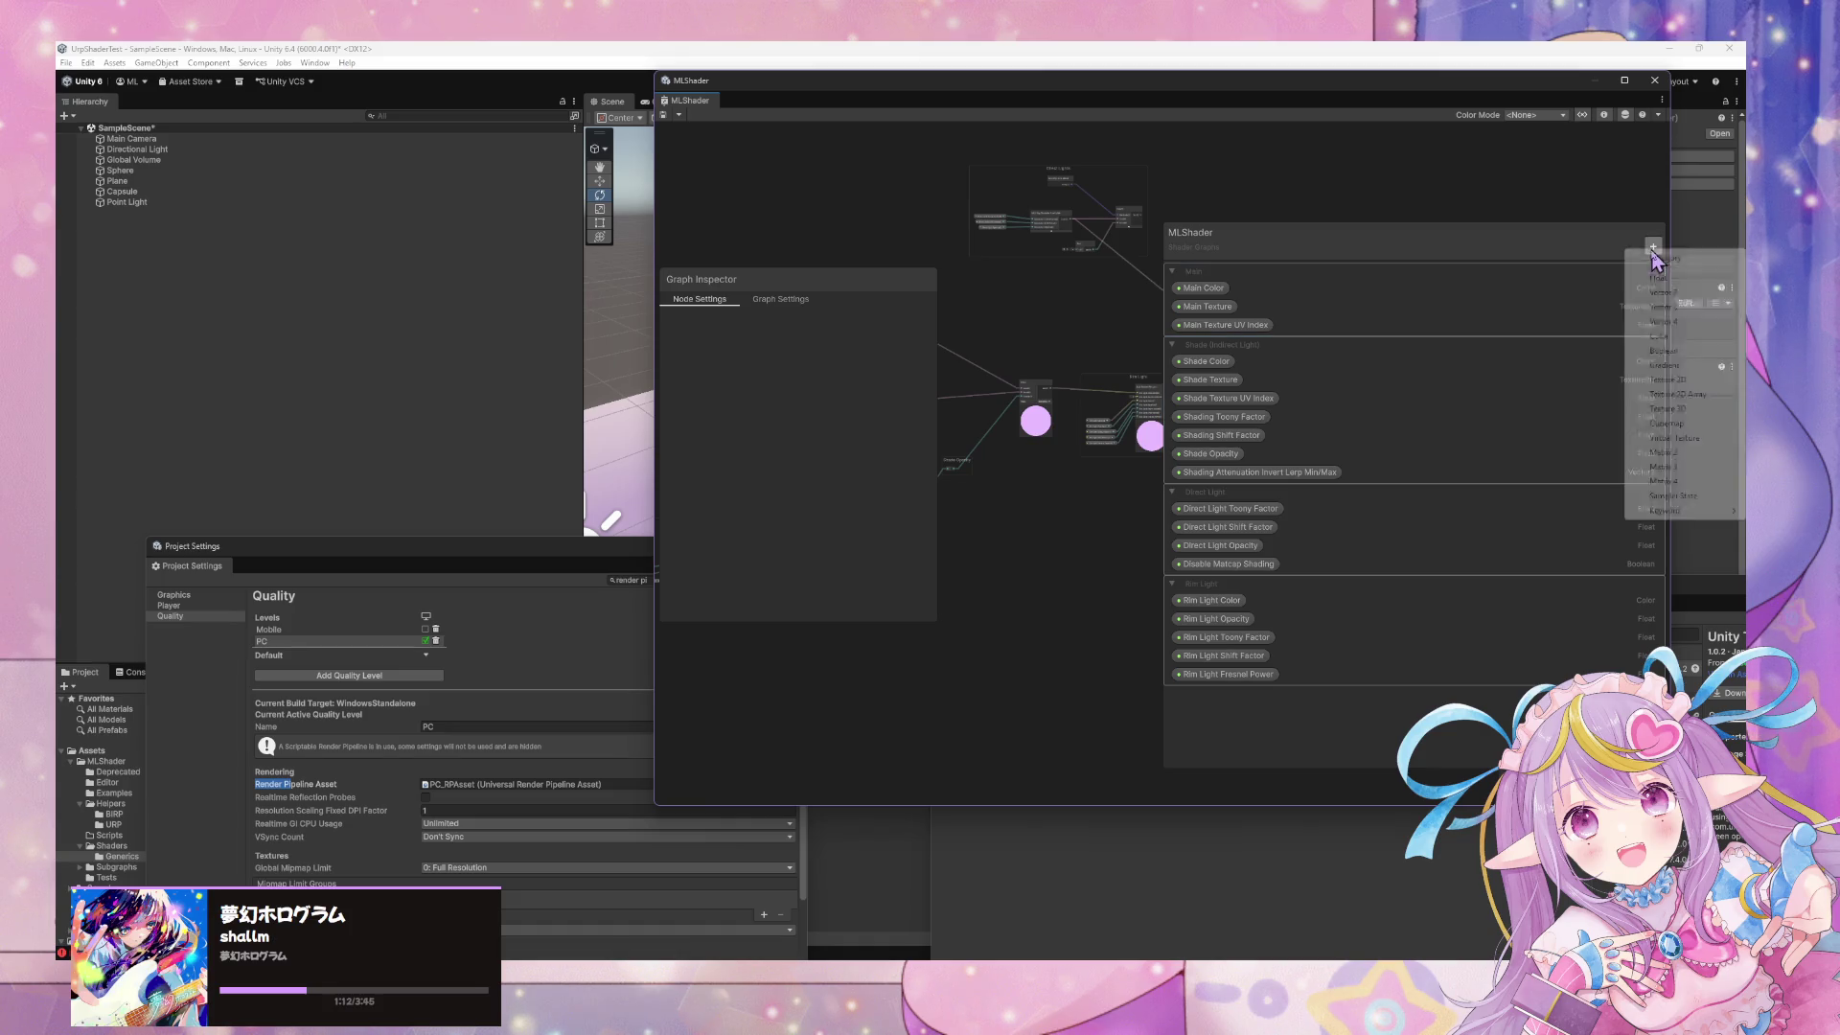
mouse_move(1668, 510)
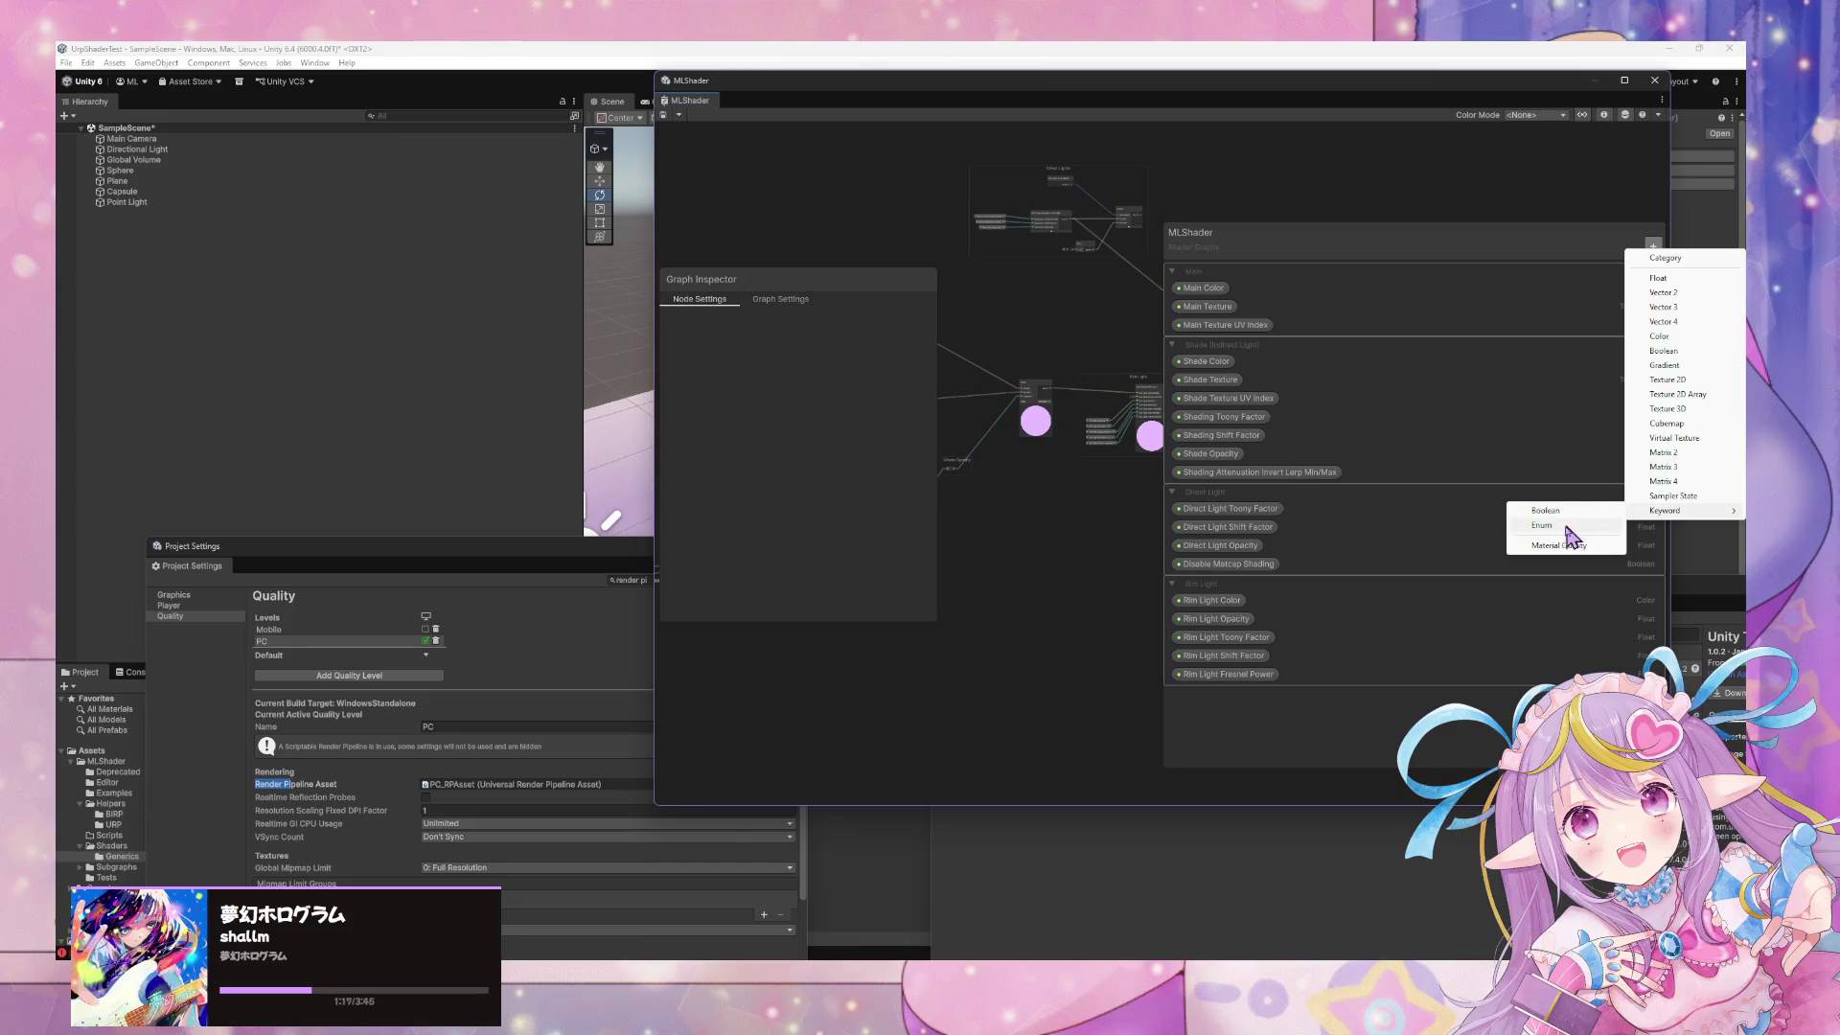
left_click(1568, 513)
type("Enable Soft S")
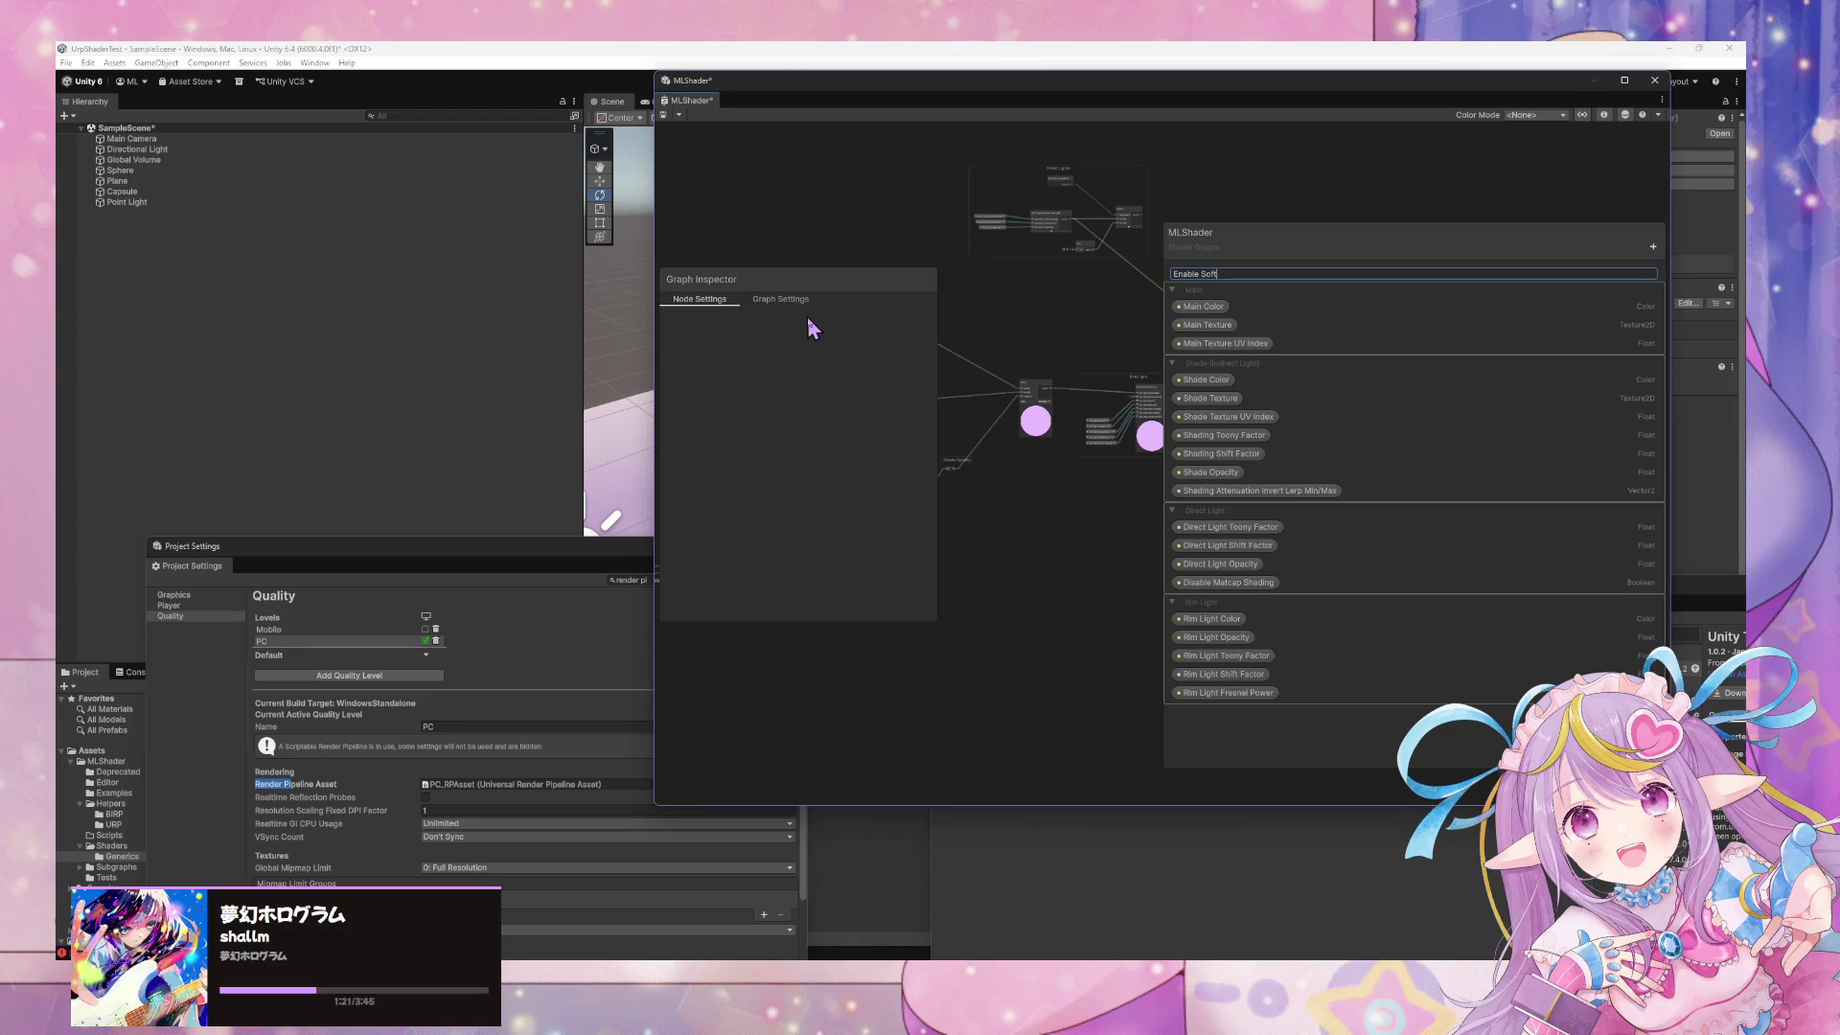
type("hadows")
key("Return")
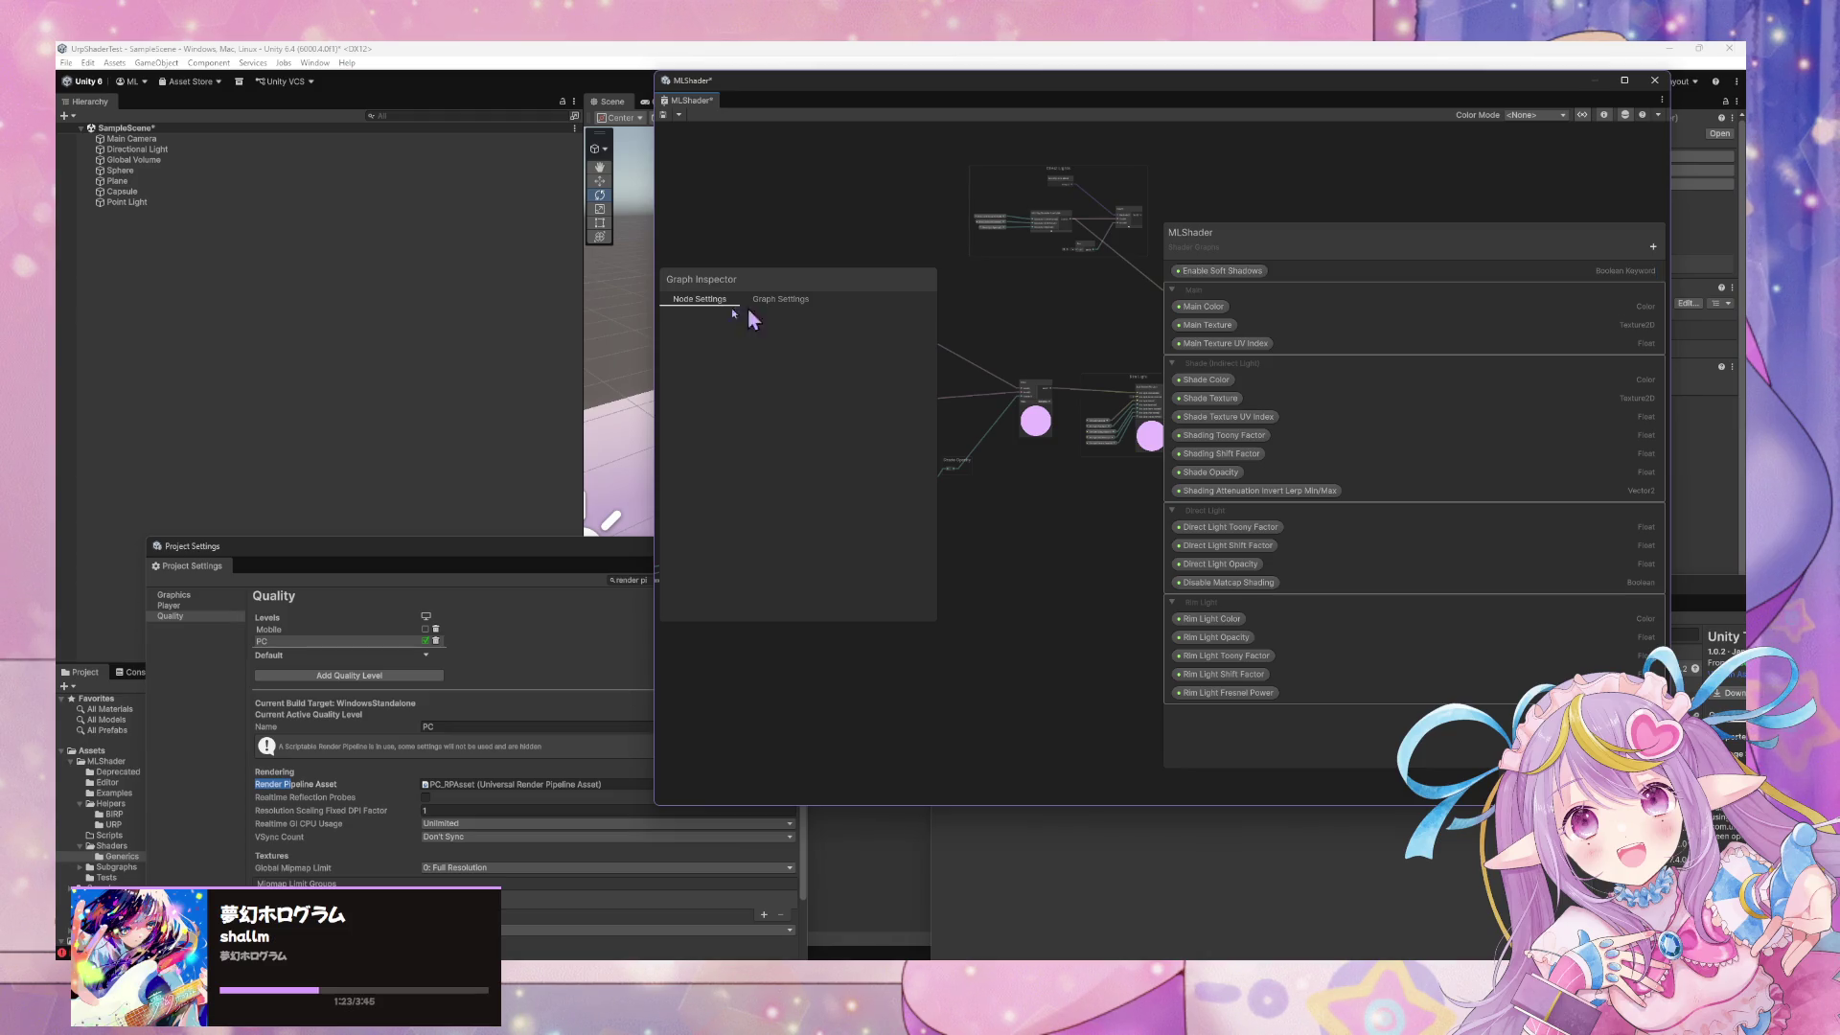
left_click(1224, 271)
left_click(848, 357)
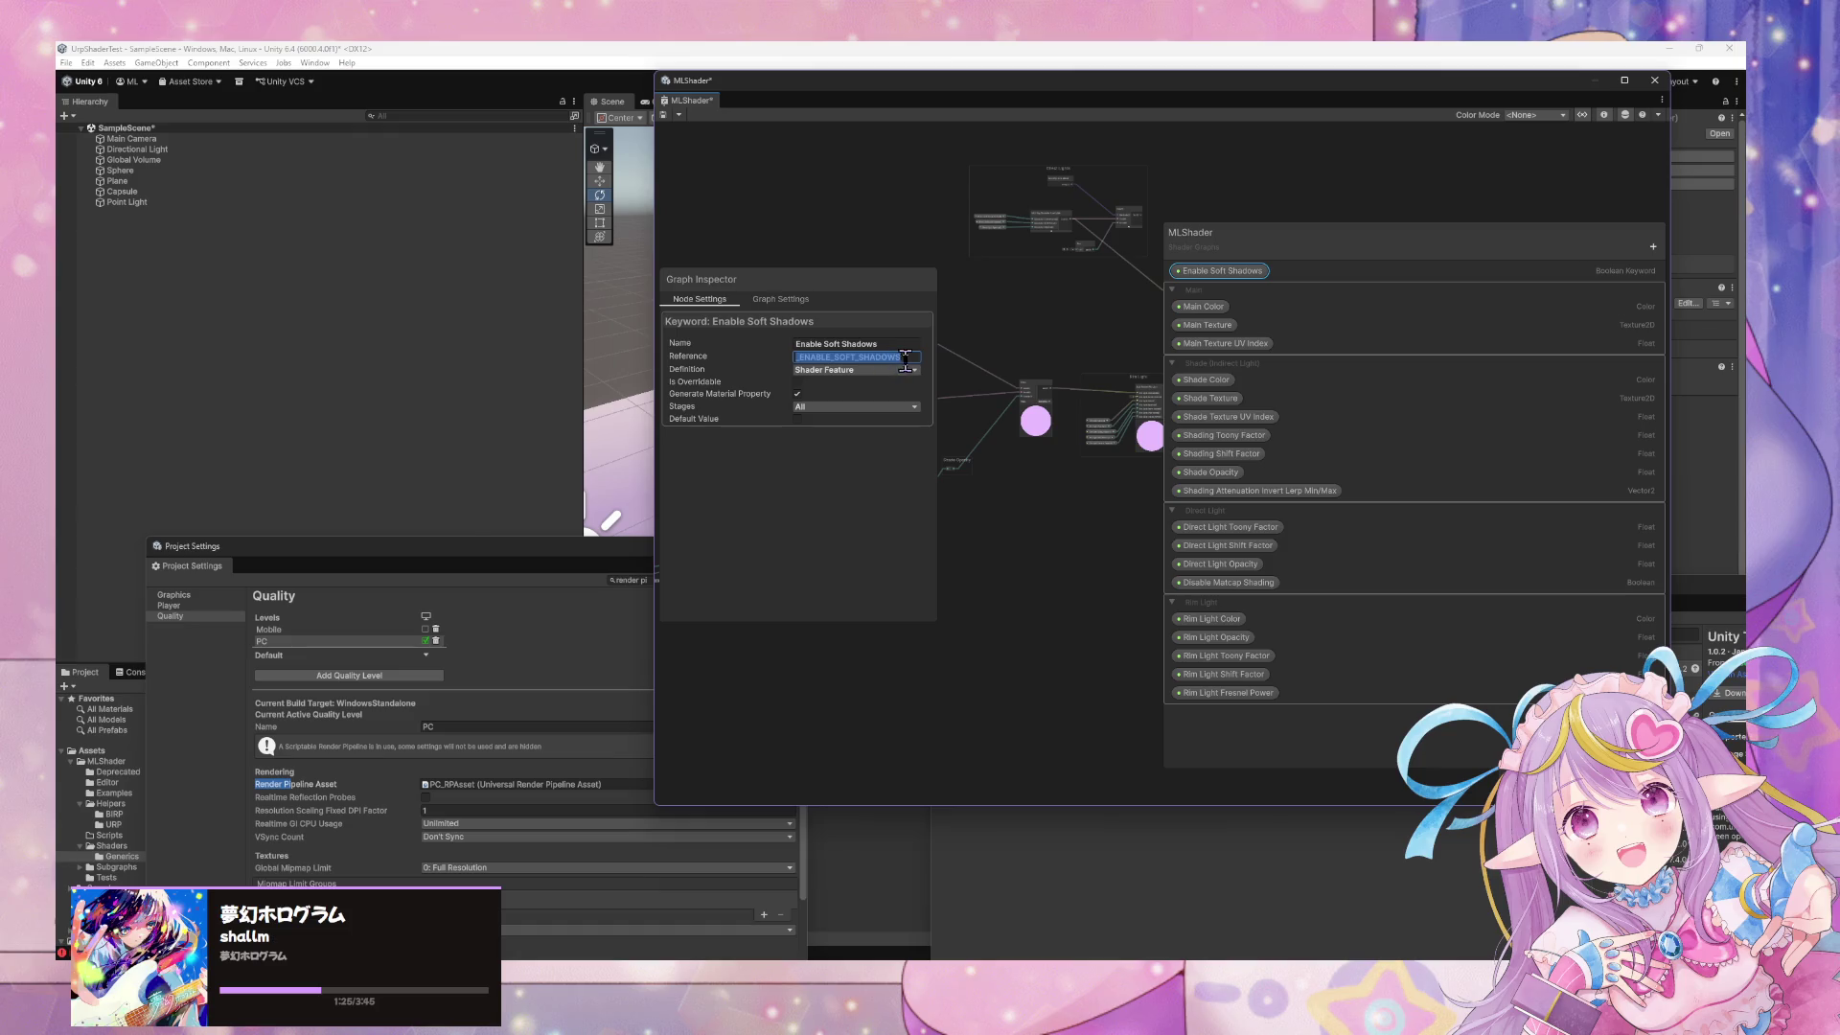
Set the reference to _SHADOWS_SOFT, Definition to Multi Compile, and enable Generate Material Property
type("_SHADOWS_SOFT")
left_click(843, 370)
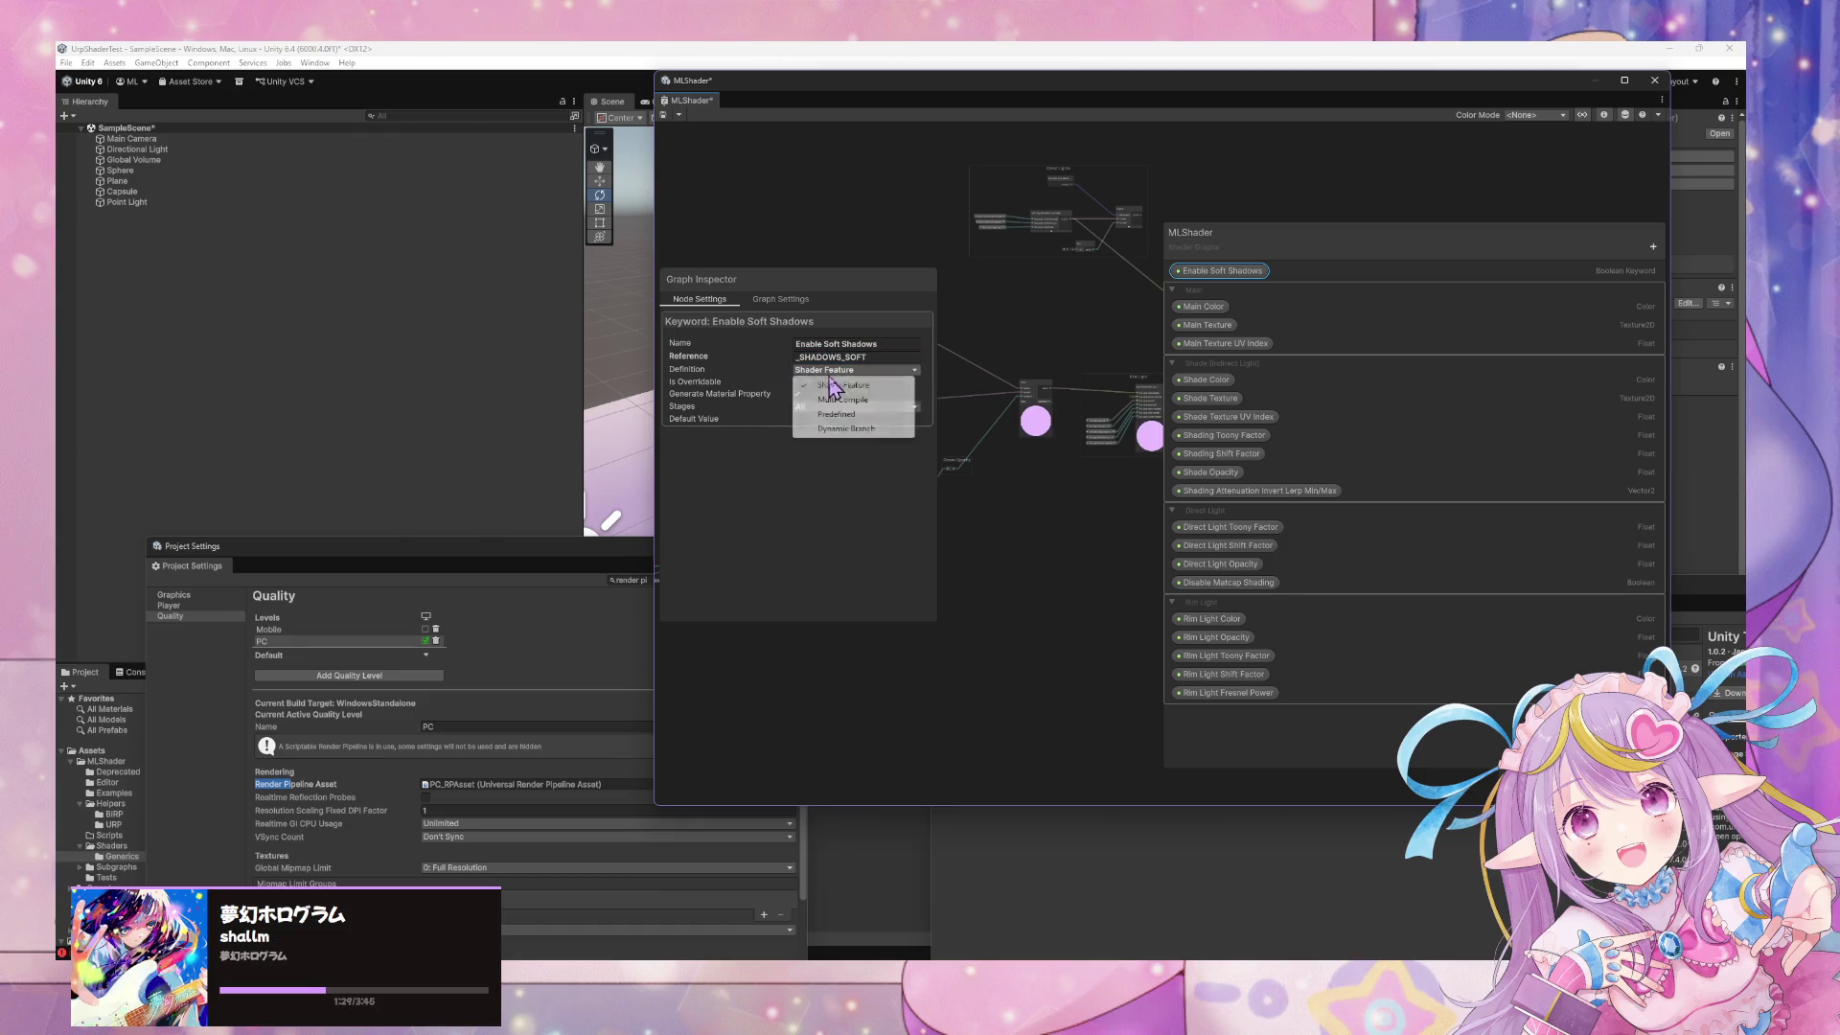
left_click(843, 399)
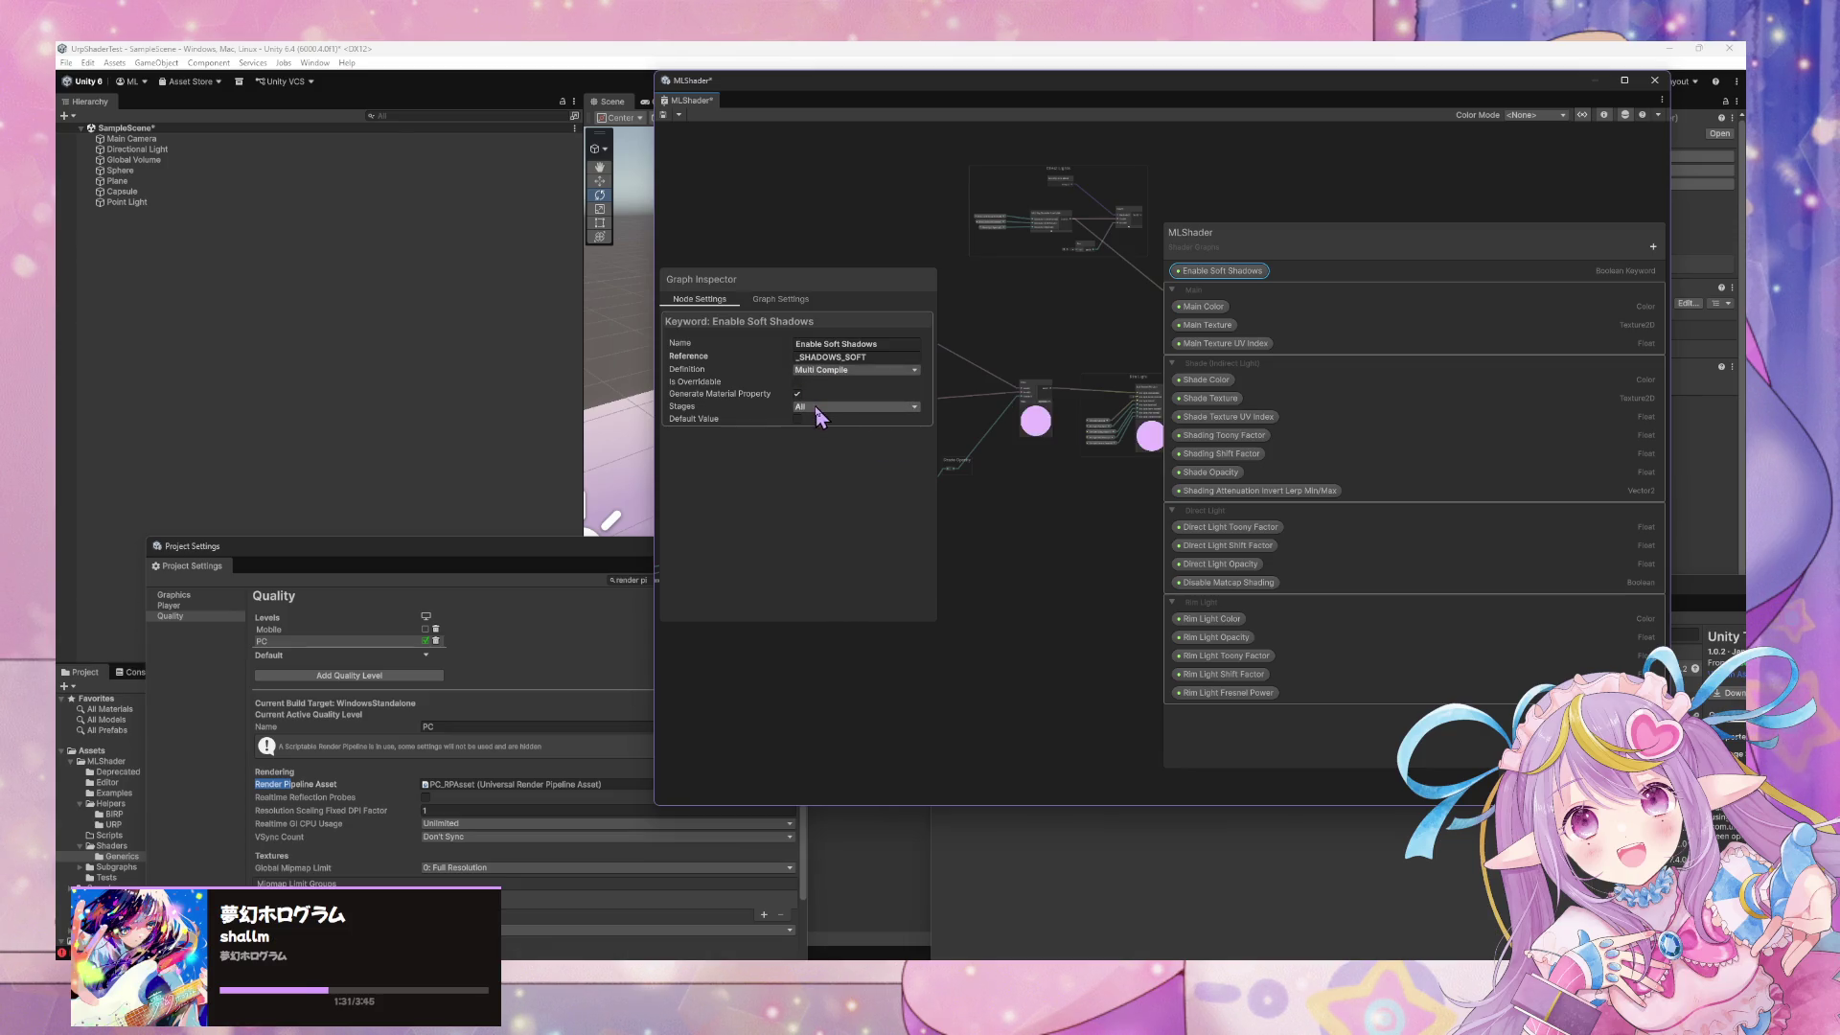
left_click(798, 383)
left_click(796, 394)
left_click(815, 407)
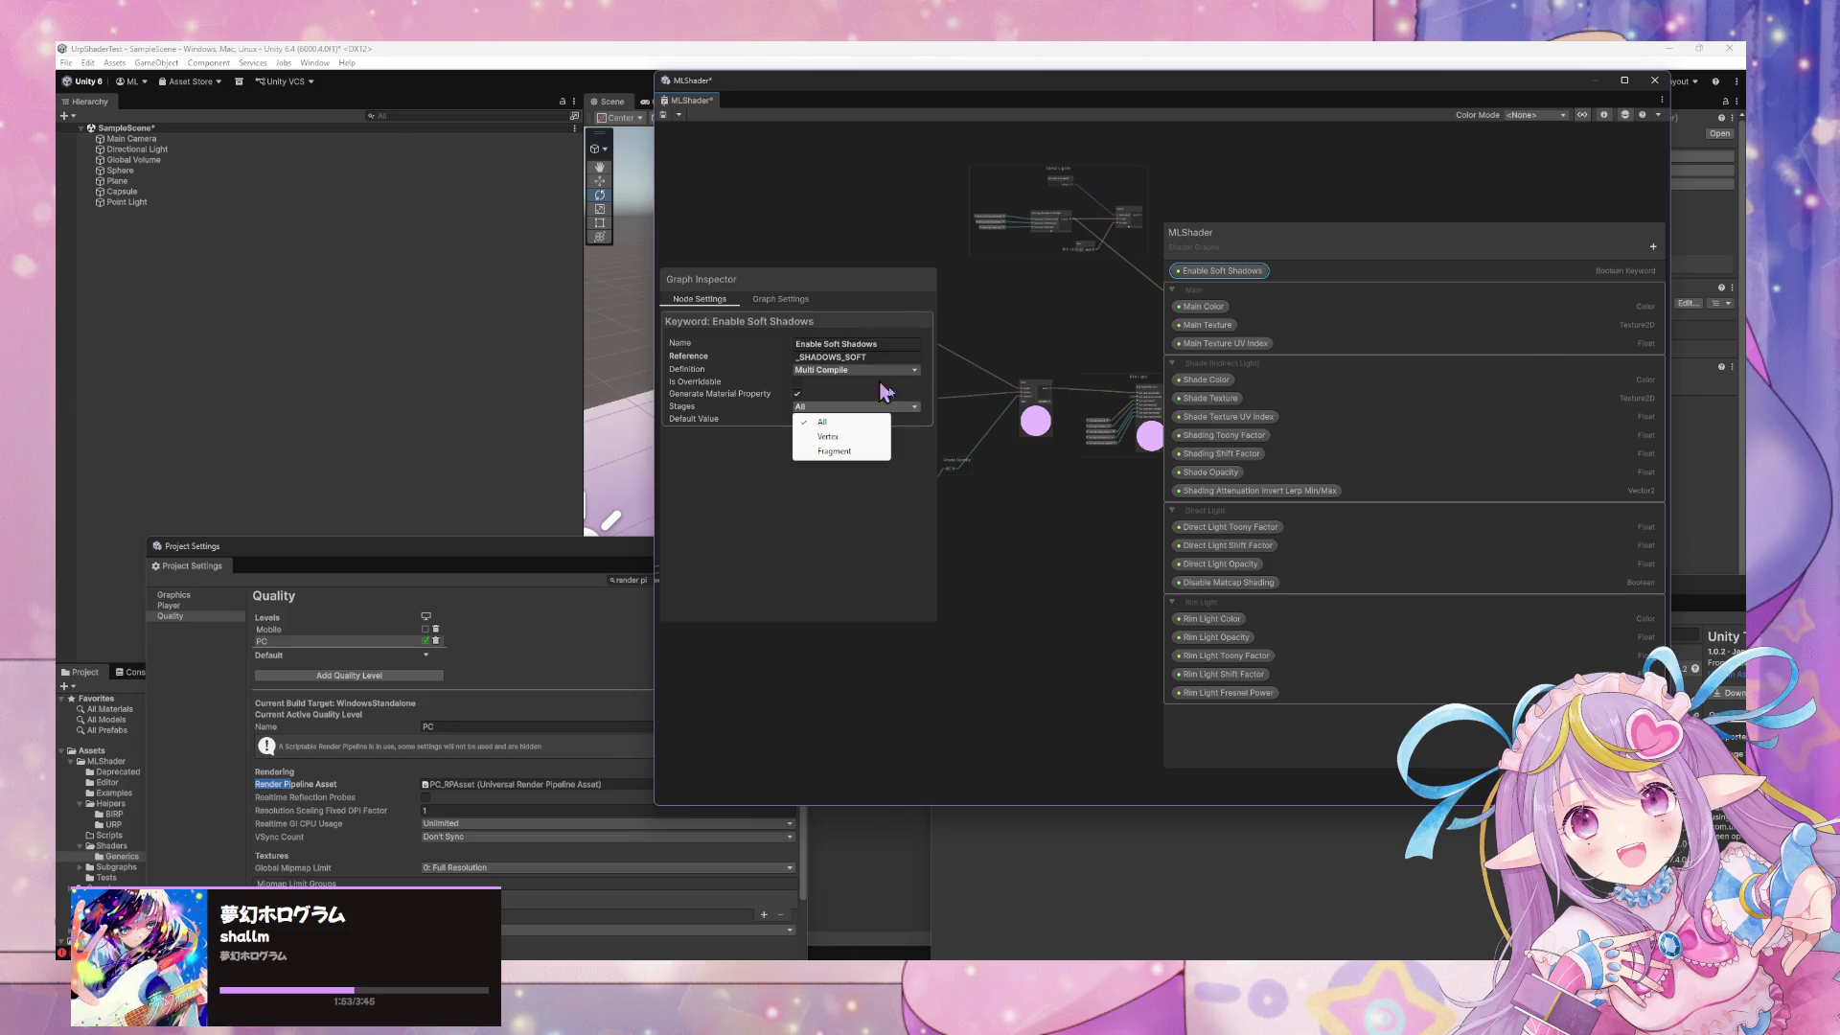
Reselect the keyword and confirm Multi Compile with Stages kept on All
left_click(1018, 533)
left_click(1203, 271)
left_click(836, 374)
left_click(717, 403)
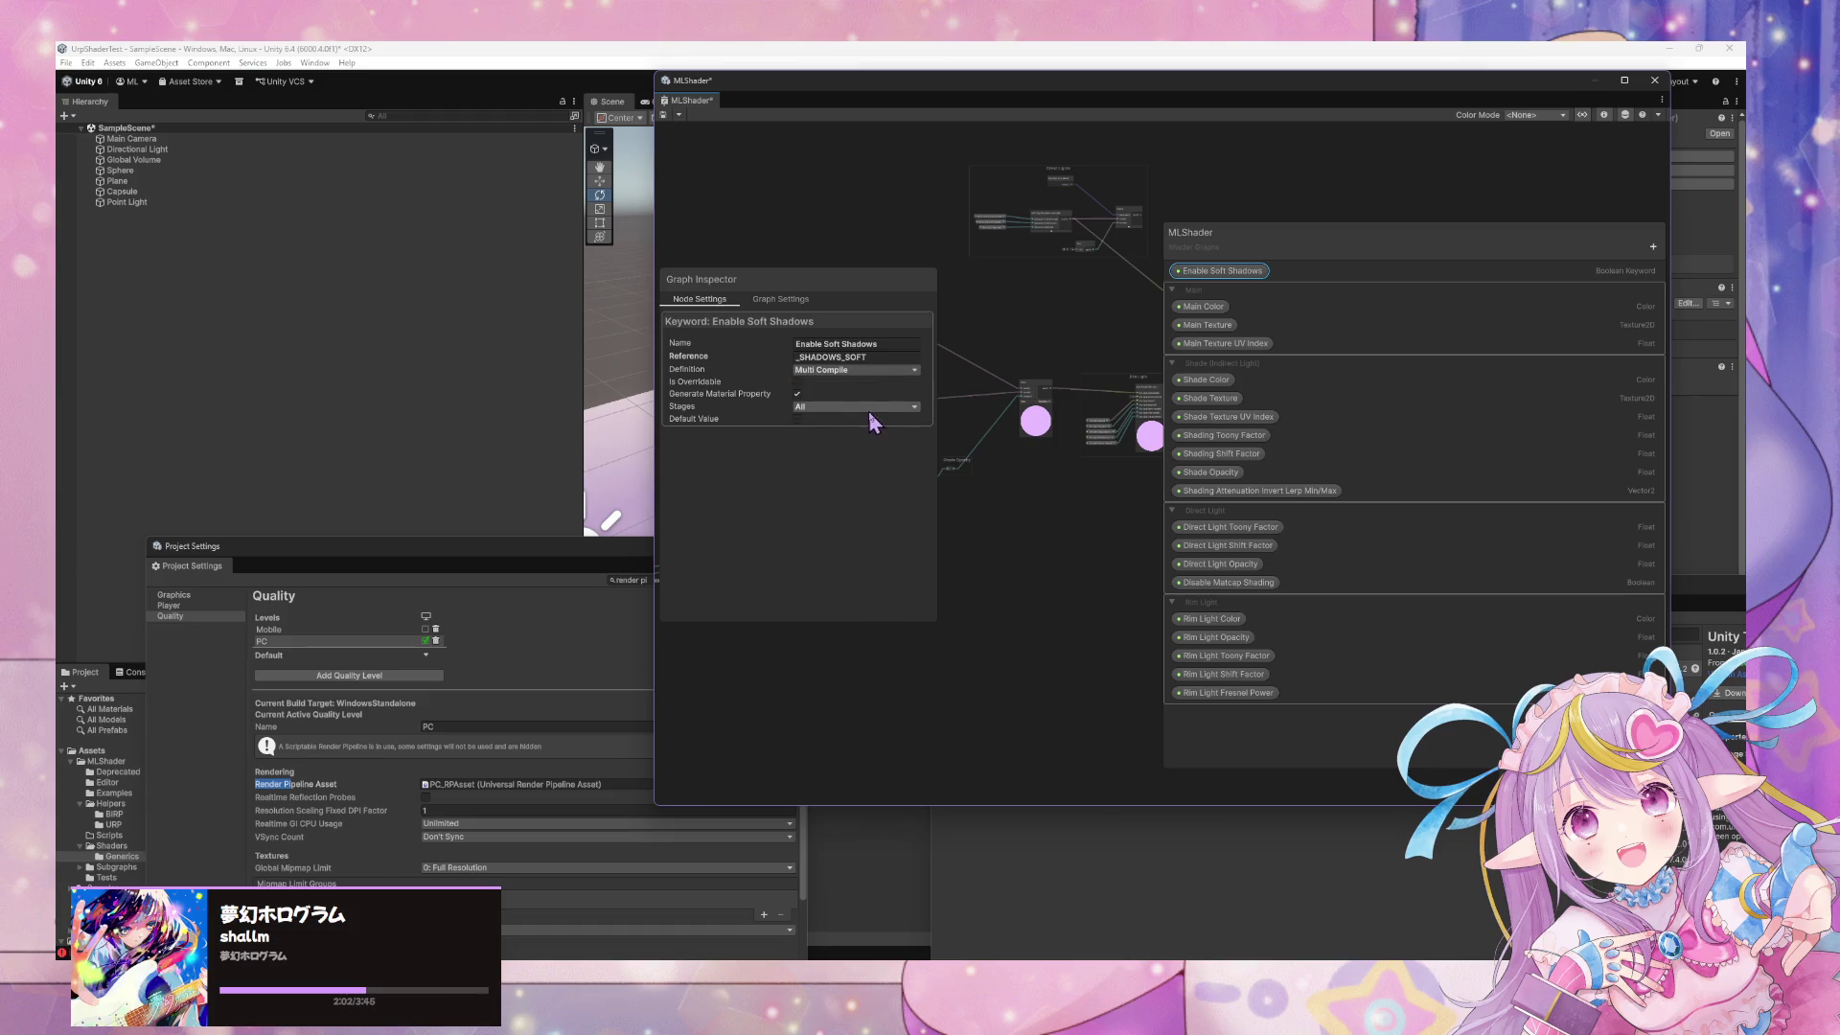
left_click(877, 408)
left_click(813, 422)
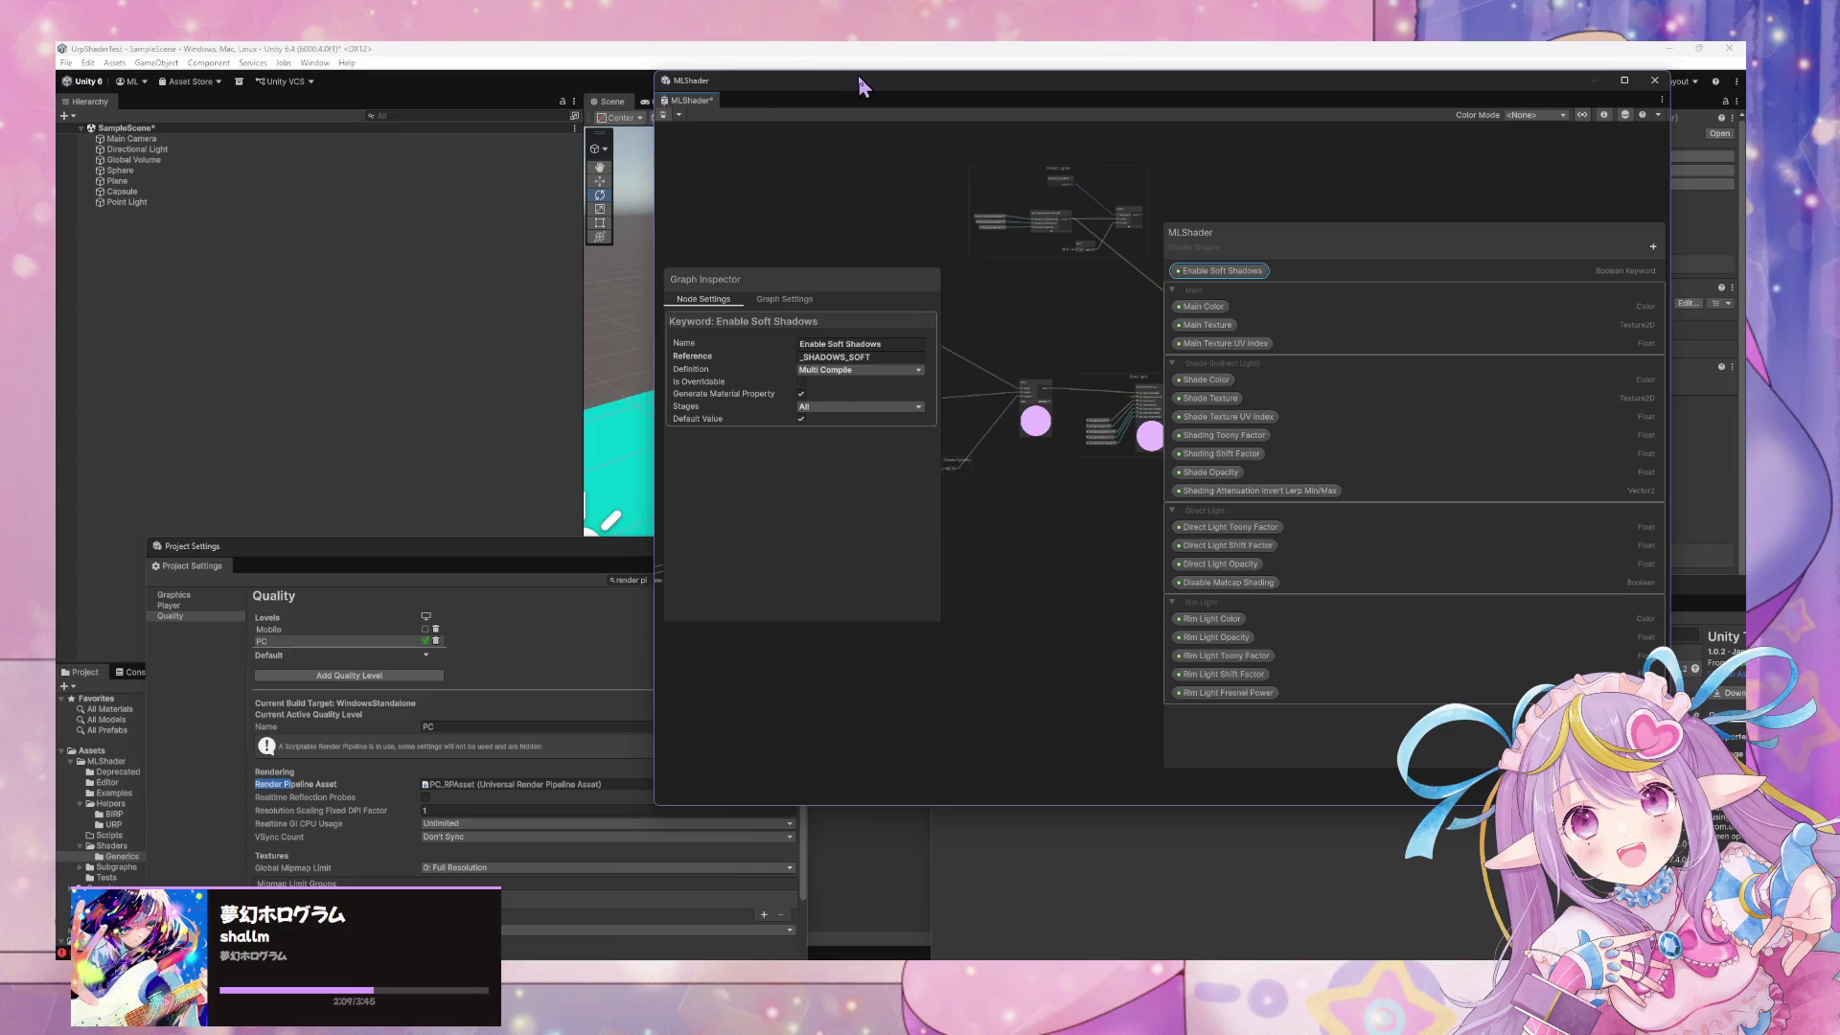
mouse_move(863, 88)
left_mouse_down()
mouse_move(825, 564)
mouse_move(800, 593)
left_mouse_up()
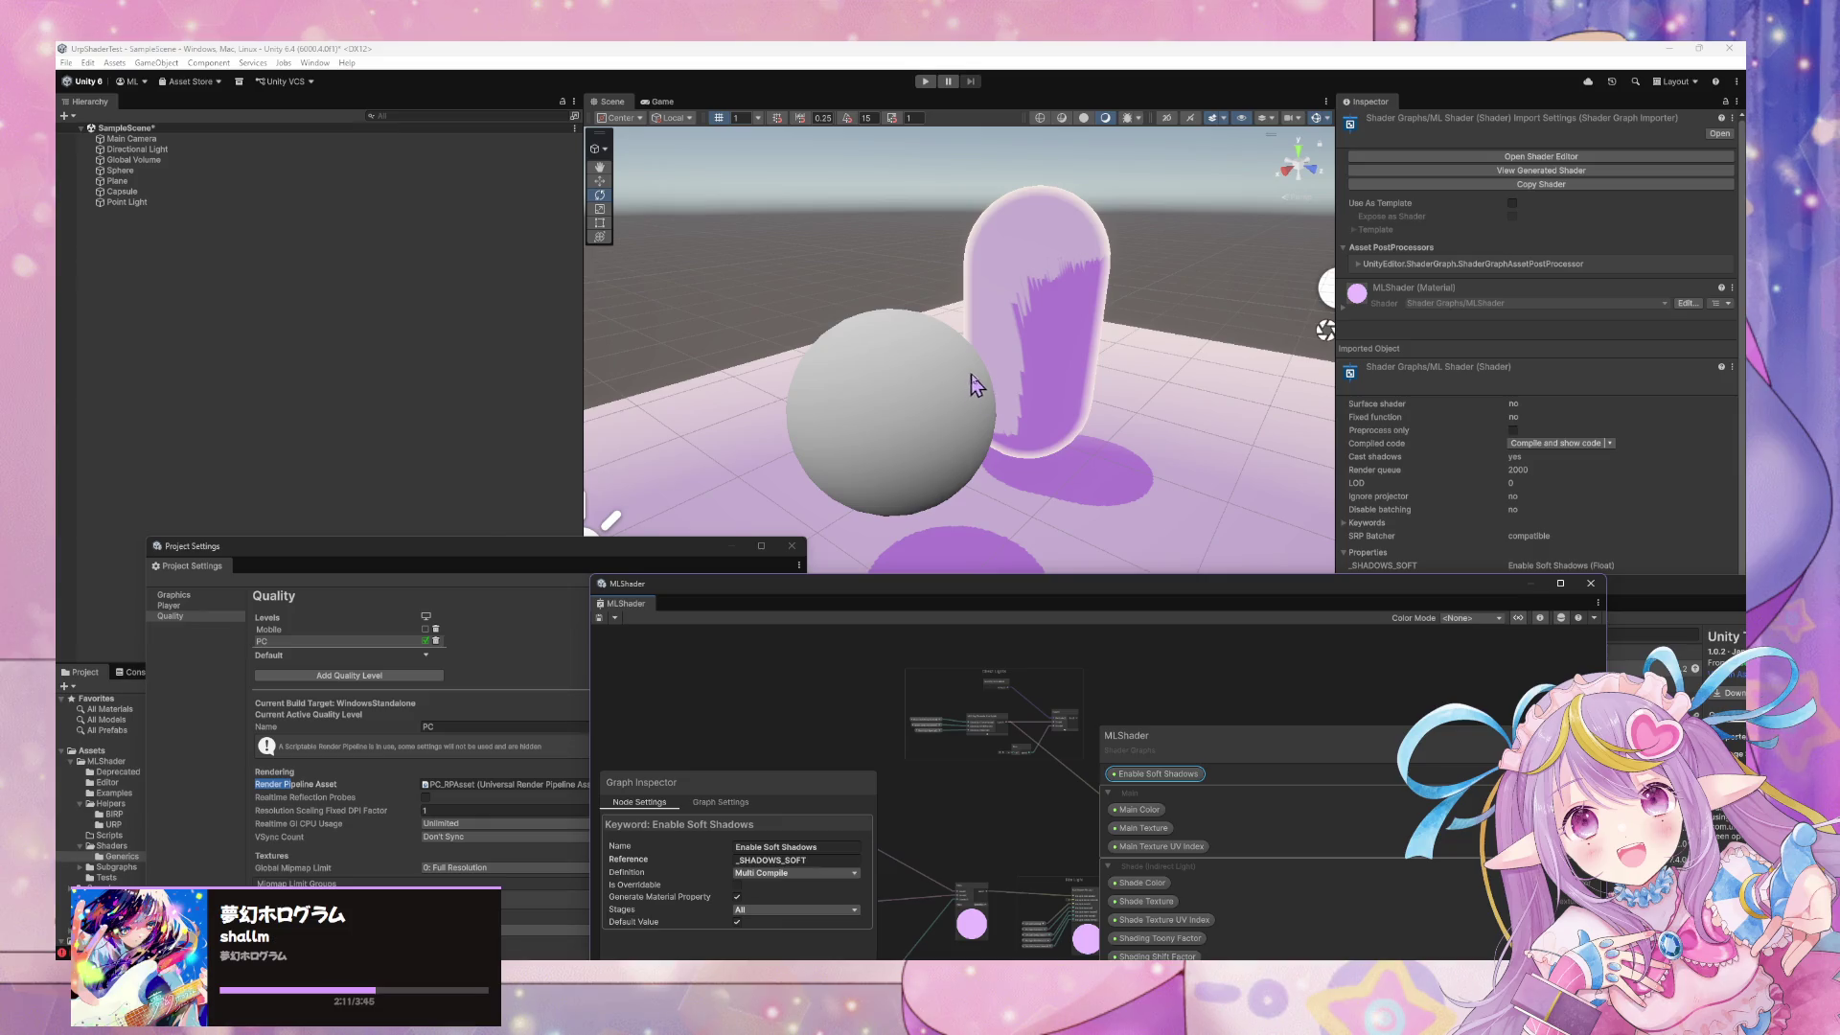
Move the MLShader window back over the scene and shift the Blackboard slightly left
mouse_move(1016, 588)
left_mouse_down()
mouse_move(1162, 185)
mouse_move(1042, 209)
left_mouse_up()
right_click(1171, 389)
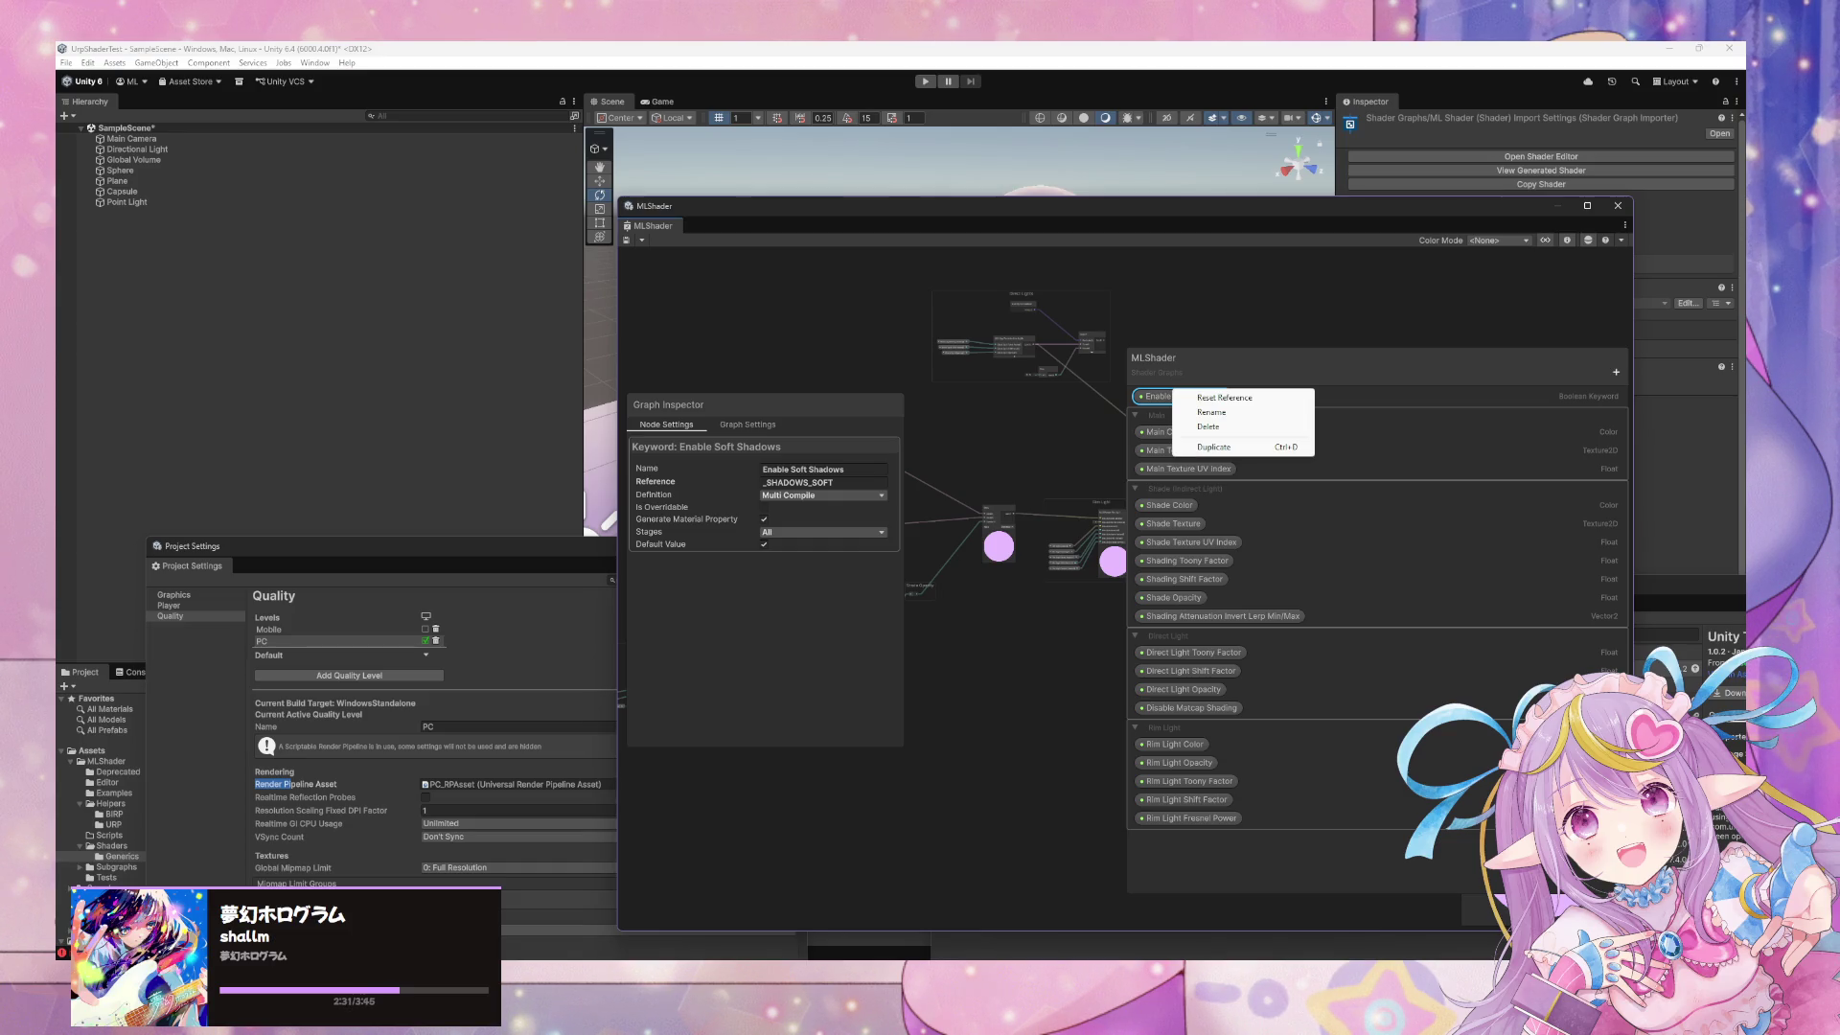
key("Escape")
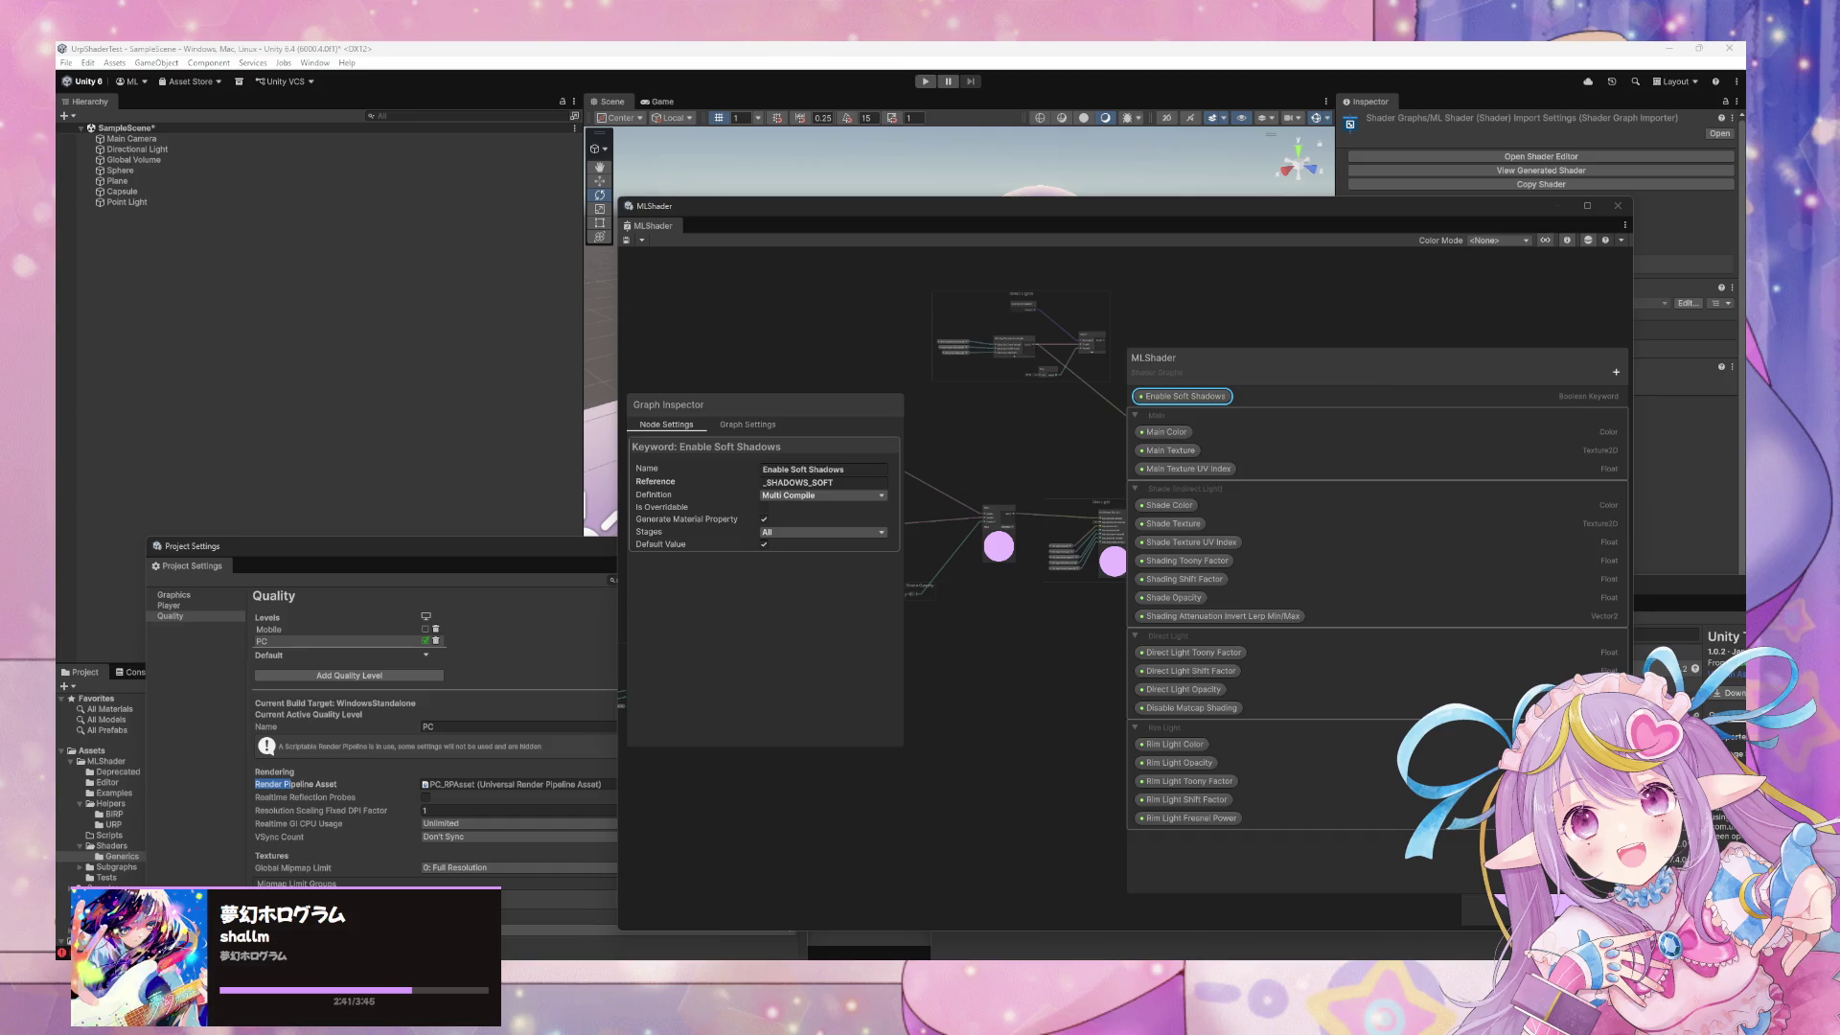
left_click_drag(1232, 370, 1154, 362)
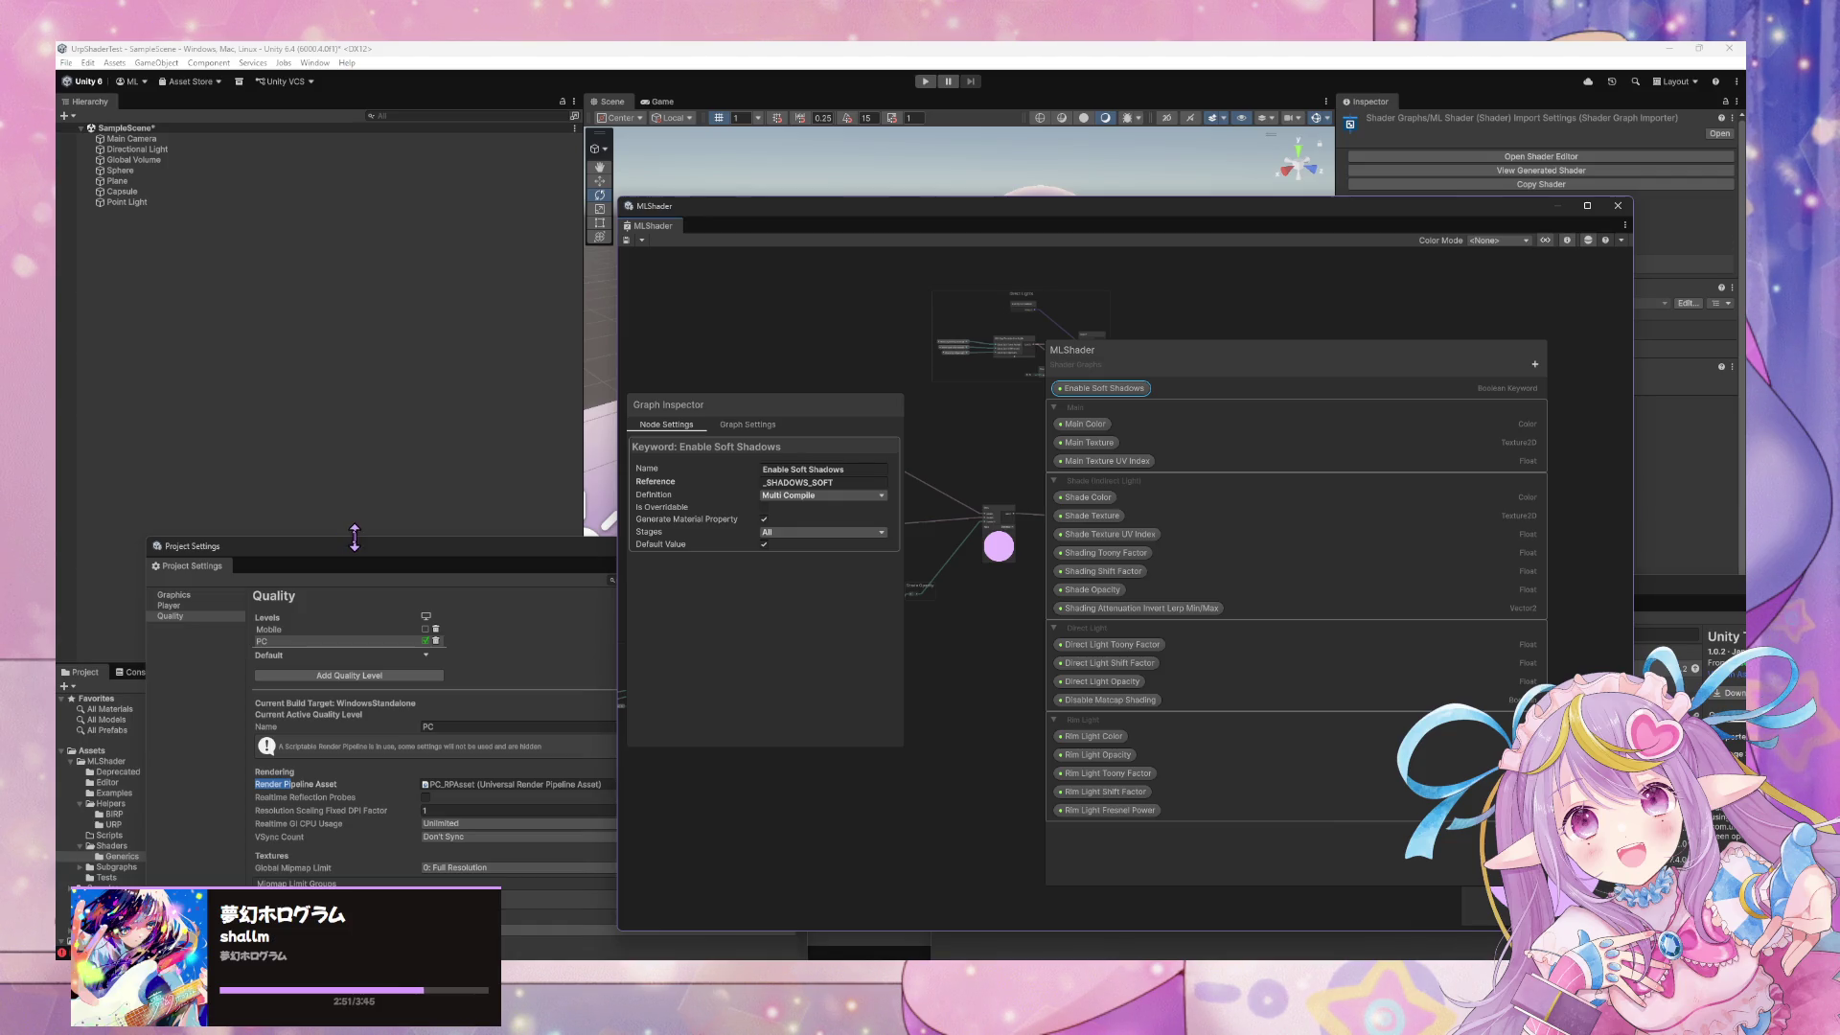
Delete the Enable Soft Shadows keyword and add a Boolean property keeping the default name Boolean
right_click(1094, 387)
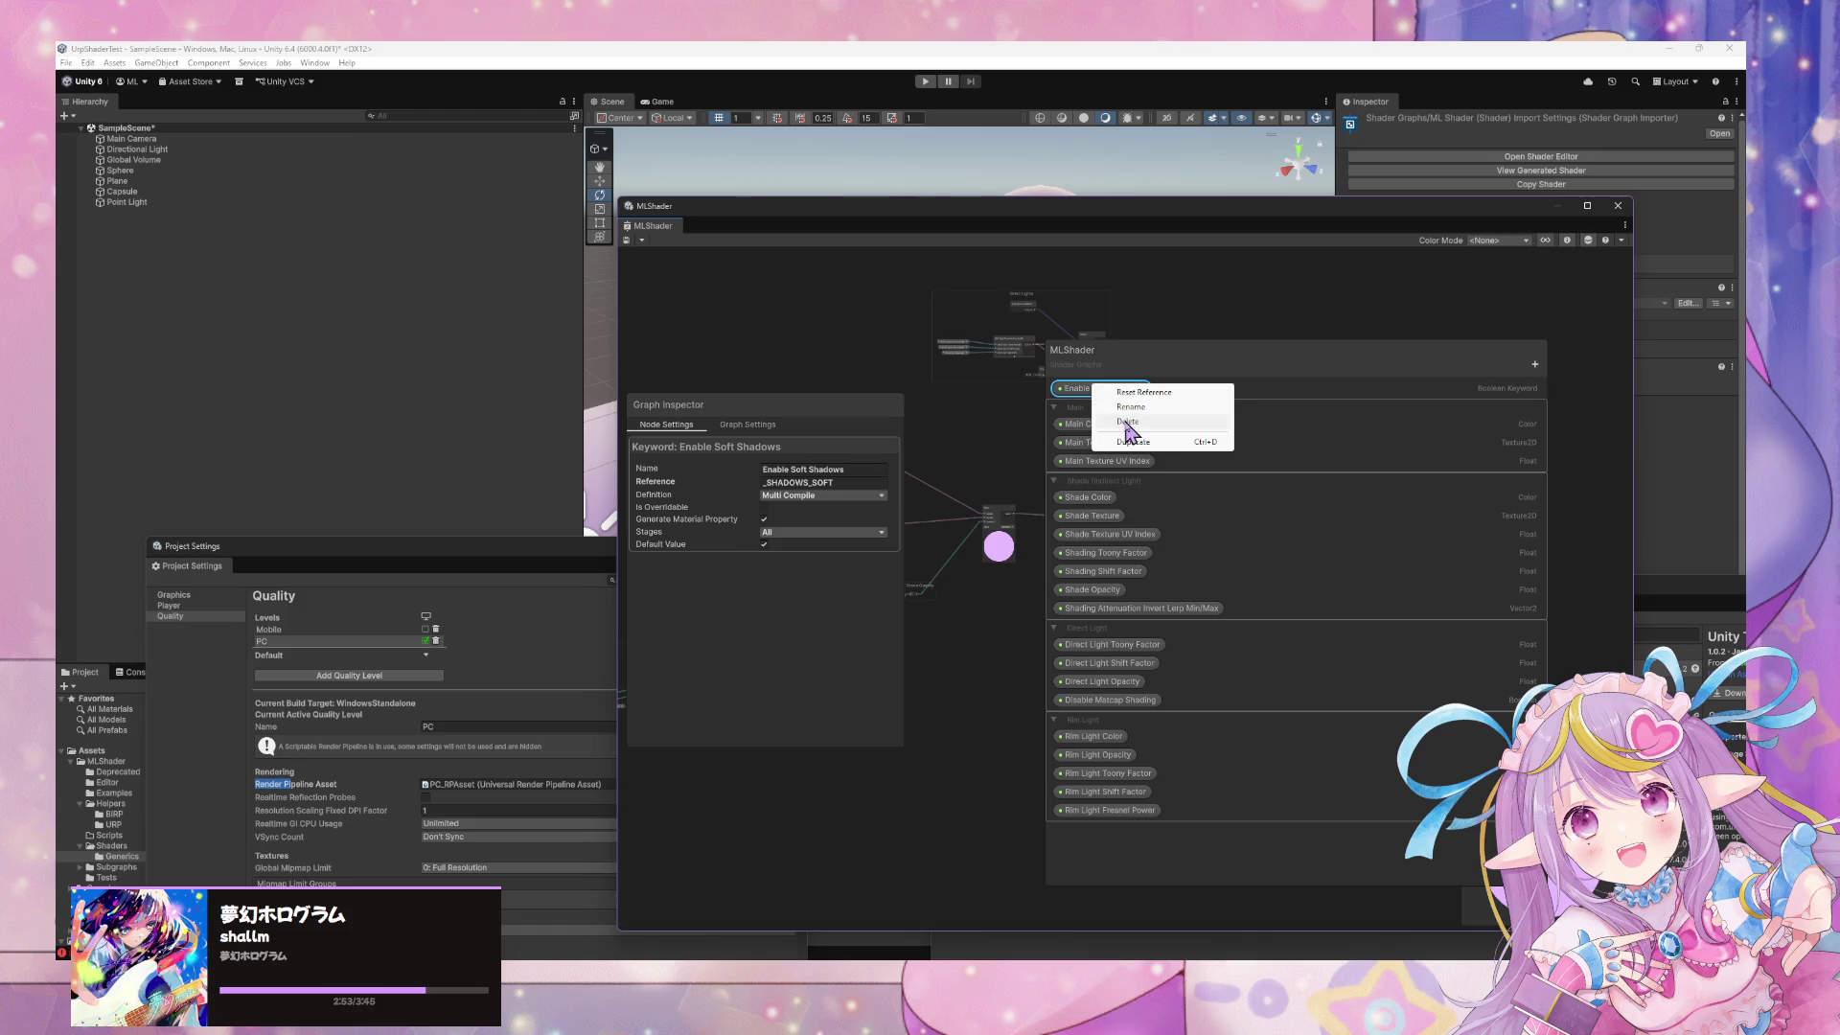
left_click(1127, 421)
left_click(1534, 364)
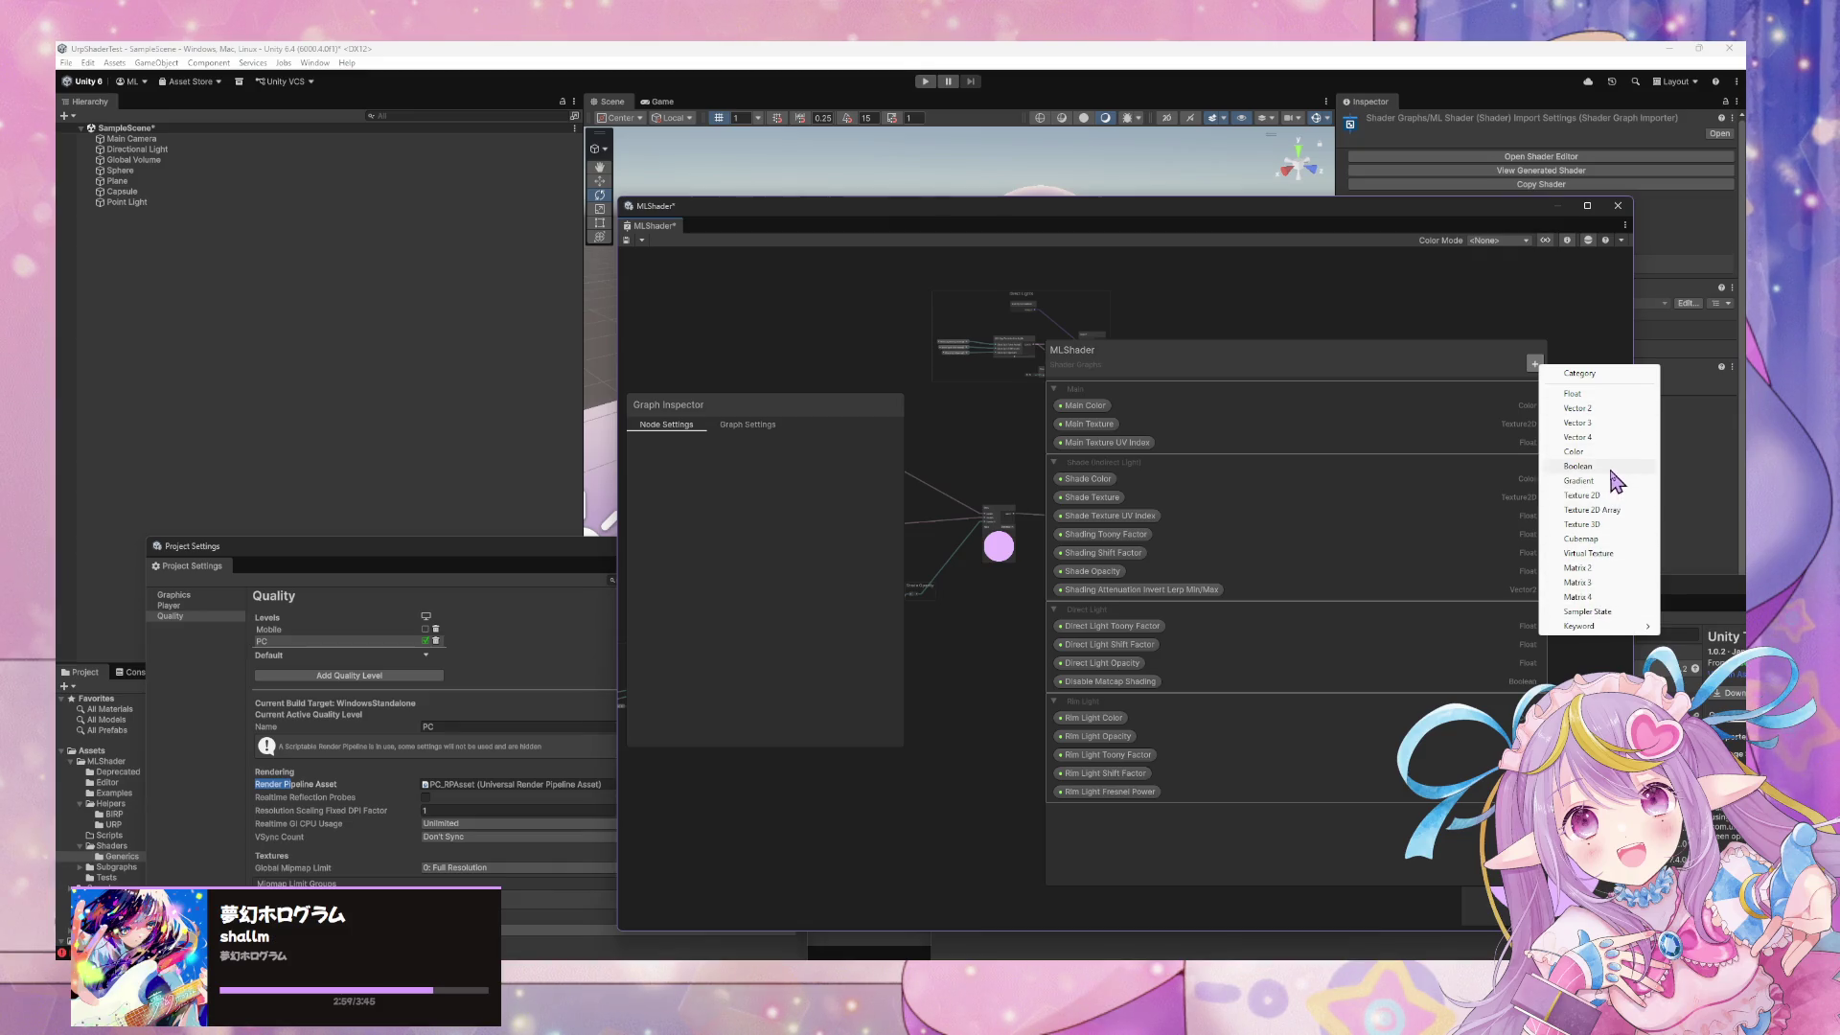
left_click(1615, 467)
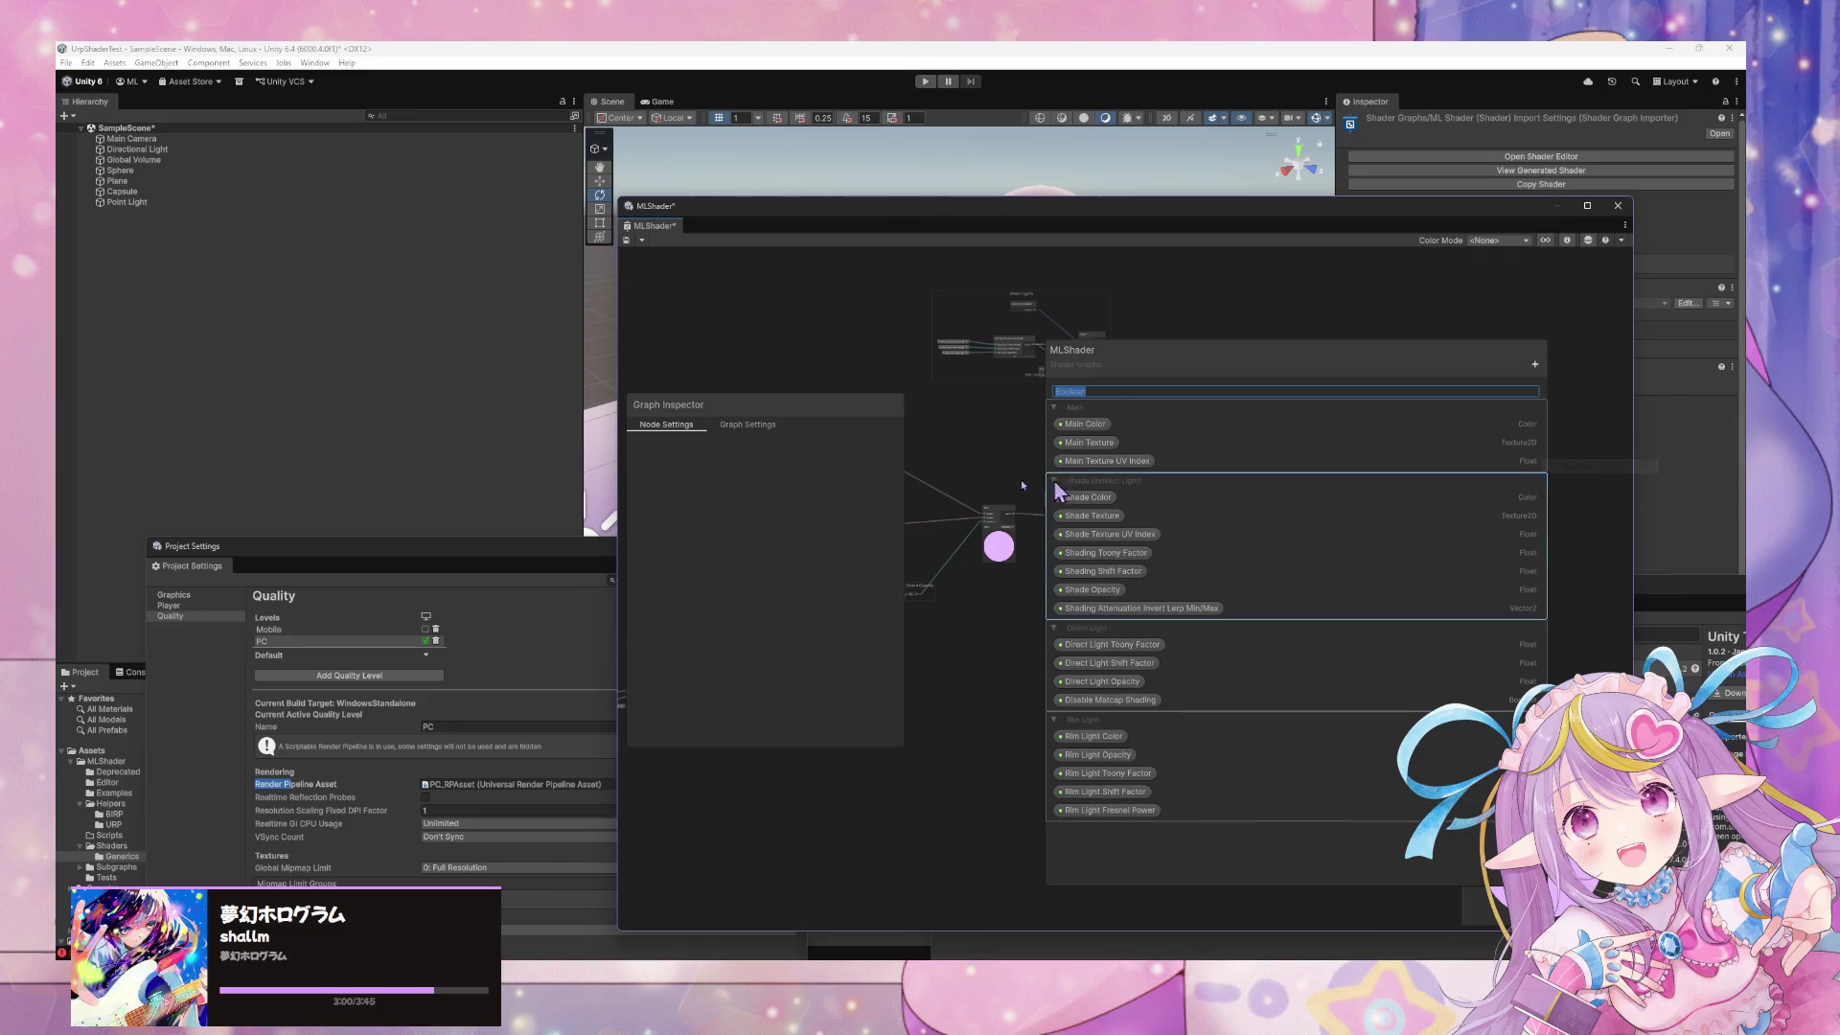
key("Return")
Set the Boolean property's scope to Global and its reference to SHADOWS_SOFT, then show Graph Settings
left_click(1092, 390)
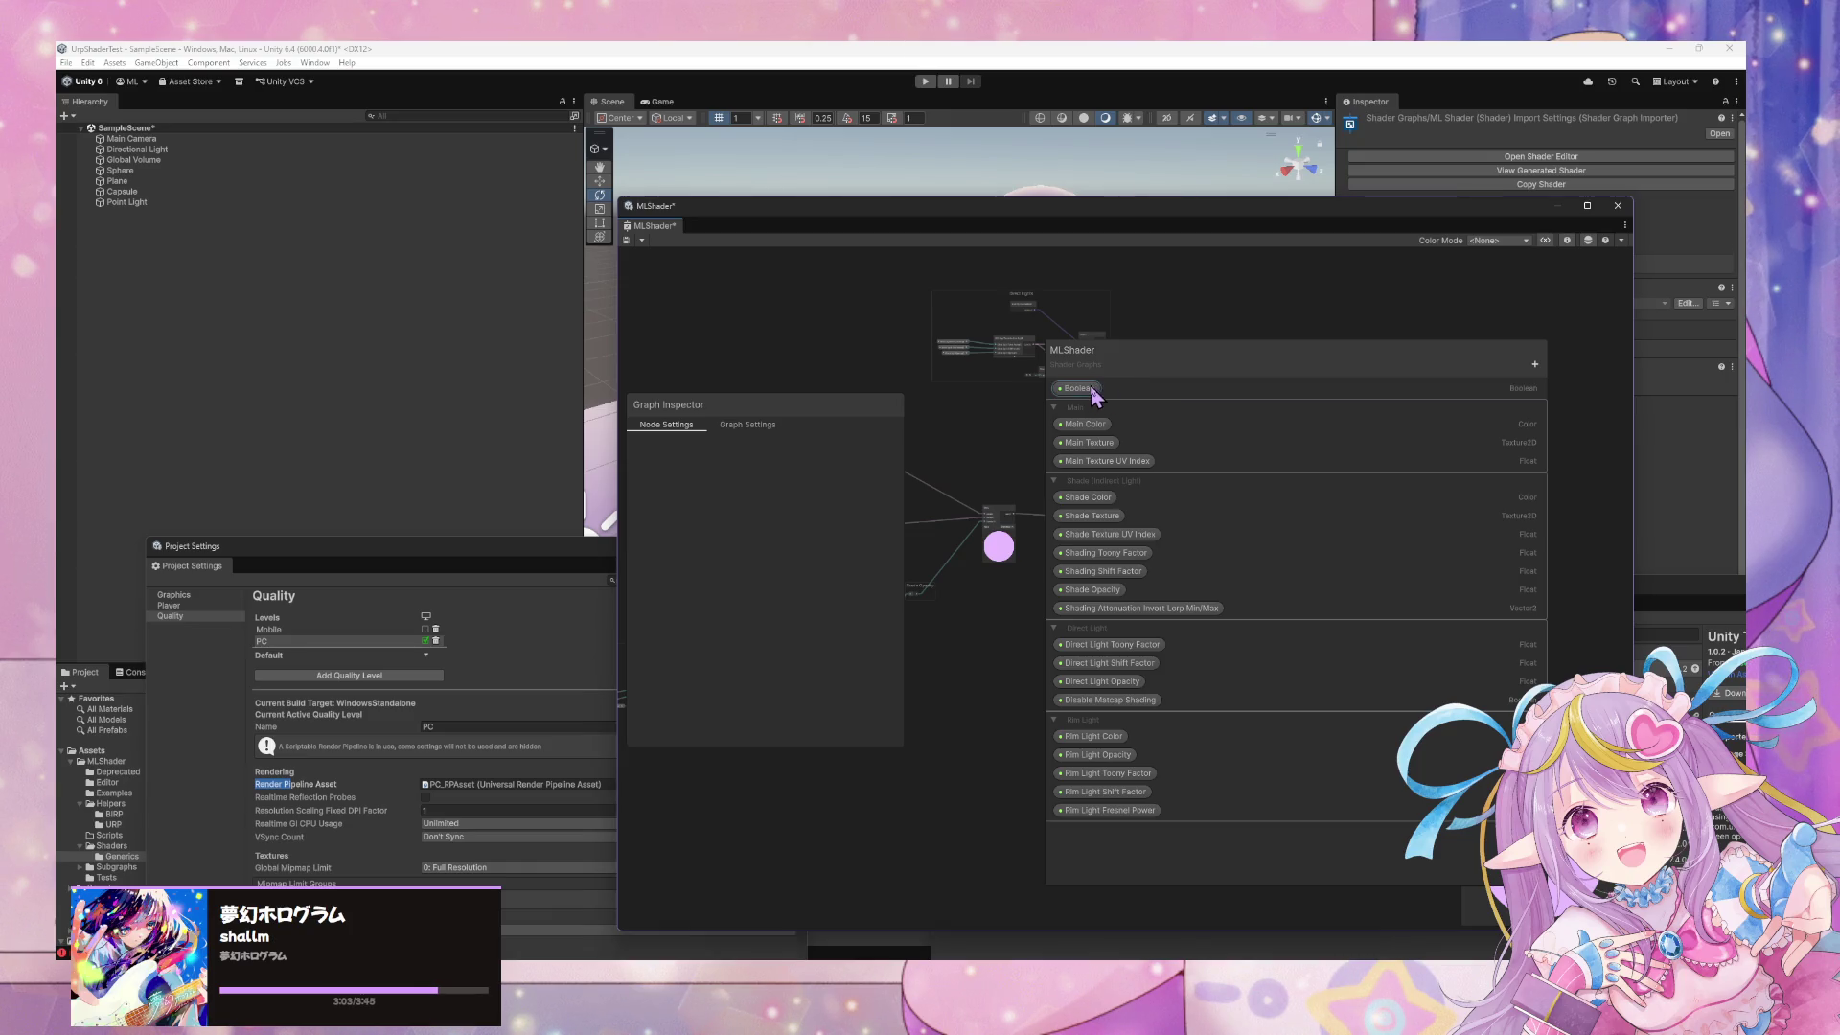
left_click(814, 482)
left_click(807, 494)
left_click(805, 509)
left_click(810, 509)
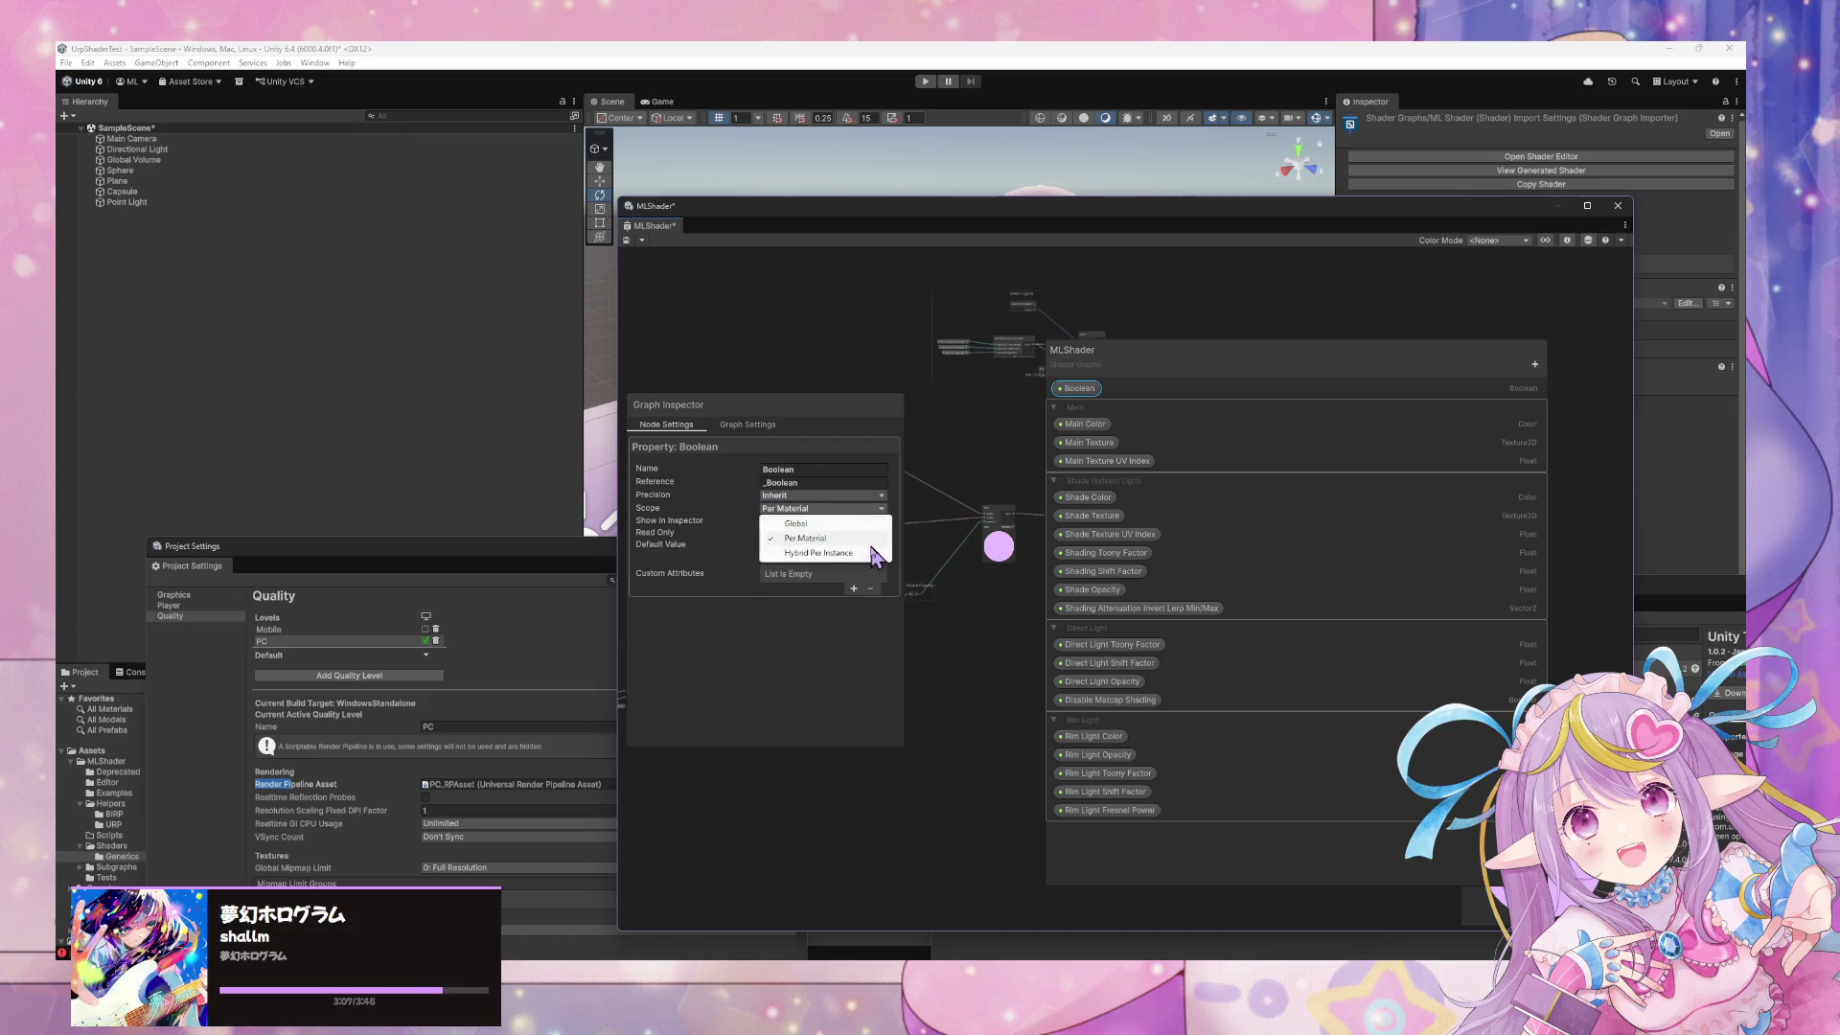
left_click(797, 524)
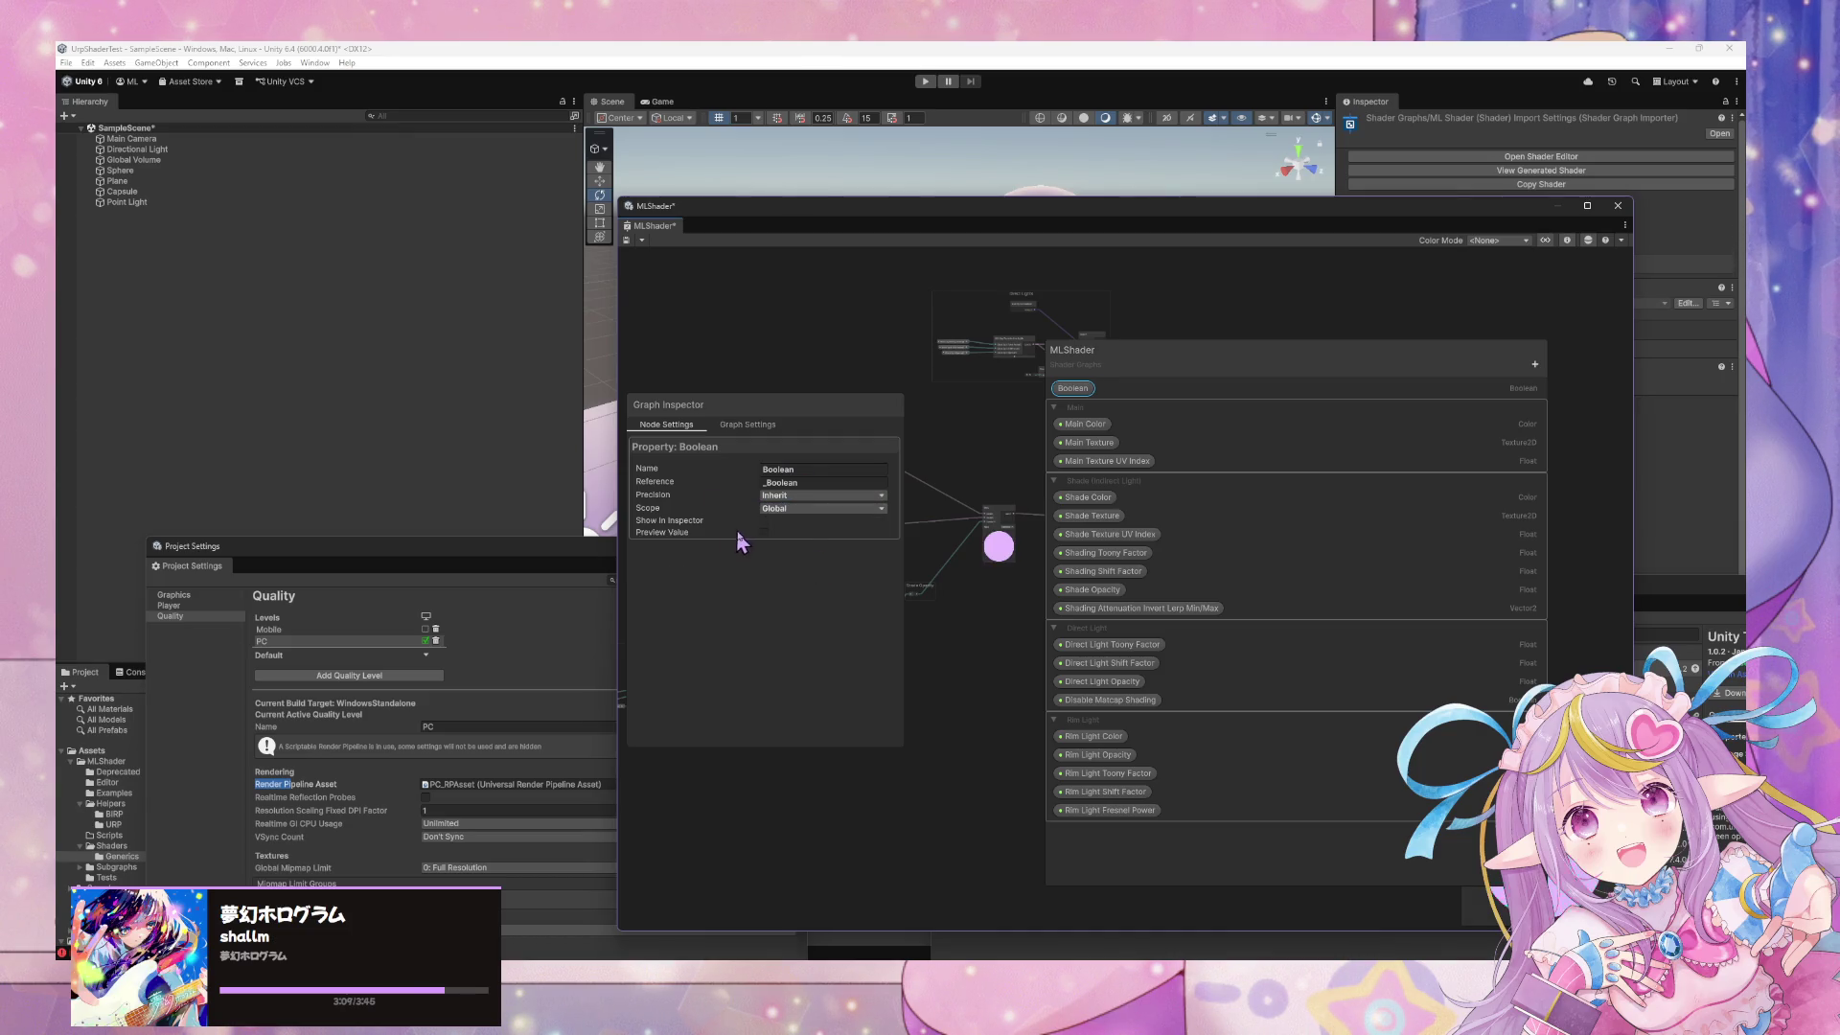
left_click(843, 483)
type("SHADOWS_SOFT")
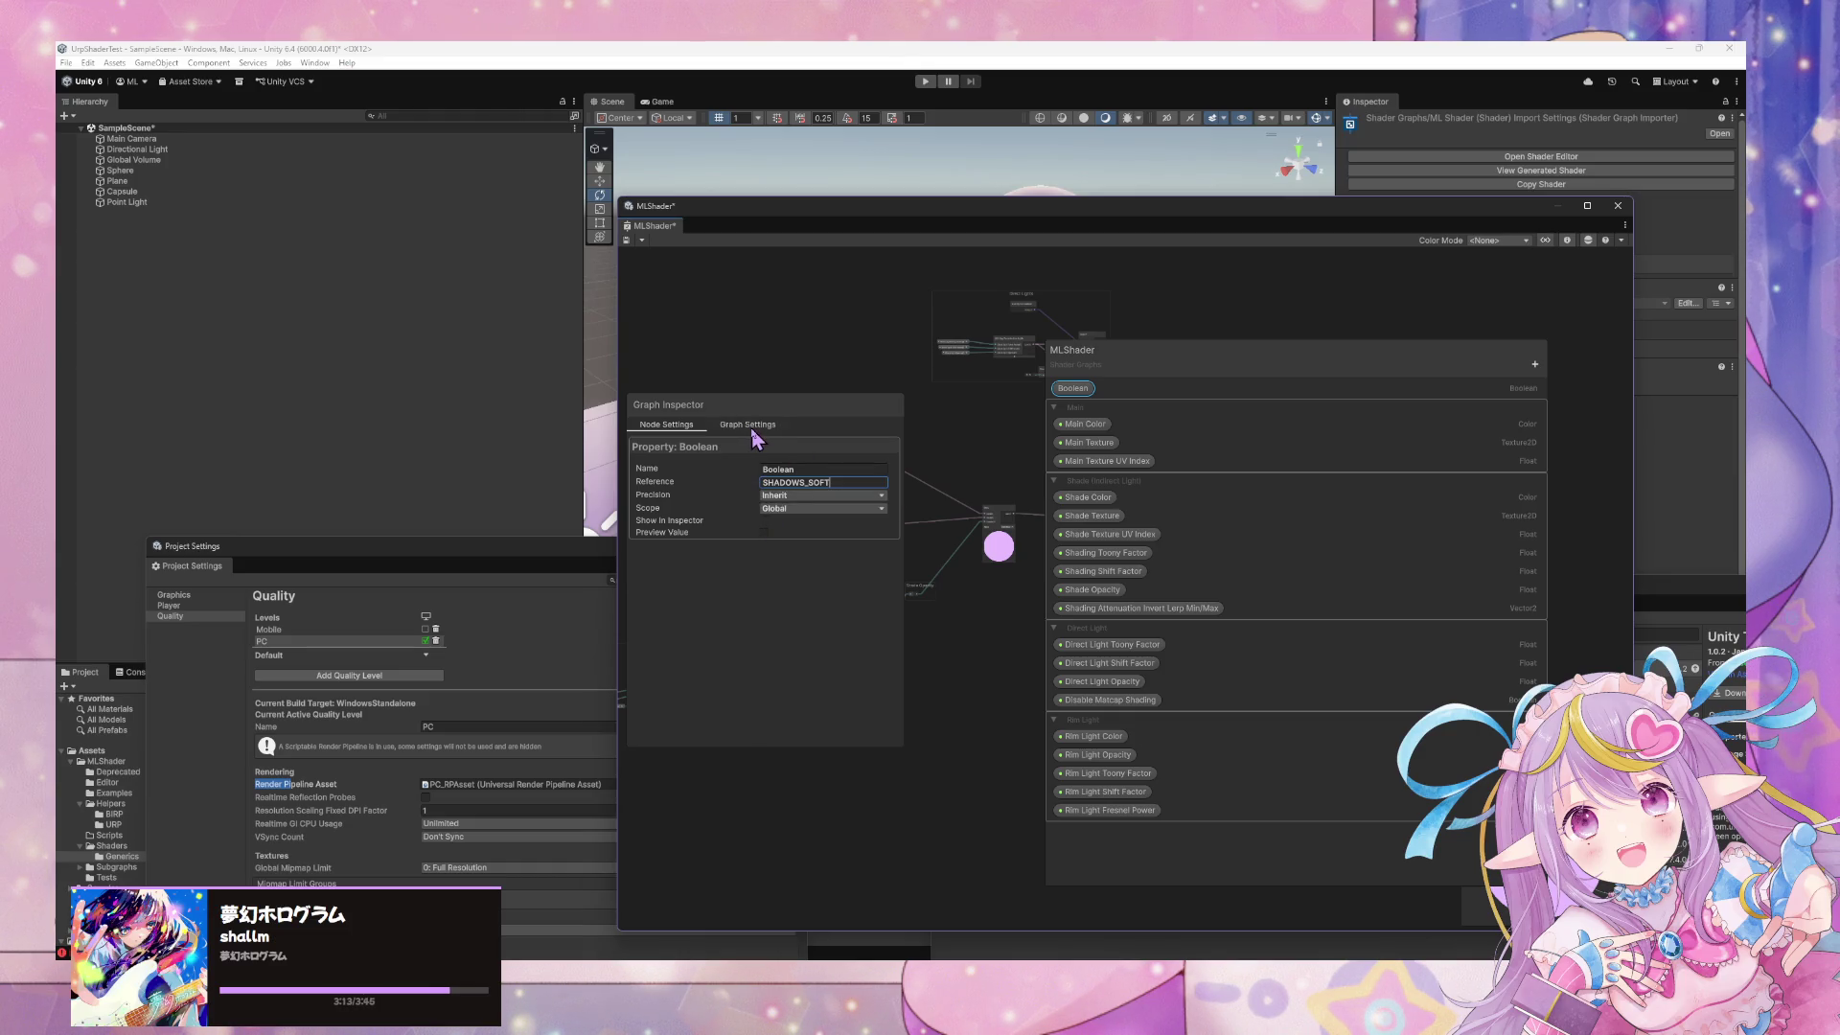
left_click(752, 429)
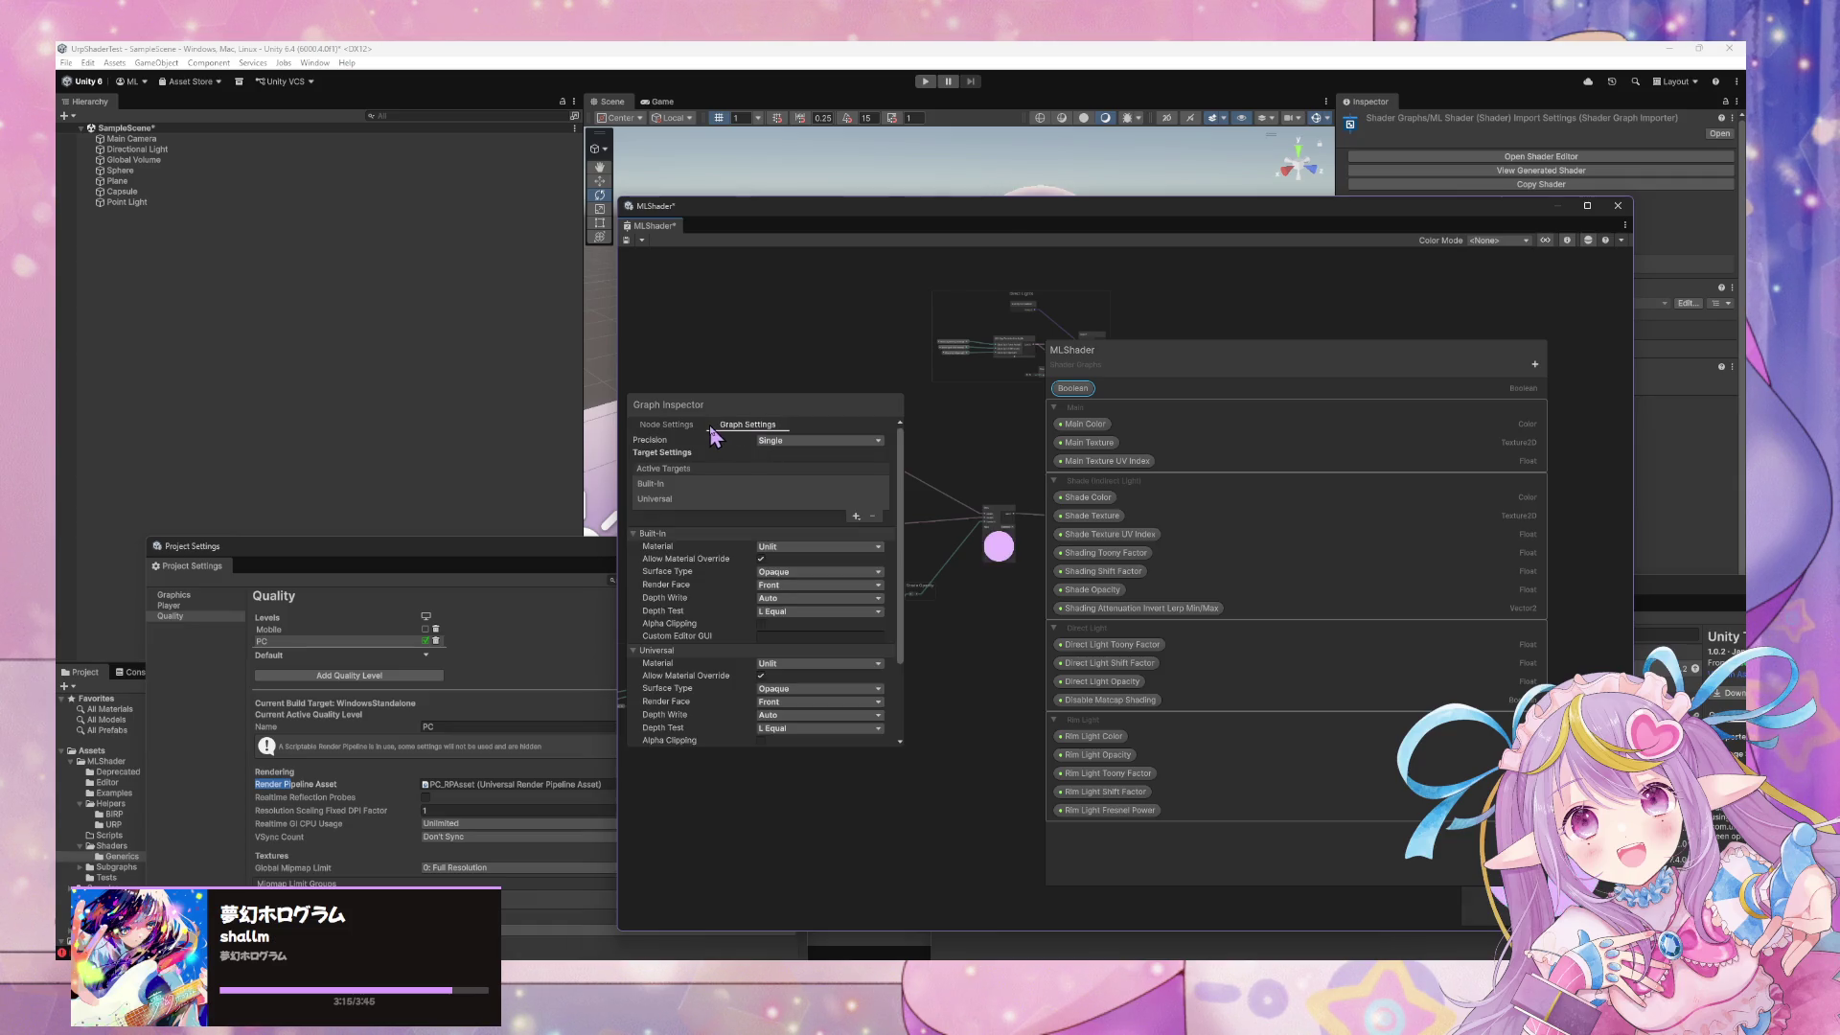
Scroll the Graph Settings, then delete the SHADOWS_SOFT Boolean property from the blackboard
scroll(771, 498, "down", 3)
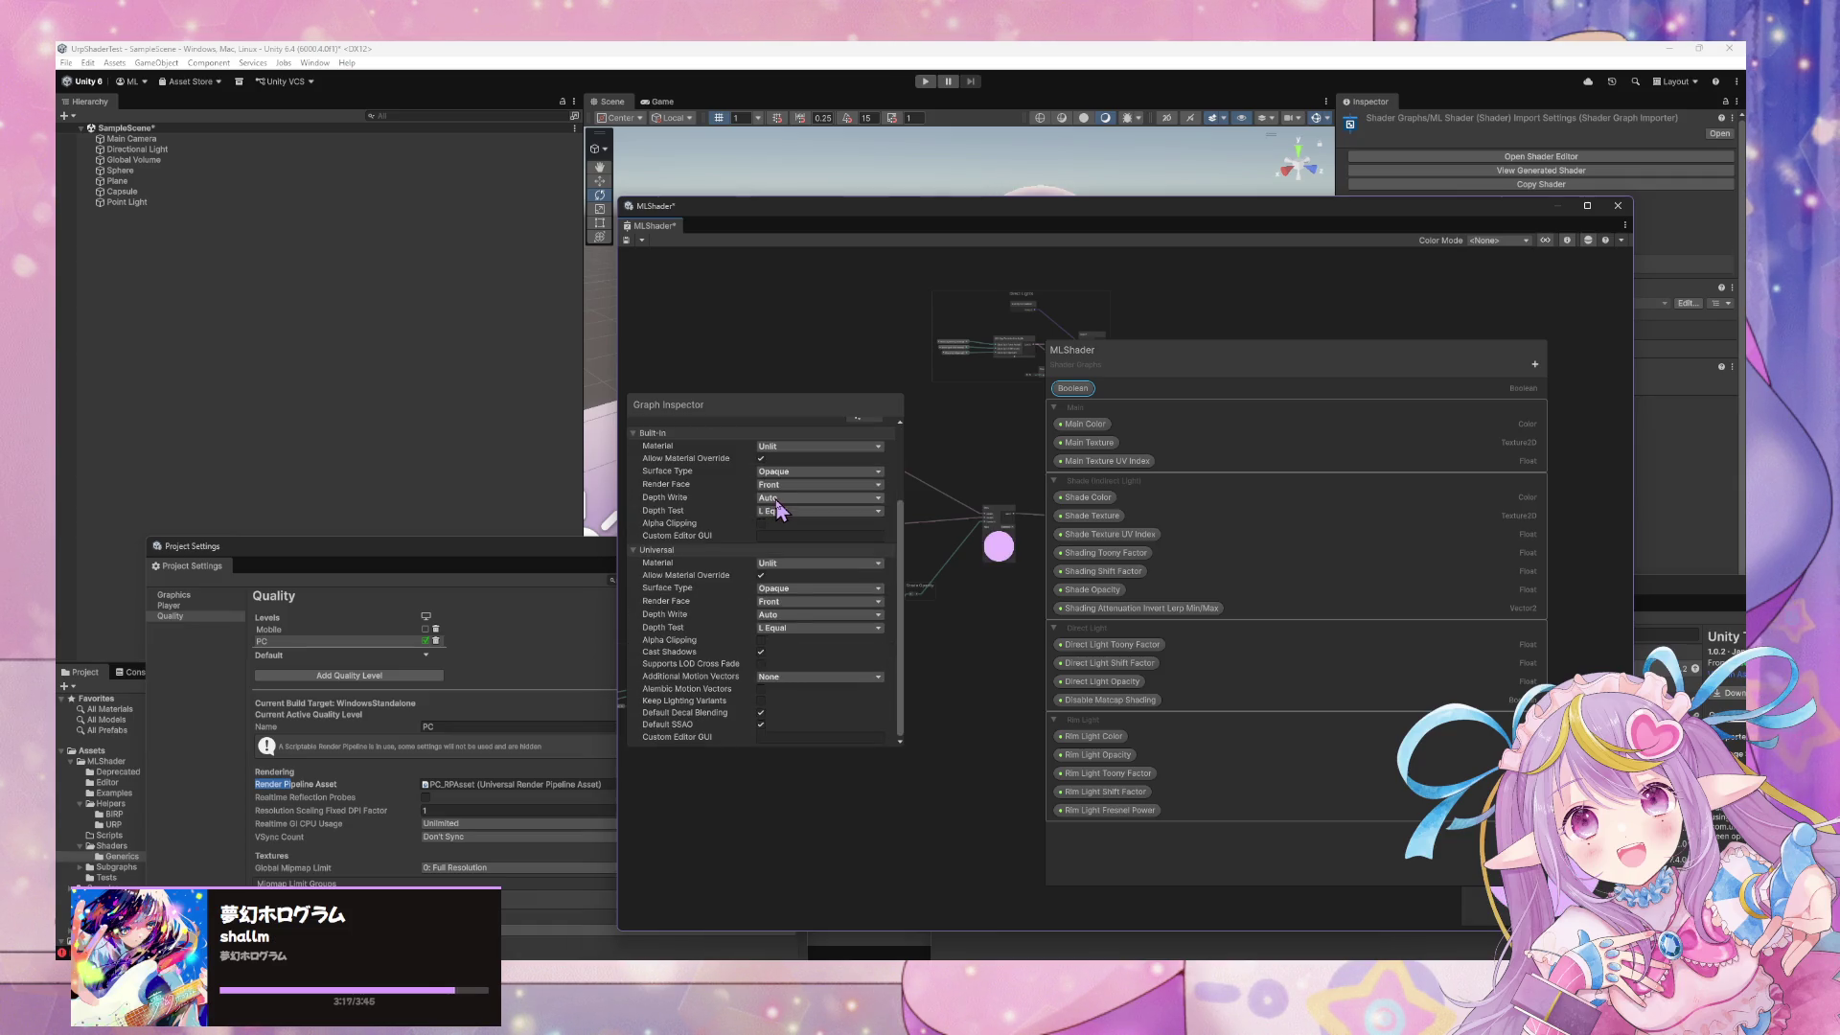
right_click(1075, 388)
left_click(1112, 422)
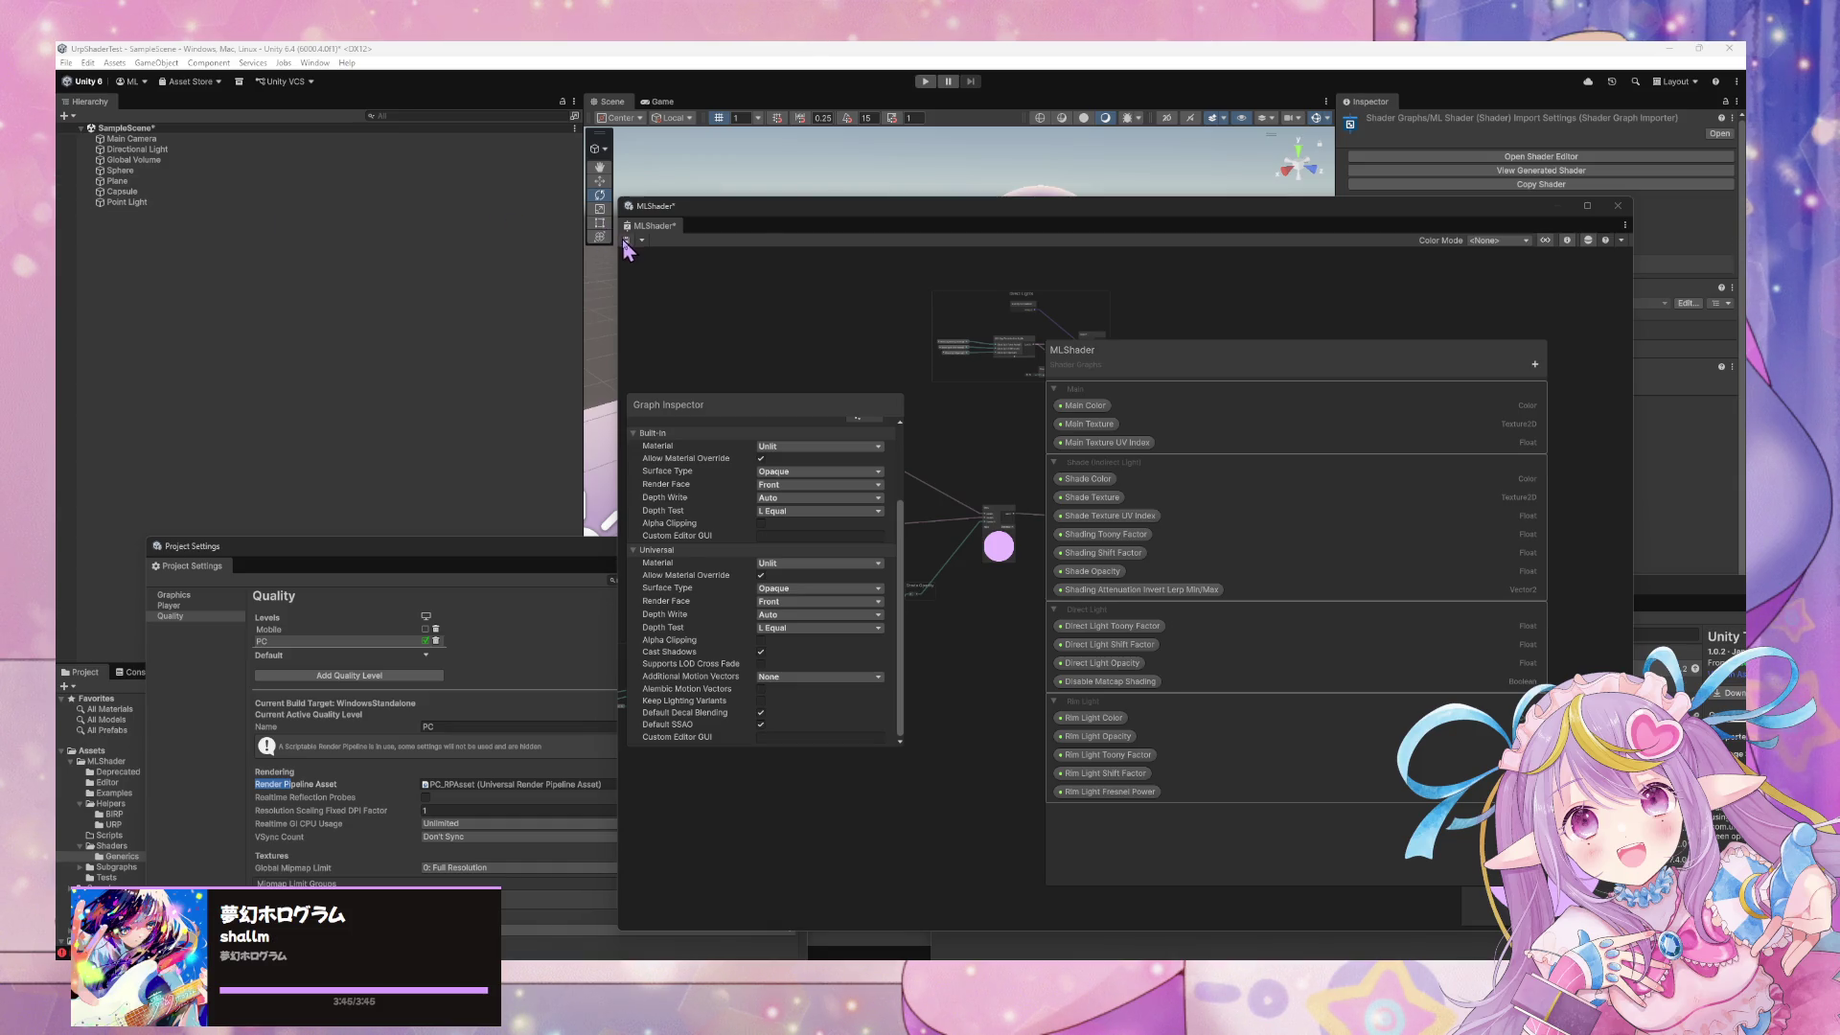
Look through the graph window's extra options and the Shader Graph help links without choosing anything
left_click(1626, 224)
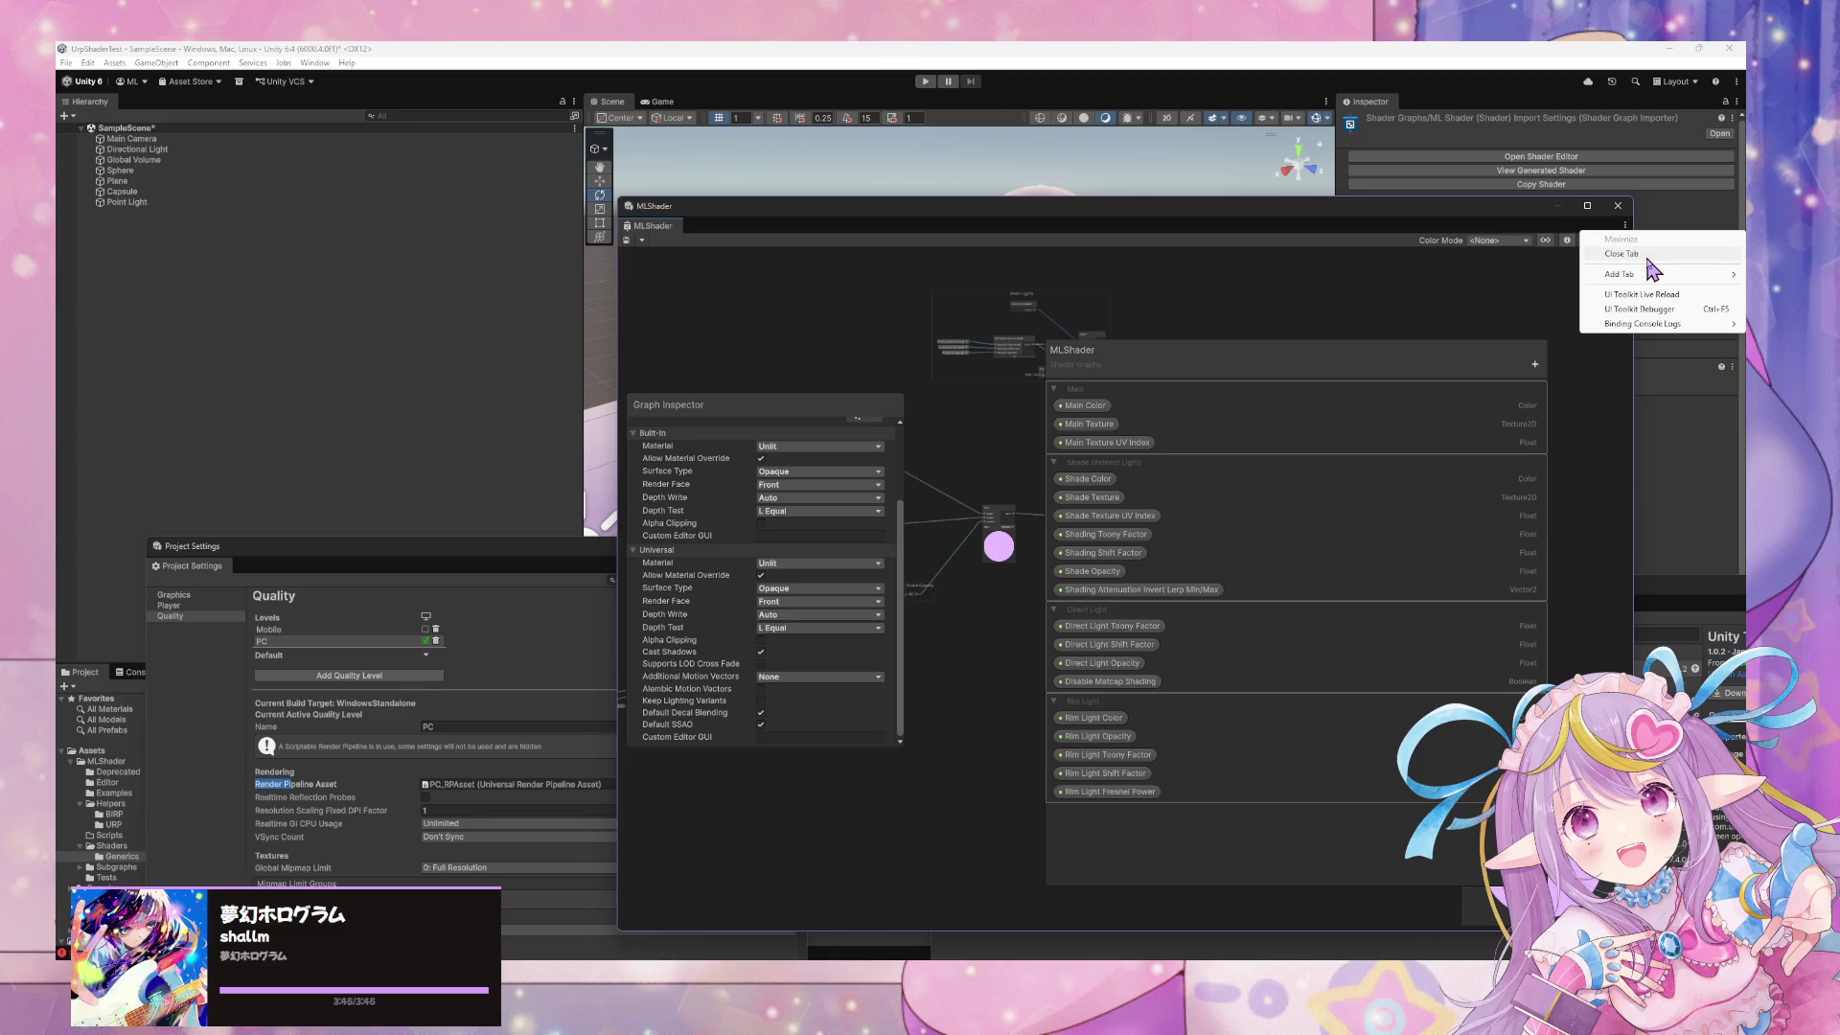
mouse_move(1685, 278)
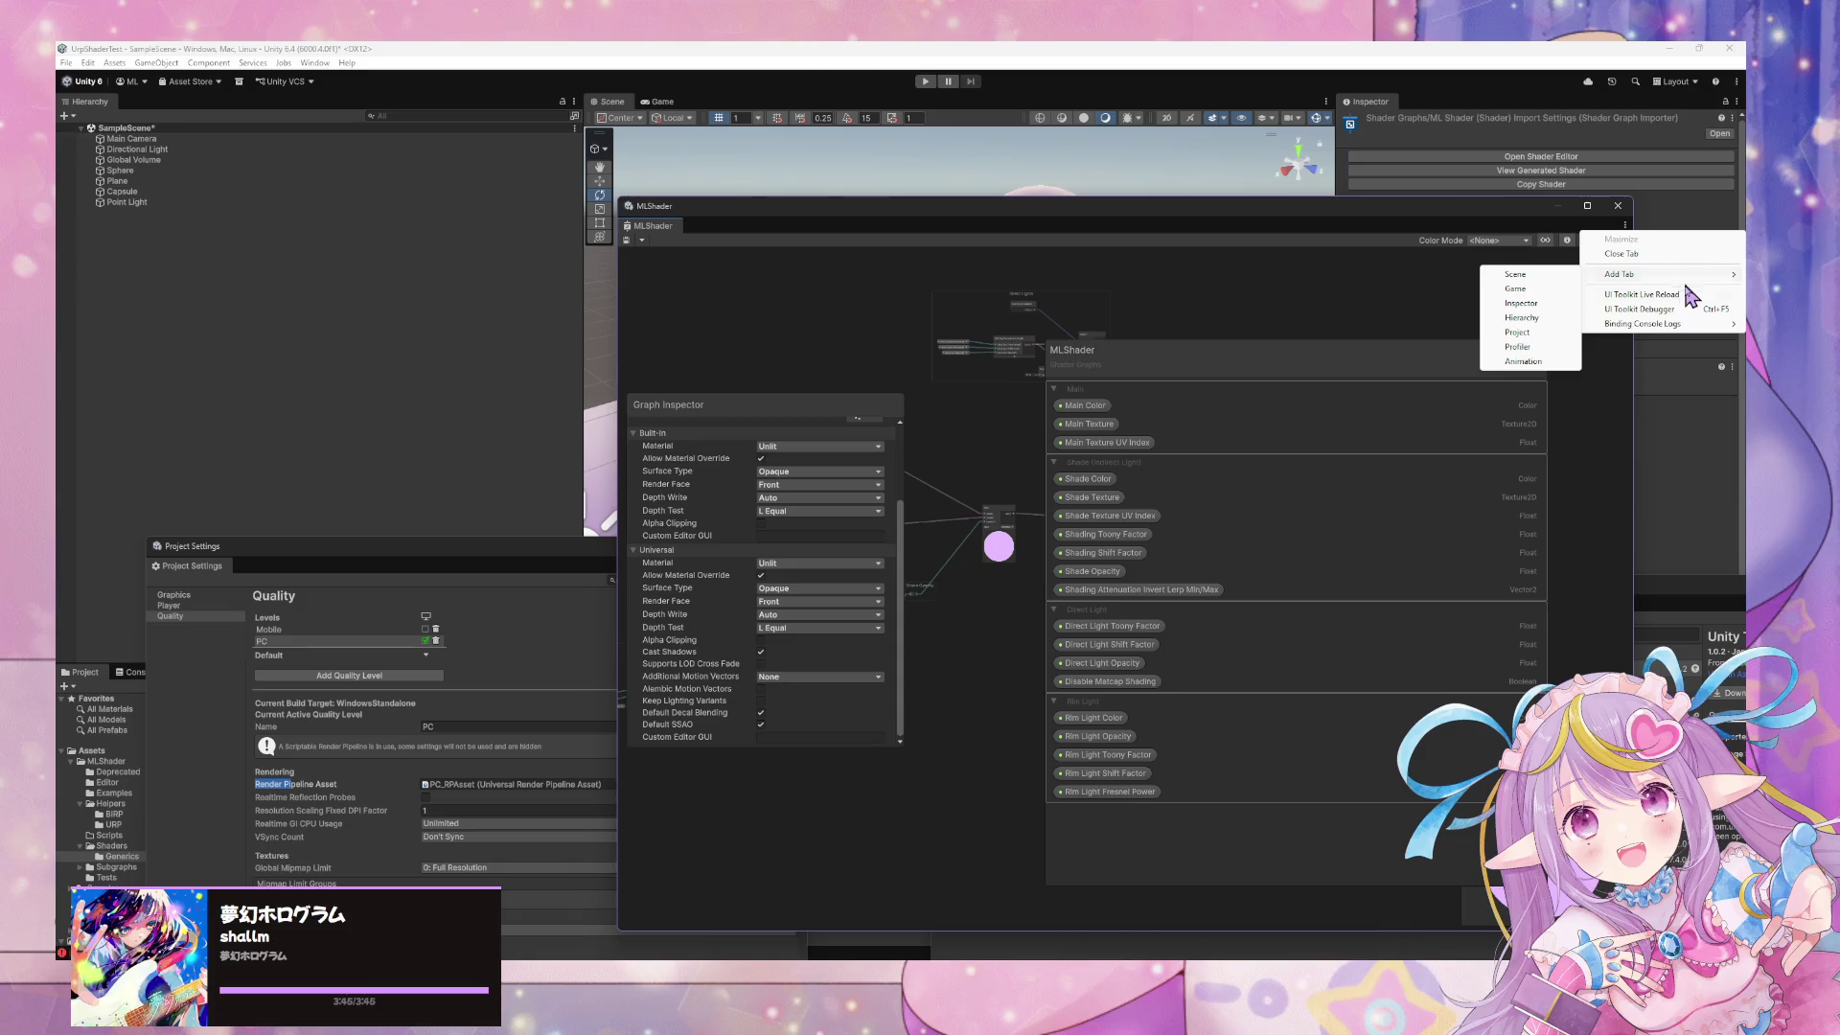
left_click(1512, 275)
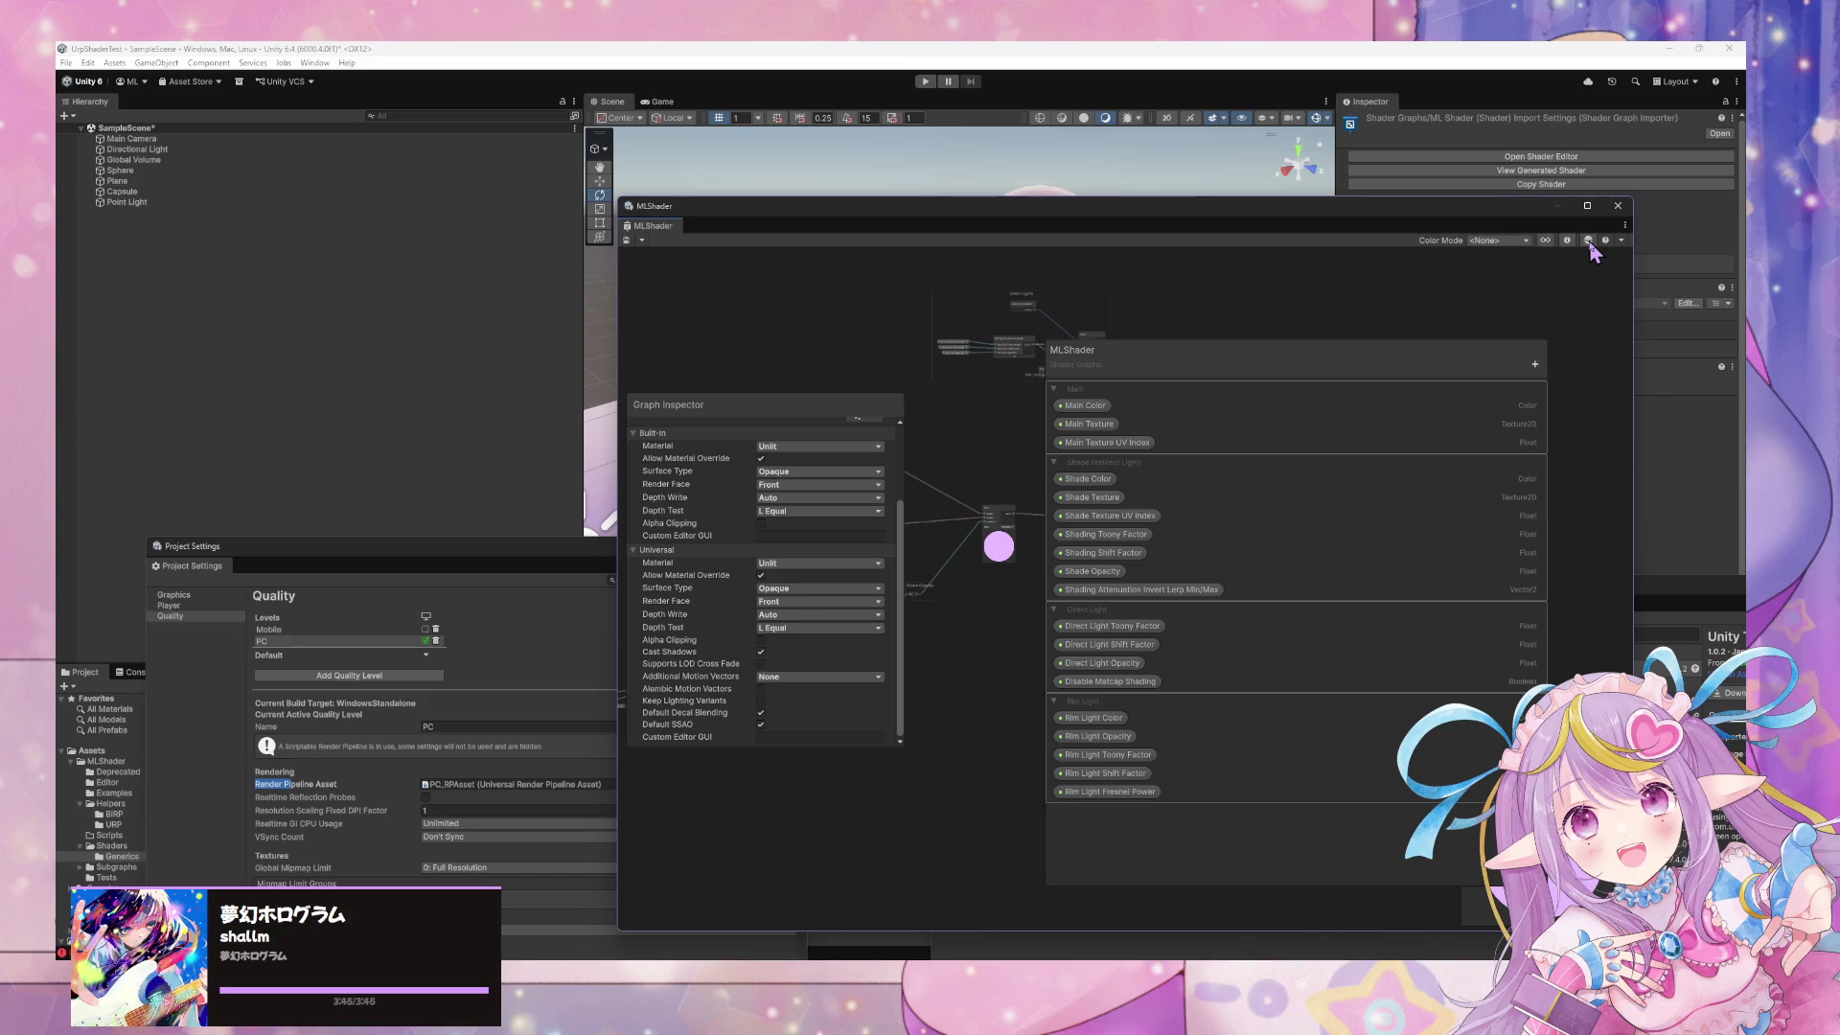
left_click(1620, 242)
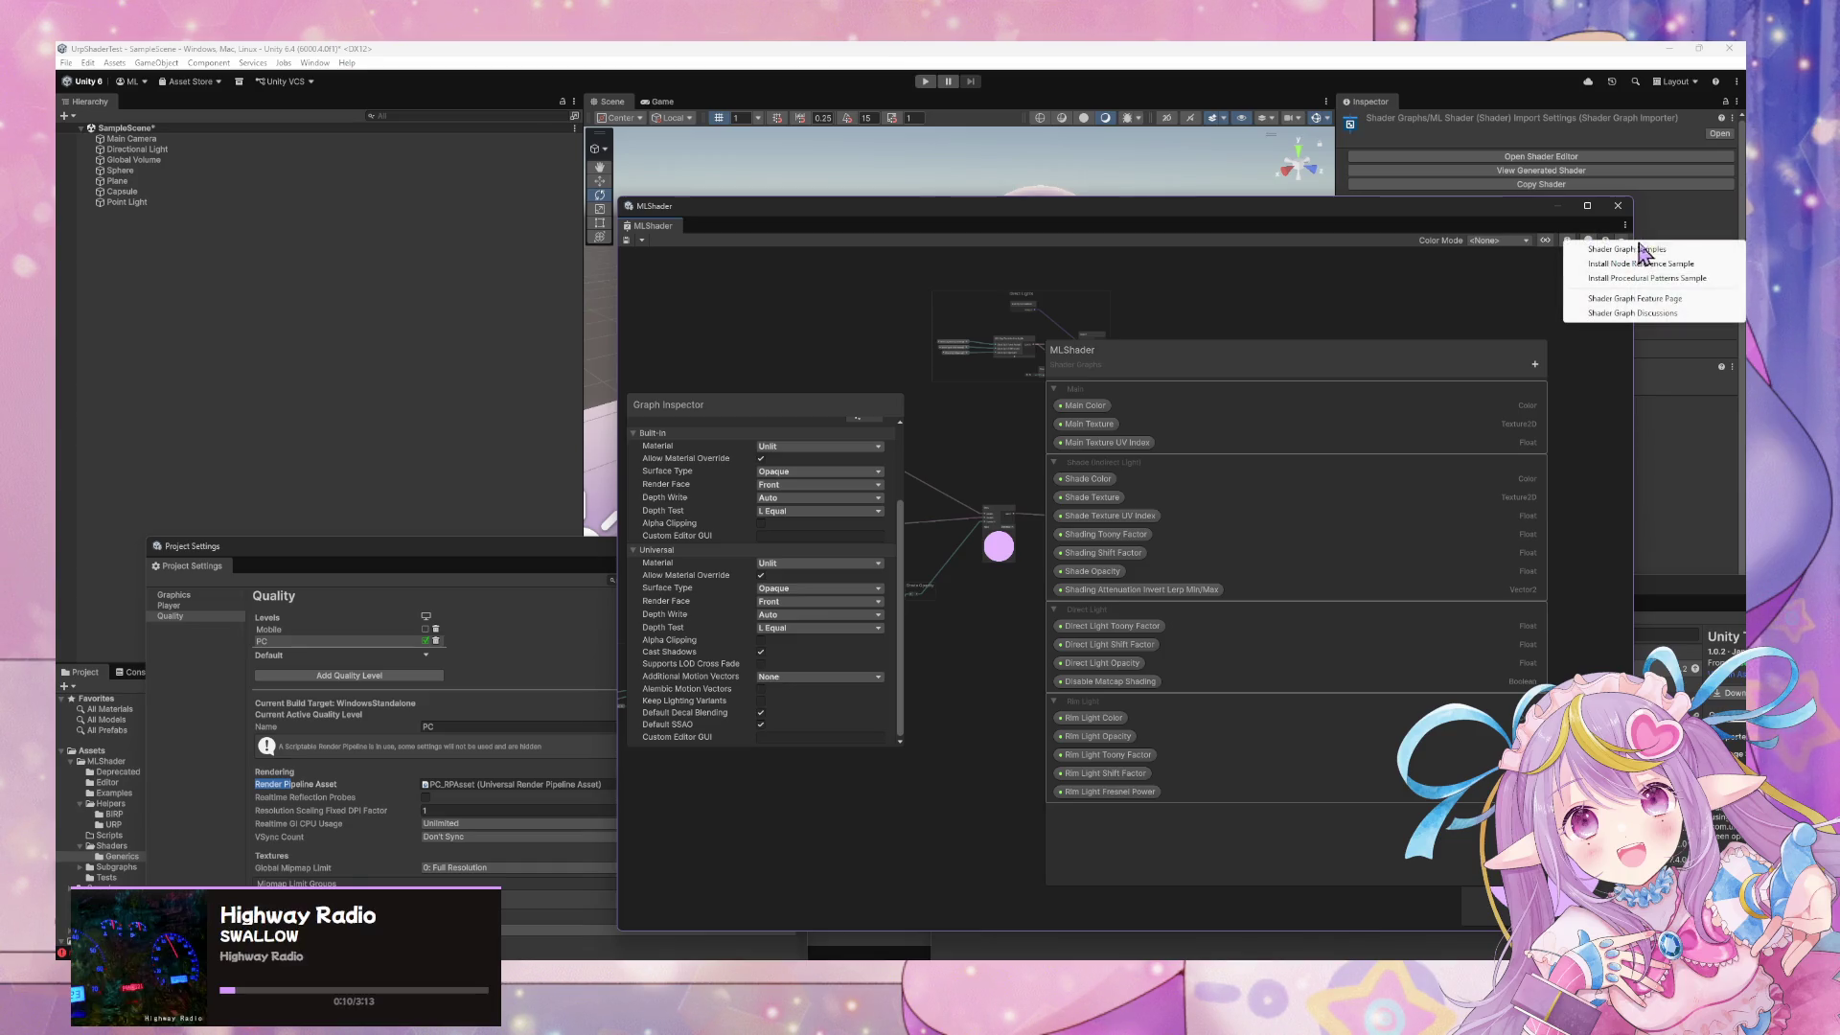
left_click(1439, 271)
Toggle the Blackboard off, on, and off again so it stays hidden
left_click(1545, 239)
left_click(1545, 239)
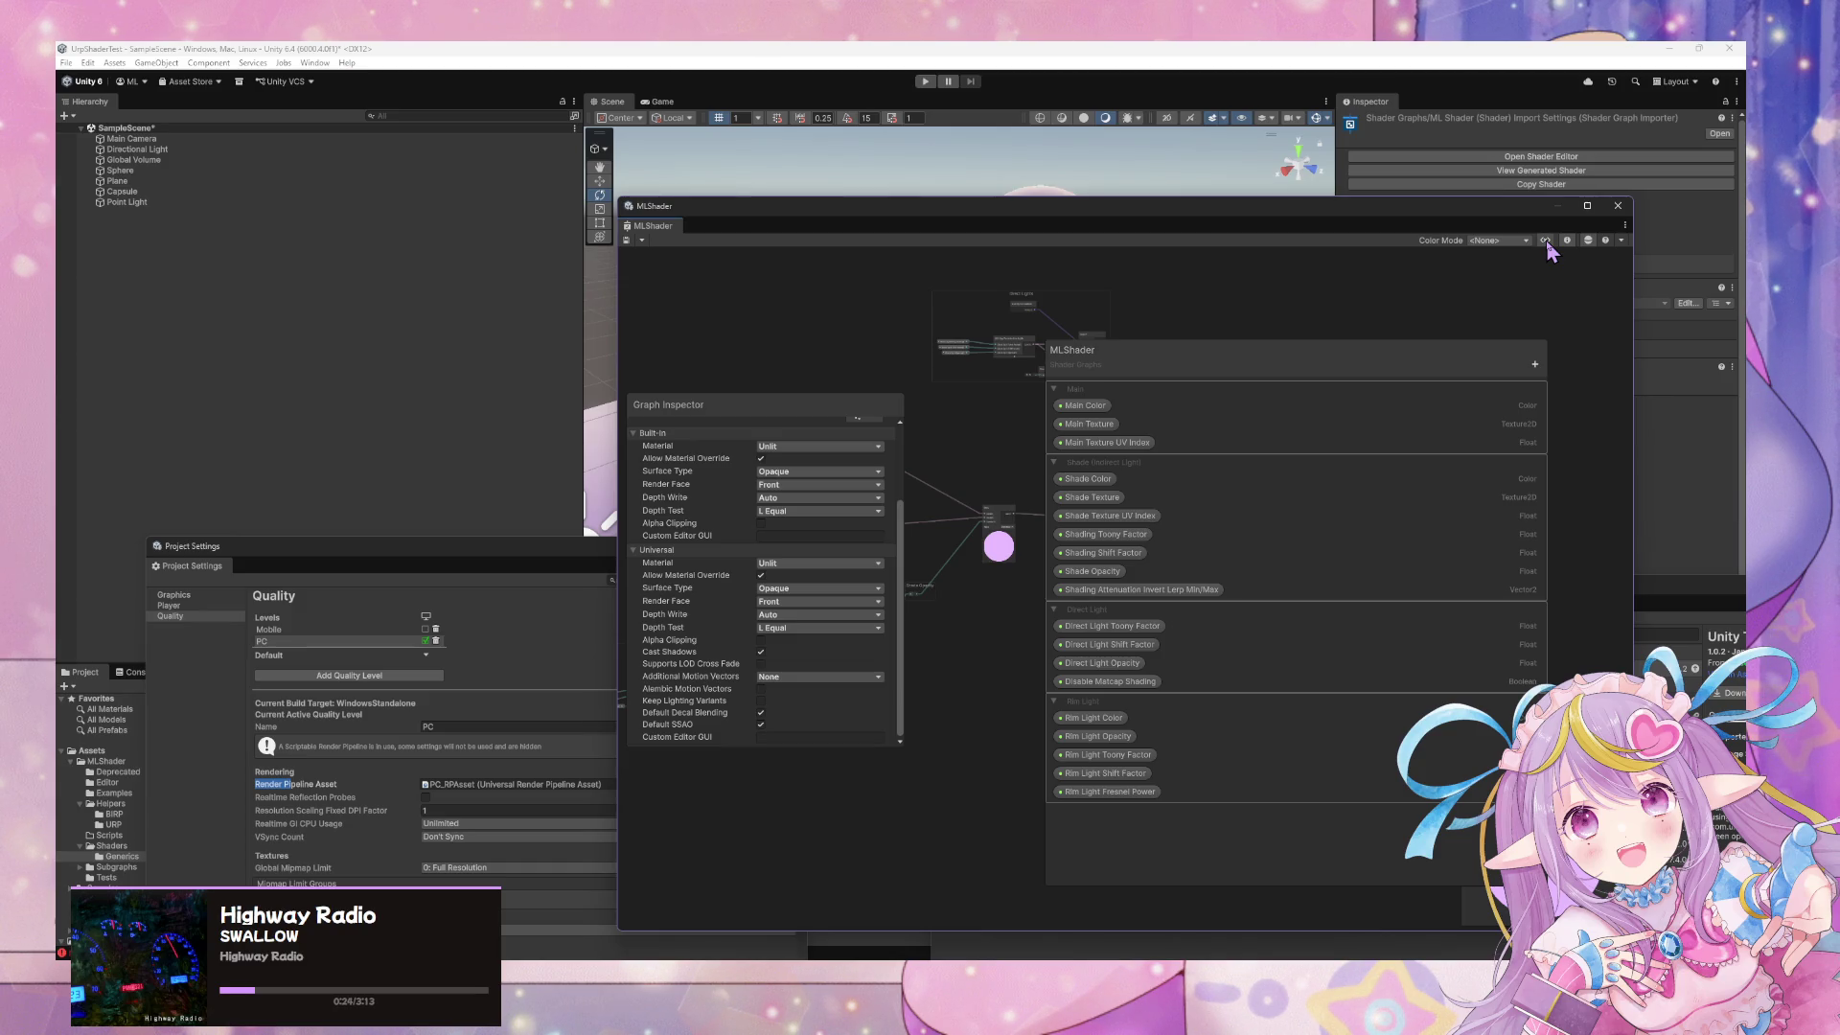
left_click(1545, 240)
Close the Project Settings window and move the graph window aside to uncover the capsule
mouse_move(1512, 205)
left_mouse_down()
mouse_move(1357, 467)
mouse_move(1639, 405)
left_mouse_up()
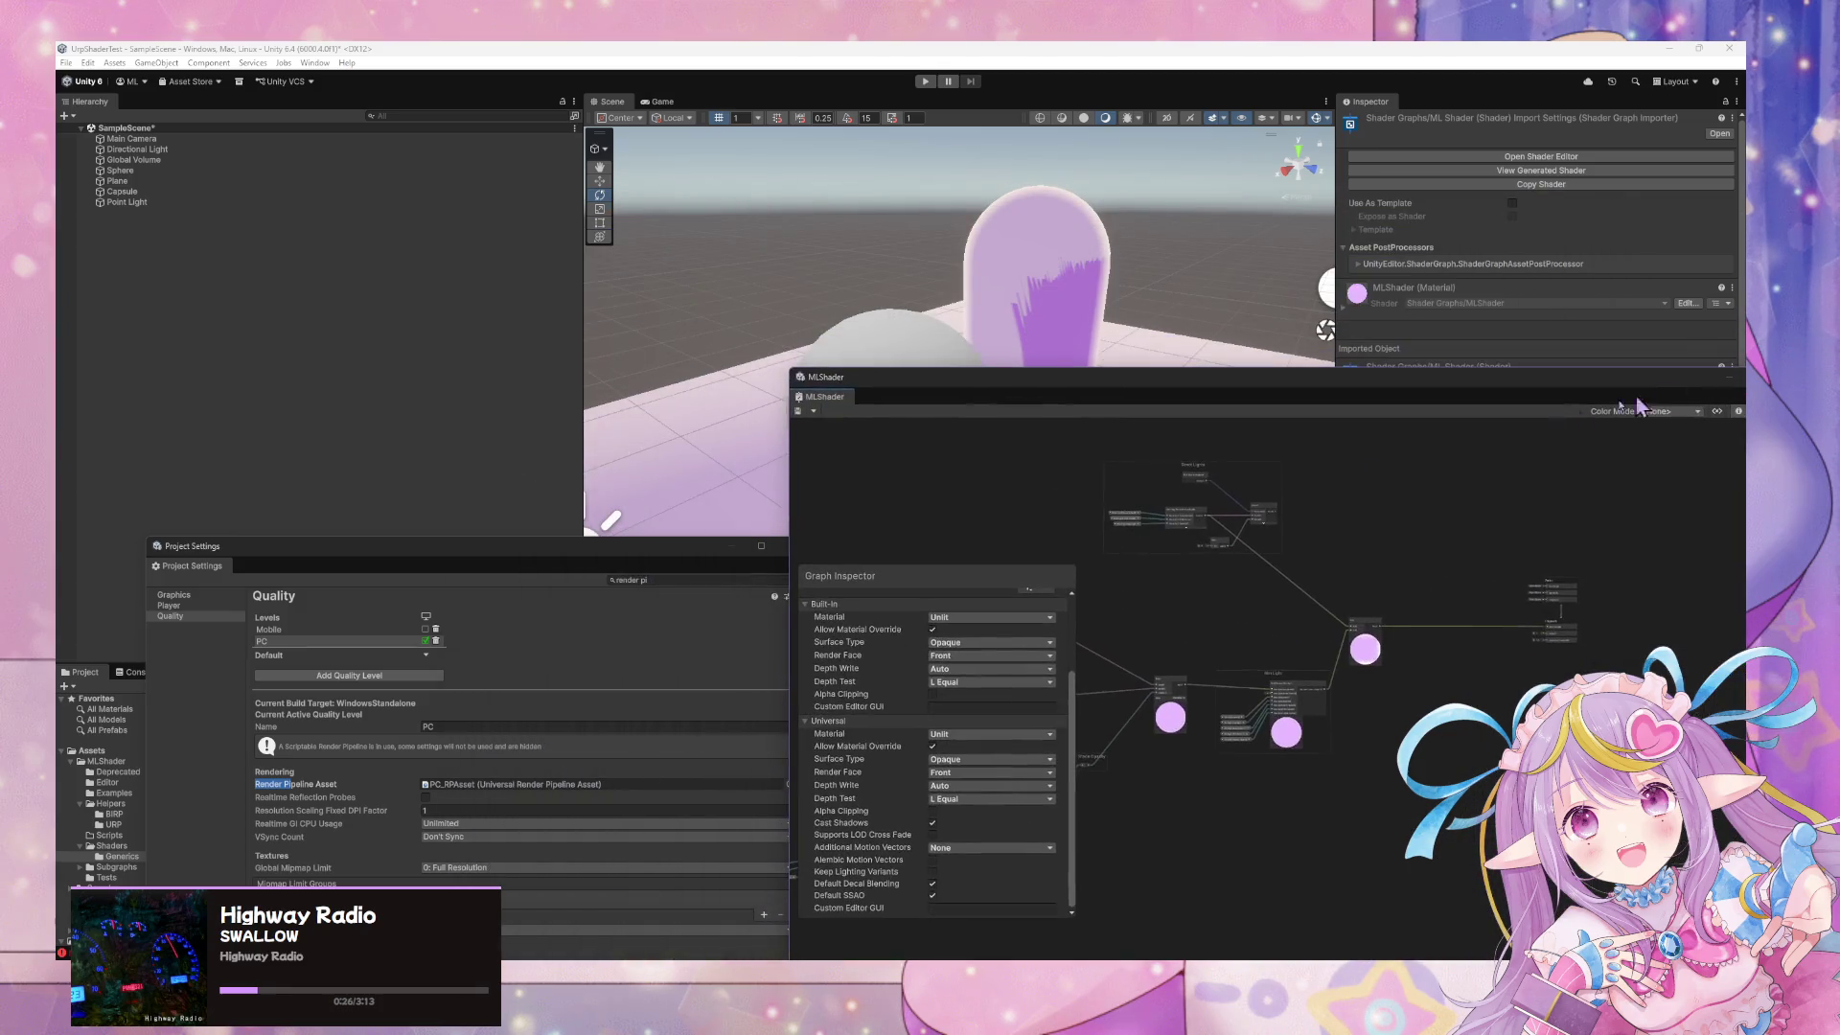
left_click_drag(412, 548, 303, 534)
left_click(714, 528)
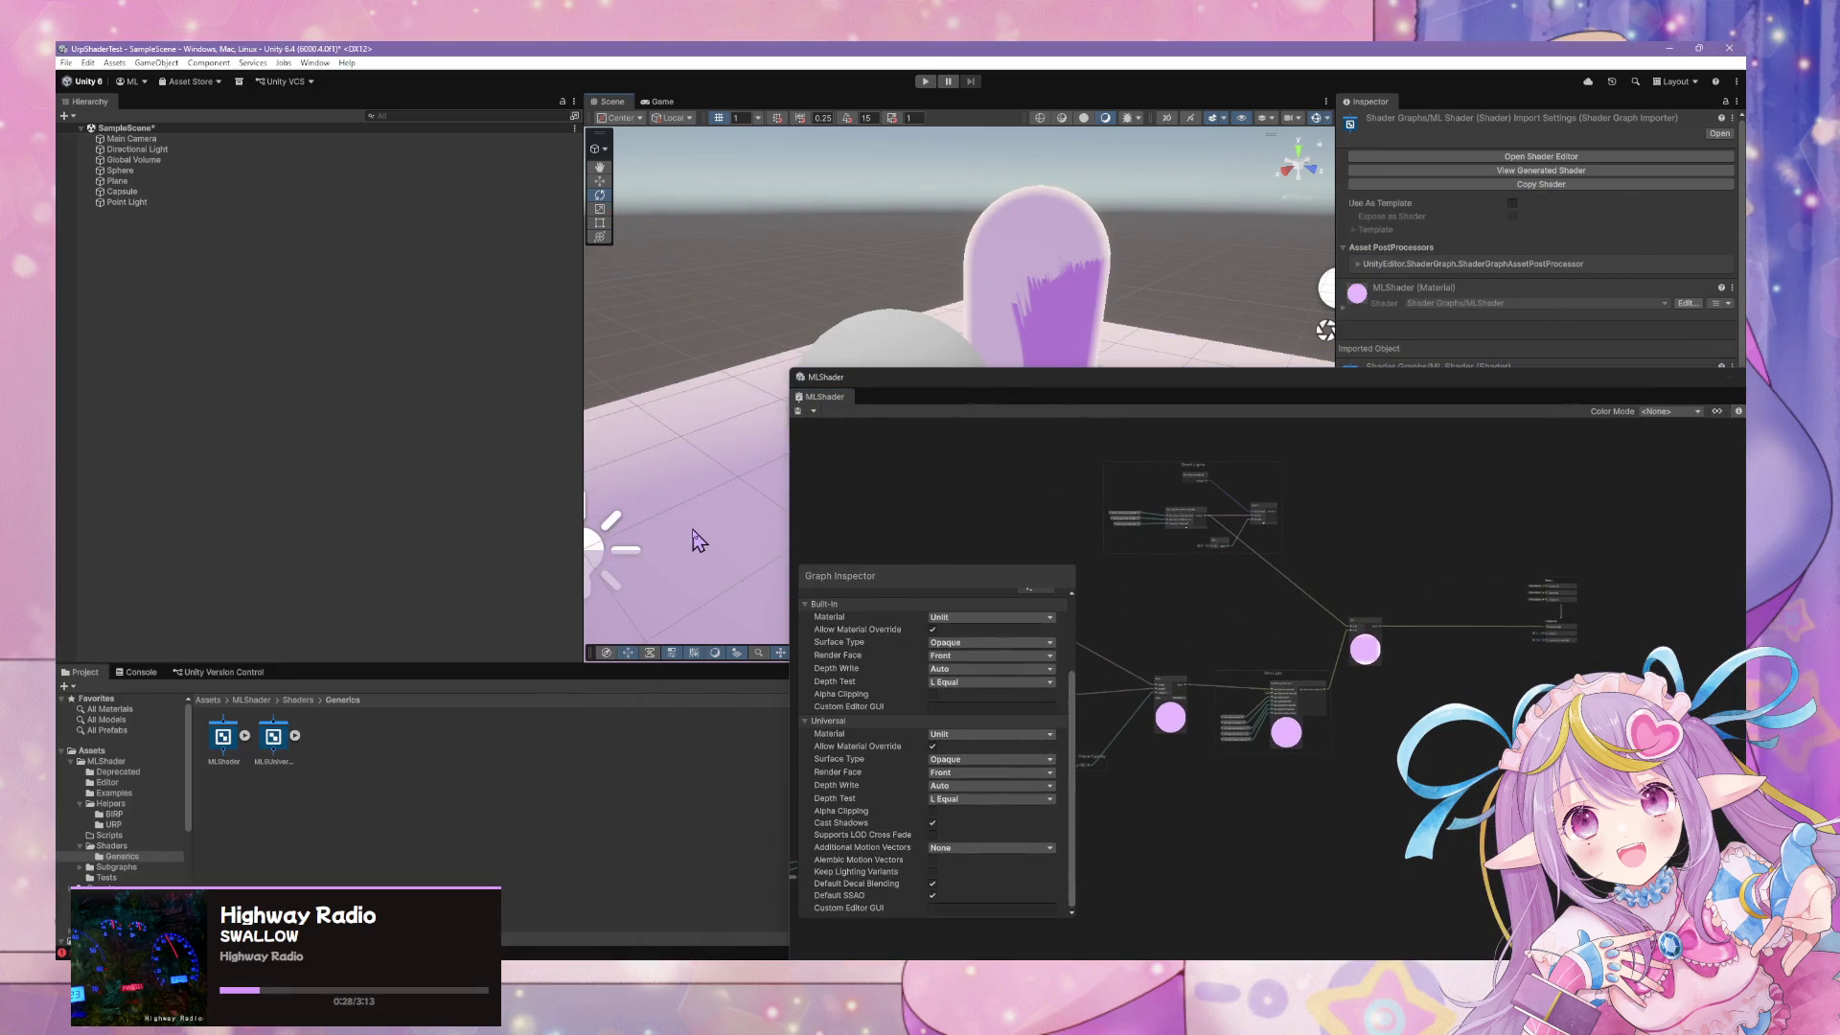
left_click(1093, 278)
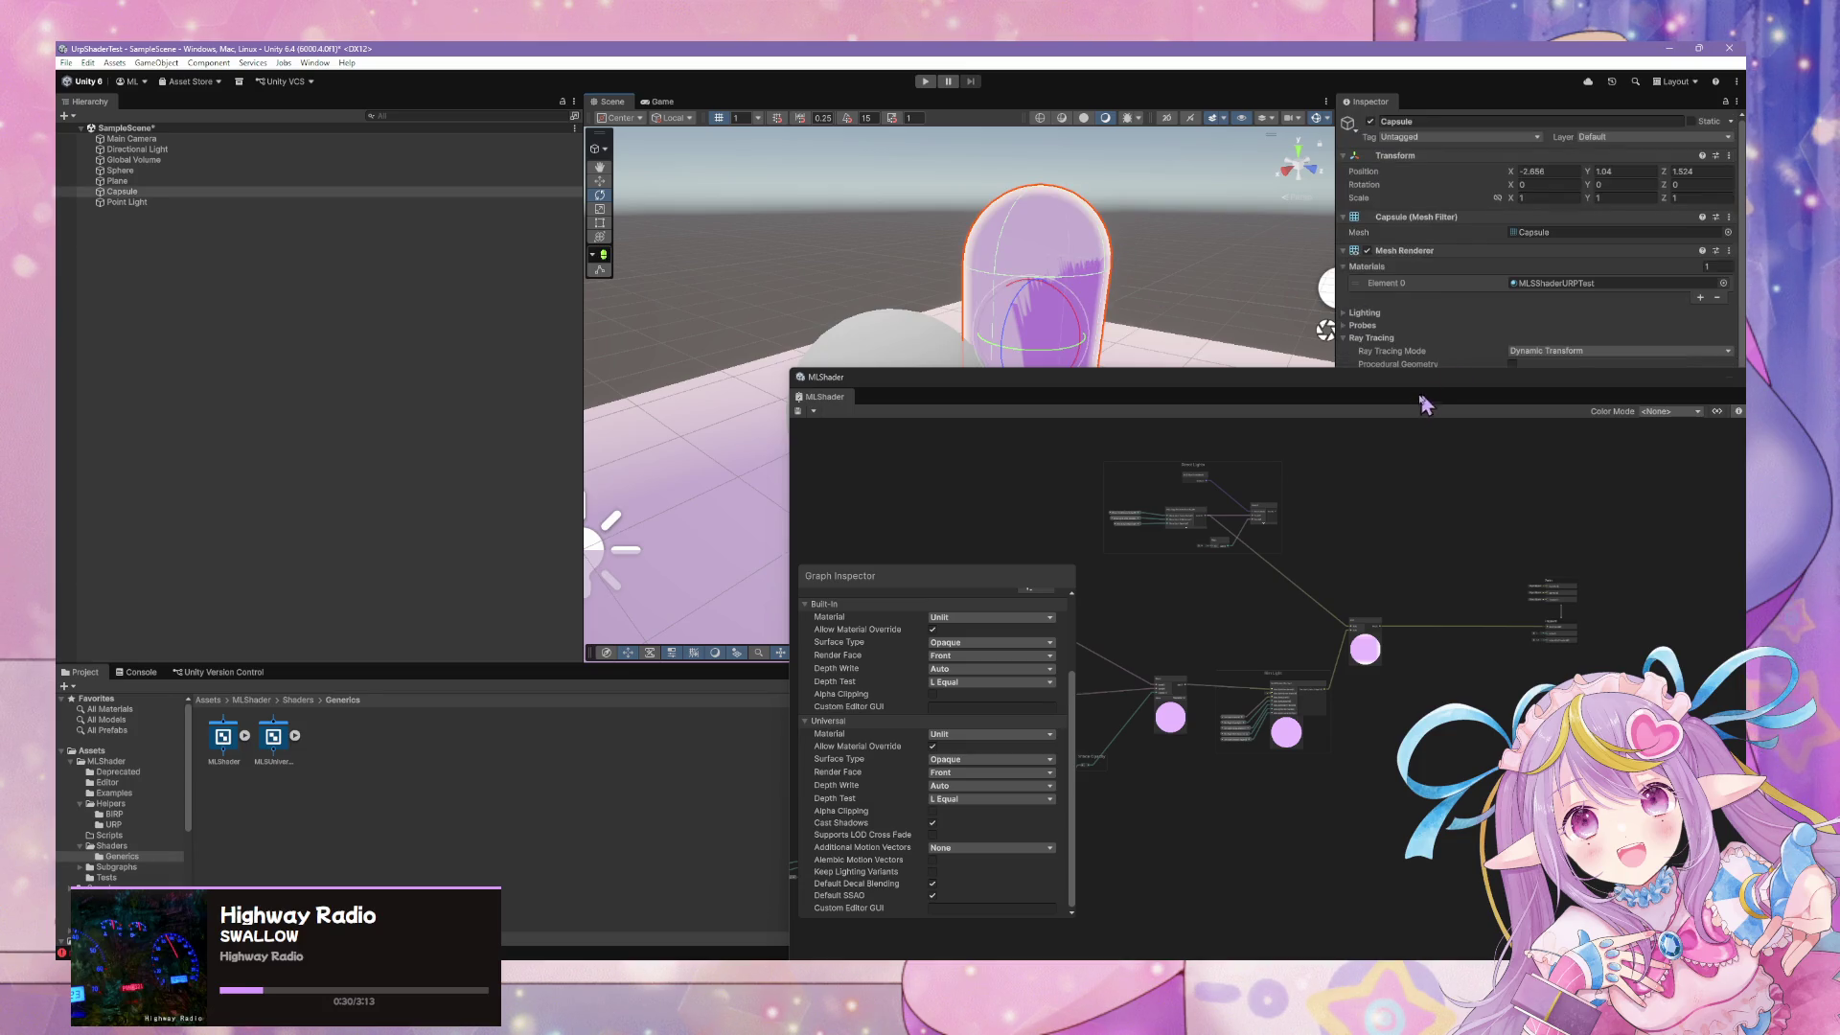
mouse_move(1404, 376)
left_mouse_down()
mouse_move(698, 362)
mouse_move(938, 278)
left_mouse_up()
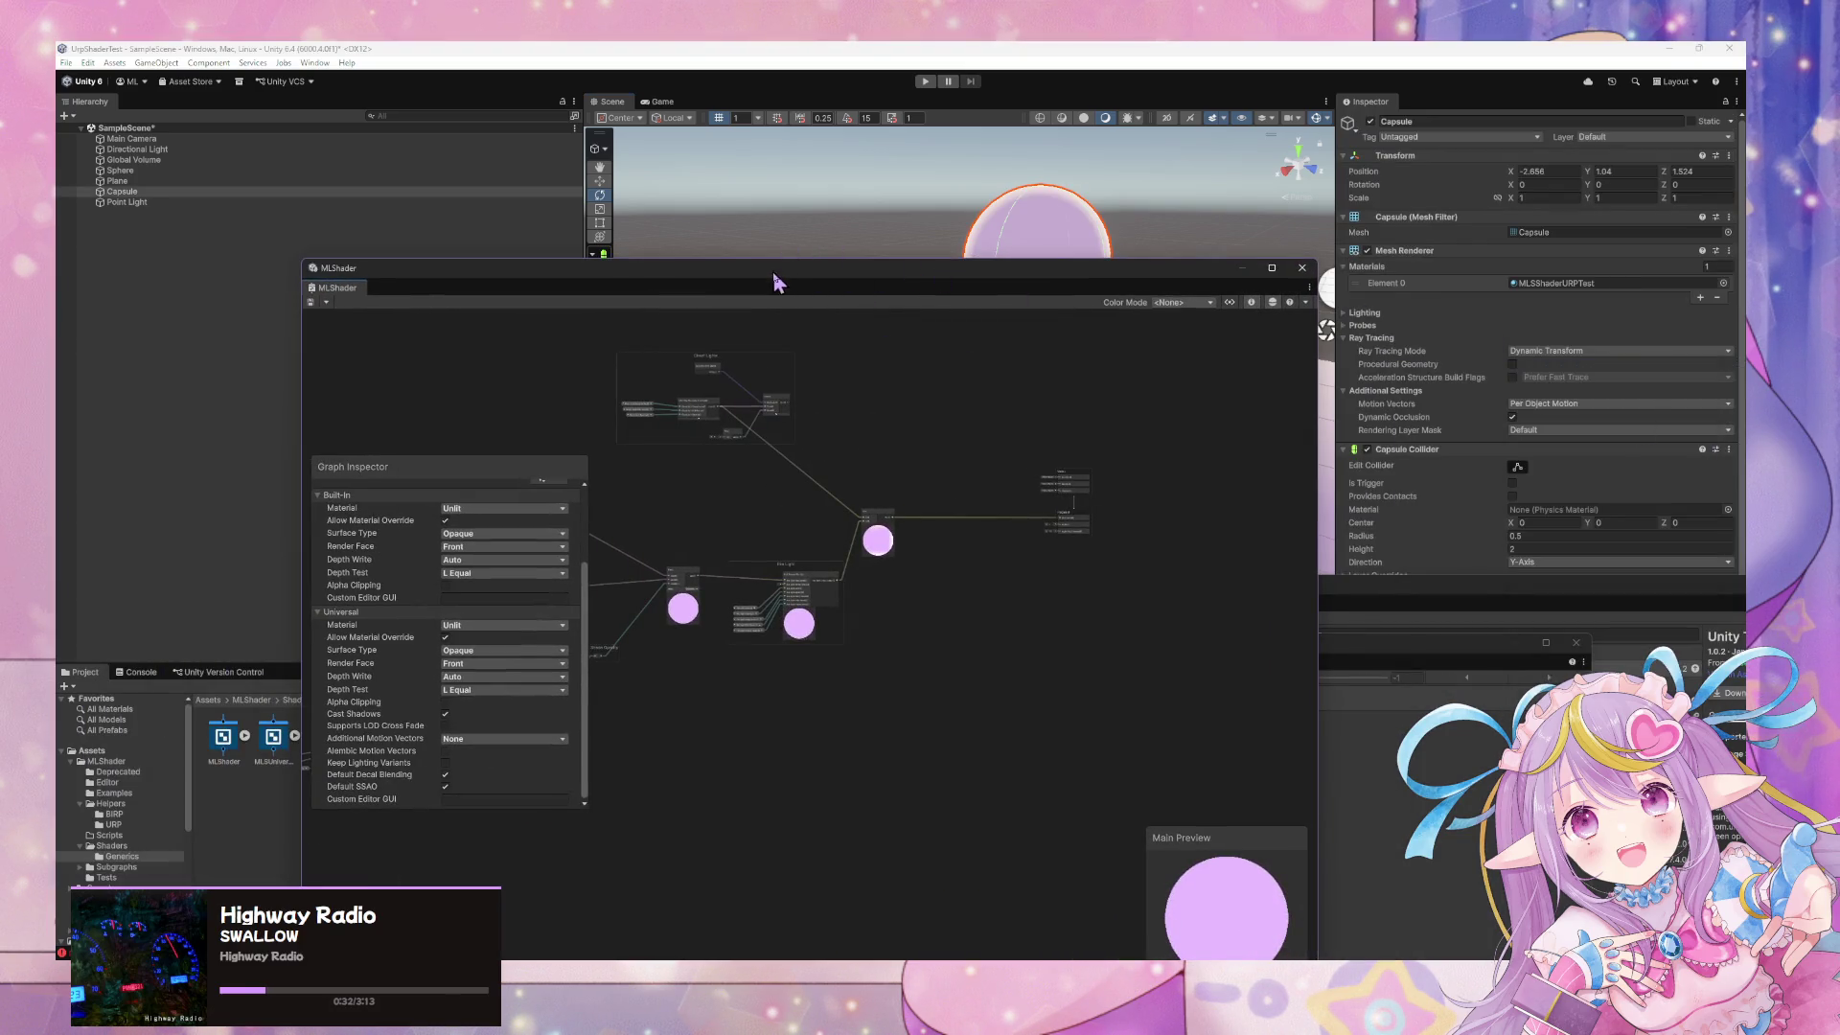
left_click_drag(796, 272, 1035, 341)
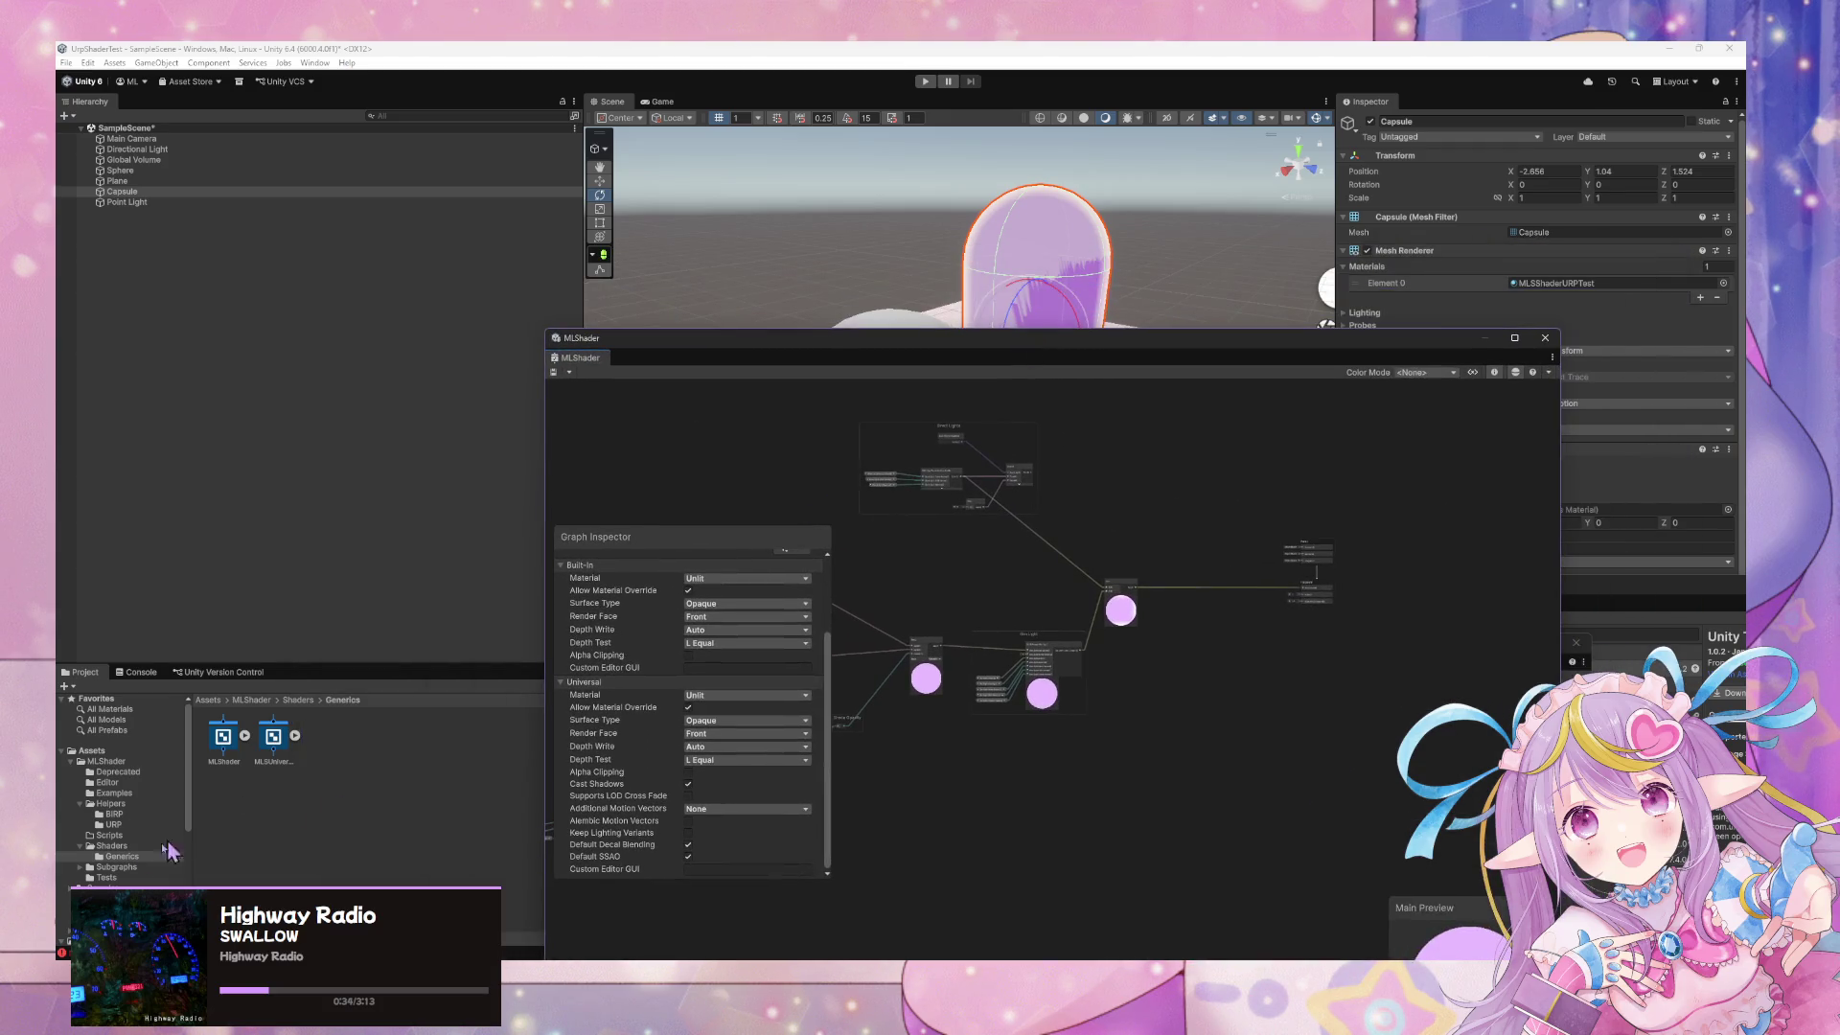
Select the purple URP test material in Tests, lock the Inspector, and switch it to Debug mode
left_click(107, 877)
left_click(223, 736)
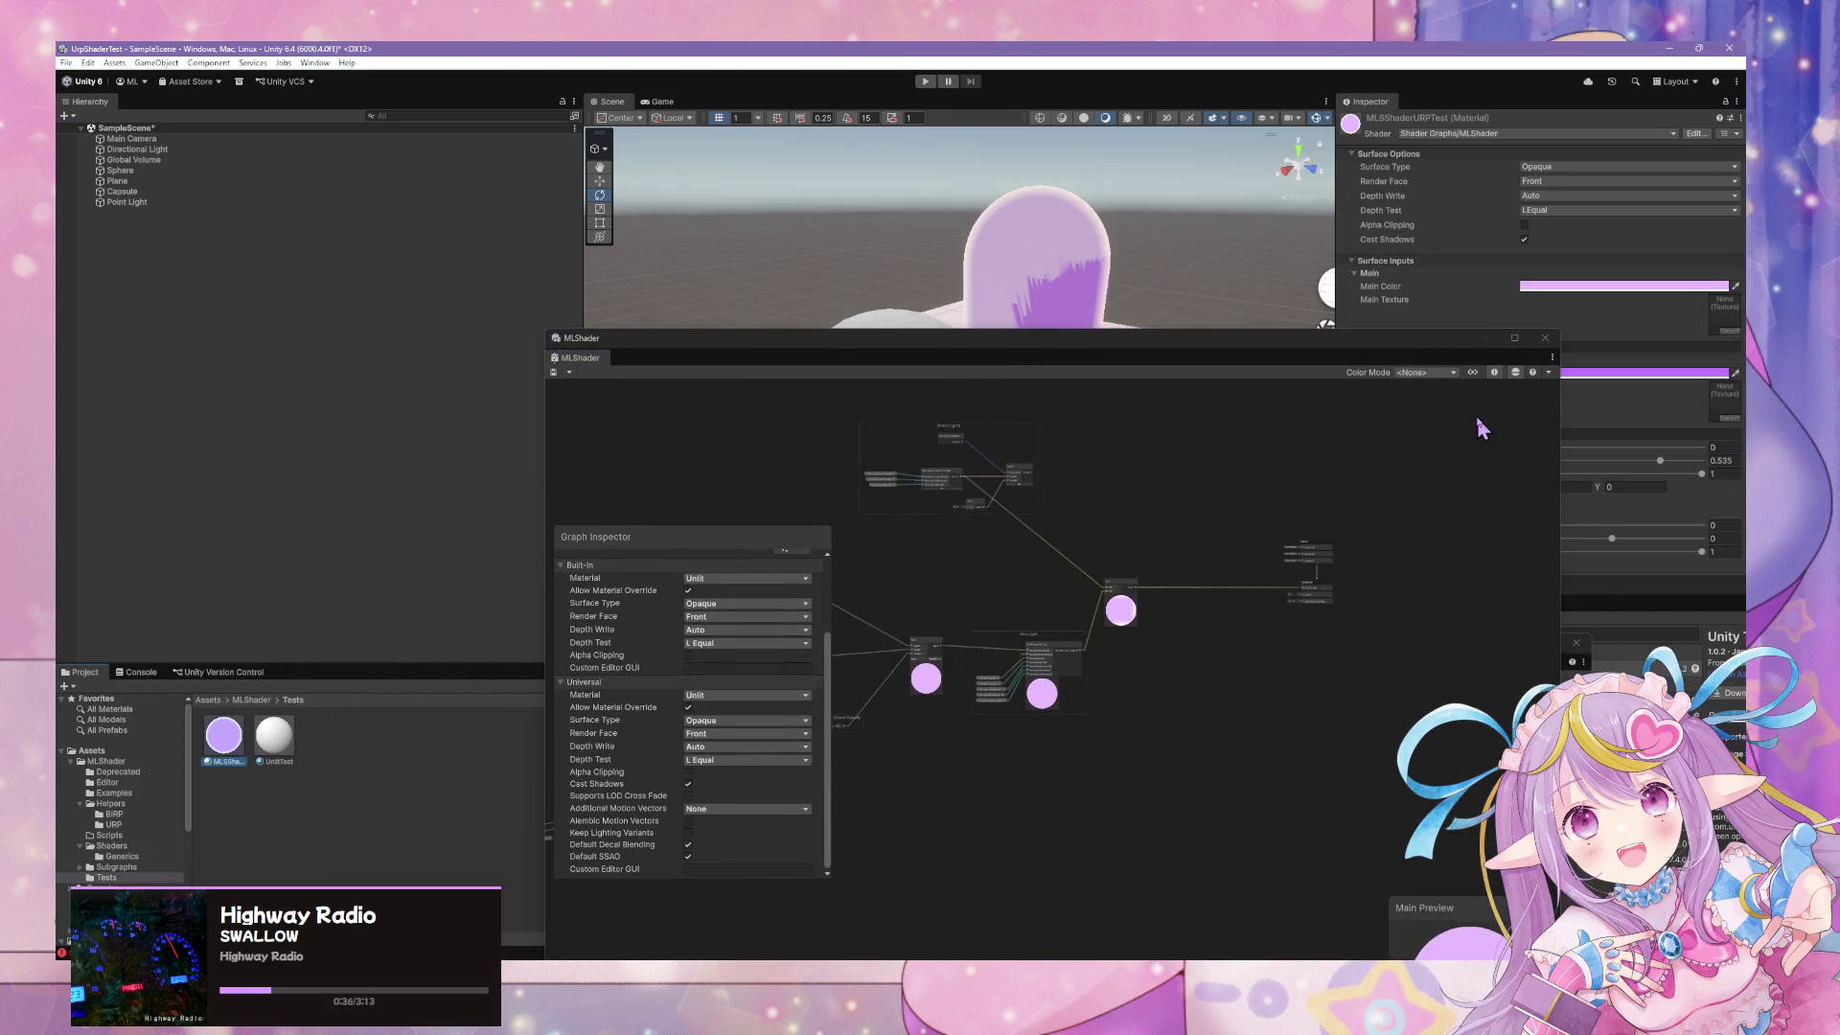
left_click_drag(1429, 341, 1250, 318)
left_click(1741, 117)
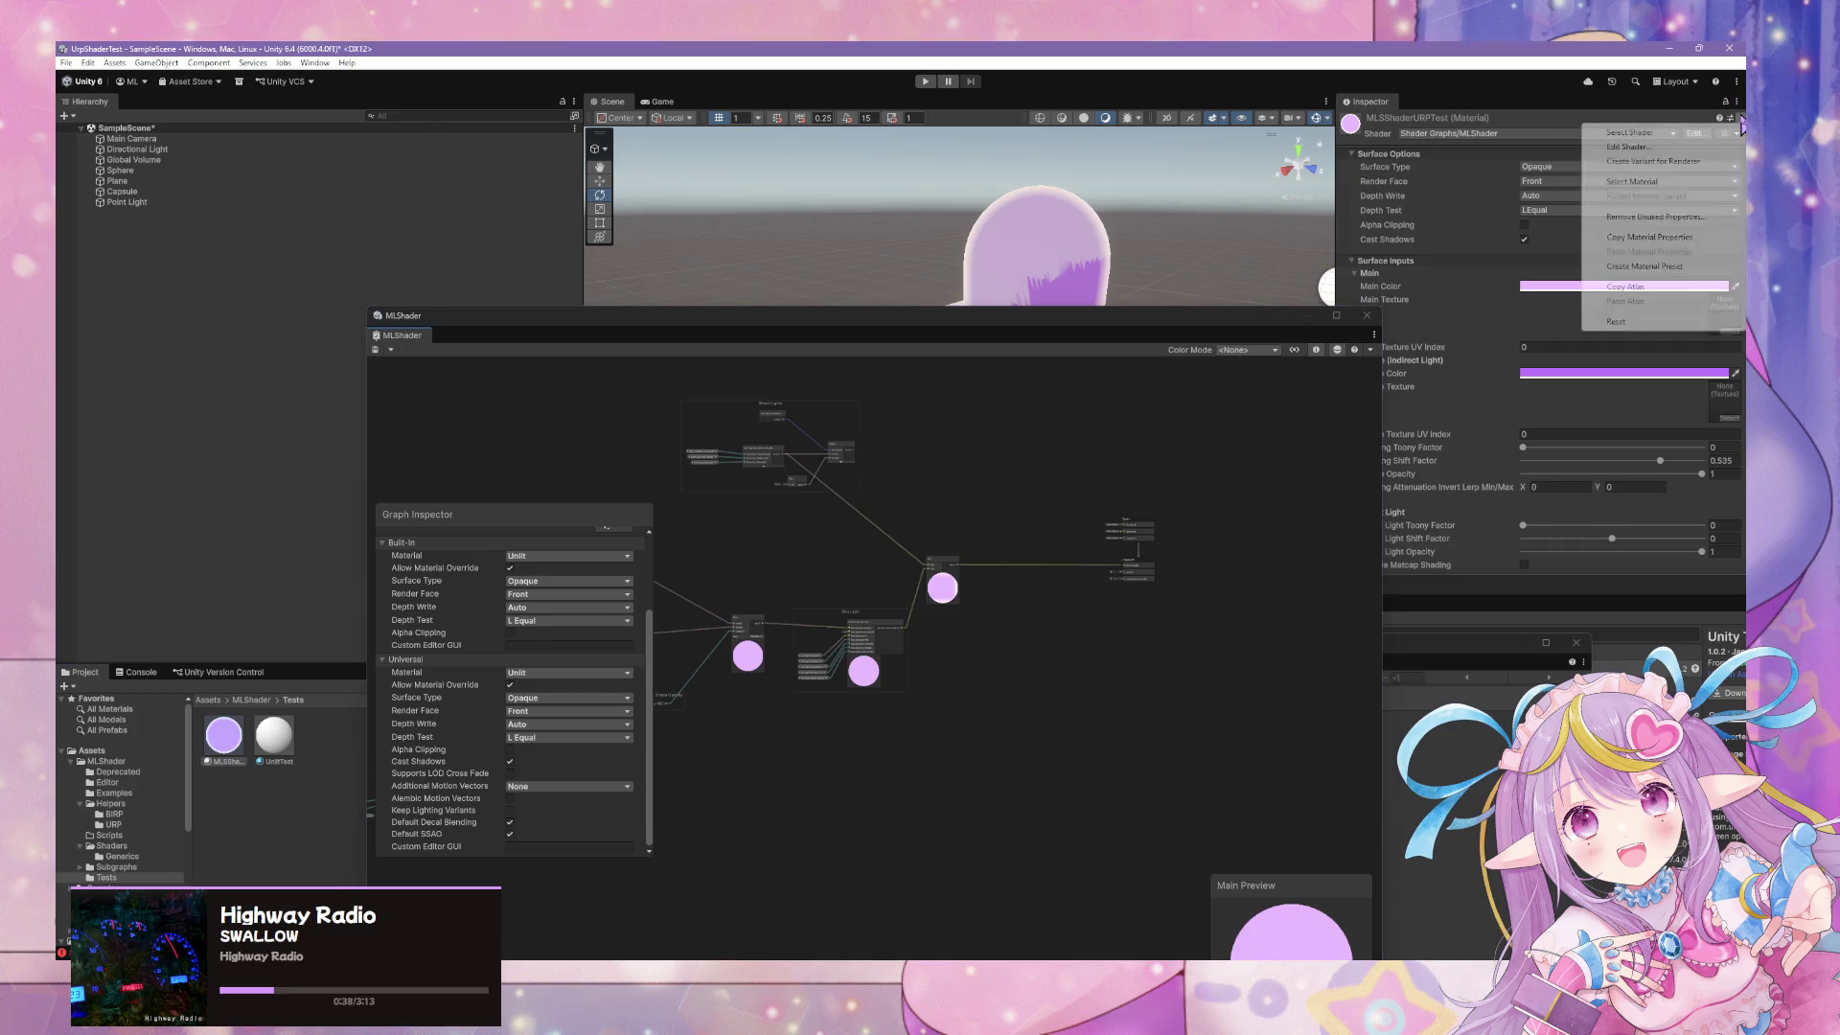
left_click(1737, 102)
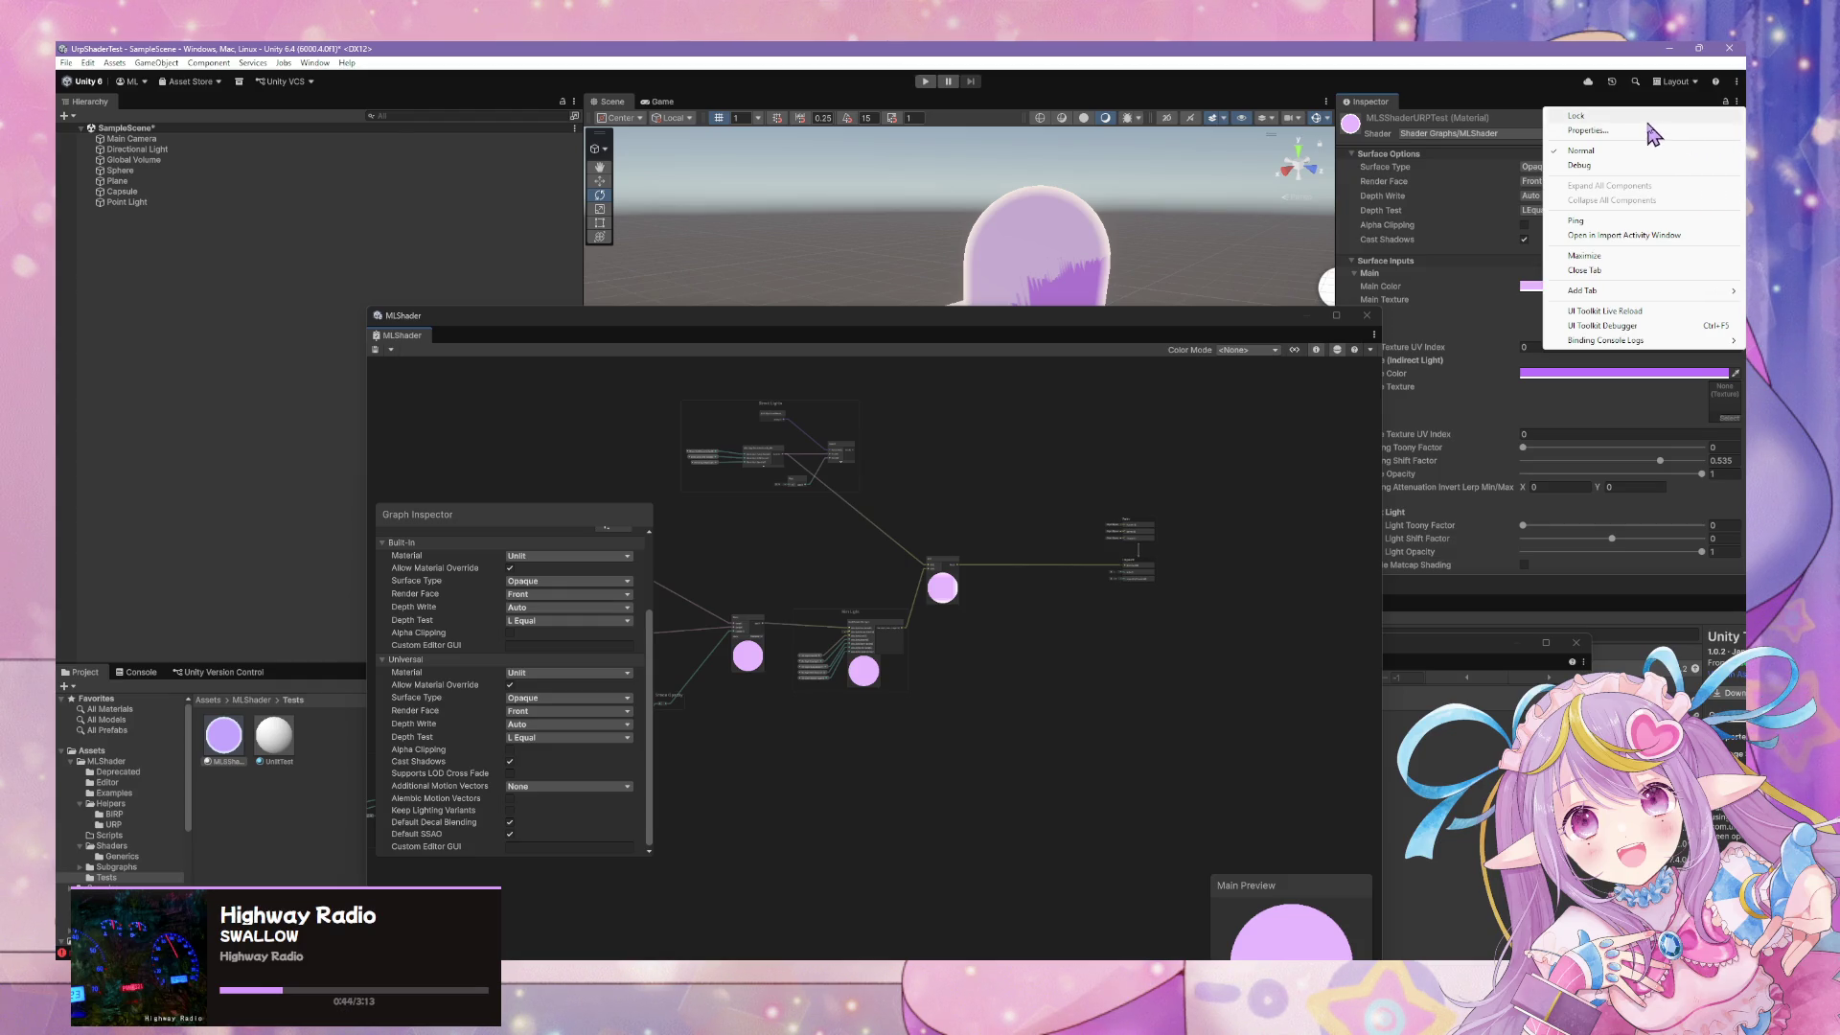
left_click(1735, 115)
left_click(1737, 117)
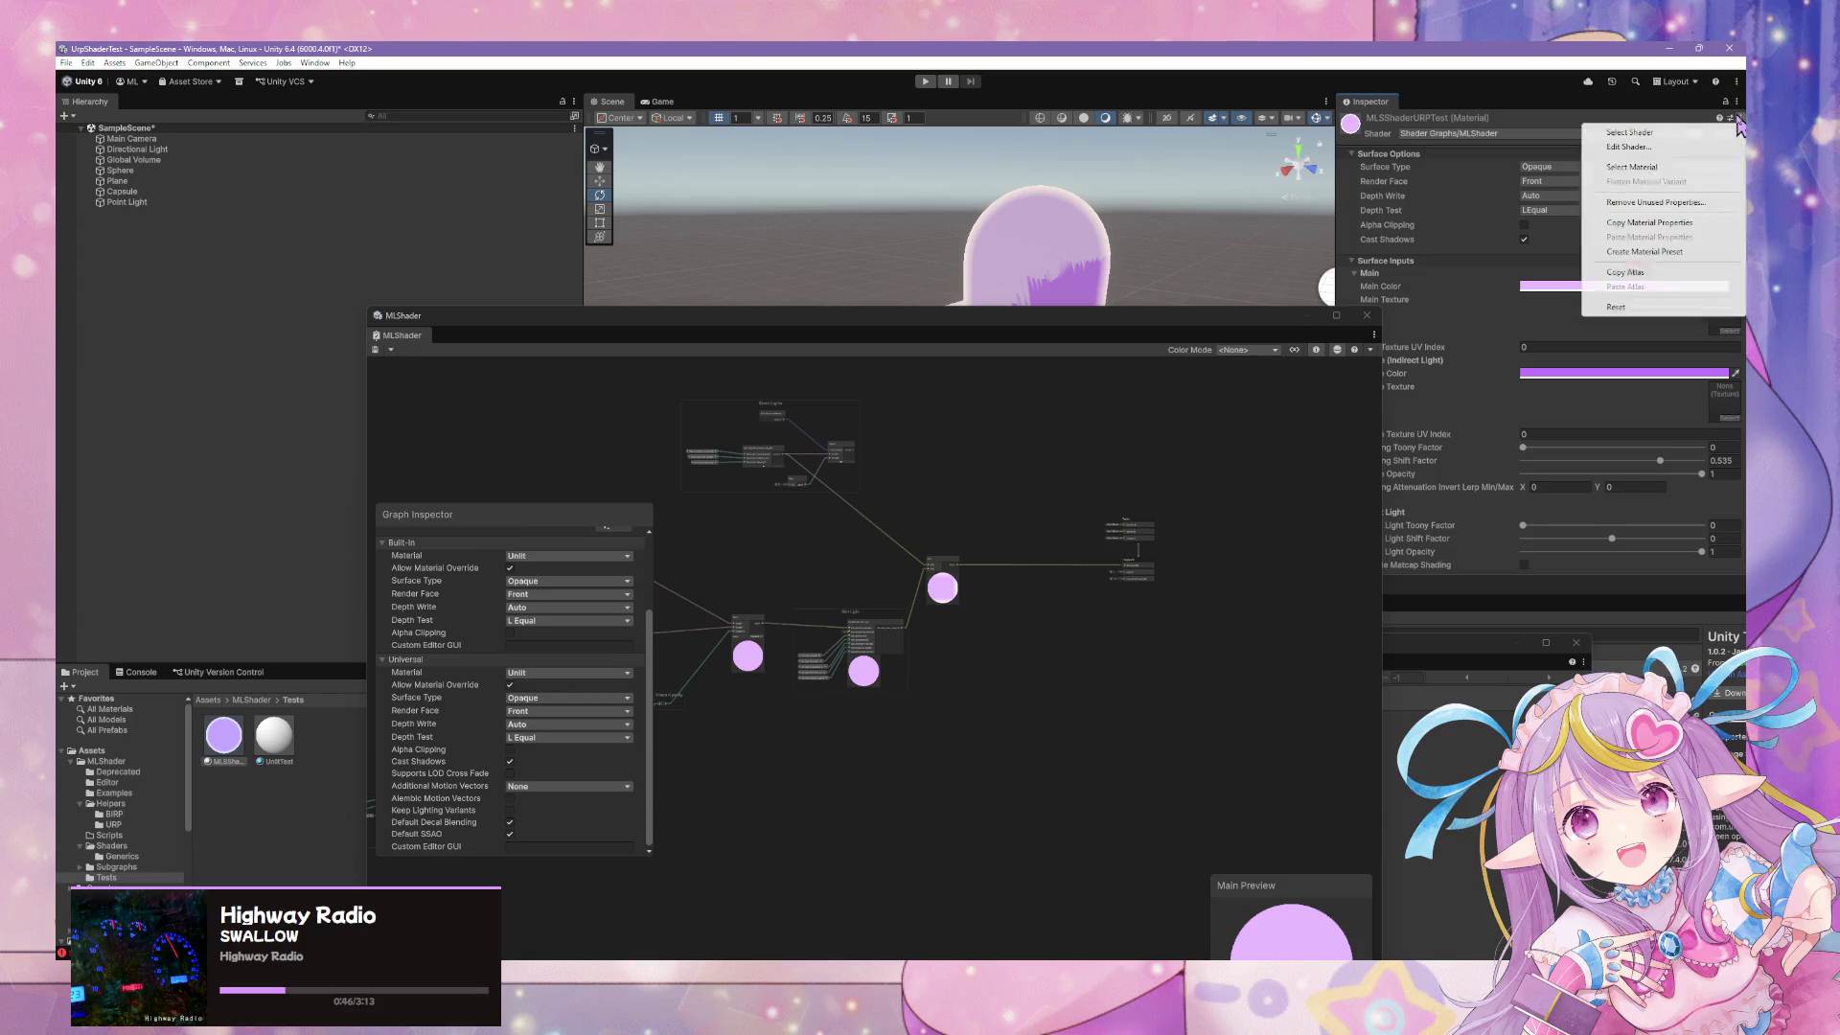
left_click(1736, 101)
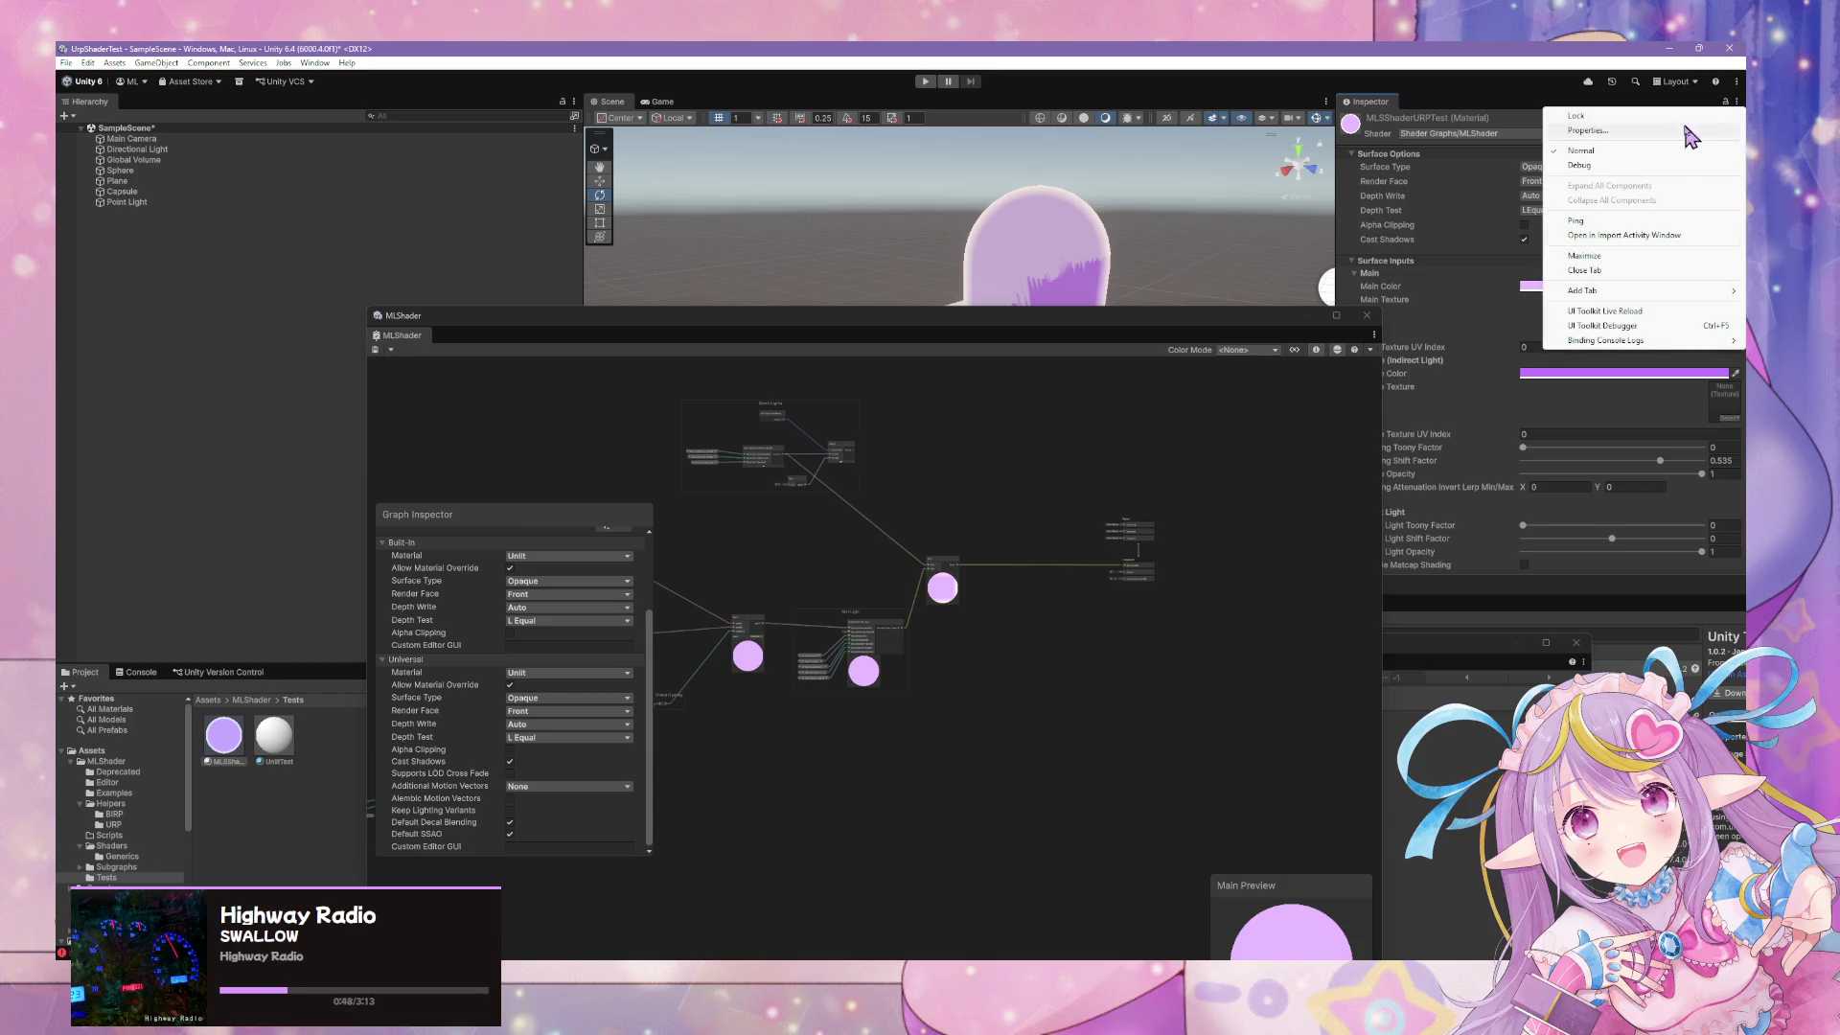
left_click(1581, 131)
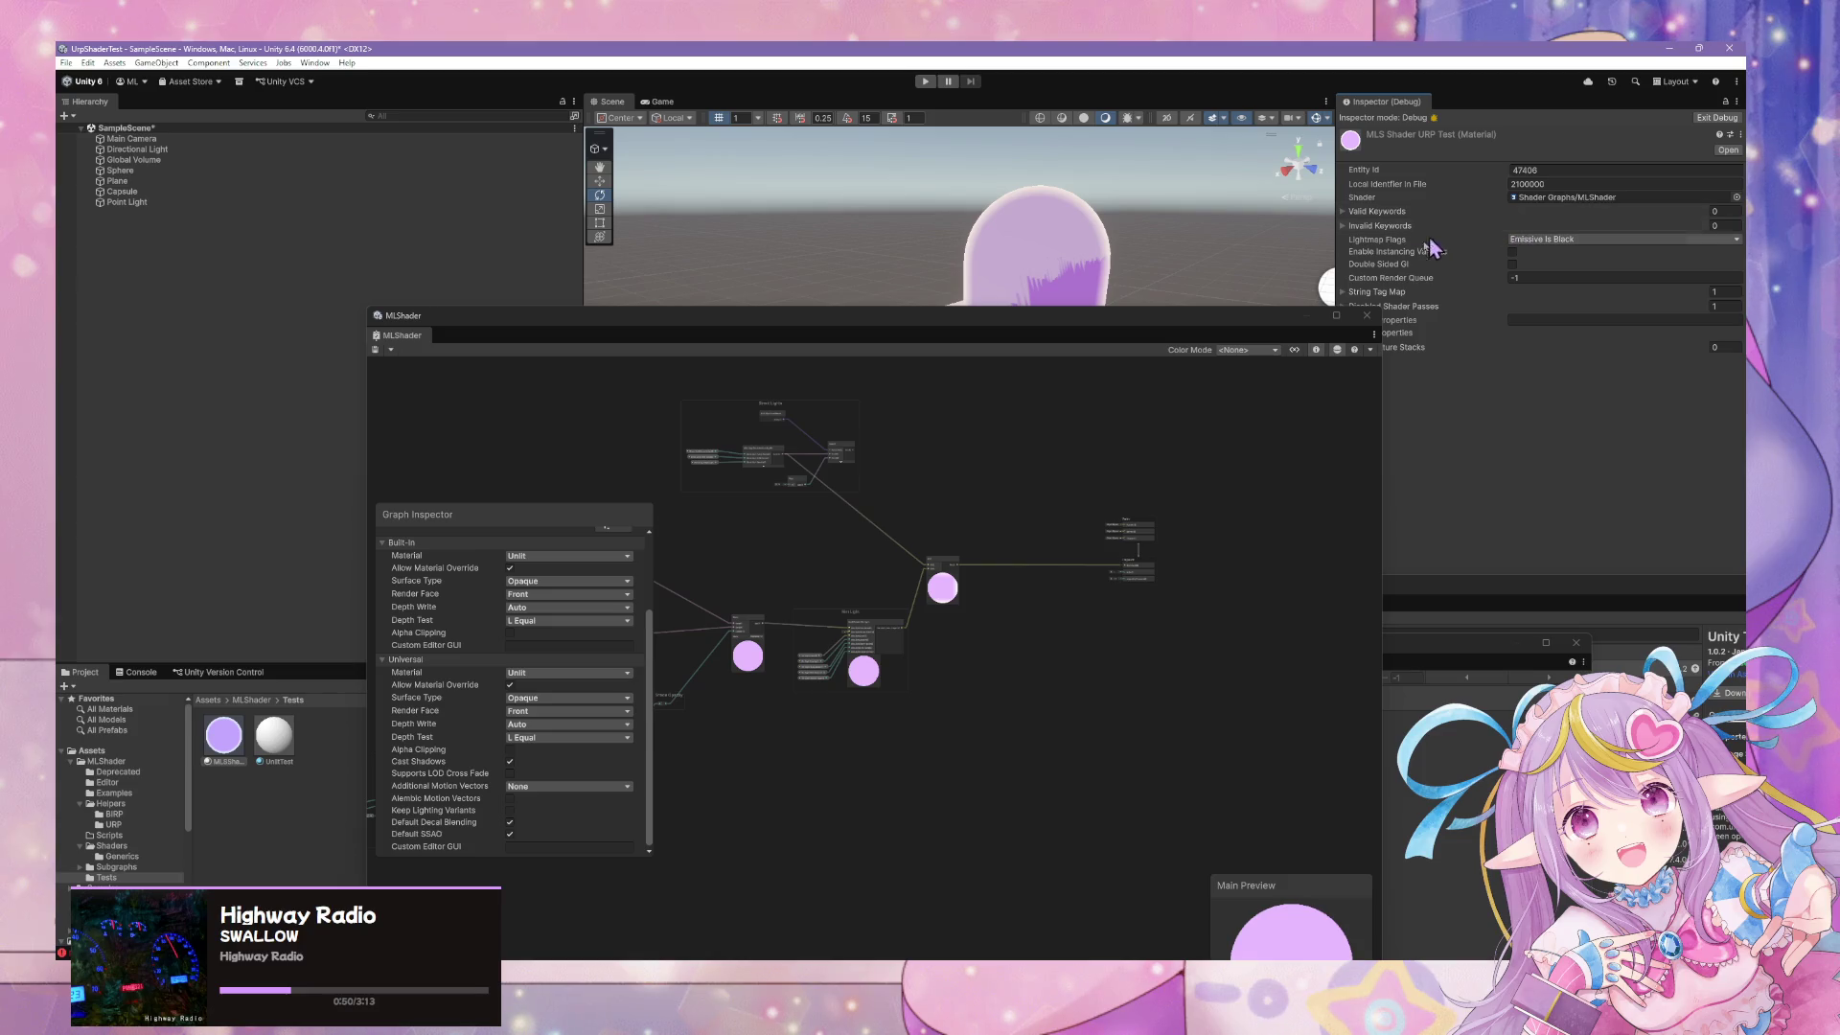
Move the MLShader window left and check that the Valid and Invalid Keywords lists are empty
left_click(1320, 323)
mouse_move(1319, 324)
left_mouse_down()
mouse_move(1212, 343)
mouse_move(1157, 286)
left_mouse_up()
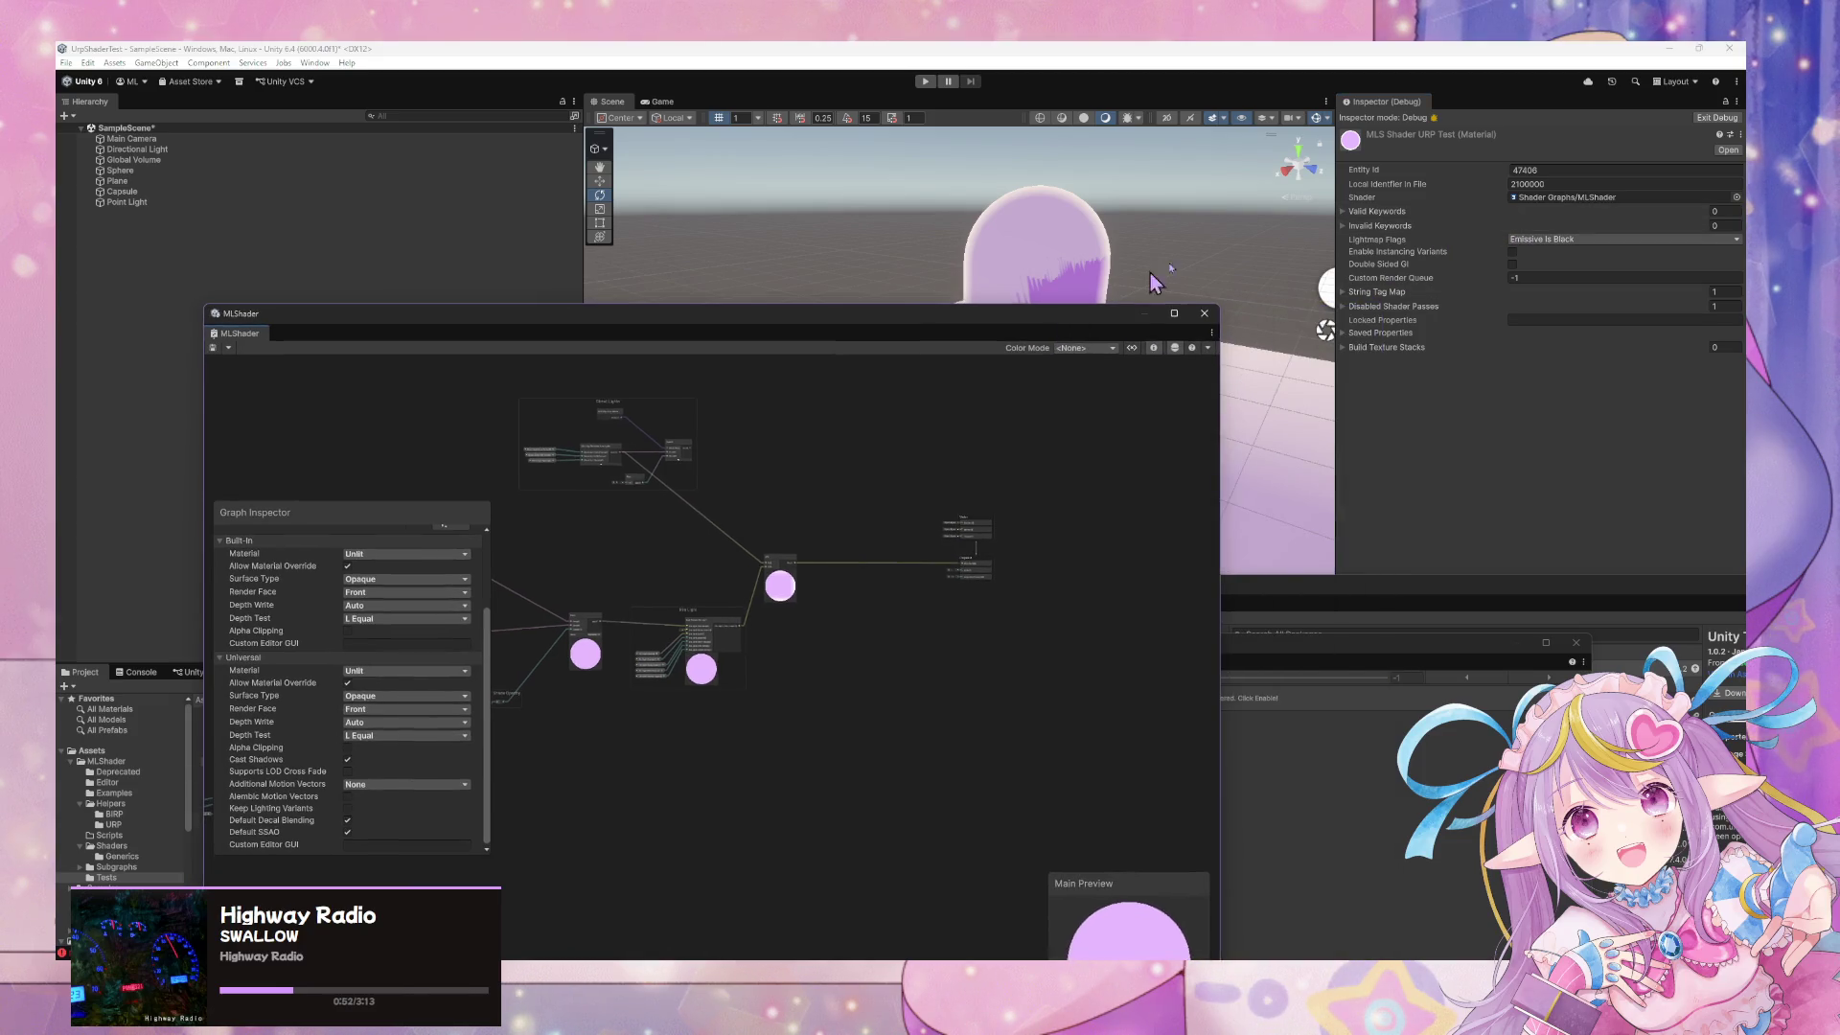
left_click(1346, 213)
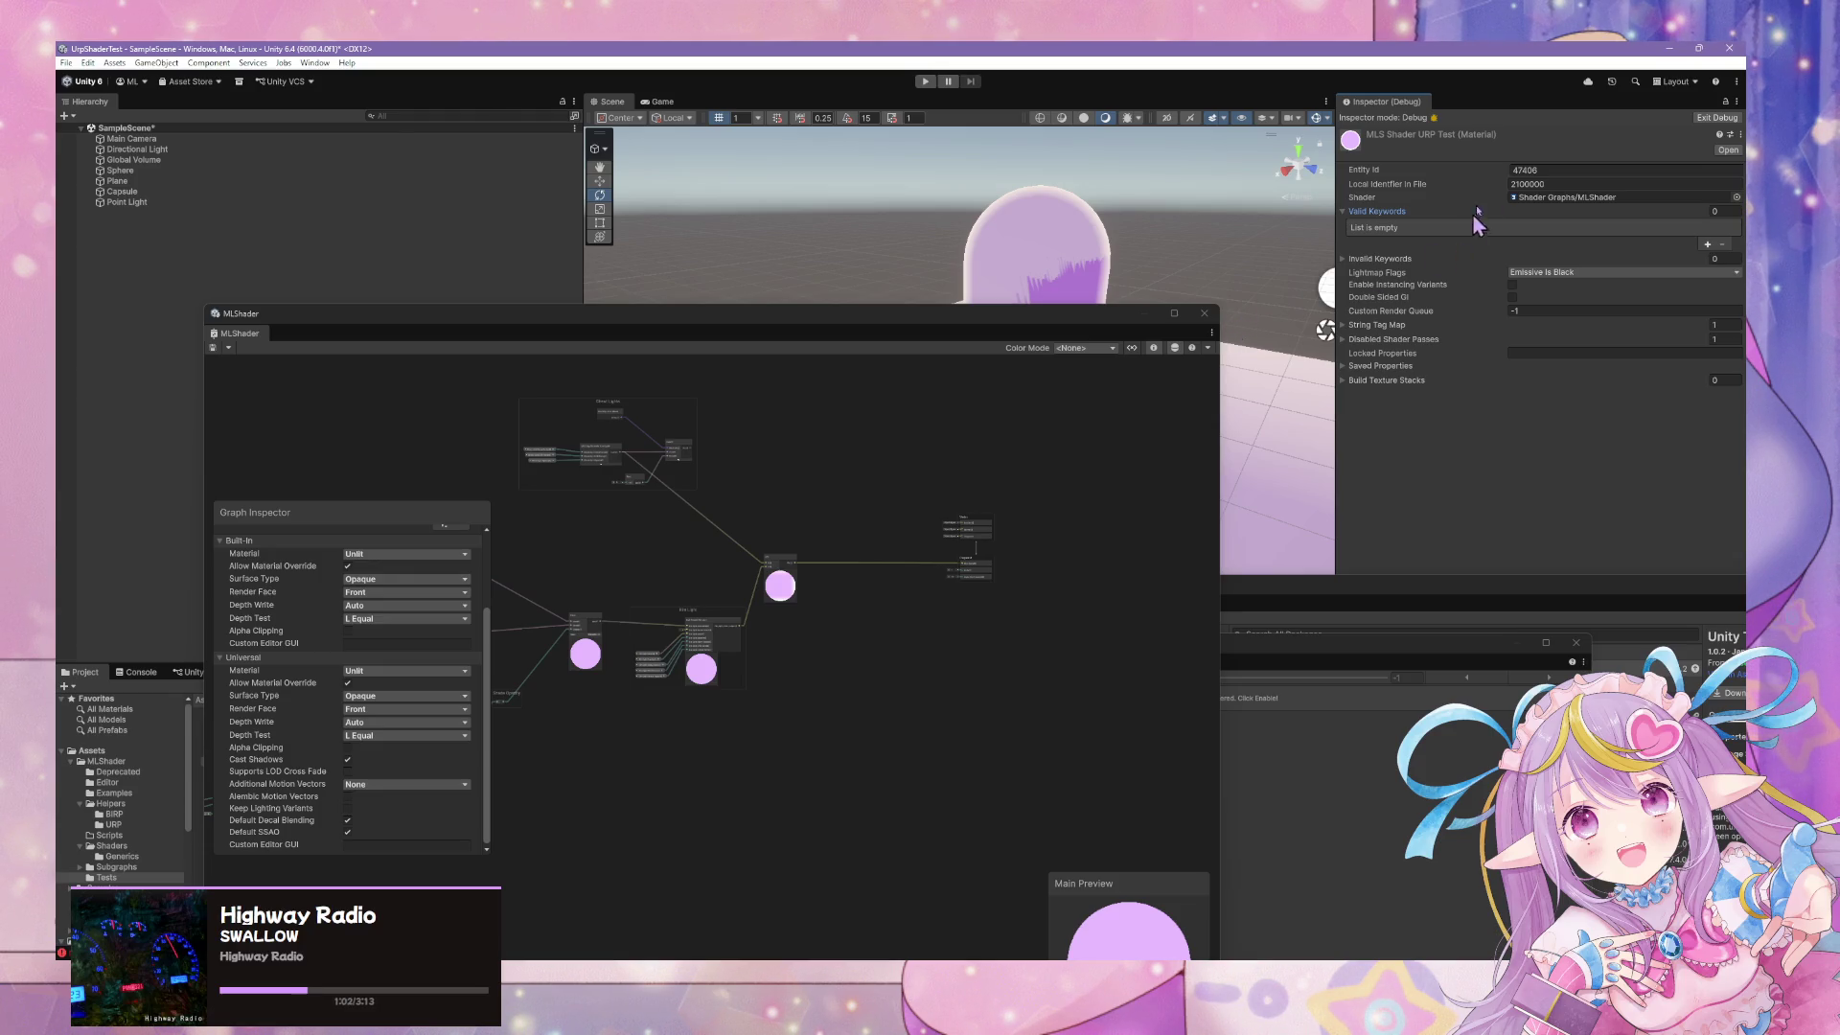
left_click(1343, 212)
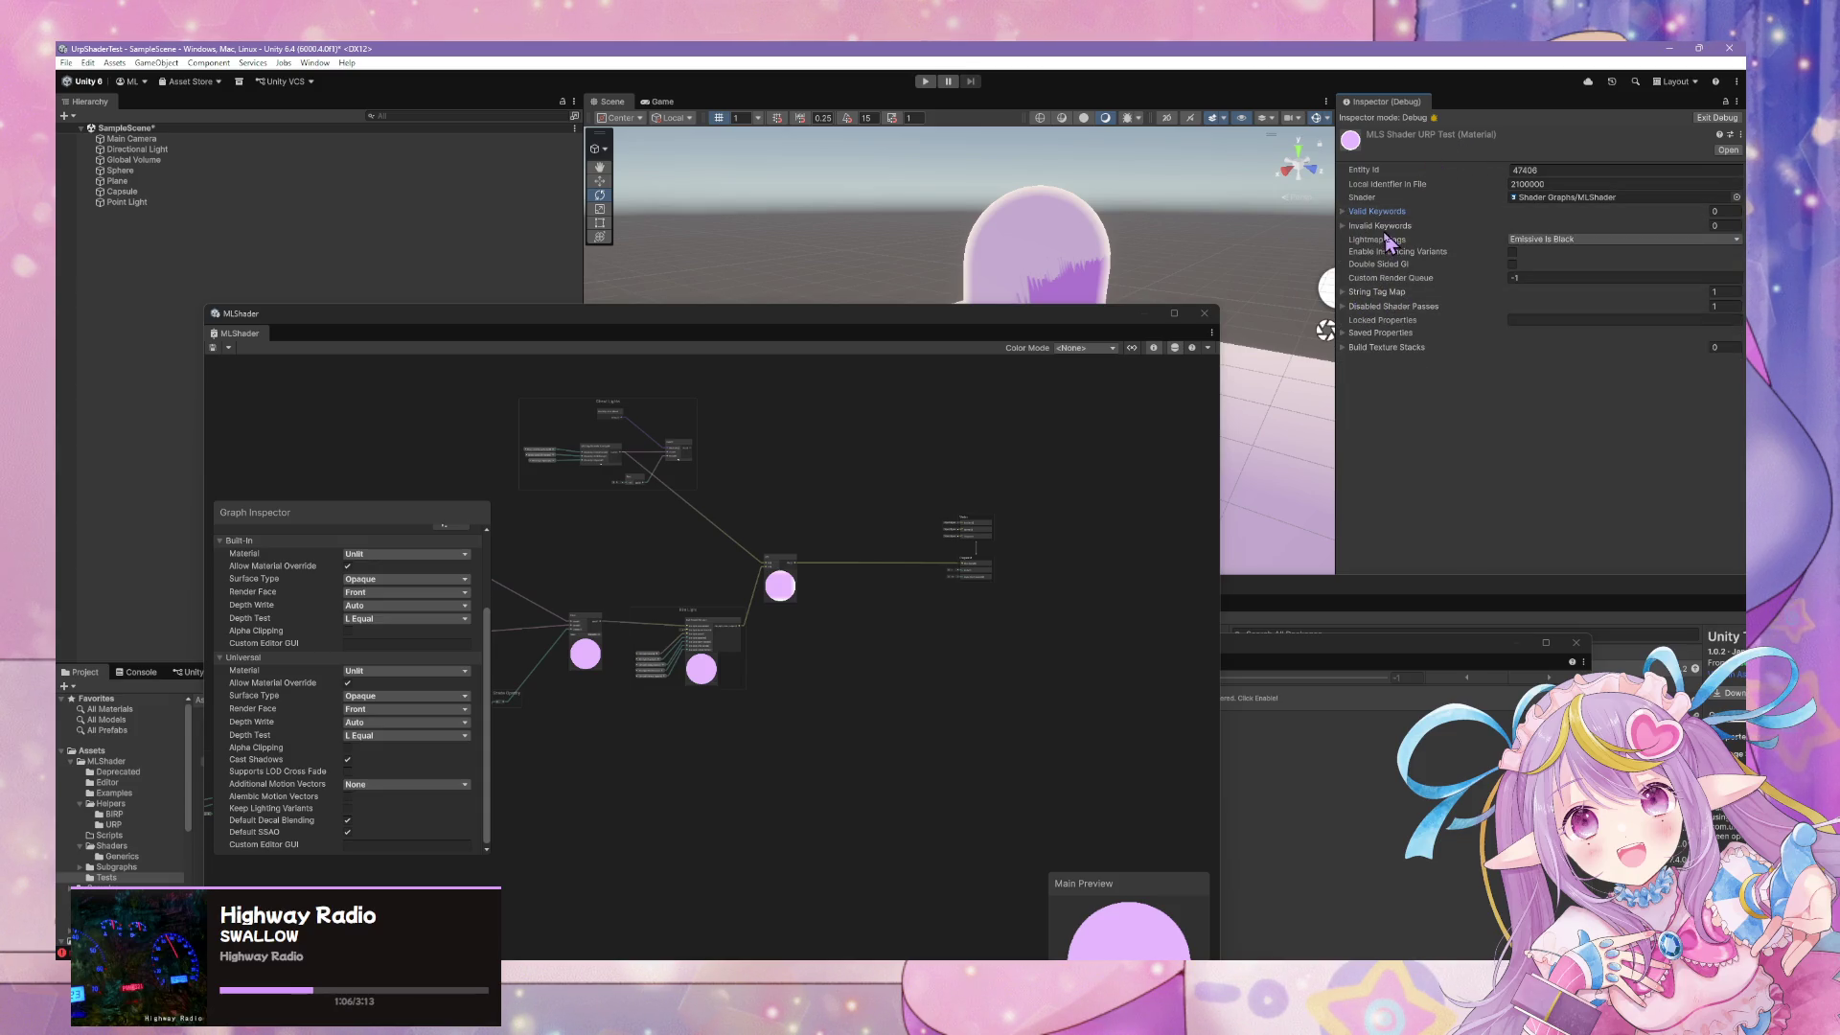
left_click(1355, 212)
left_click(1361, 259)
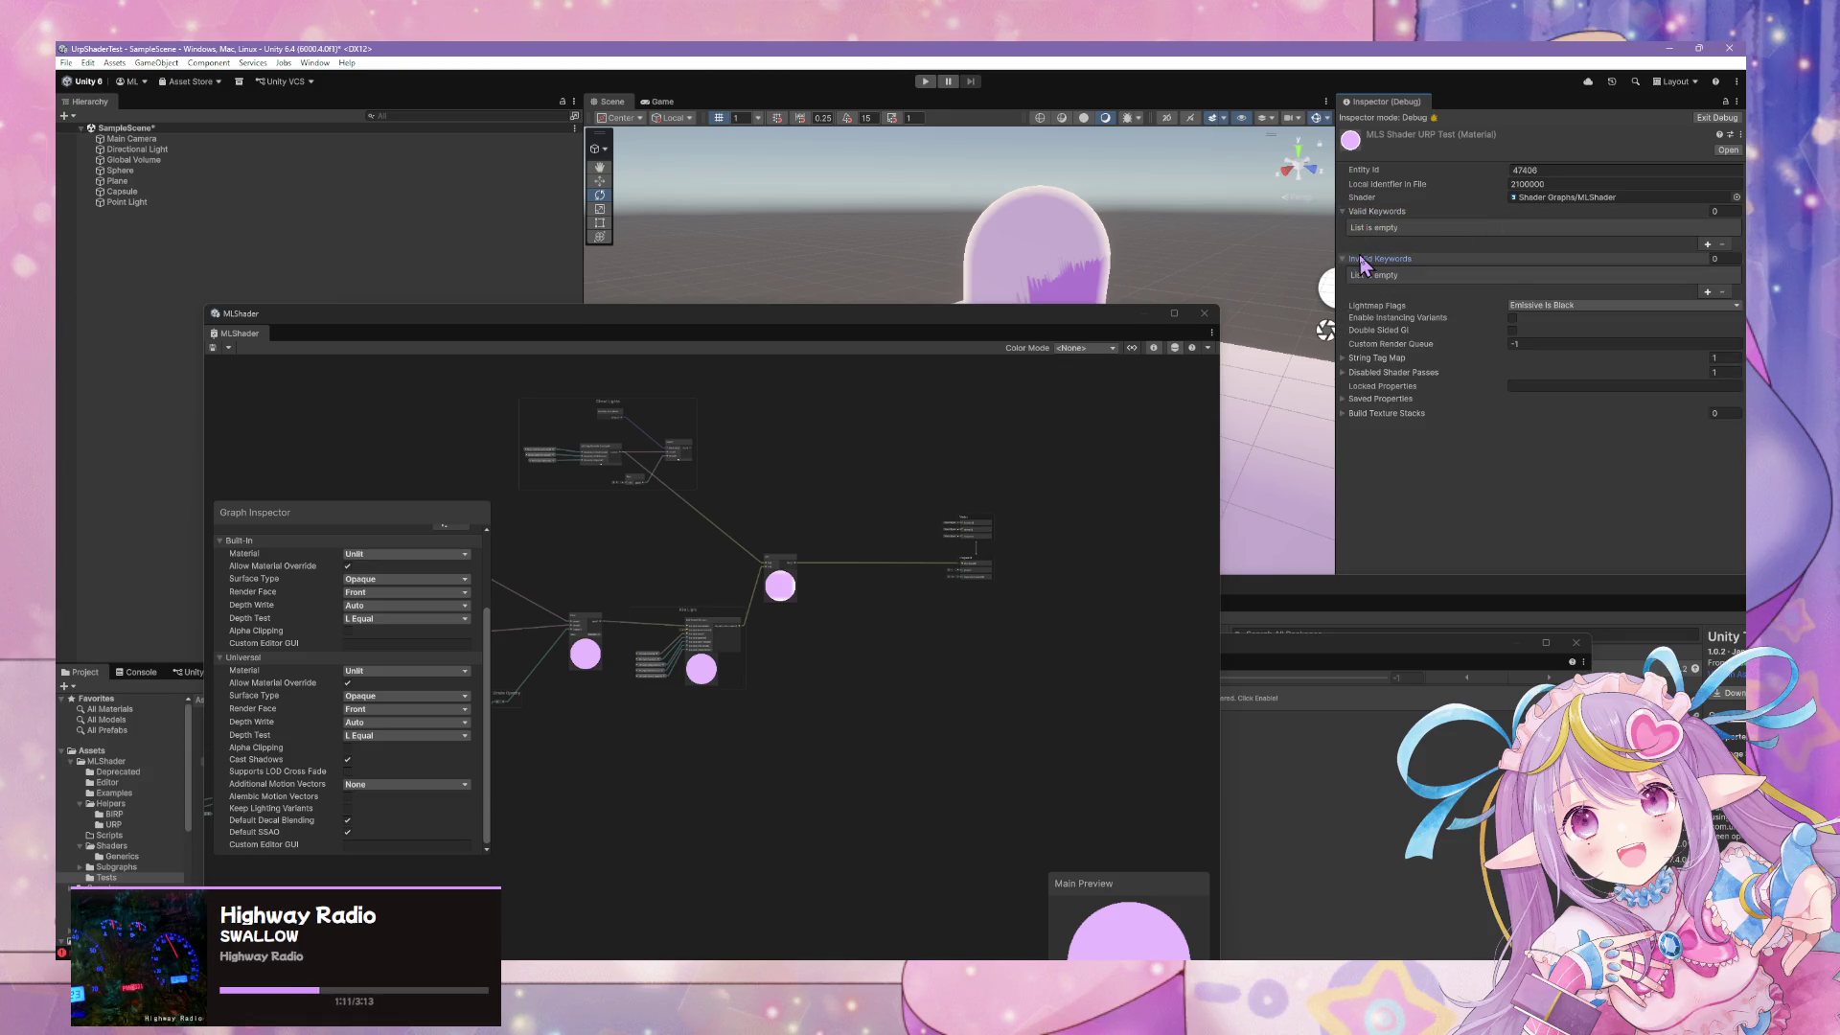
left_click(1361, 261)
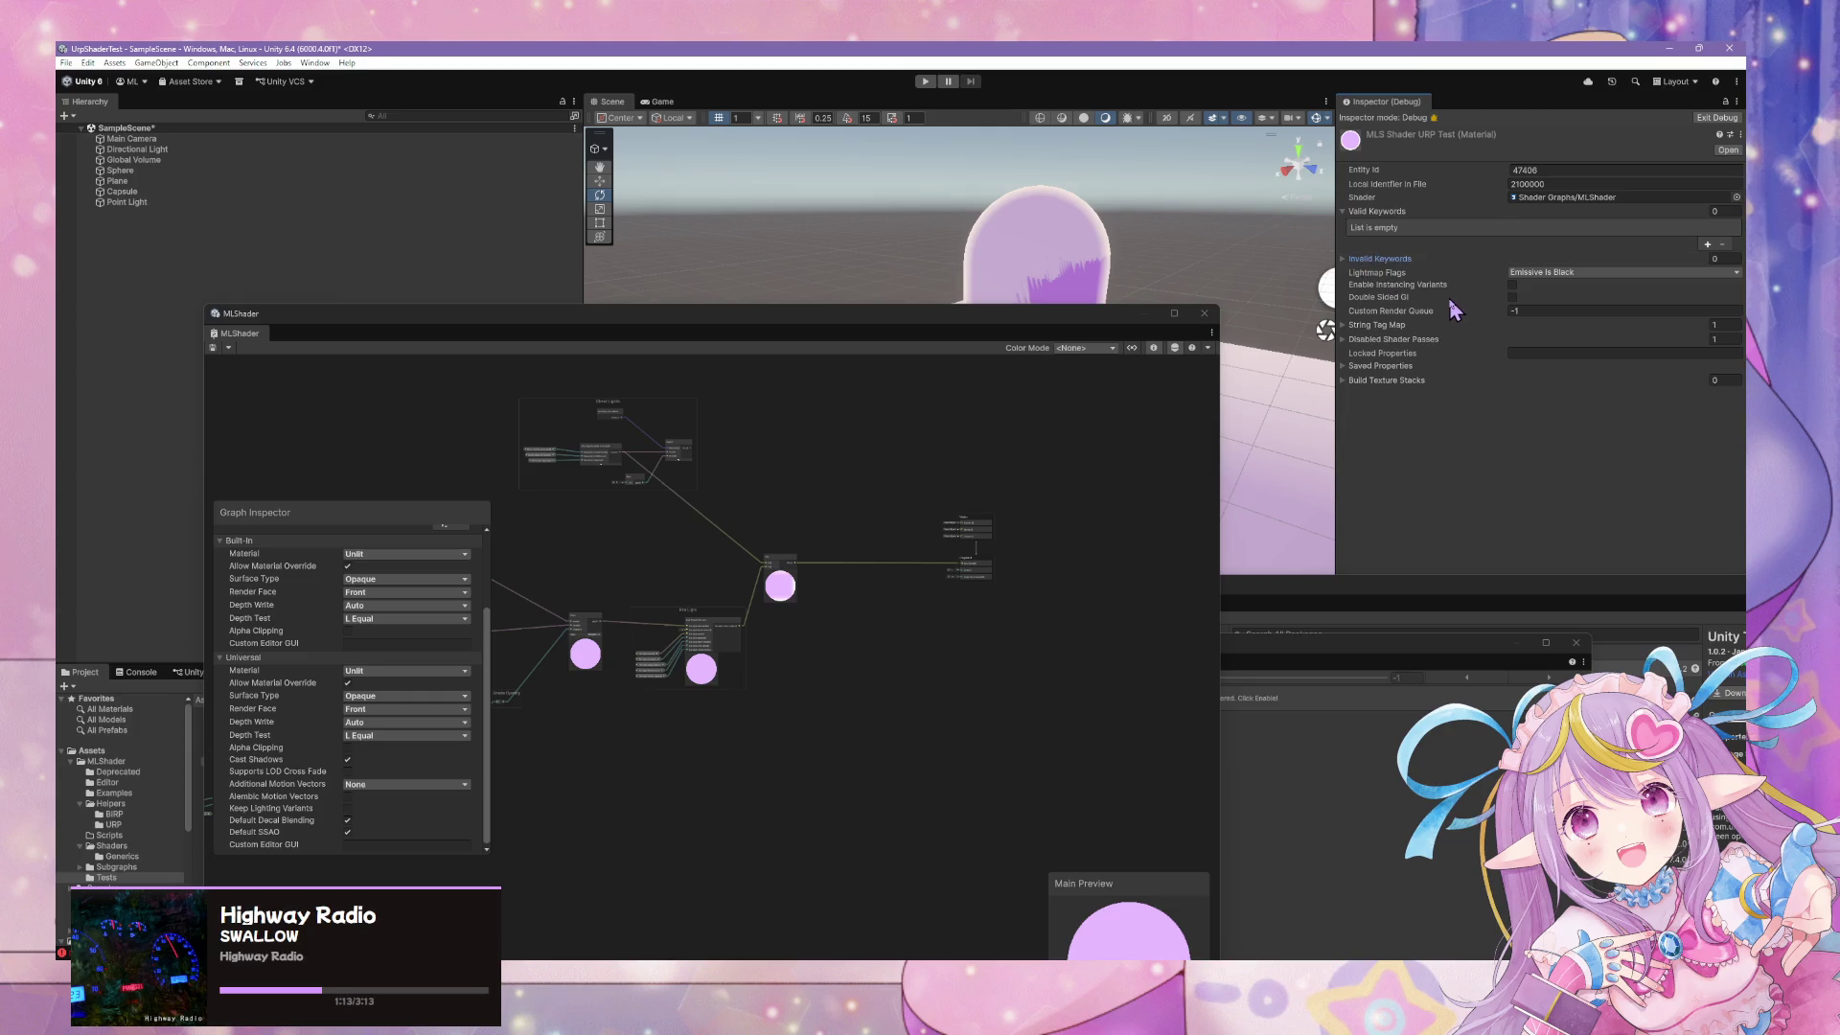
Browse the String Tag Map, Saved Properties and Texture Stacks, then uncover the scene and orbit toward the capsule
left_click(1377, 326)
left_click(1377, 326)
left_click(1380, 326)
left_click(1378, 326)
left_click(1380, 366)
left_click(1380, 366)
left_click(1403, 382)
left_click(1405, 382)
right_click(1198, 303)
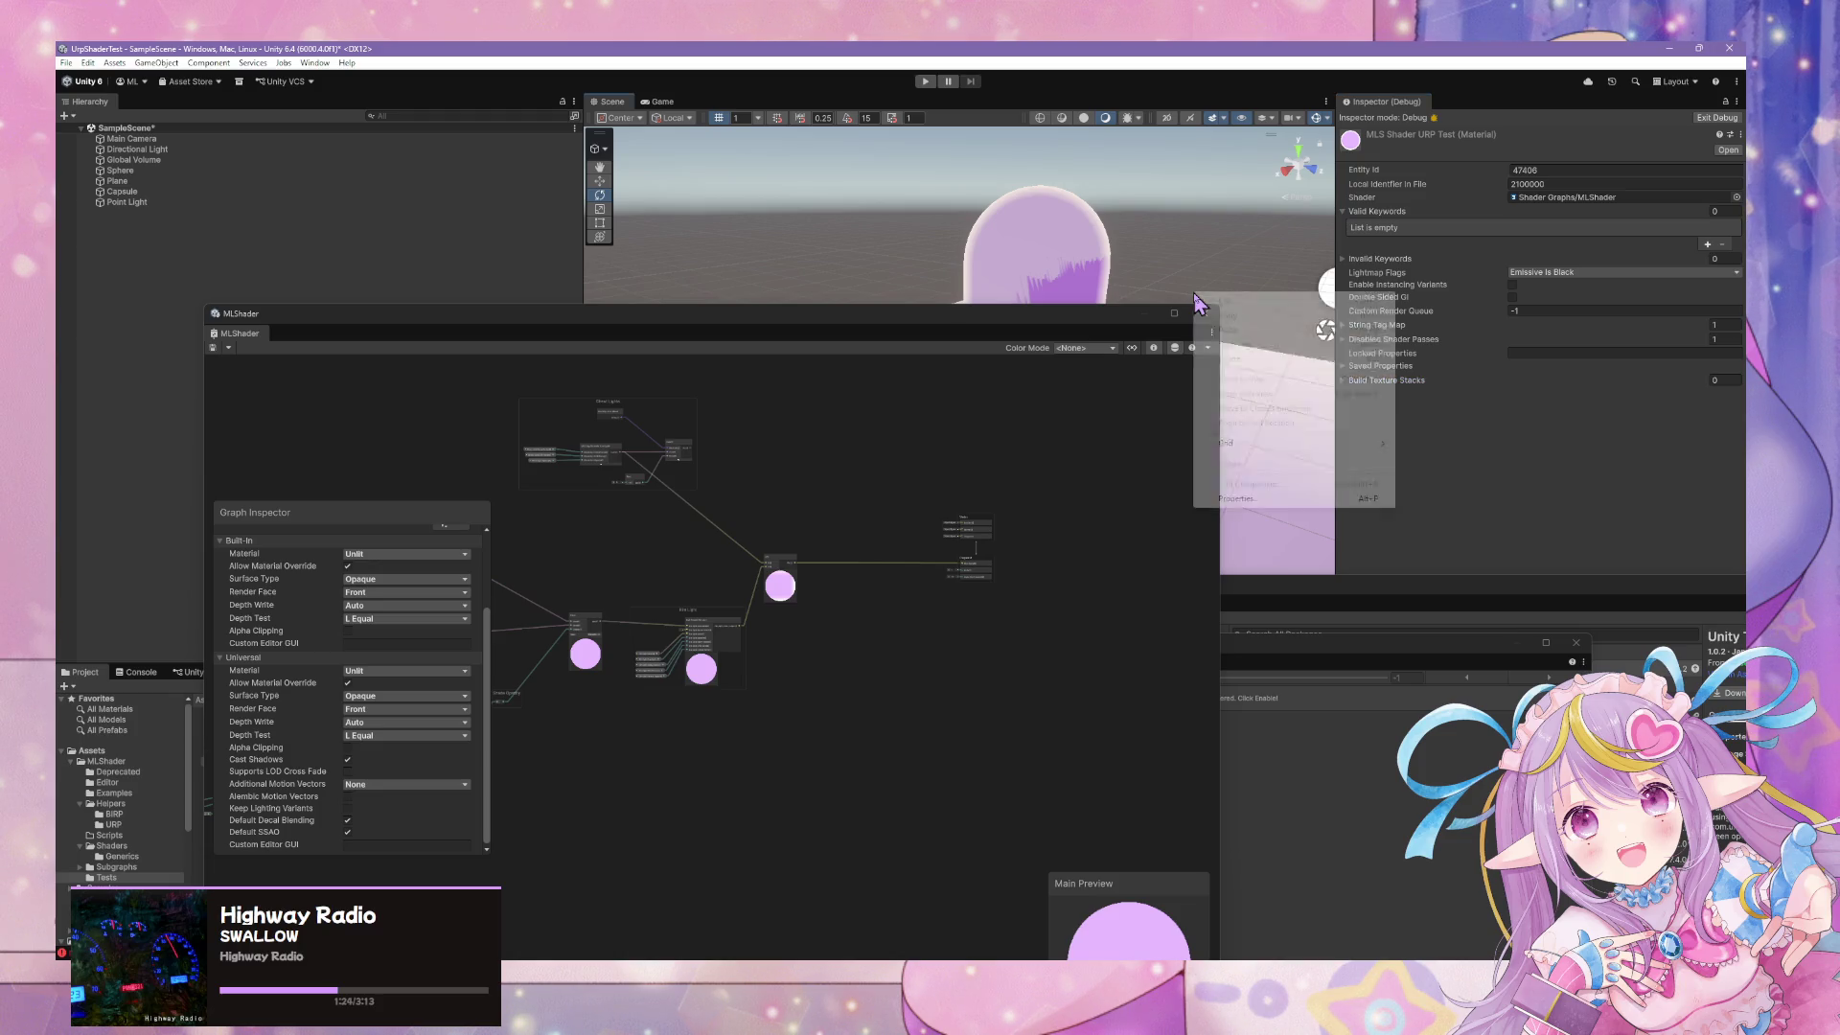
key("Escape")
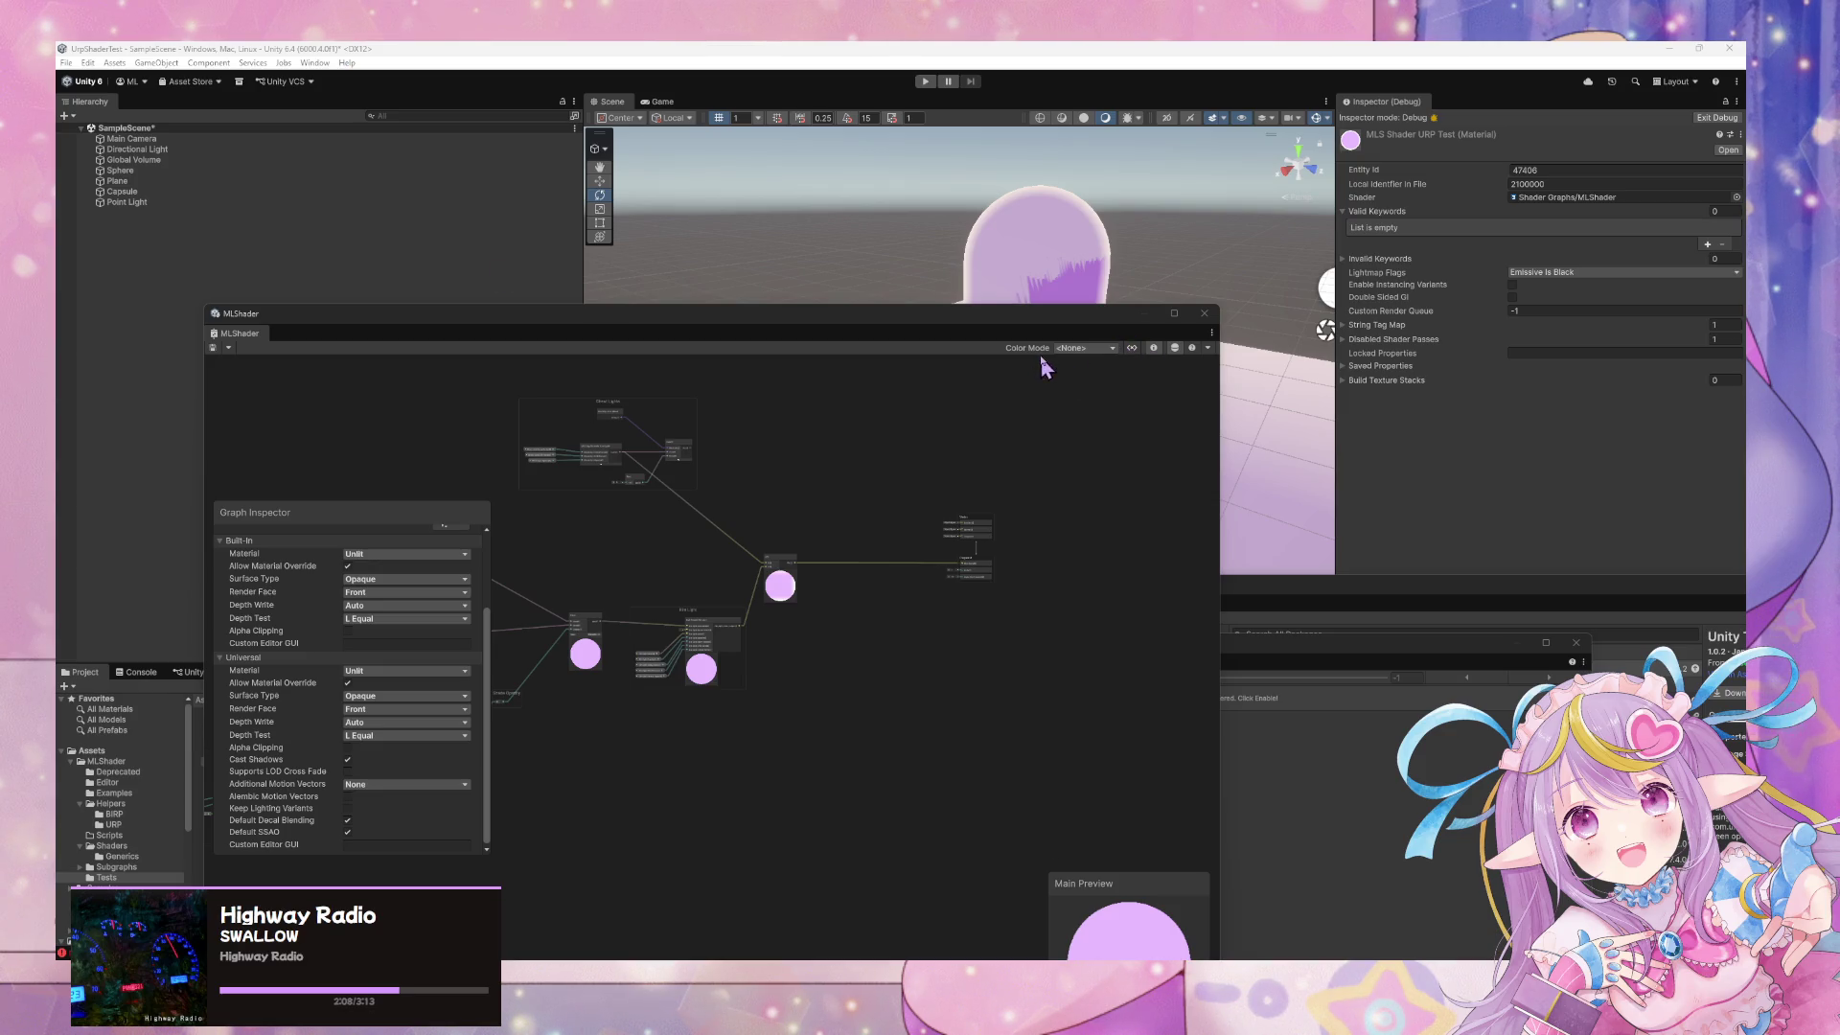
mouse_move(1046, 330)
left_mouse_down()
mouse_move(1339, 563)
mouse_move(1351, 639)
left_mouse_up()
mouse_move(1216, 428)
left_mouse_down()
mouse_move(772, 411)
mouse_move(641, 440)
mouse_move(711, 441)
mouse_move(661, 431)
mouse_move(687, 428)
left_mouse_up()
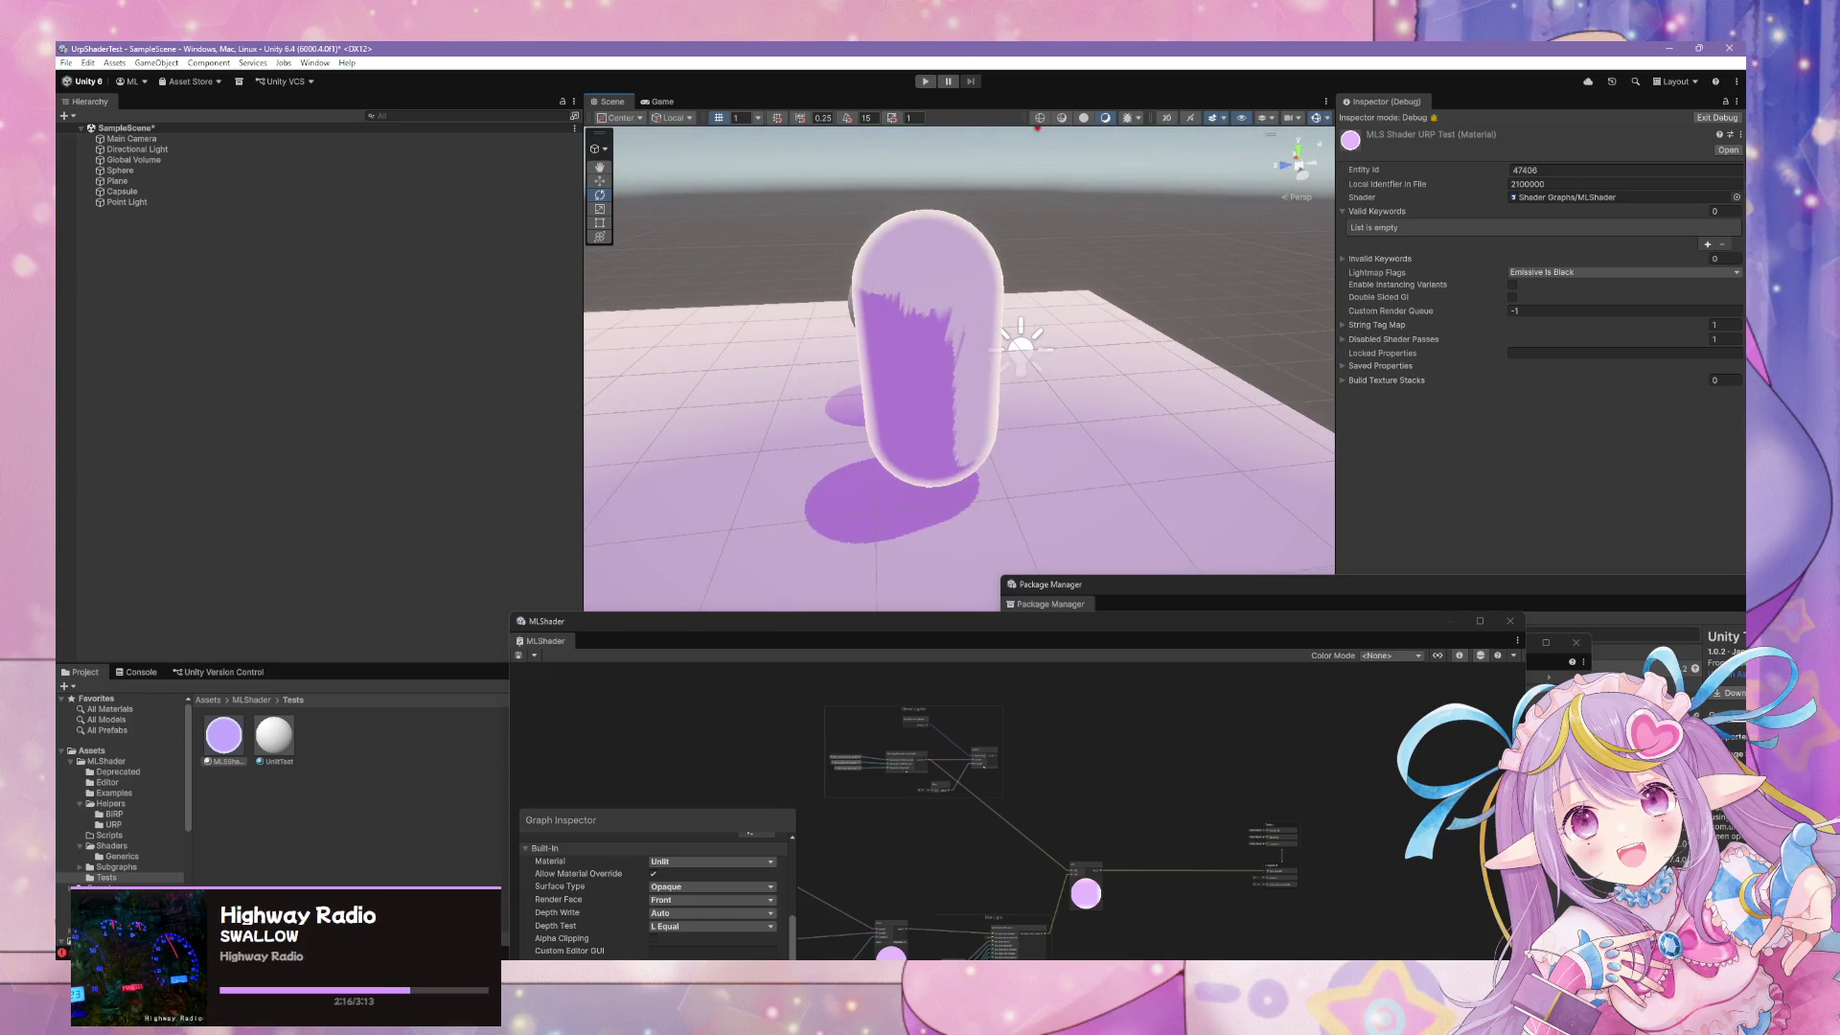
Add a Valid Keywords entry, then set the Valid Keywords list size back to 0
left_click(1409, 257)
left_click(1408, 257)
left_click(1438, 212)
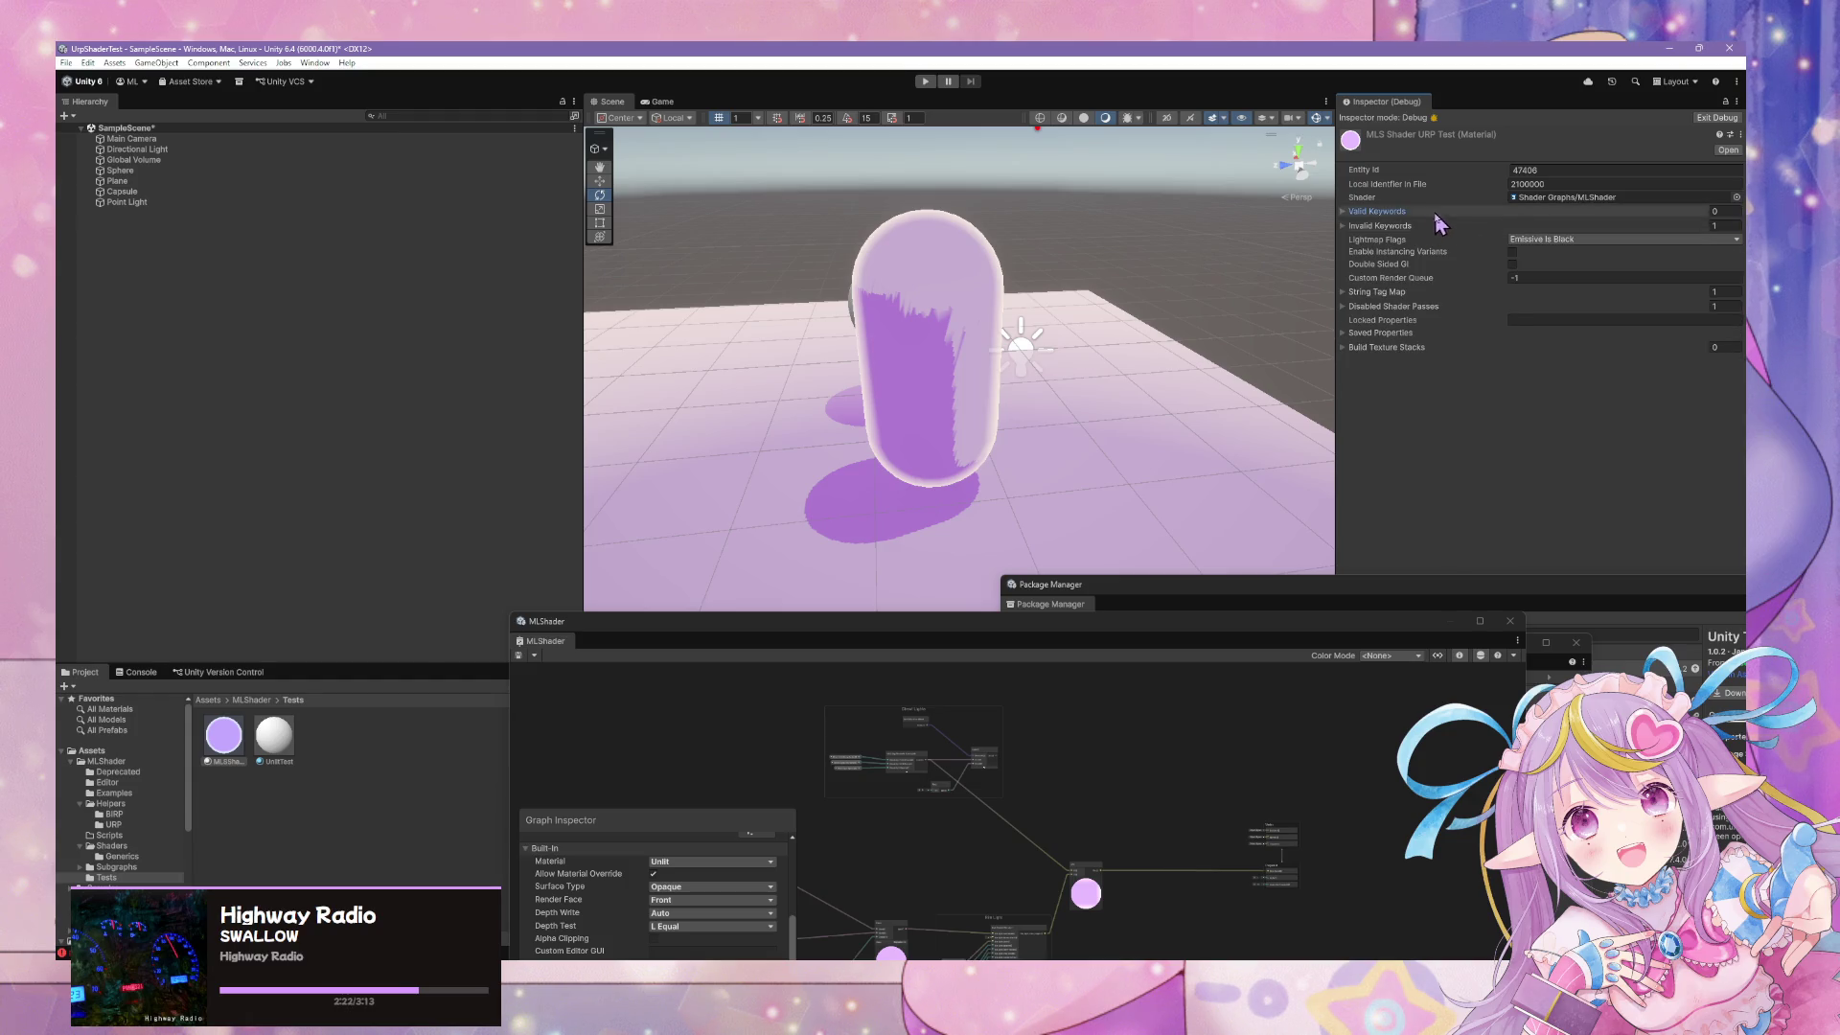
left_click(1436, 212)
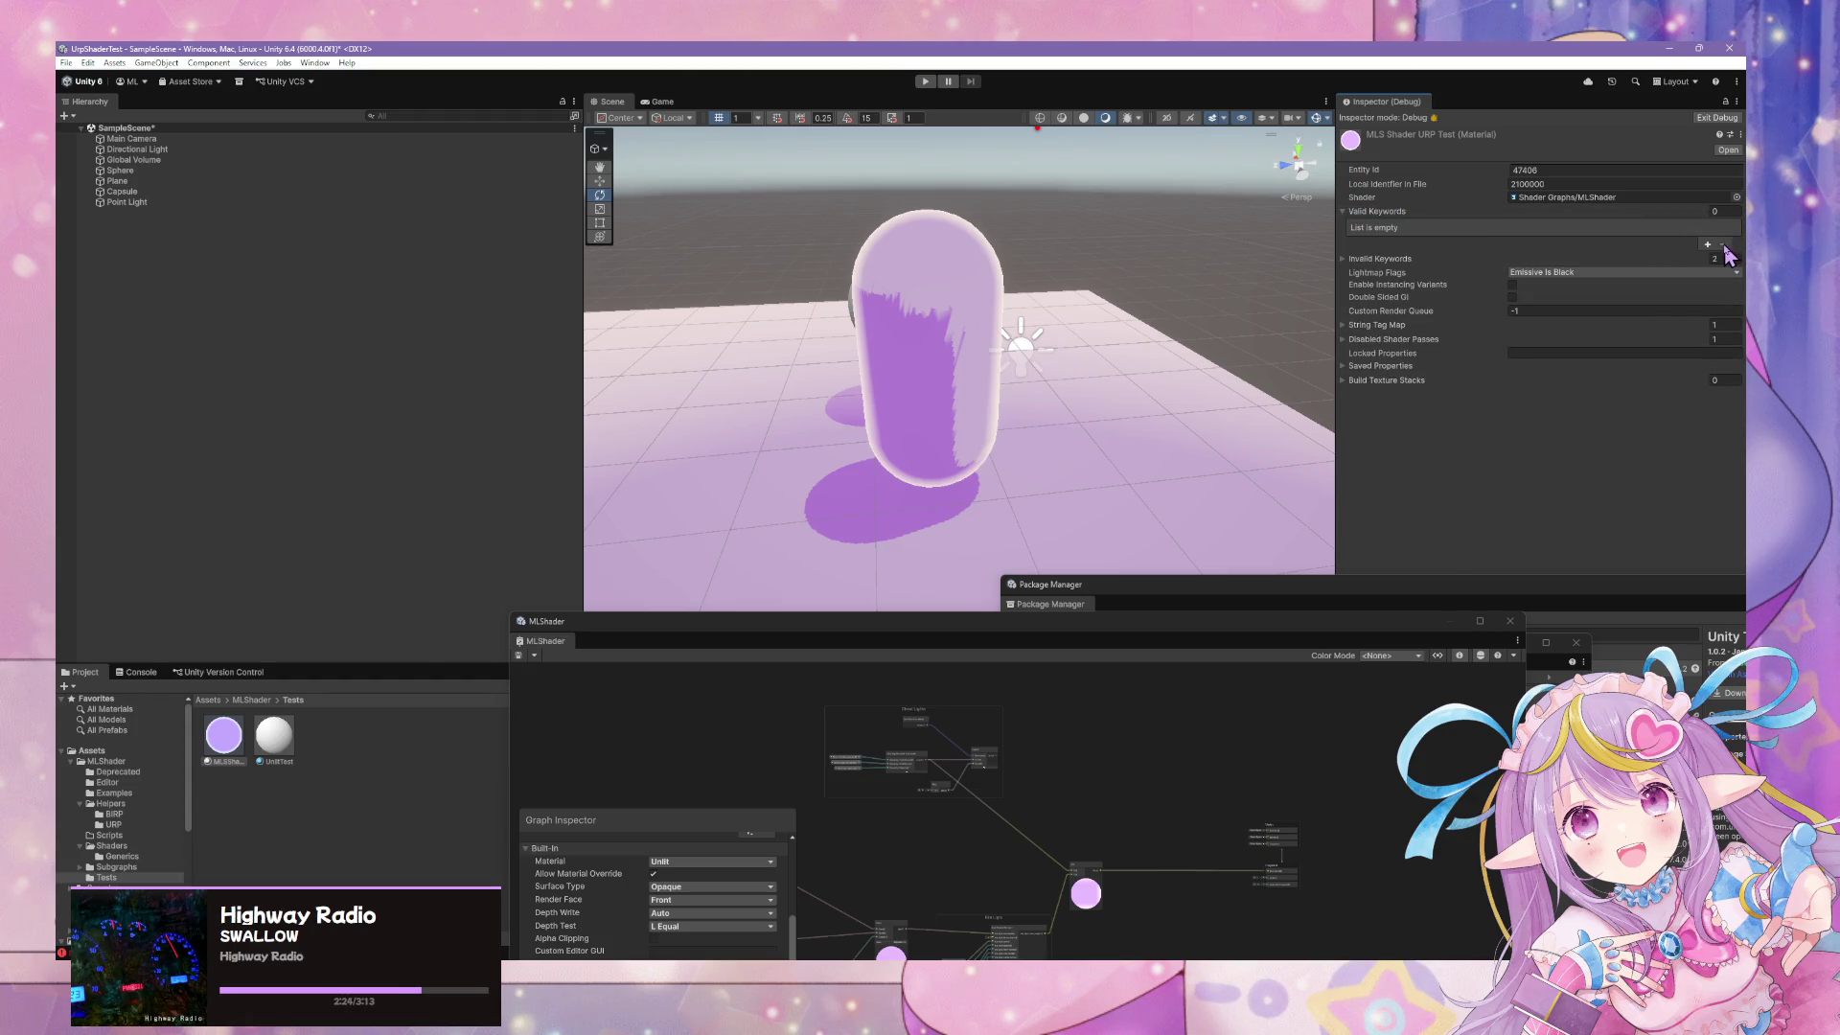
left_click(1709, 244)
left_click(1576, 219)
type("0")
Browse the Saved Properties' Floats, Colors and Tex Envs entries
left_click(1377, 366)
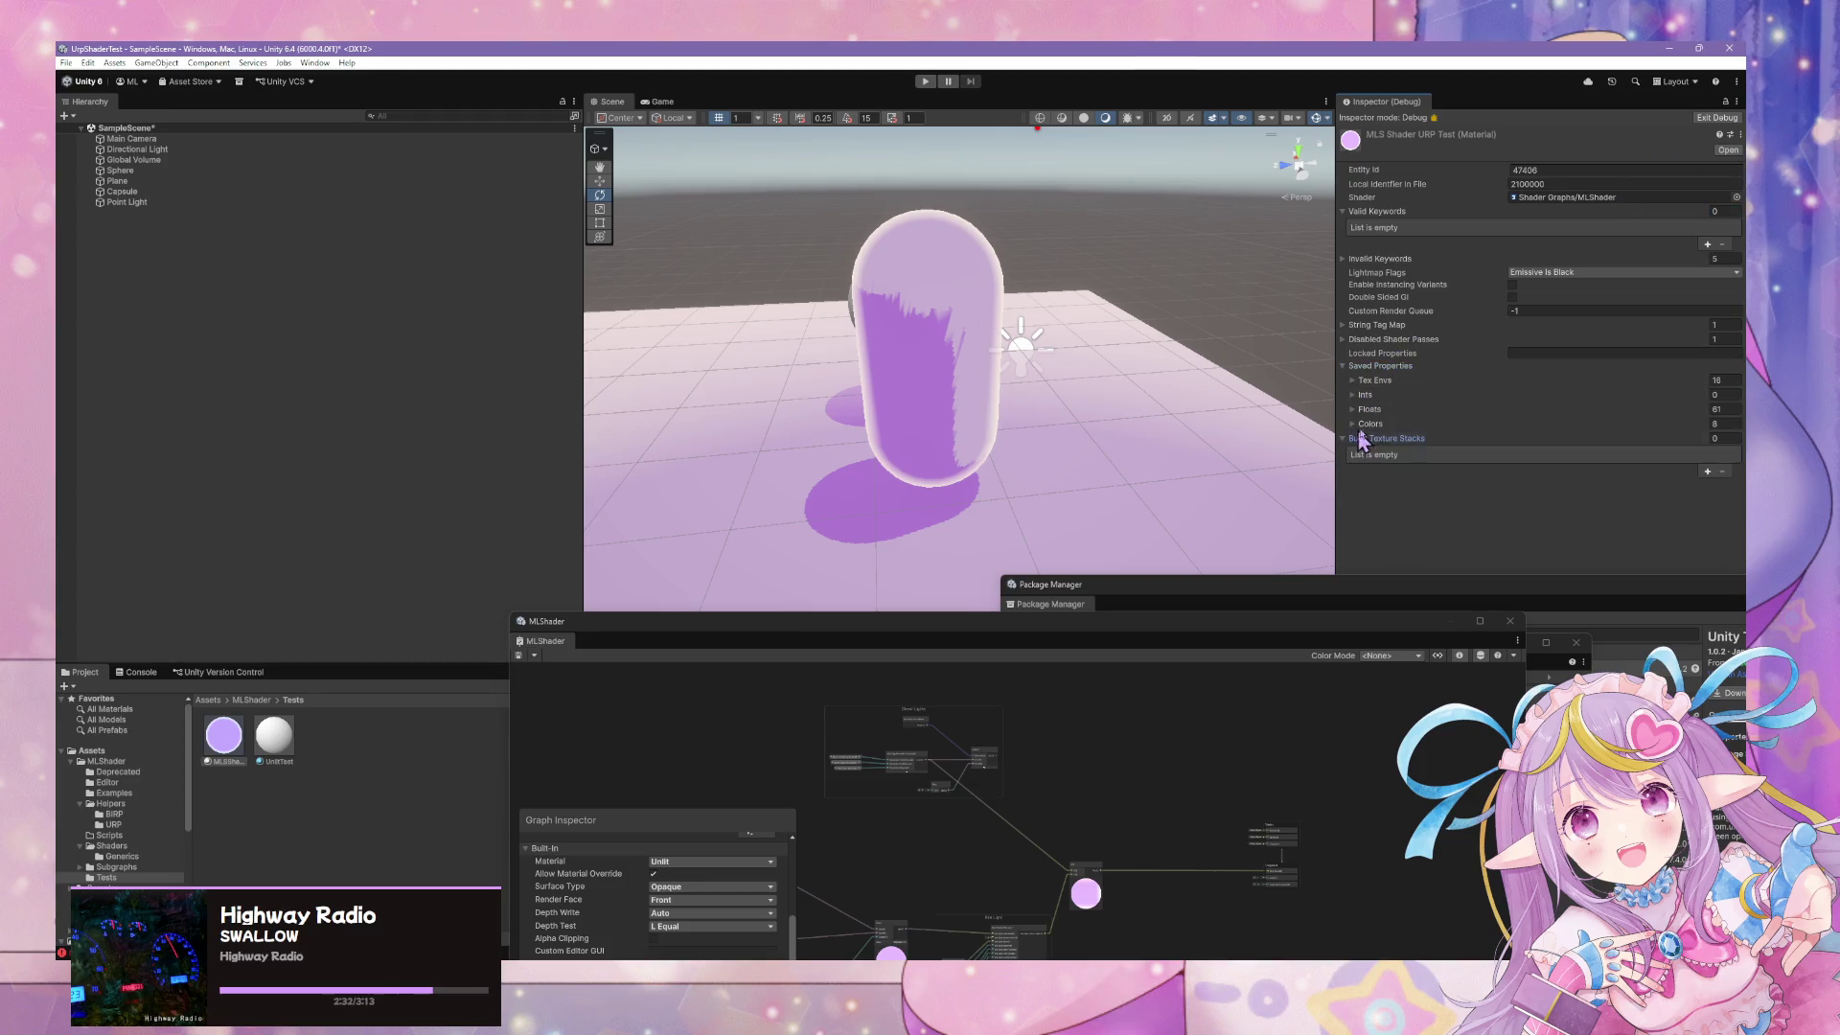
left_click(1371, 409)
left_click(1383, 425)
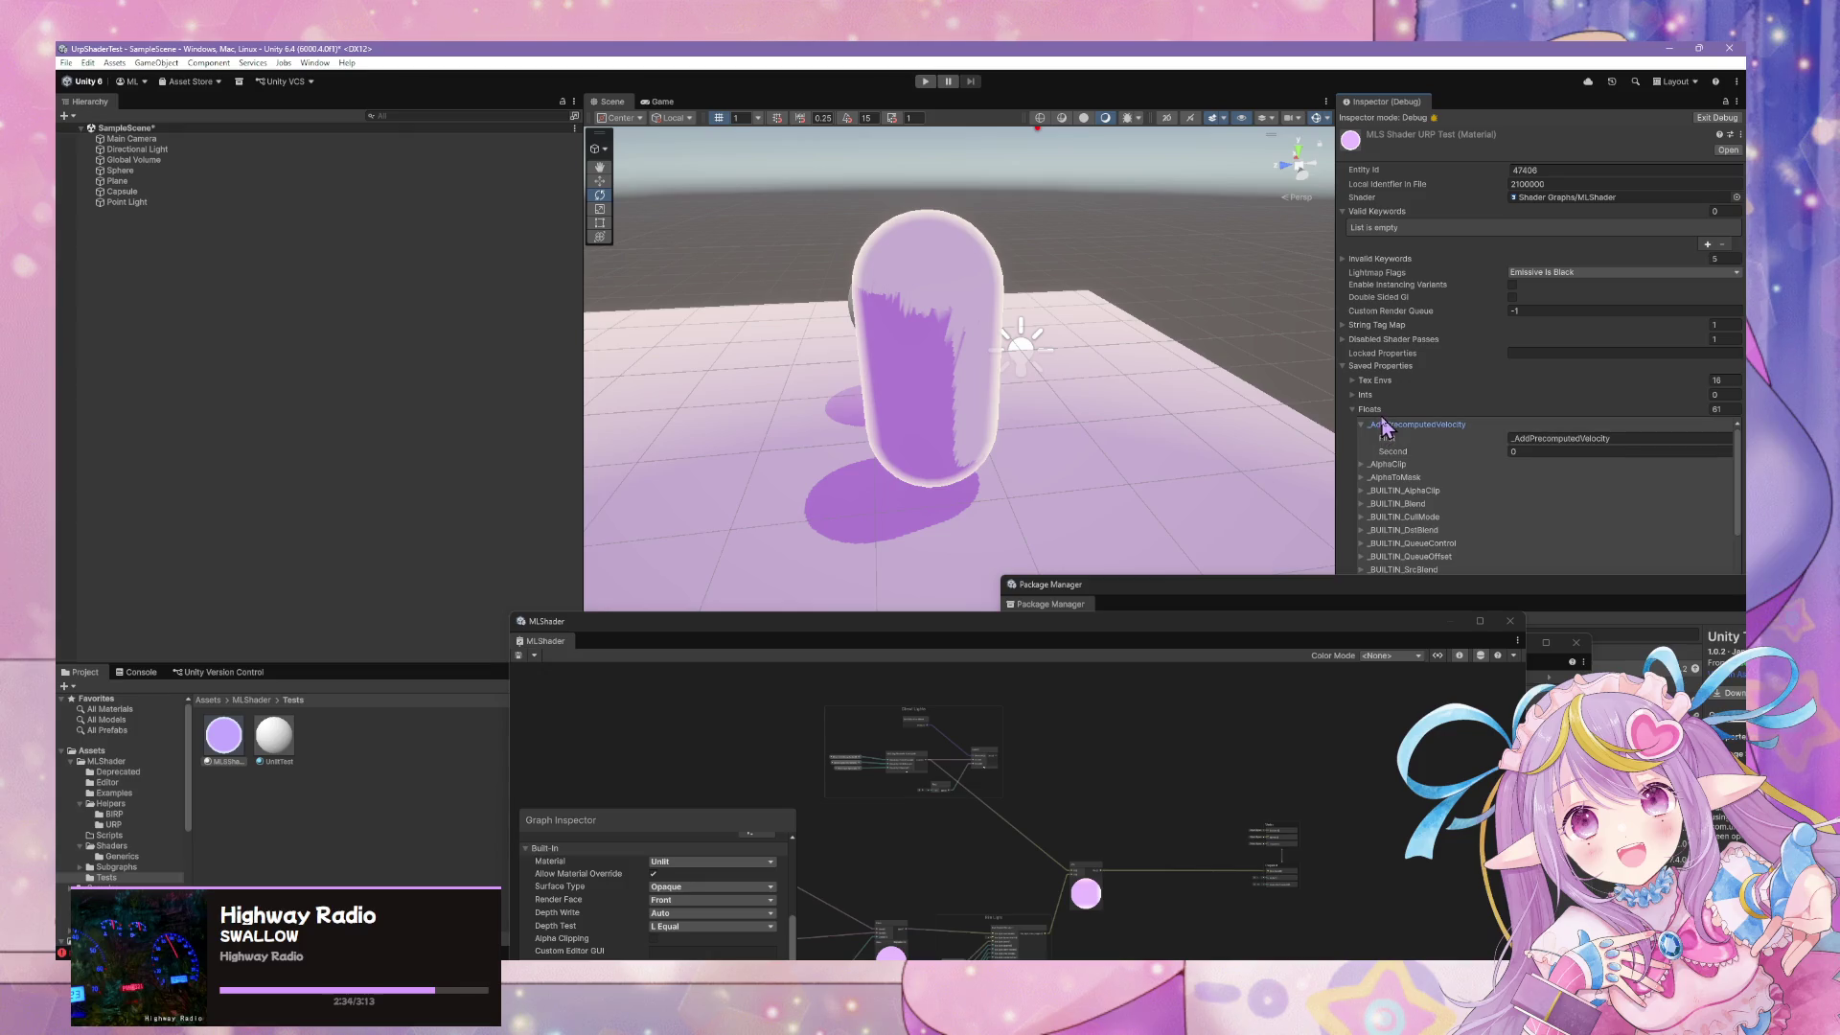
left_click(1371, 413)
left_click(1364, 410)
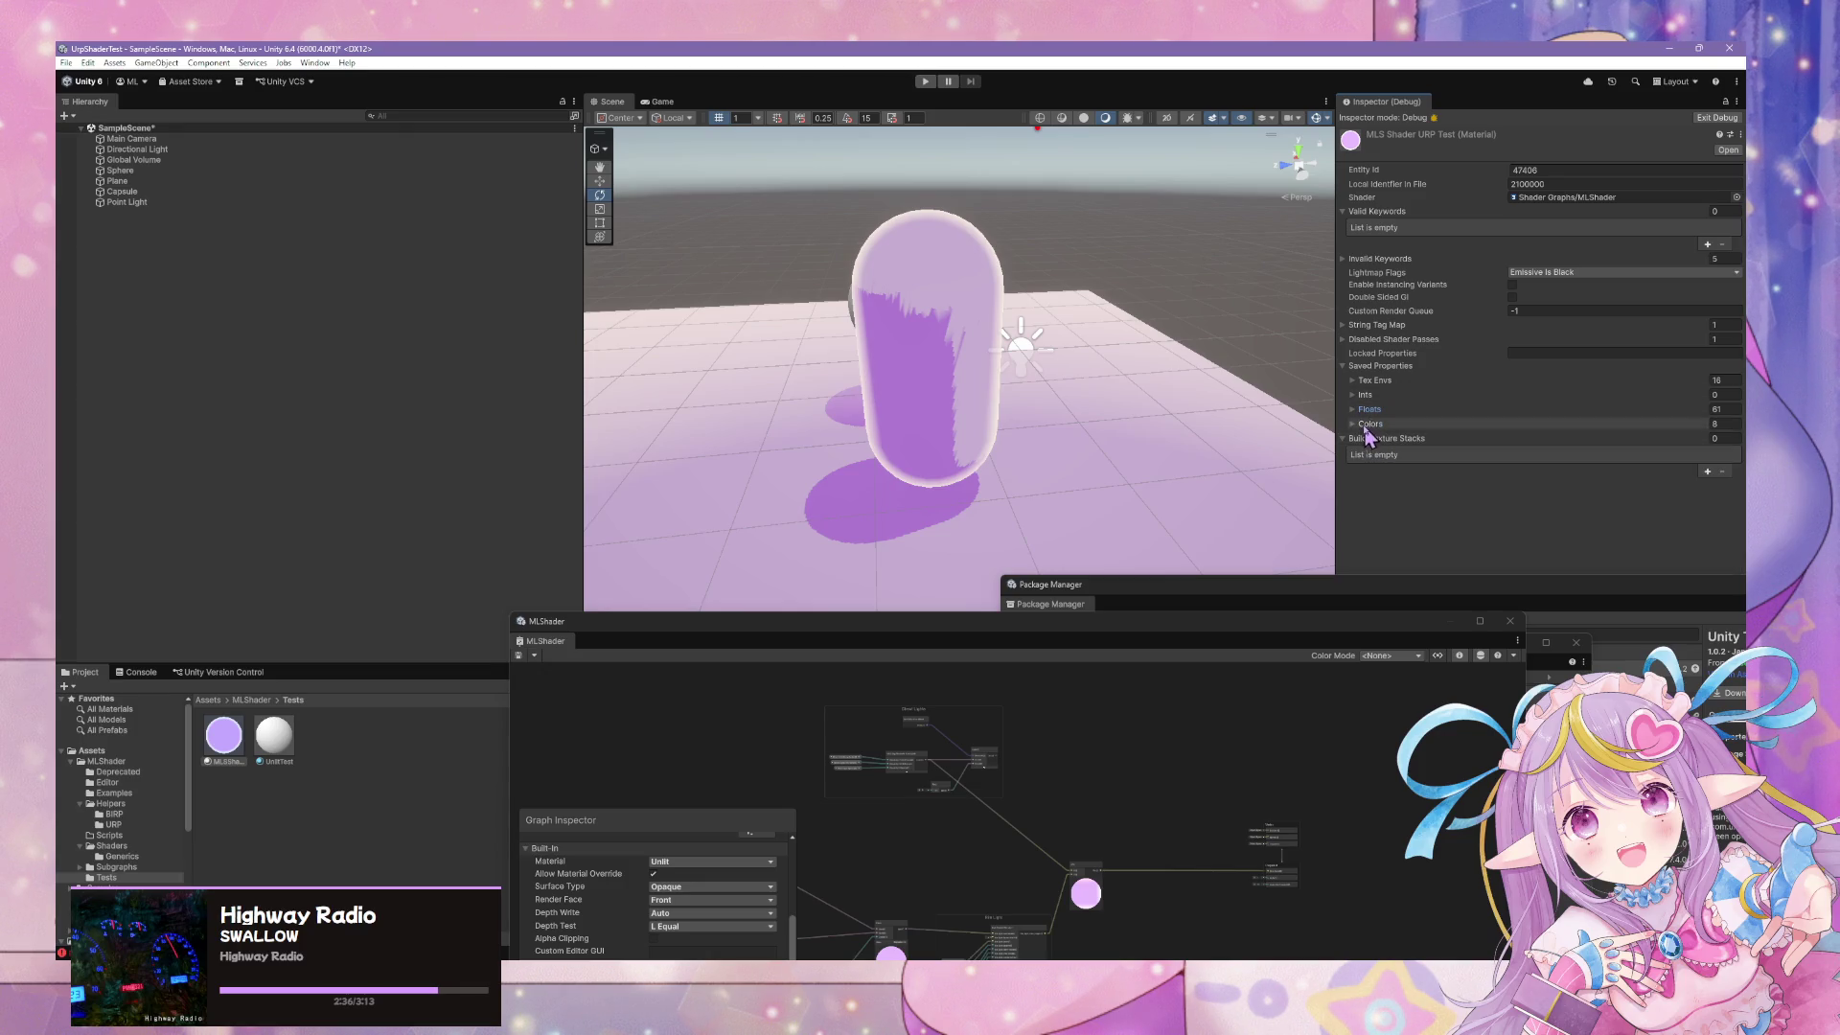
left_click(1364, 424)
left_click(1401, 422)
left_click(1385, 380)
left_click(1380, 381)
left_click(1388, 340)
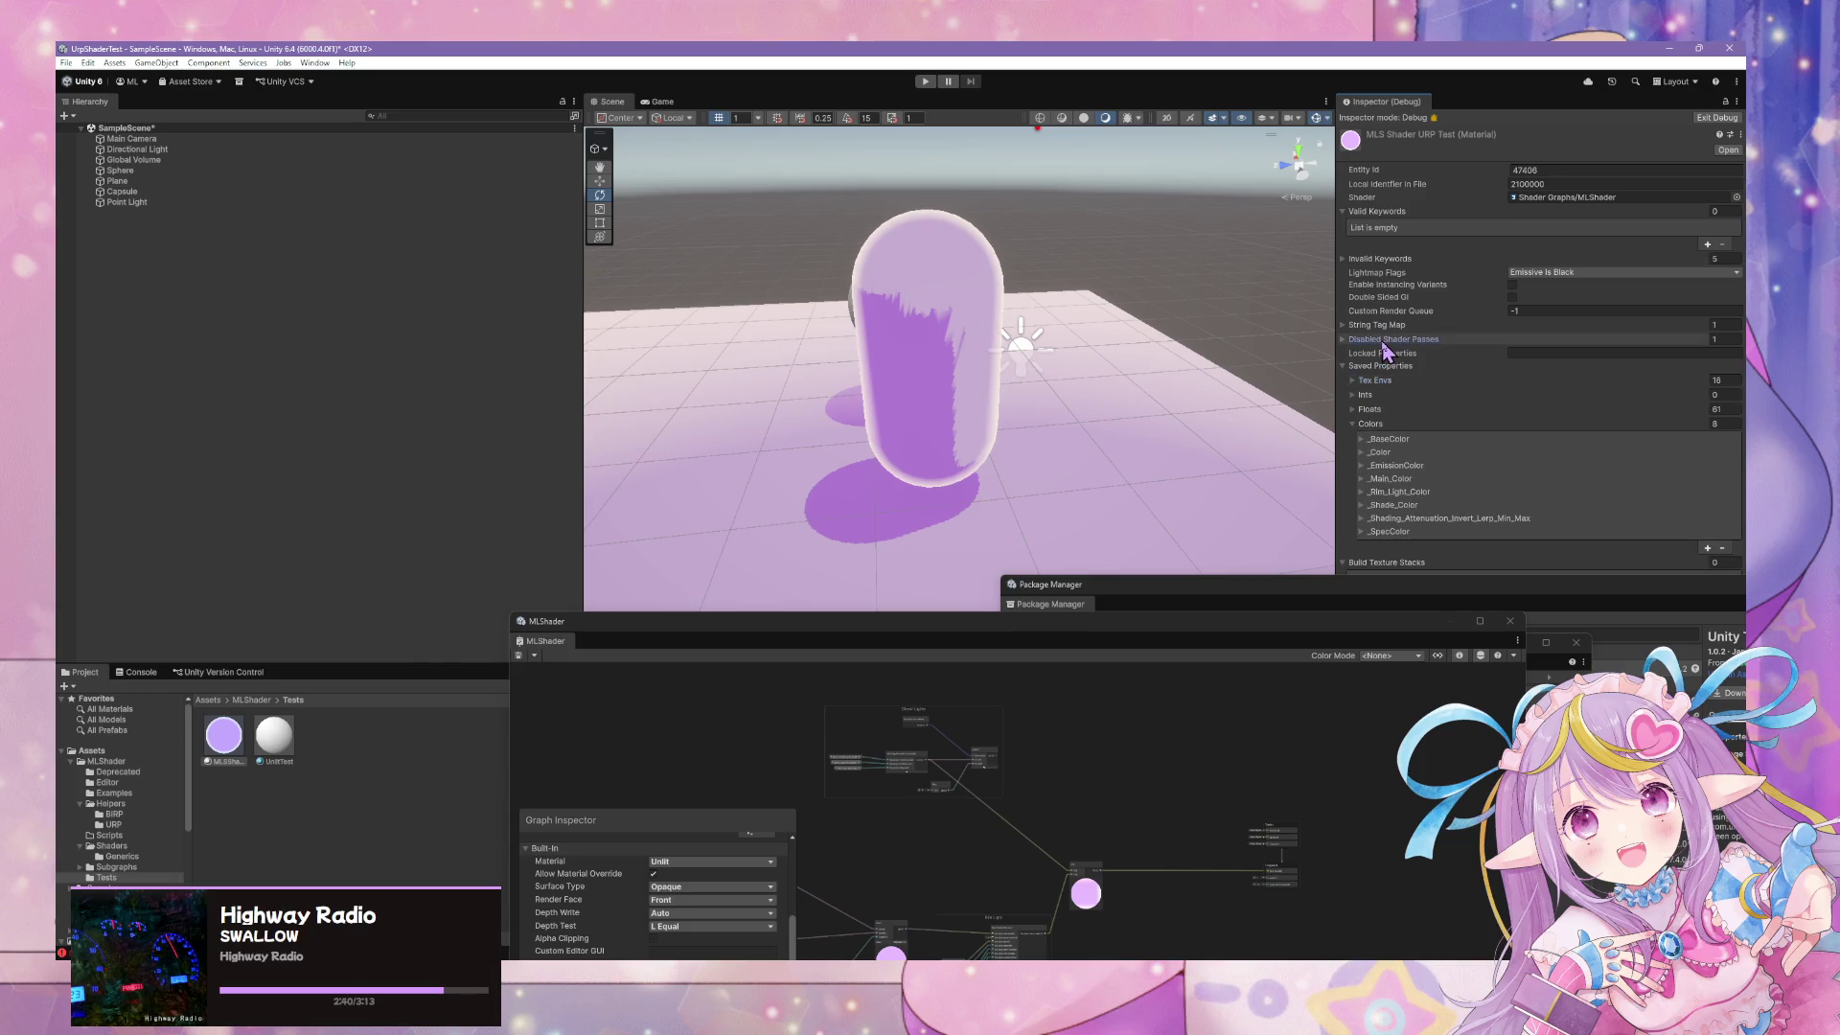
Adjust the keyword lists (Valid Keywords size 1, extra Invalid Keywords rows), then exit Debug mode
left_click(1707, 245)
left_click(1402, 258)
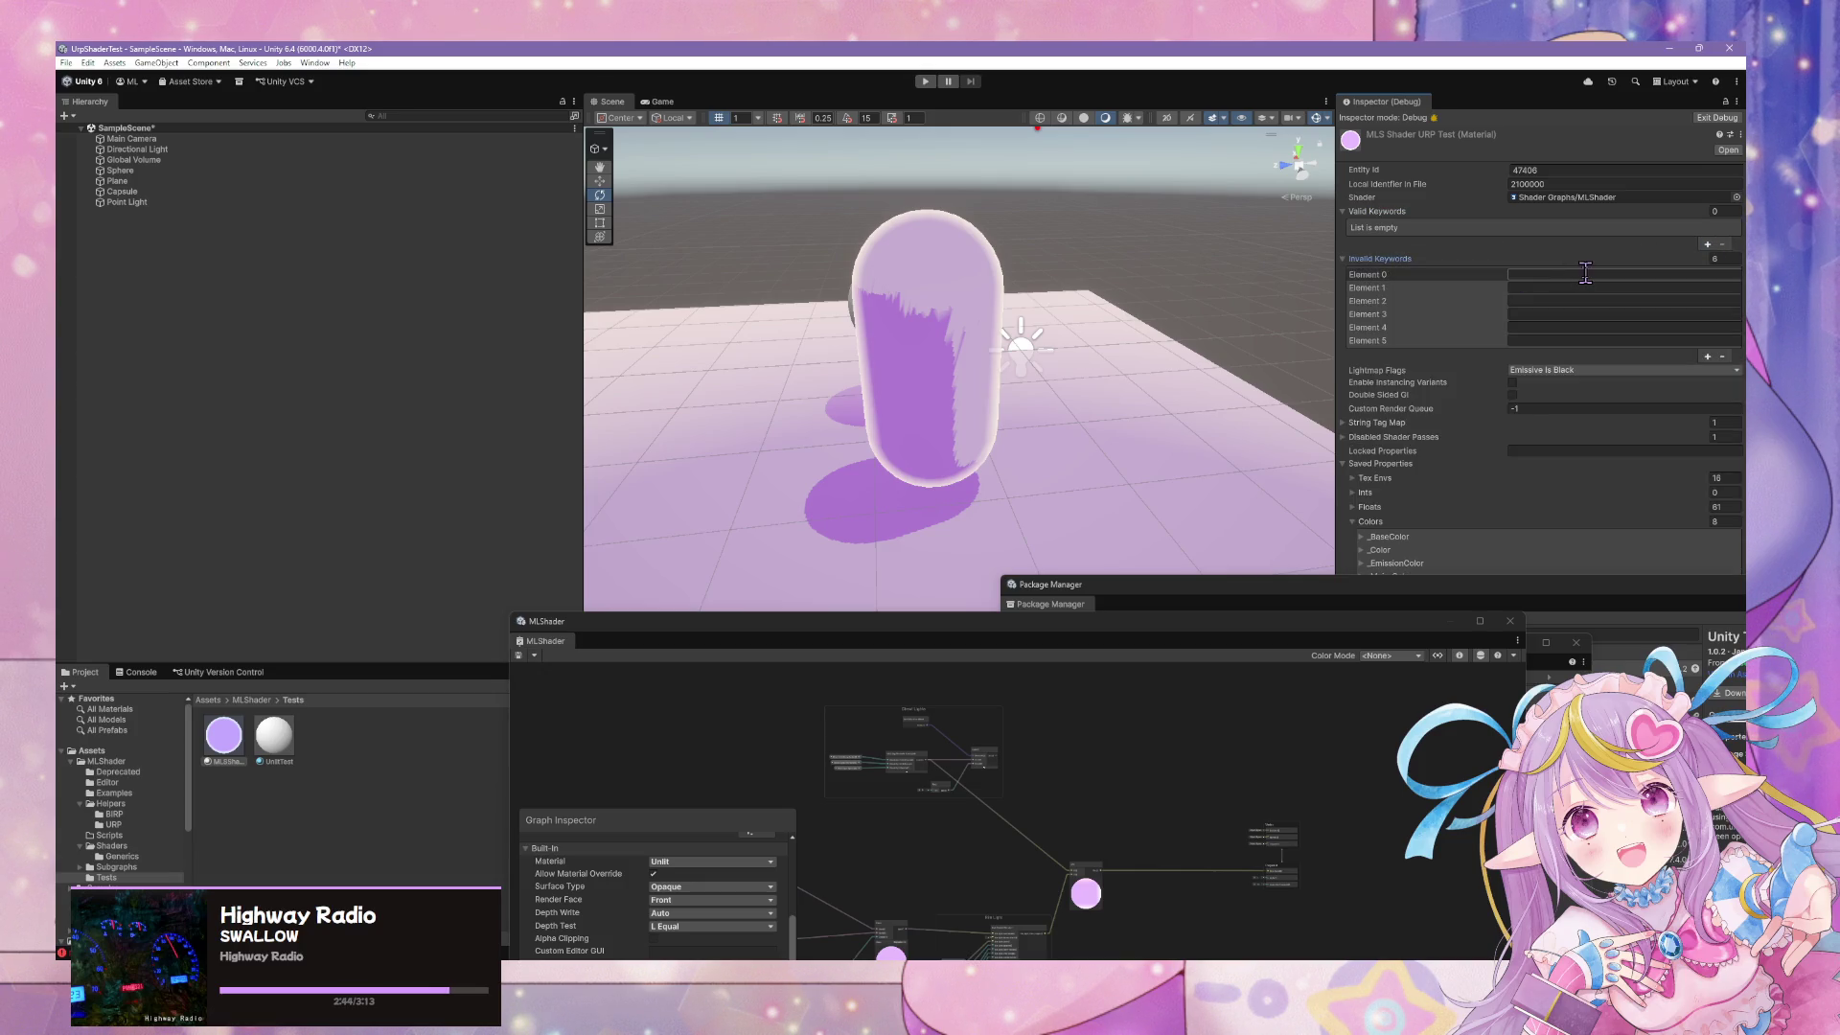
left_click(1724, 211)
type("1")
left_click(1714, 245)
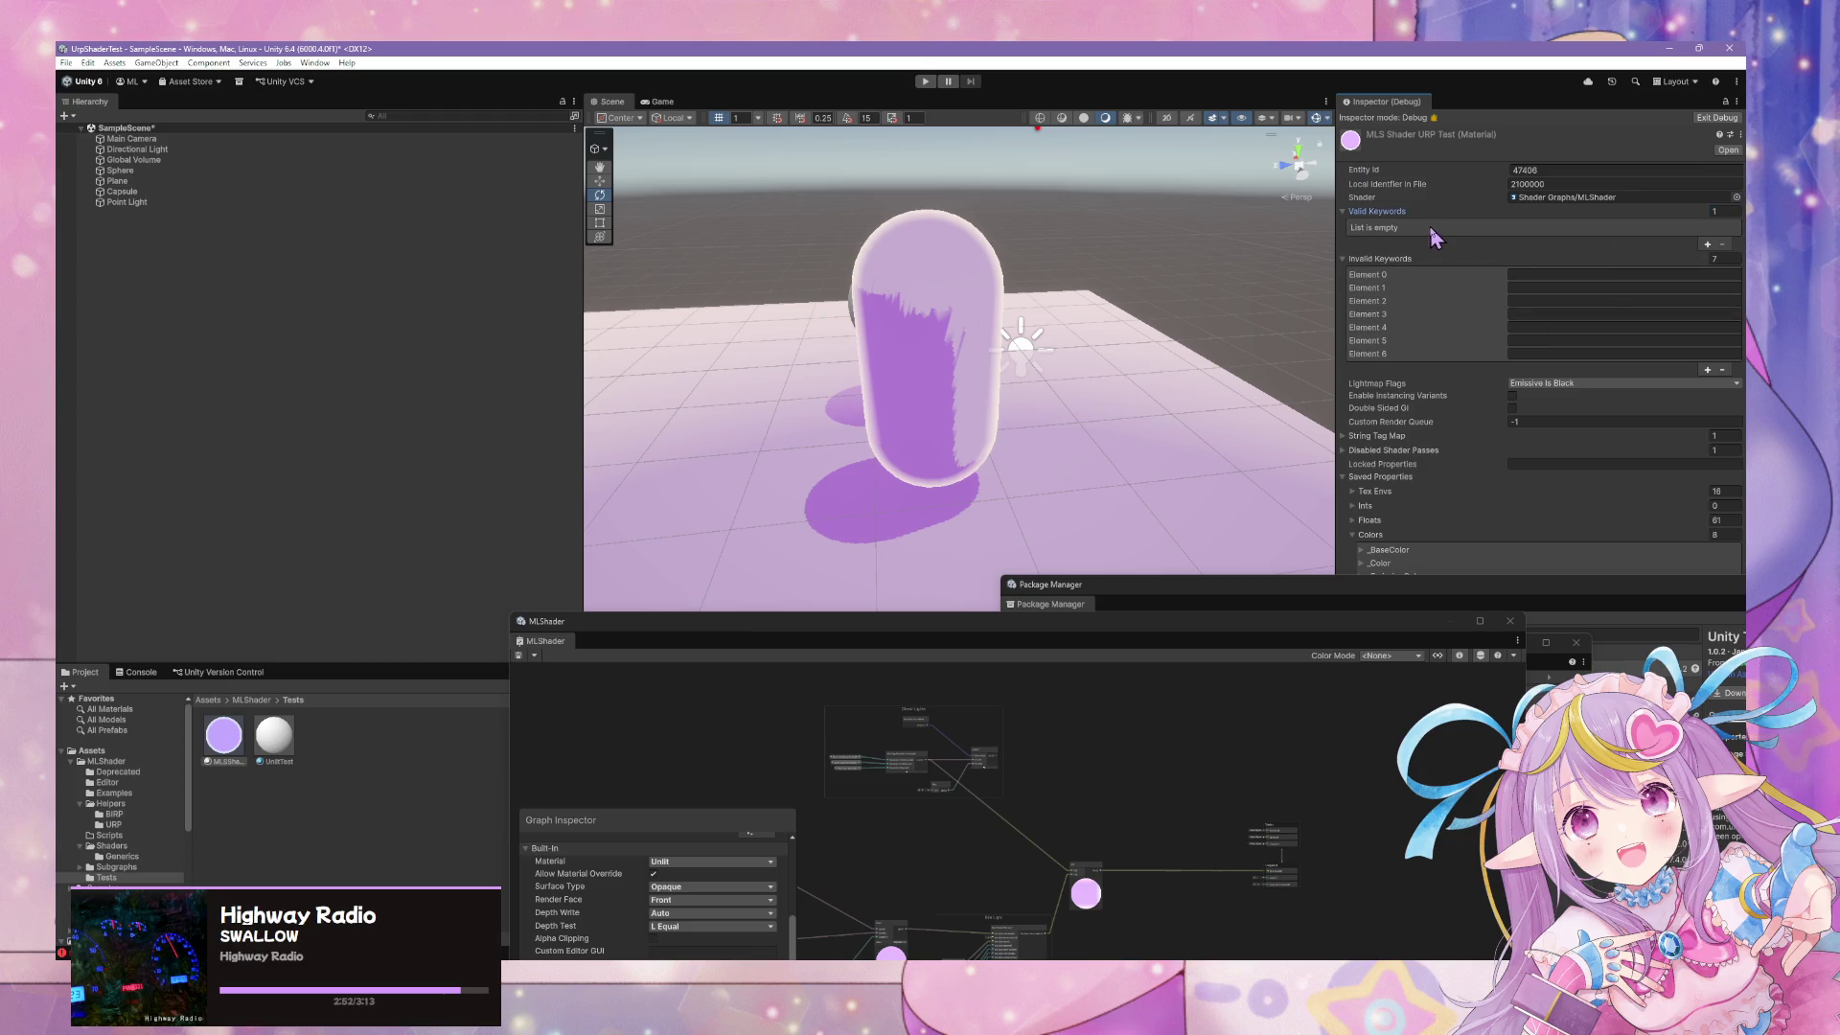
left_click(1706, 245)
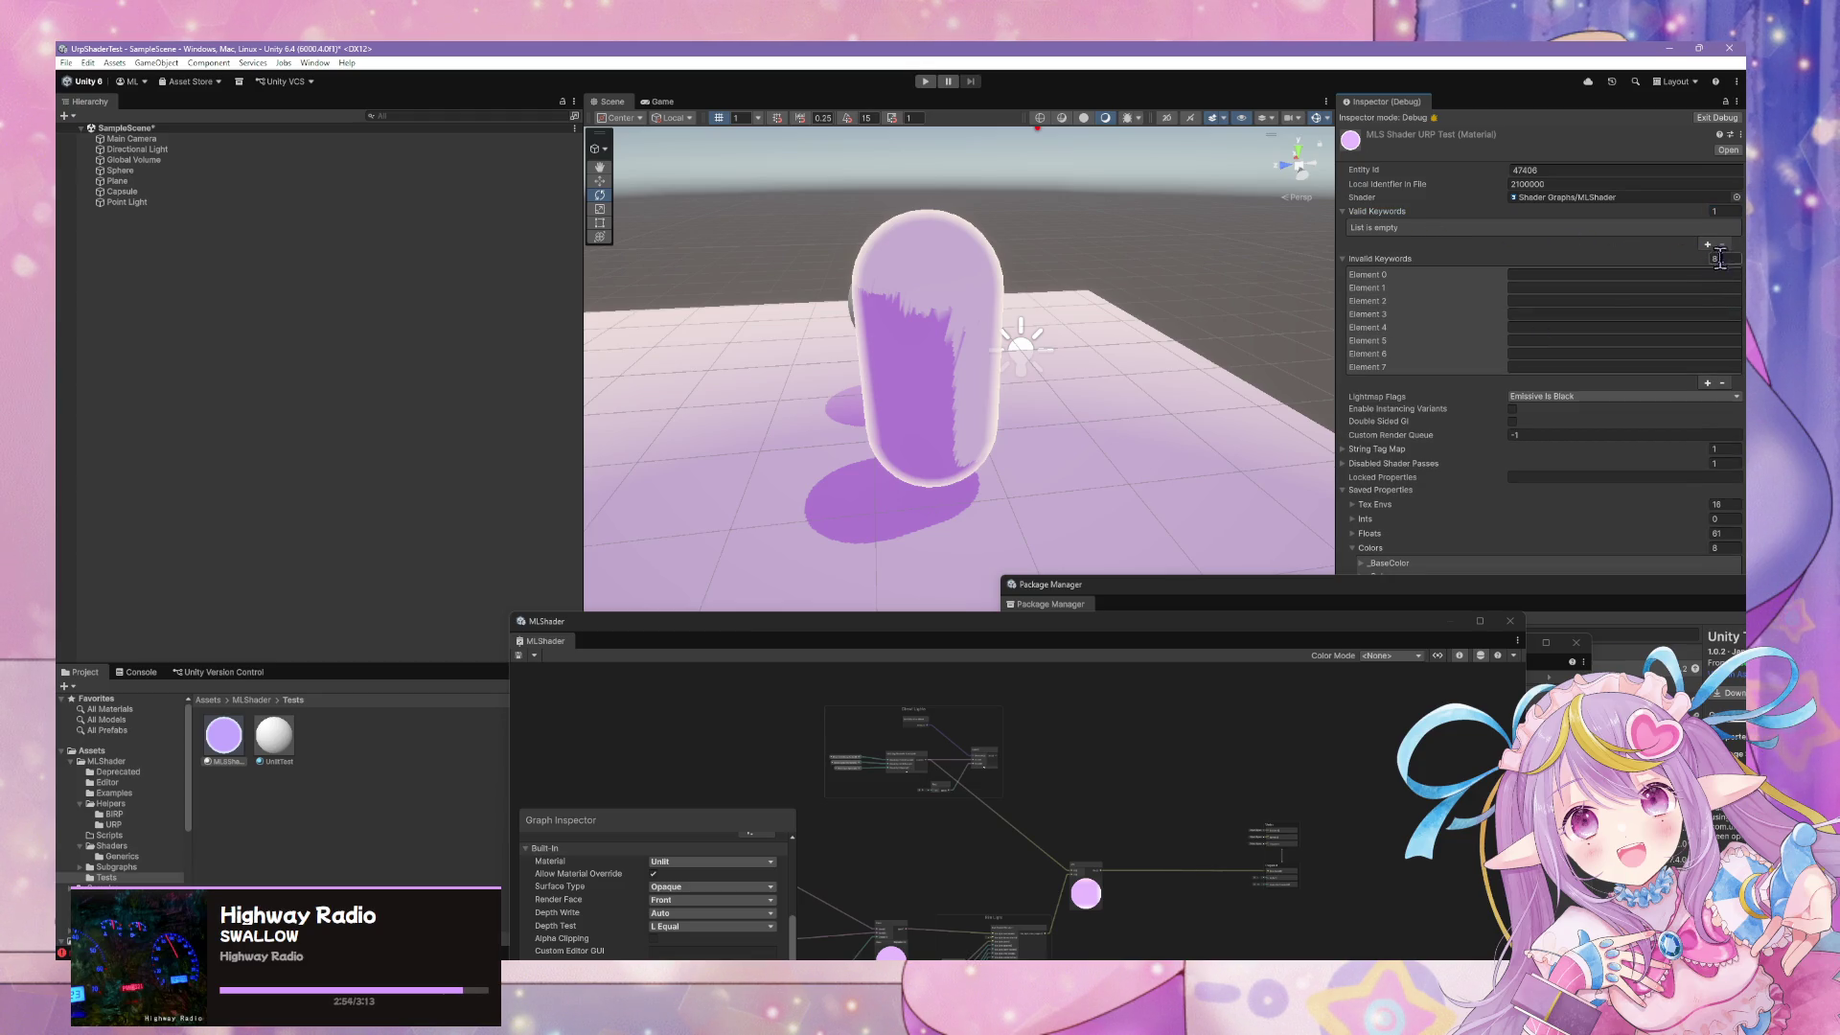
left_click(1377, 367)
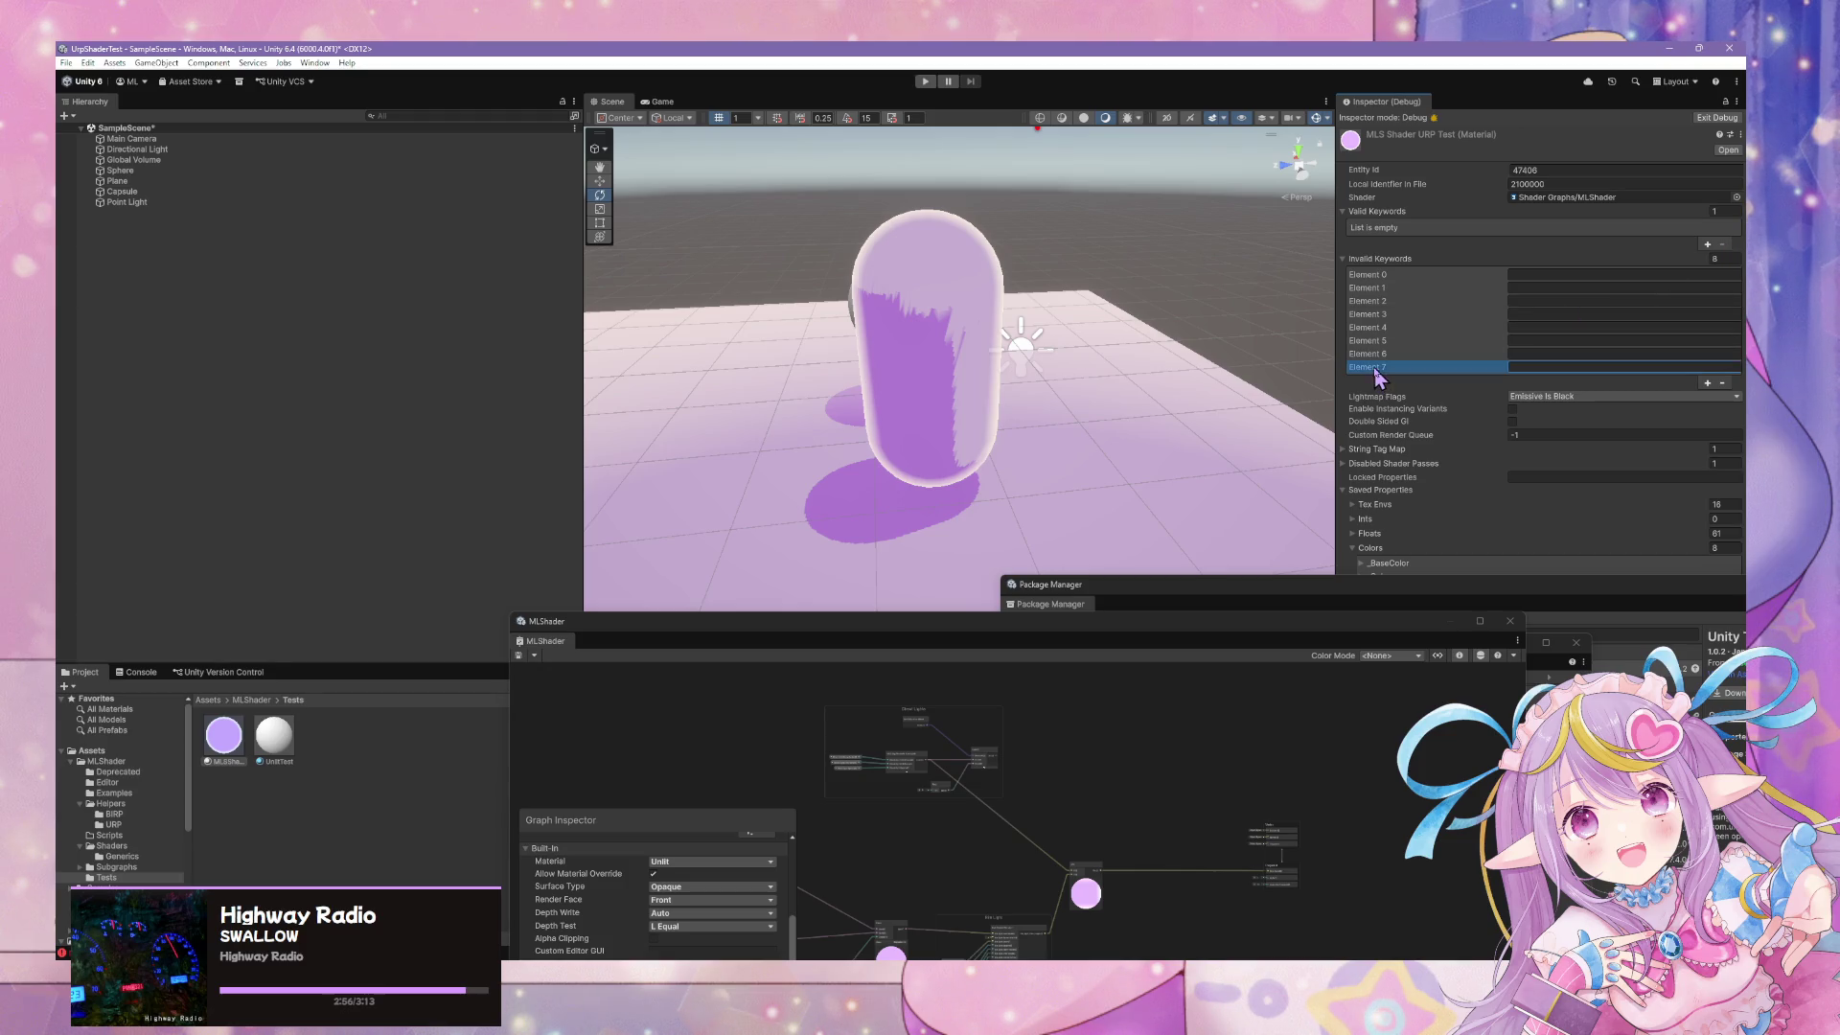
left_click(1695, 213)
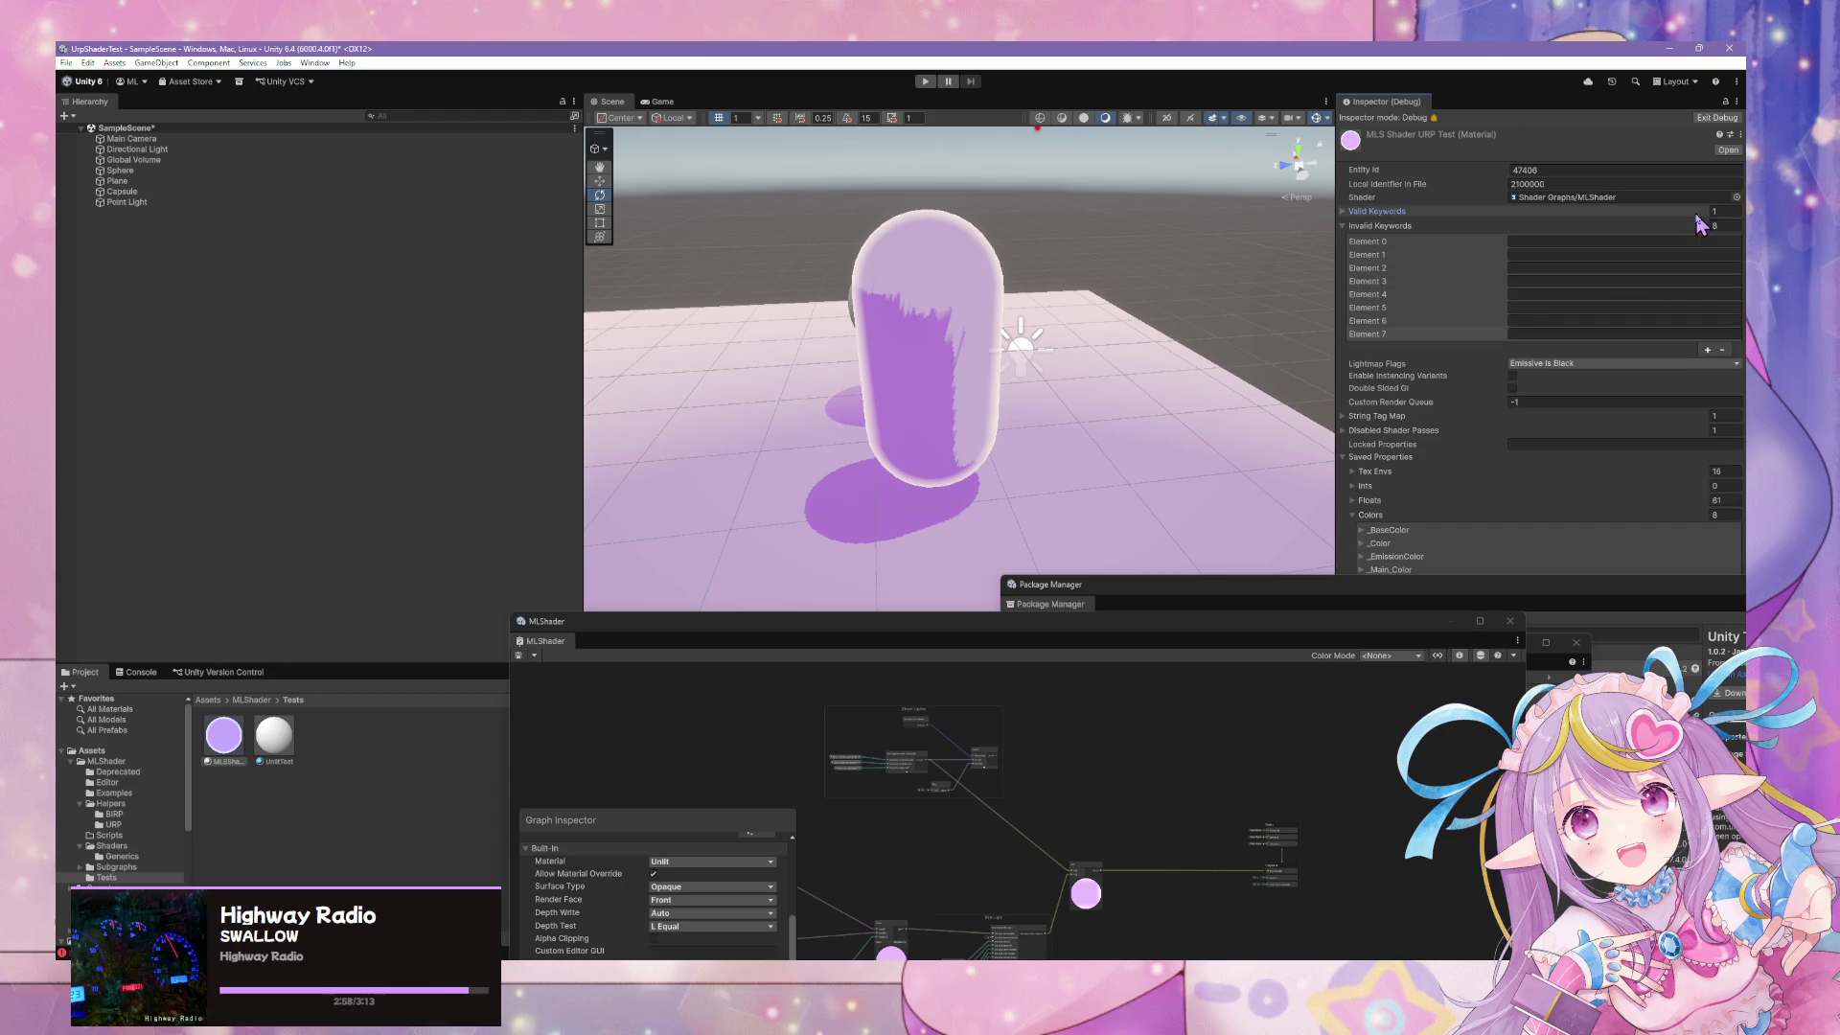
left_click(1696, 212)
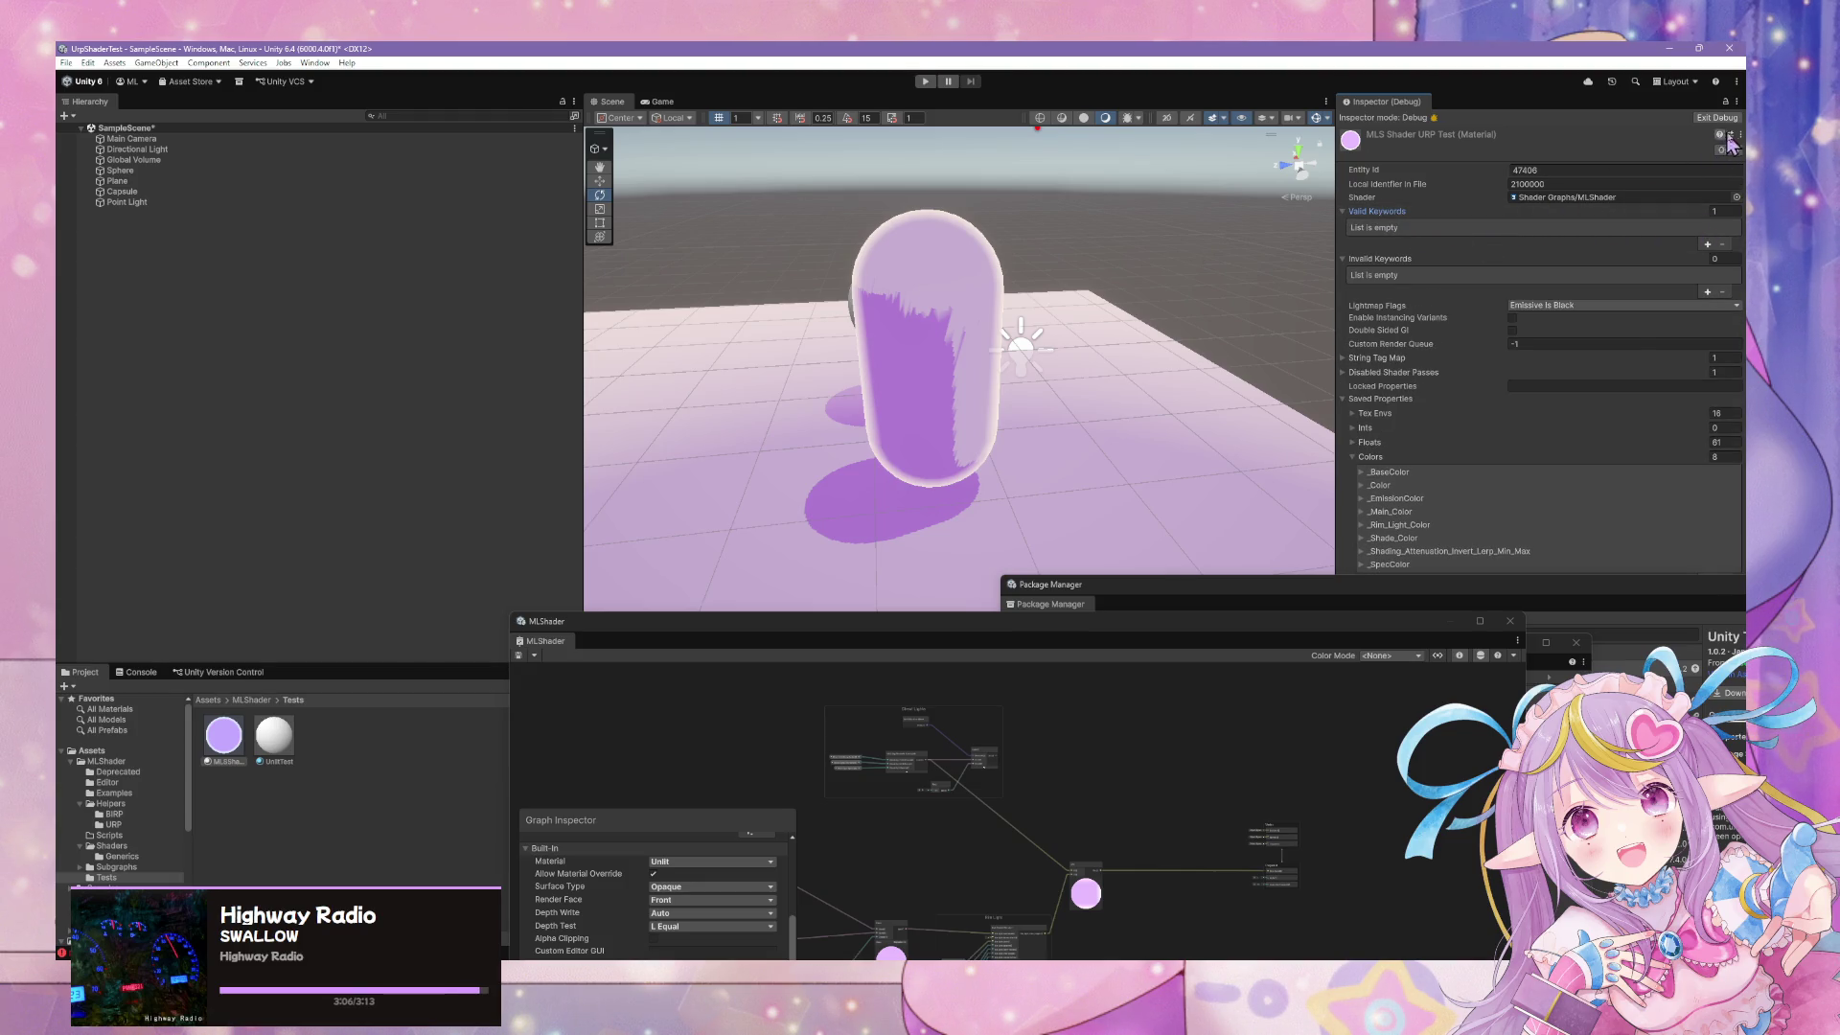
left_click(1716, 116)
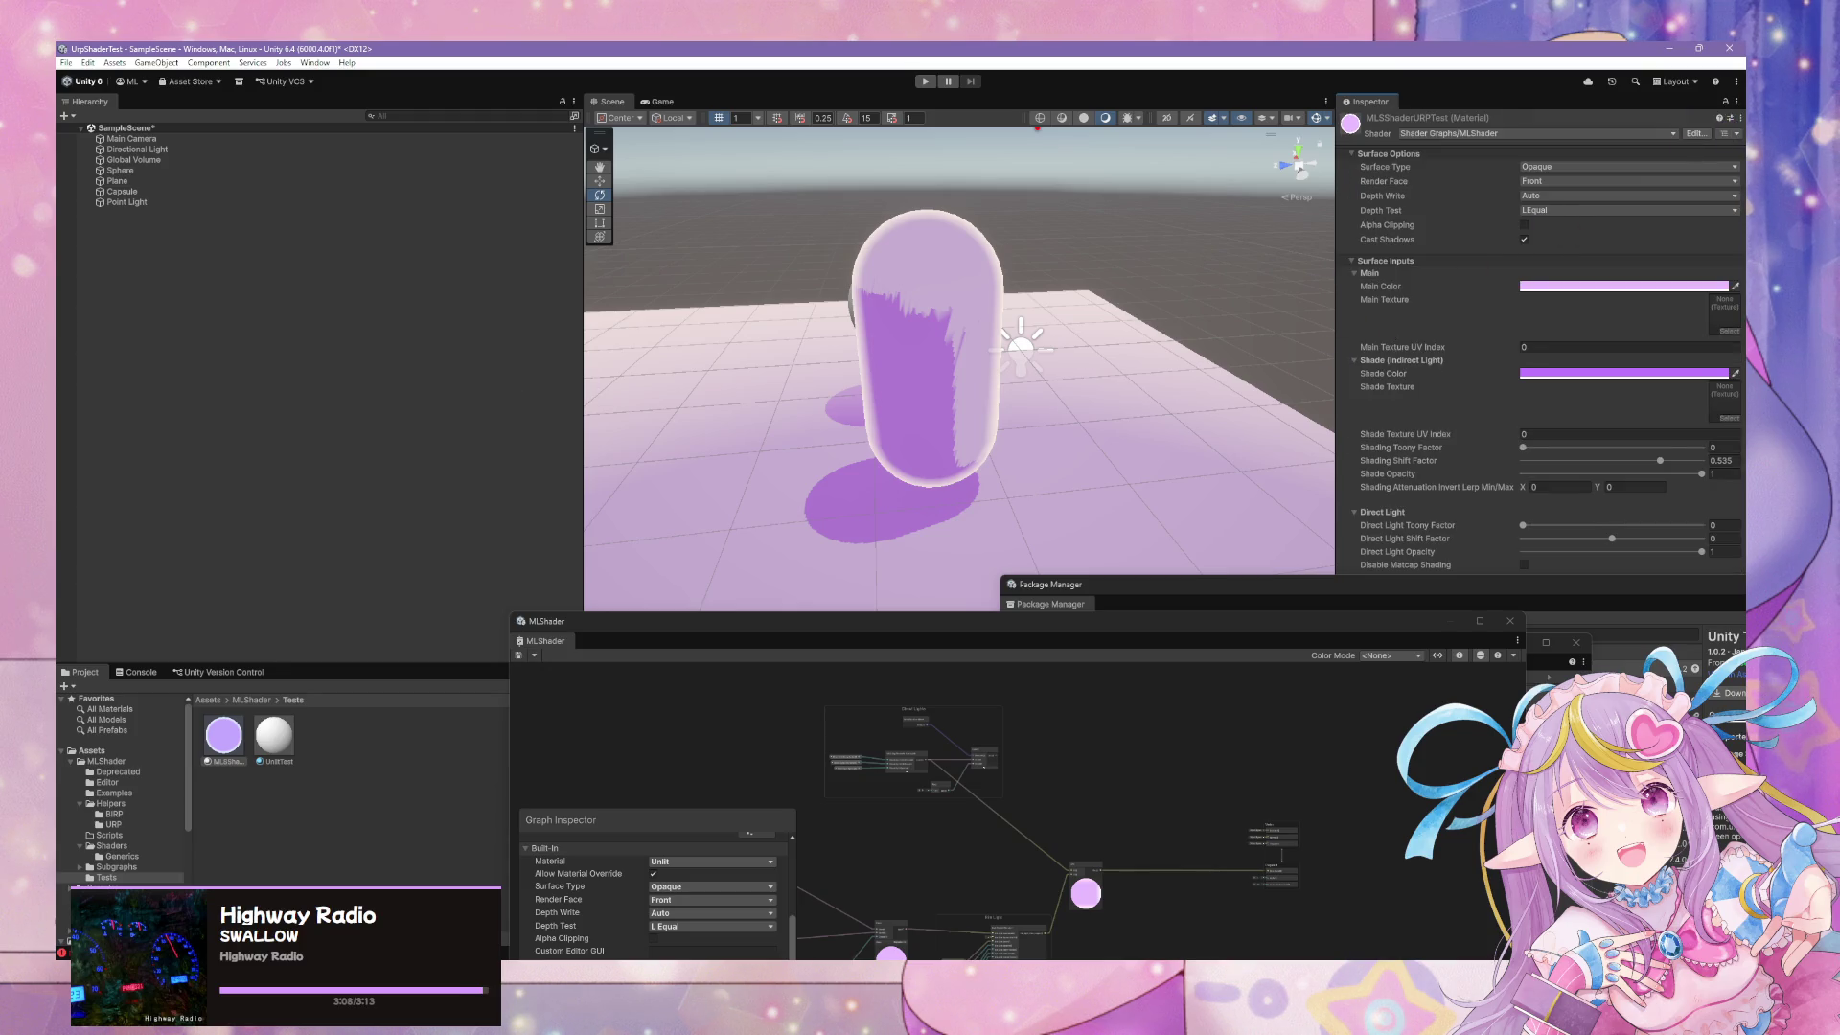
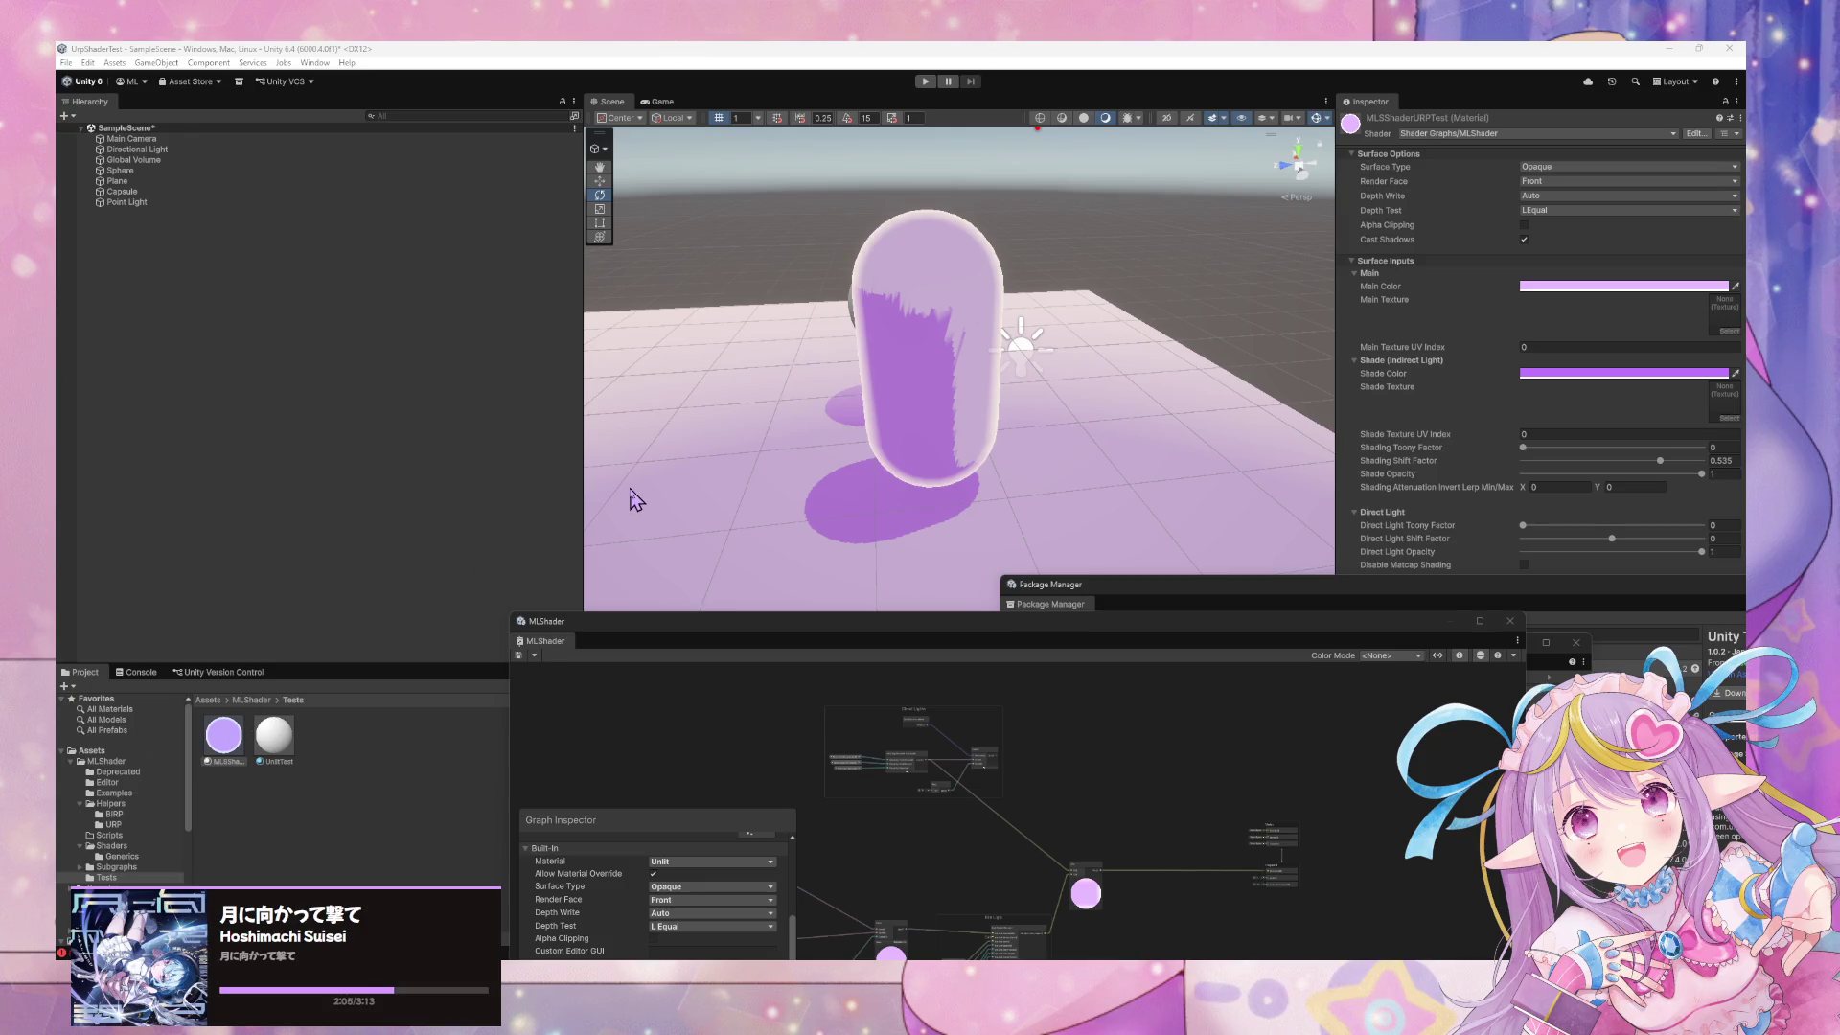
Select the capsule, then the Directional Light, and check its shadow bias options
left_click(934, 376)
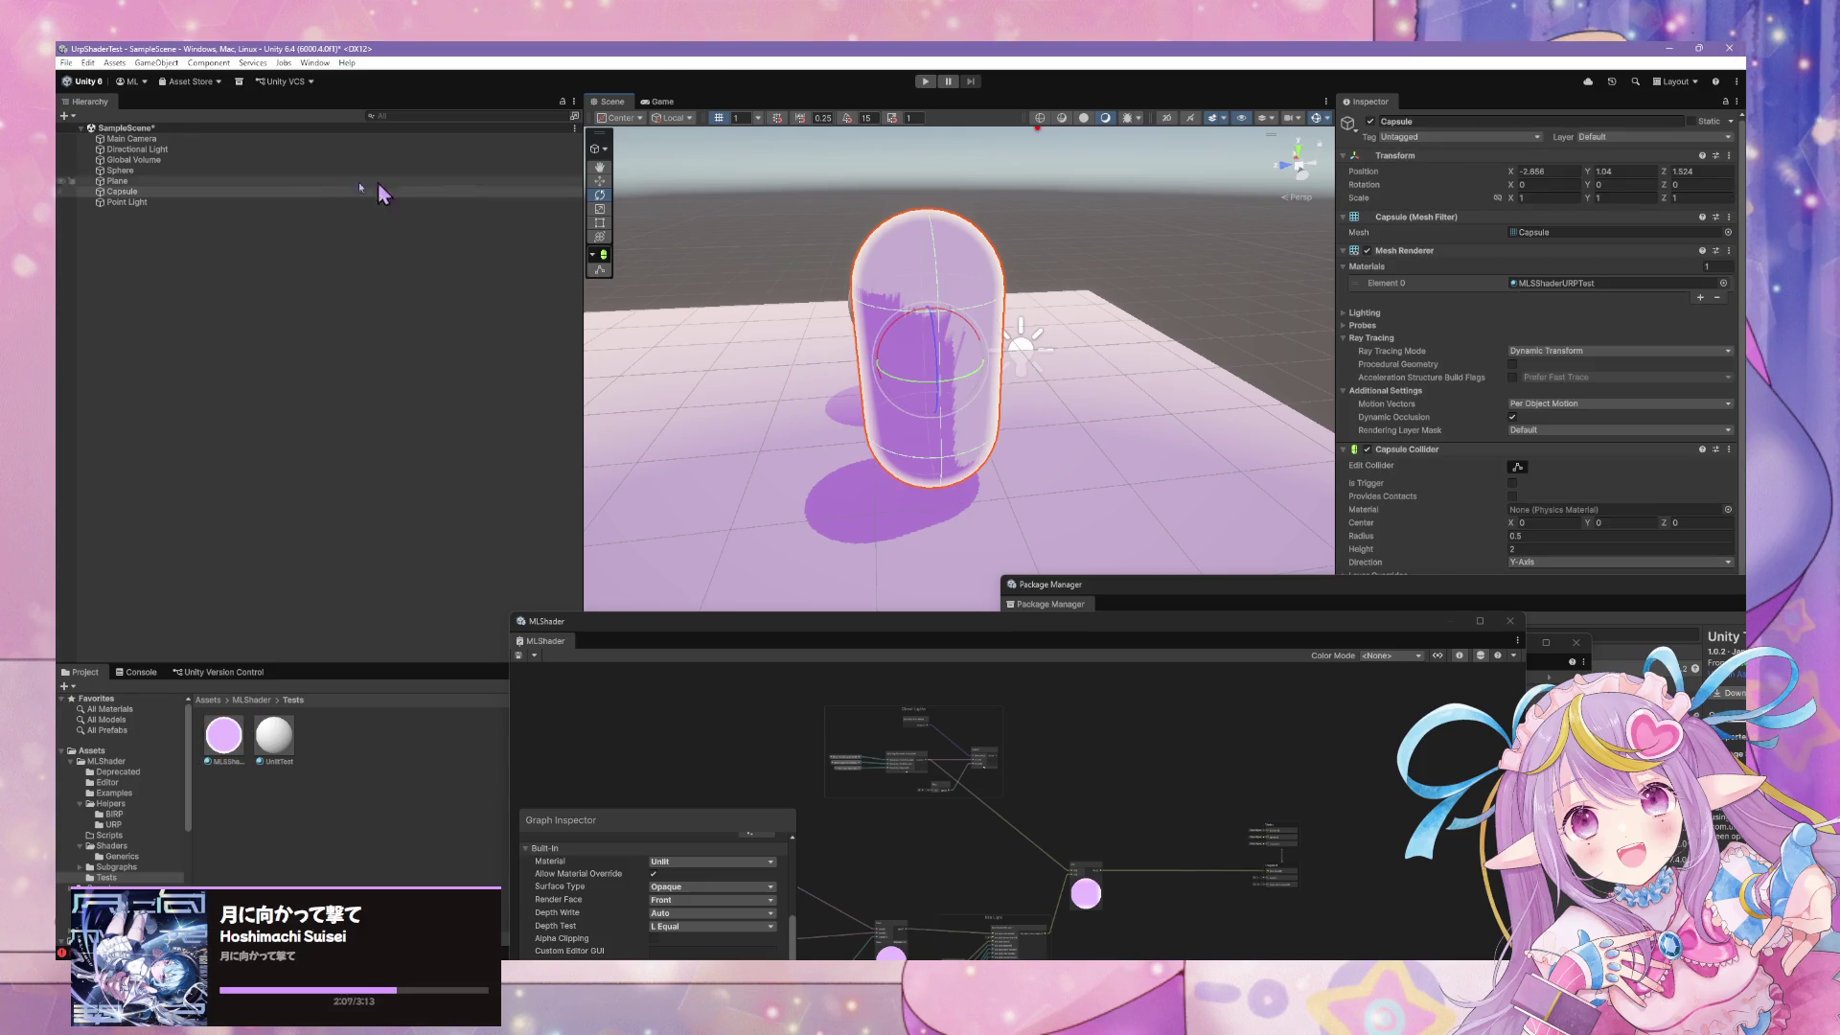
left_click(188, 148)
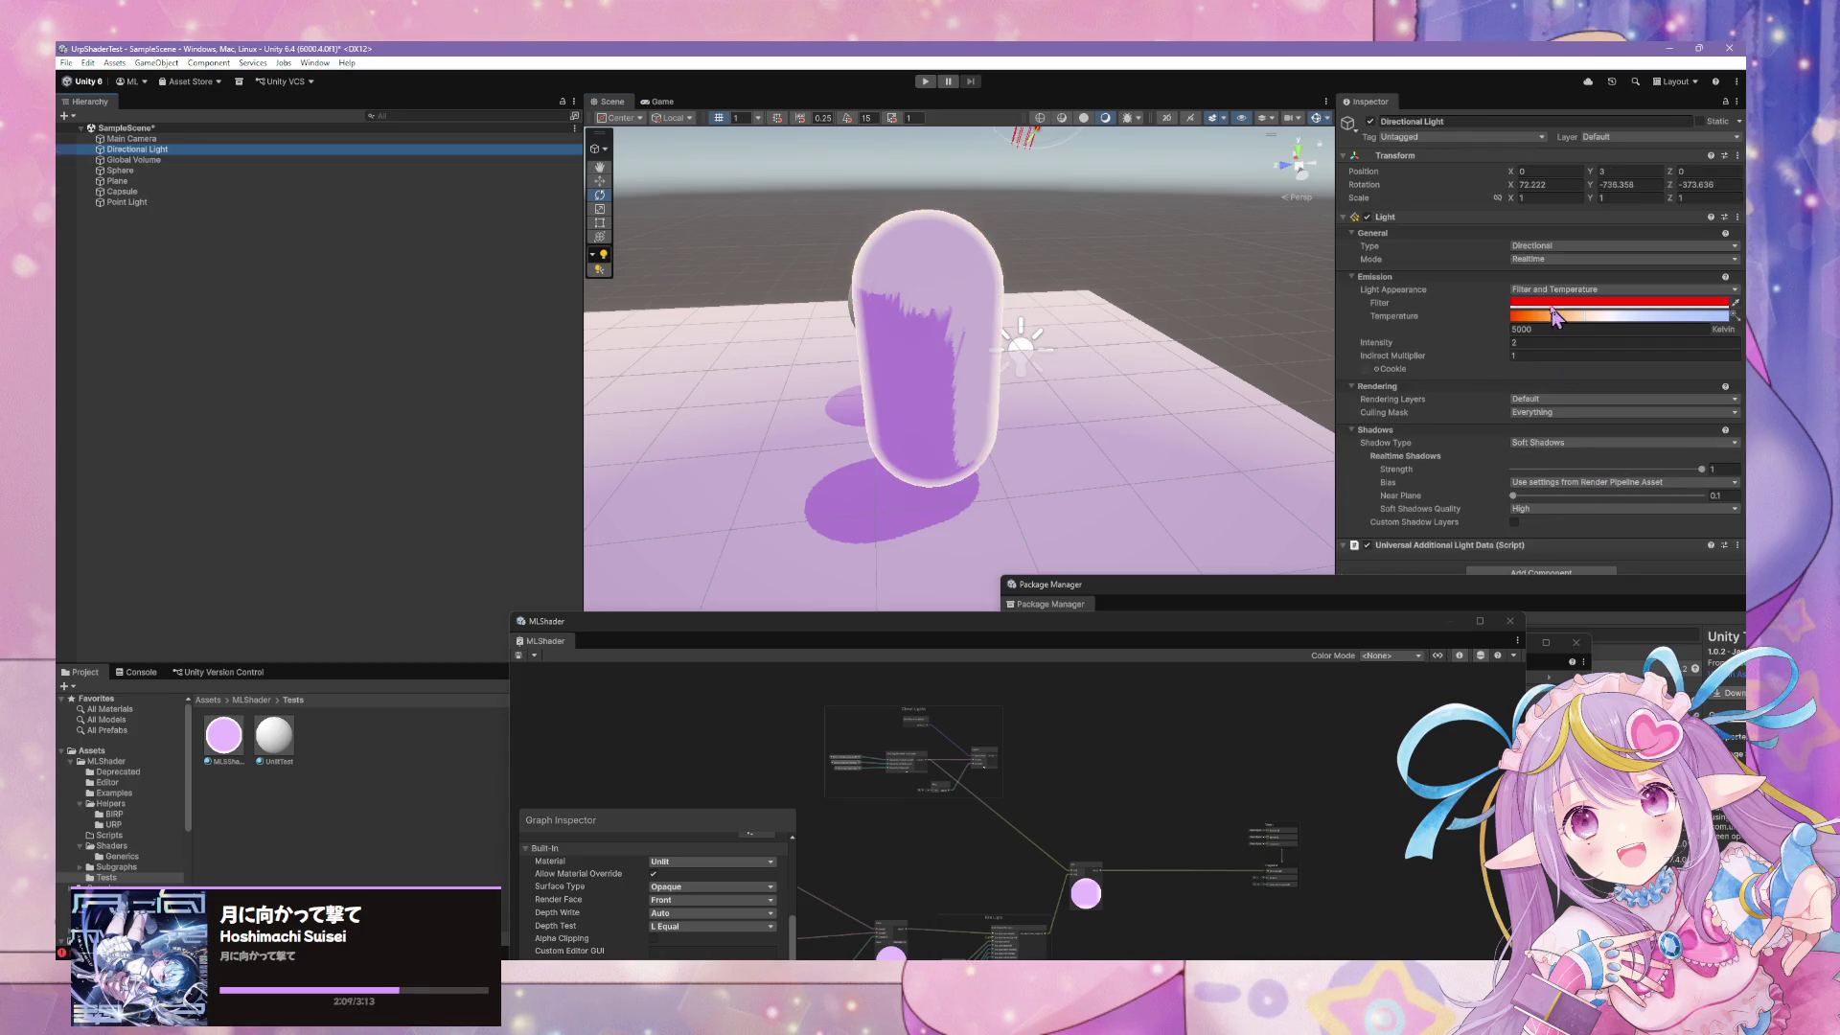
left_click(1648, 482)
Close the Package Manager, recheck the shadow bias, and move the Frame Debugger aside
left_click_drag(854, 636, 917, 792)
left_click(1332, 599)
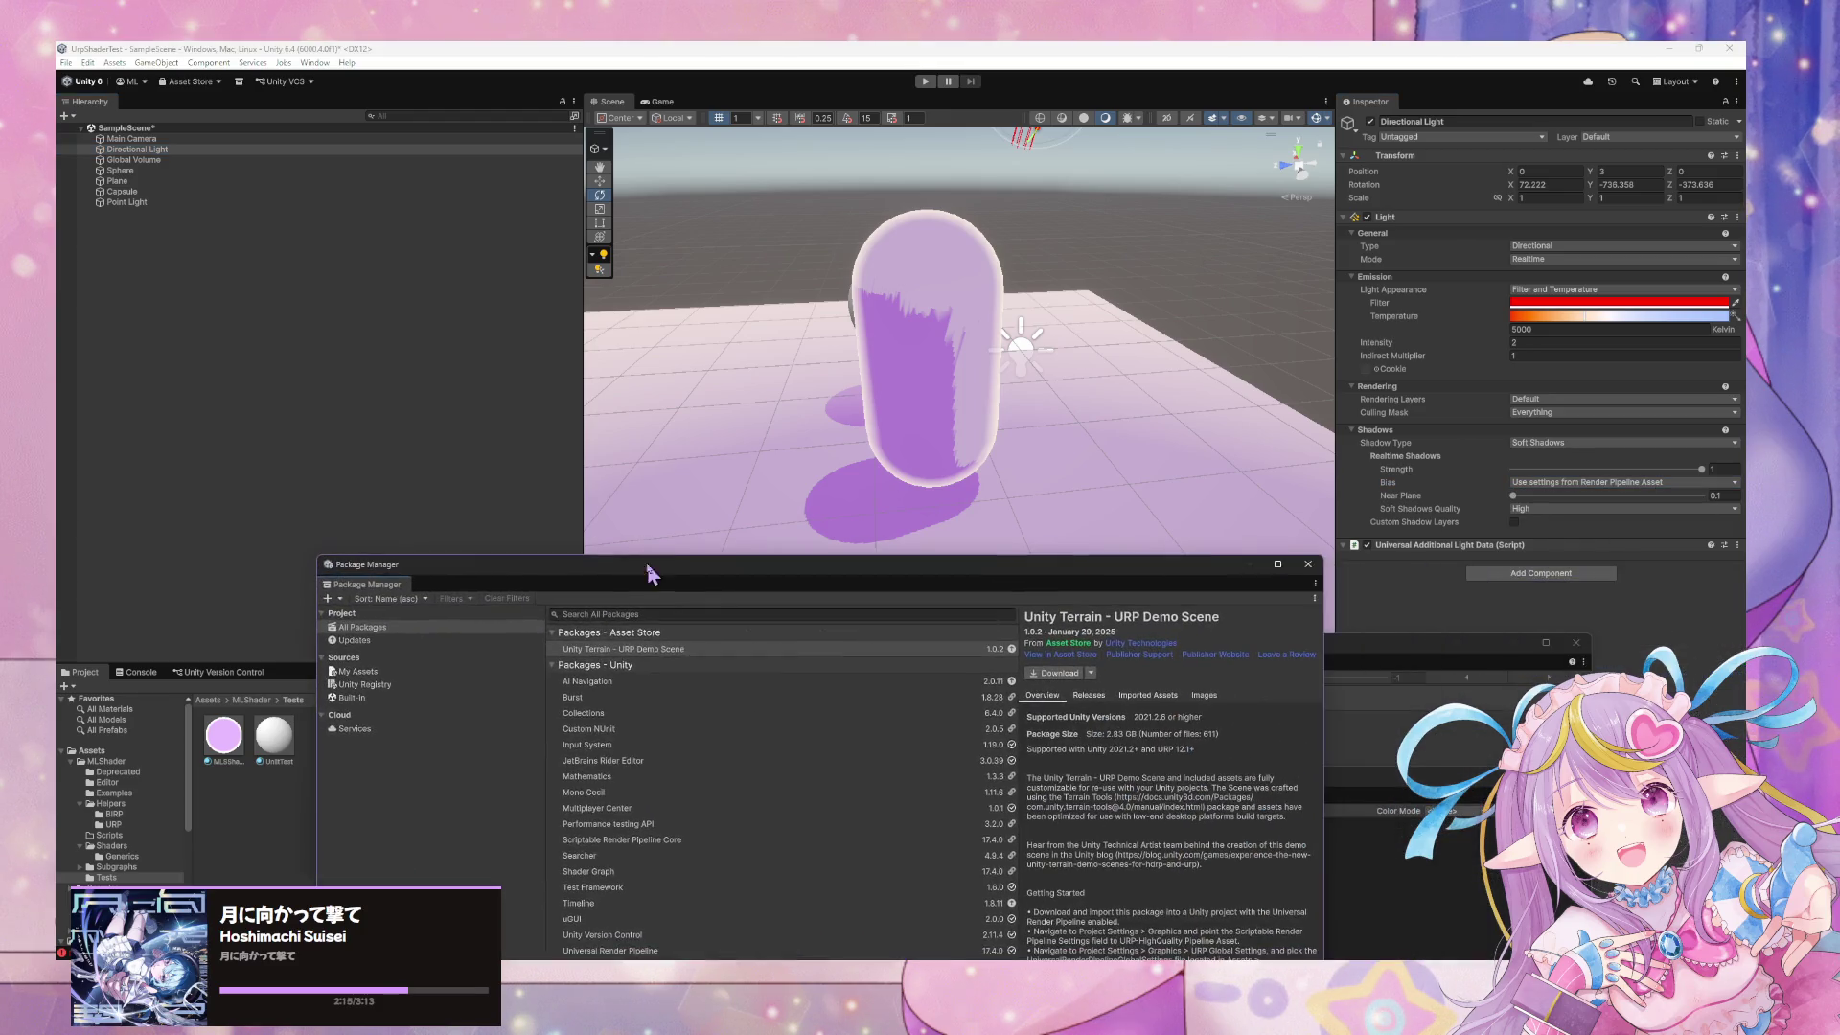
left_click(1315, 543)
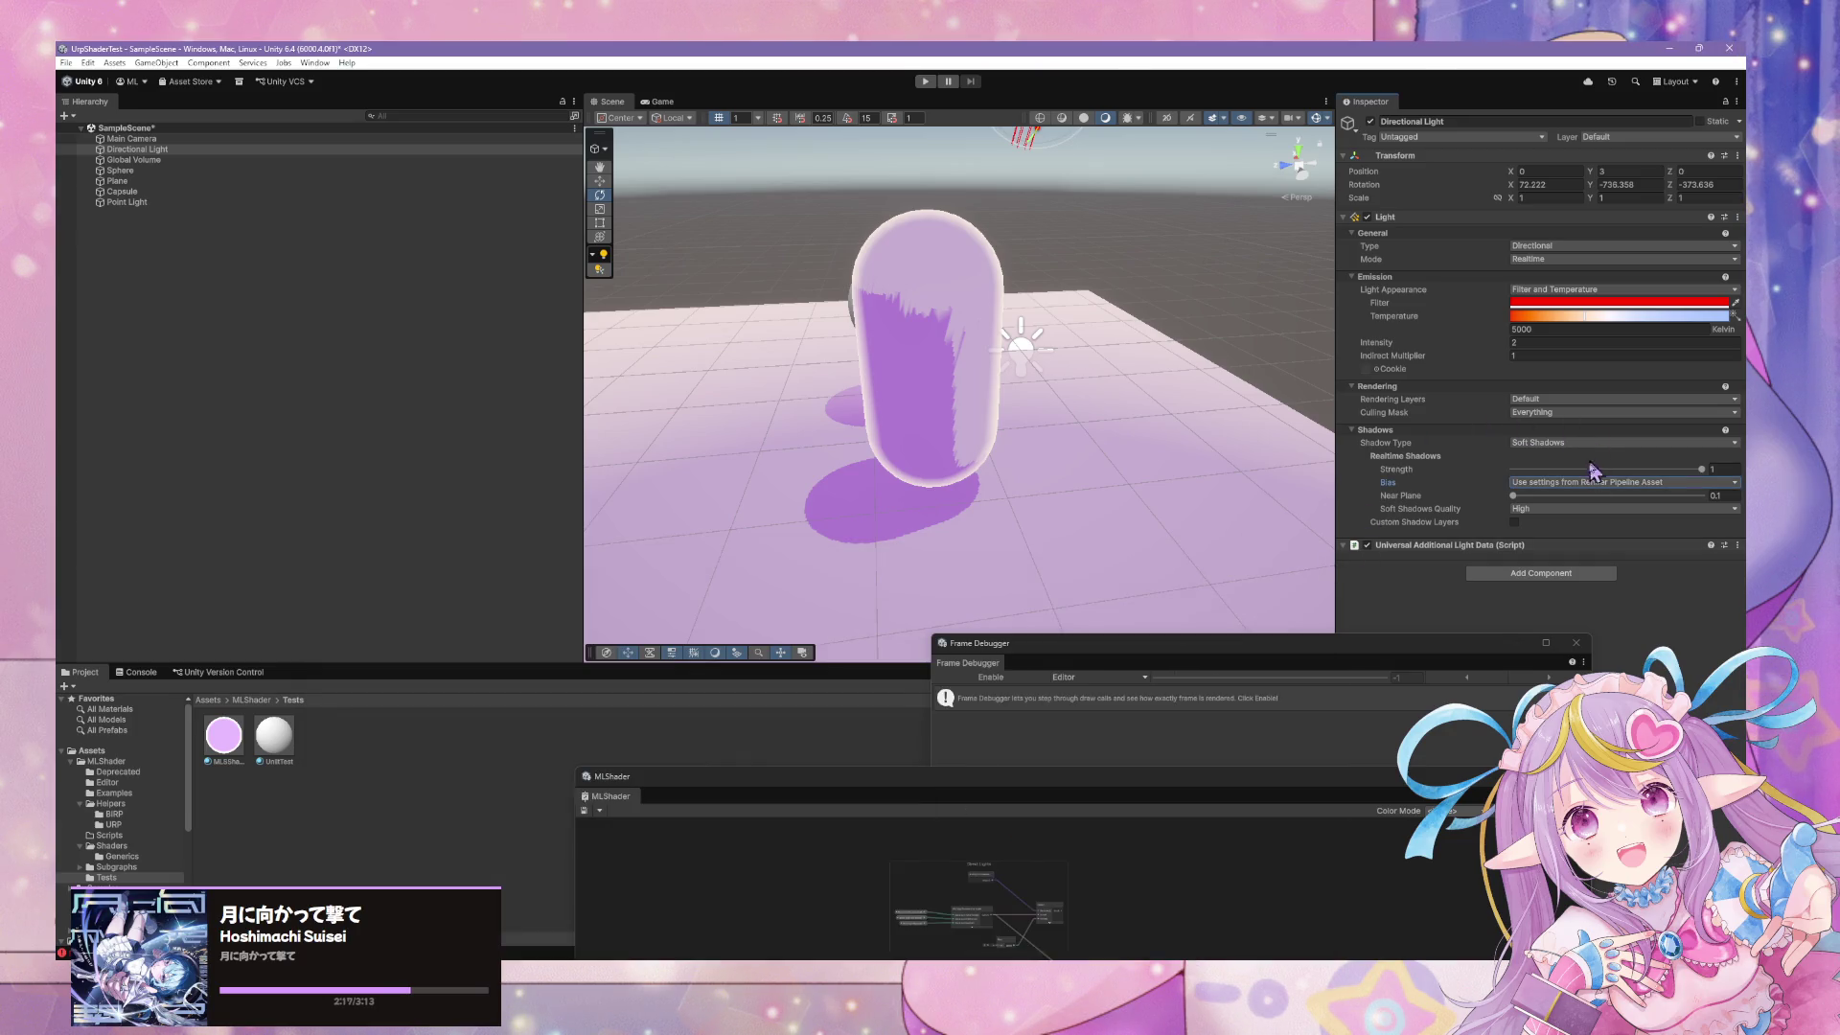
left_click(1594, 493)
mouse_move(1066, 643)
left_mouse_down()
mouse_move(1141, 682)
mouse_move(1265, 801)
left_mouse_up()
left_click(1177, 686)
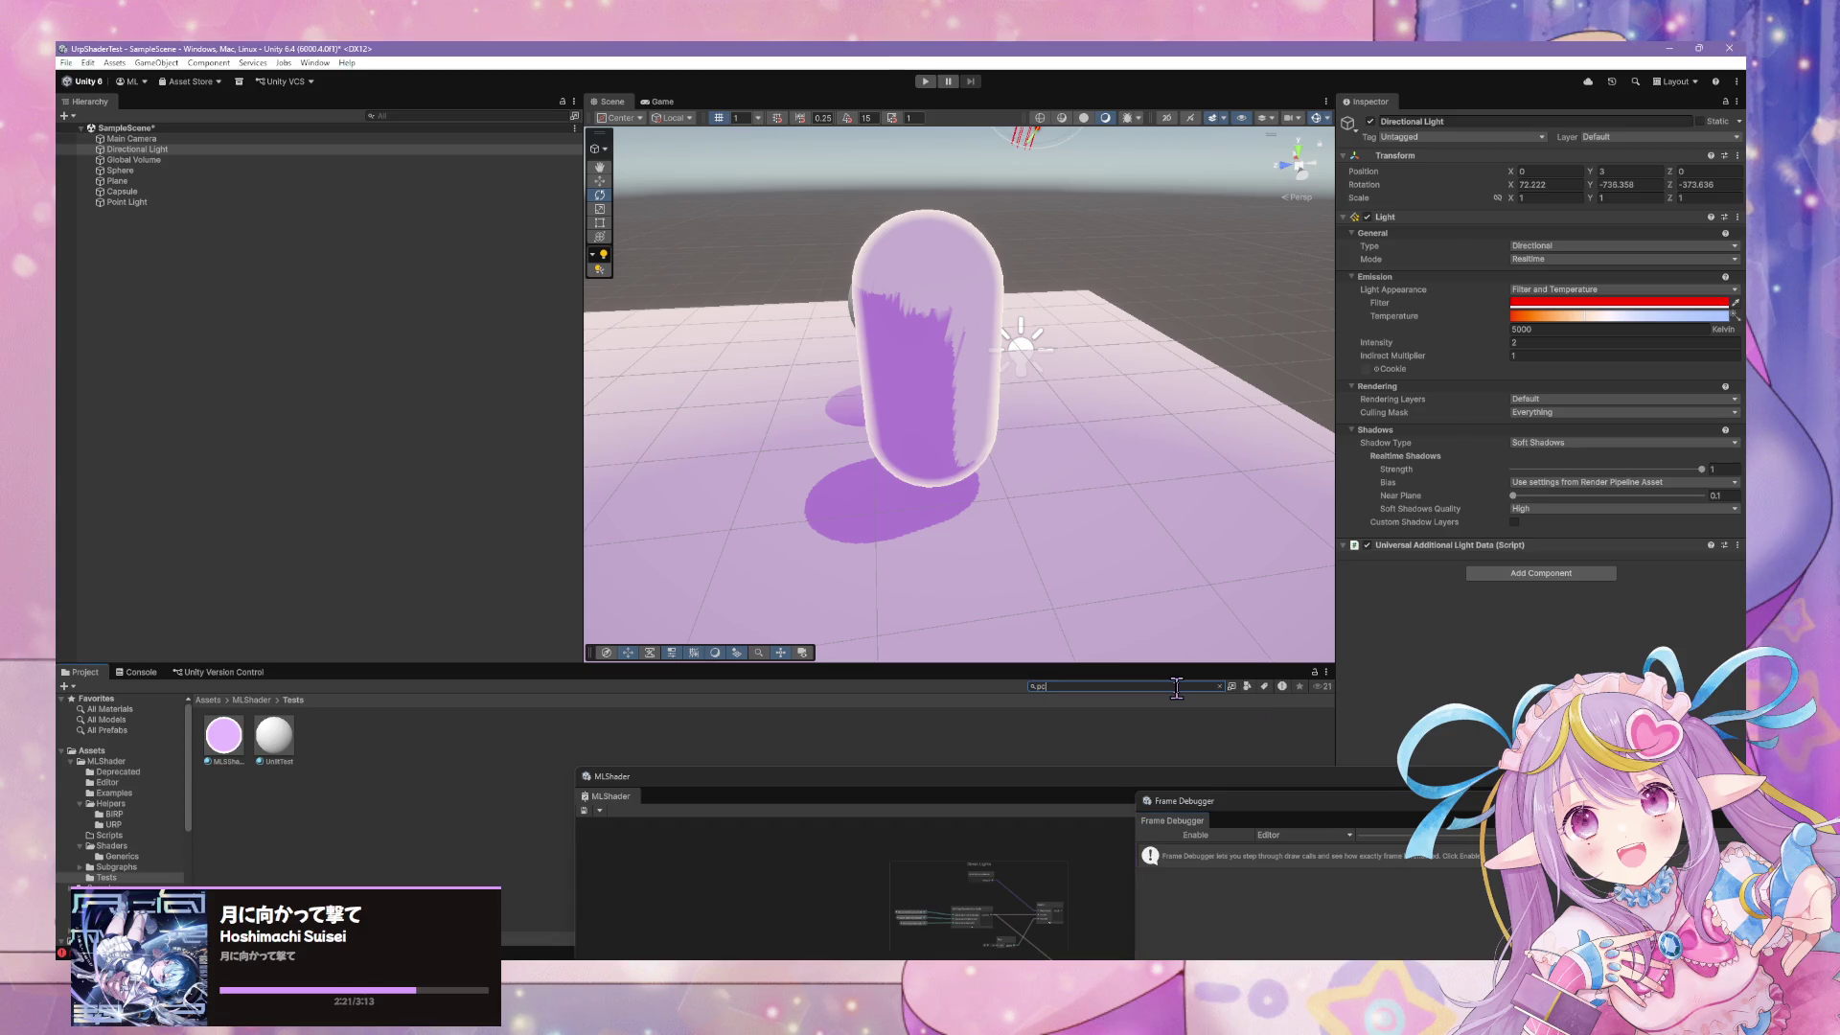
Select the PC_RPAsset pipeline asset and expand its Quality and Lighting groups
left_click(423, 738)
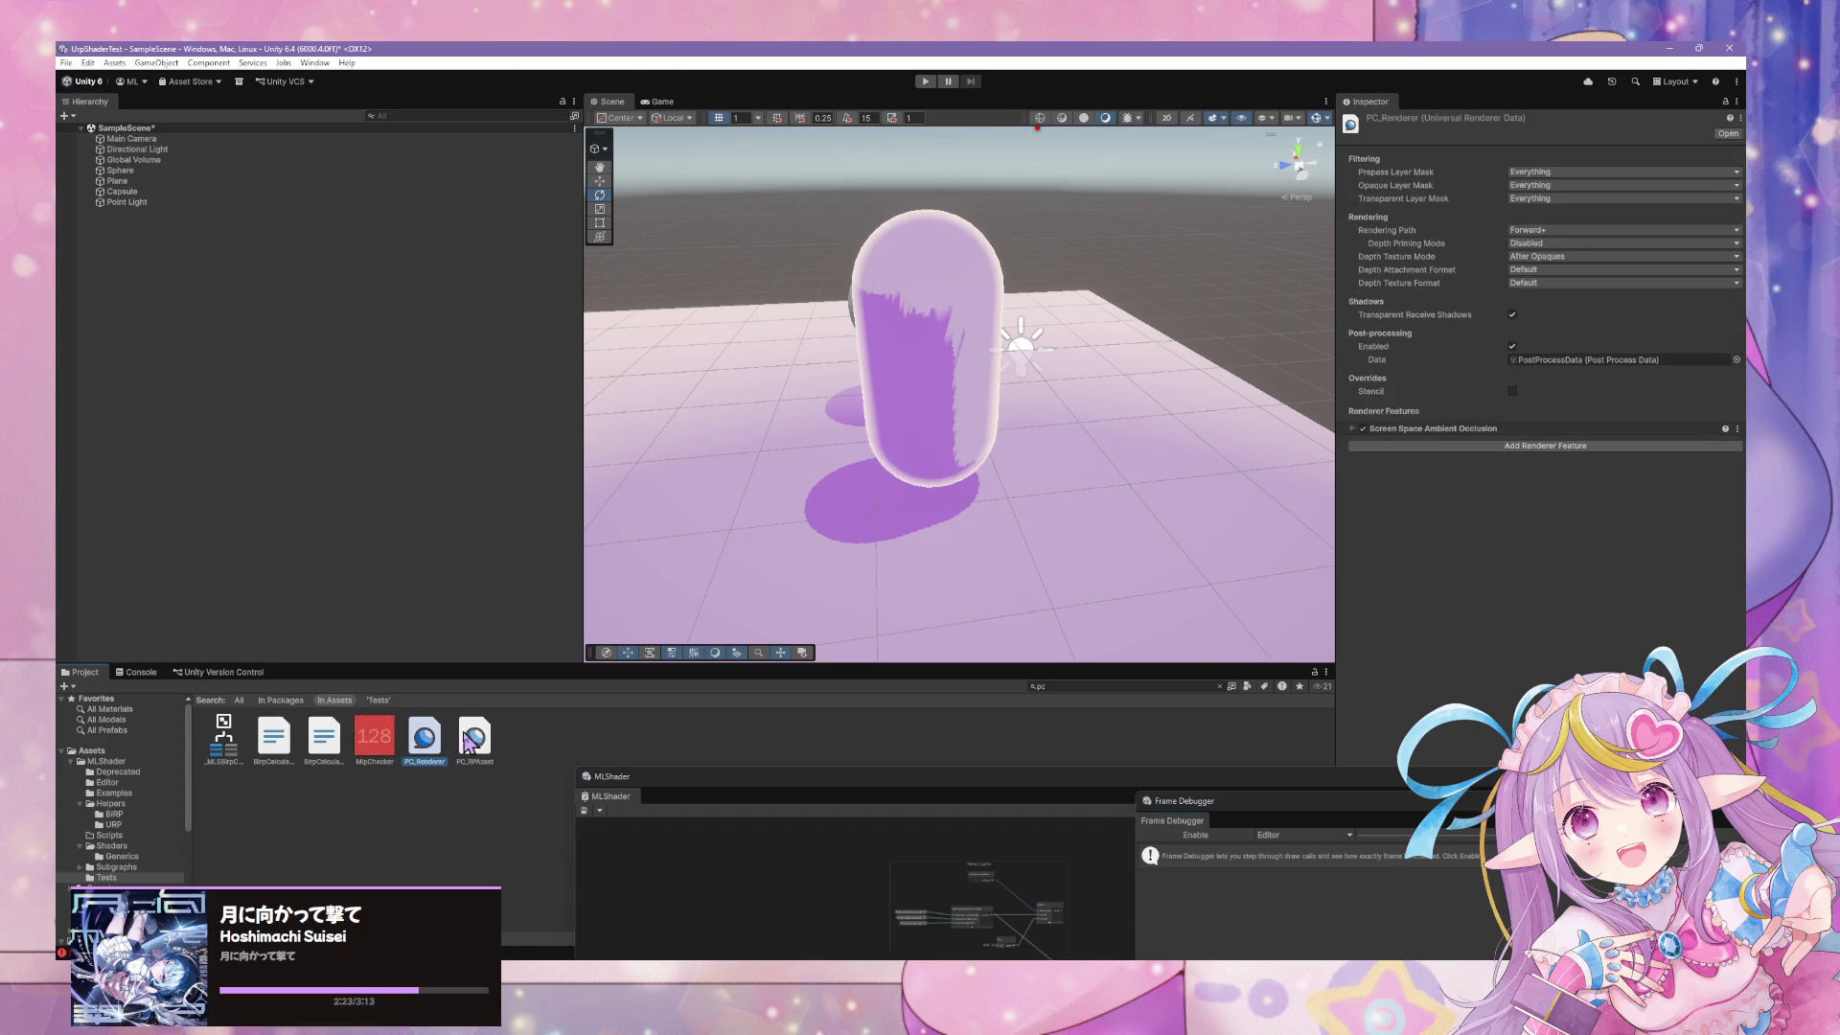
left_click(470, 741)
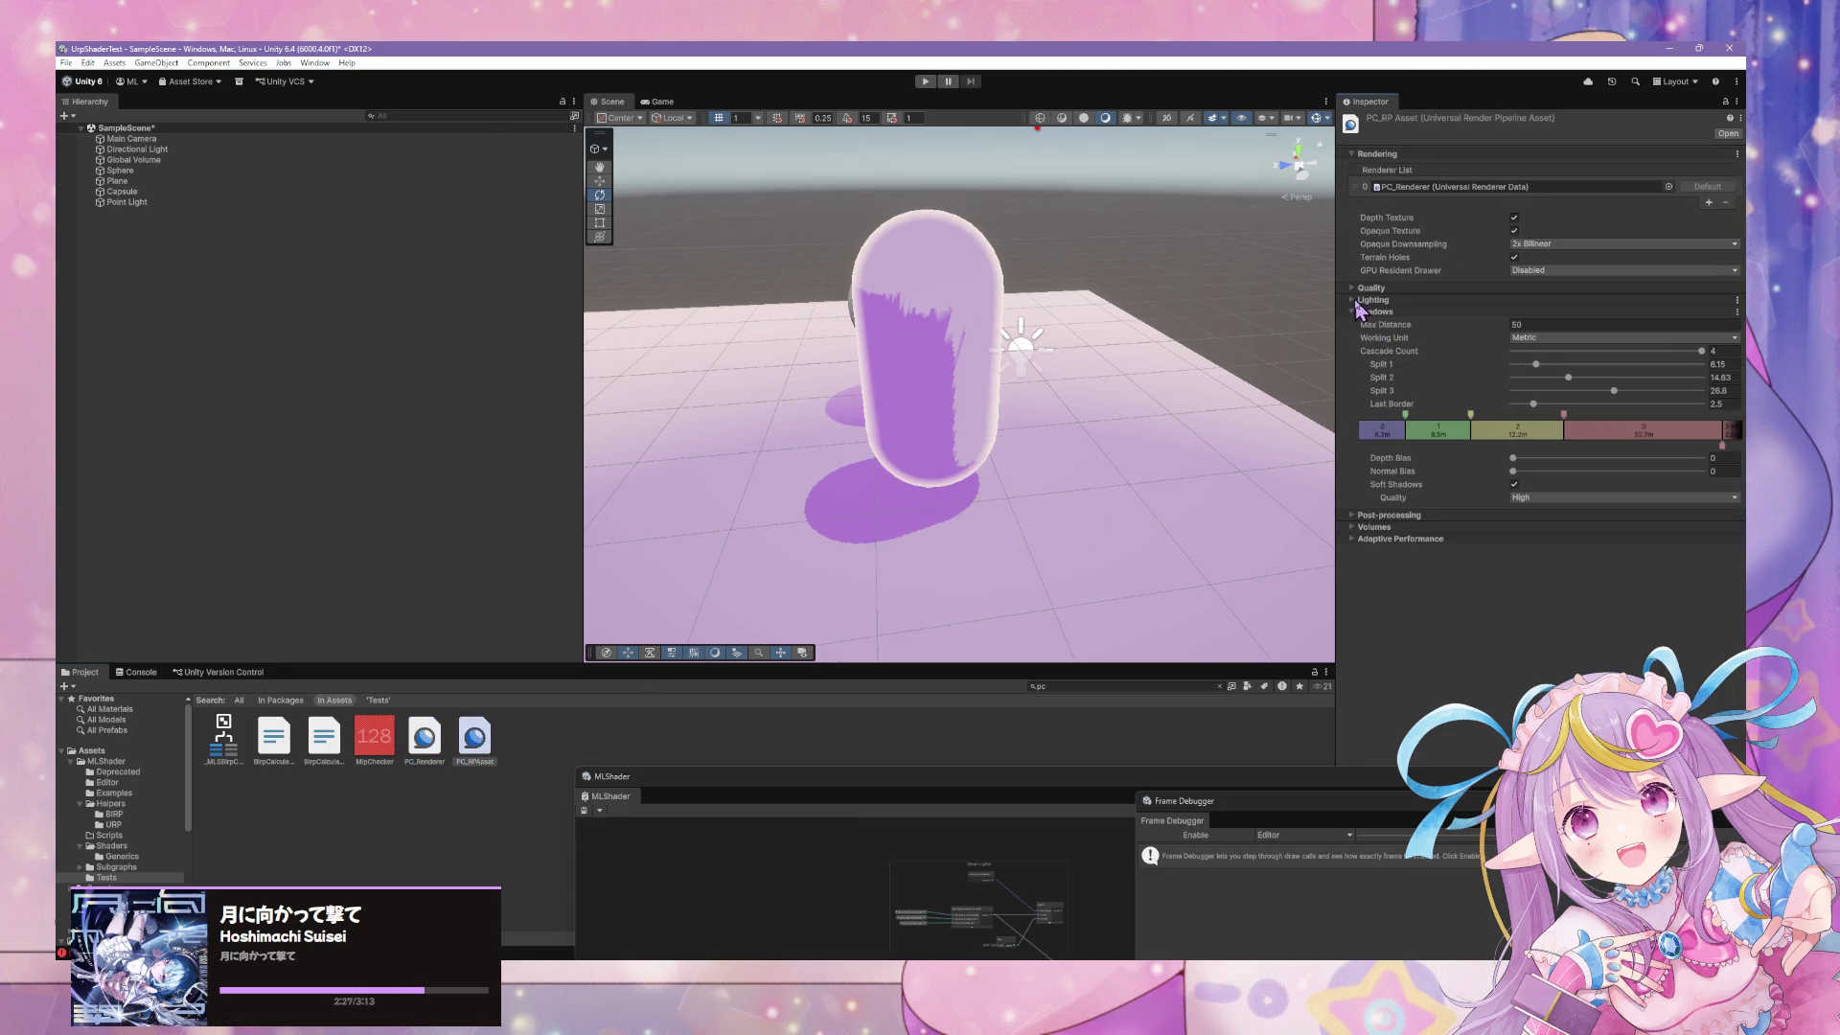
left_click(1358, 300)
left_click(1357, 288)
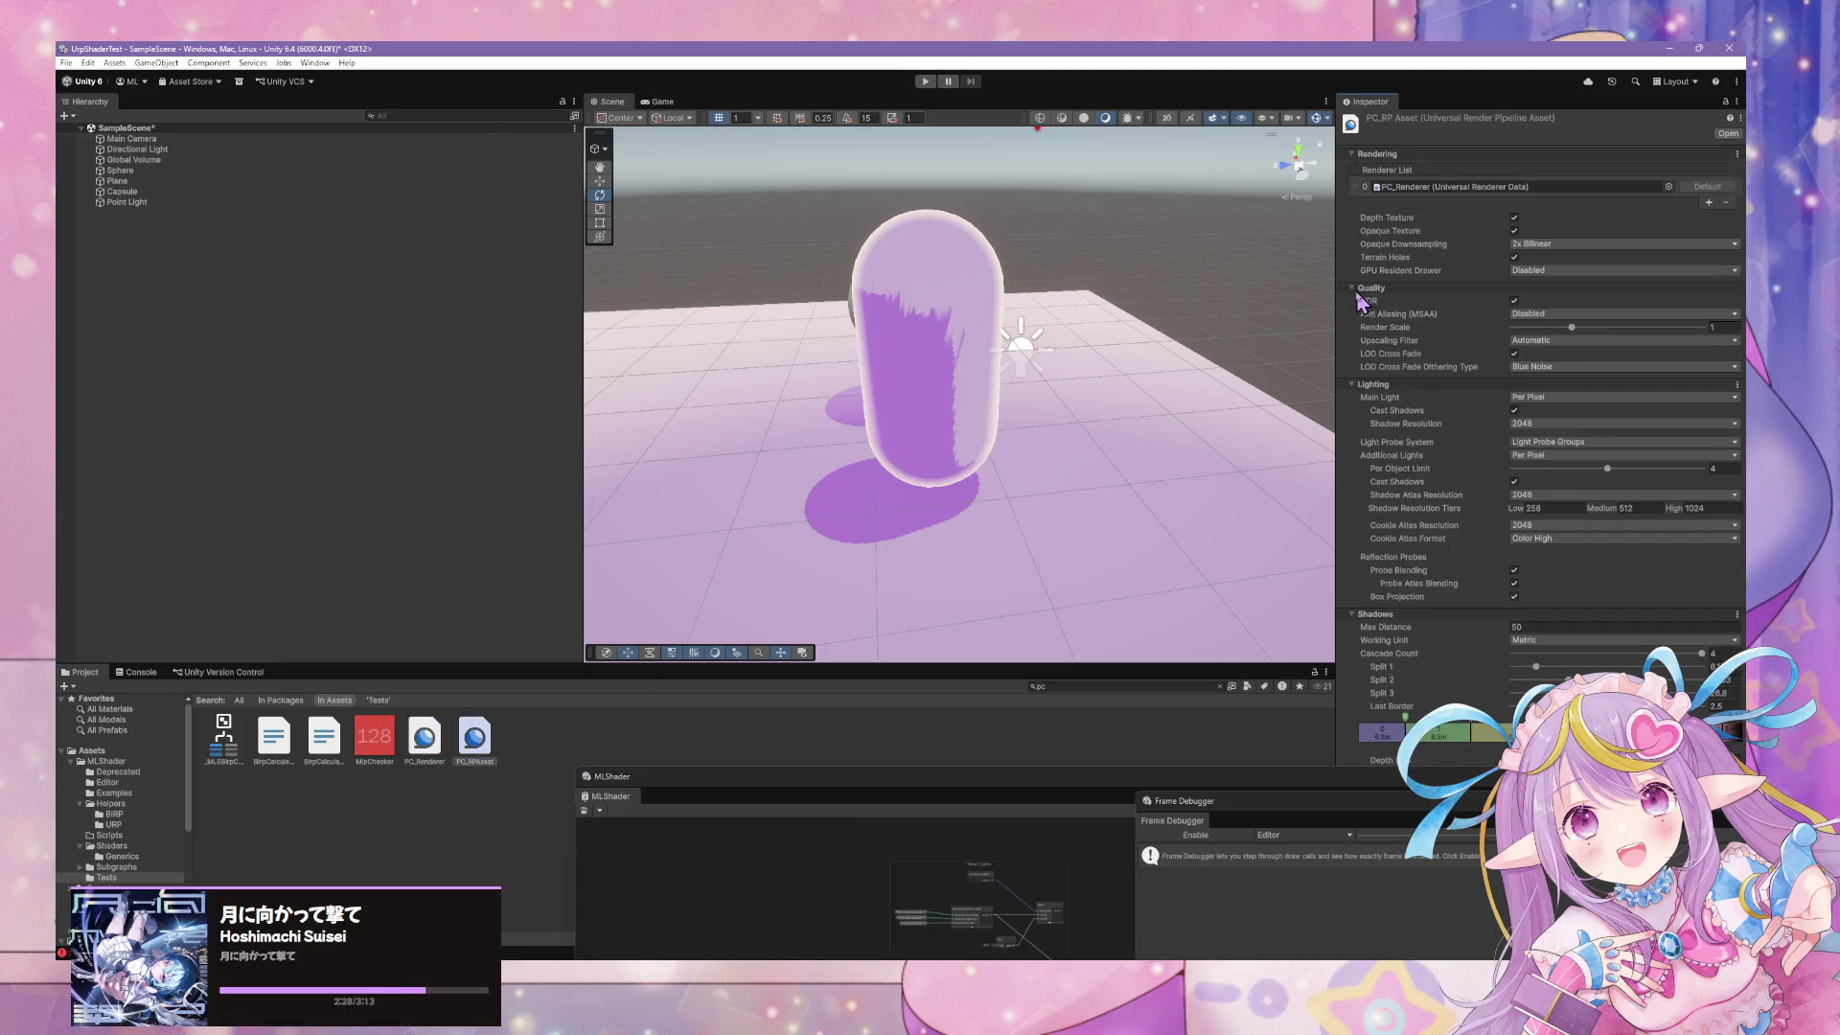
Try main light shadow resolution 4096, revert to 2048, and keep Cast Shadows enabled
left_click(1558, 425)
left_click(1555, 502)
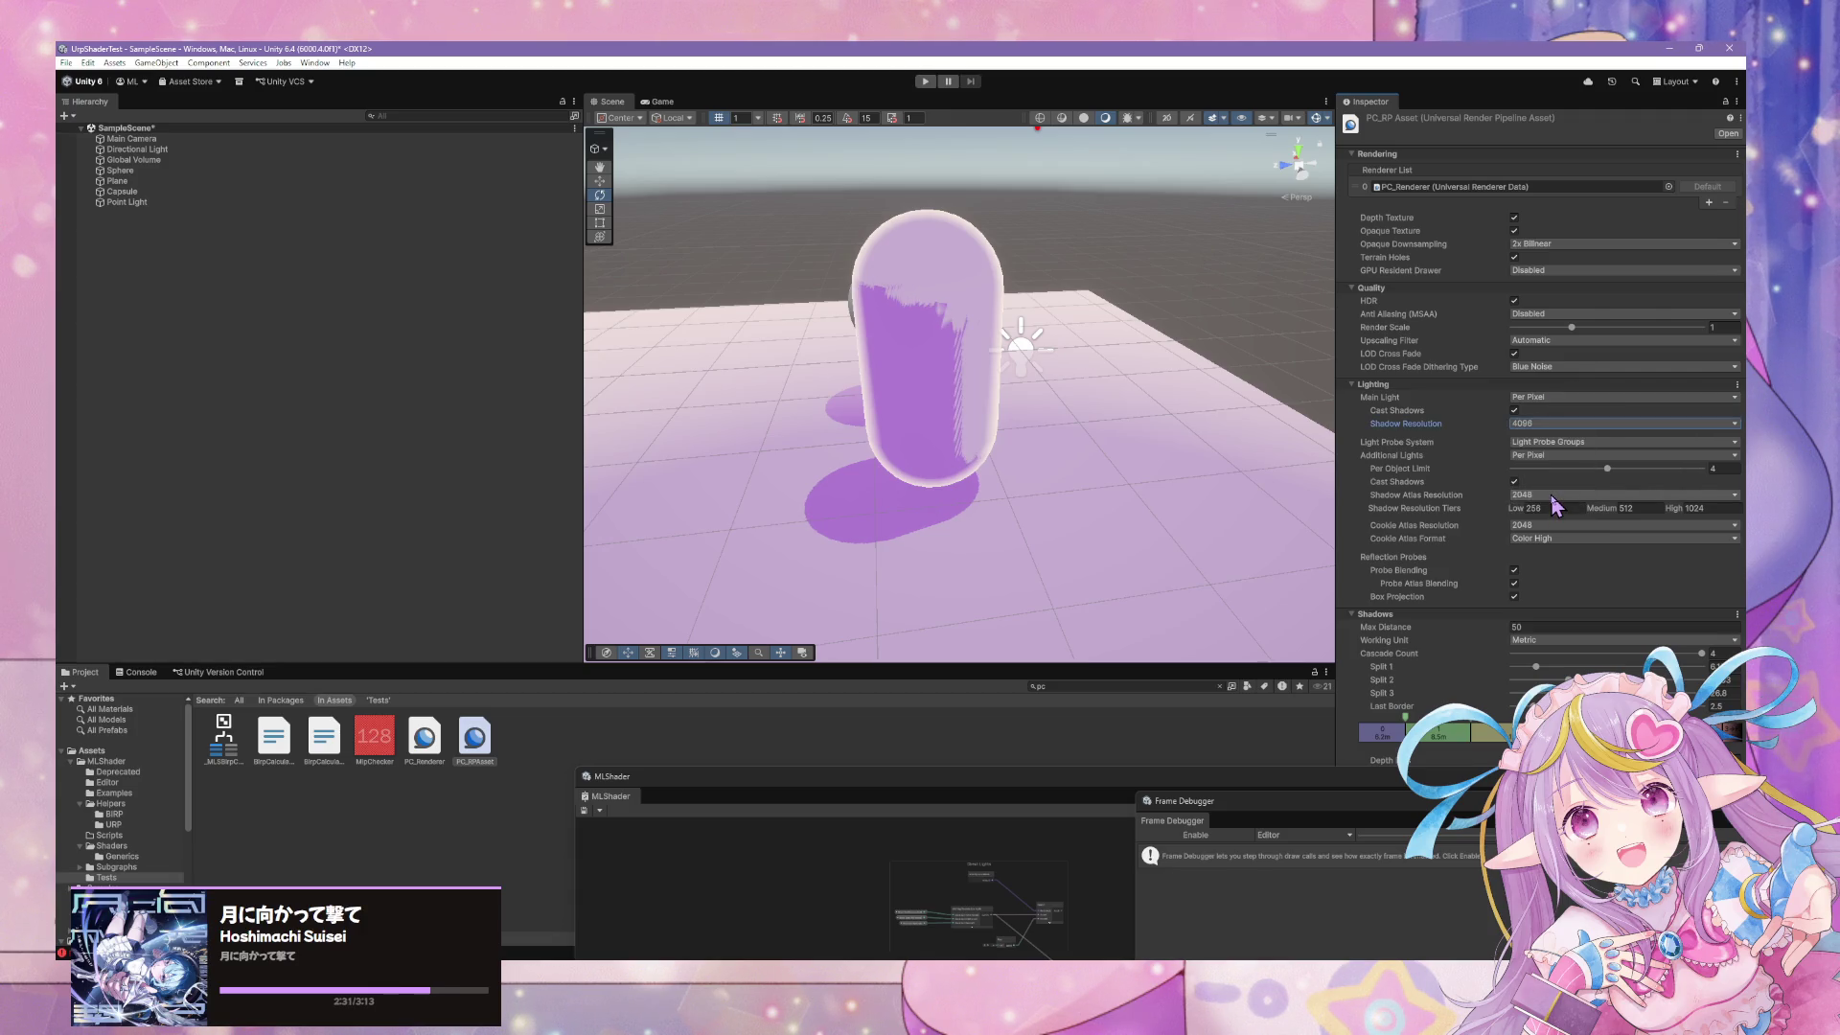
left_click(1572, 424)
left_click(1560, 483)
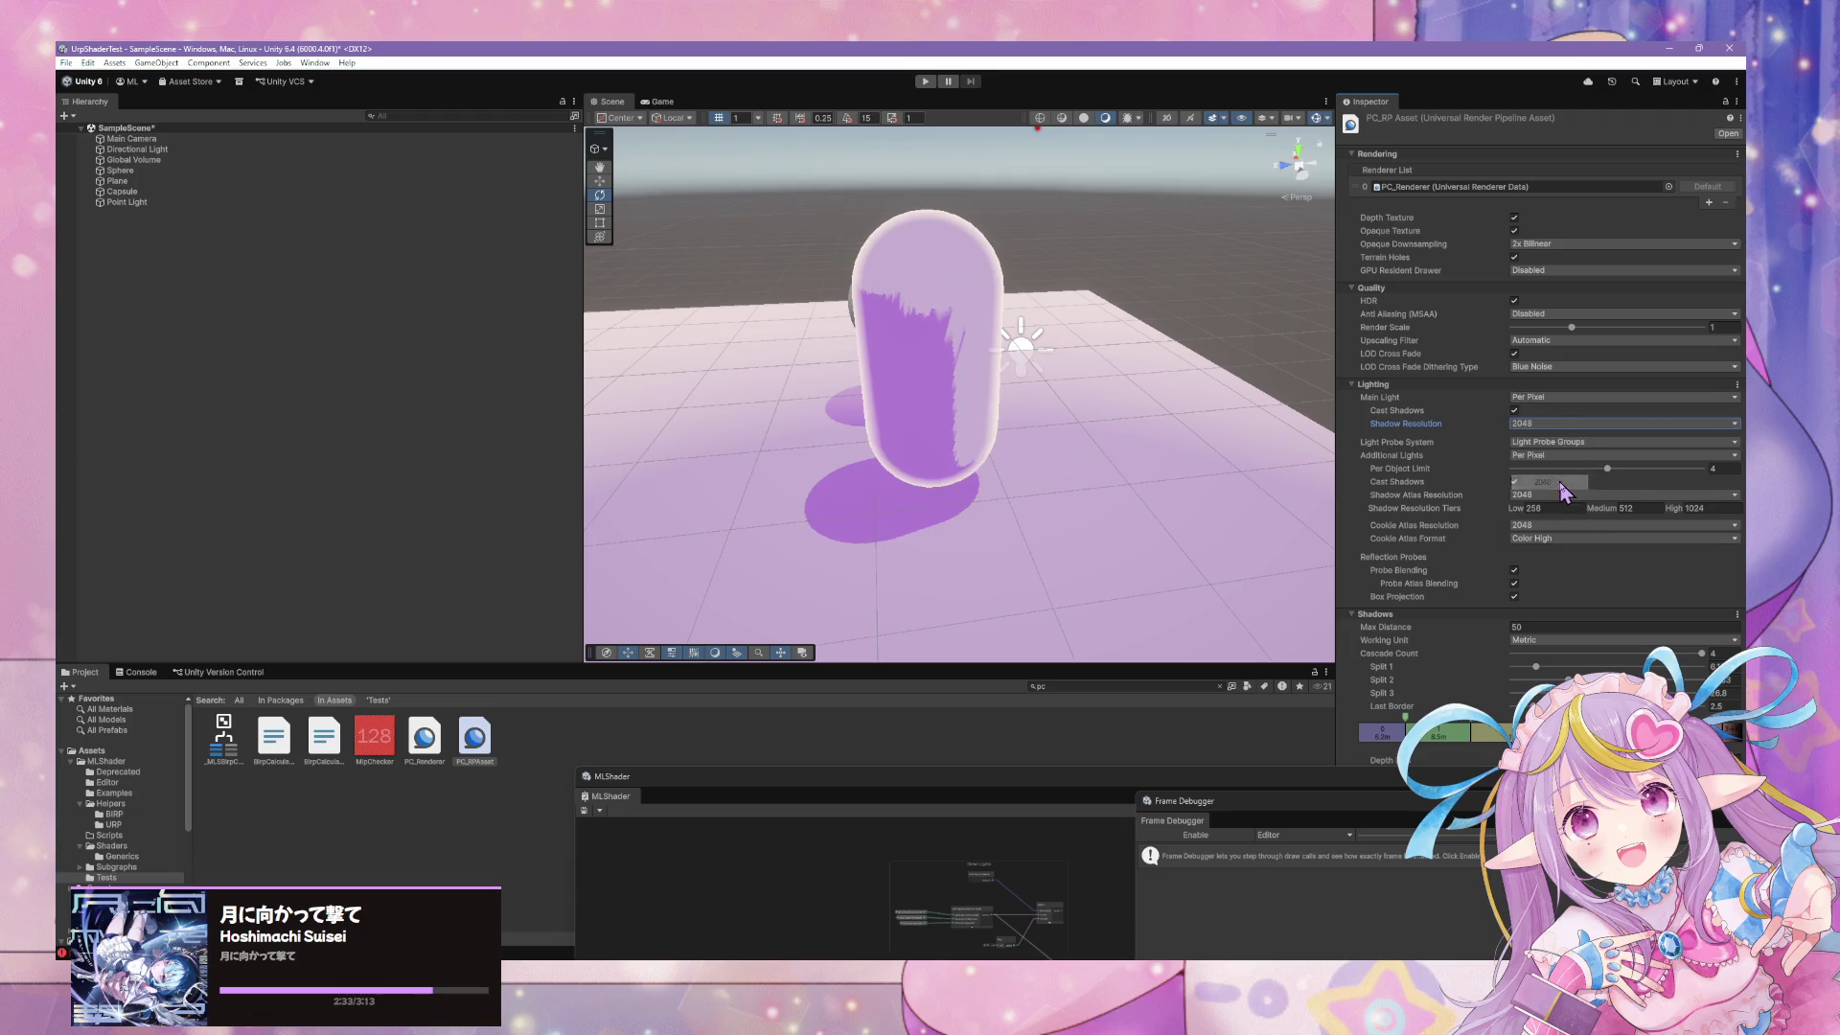
left_click(1514, 410)
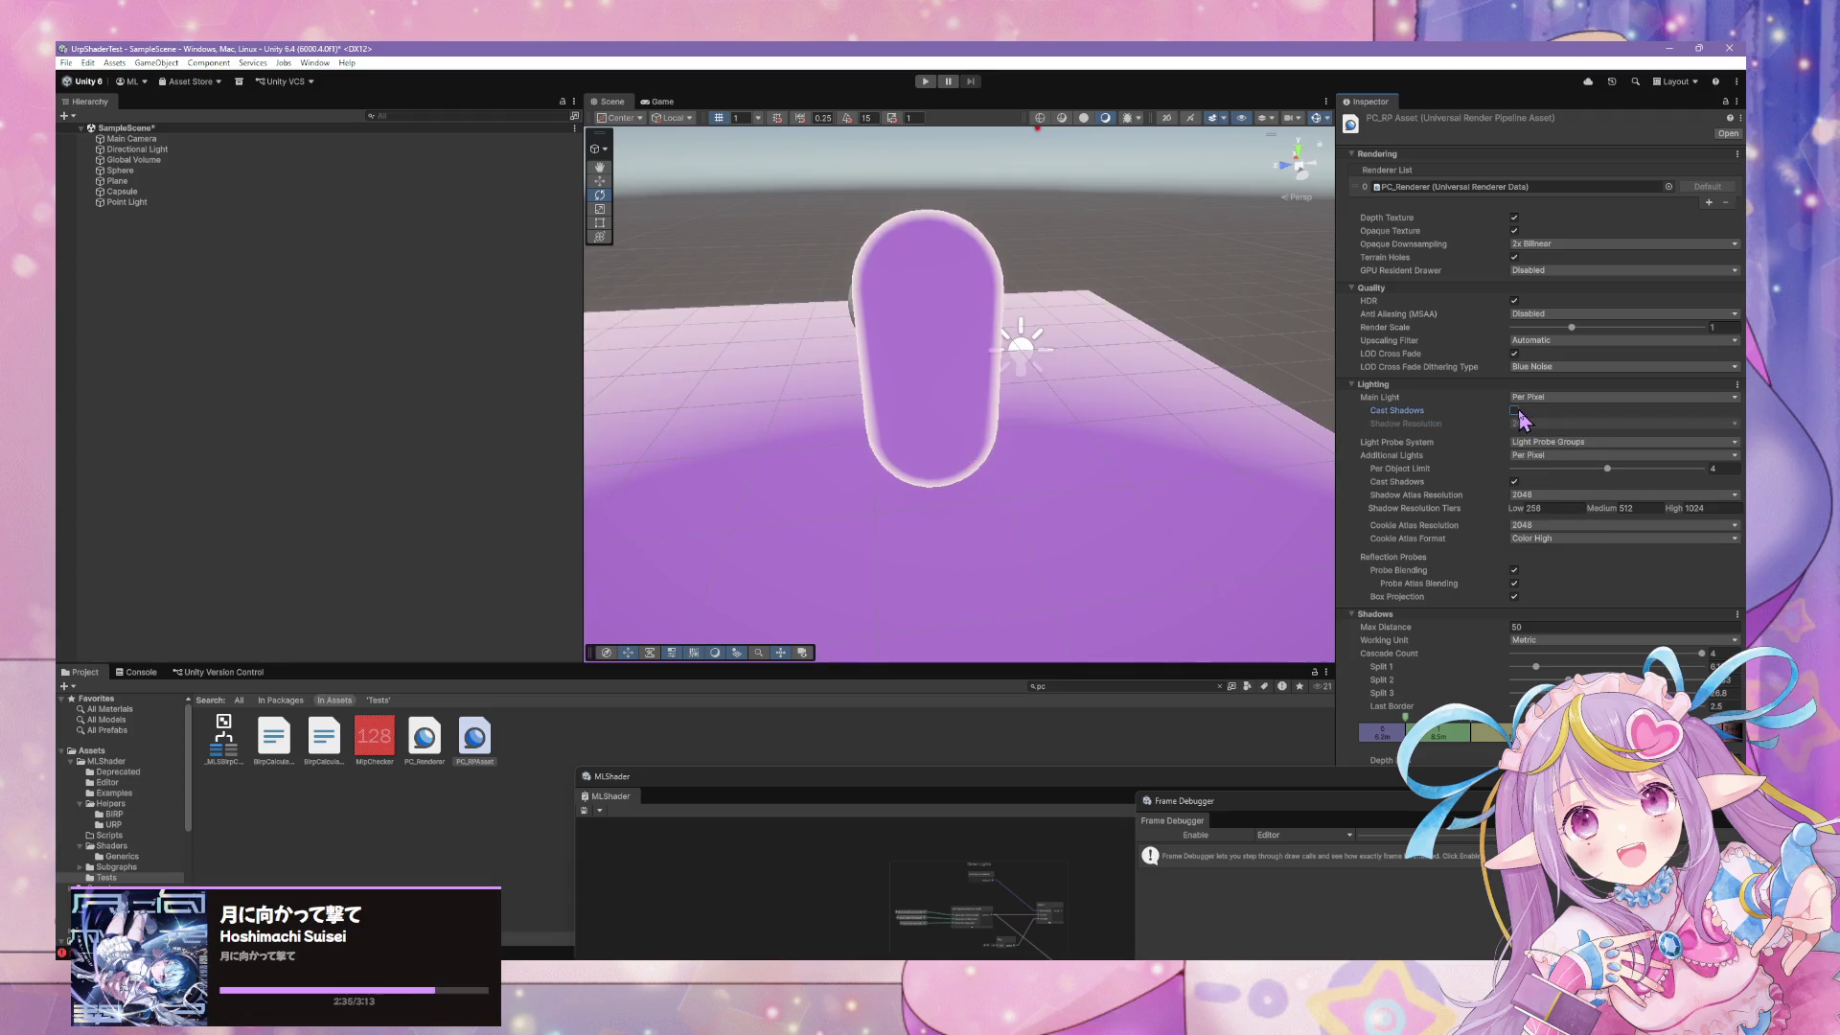
left_click(1516, 410)
left_click(1552, 424)
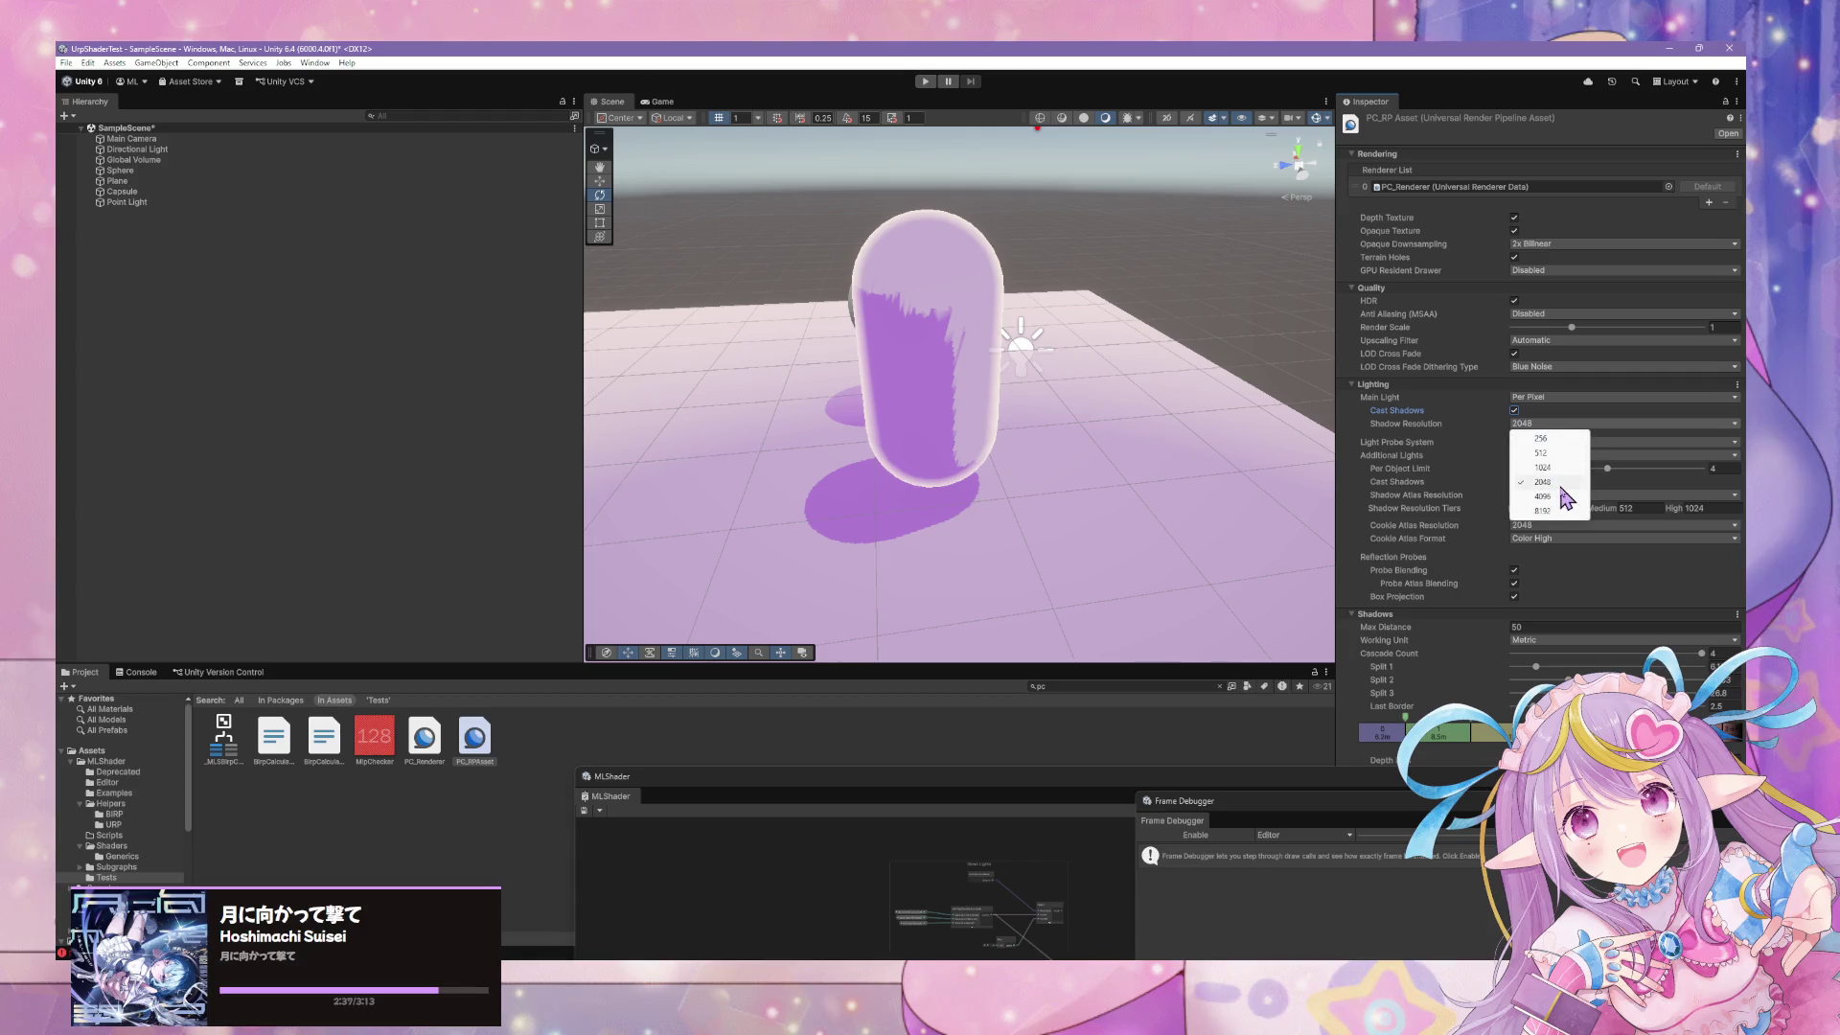
left_click(1400, 473)
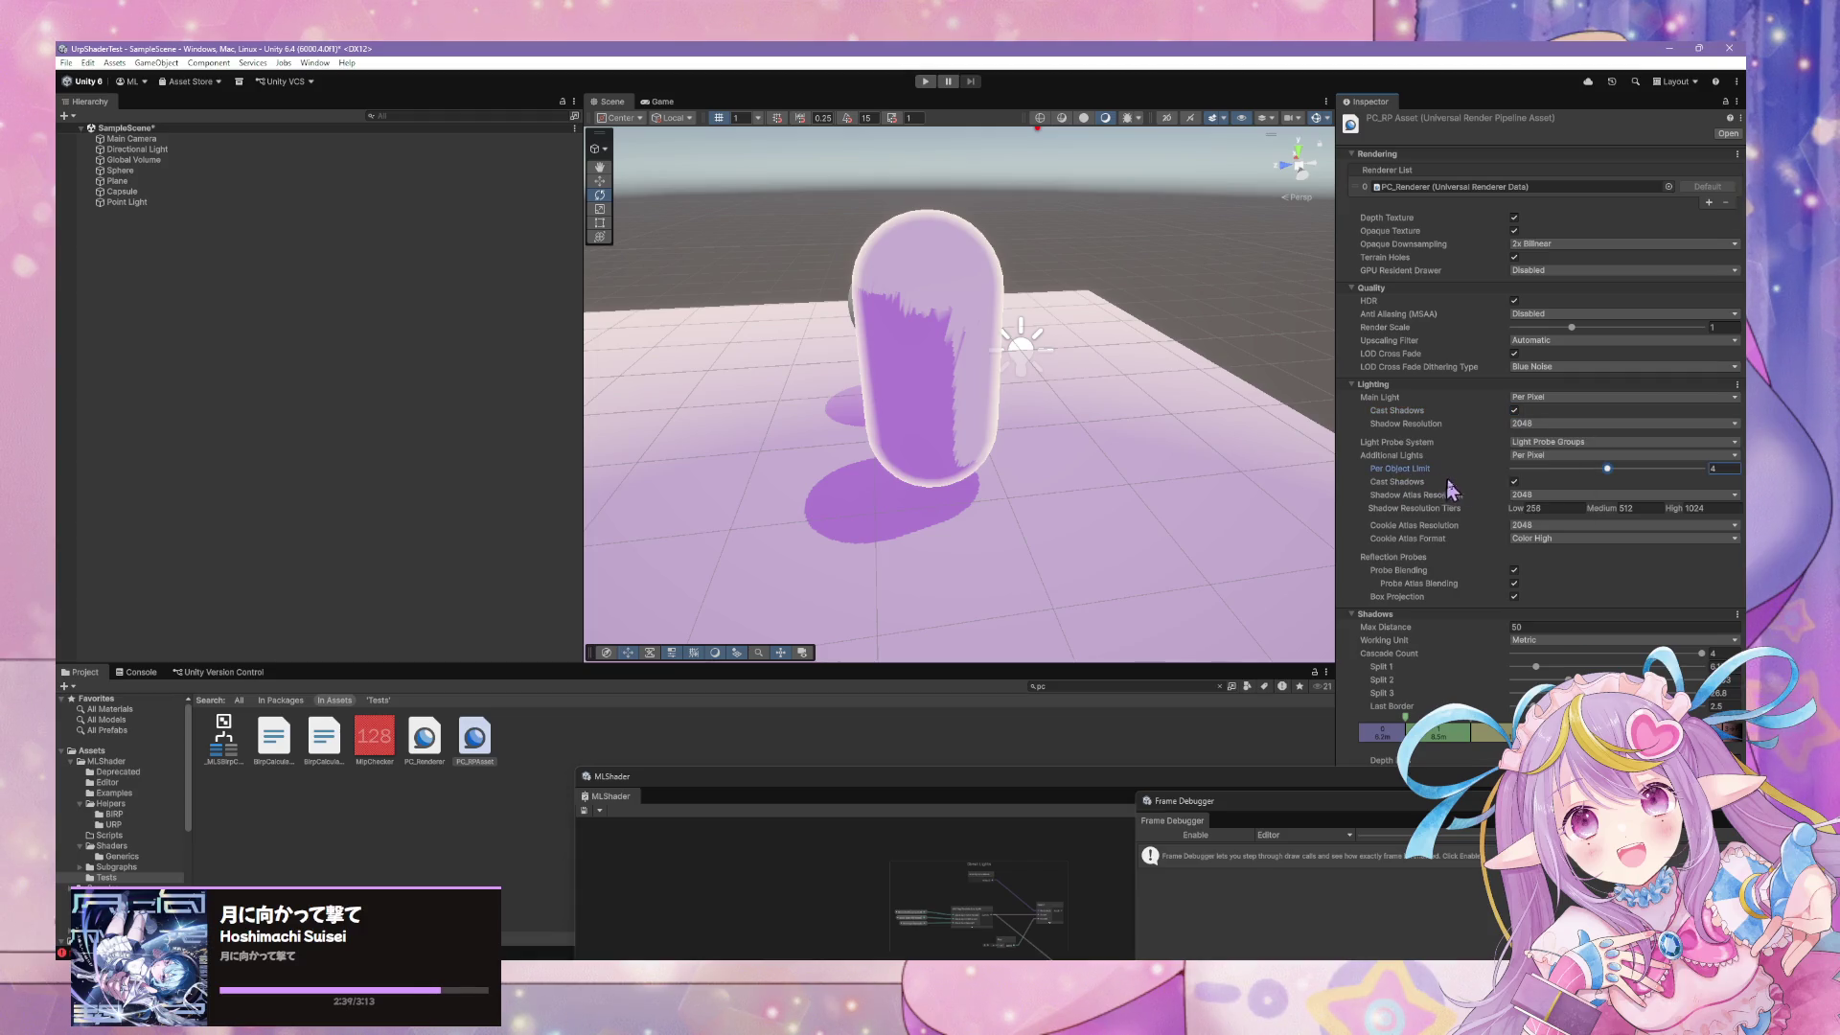
Inspect the additional lights shadow and light probe system settings
left_click(1514, 481)
left_click(1514, 481)
left_click(1555, 443)
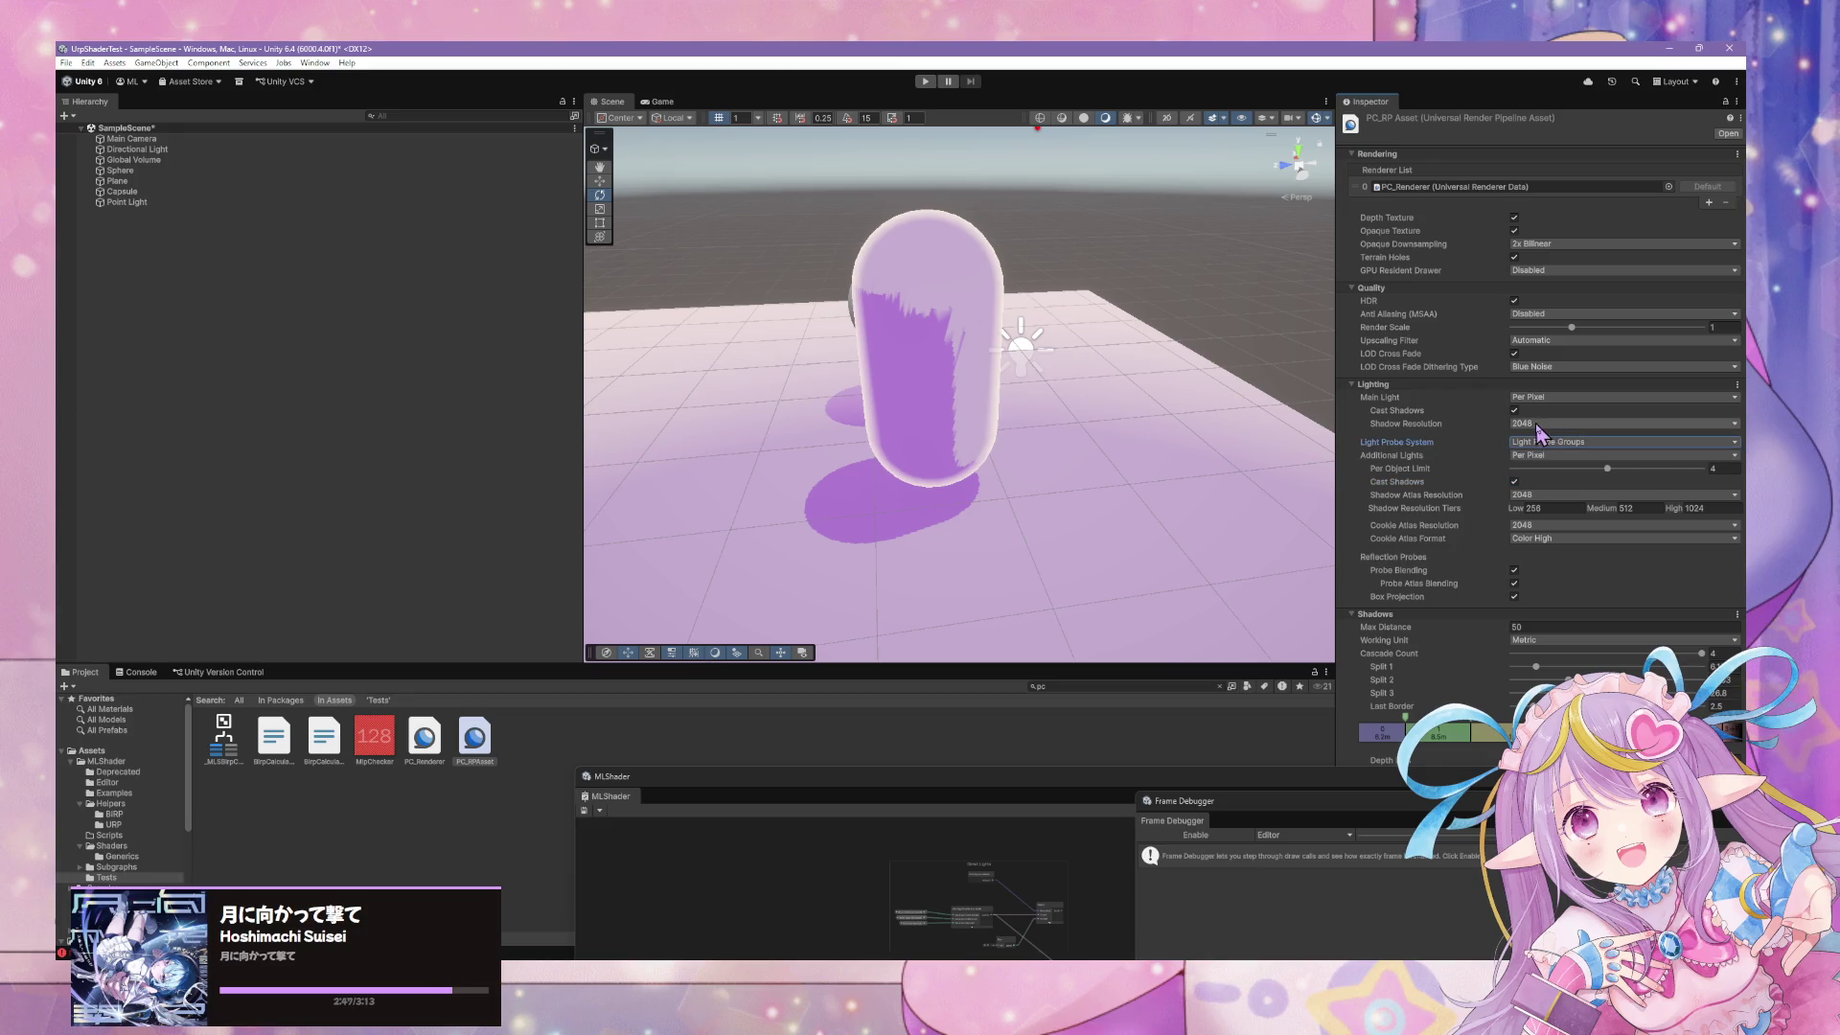
left_click_drag(1412, 776, 1367, 770)
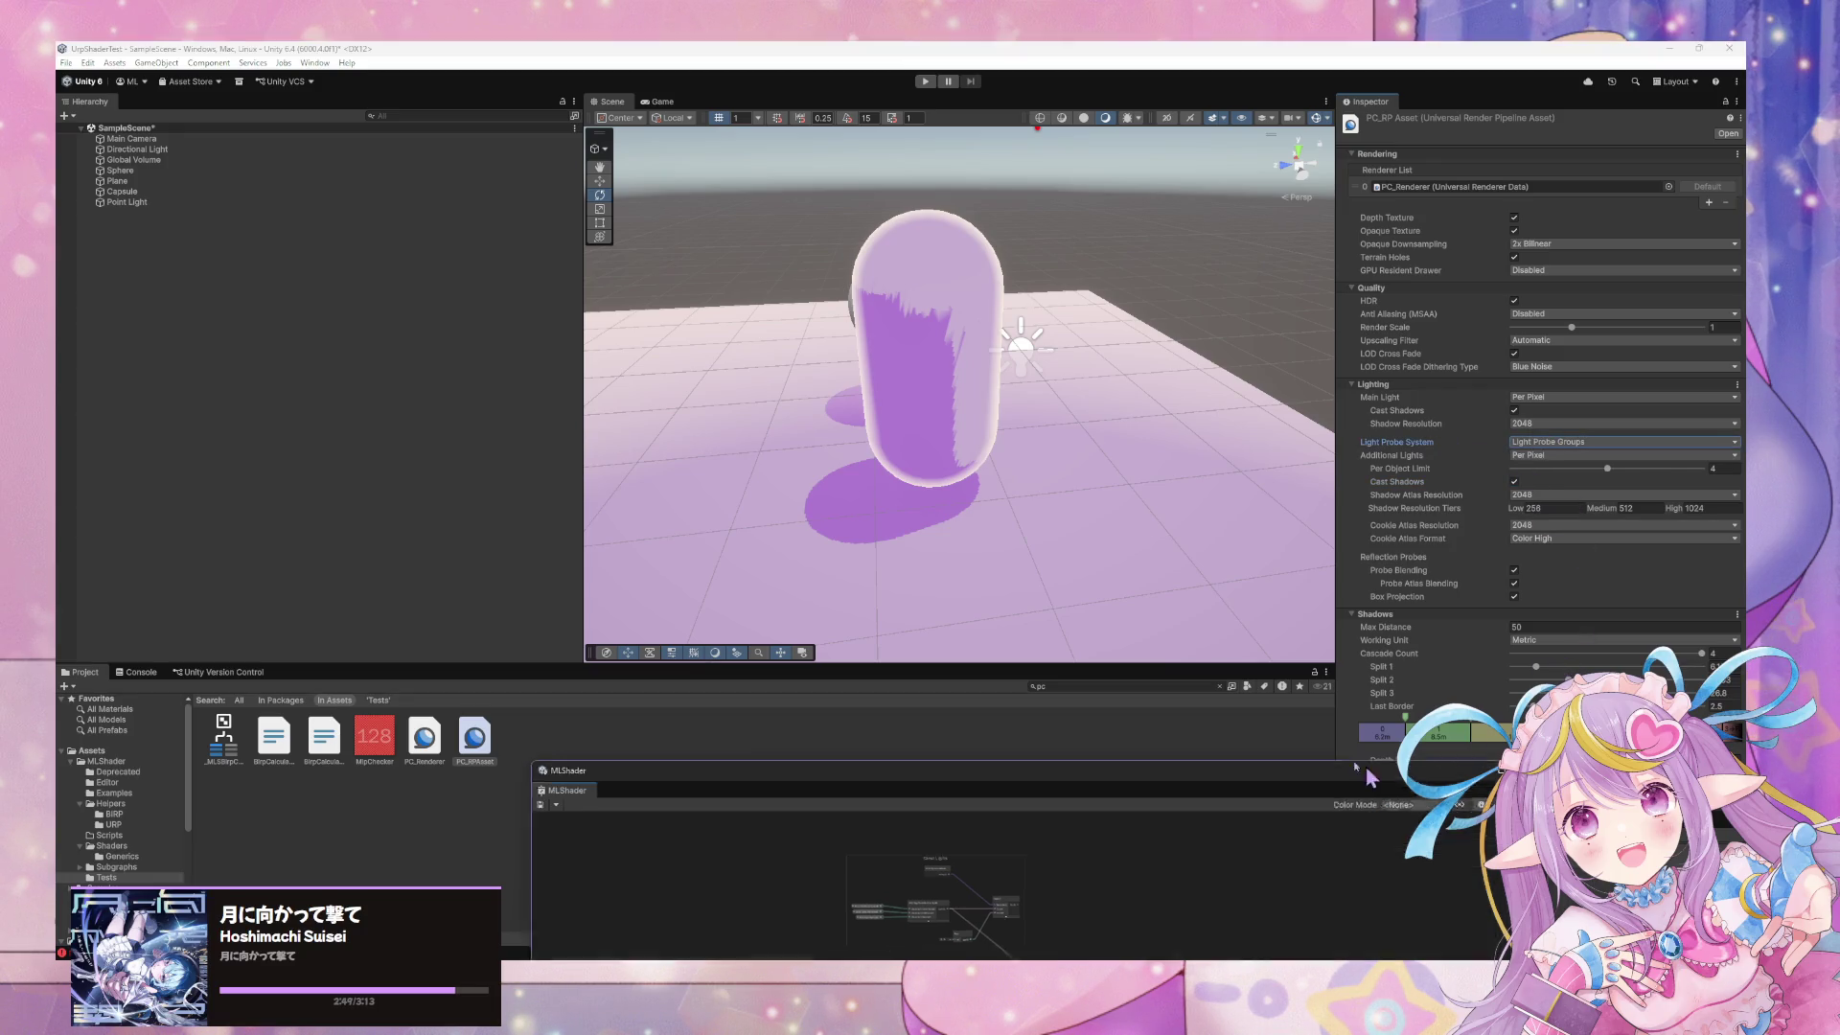
Enlarge the MLShader graph and park the _MLSIndirectLighting sub-graph window at lower left
double_click(1355, 769)
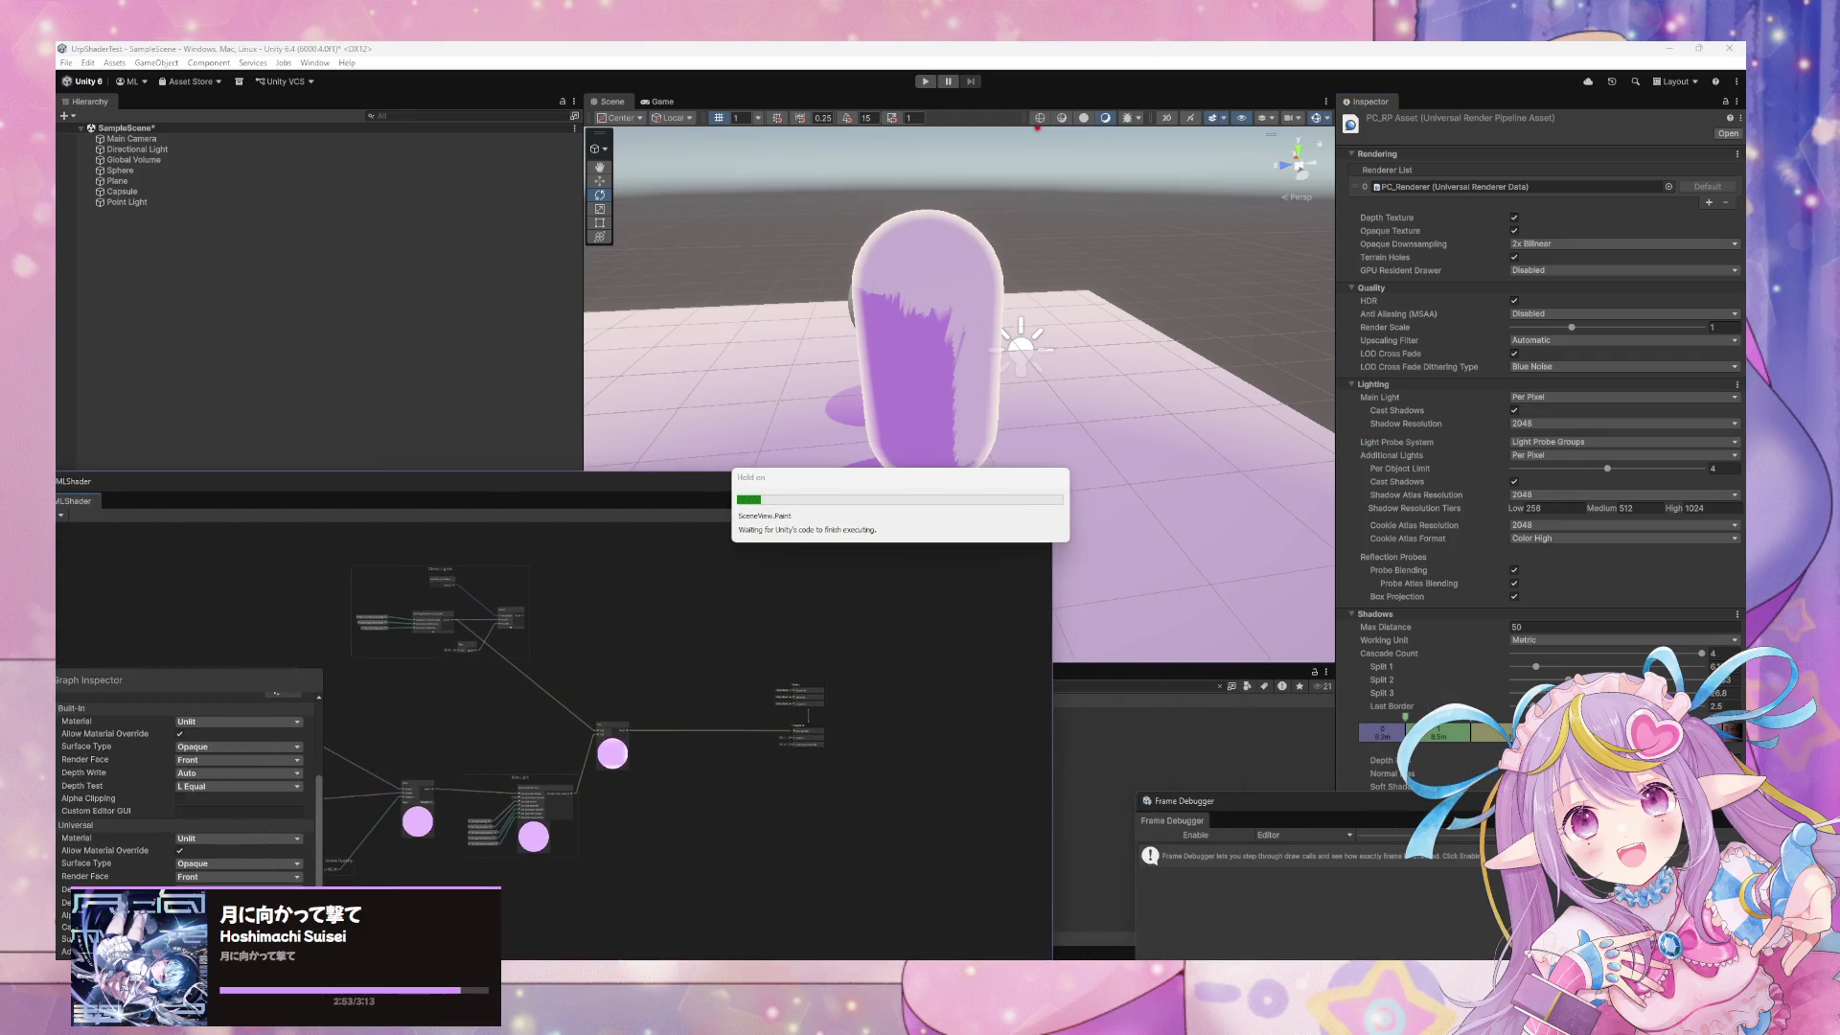
key("space")
key("space")
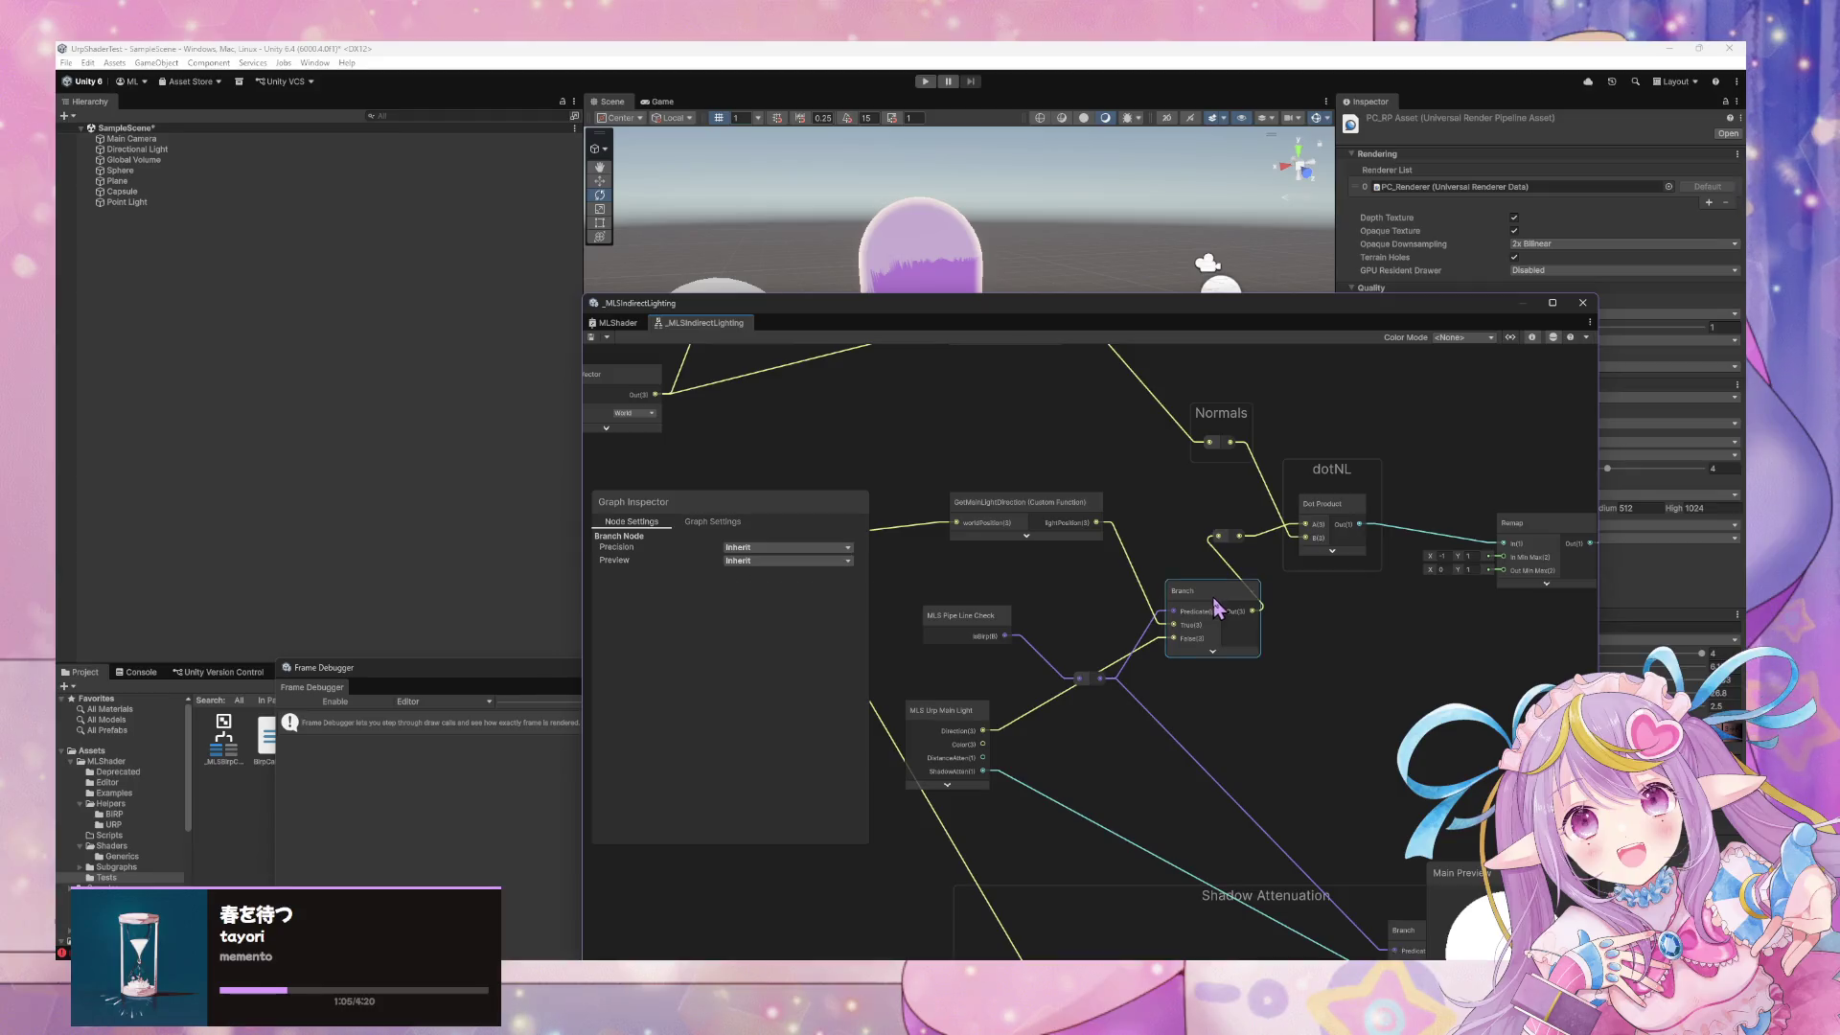
left_click_drag(1083, 326, 730, 611)
mouse_move(1080, 374)
left_mouse_down()
mouse_move(929, 395)
mouse_move(871, 427)
mouse_move(828, 385)
mouse_move(543, 362)
mouse_move(618, 373)
mouse_move(623, 403)
mouse_move(456, 377)
mouse_move(760, 361)
left_mouse_up()
Move the sphere up above the capsule, settling it around 1.64 high
left_click(990, 369)
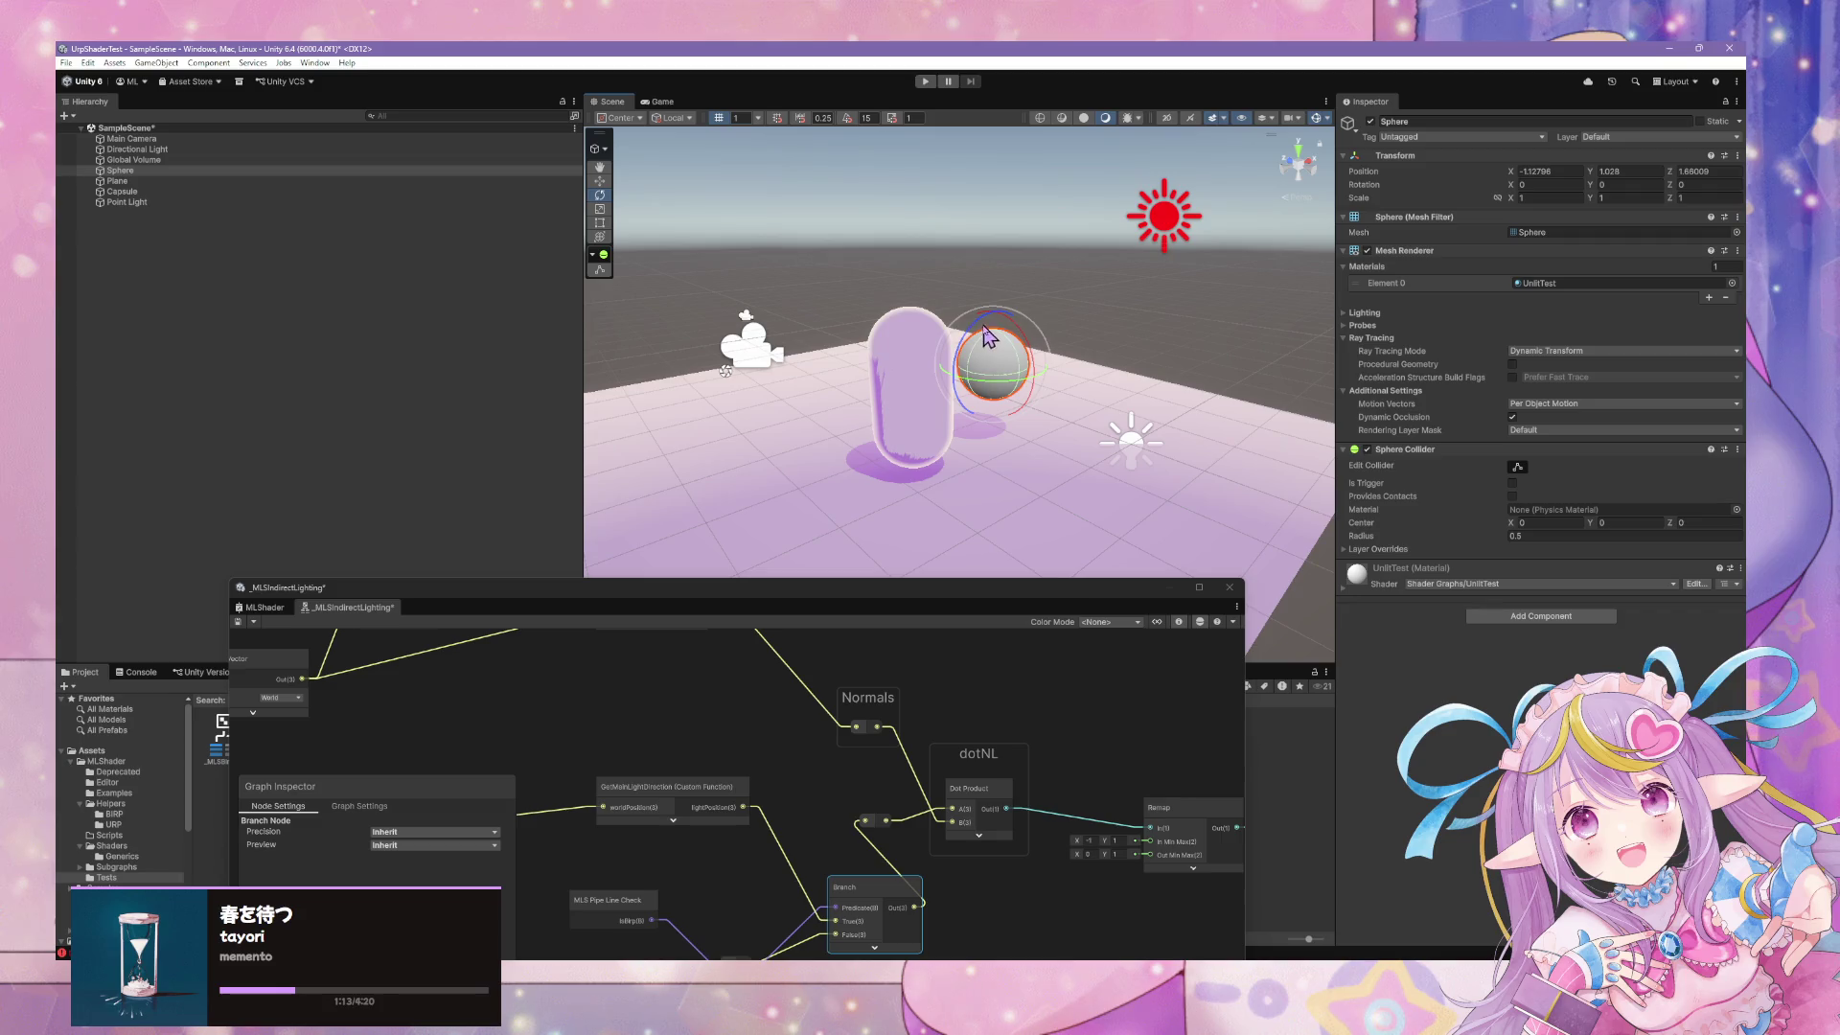
left_click(600, 181)
mouse_move(1002, 321)
left_mouse_down()
mouse_move(1002, 211)
mouse_move(841, 249)
mouse_move(978, 311)
mouse_move(893, 311)
mouse_move(1204, 361)
left_mouse_up()
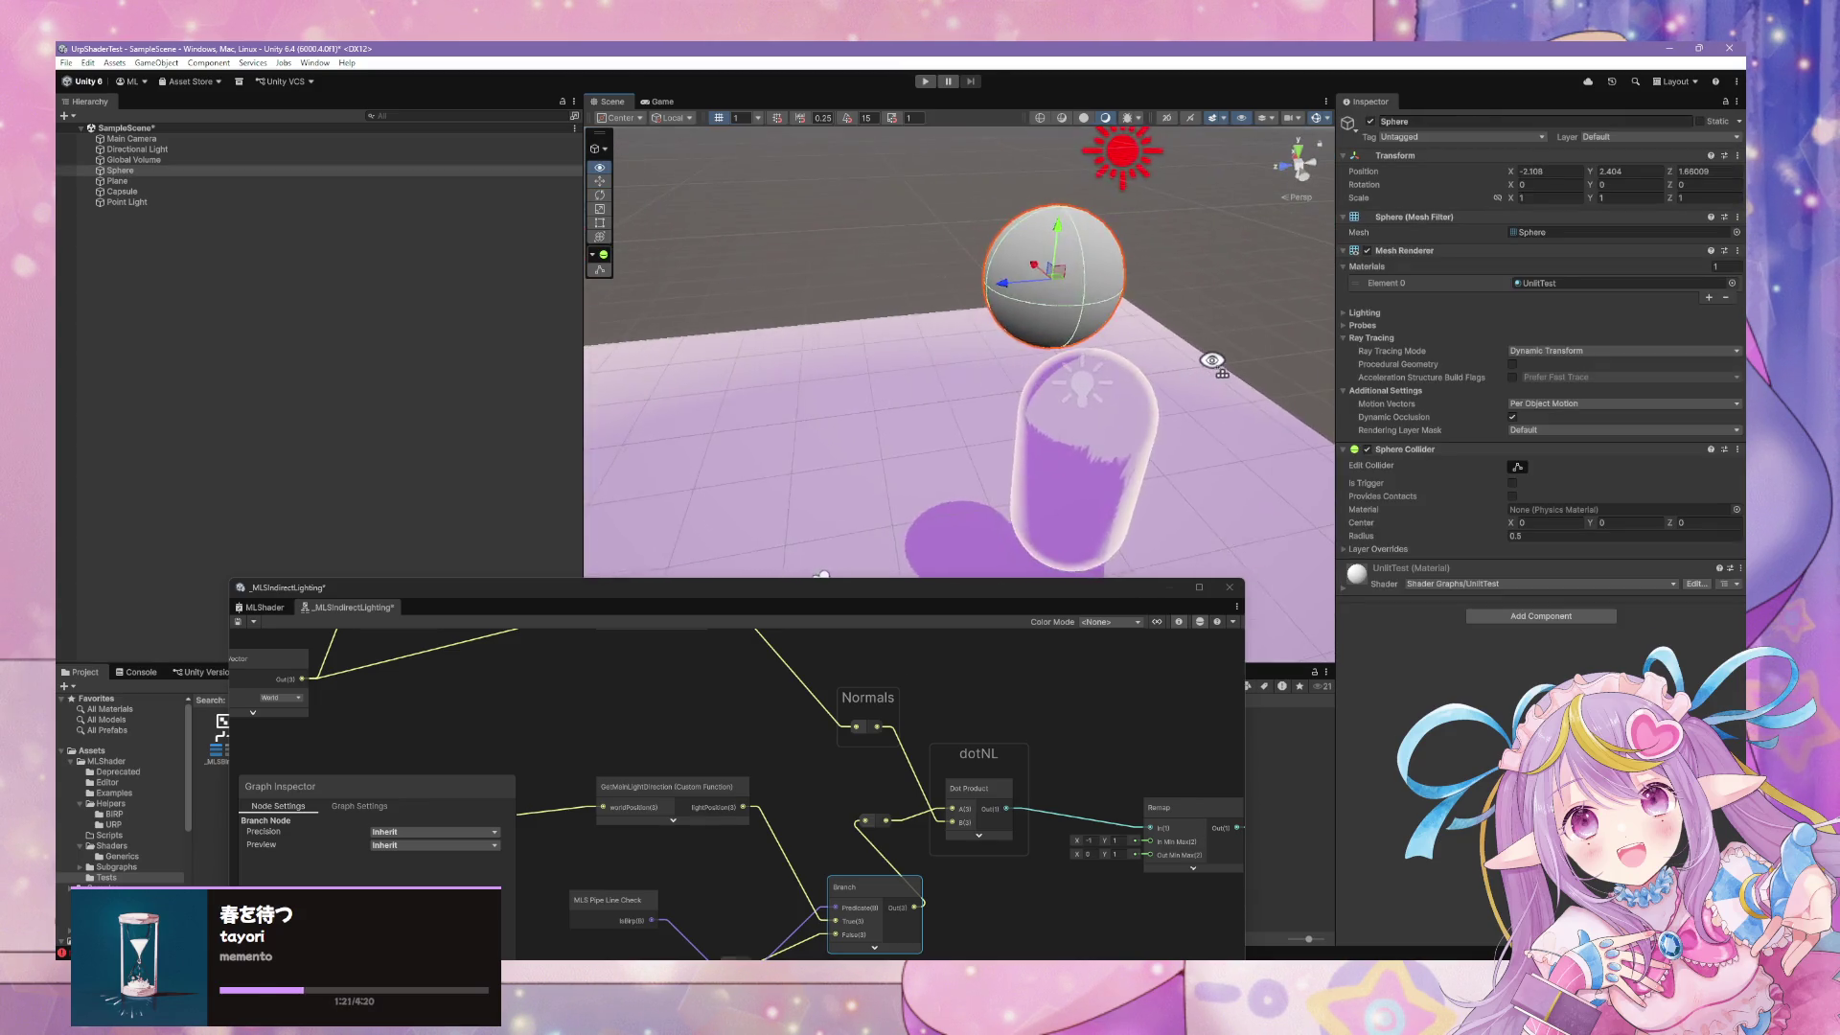
scroll(1205, 362, "up", 3)
left_click_drag(1096, 300, 849, 276)
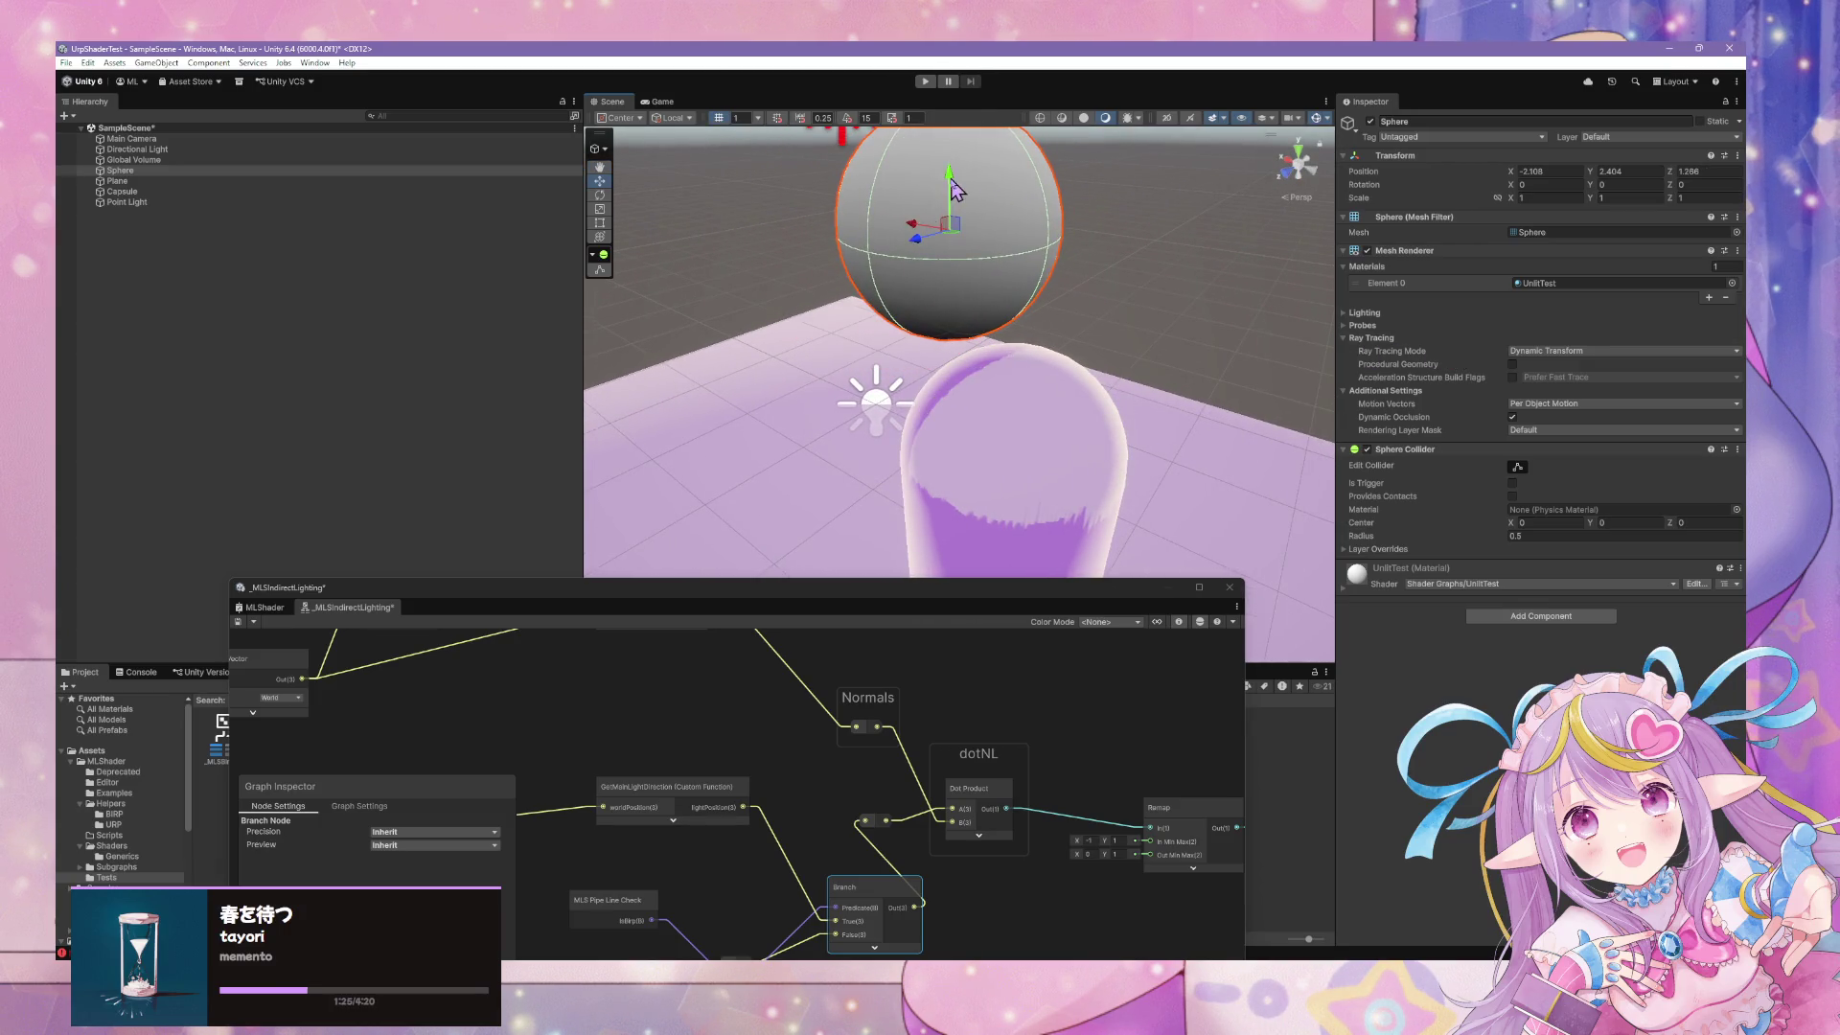
mouse_move(915, 227)
left_mouse_down()
mouse_move(969, 354)
mouse_move(1203, 448)
mouse_move(1138, 288)
mouse_move(1203, 302)
mouse_move(1054, 240)
left_mouse_up()
key("w")
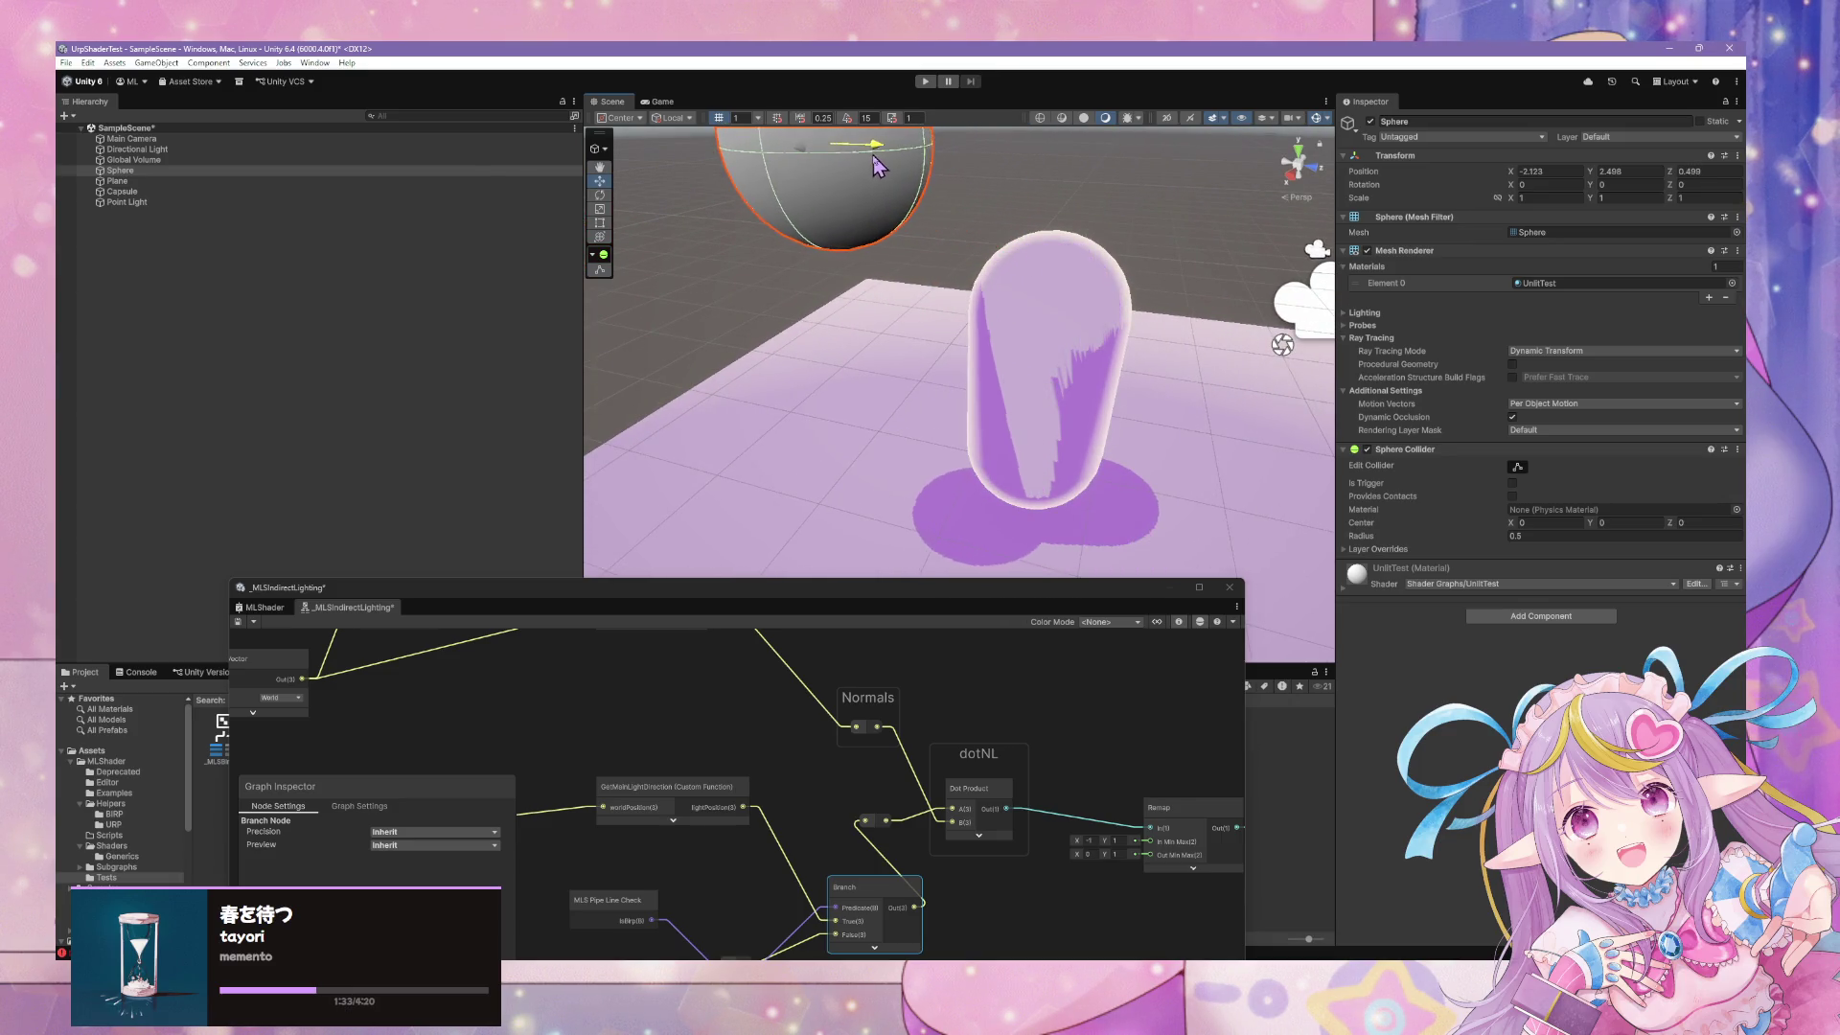
mouse_move(880, 165)
left_mouse_down()
mouse_move(787, 231)
mouse_move(511, 242)
mouse_move(536, 244)
left_mouse_up()
left_click_drag(940, 401, 1334, 401)
left_click_drag(1545, 412, 1513, 417)
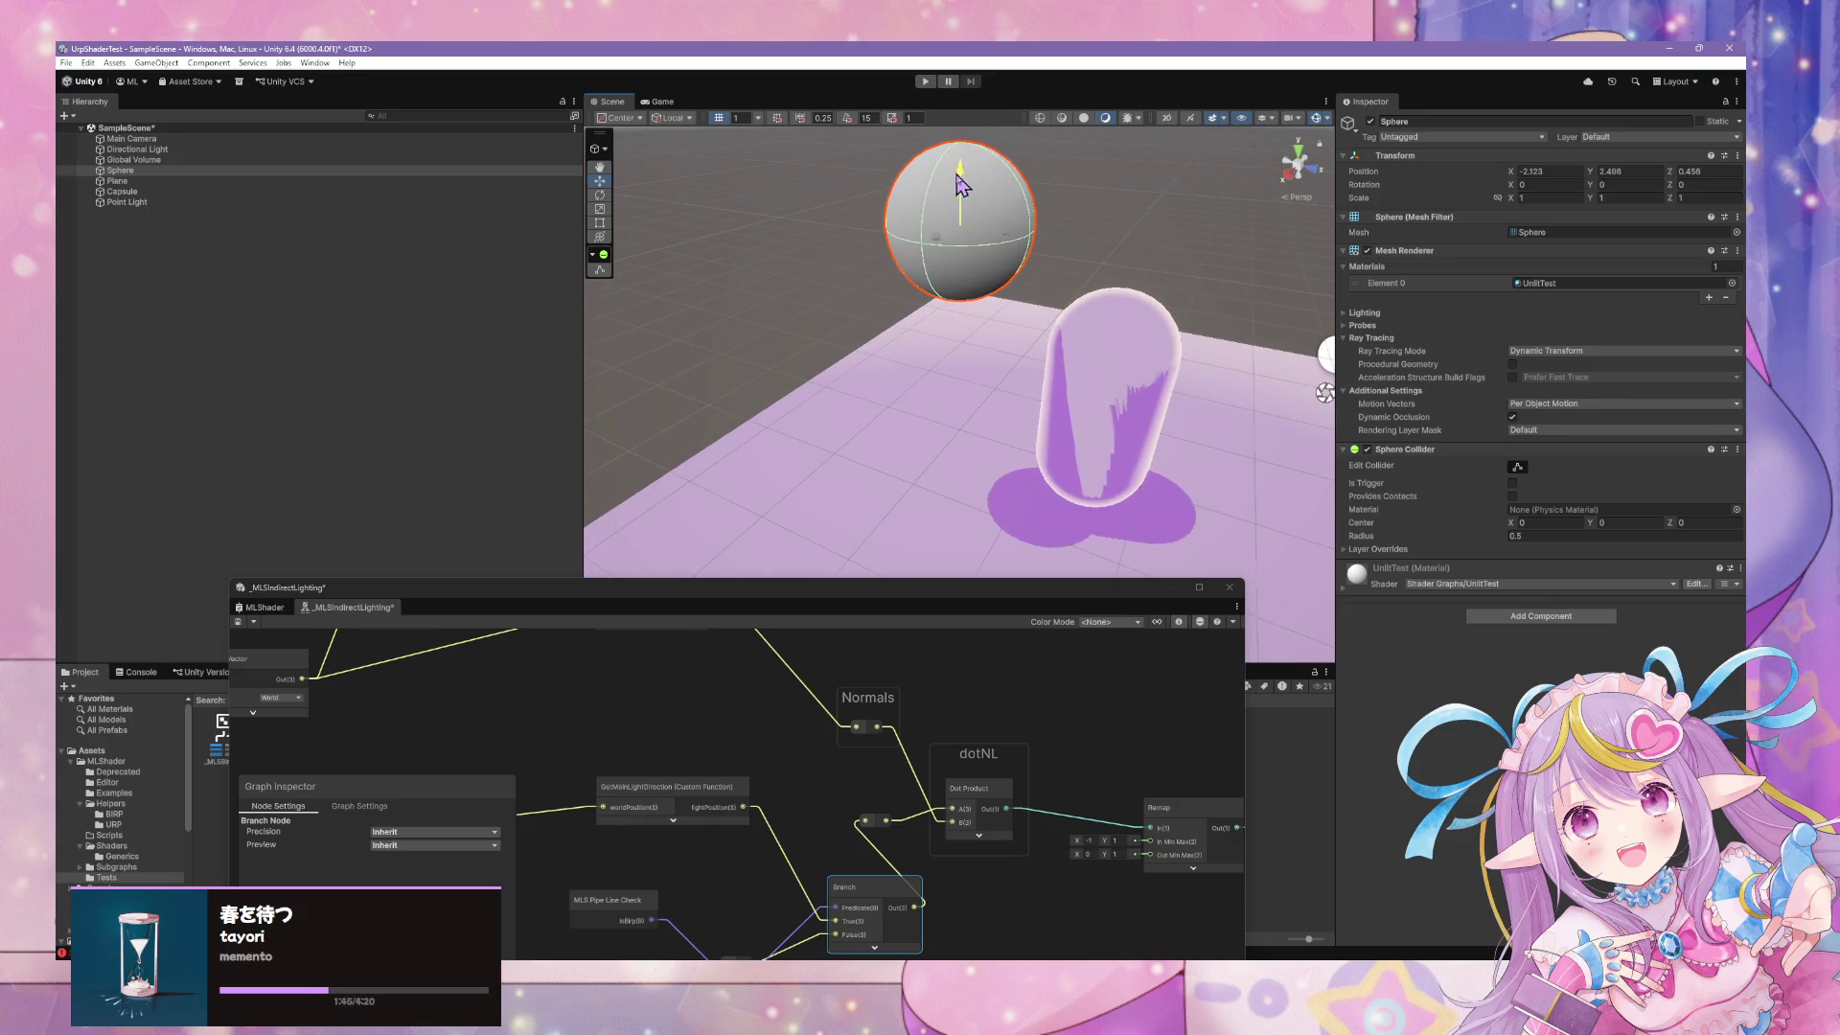
left_click_drag(961, 185, 952, 368)
Tilt the capsule about 52° on X and raise the sphere over it to Y 2.085
right_click(939, 330)
left_click(1152, 337)
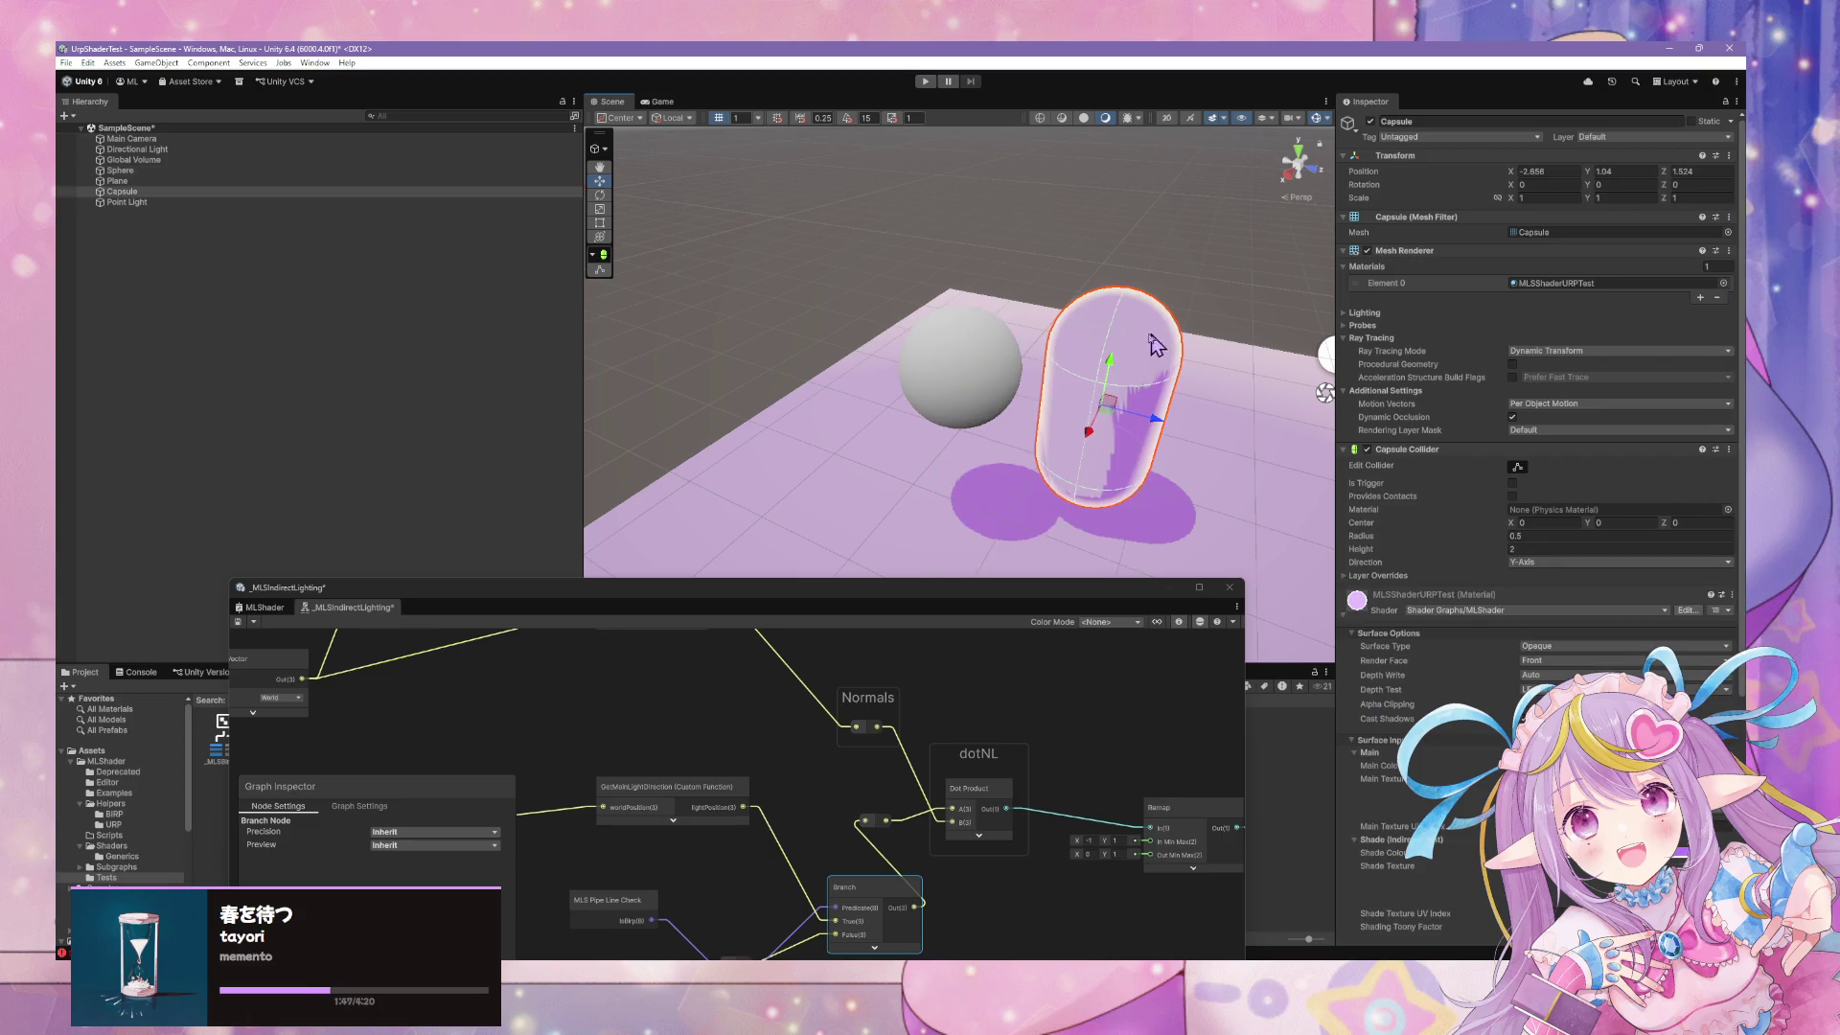
left_click_drag(1127, 384, 1217, 425)
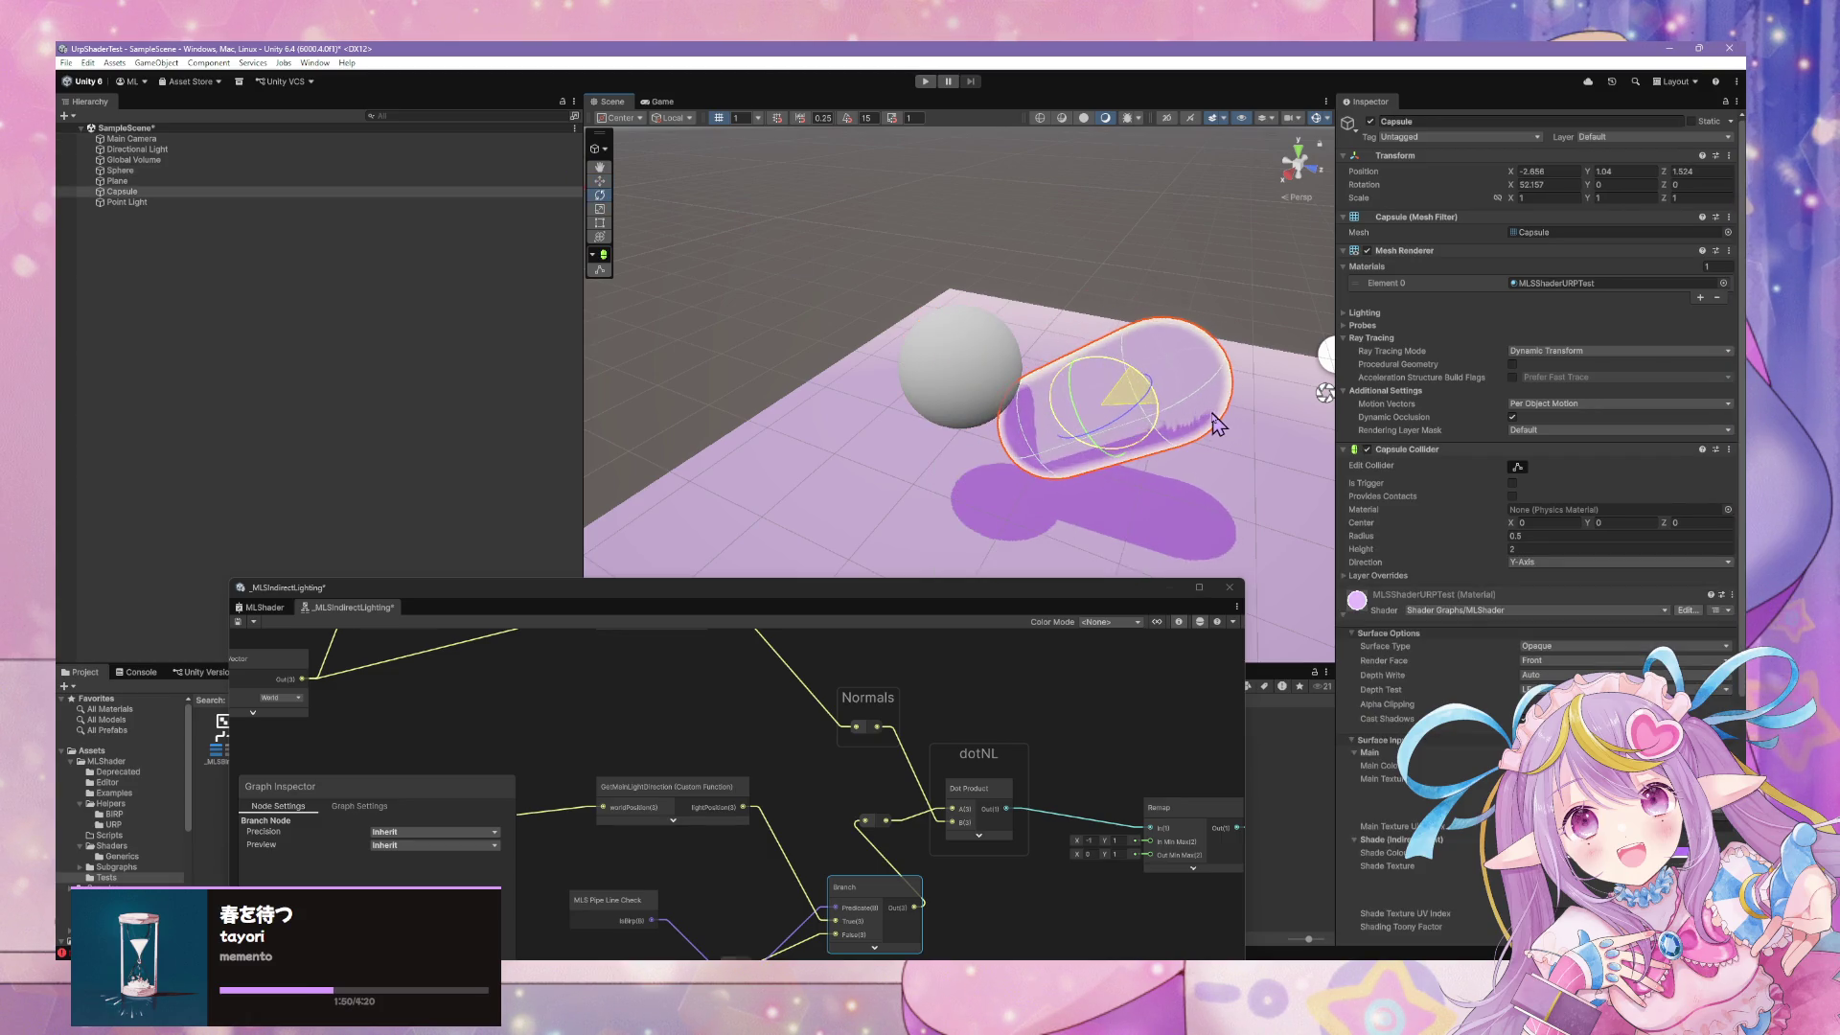
left_click(952, 370)
mouse_move(945, 395)
left_mouse_down()
mouse_move(882, 433)
mouse_move(1002, 343)
mouse_move(984, 371)
left_mouse_up()
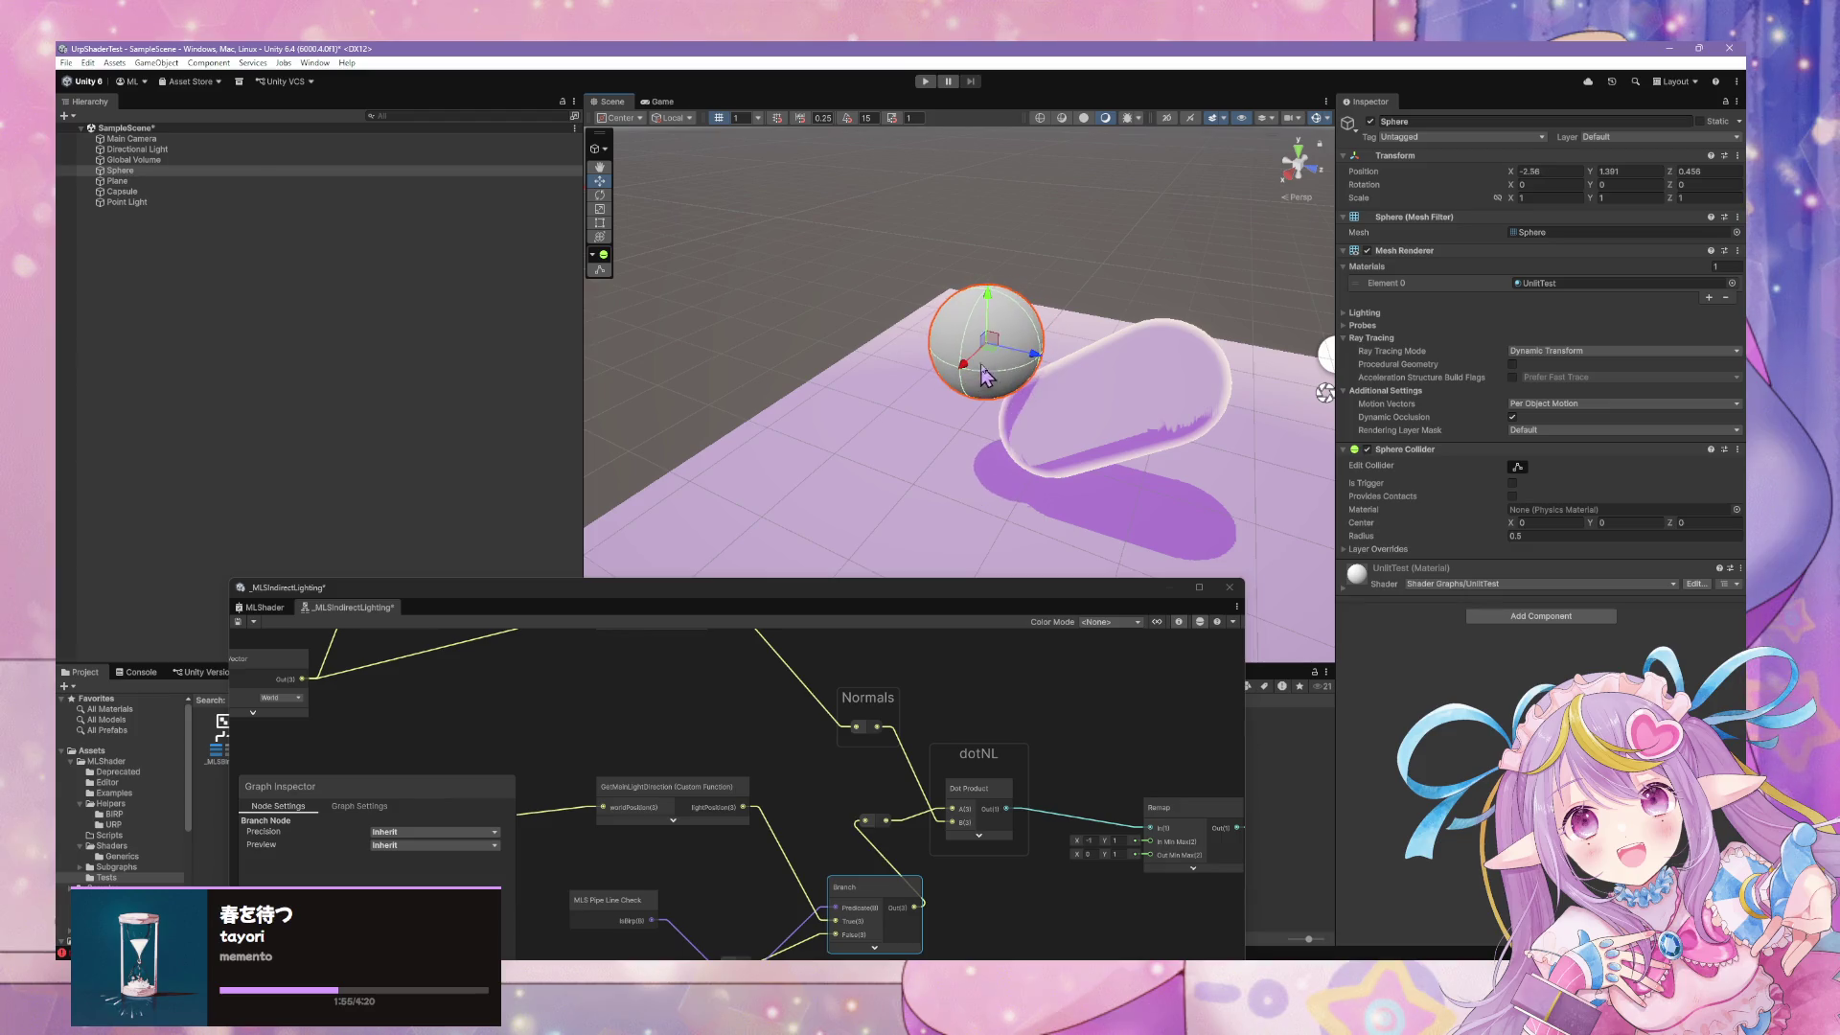
mouse_move(988, 305)
left_mouse_down()
mouse_move(1004, 254)
mouse_move(1284, 337)
mouse_move(1109, 407)
mouse_move(370, 382)
left_mouse_up()
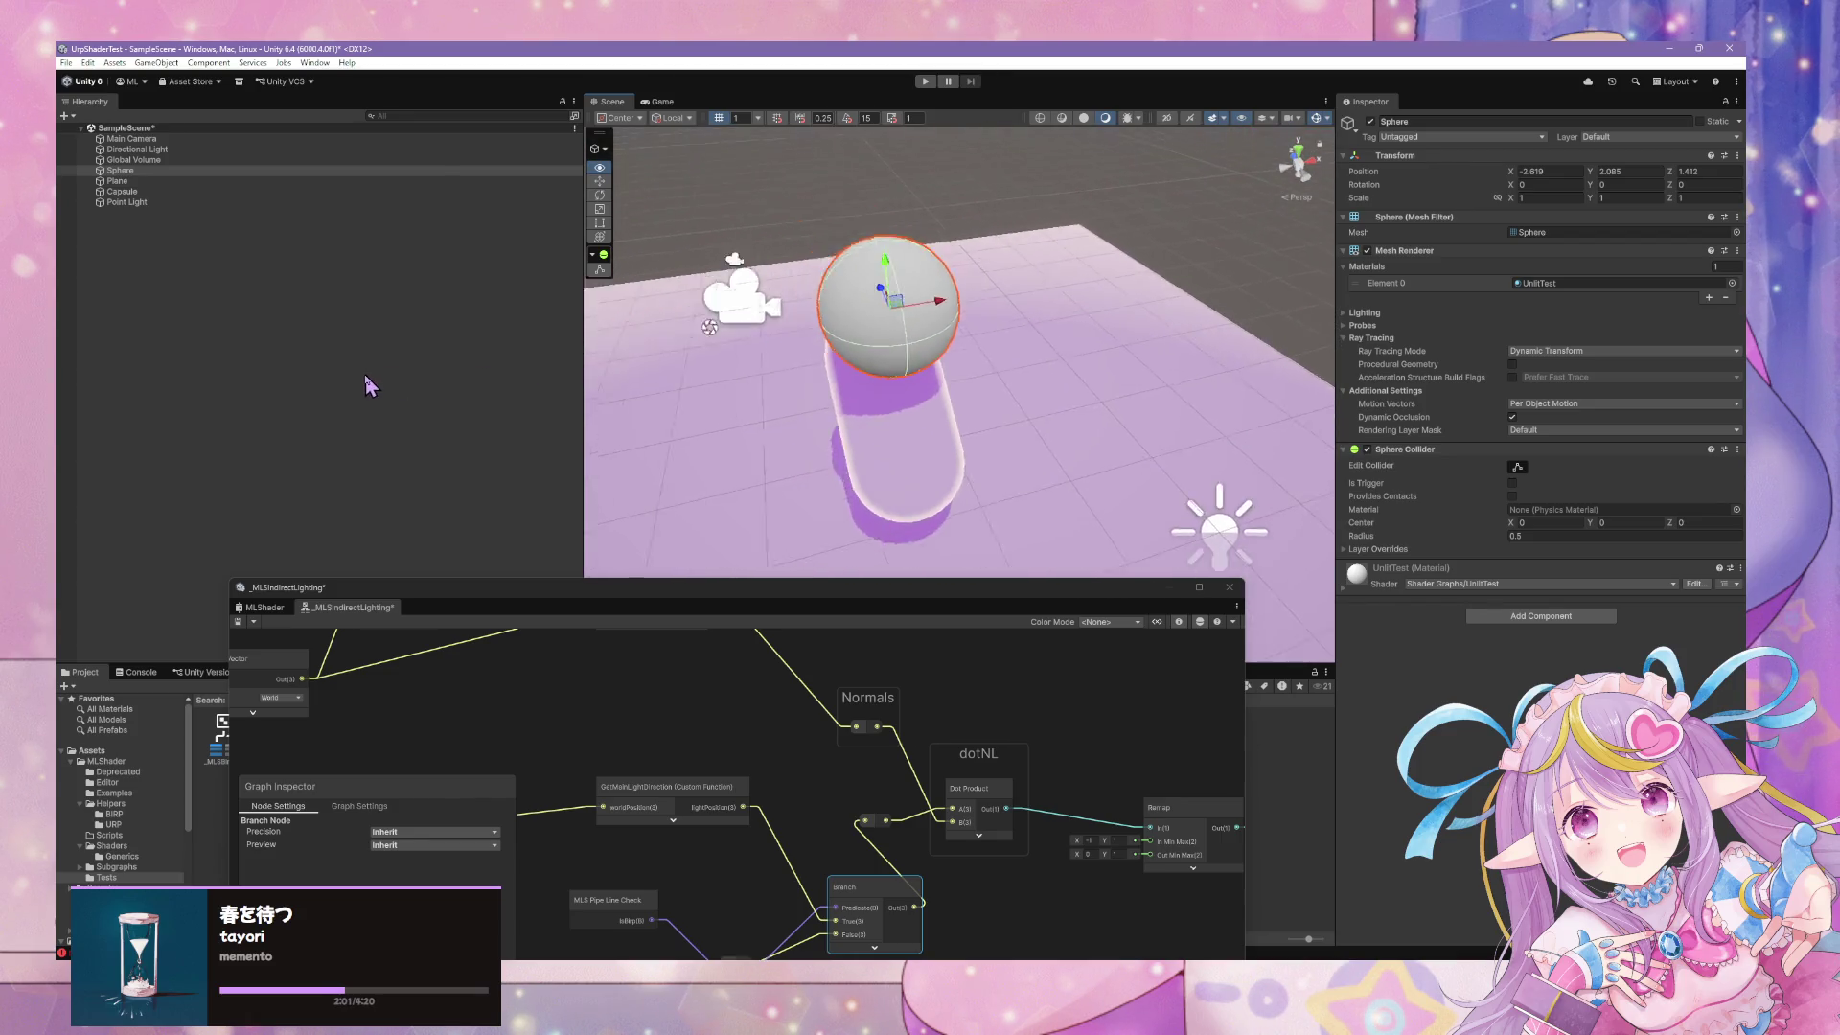
Add a cube to the scene and raise it above the plane
right_click(223, 253)
mouse_move(356, 497)
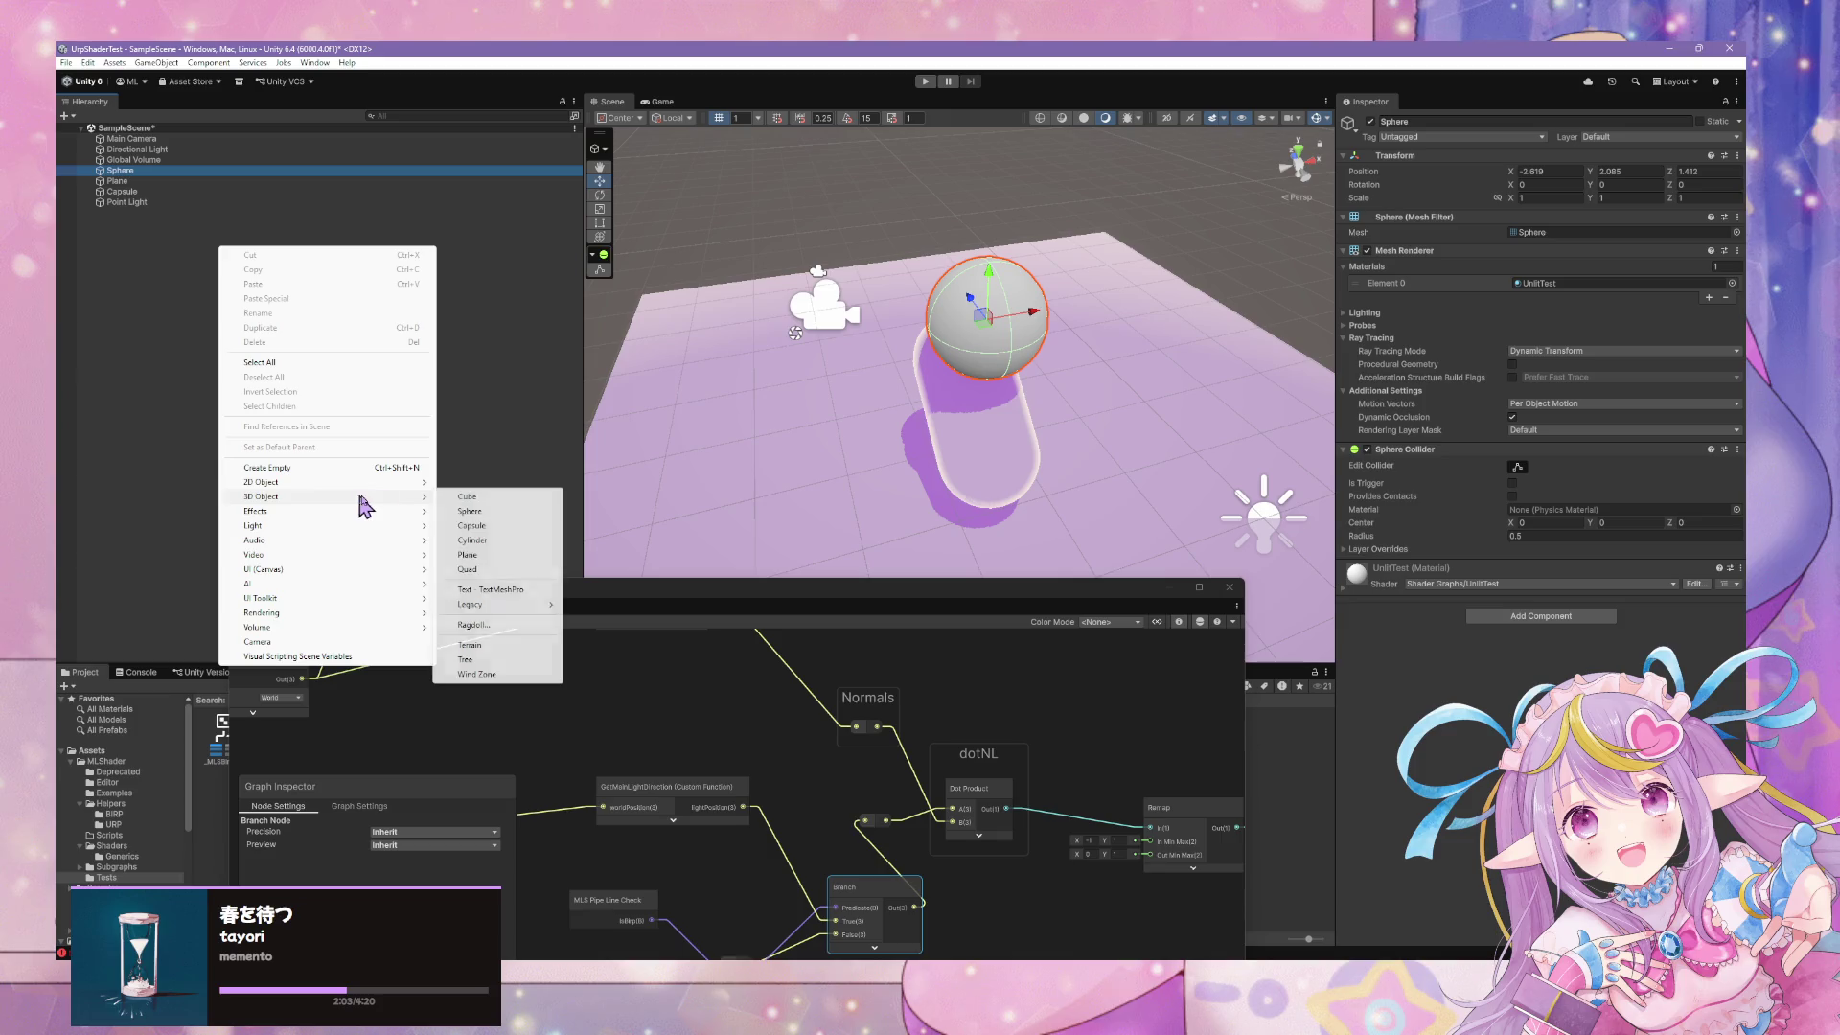
left_click(484, 498)
mouse_move(975, 367)
left_mouse_down()
mouse_move(976, 177)
mouse_move(770, 246)
mouse_move(867, 259)
mouse_move(842, 258)
mouse_move(994, 228)
left_mouse_up()
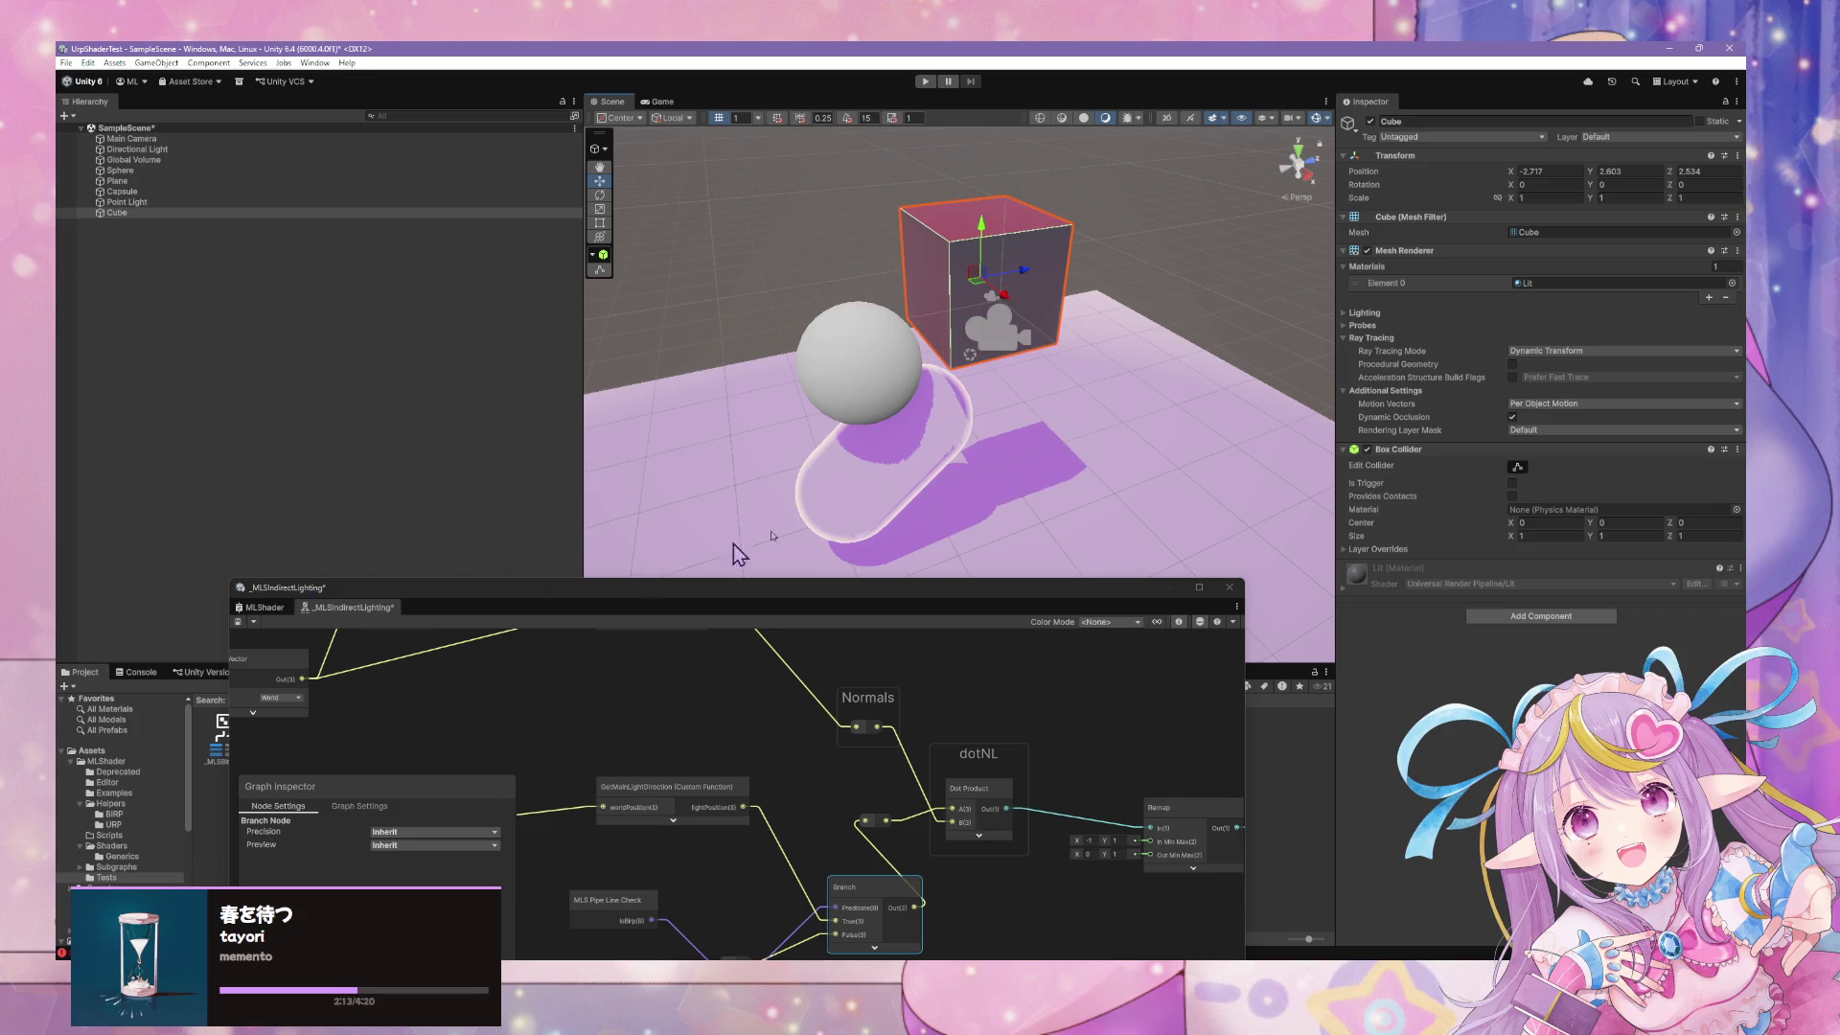
Replace the cube's Lit material with the MLShaderURPTest material
left_click(1732, 283)
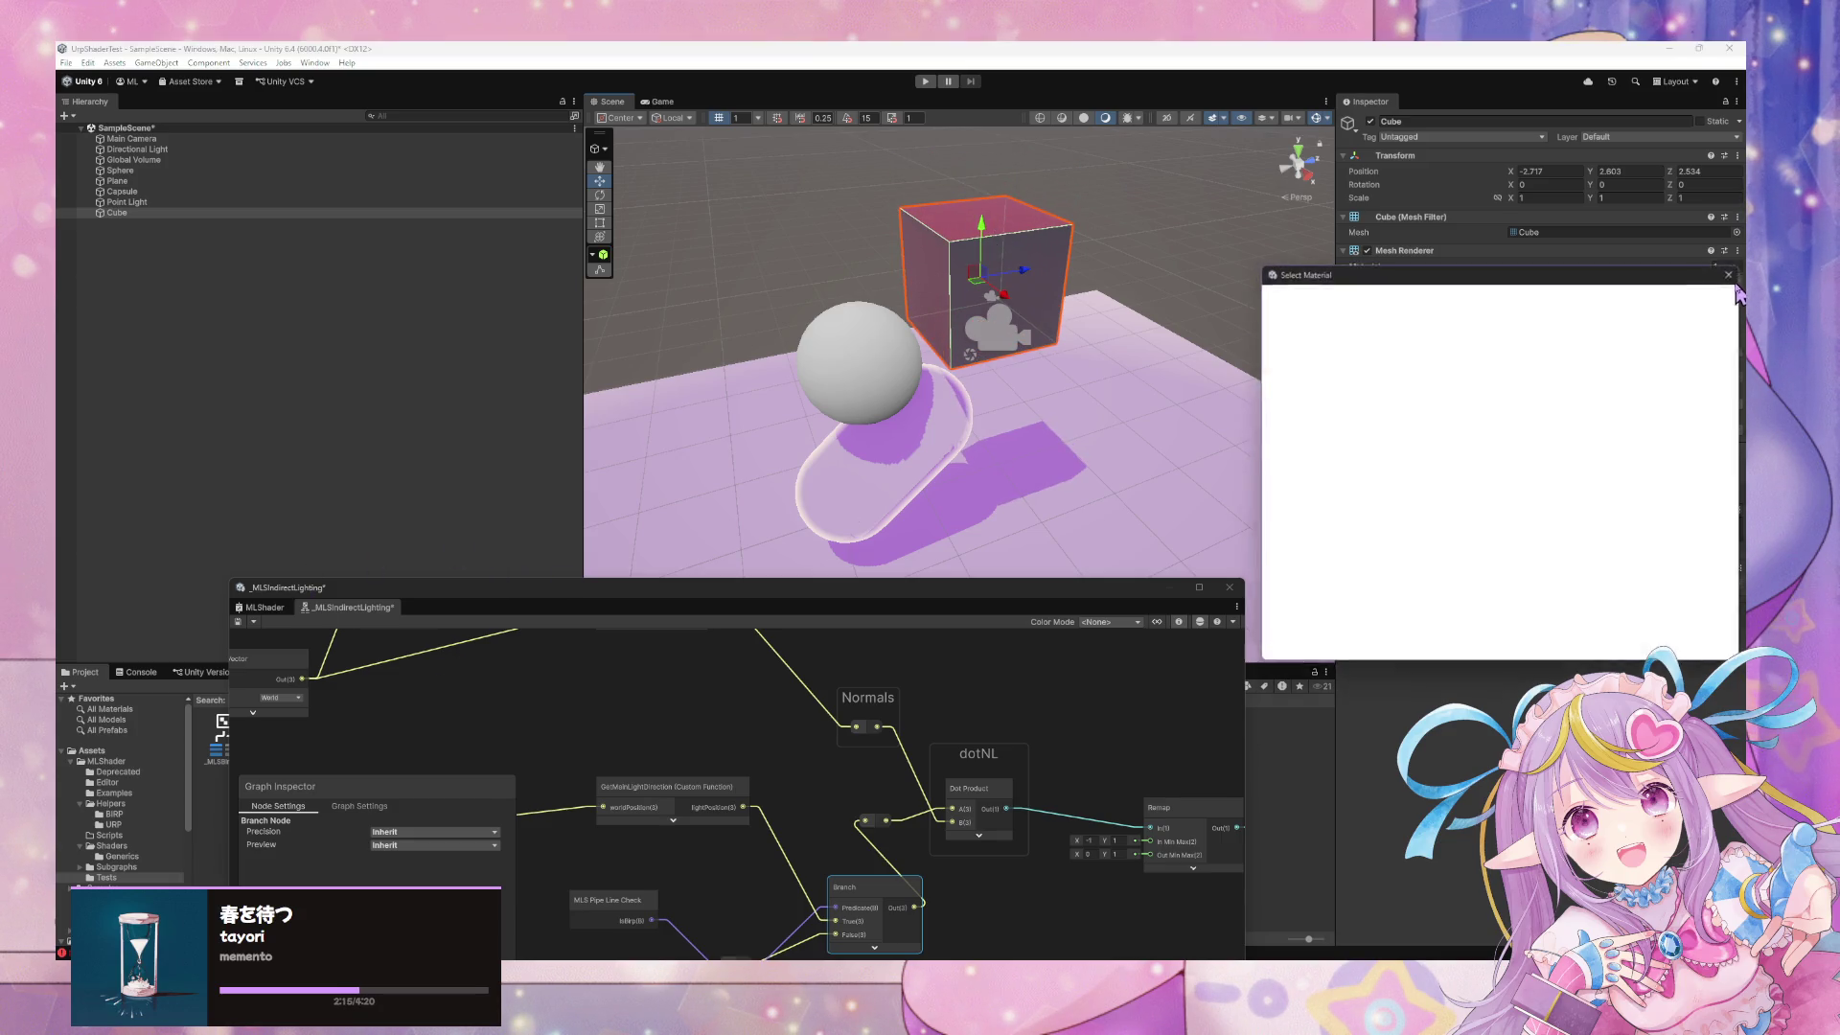
type("te")
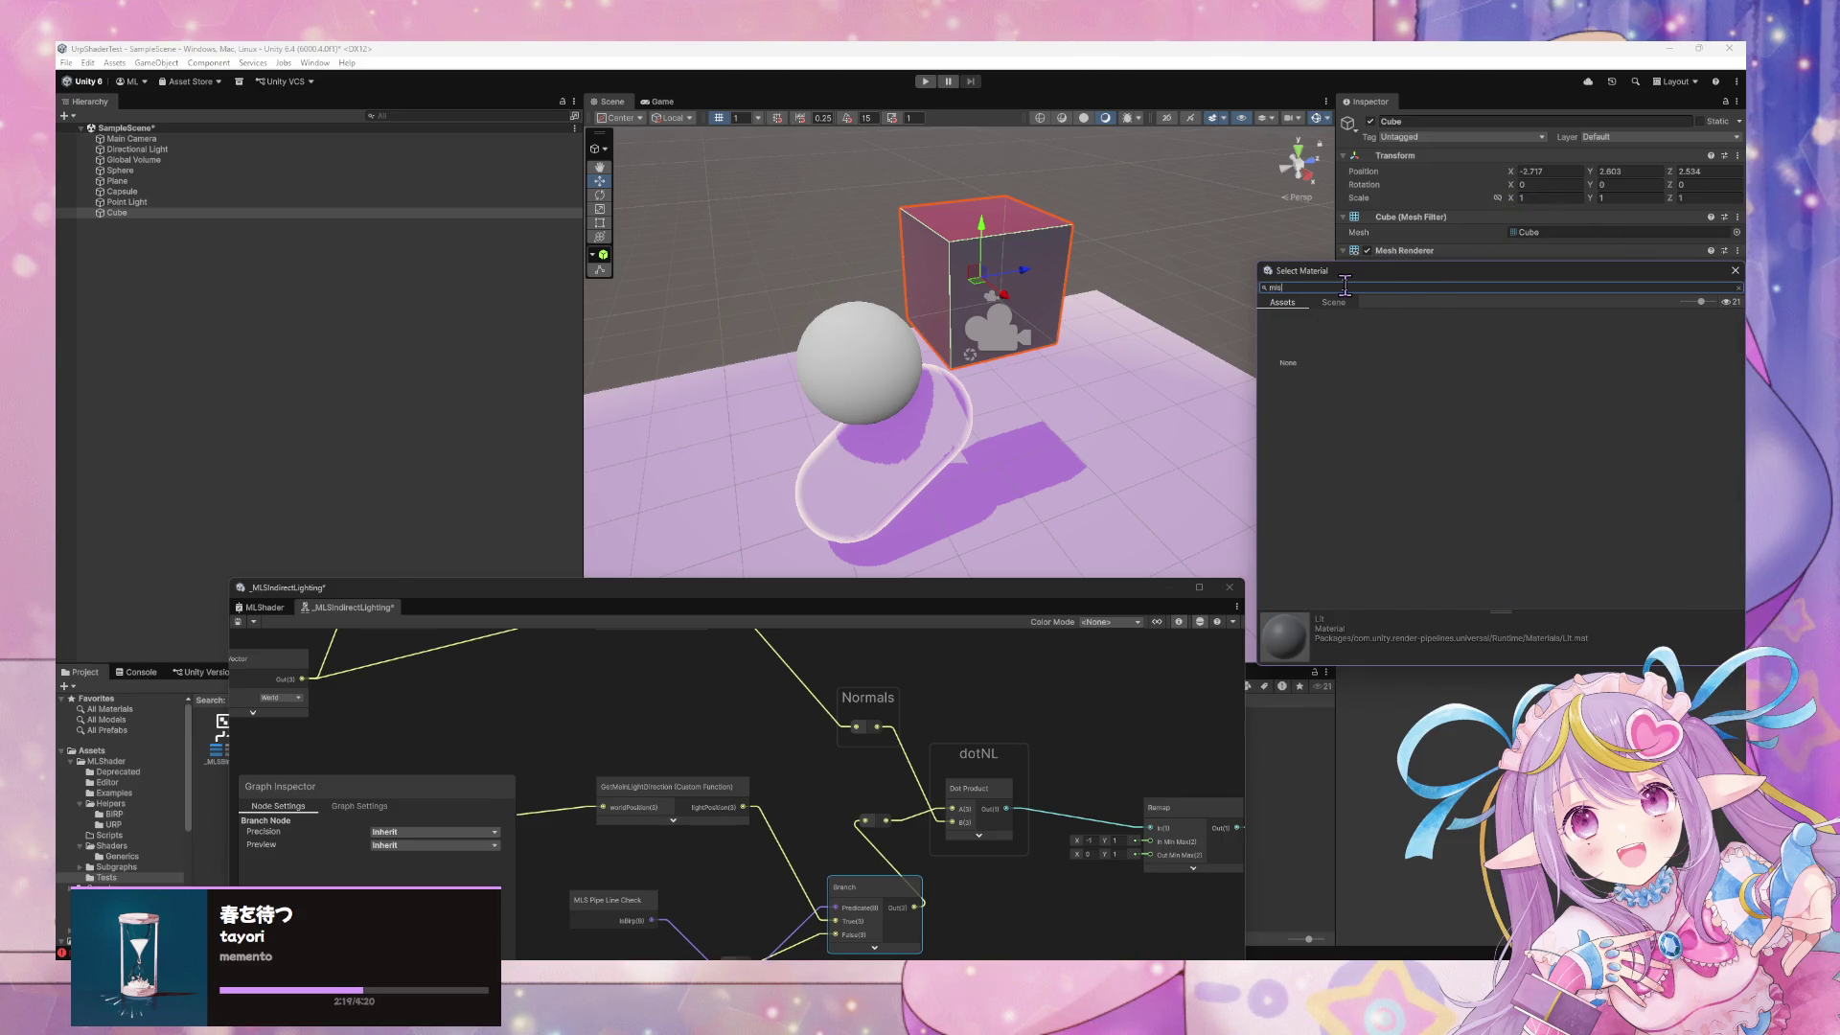
key("BackSpace")
key("BackSpace")
type("l")
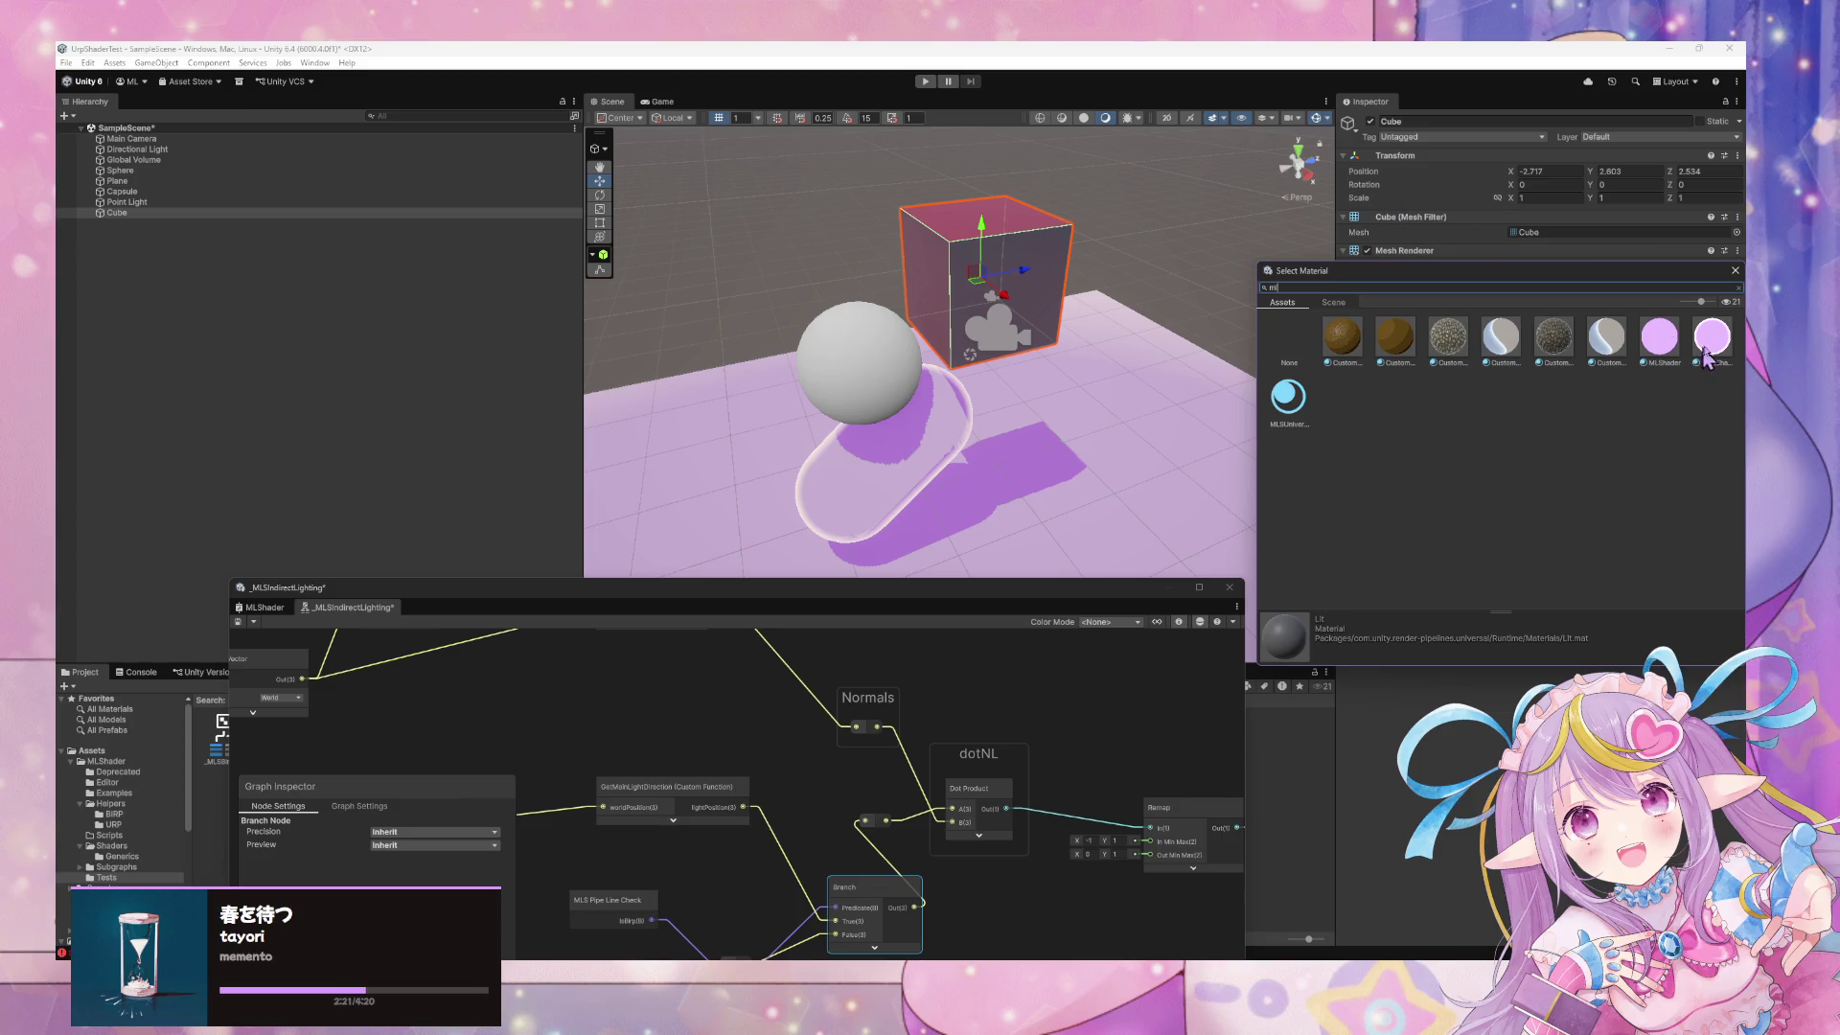
double_click(1705, 354)
Select the sphere and bring up its Mesh Renderer material chooser
mouse_move(1165, 317)
left_mouse_down()
mouse_move(1039, 345)
mouse_move(843, 328)
mouse_move(908, 287)
mouse_move(949, 307)
mouse_move(891, 317)
left_mouse_up()
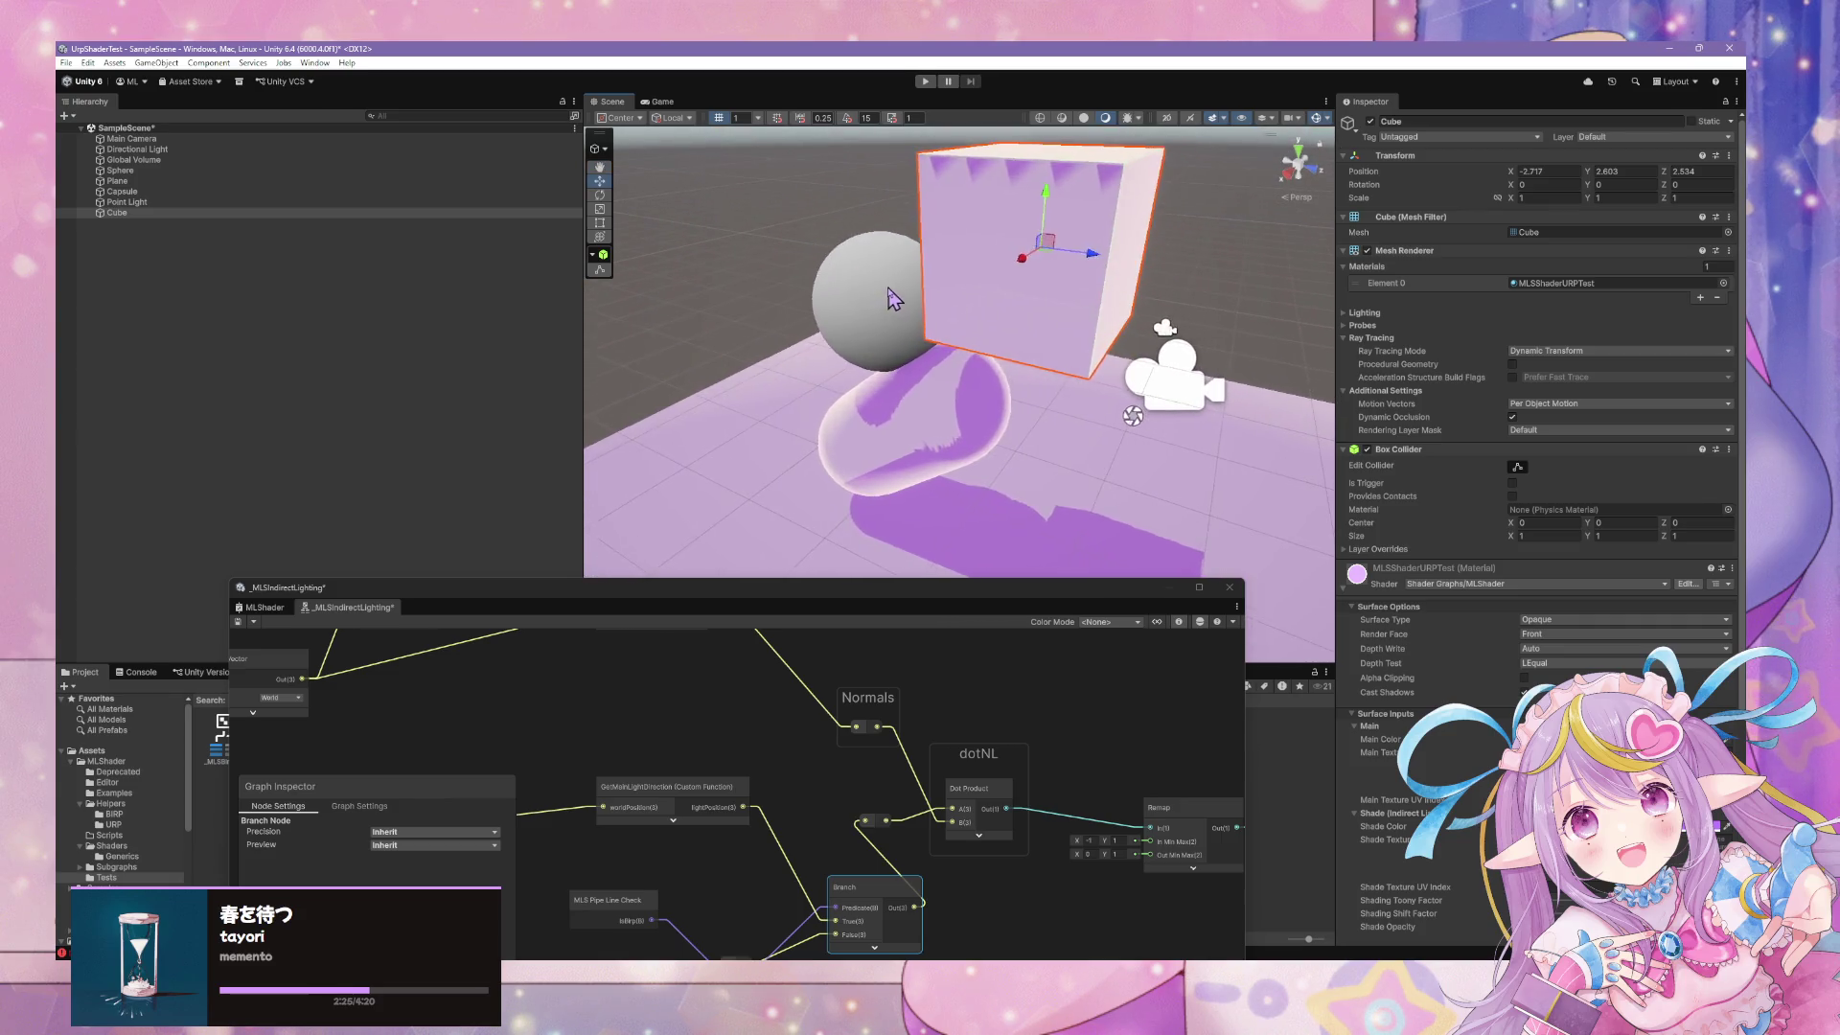
left_click(874, 297)
left_click(1733, 284)
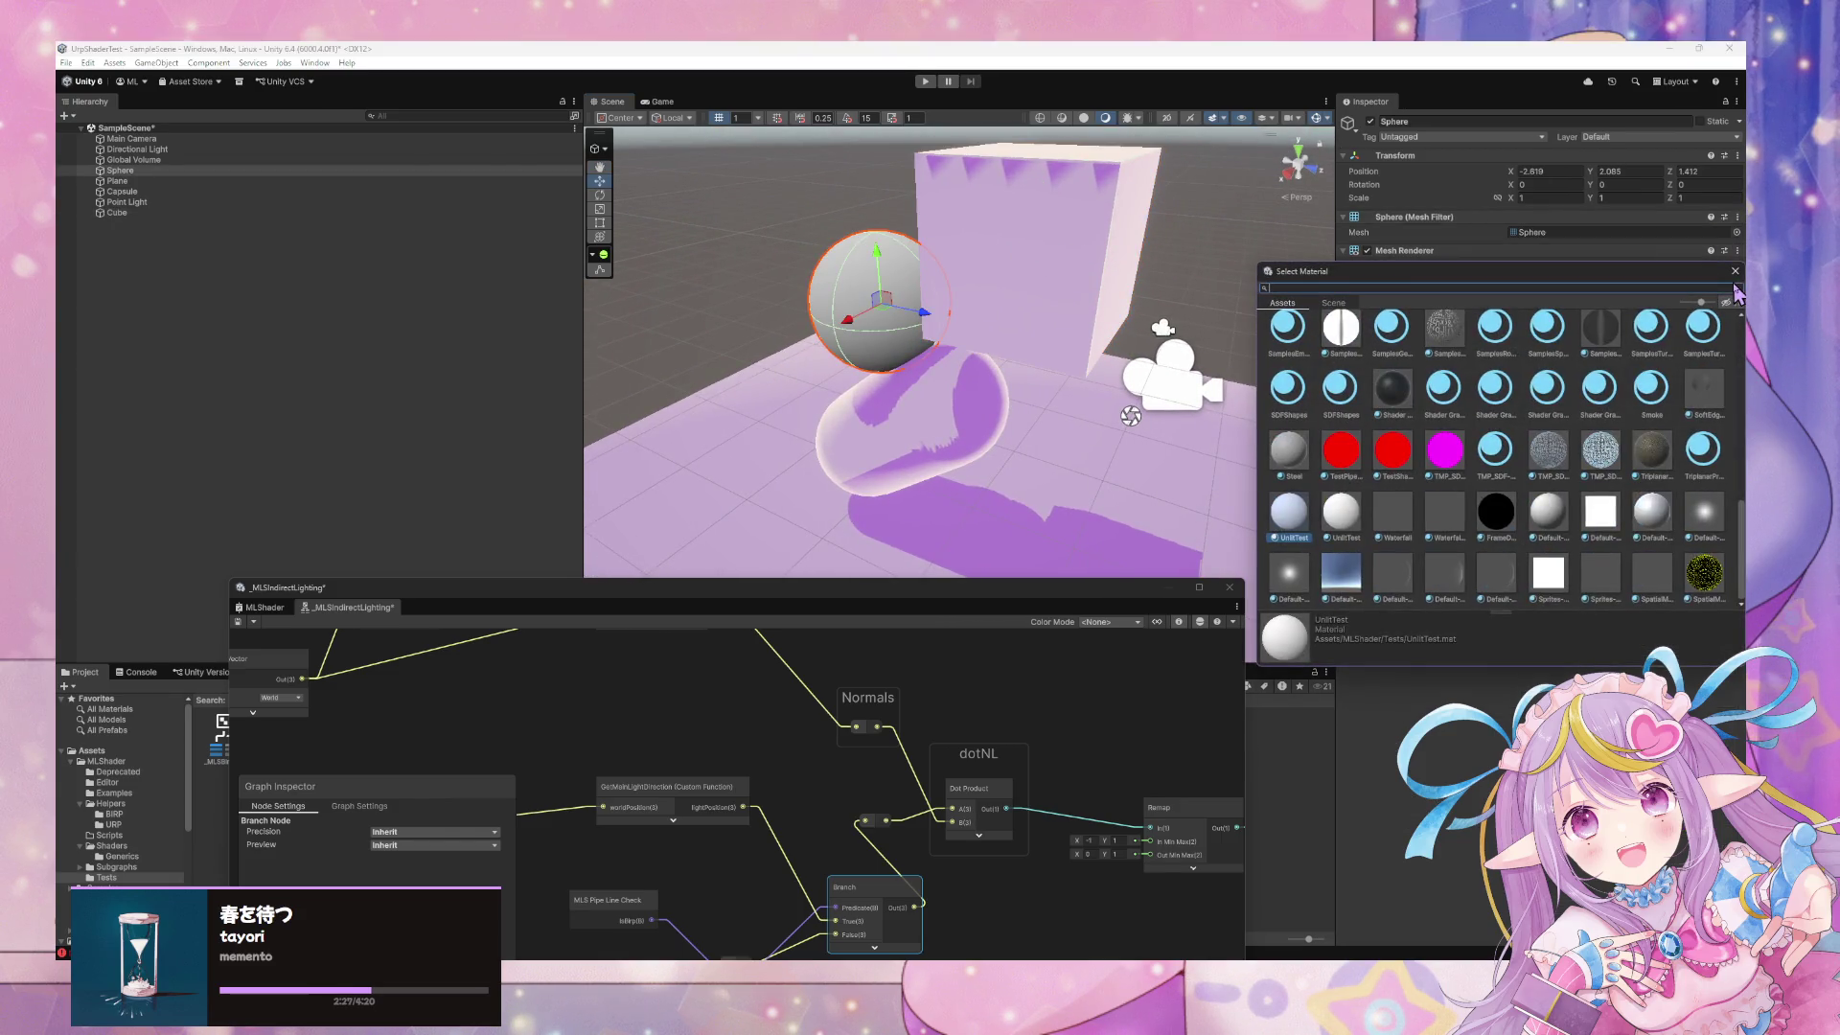
Assign the MLSShaderURPTest material to the sphere and close the chooser
type("test")
left_click(1339, 338)
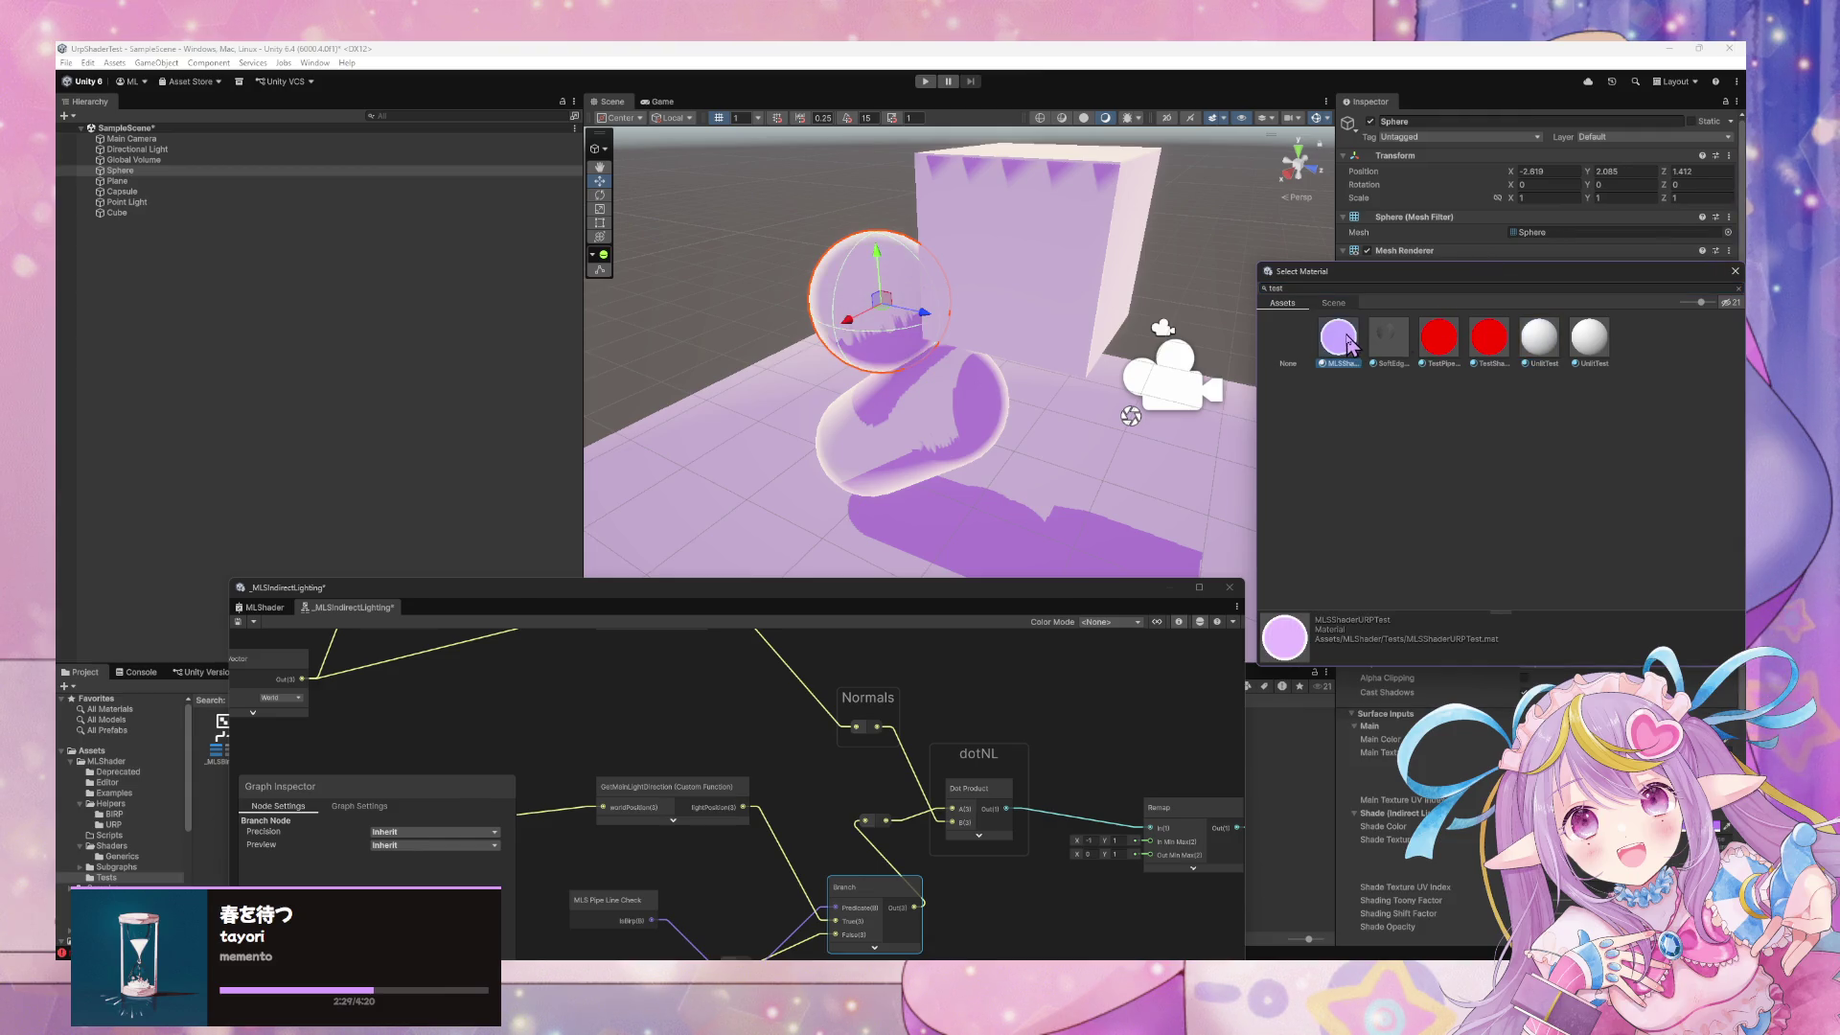
left_click(757, 281)
Move the cube lower and nearer the camera, to about Y 2.281, Z 5.532
mouse_move(757, 281)
left_mouse_down()
mouse_move(772, 250)
mouse_move(1660, 316)
mouse_move(96, 316)
mouse_move(239, 321)
left_mouse_up()
mouse_move(767, 369)
left_mouse_down()
mouse_move(990, 410)
mouse_move(1252, 410)
mouse_move(1376, 473)
mouse_move(1379, 435)
mouse_move(1326, 349)
mouse_move(1294, 393)
mouse_move(1323, 254)
left_mouse_up()
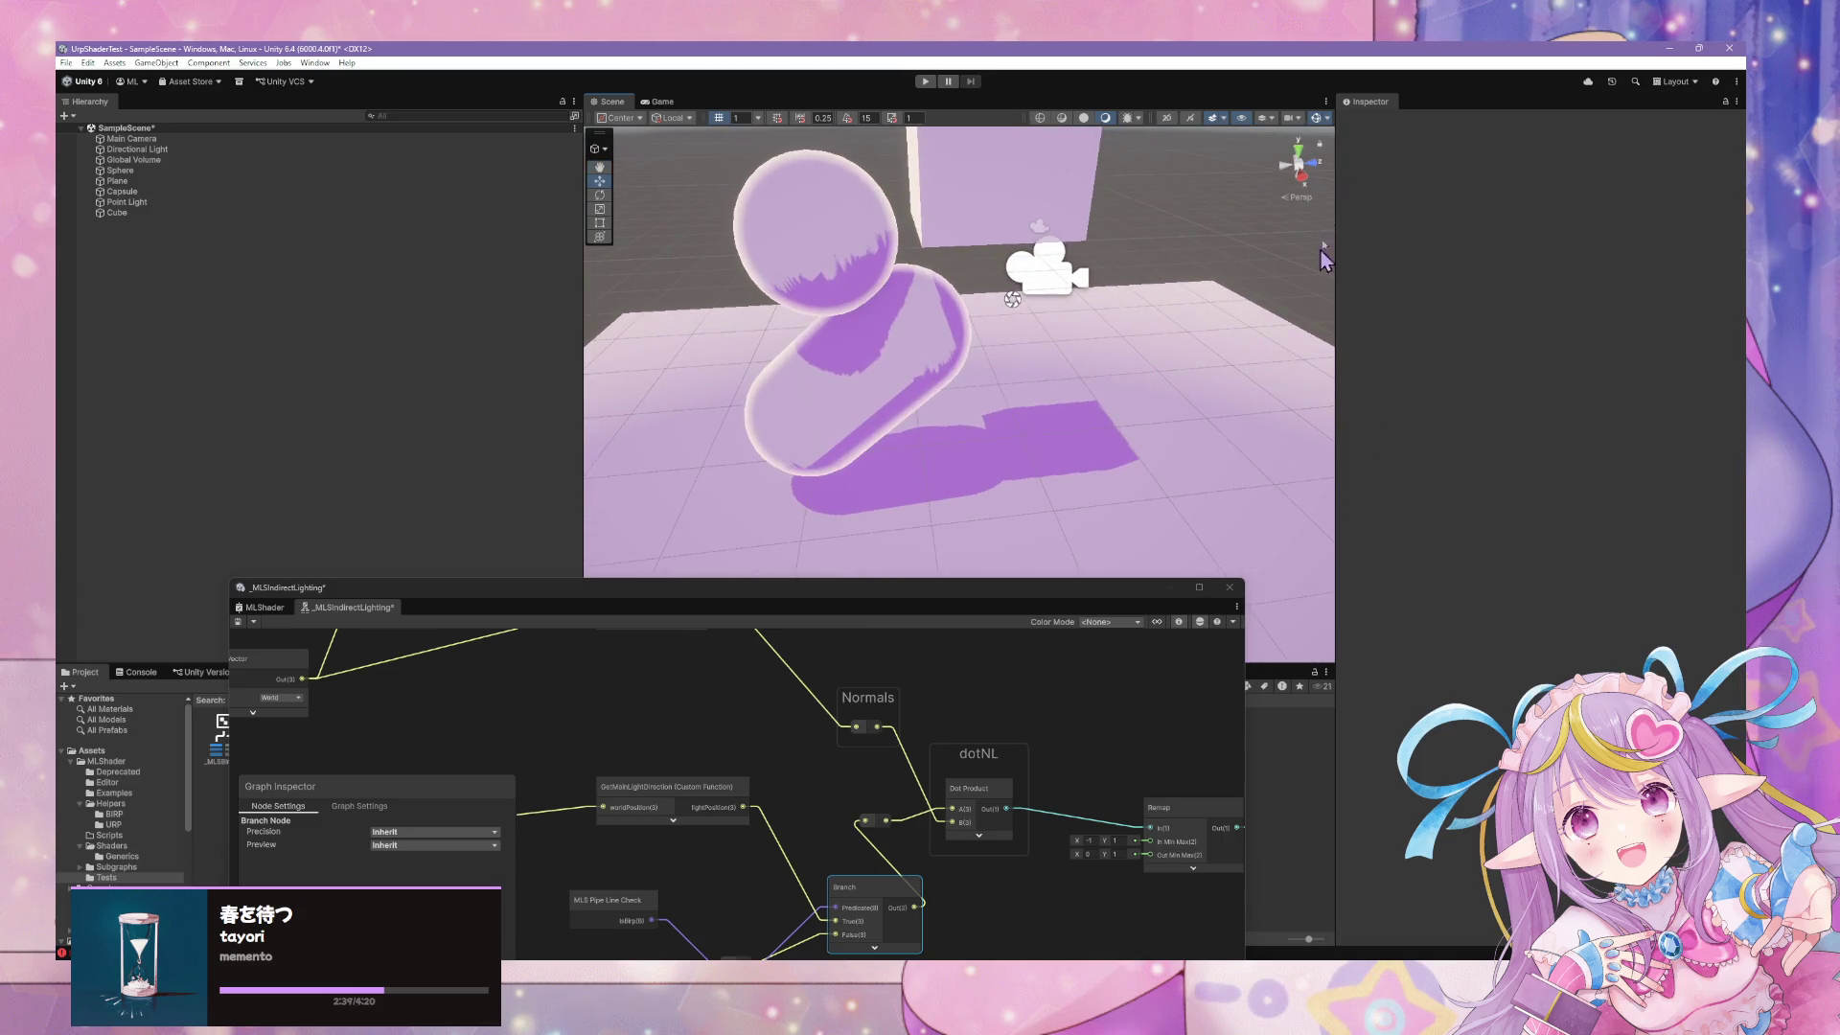
left_click(1318, 118)
mouse_move(1054, 336)
left_mouse_down()
mouse_move(920, 312)
mouse_move(1039, 370)
mouse_move(572, 378)
mouse_move(517, 411)
mouse_move(394, 419)
mouse_move(168, 394)
mouse_move(182, 433)
mouse_move(275, 415)
left_mouse_up()
left_click(915, 312)
left_click(916, 312)
mouse_move(884, 305)
left_mouse_down()
mouse_move(849, 283)
mouse_move(843, 251)
mouse_move(867, 400)
mouse_move(875, 279)
mouse_move(1051, 438)
mouse_move(991, 276)
left_mouse_up()
right_click(867, 400)
left_click(886, 433)
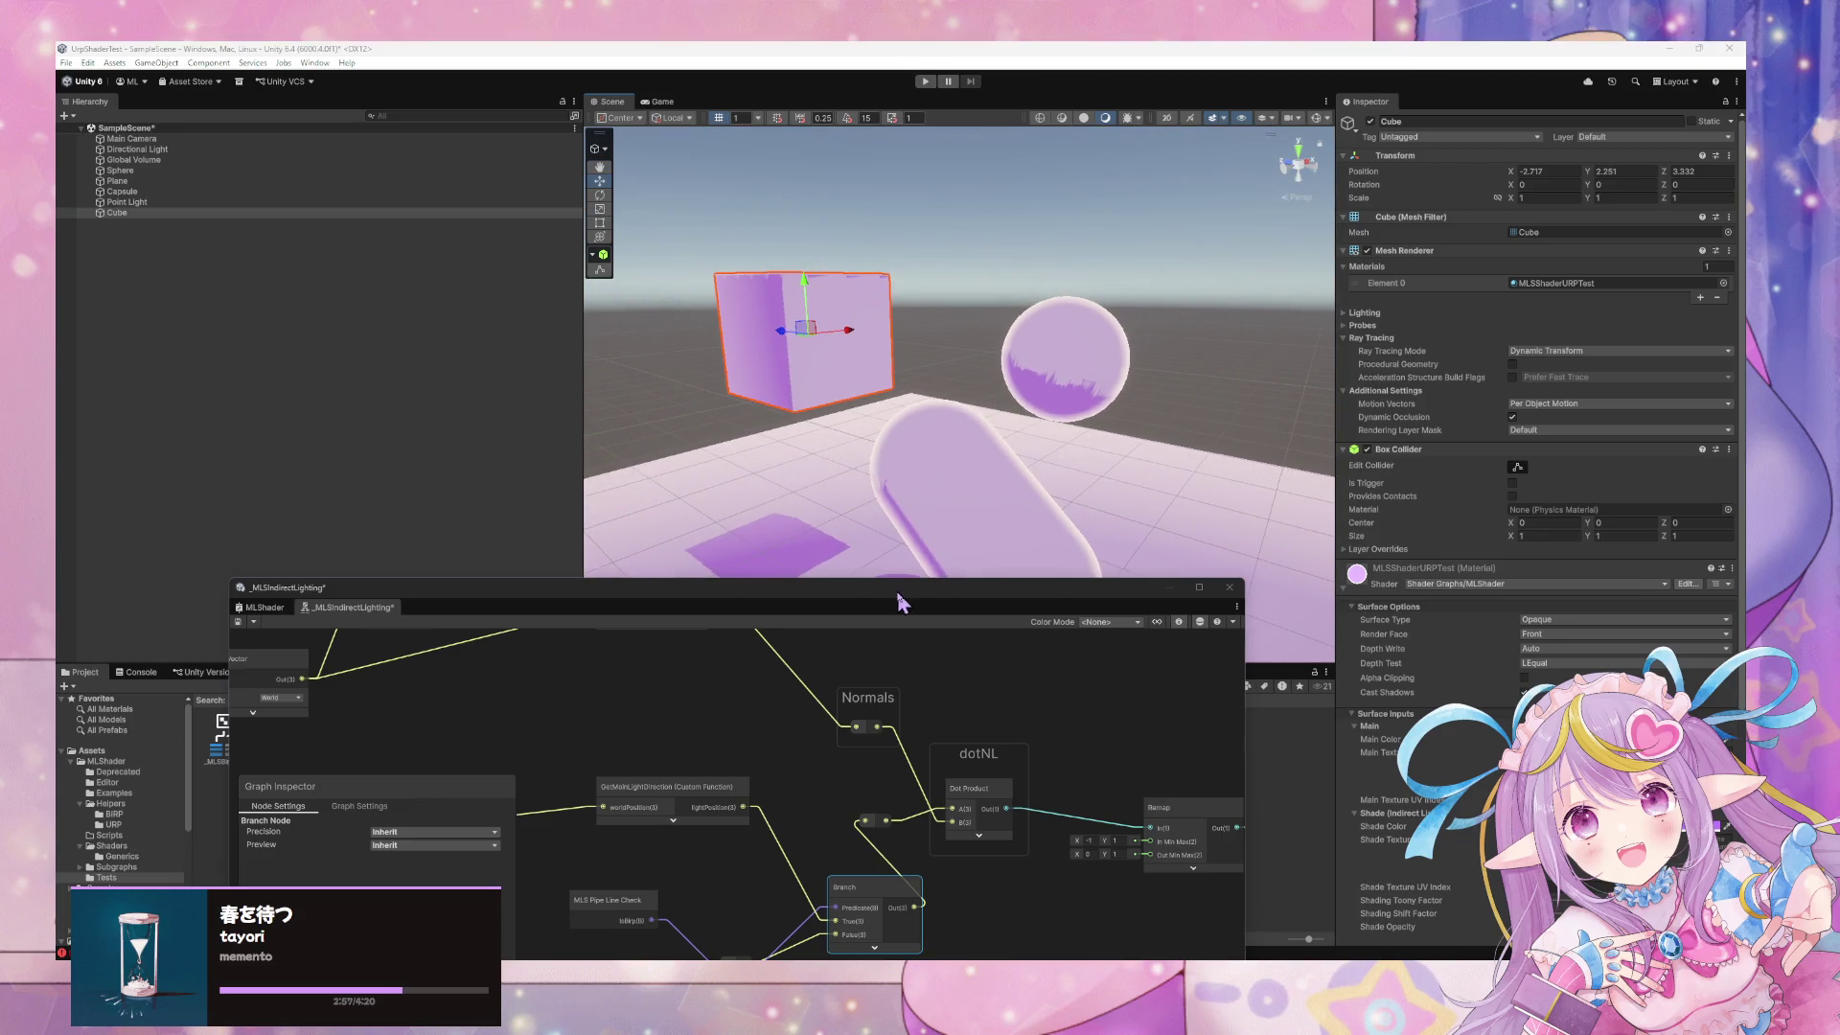
left_click_drag(918, 586, 1282, 241)
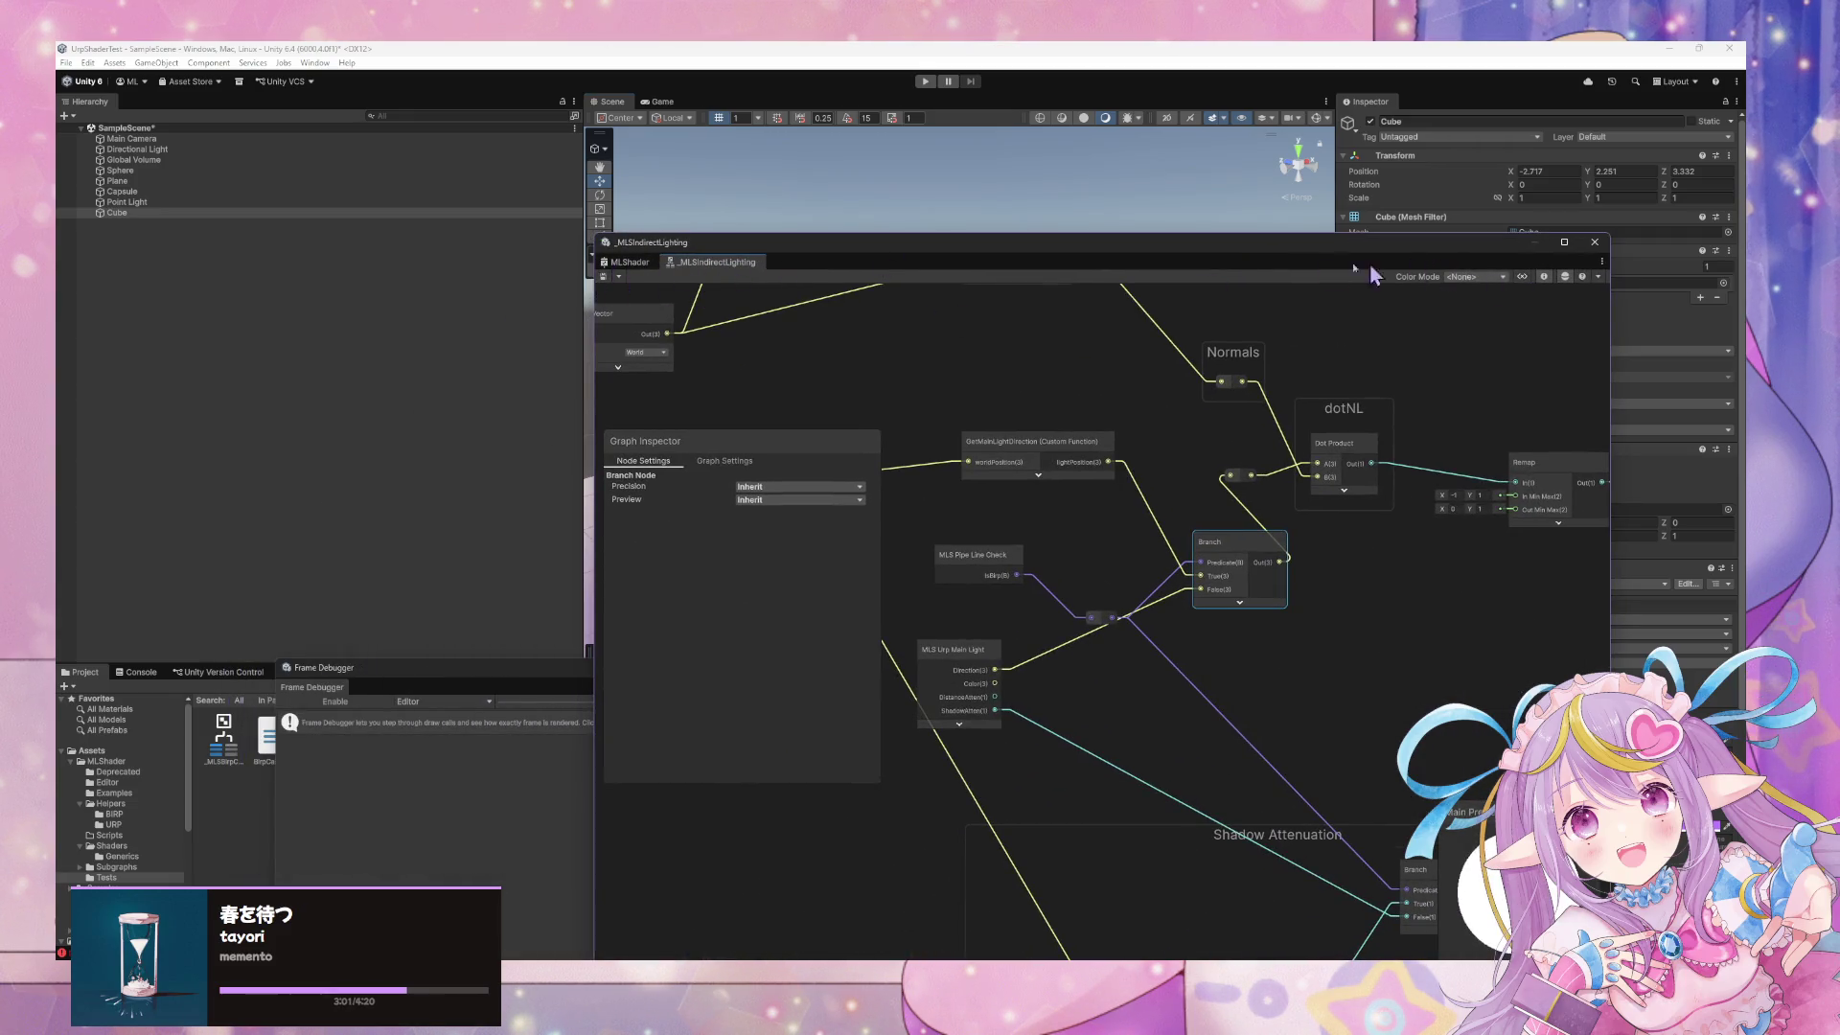
Start a Create Node search in the graph, then list the MLShader folder in Project
right_click(794, 341)
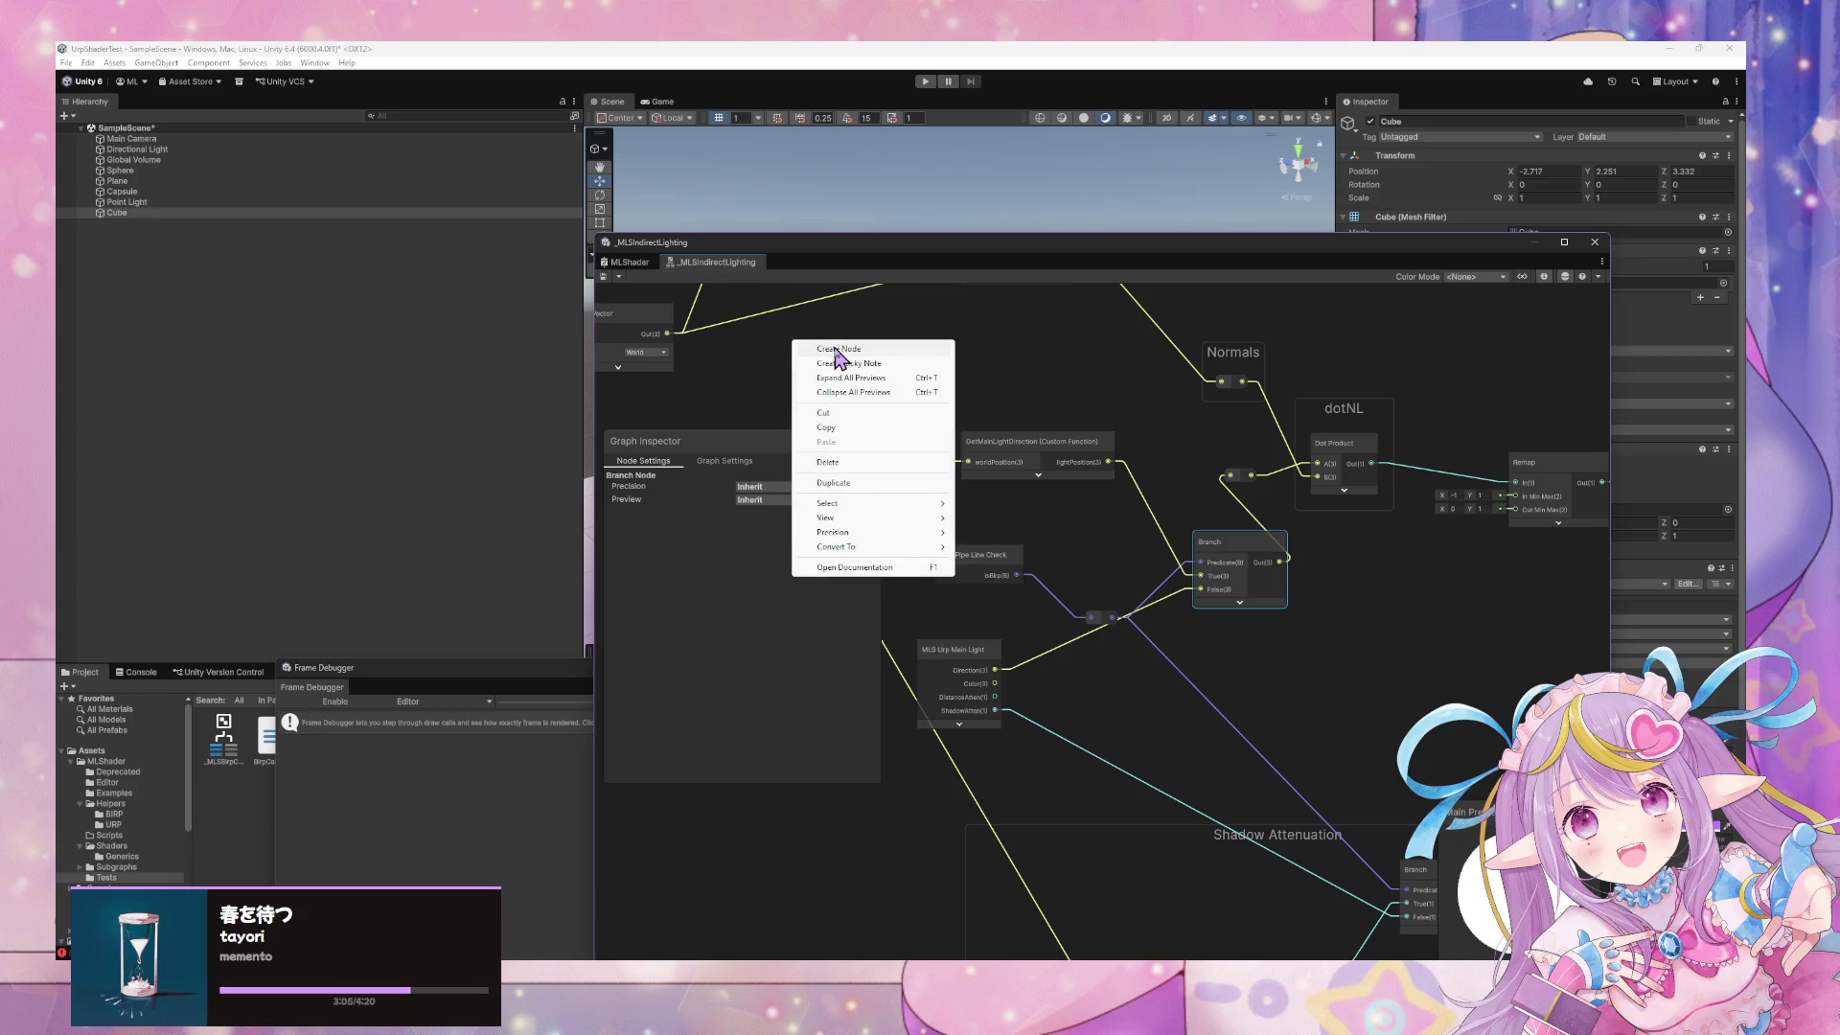
left_click(838, 351)
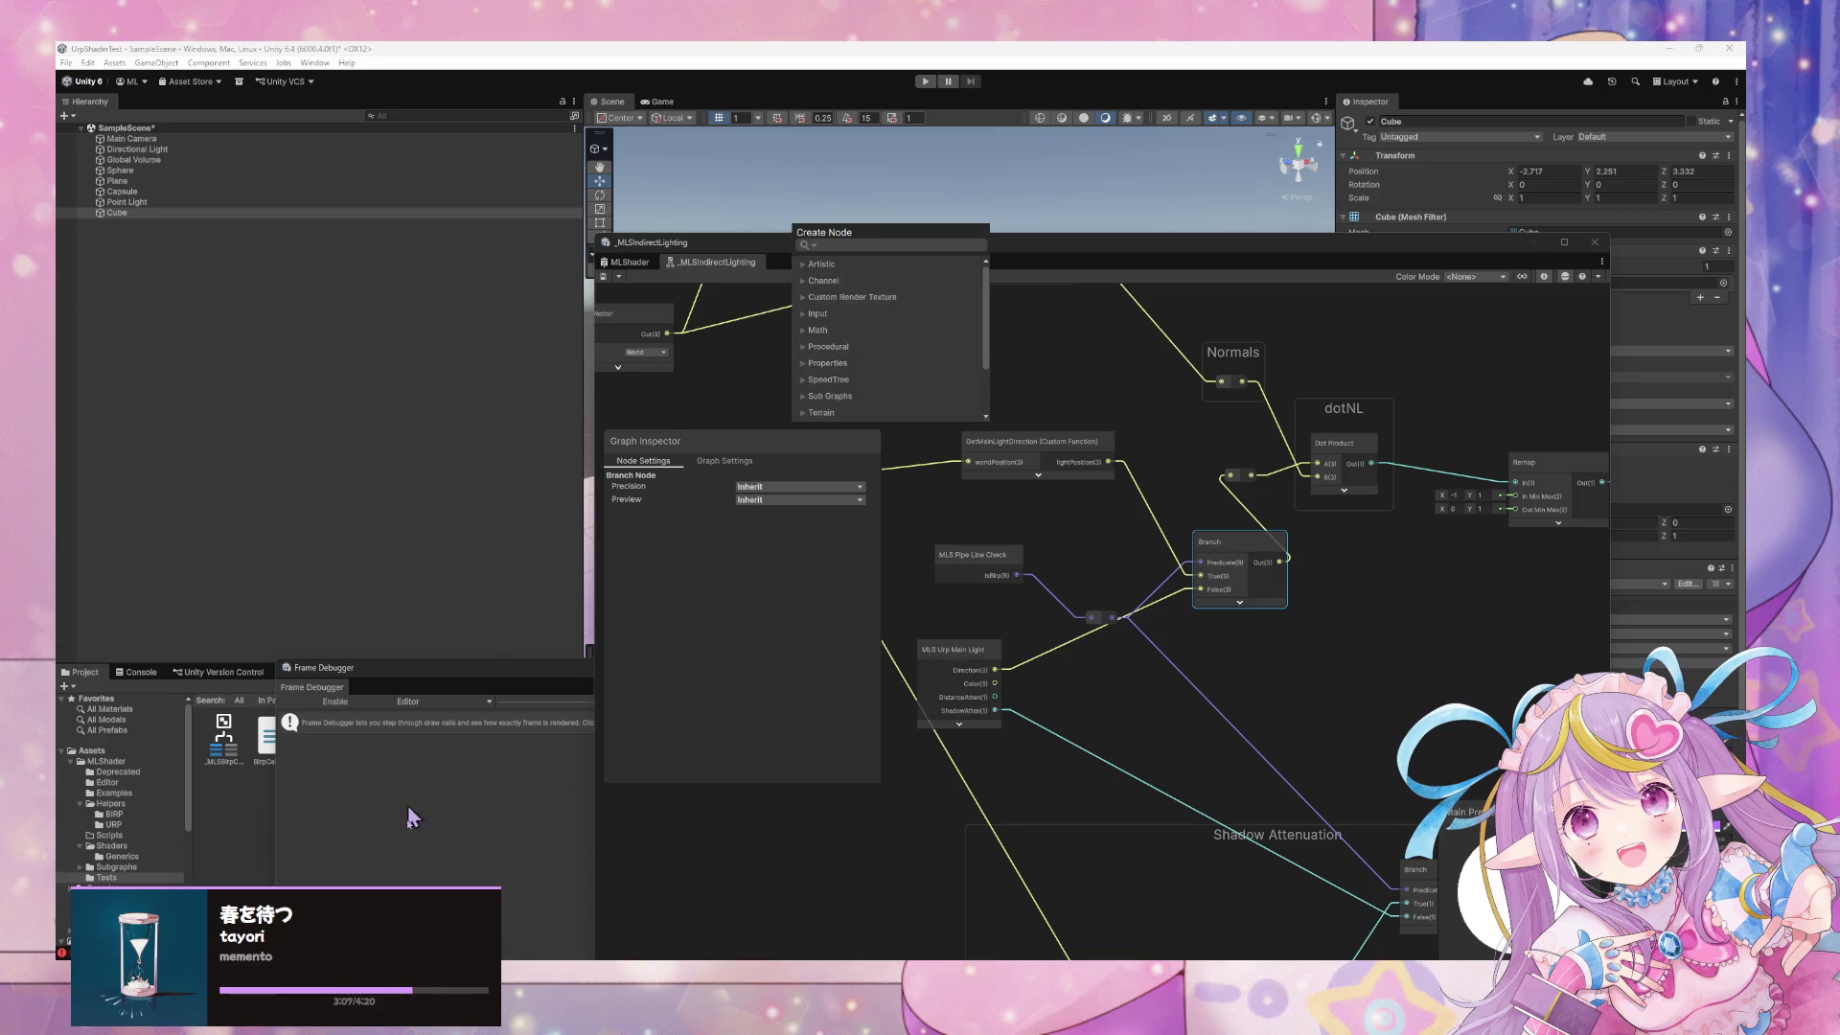
left_click(242, 787)
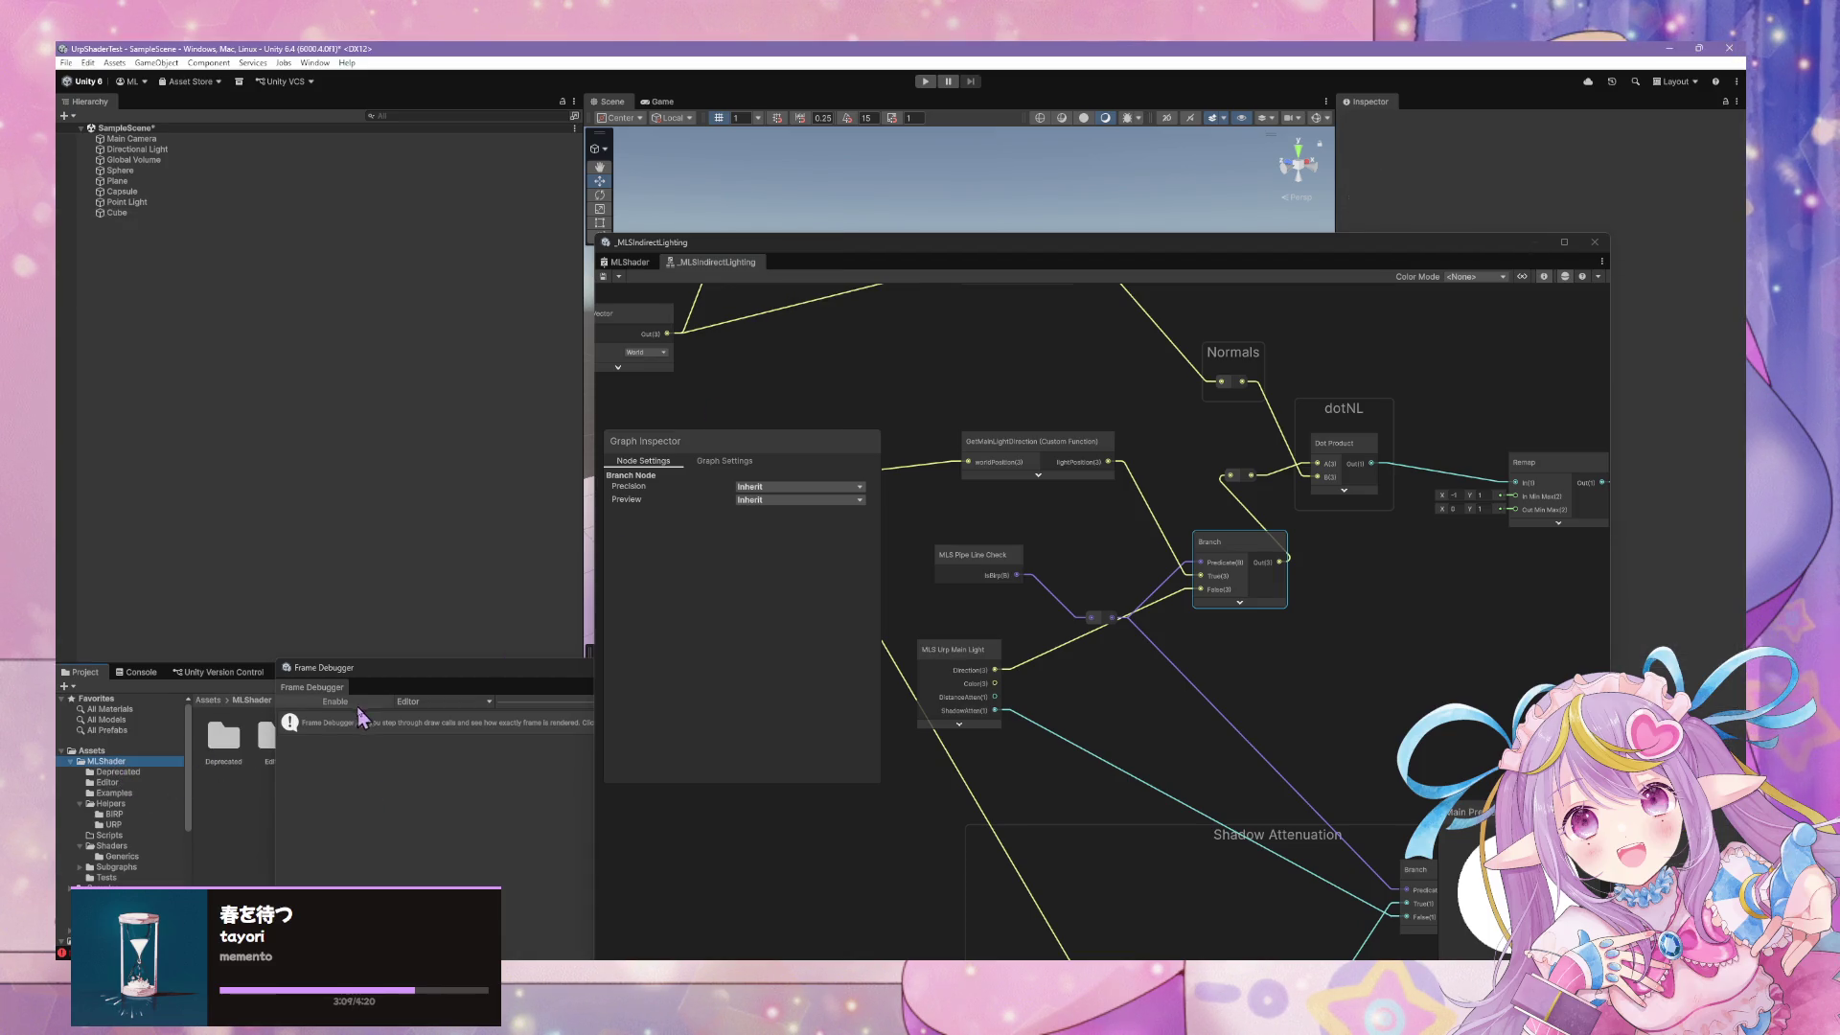
Move the Frame Debugger off the Project window and open the Helpers/URP folder
left_click_drag(433, 679, 843, 751)
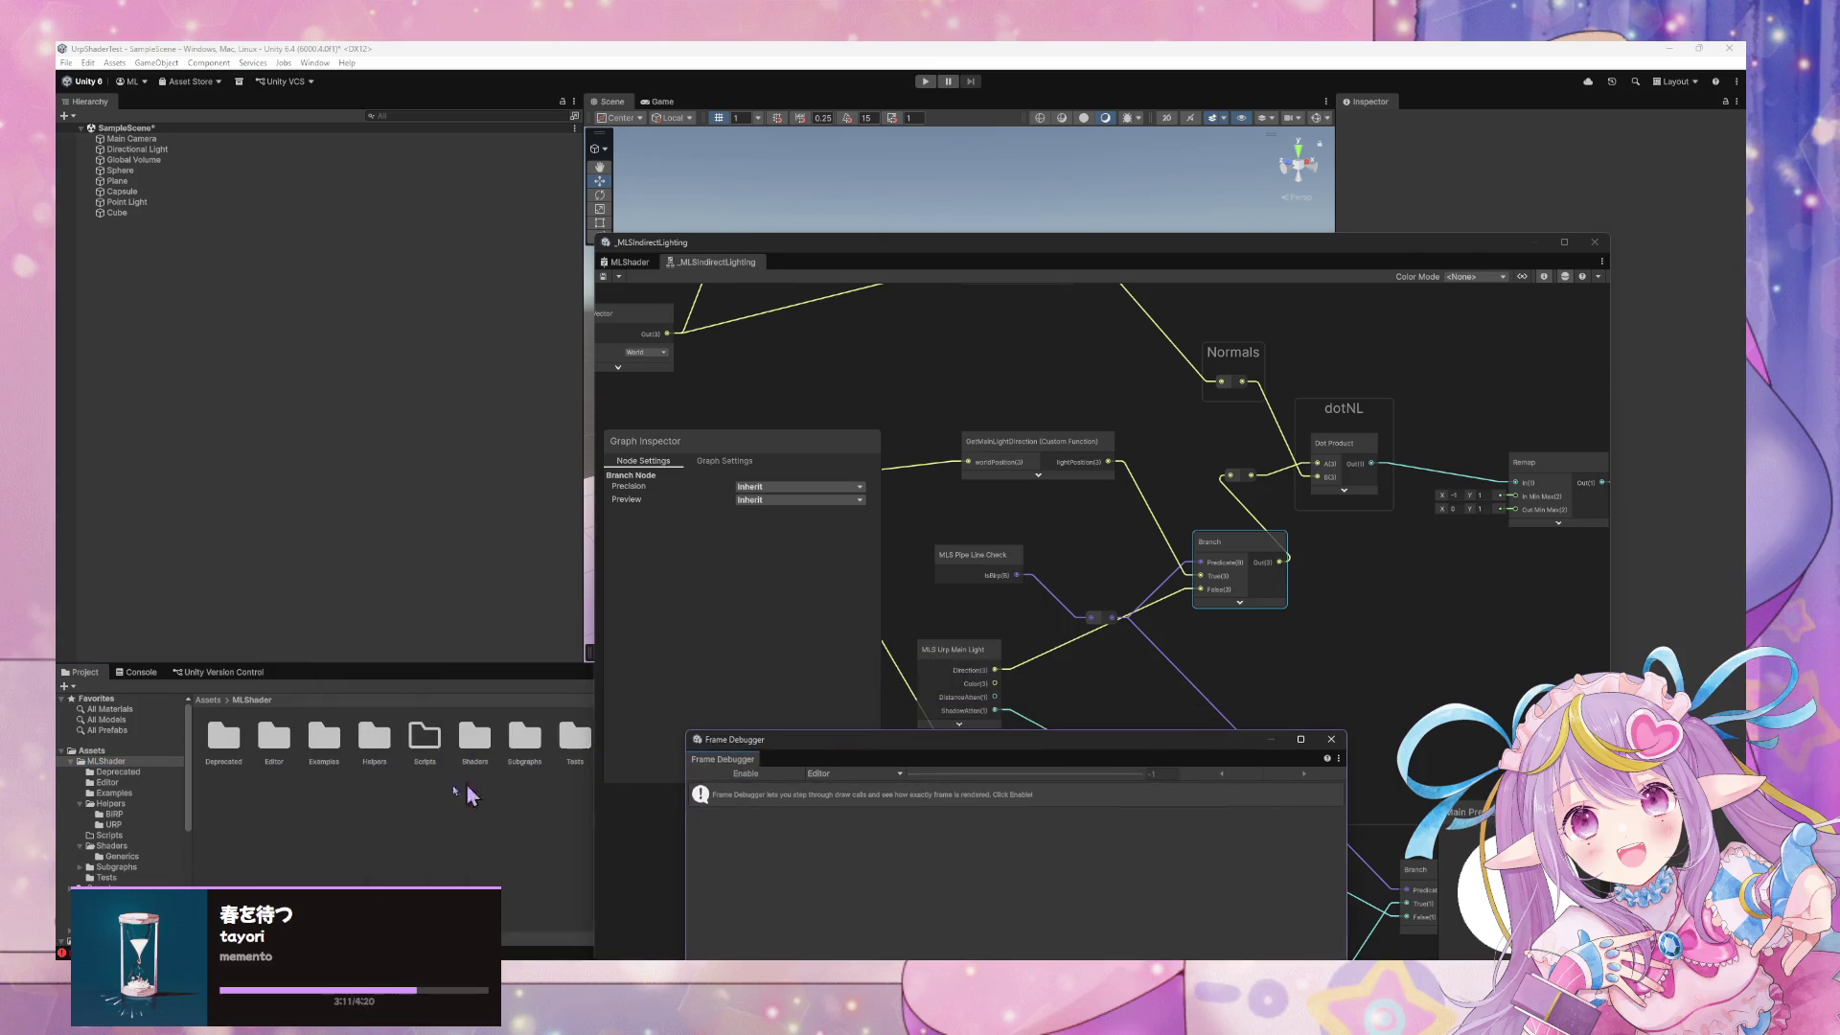
left_click(112, 824)
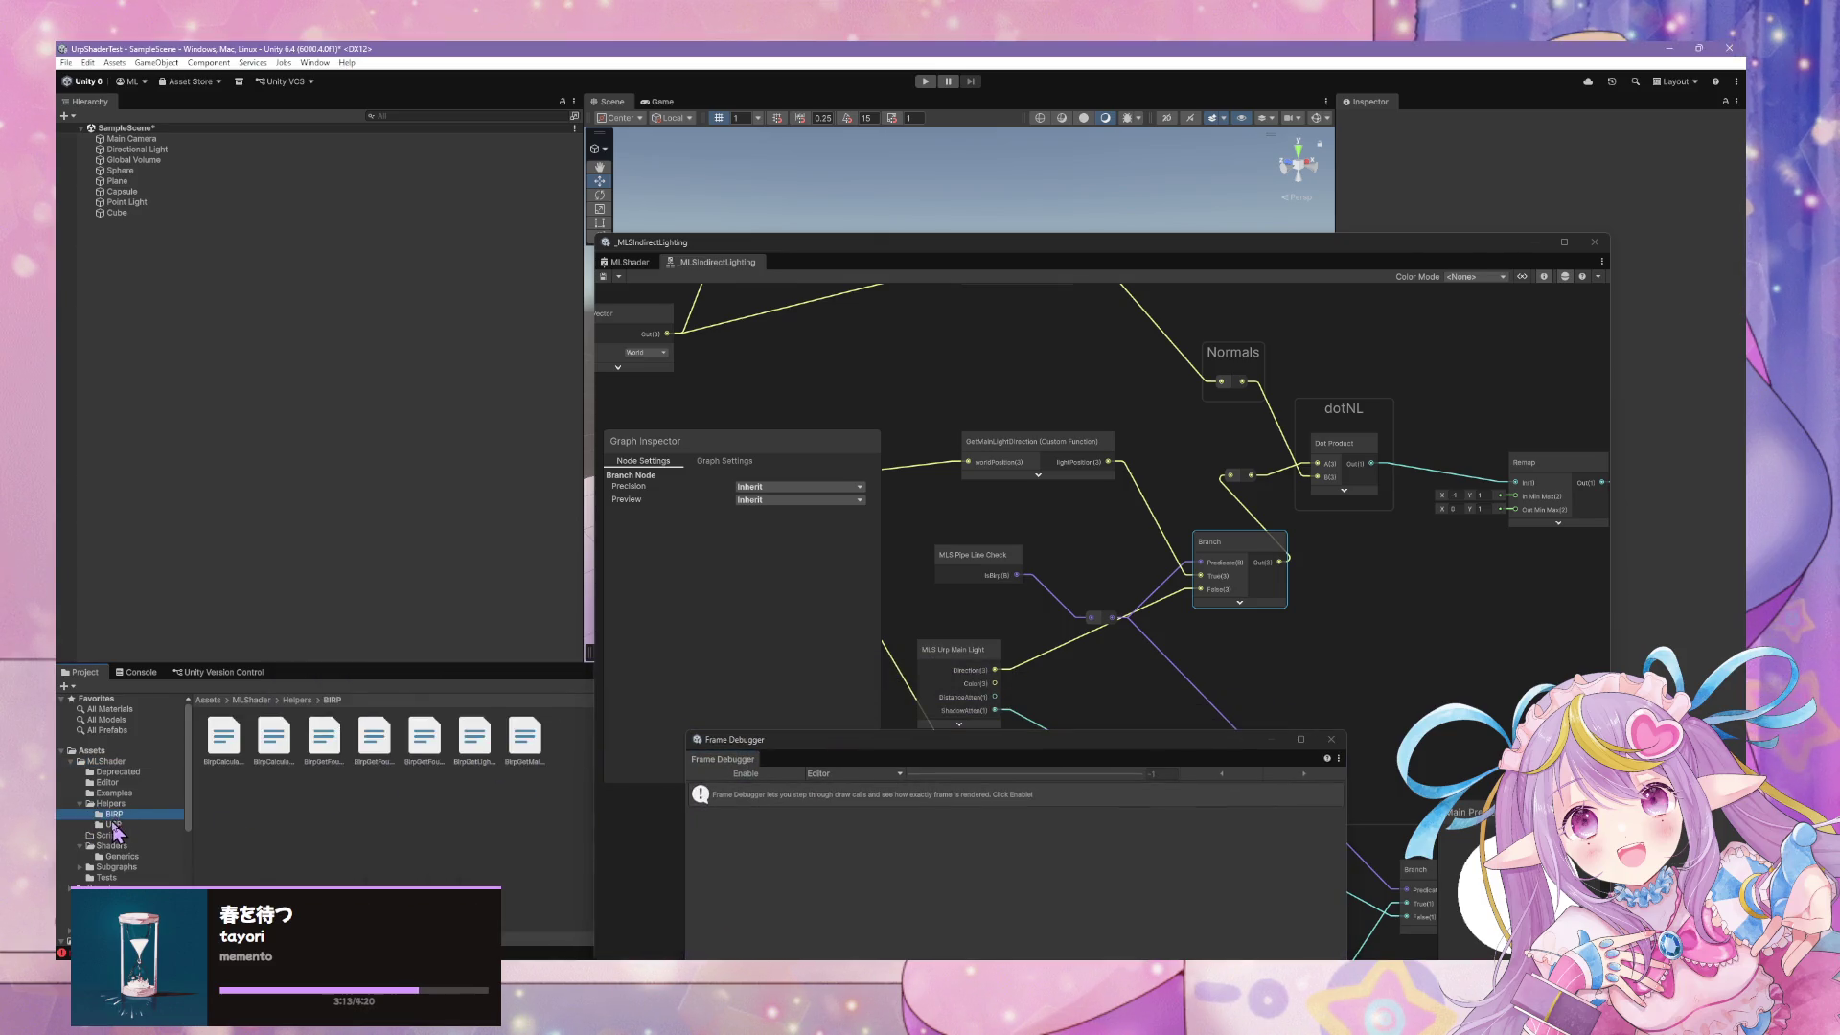
left_click(112, 814)
left_click(112, 825)
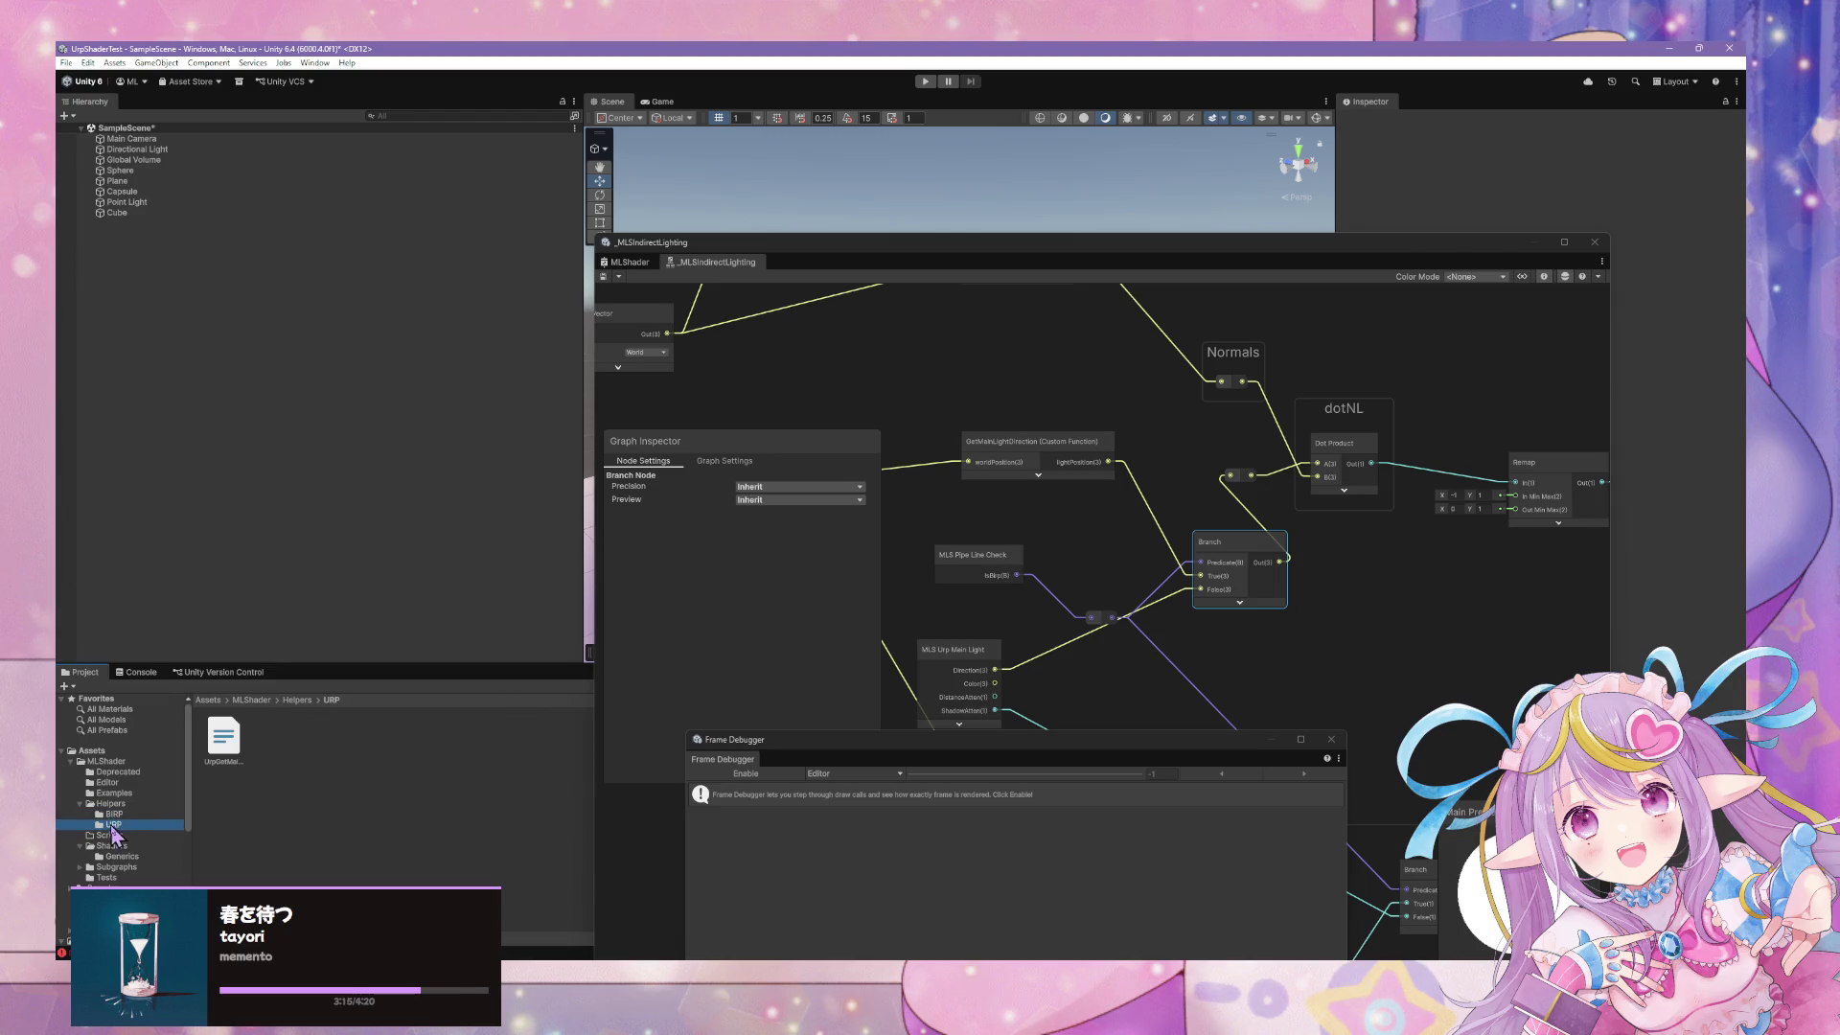
Switch to the MLShader graph tab and bring its Vertex and Fragment stack into view
left_click(770, 508)
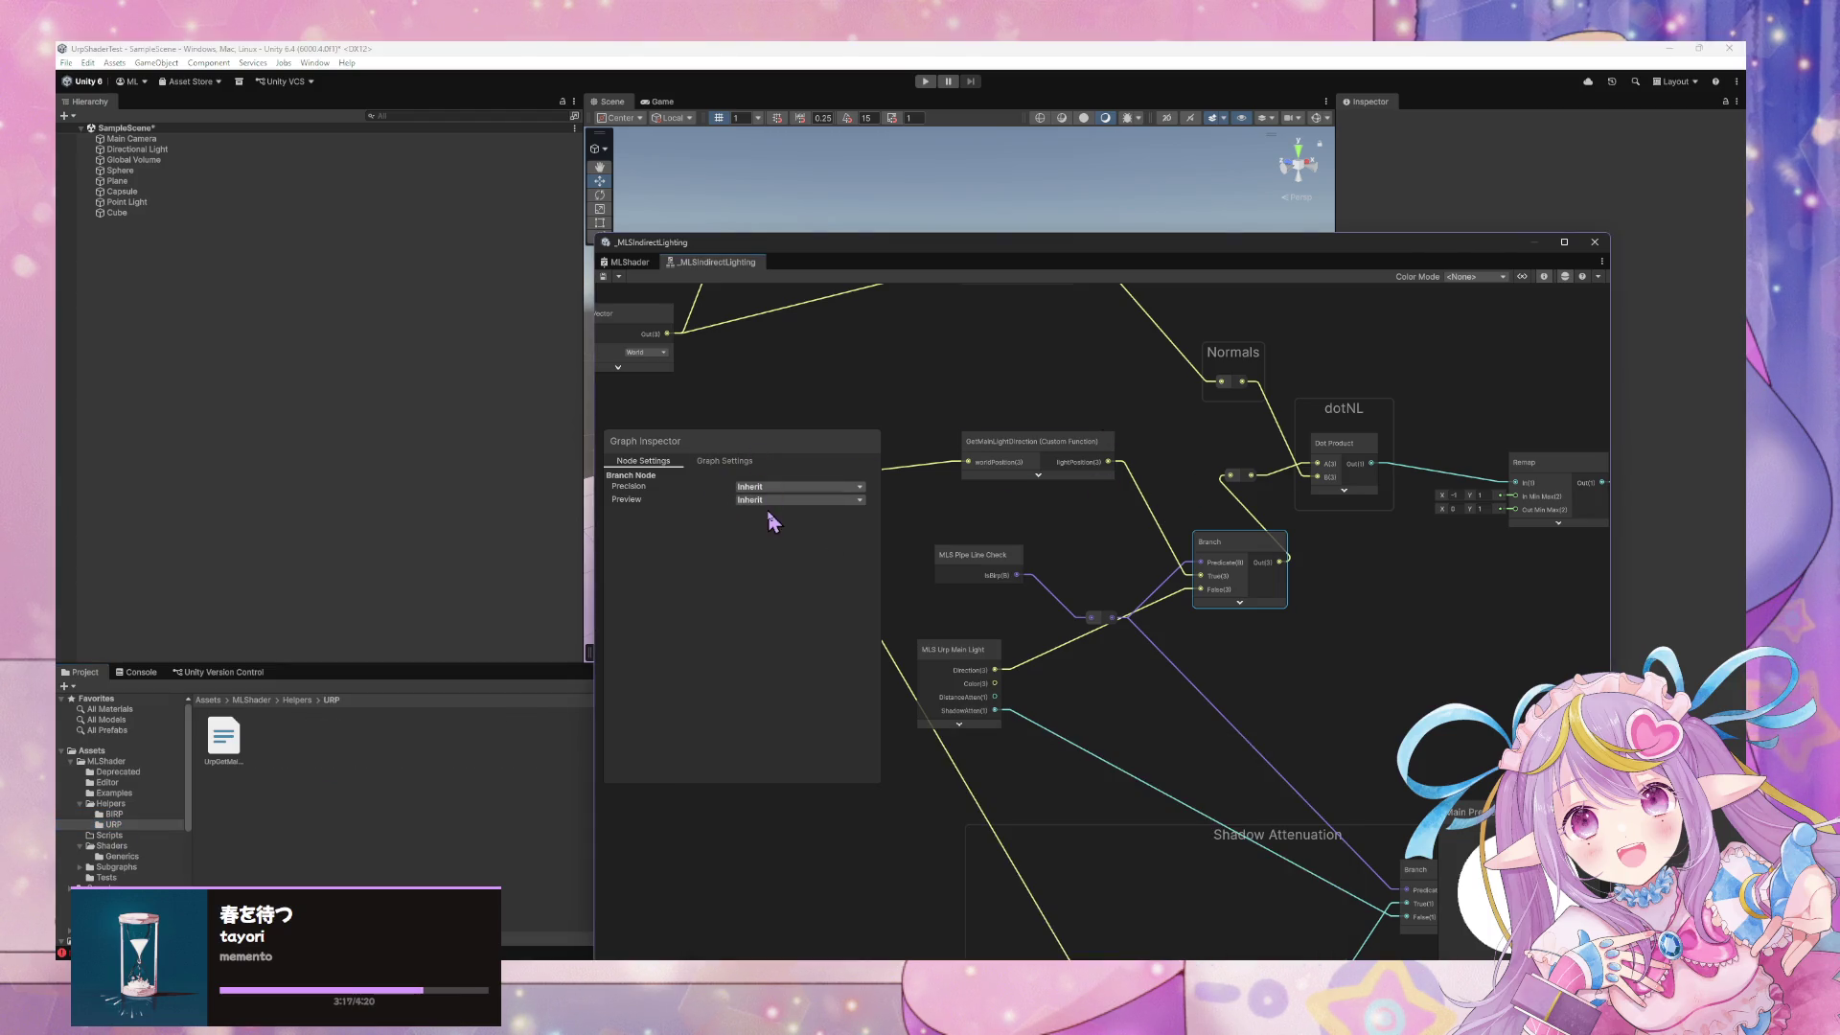
left_click(630, 262)
left_click_drag(949, 245, 611, 201)
mouse_move(805, 366)
left_mouse_down()
mouse_move(1046, 574)
mouse_move(1006, 554)
mouse_move(853, 580)
left_mouse_up()
scroll(1021, 565, "up", 3)
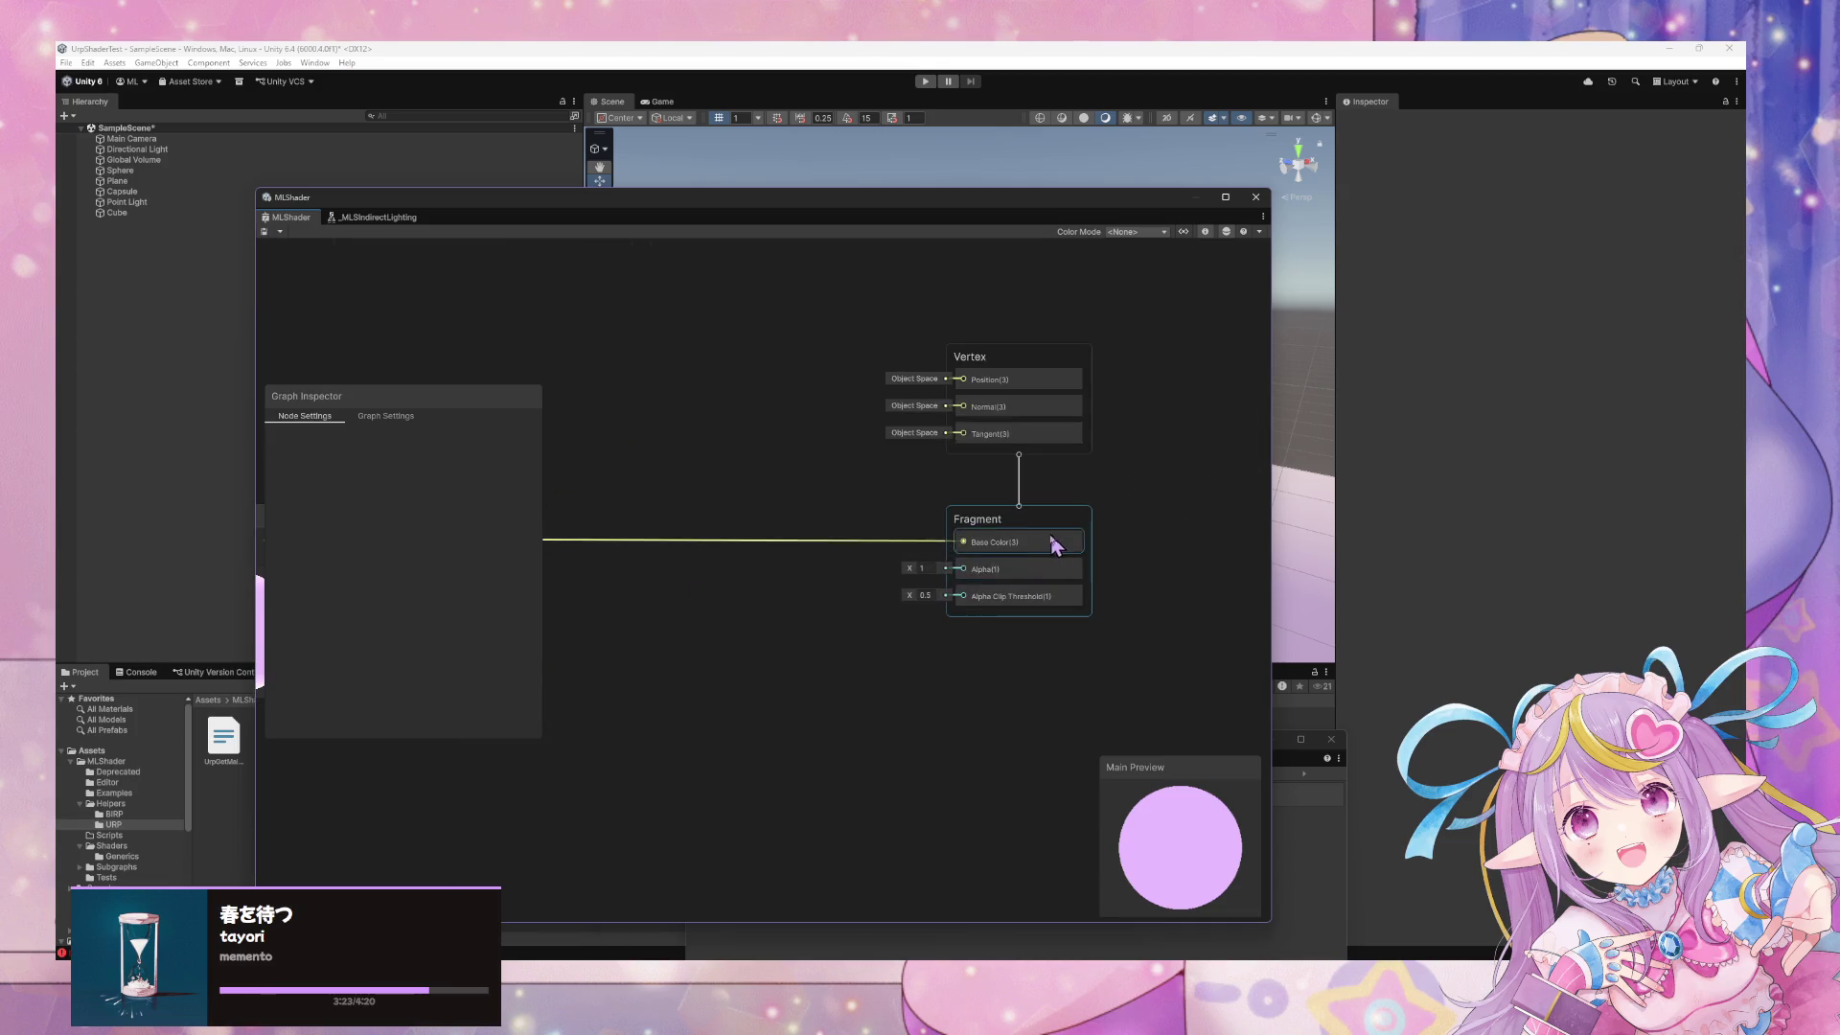
Set the graph's Universal material type to Lit in Graph Settings
left_click(388, 418)
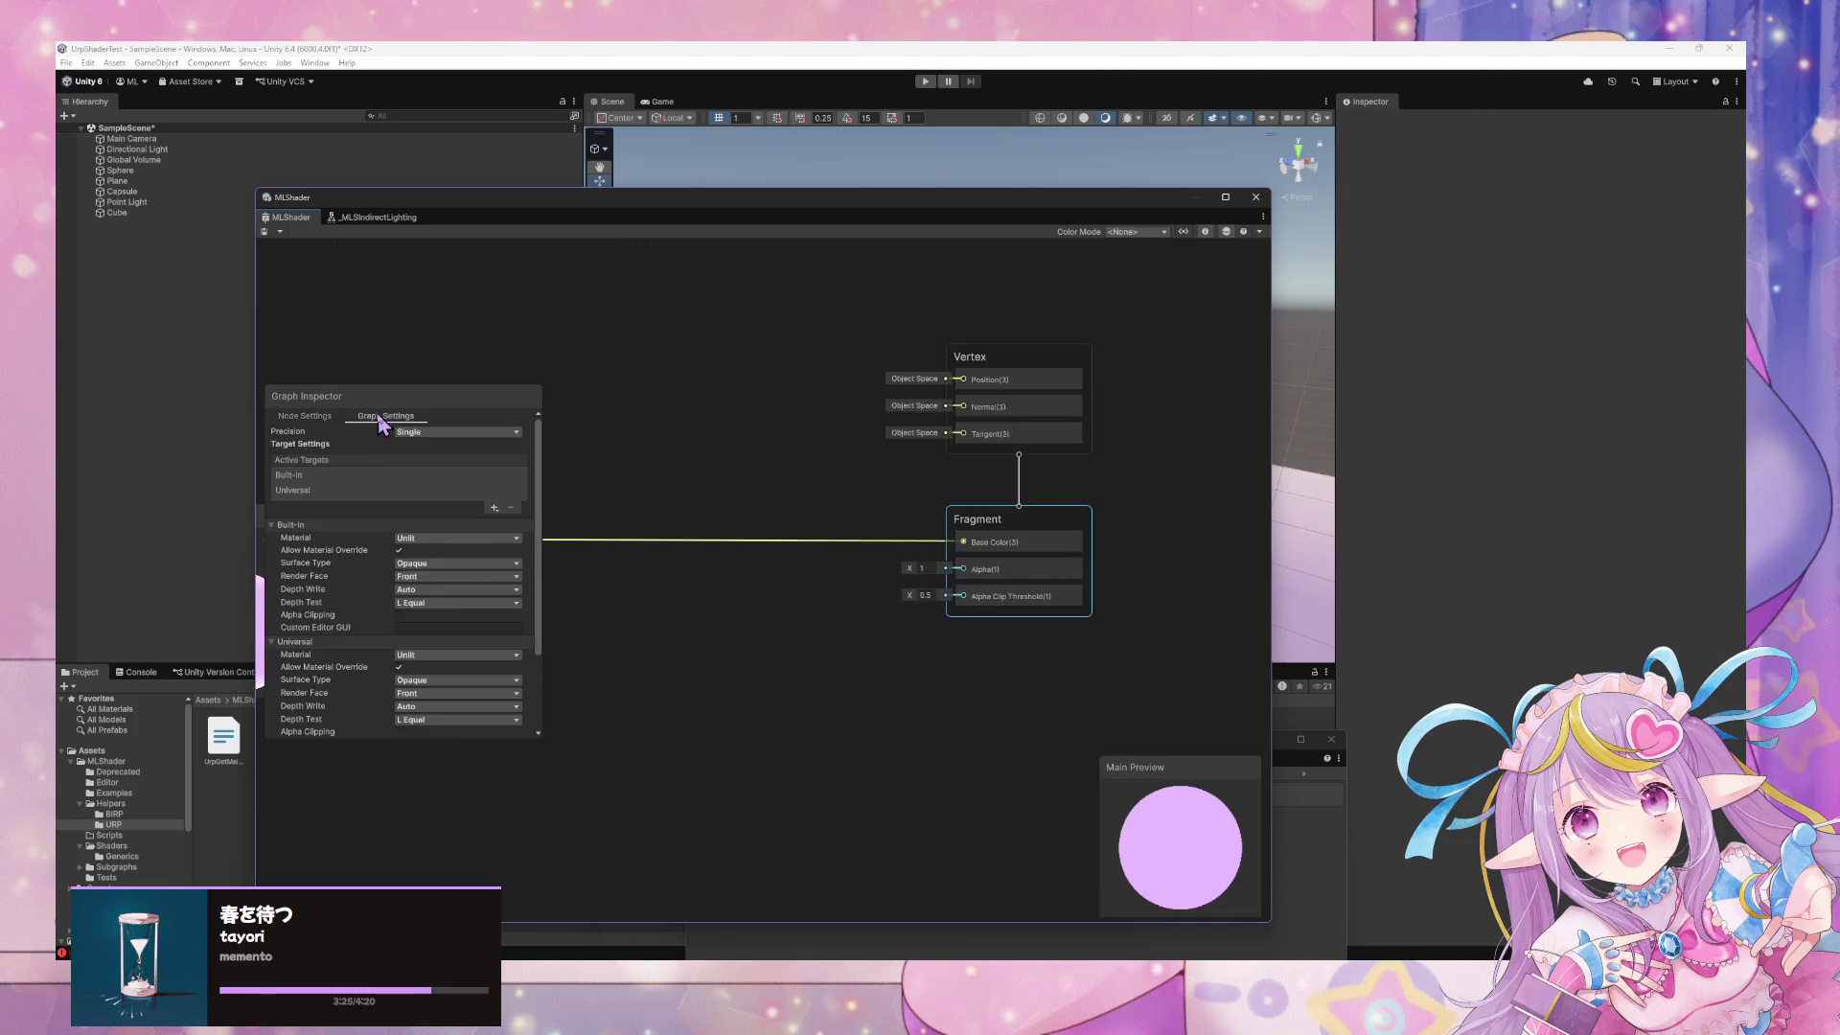
scroll(464, 589, "down", 3)
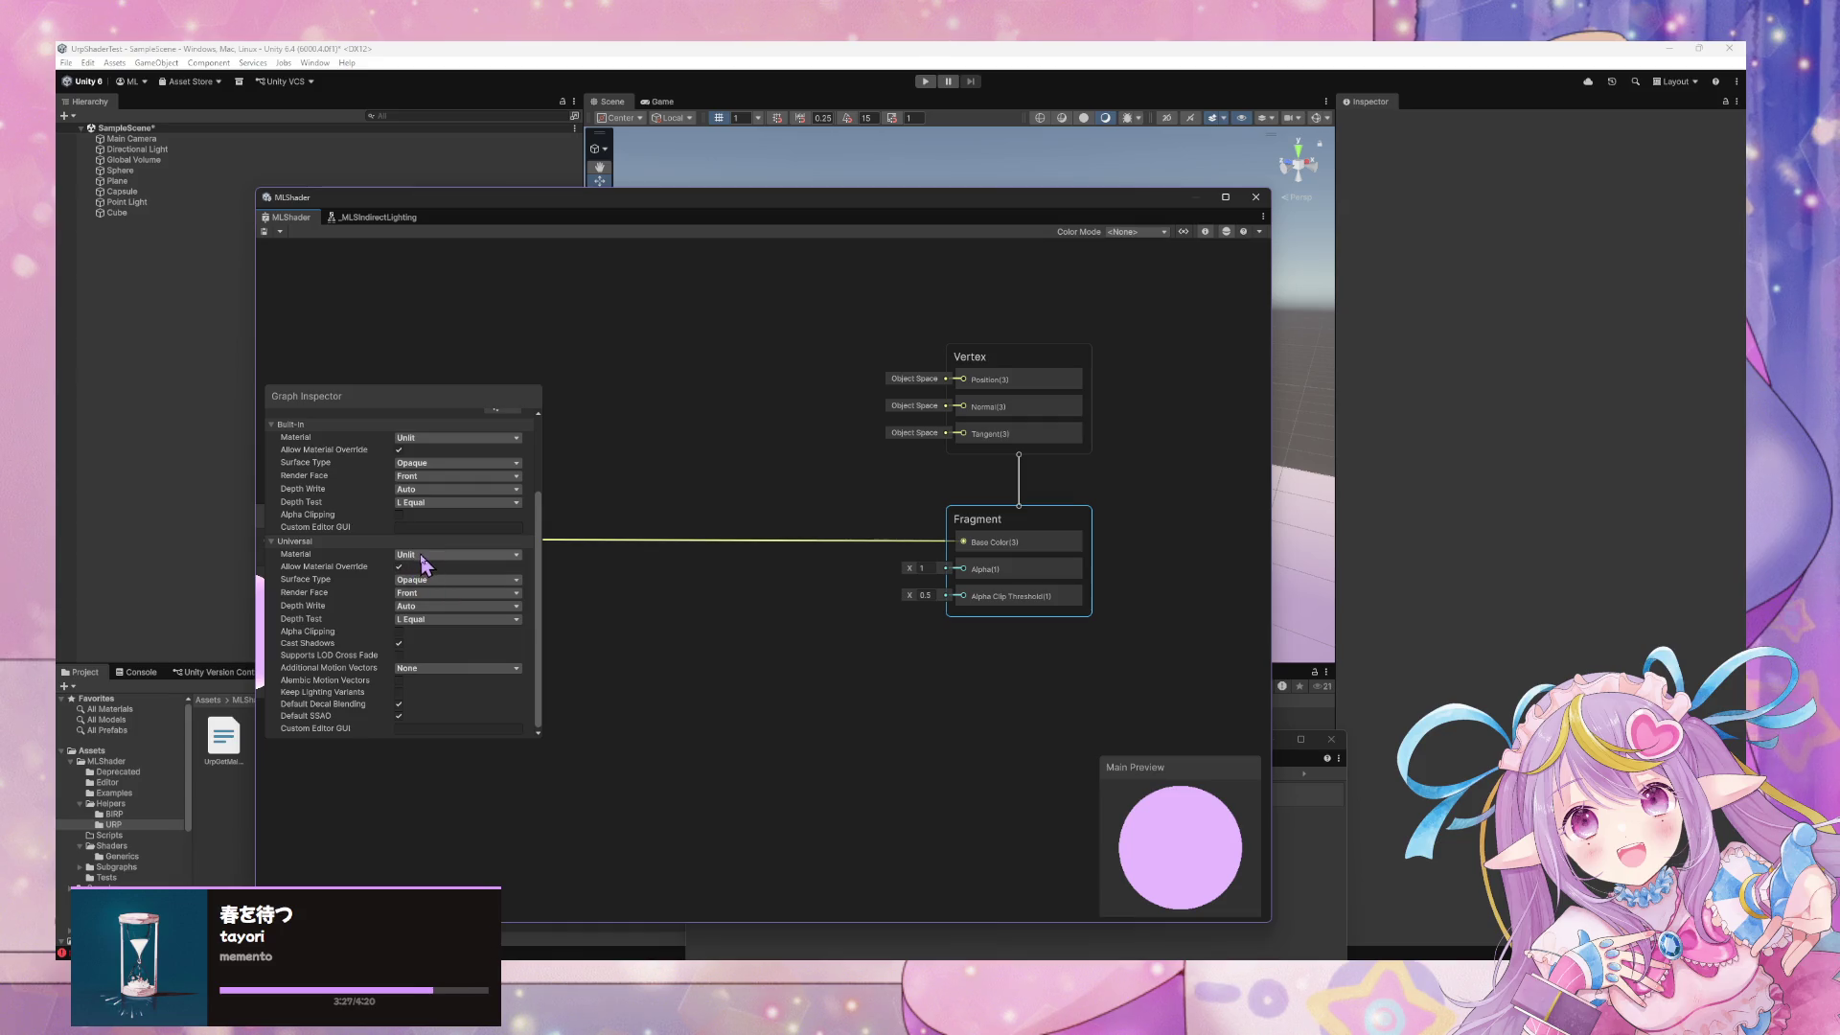
left_click(425, 556)
left_click(467, 613)
scroll(805, 507, "up", 1)
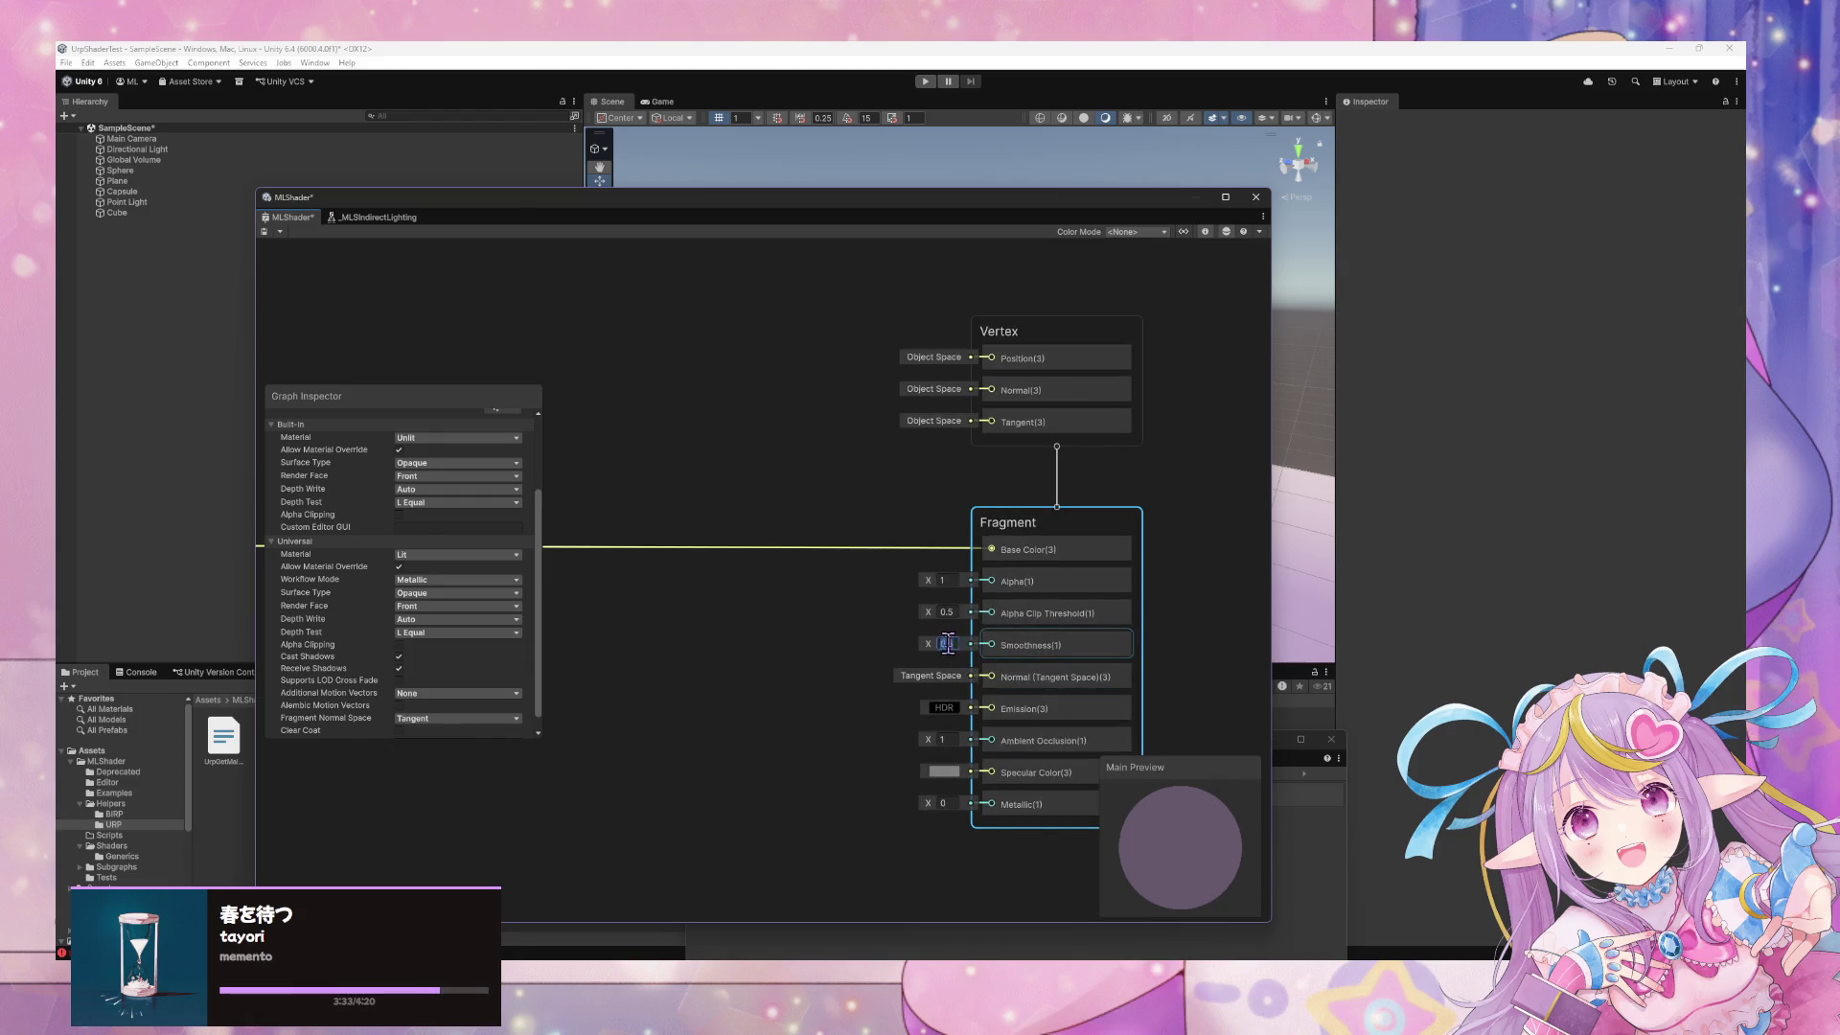
scroll(901, 613, "down", 3)
Delete the connection feeding Base Color so the shading only drives Emission
left_click(834, 559)
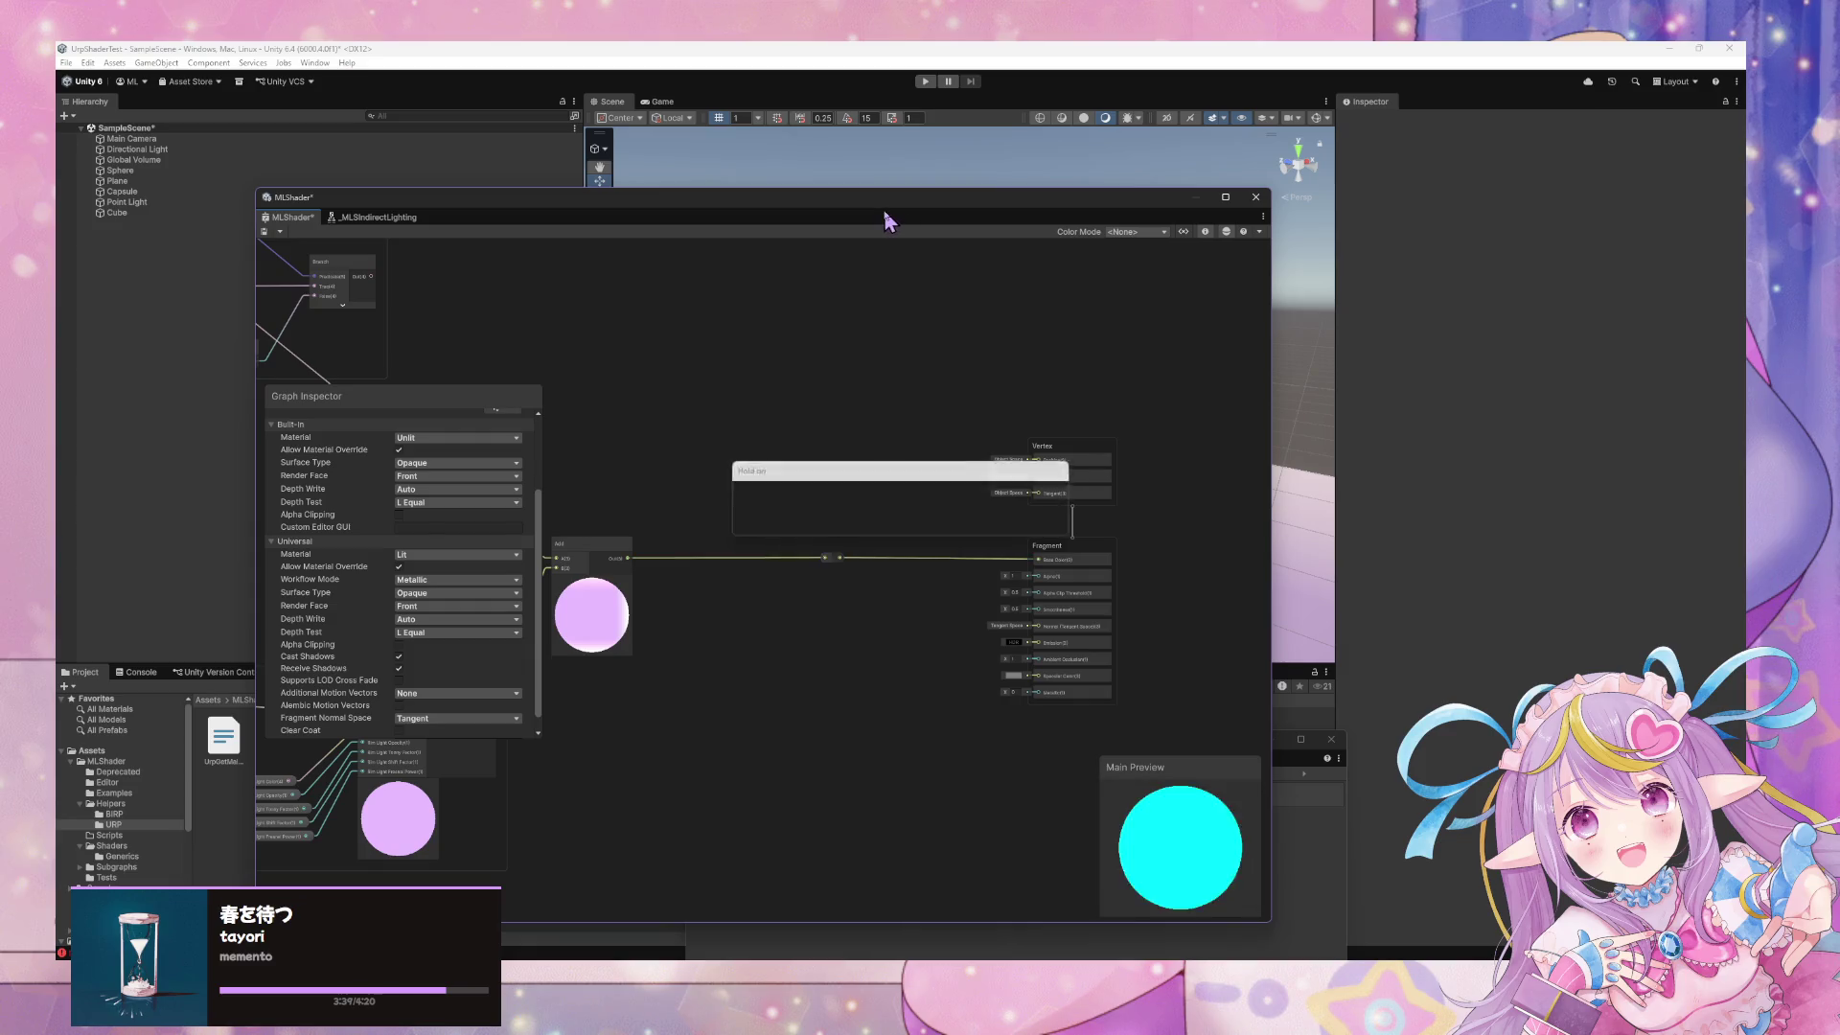
mouse_move(978, 618)
left_mouse_down()
mouse_move(834, 555)
mouse_move(920, 602)
mouse_move(830, 585)
left_mouse_up()
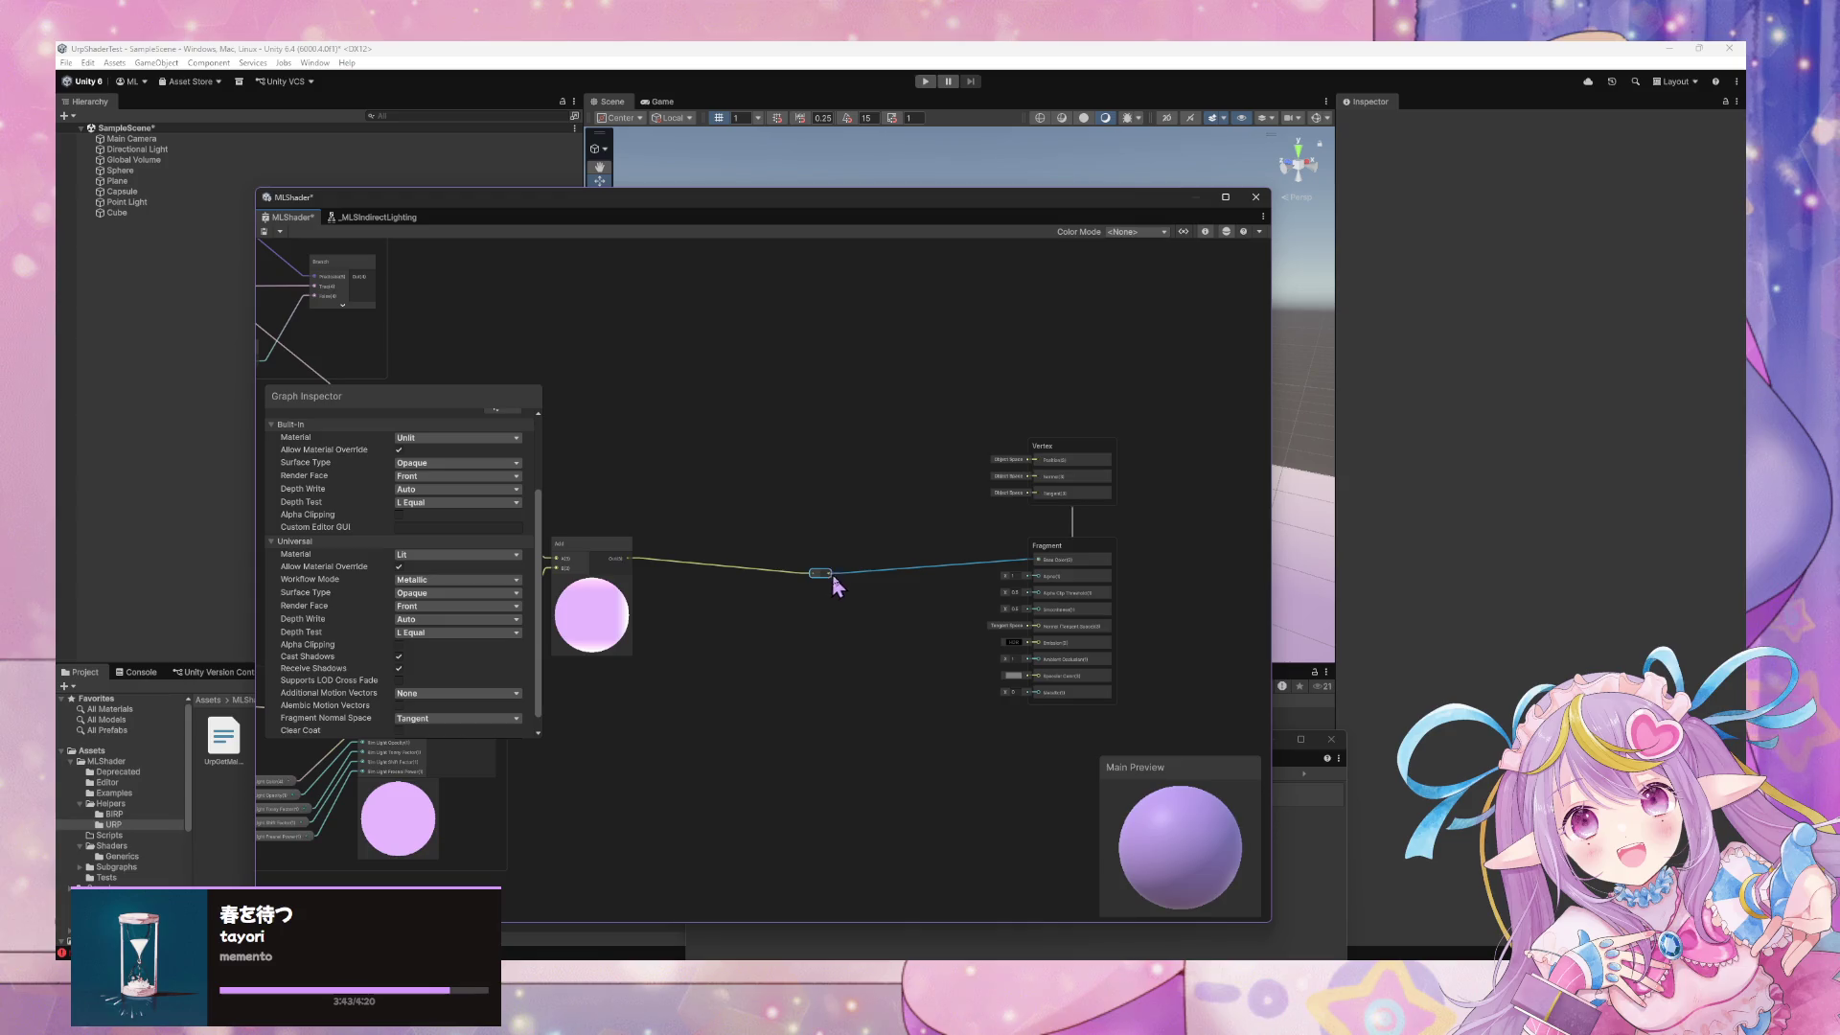
scroll(1088, 606, "up", 3)
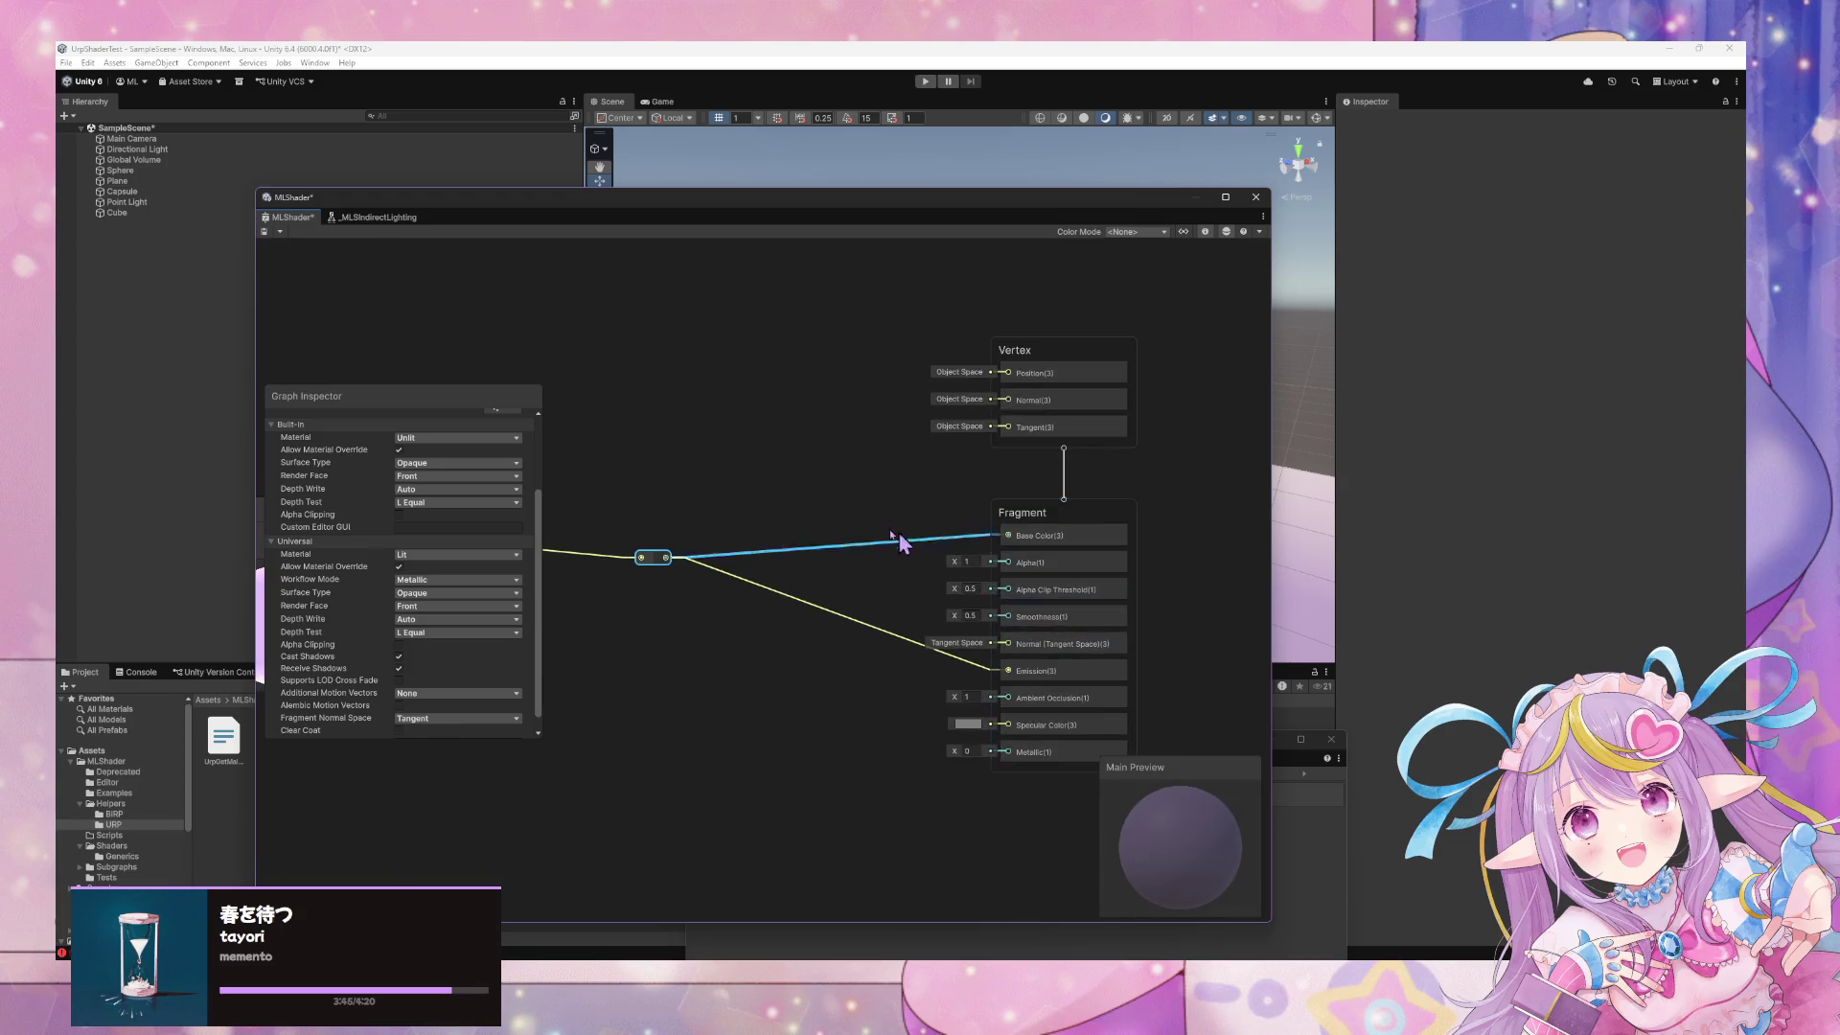
key("Delete")
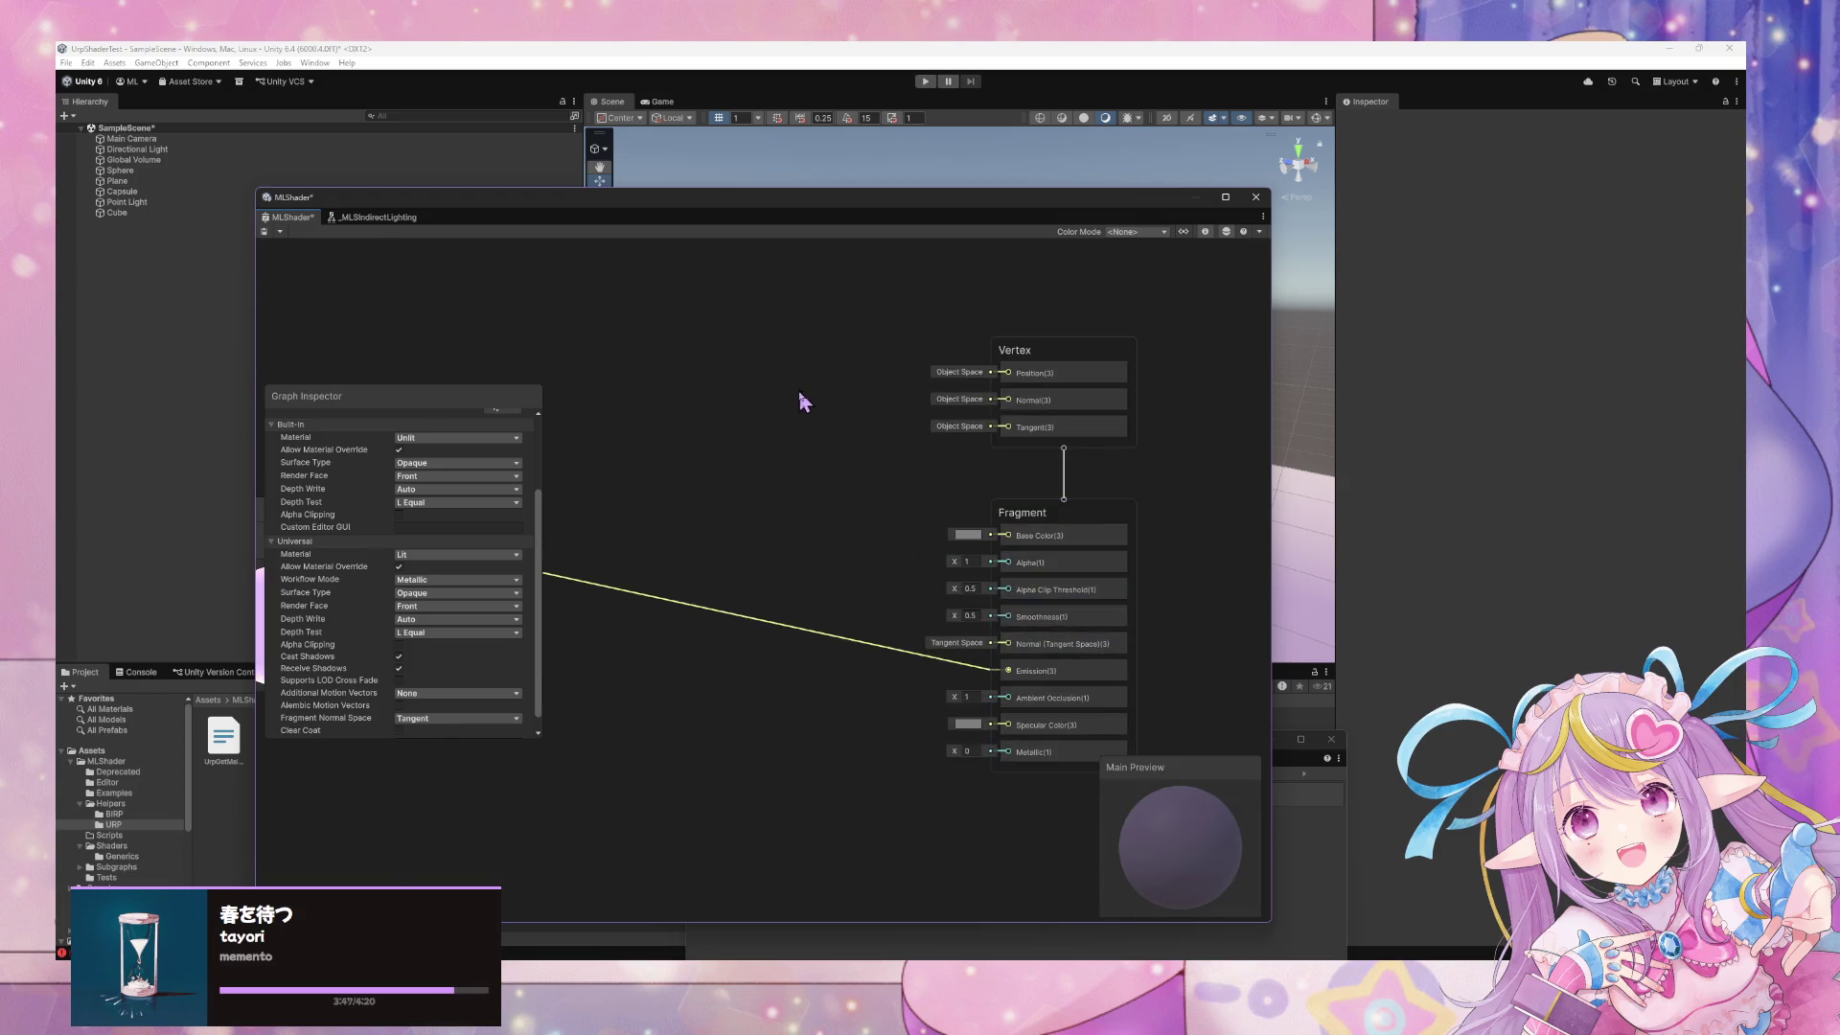
Move the graph window aside and inspect the recompiled purple toon shading with rim edges
mouse_move(704, 209)
left_mouse_down()
mouse_move(1174, 563)
mouse_move(1107, 563)
left_mouse_up()
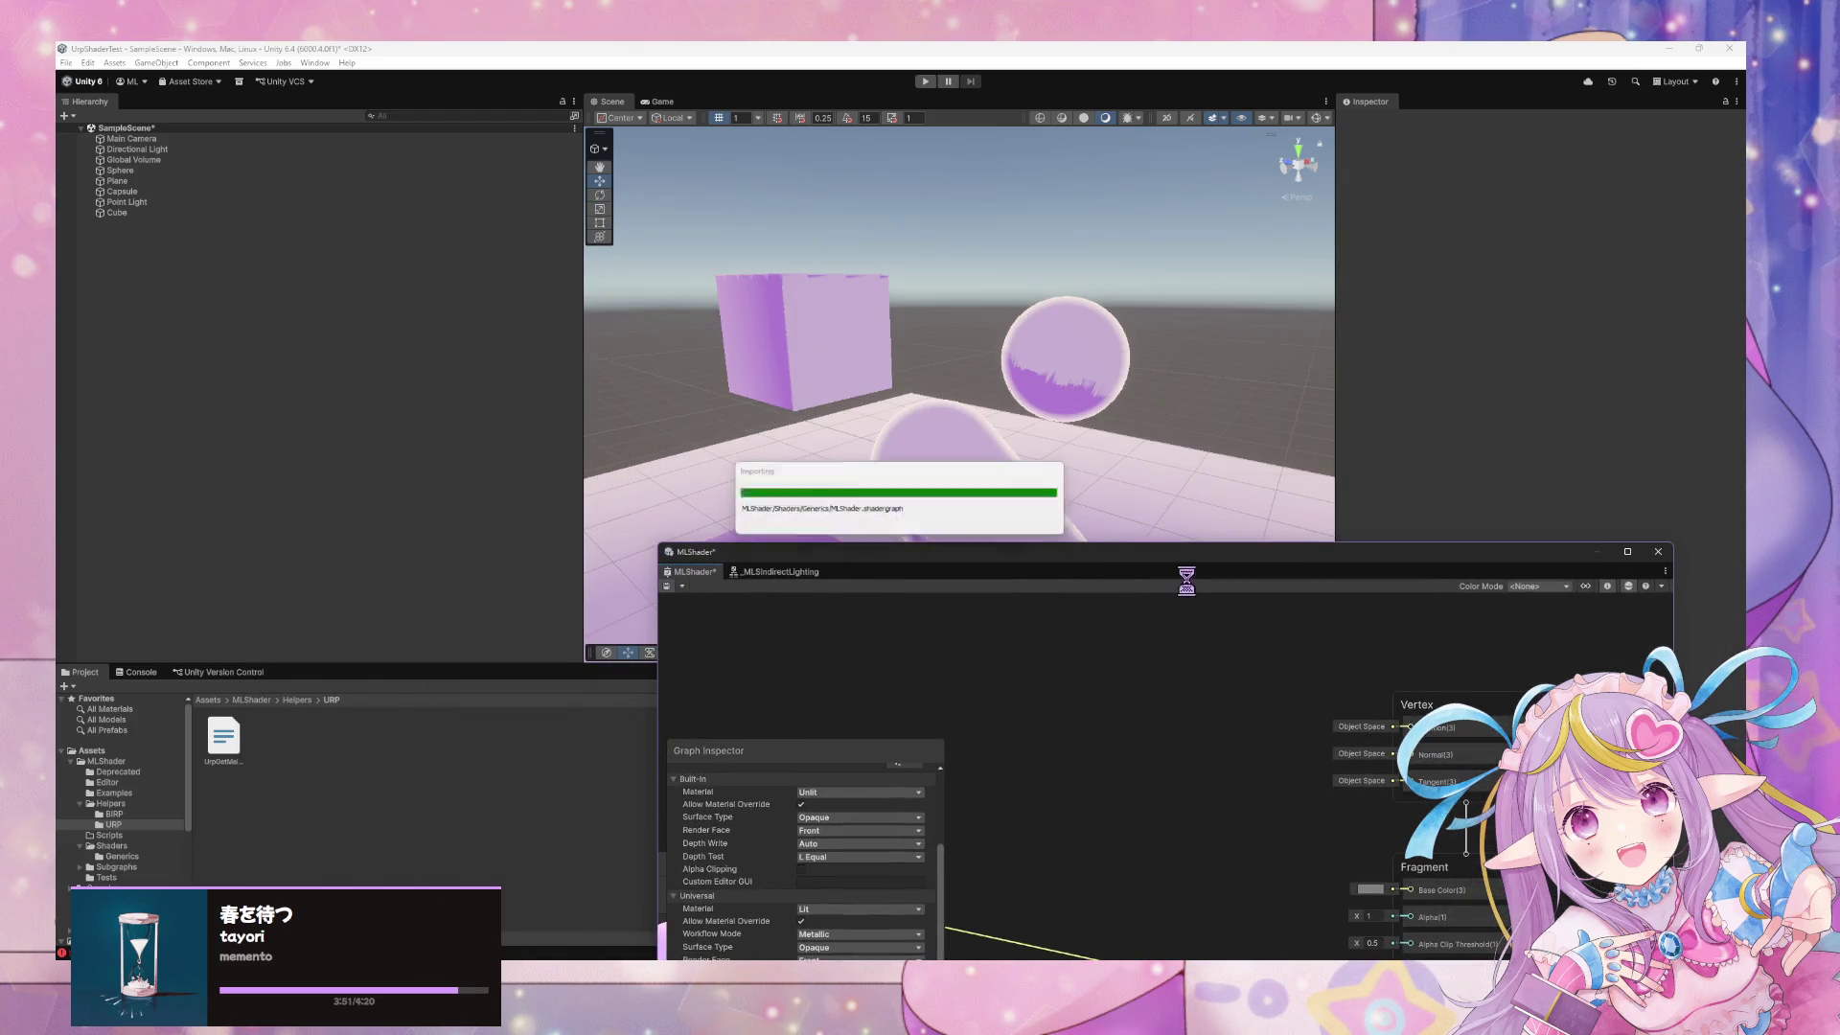
mouse_move(1118, 410)
left_mouse_down()
mouse_move(962, 485)
mouse_move(1033, 487)
mouse_move(1092, 361)
left_mouse_up()
left_click(1083, 379)
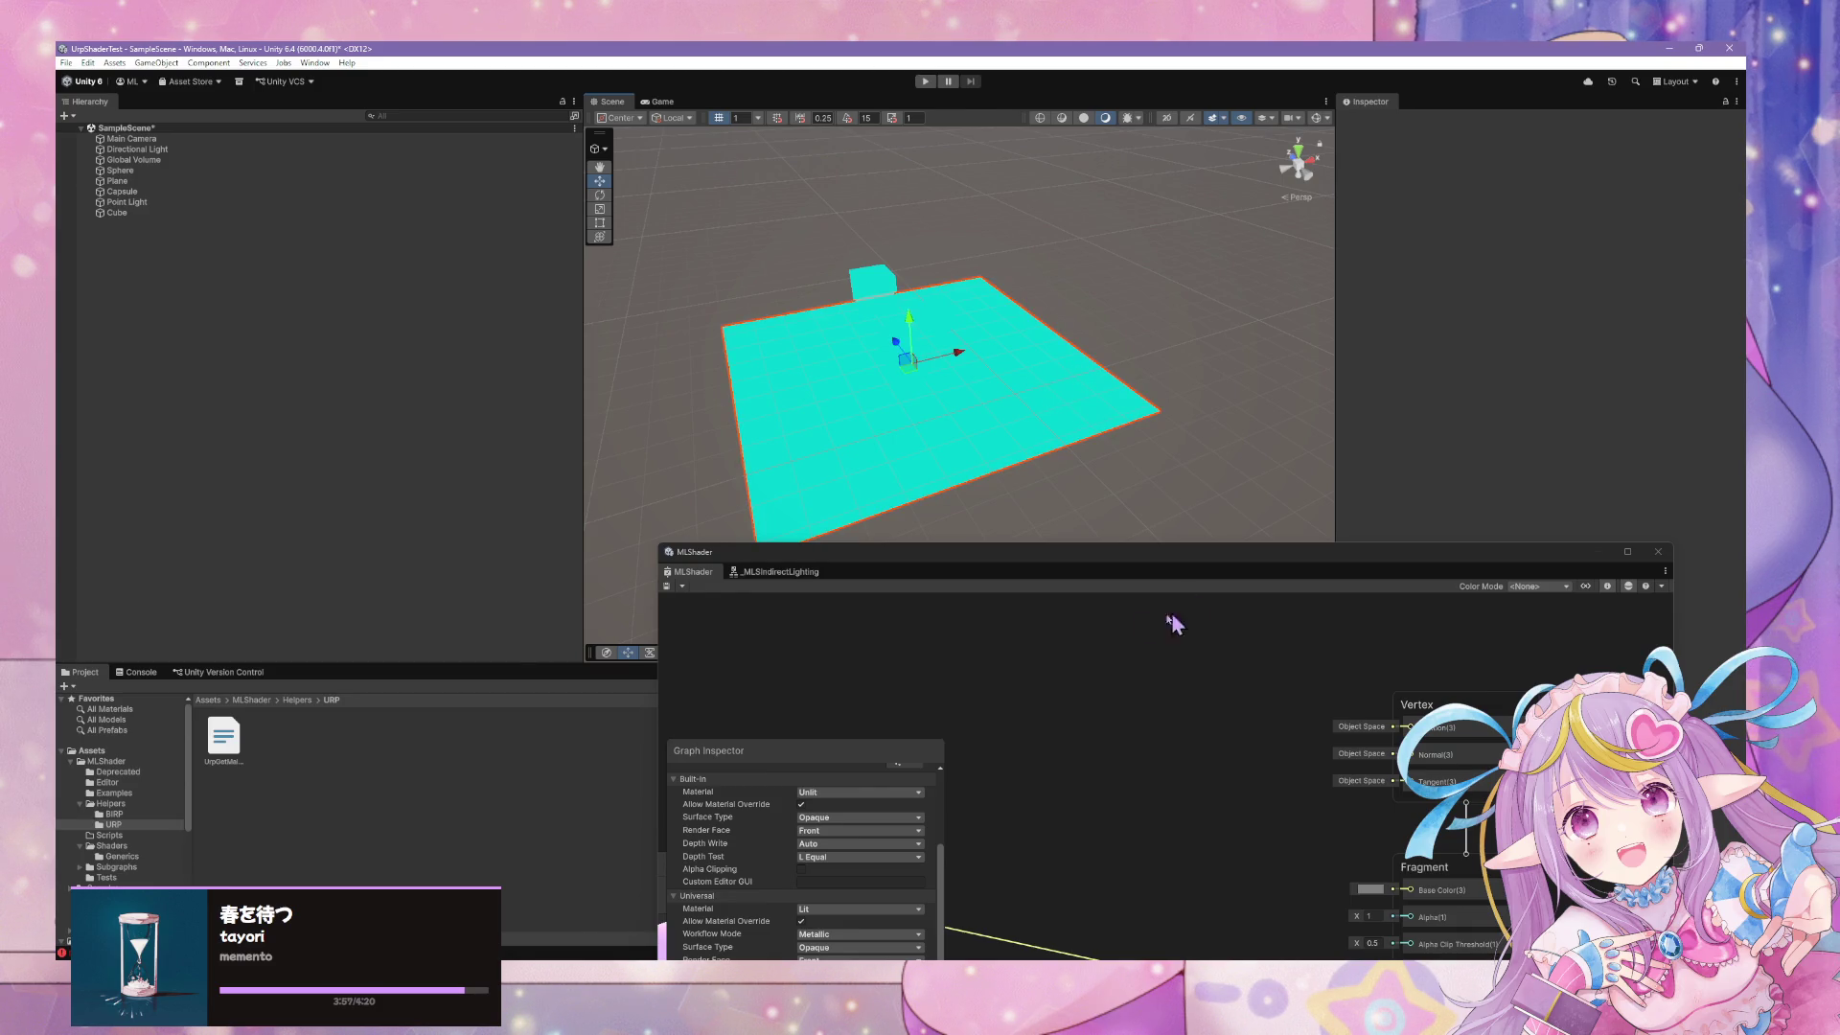
right_click(1056, 629)
left_click(1142, 453)
mouse_move(1165, 429)
left_mouse_down()
mouse_move(978, 411)
mouse_move(1089, 406)
mouse_move(1216, 444)
mouse_move(1393, 382)
left_mouse_up()
left_click_drag(1355, 559, 819, 311)
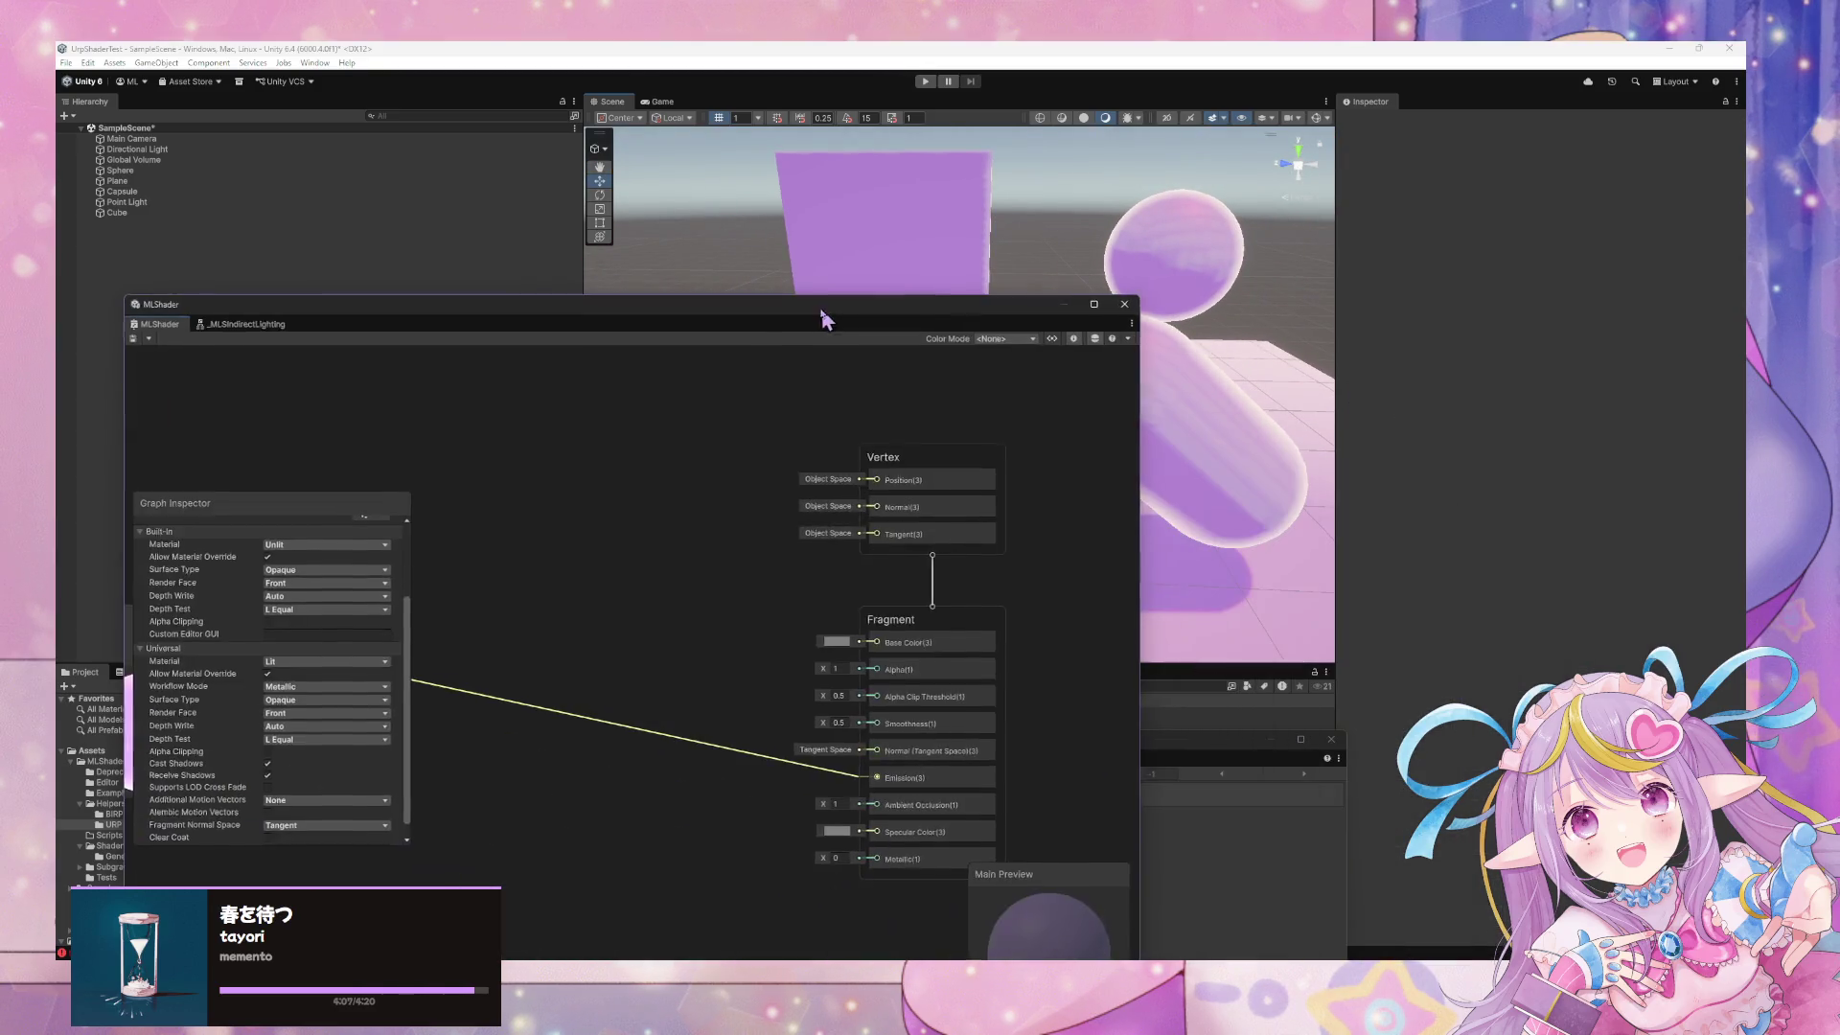
Set Smoothness to 1 and adjust Ambient Occlusion on the Lit output stack
left_click(669, 740)
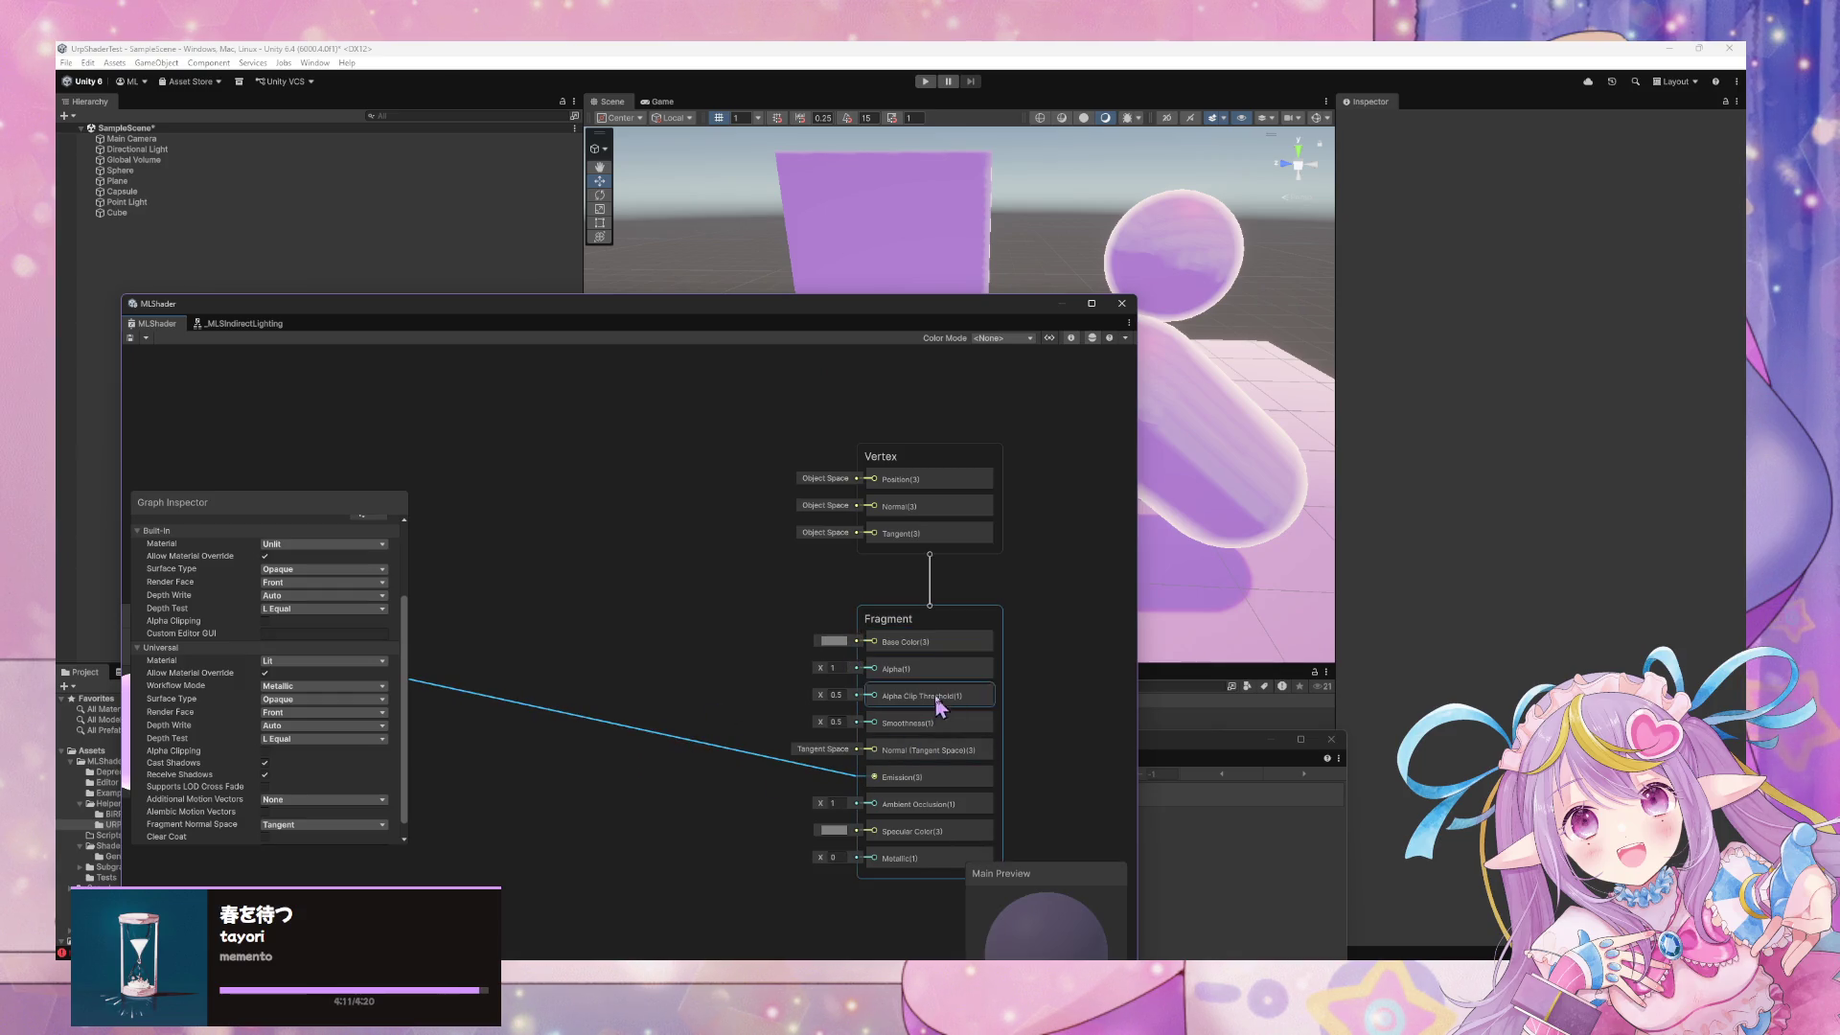
mouse_move(604, 670)
left_mouse_down()
mouse_move(994, 644)
mouse_move(810, 633)
left_mouse_up()
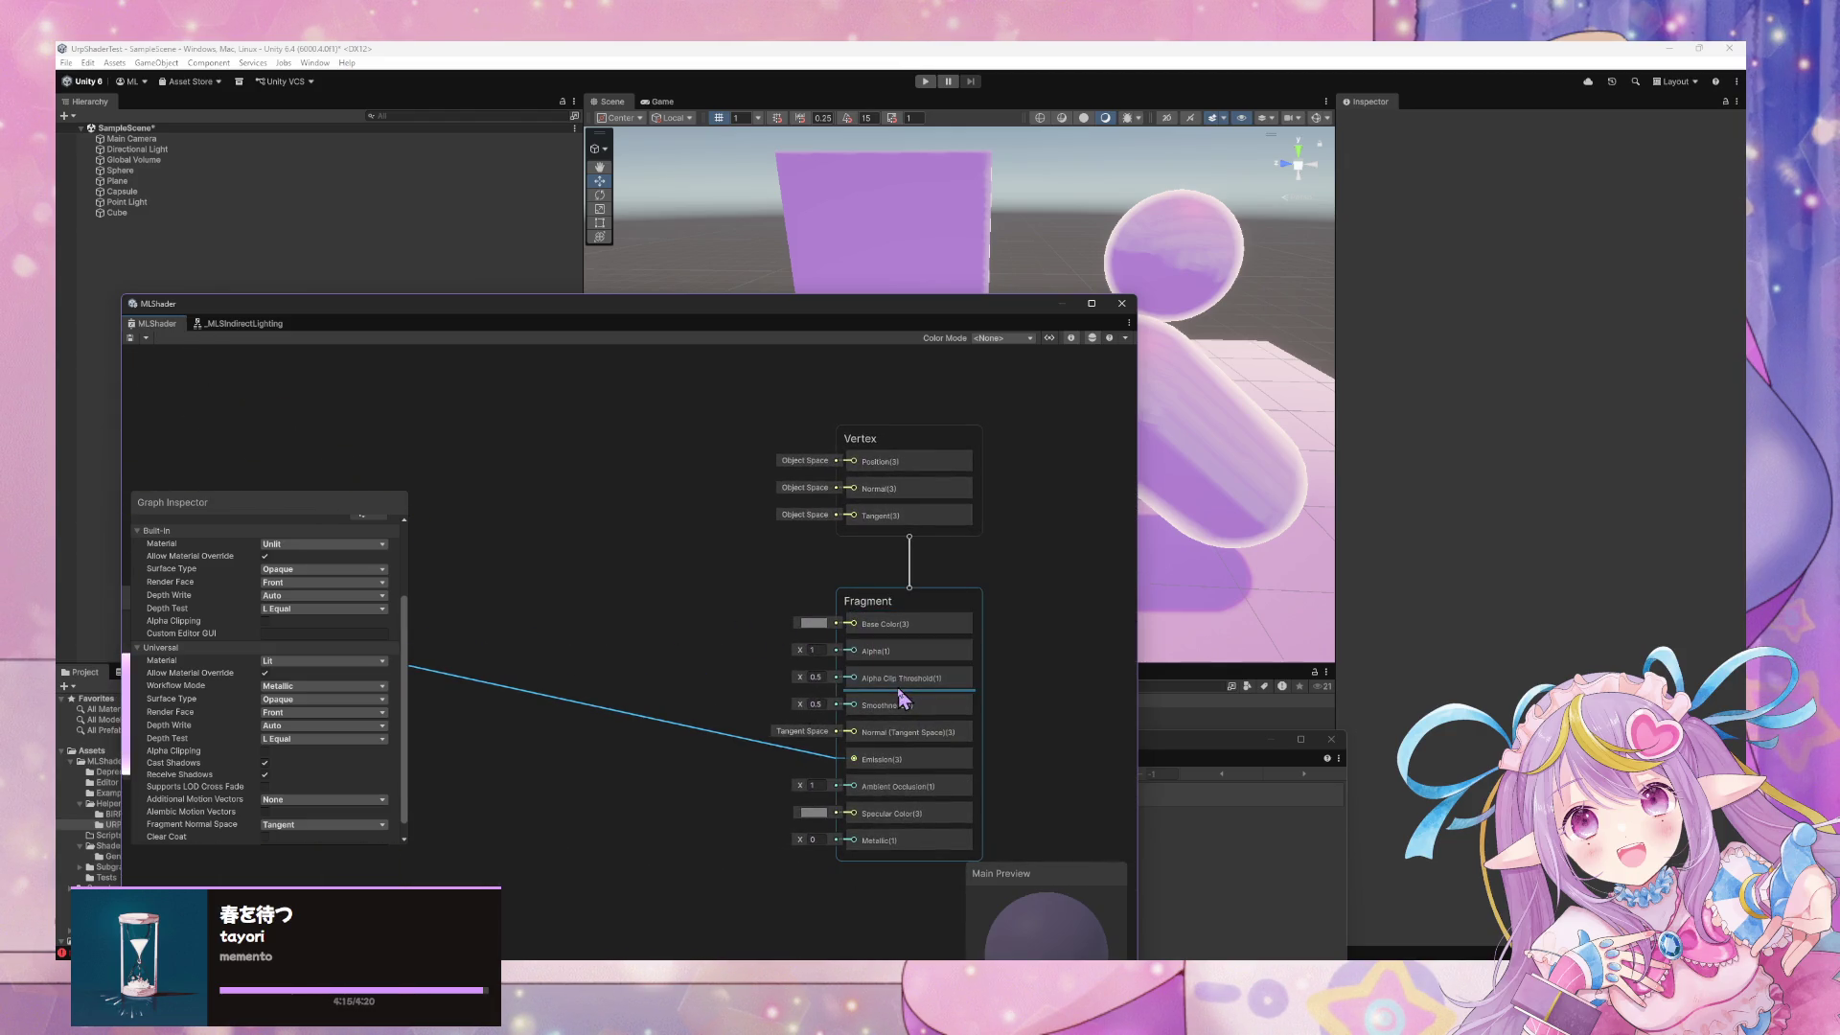
left_click(813, 704)
type("1")
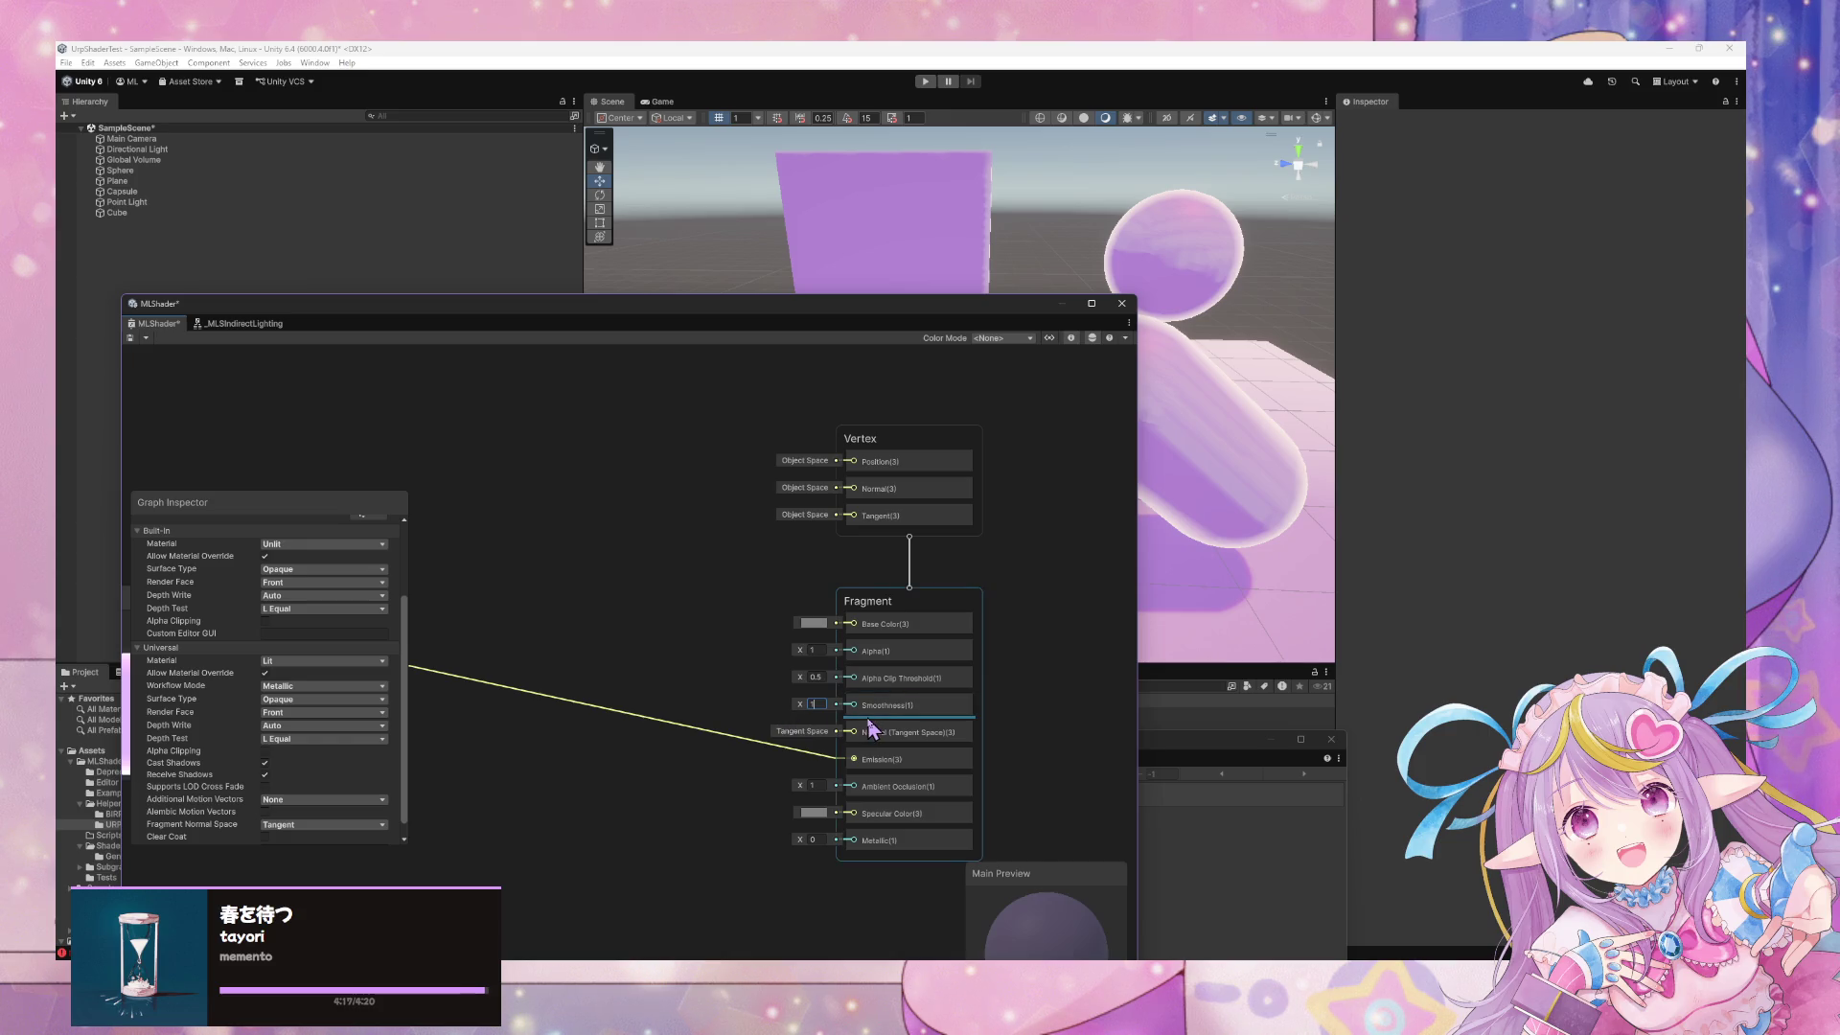
right_click(723, 670)
mouse_move(1244, 505)
left_mouse_down()
mouse_move(1207, 464)
mouse_move(1003, 464)
left_mouse_up()
left_click(819, 785)
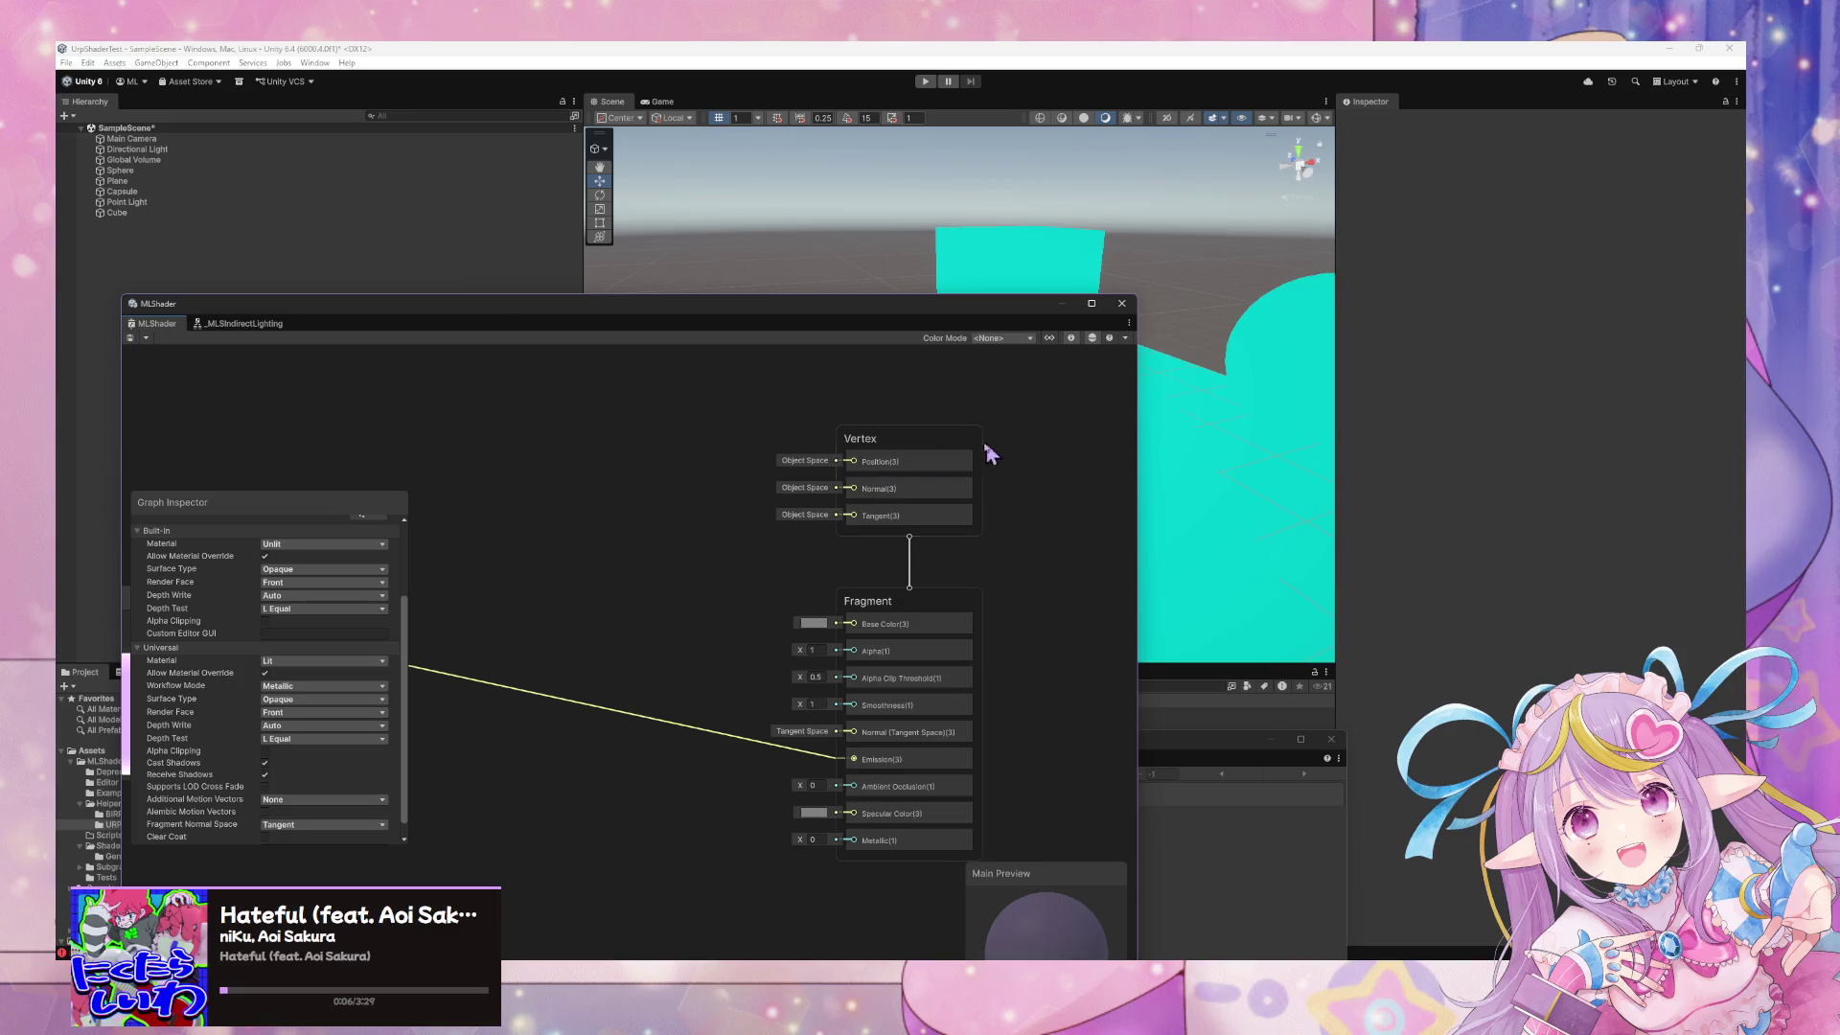
mouse_move(827, 619)
left_mouse_down()
mouse_move(858, 681)
mouse_move(857, 659)
left_mouse_up()
Make Specular Color white and Base Color near-white, then save the MLShader graph
left_click(814, 812)
left_click_drag(878, 588, 788, 481)
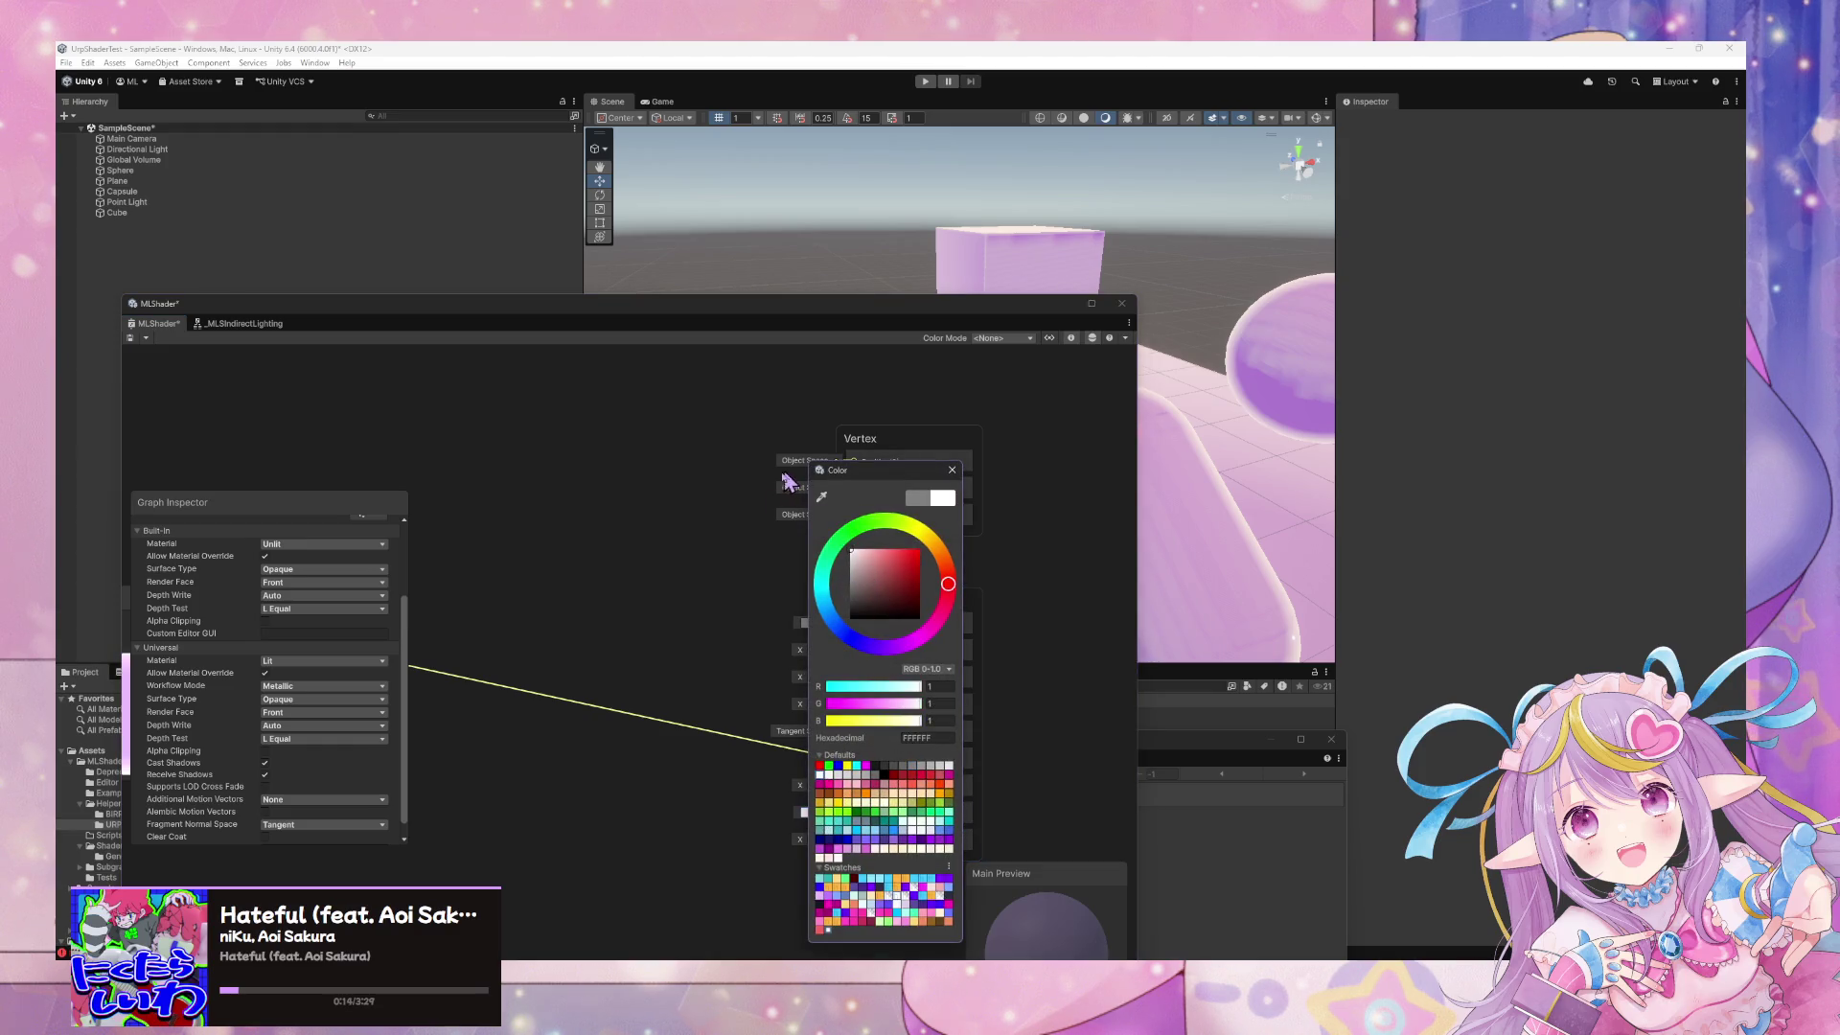
left_click(962, 471)
left_click(805, 623)
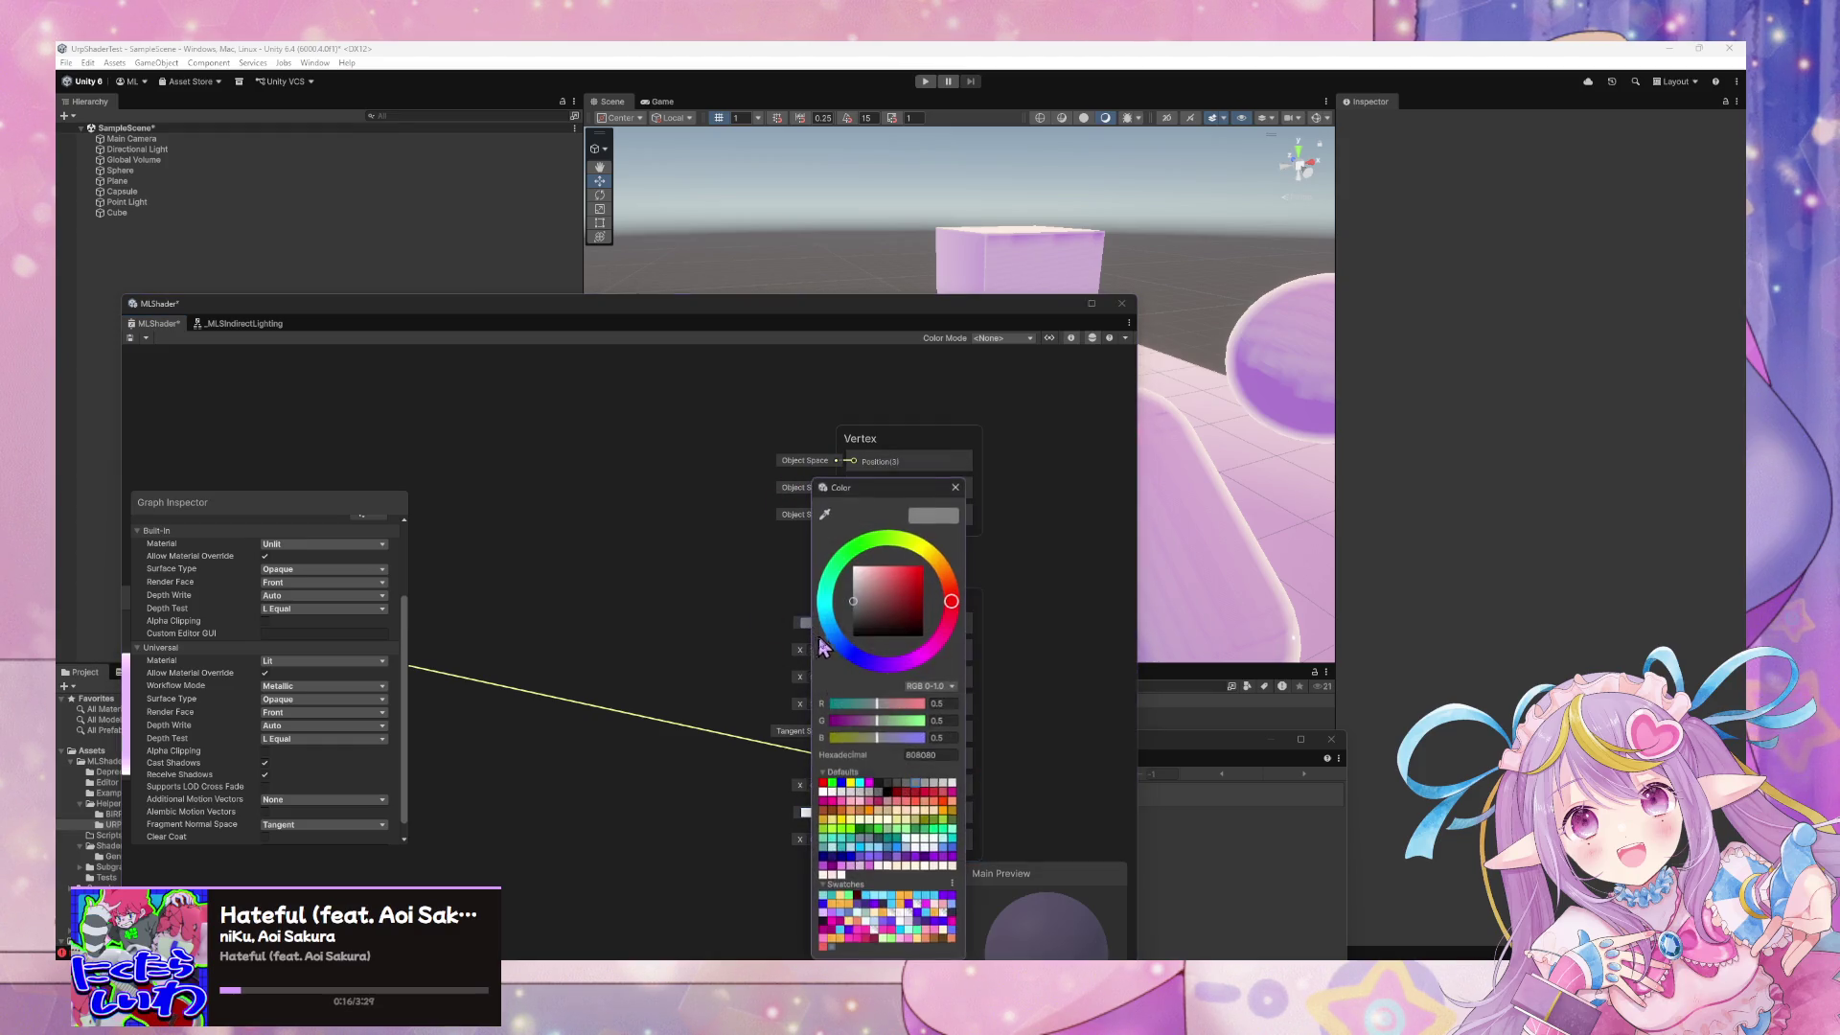
left_click_drag(867, 599, 827, 549)
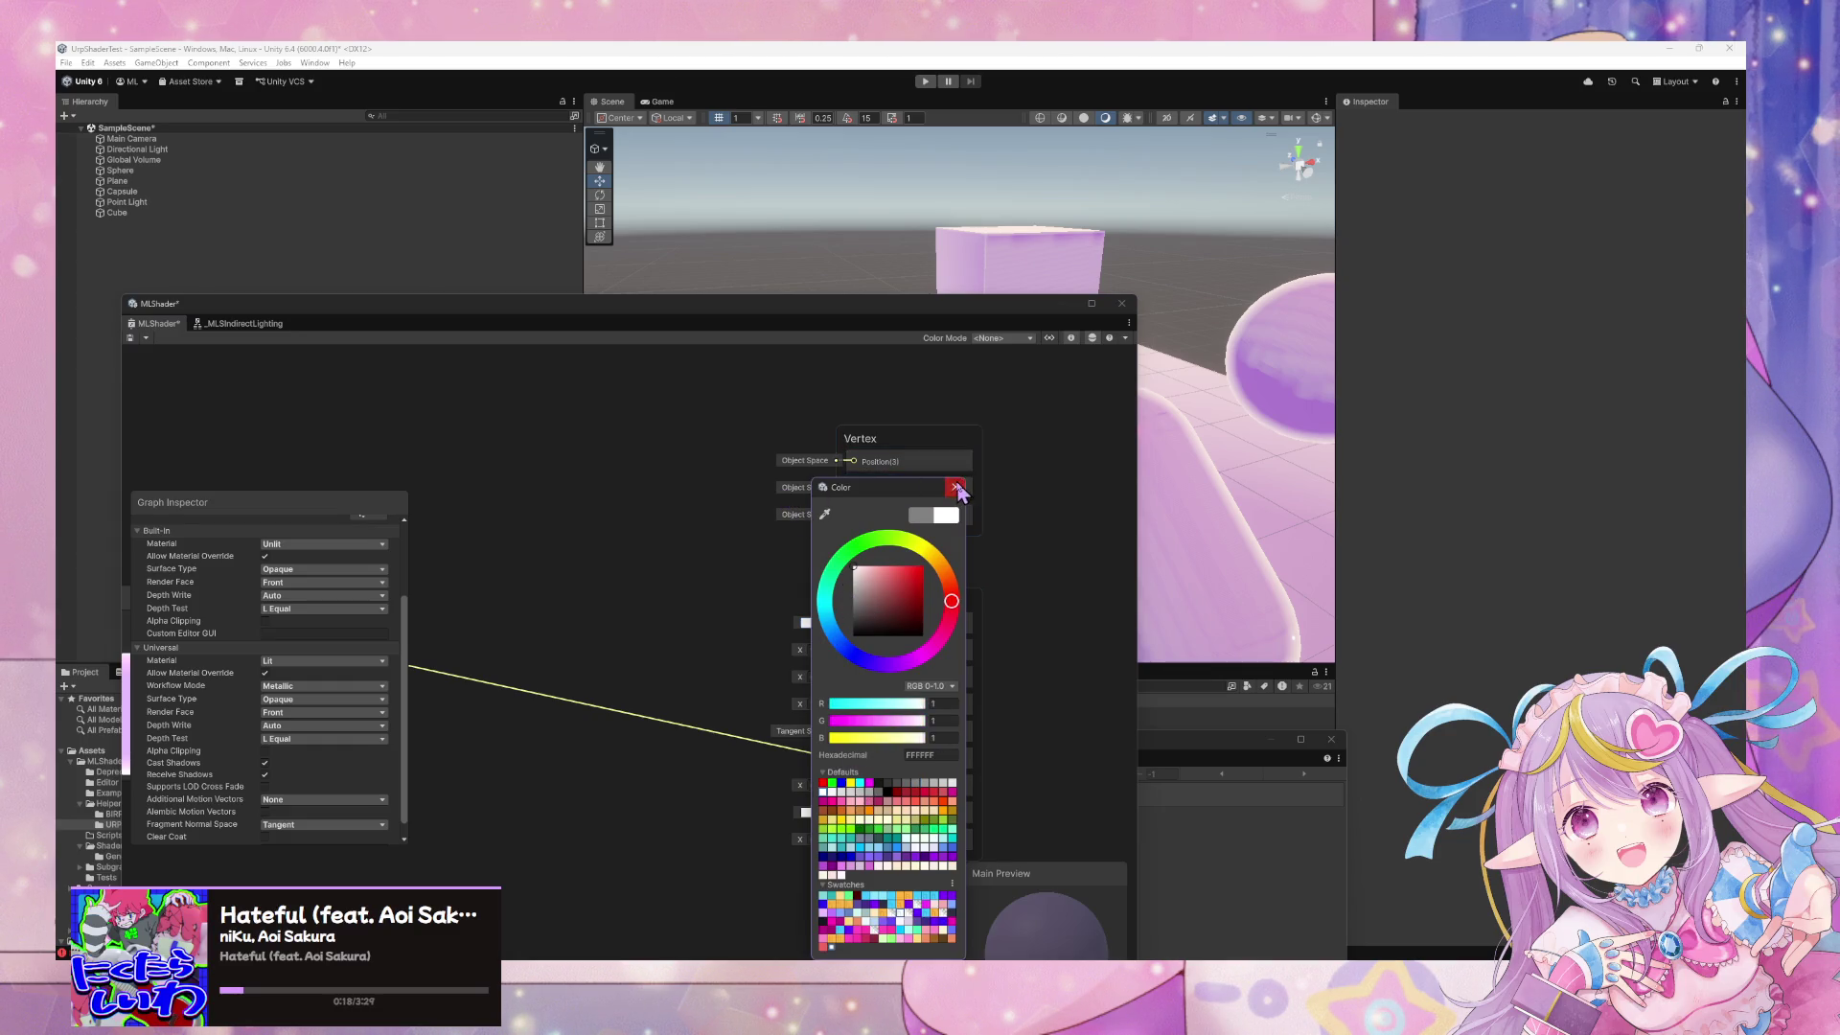
left_click(955, 487)
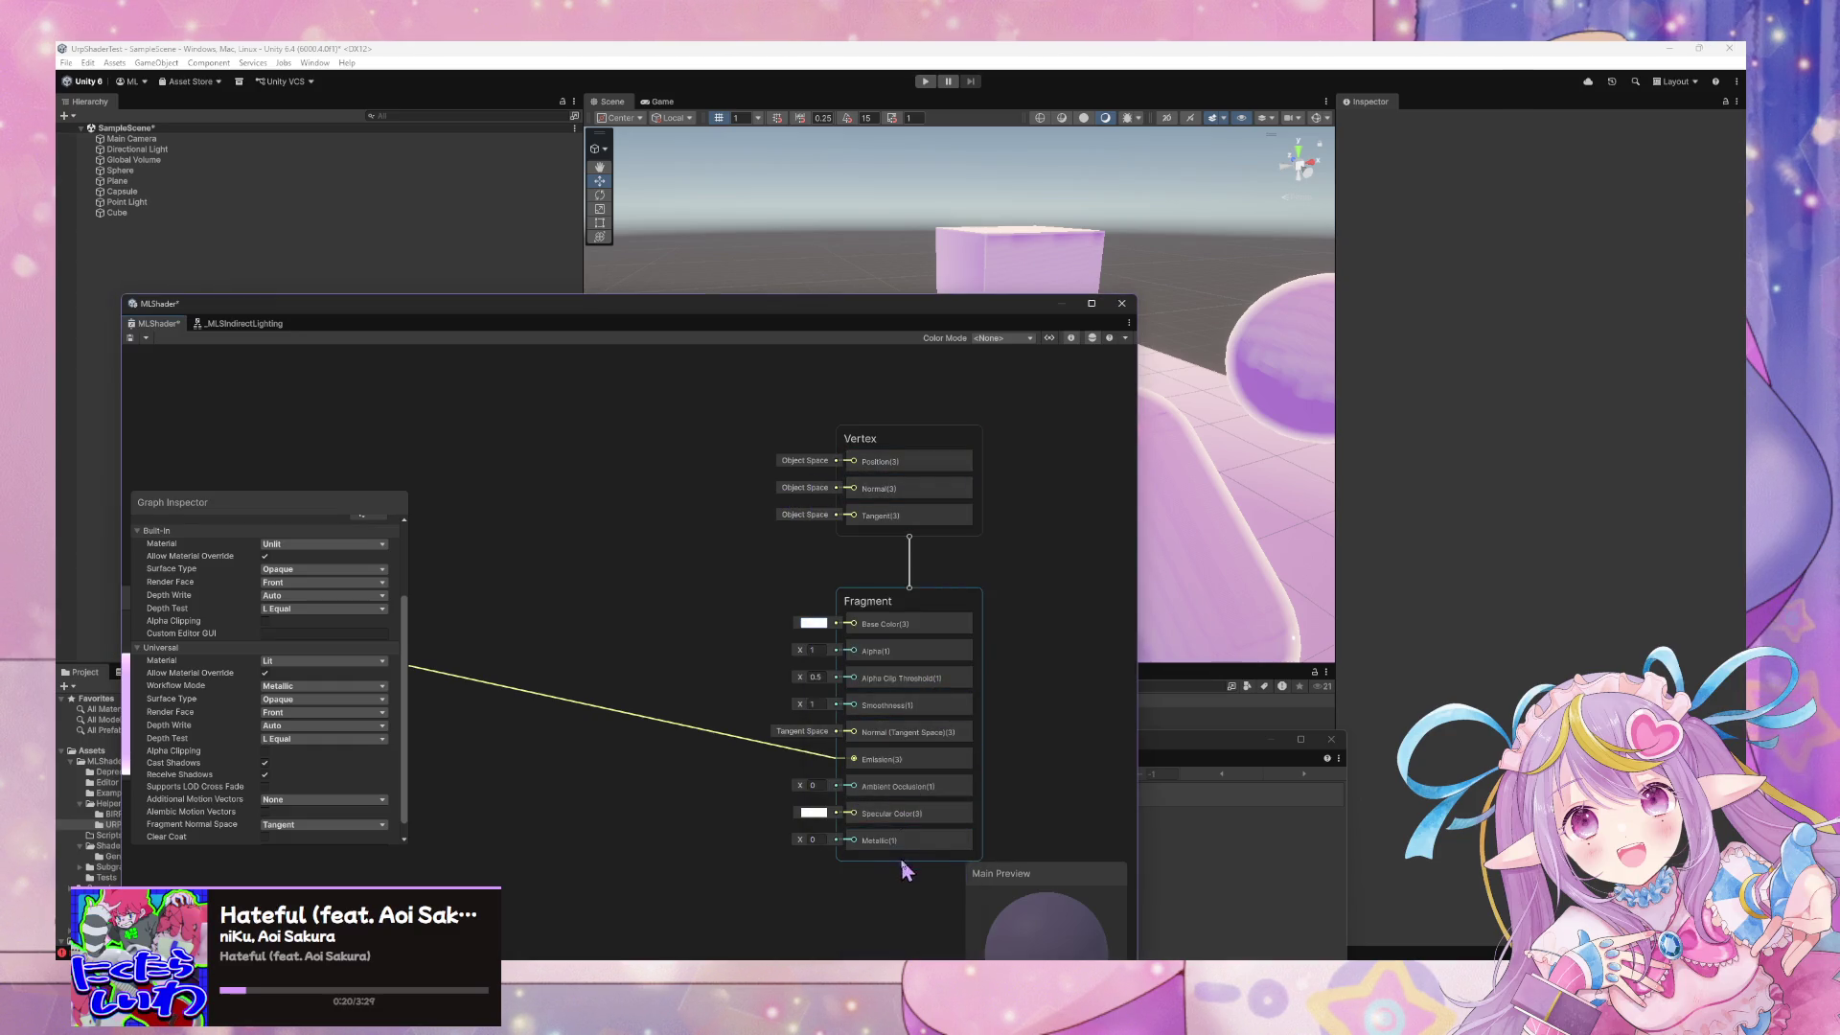
left_click(131, 337)
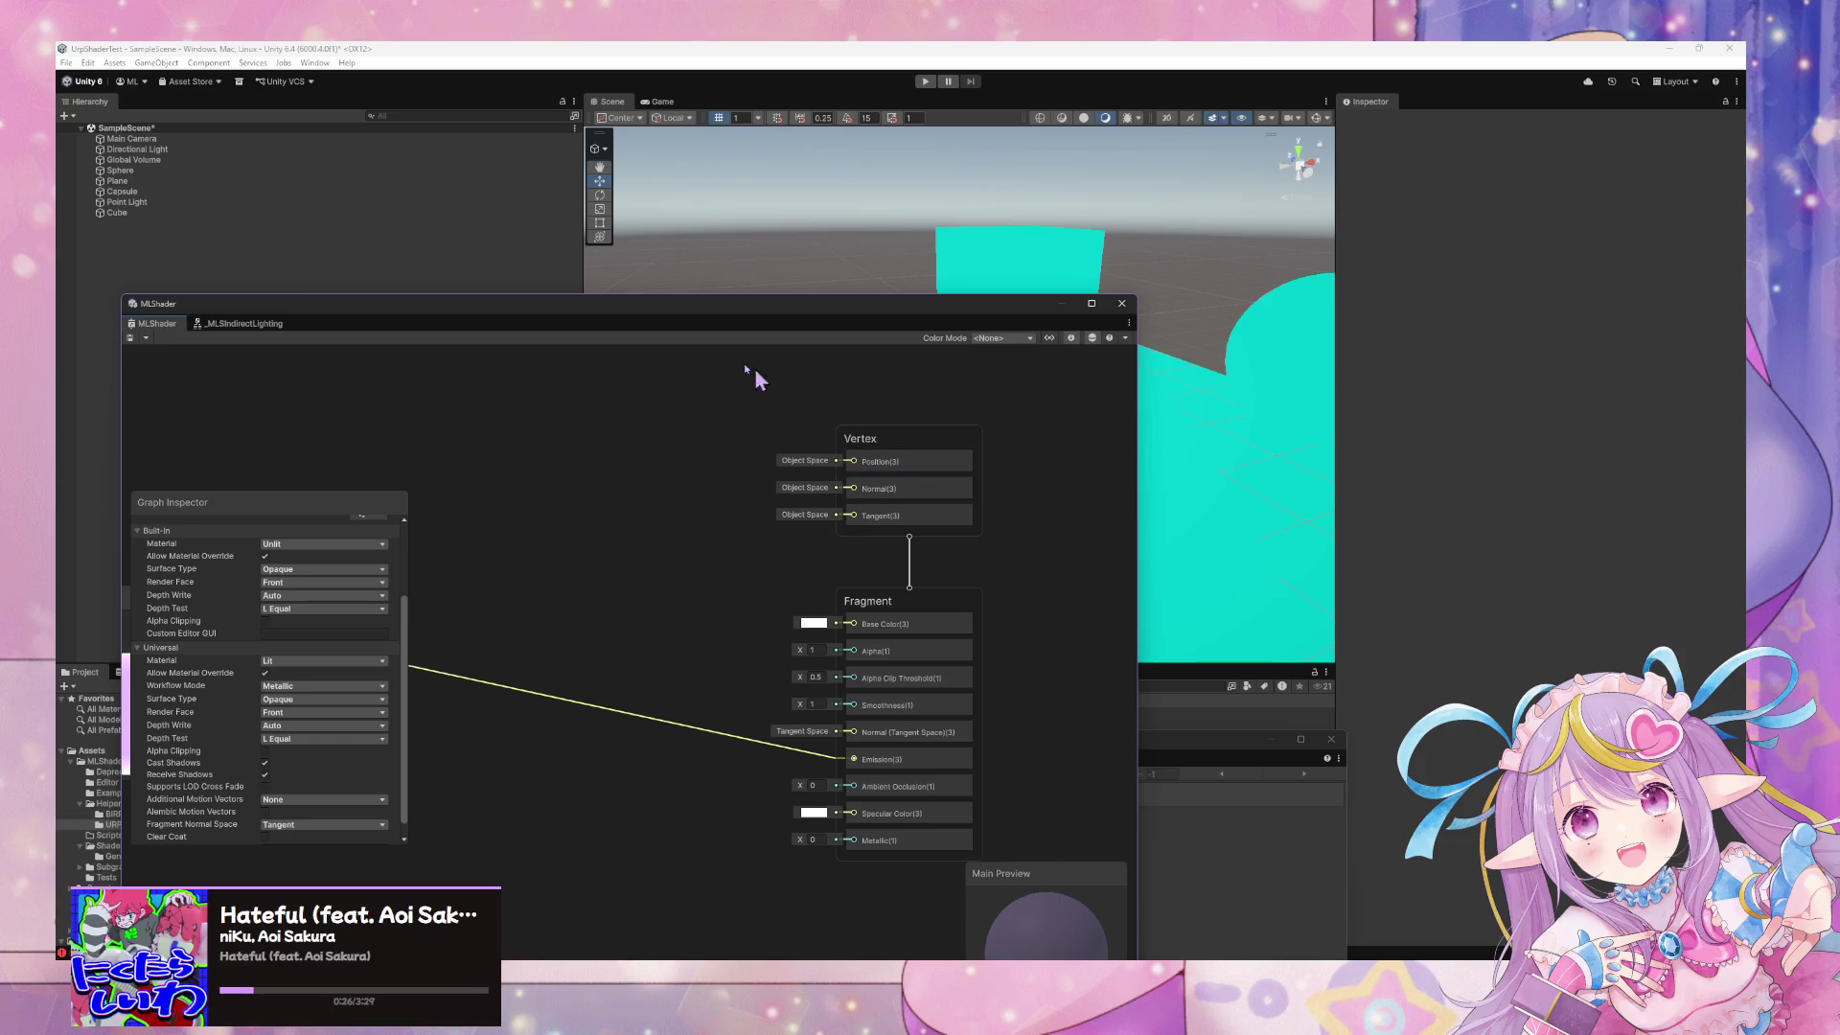
left_click(1219, 439)
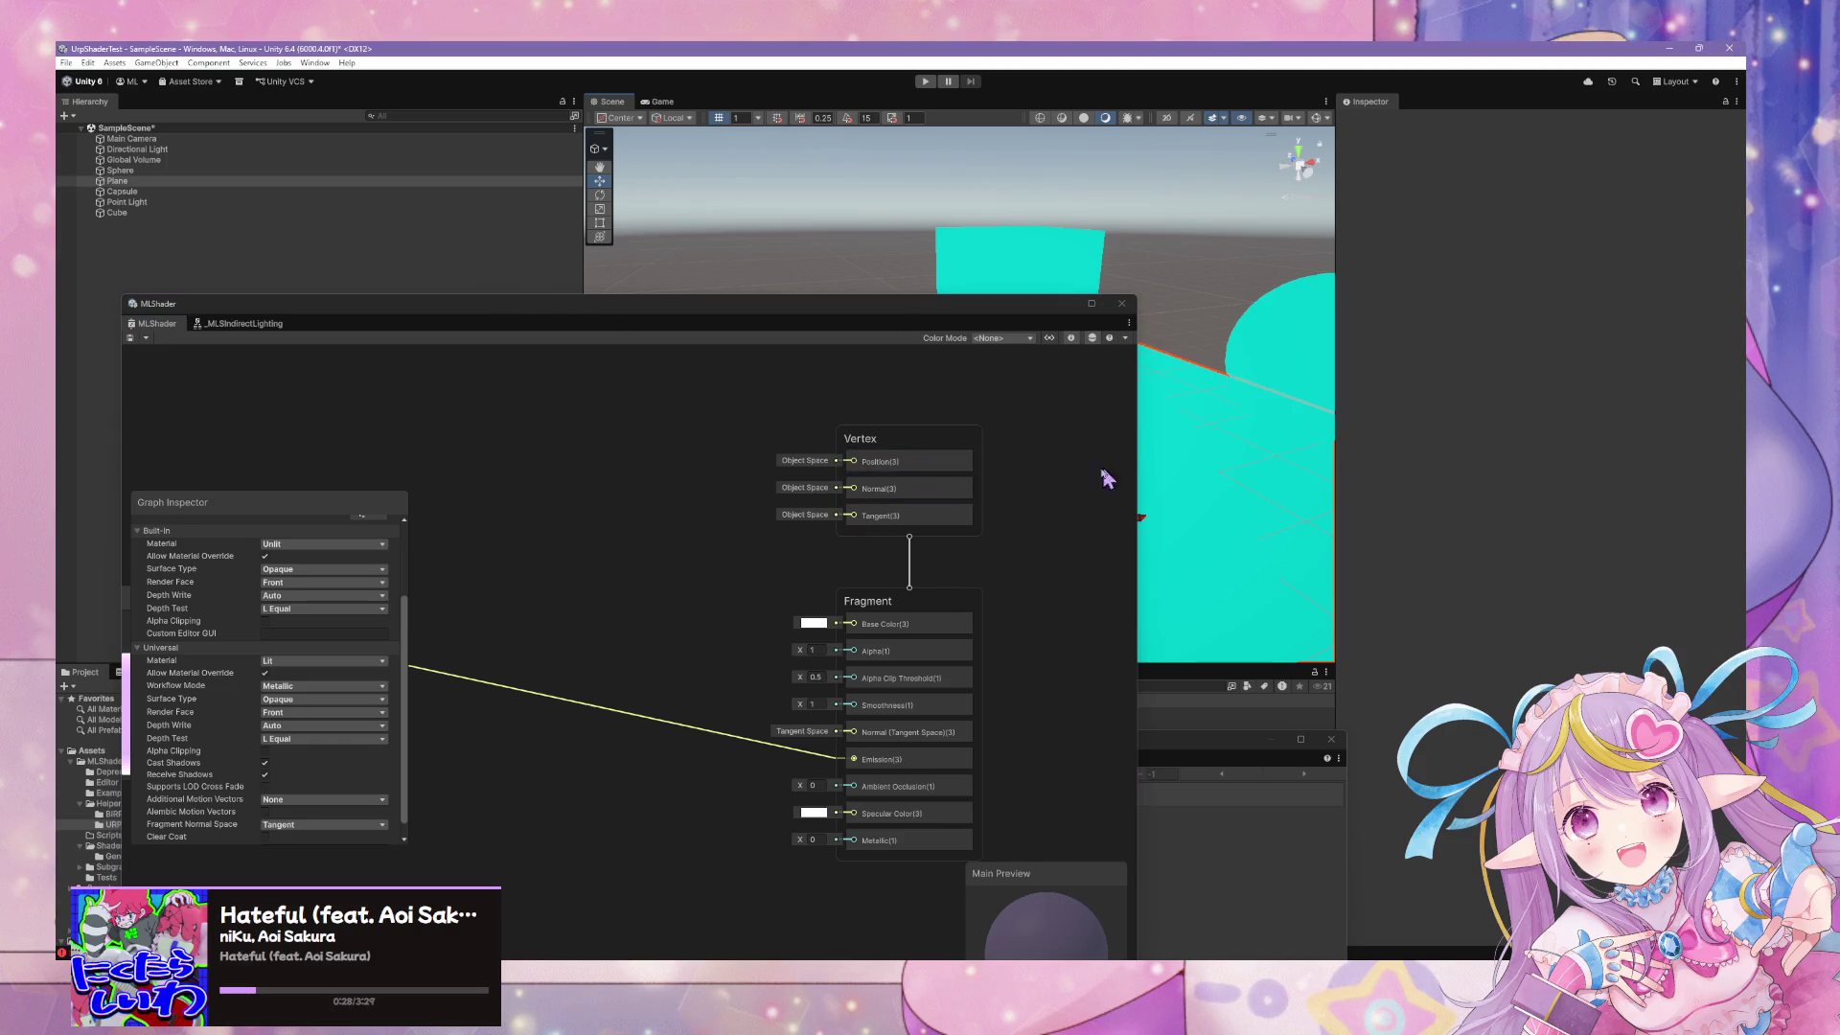
Search the node menu for 'color' and close it without adding a node
left_click_drag(925, 319, 629, 468)
mouse_move(1102, 402)
left_mouse_down()
mouse_move(1158, 362)
mouse_move(1265, 338)
mouse_move(1198, 403)
left_mouse_up()
left_click_drag(347, 753, 504, 709)
key("space")
type("color")
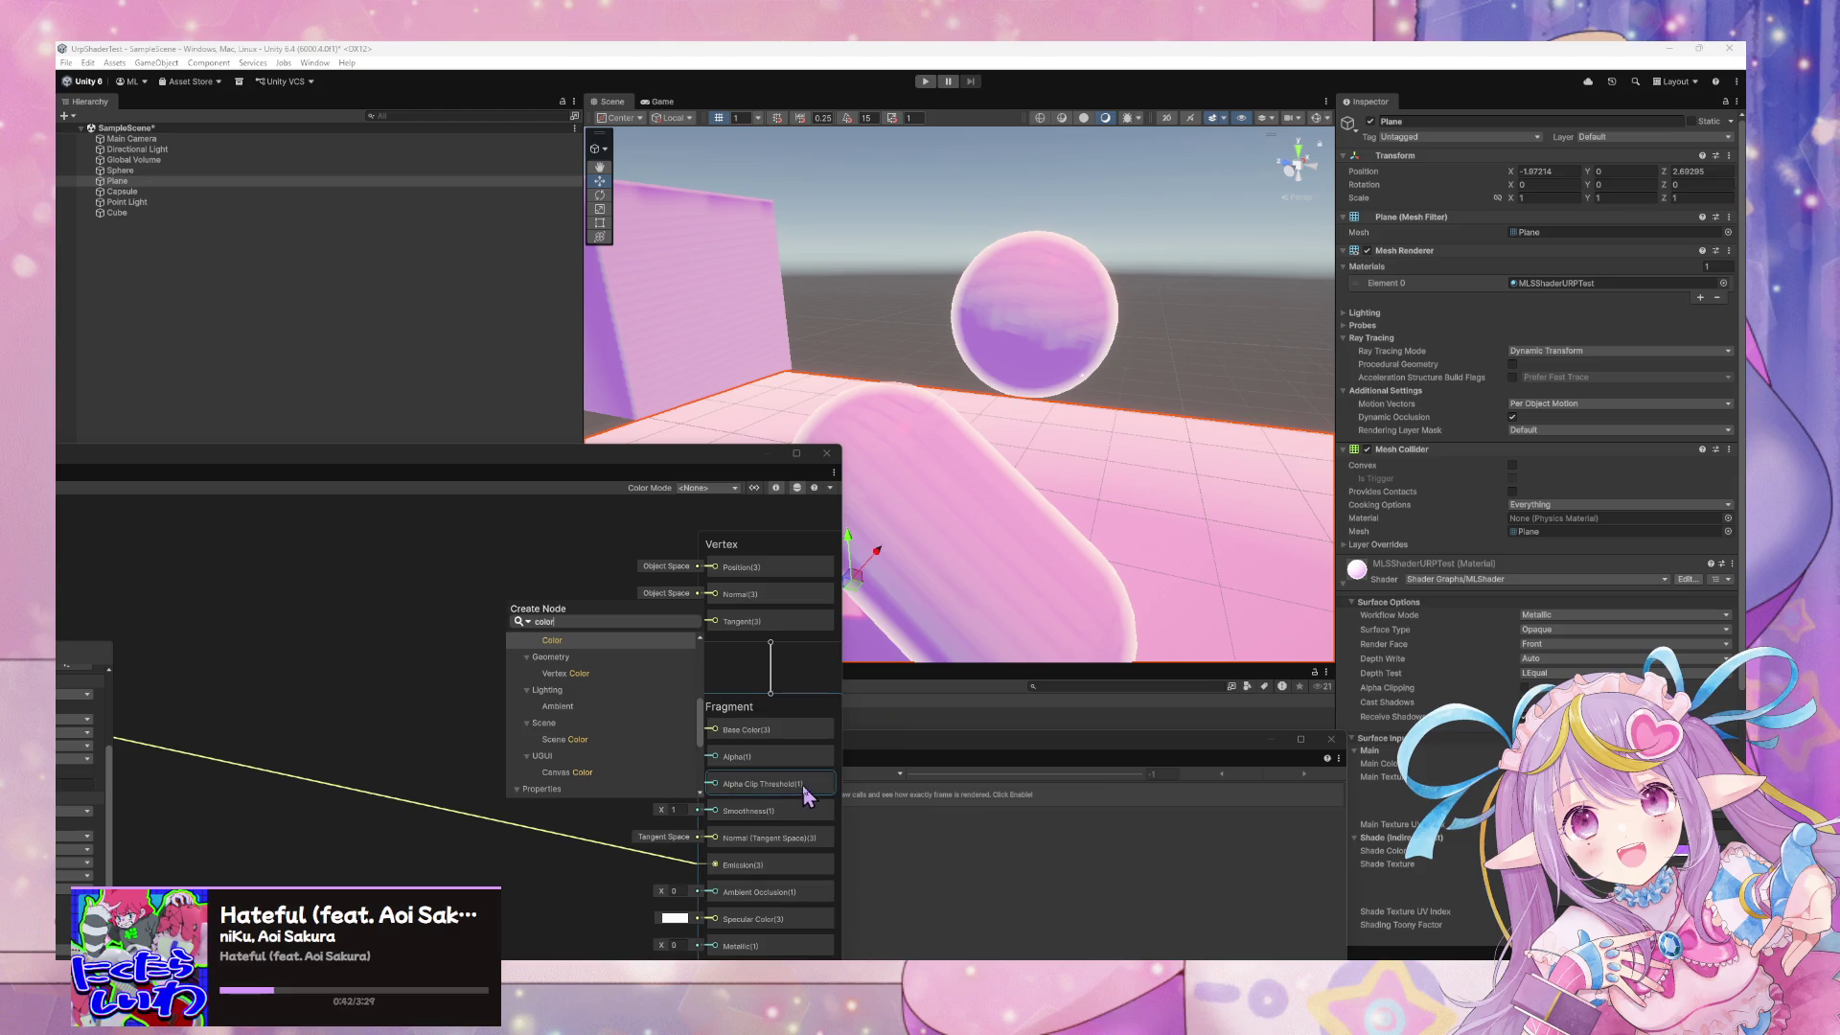
left_click(618, 920)
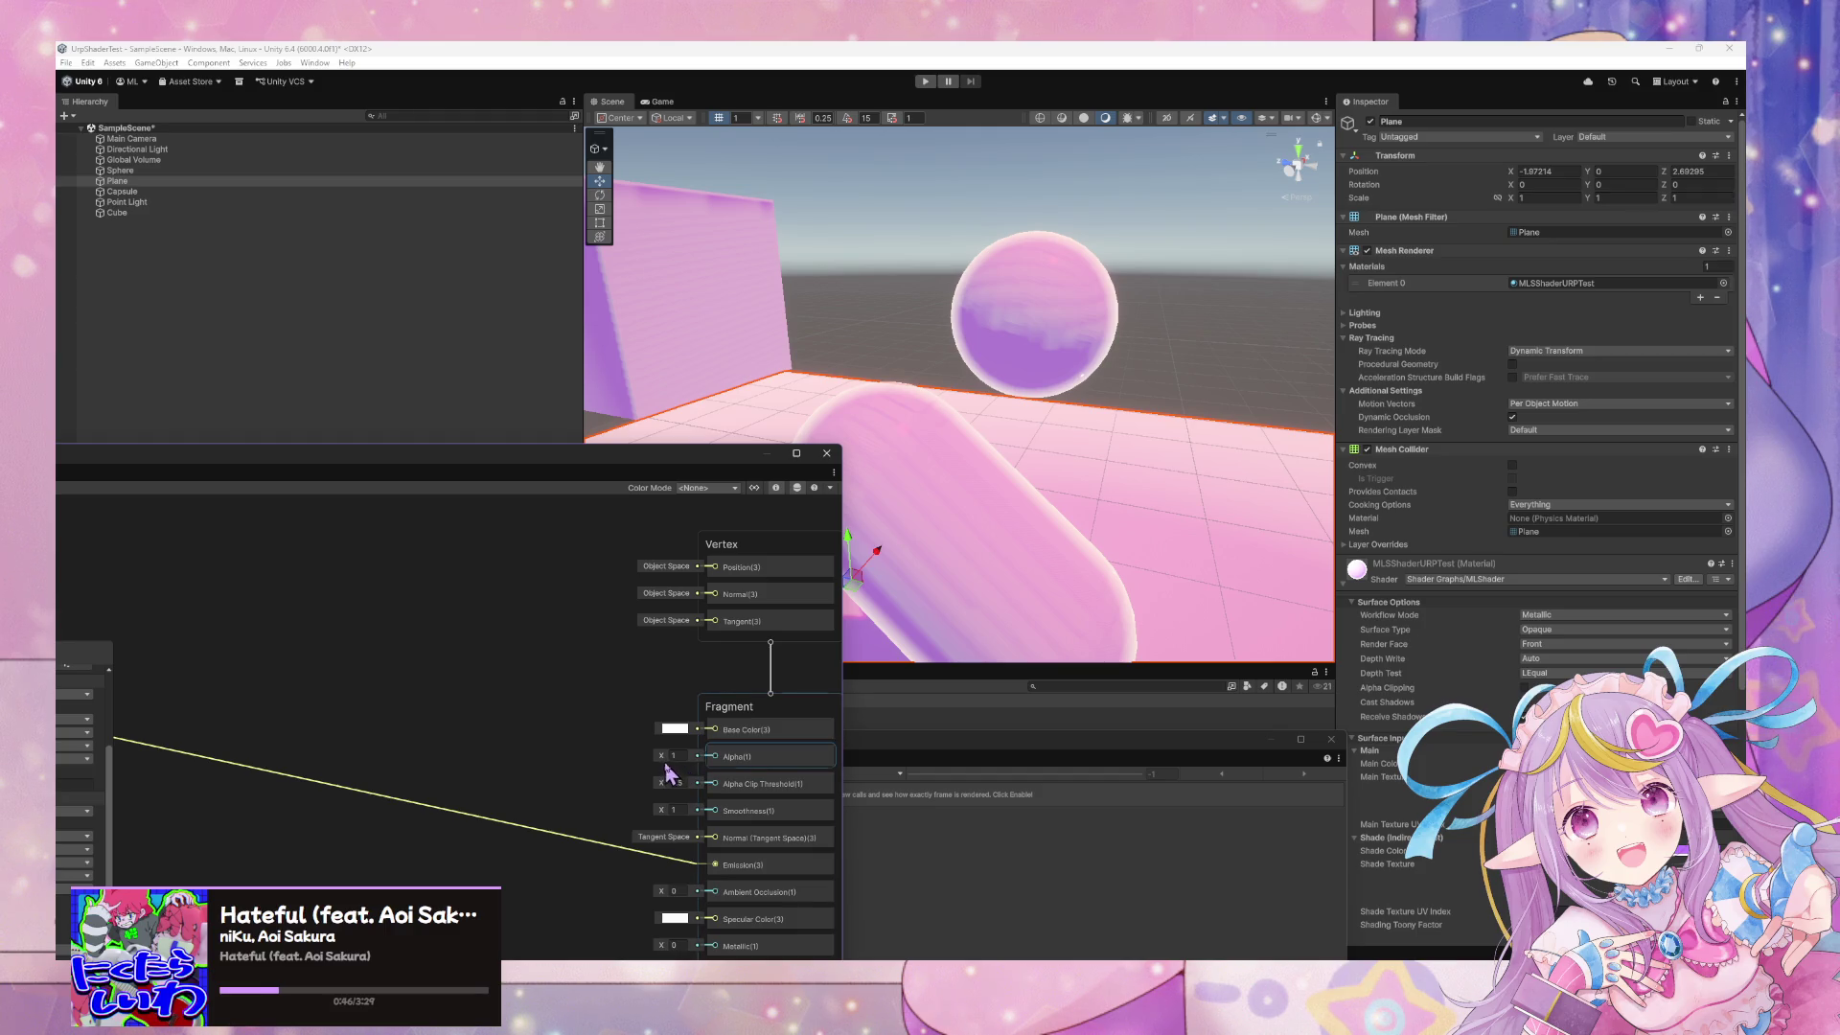
Change the plane material's Surface Options Workflow Mode to Specular
scroll(1572, 652, "down", 5)
scroll(1573, 652, "down", 2)
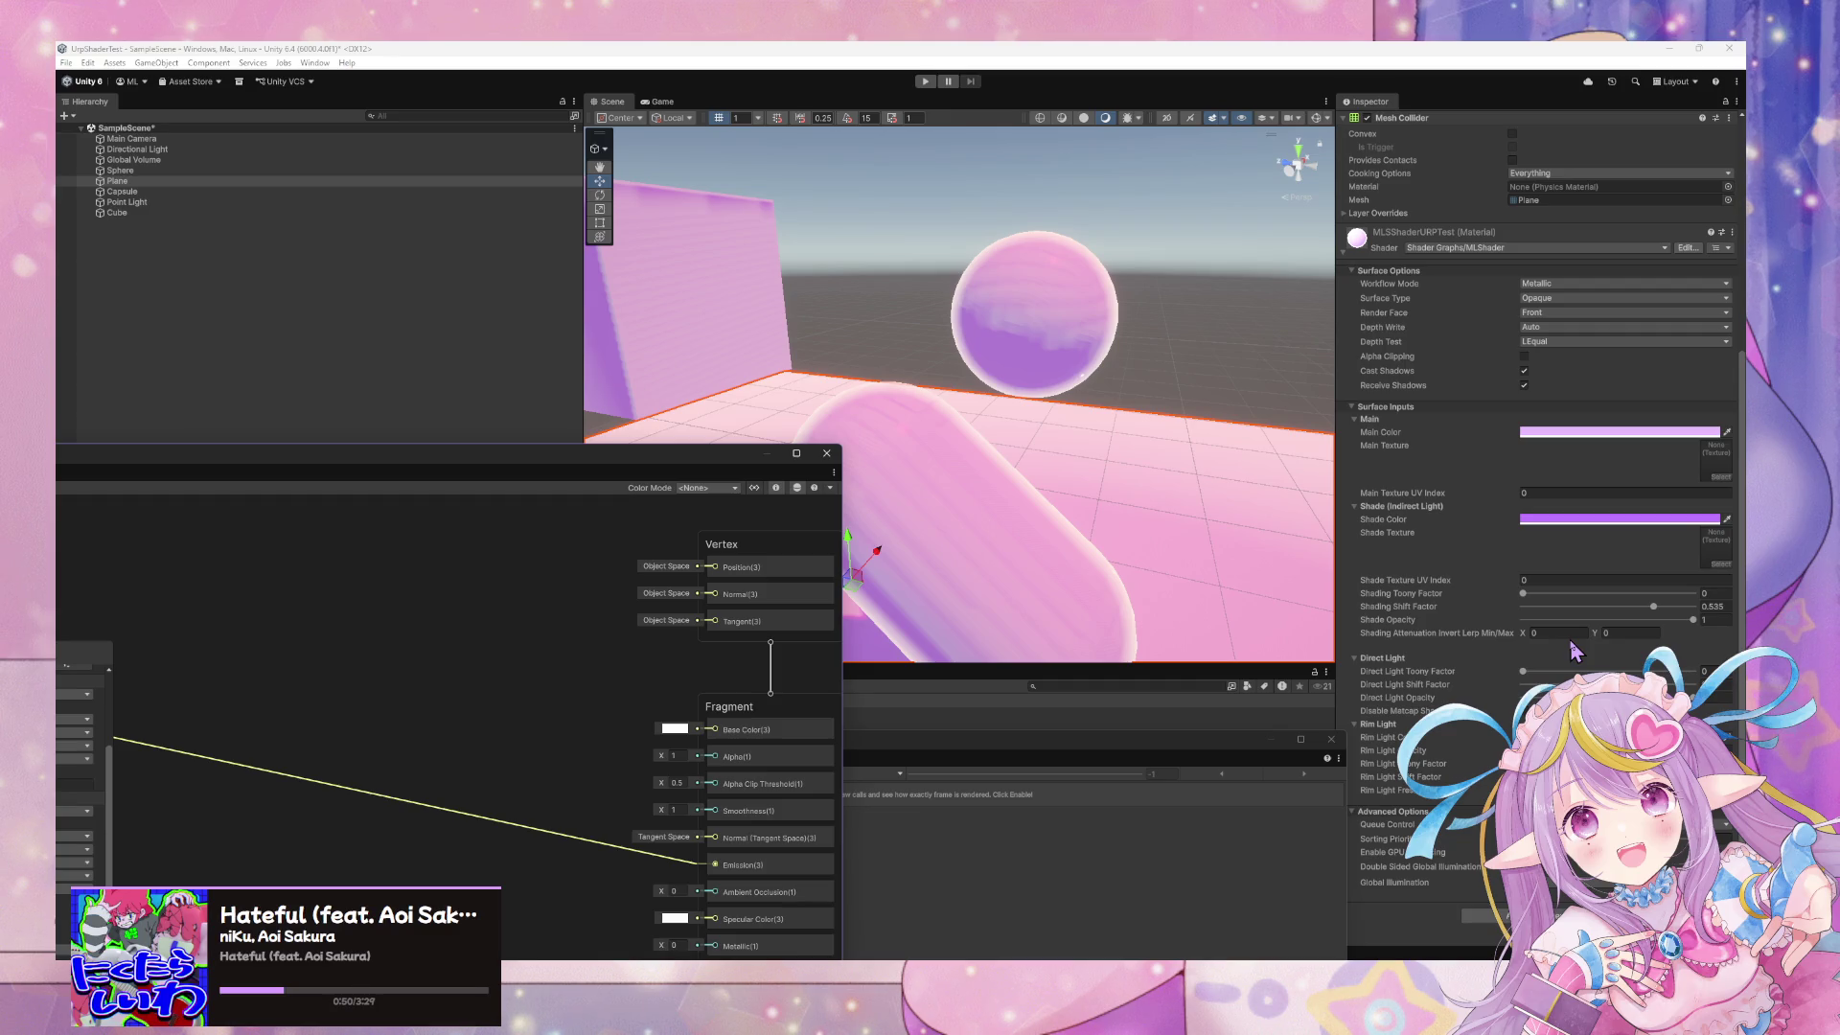
left_click(1539, 284)
left_click(1569, 313)
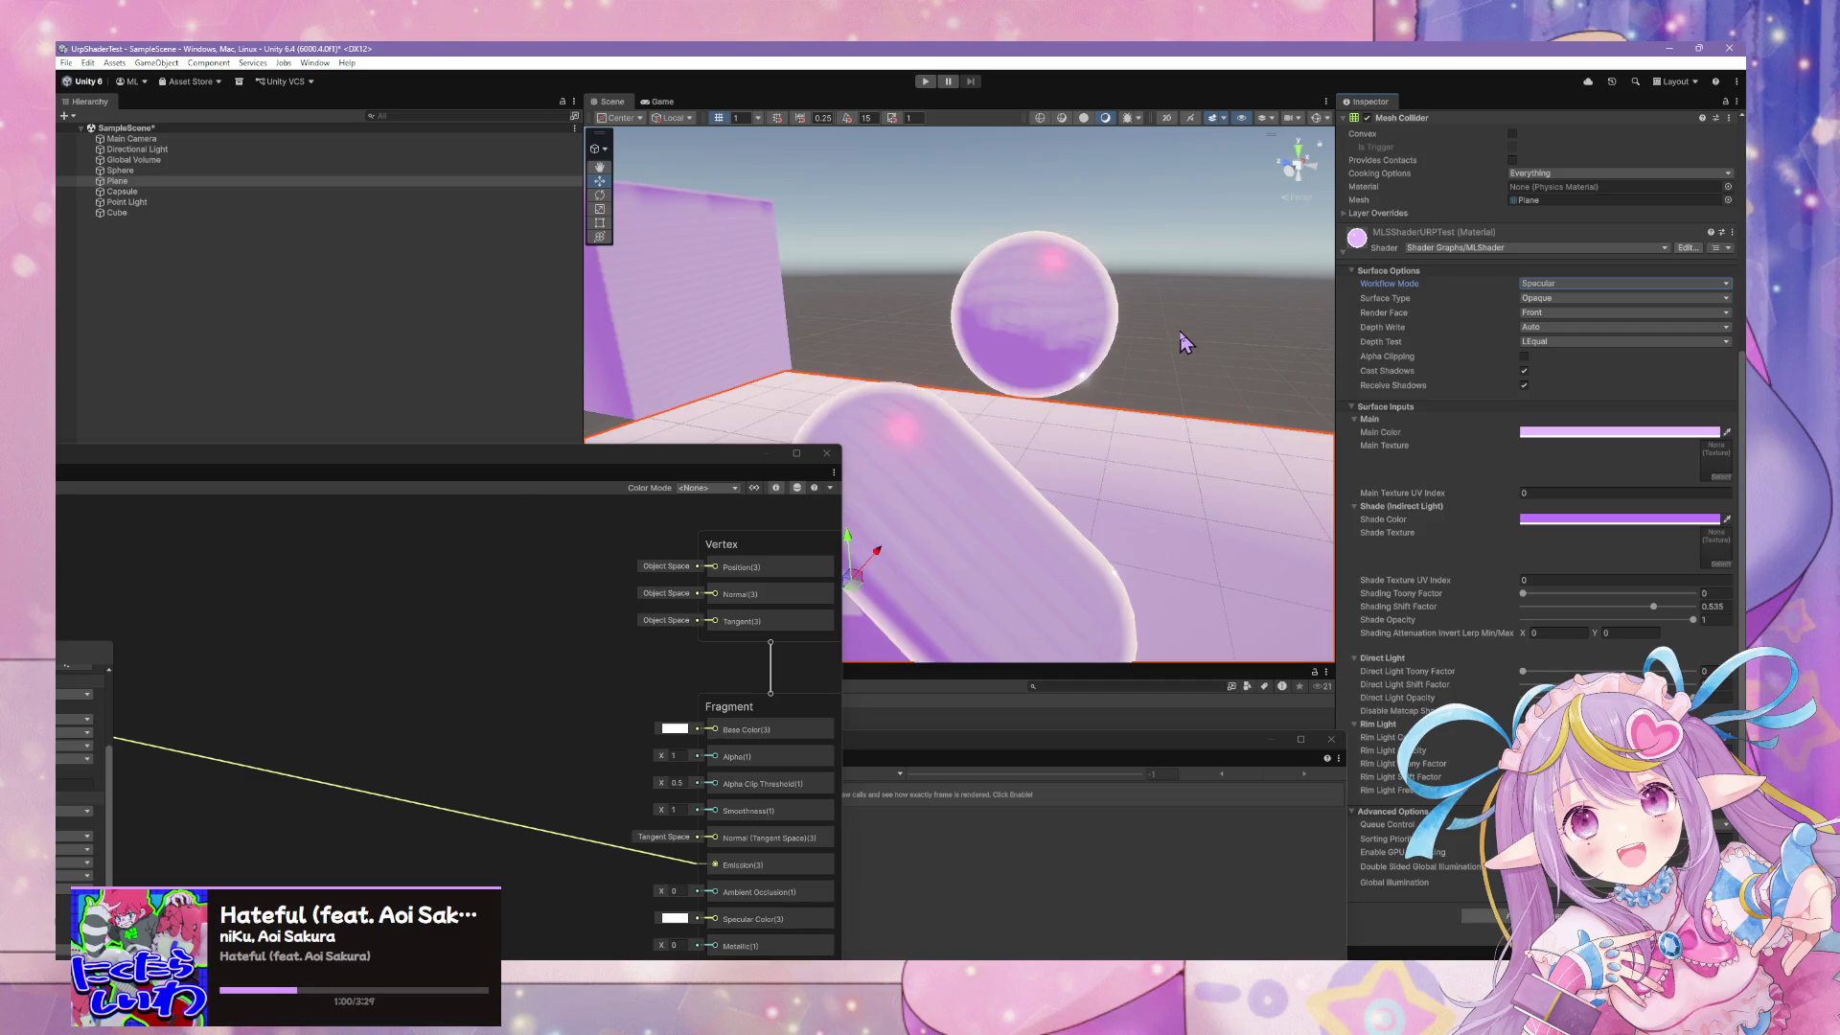
mouse_move(1185, 343)
left_mouse_down()
mouse_move(1080, 337)
mouse_move(1254, 343)
mouse_move(1195, 312)
mouse_move(1048, 392)
left_mouse_up()
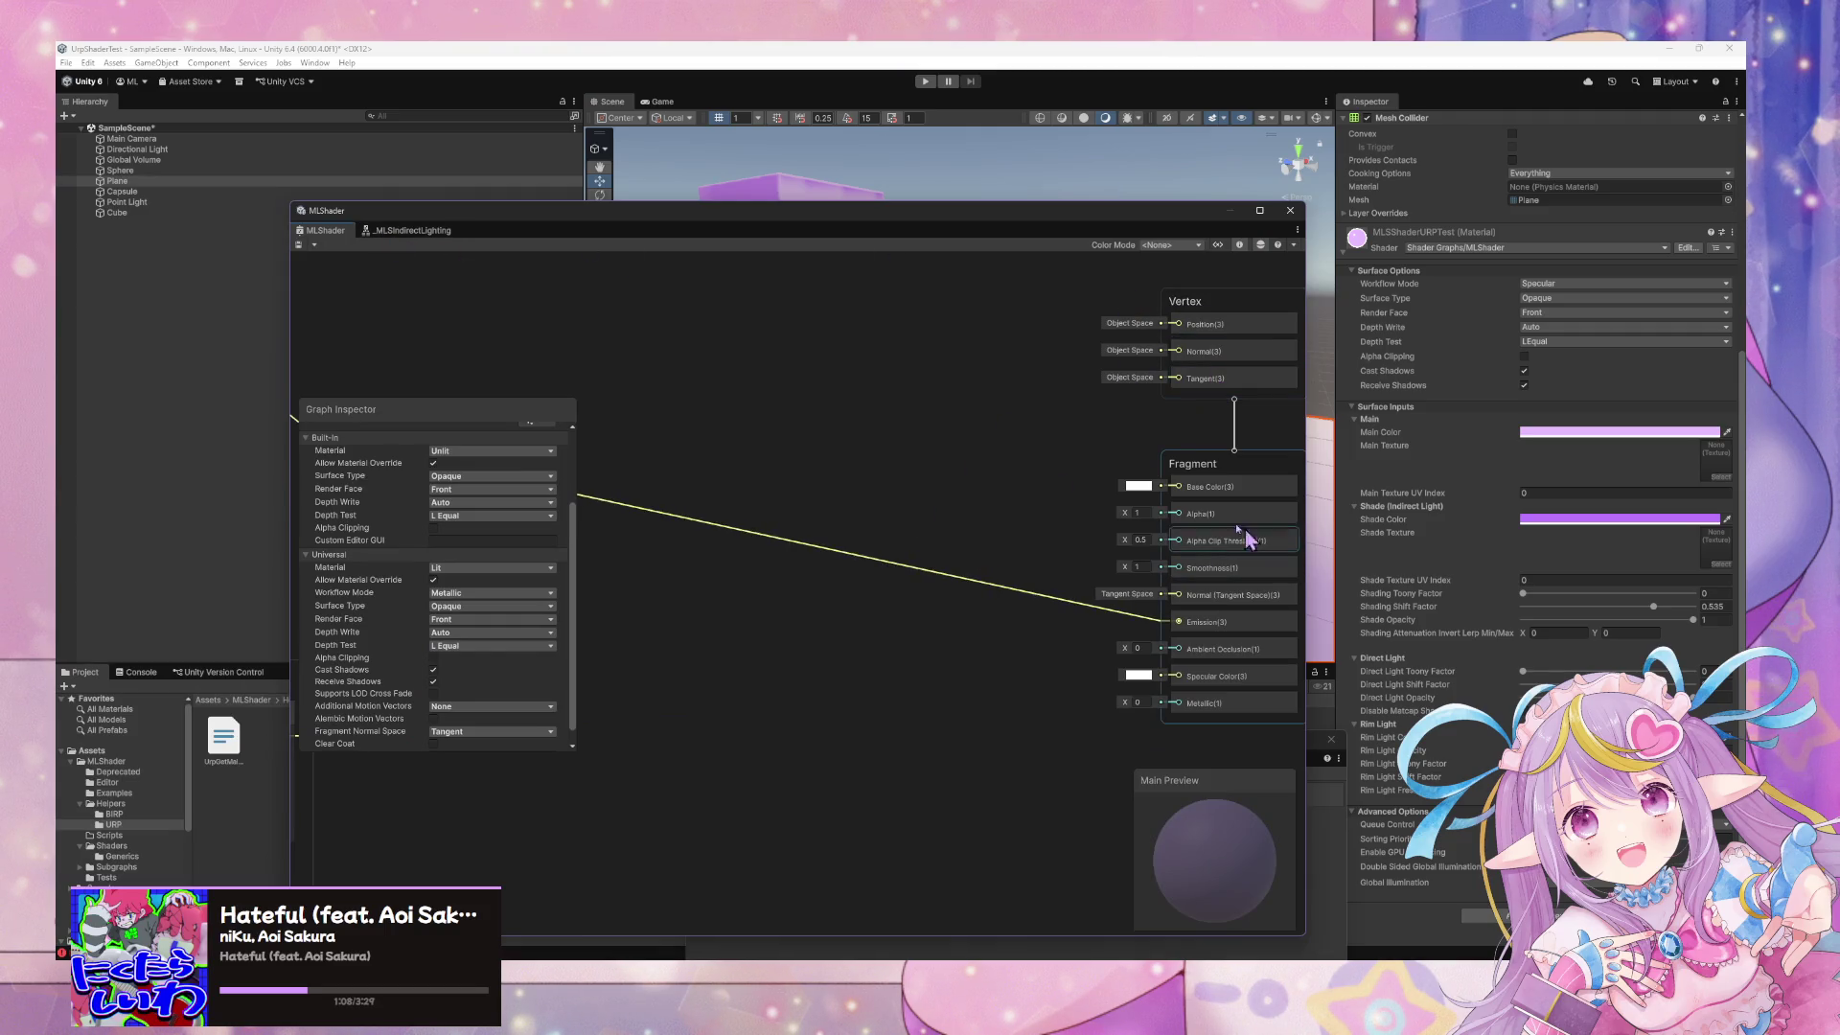
Set the graph's Universal material to Unlit and wire the lighting result into Base Color
left_click(476, 568)
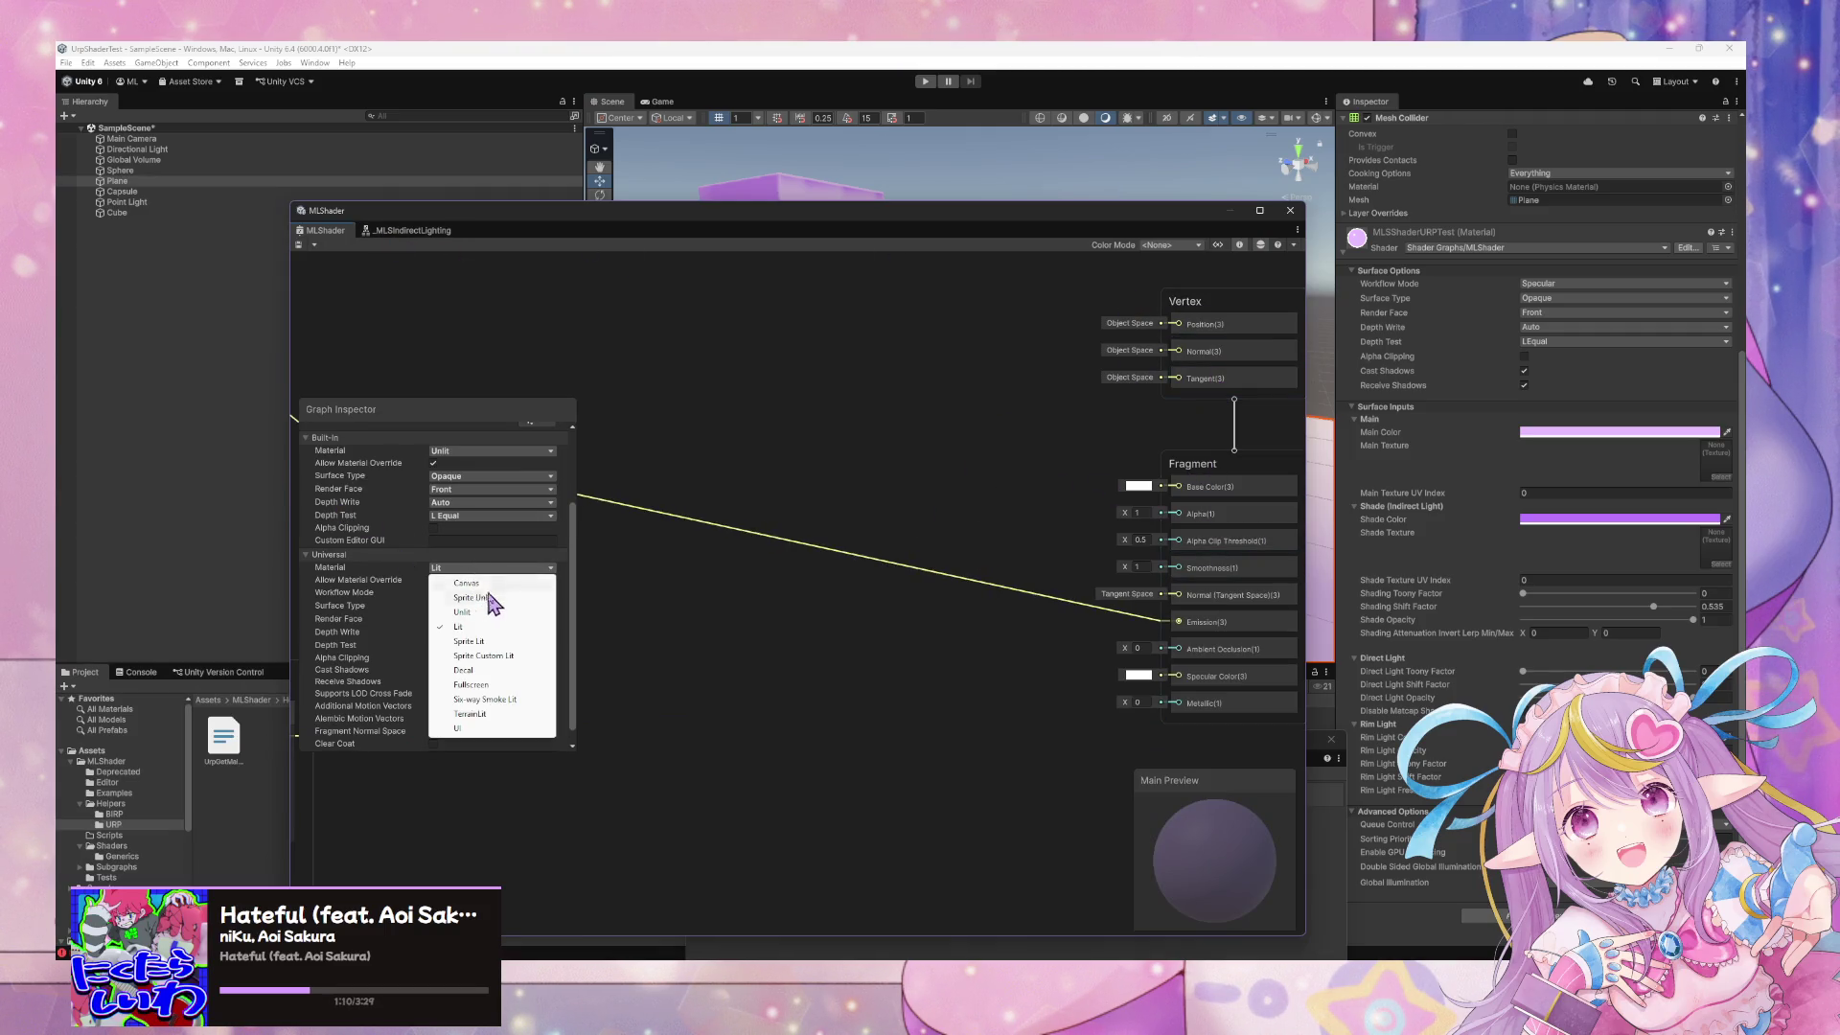
left_click(463, 612)
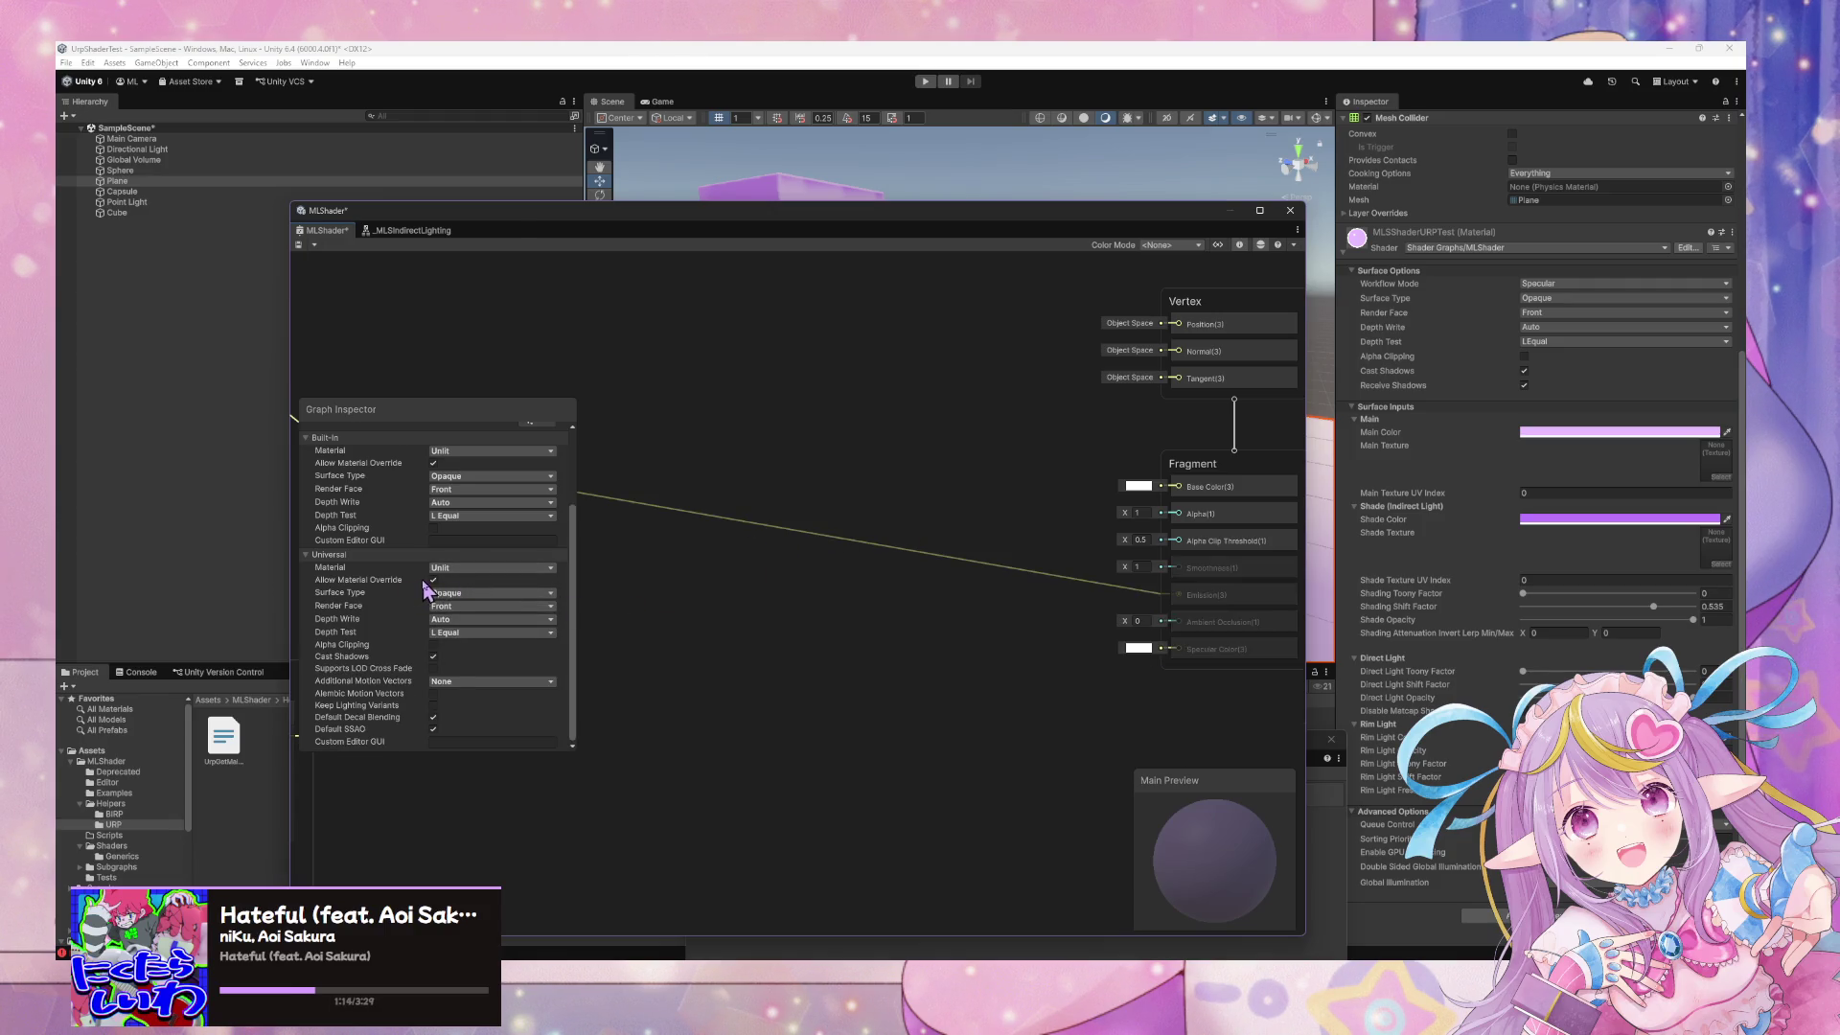
double_click(1033, 571)
left_click_drag(1046, 569, 1177, 486)
Delete the old Emission edge and leftover reroute point, and enable Alpha Clipping
left_click(1119, 592)
key("Delete")
left_click(1035, 571)
key("Delete")
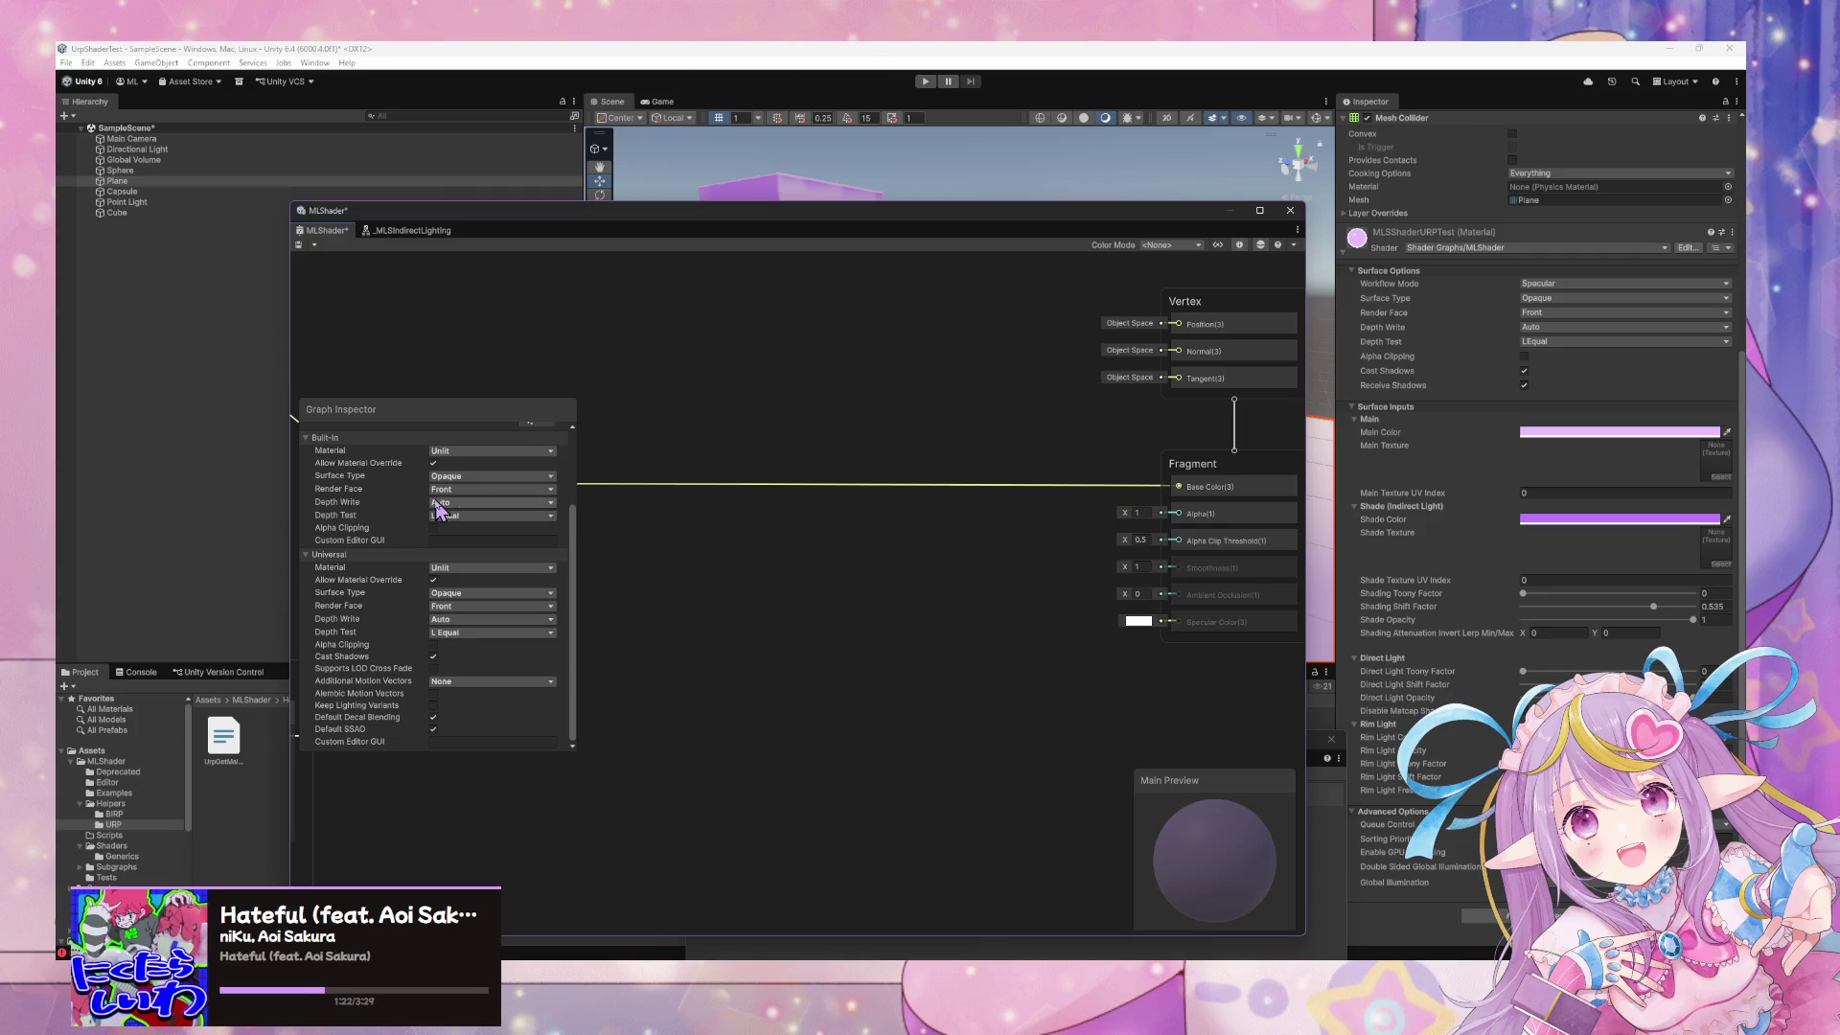
left_click(434, 644)
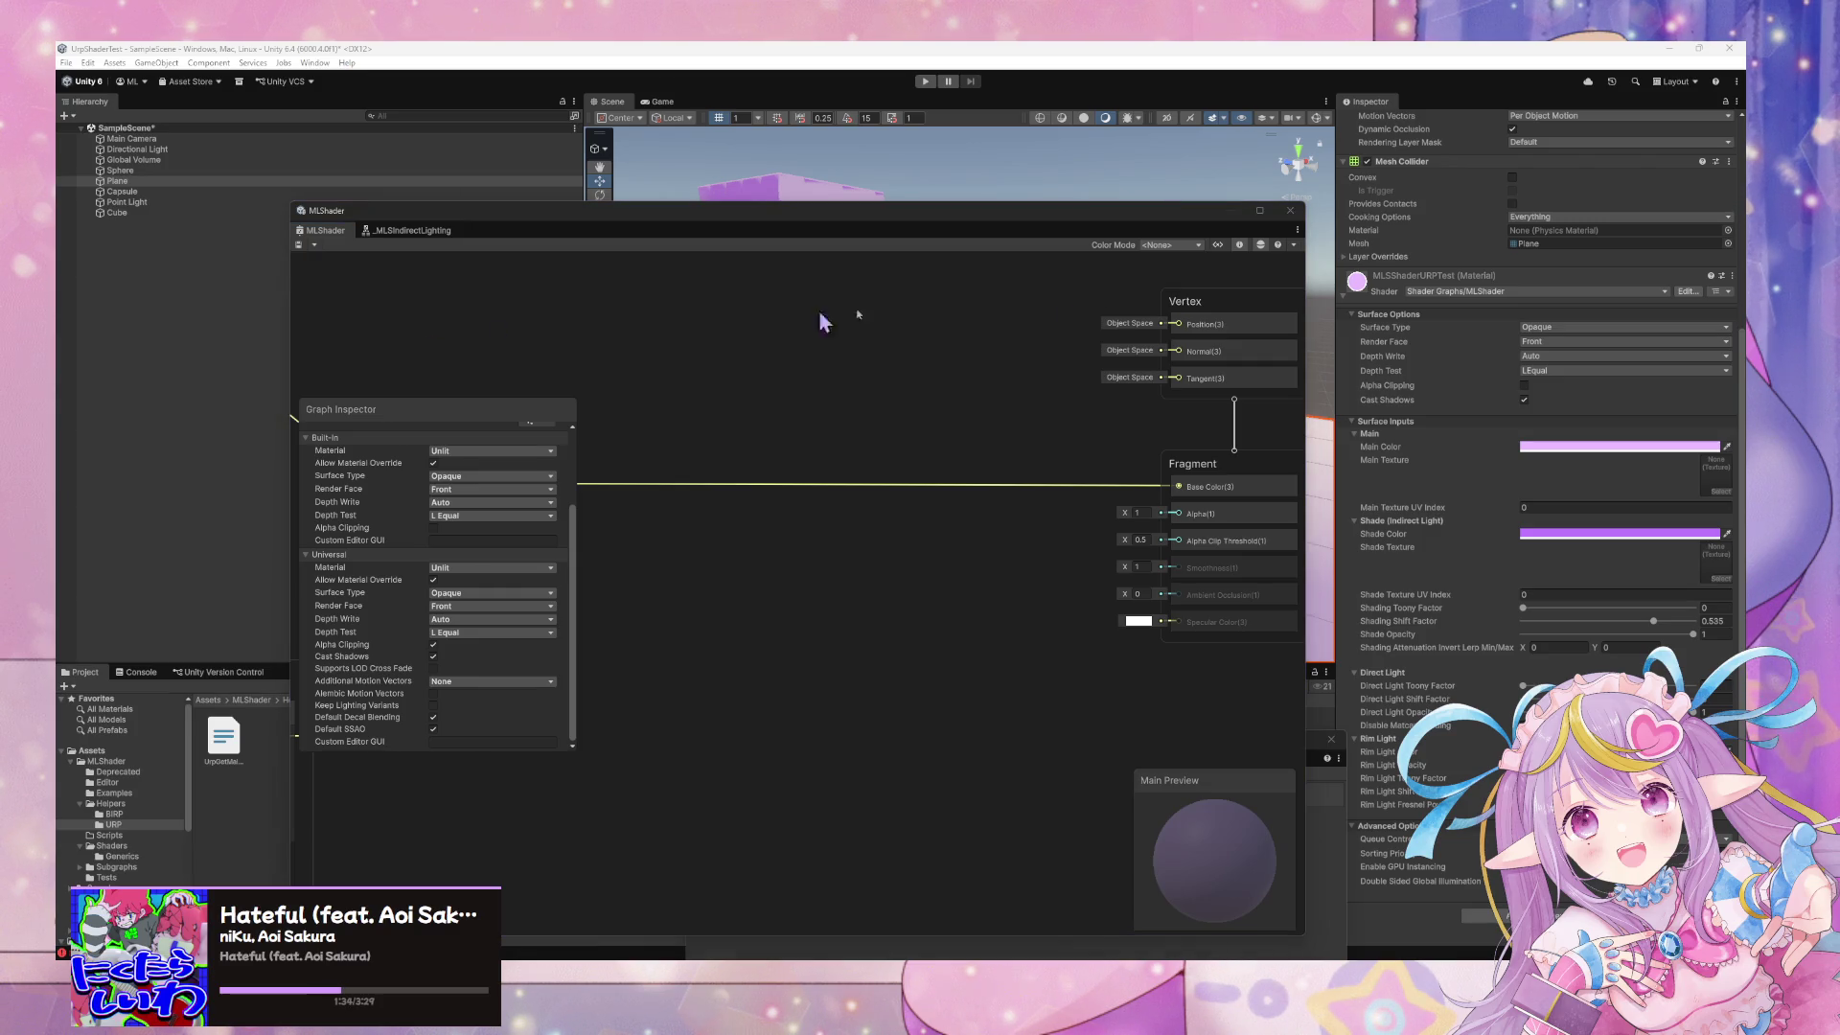
left_click_drag(1177, 212, 758, 413)
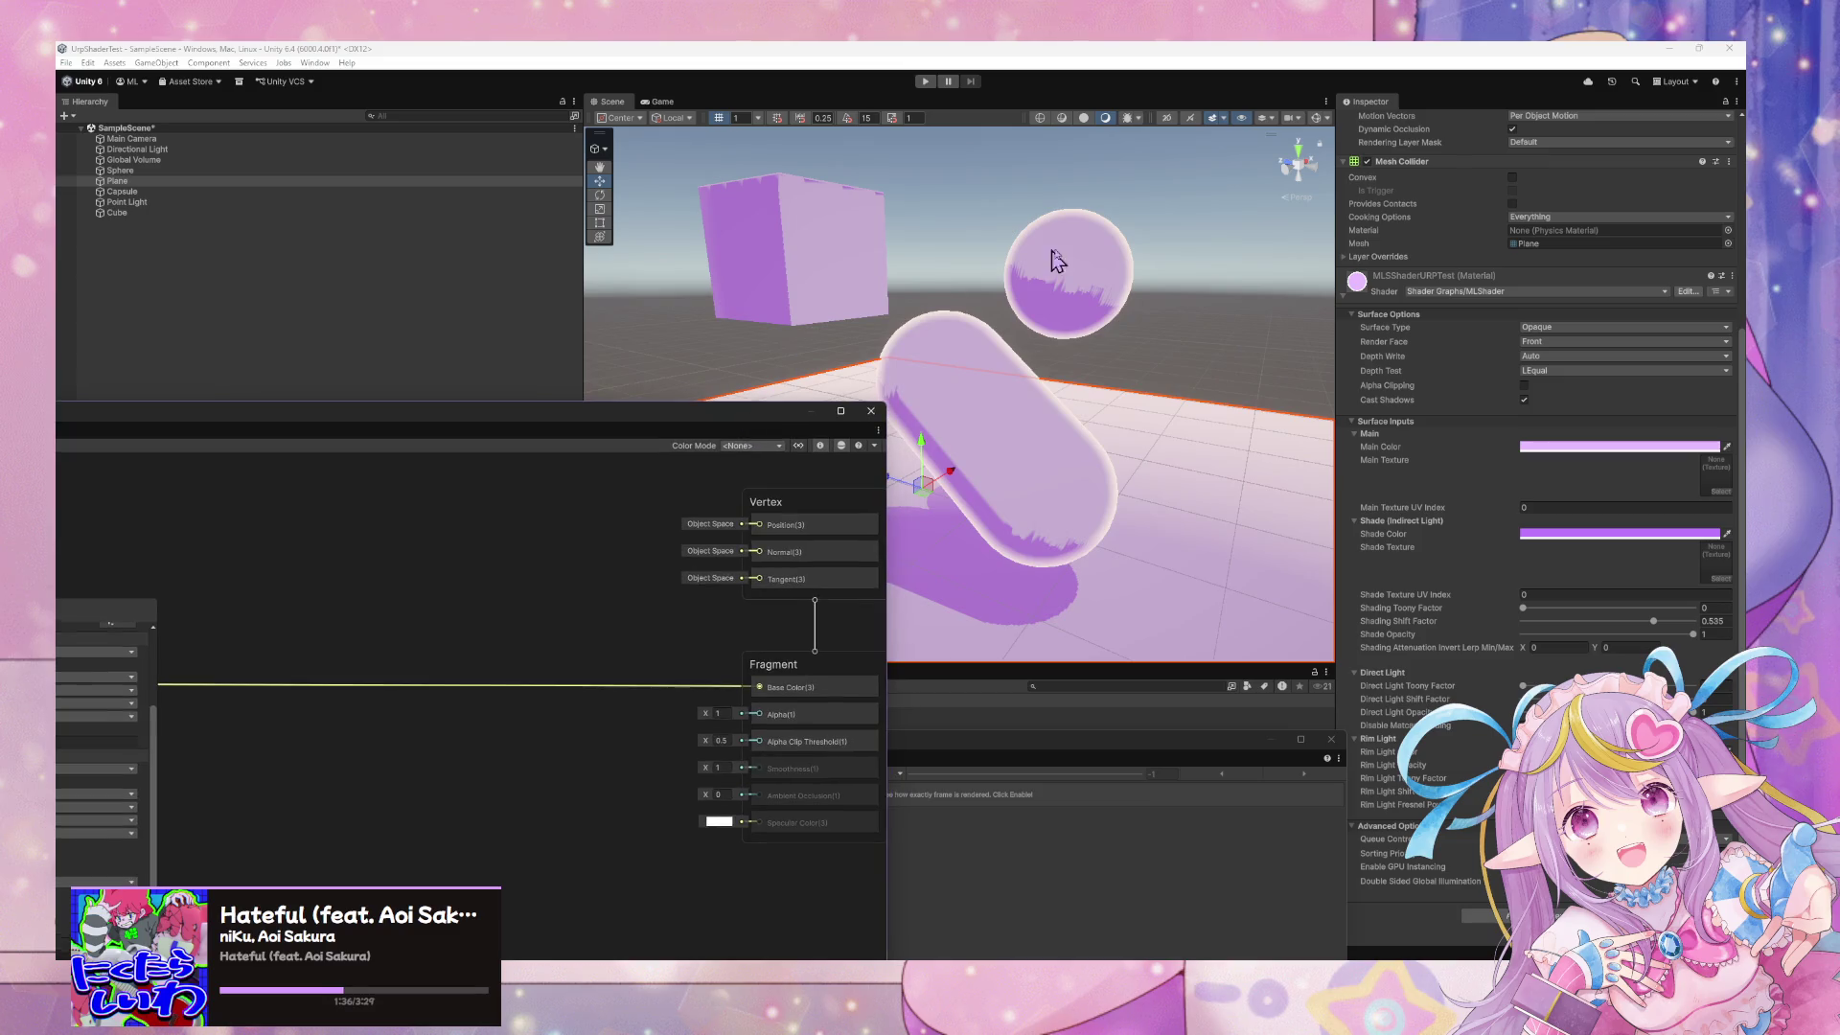
Deselect the plane and orbit the Scene view to frame the cube, sphere and capsule
left_click(1002, 222)
mouse_move(1019, 255)
left_mouse_down()
mouse_move(938, 275)
mouse_move(980, 252)
mouse_move(1044, 258)
mouse_move(1039, 341)
mouse_move(998, 448)
mouse_move(994, 431)
mouse_move(1086, 499)
mouse_move(990, 357)
left_mouse_up()
mouse_move(752, 423)
left_mouse_down()
mouse_move(1134, 601)
mouse_move(1457, 513)
mouse_move(1628, 535)
left_mouse_up()
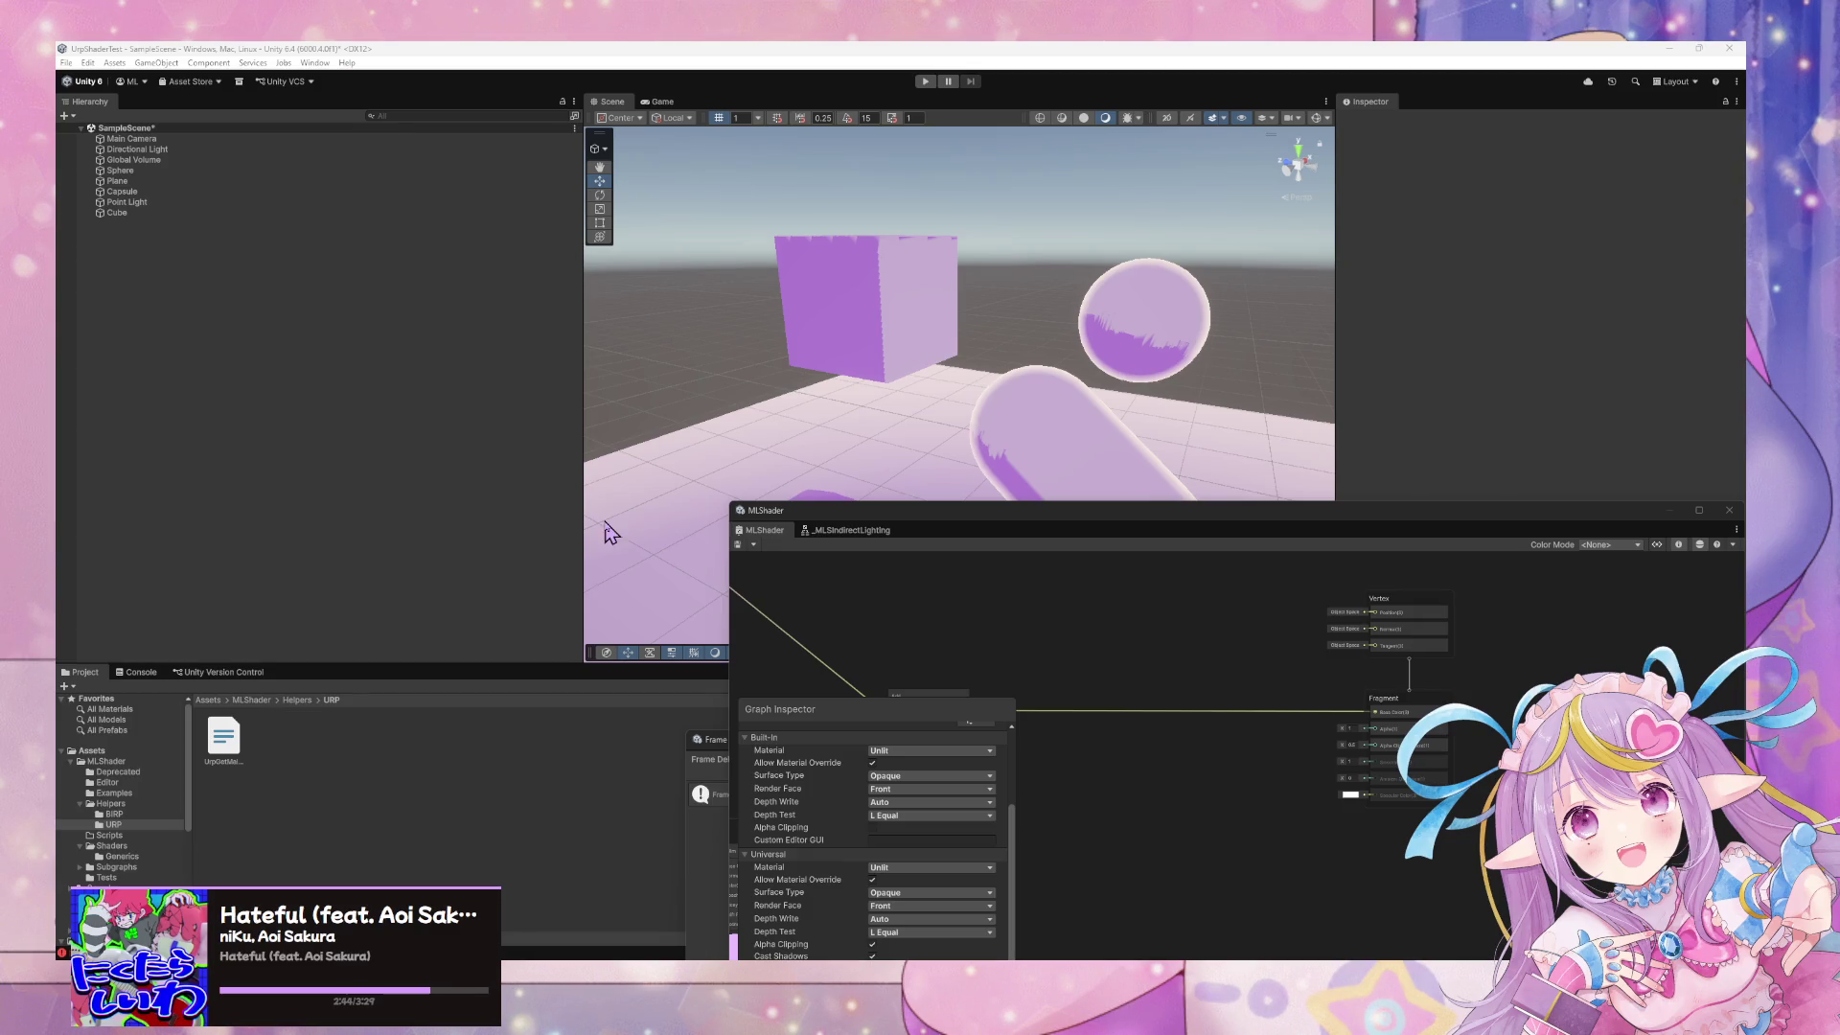
Switch to the _MLSIndirectLighting sub-graph and pan to its Shadow Attenuation nodes
left_click(872, 530)
scroll(1155, 599, "down", 10)
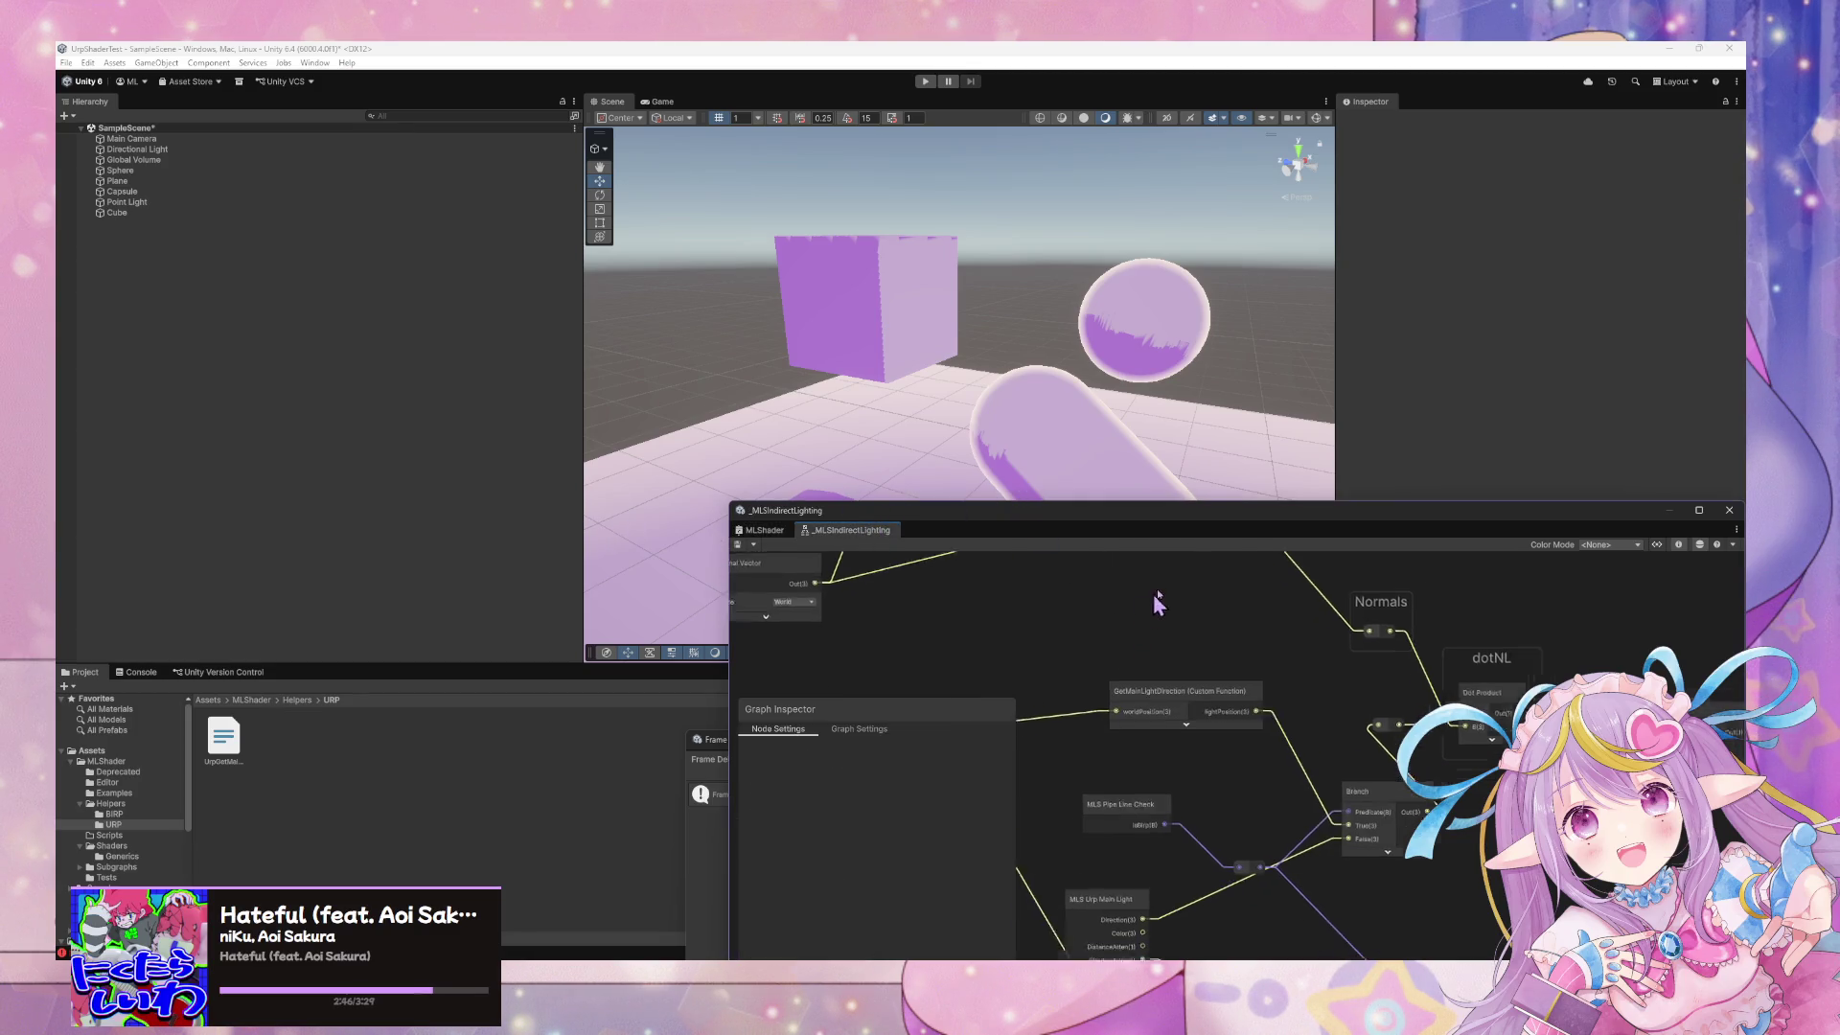
scroll(1146, 631, "down", 10)
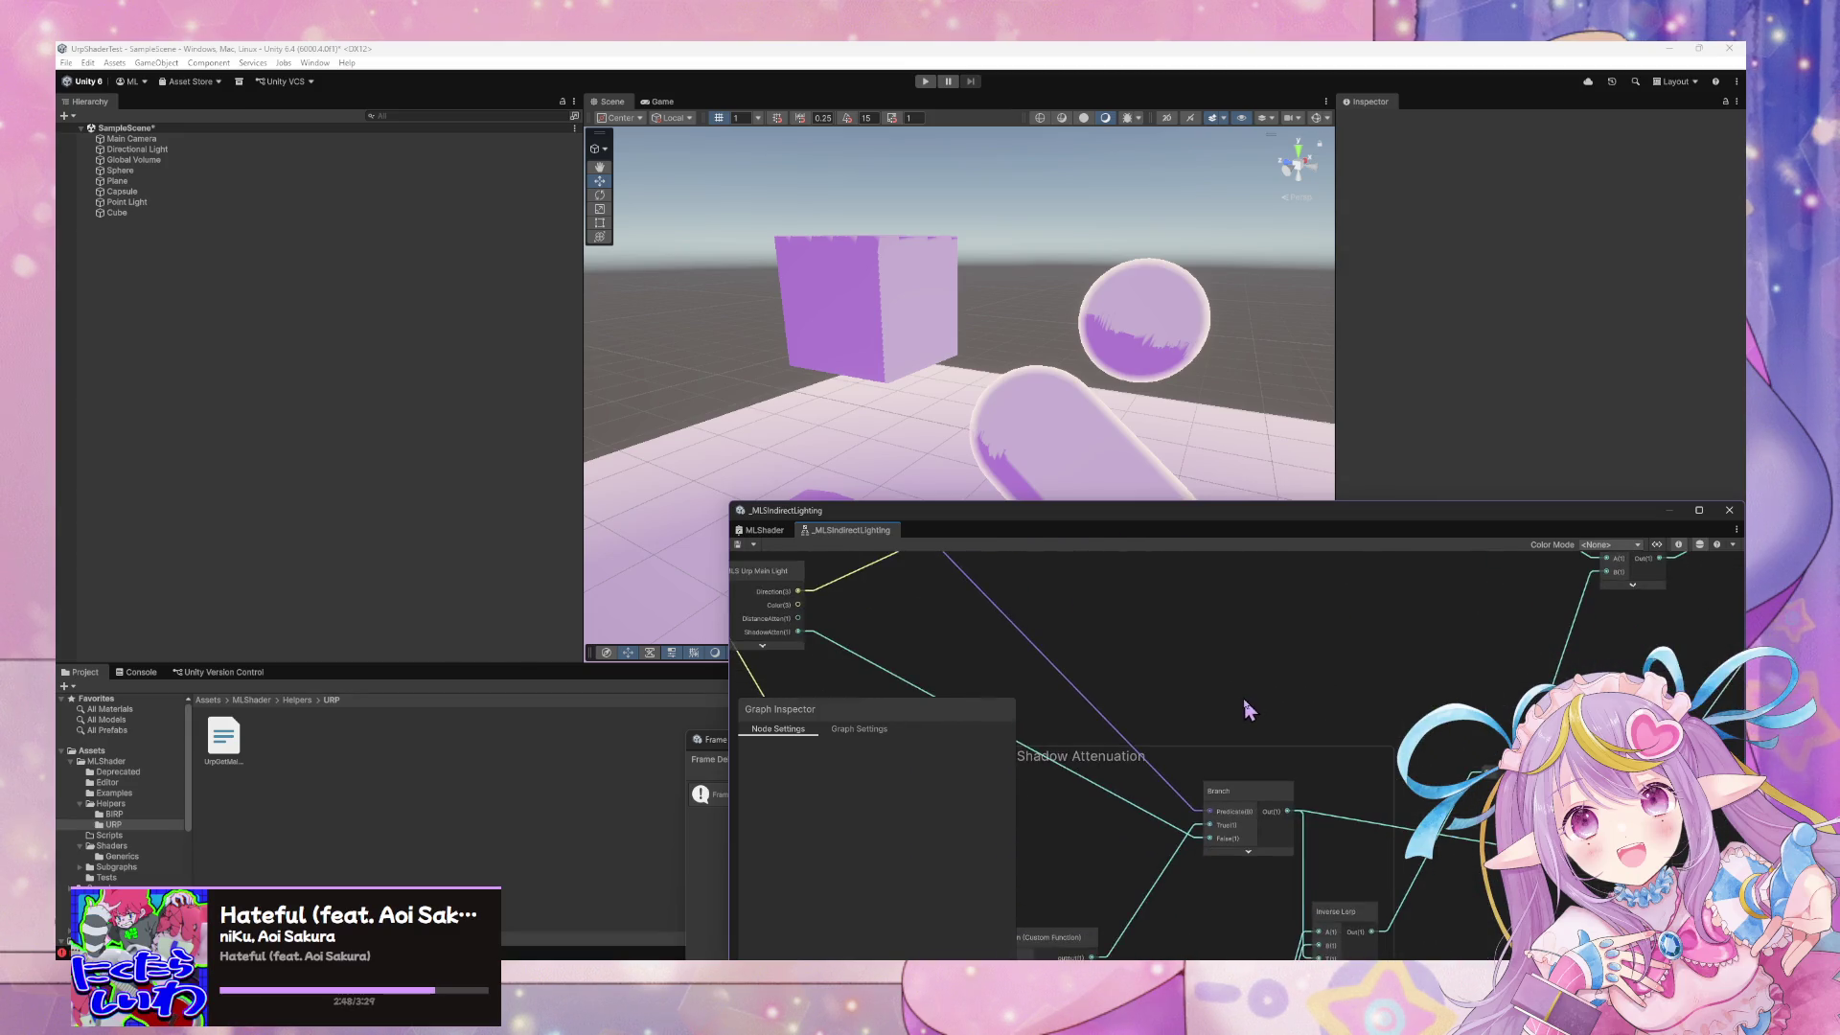
scroll(1200, 594, "up", 5)
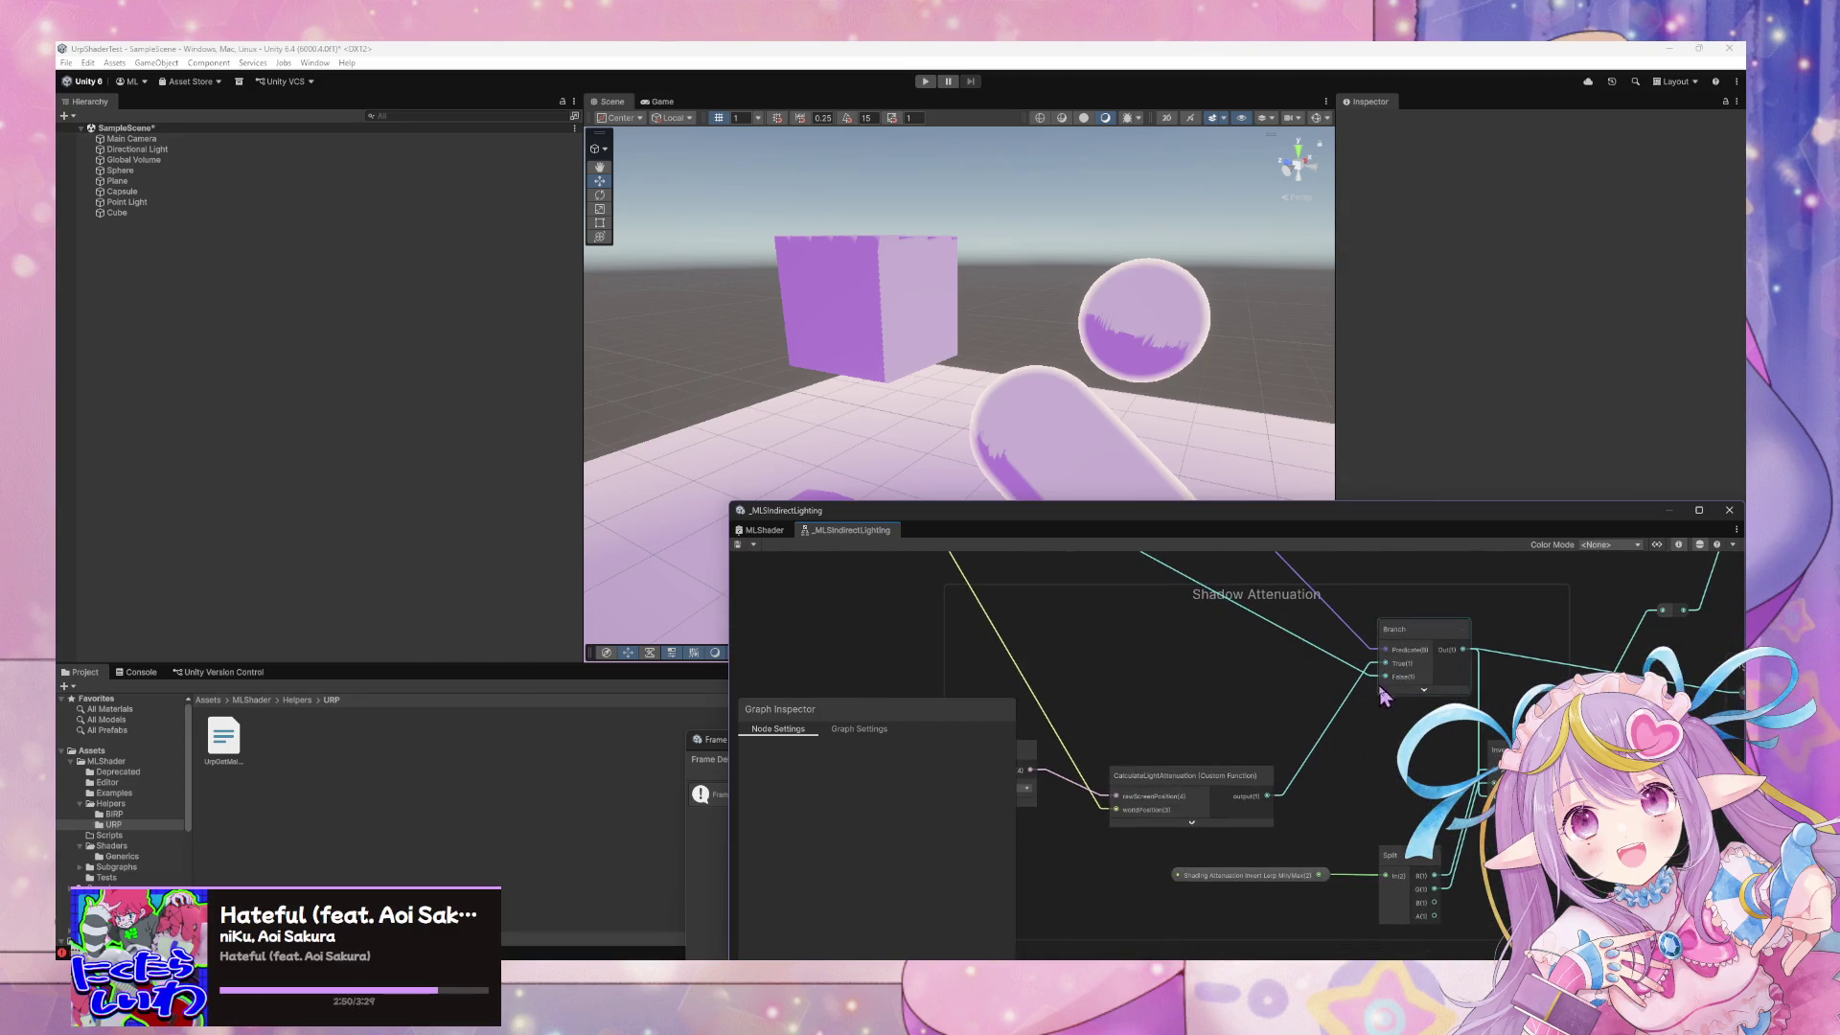
mouse_move(1351, 856)
left_mouse_down()
mouse_move(1370, 867)
mouse_move(1233, 699)
mouse_move(1285, 658)
mouse_move(1229, 692)
mouse_move(1246, 709)
mouse_move(1188, 671)
mouse_move(1365, 641)
left_mouse_up()
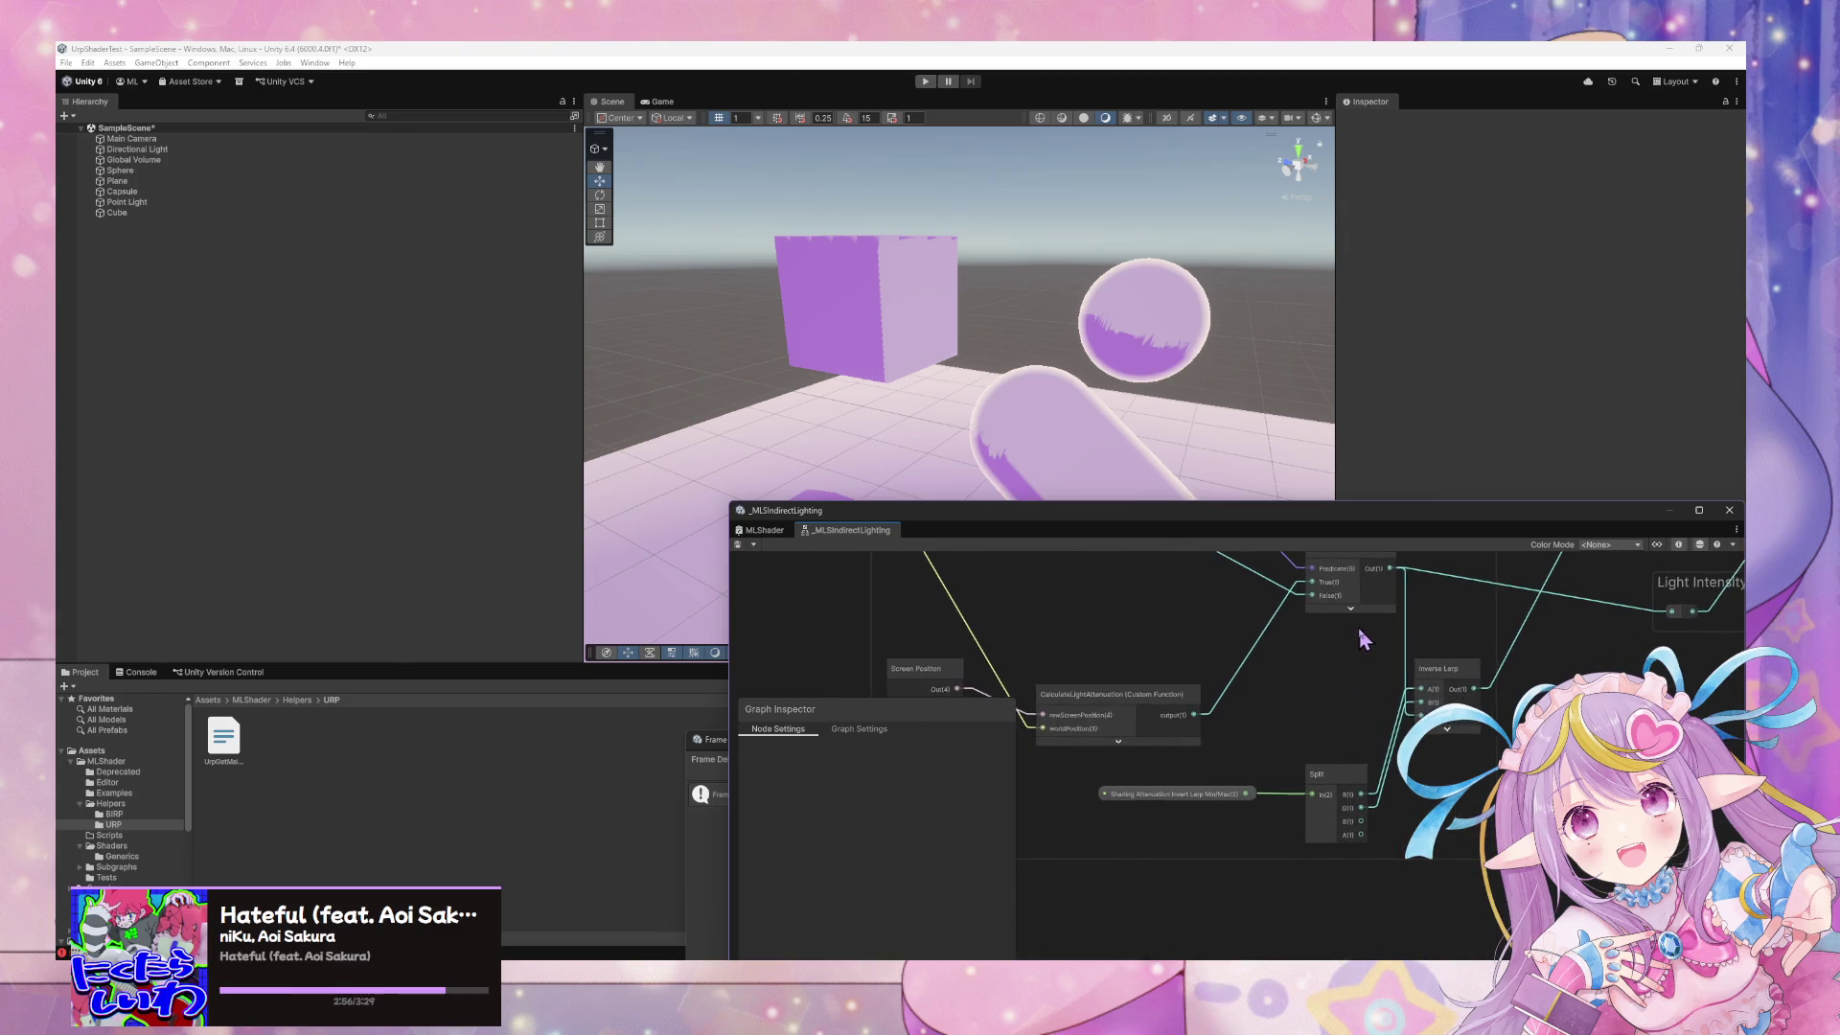
mouse_move(1193, 512)
left_mouse_down()
mouse_move(903, 769)
mouse_move(1006, 793)
mouse_move(930, 823)
left_mouse_up()
left_click(1121, 493)
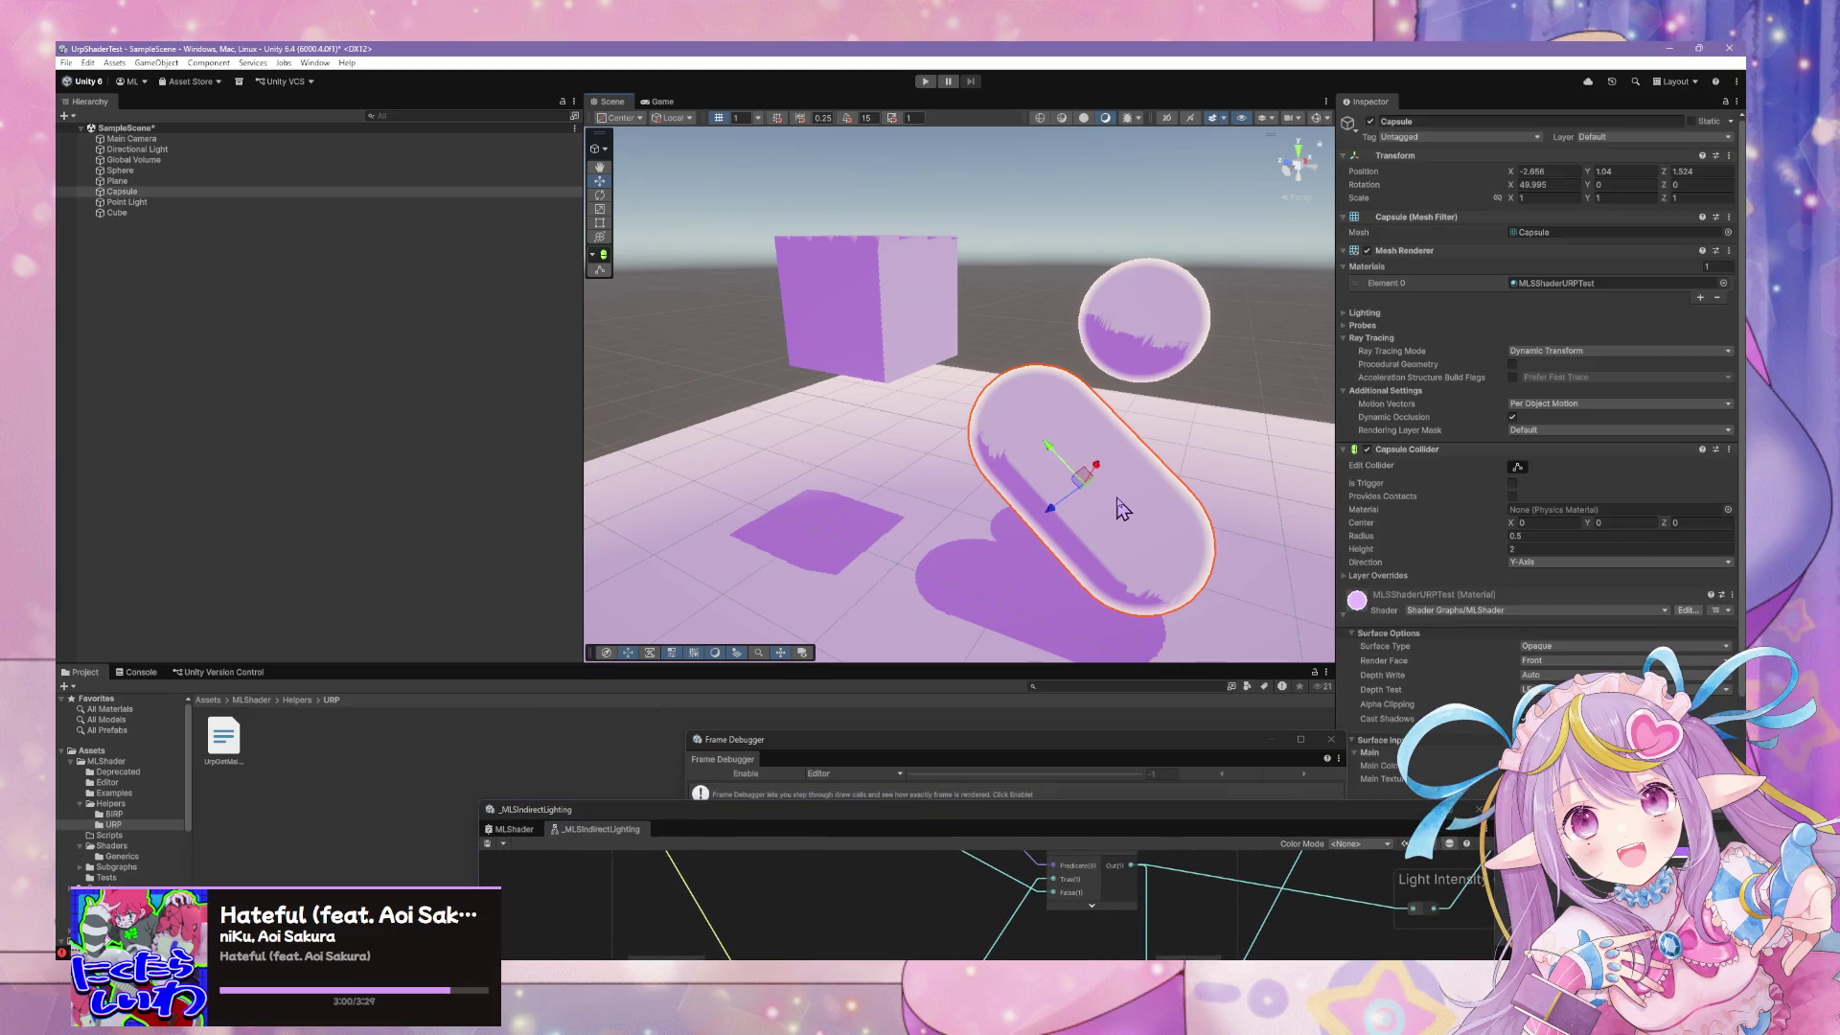
Show the capsule's Shading Attenuation settings in the Inspector, with the graph window over the Scene
scroll(1573, 575, "down", 5)
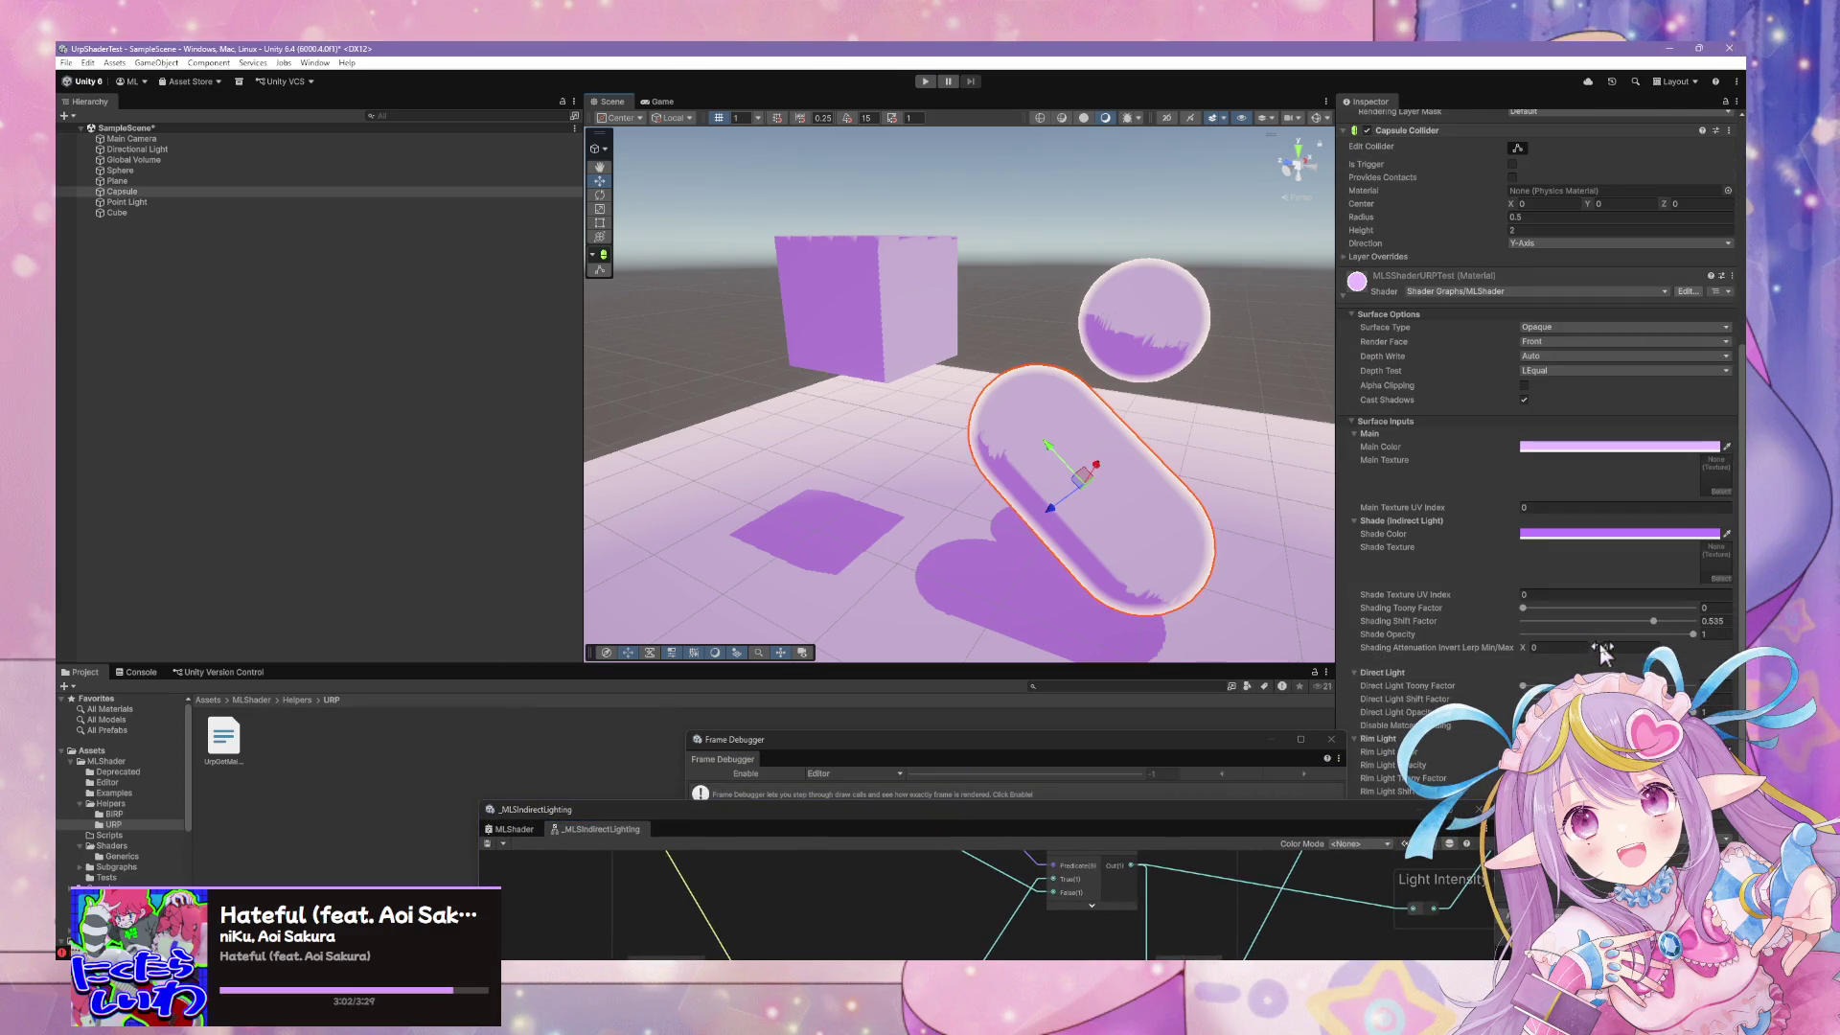
left_click_drag(1395, 826, 1098, 806)
left_click(1629, 648)
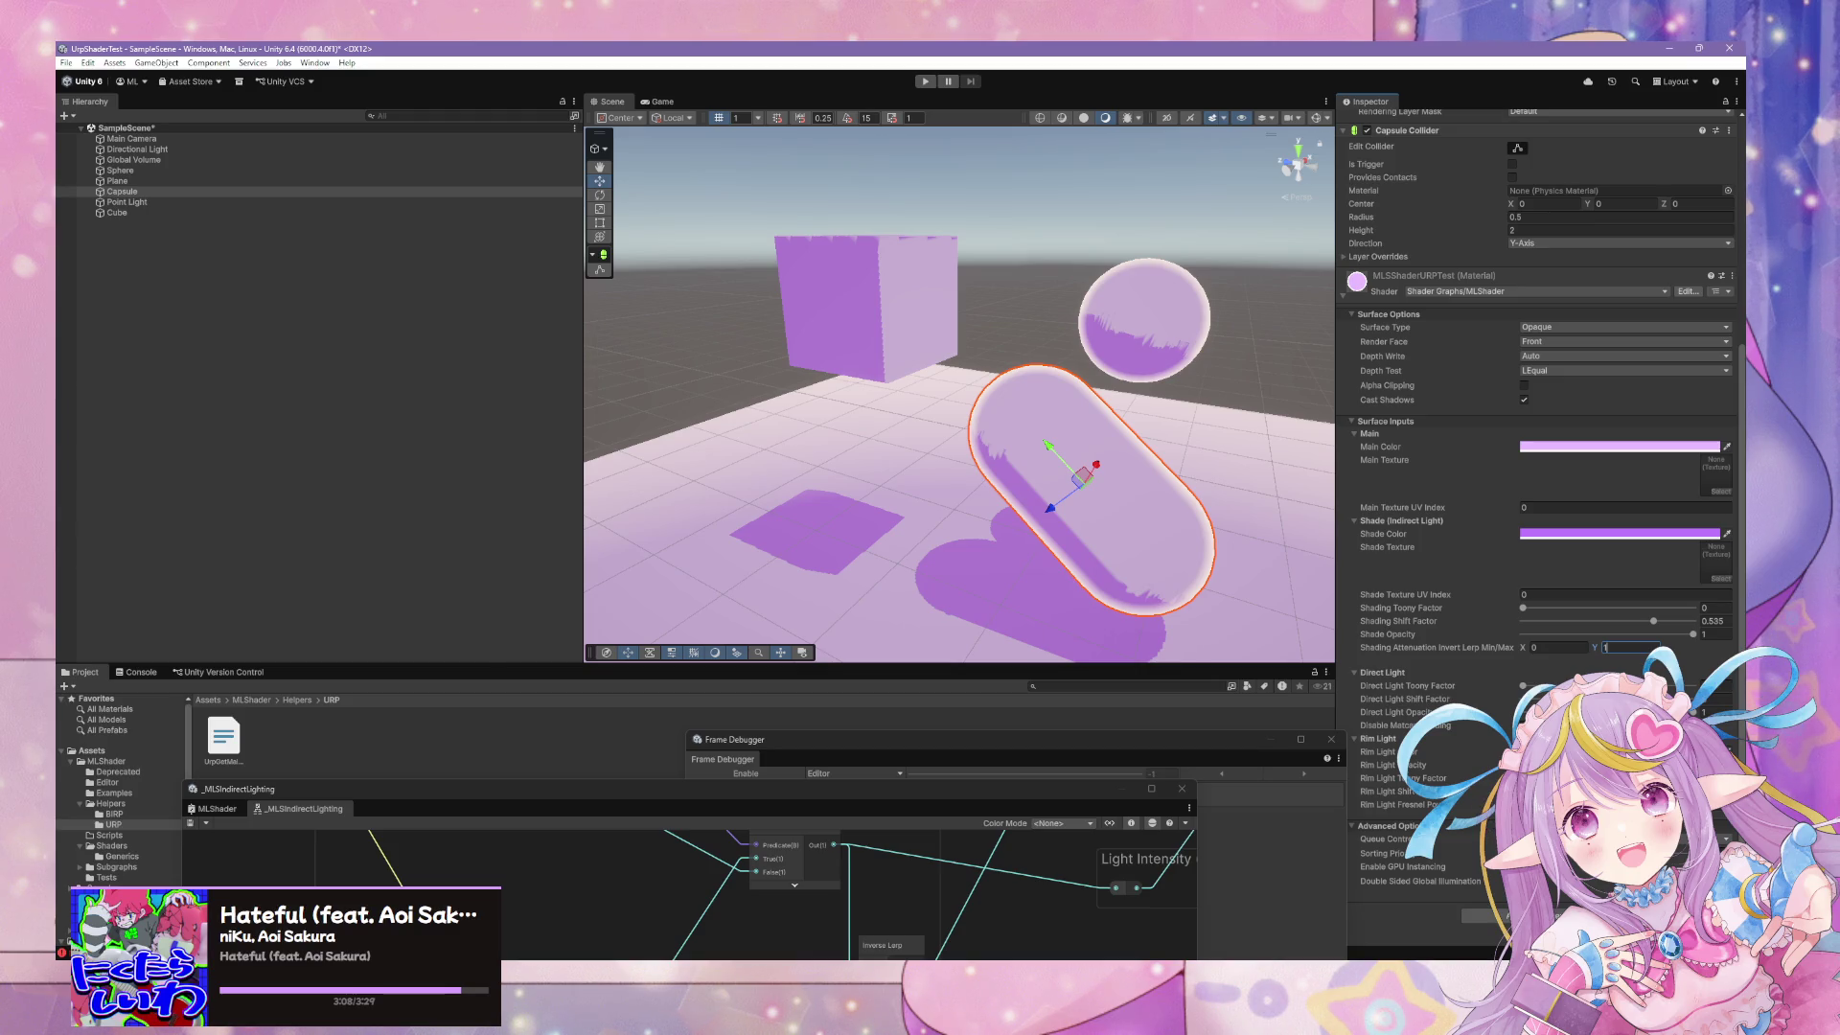
left_click_drag(949, 801, 1196, 426)
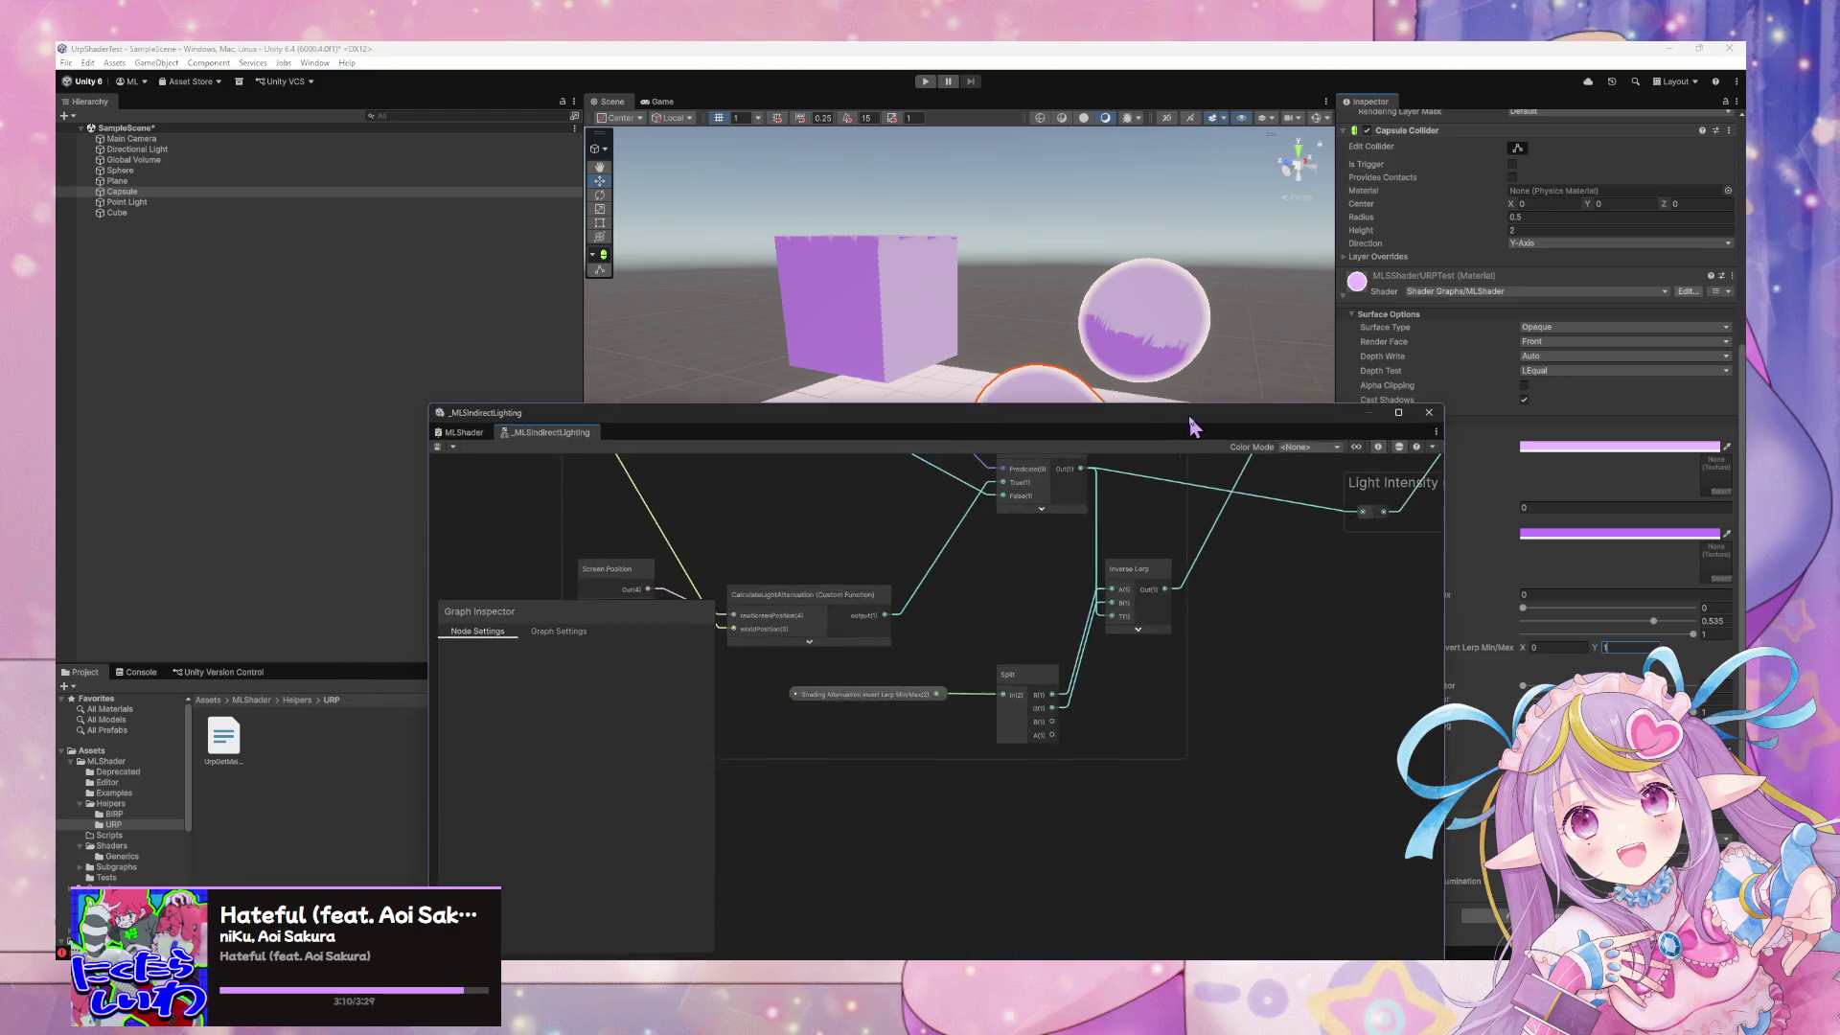
Return to the MLShader graph, view the Indirect Lights group, and save it
left_click(465, 434)
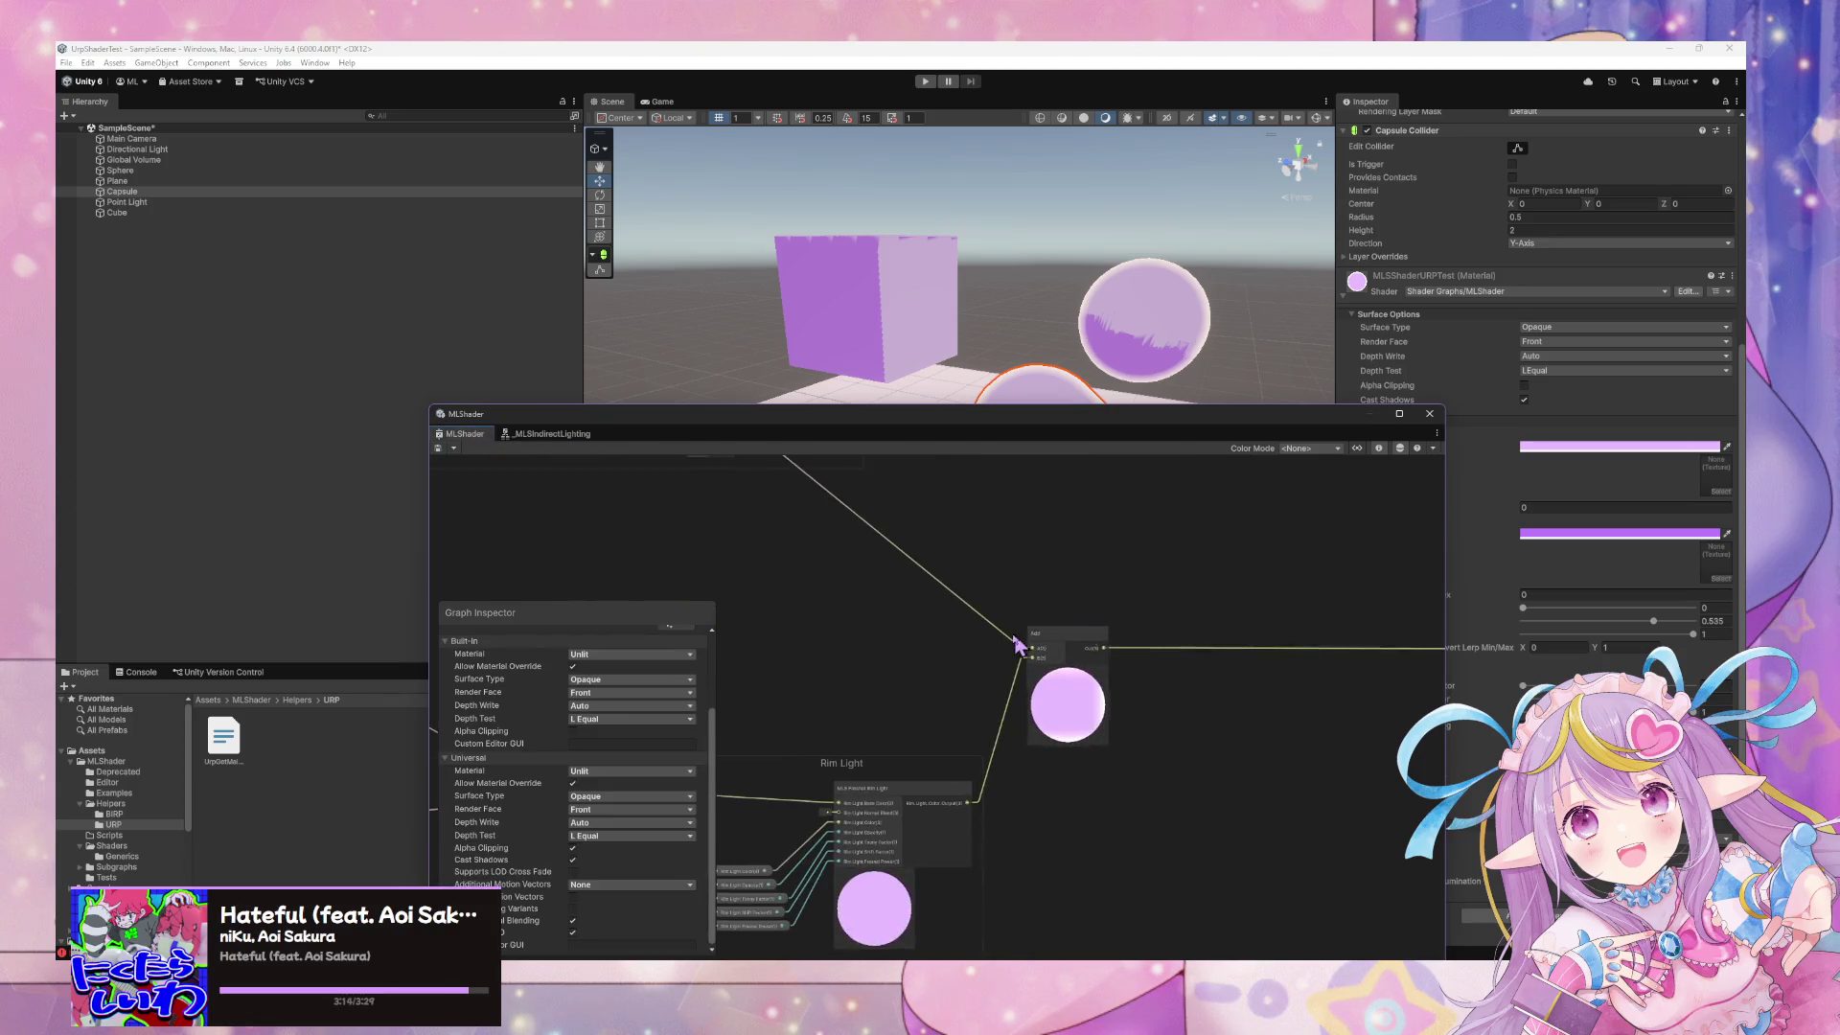
scroll(1134, 665, "up", 3)
scroll(1130, 656, "down", 3)
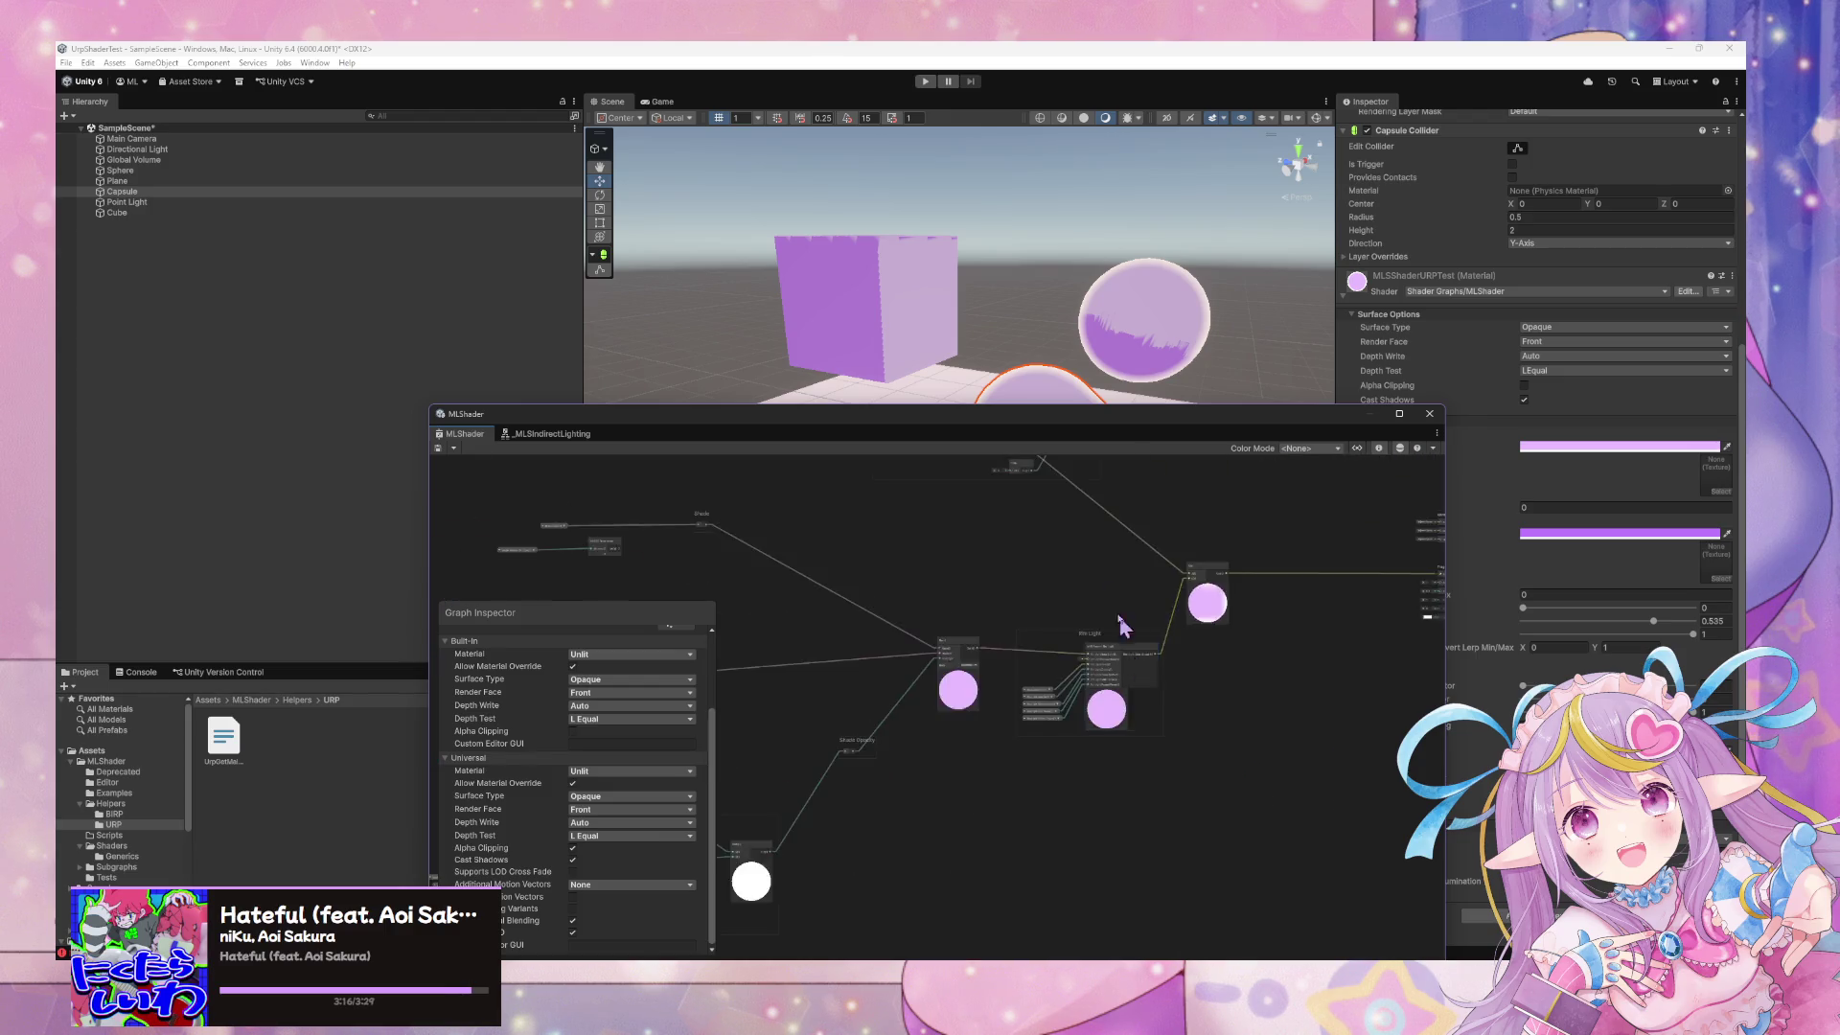
scroll(1246, 575, "up", 3)
left_click_drag(1248, 575, 1355, 537)
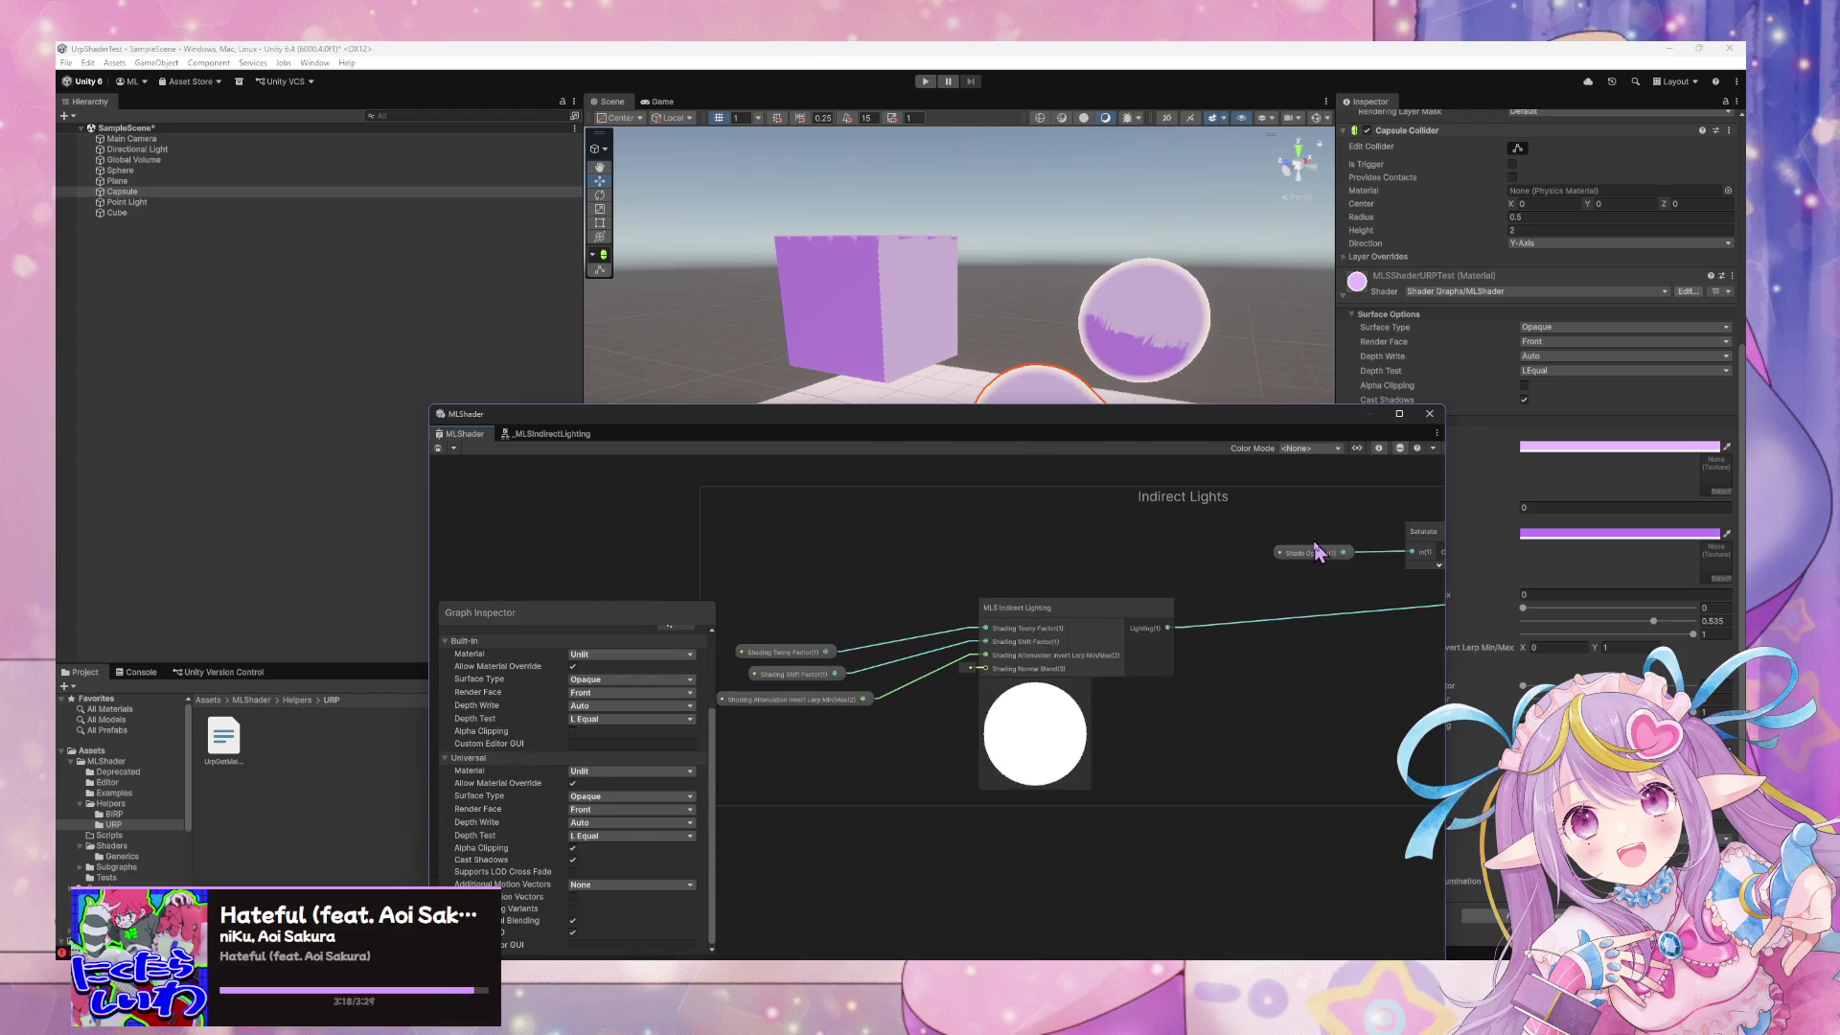
left_click(439, 448)
In the MLS Indirect Lighting sub-graph, connect Remap Out to MLS Linear Step Input and save
left_click_drag(1153, 434, 1040, 509)
left_click(951, 686)
double_click(950, 690)
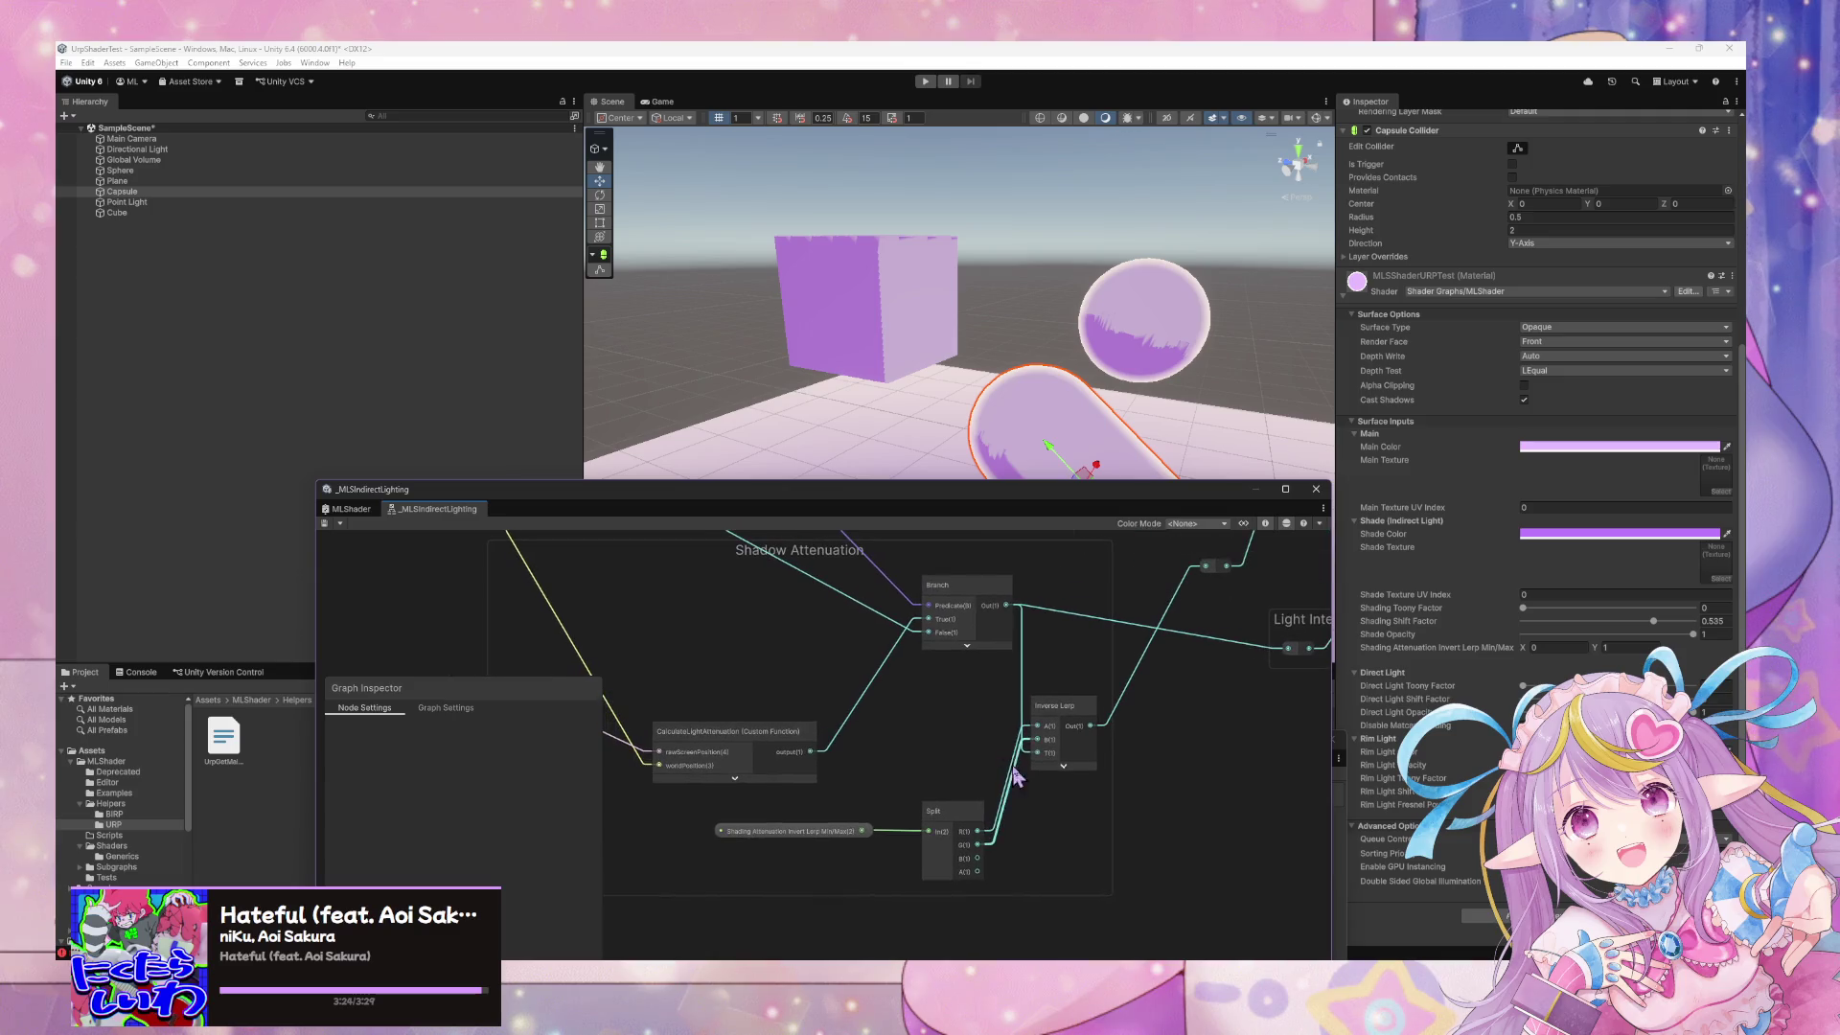
mouse_move(1080, 690)
left_mouse_down()
mouse_move(939, 795)
mouse_move(964, 790)
mouse_move(978, 915)
left_mouse_up()
scroll(1032, 789, "down", 5)
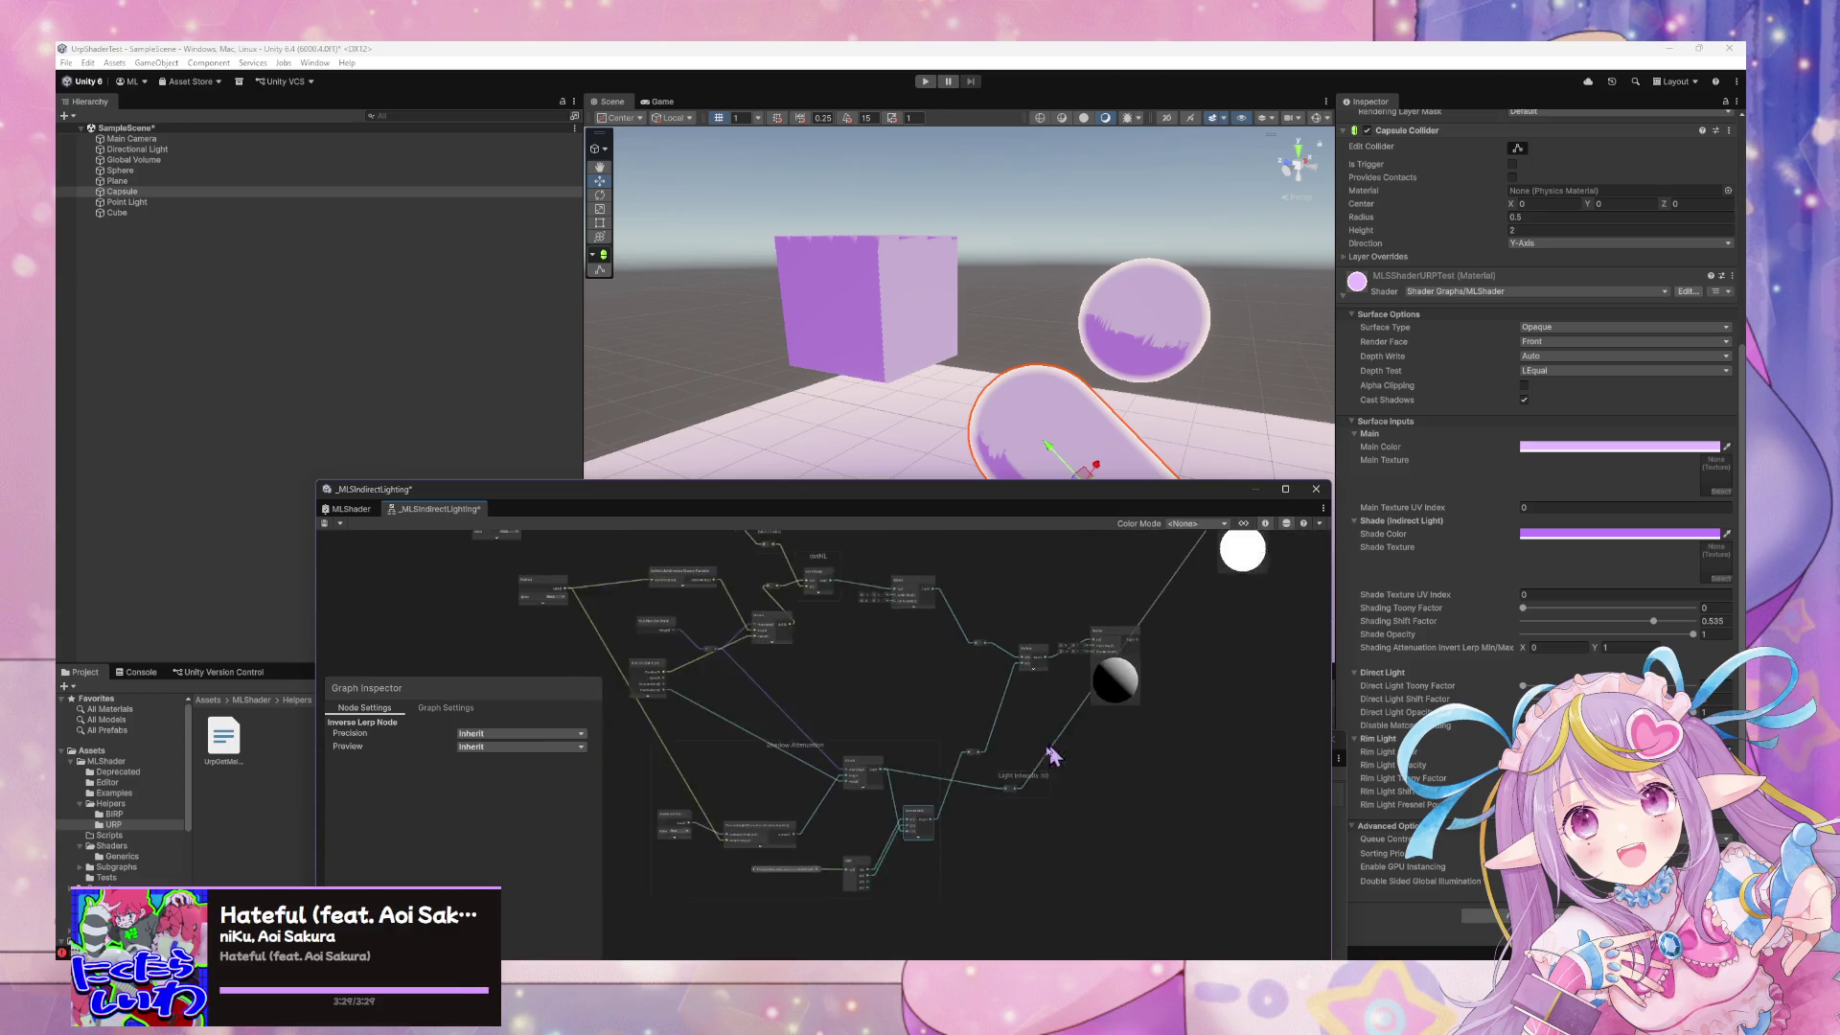
scroll(1151, 725, "up", 2)
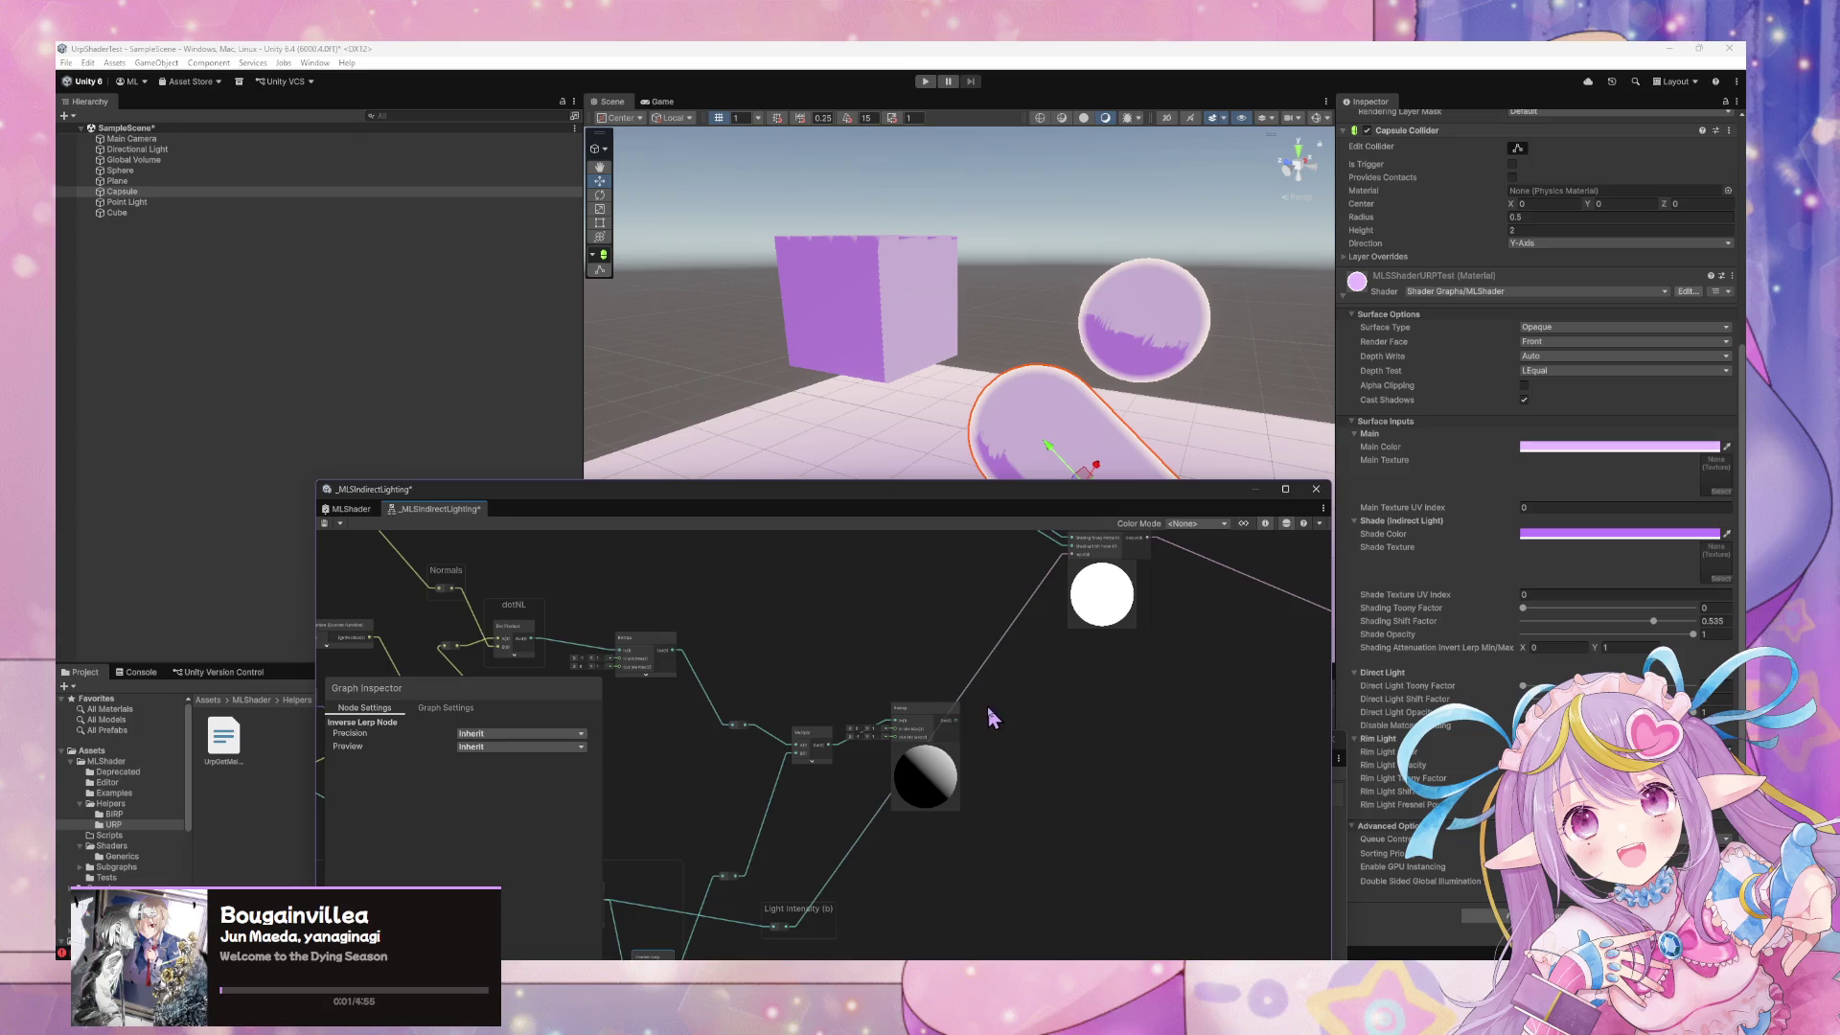
scroll(988, 717, "up", 4)
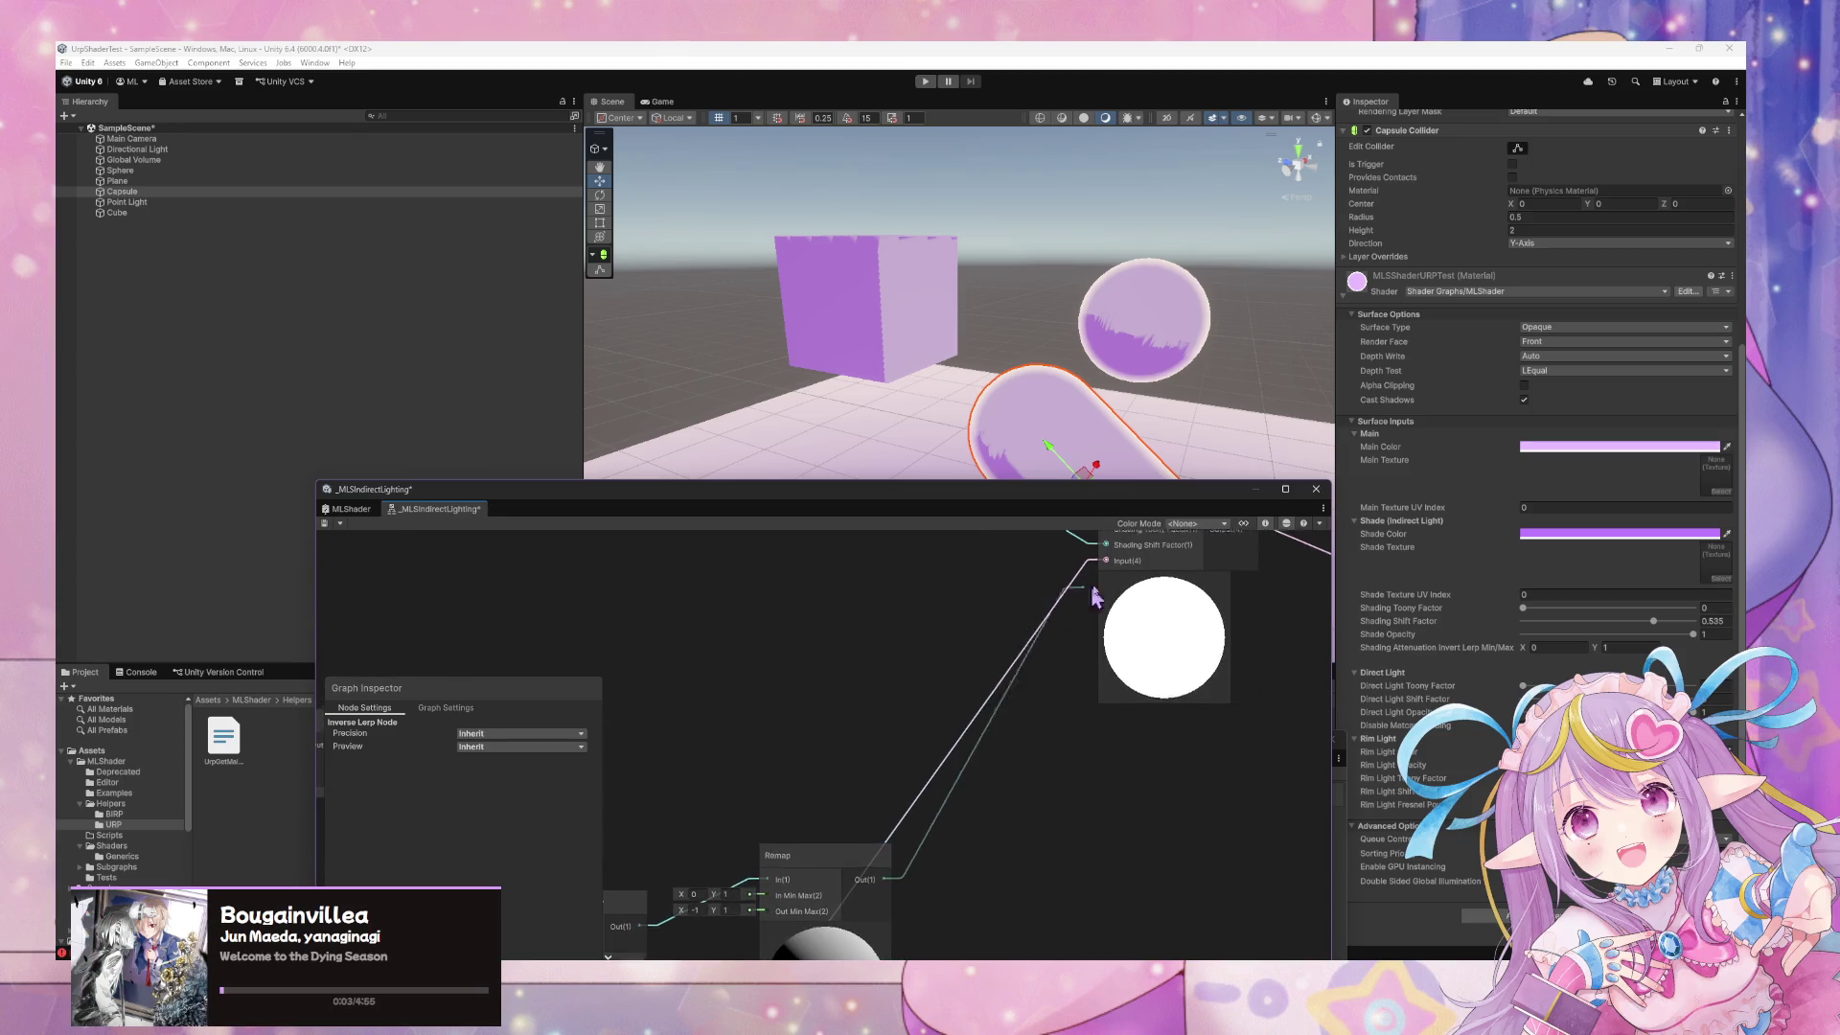
left_click_drag(1096, 596, 1102, 563)
left_click(324, 523)
Lower the Shading Attenuation Invert Lerp Min/Max Y value to 0.82
mouse_move(971, 347)
left_mouse_down()
mouse_move(1089, 390)
mouse_move(1045, 335)
left_mouse_up()
left_click_drag(1594, 648, 1589, 657)
type("6")
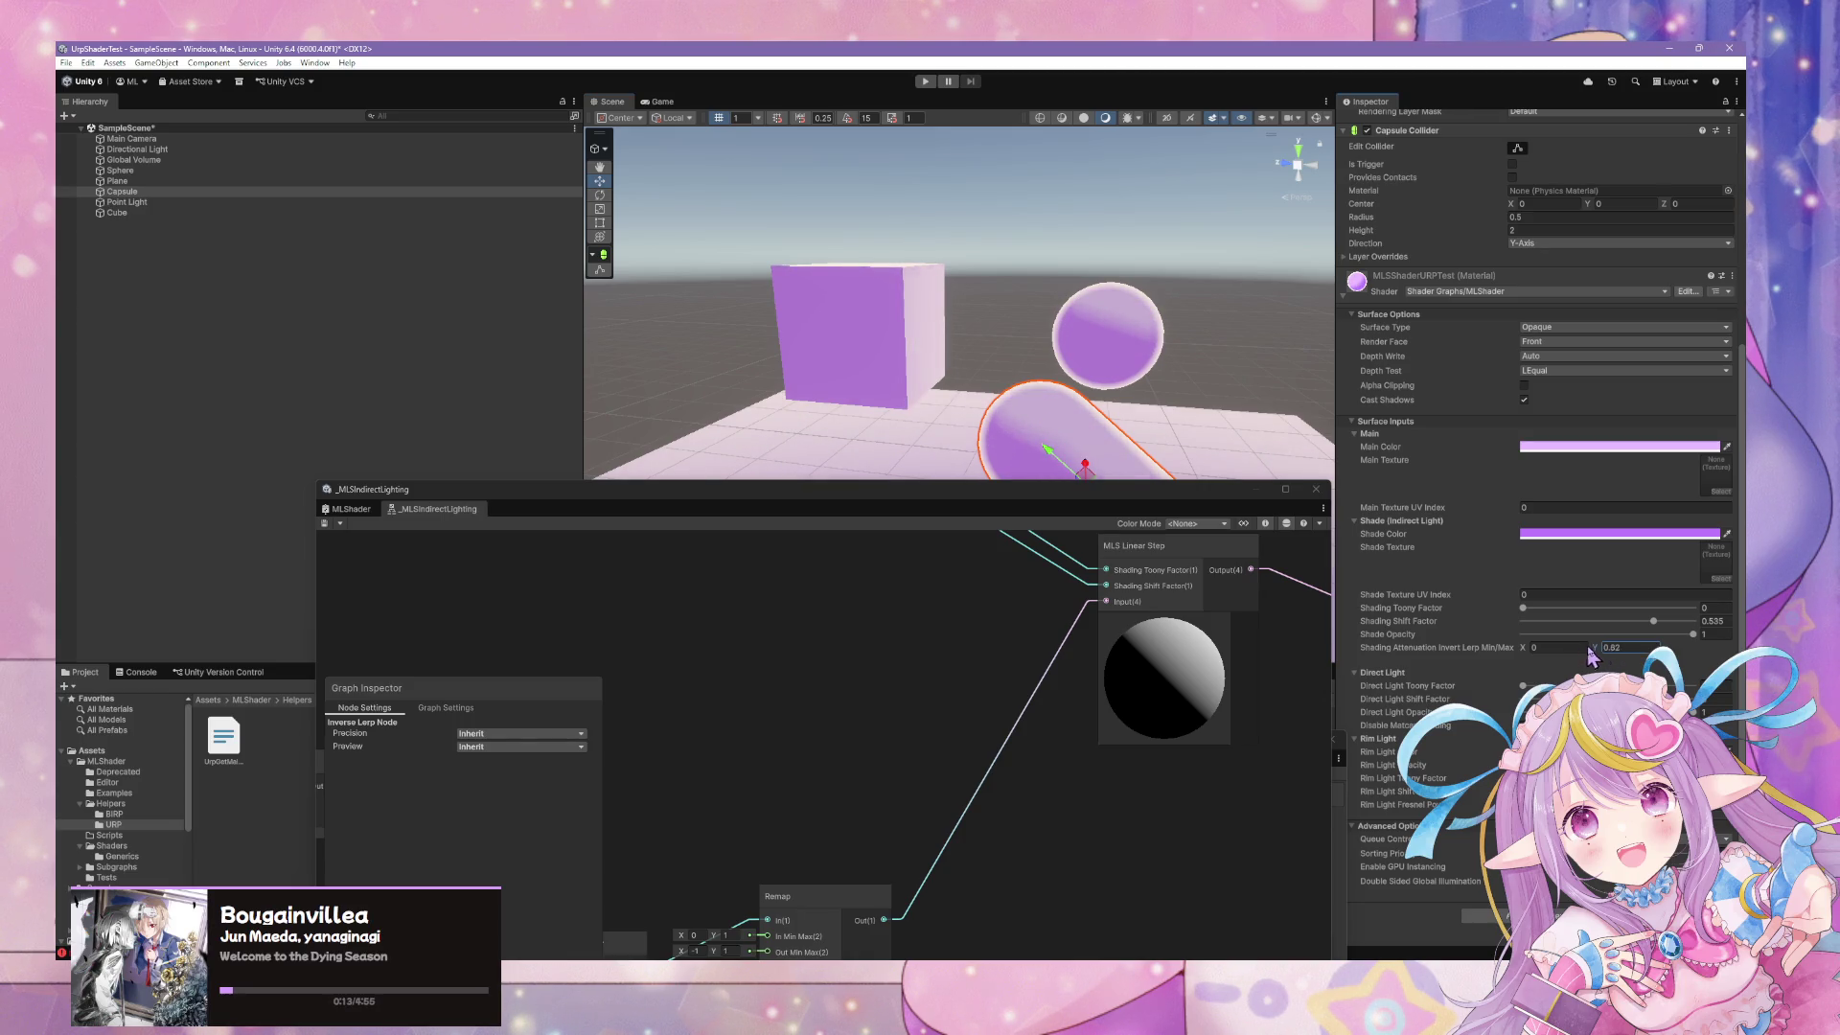
Adjust Shading Toony Factor, set the attenuation maximum to 1, and try Shading Shift Factor values
left_click_drag(1524, 608, 1725, 625)
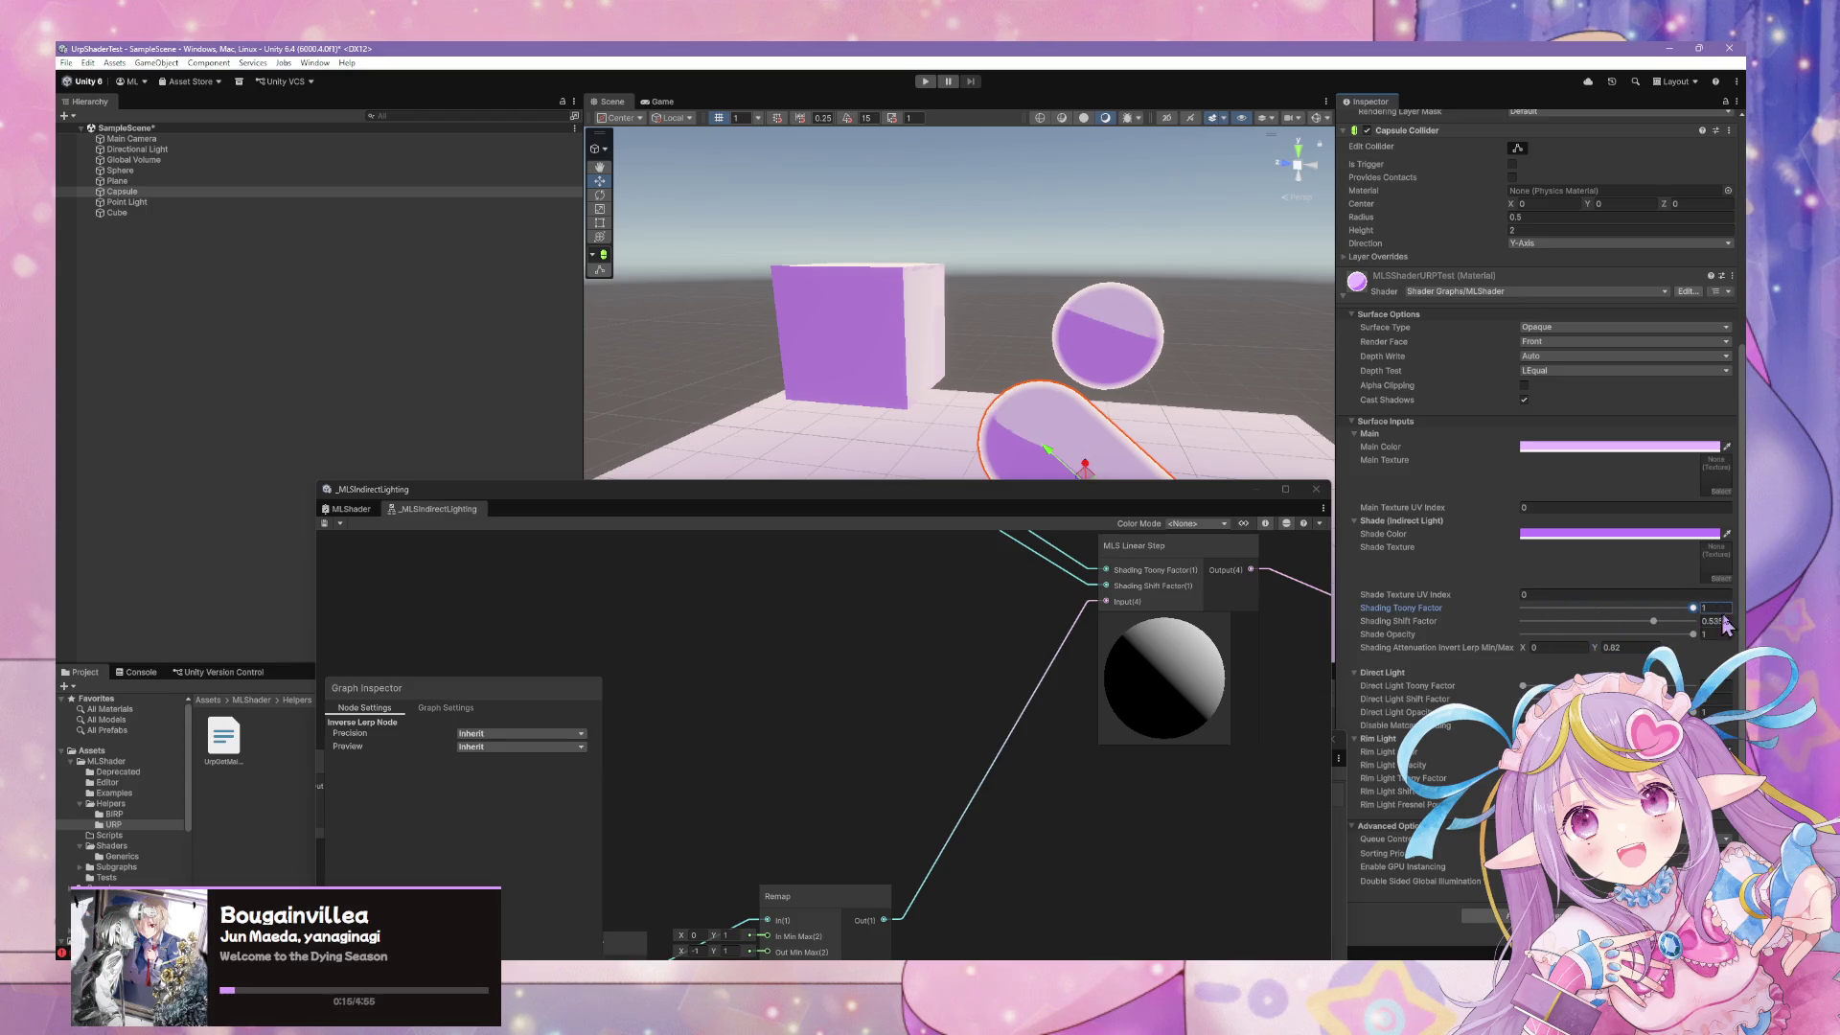
mouse_move(949, 354)
left_mouse_down()
mouse_move(919, 436)
mouse_move(764, 415)
mouse_move(653, 428)
mouse_move(891, 436)
left_mouse_up()
left_click(1620, 648)
type("1")
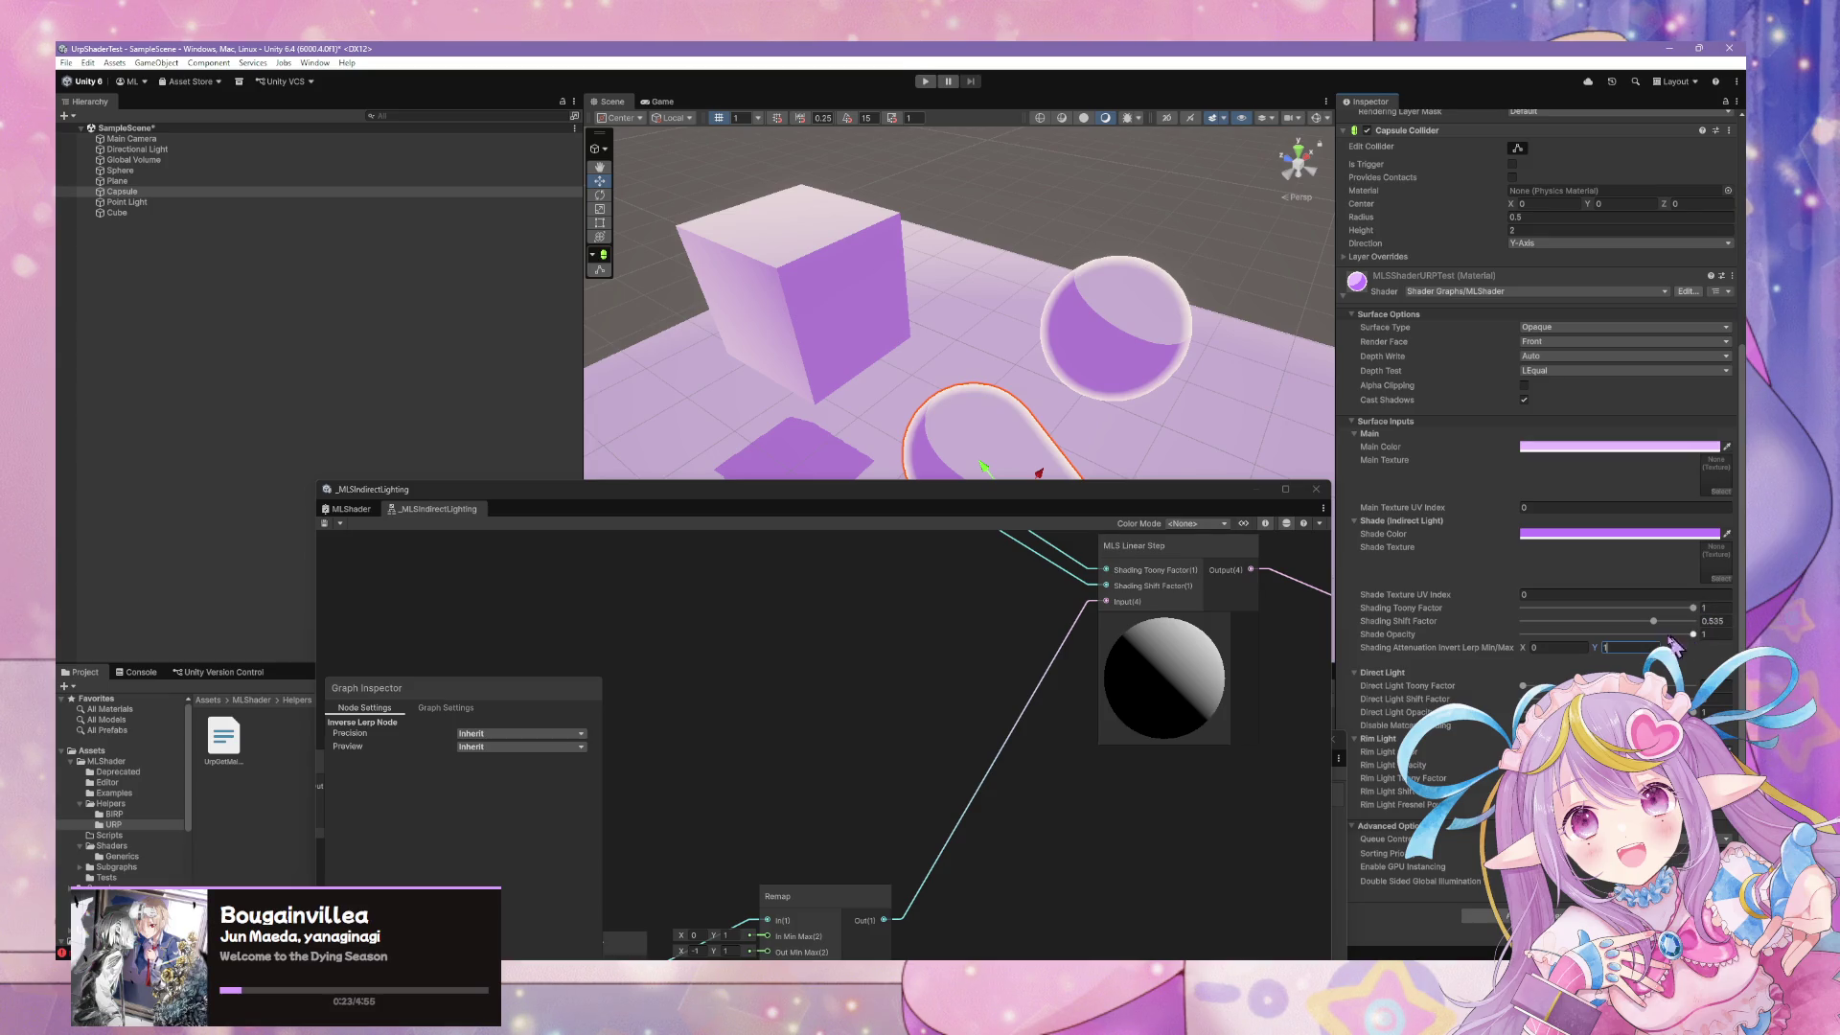
mouse_move(1654, 621)
left_mouse_down()
mouse_move(1688, 622)
mouse_move(1641, 630)
left_mouse_up()
mouse_move(920, 364)
left_mouse_down()
mouse_move(803, 404)
mouse_move(638, 390)
mouse_move(509, 457)
mouse_move(508, 308)
mouse_move(486, 305)
left_mouse_up()
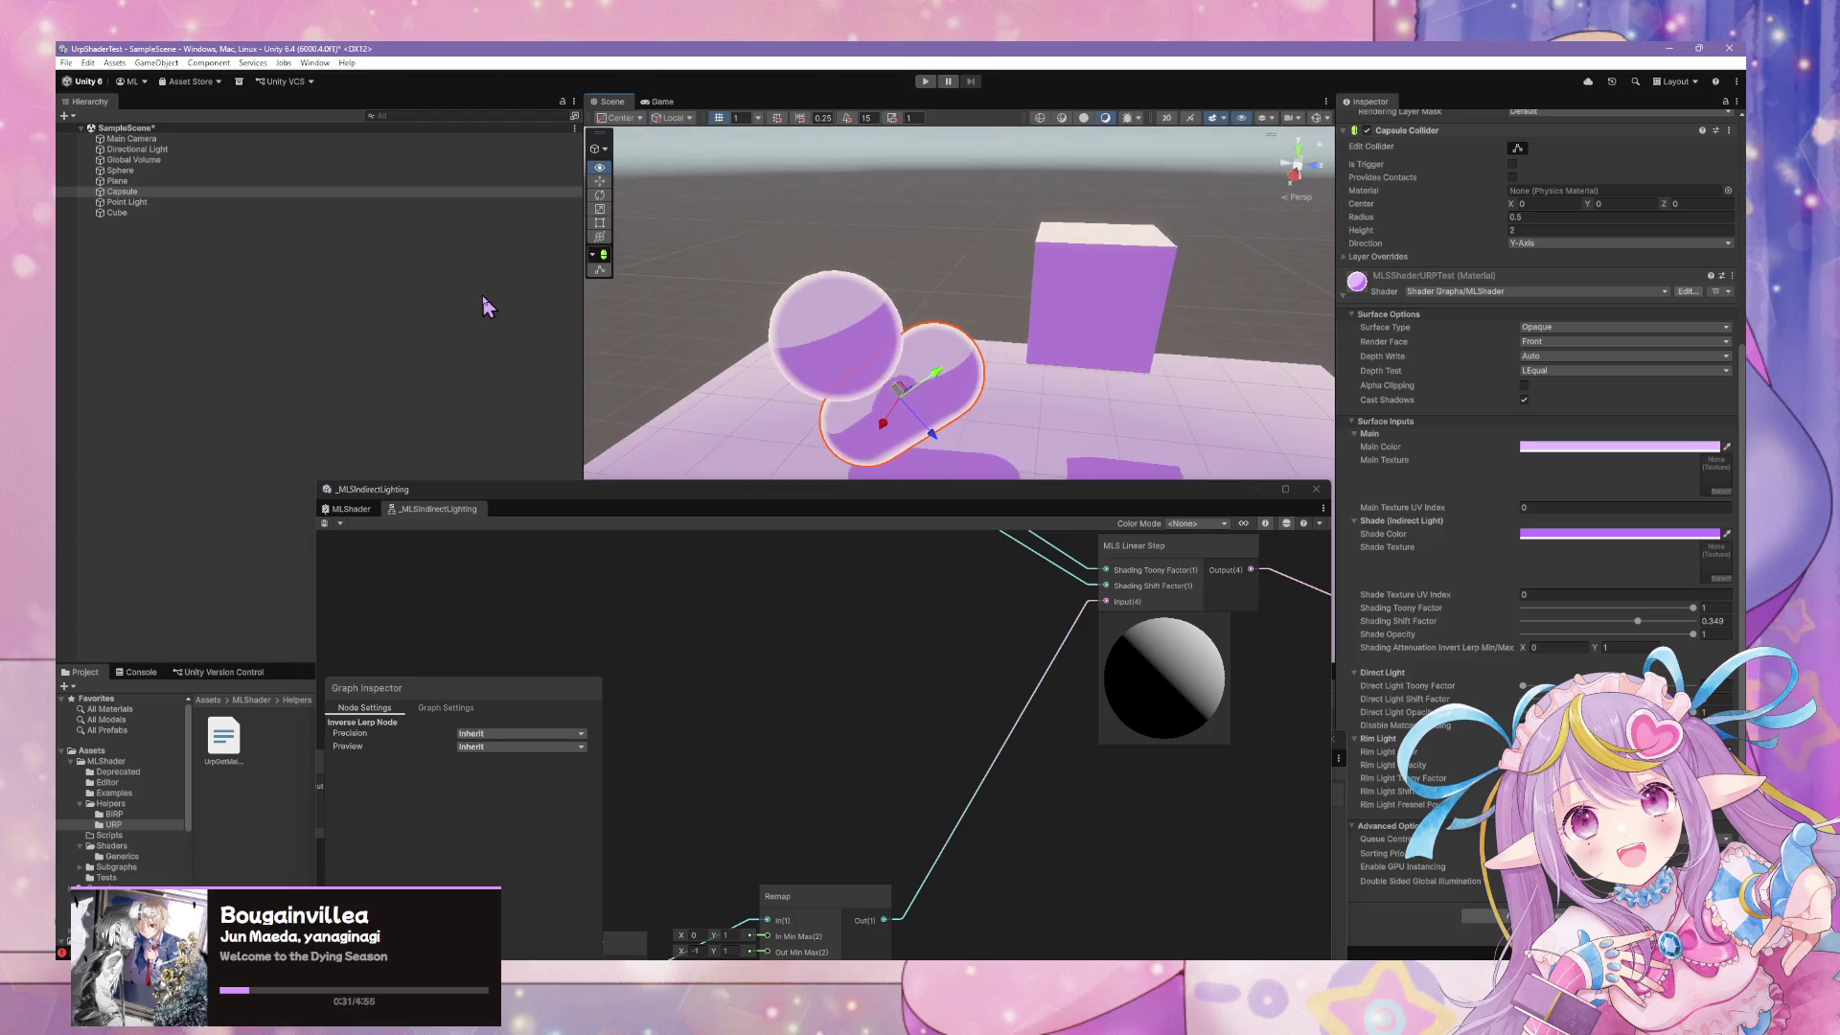
Frame the capsule and set the attenuation Min/Max range back to 0 and 1
key("f")
mouse_move(805, 308)
left_mouse_down()
mouse_move(485, 307)
mouse_move(743, 311)
left_mouse_up()
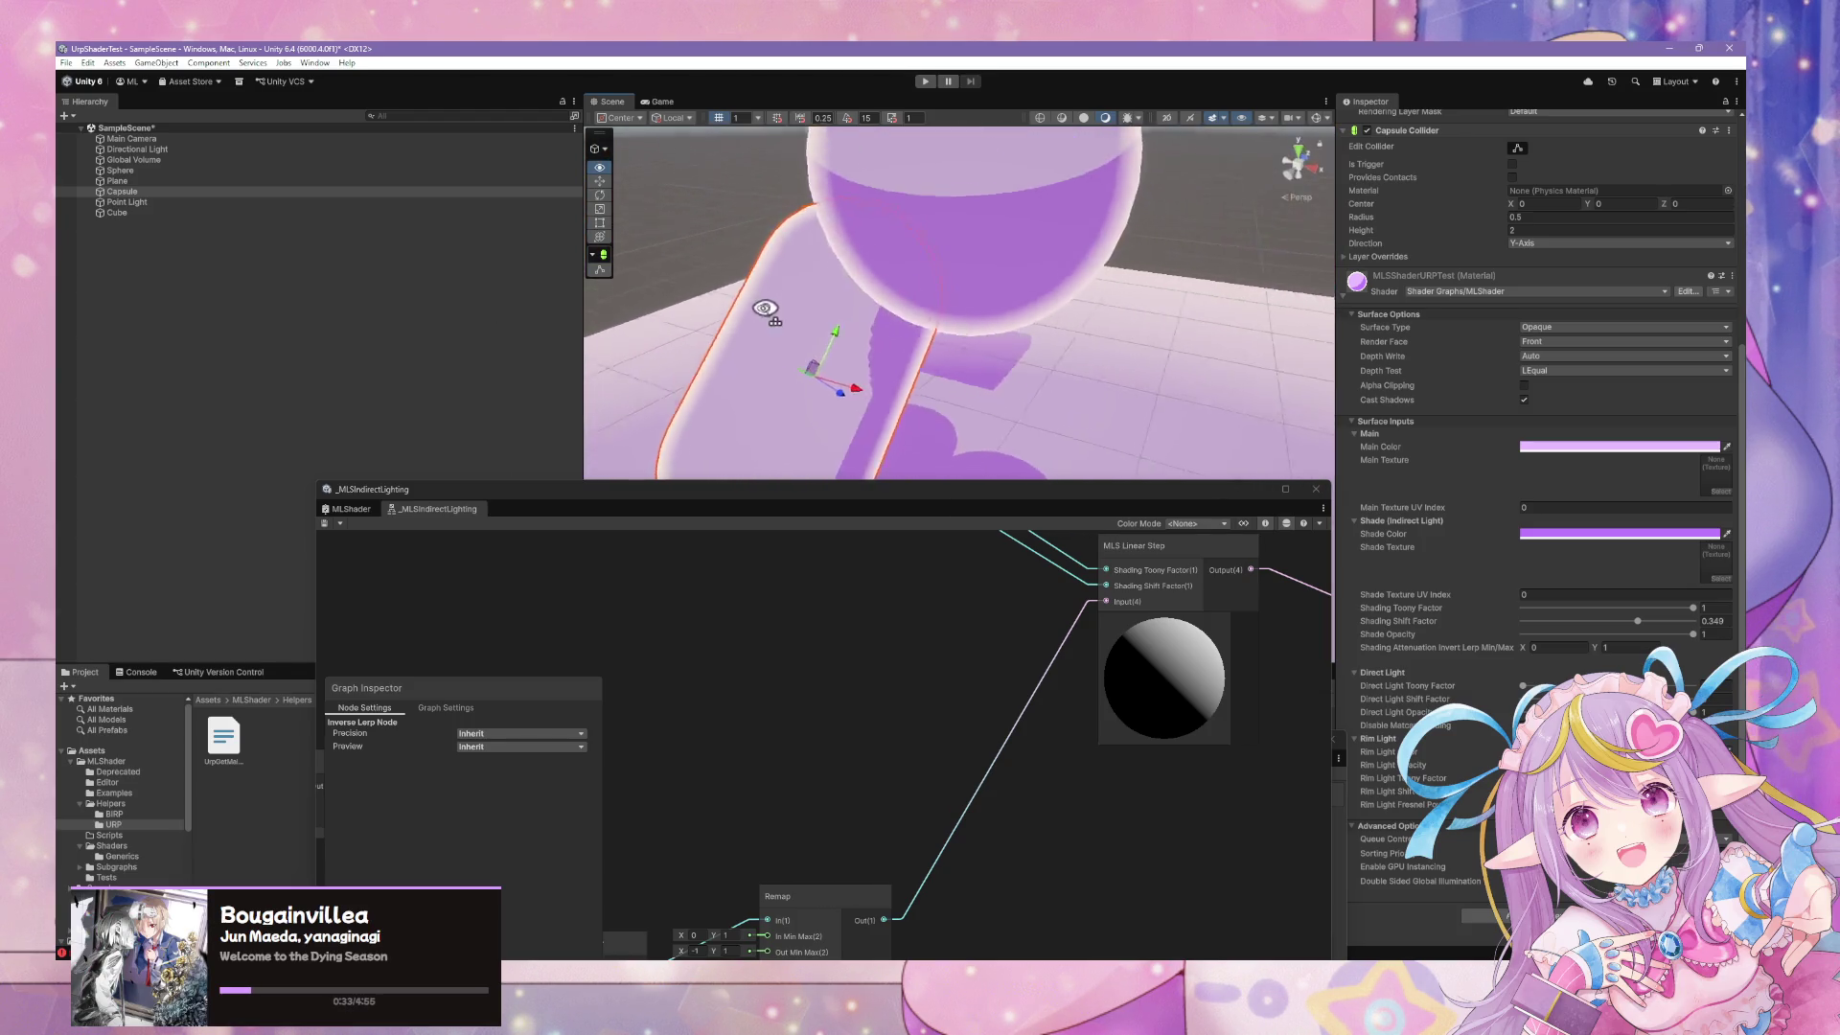
left_click_drag(1016, 283, 1031, 287)
left_click(1639, 651)
type("0.8")
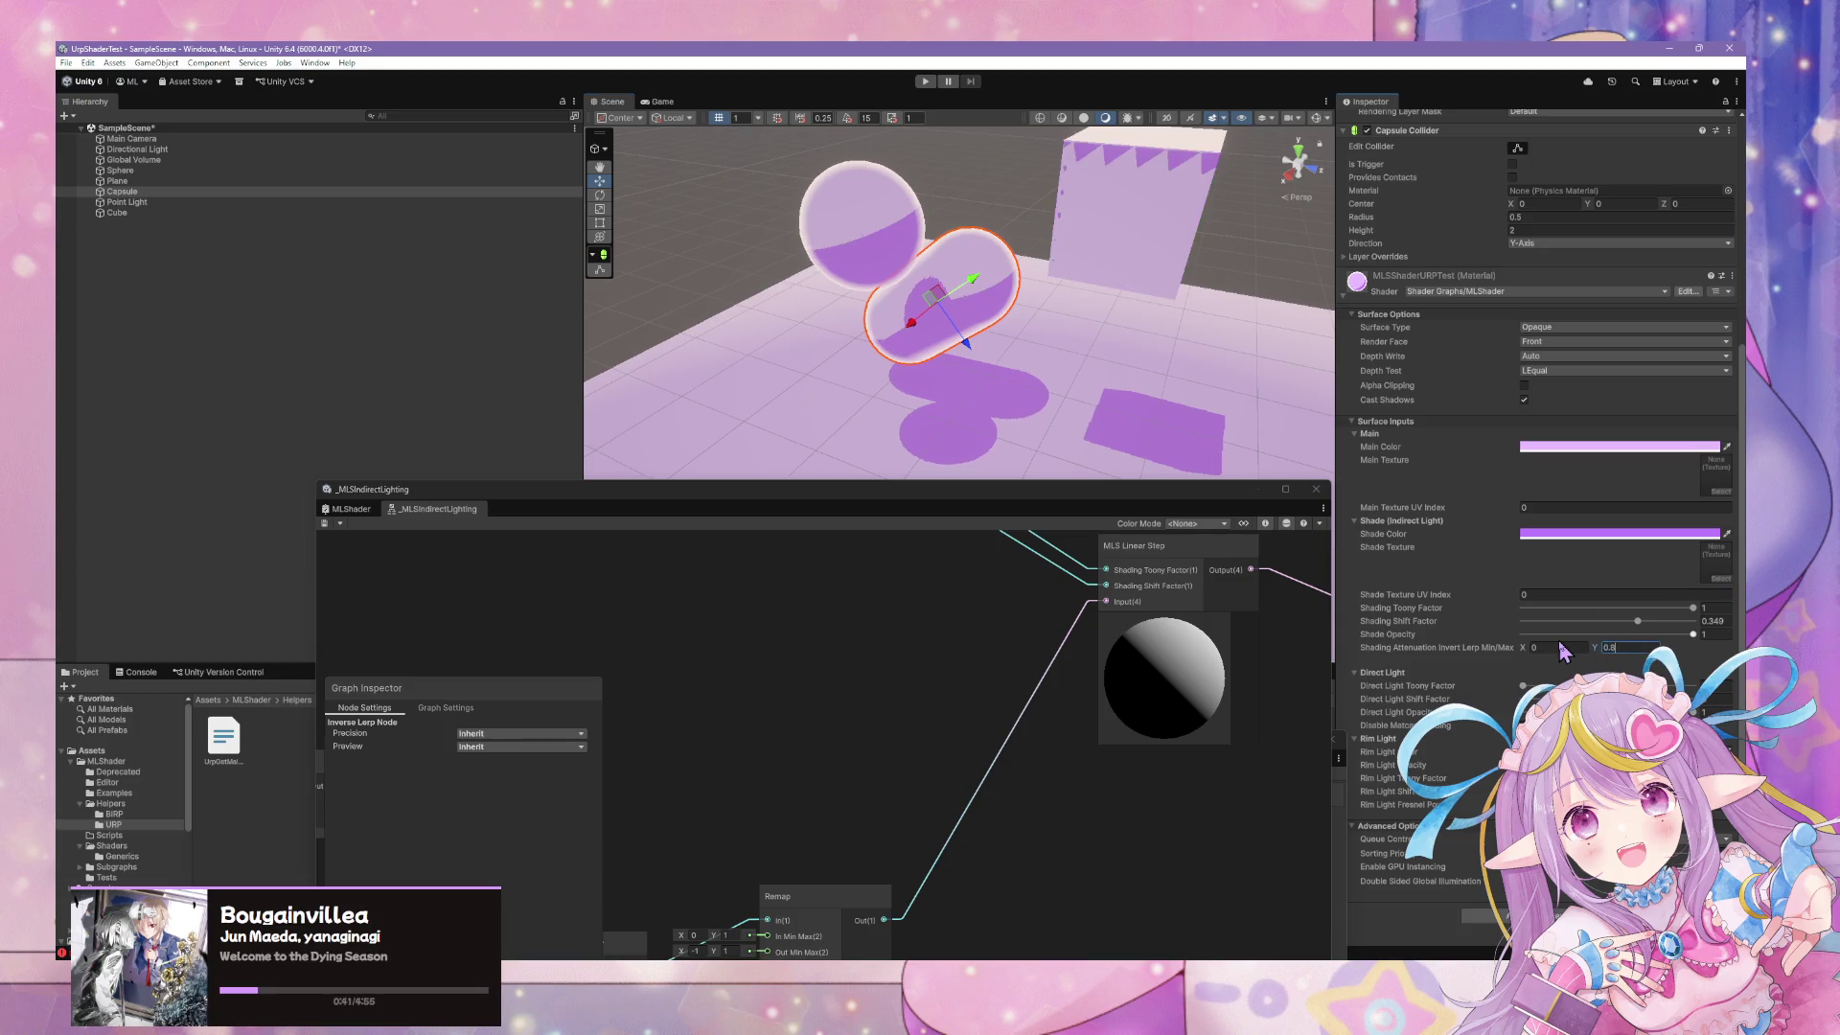
key("BackSpace")
key("BackSpace")
type("1")
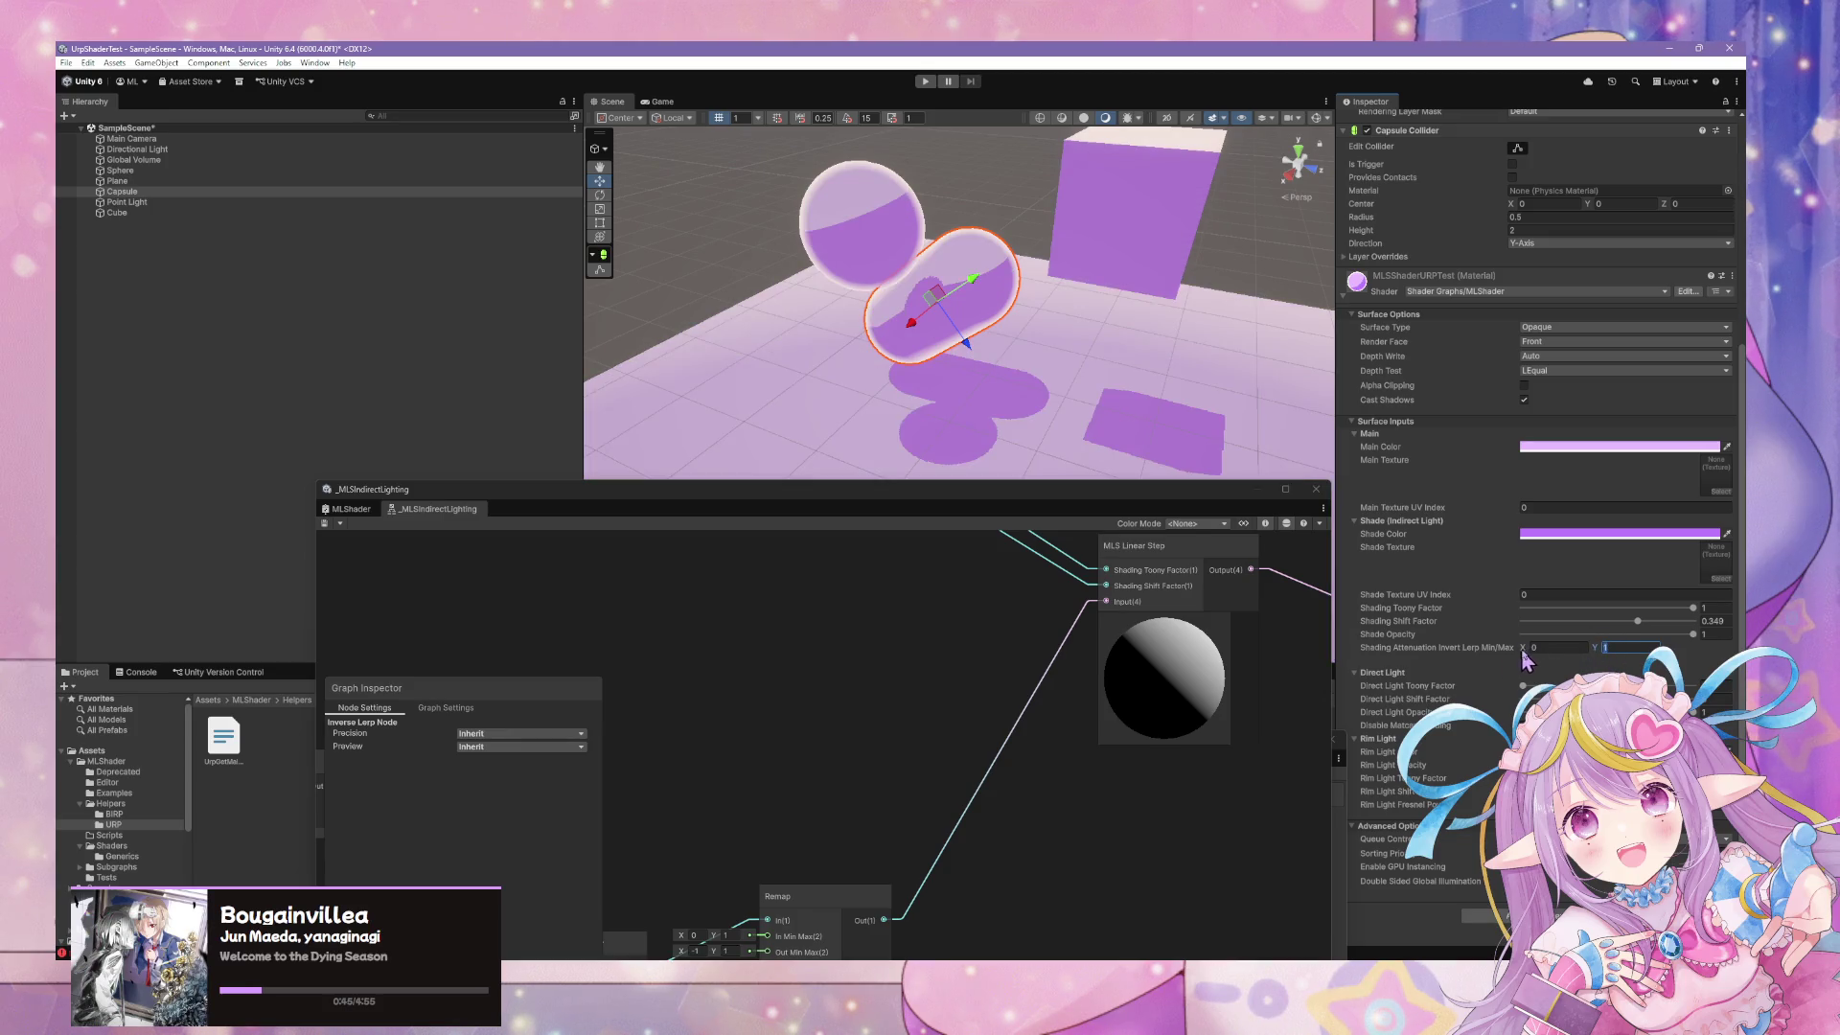
left_click_drag(1514, 648, 1516, 648)
Drag the Shading Shift Factor down to 0.039
mouse_move(1637, 622)
left_mouse_down()
mouse_move(1669, 623)
mouse_move(1422, 604)
left_mouse_up()
mouse_move(1663, 628)
left_mouse_down()
mouse_move(1589, 625)
mouse_move(1623, 628)
left_mouse_up()
mouse_move(1243, 472)
left_mouse_down()
mouse_move(117, 506)
mouse_move(1544, 485)
mouse_move(1703, 520)
mouse_move(1715, 419)
mouse_move(1706, 443)
left_mouse_up()
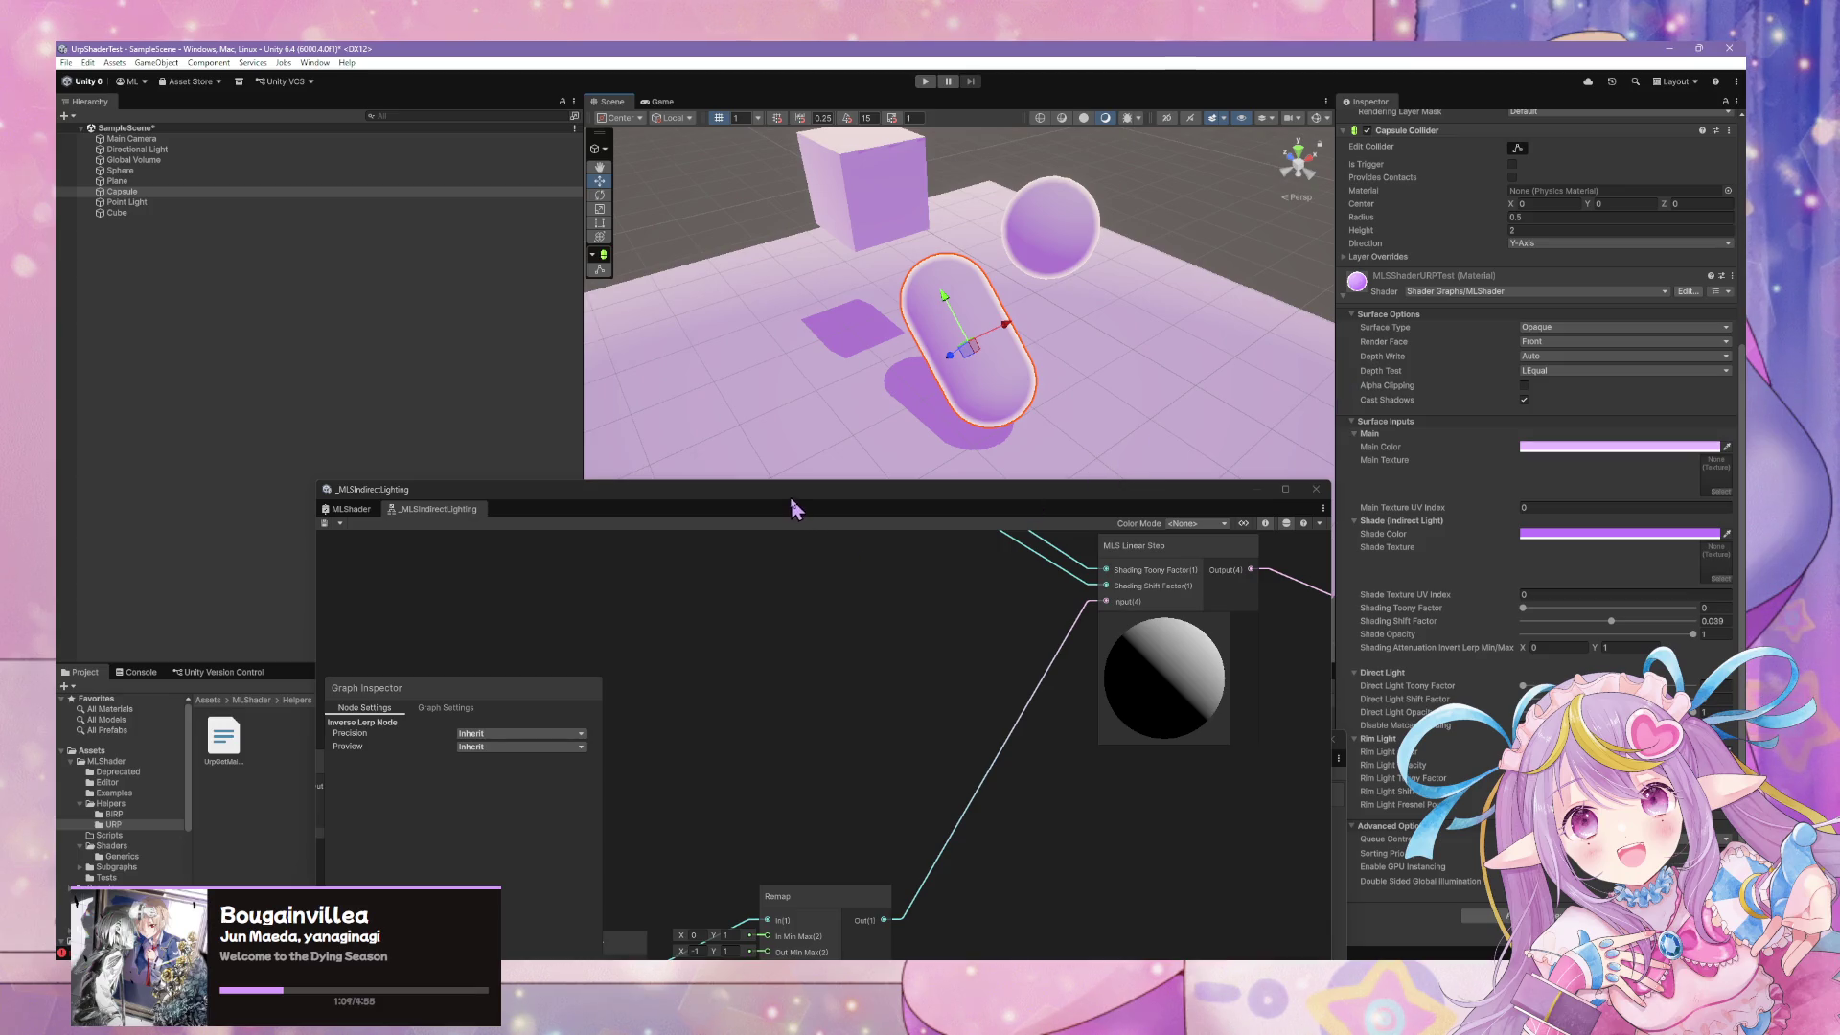
Set Shading Toony Factor to 1 and Shading Shift Factor to 0.25
left_click_drag(793, 508, 900, 407)
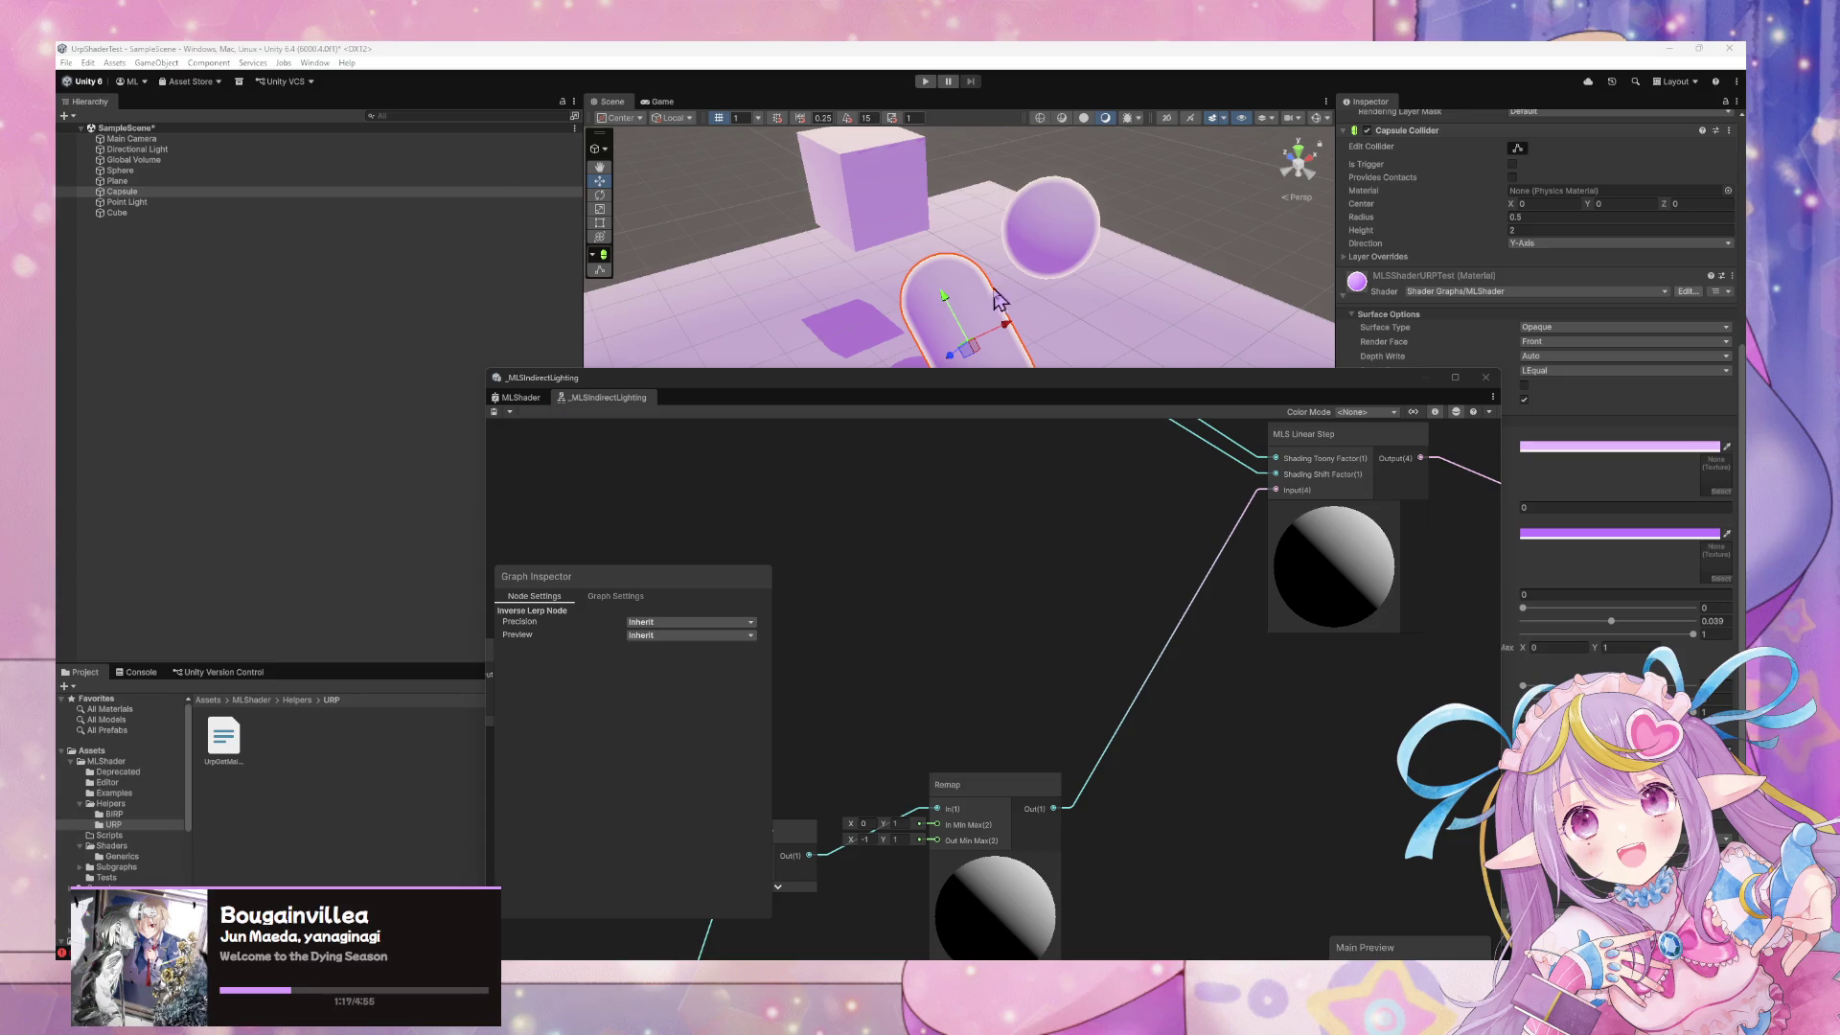
mouse_move(1086, 385)
left_mouse_down()
mouse_move(1134, 665)
mouse_move(1101, 358)
mouse_move(1141, 378)
mouse_move(1157, 330)
mouse_move(1054, 317)
mouse_move(1076, 300)
mouse_move(657, 309)
mouse_move(562, 337)
mouse_move(1006, 345)
mouse_move(1164, 369)
left_mouse_up()
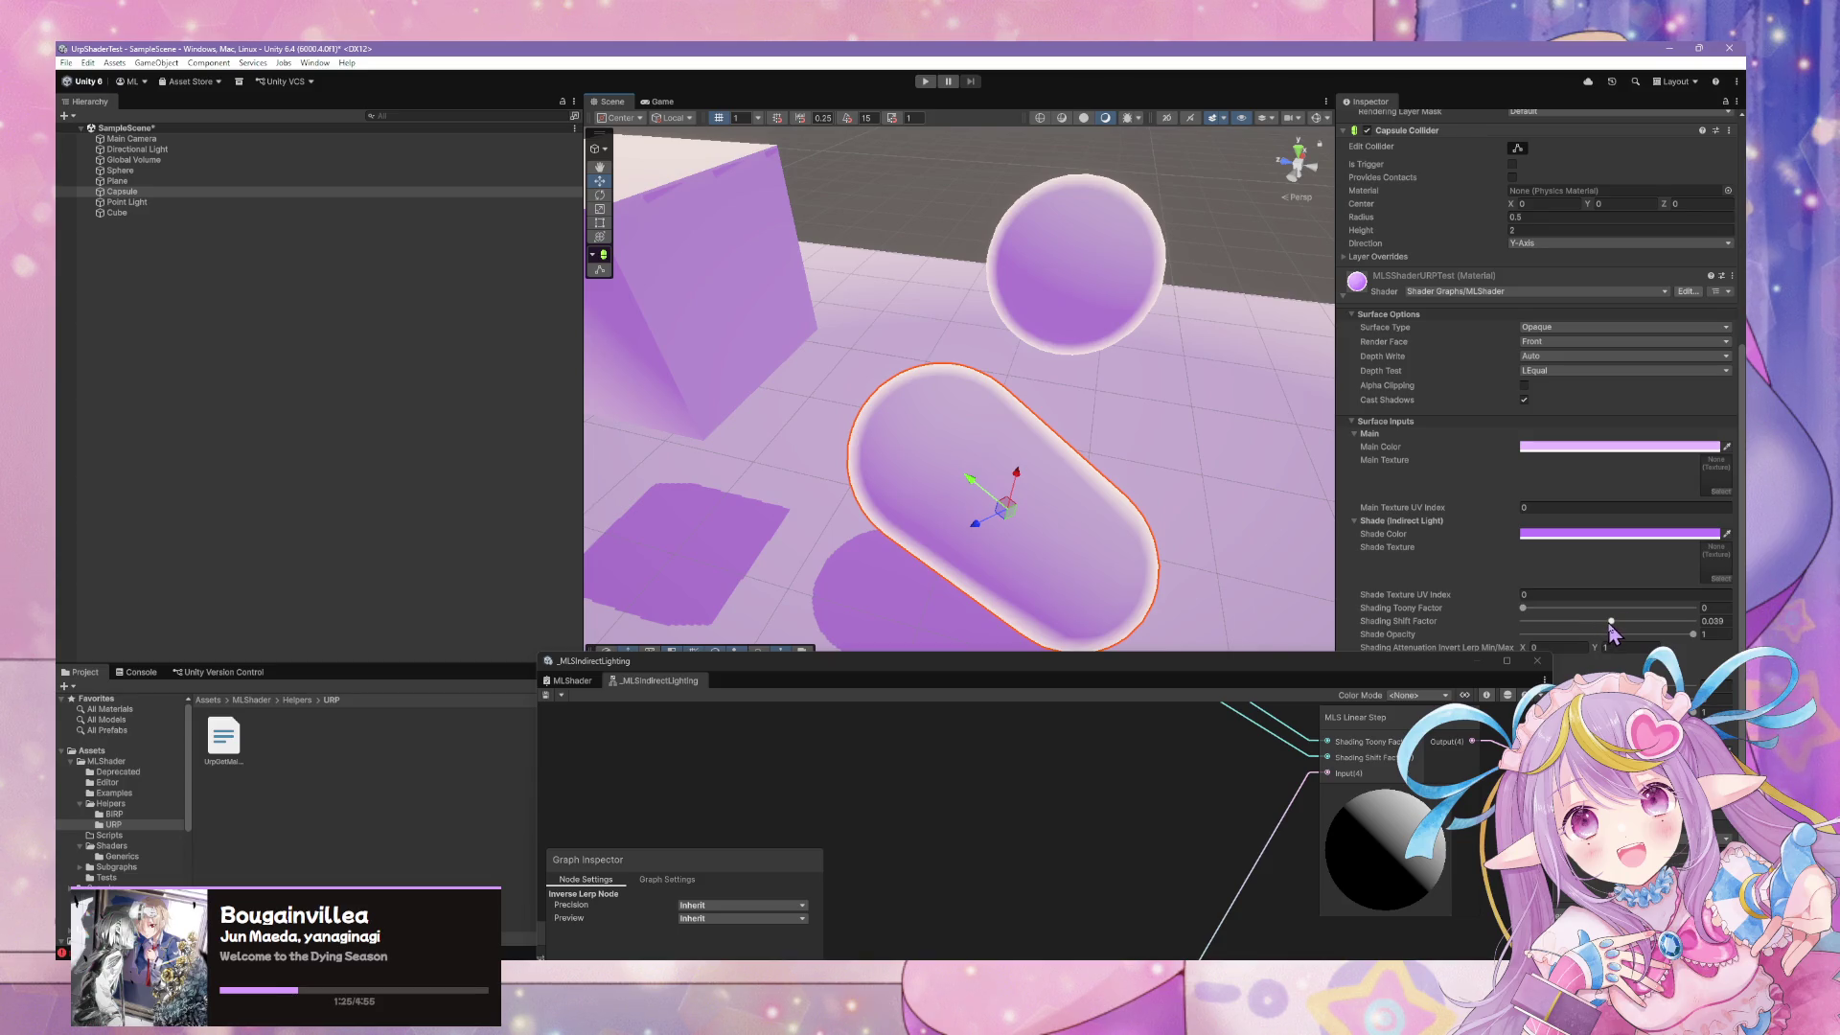
mouse_move(1611, 621)
left_mouse_down()
mouse_move(1694, 608)
mouse_move(1611, 622)
mouse_move(1637, 622)
left_mouse_up()
type("1")
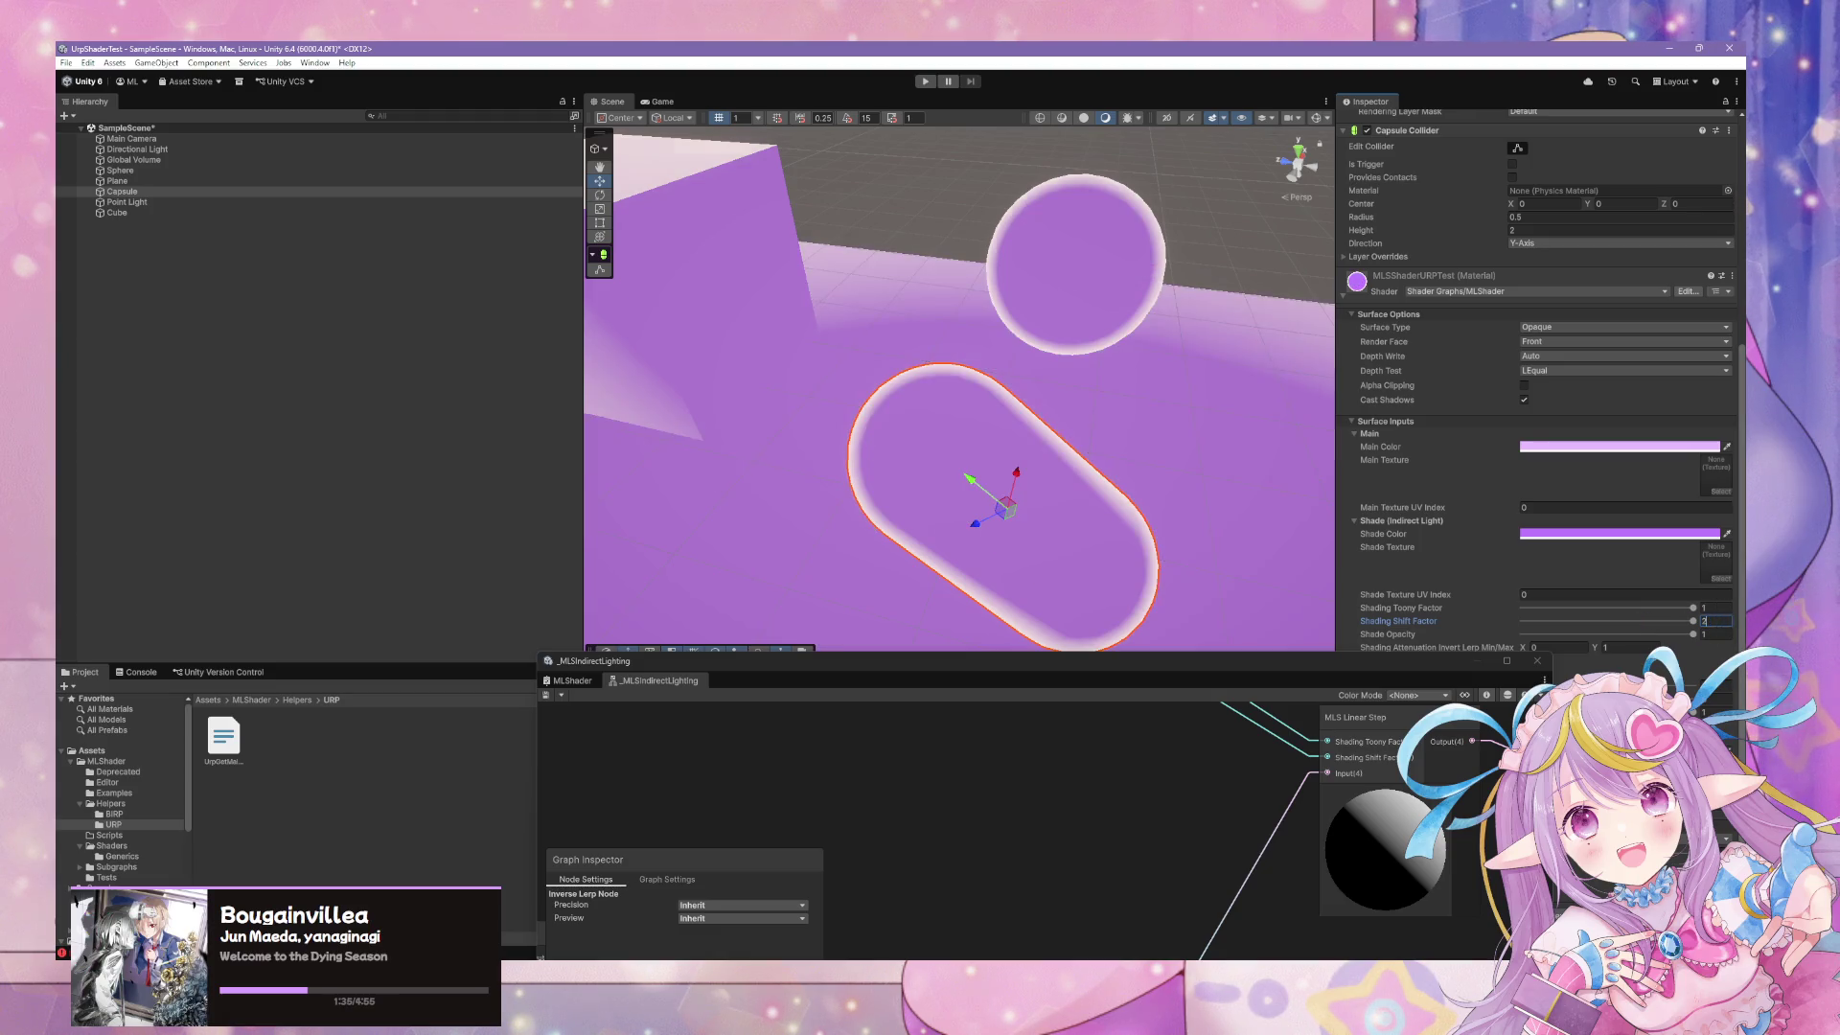
key("Return")
Select the sphere and move it slightly down along Y
mouse_move(1188, 536)
left_mouse_down()
mouse_move(1227, 553)
mouse_move(972, 487)
mouse_move(394, 522)
mouse_move(926, 476)
left_mouse_up()
left_click(927, 477)
left_click(930, 476)
left_click(946, 436)
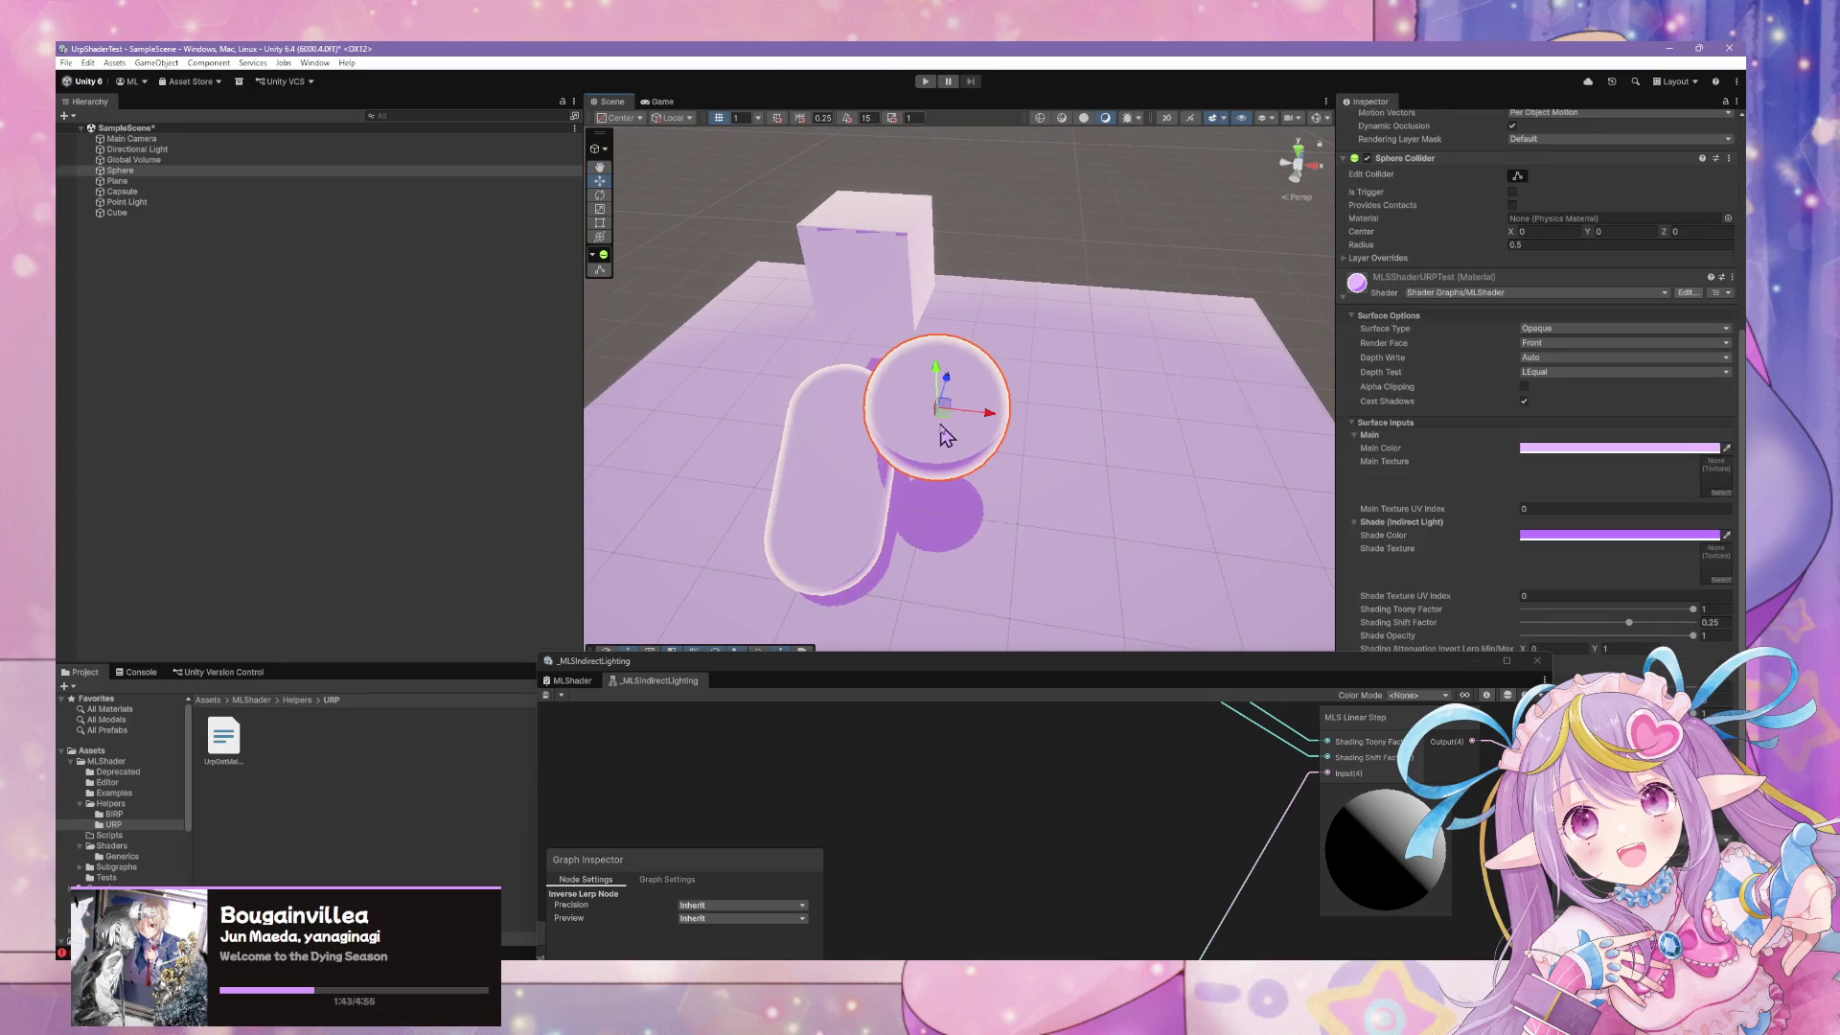
mouse_move(941, 375)
left_mouse_down()
mouse_move(924, 172)
mouse_move(1039, 443)
mouse_move(757, 427)
mouse_move(896, 464)
mouse_move(1117, 476)
mouse_move(947, 427)
mouse_move(1102, 444)
mouse_move(1084, 451)
left_mouse_up()
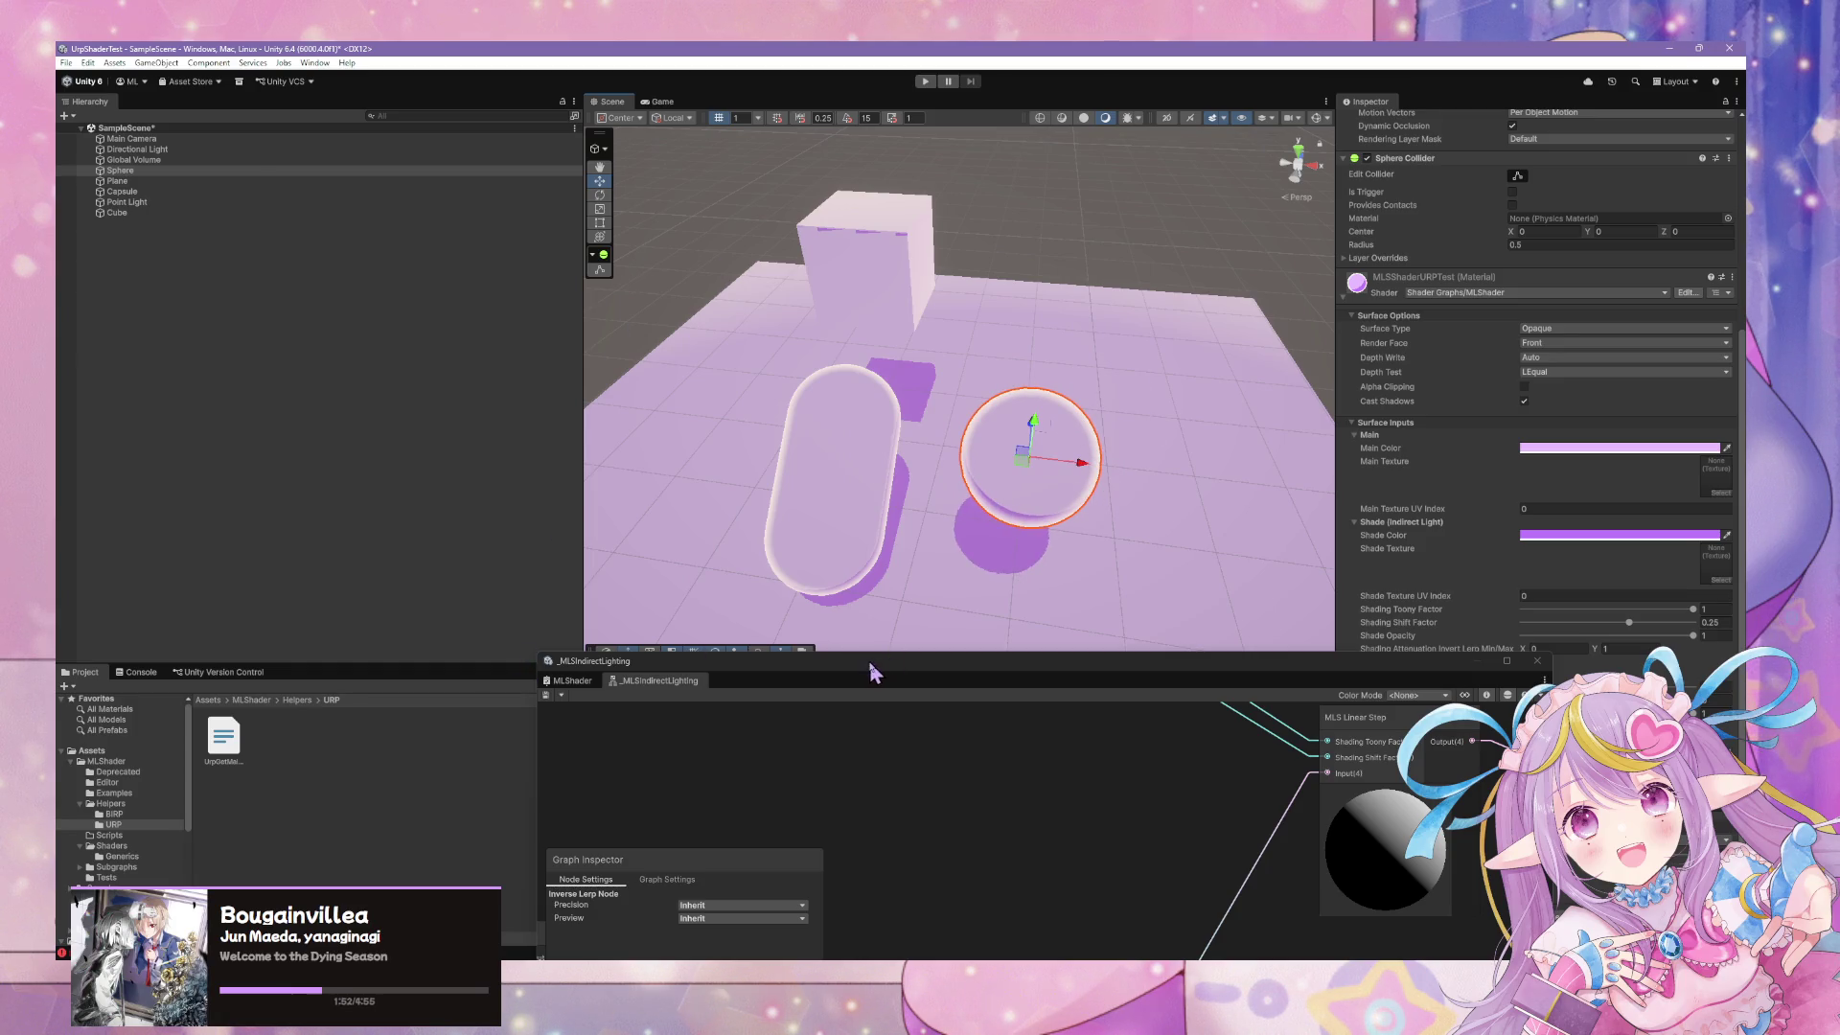
left_click_drag(872, 671, 1023, 748)
Search the Project for 'pc' to list PC_Renderer and PC_RPAsset, and inspect the shadows
left_click(1084, 688)
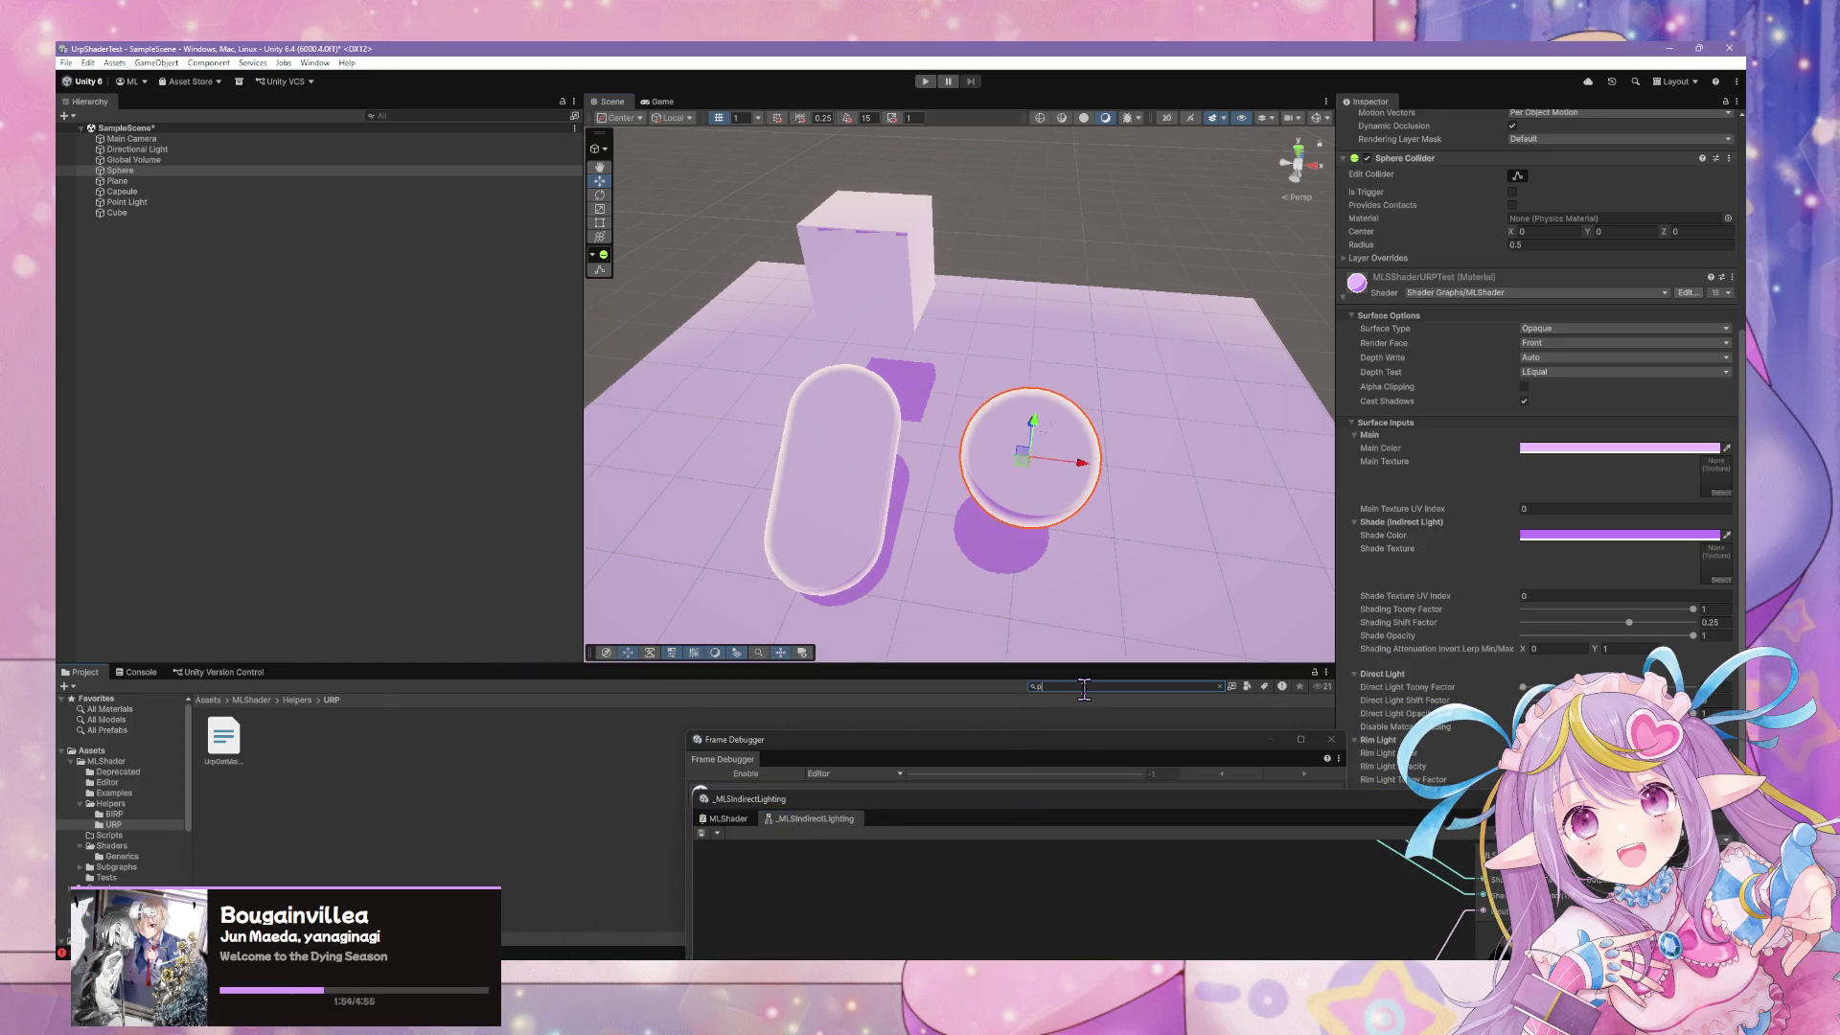
type("c")
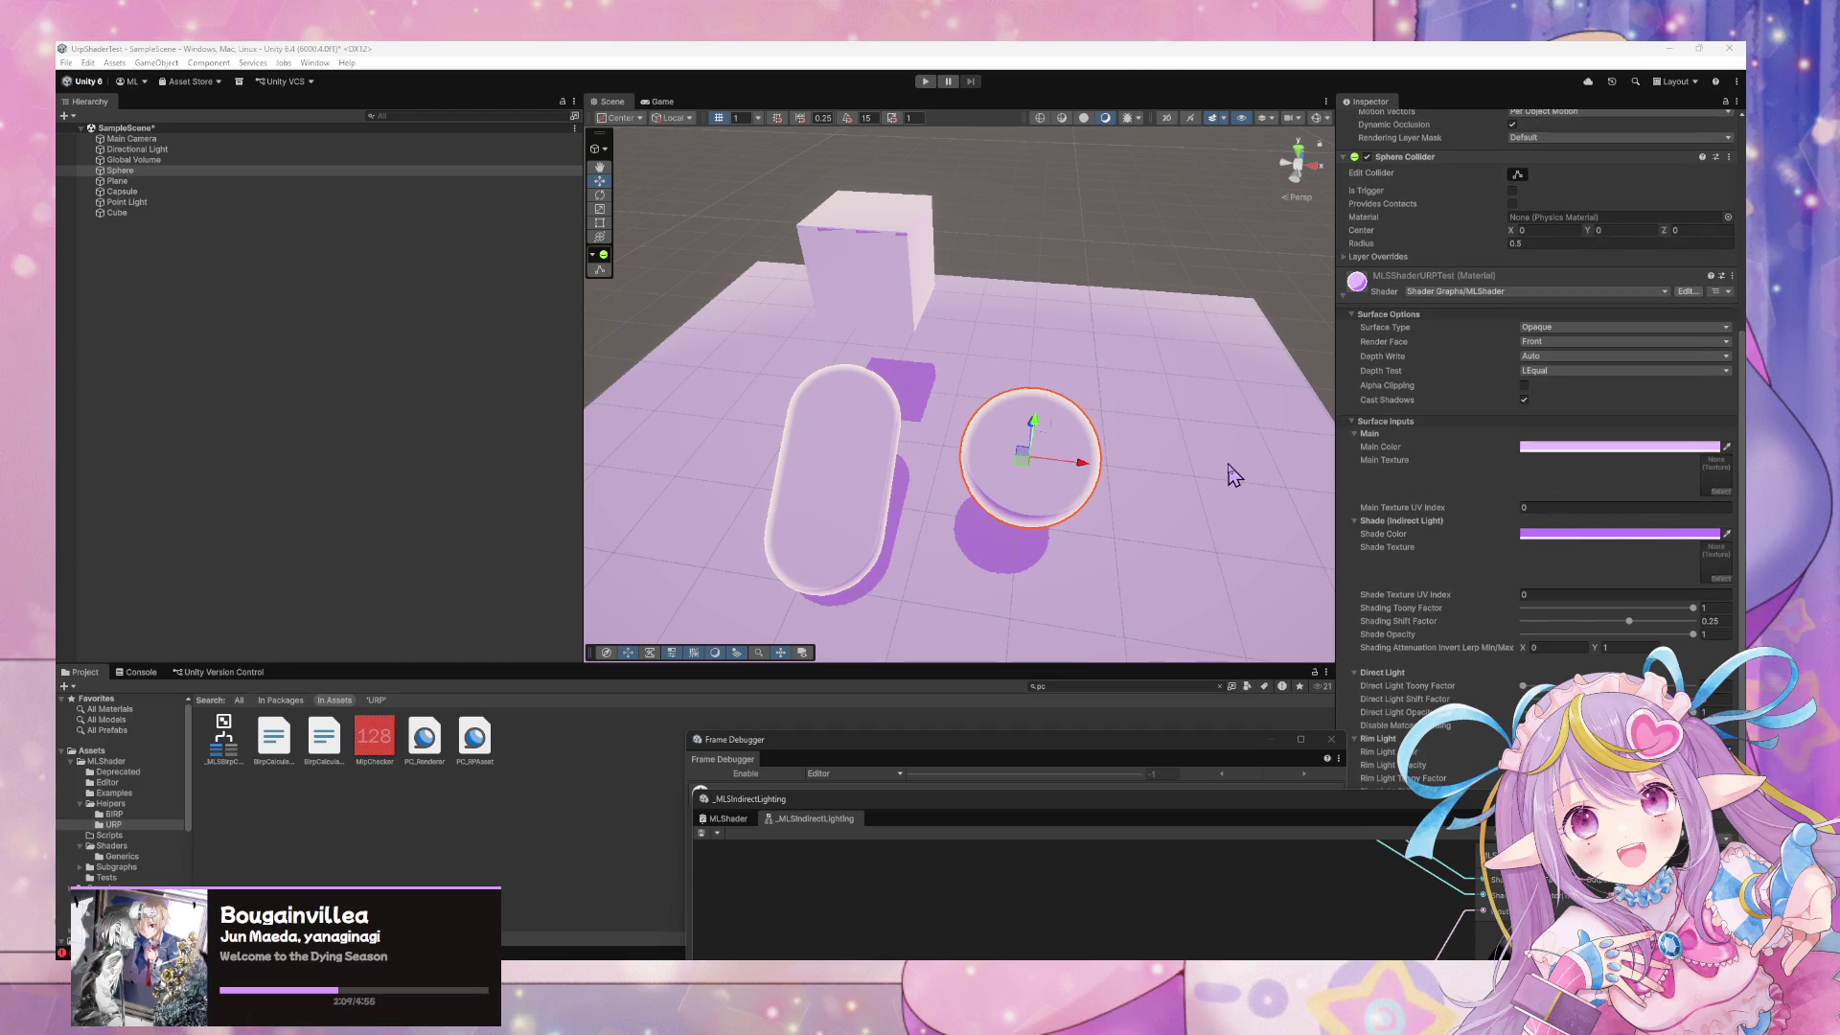
key("f")
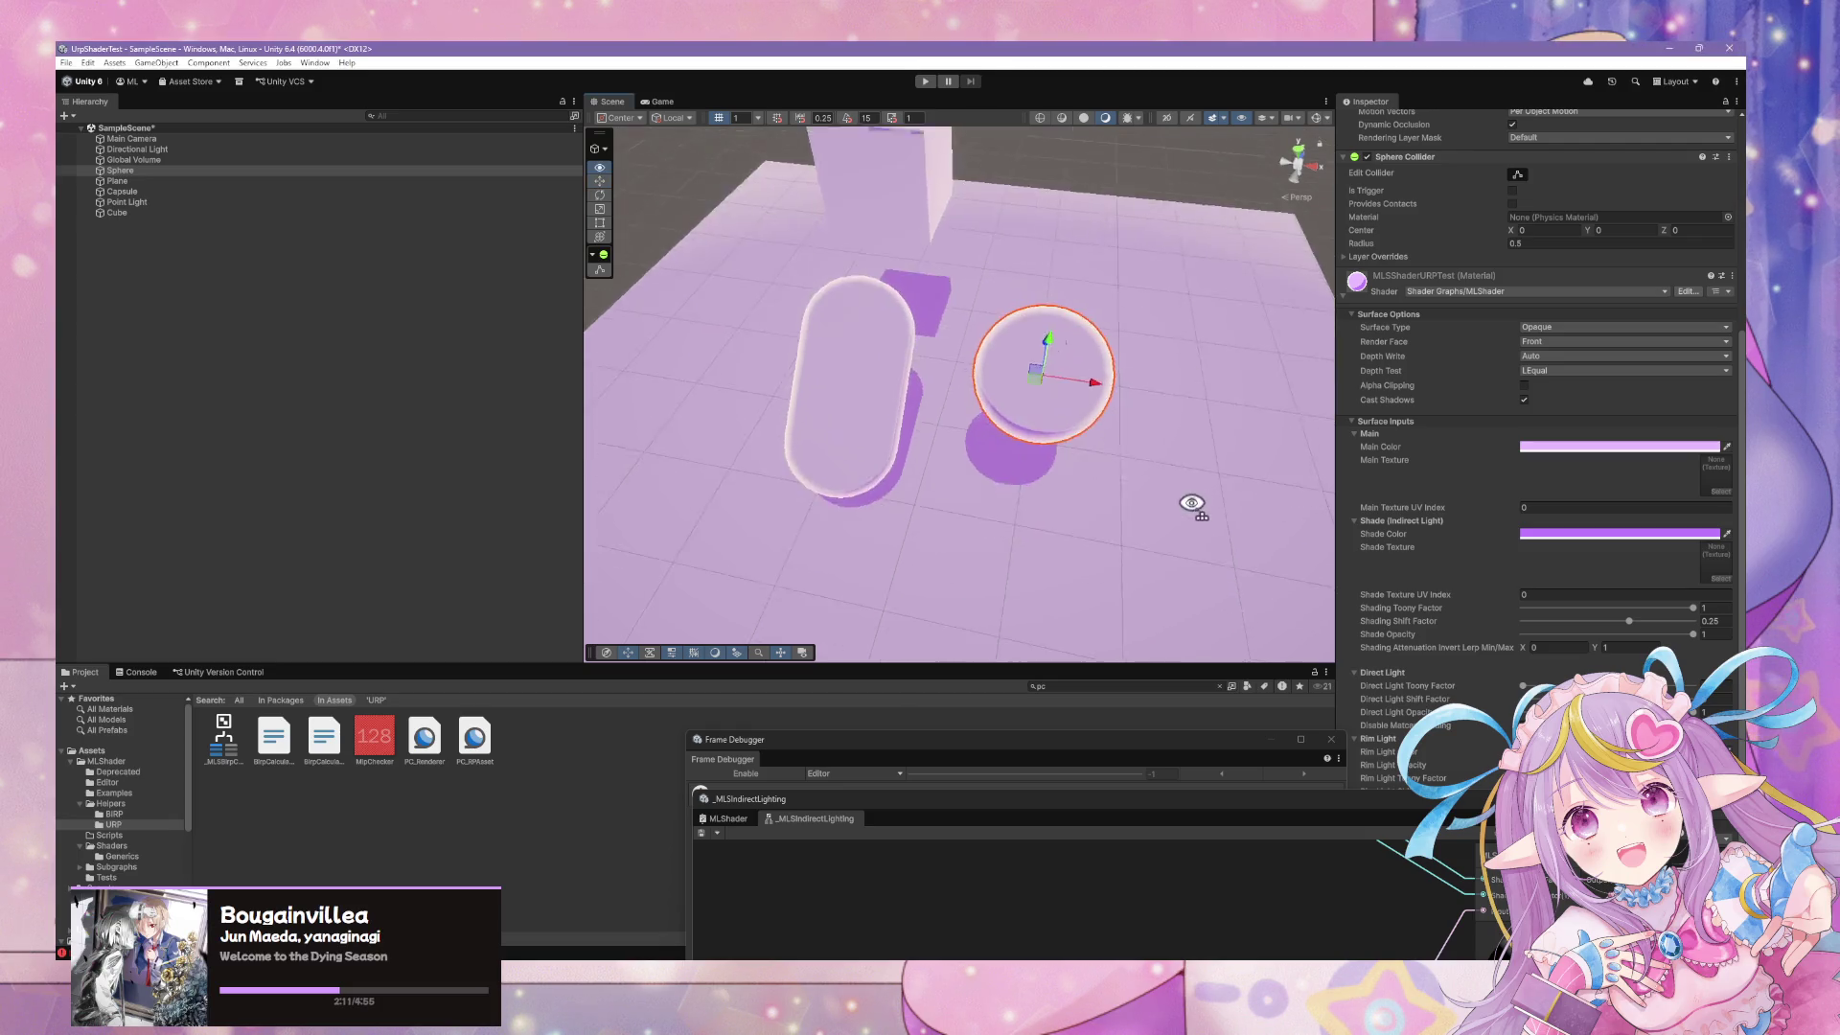
mouse_move(924, 492)
left_mouse_down()
mouse_move(1099, 446)
mouse_move(810, 419)
mouse_move(1050, 440)
mouse_move(1179, 428)
mouse_move(851, 425)
mouse_move(863, 407)
mouse_move(1149, 436)
mouse_move(998, 439)
left_mouse_up()
scroll(998, 439, "up", 5)
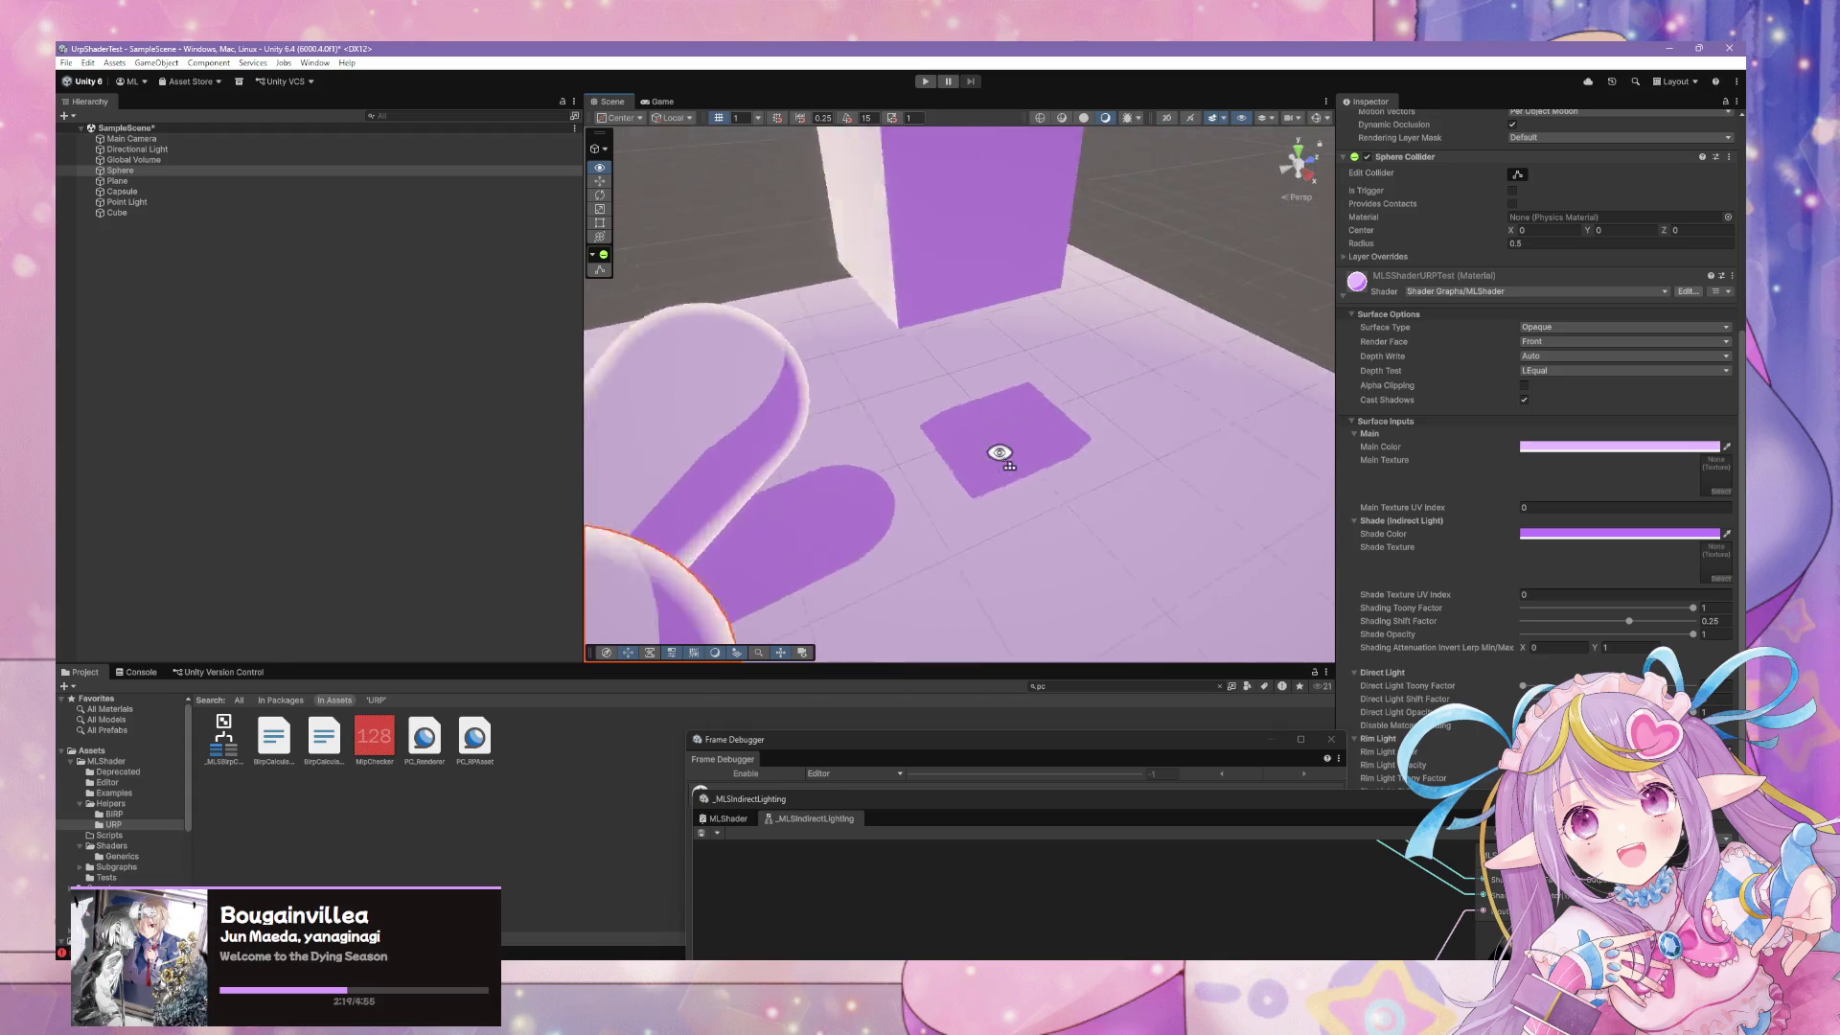
mouse_move(994, 808)
left_mouse_down()
mouse_move(909, 317)
mouse_move(1208, 406)
mouse_move(1110, 667)
left_mouse_up()
mouse_move(997, 432)
left_mouse_down()
mouse_move(920, 408)
mouse_move(969, 394)
mouse_move(866, 390)
mouse_move(962, 367)
left_mouse_up()
scroll(962, 367, "up", 2)
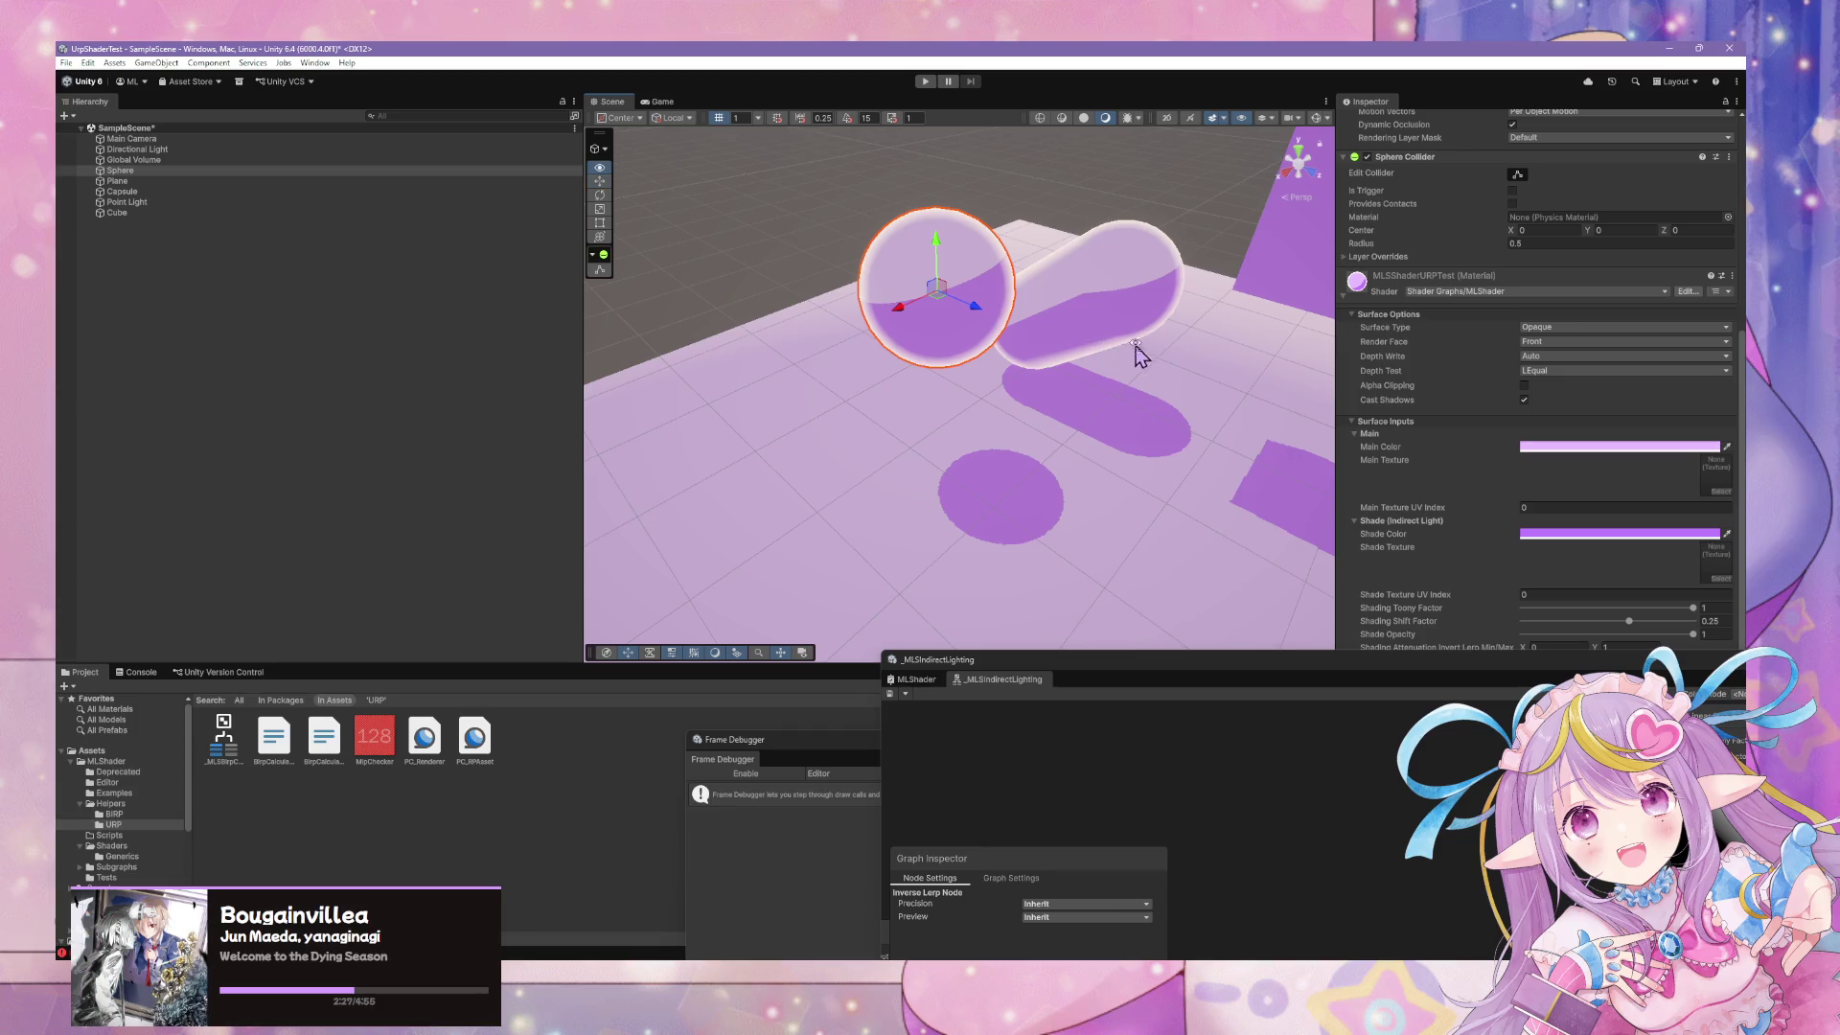
mouse_move(1137, 347)
left_mouse_down()
mouse_move(1162, 328)
mouse_move(1146, 300)
mouse_move(1160, 321)
left_mouse_up()
Set PC_RPAsset Opaque Downsampling to 4x Bilinear, anti-aliasing to 8x MSAA and Render Scale 2
left_click(424, 738)
left_click(475, 740)
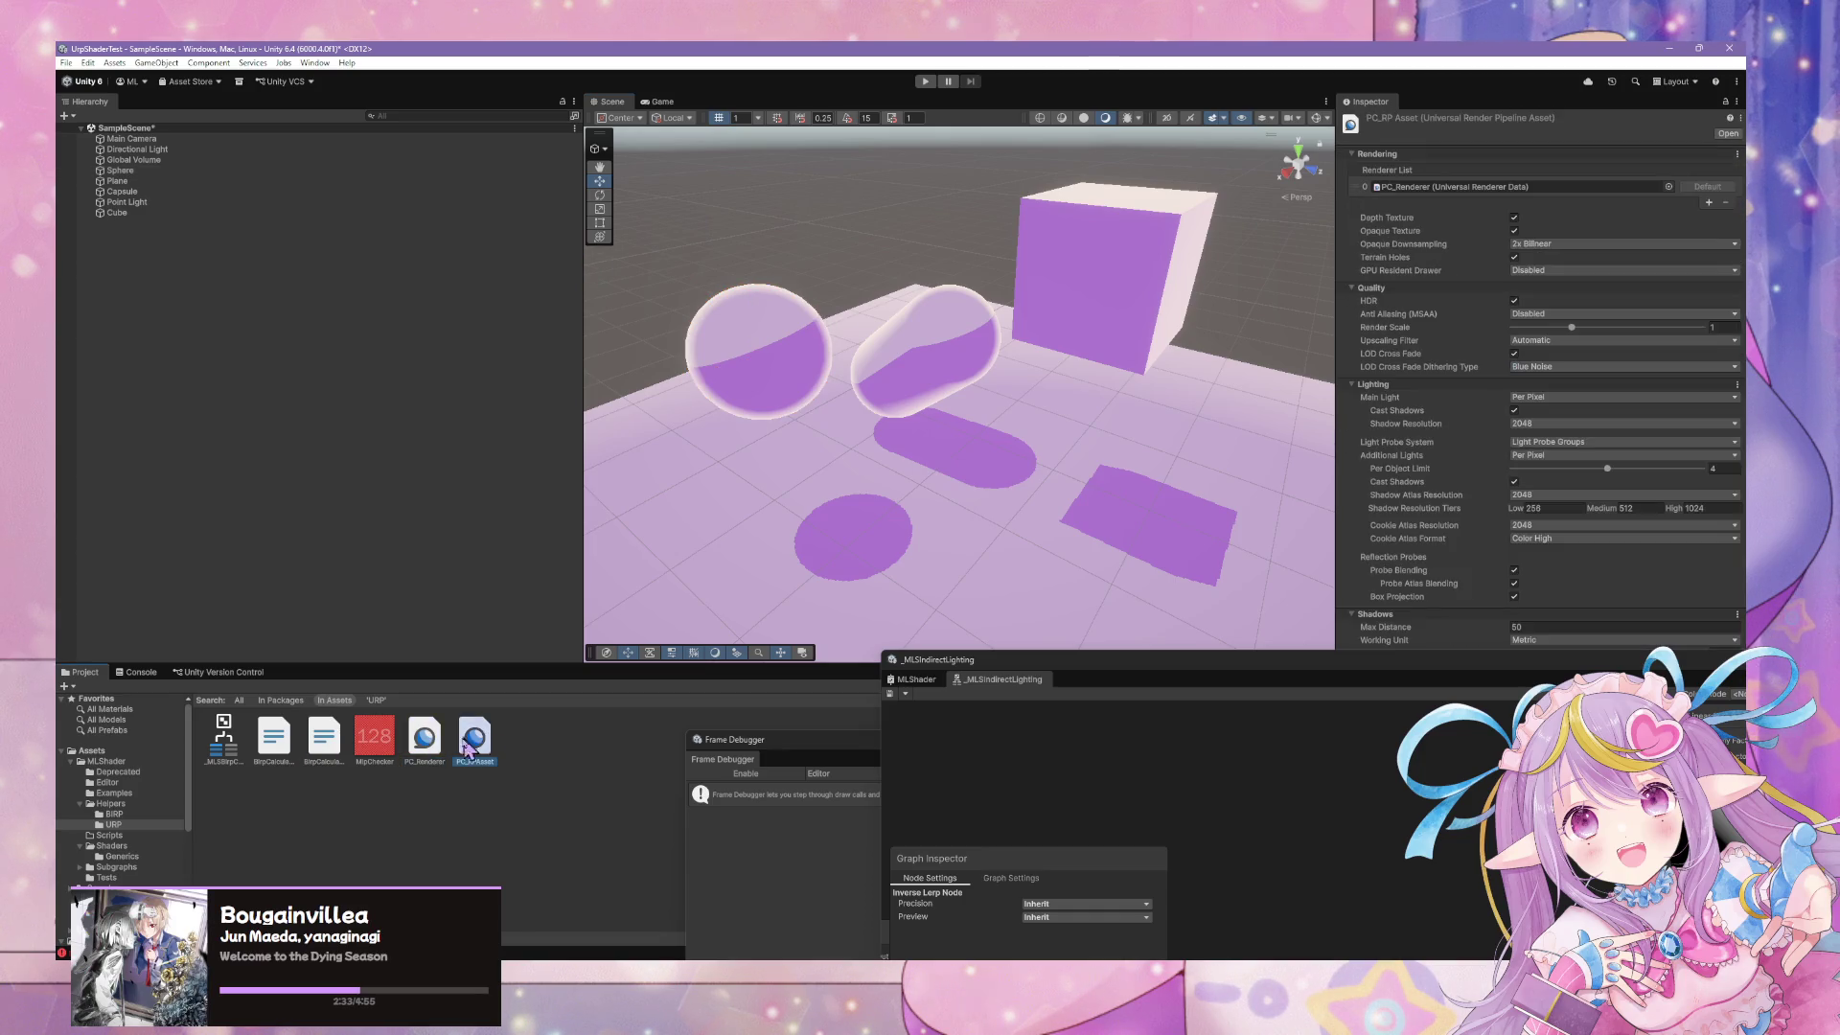
left_click(1534, 244)
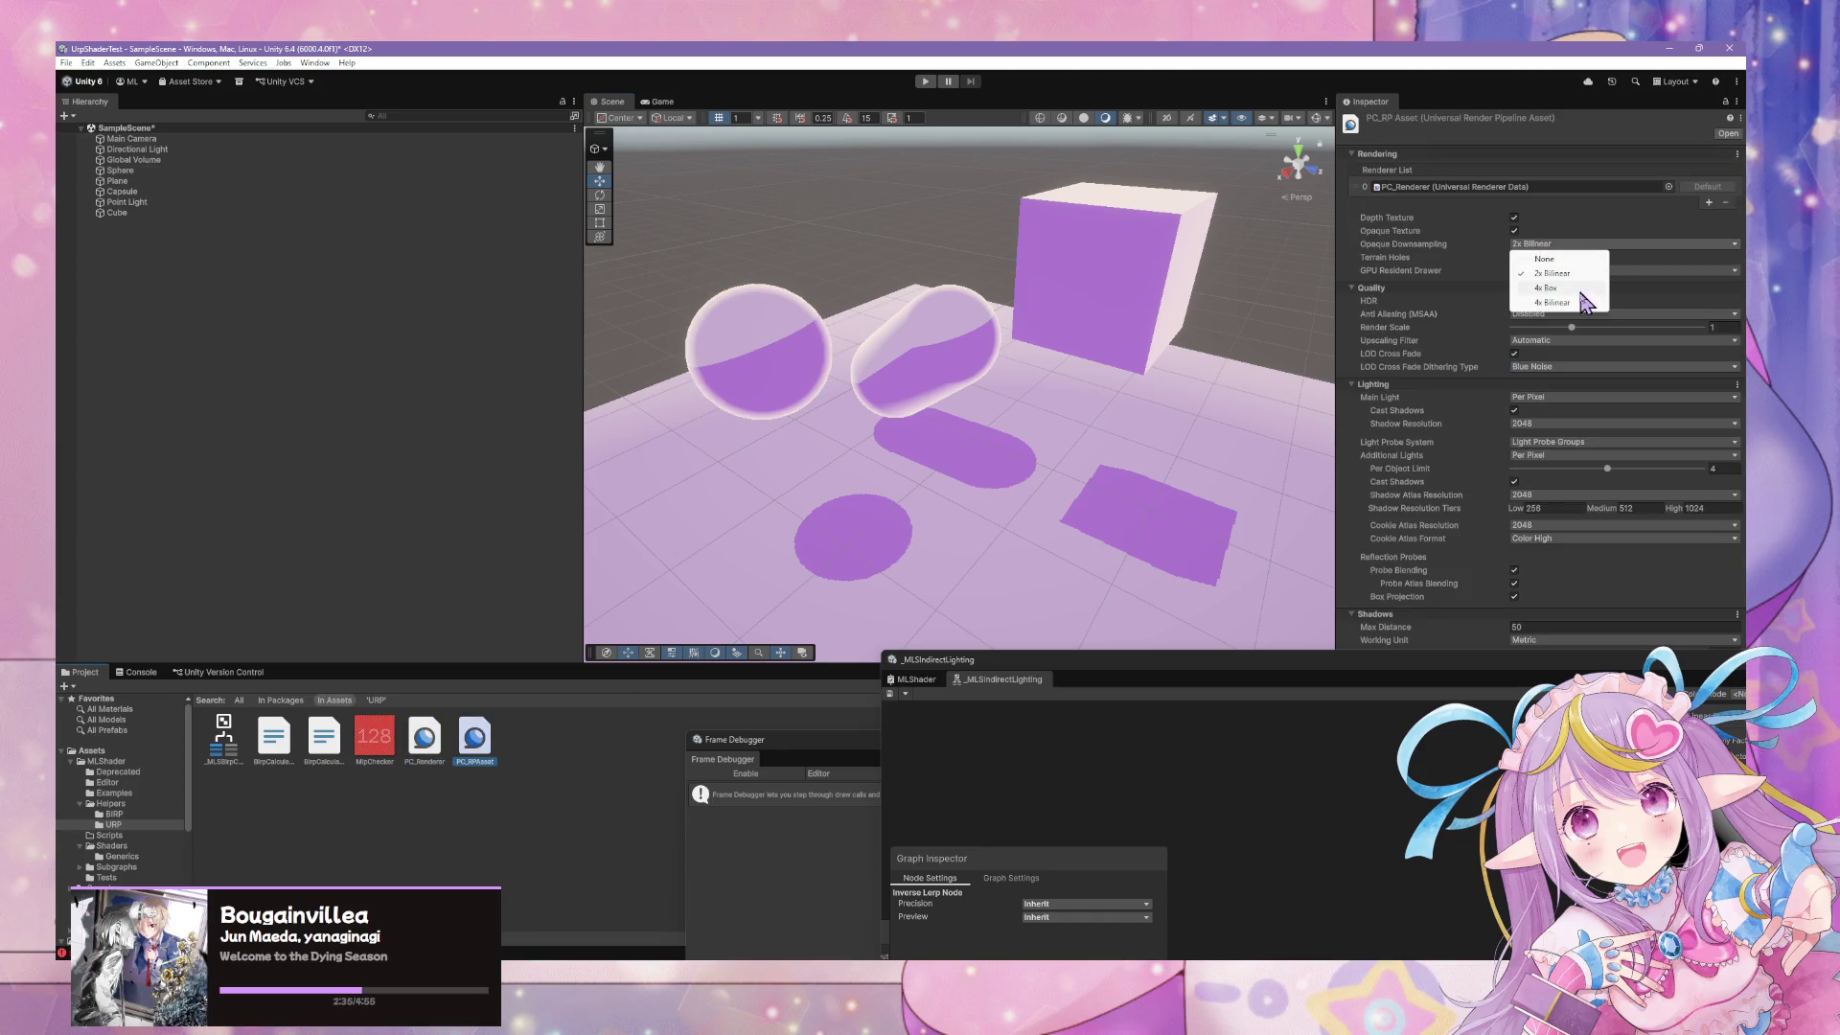
left_click(1571, 303)
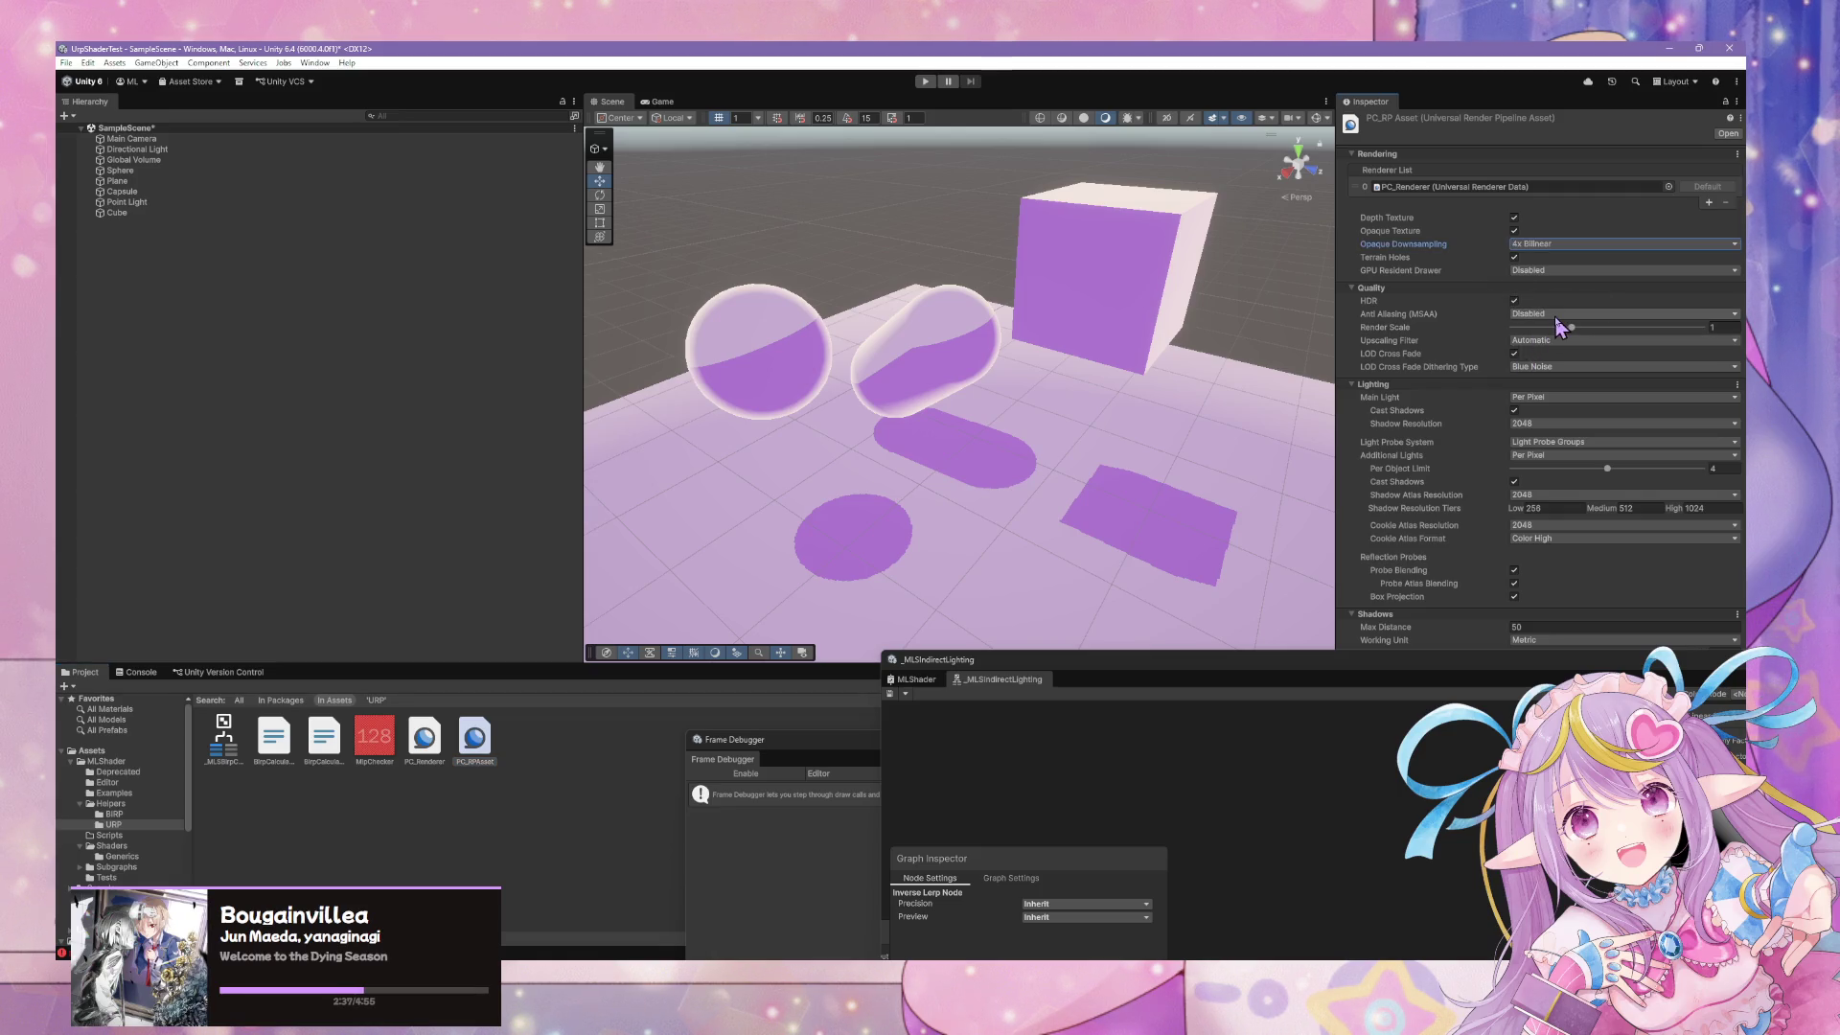
left_click(1557, 315)
left_click(1562, 368)
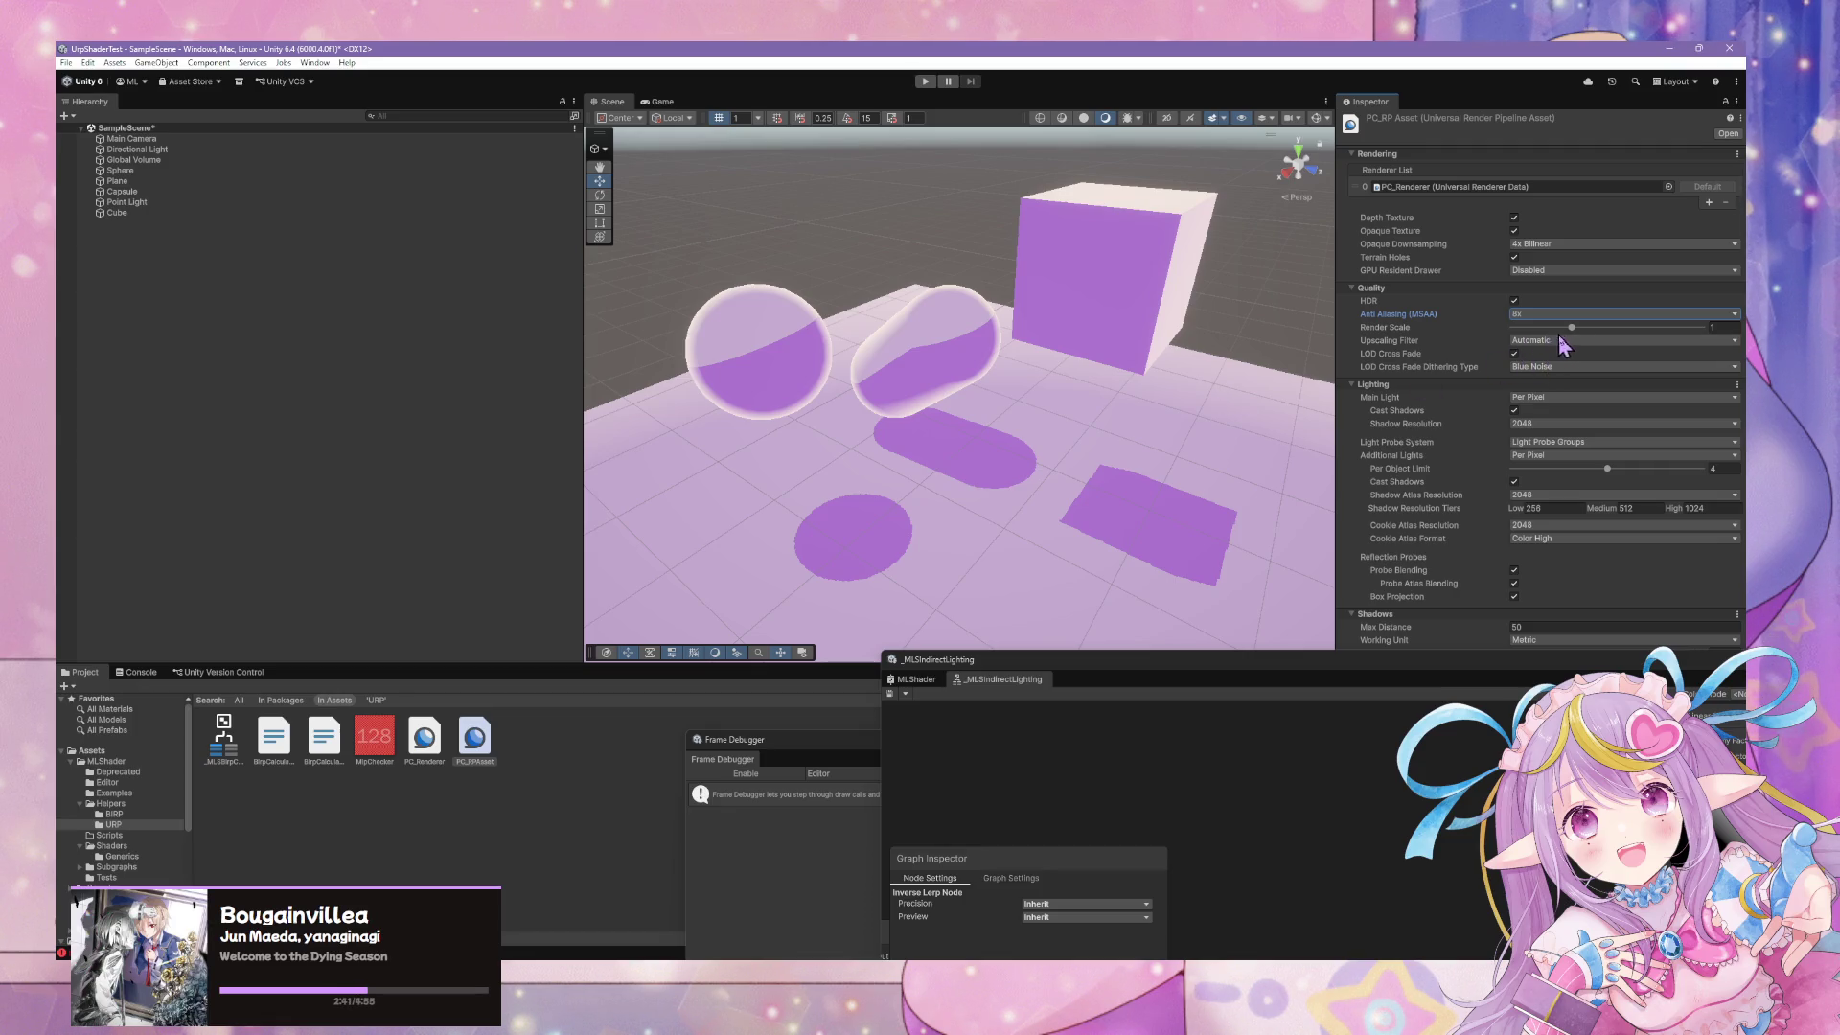
left_click_drag(1572, 328, 1705, 335)
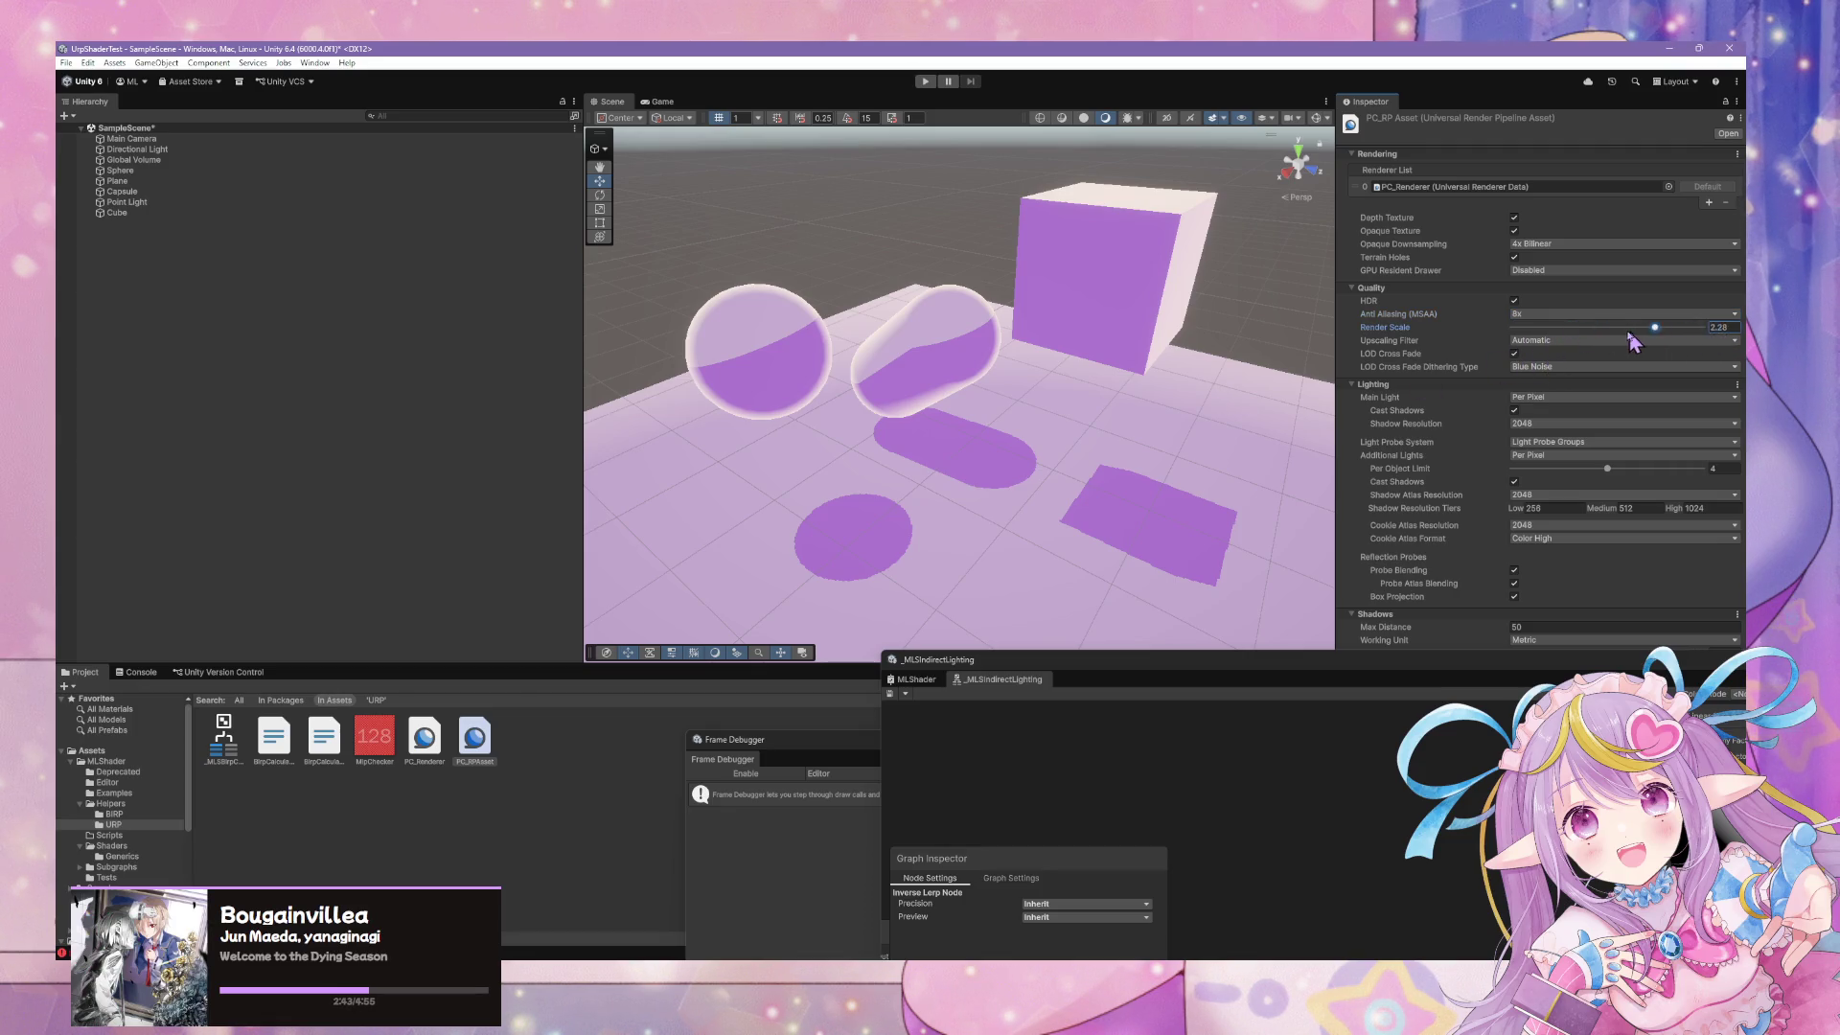
Set the PC_RPAsset Shadow Atlas Resolution to 4096
left_click(1186, 423)
left_click(997, 352)
scroll(1483, 428, "down", 3)
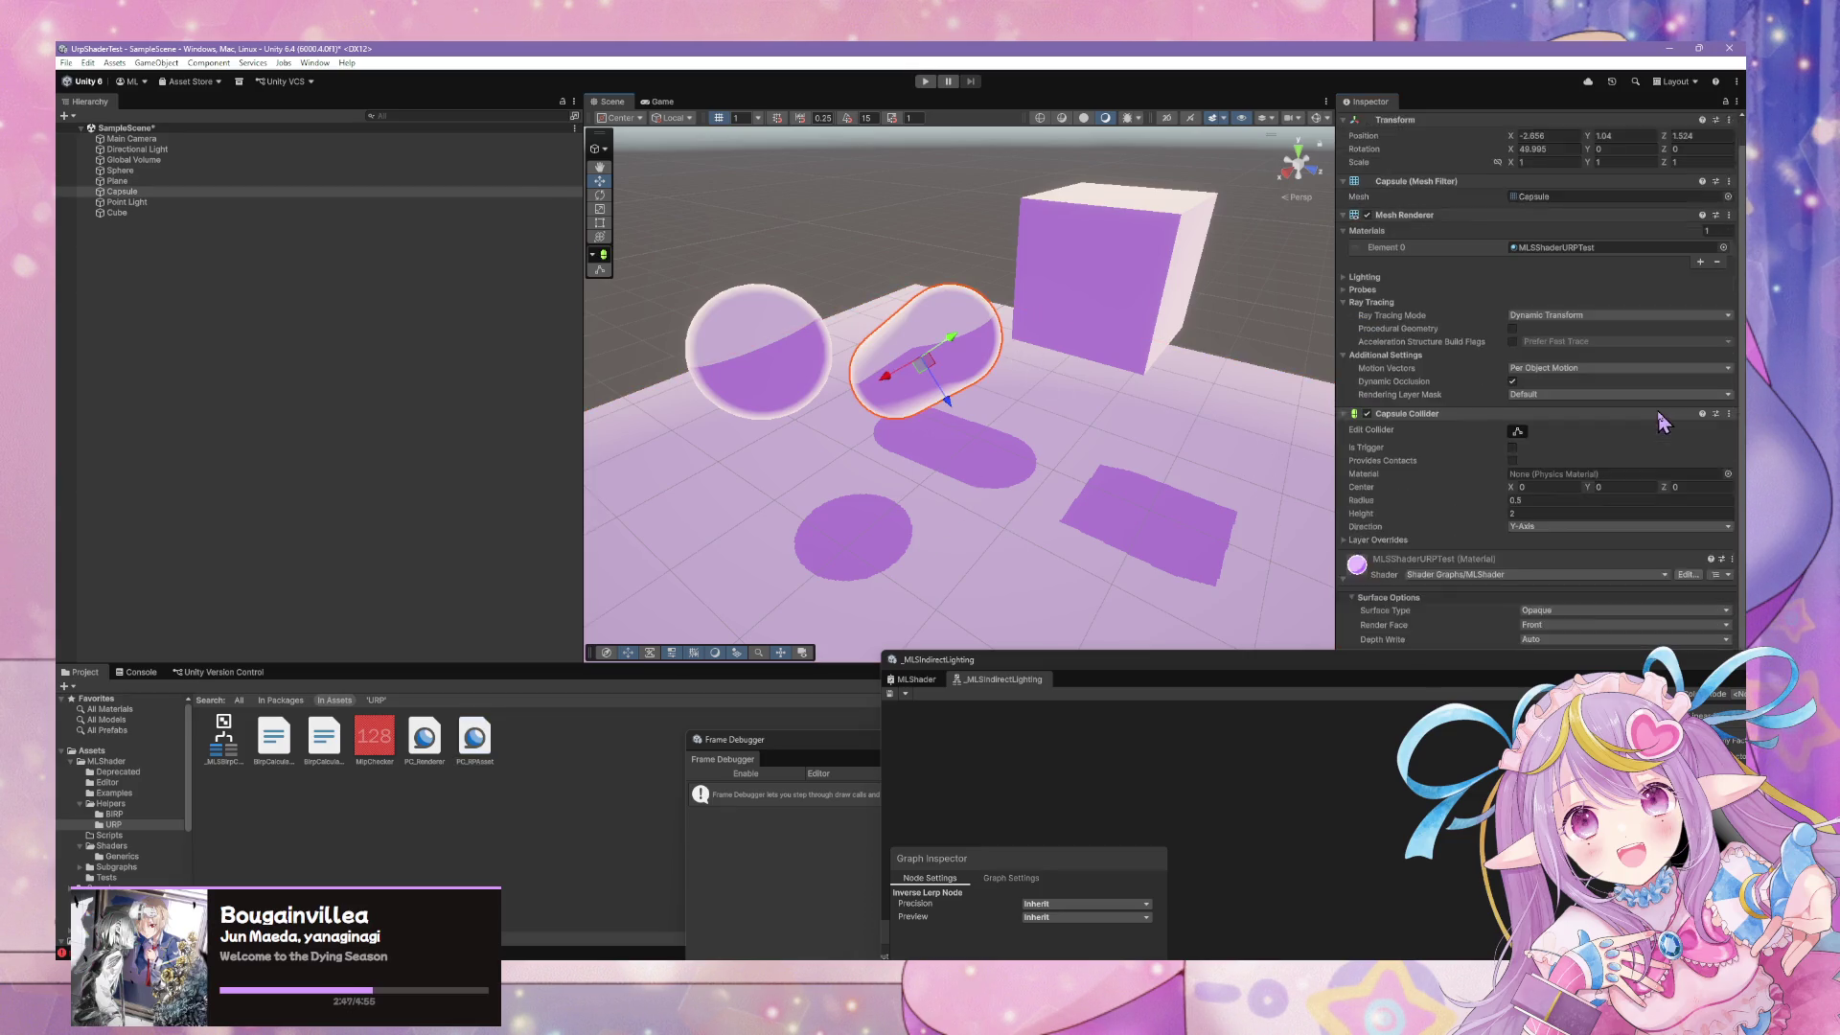
left_click(423, 740)
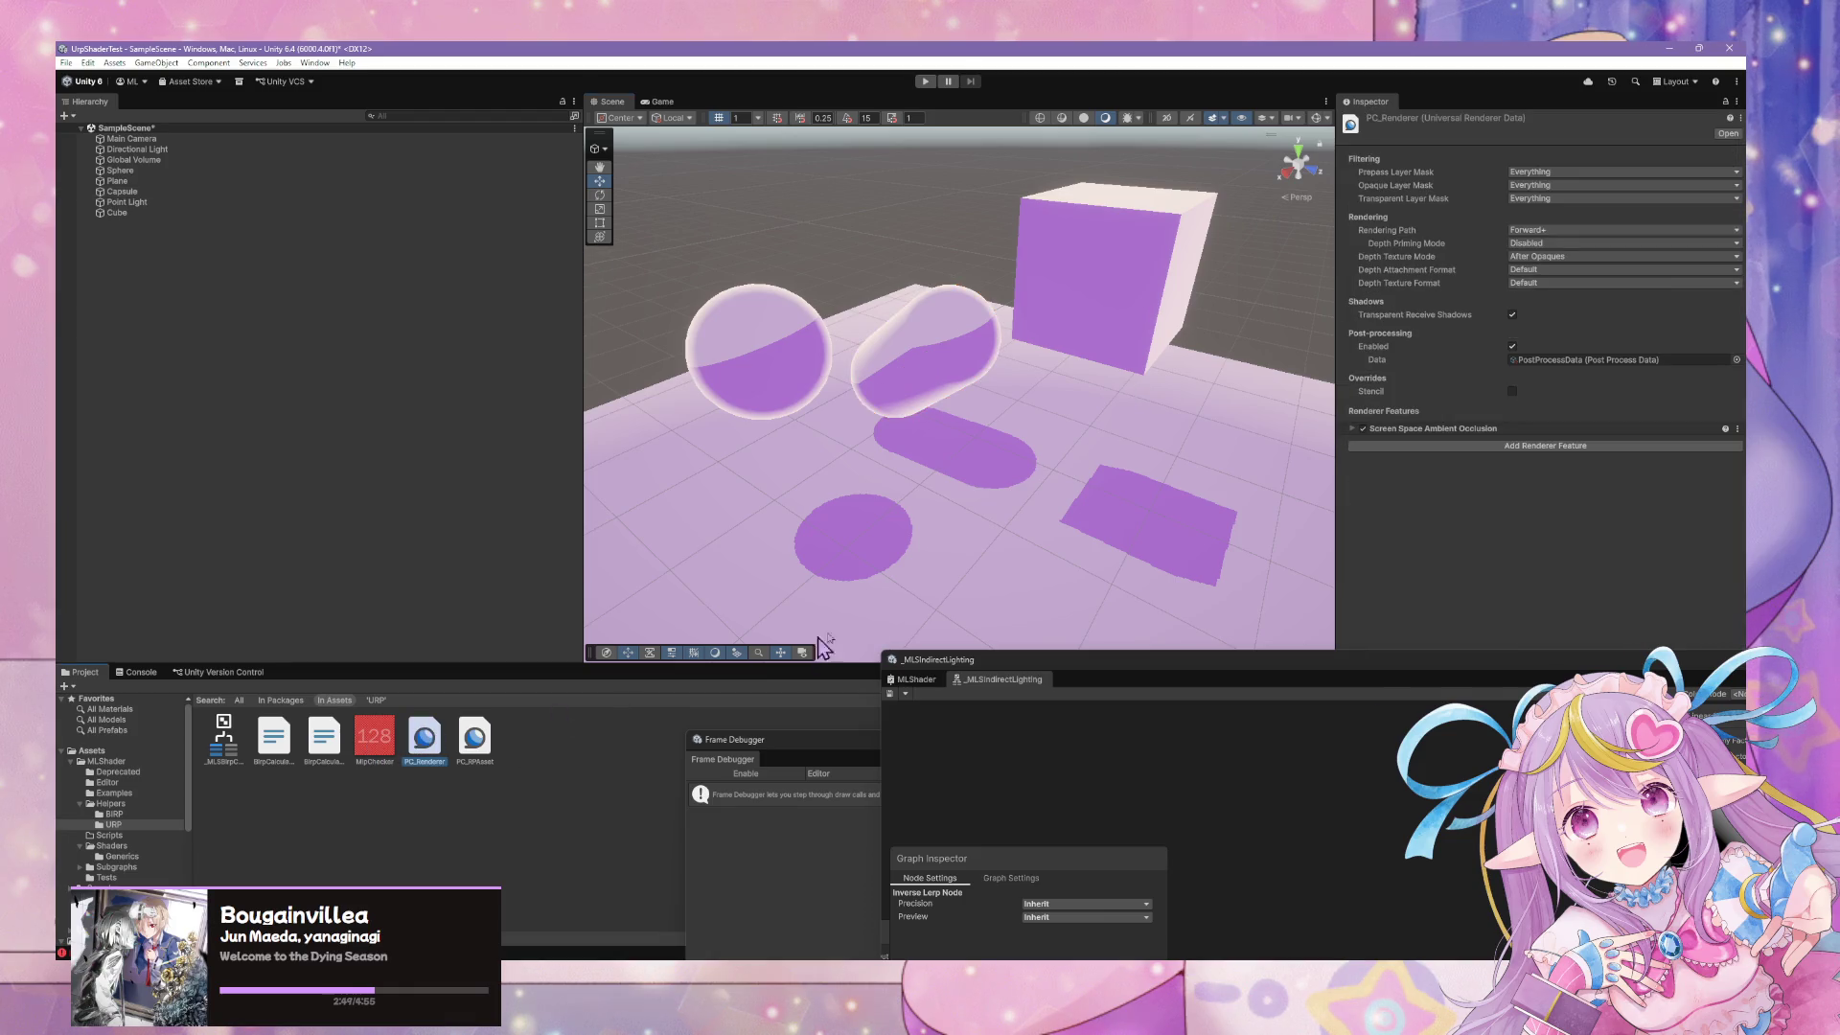
left_click(475, 740)
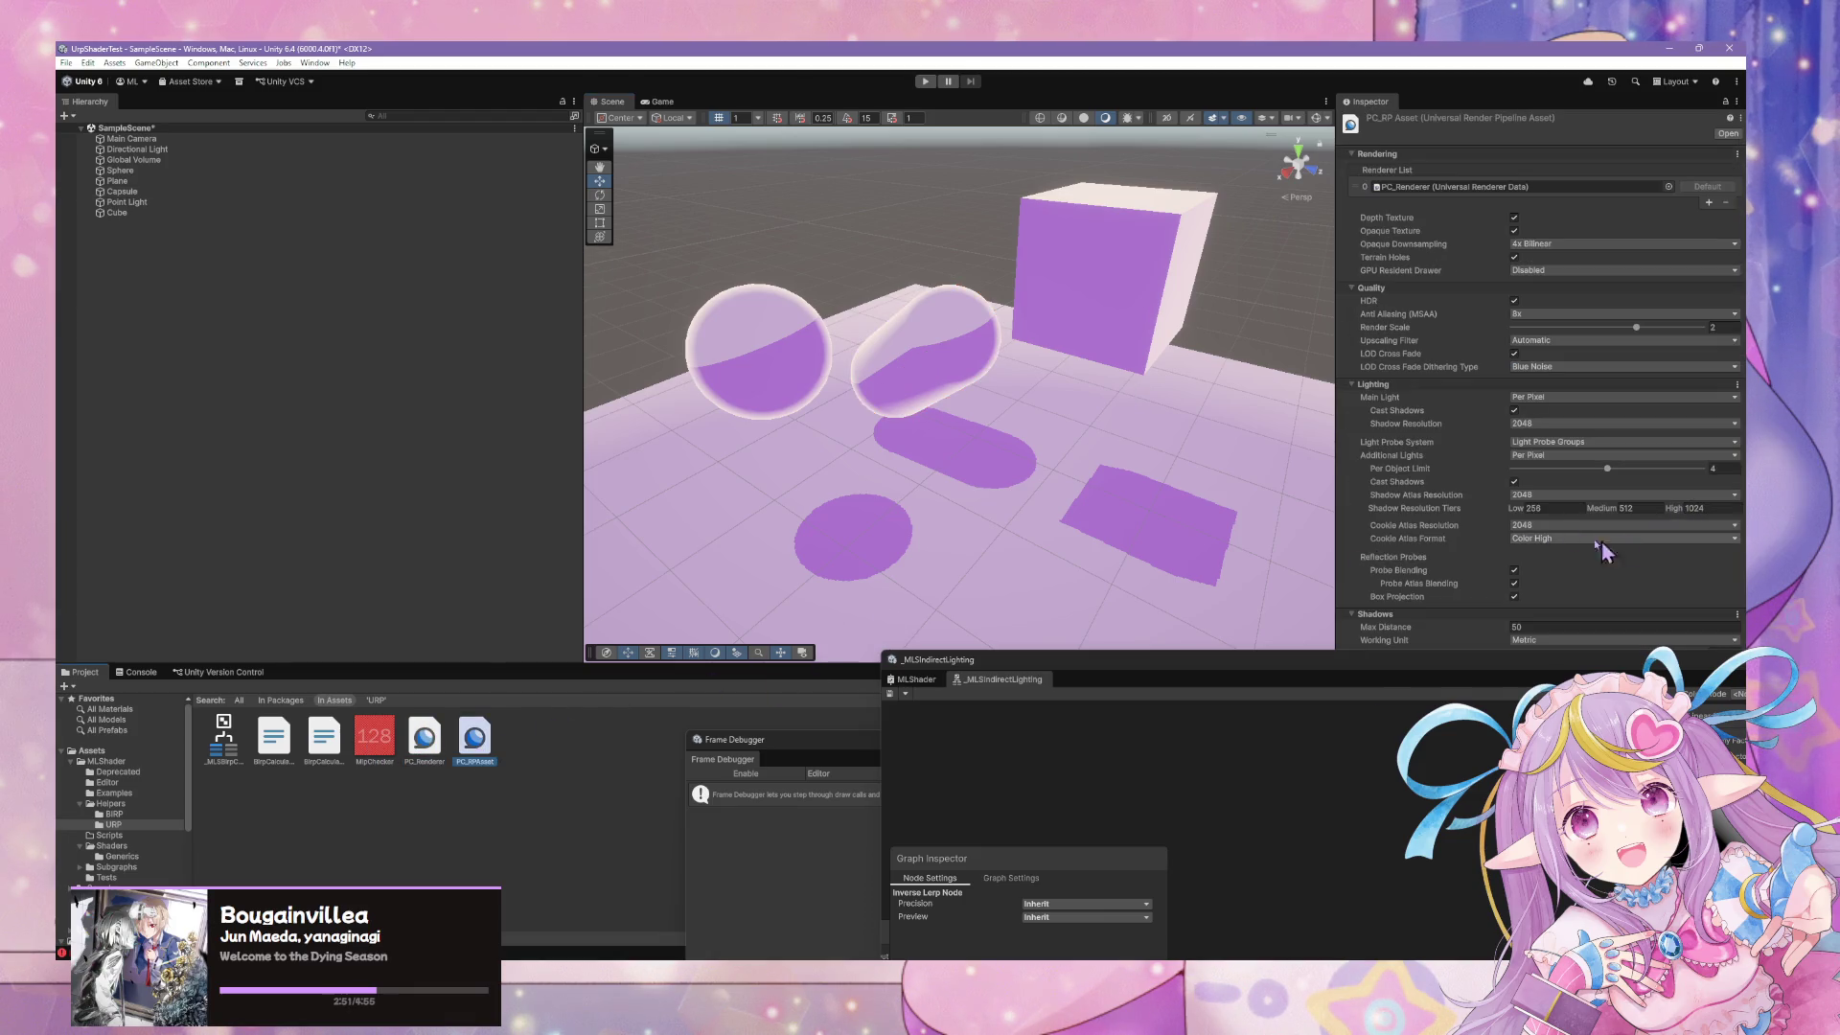
left_click_drag(1482, 659, 1069, 768)
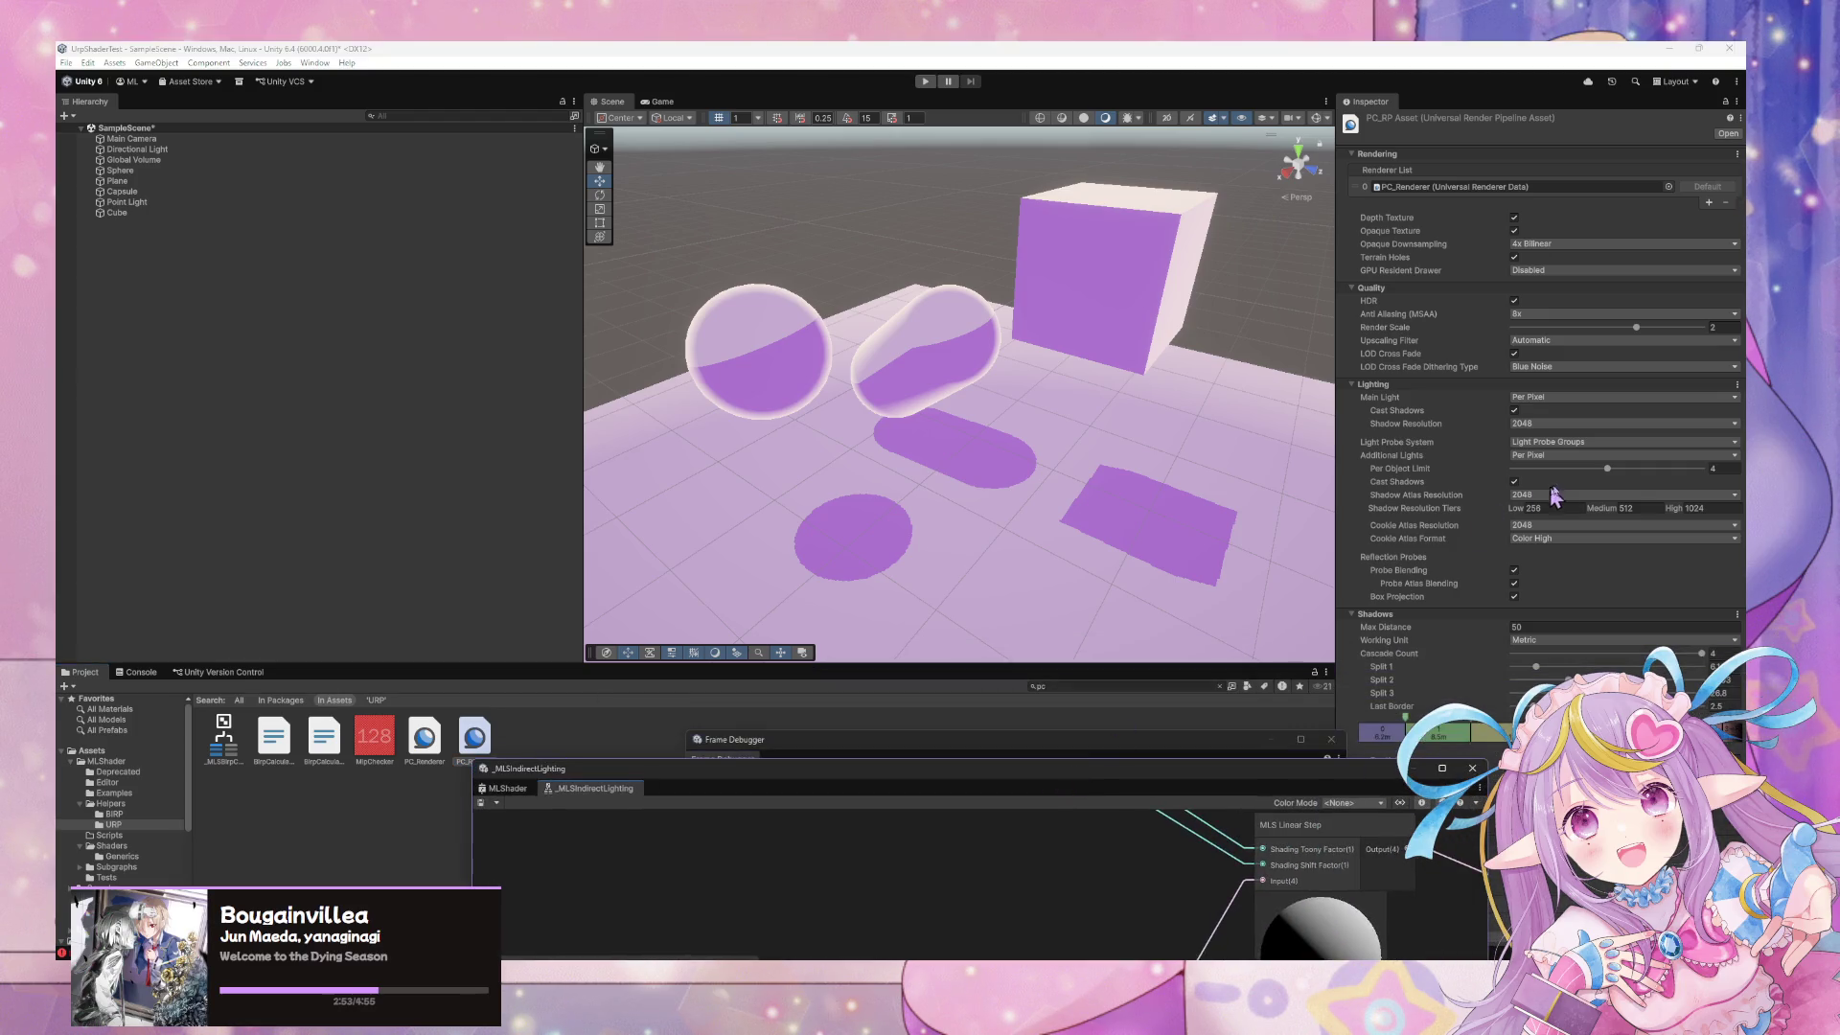
left_click(1545, 508)
left_click(1627, 523)
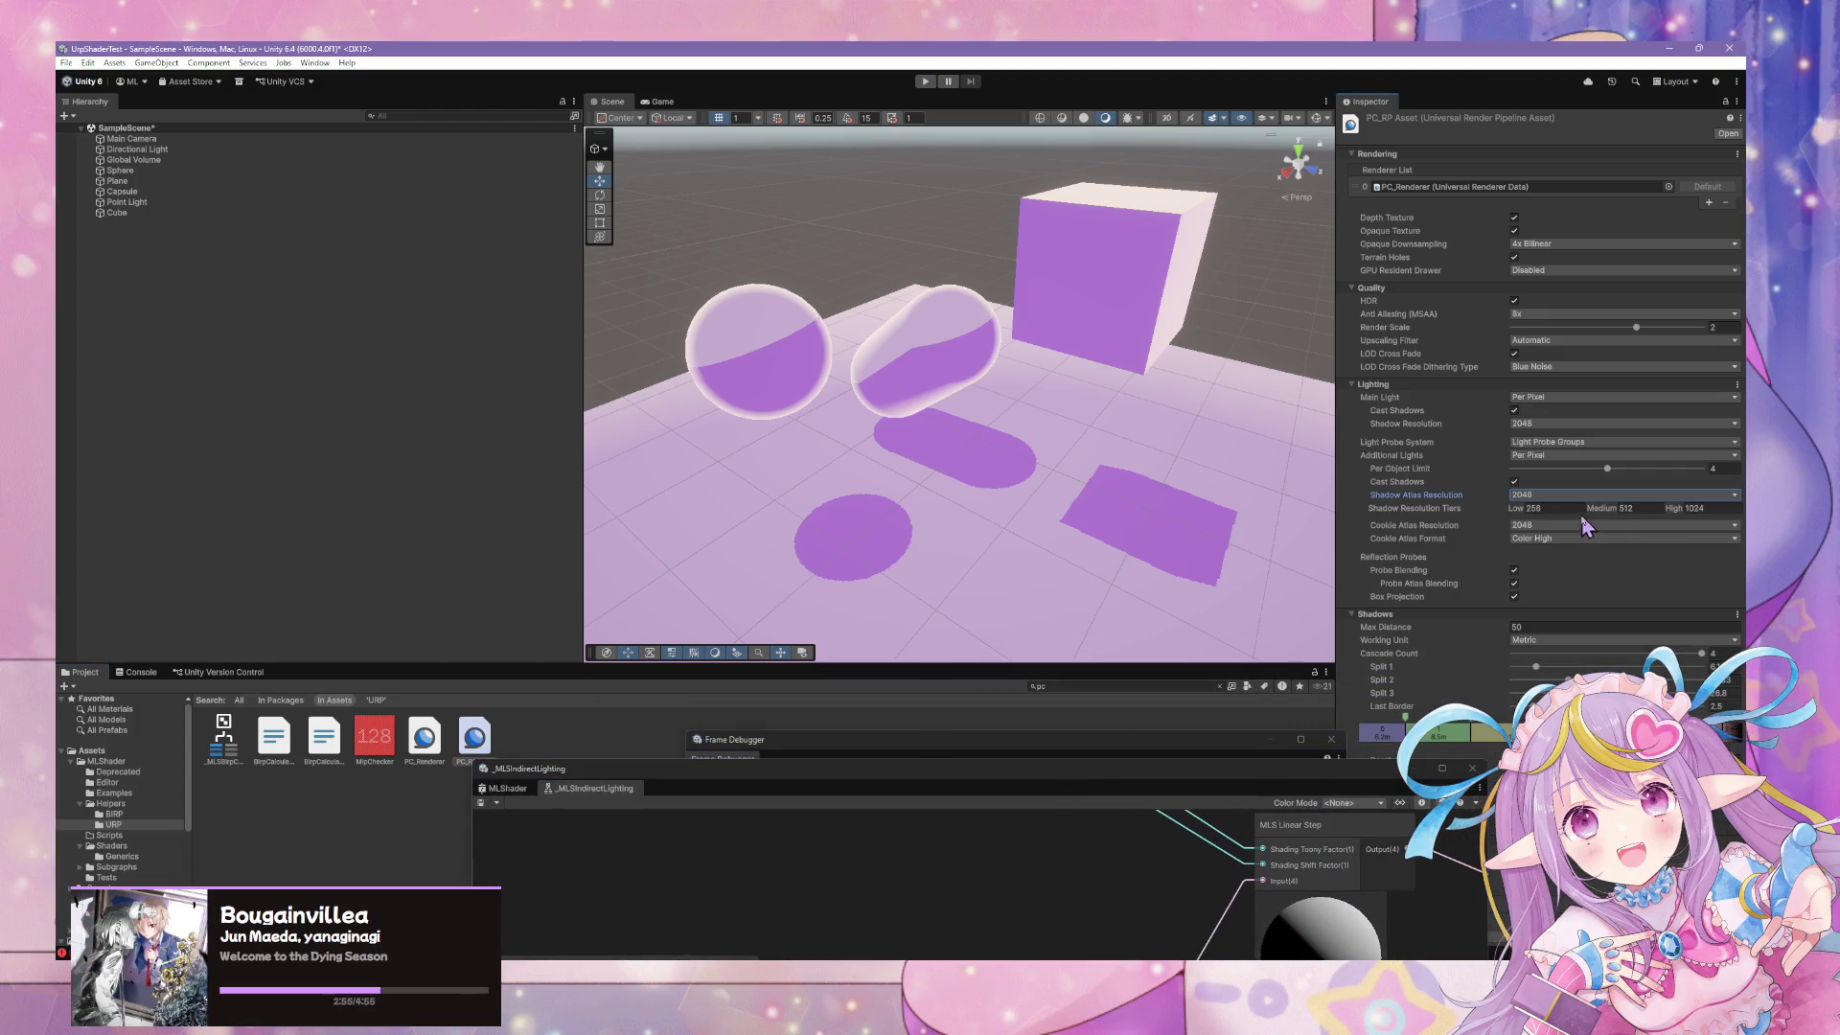
left_click(1569, 499)
left_click(1562, 565)
Set shadow tiers to Low 1024, Medium 1024, High 2048, keeping Cookie Atlas at 2048
left_click(1512, 509)
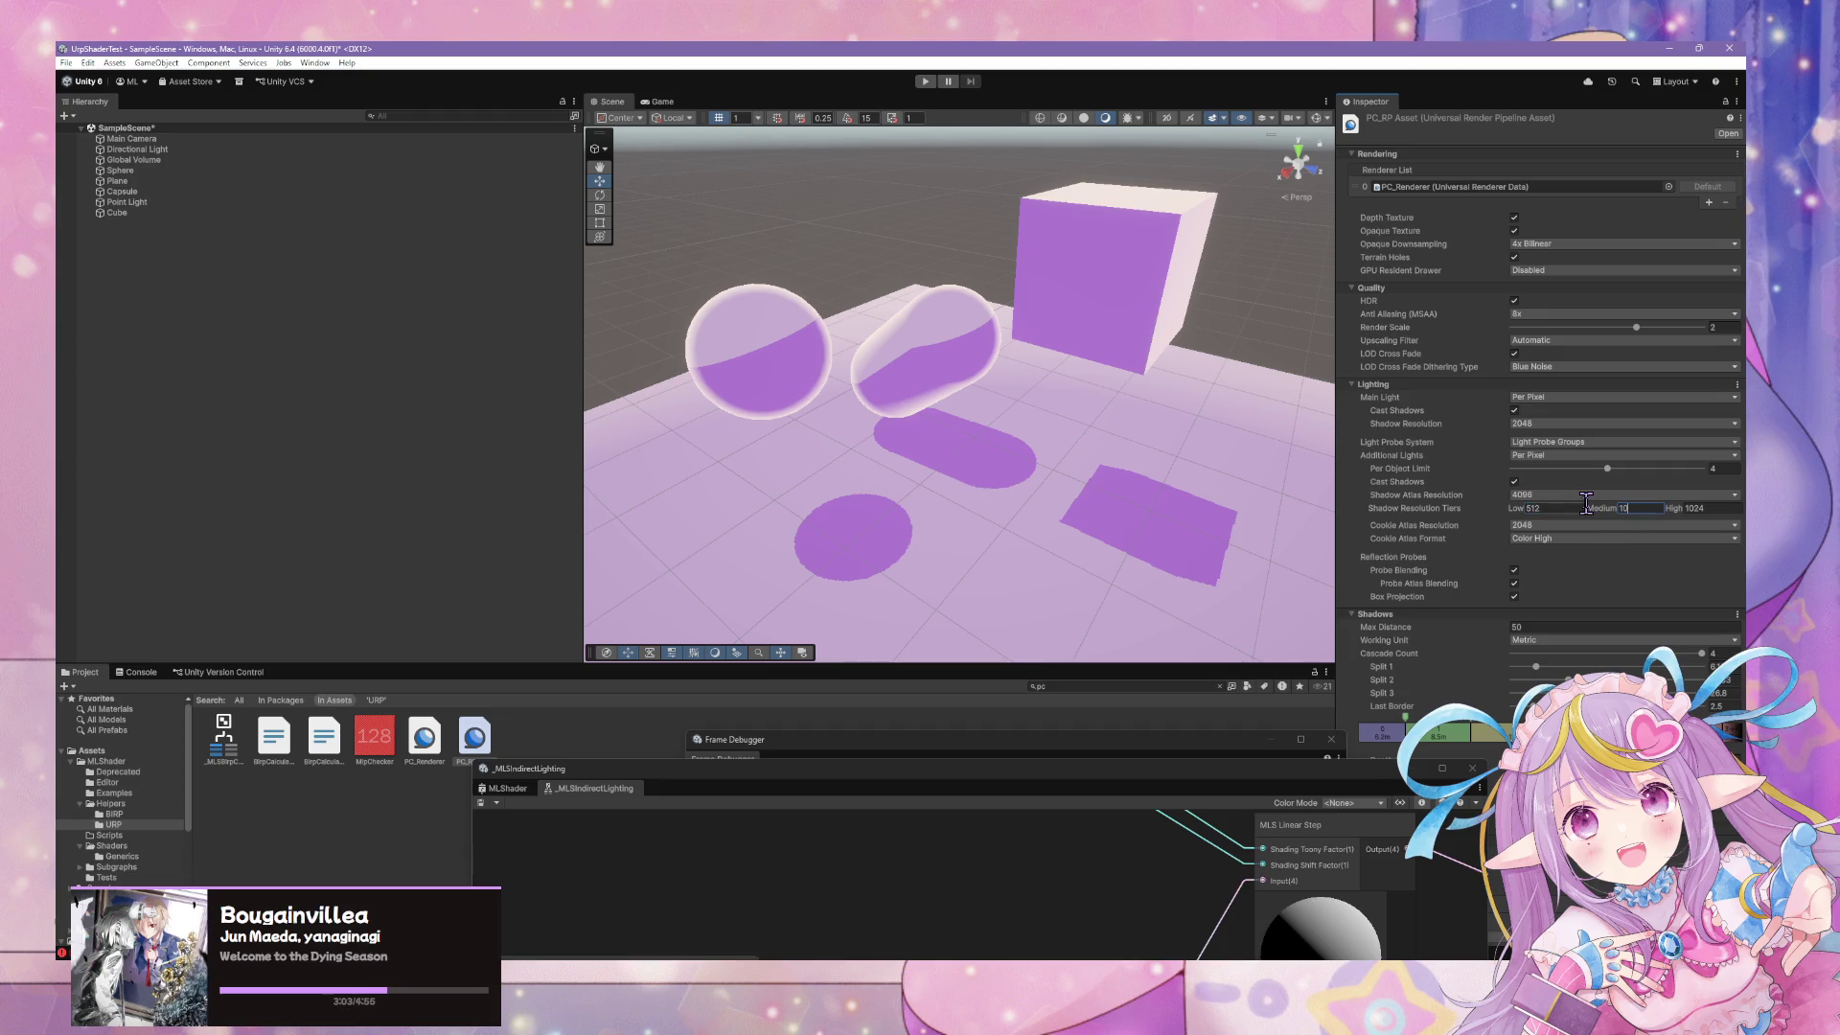
type("024")
key("Tab")
type("2")
scroll(1053, 465, "up", 3)
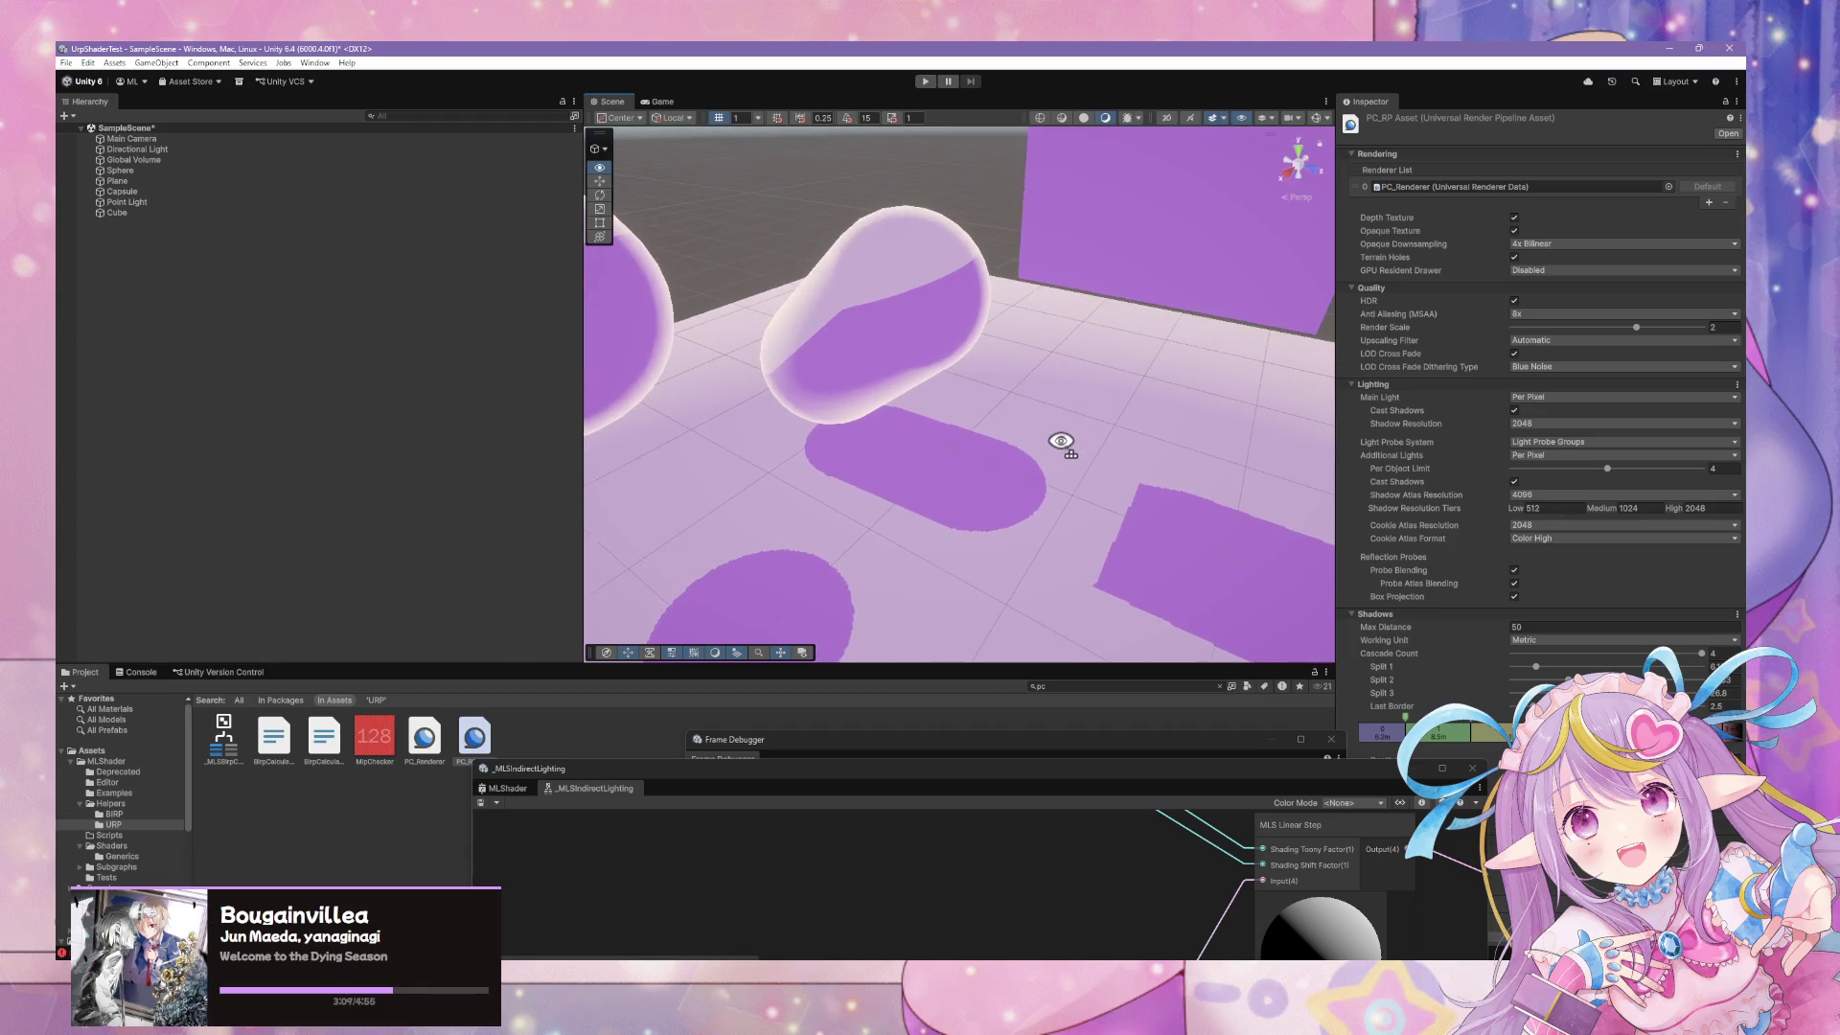
scroll(1055, 451, "down", 1)
left_click(1539, 527)
left_click(1545, 598)
left_click(1554, 533)
left_click(1543, 584)
type("024")
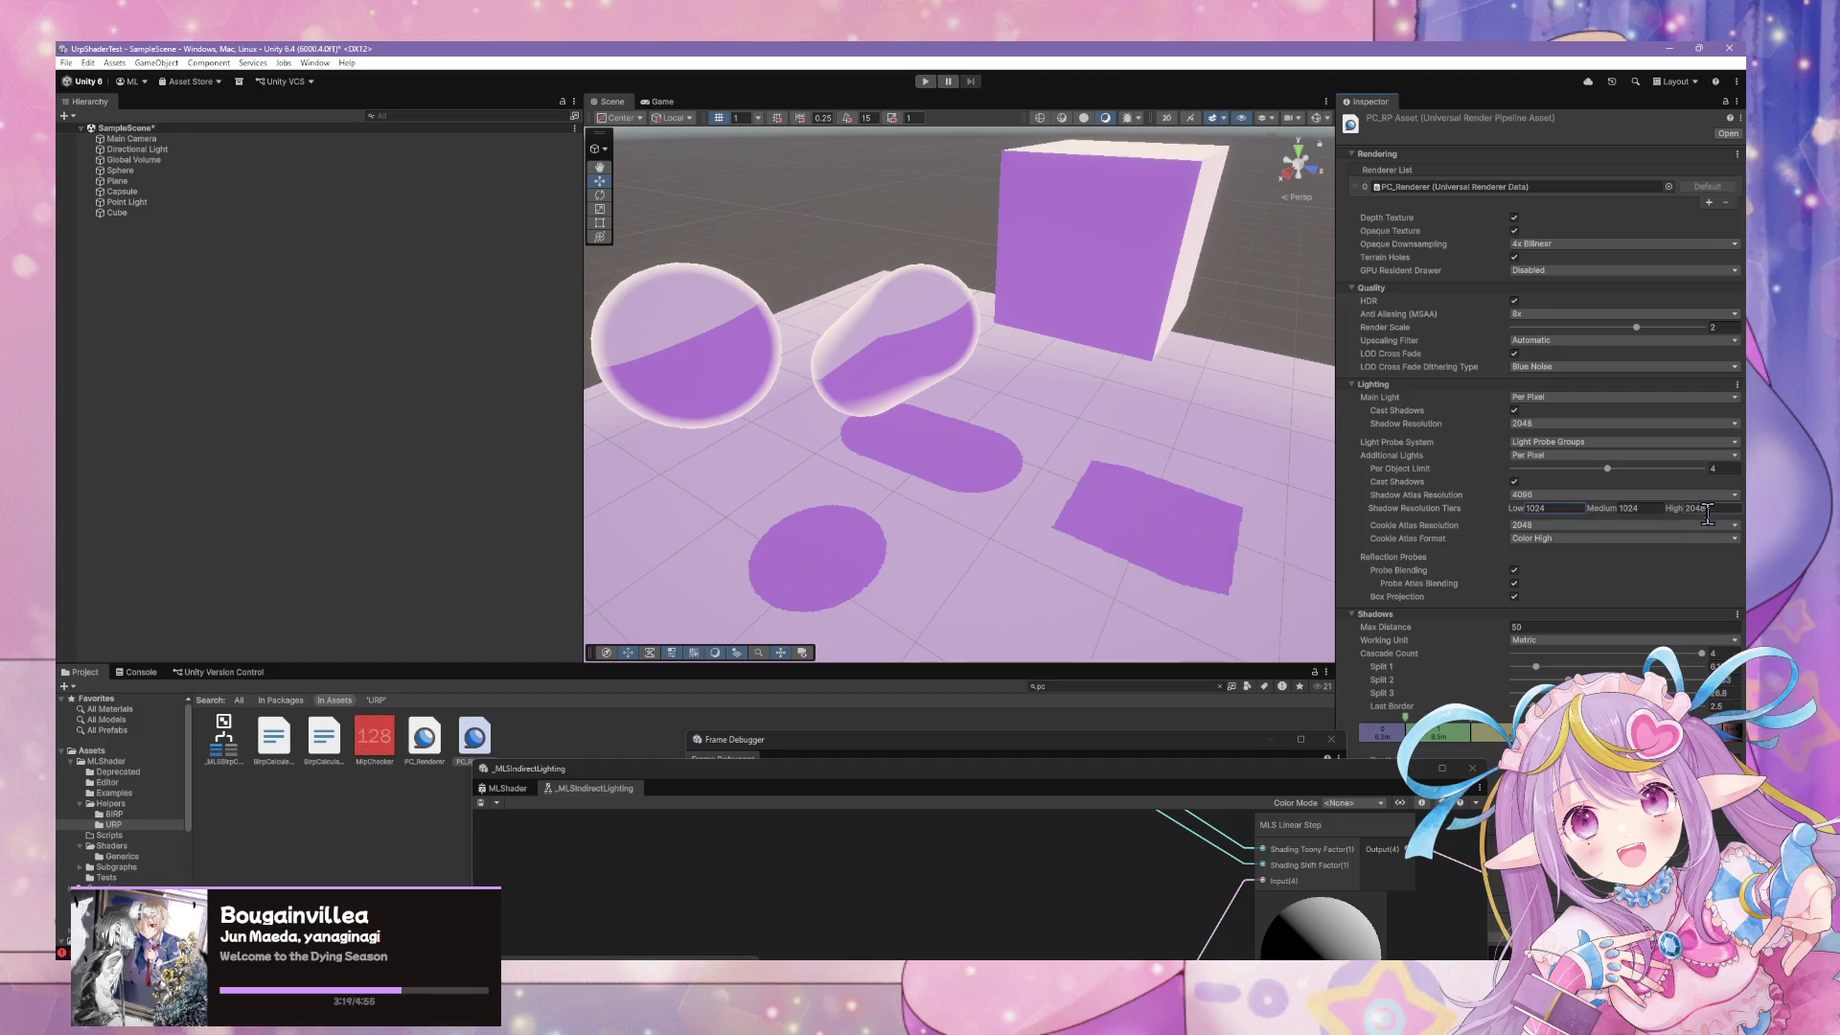
left_click(1629, 509)
left_click(1714, 508)
Reduce the shadow Cascade Count to 1
scroll(1056, 460, "up", 3)
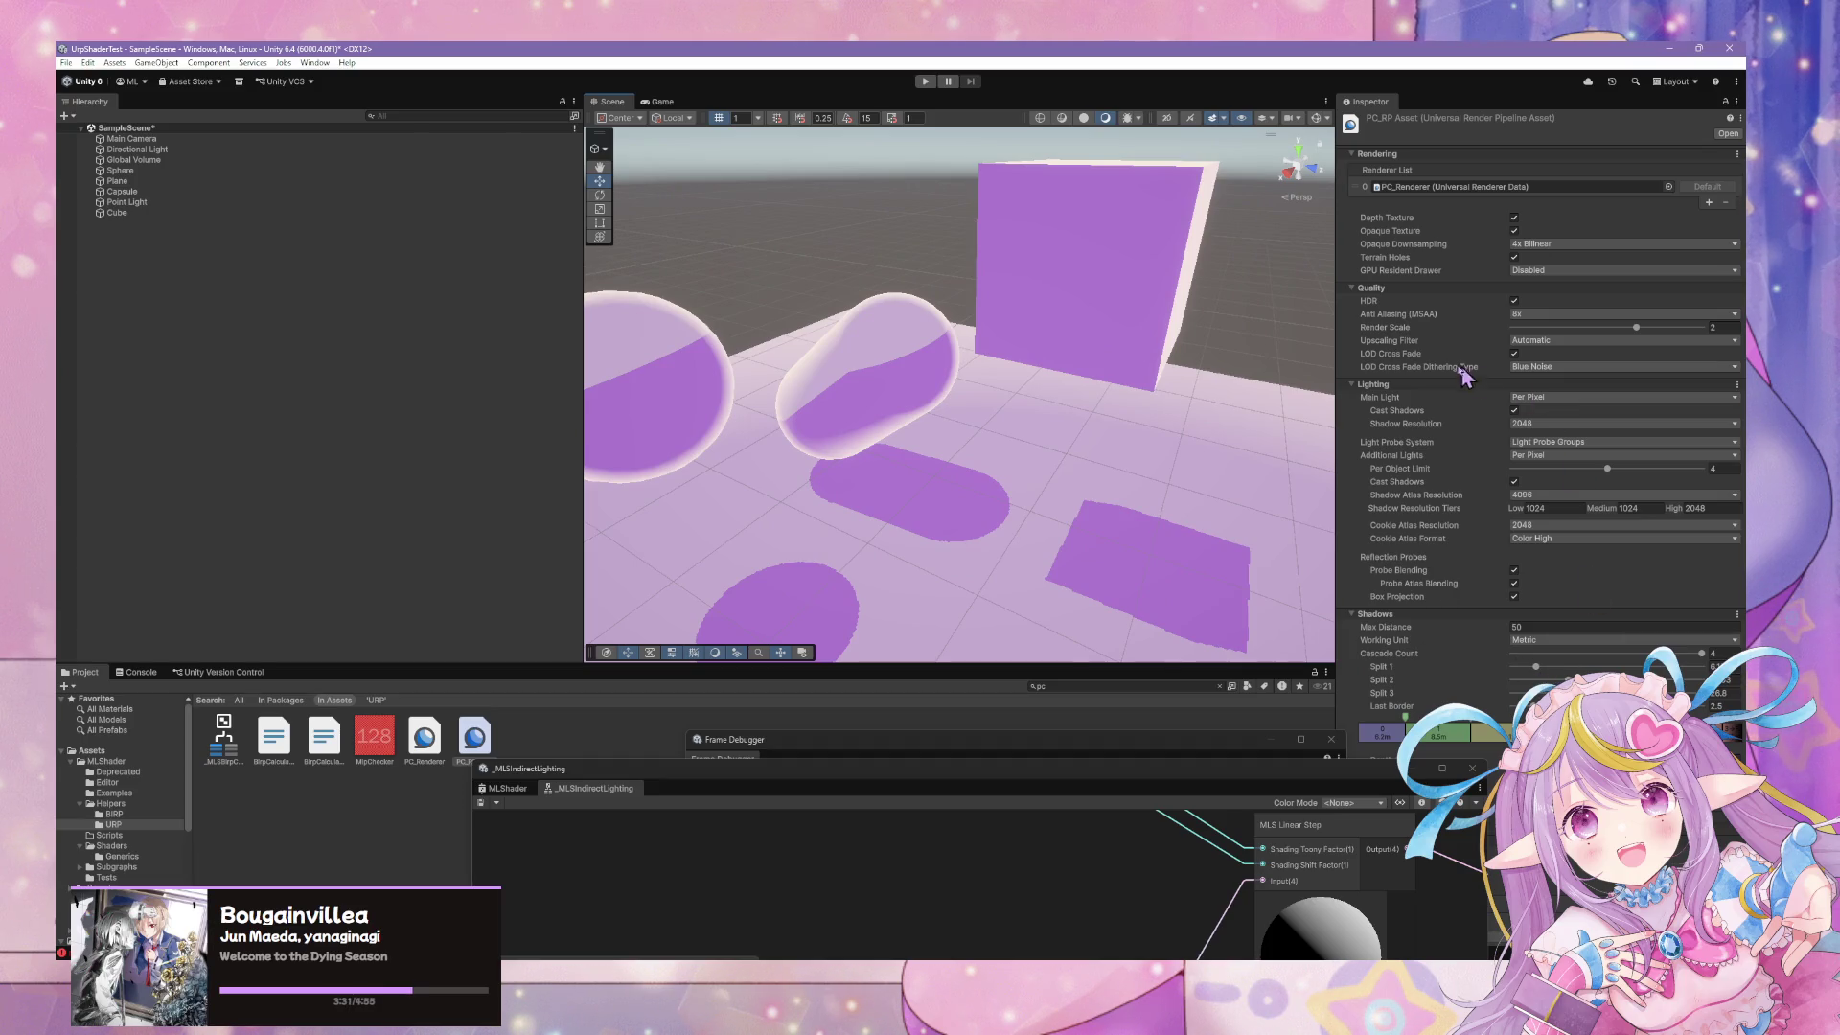
left_click_drag(1380, 769, 1161, 796)
left_click(1381, 760)
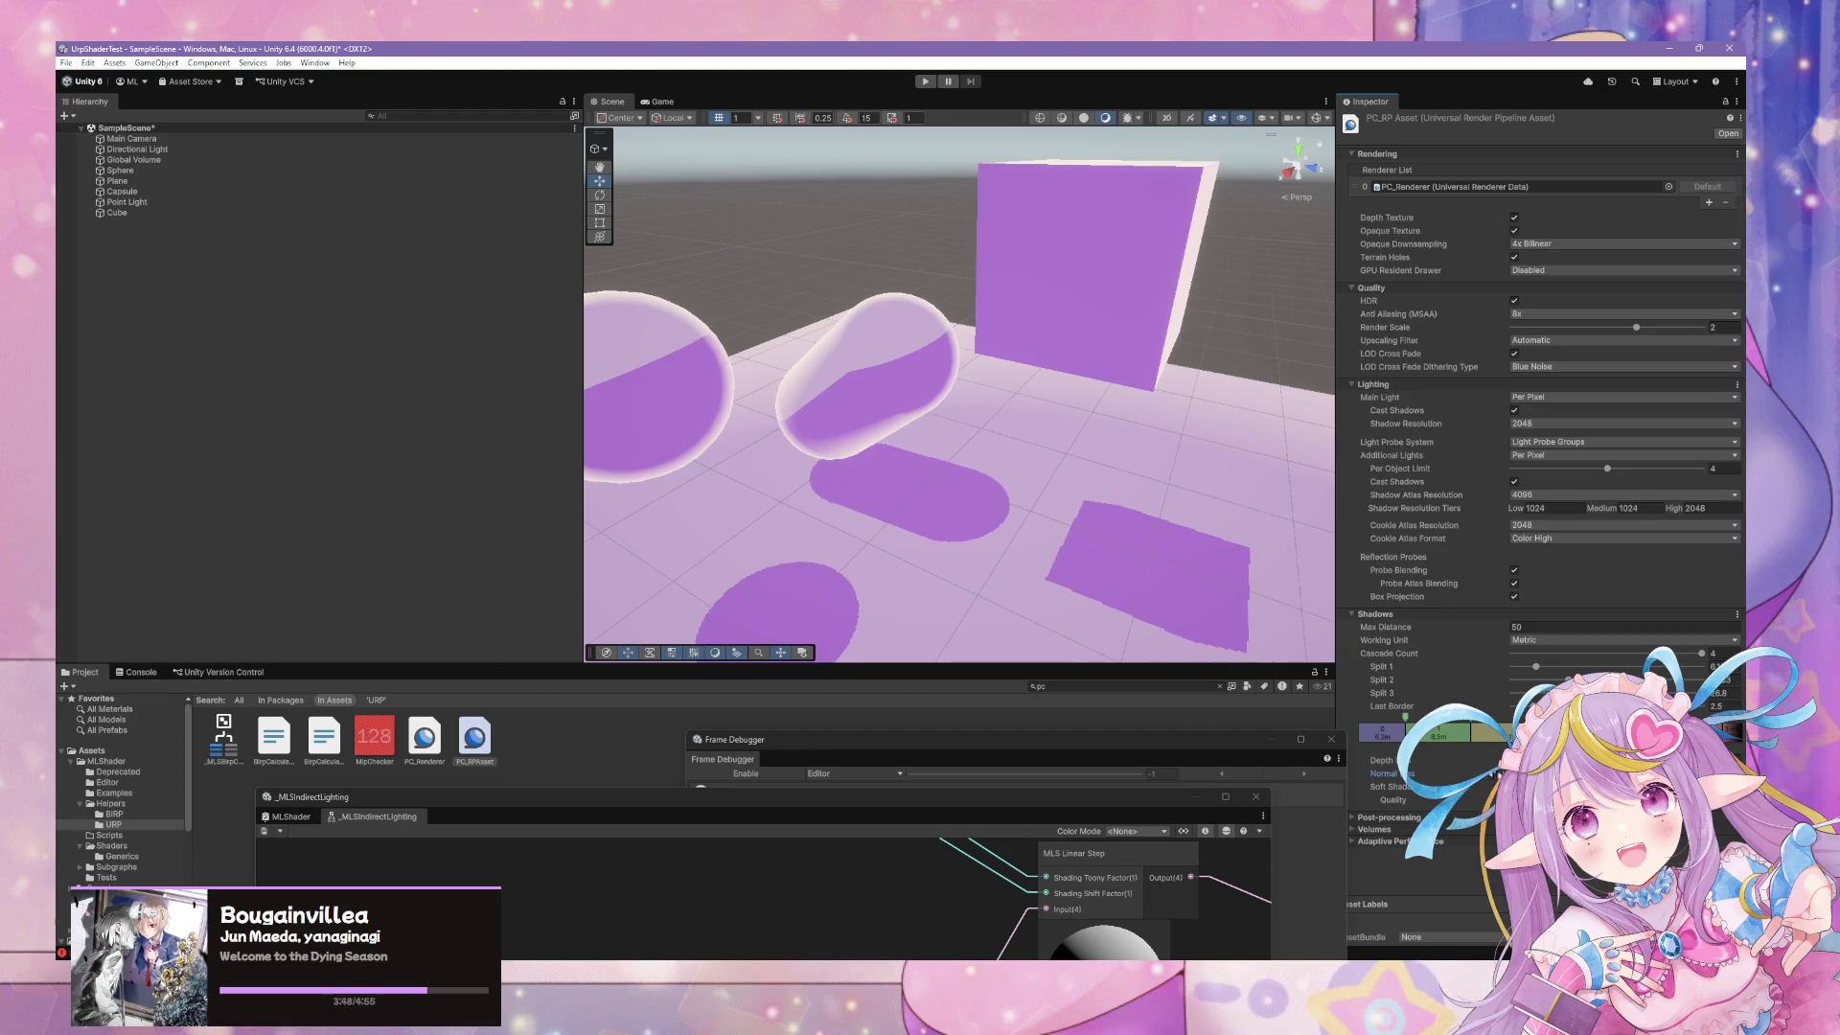
mouse_move(1217, 538)
left_mouse_down()
mouse_move(978, 485)
mouse_move(883, 489)
mouse_move(1082, 509)
mouse_move(1227, 464)
mouse_move(1141, 415)
mouse_move(1152, 435)
left_mouse_up()
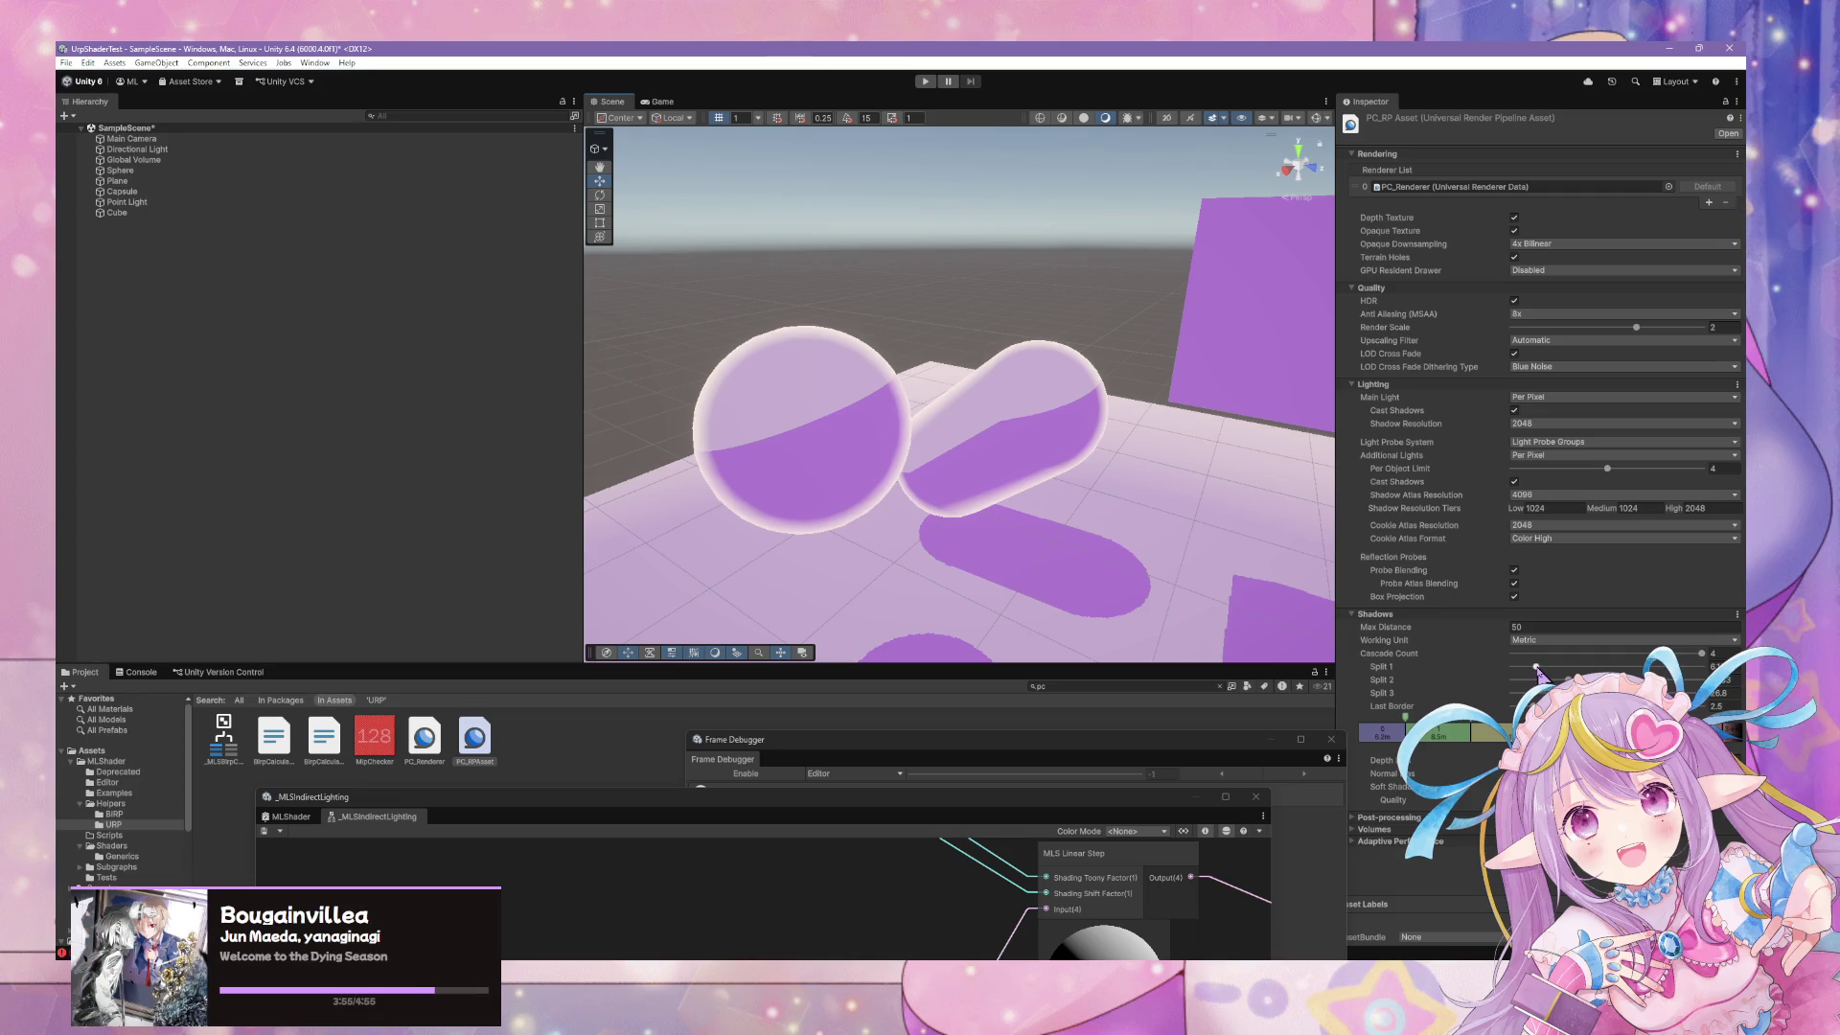
left_click(1532, 654)
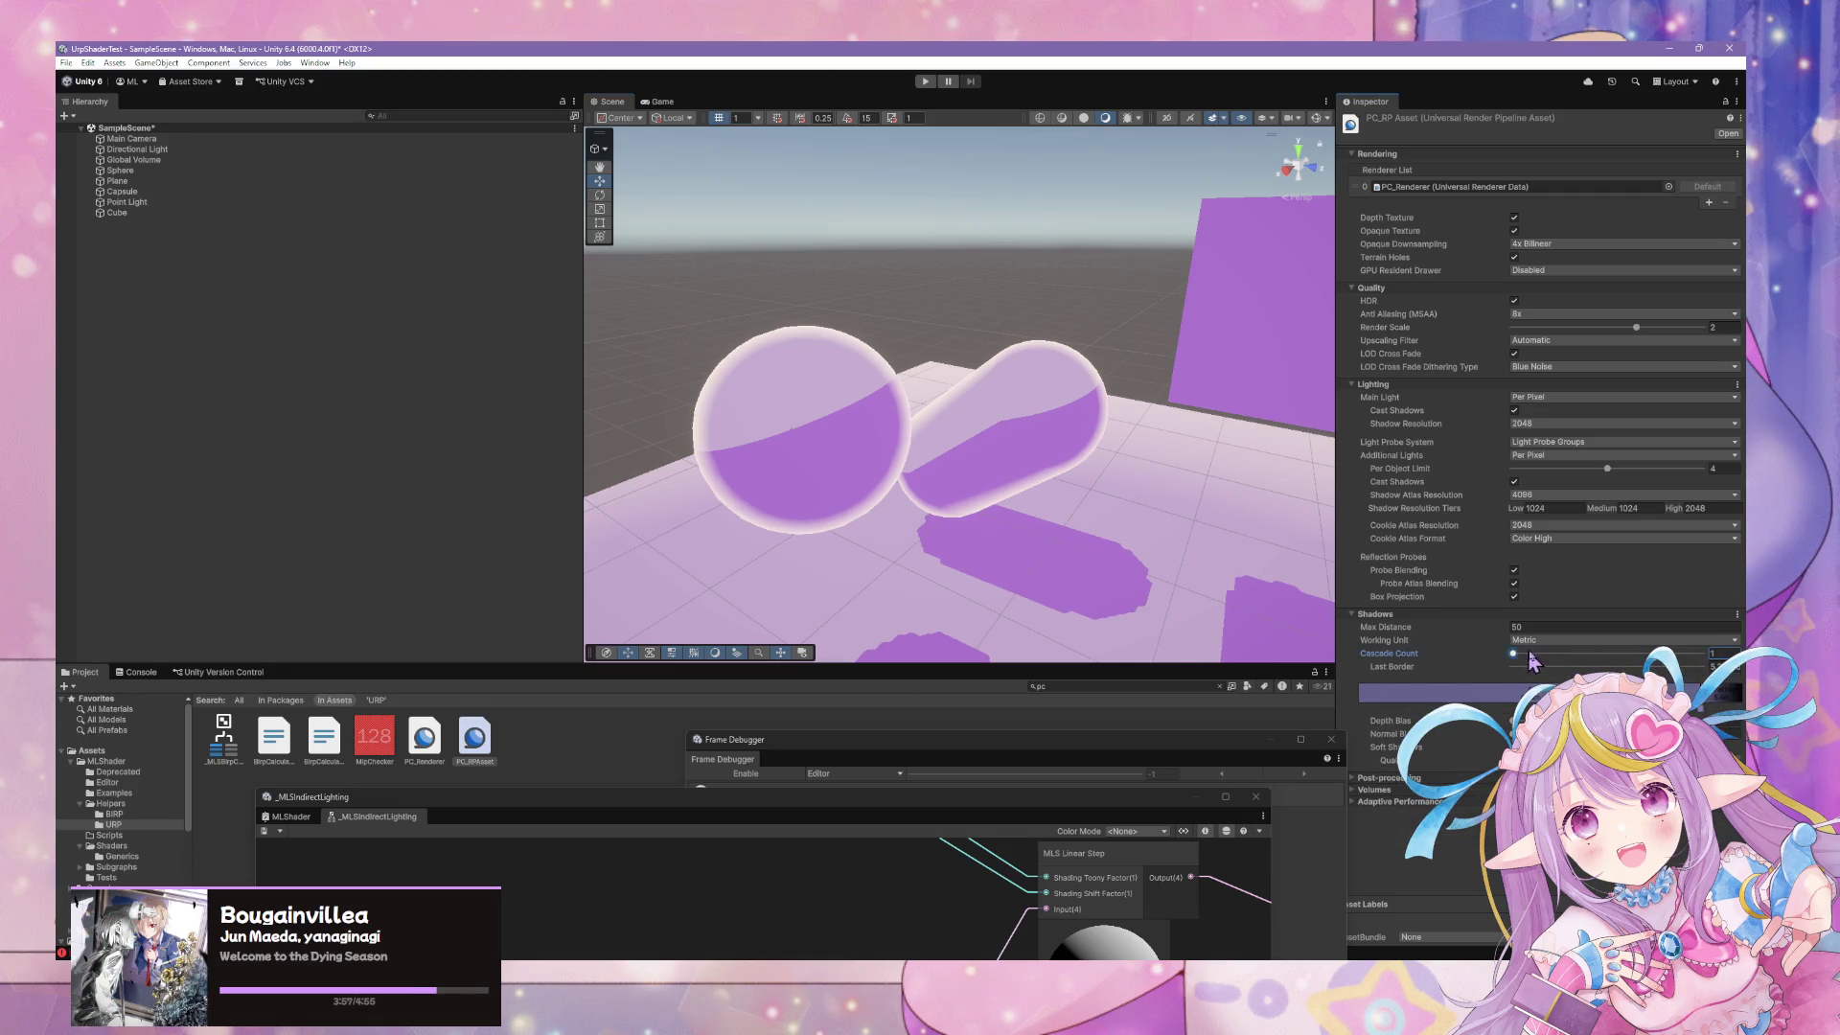
Restore 4 shadow cascades and try Max Distance values of 200, then 10
left_click_drag(1531, 659, 1702, 653)
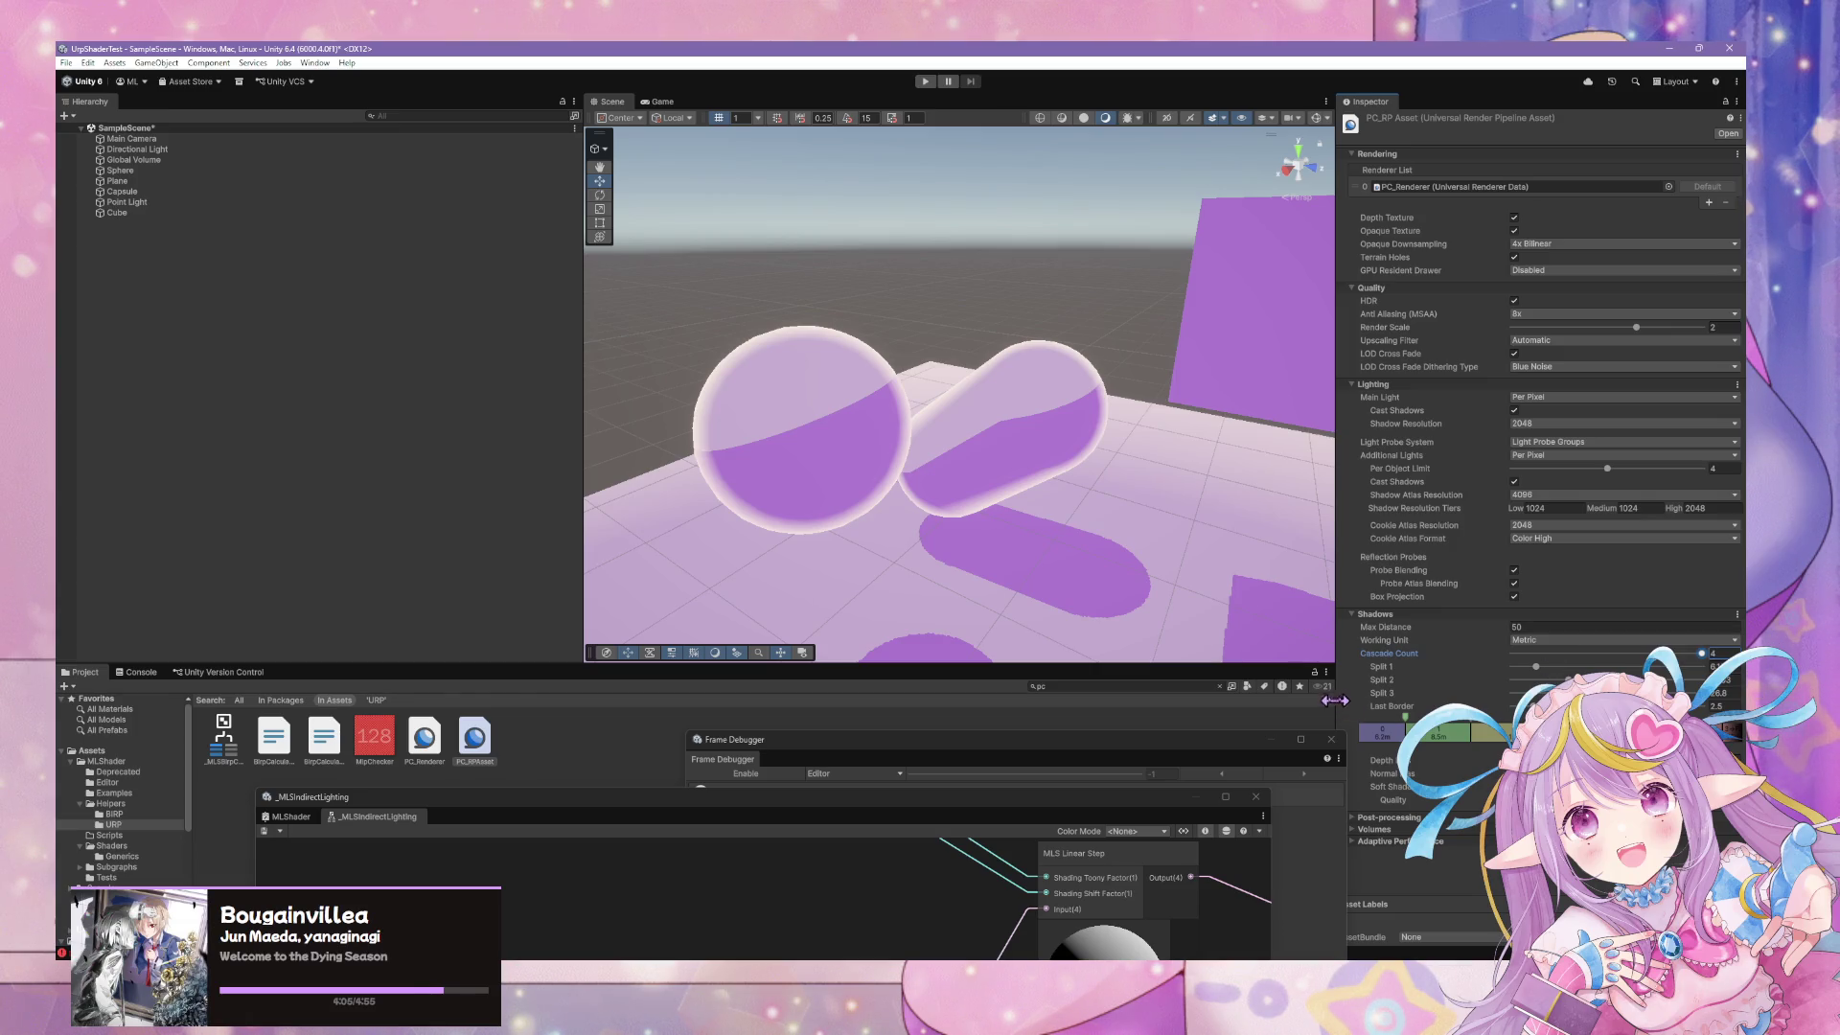
left_click_drag(1336, 648, 1285, 649)
left_click(1370, 629)
type("200")
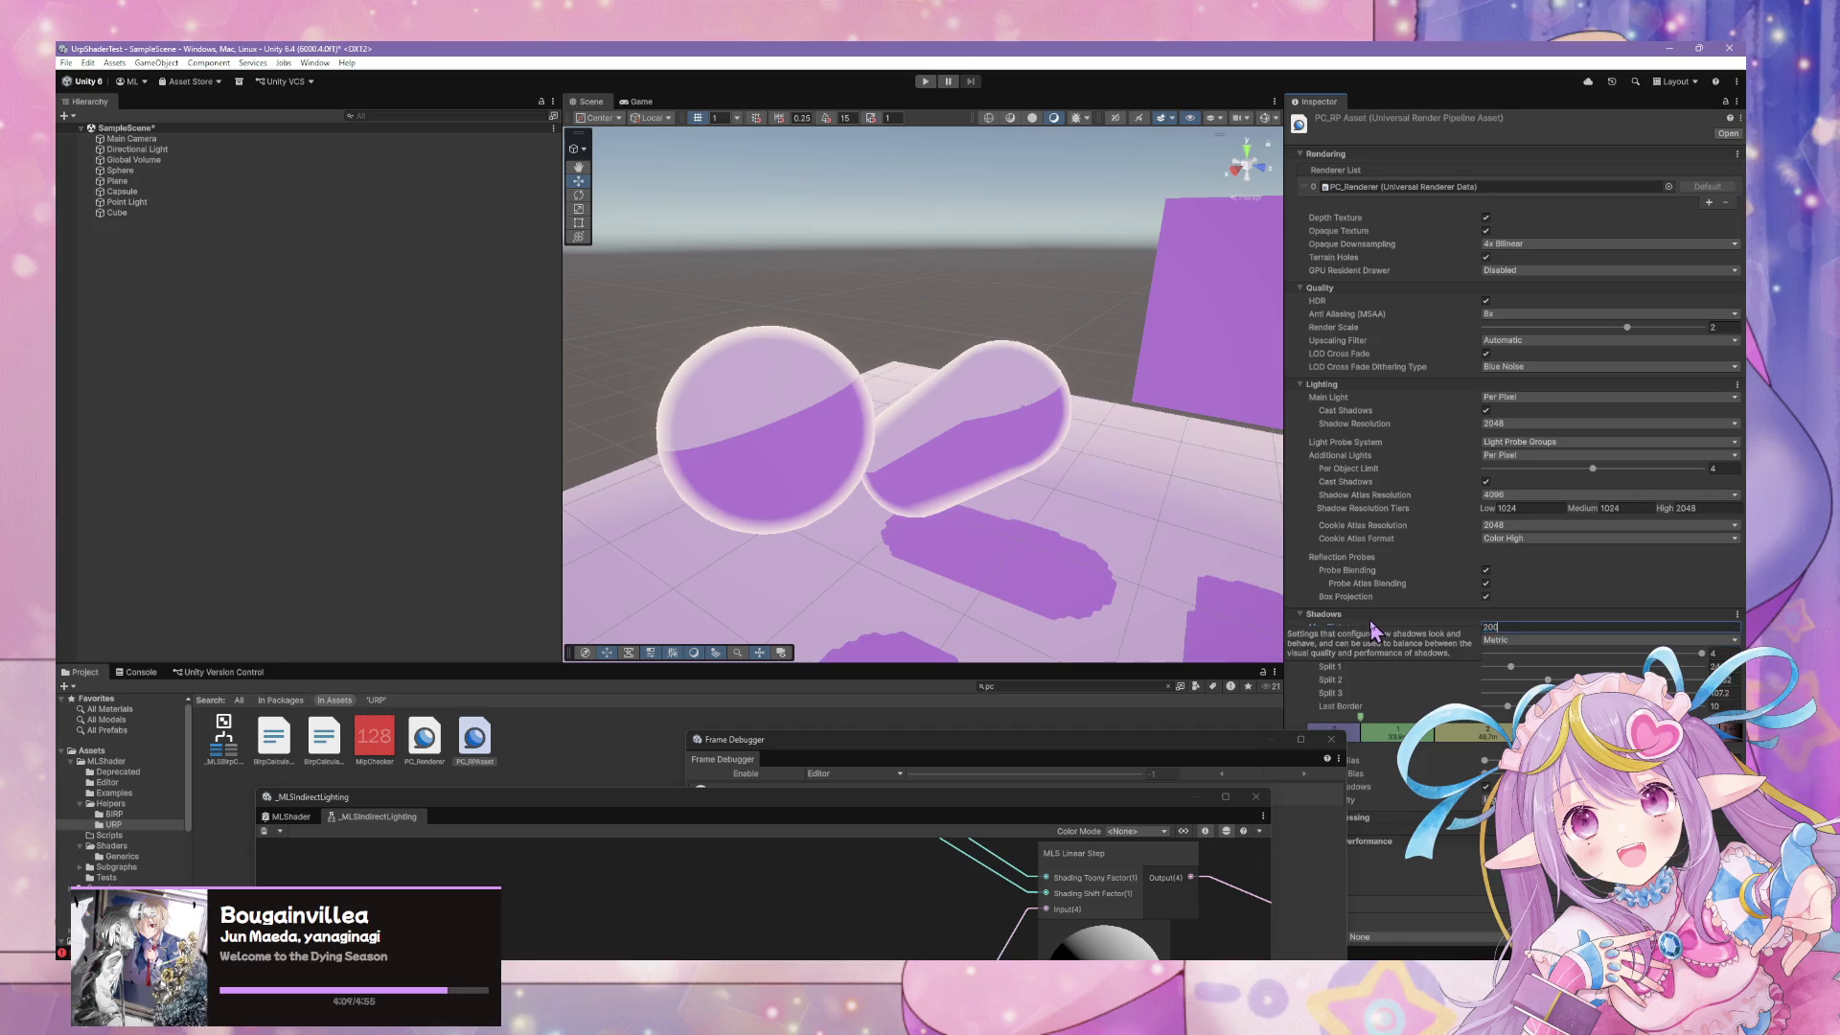
key("Escape")
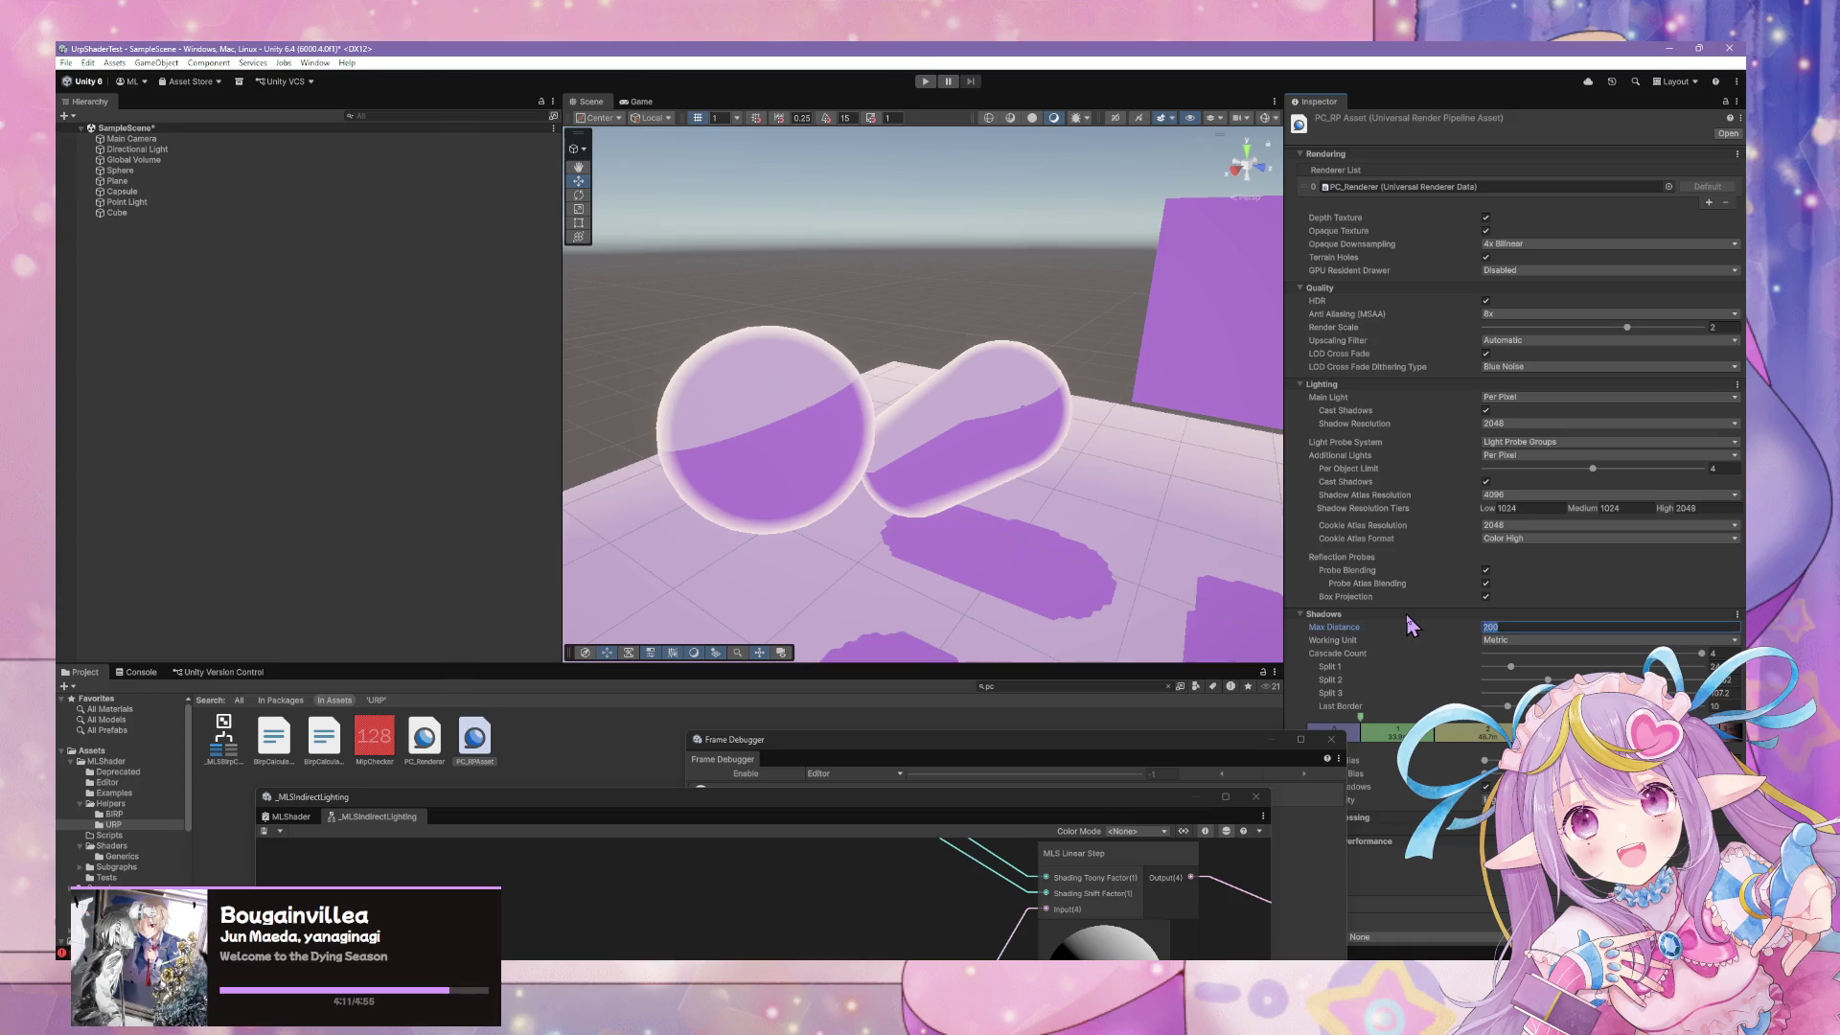
type("5010")
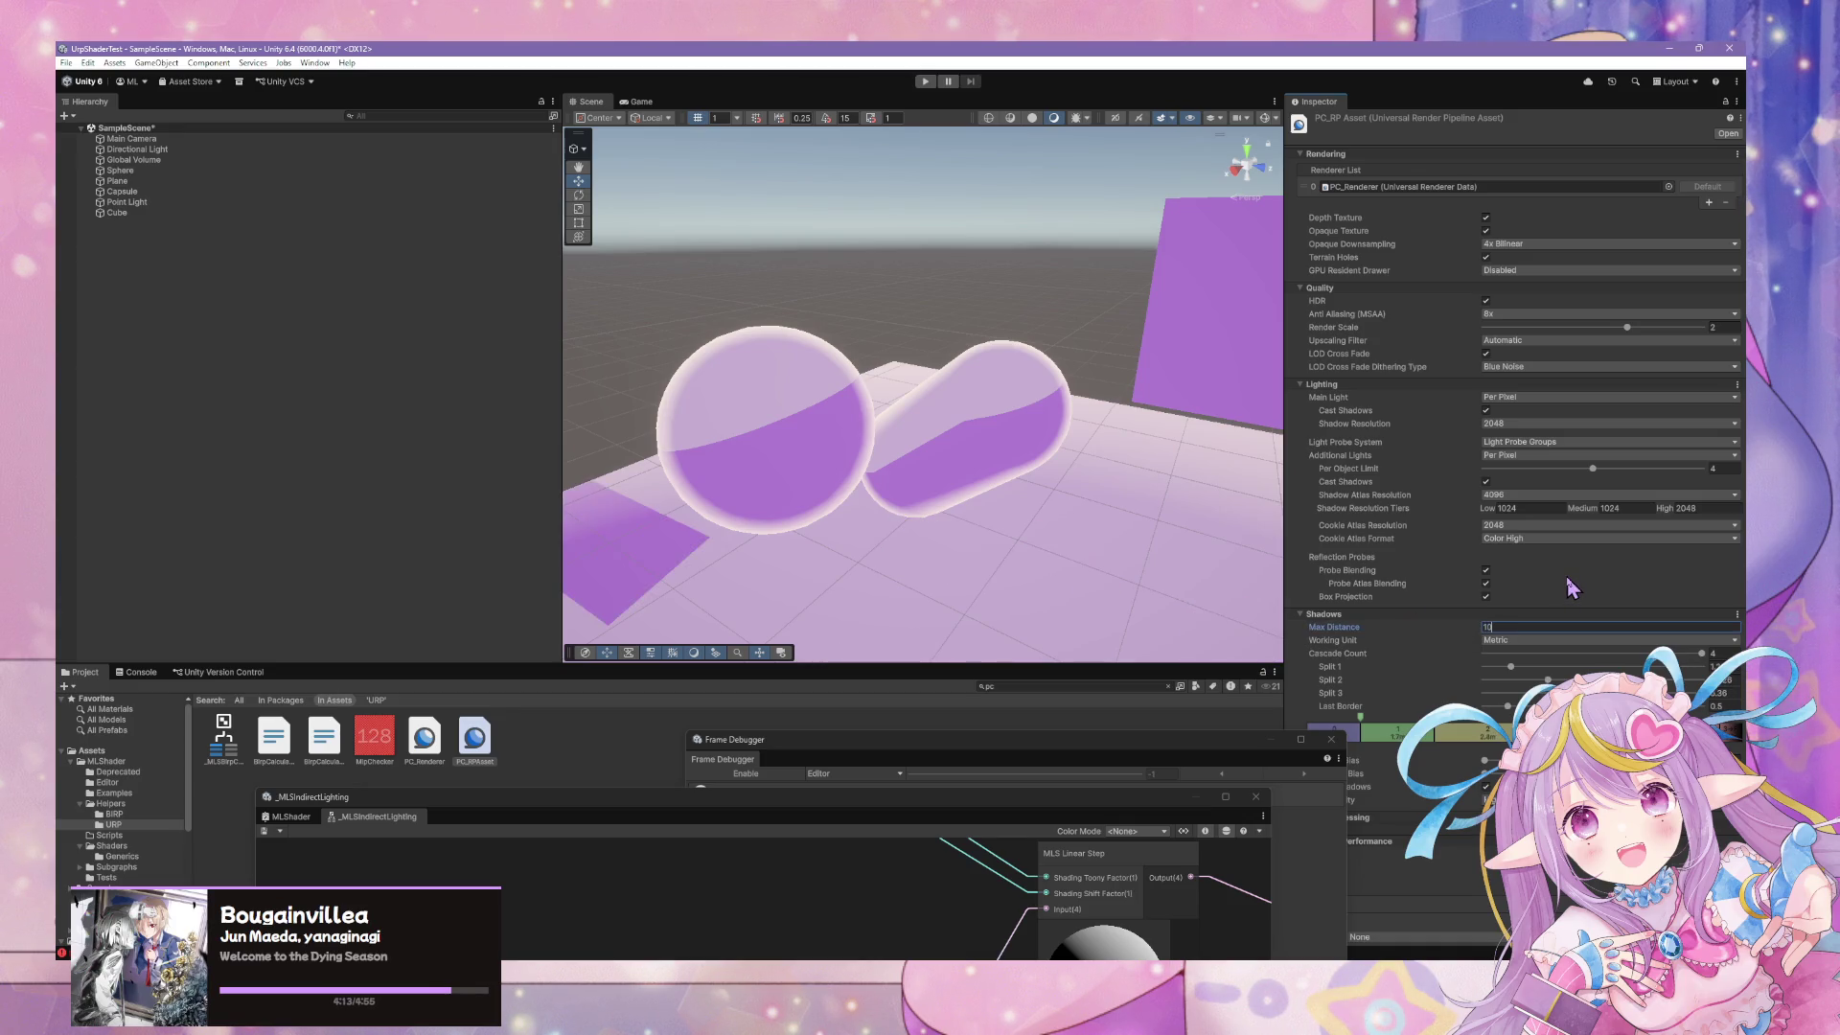
Switch the shadow Working Unit to Percent, then back to Metric
mouse_move(971, 461)
left_mouse_down()
mouse_move(1014, 509)
mouse_move(1077, 502)
mouse_move(929, 485)
left_mouse_up()
left_click(1522, 642)
left_click(1538, 669)
mouse_move(1068, 466)
left_mouse_down()
mouse_move(1041, 427)
mouse_move(830, 456)
mouse_move(1188, 469)
left_mouse_up()
left_click(1534, 639)
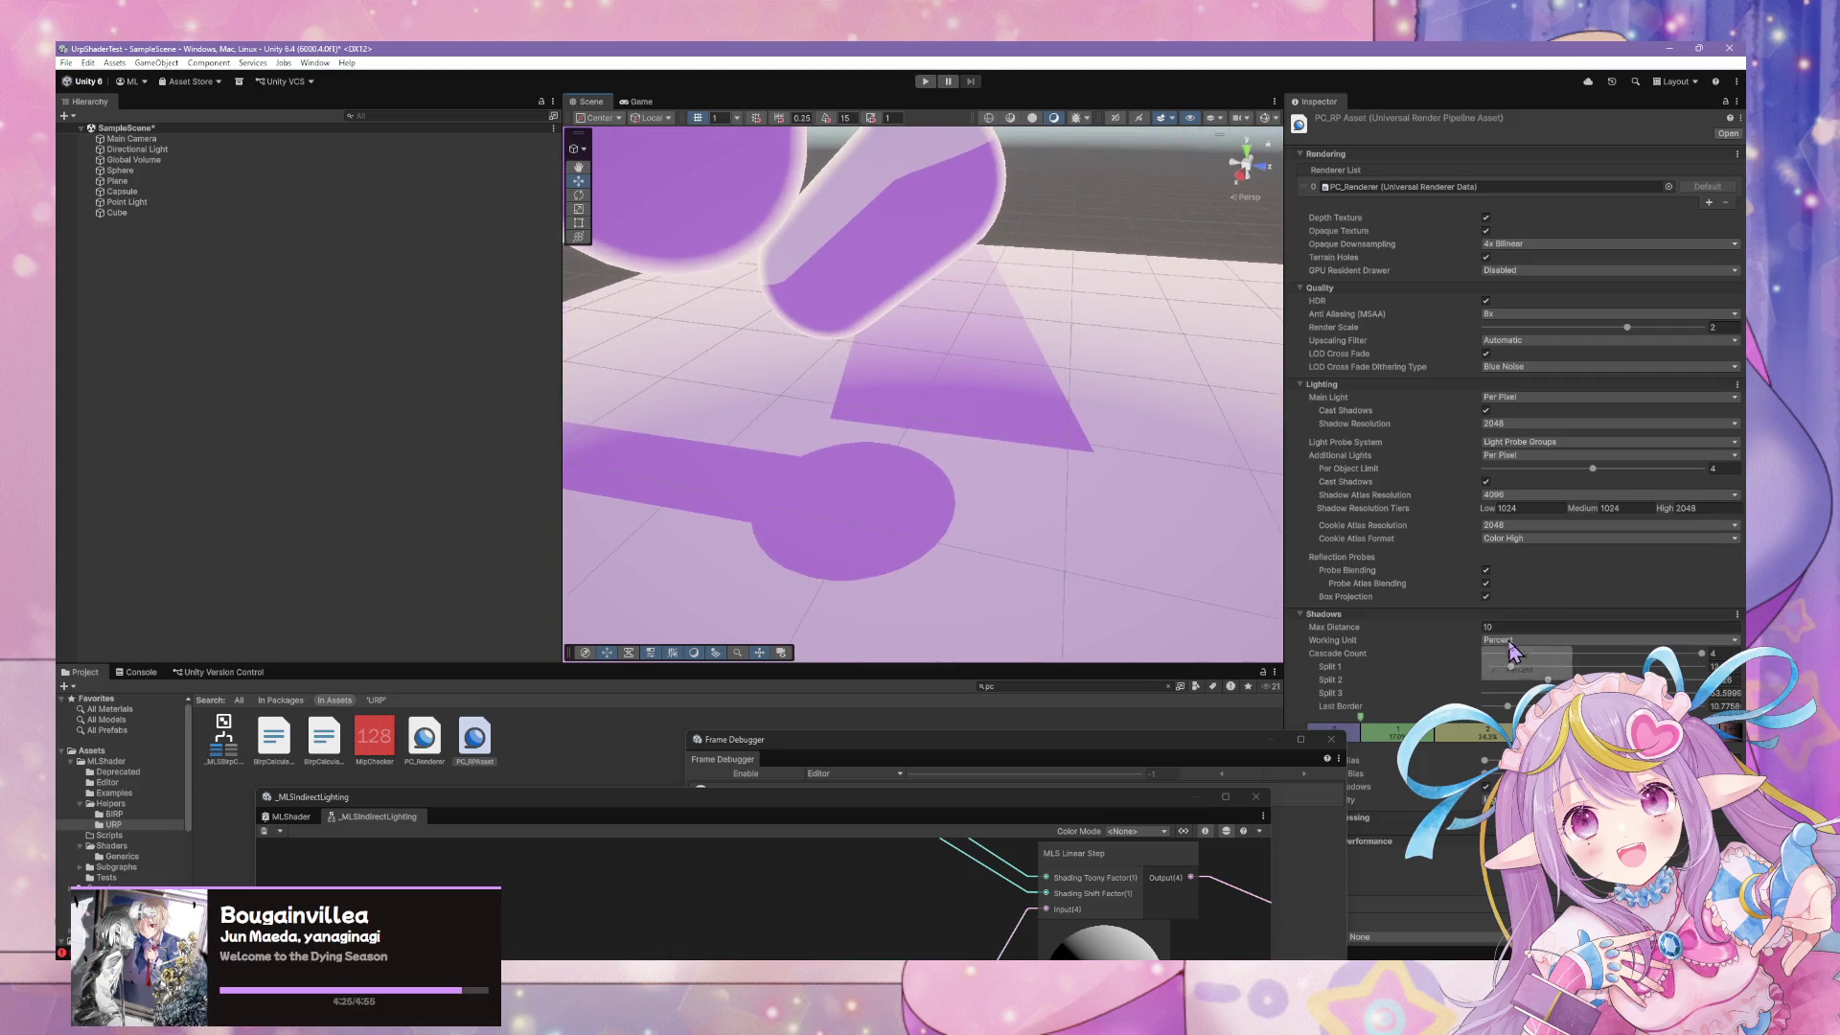
left_click(1534, 655)
Set shadow Max Distance to 20 and drag the Split 1 handle farther out
left_click(1423, 623)
type("20")
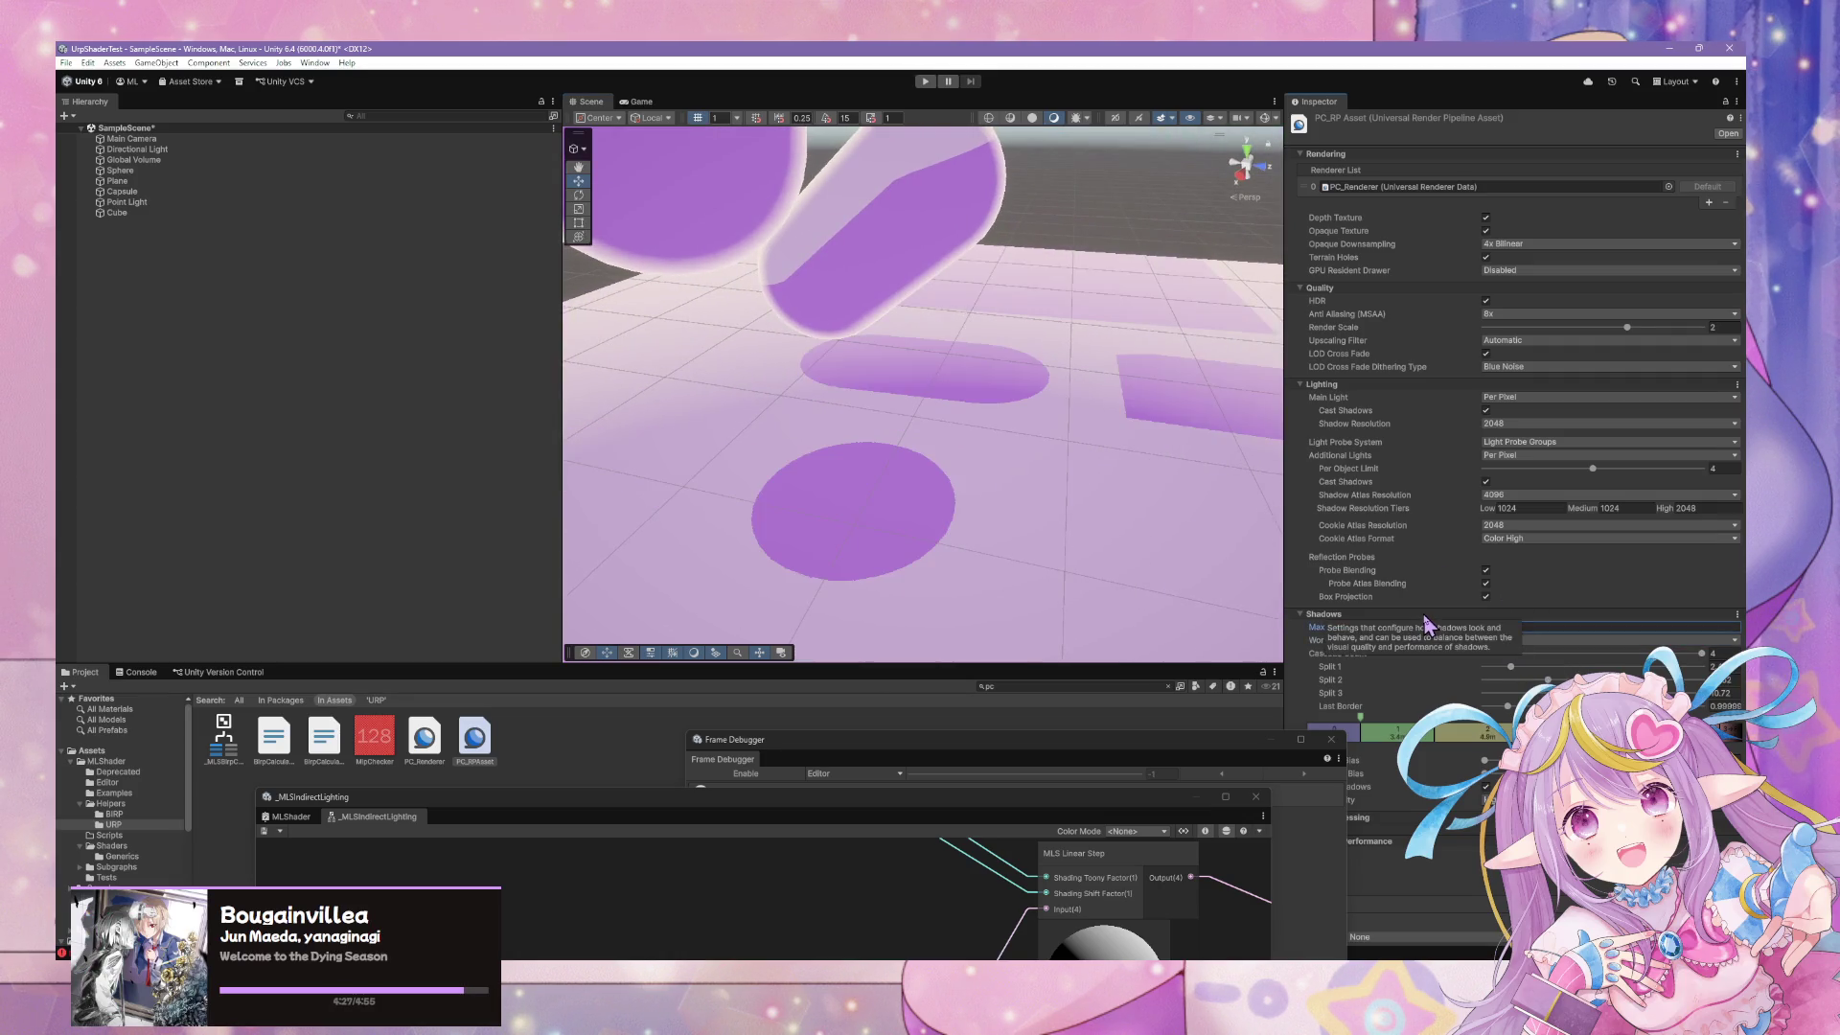
mouse_move(1019, 377)
left_mouse_down()
mouse_move(883, 361)
mouse_move(768, 384)
mouse_move(960, 344)
mouse_move(1084, 349)
mouse_move(1474, 619)
left_mouse_up()
left_click(1476, 626)
type("50")
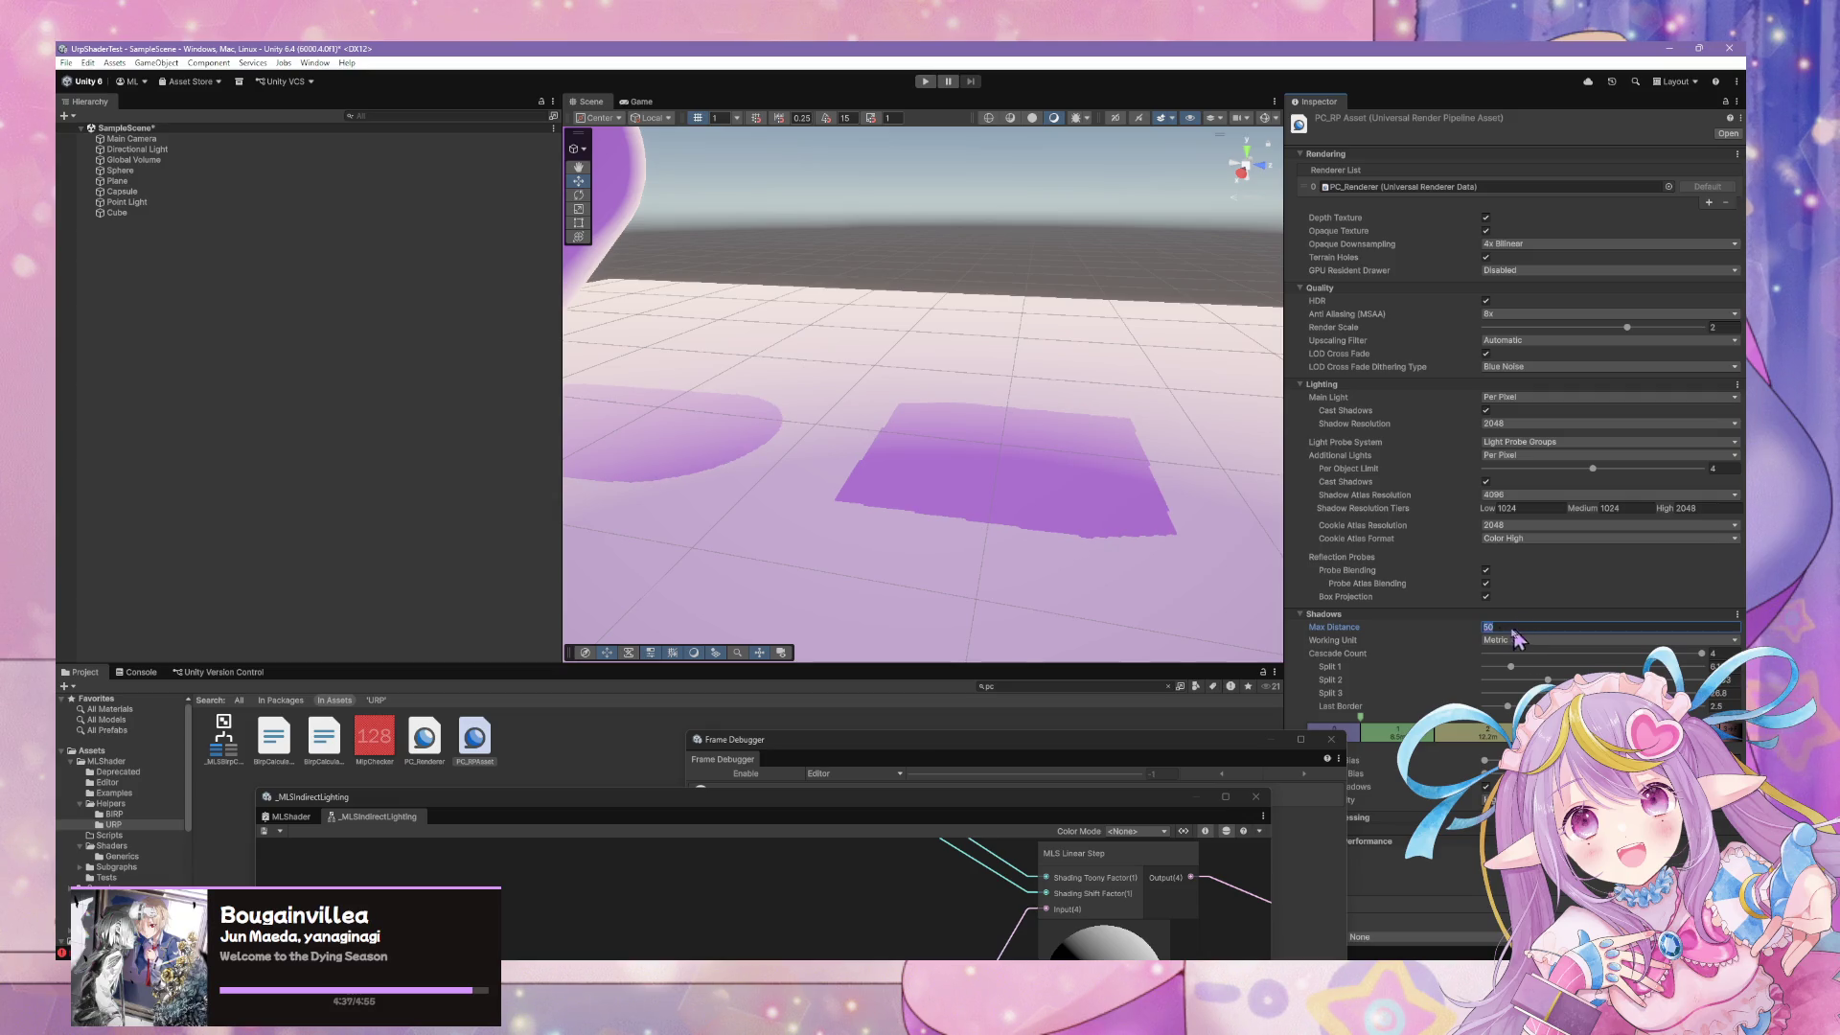
type("100")
type("20")
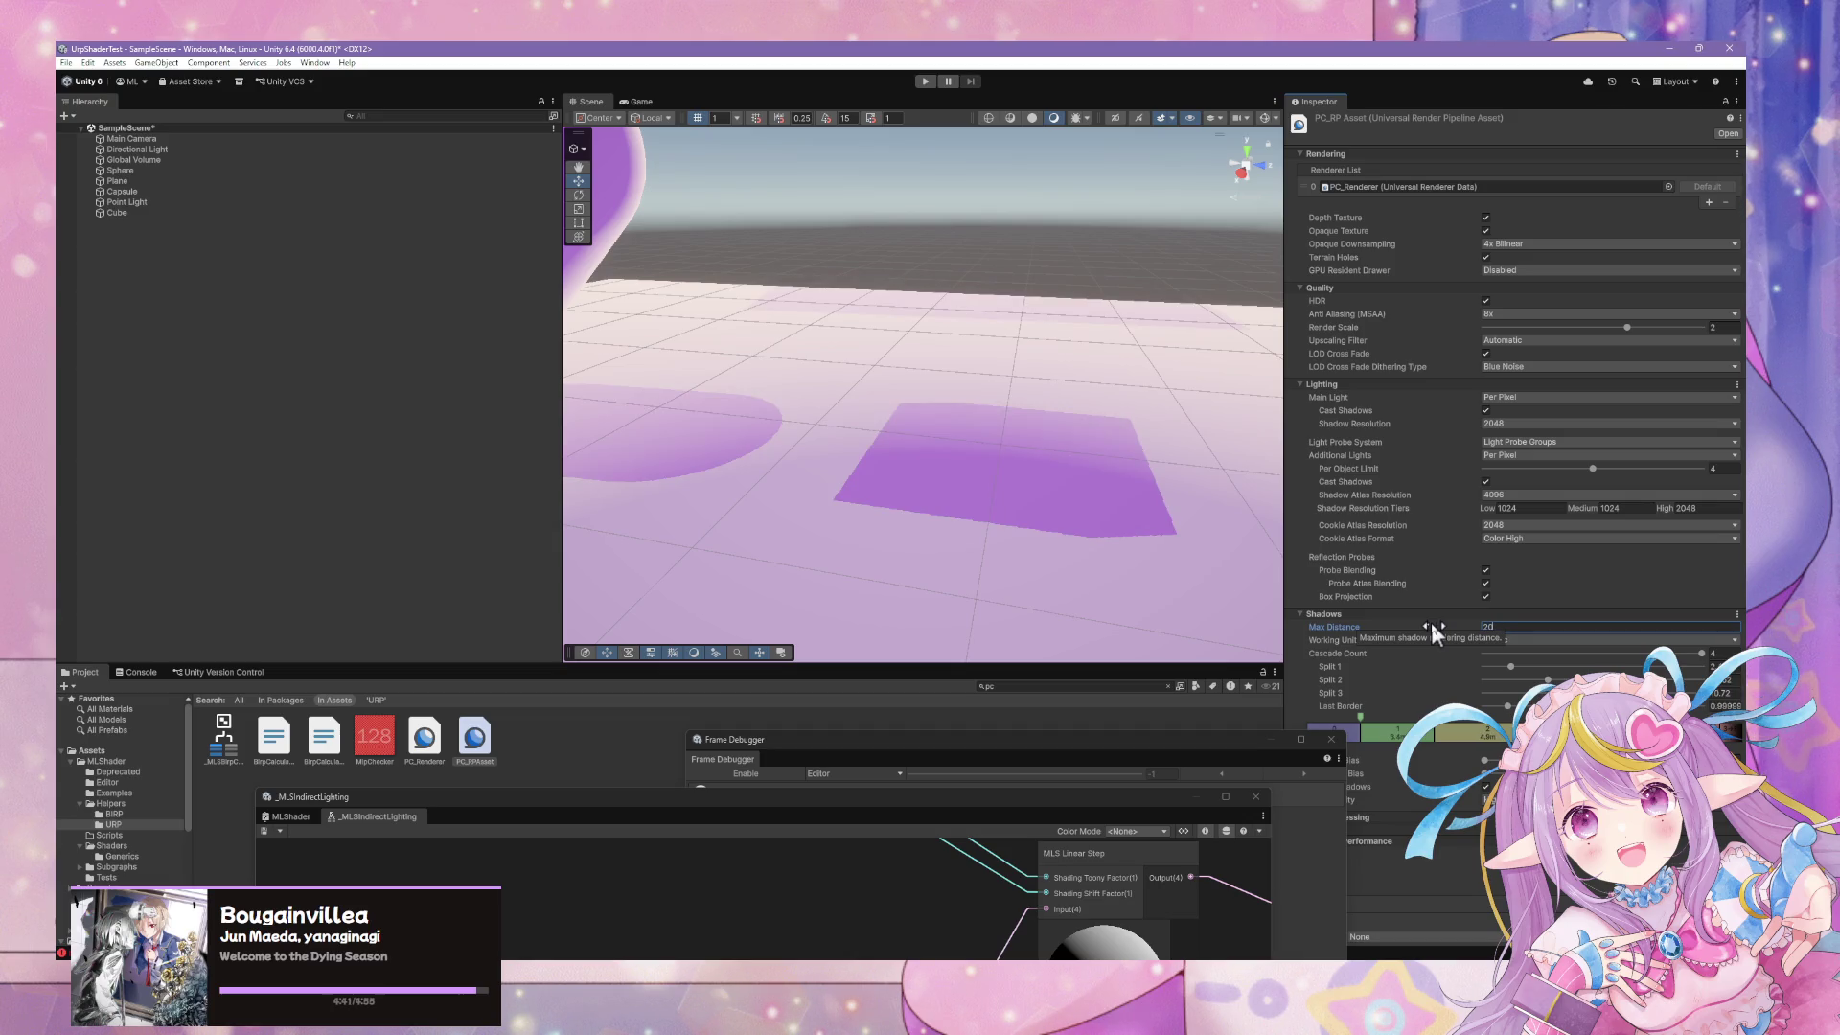
mouse_move(1093, 451)
left_mouse_down()
mouse_move(969, 479)
mouse_move(1006, 463)
left_mouse_up()
scroll(969, 479, "down", 5)
scroll(977, 464, "up", 6)
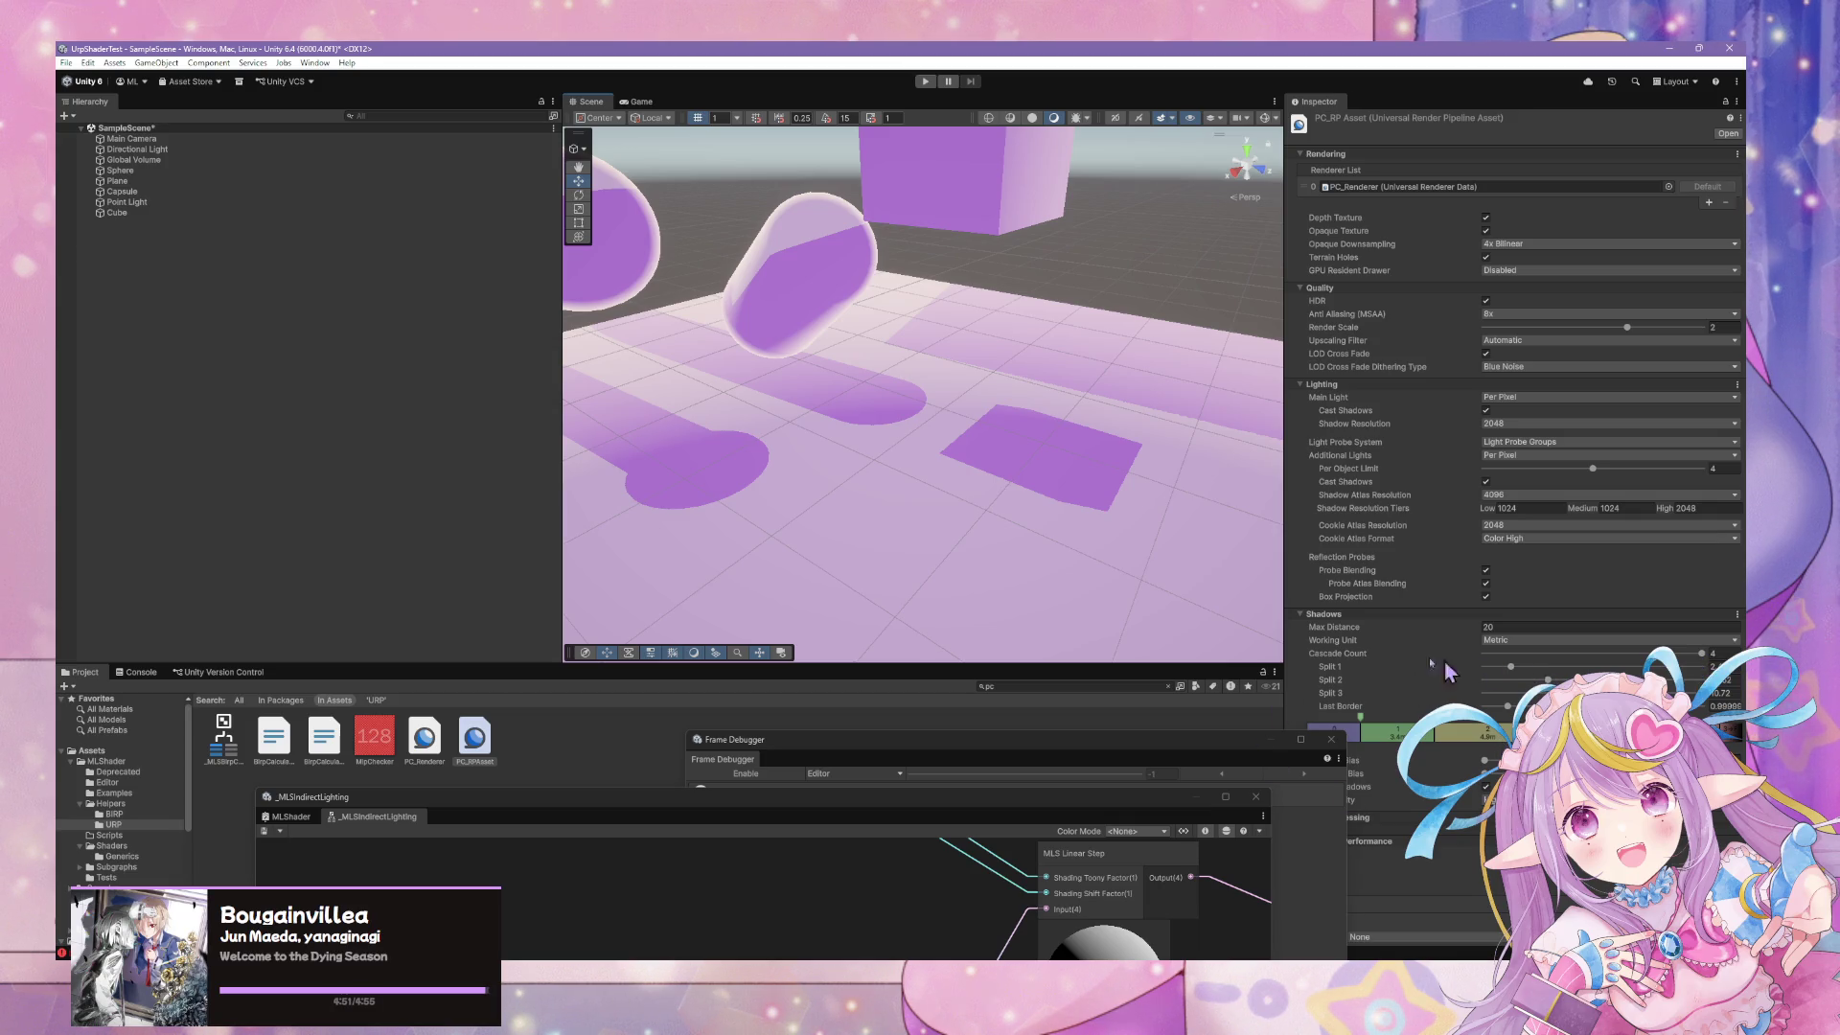
scroll(1051, 538, "up", 10)
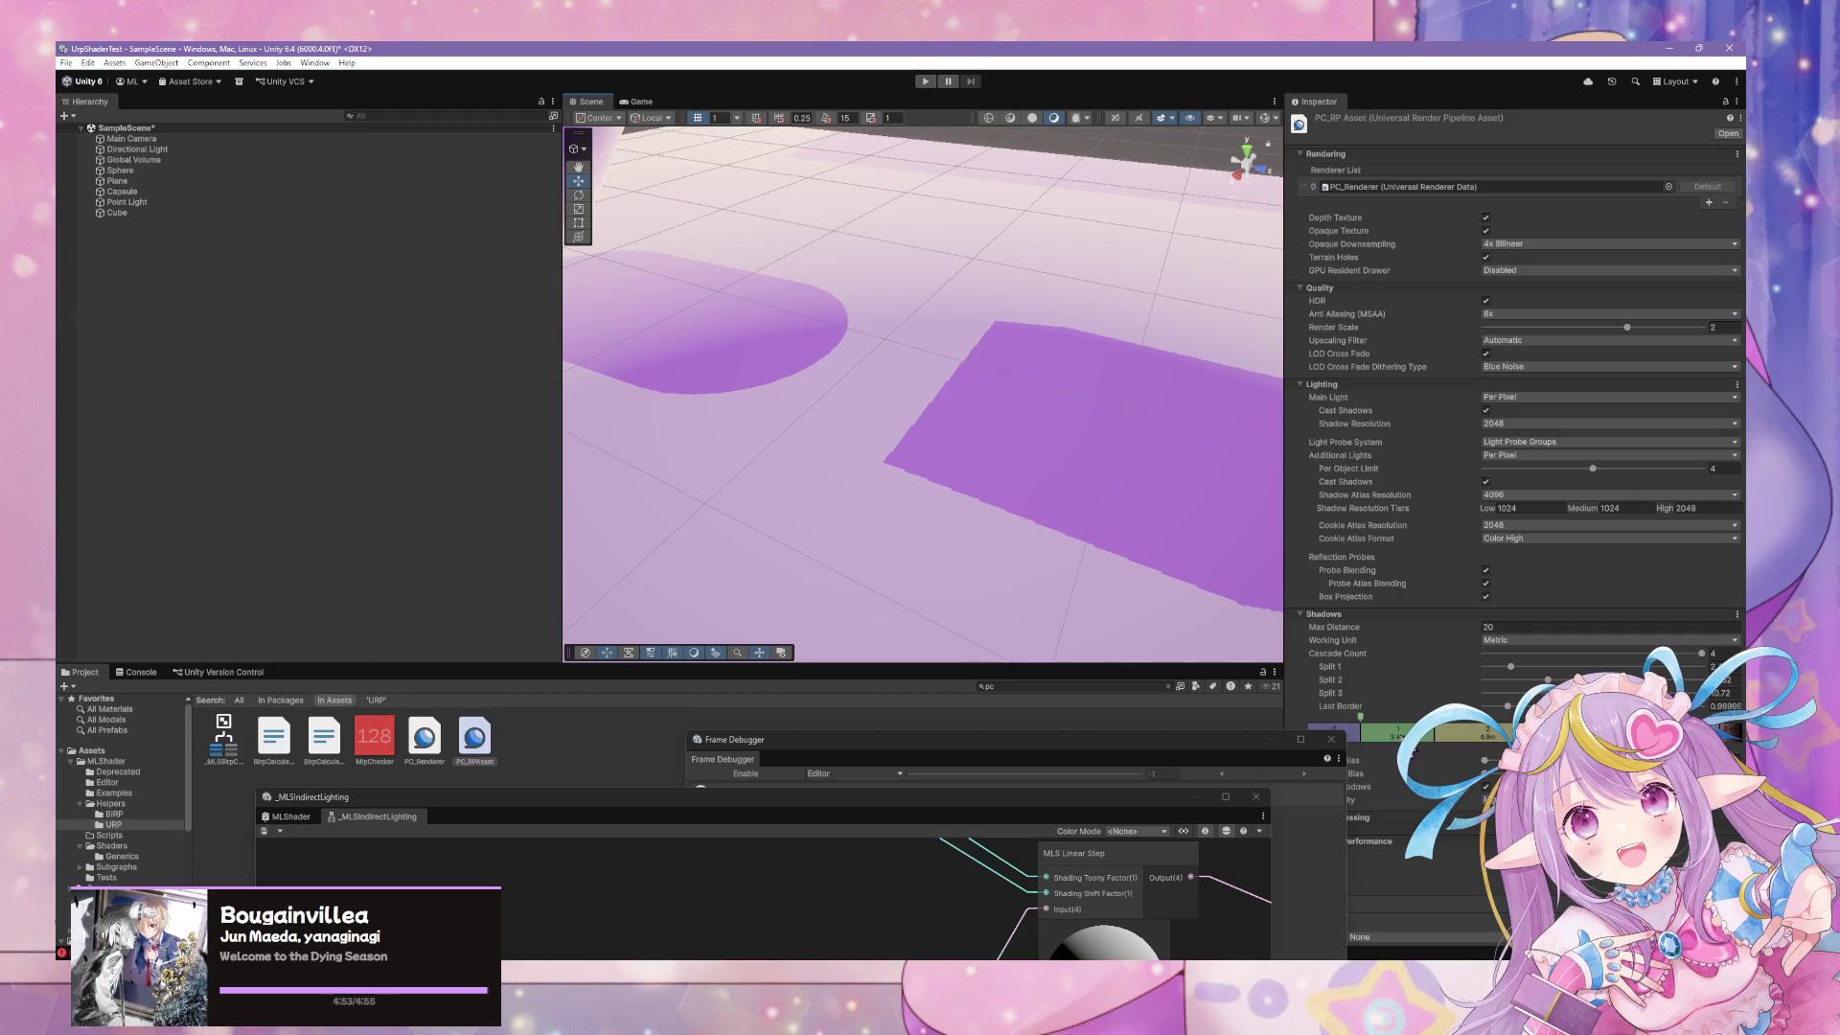
mouse_move(1361, 725)
left_mouse_down()
mouse_move(1404, 726)
mouse_move(1315, 724)
mouse_move(1395, 725)
mouse_move(1360, 718)
left_mouse_up()
left_click_drag(1530, 677, 1591, 679)
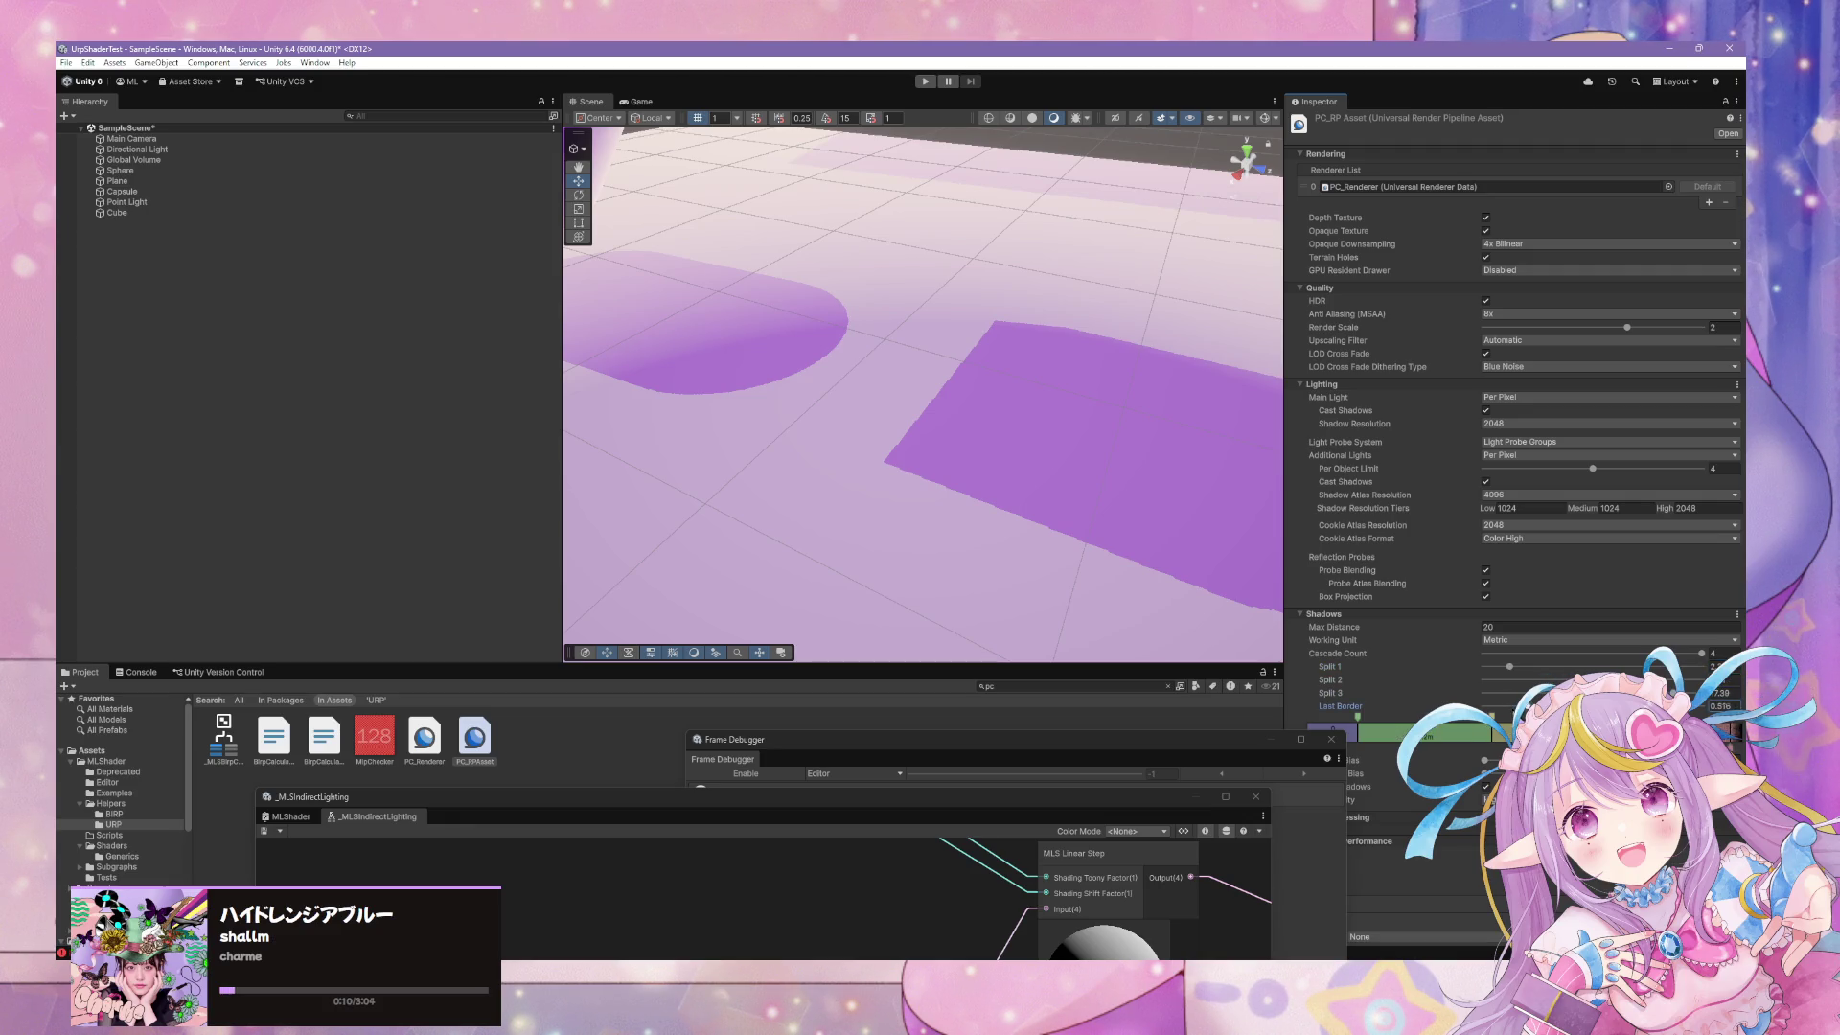
Set Max Distance to 10 and push the first cascade split out to about 7
left_click(1510, 627)
type("10")
left_click_drag(1040, 383, 1032, 374)
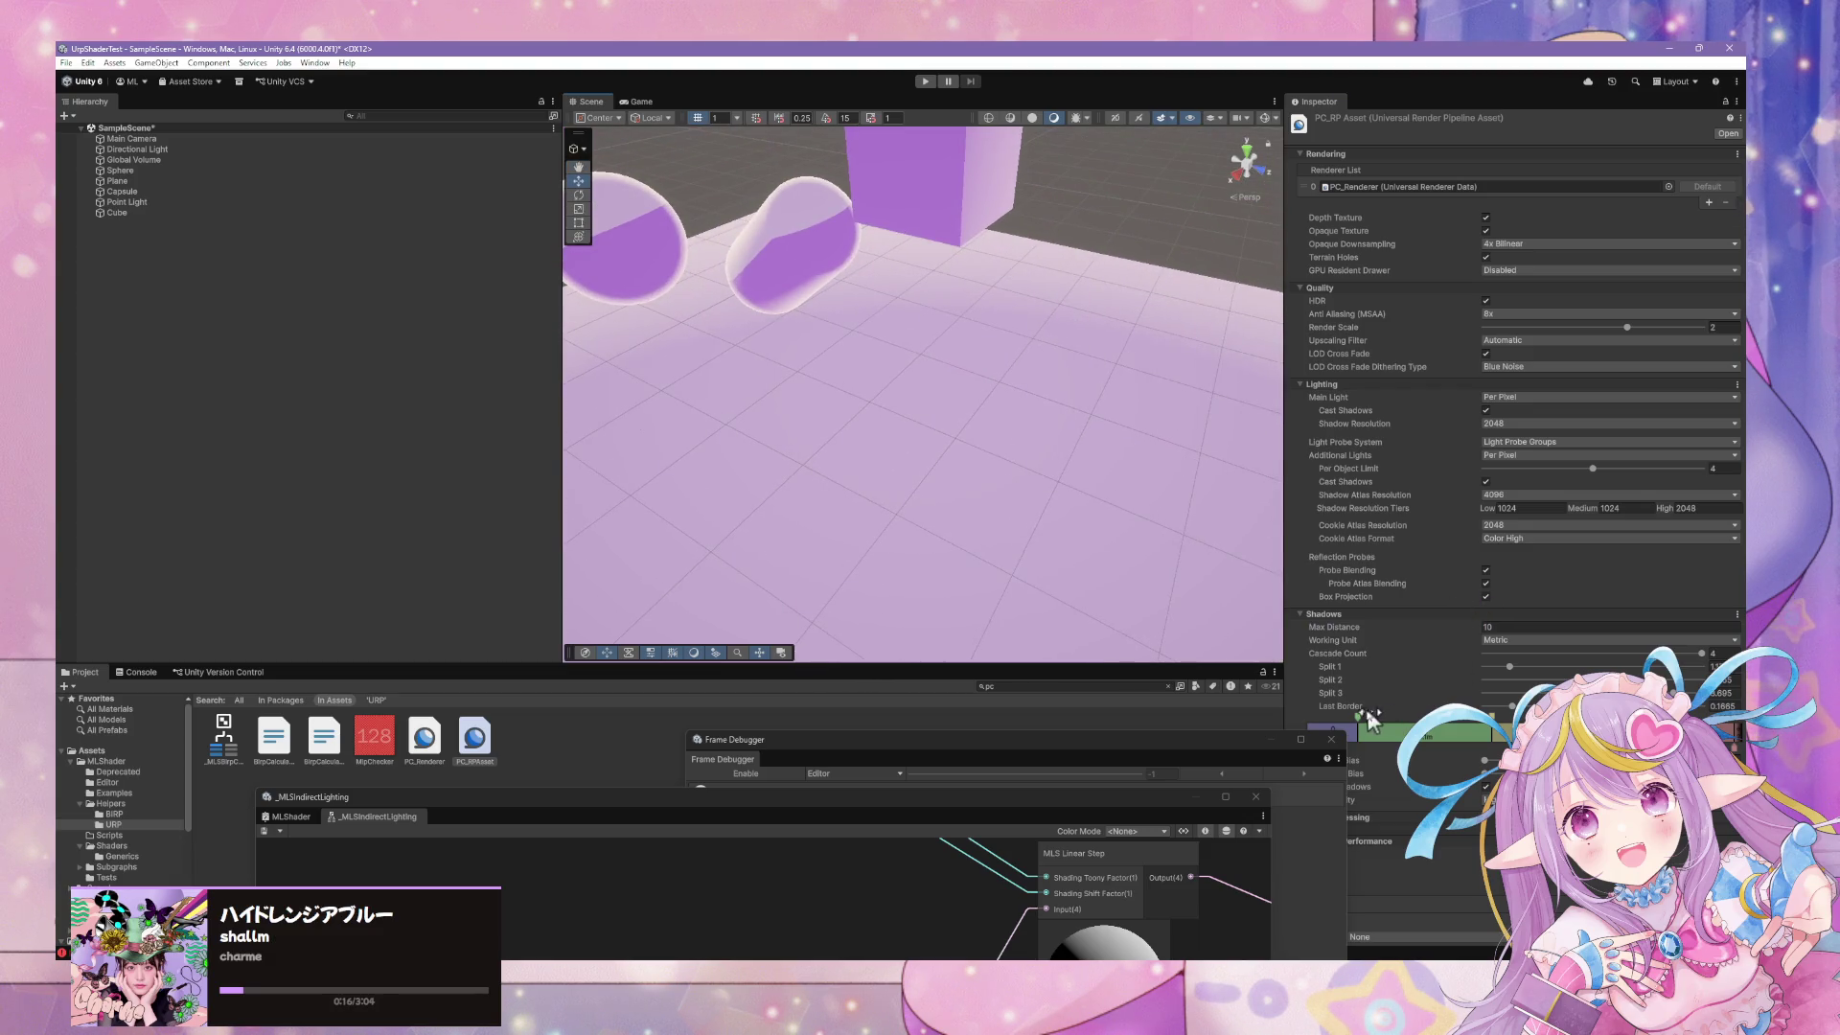
left_click_drag(1359, 731, 1491, 724)
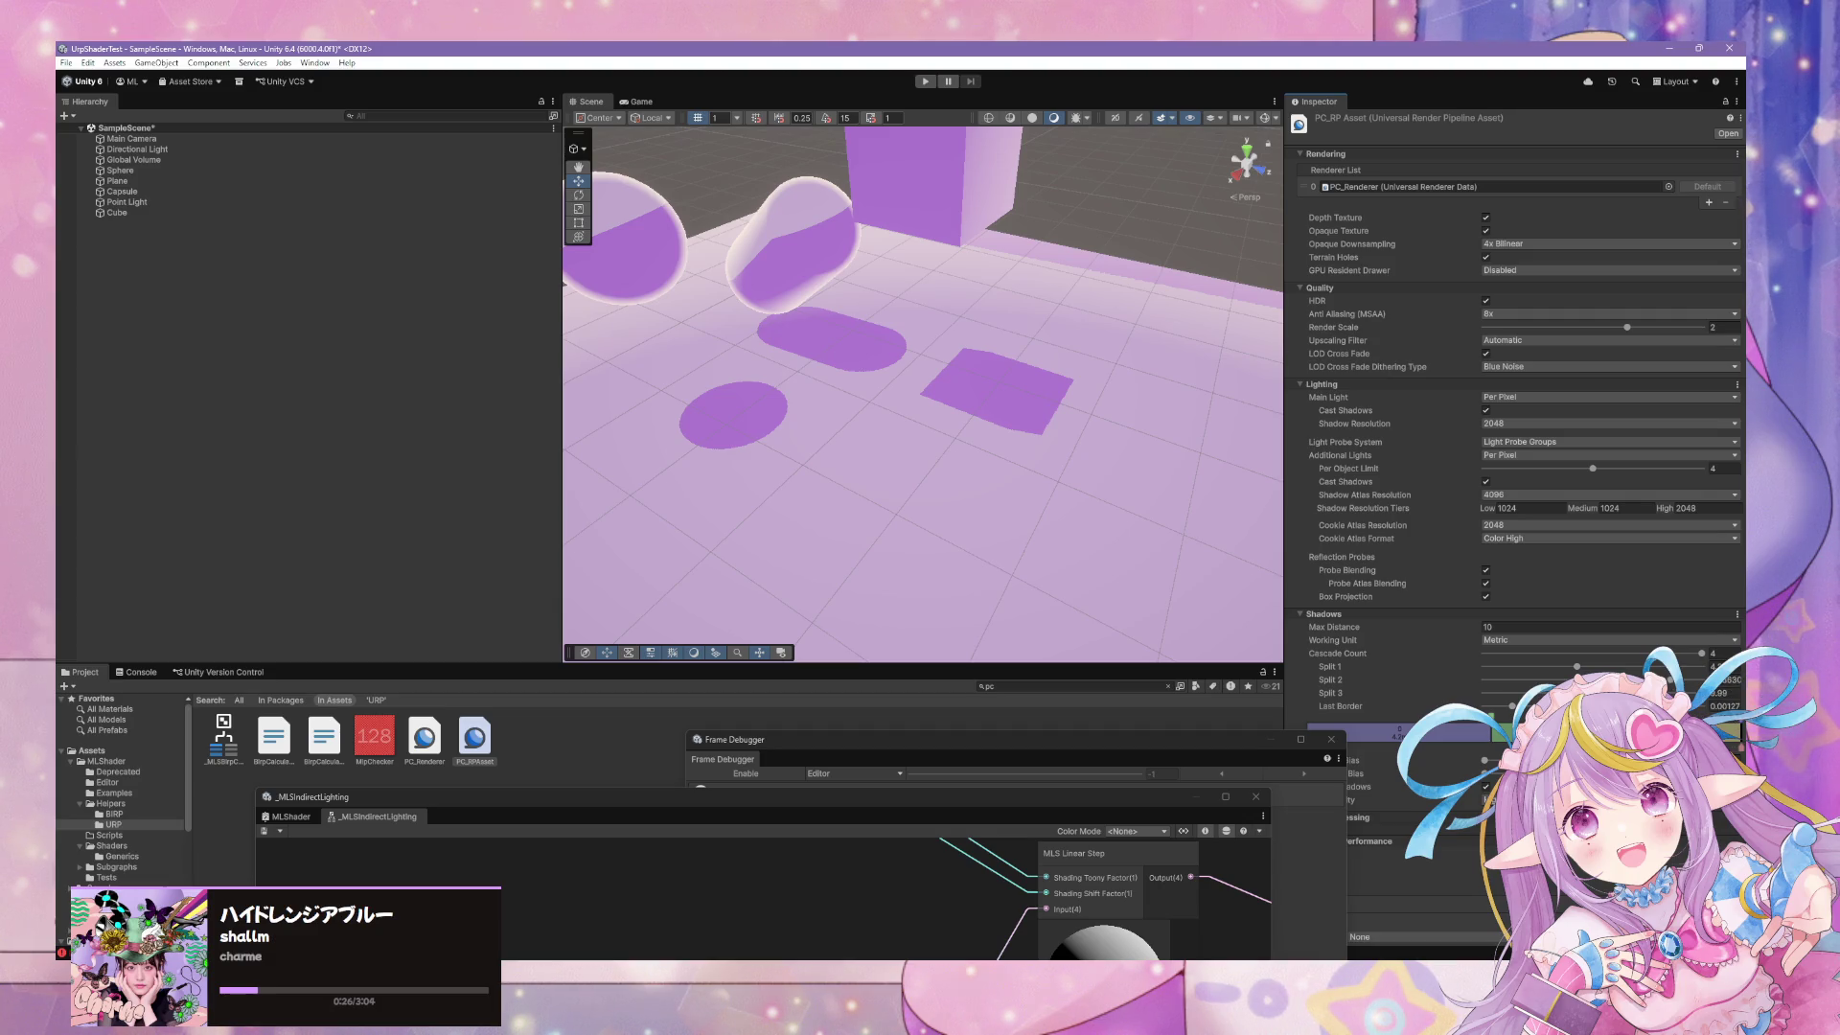
left_click_drag(1502, 718, 1736, 727)
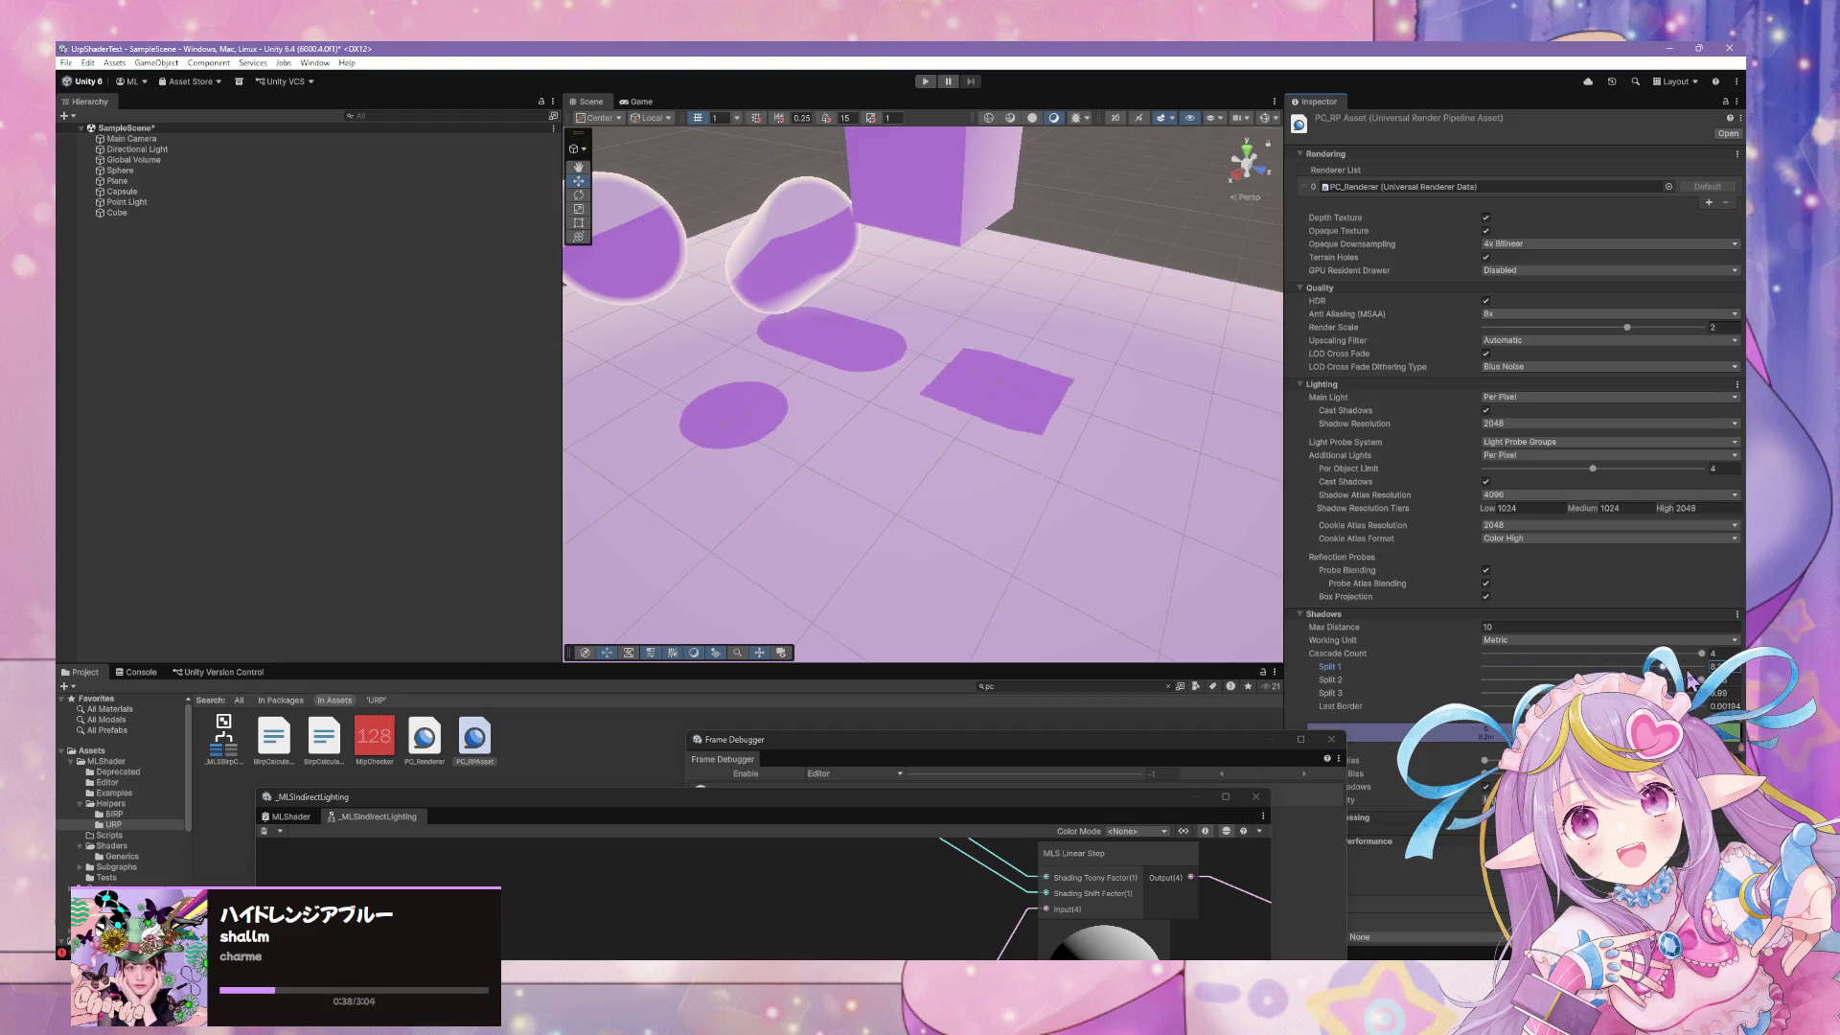
left_click_drag(1630, 666, 1639, 668)
mouse_move(1101, 445)
left_mouse_down()
mouse_move(920, 370)
mouse_move(958, 440)
mouse_move(944, 422)
left_mouse_up()
Raise Max Distance to 100, pull Split 1 and Split 2 closer, and choose Percent units
left_click(1516, 631)
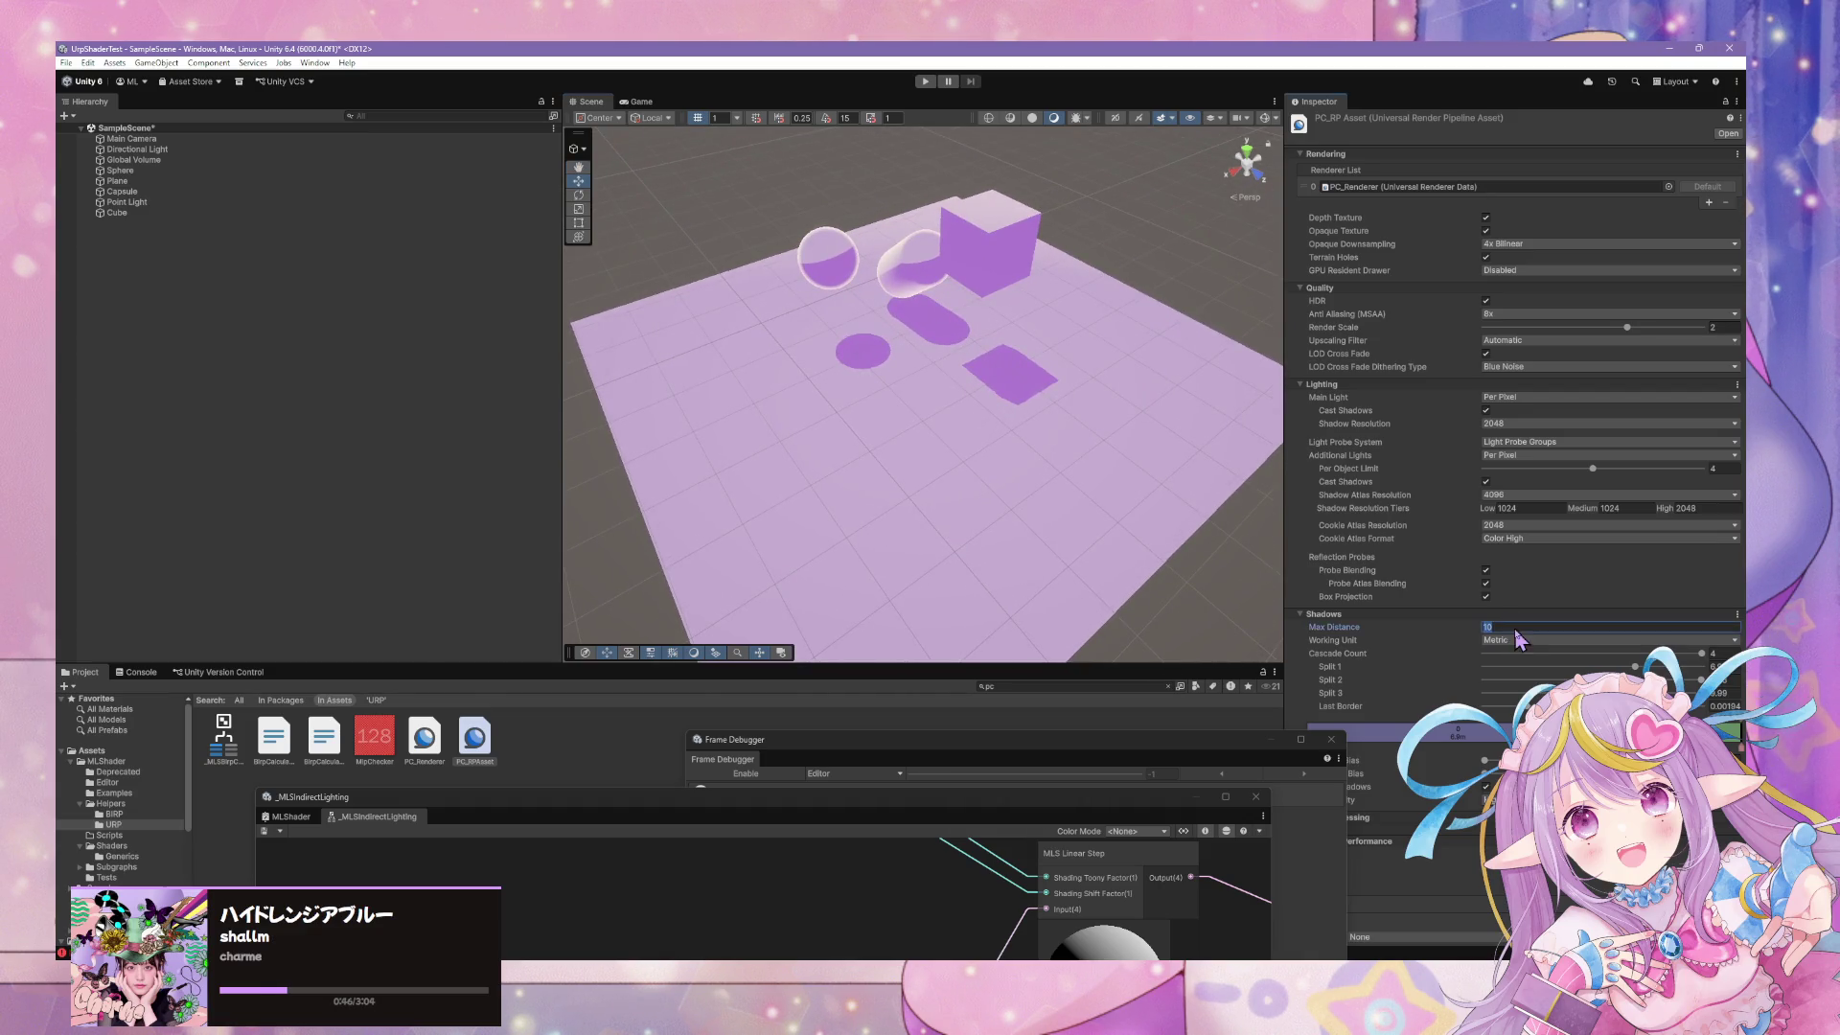
type("20")
key("BackSpace")
key("BackSpace")
type("100")
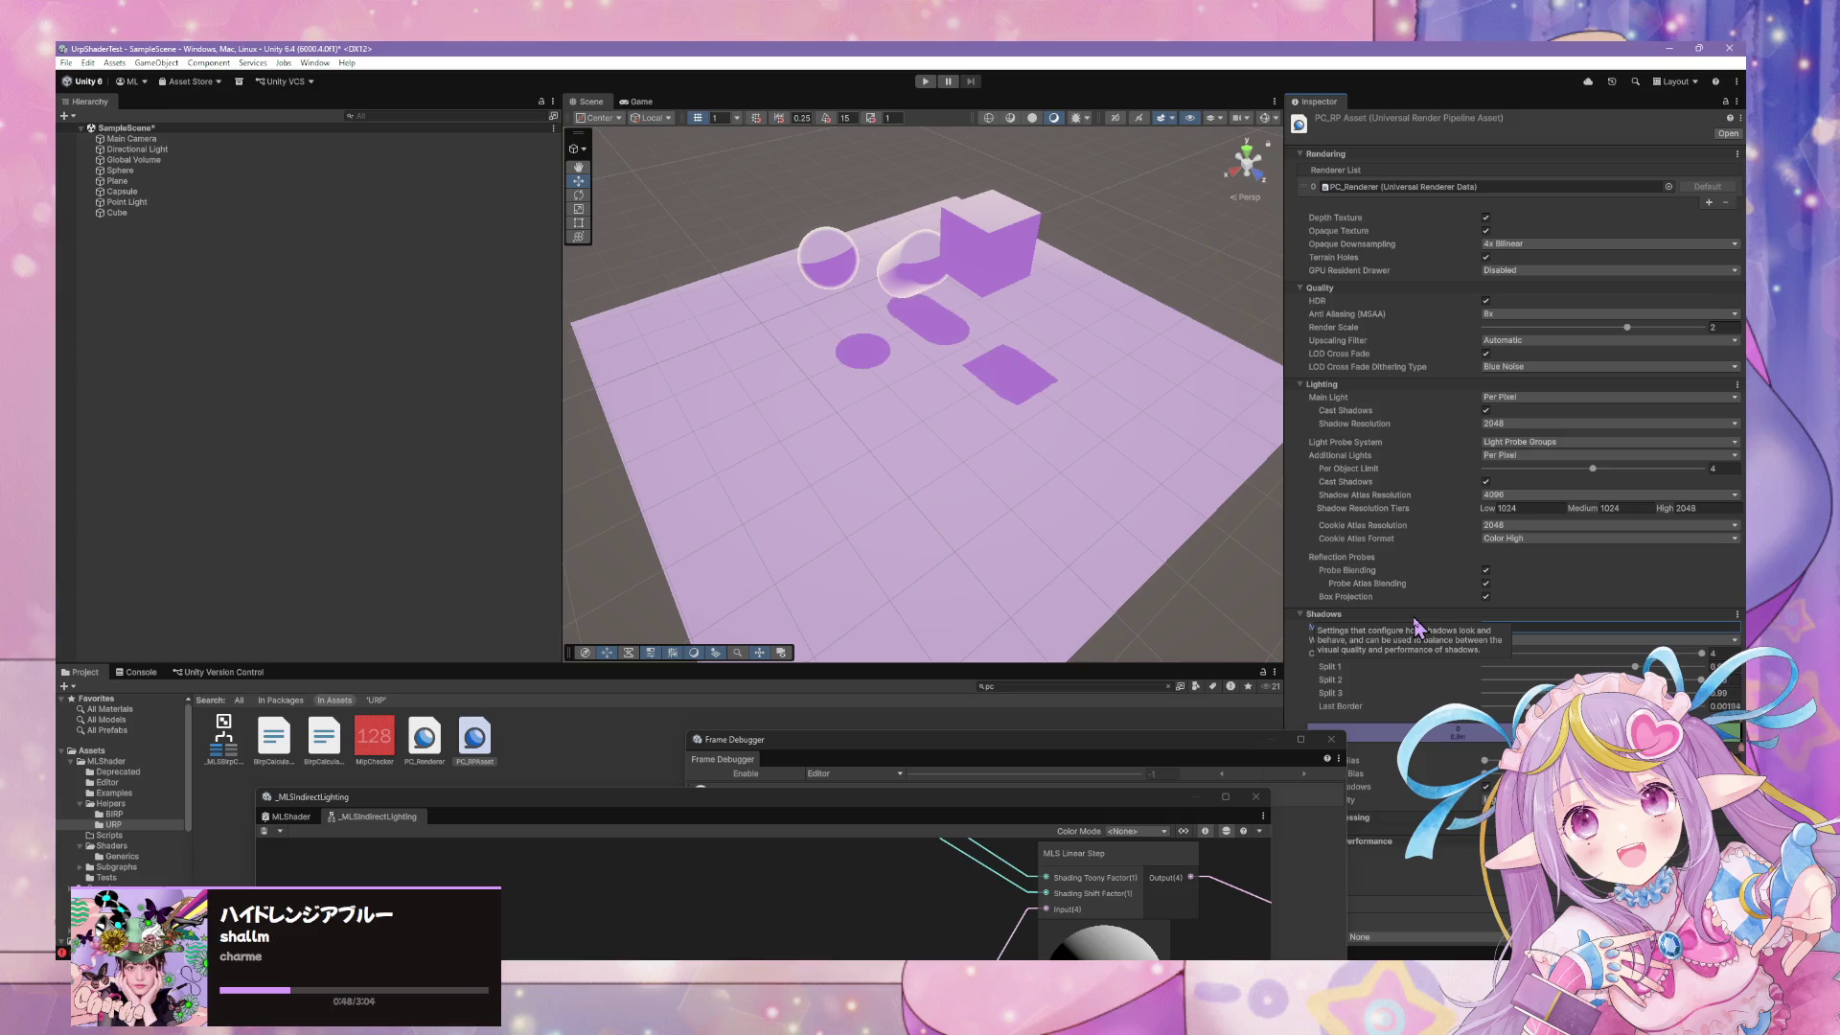
left_click_drag(1100, 410, 1016, 369)
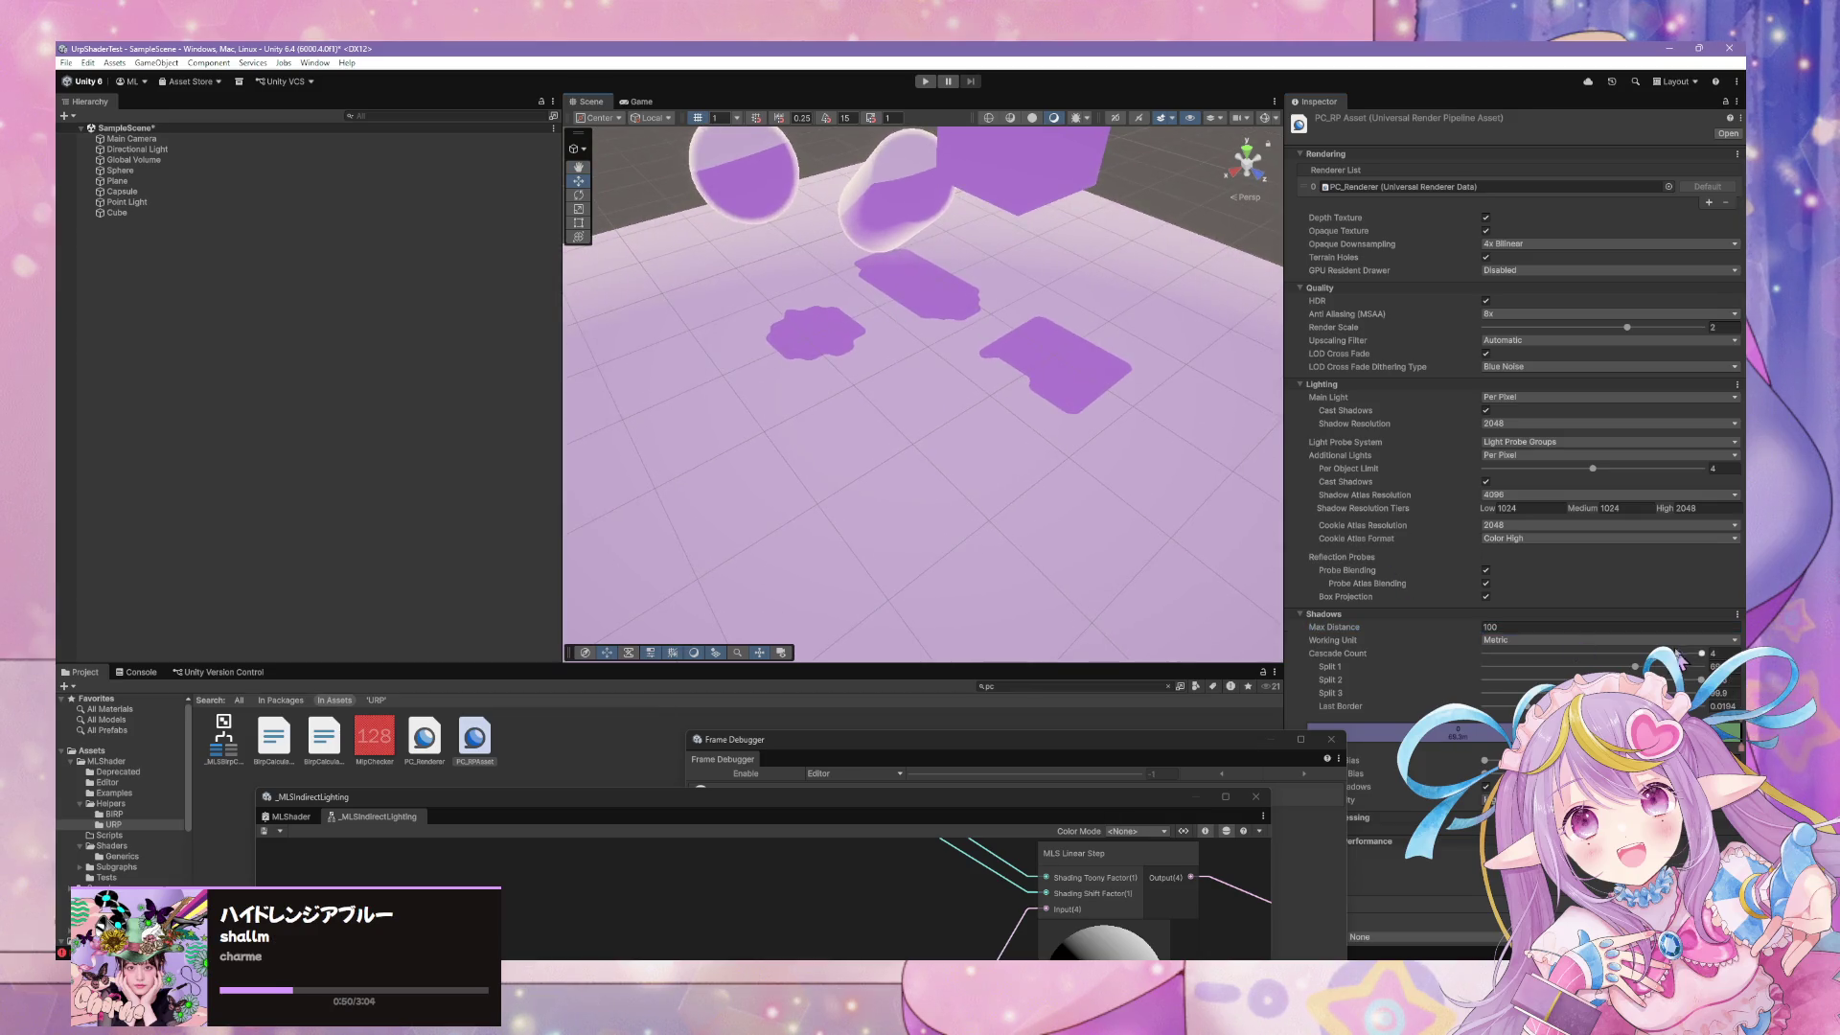
mouse_move(1635, 666)
left_mouse_down()
mouse_move(1415, 661)
mouse_move(1557, 666)
mouse_move(1518, 667)
left_mouse_up()
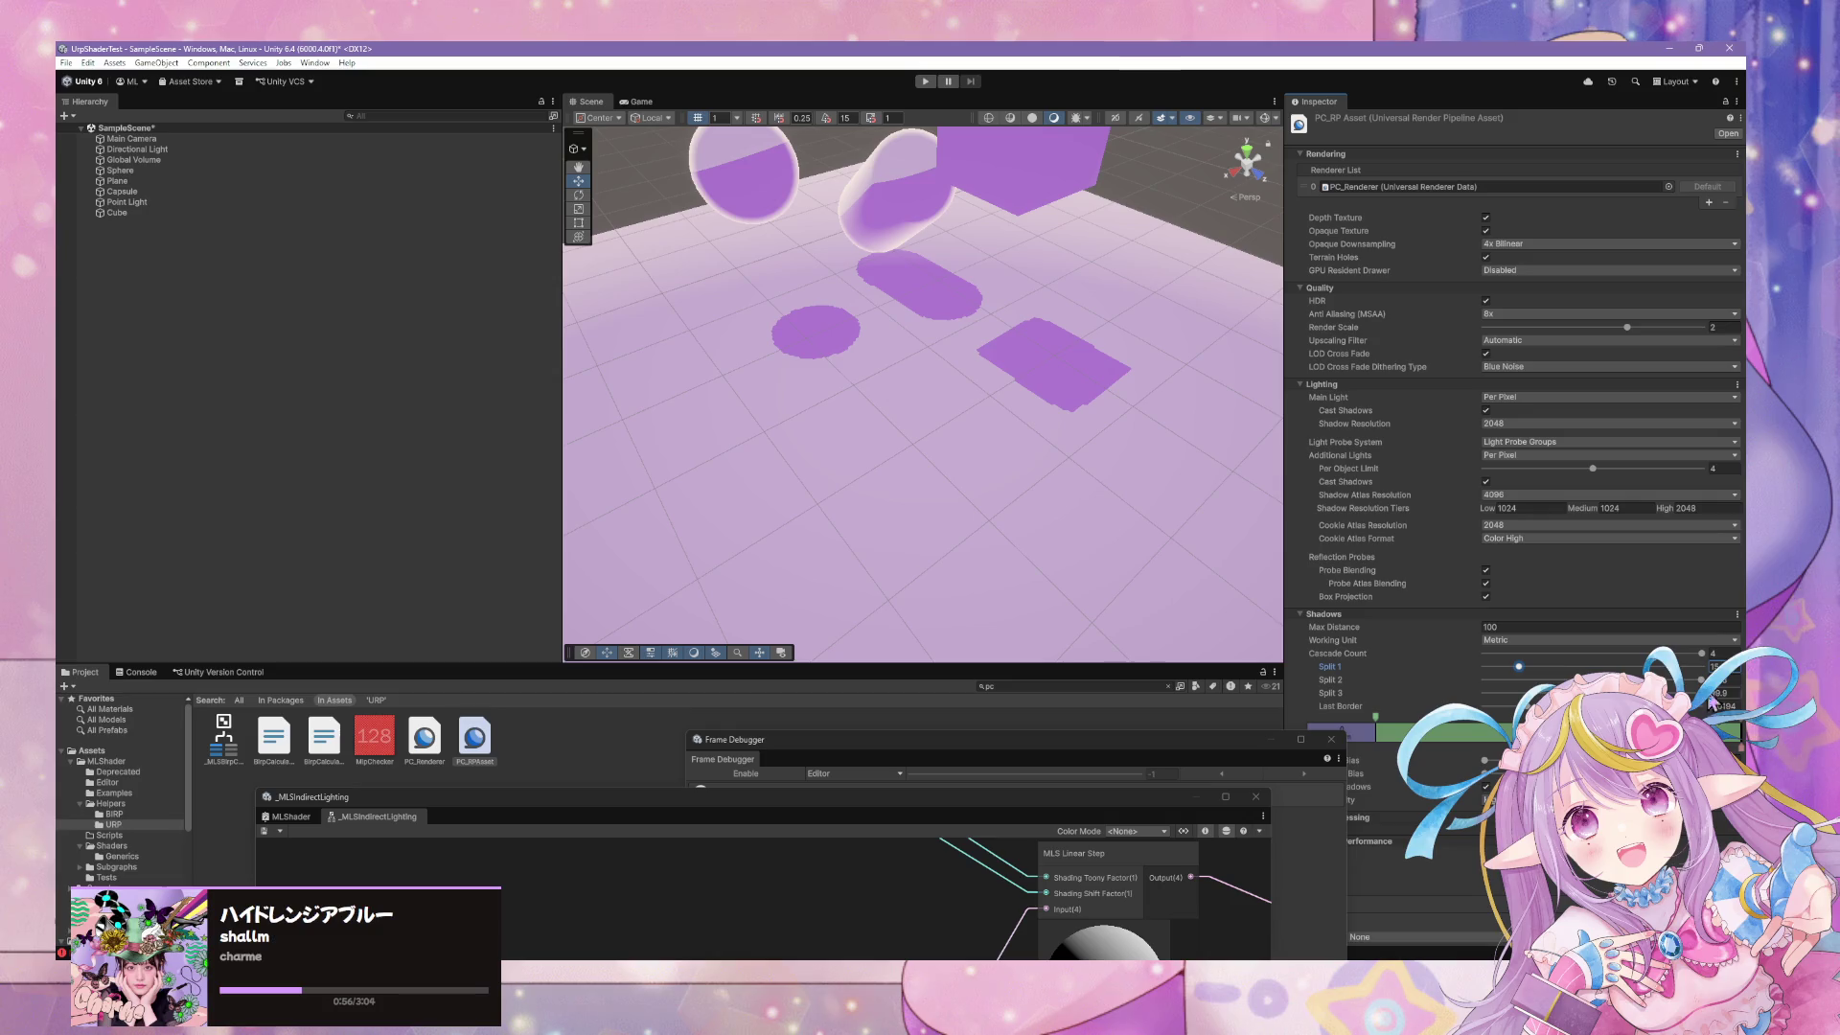
left_click_drag(1702, 679, 1516, 687)
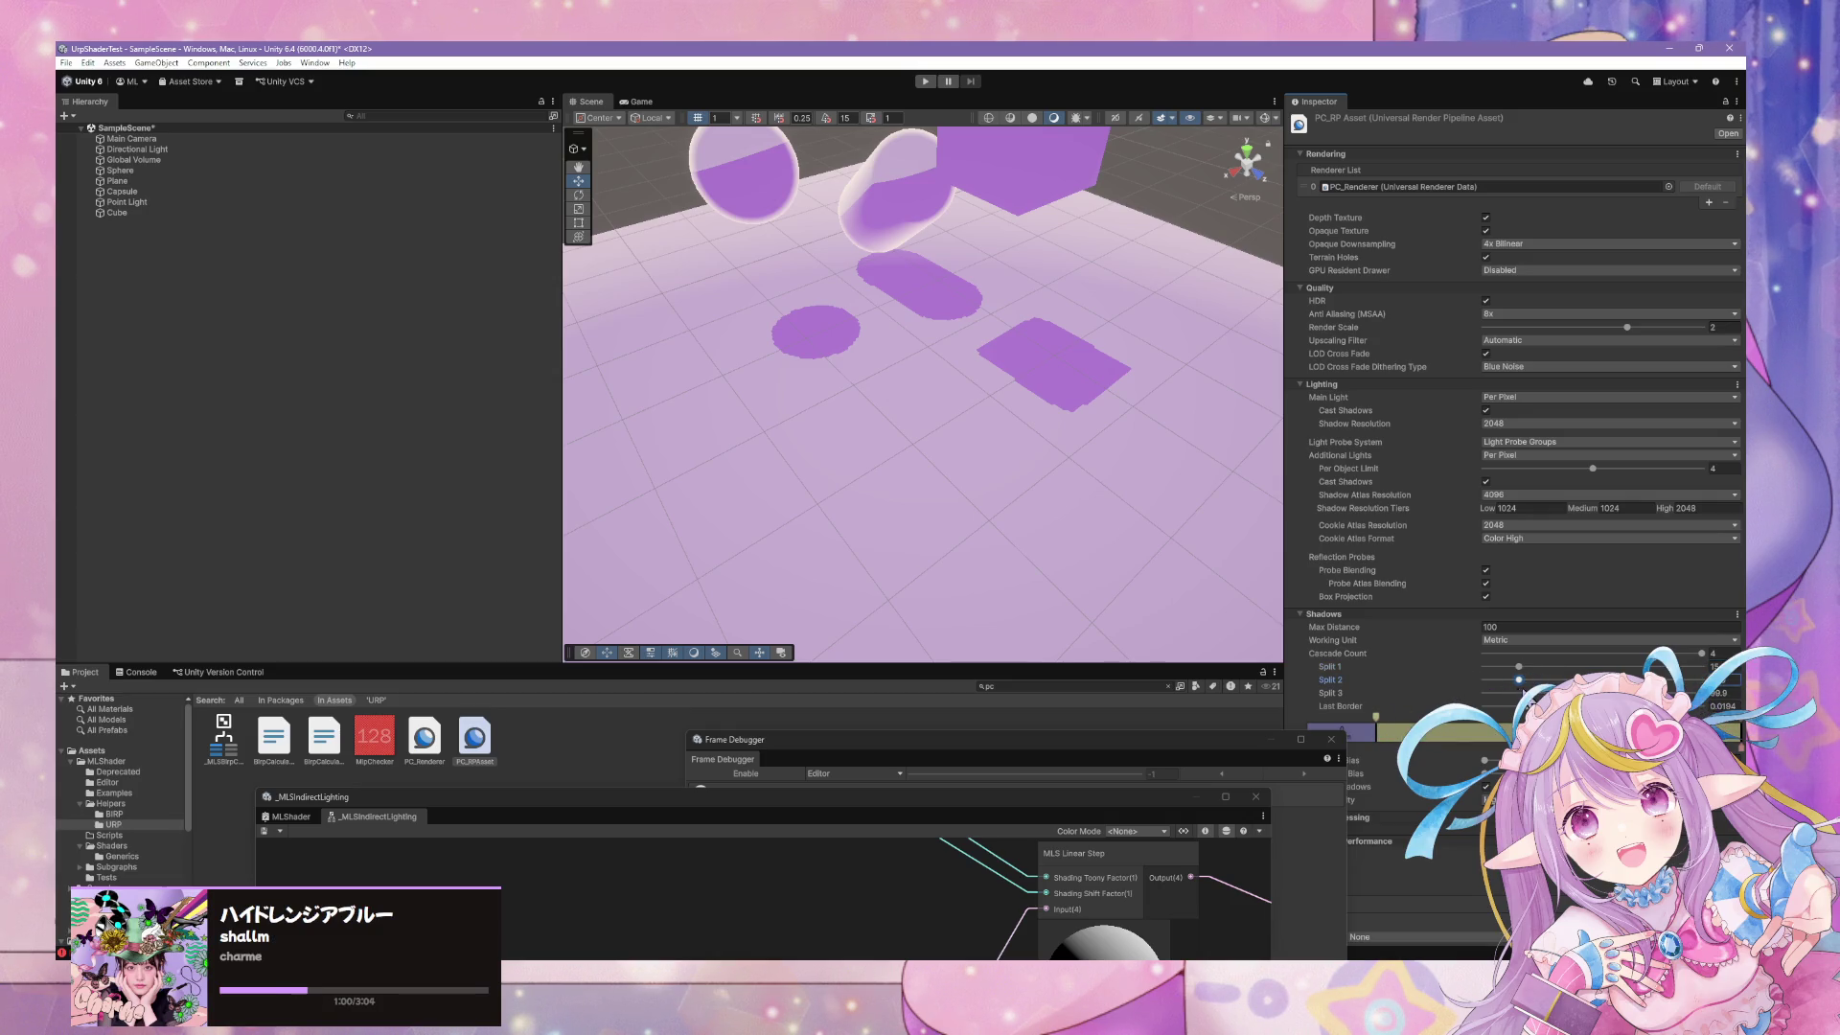
left_click(1506, 693)
left_click(1519, 669)
left_click(1703, 656)
Drop to one cascade, lower the last border, and use Metric units with Max Distance 10
left_click_drag(1702, 657, 1372, 659)
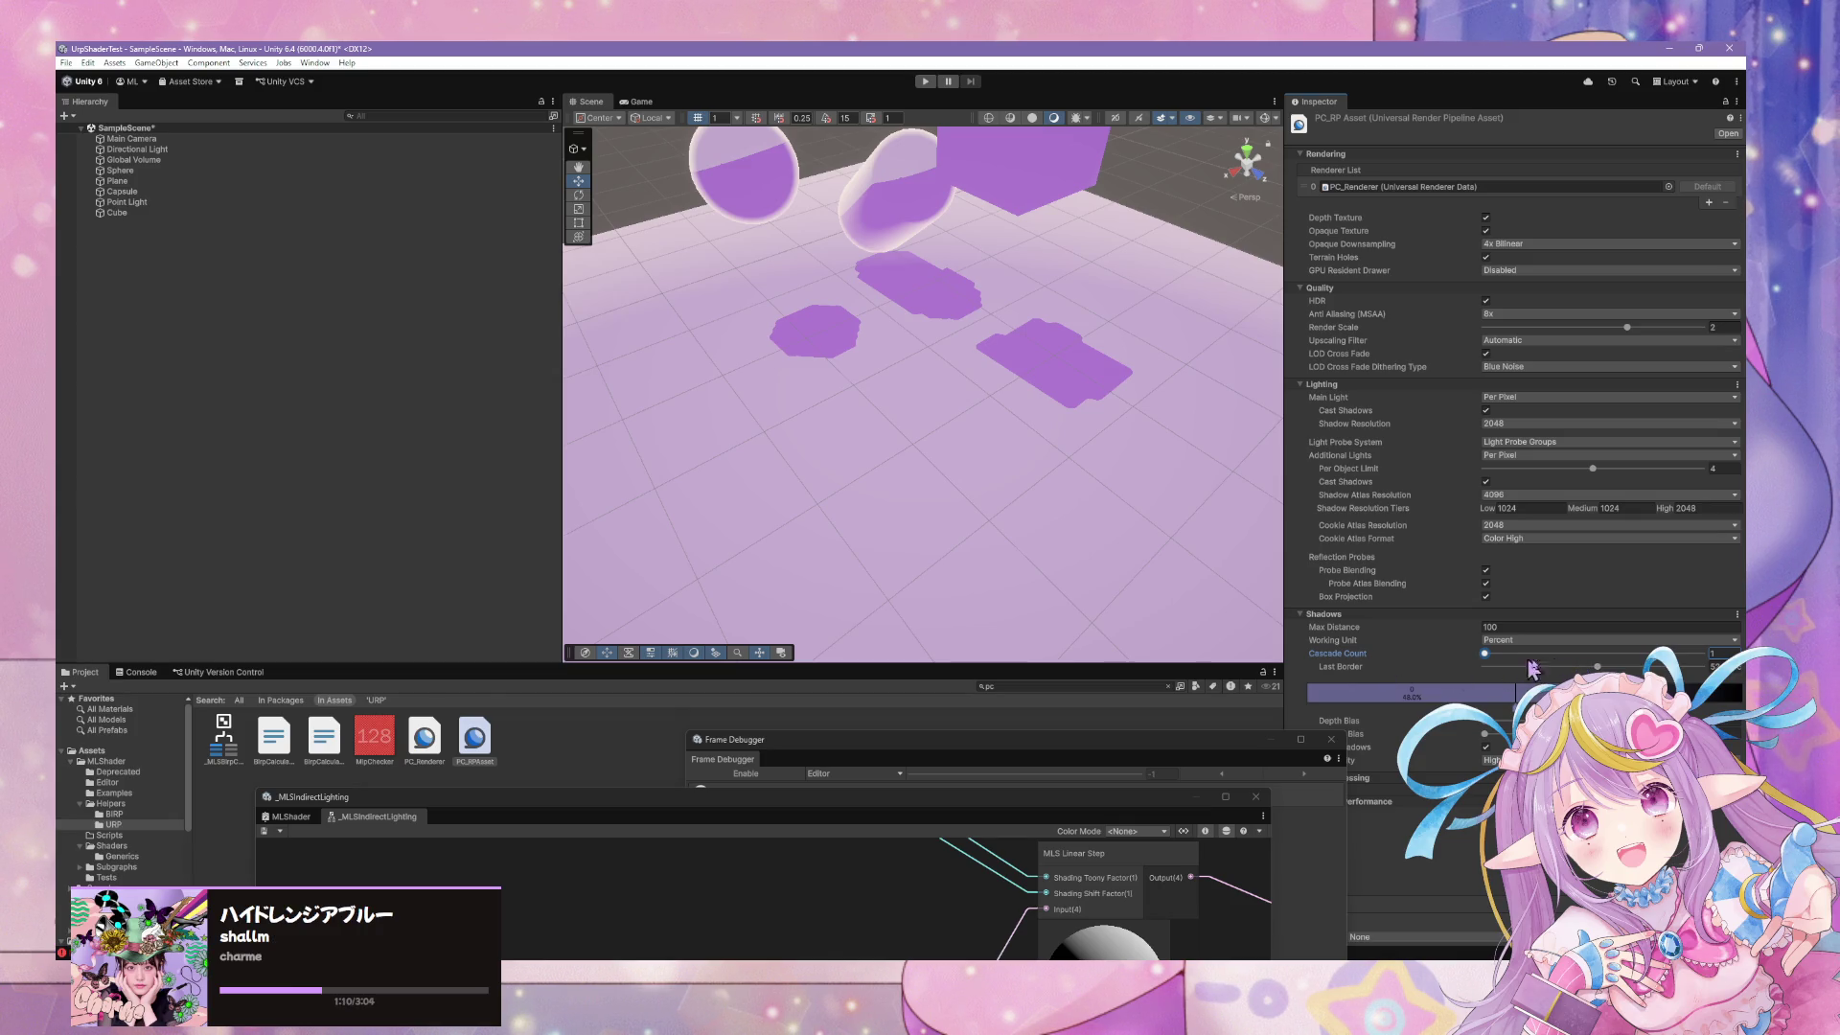
mouse_move(1597, 666)
left_mouse_down()
mouse_move(1553, 666)
mouse_move(1569, 666)
left_mouse_up()
left_click(1534, 639)
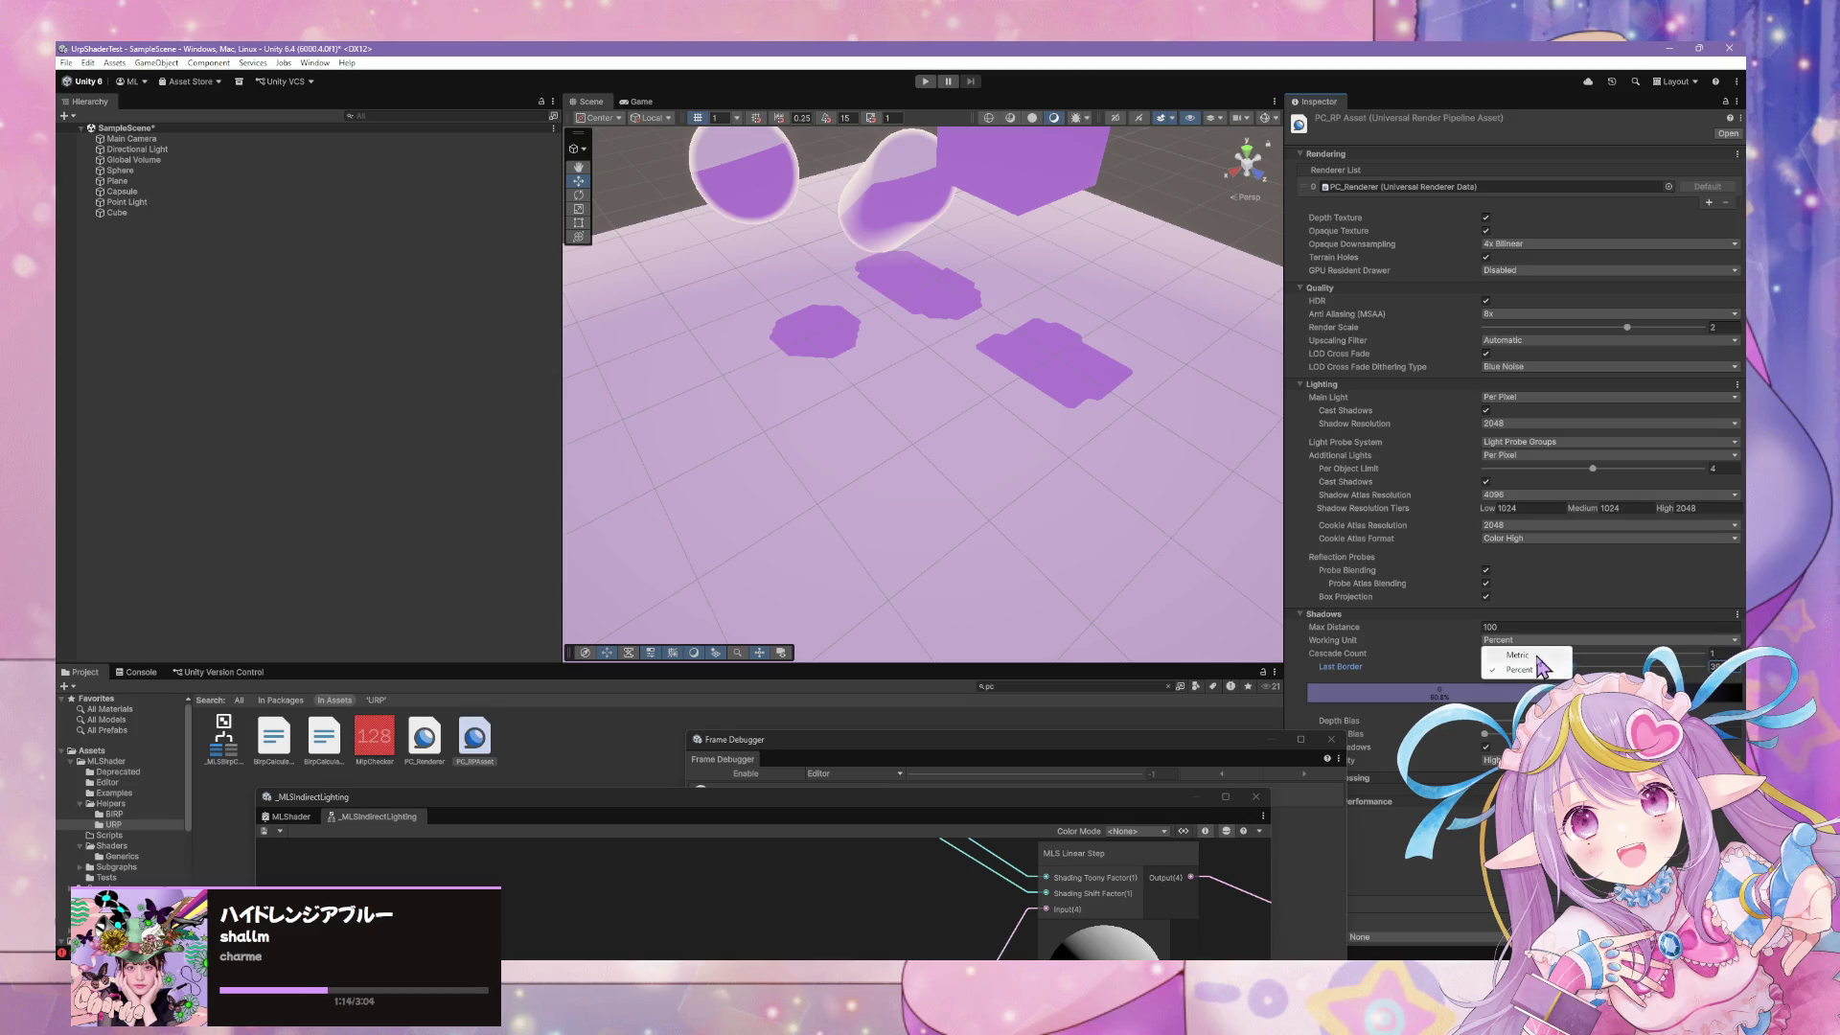
left_click(1514, 657)
left_click(1416, 629)
type("20")
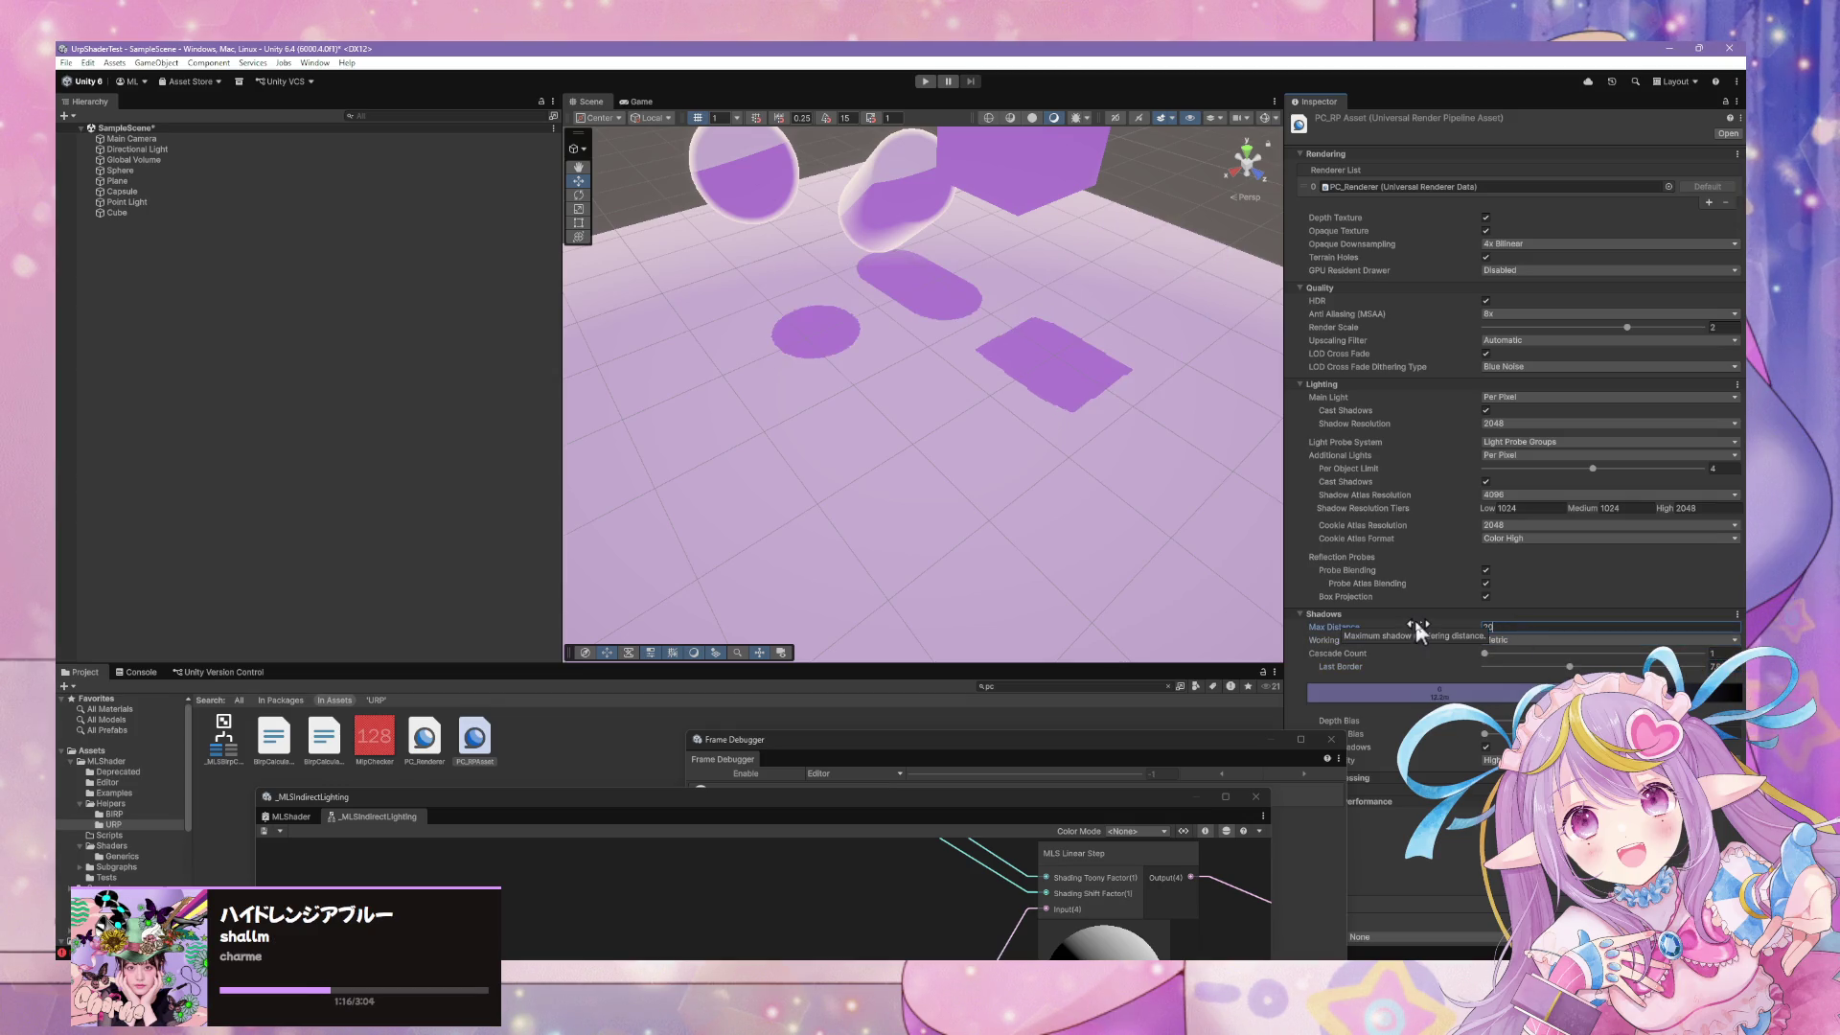
type("10")
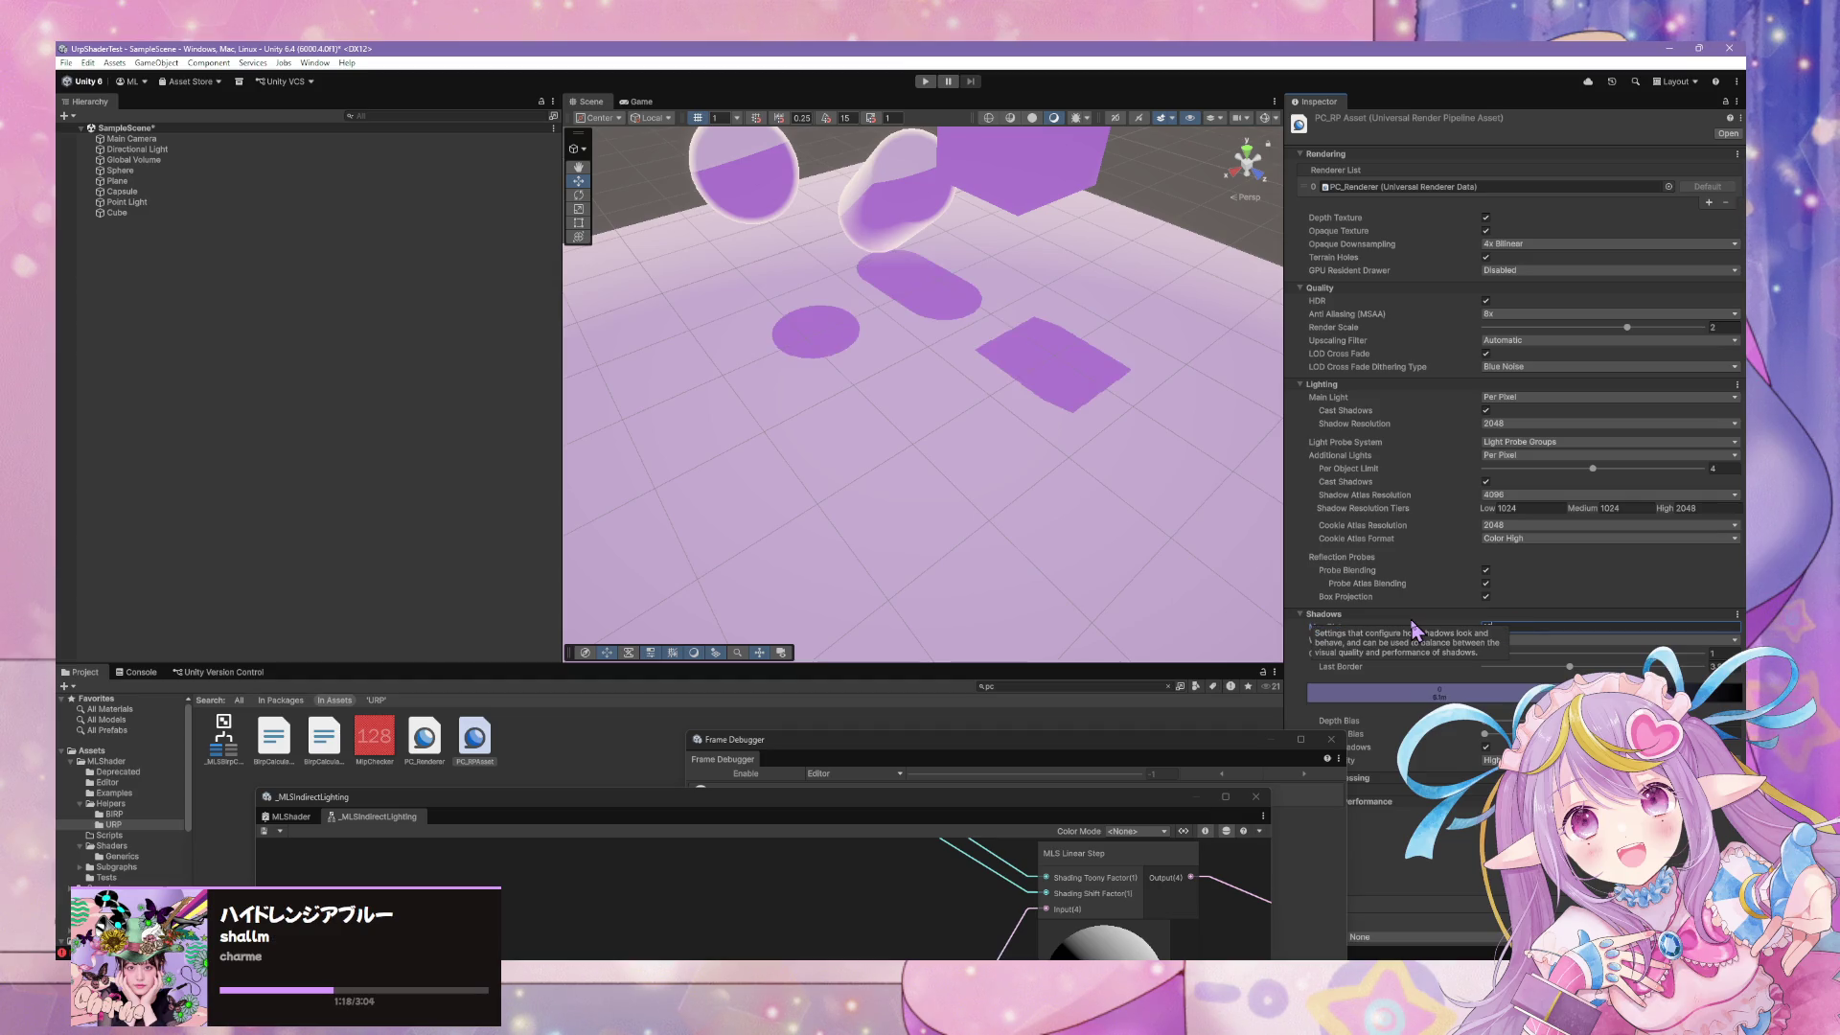
mouse_move(1117, 485)
left_mouse_down()
mouse_move(1147, 407)
mouse_move(1076, 370)
mouse_move(1211, 398)
mouse_move(1237, 383)
mouse_move(1544, 399)
mouse_move(1178, 440)
mouse_move(1035, 513)
left_mouse_up()
scroll(1035, 513, "down", 2)
scroll(1019, 509, "up", 6)
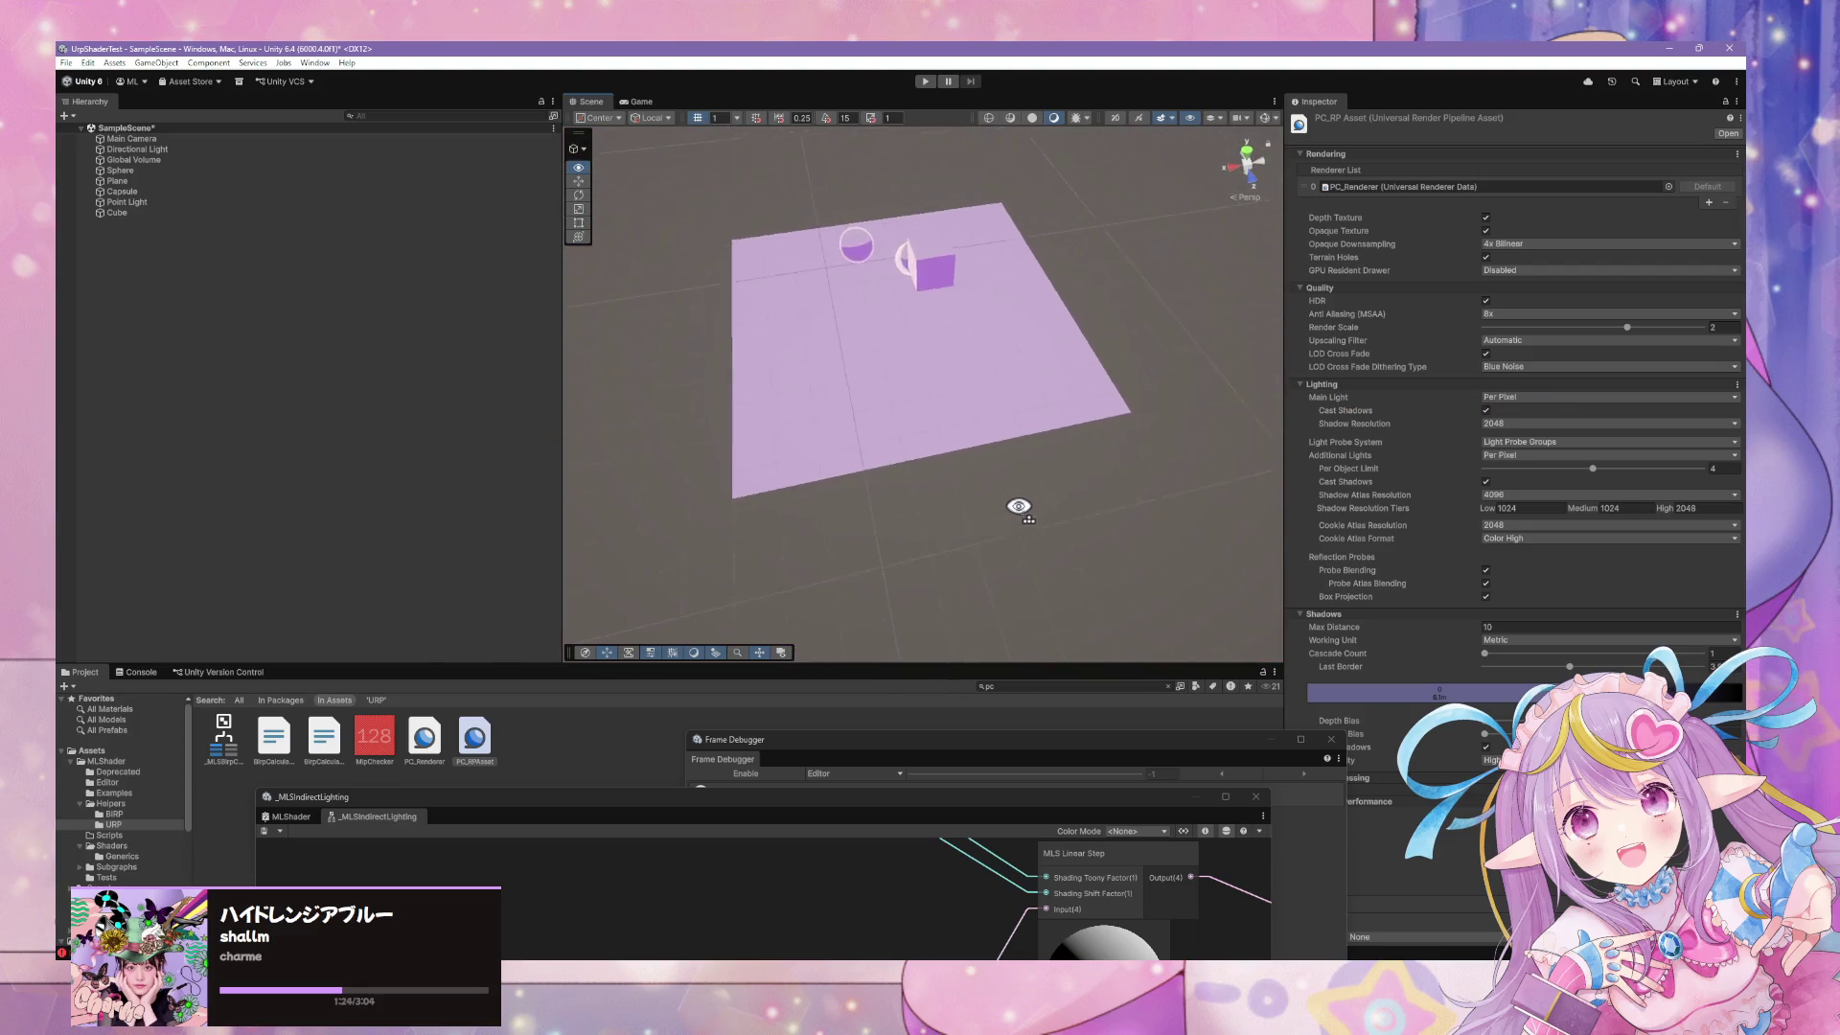
Set Max Distance to 50 and increase the shadow cascades to two
left_click(1490, 628)
type("300")
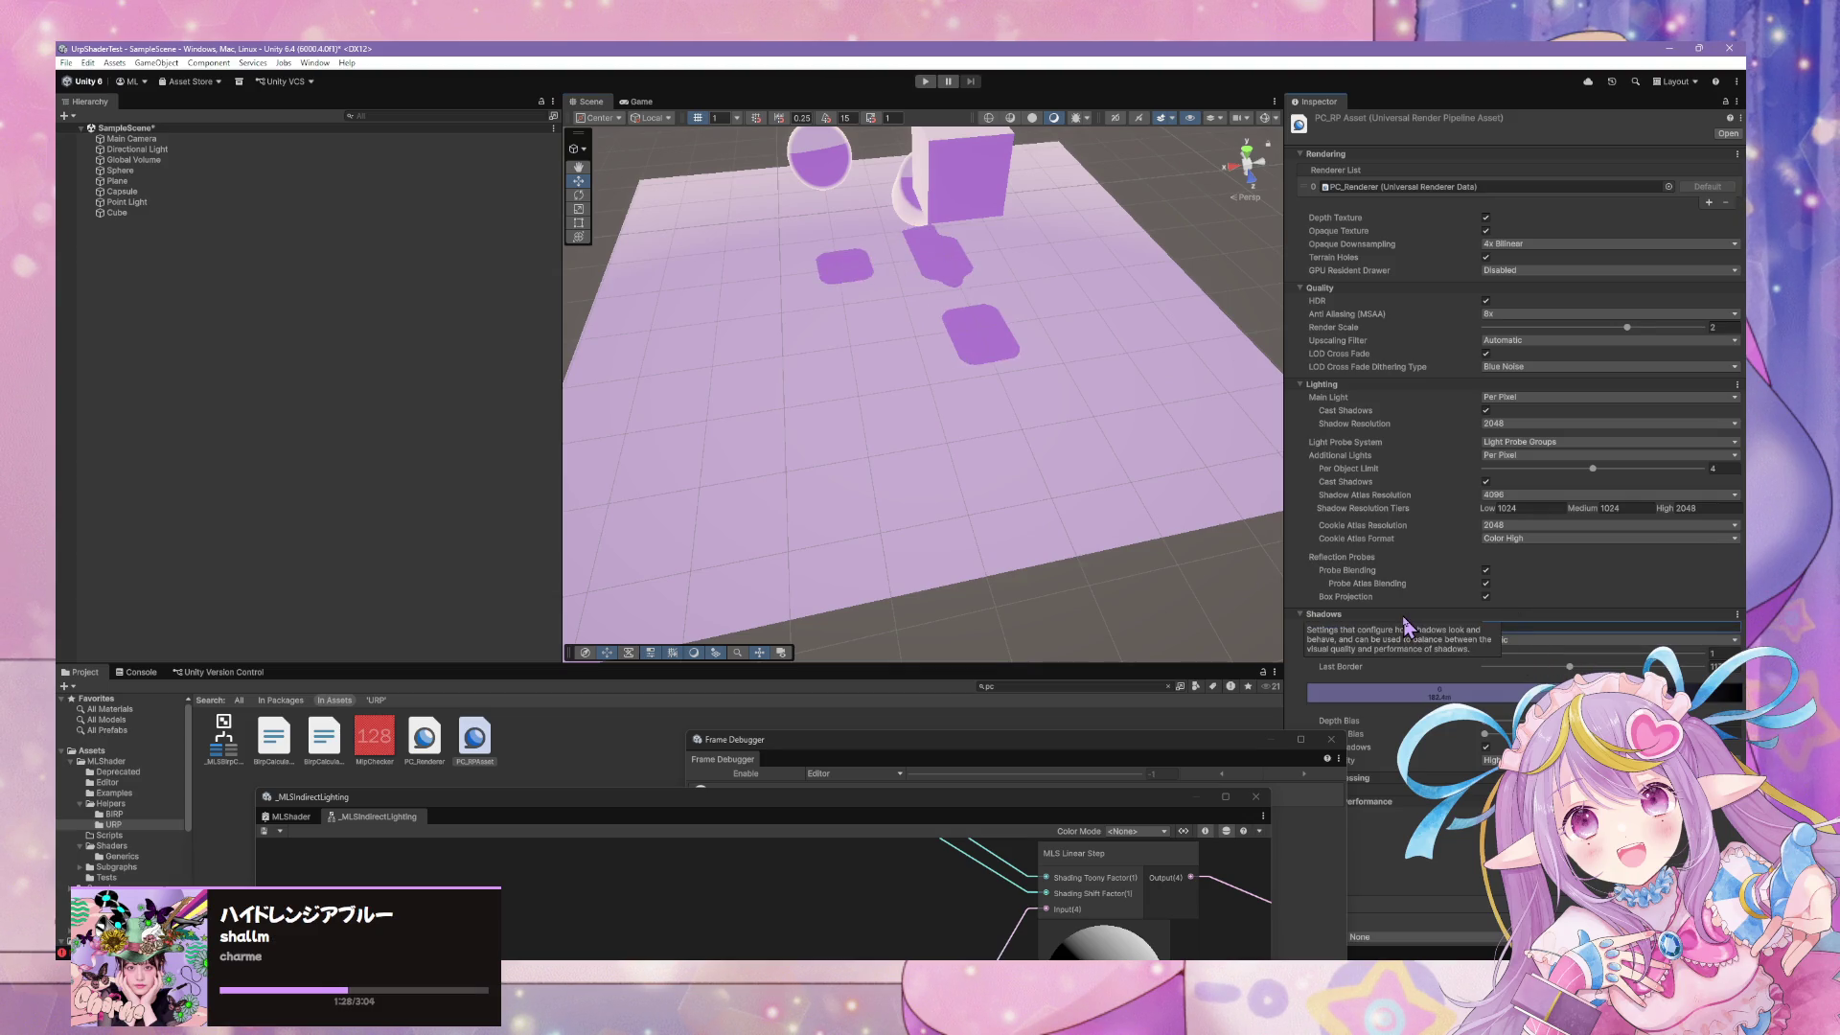
key("BackSpace")
key("BackSpace")
key("BackSpace")
type("50")
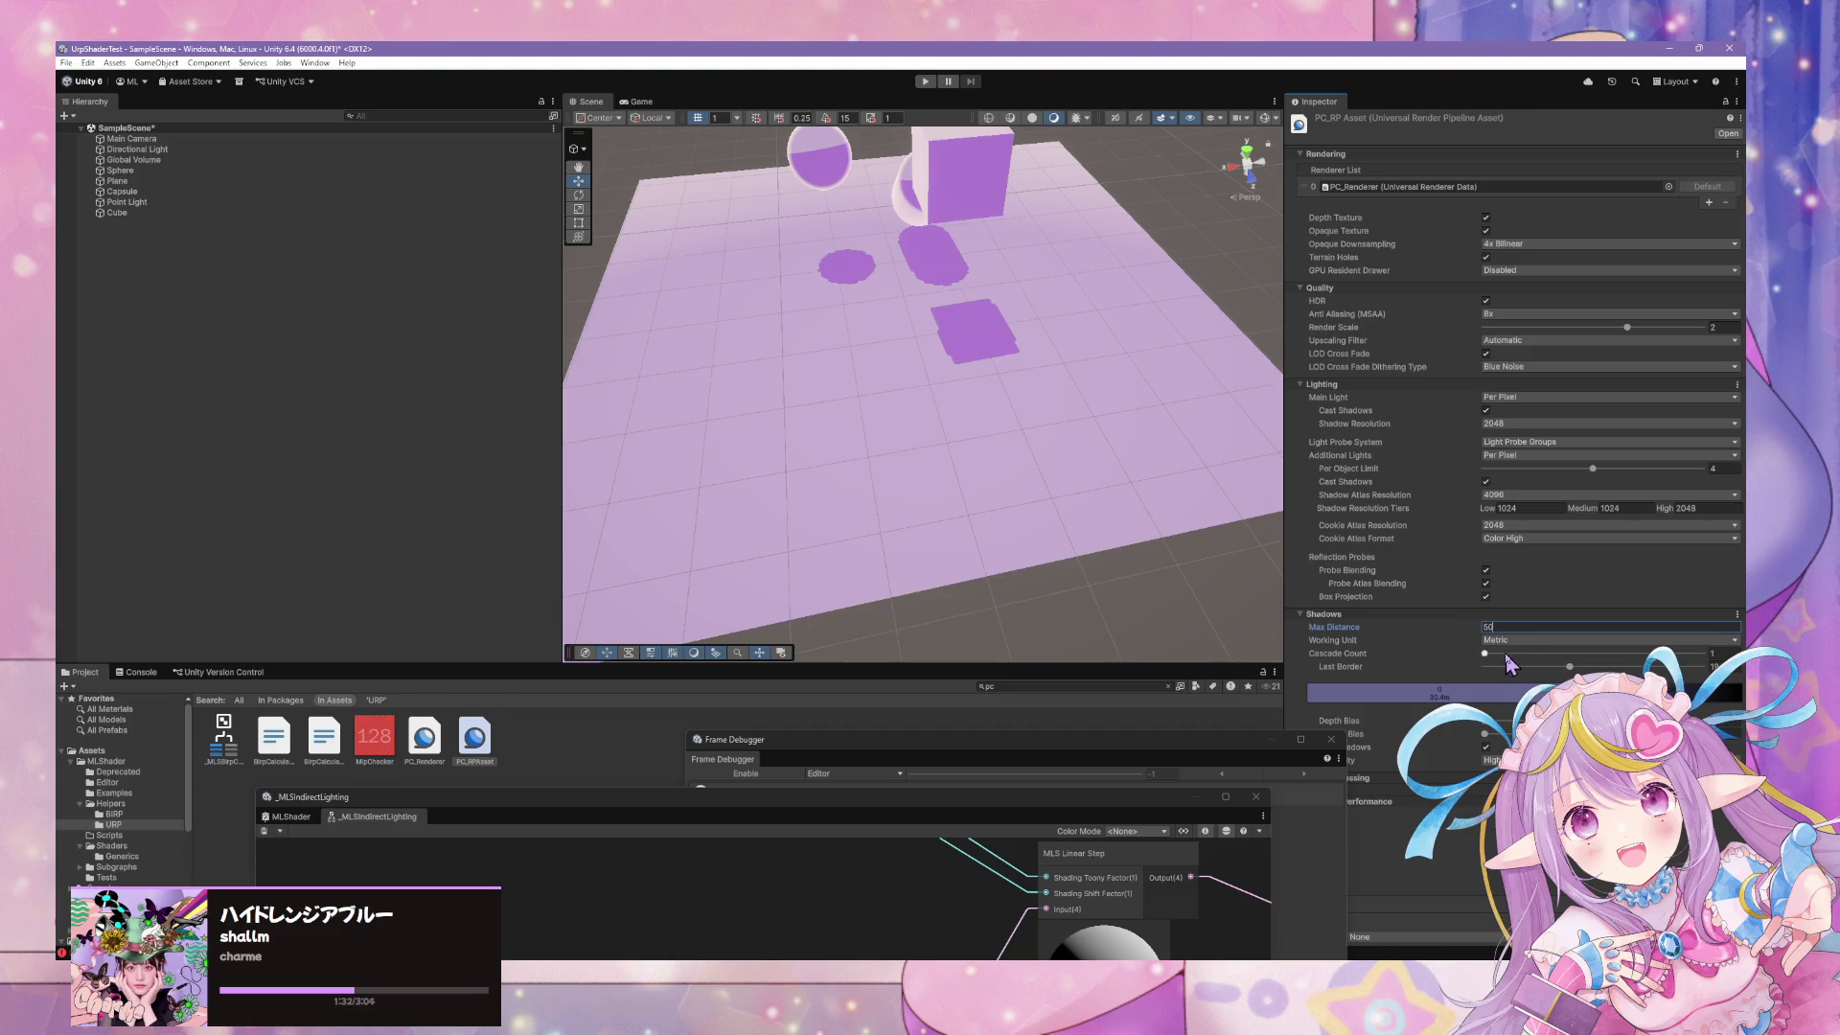
mouse_move(1484, 654)
left_mouse_down()
mouse_move(1702, 659)
mouse_move(1547, 668)
left_mouse_up()
mouse_move(1073, 460)
left_mouse_down()
mouse_move(1023, 402)
mouse_move(1204, 356)
mouse_move(1098, 370)
left_mouse_up()
Lower the last border value and retune the first cascade split to about 6.2 m
mouse_move(1539, 667)
left_mouse_down()
mouse_move(1449, 669)
mouse_move(1522, 671)
mouse_move(1501, 669)
left_mouse_up()
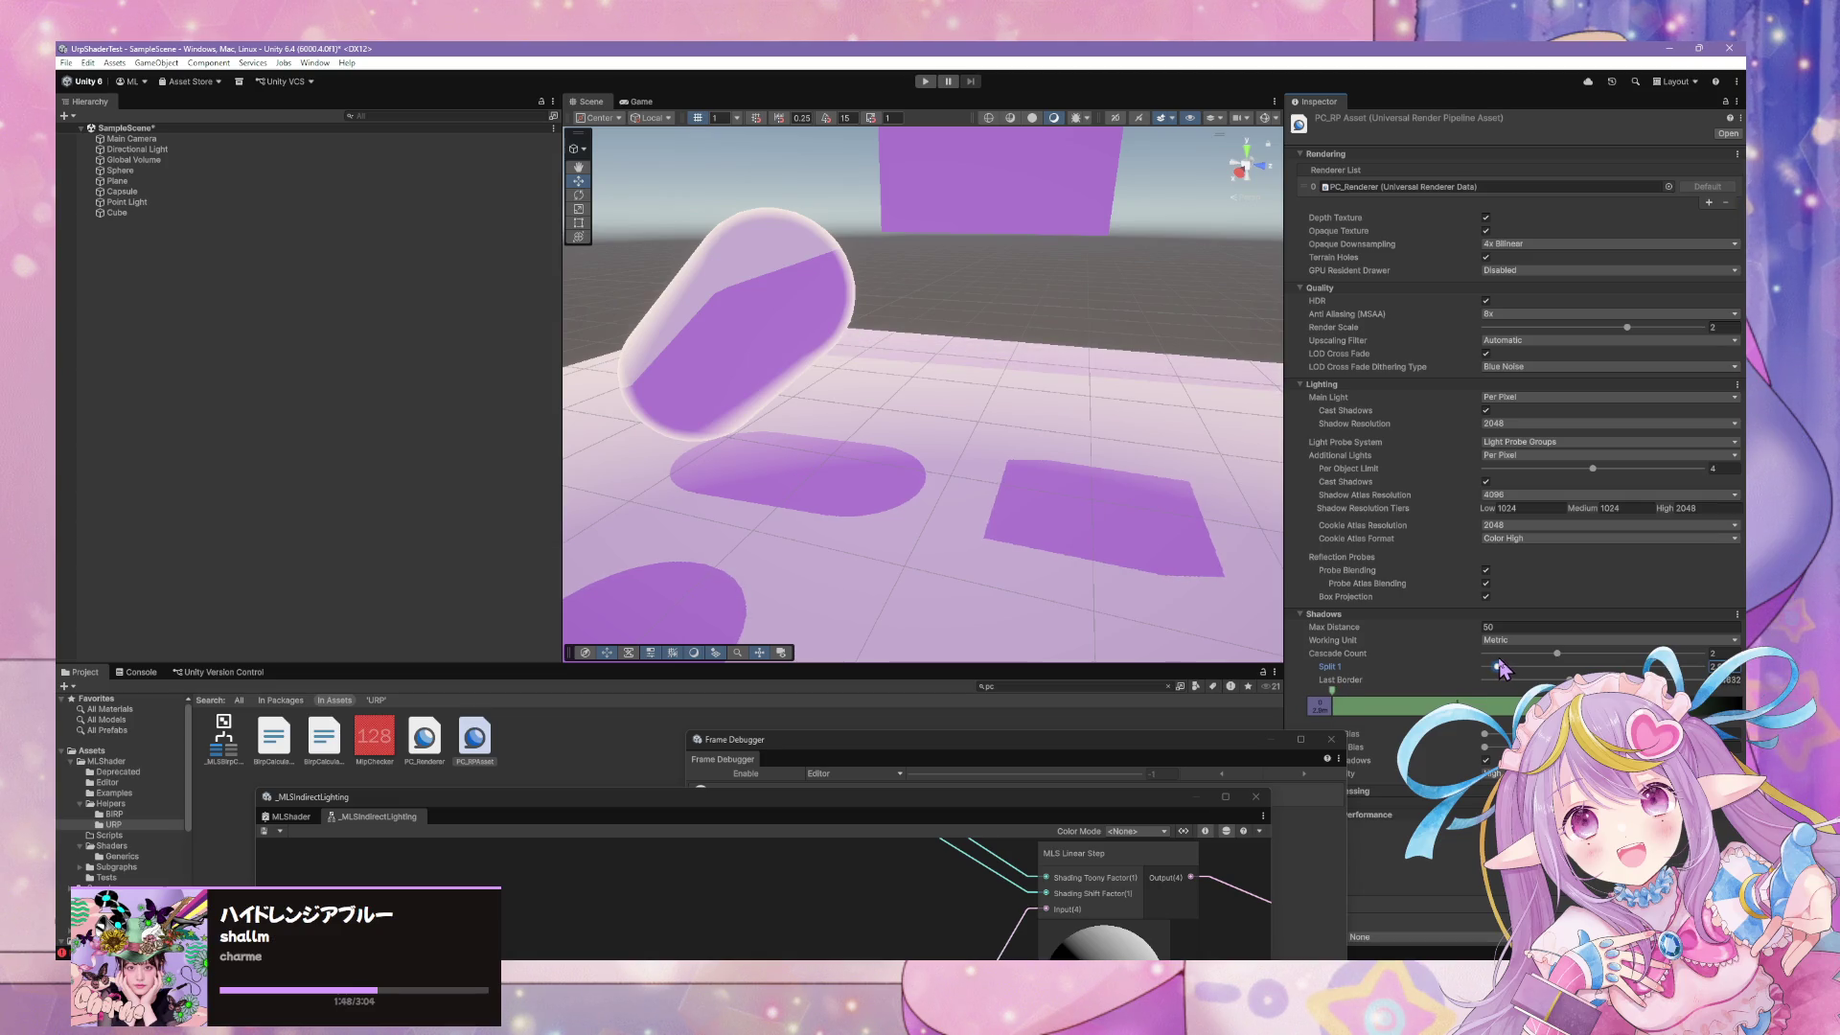
scroll(1043, 481, "down", 5)
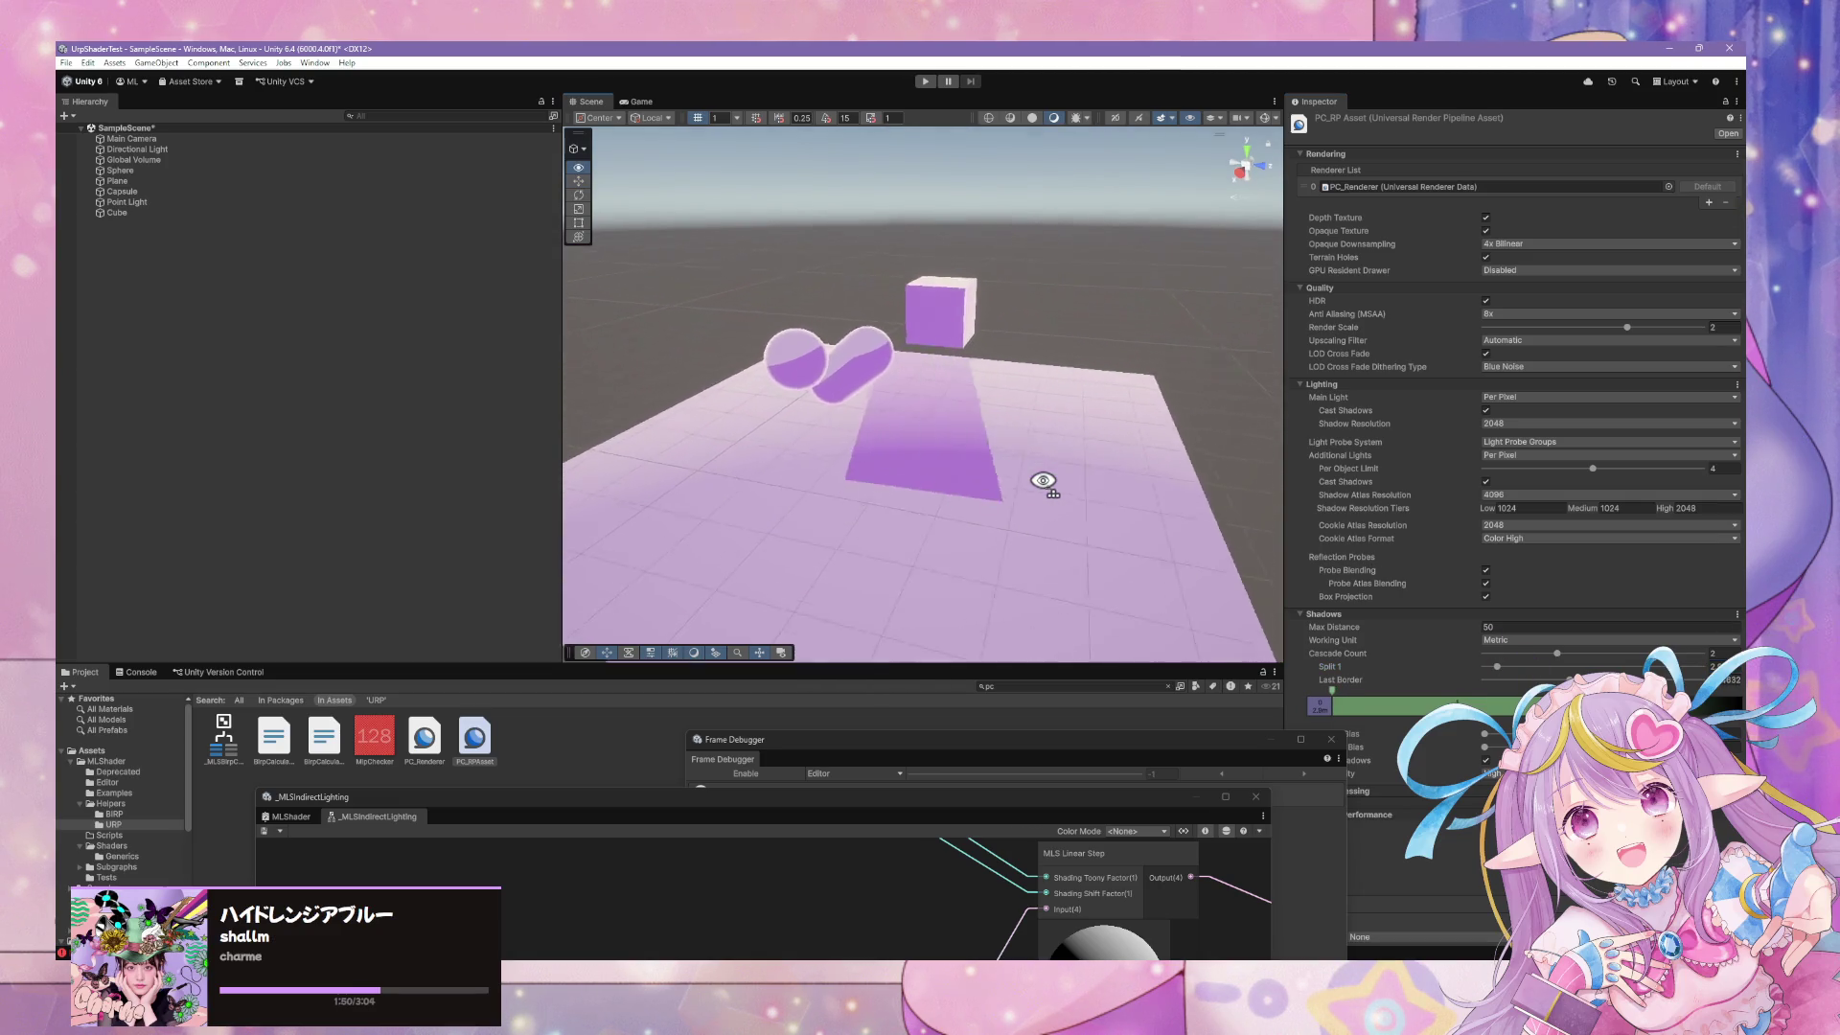
left_click_drag(1043, 481, 1309, 573)
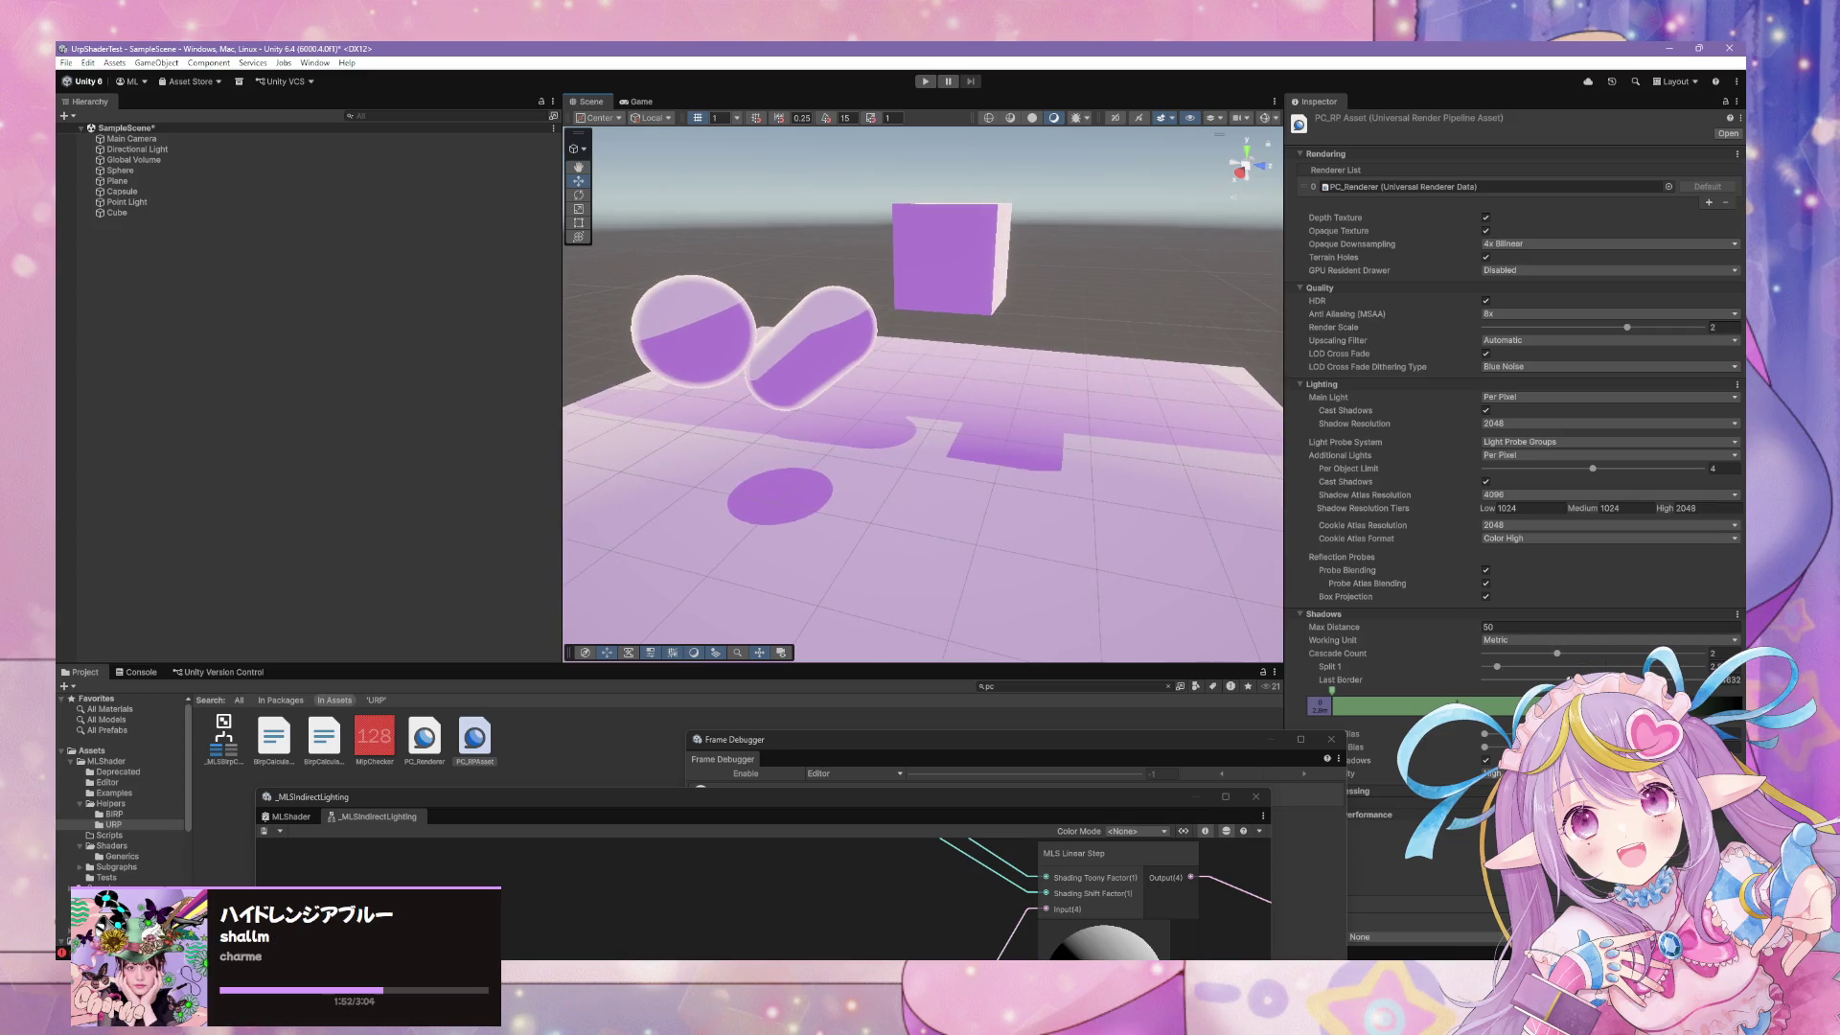
left_click_drag(1559, 679, 1484, 680)
scroll(1072, 567, "down", 5)
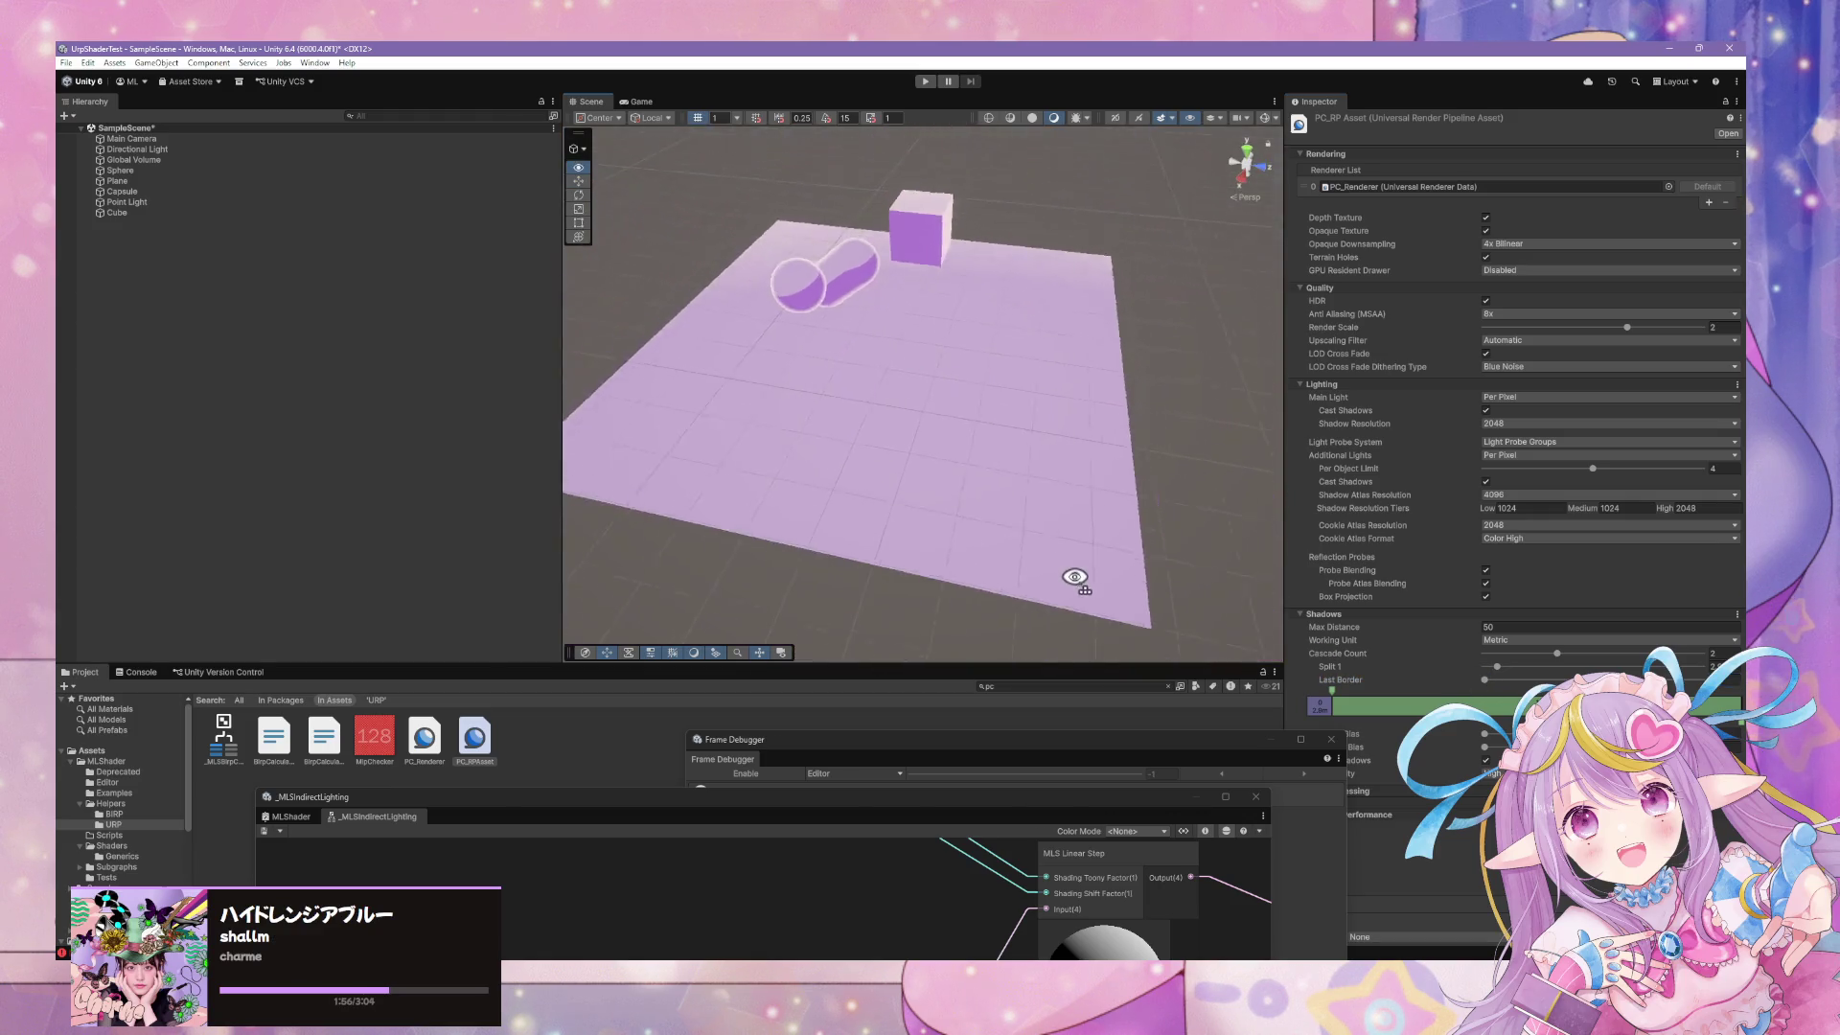
scroll(1071, 573, "up", 6)
scroll(1195, 530, "up", 3)
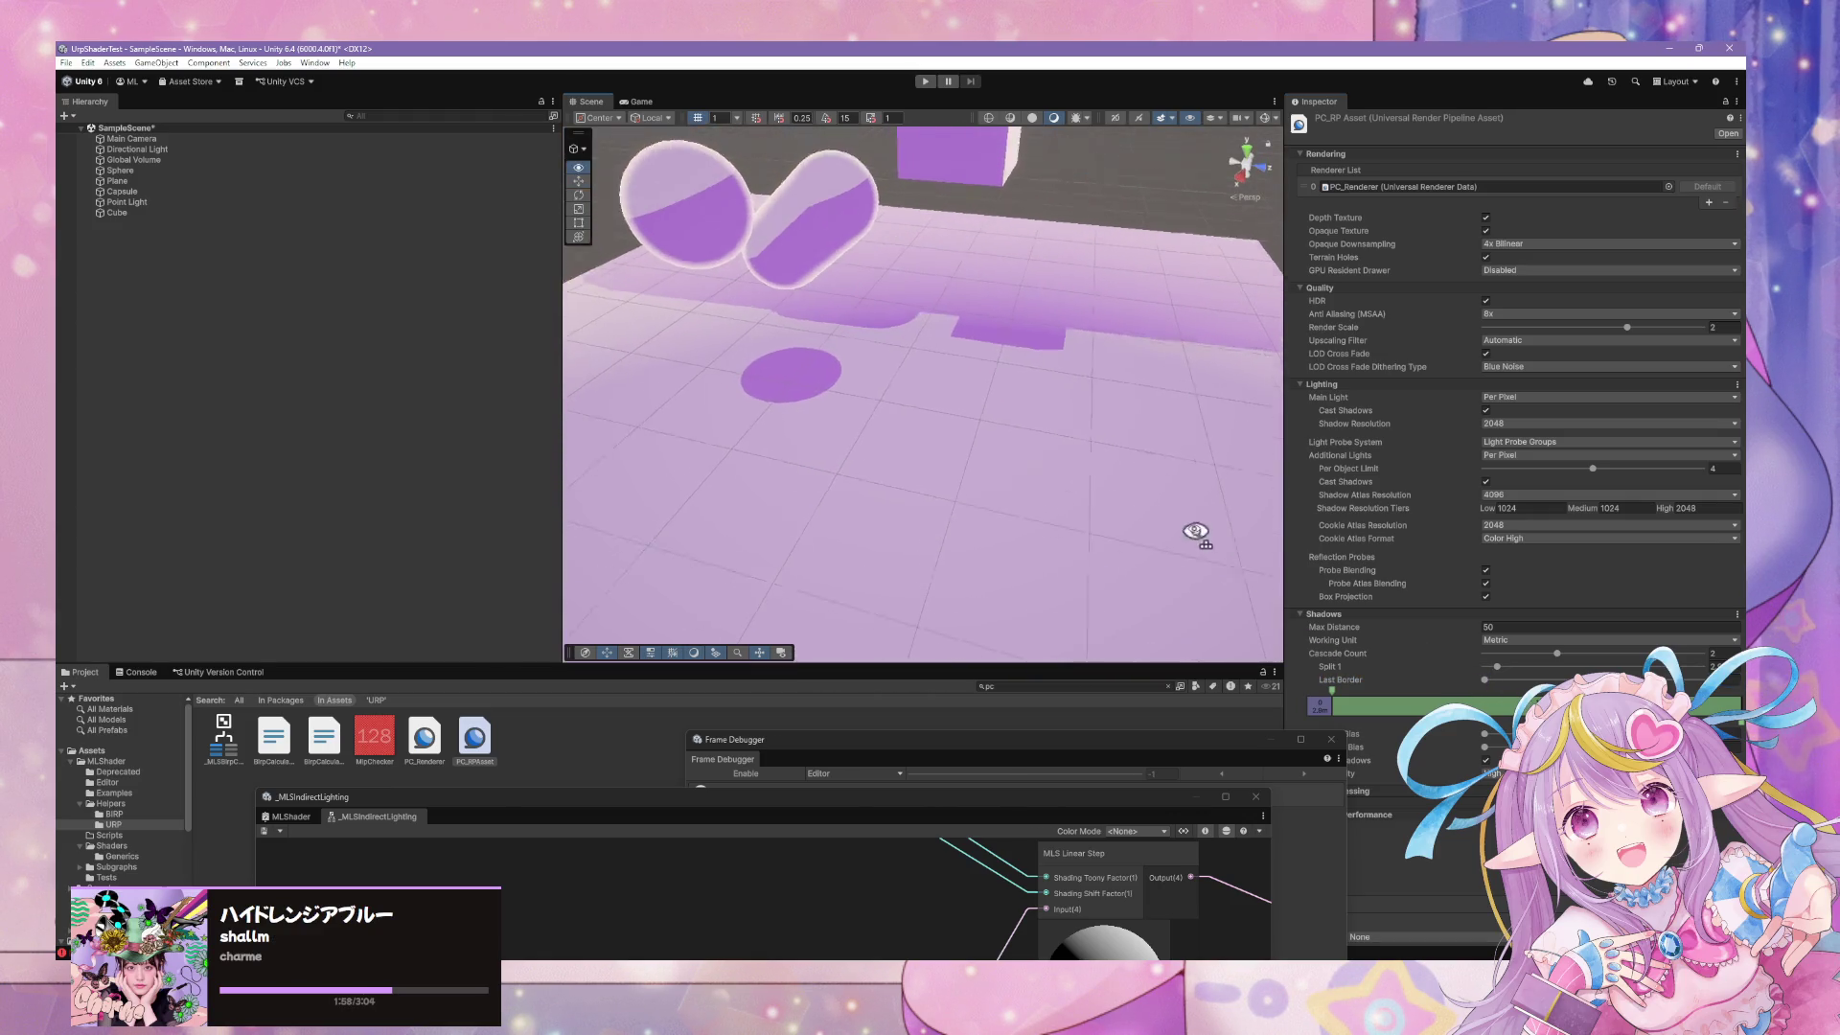
mouse_move(982, 485)
left_mouse_down()
mouse_move(1002, 521)
mouse_move(1001, 449)
mouse_move(1220, 509)
mouse_move(1279, 460)
left_mouse_up()
mouse_move(1481, 444)
left_mouse_down()
mouse_move(1019, 488)
mouse_move(690, 448)
mouse_move(974, 518)
mouse_move(1039, 505)
mouse_move(773, 505)
mouse_move(1533, 594)
left_mouse_up()
scroll(1039, 505, "up", 10)
mouse_move(1497, 667)
left_mouse_down()
mouse_move(1438, 671)
mouse_move(1528, 675)
mouse_move(1512, 667)
left_mouse_up()
mouse_move(844, 412)
left_mouse_down()
mouse_move(870, 407)
mouse_move(1304, 704)
left_mouse_up()
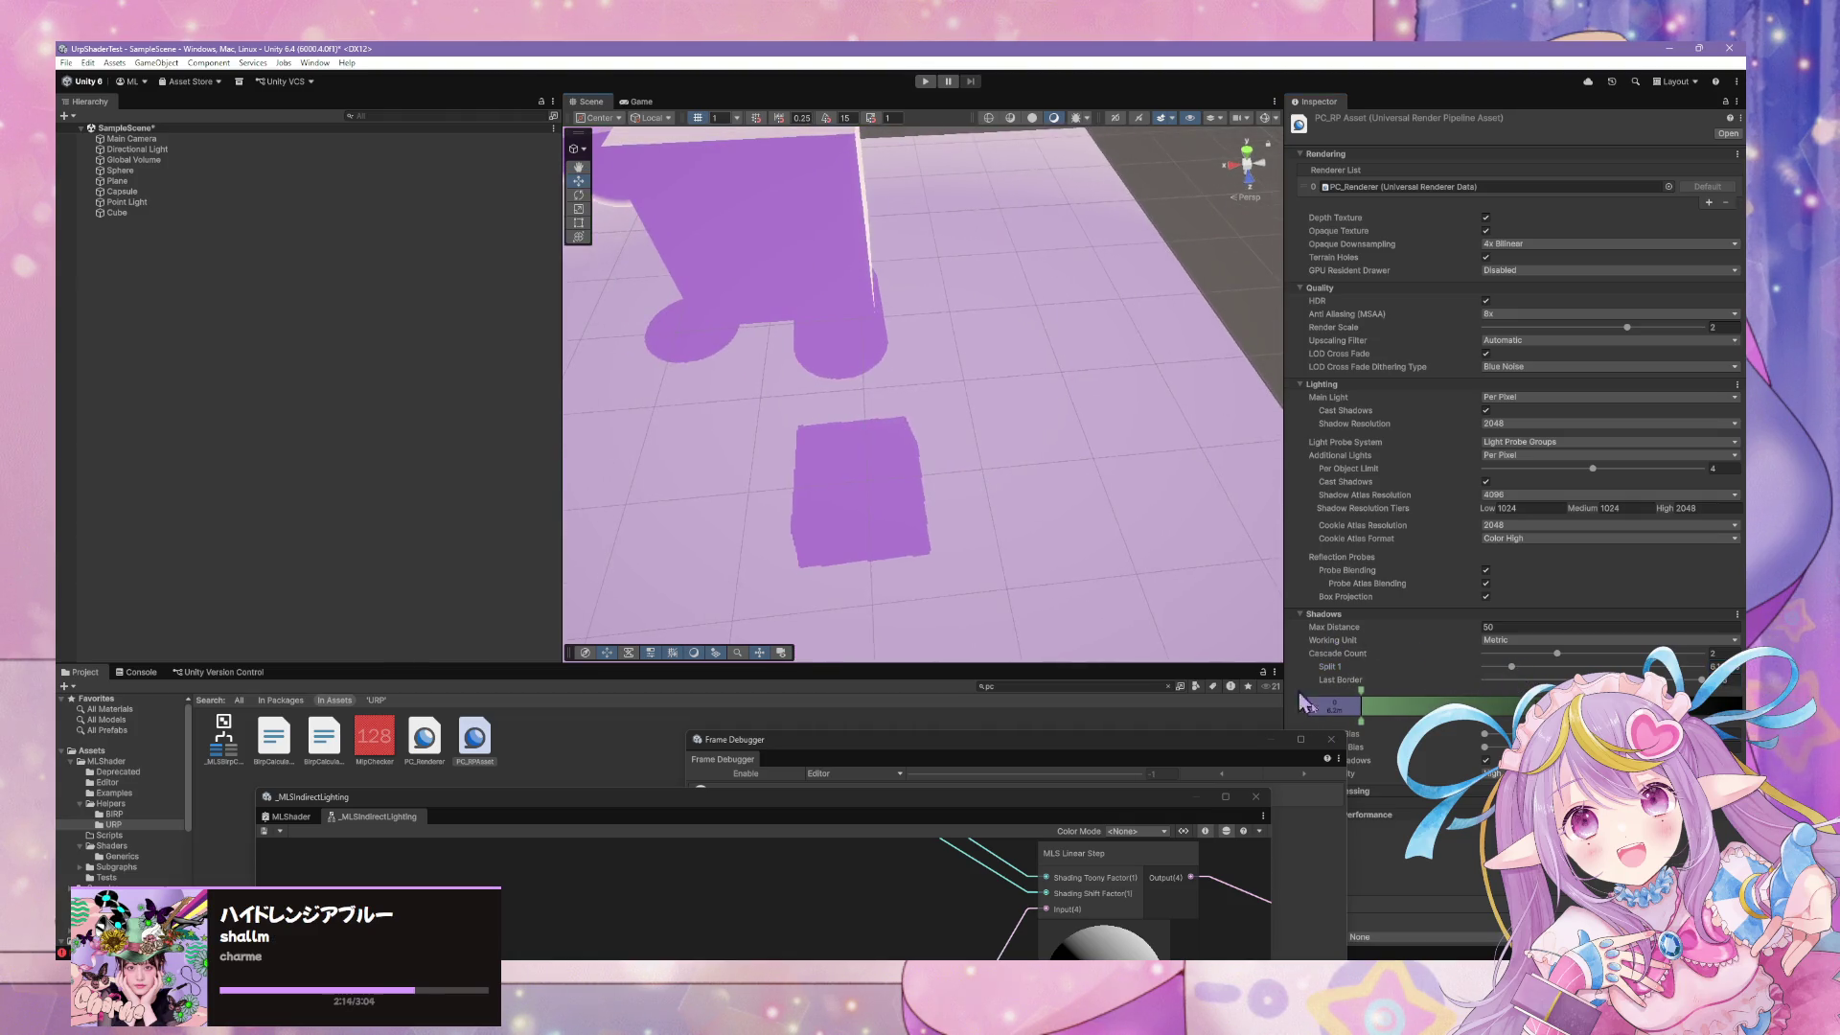
Move the Frame Debugger window aside and toggle Soft Shadows off, then back on
left_click(1256, 757)
left_click_drag(1222, 757, 1068, 797)
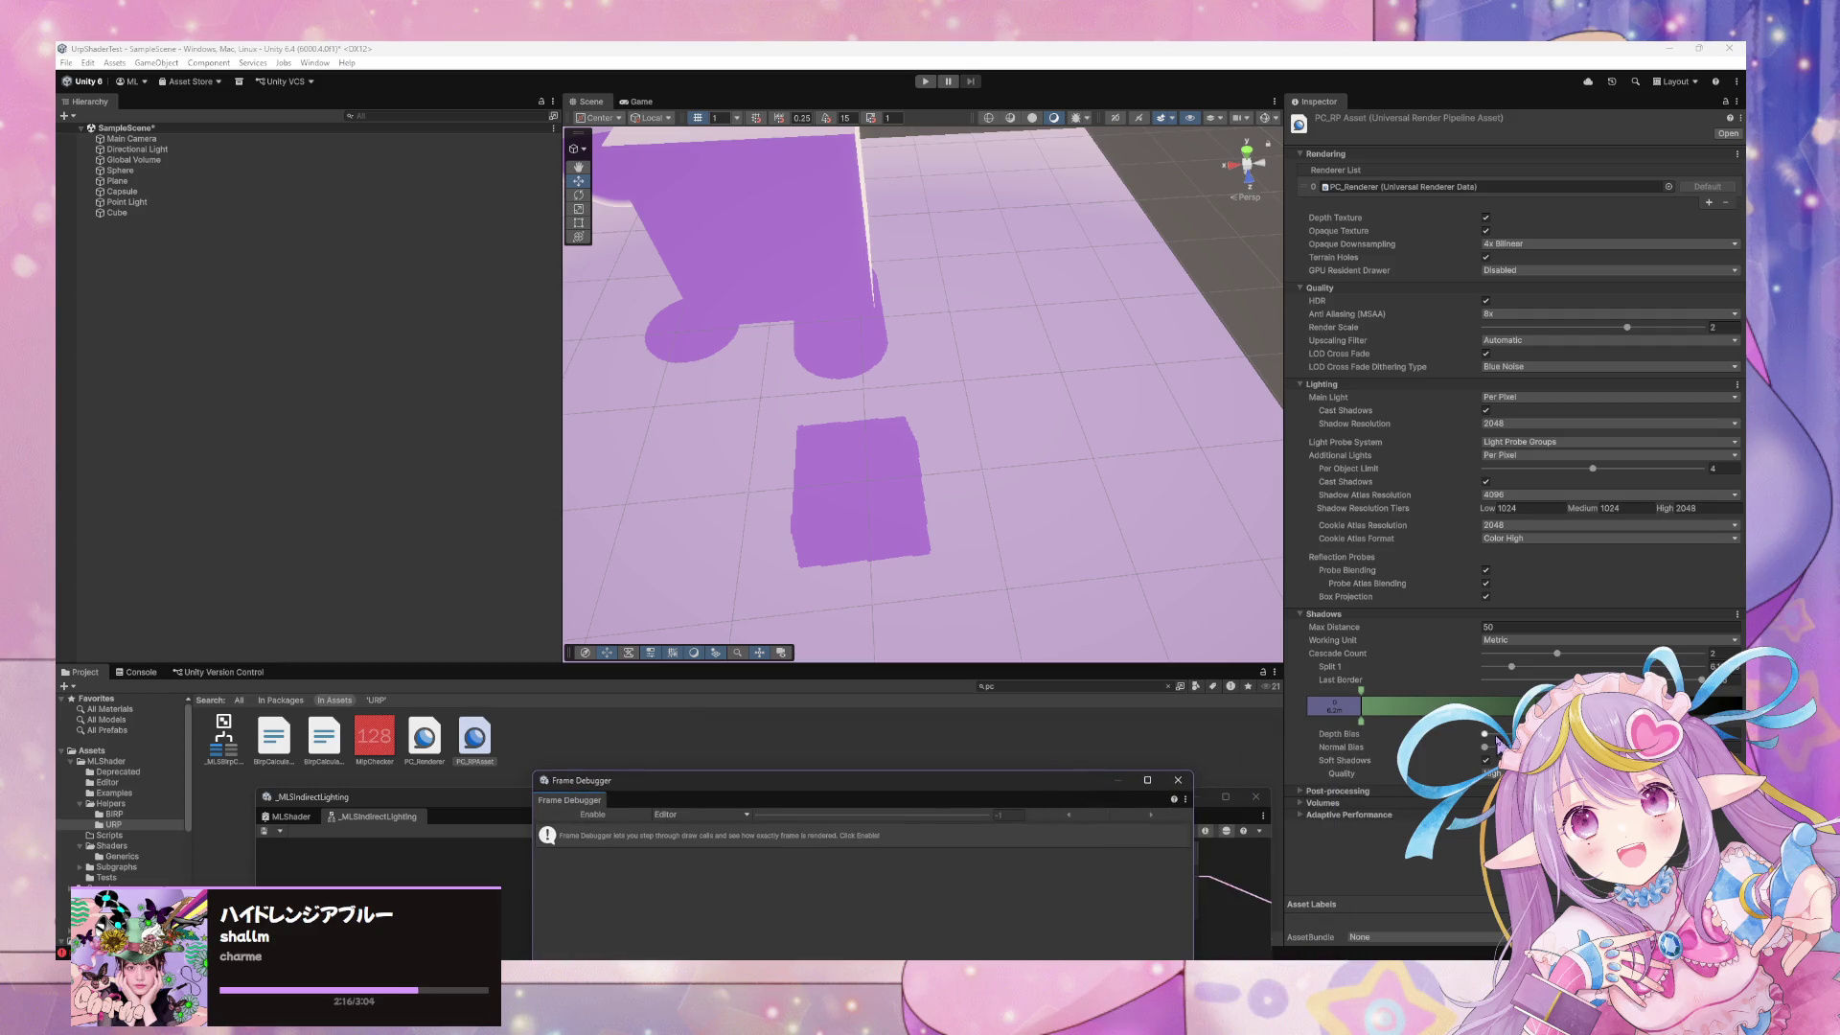
left_click(1485, 760)
left_click(1486, 760)
left_click(1485, 679)
key("super+d")
key("super+d")
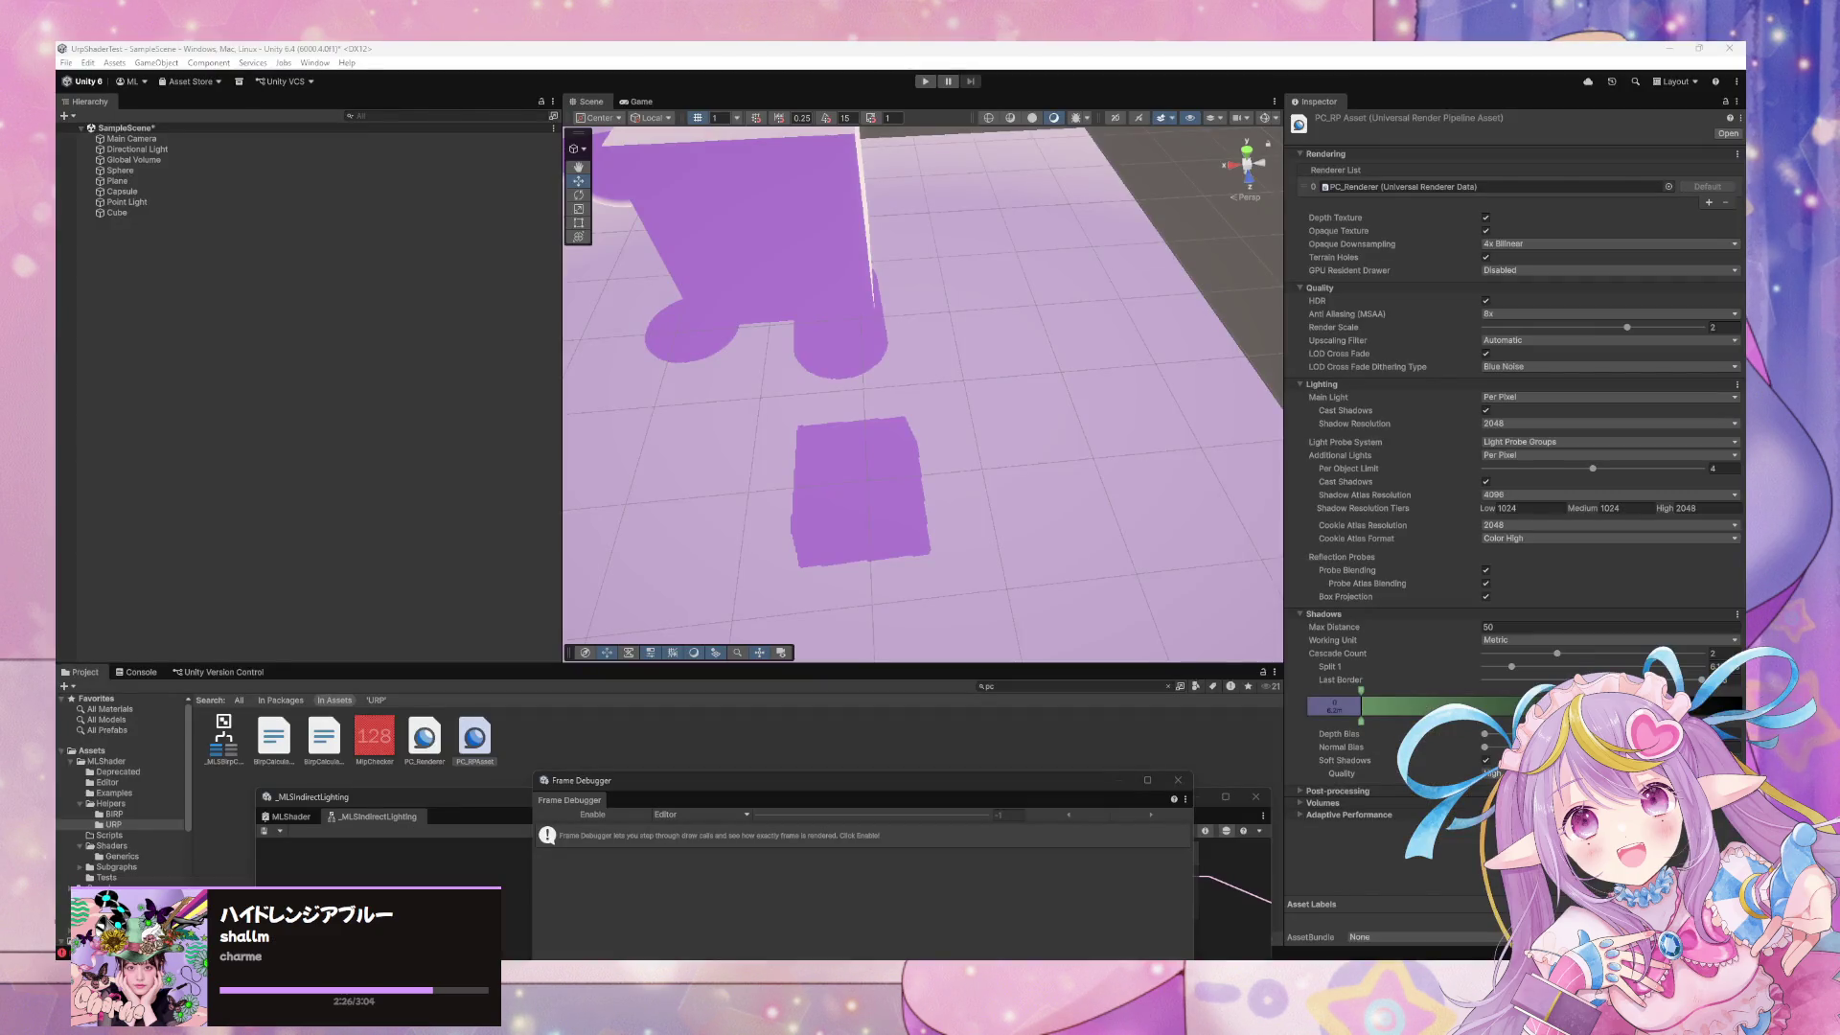